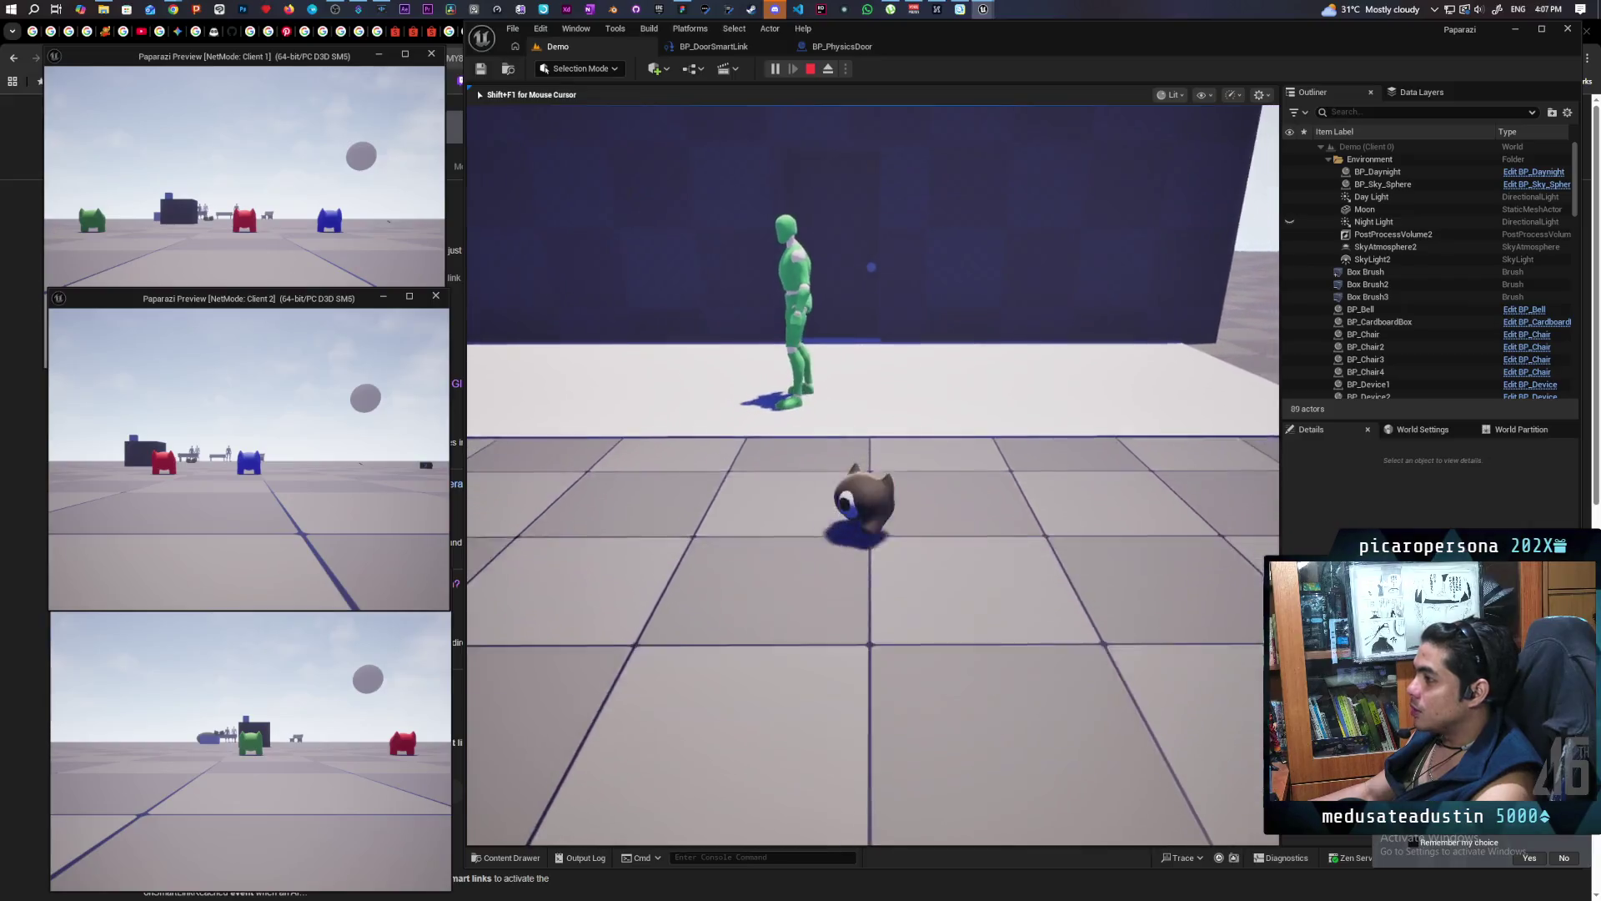
Walk the pet across the floor into the blue doorway room, then back out into the lit room
key(w)
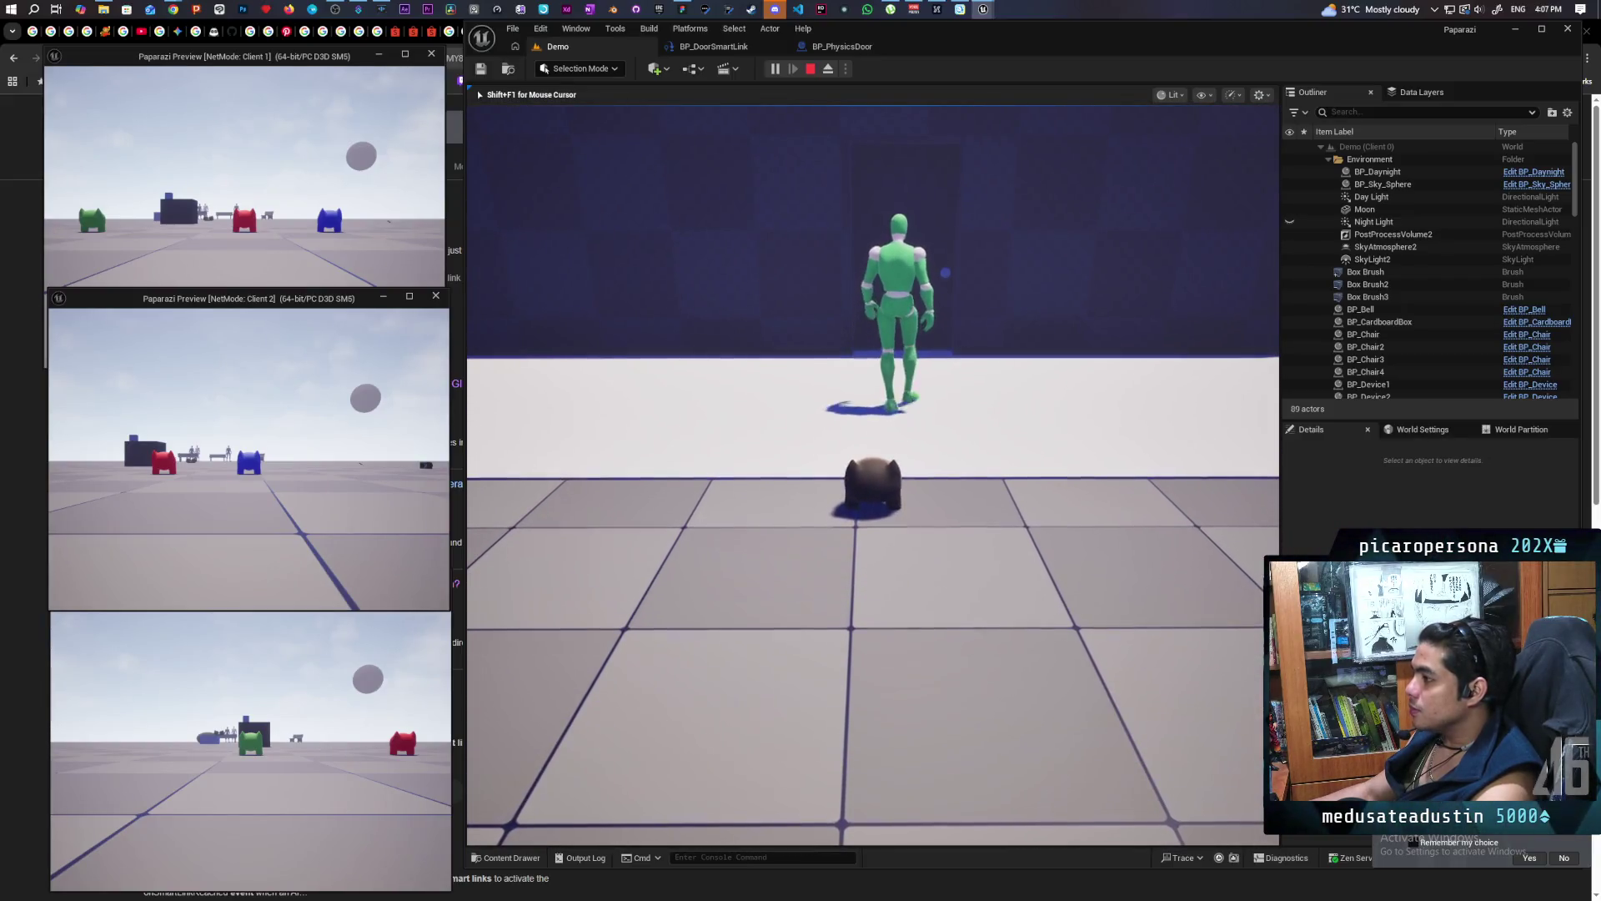
key(w)
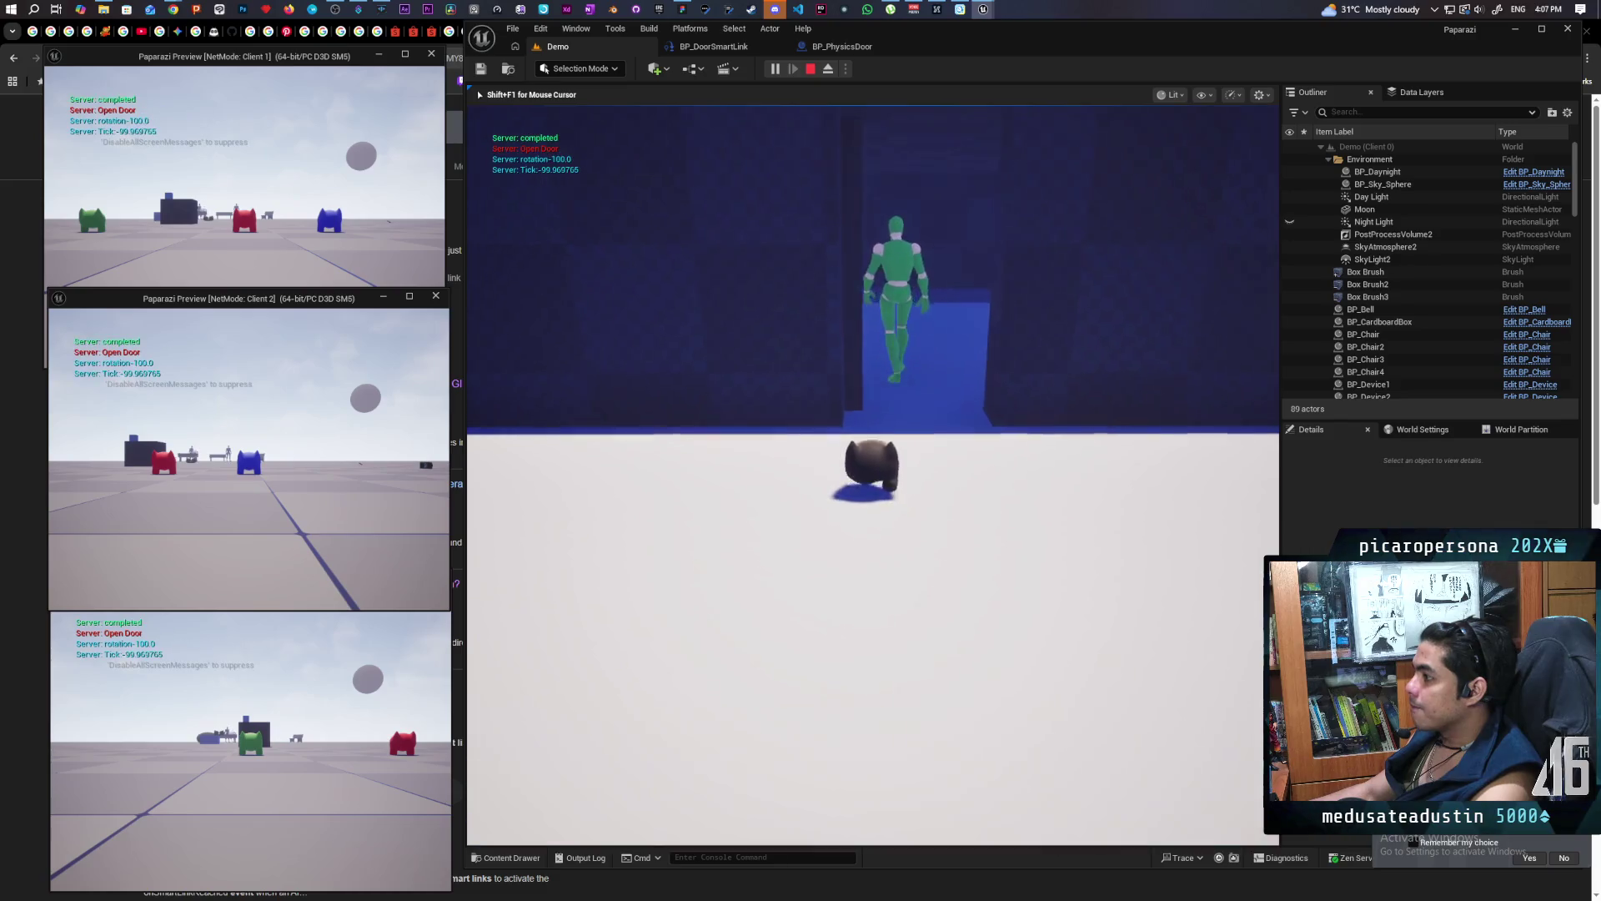
key(w)
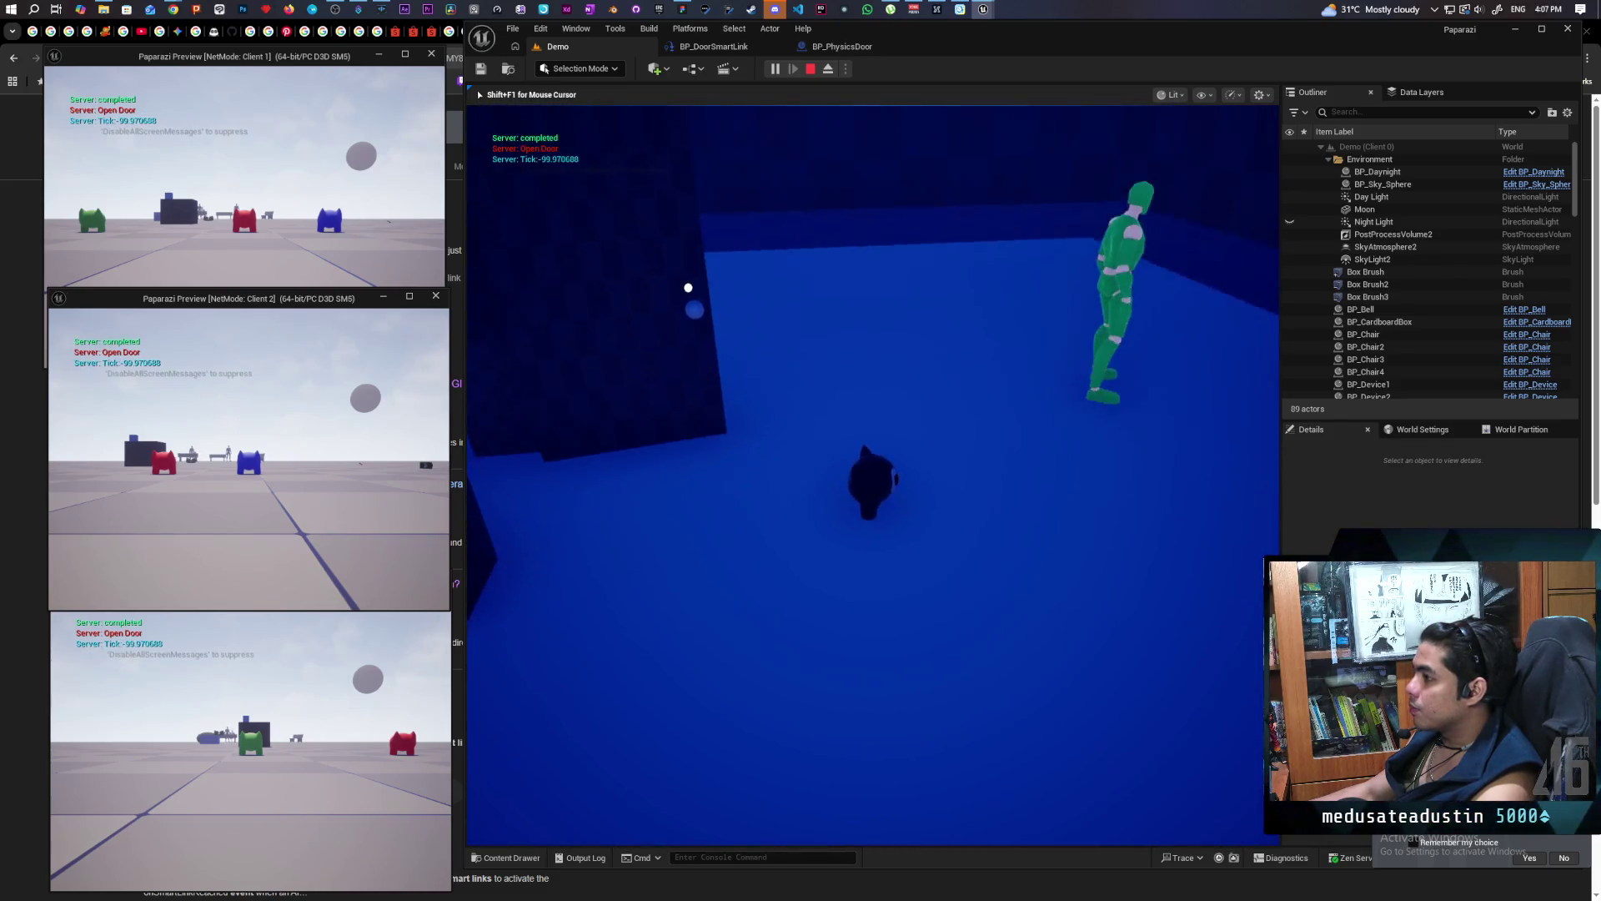
key(w)
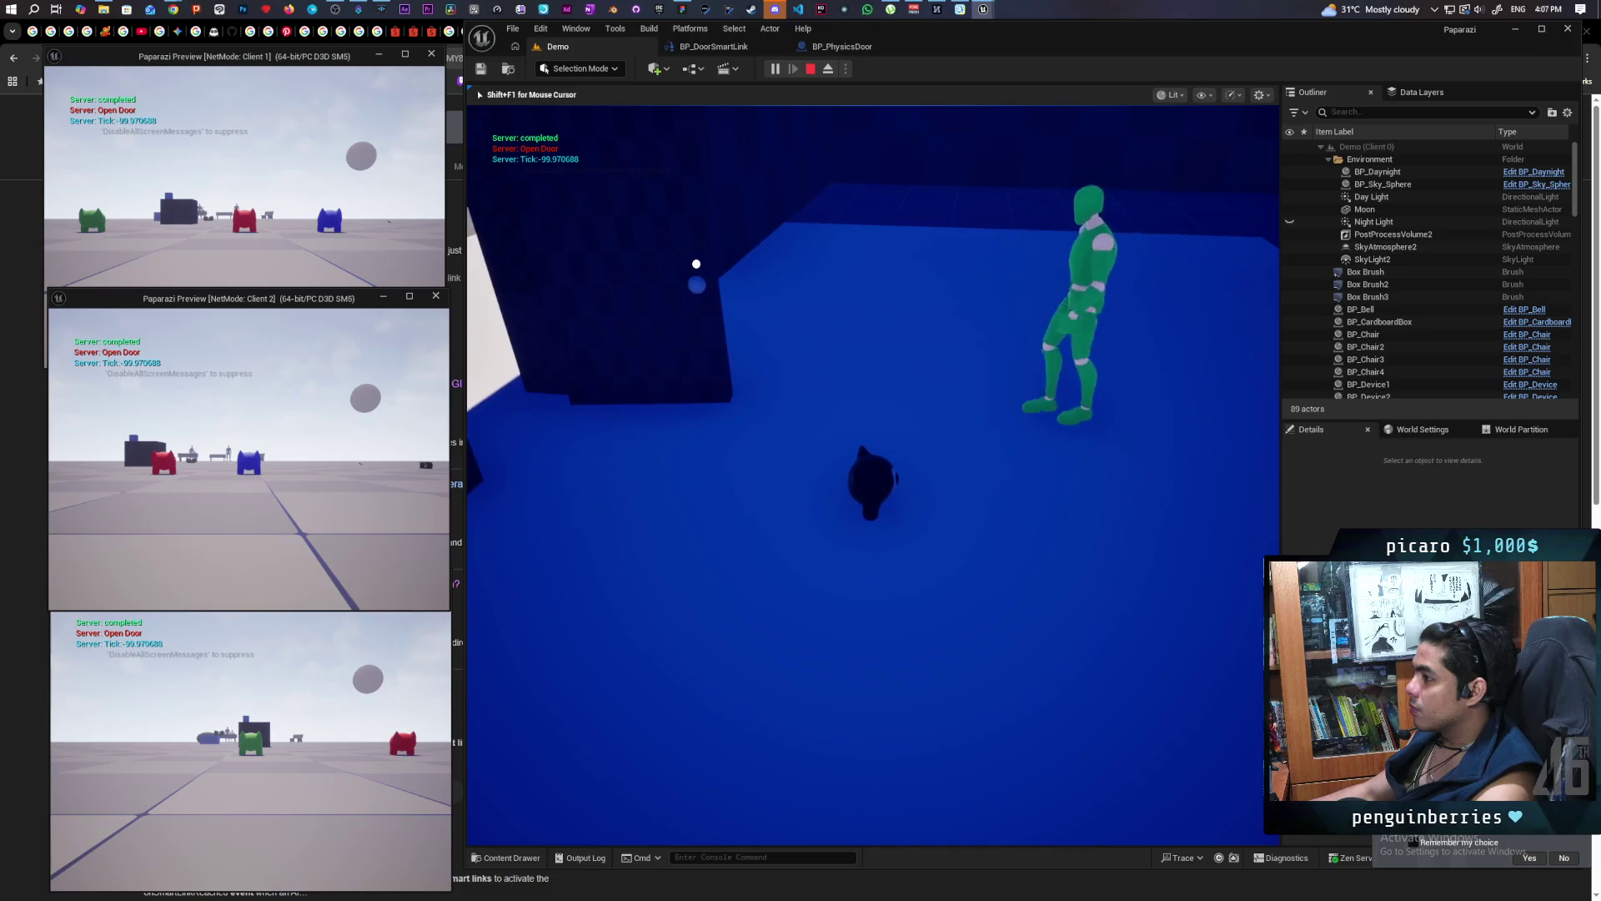
key(w)
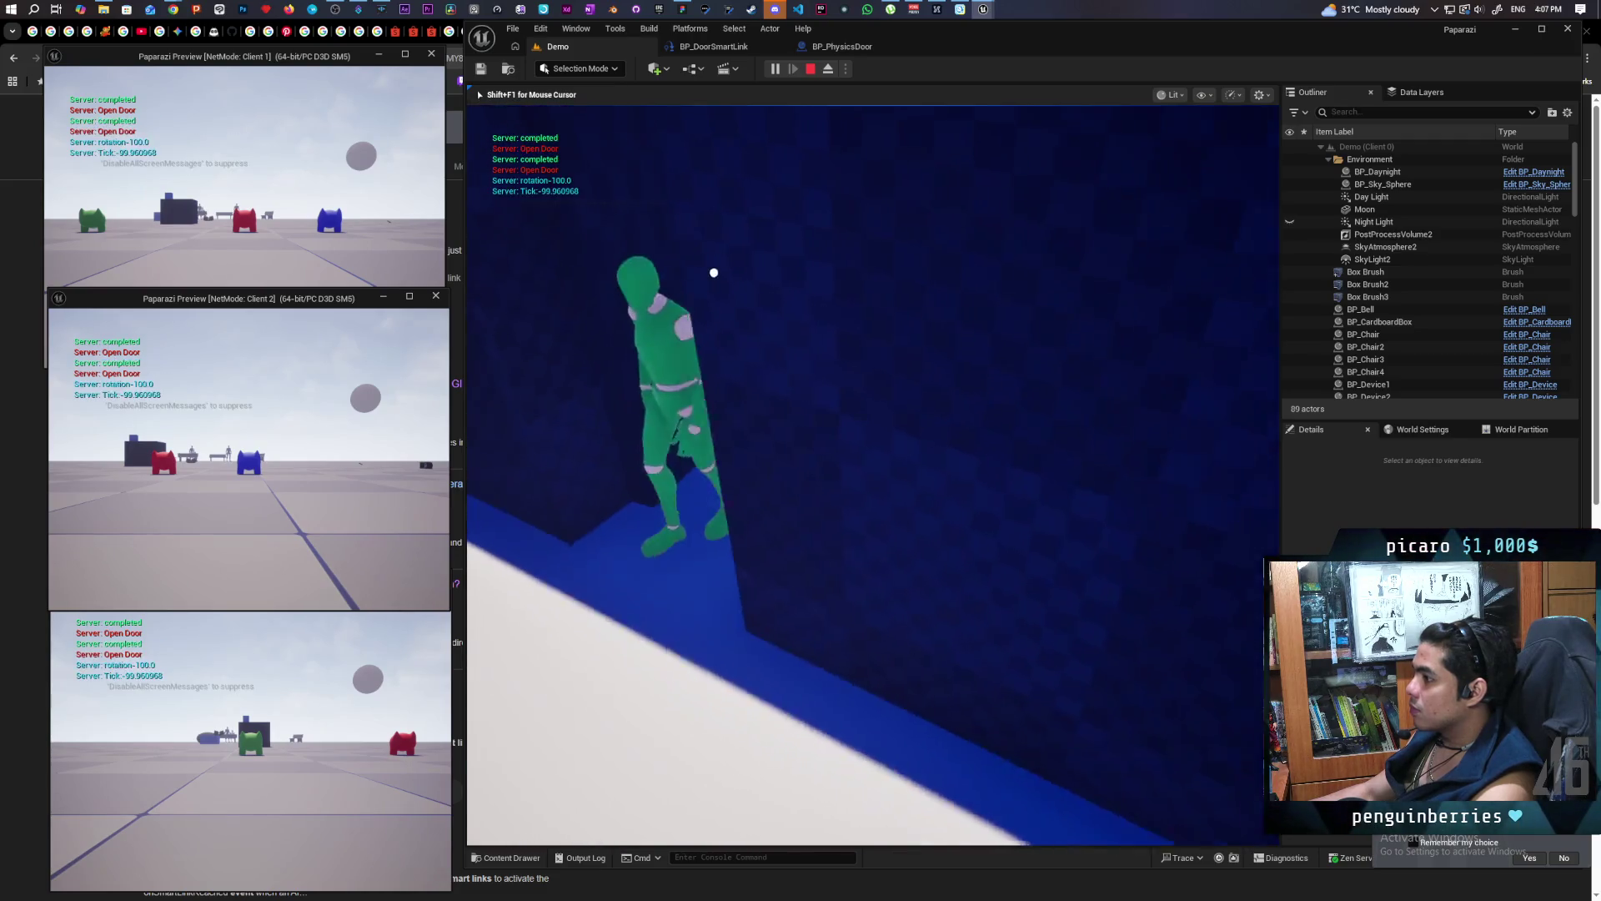
key(w)
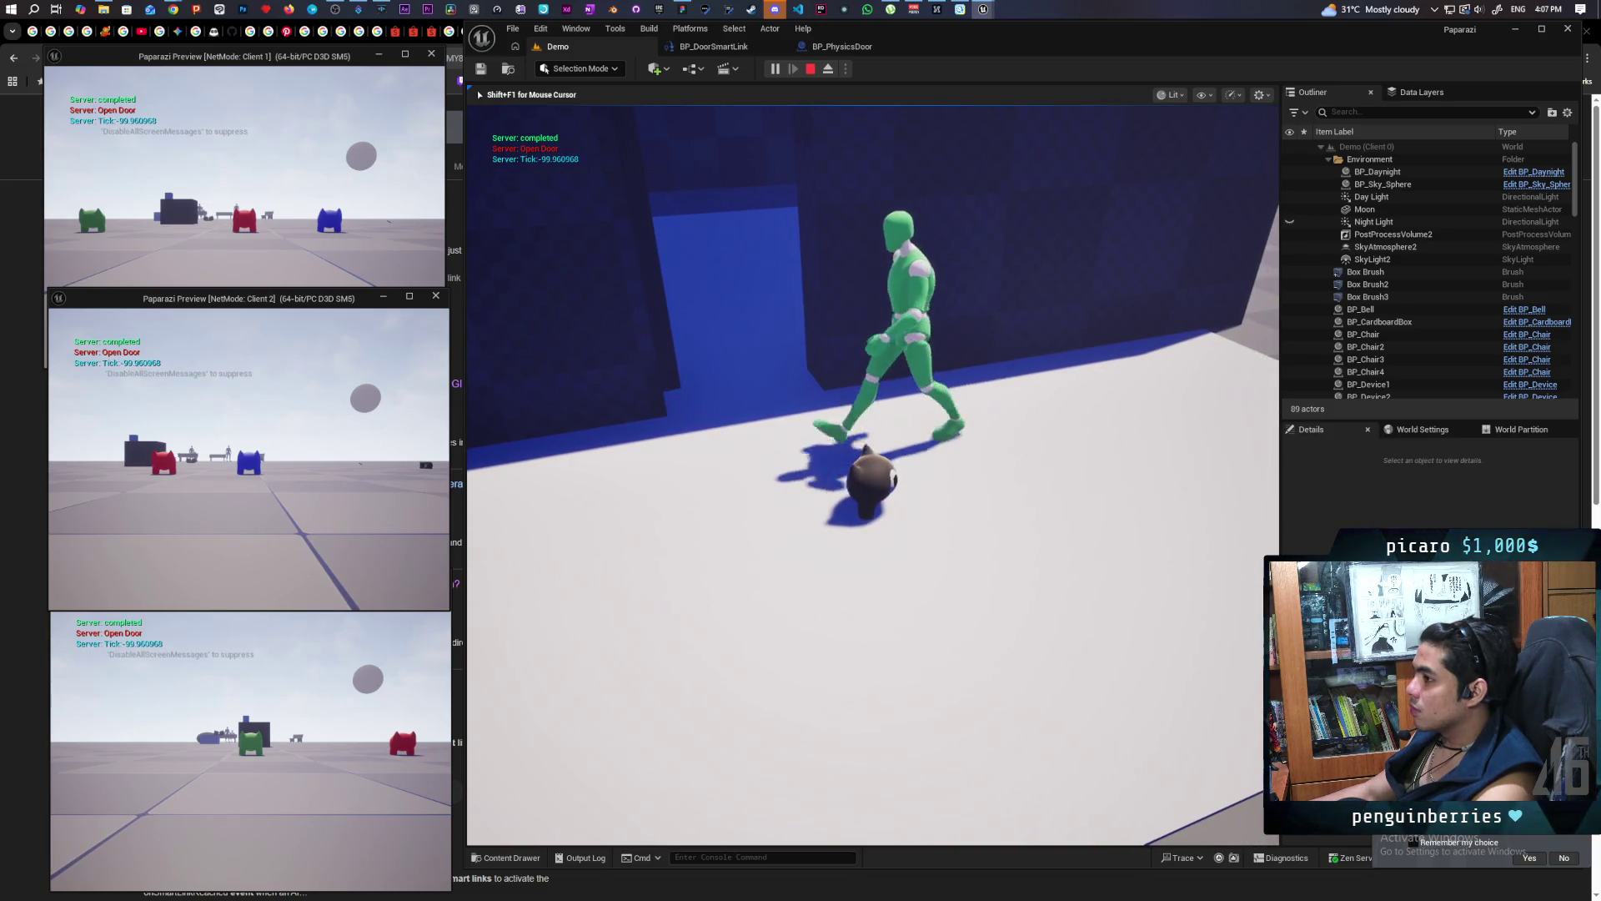
key(w)
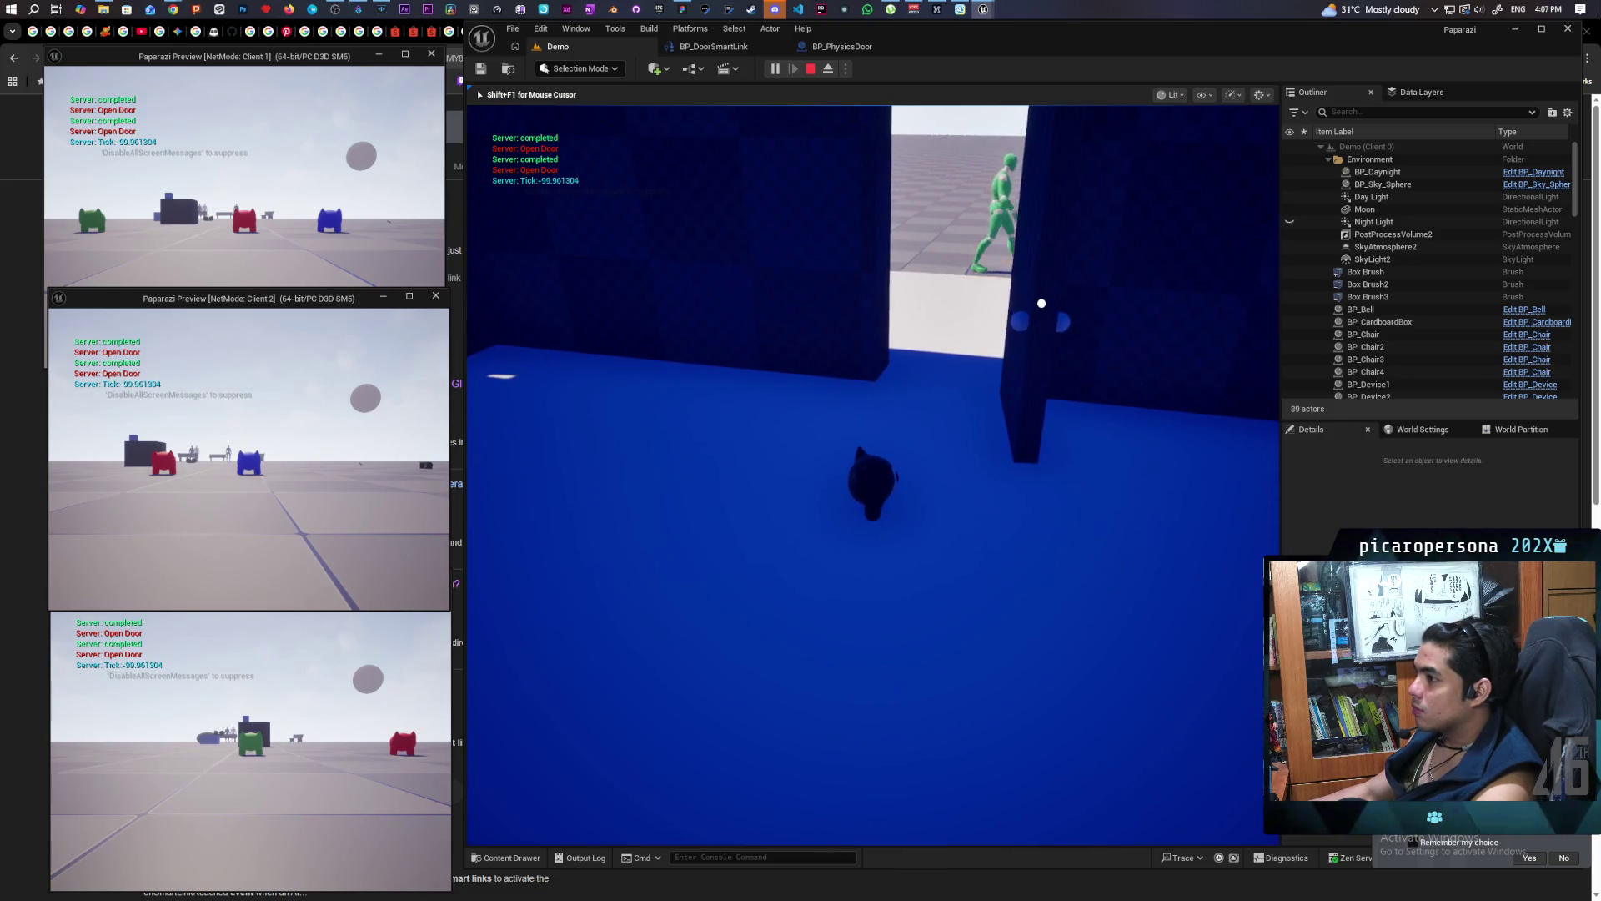
key(w)
key(w)
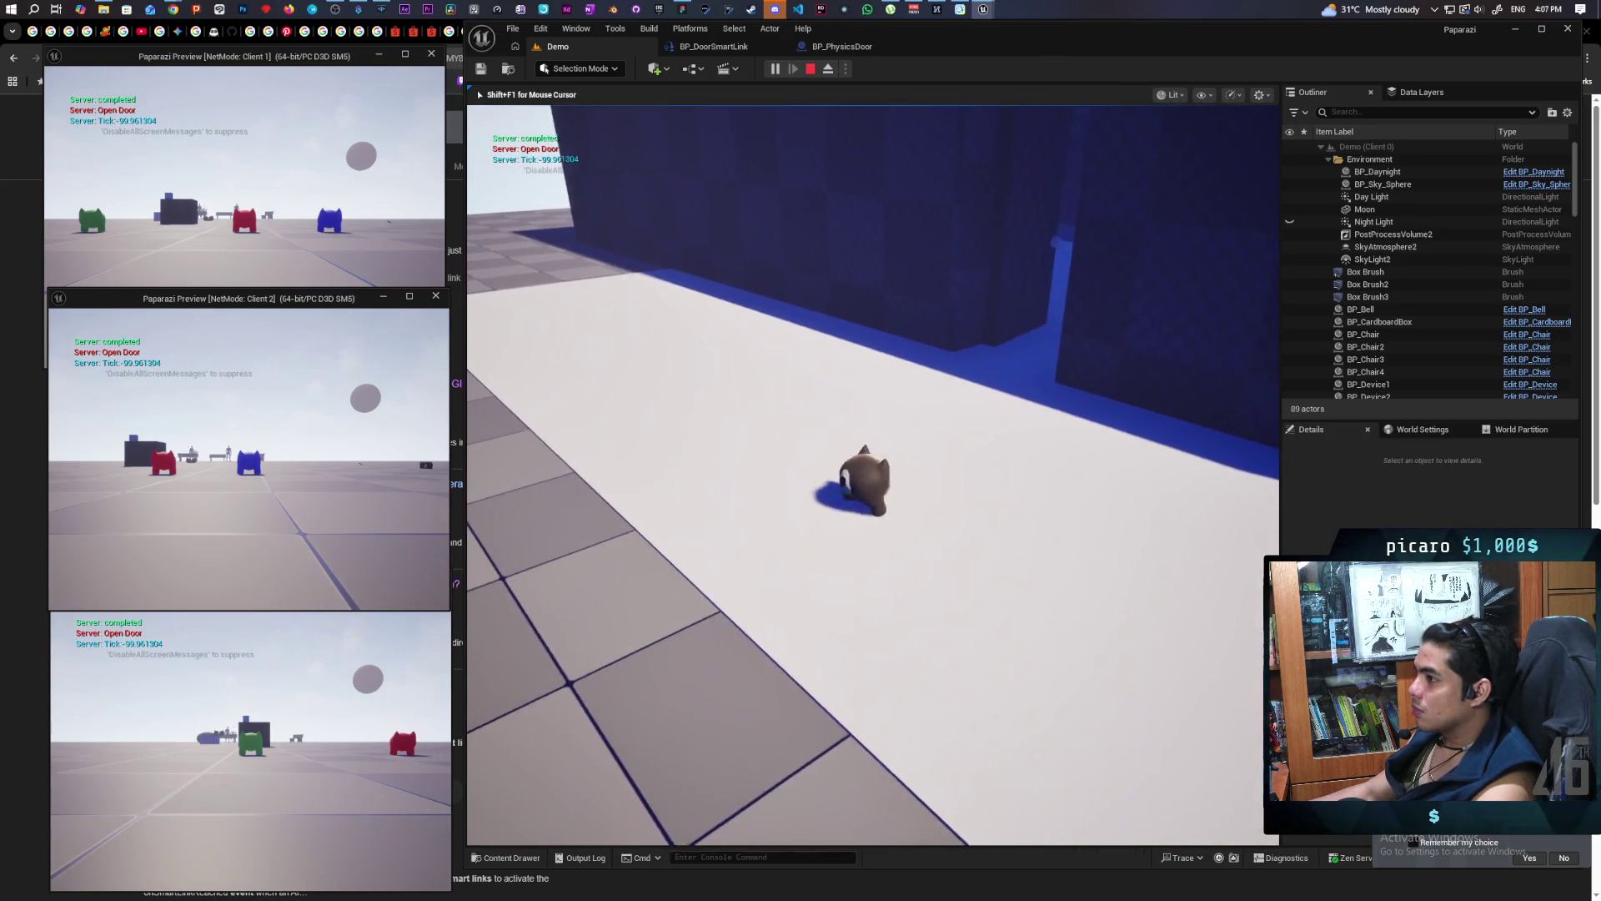
Steer the pet through the door gap so the physics door swings open, then stop PIE with Esc
key(s)
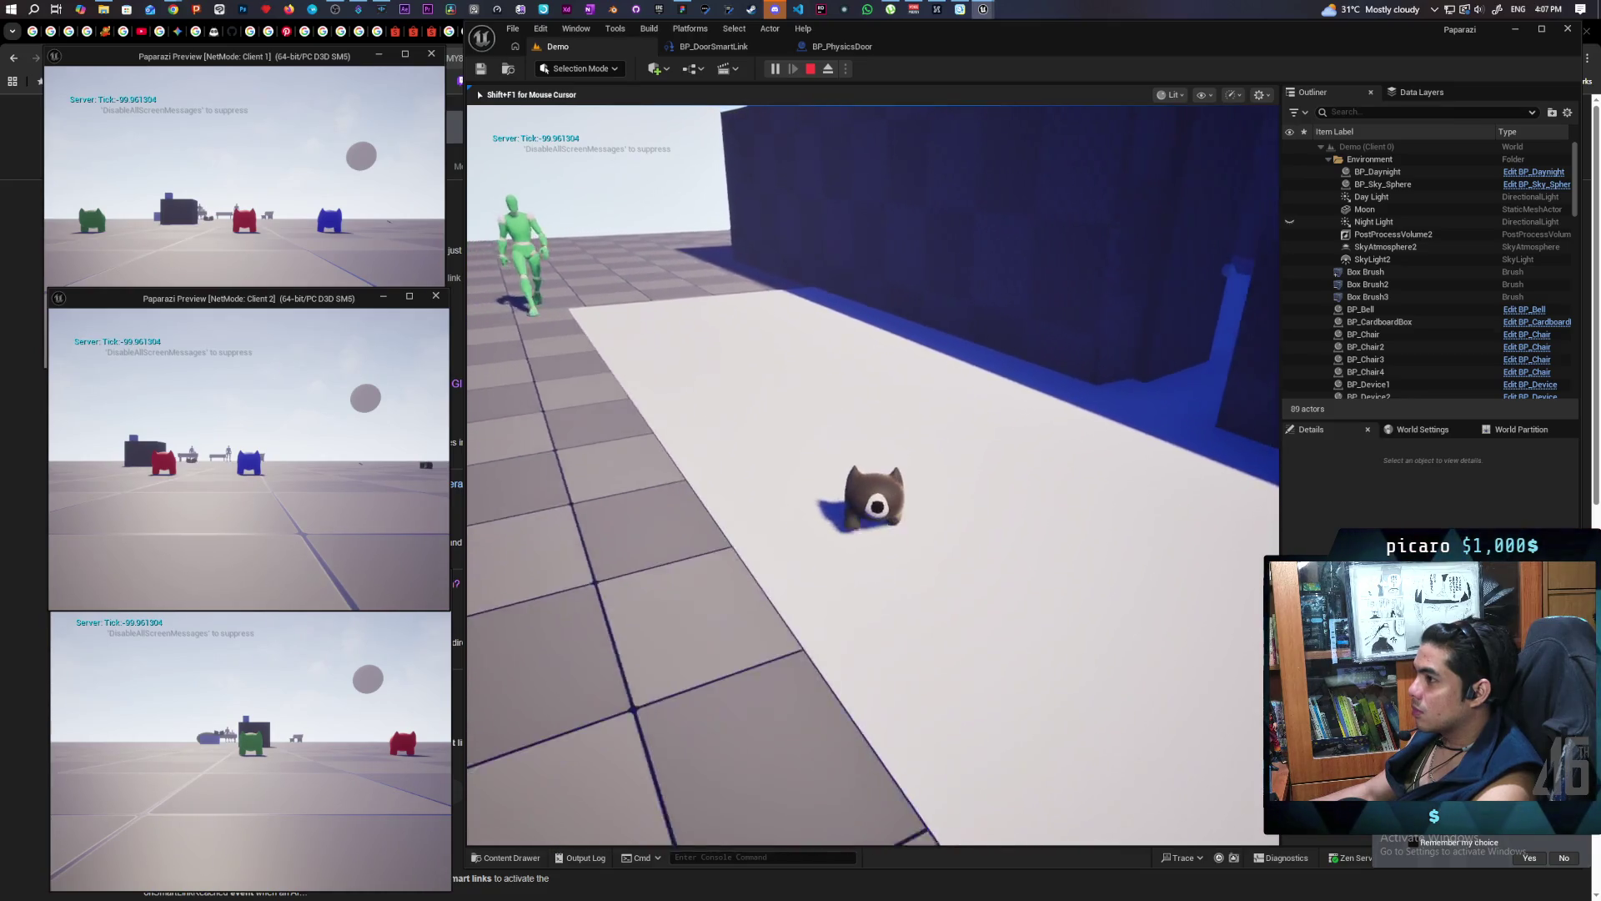
key(w)
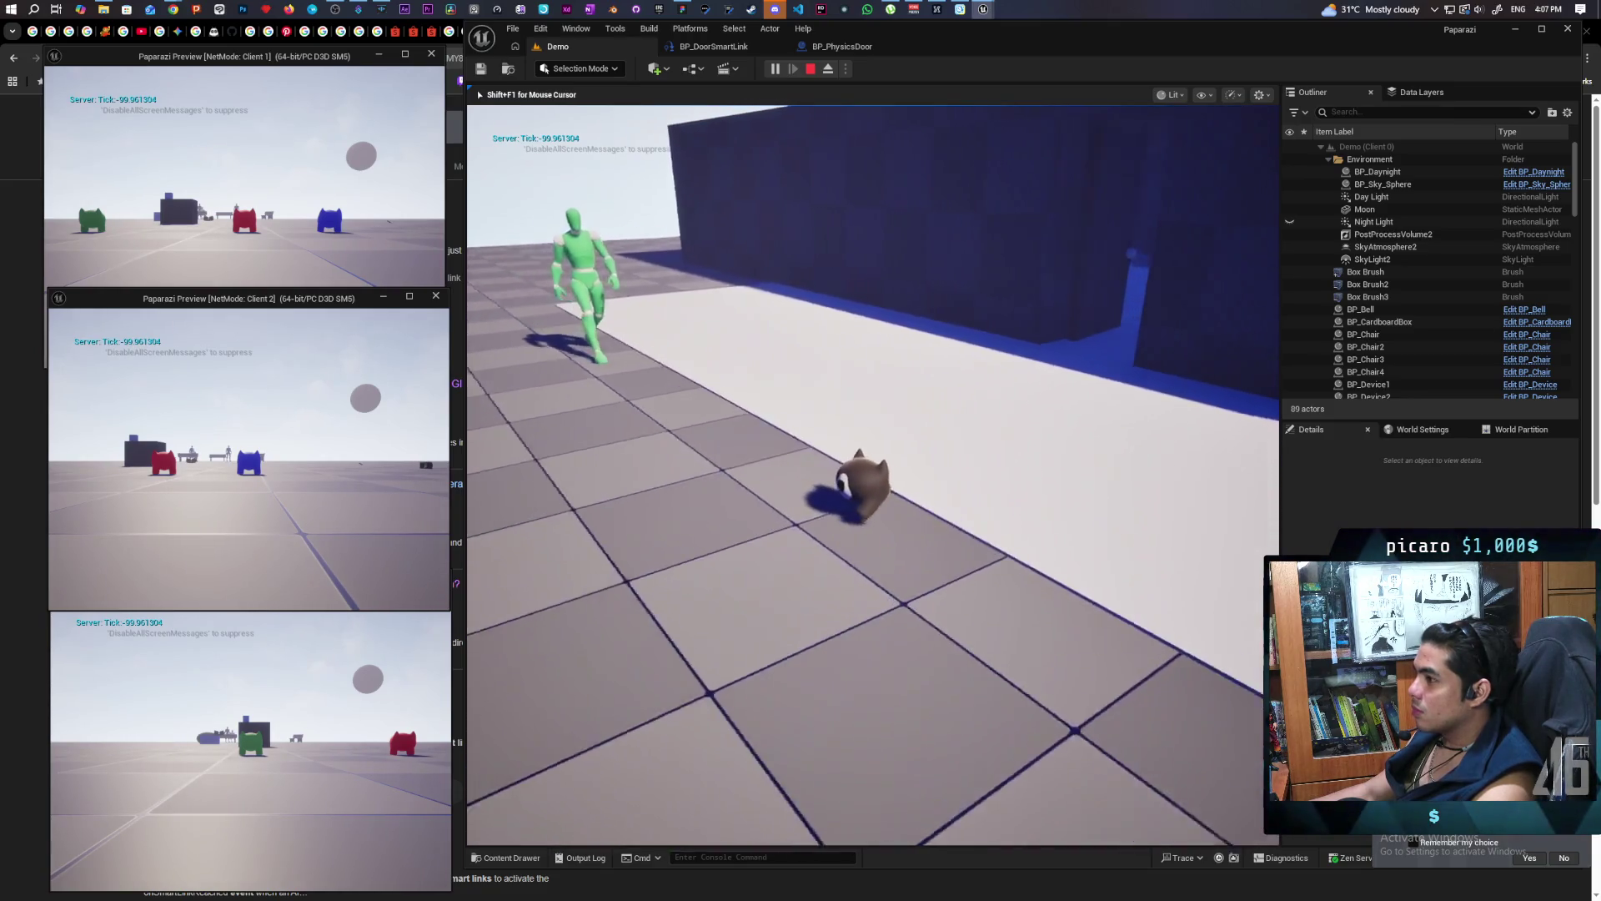
key(w)
key(w)
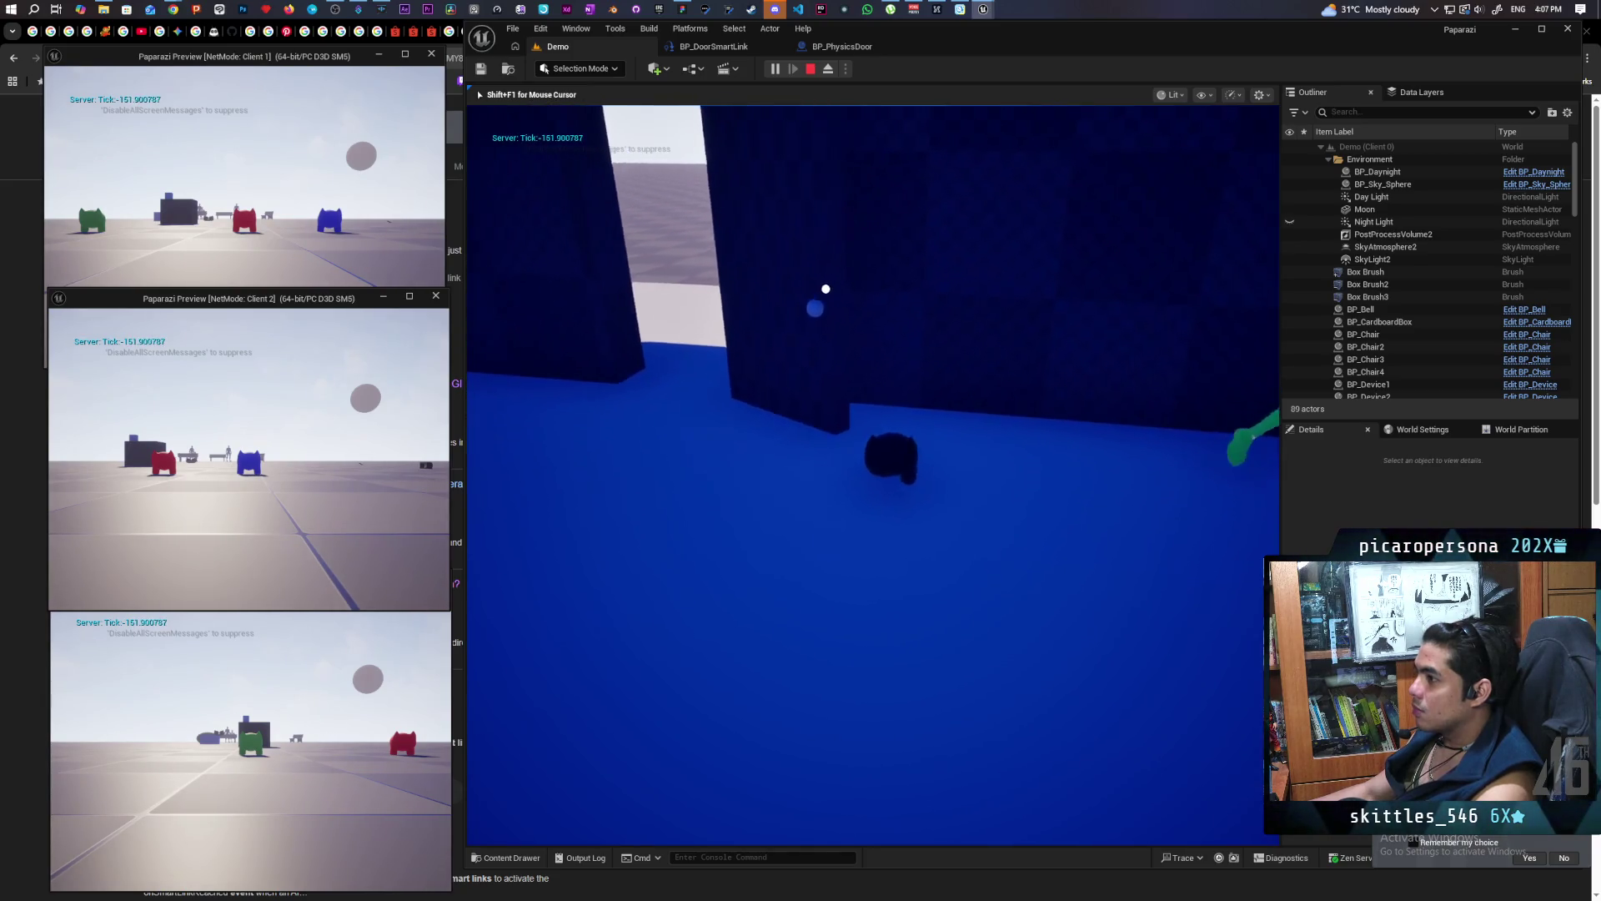
key(a)
key(w)
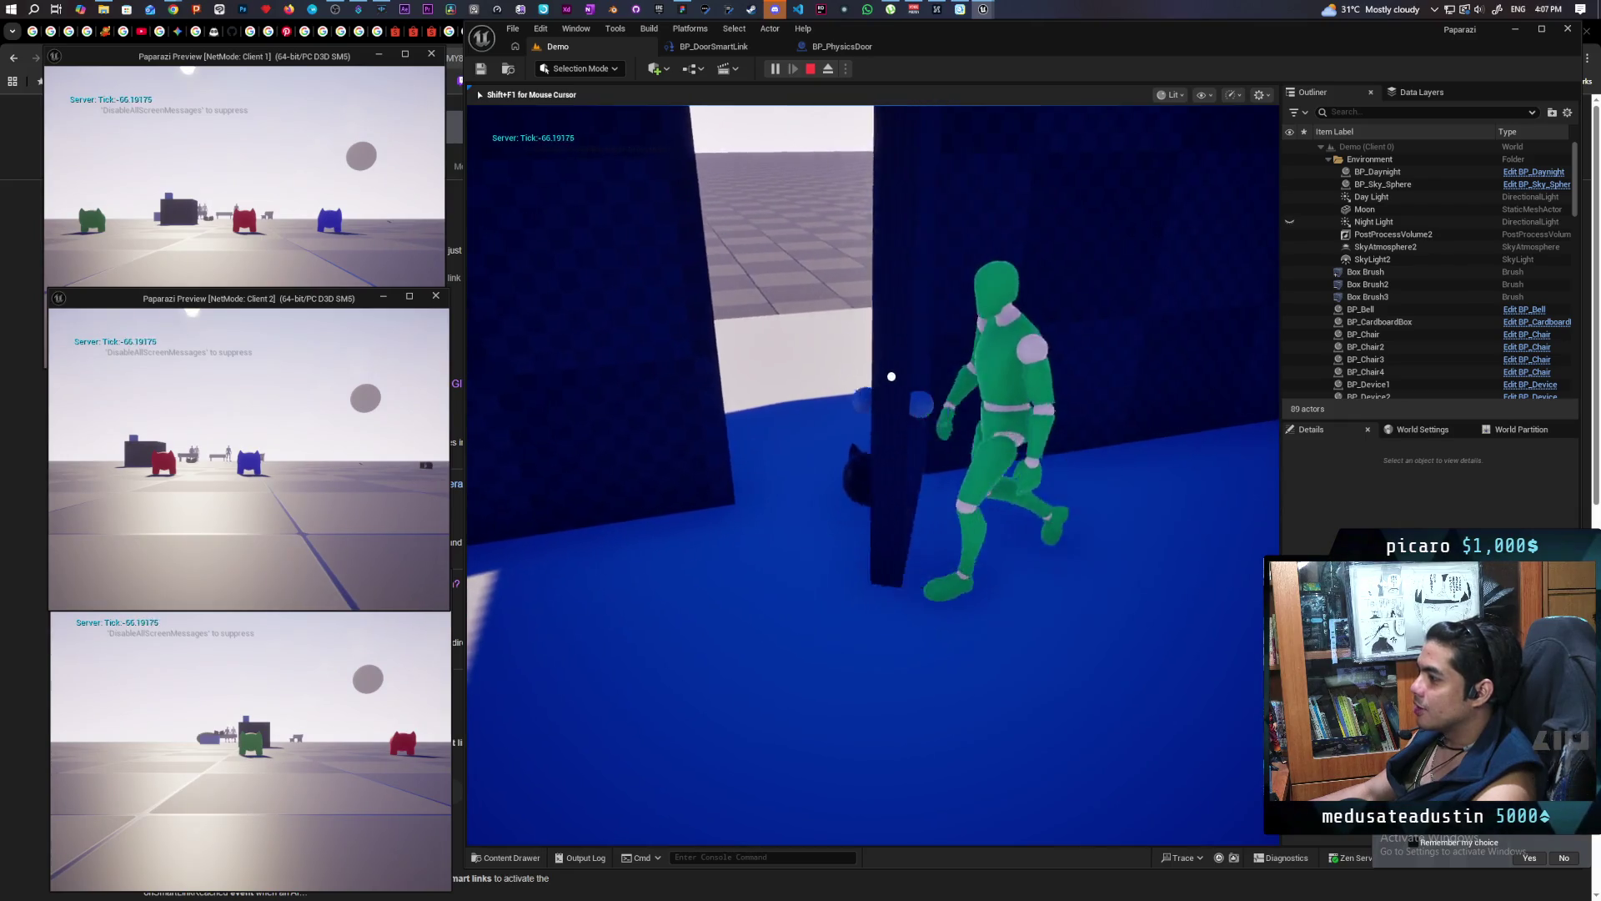
key(s)
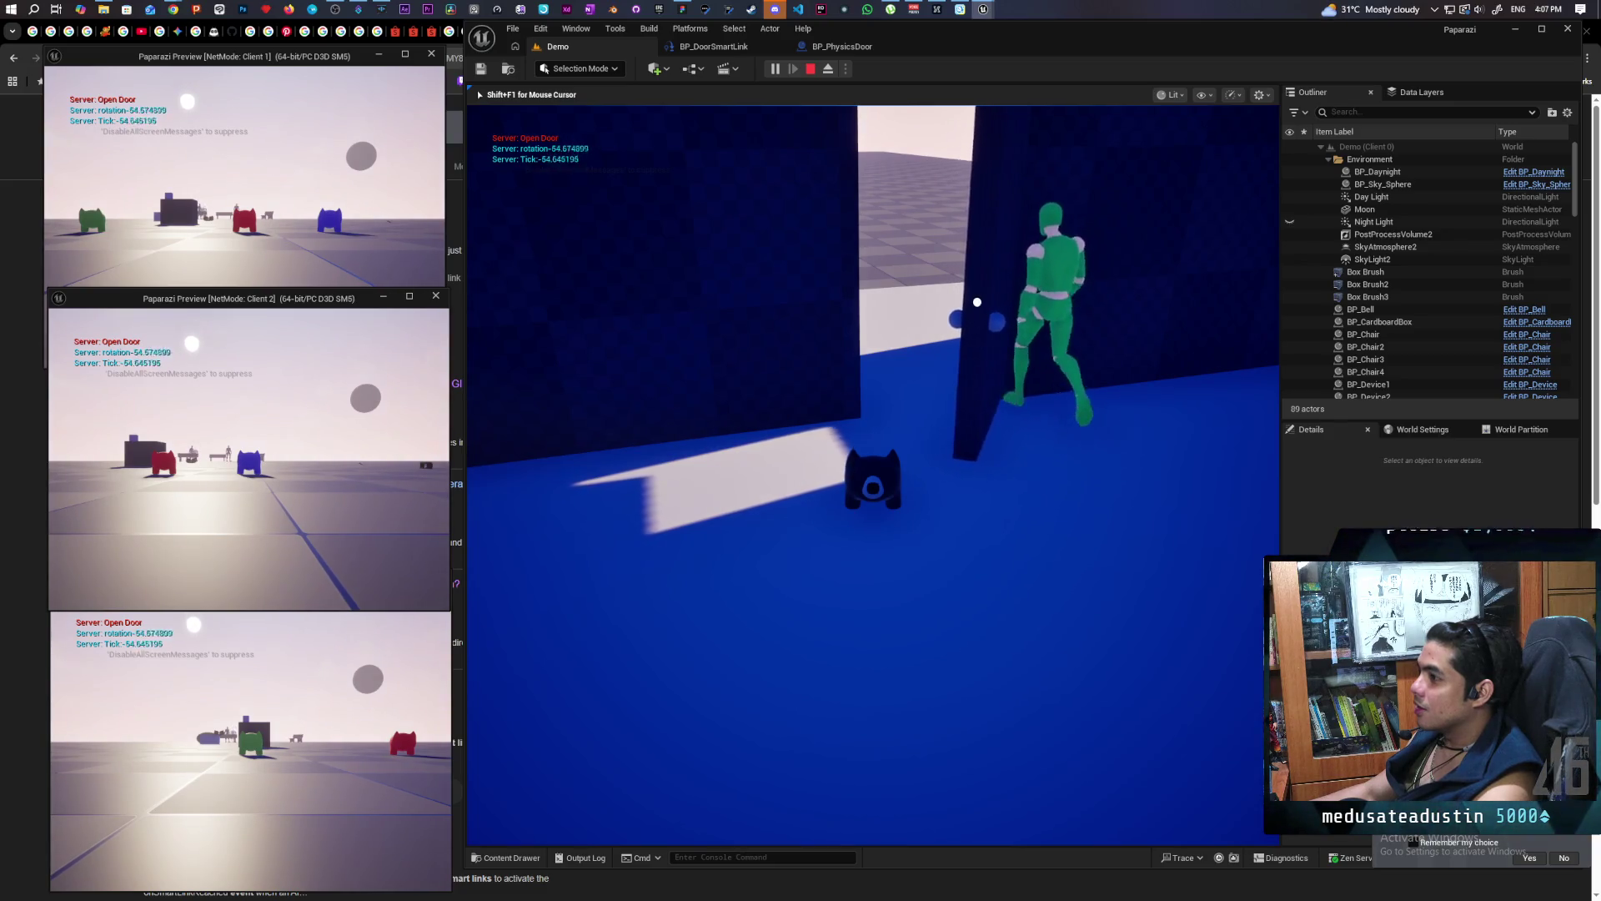
key(s)
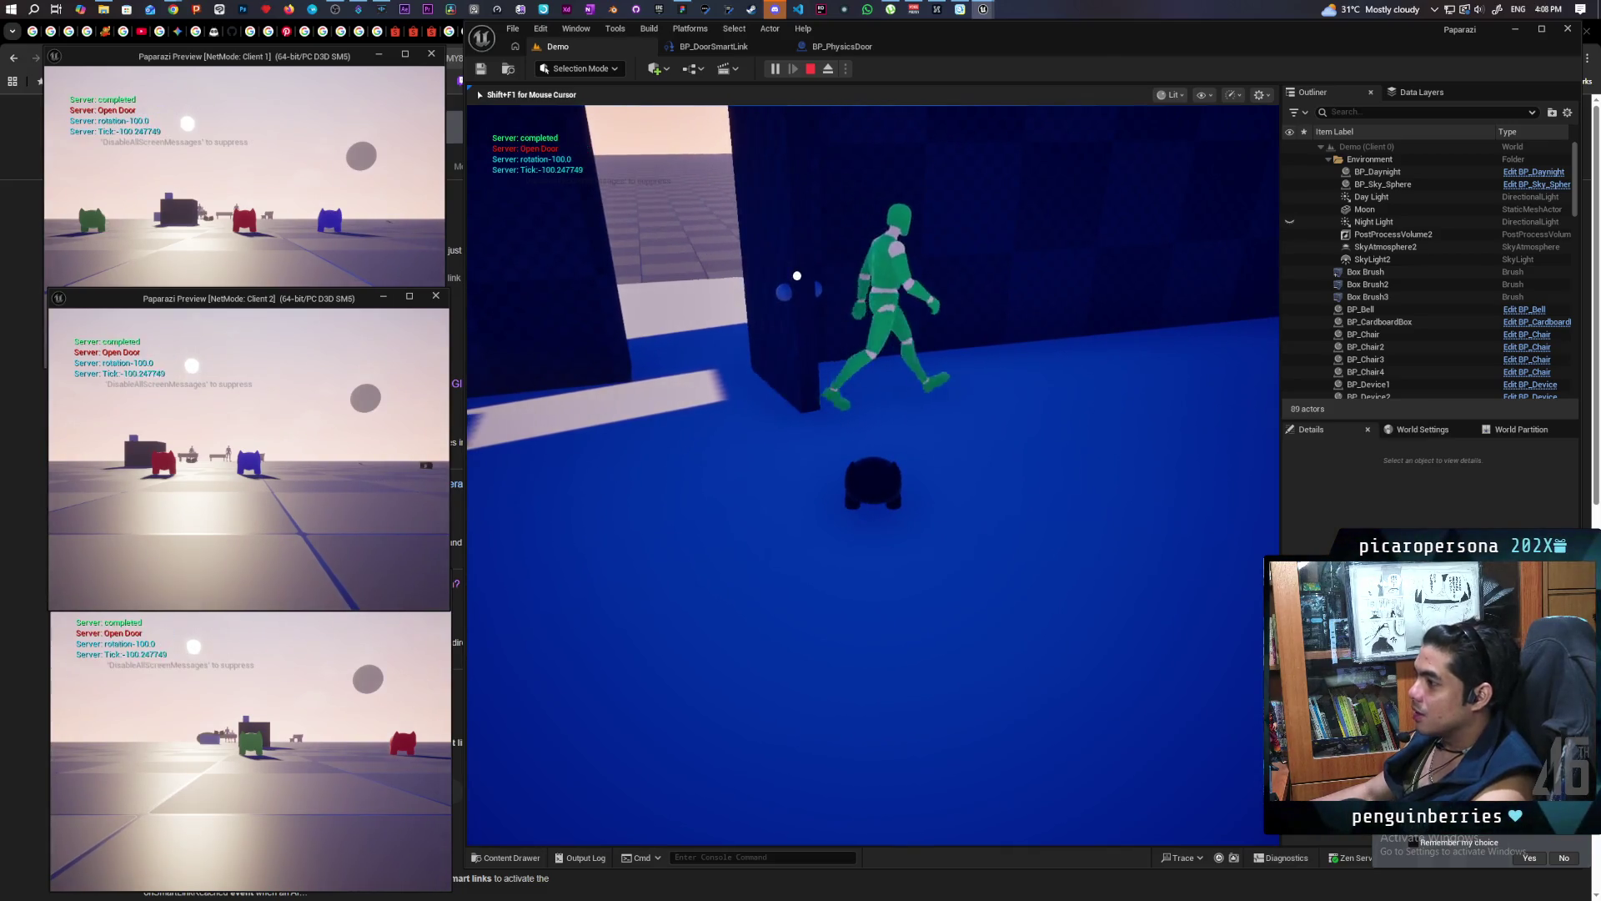
key(Escape)
Fly the viewport over the blue platform down to the two door frames by the wall
key(w)
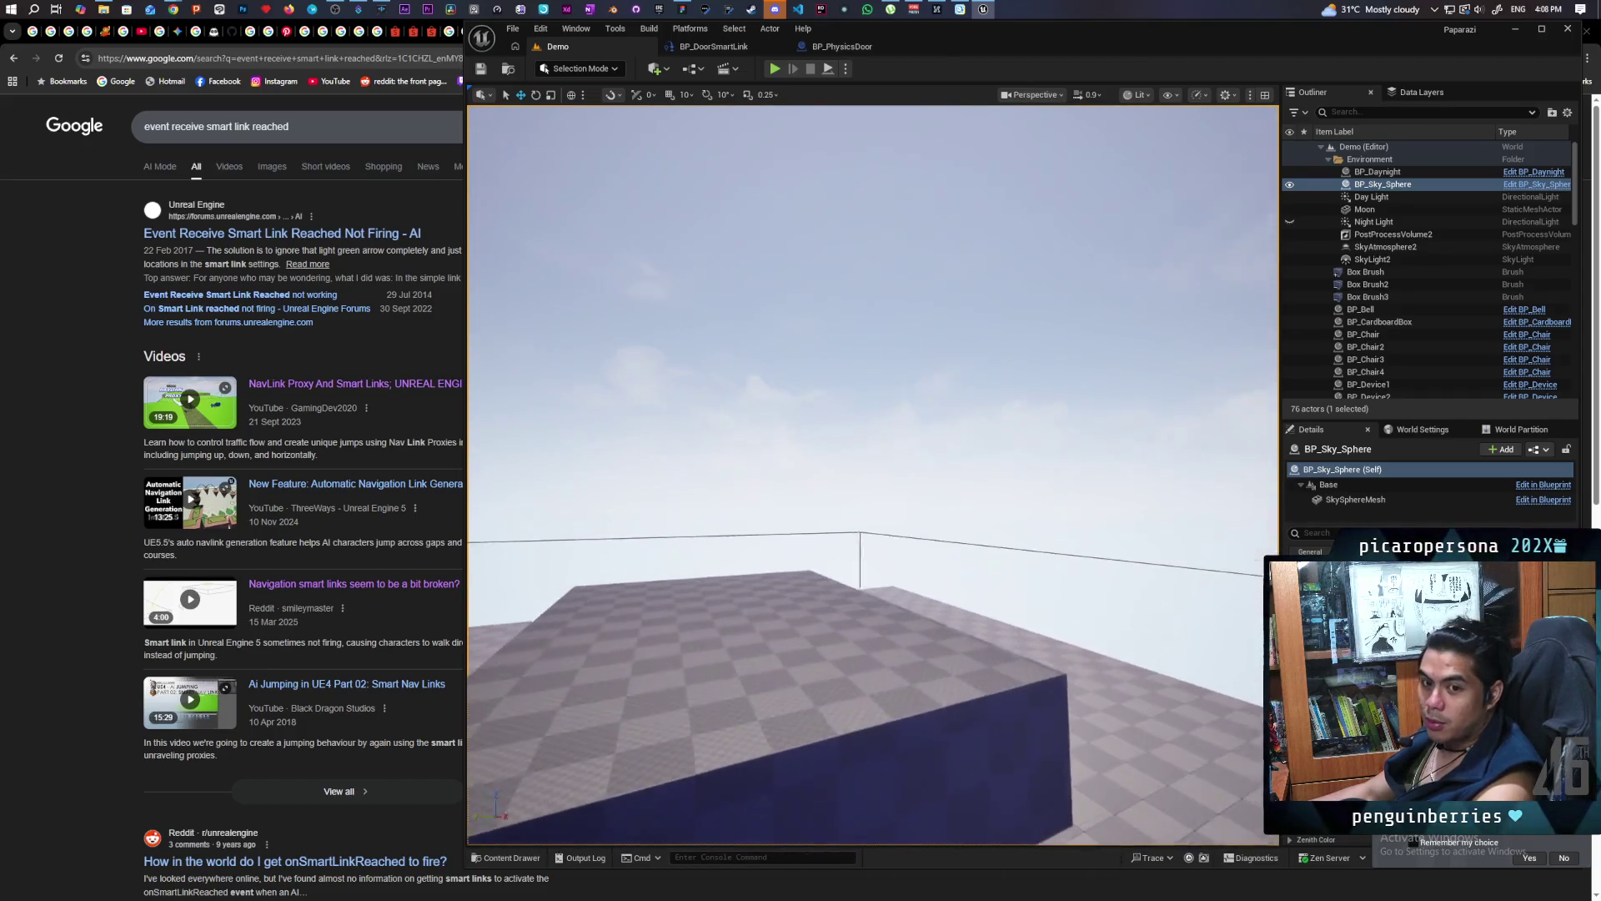
key(w)
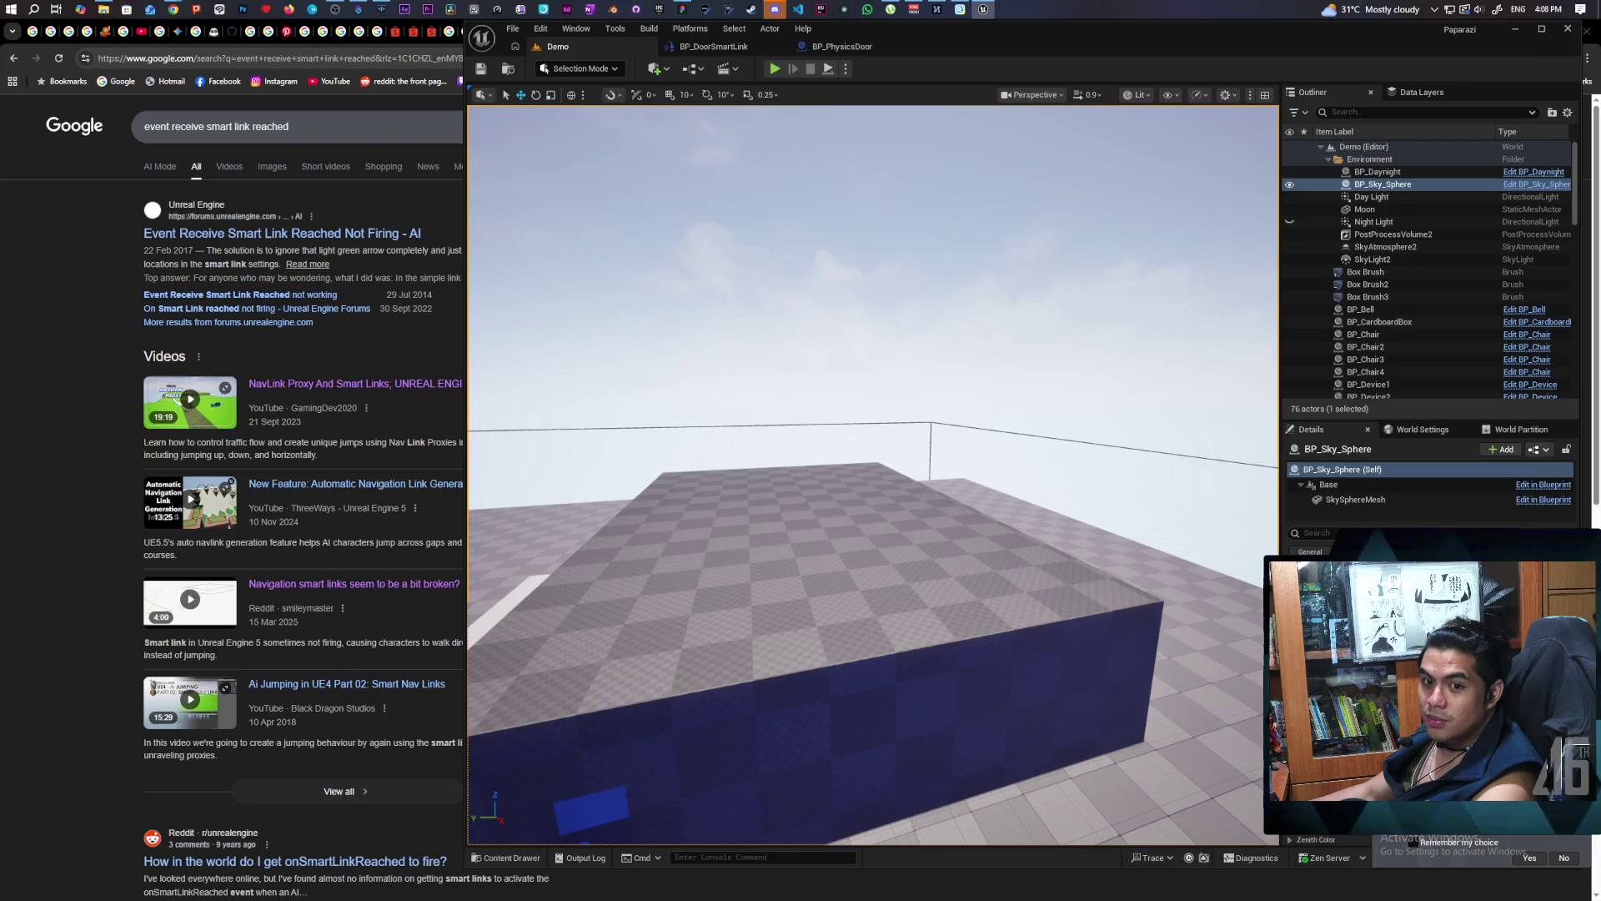
key(w)
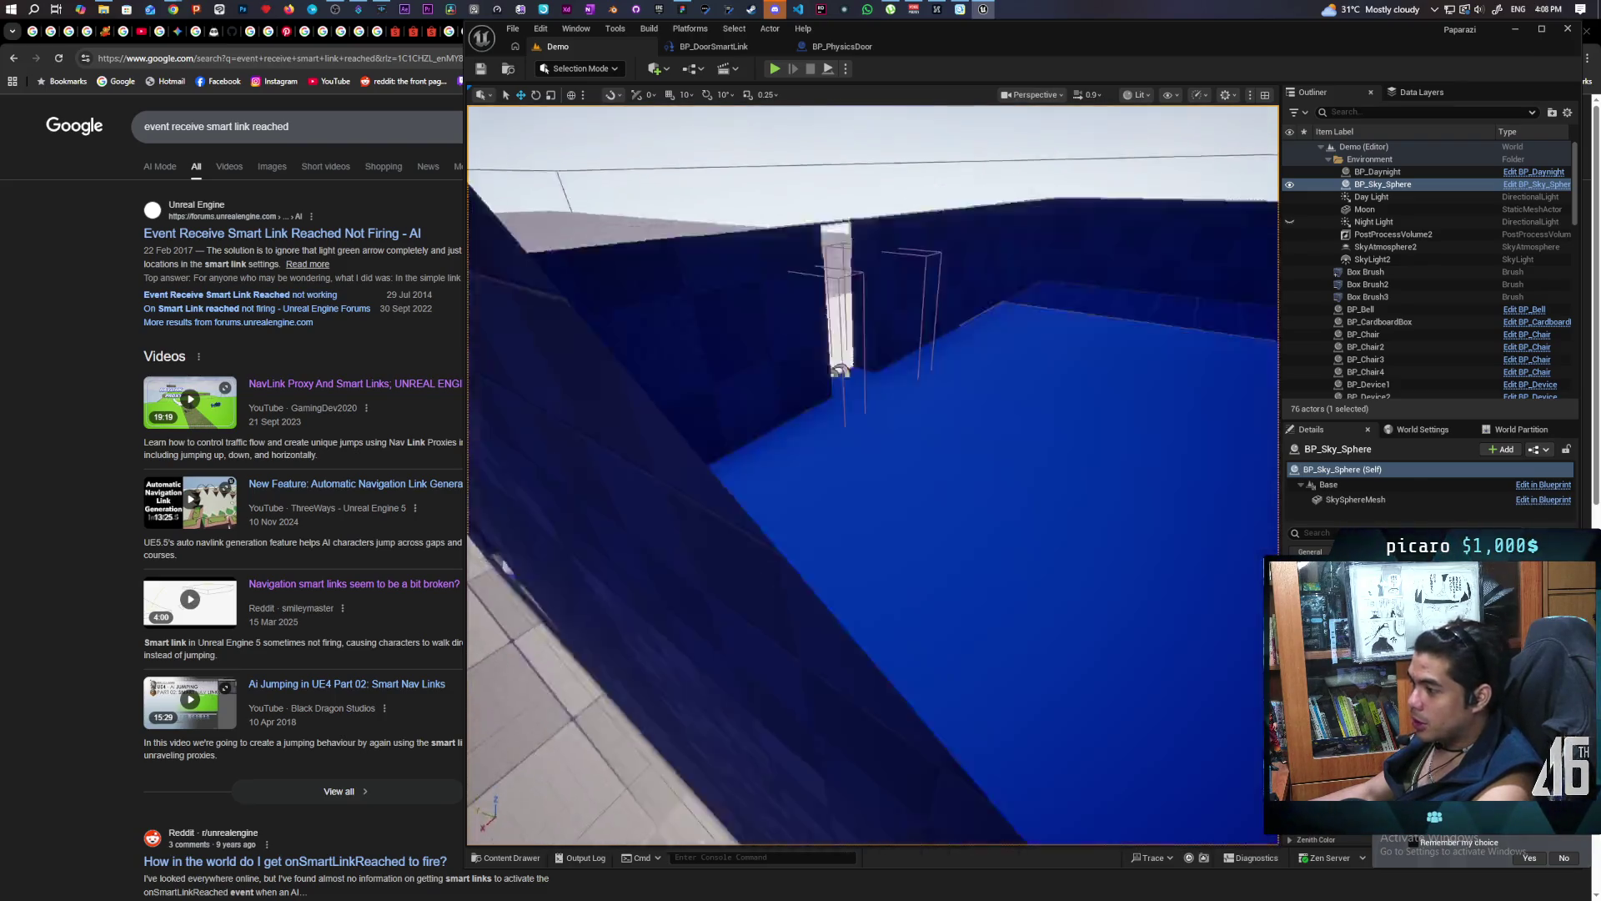
key(s)
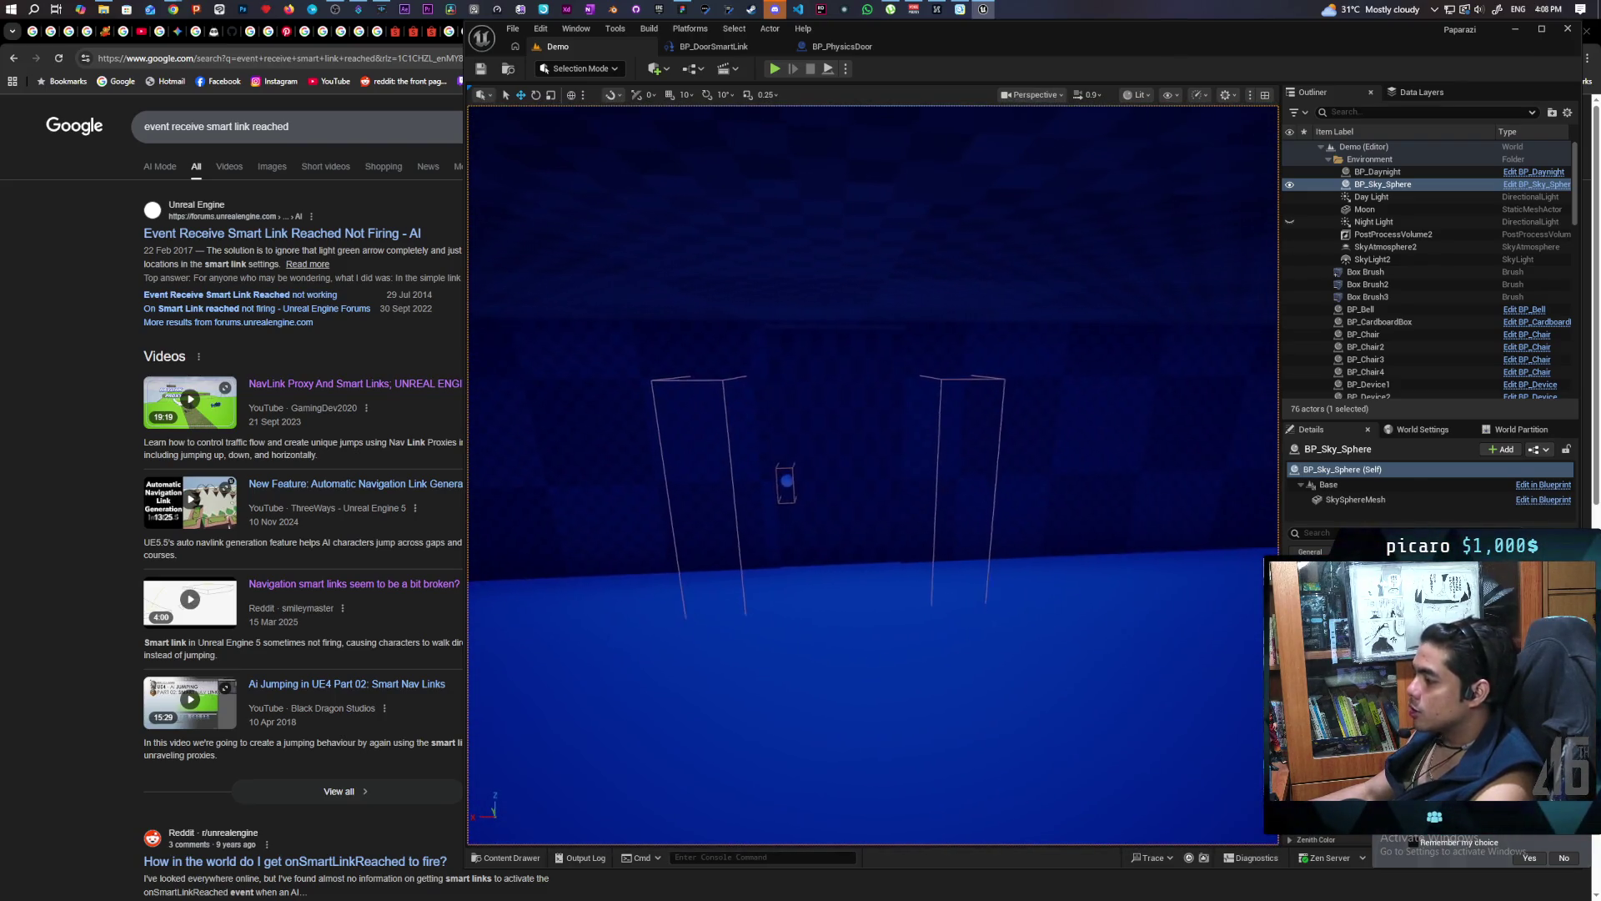
key(a)
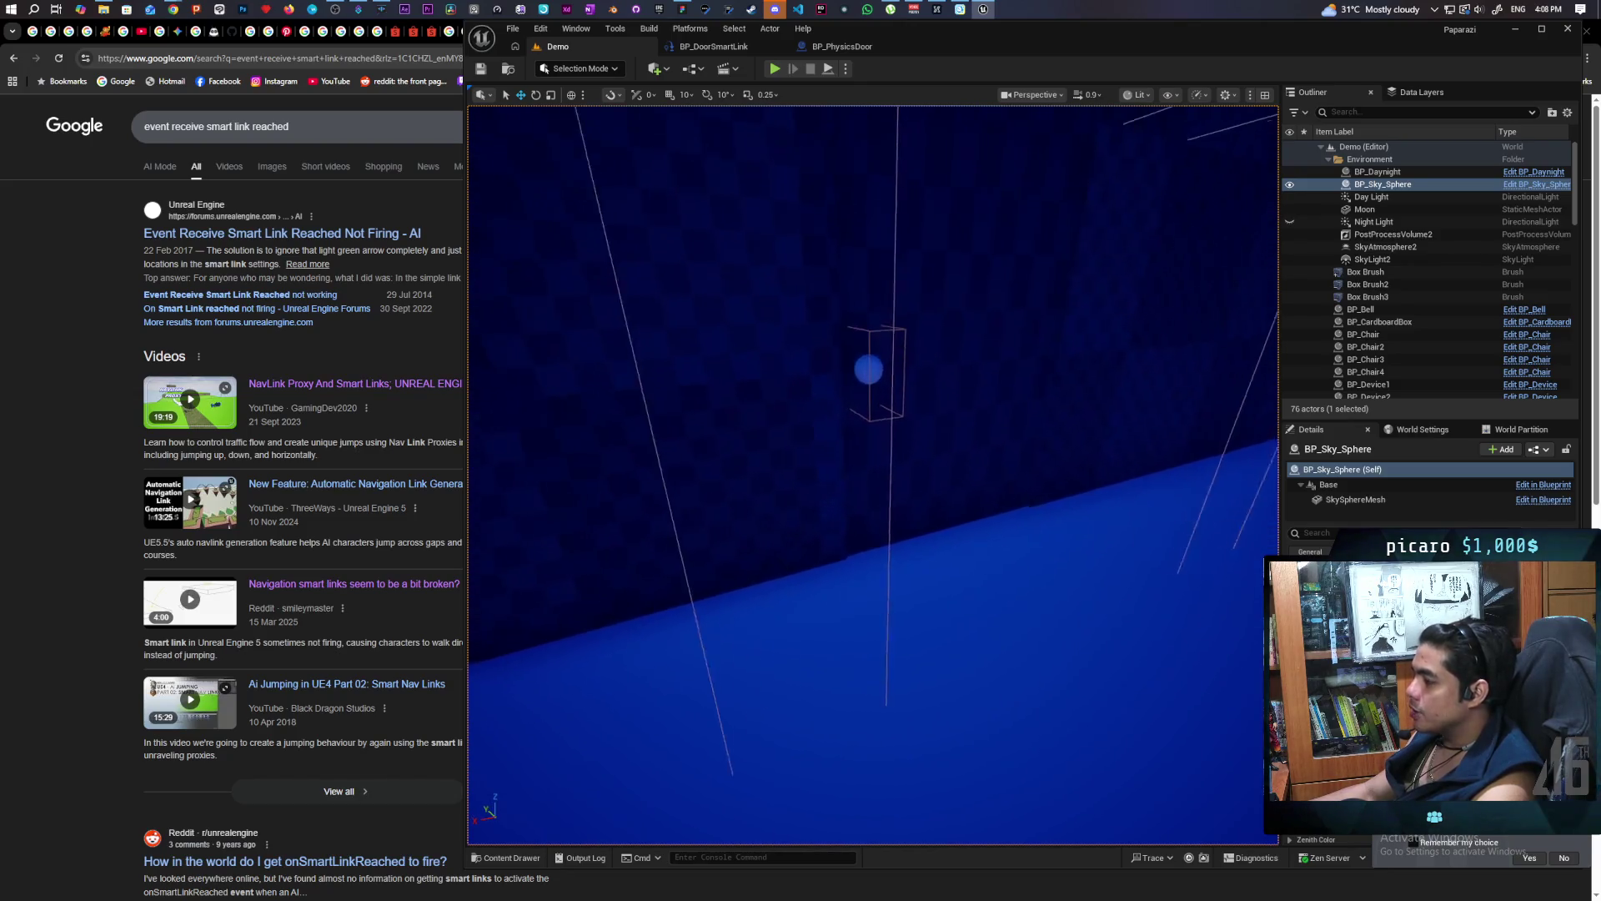
key(d)
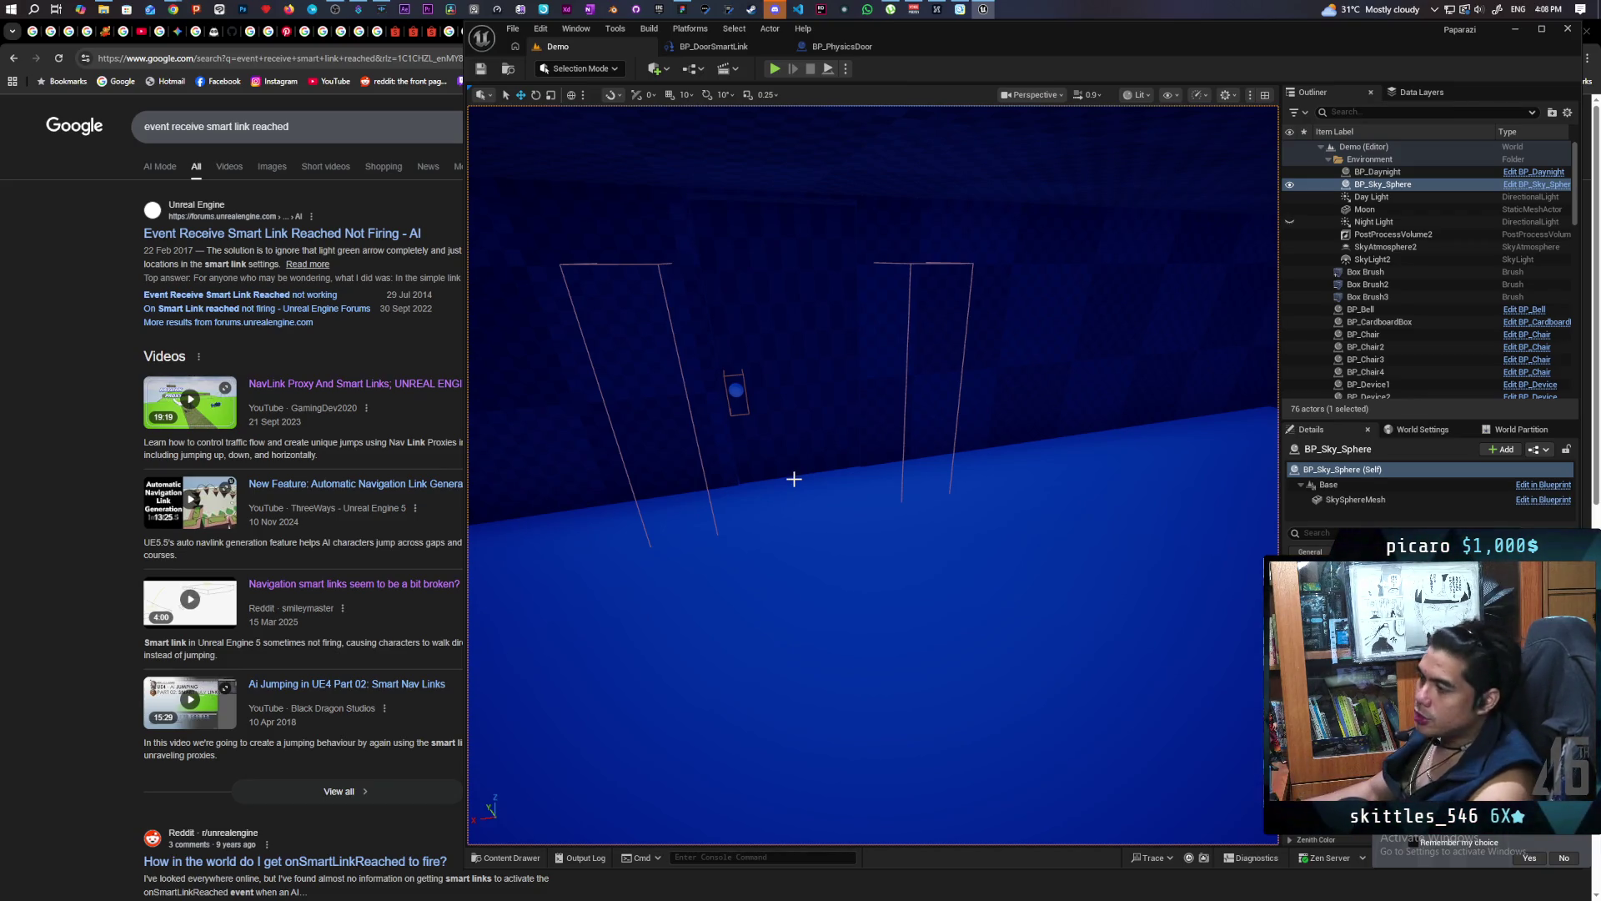
drag(914, 540, 963, 429)
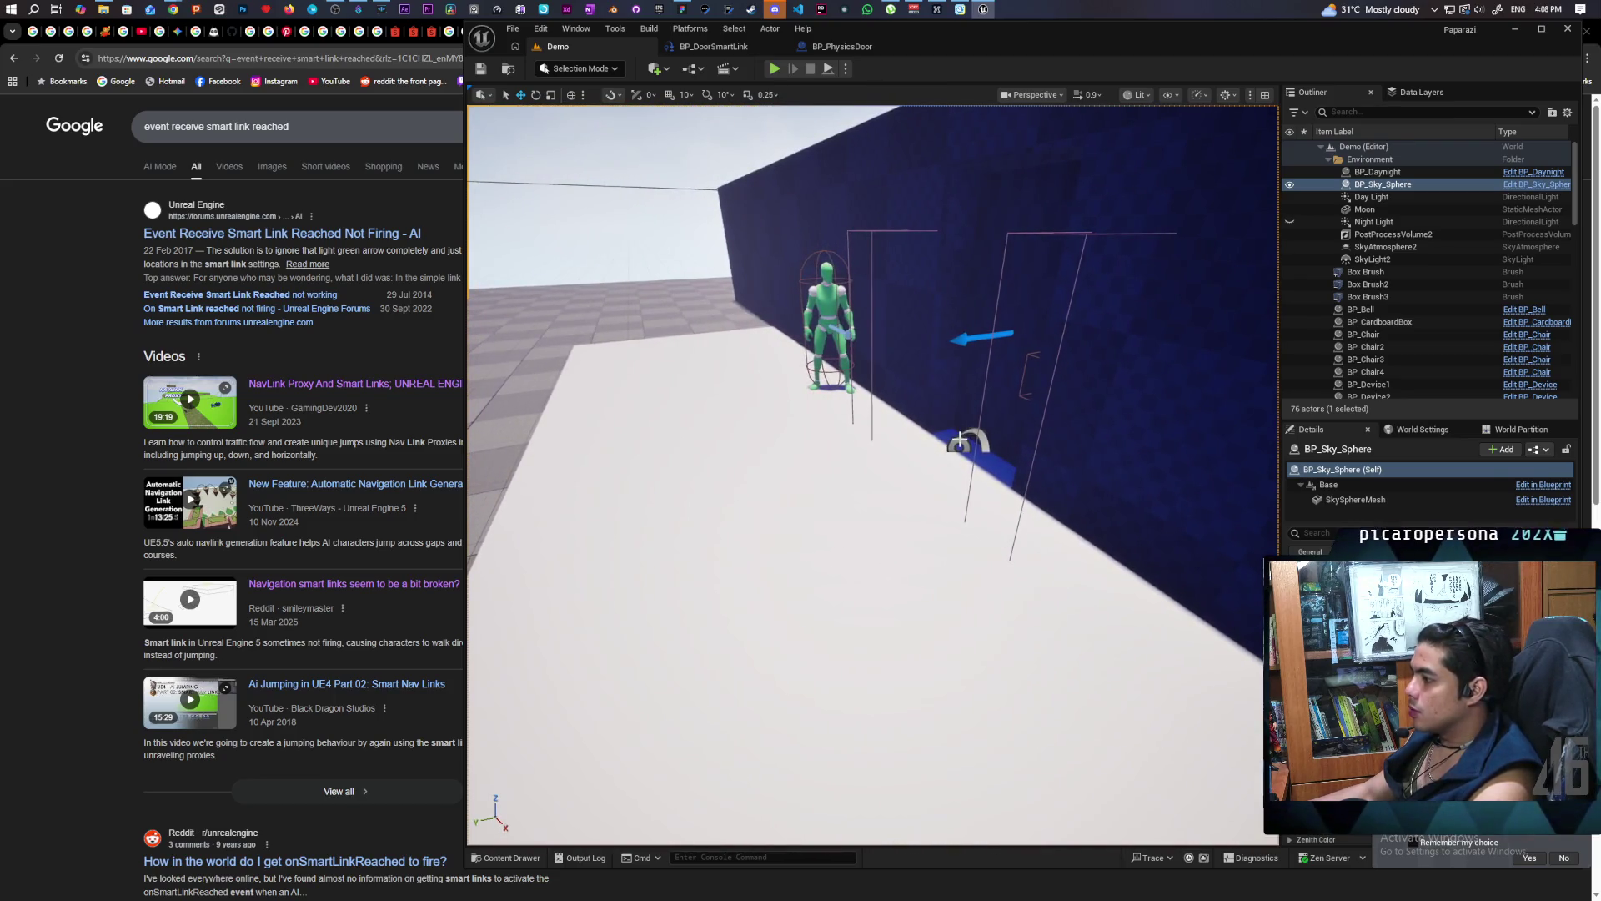
Select BP_DoorSmartLink, focus it with F, and orbit to frame its link points
click(959, 442)
key(f)
drag(874, 476, 873, 475)
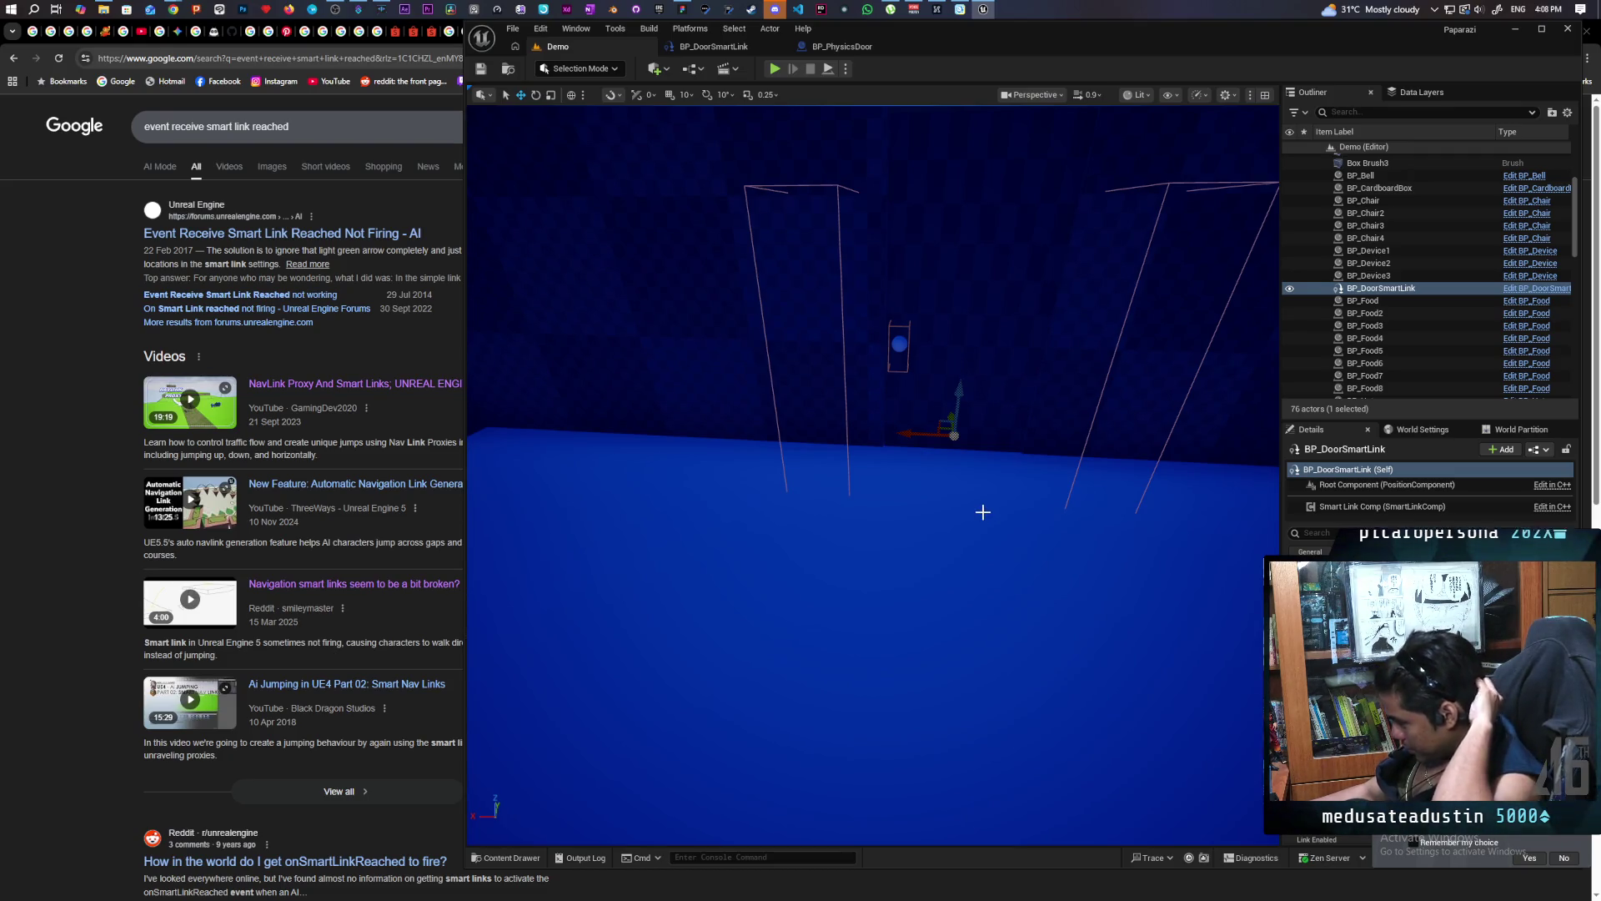
drag(983, 512, 982, 512)
drag(834, 434, 834, 433)
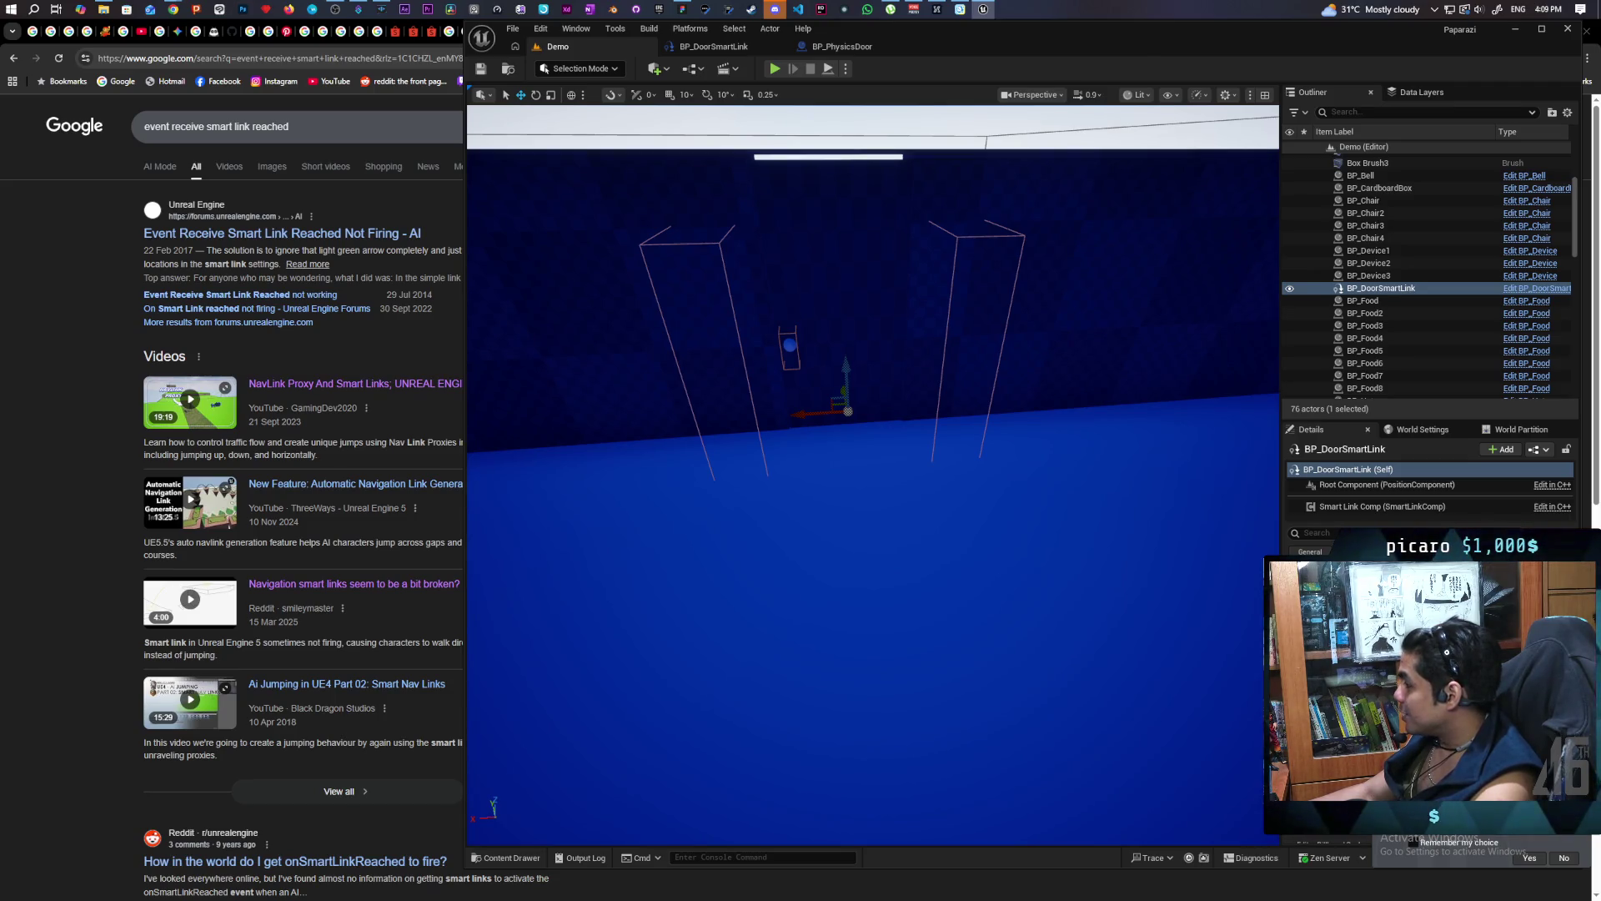
mouse_move(873, 475)
mouse_down()
mouse_move(859, 454)
mouse_move(871, 550)
mouse_move(874, 482)
mouse_up()
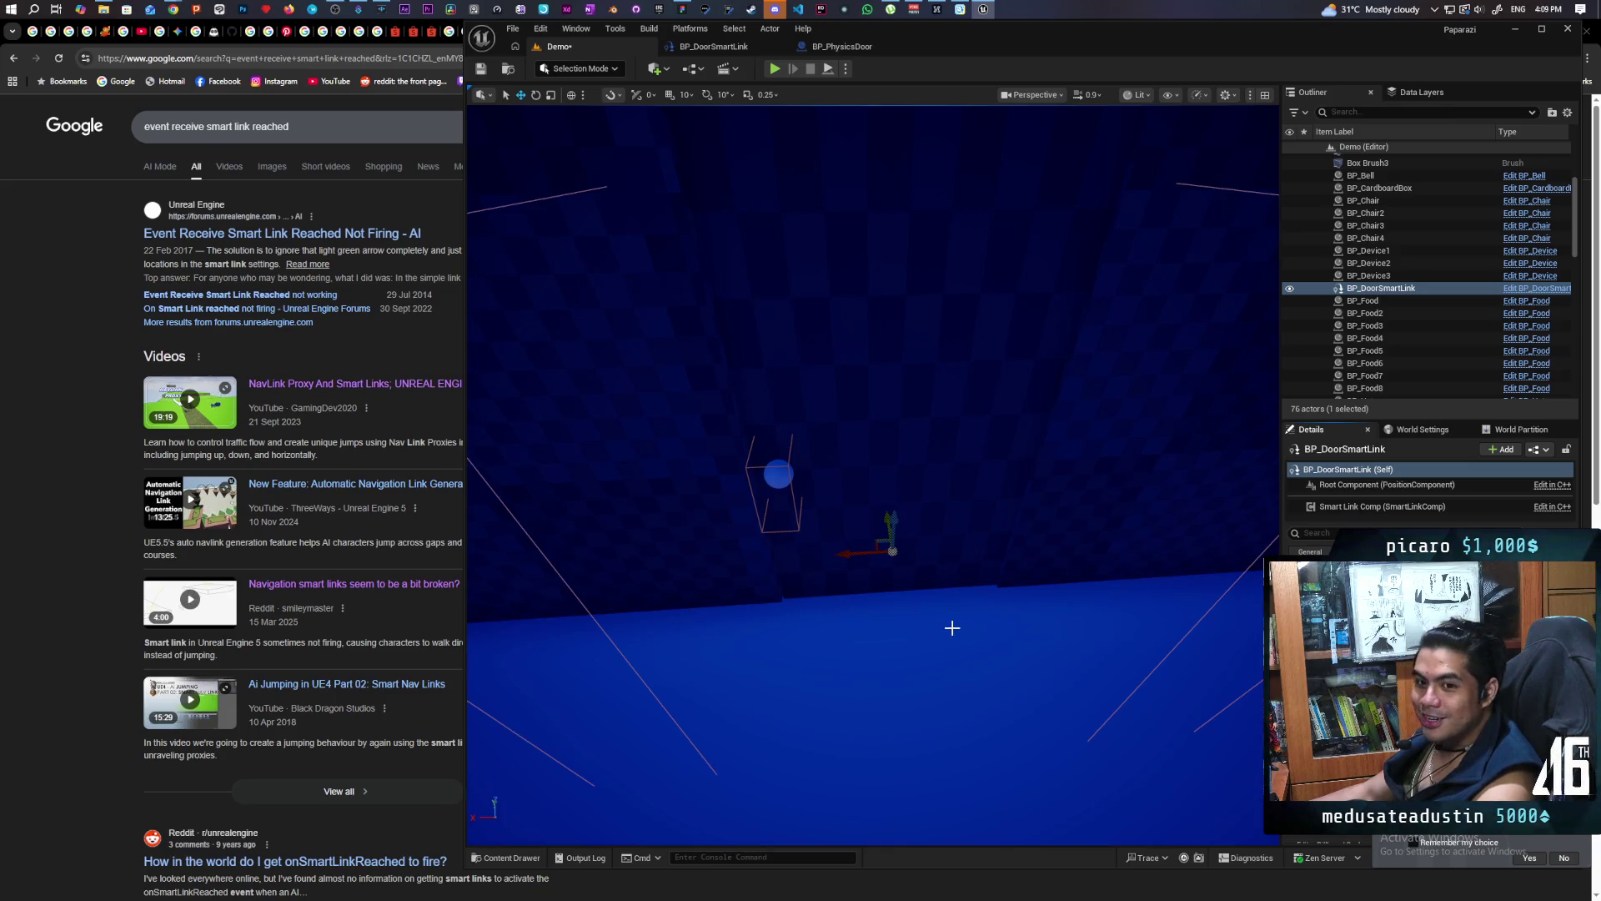
drag(949, 627, 922, 631)
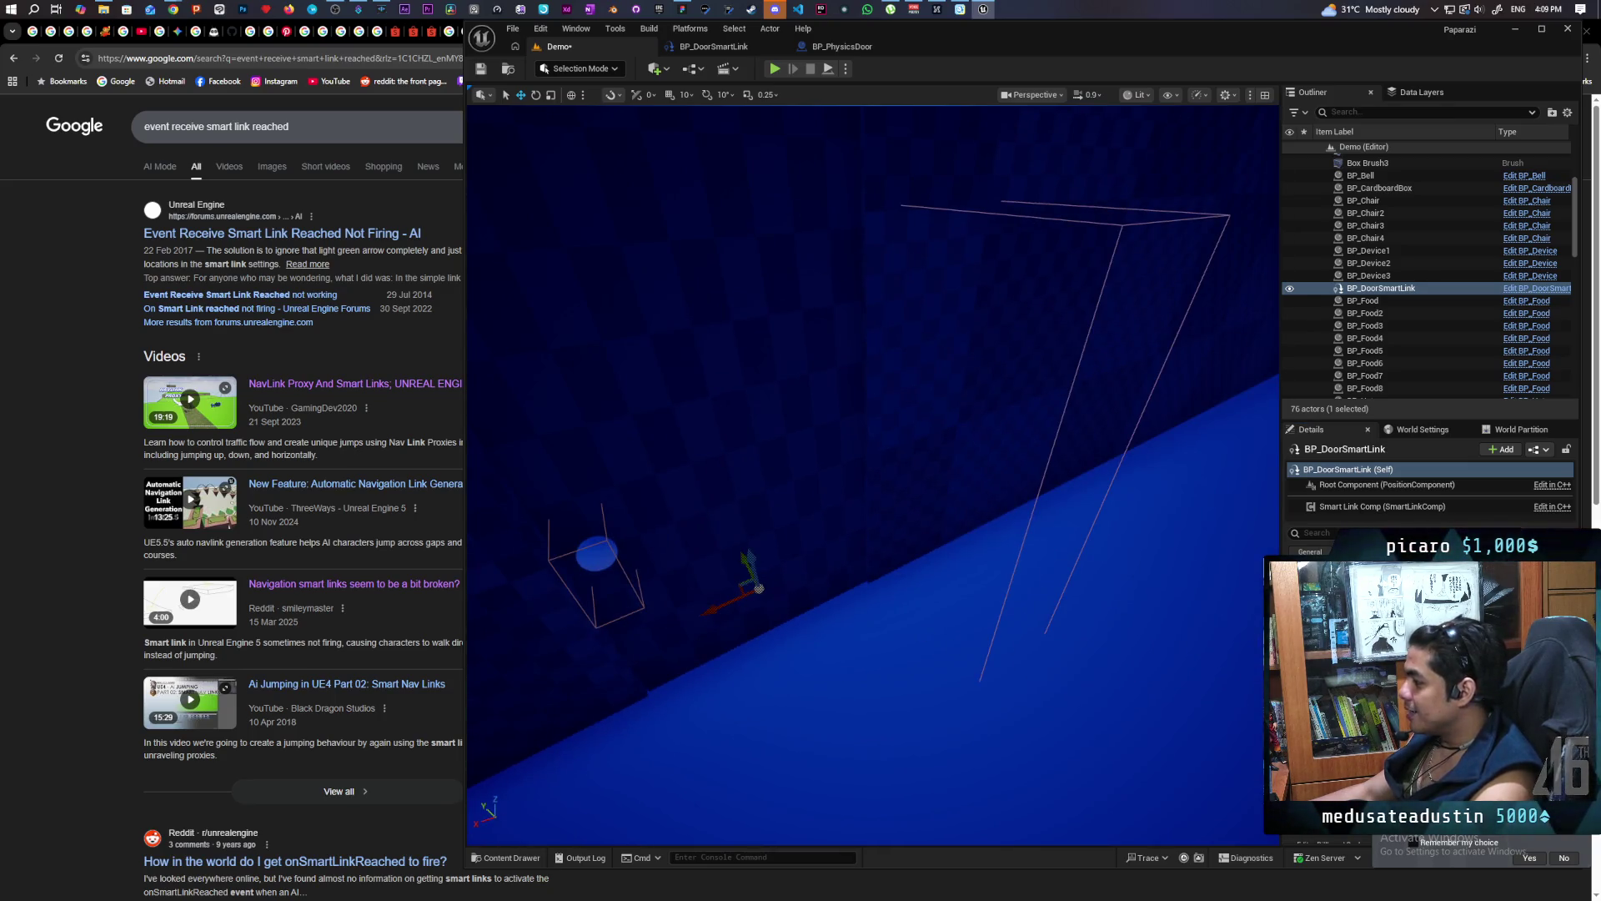
Show the navigation mesh overlay with P and frame the wall area up close
click(872, 702)
key(p)
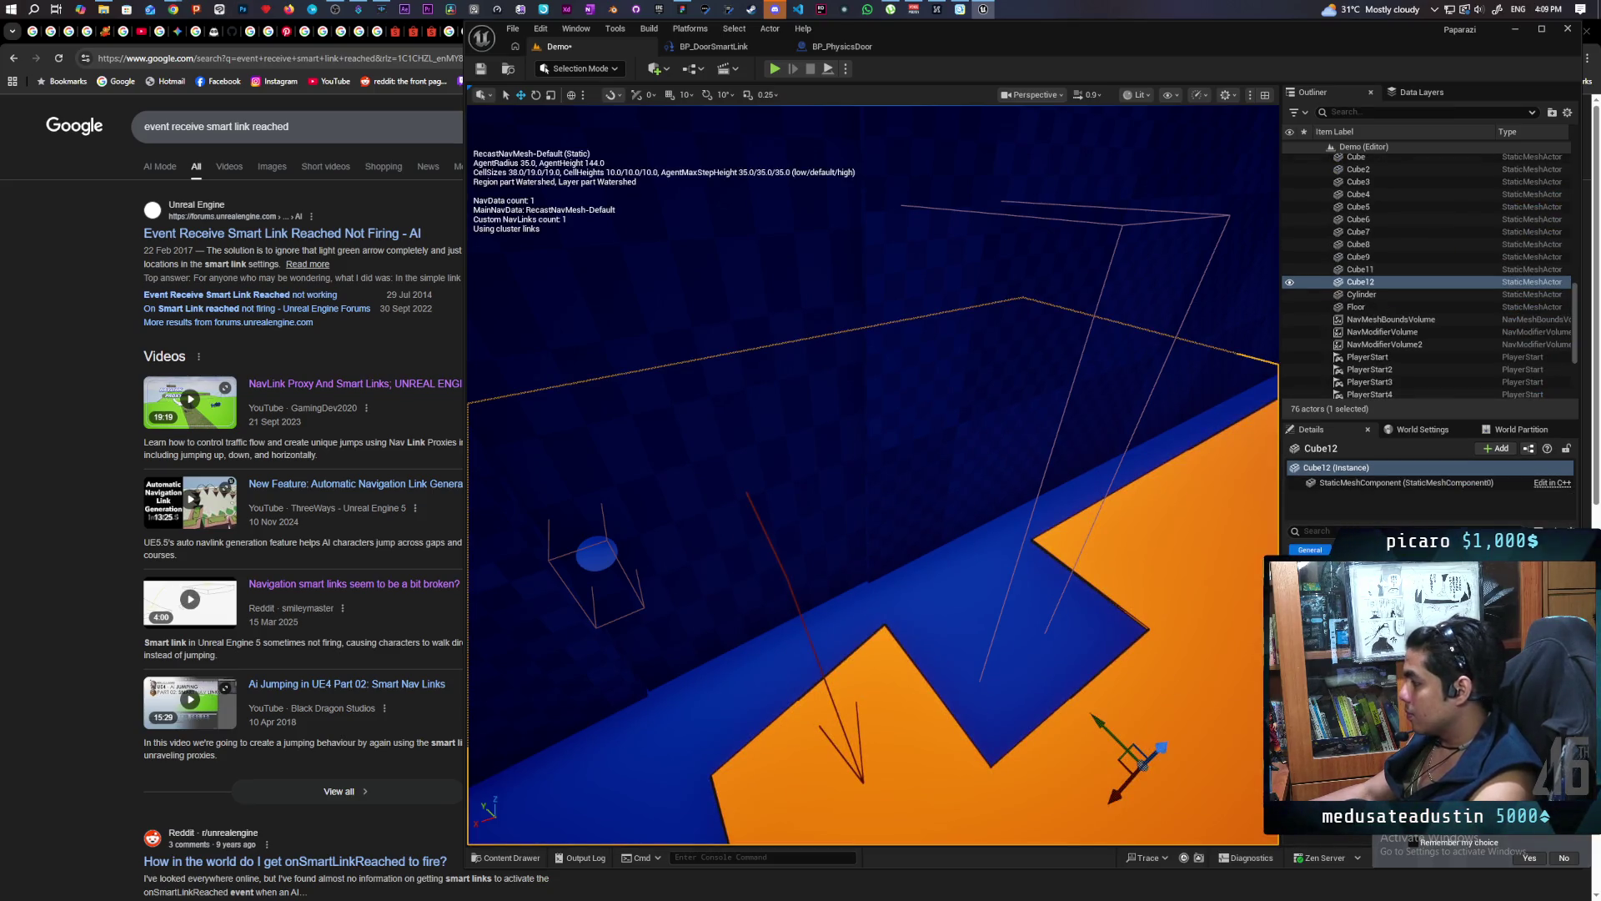
drag(718, 533, 1084, 510)
Alt-drag BP_DoorSmartLink left along X to duplicate it as BP_DoorSmartLink2
click(880, 510)
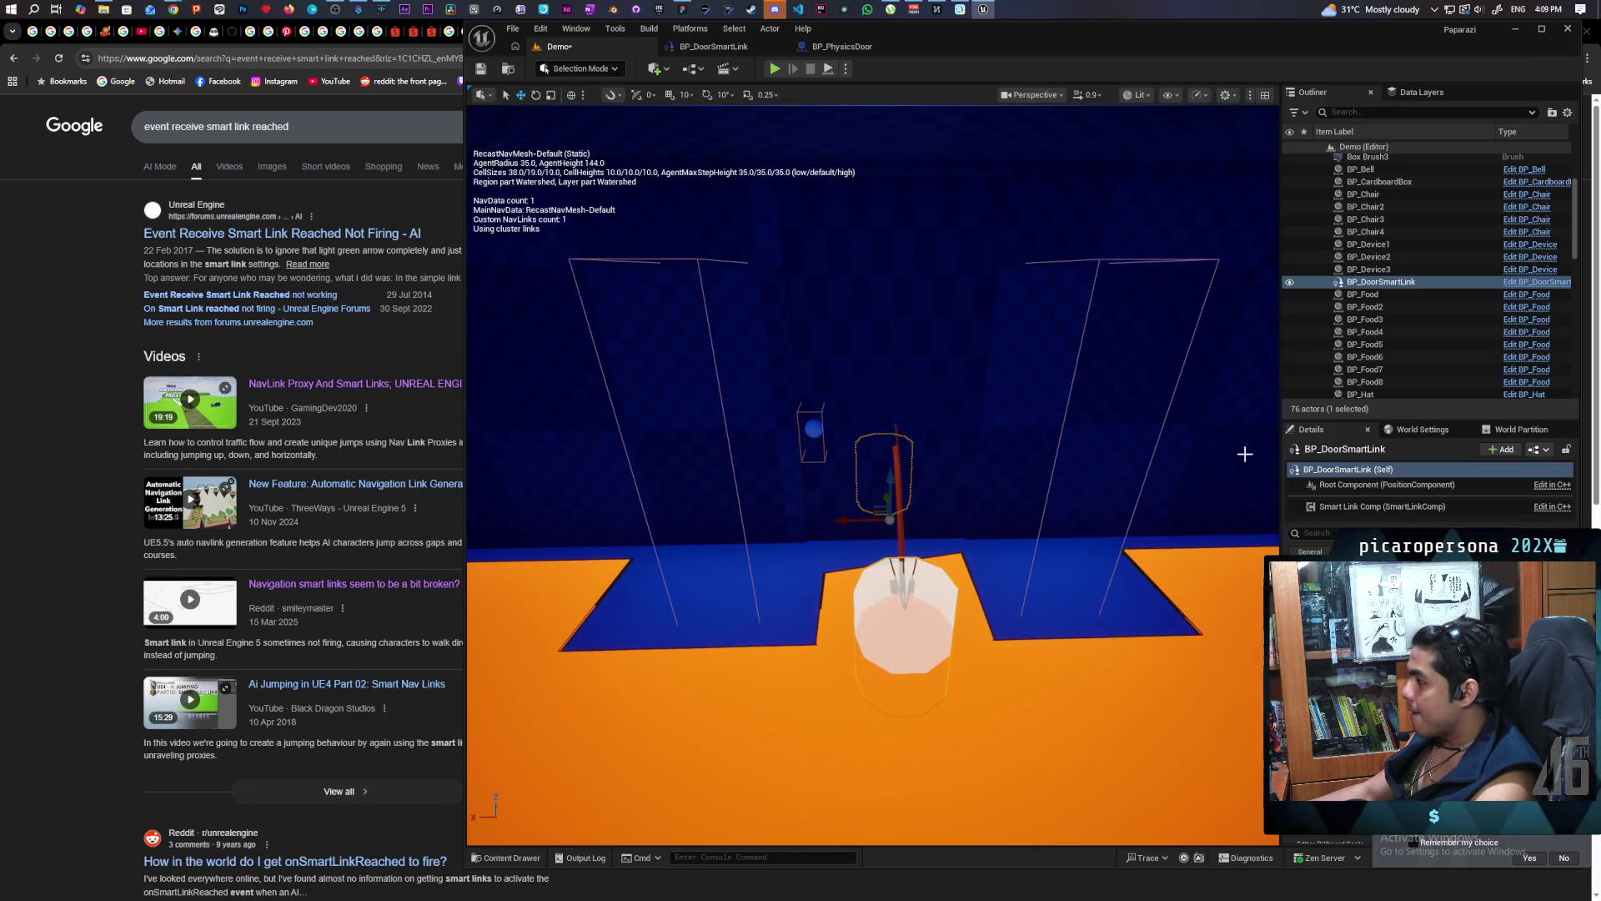
click(1318, 475)
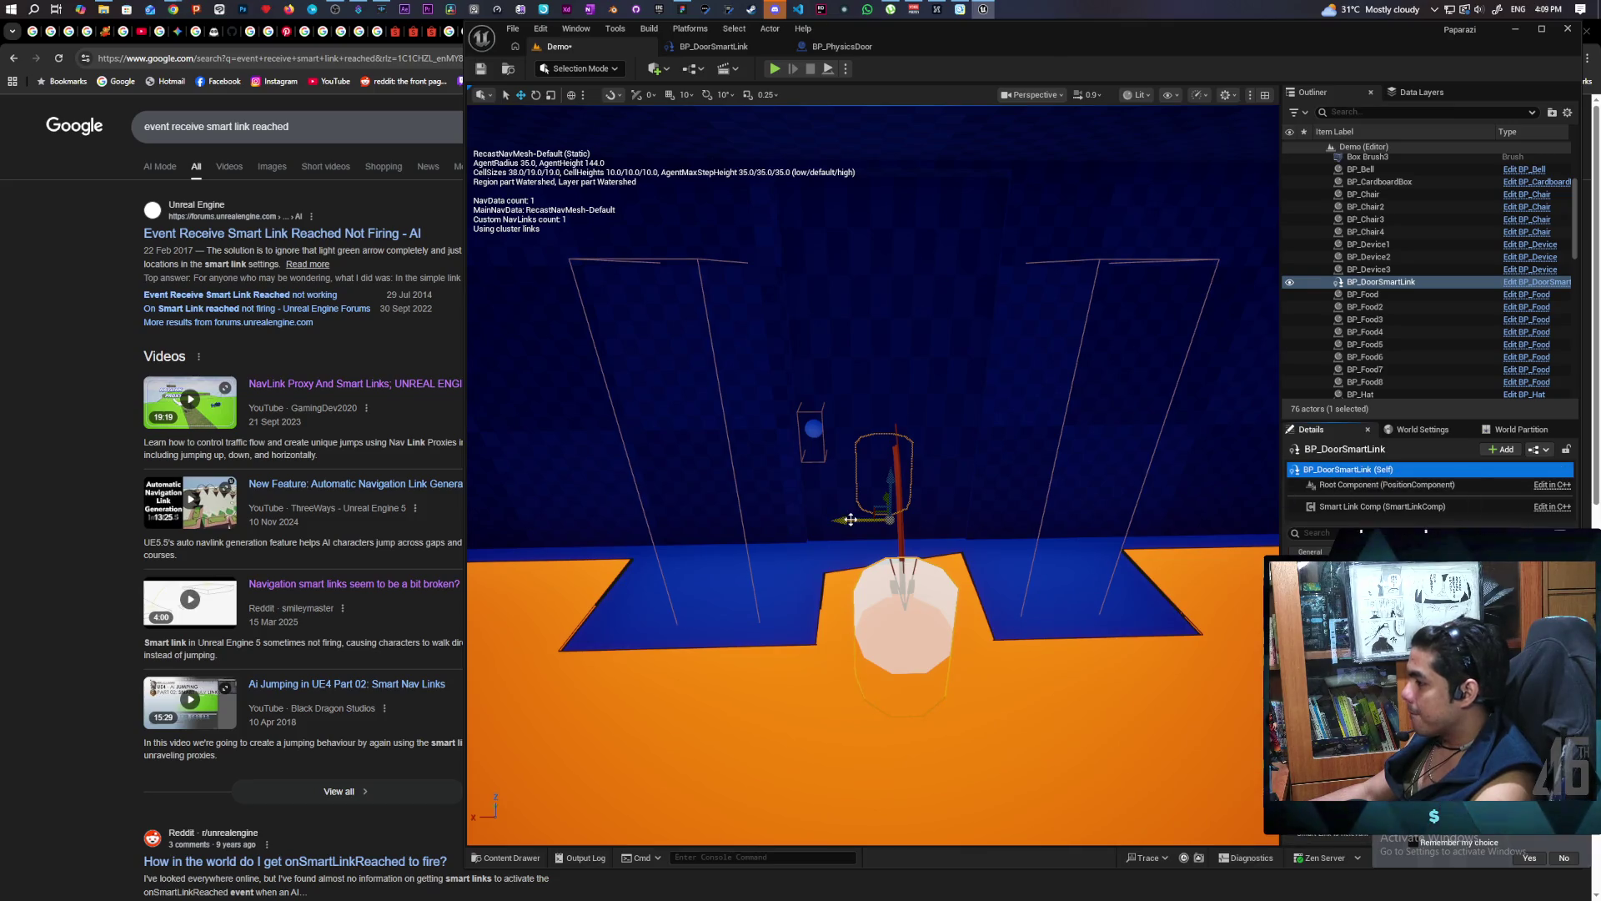
mouse_move(851, 519)
alt+mouse_down()
mouse_move(811, 519)
mouse_move(684, 609)
mouse_move(709, 555)
mouse_move(684, 542)
alt+mouse_up()
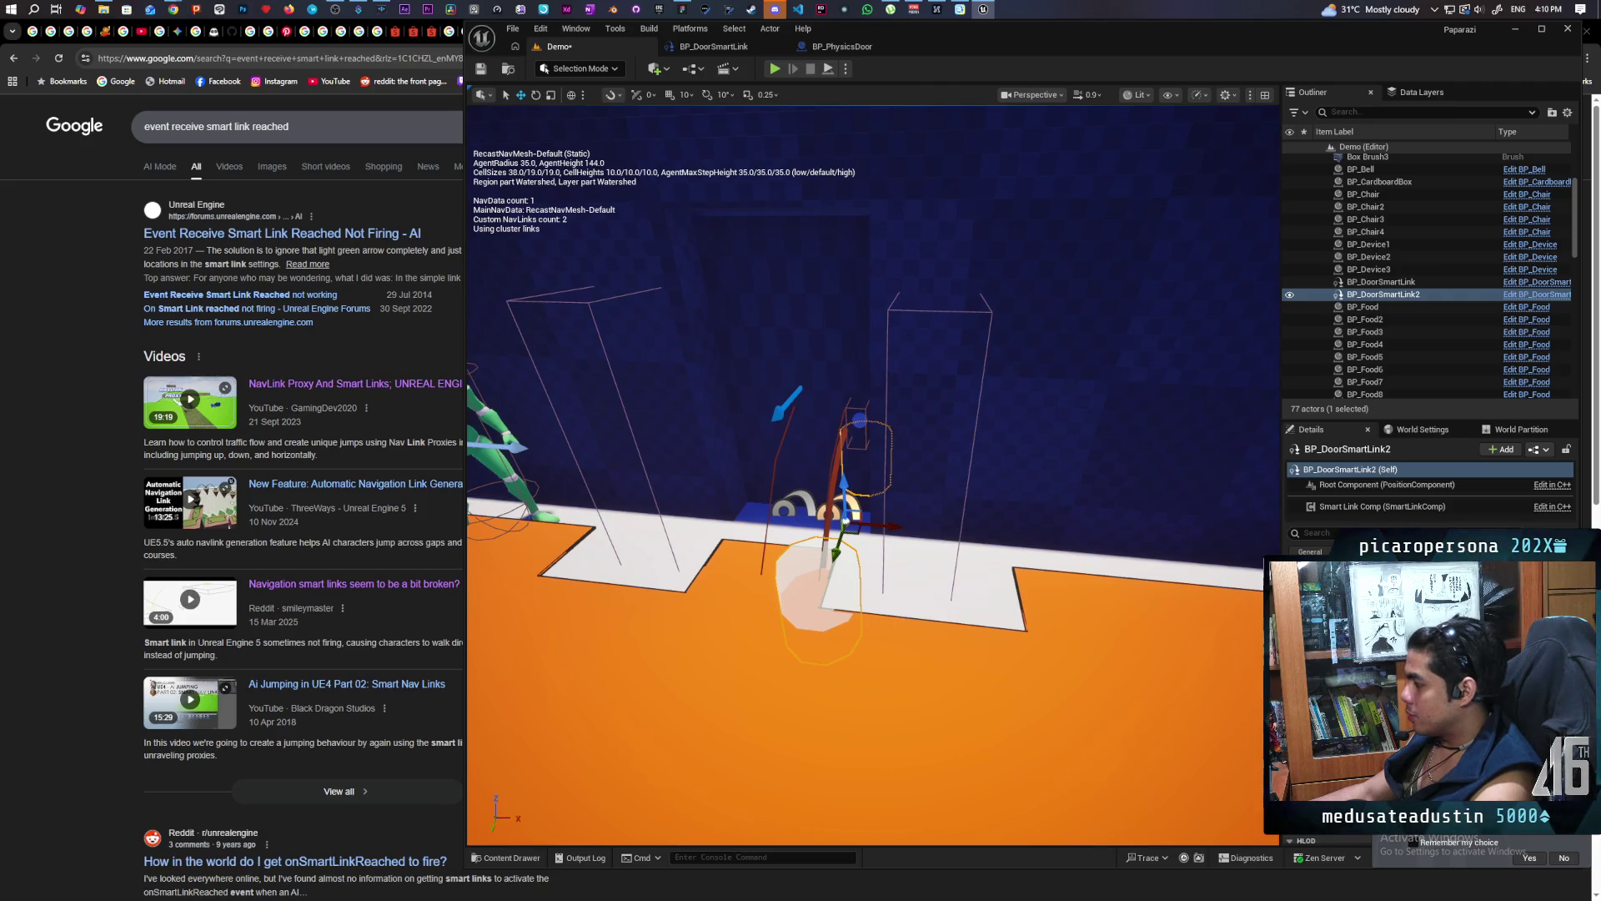
Drag BP_DoorSmartLink2's end point left along the floor by the doorway, then launch multiplayer play
scroll(872, 475, up, 5)
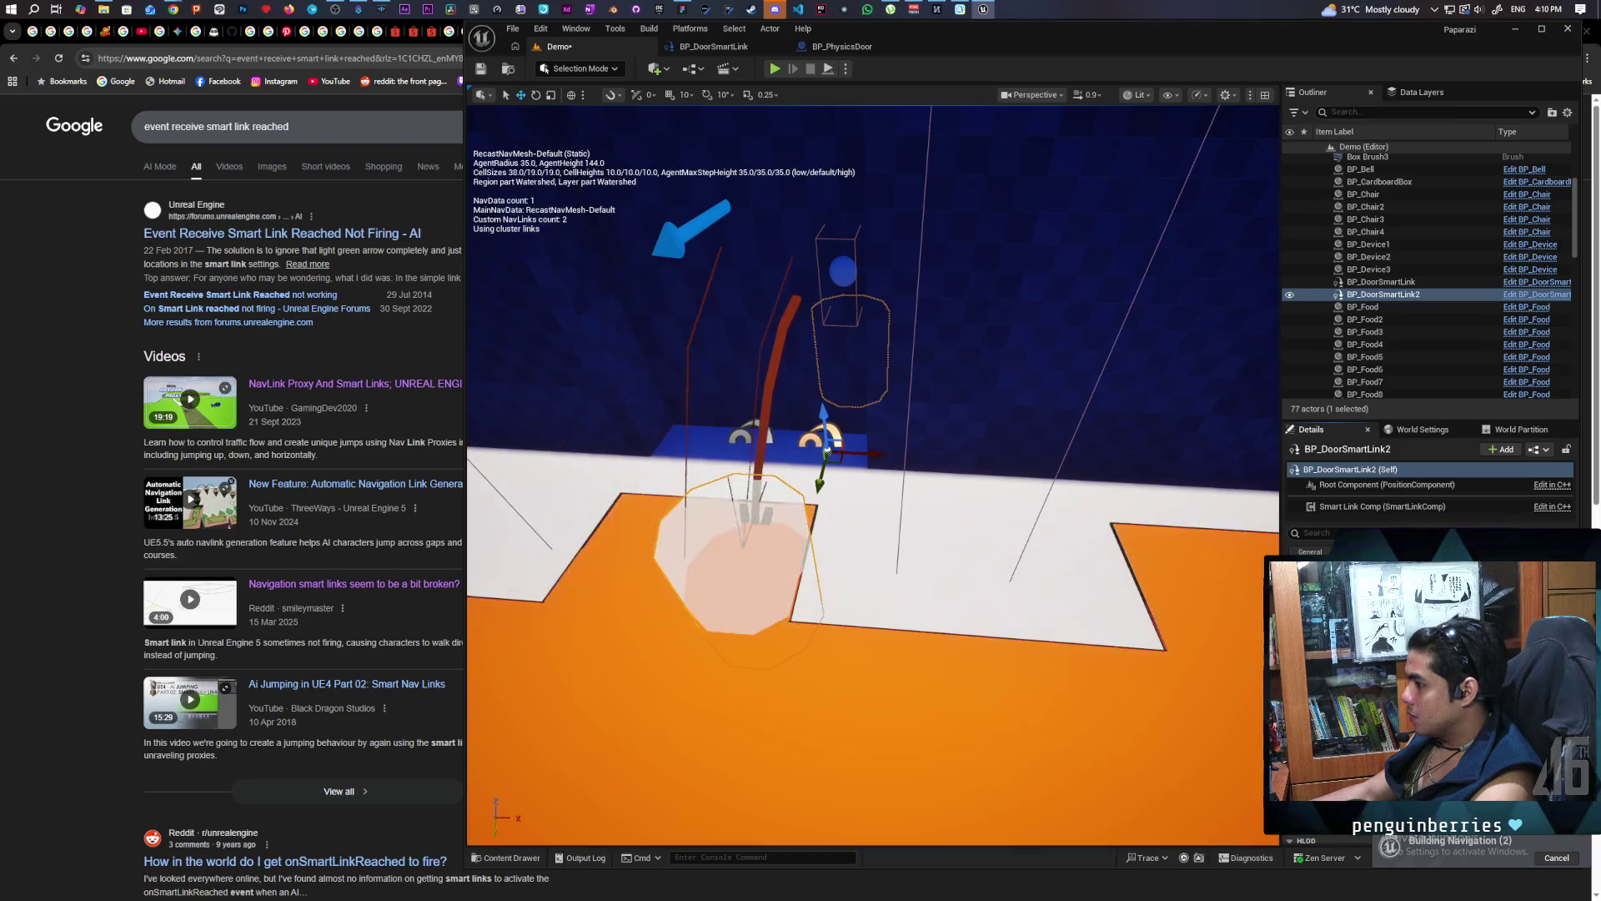
drag(912, 661, 843, 655)
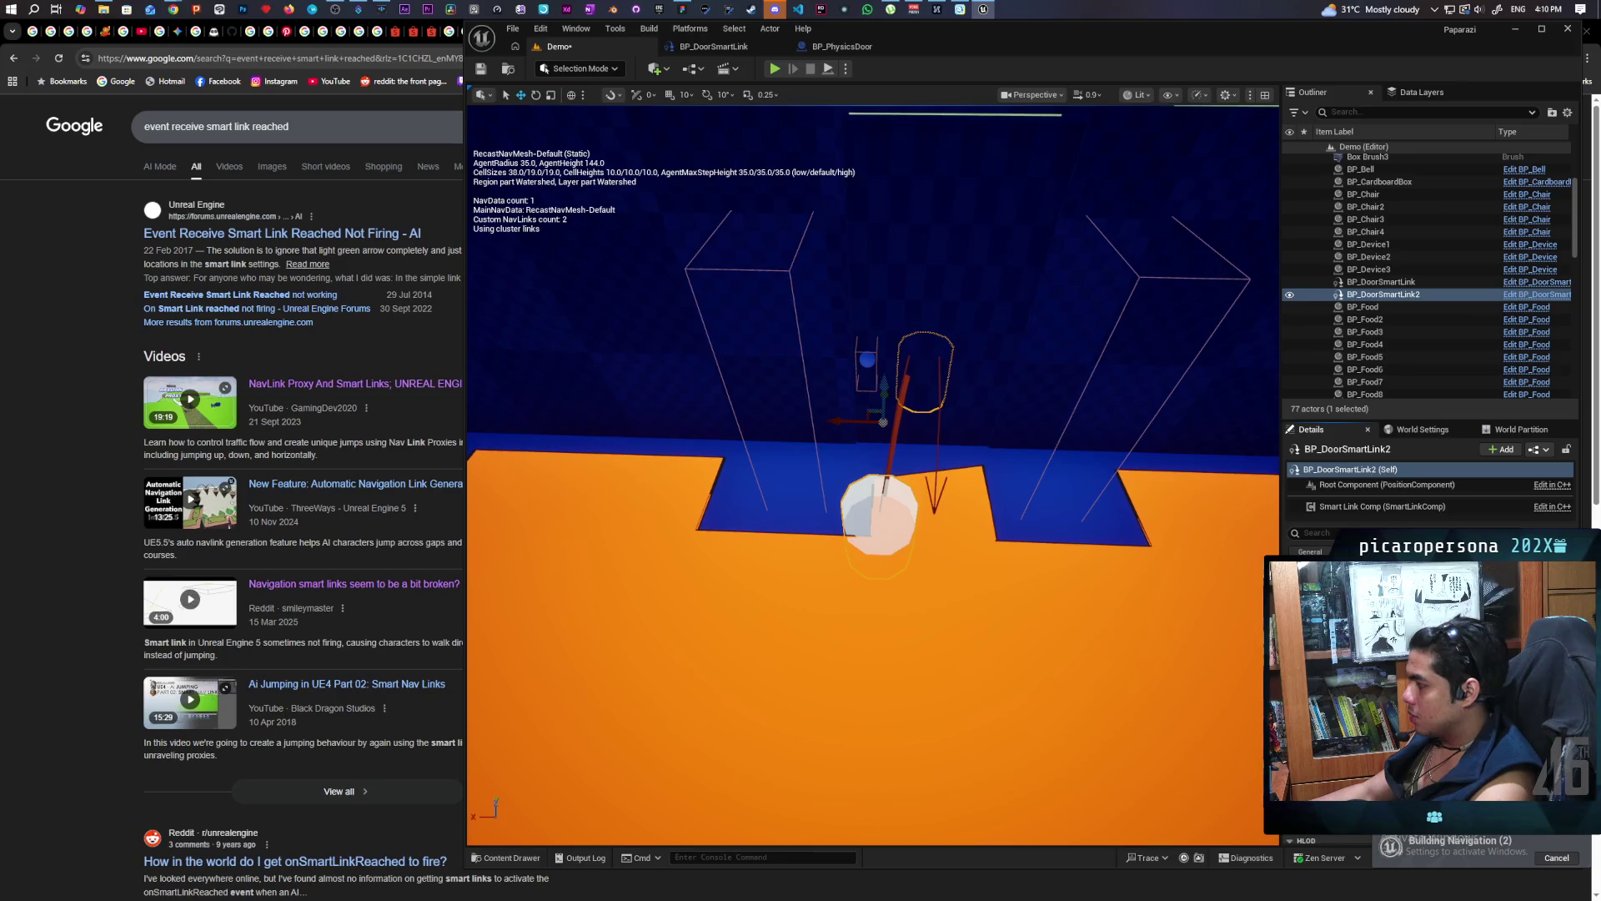
mouse_move(880, 513)
mouse_down()
mouse_move(875, 662)
mouse_move(877, 571)
mouse_up()
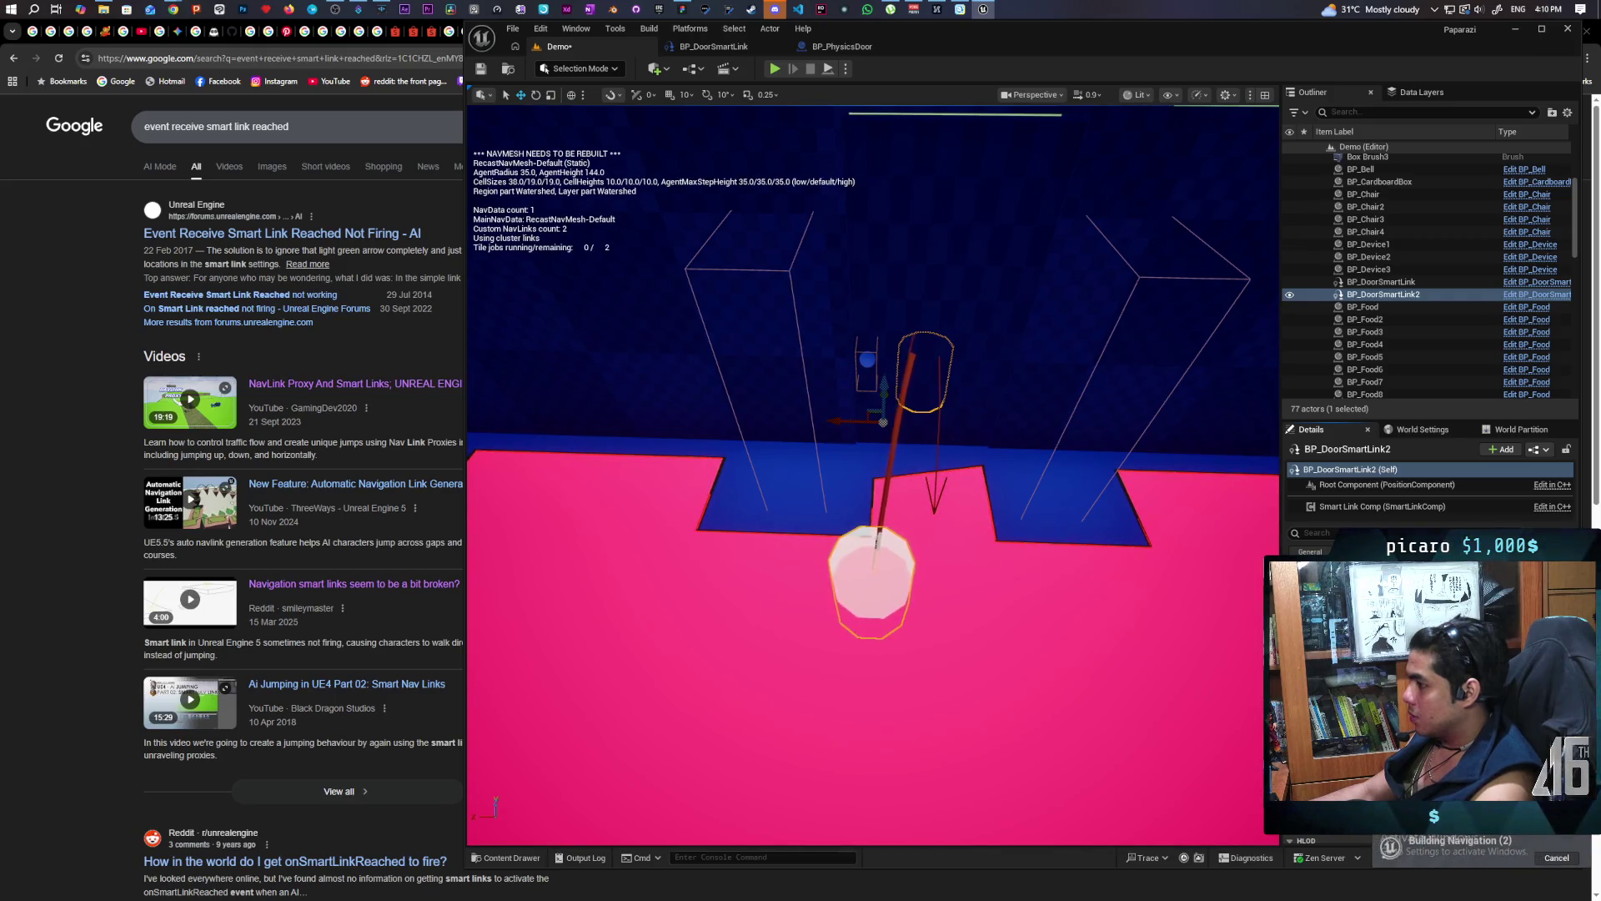
drag(841, 530, 713, 527)
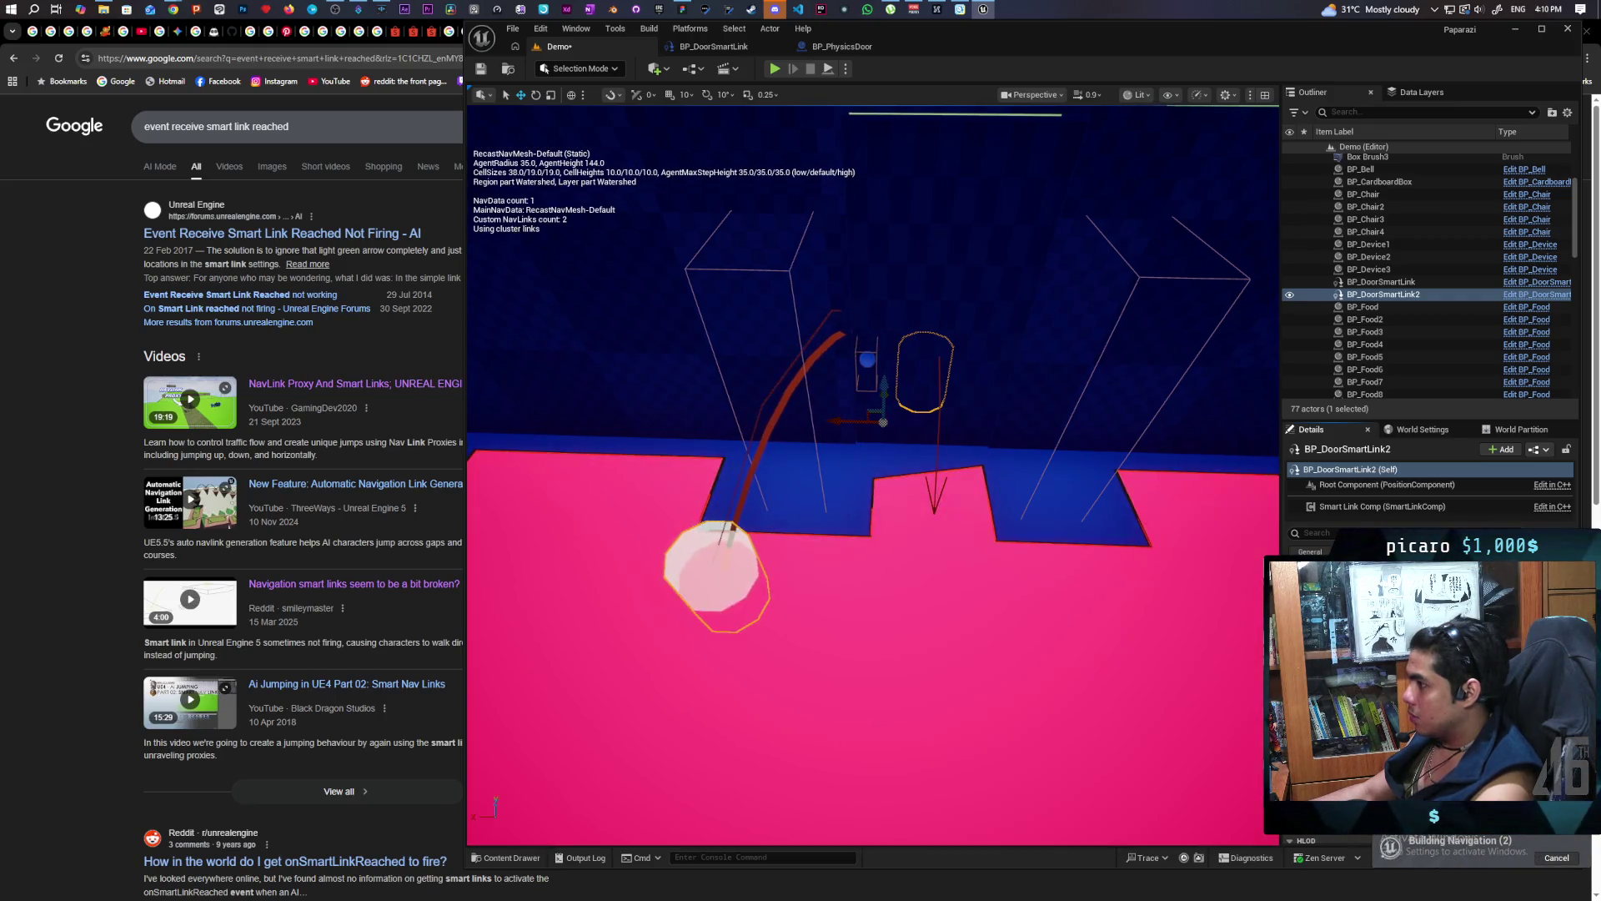
drag(724, 527, 759, 526)
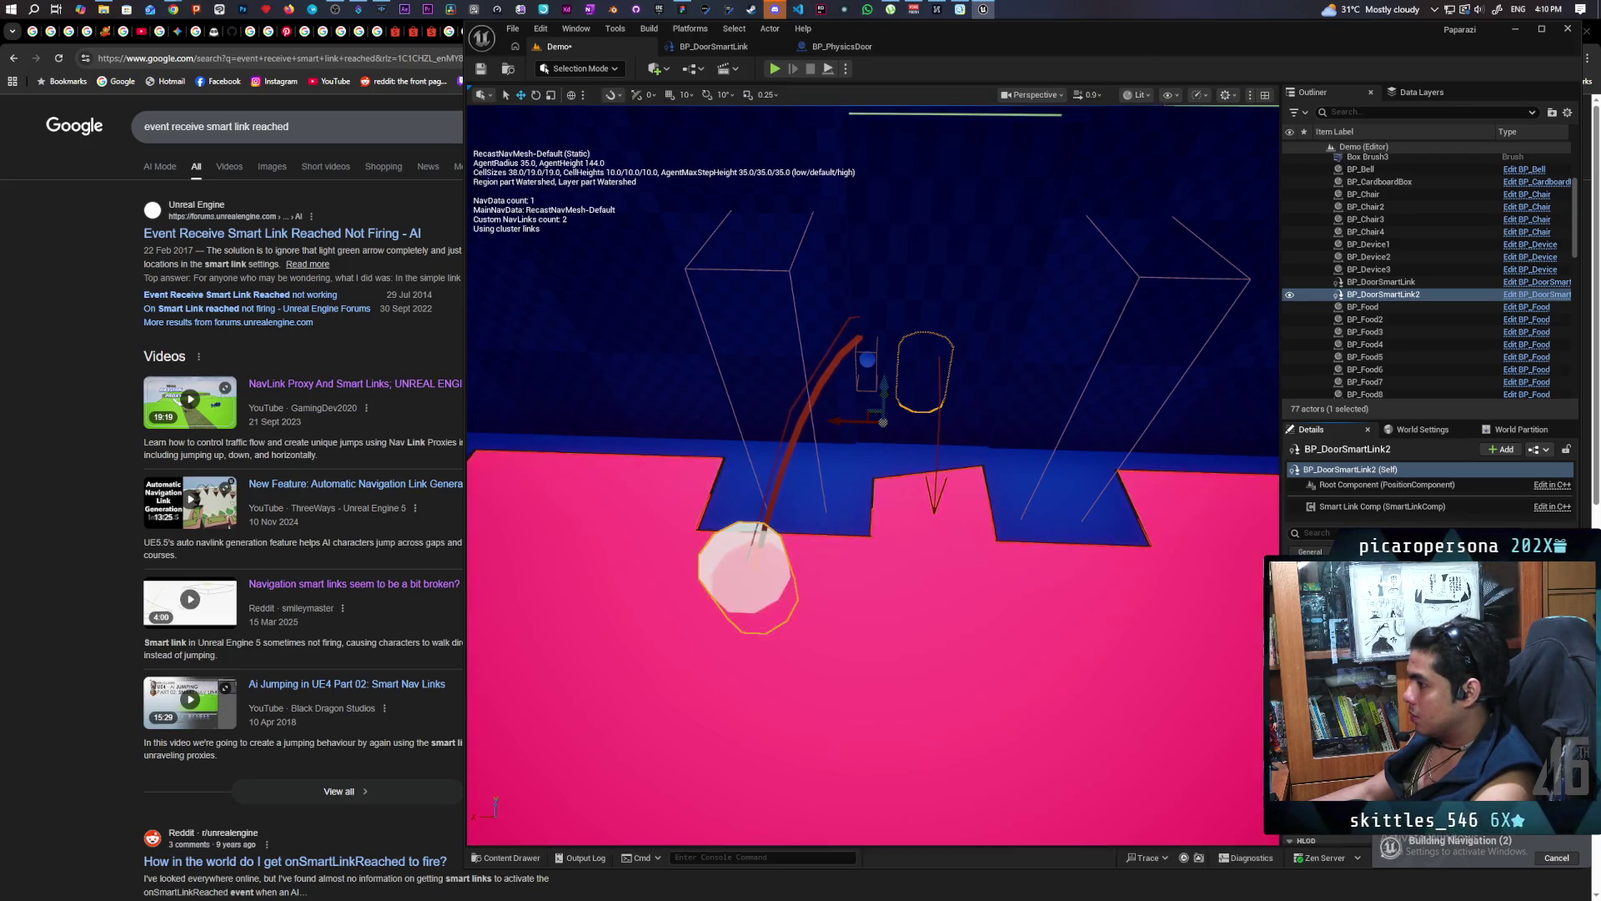
key(f)
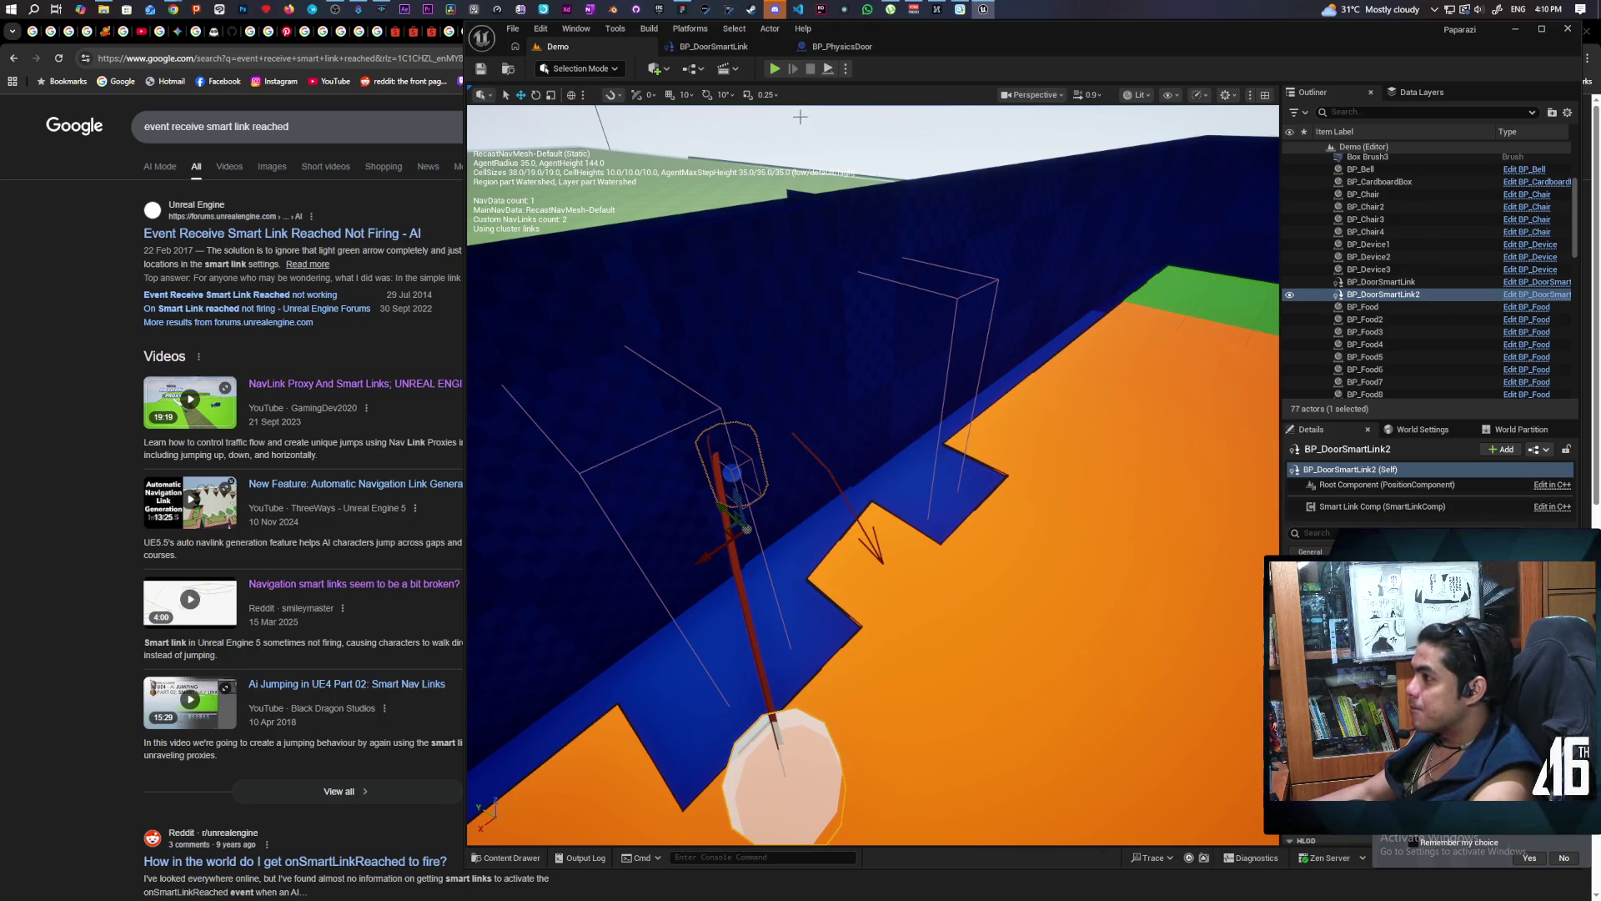
click(775, 70)
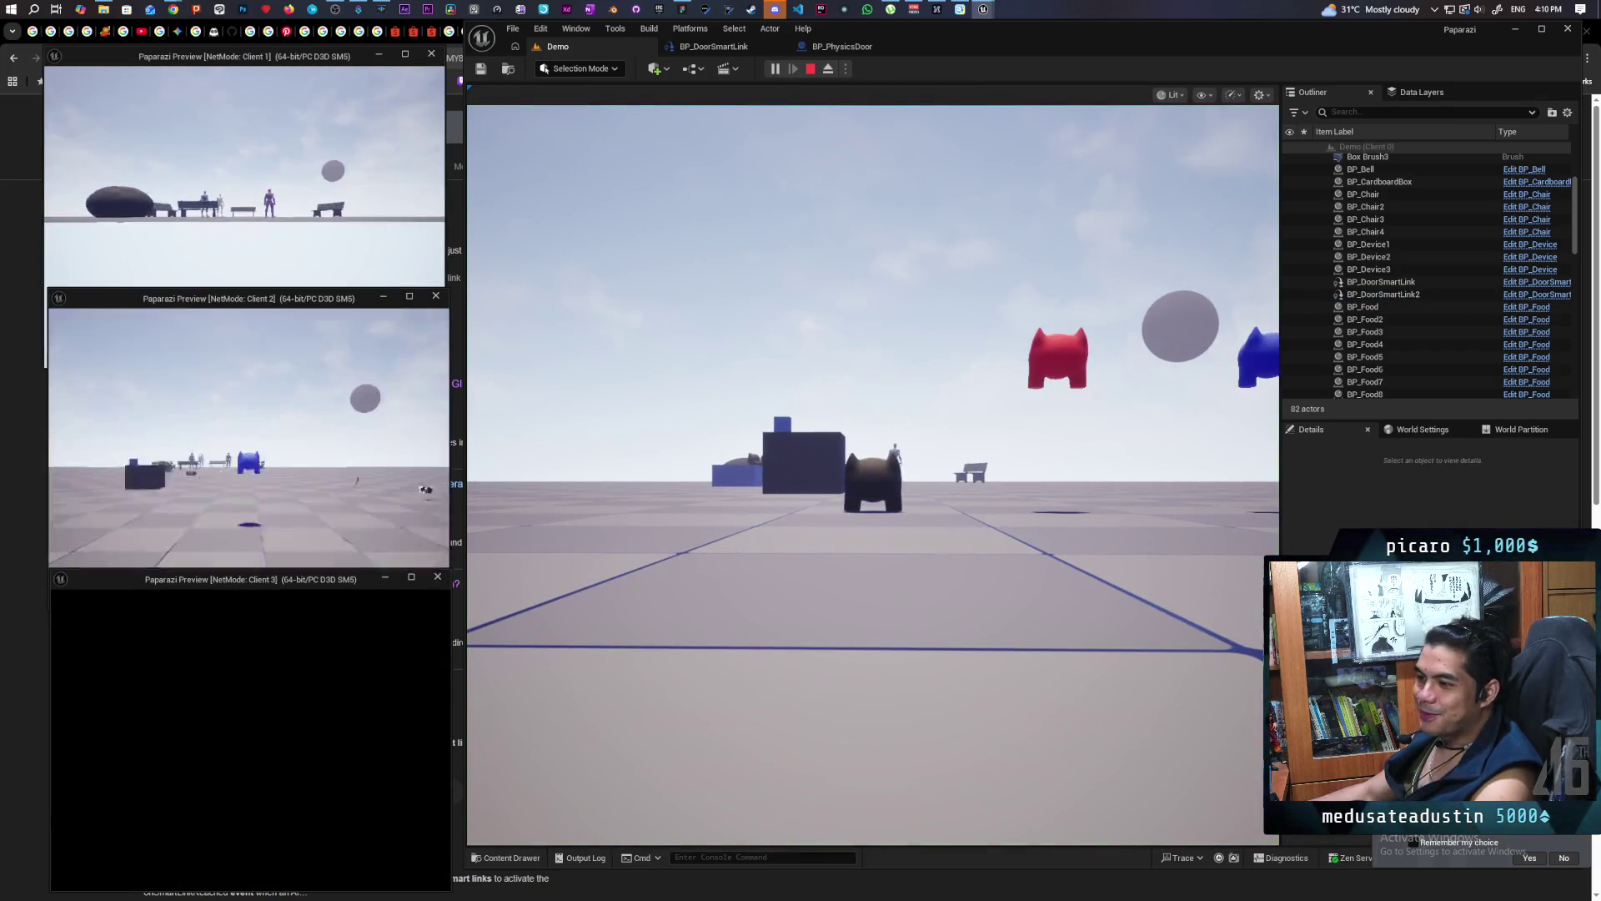
Take control in the main game window and walk the pet through the doorway into the blue room
key(alt+Tab)
click(873, 467)
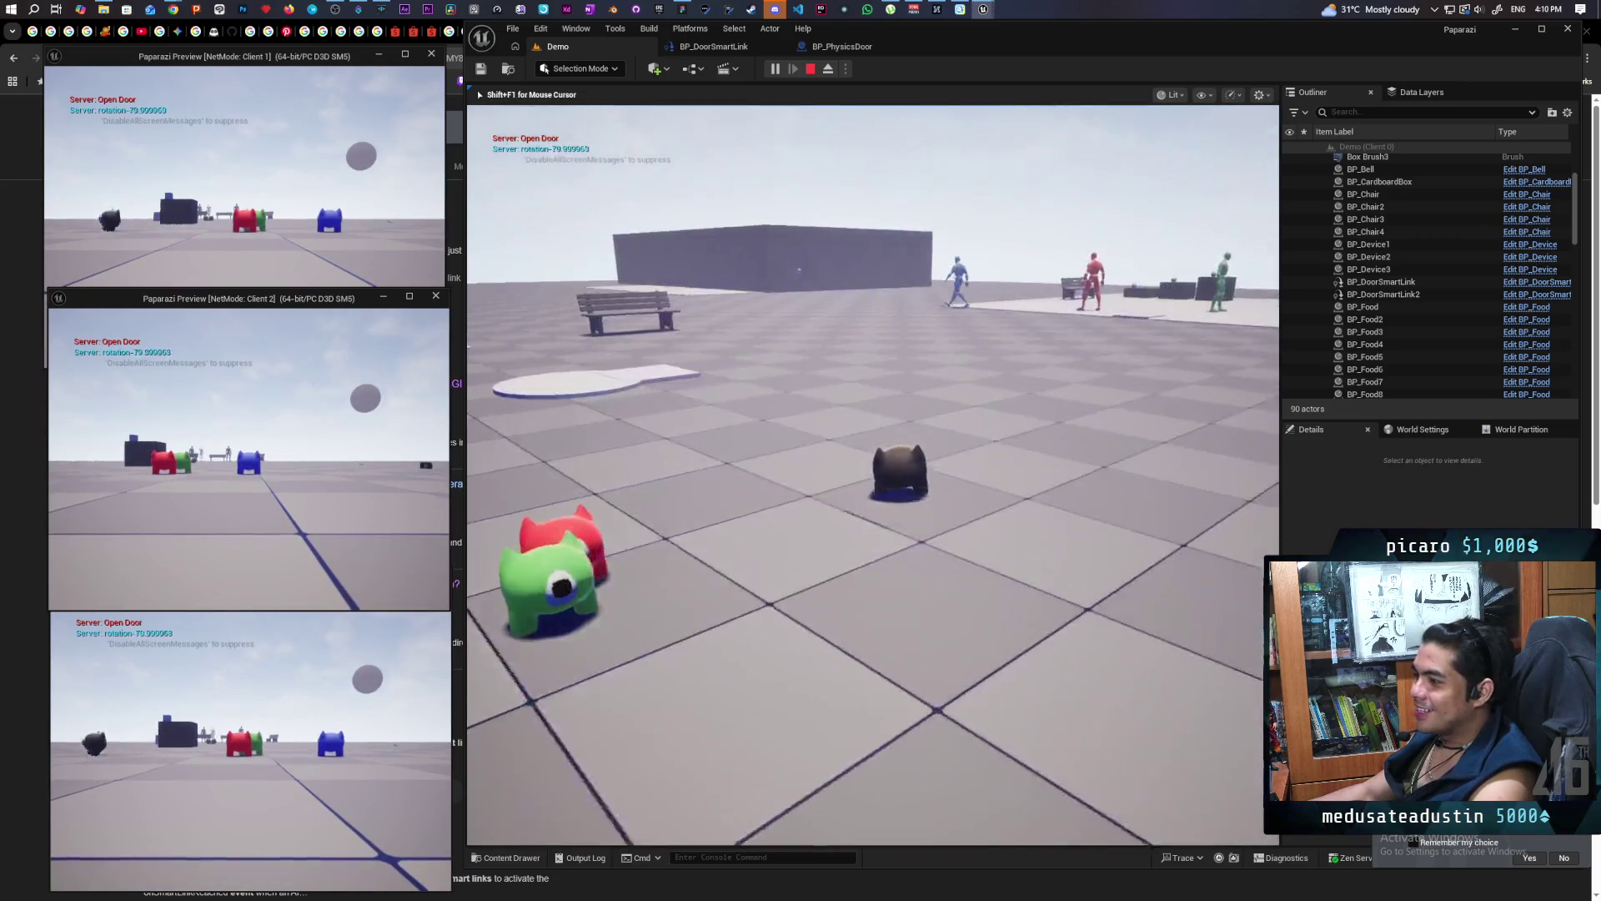
key(w)
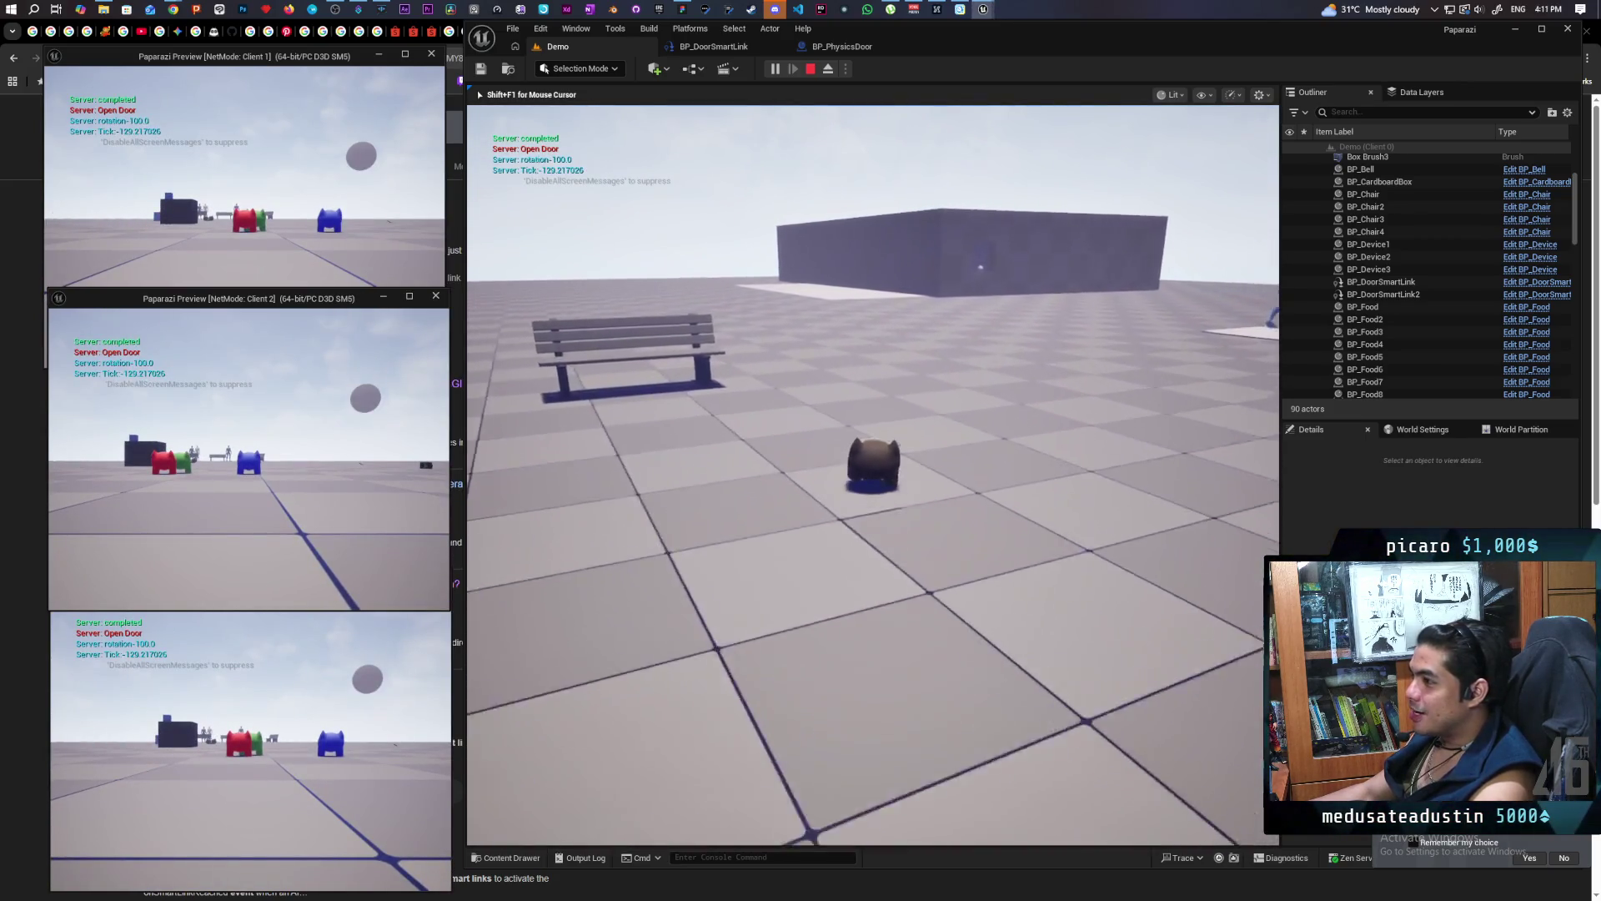
key(w)
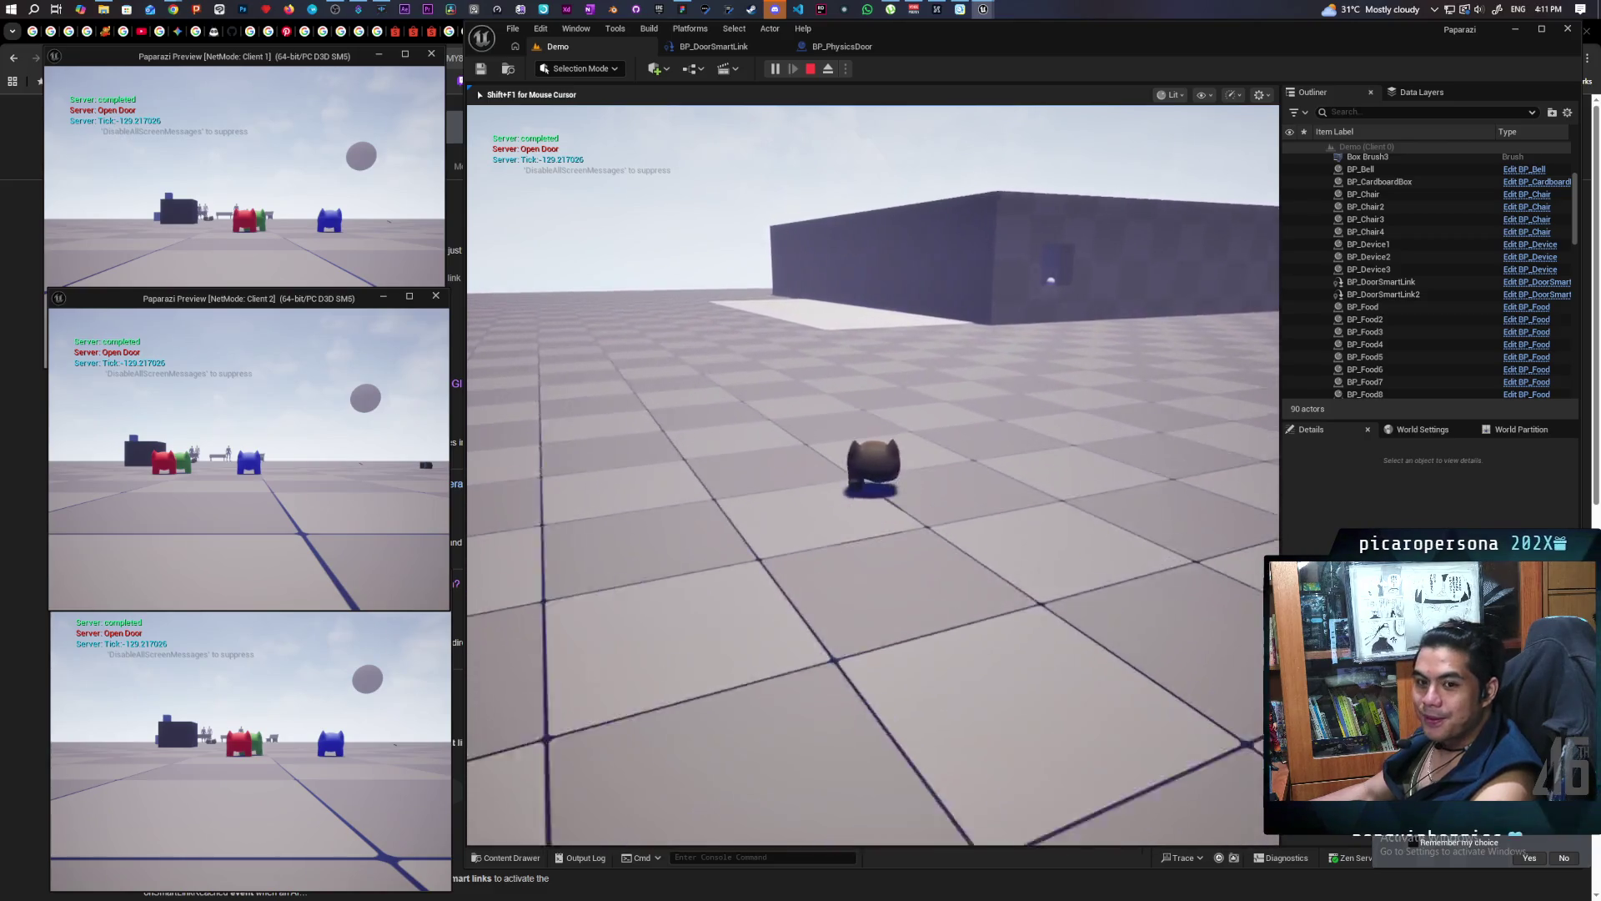
key(w)
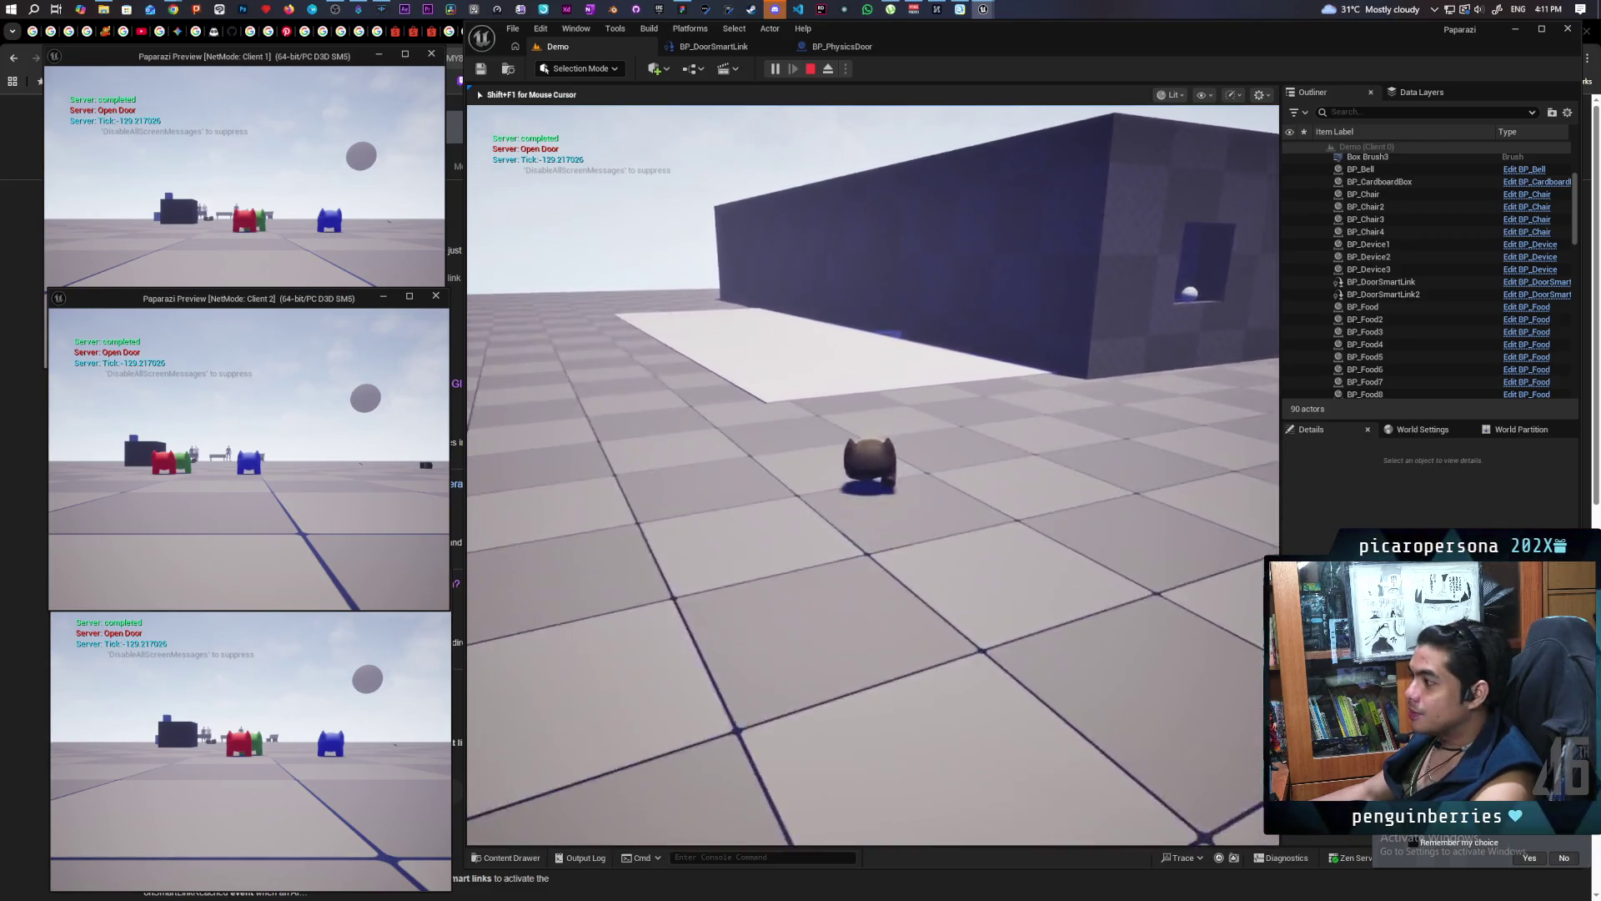
key(w)
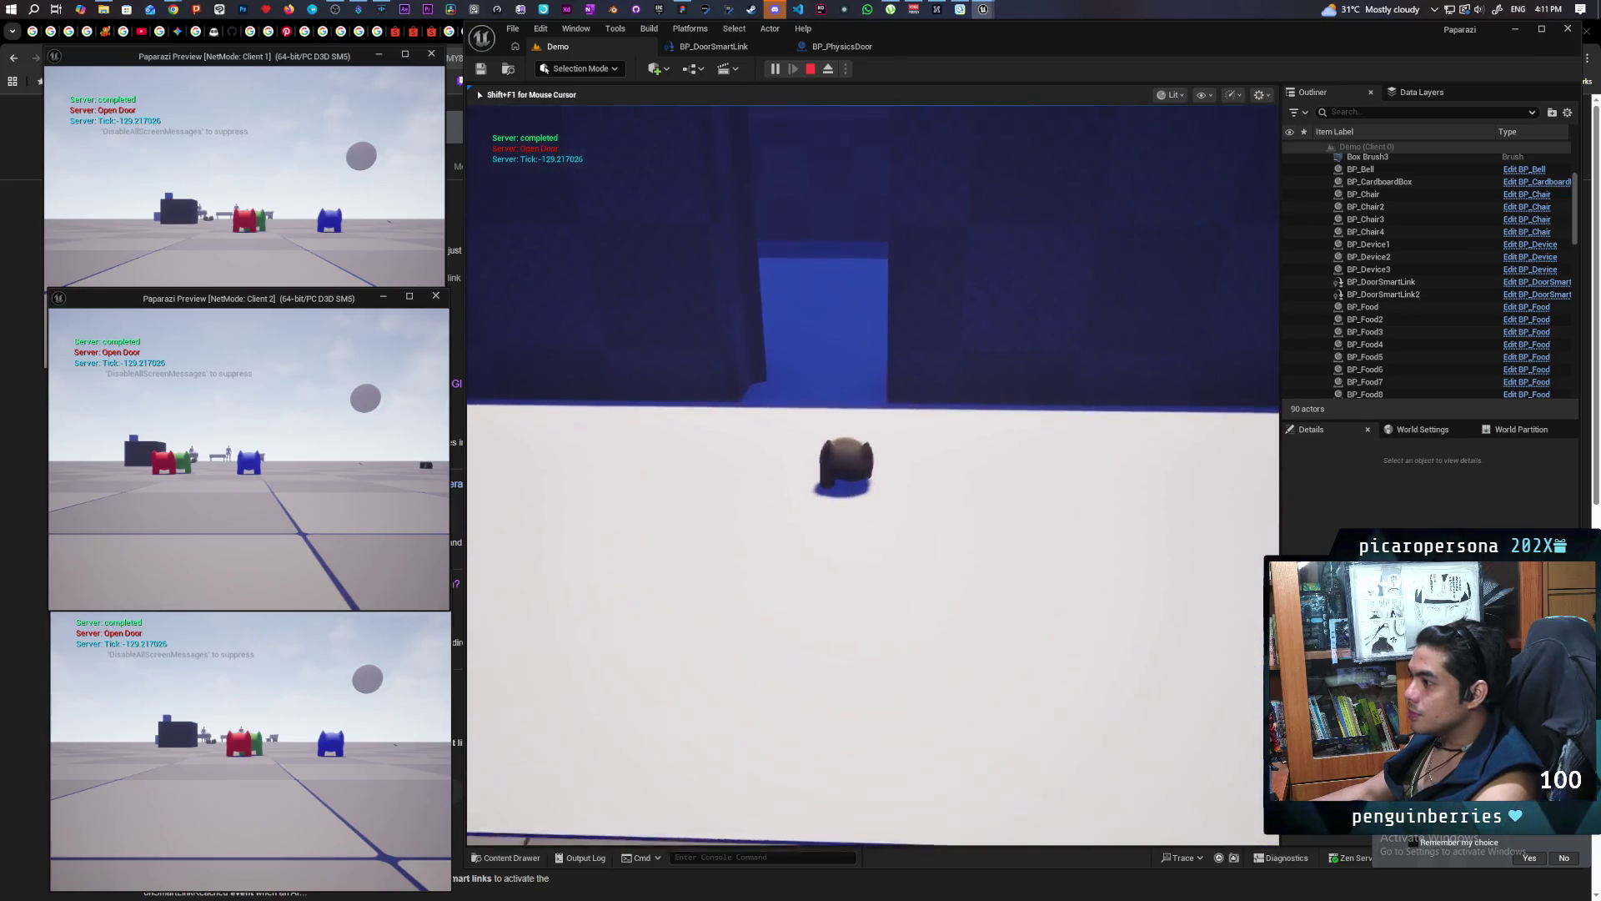
key(w)
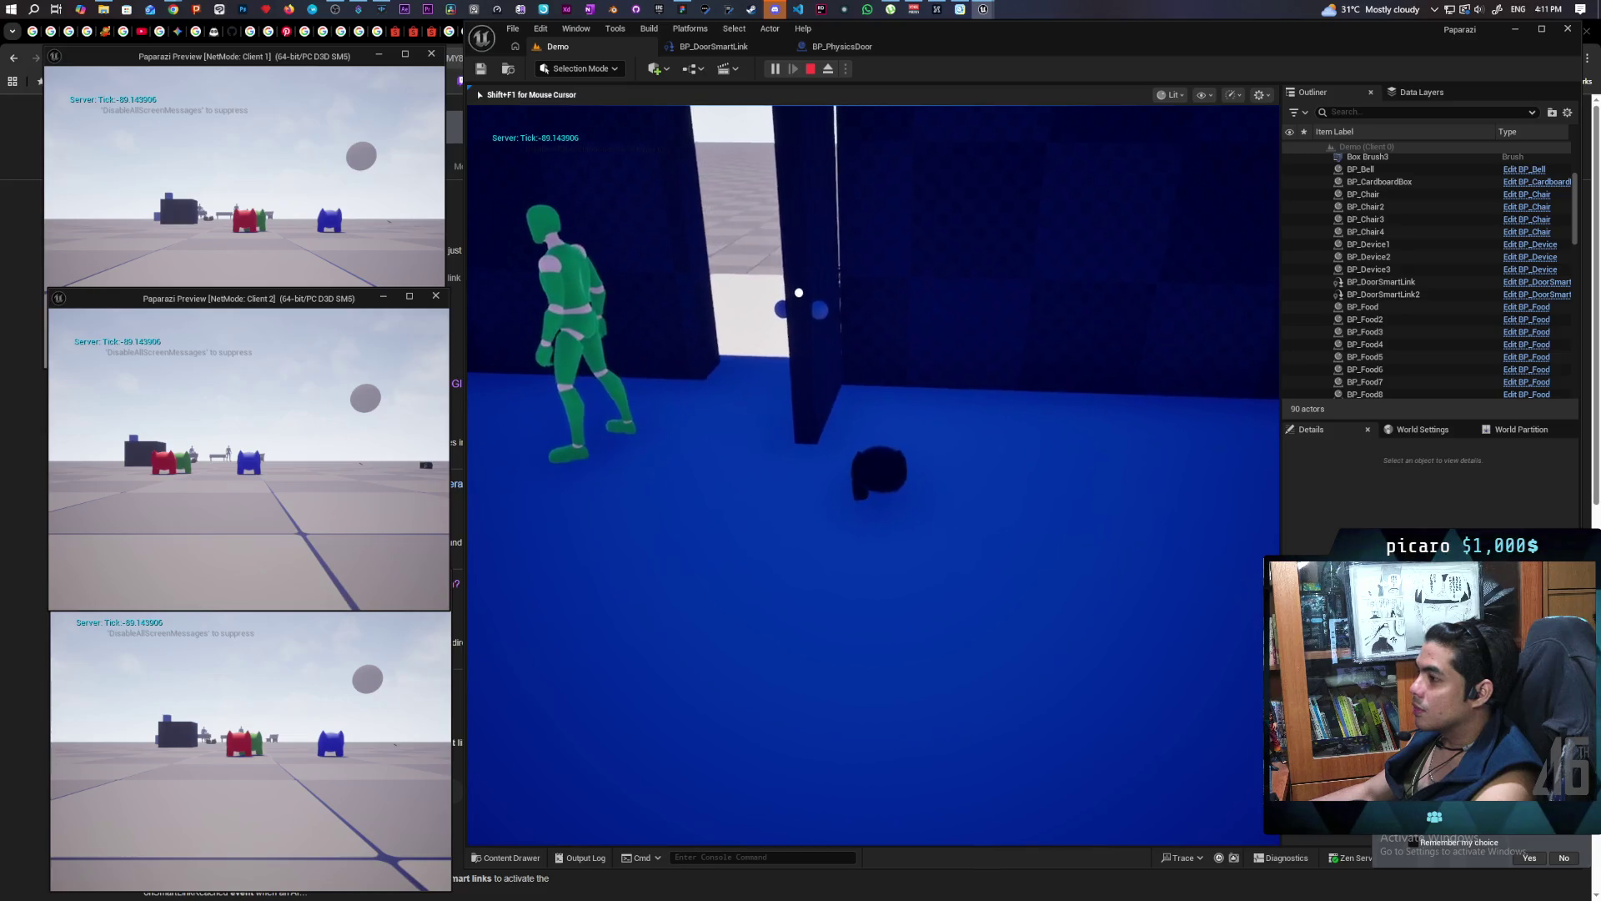
key(w)
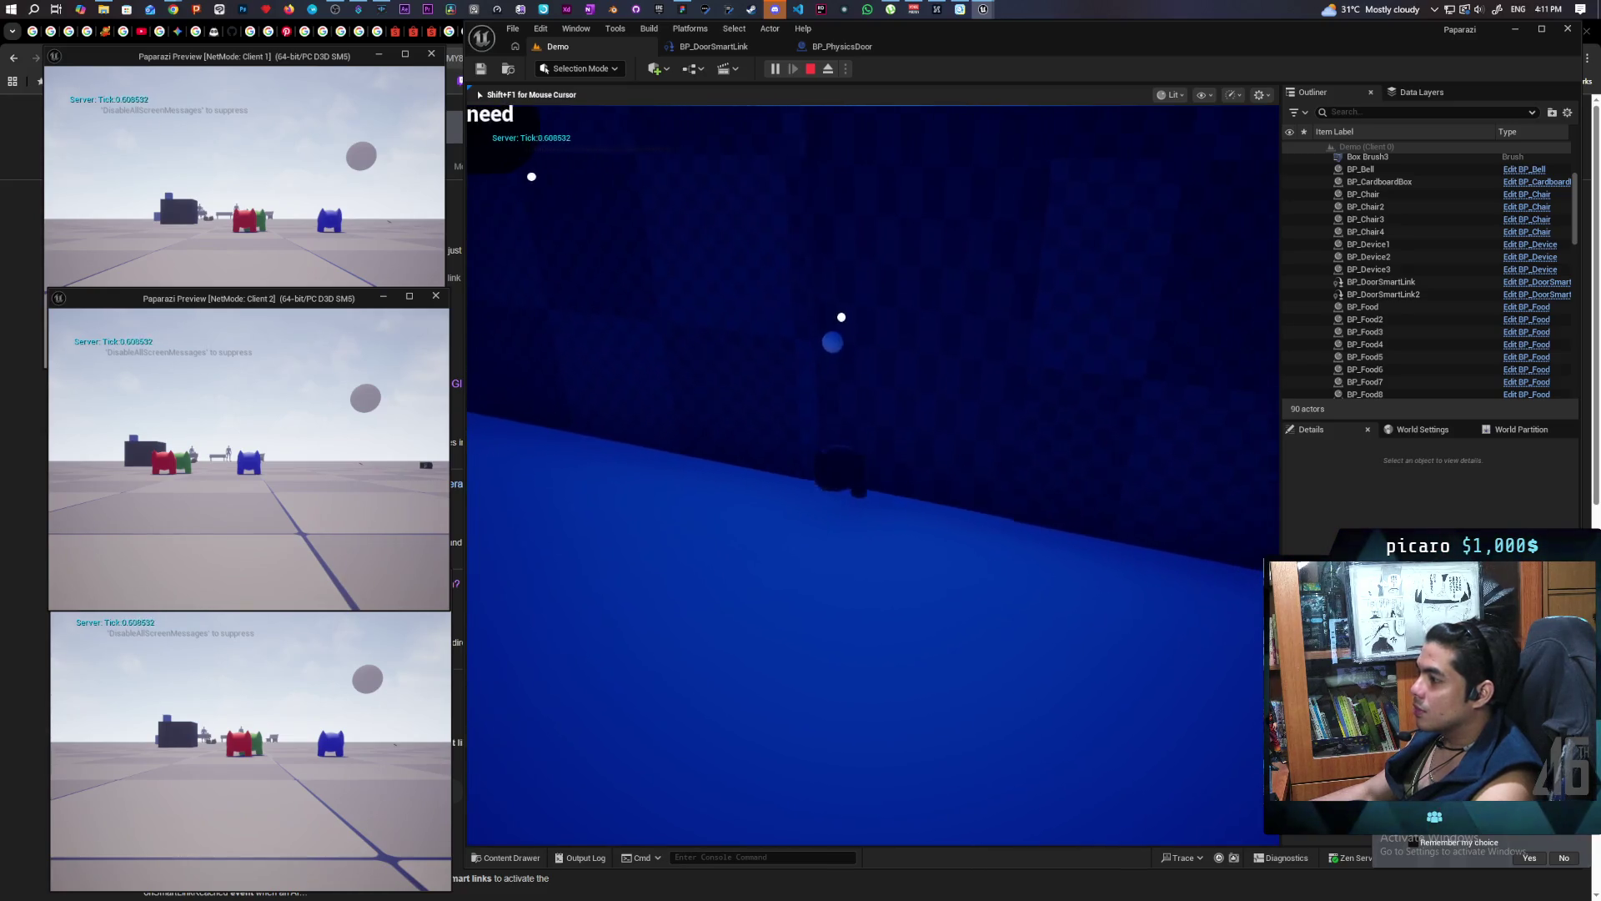
key(w)
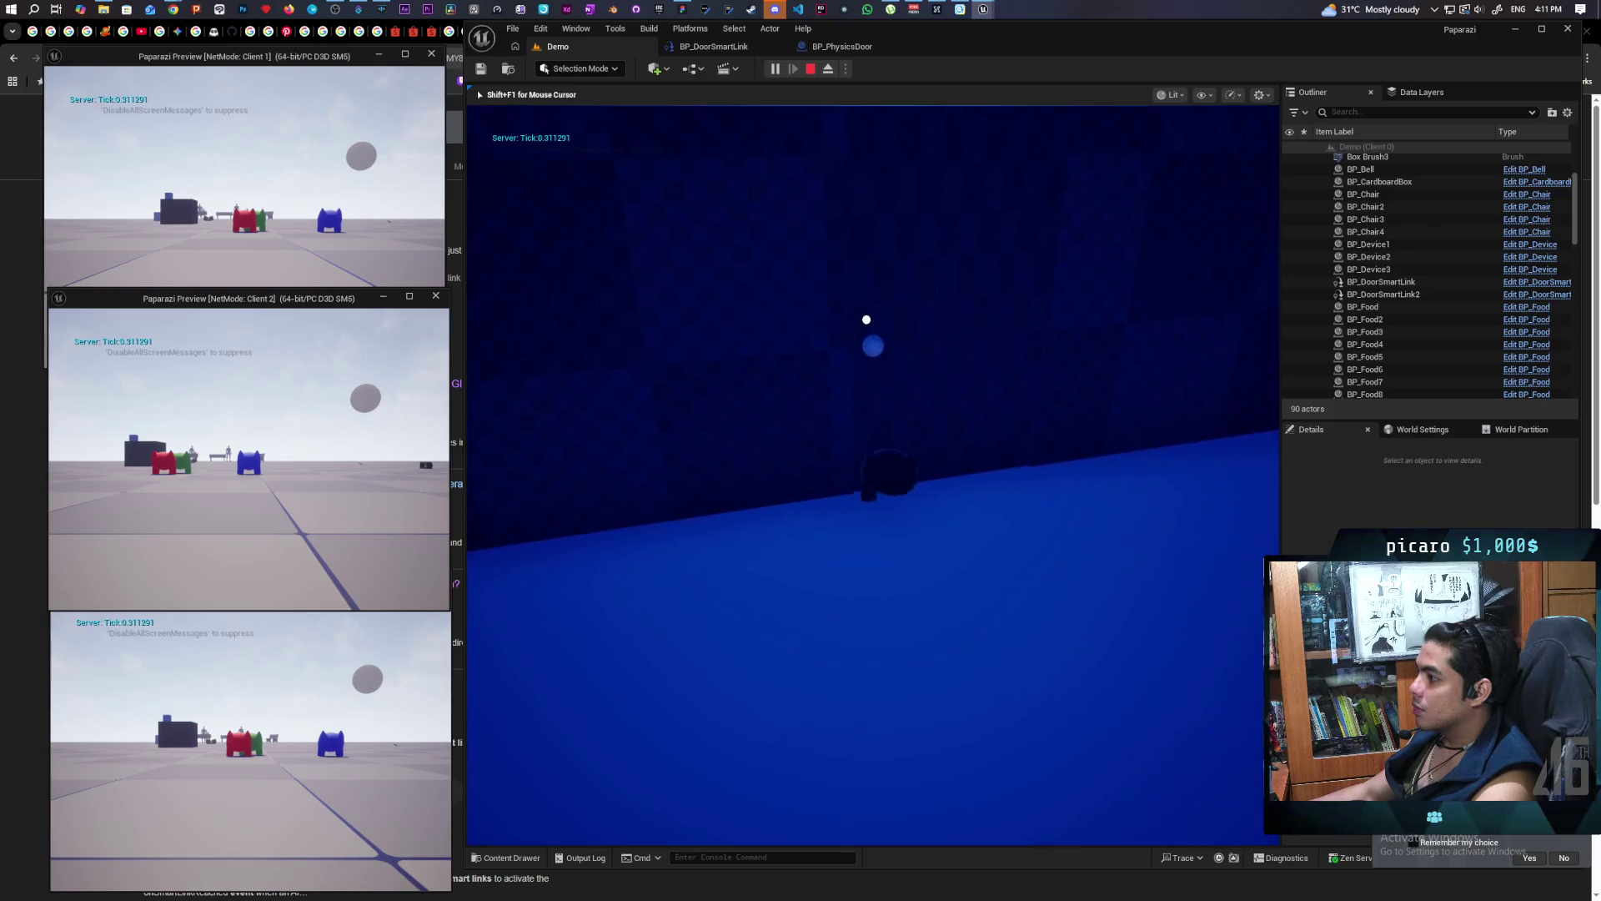
Back out onto the platform and approach the back-wall doorway as the door closes
key(s)
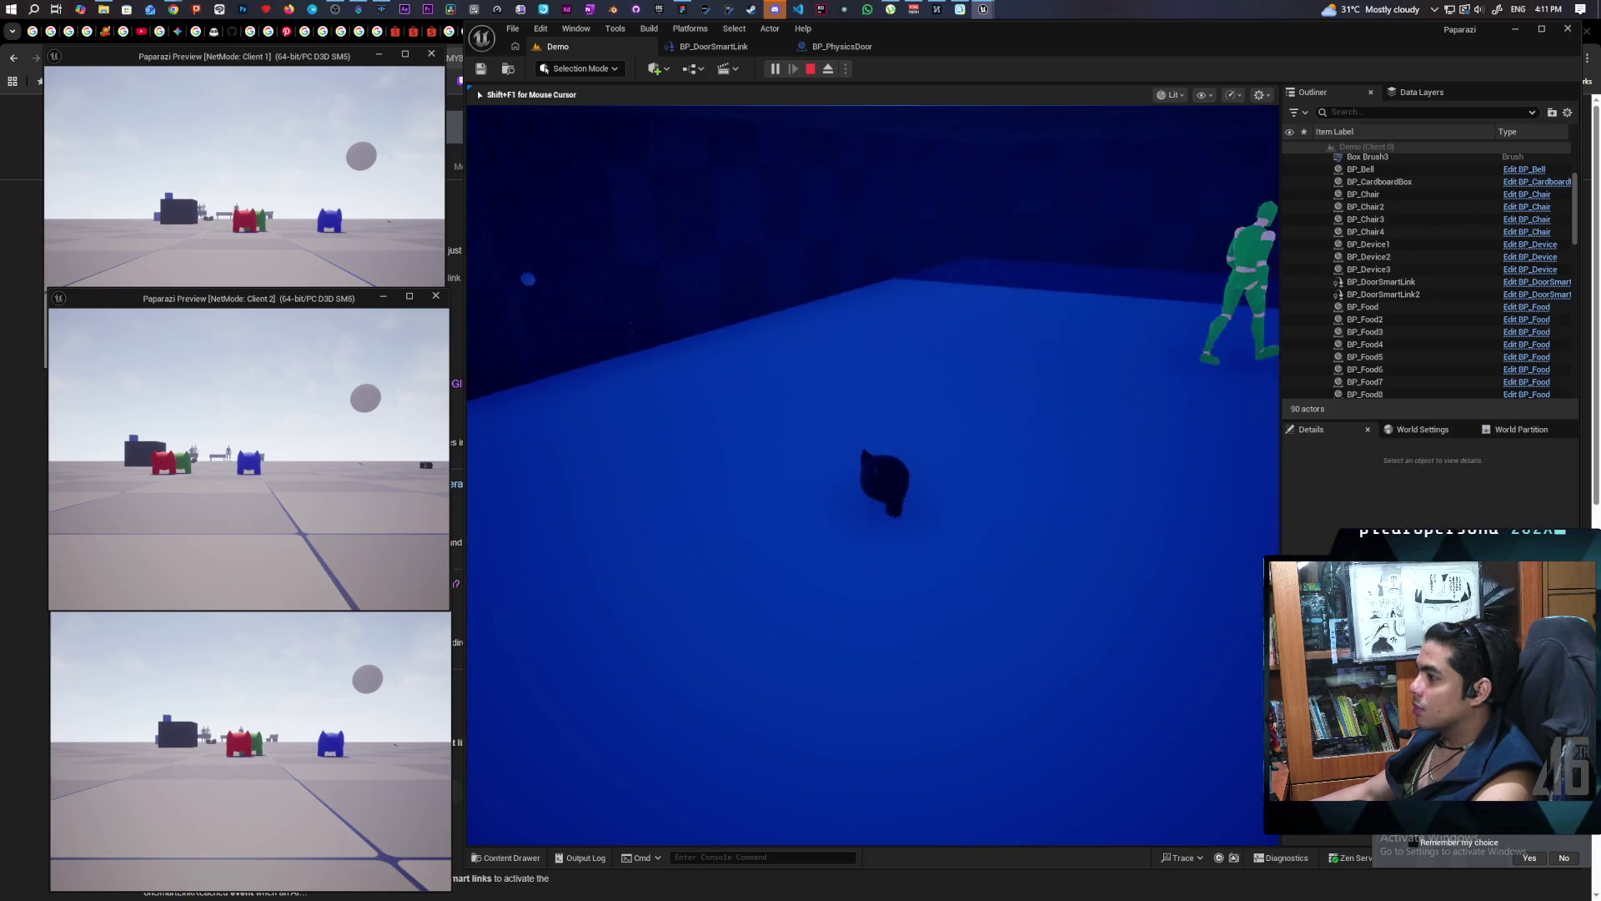
key(d)
key(w)
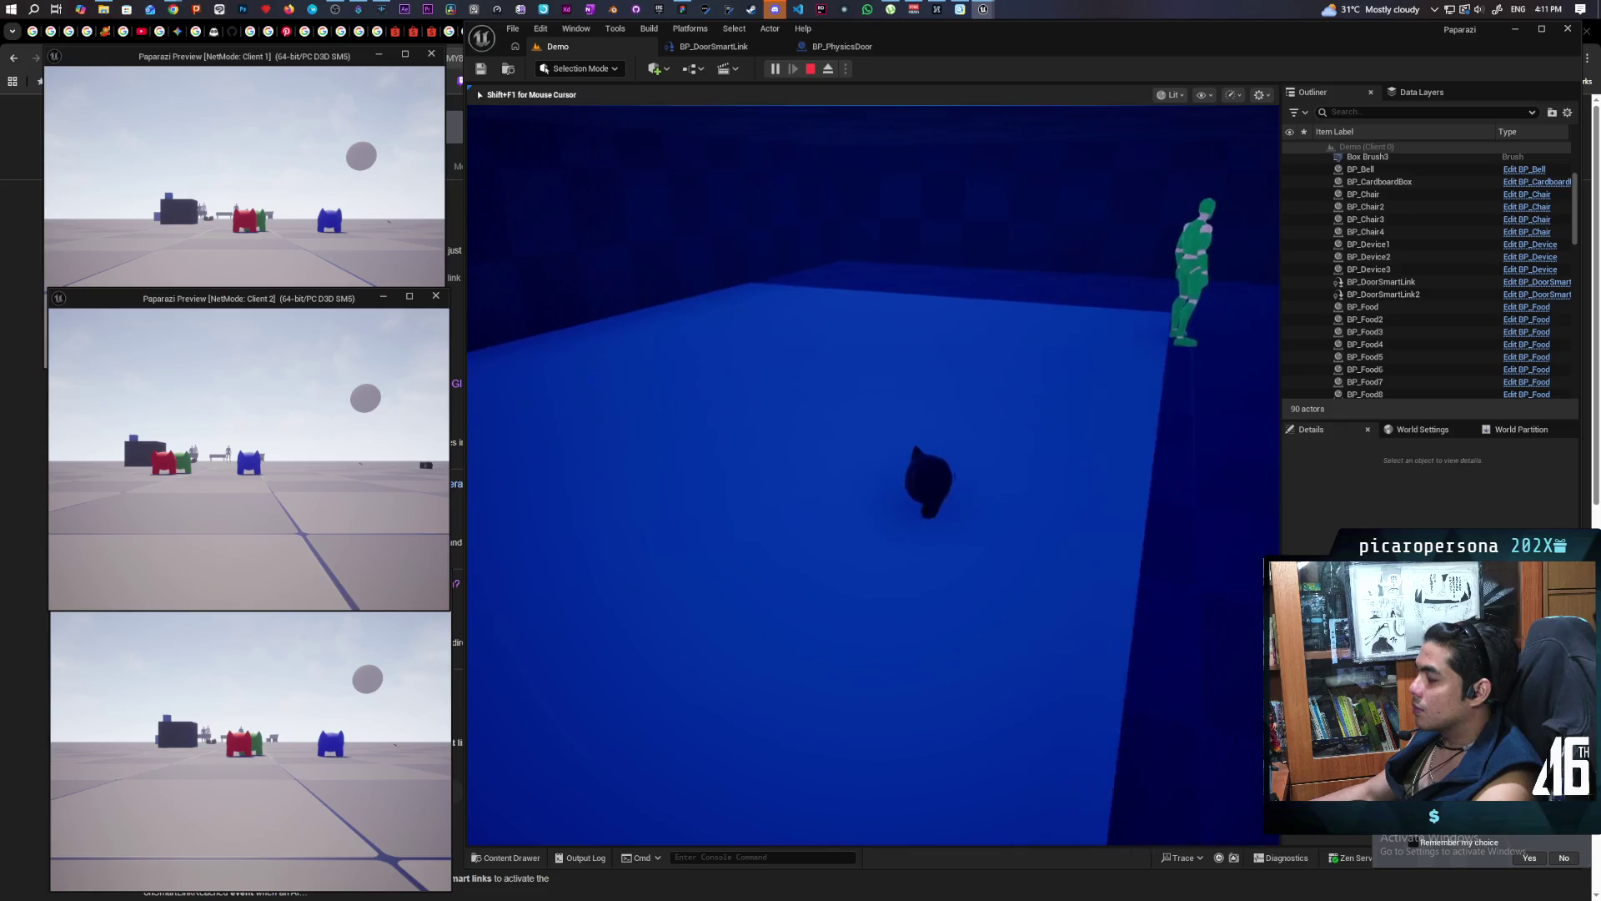
key(s)
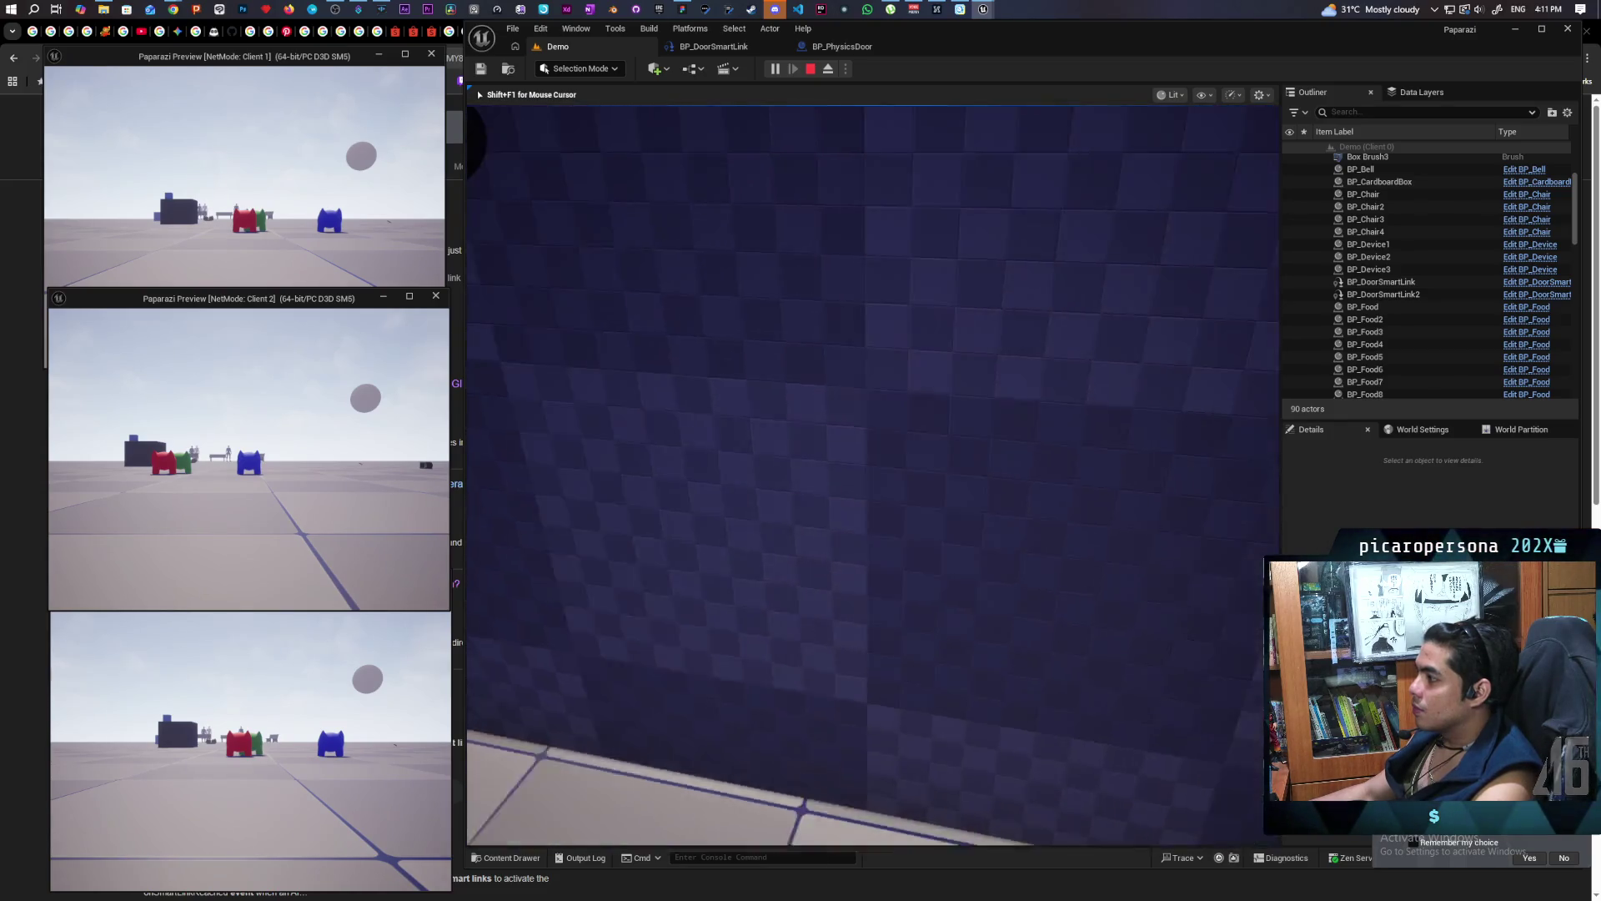
key(a)
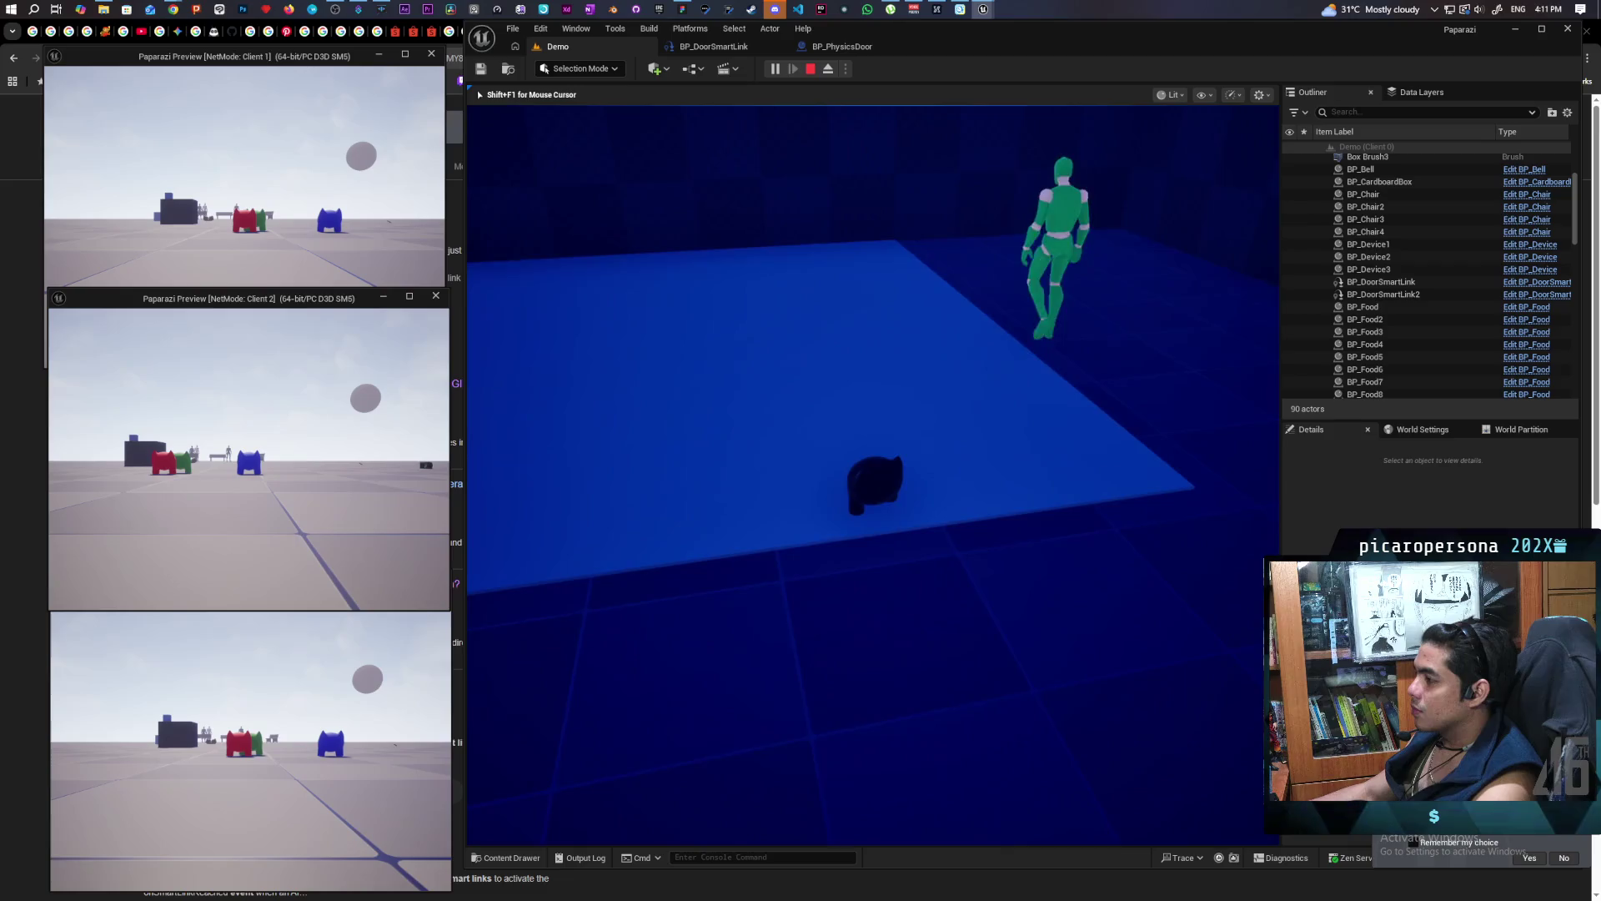
key(w)
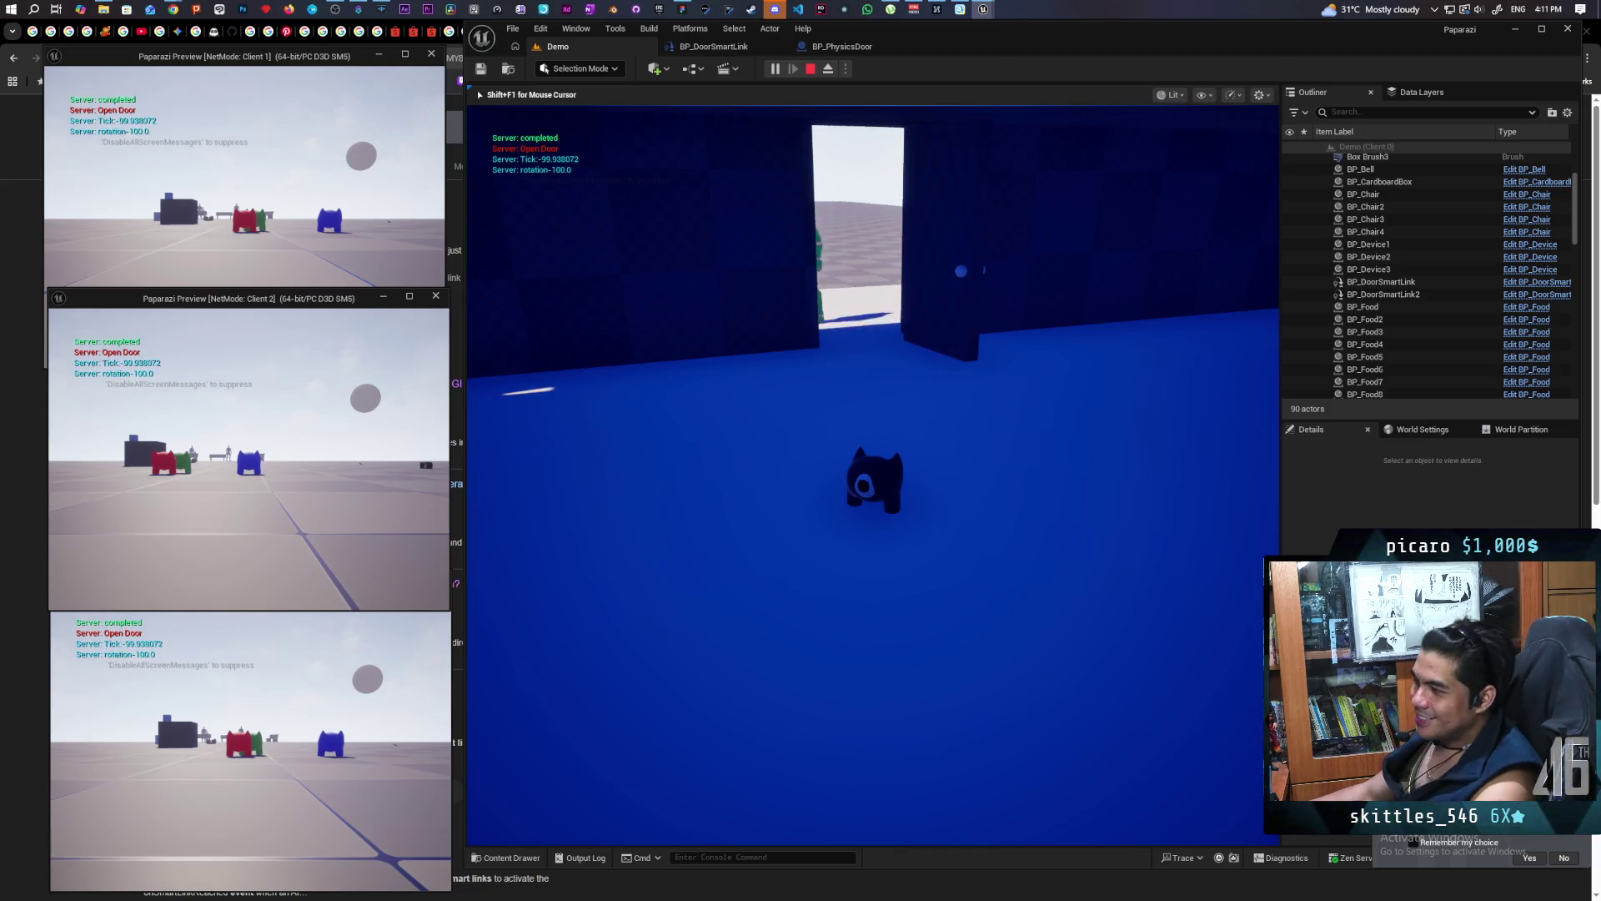
key(w)
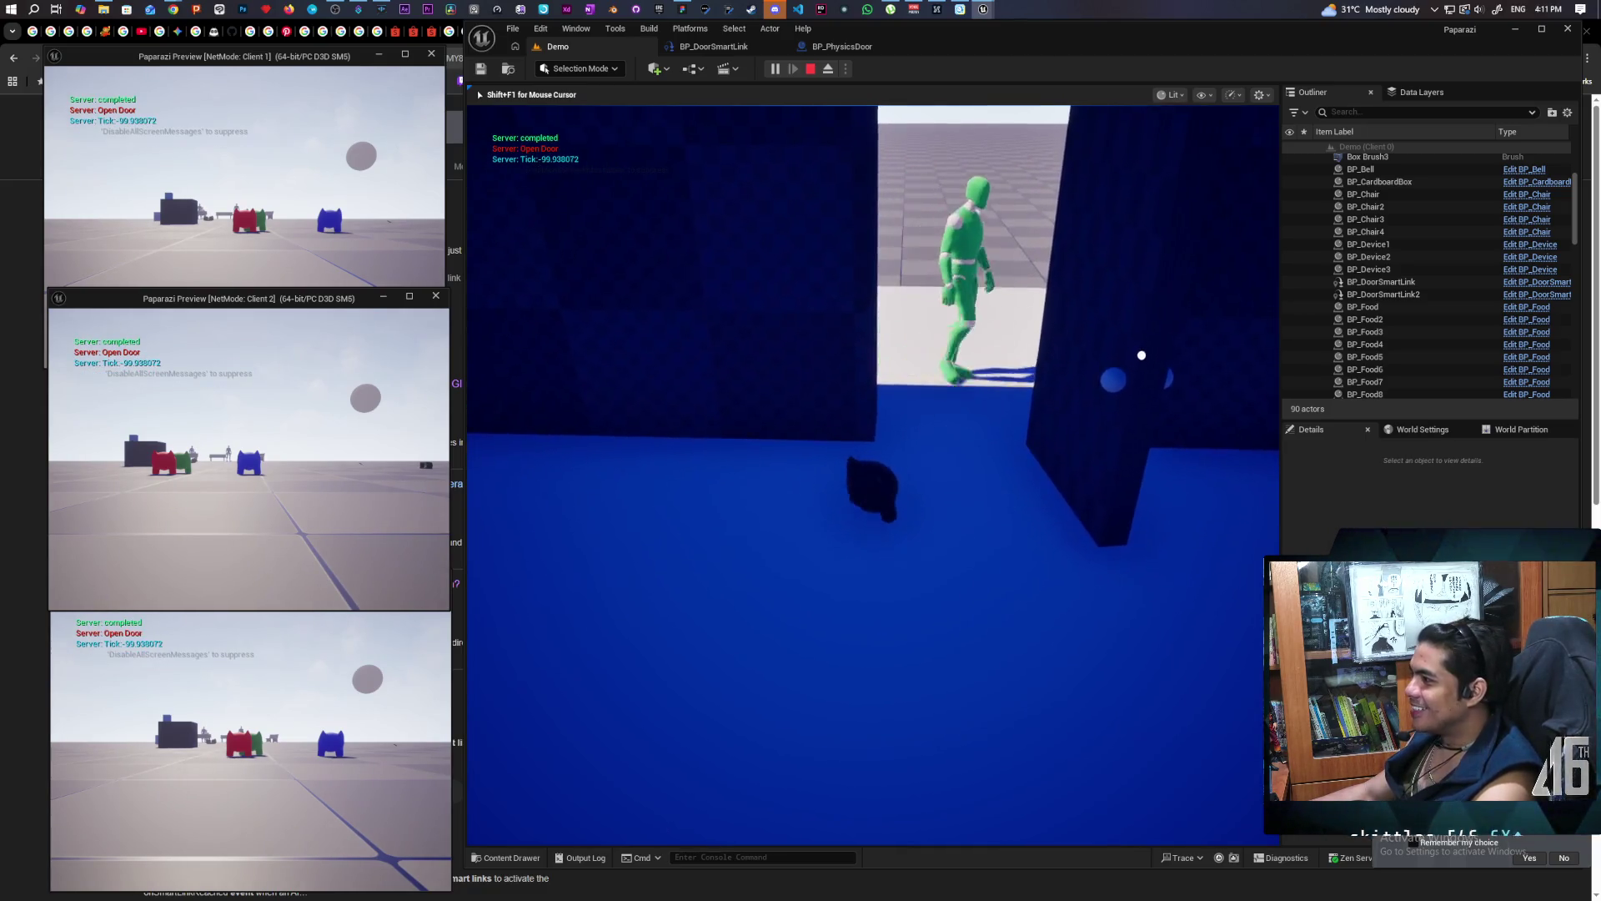
key(s)
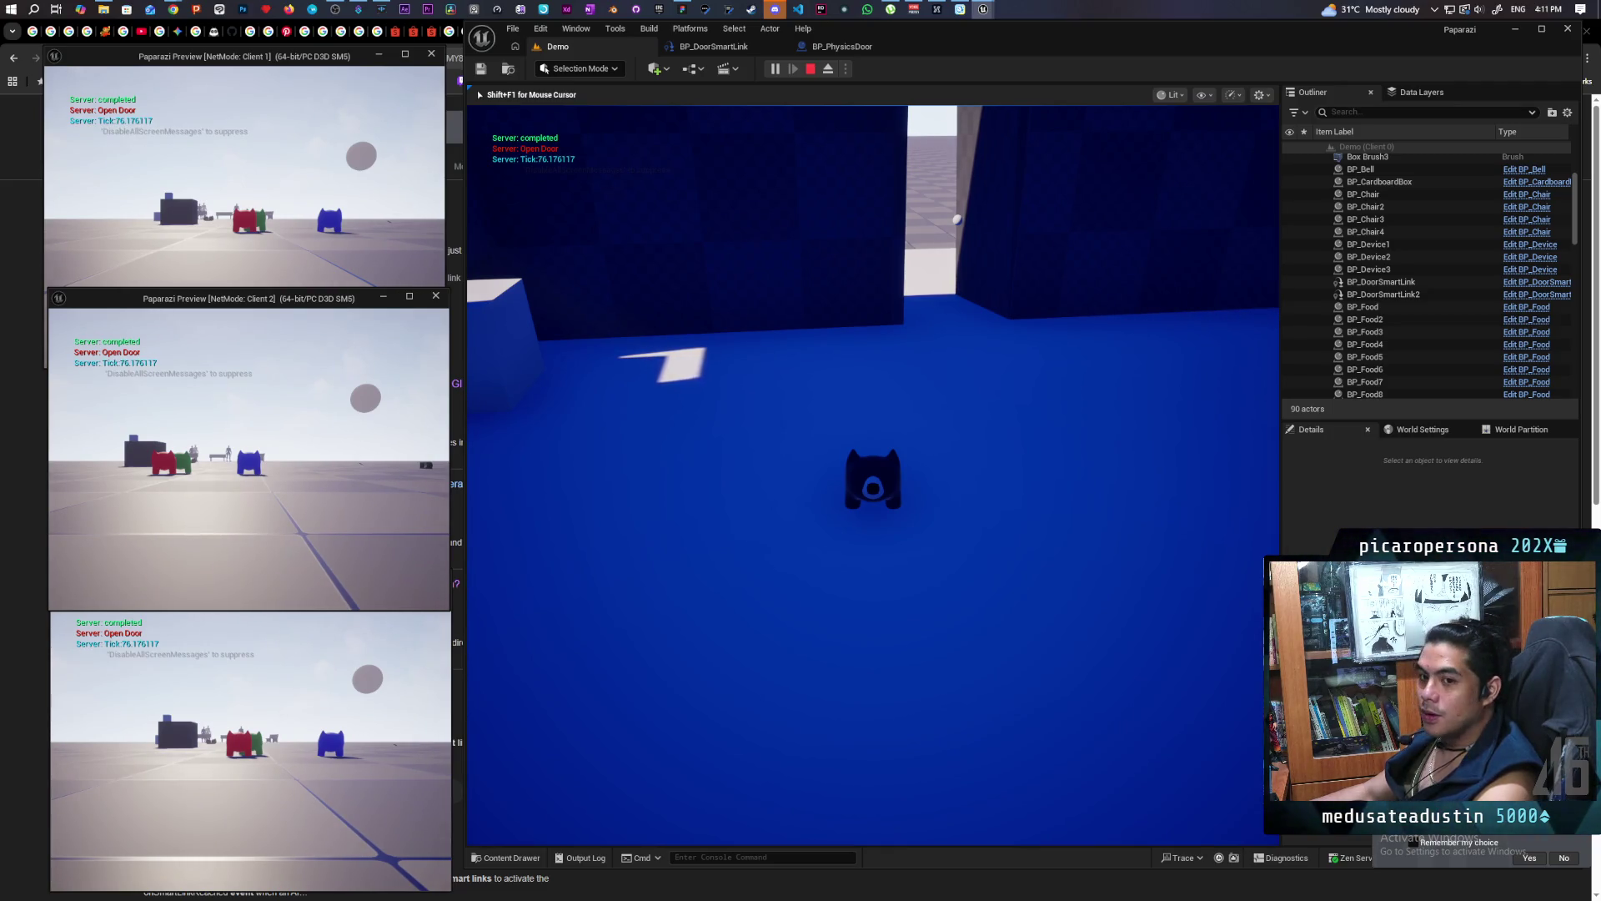
Walk through the doorway until 'Server: Open Door' prints, then stop play with Esc
key(d)
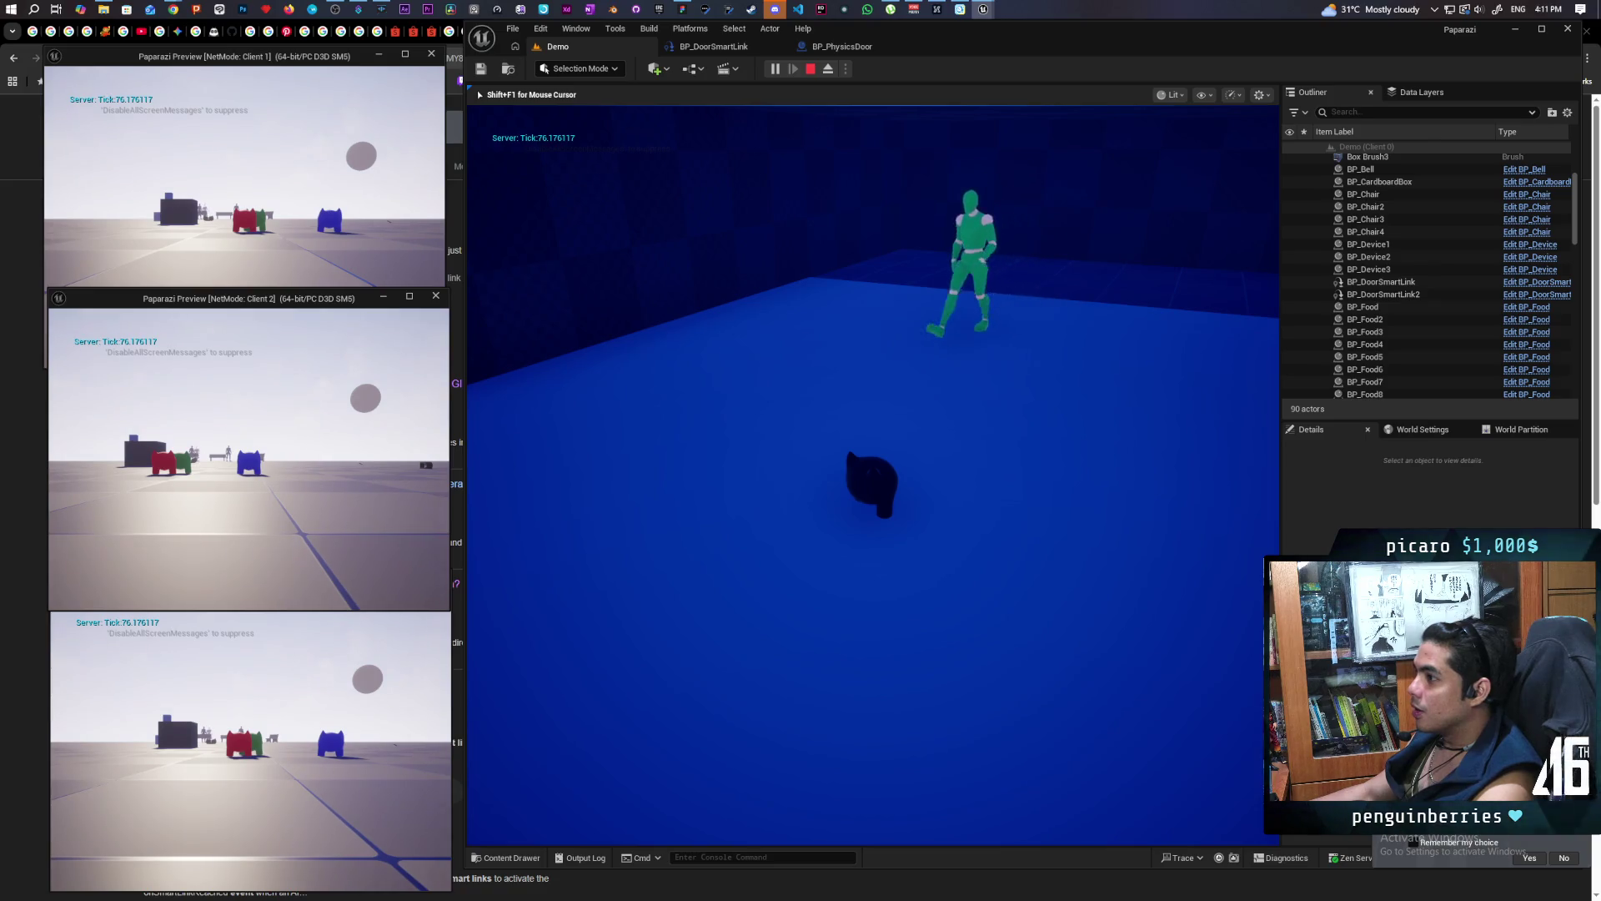
key(a)
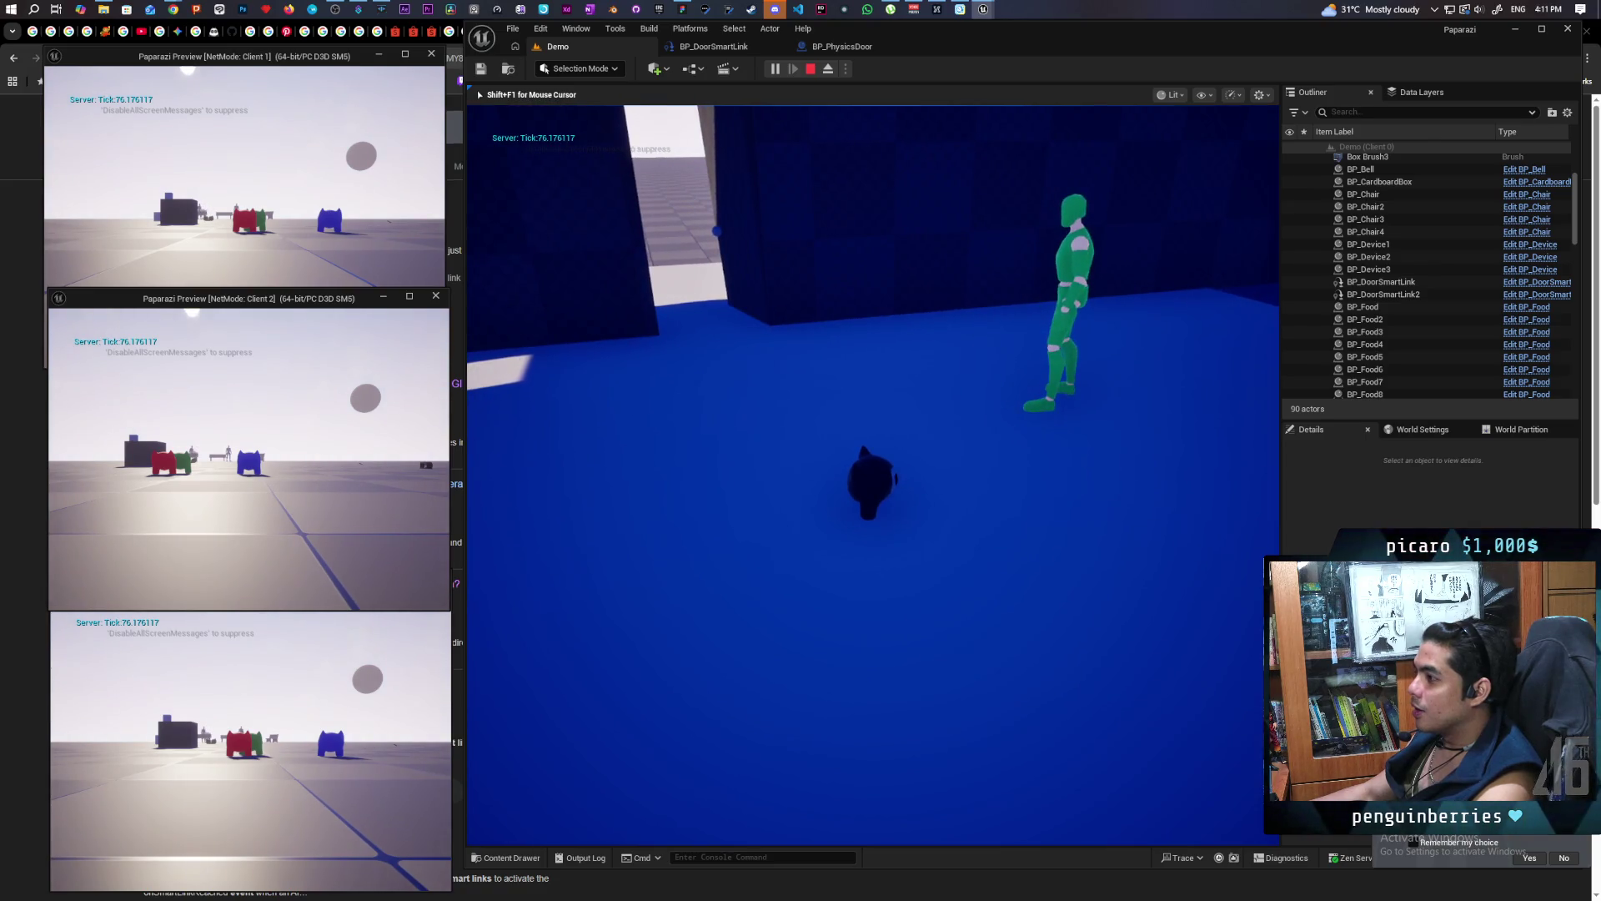
key(w)
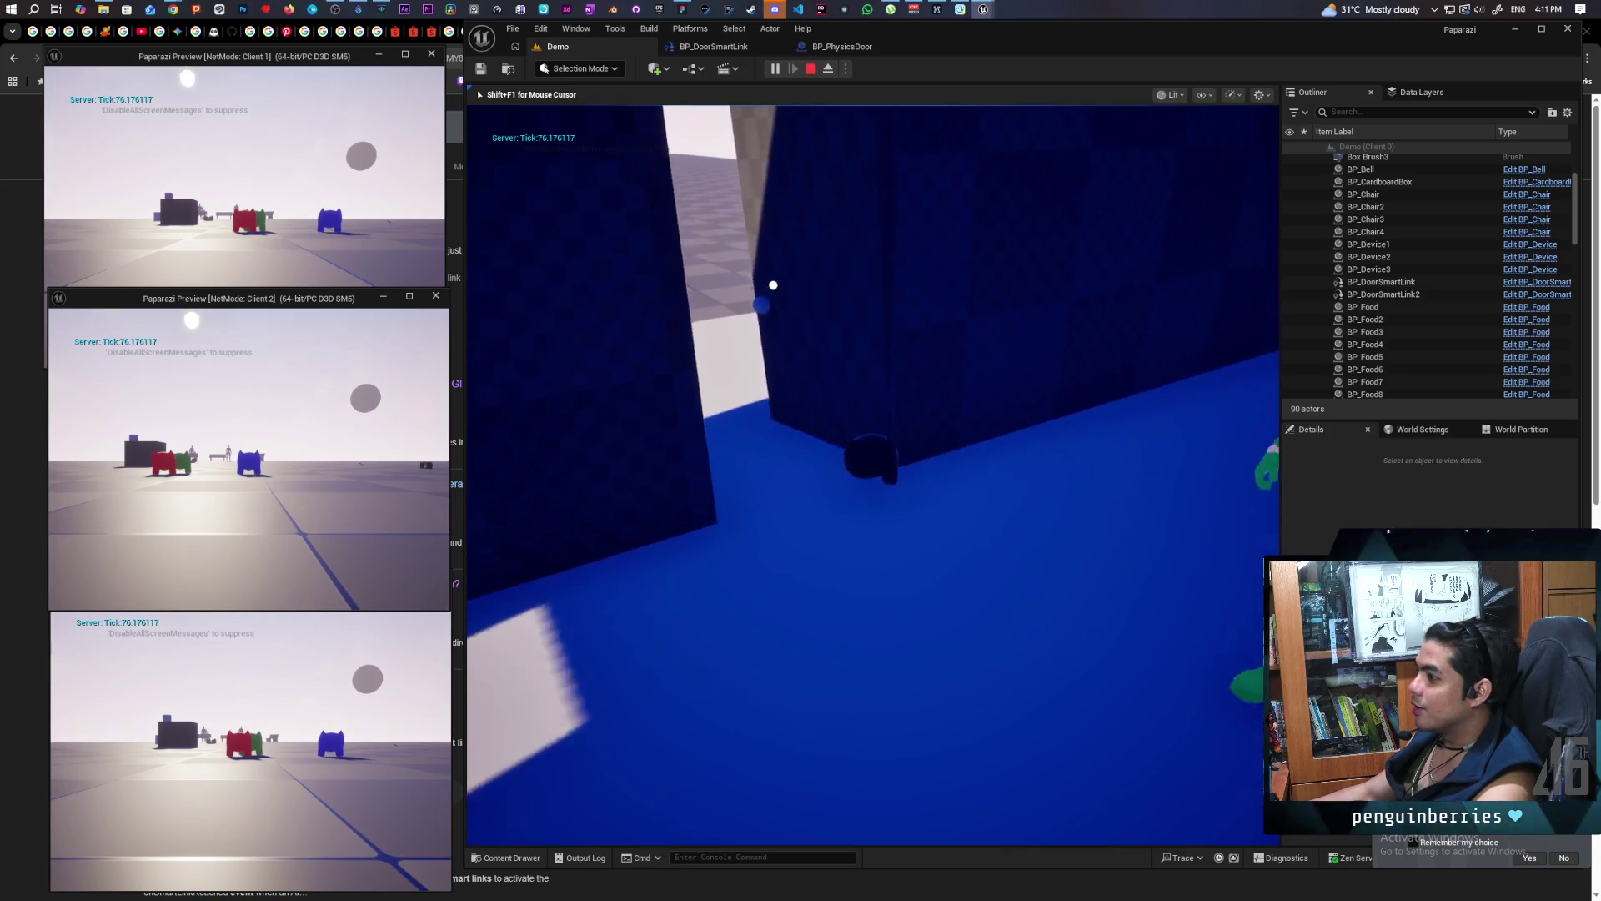
key(w)
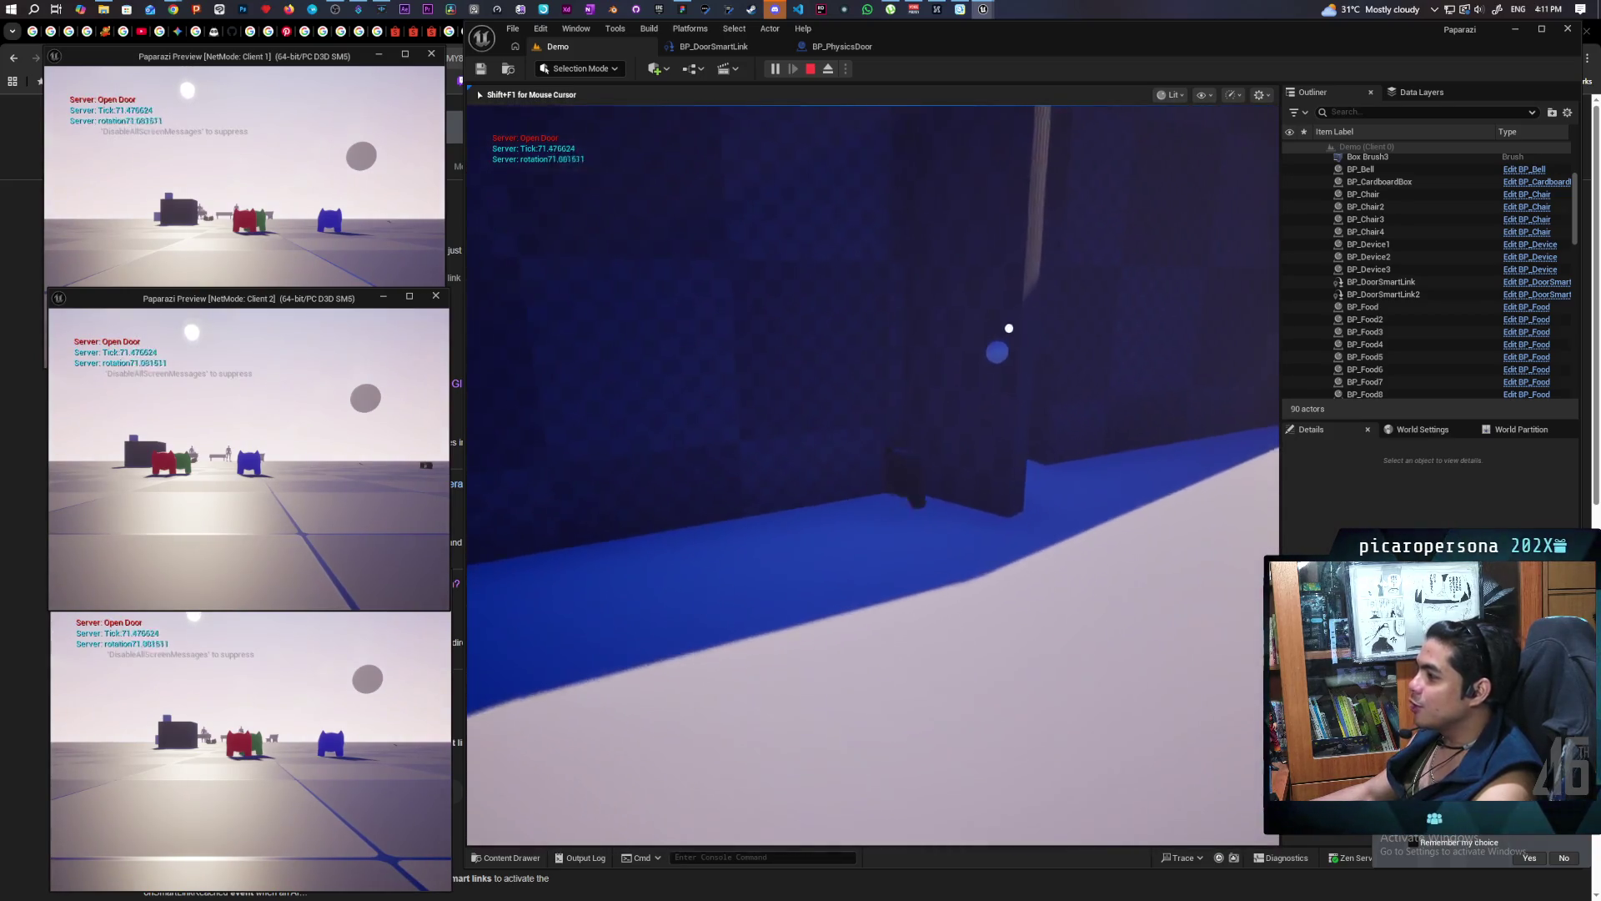
key(s)
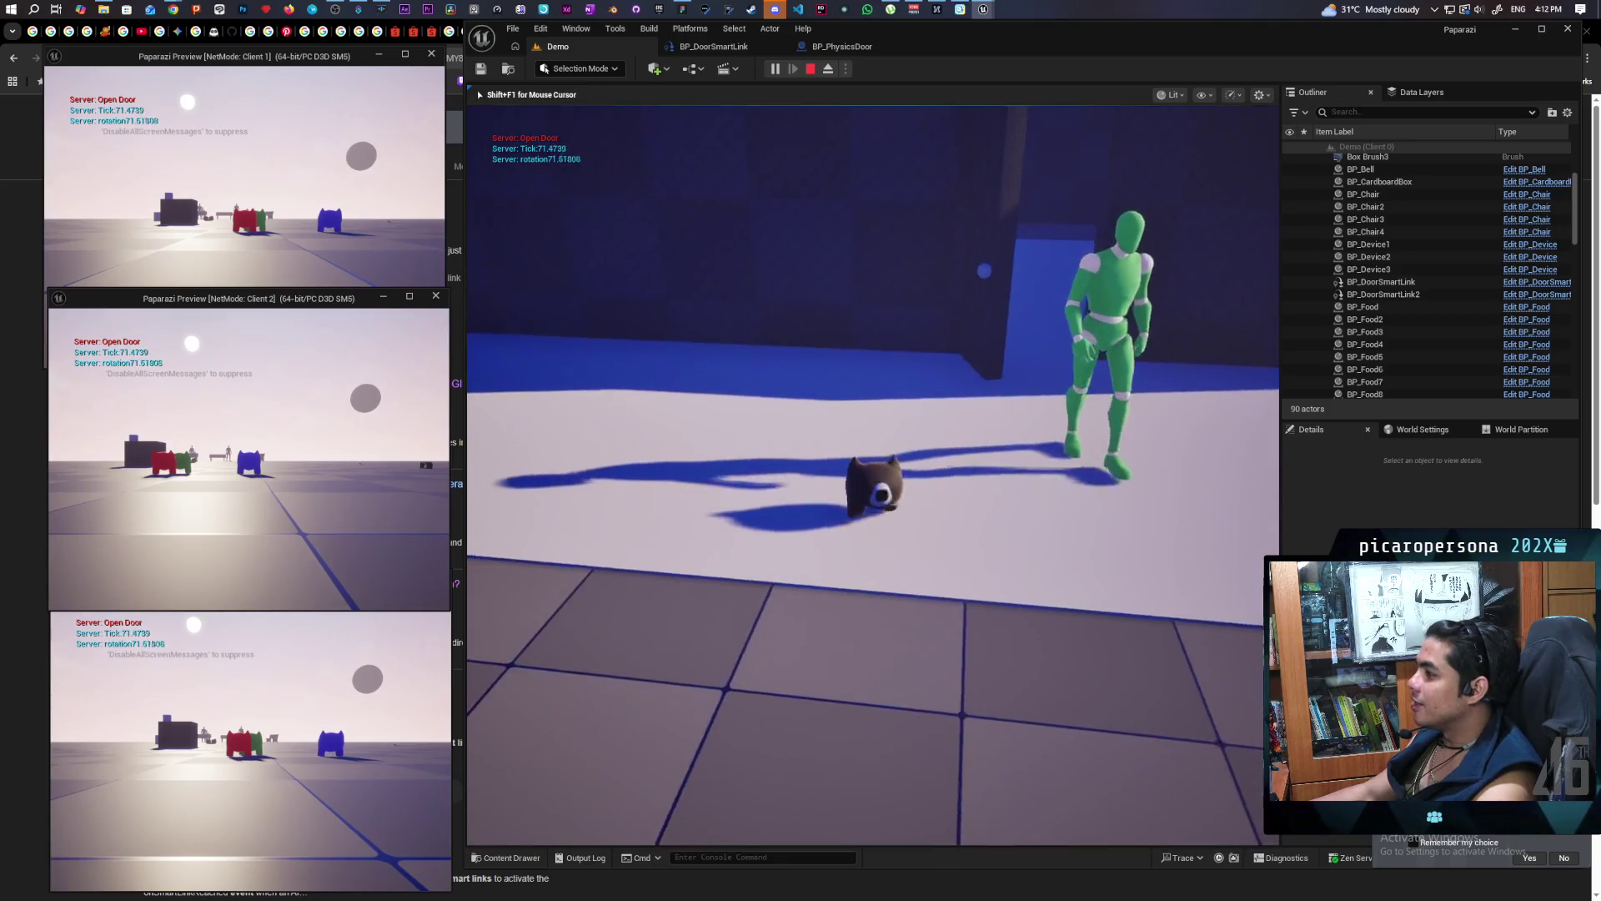
key(d)
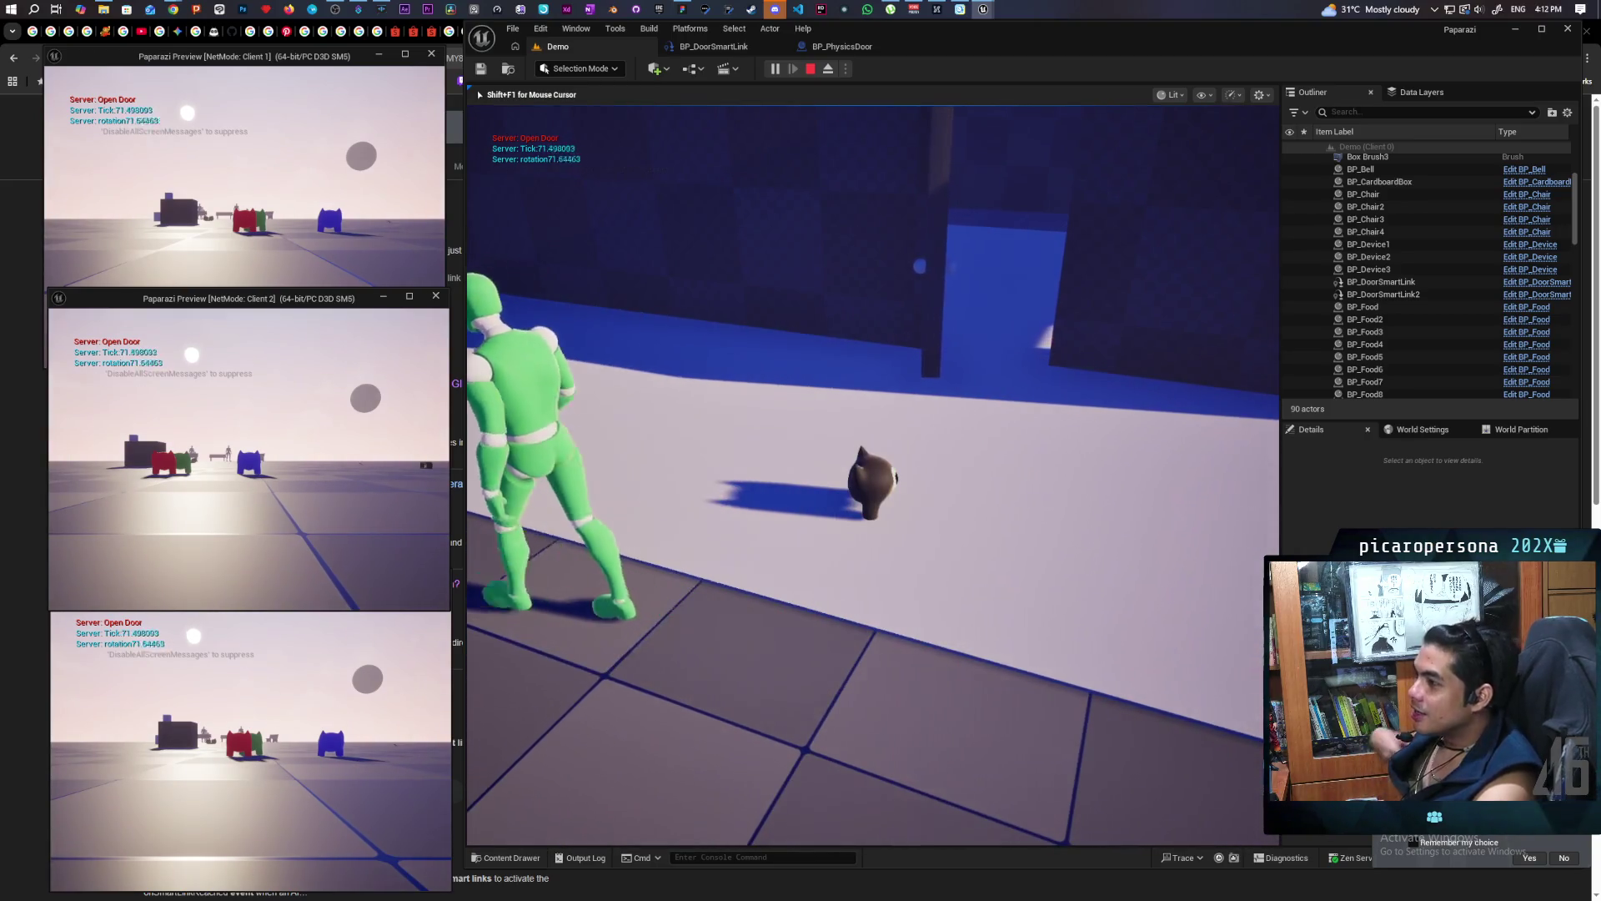
key(w)
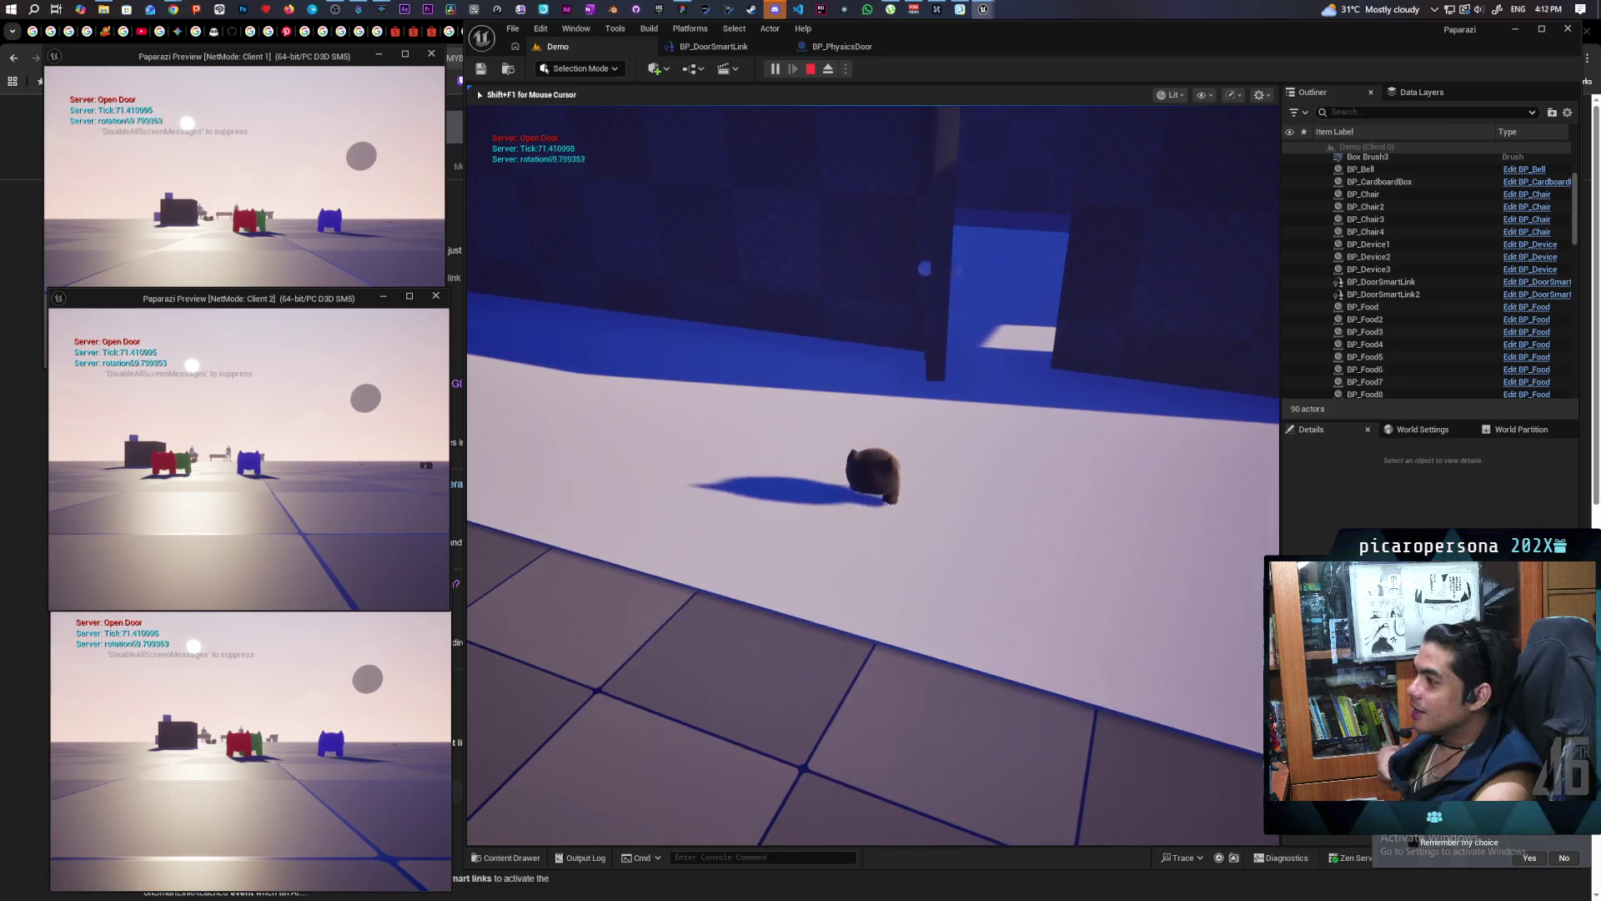
key(s)
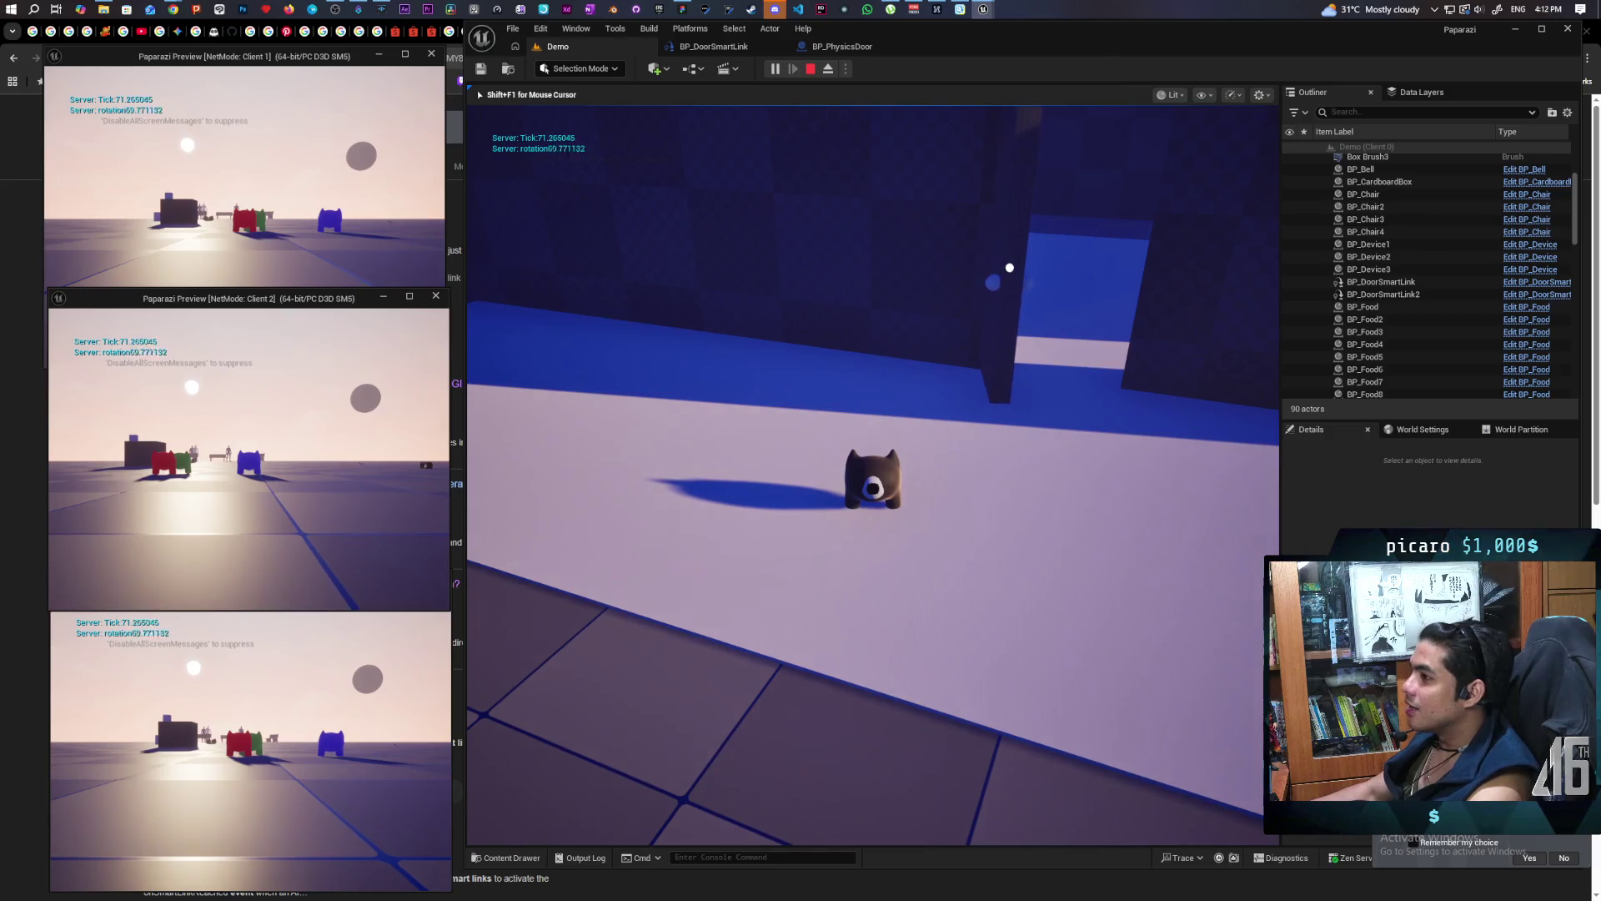
key(Escape)
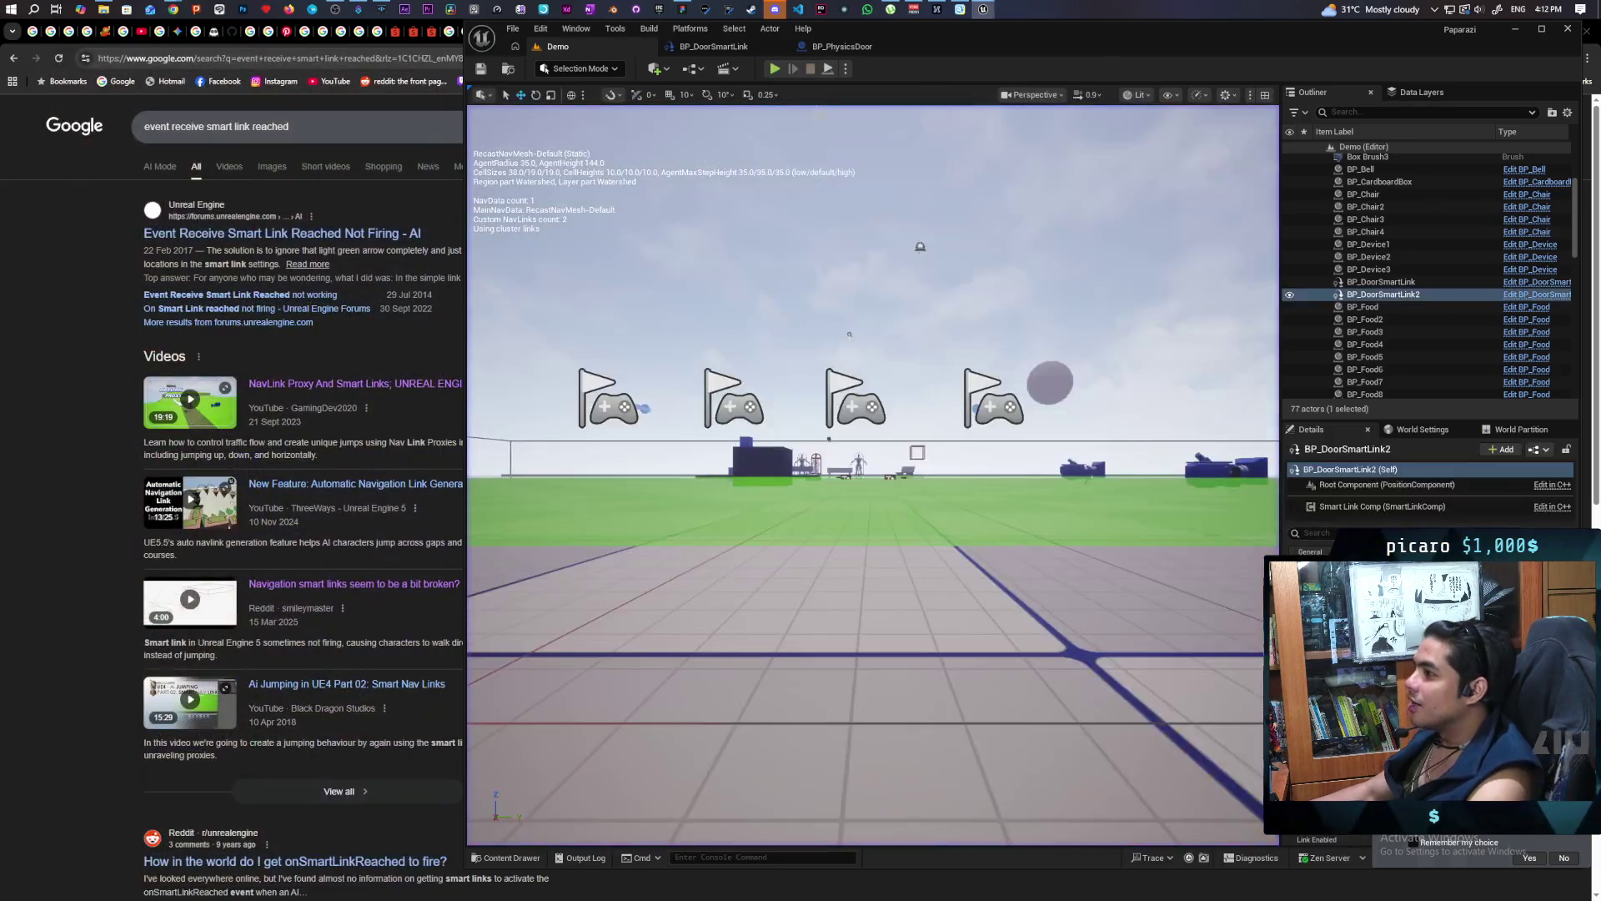
Start another multiplayer session with Alt+P and walk toward the box building
key(alt+p)
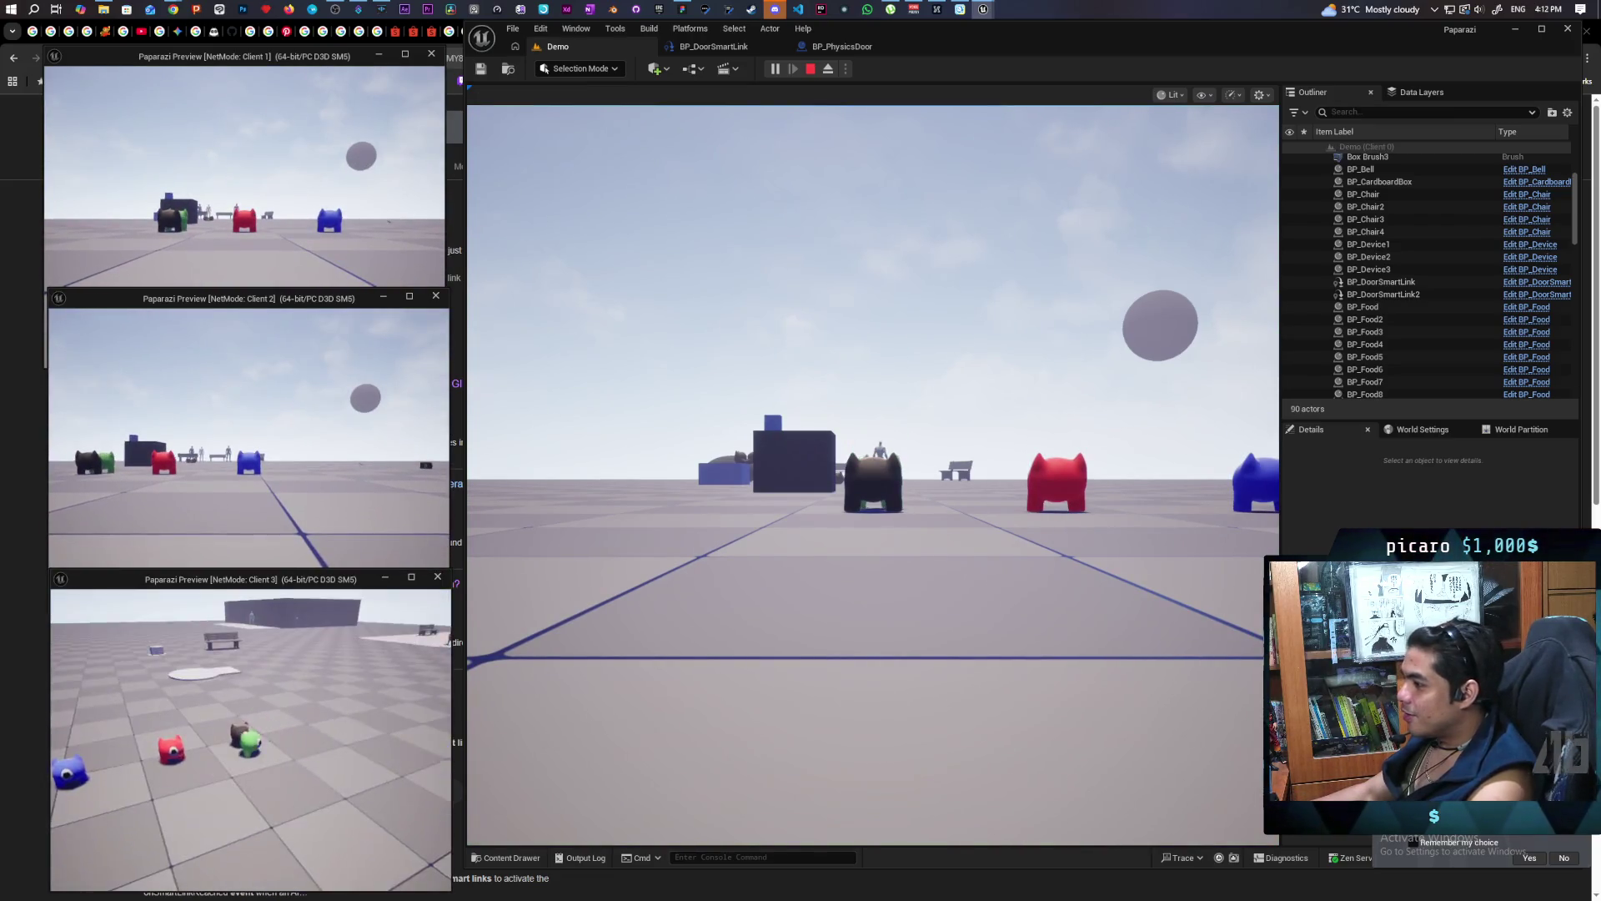
click(865, 619)
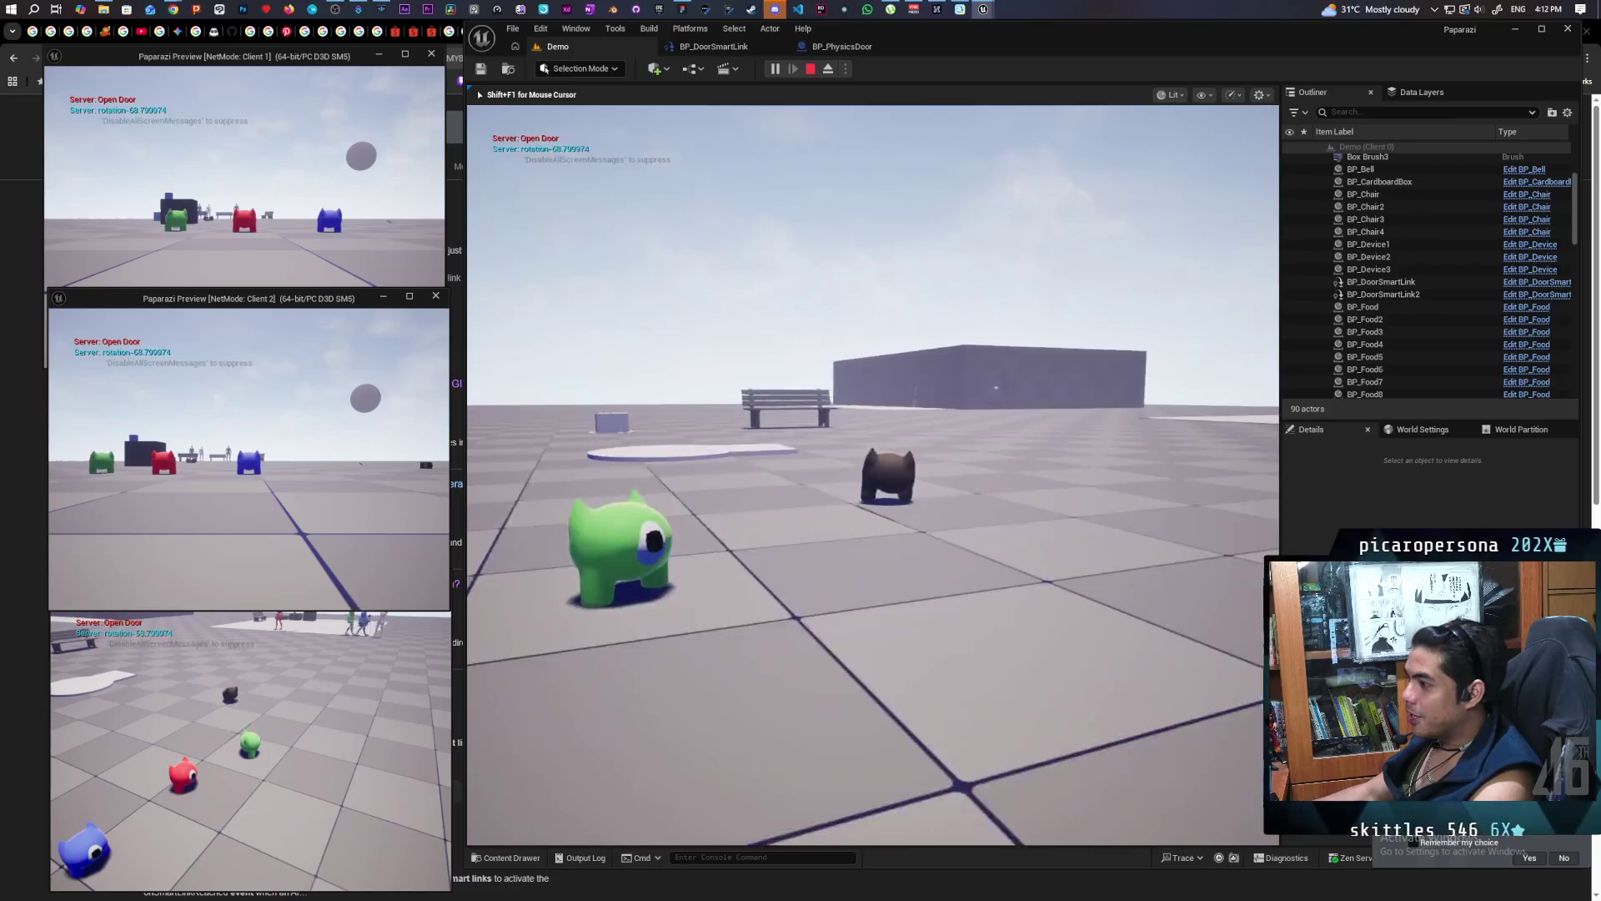
key(w)
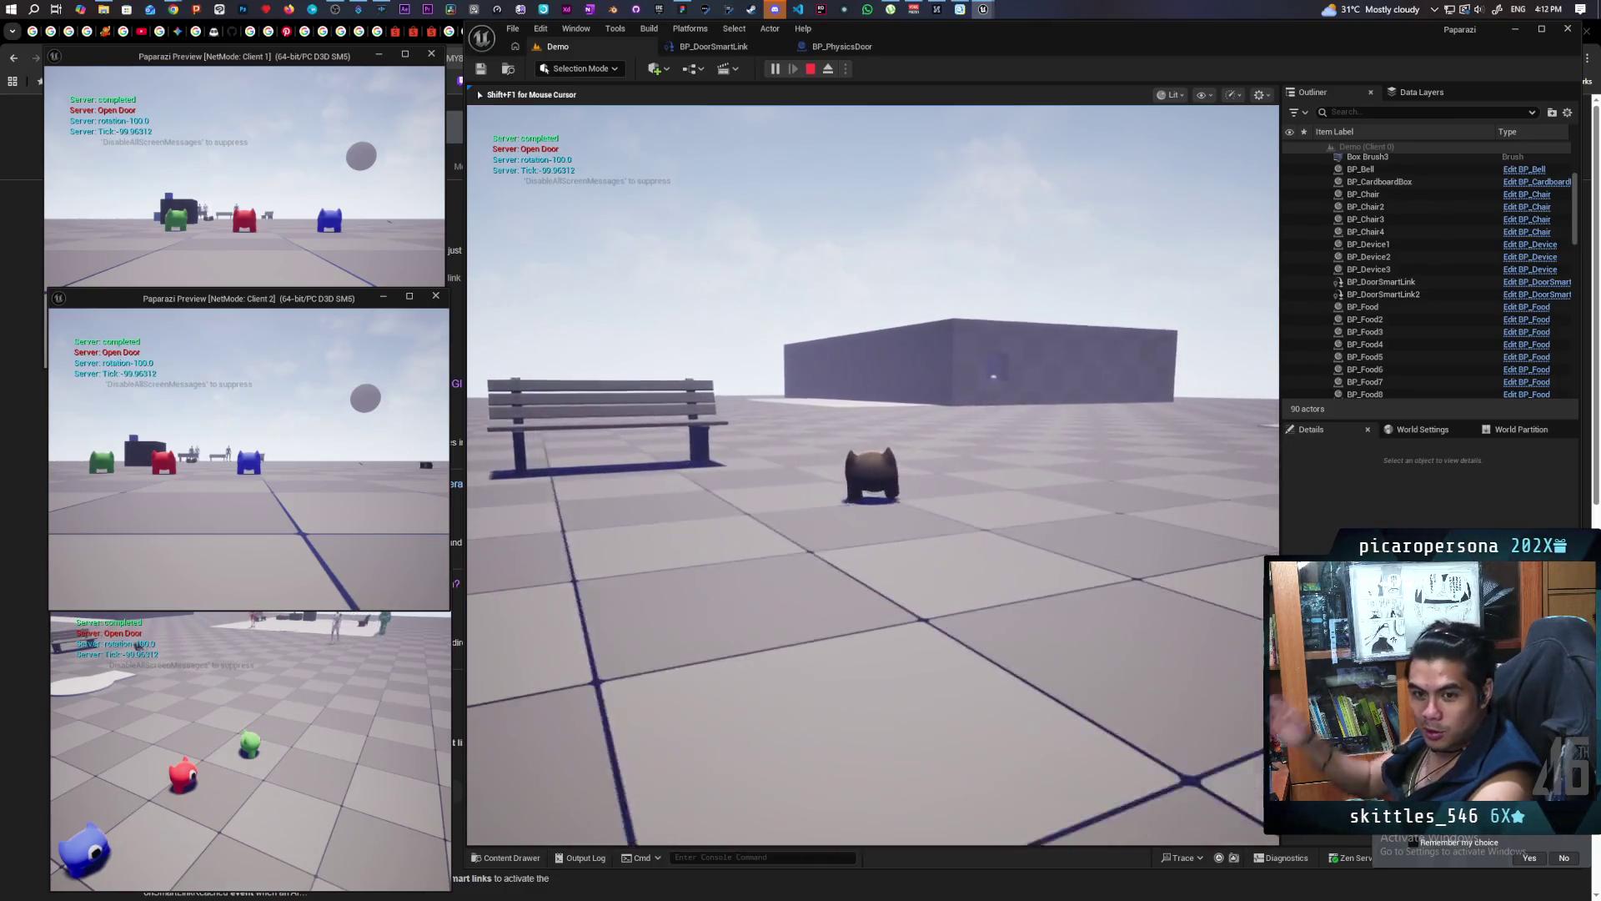
key(w)
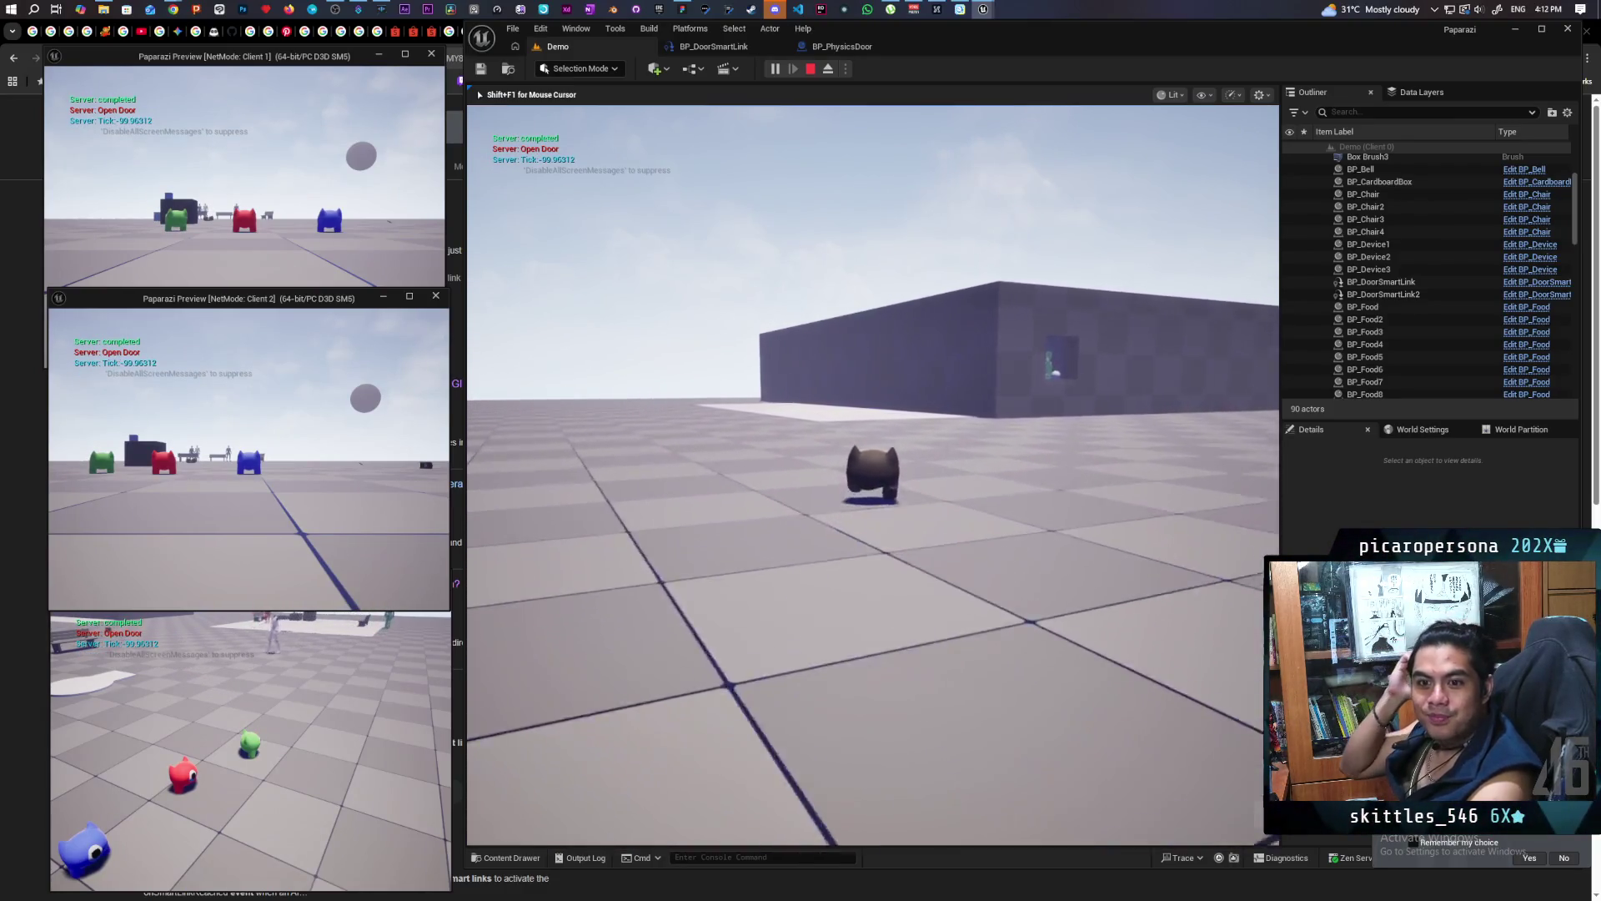
key(w)
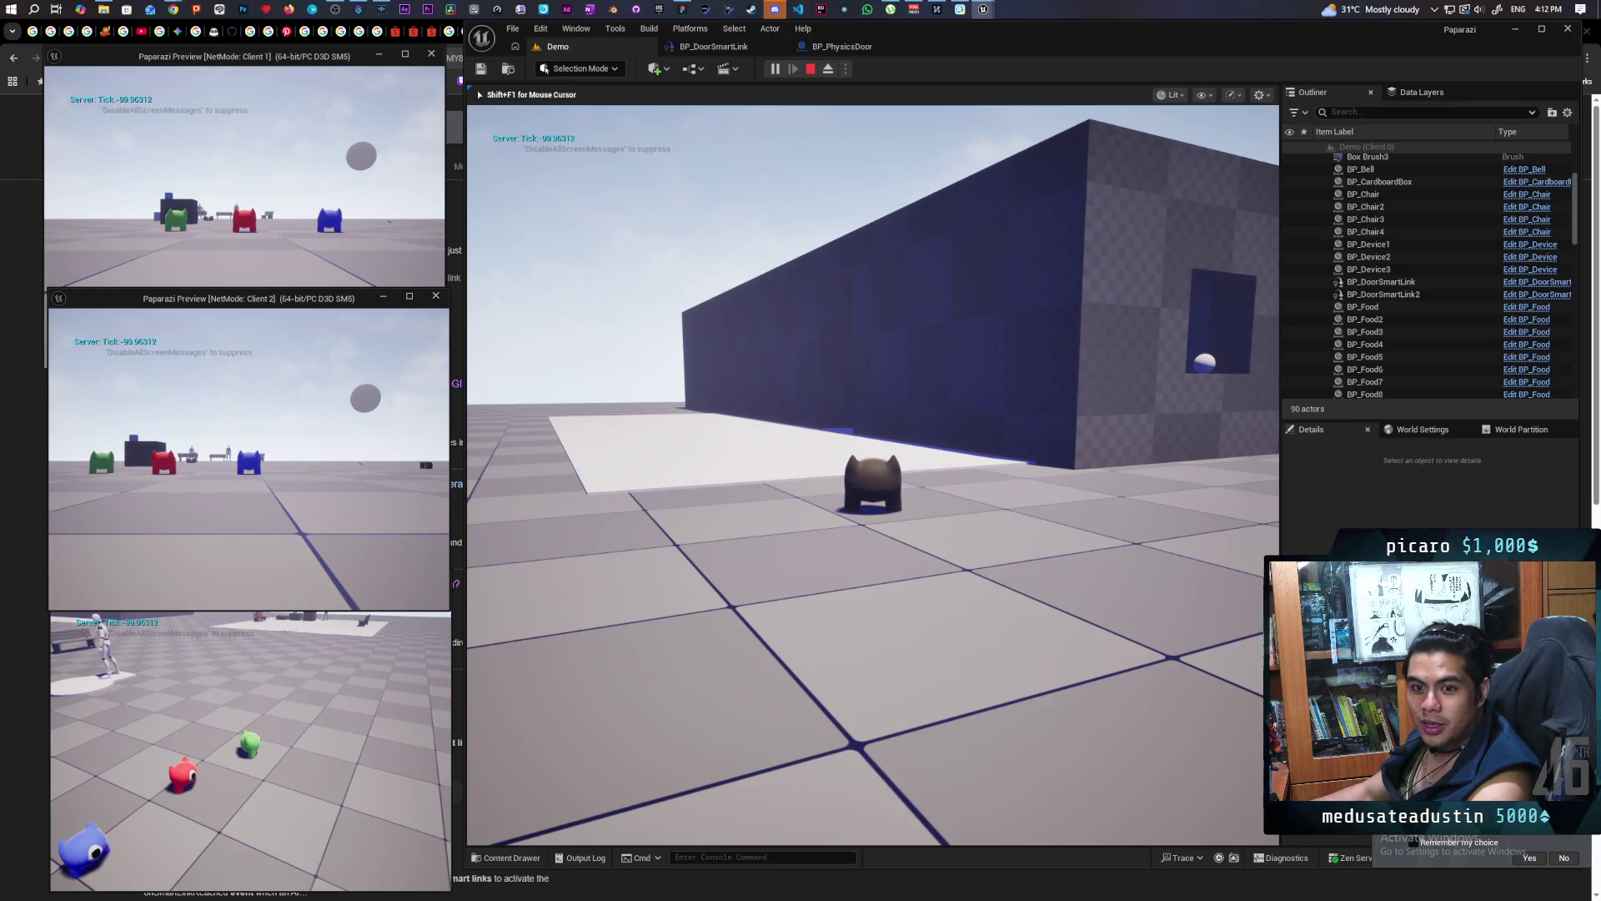
Walk through the doorway into the blue room and turn to watch the mannequin
key(w)
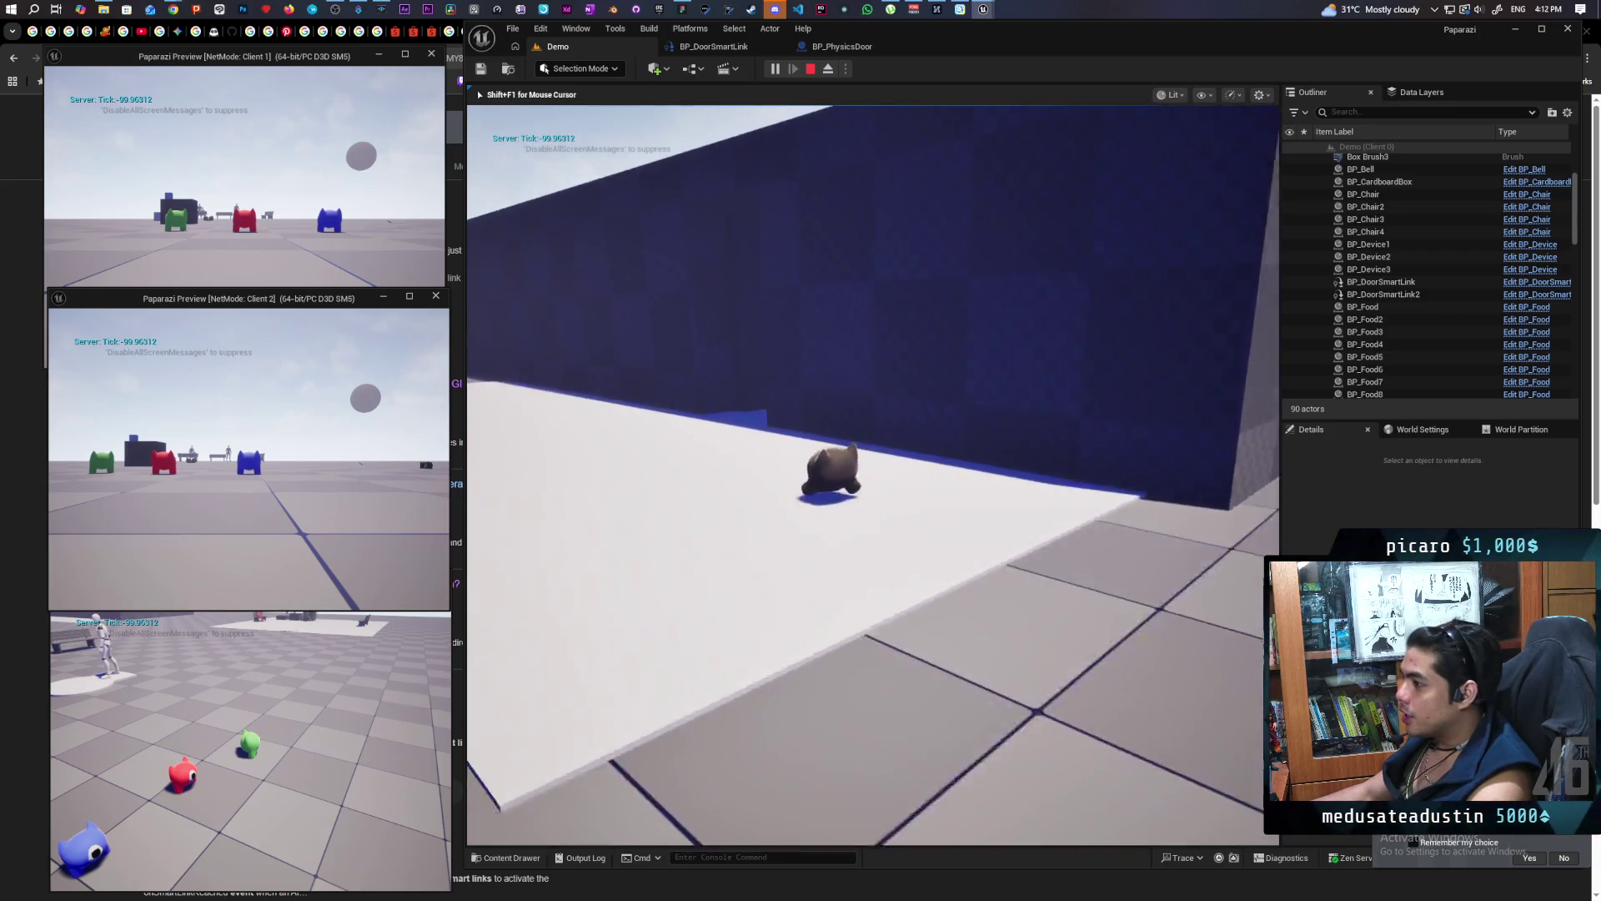
key(w)
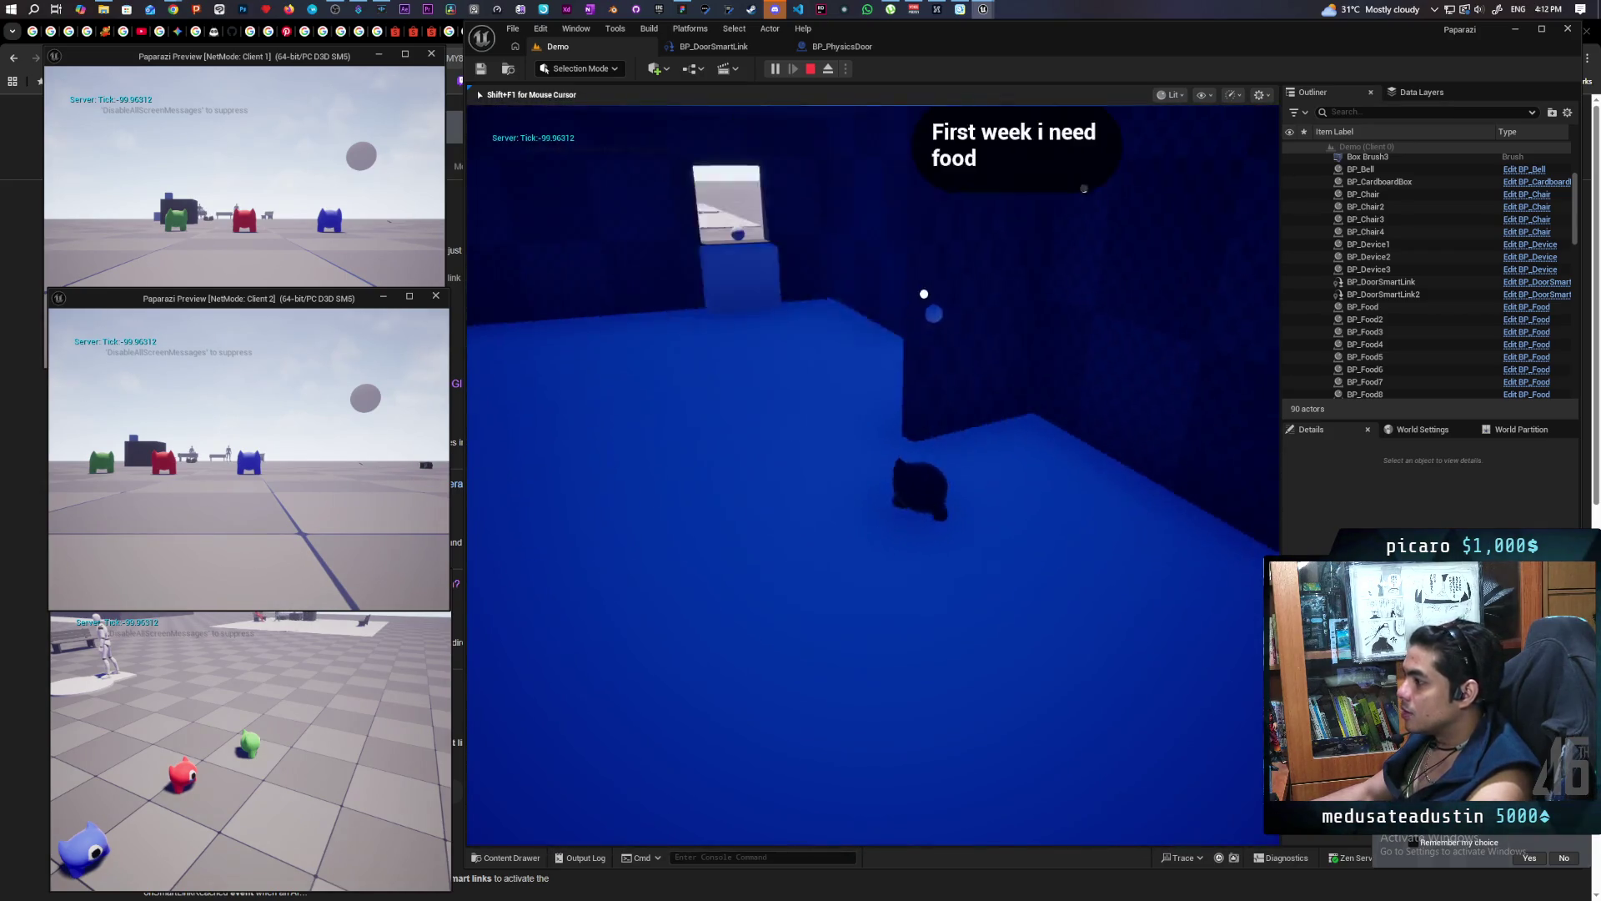
key(w)
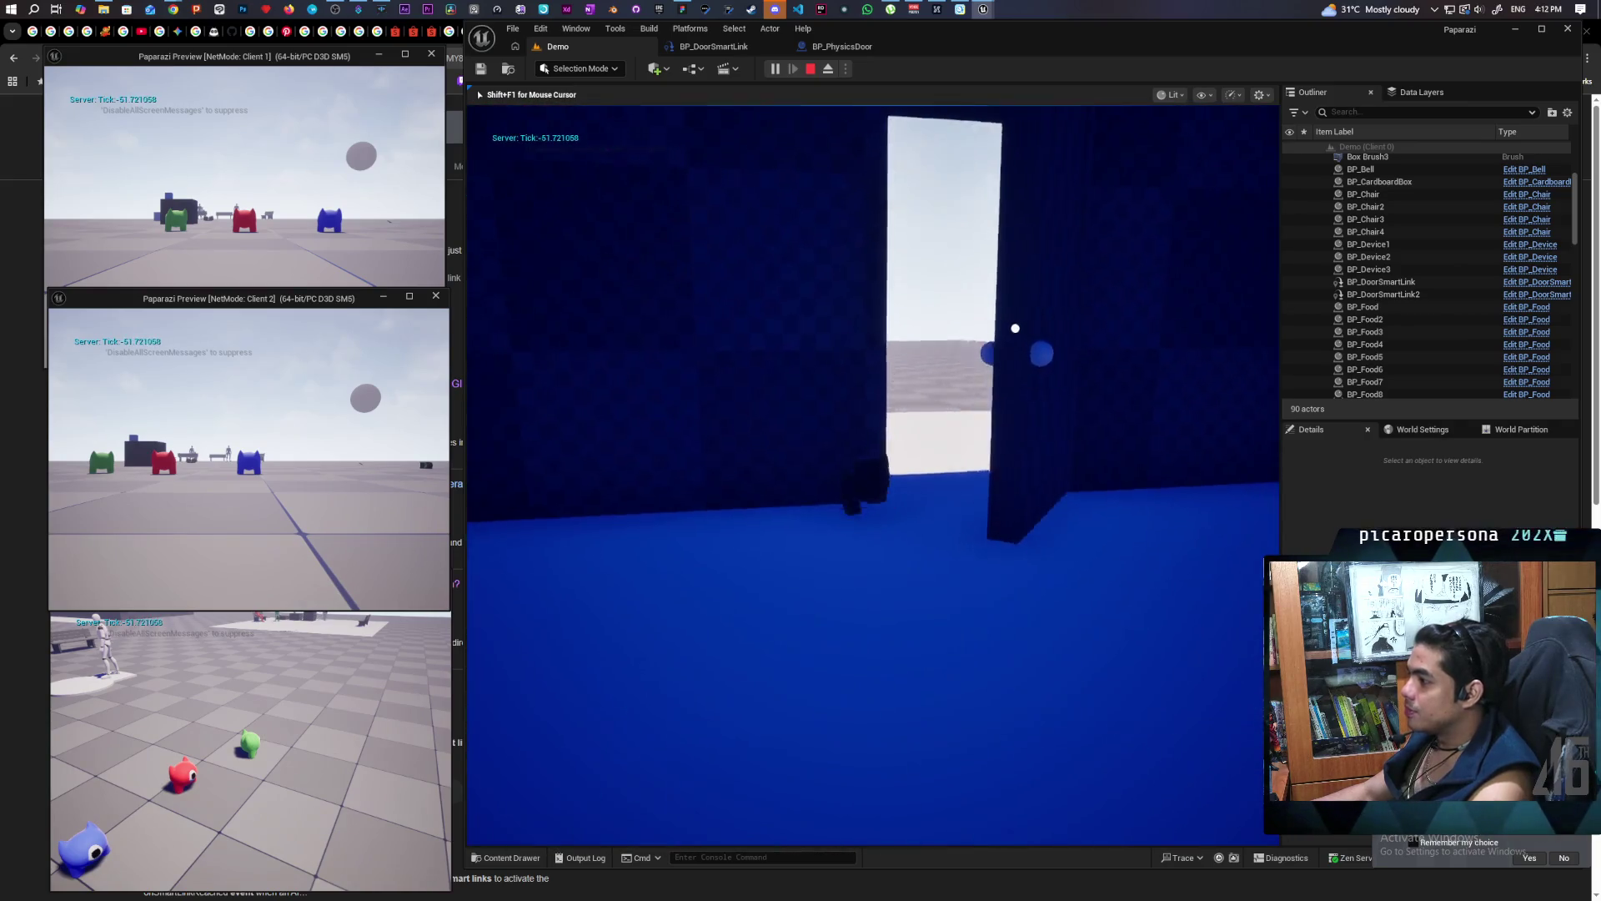
key(w)
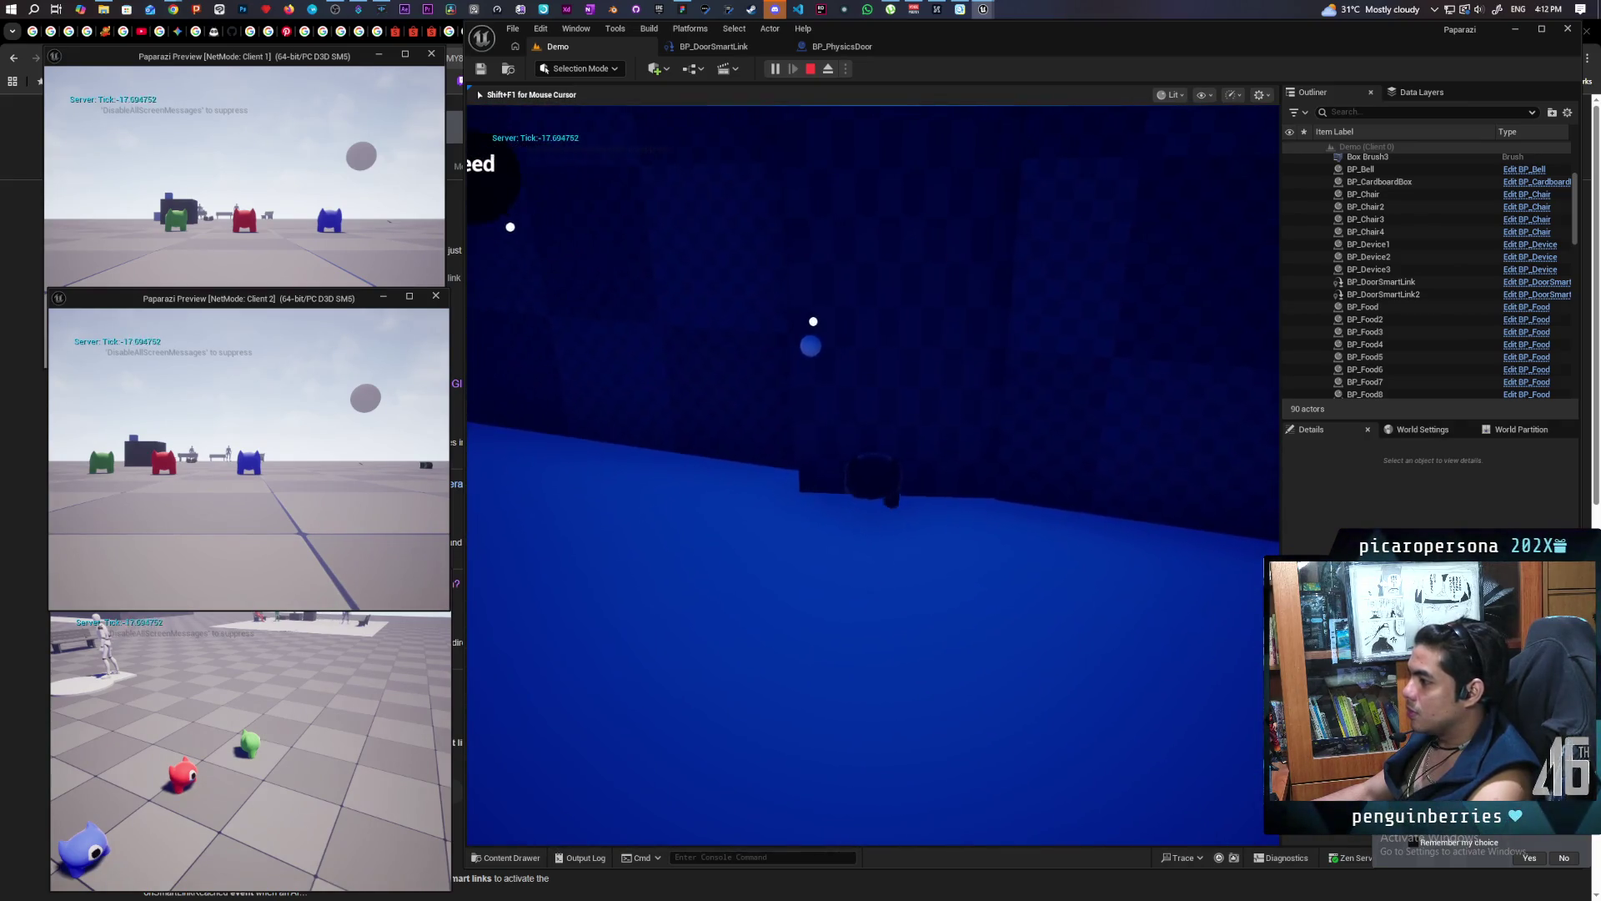
key(w)
key(s)
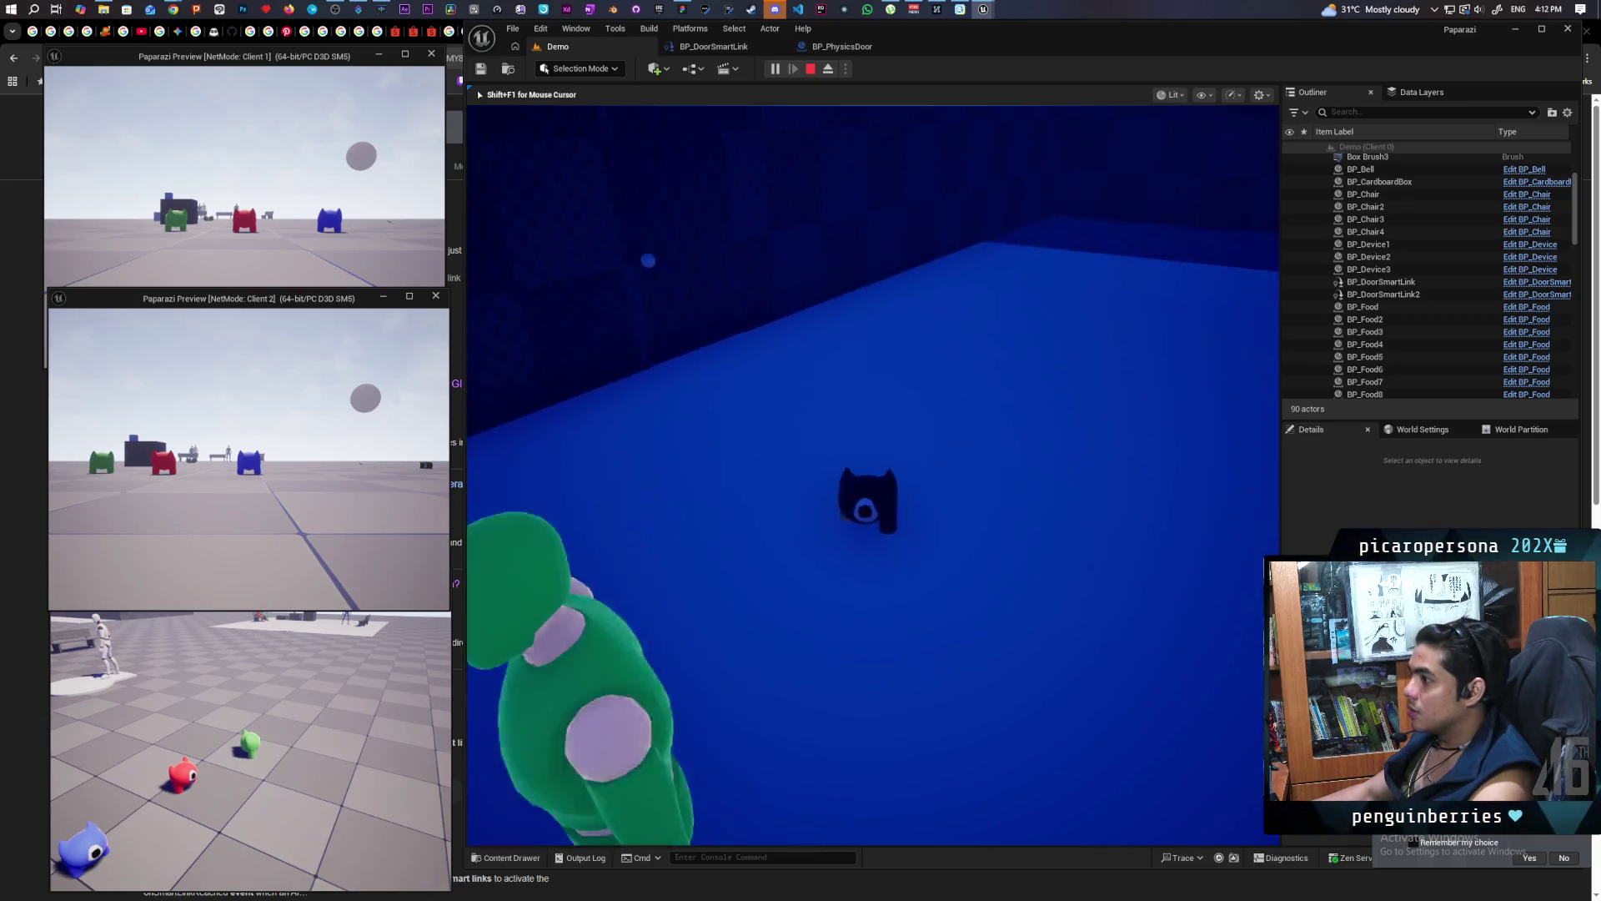
key(a)
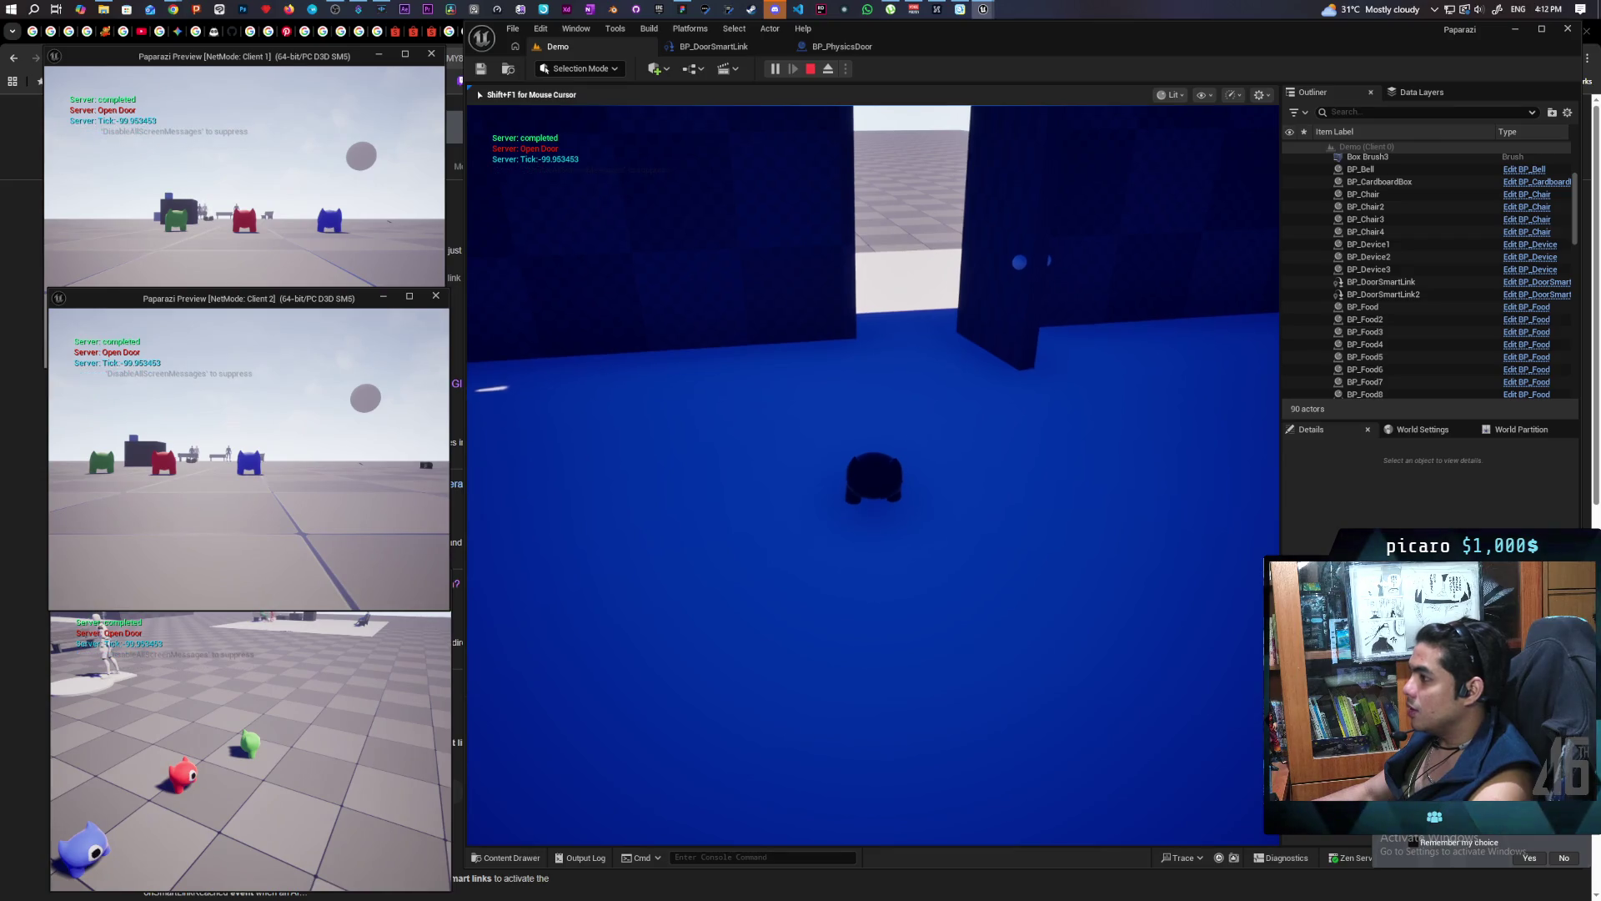
Walk back out onto the lit floor, then through the blue doorway into the room again
key(s)
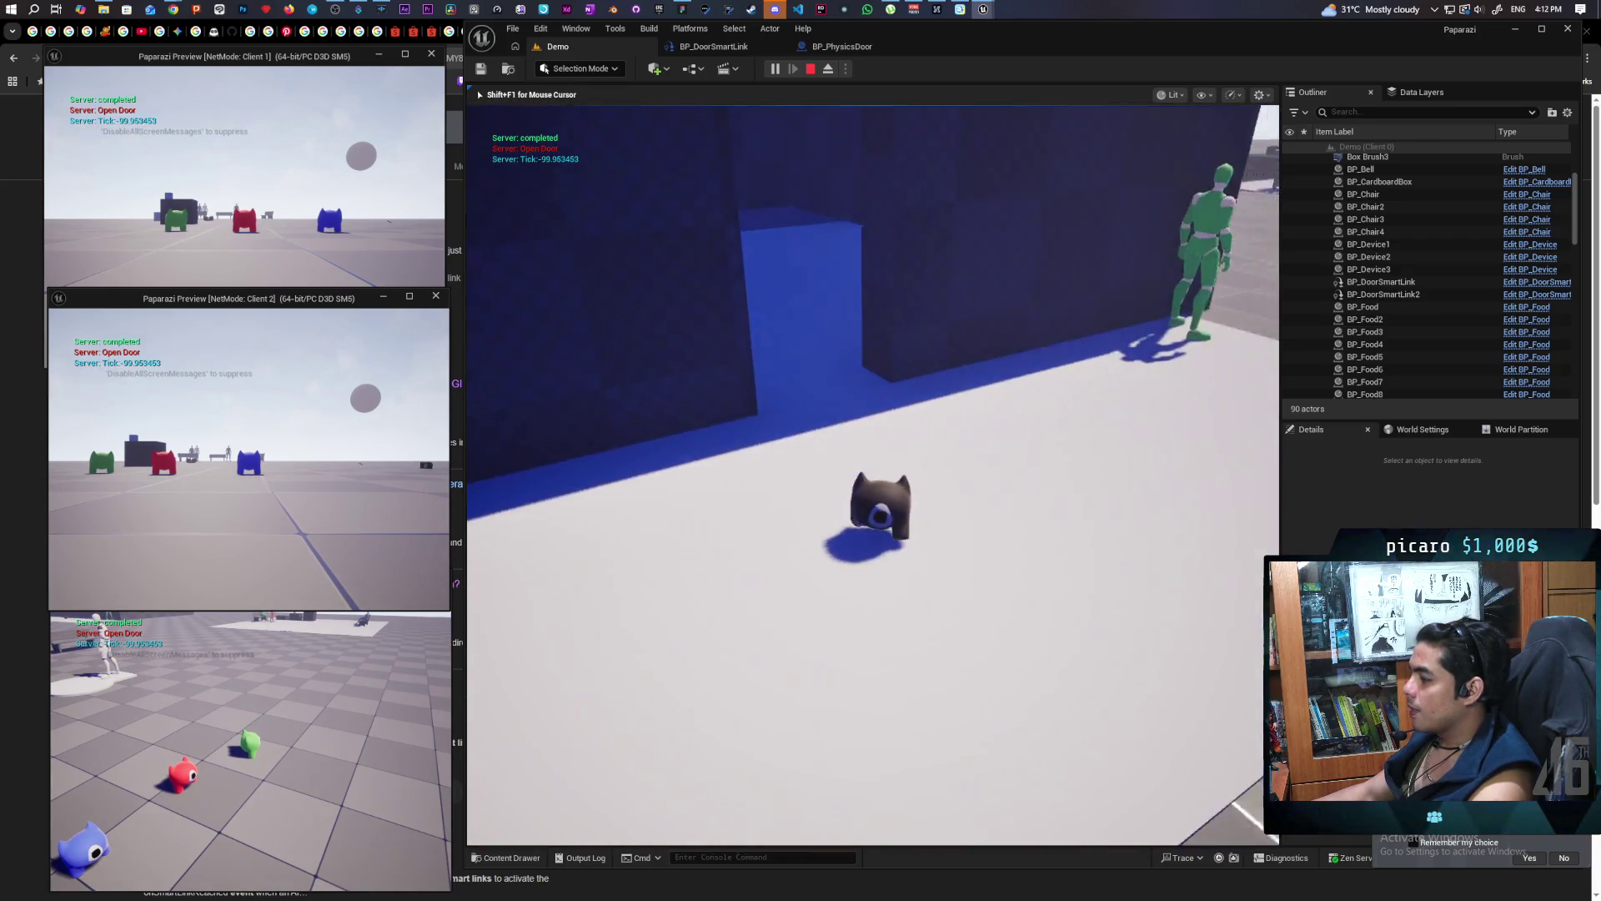
key(w)
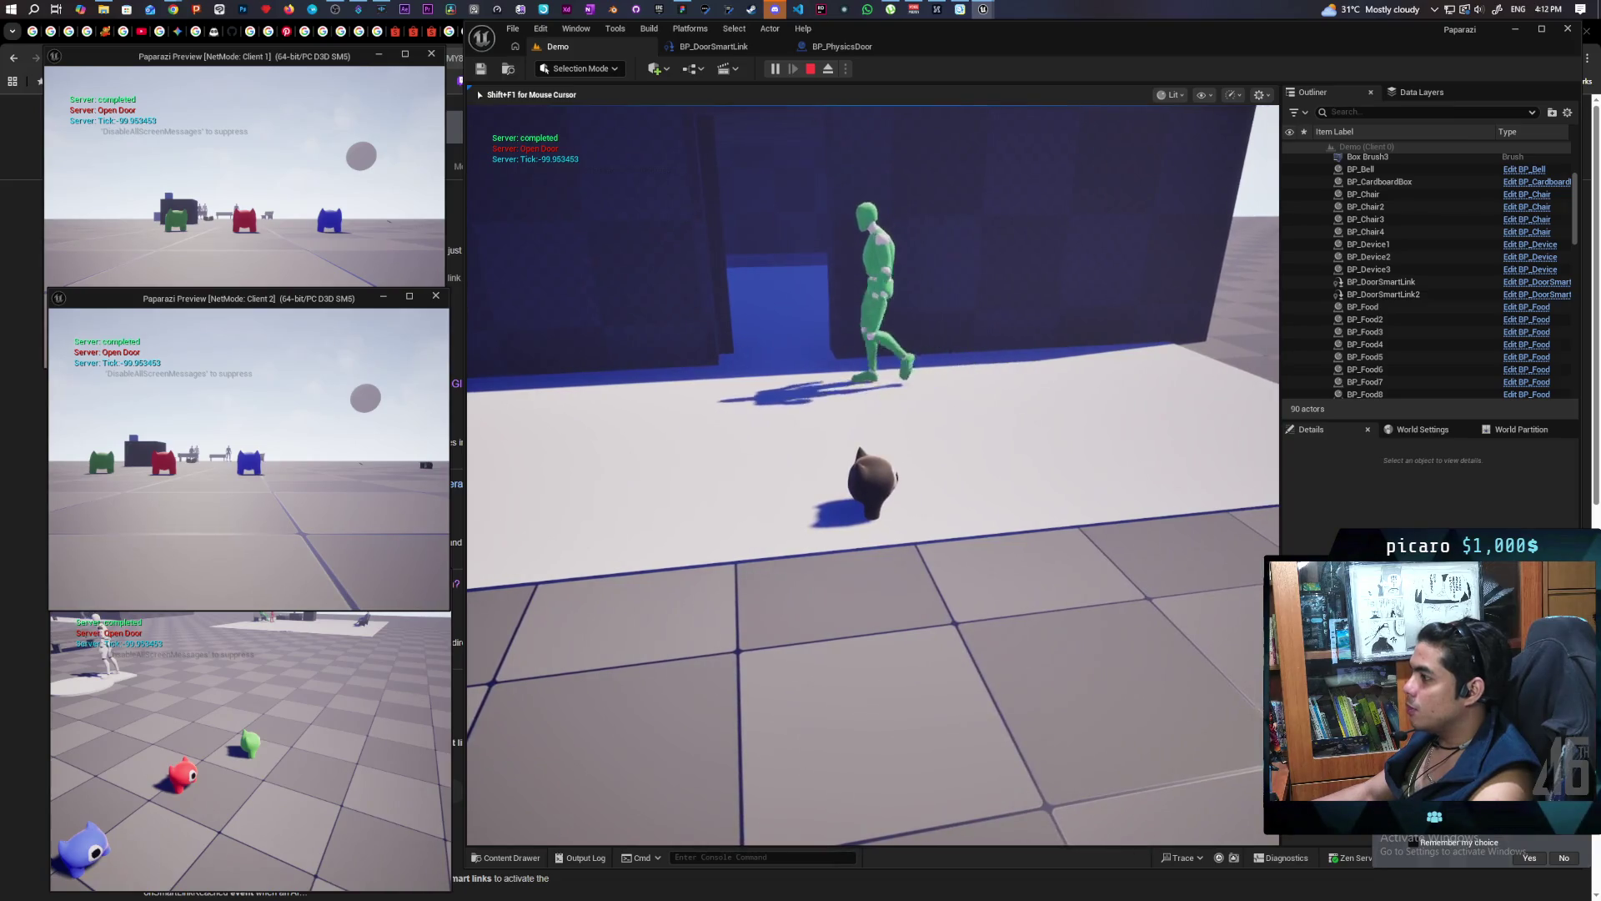
key(w)
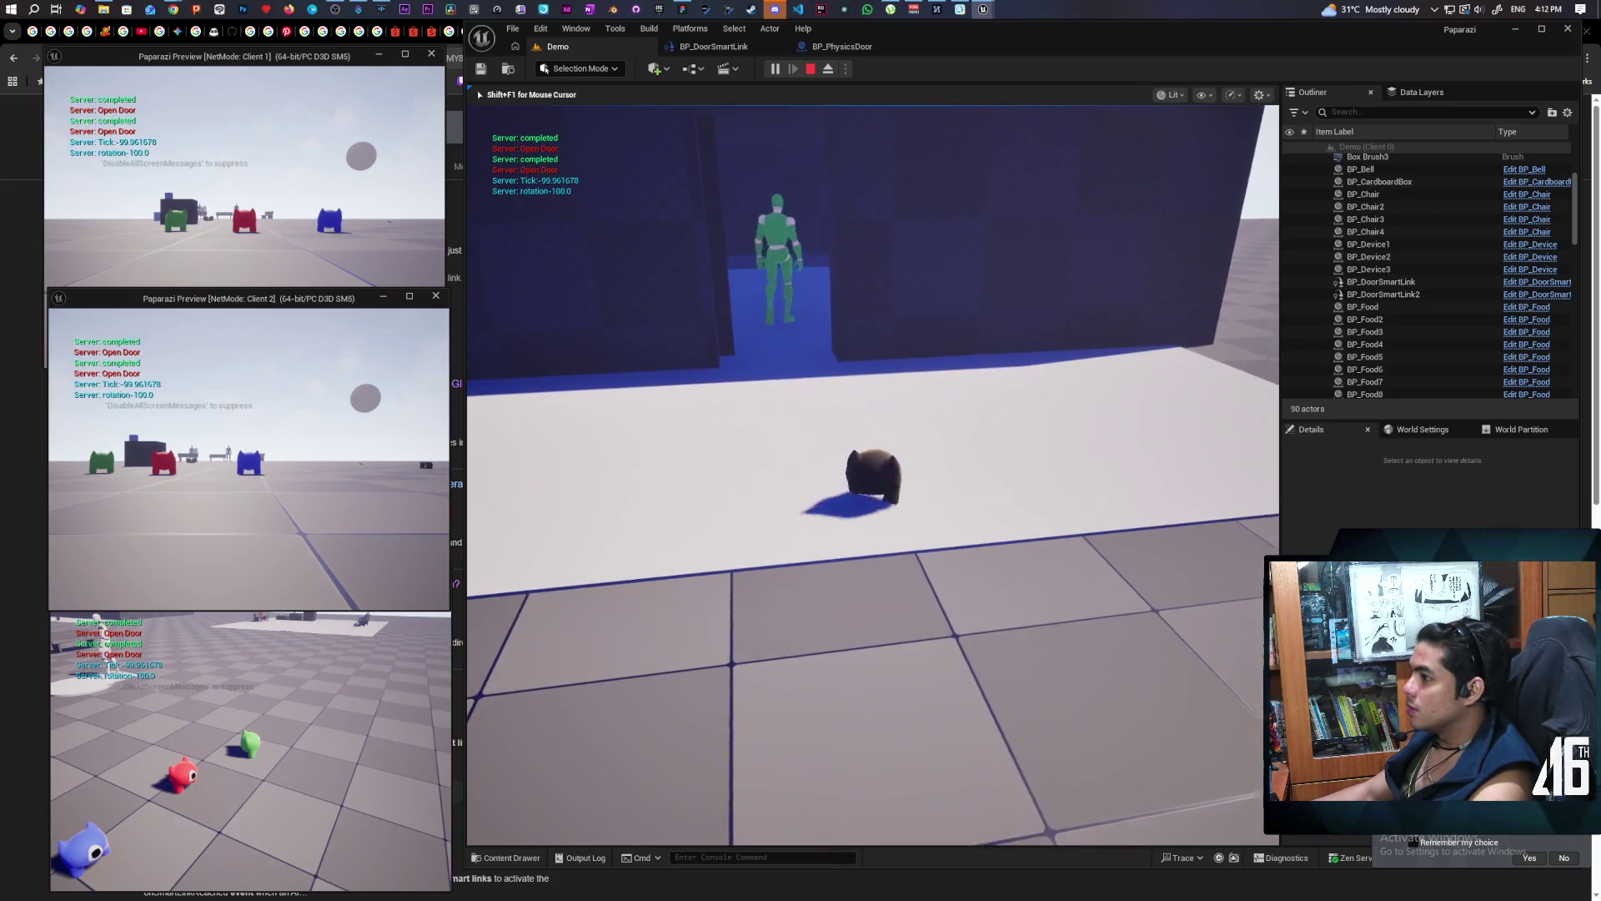
key(w)
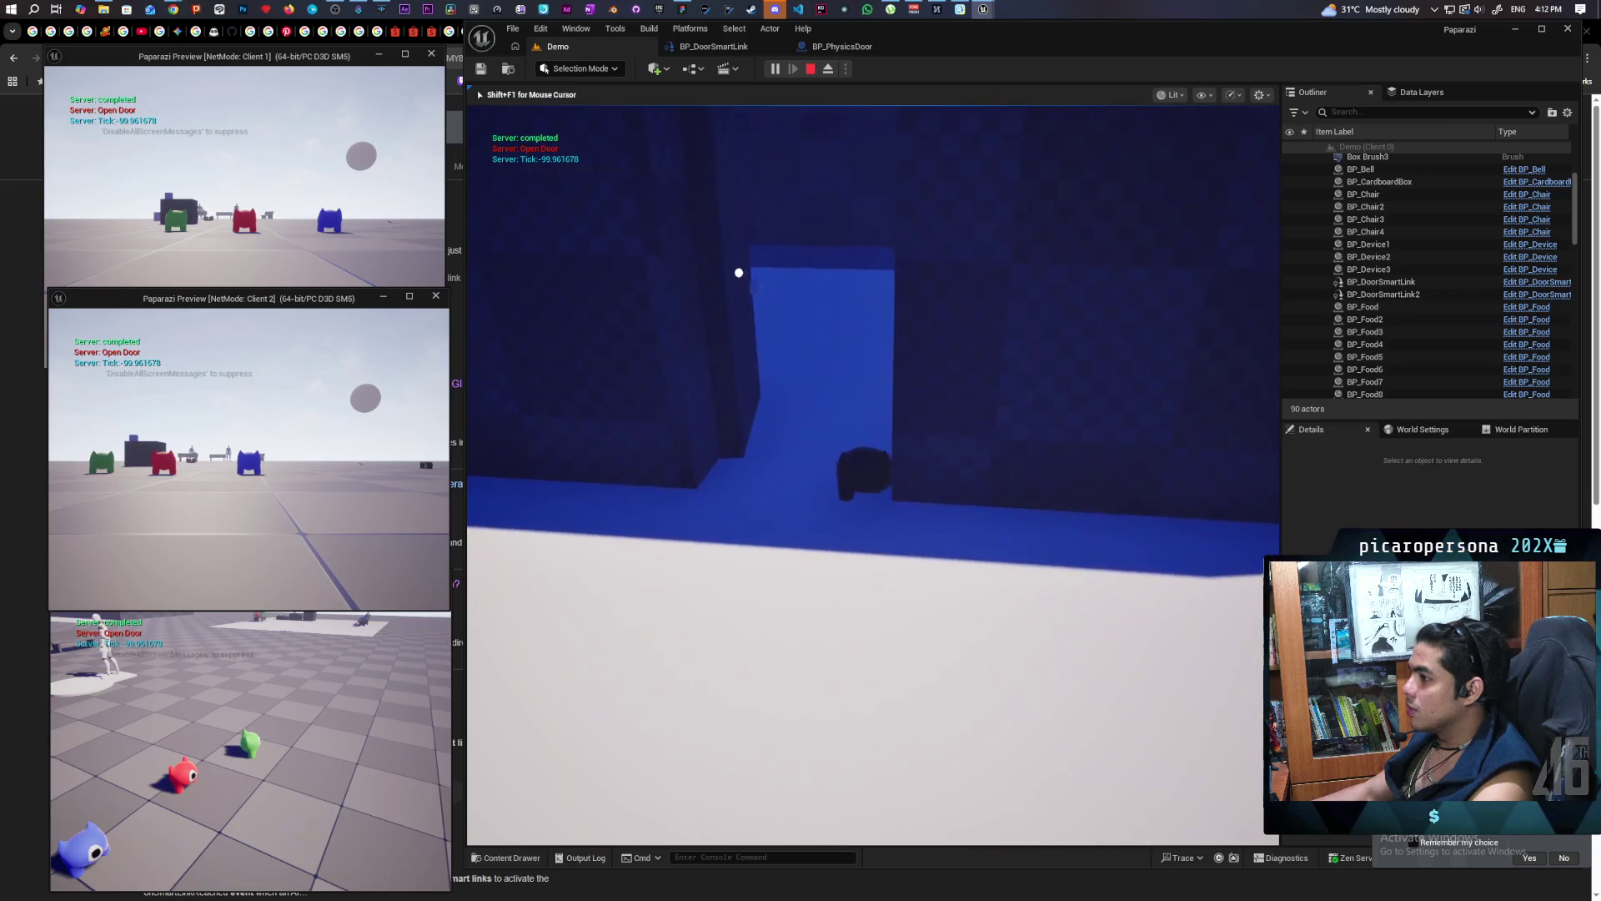
key(w)
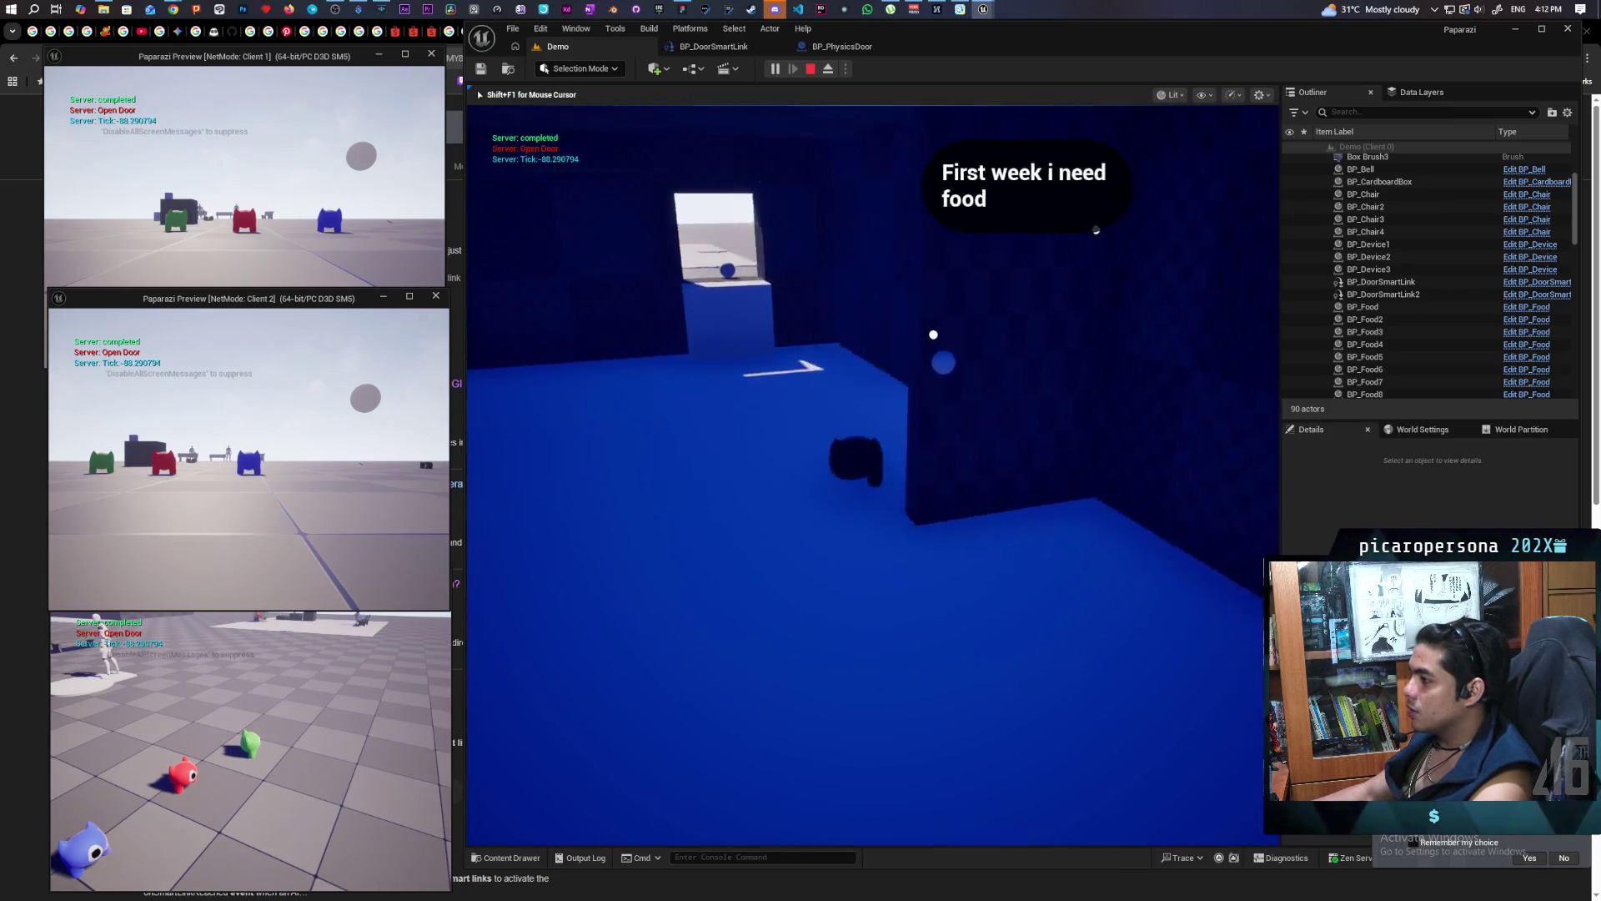
key(w)
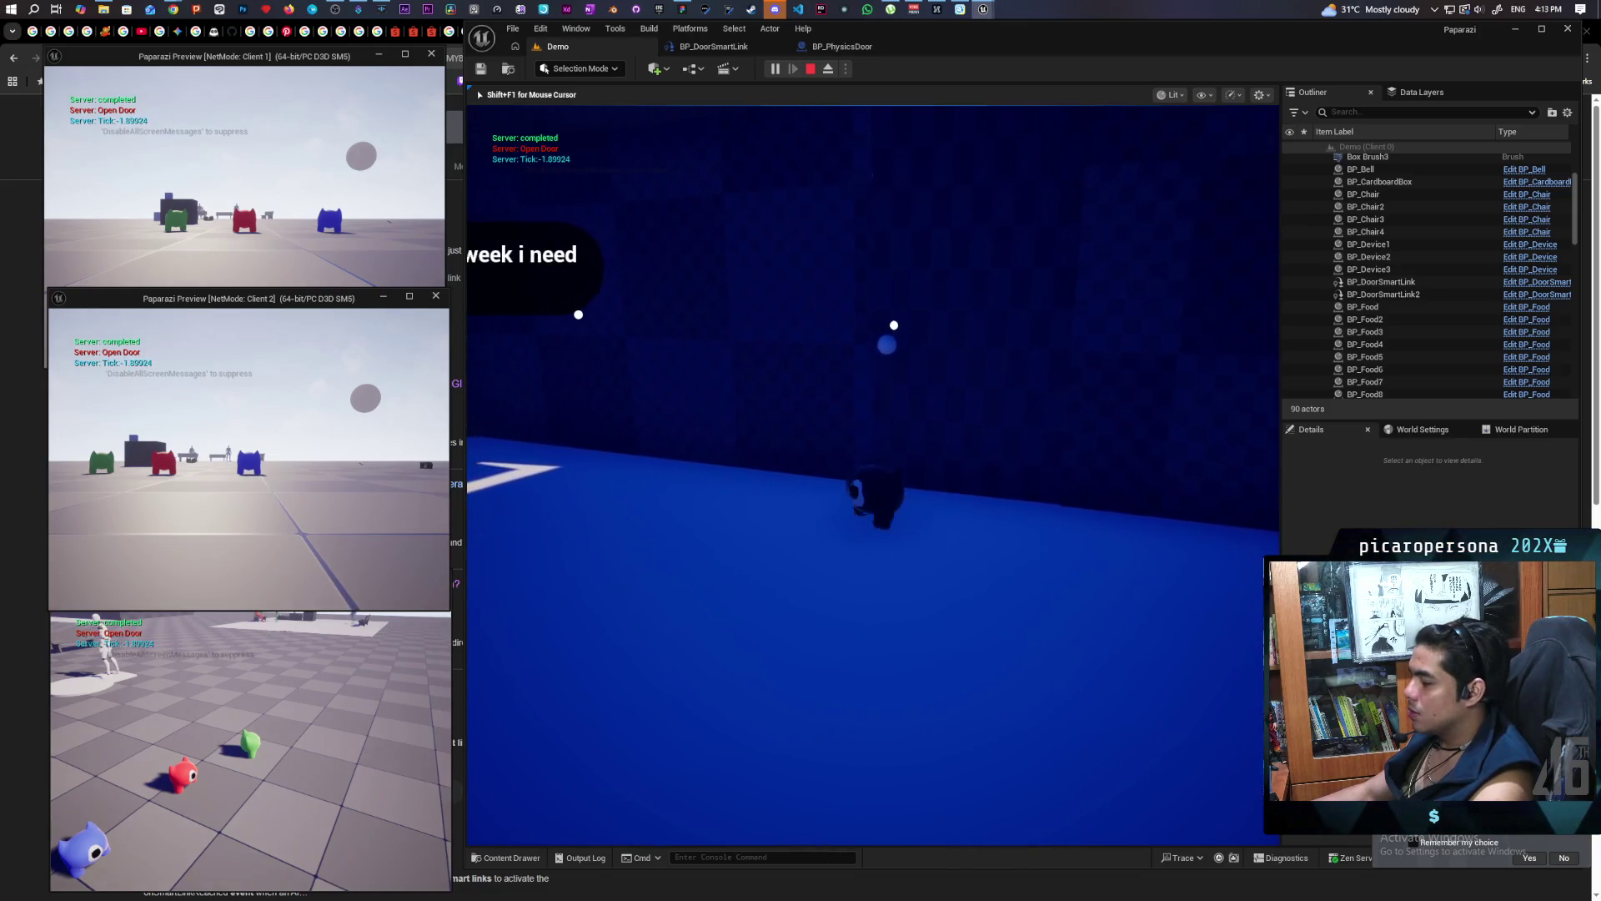
key(s)
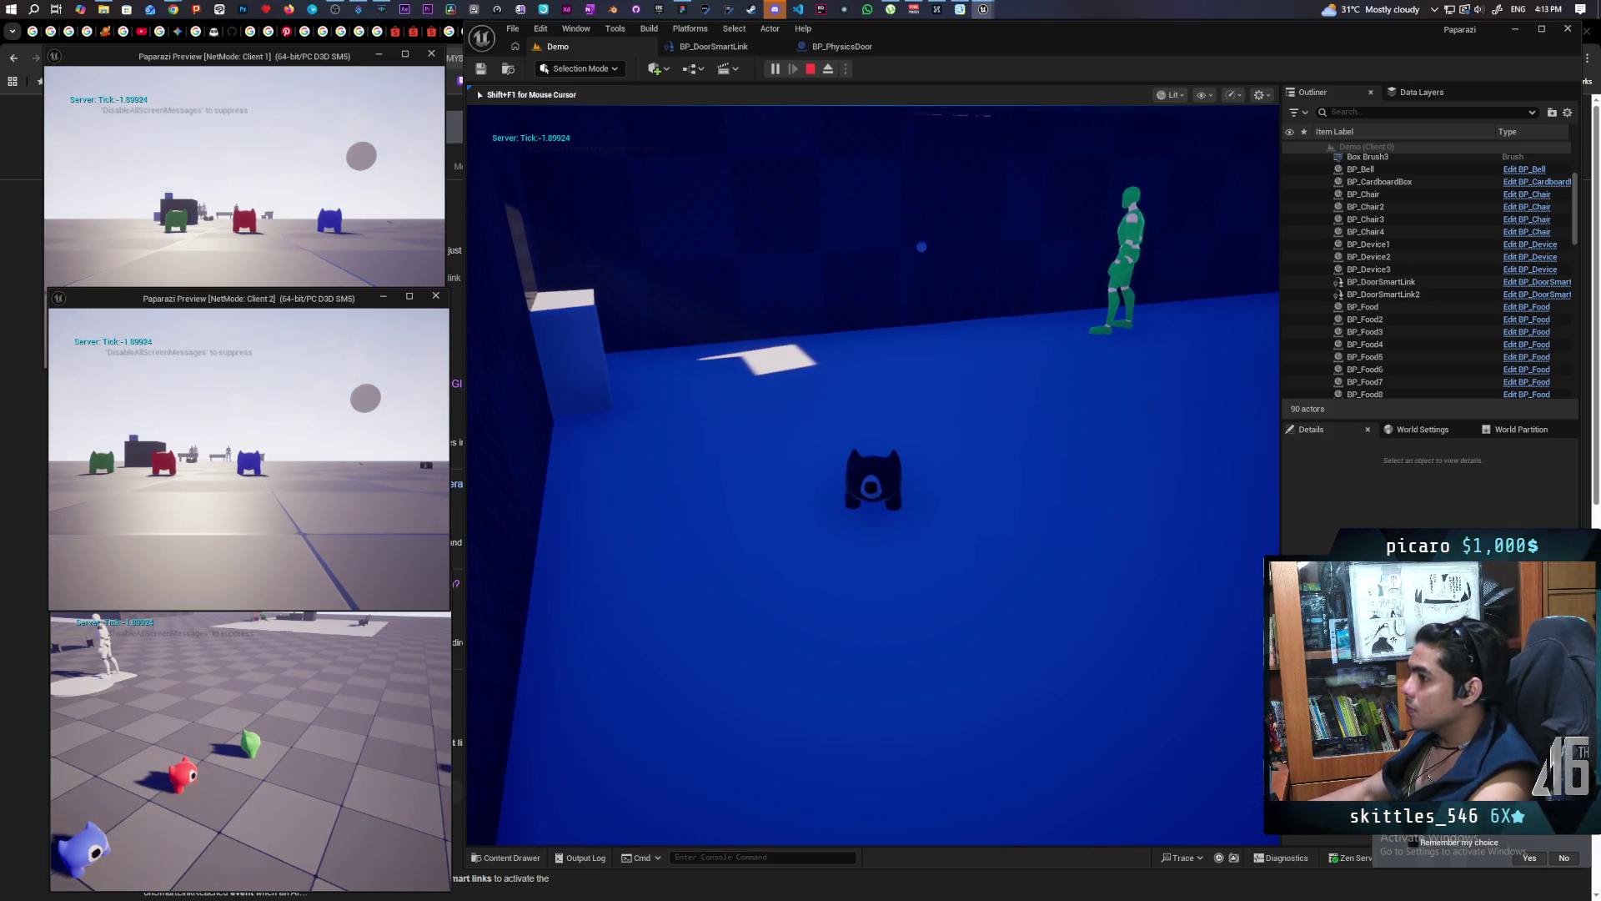
Follow the mannequin past the door opened to -100 rotation, then stop the session with Esc
key(d)
key(d)
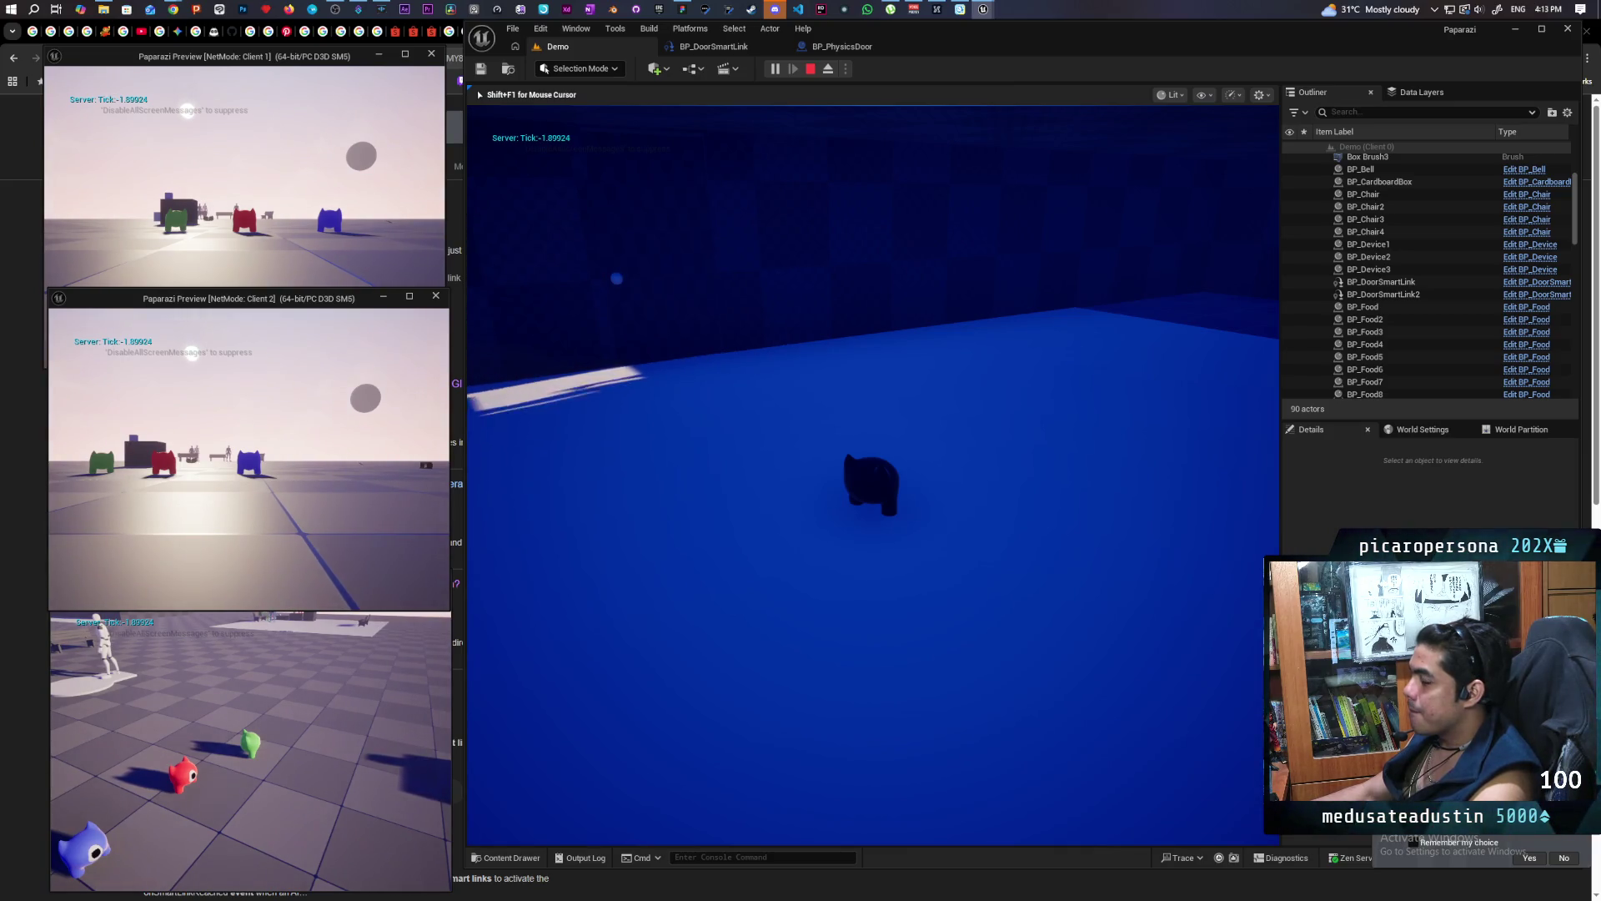
key(a)
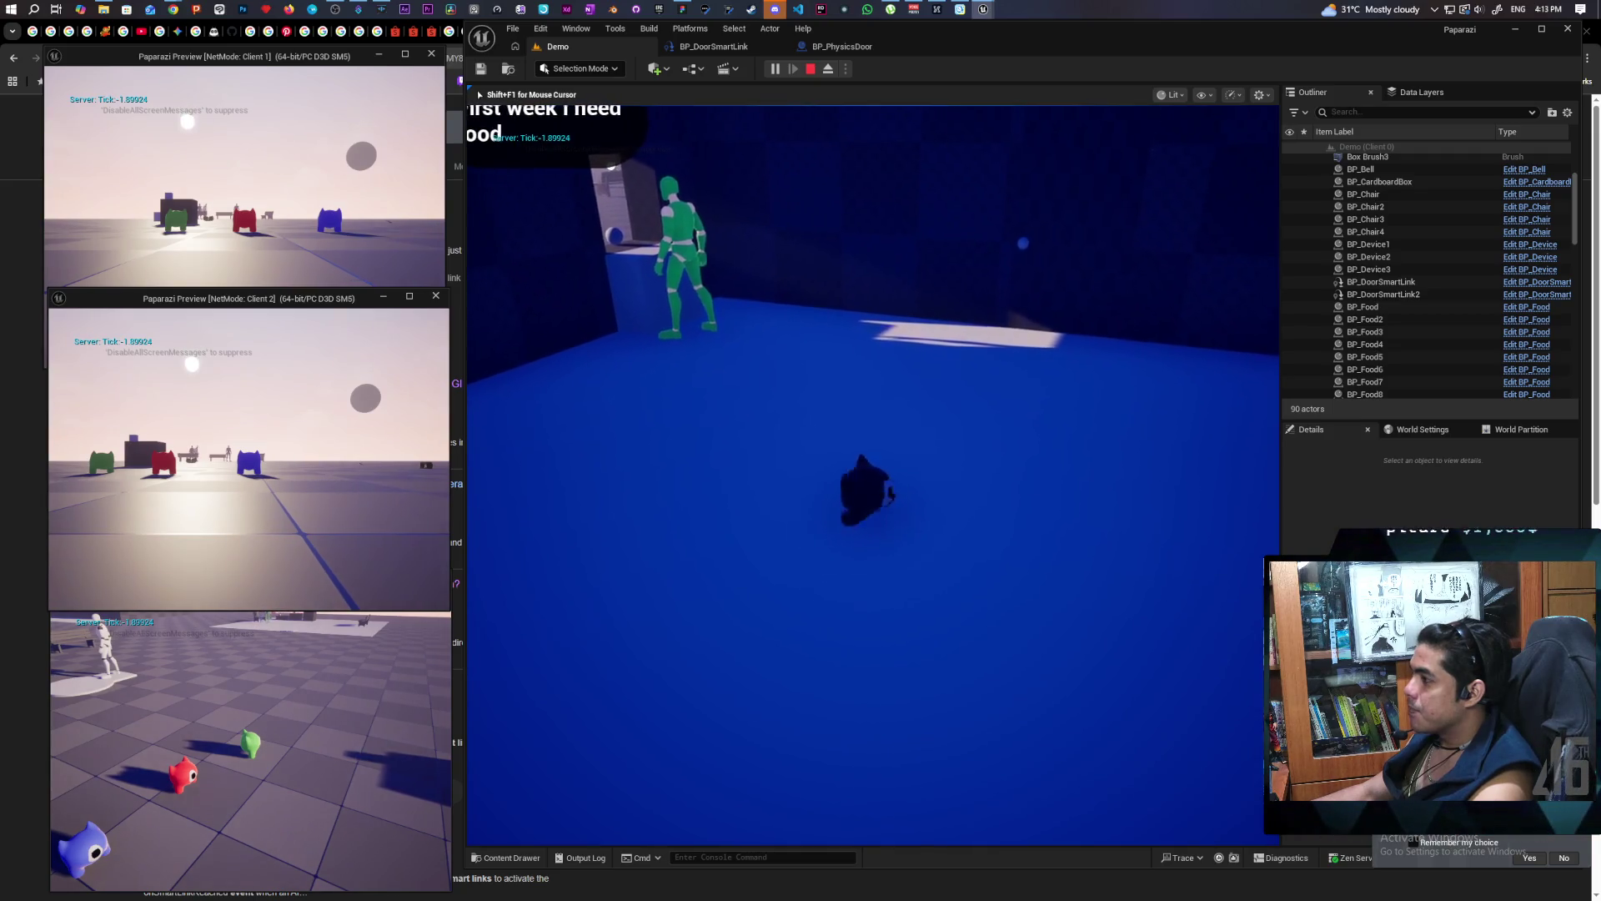
key(s)
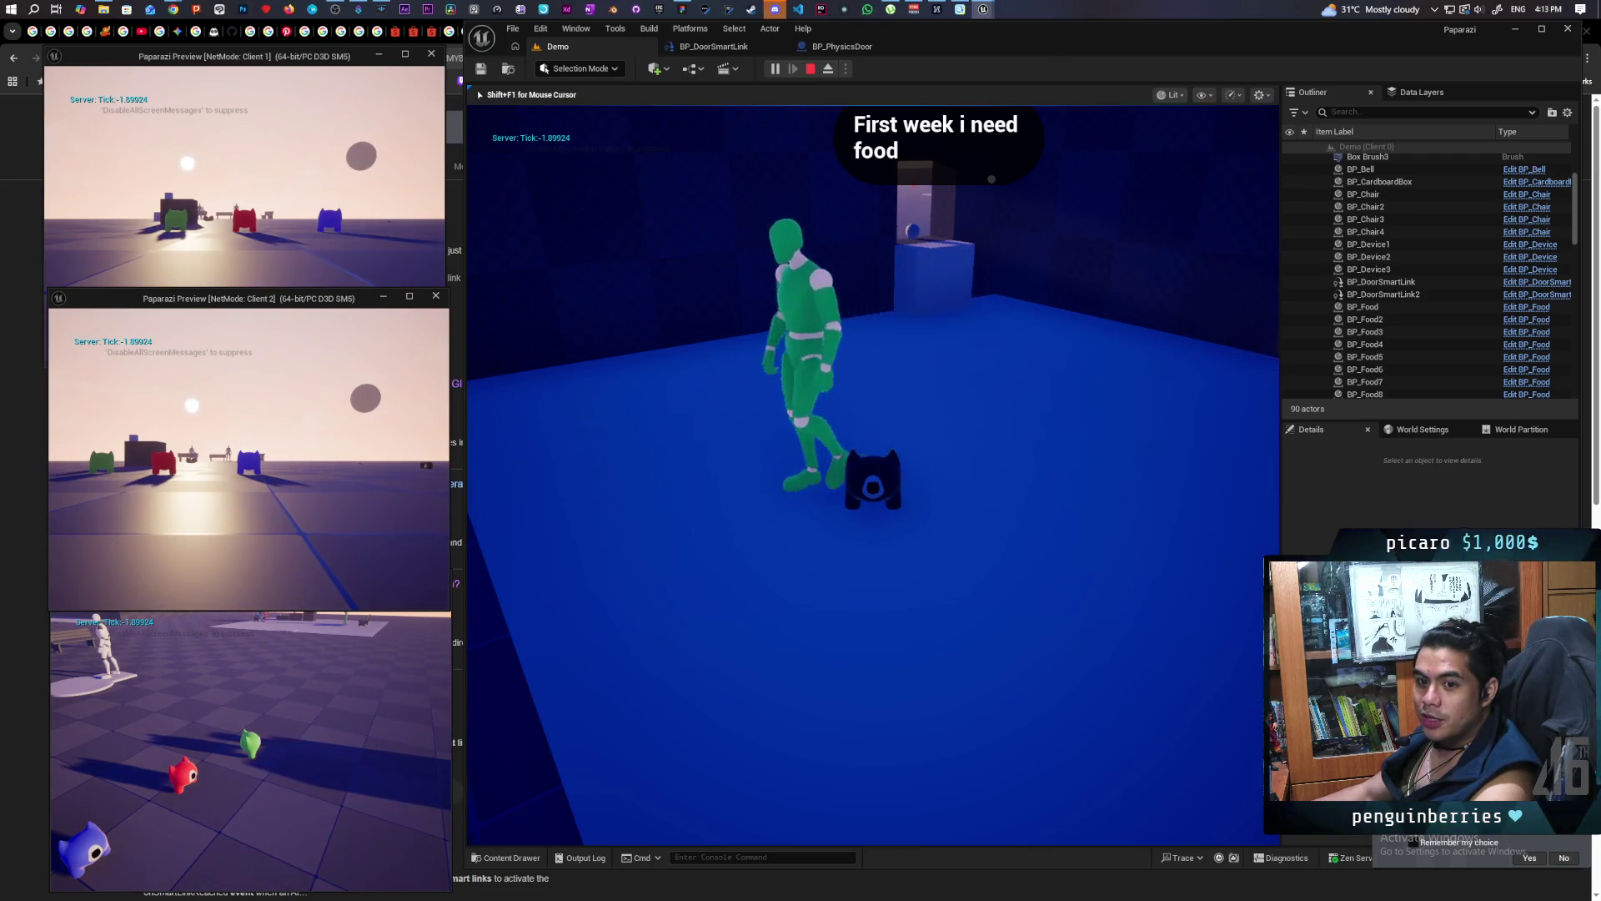
key(d)
key(a)
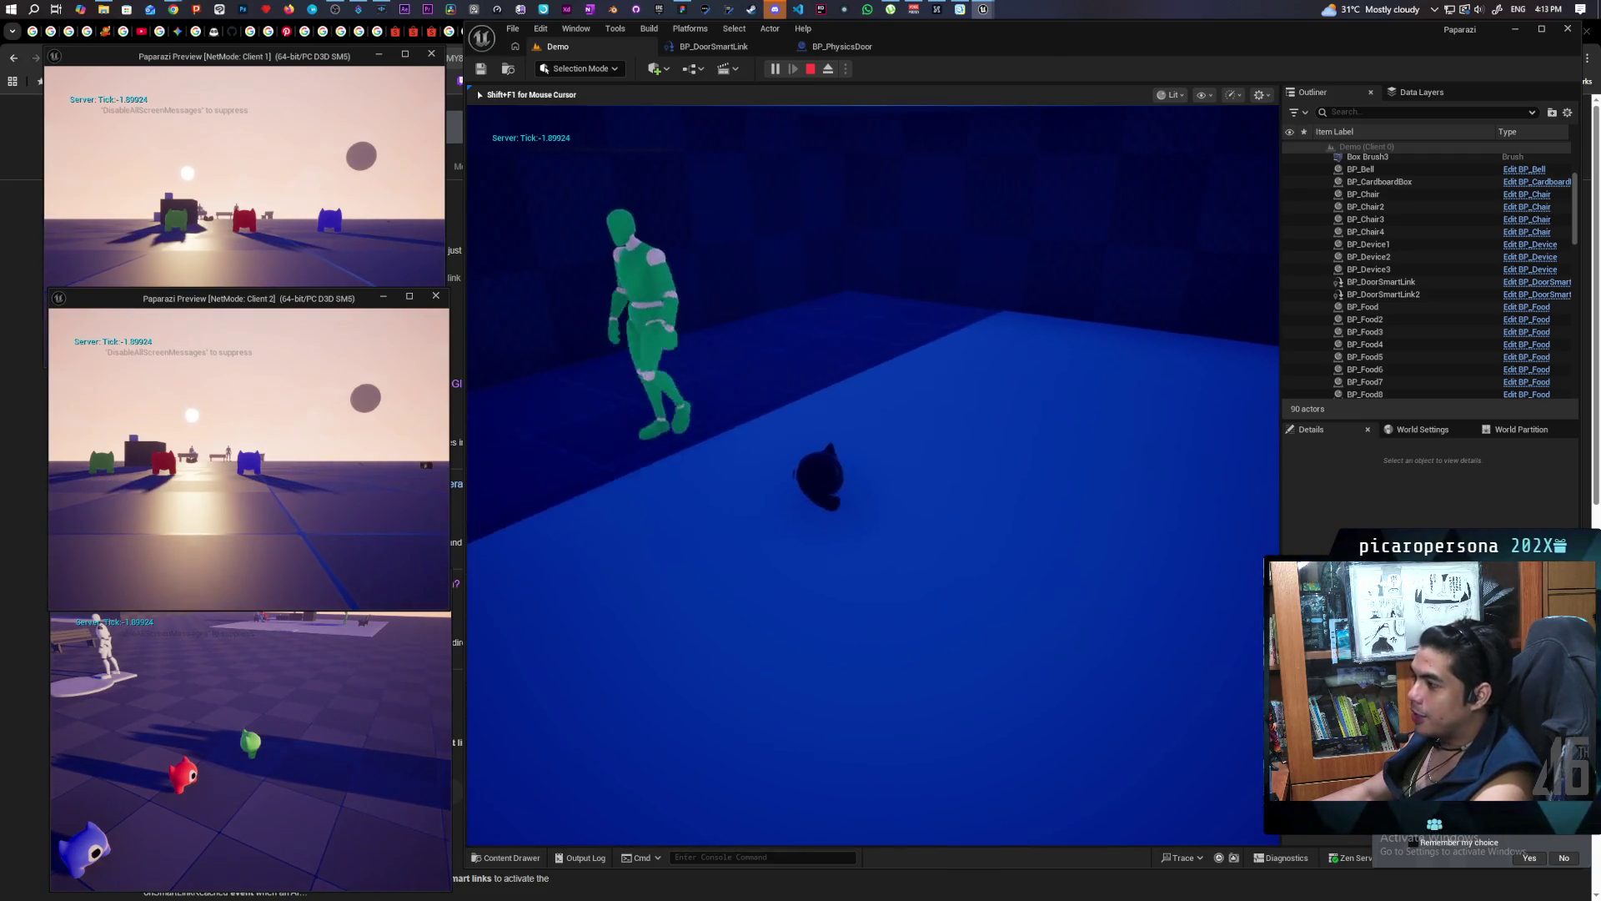
key(a)
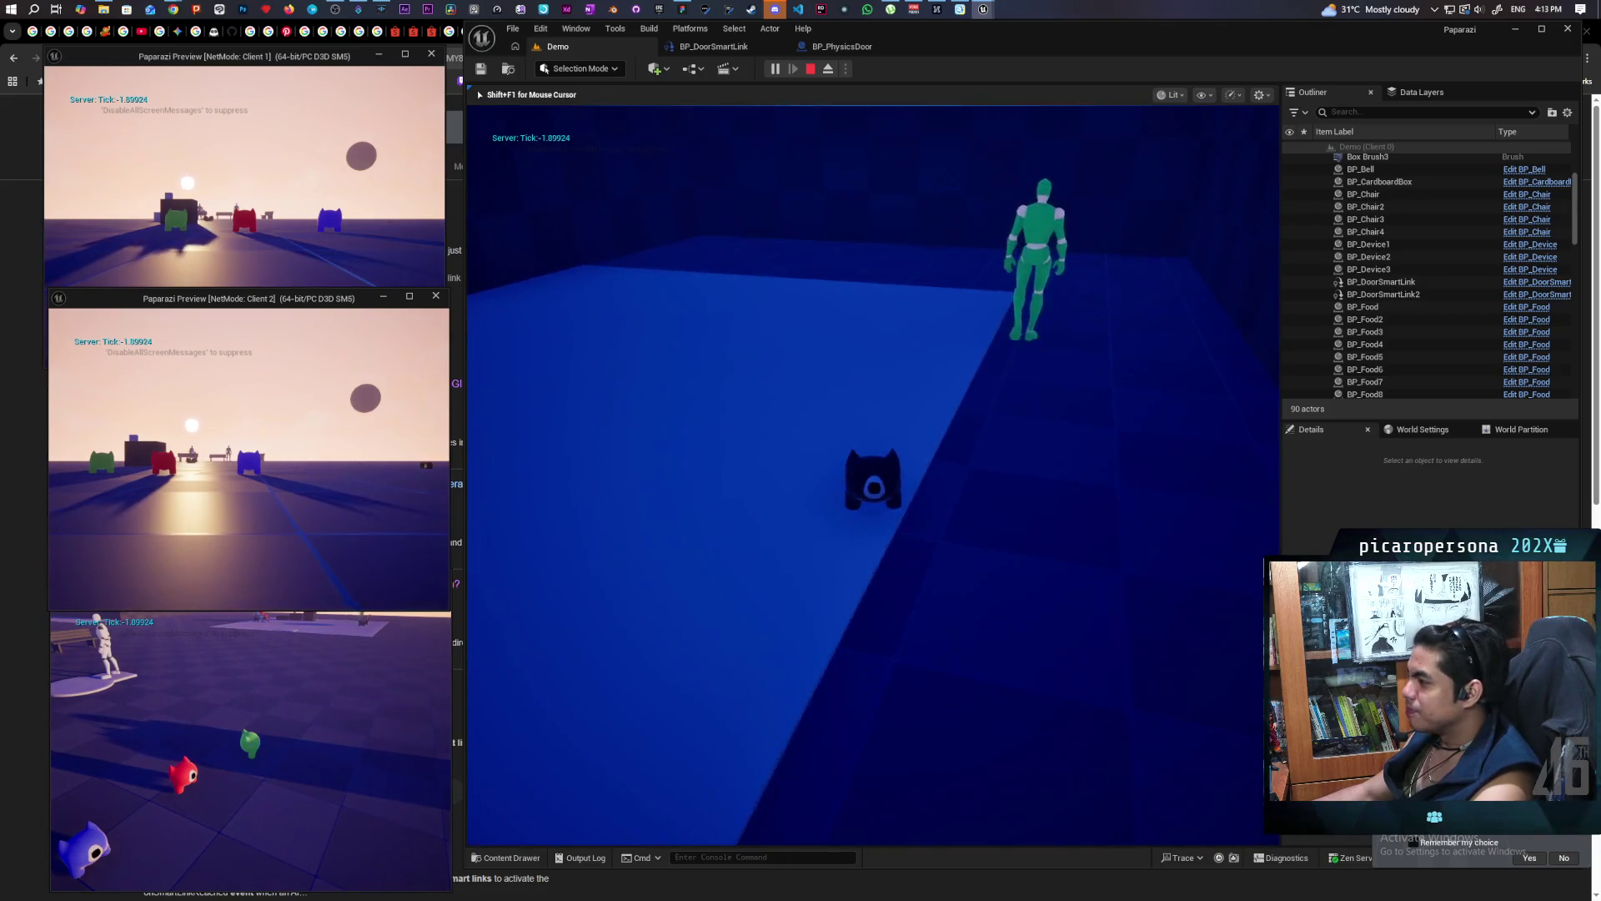
key(d)
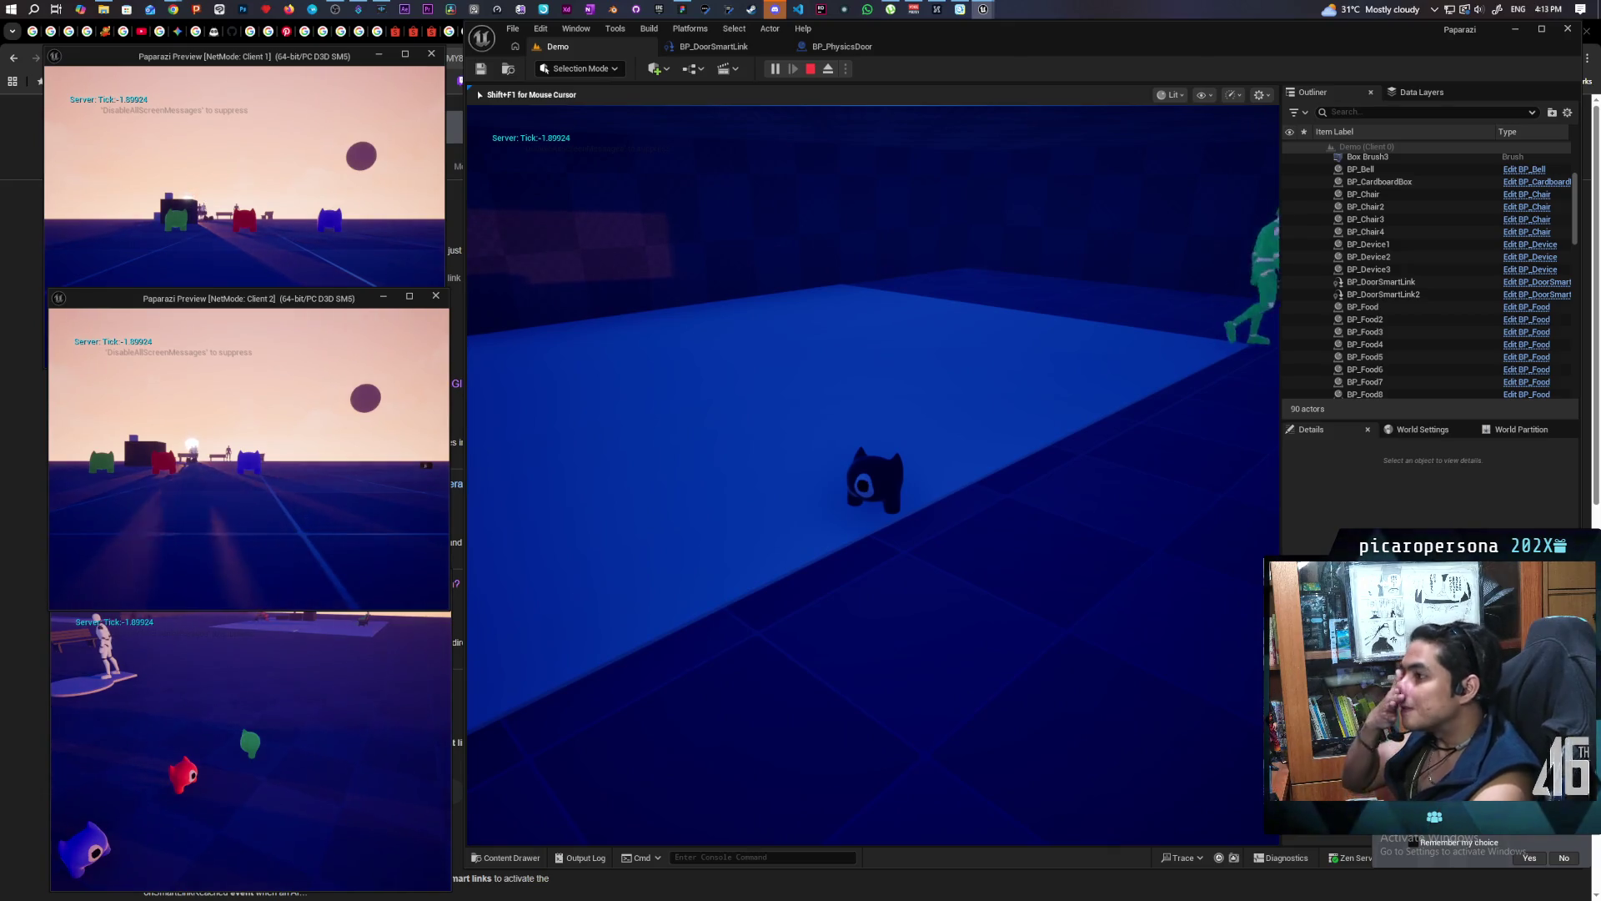
key(w)
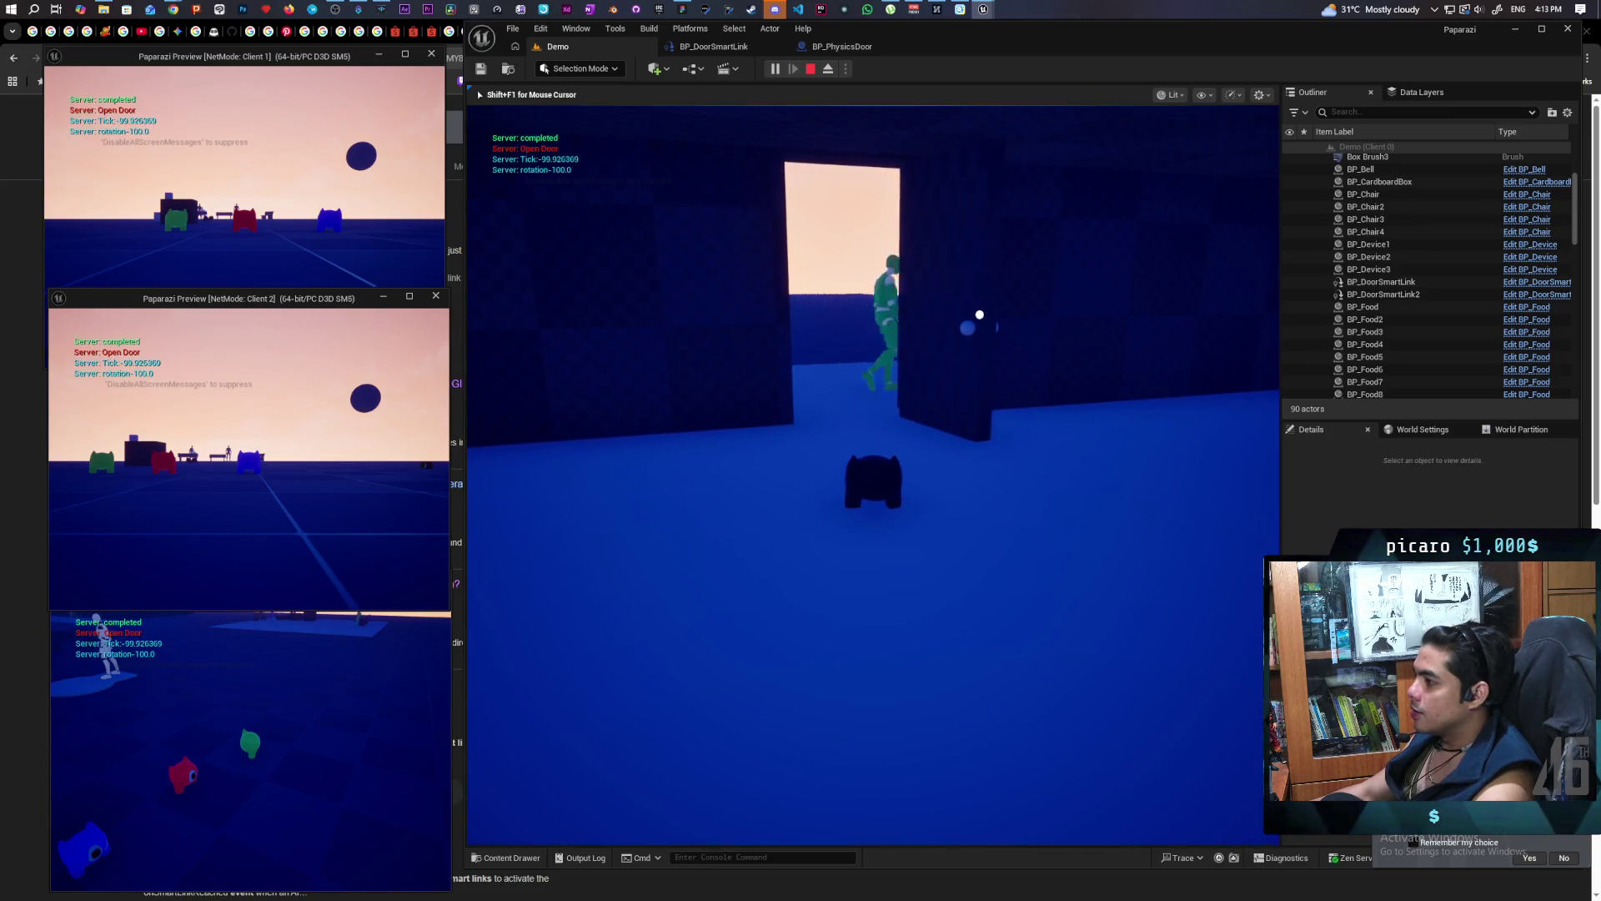
key(w)
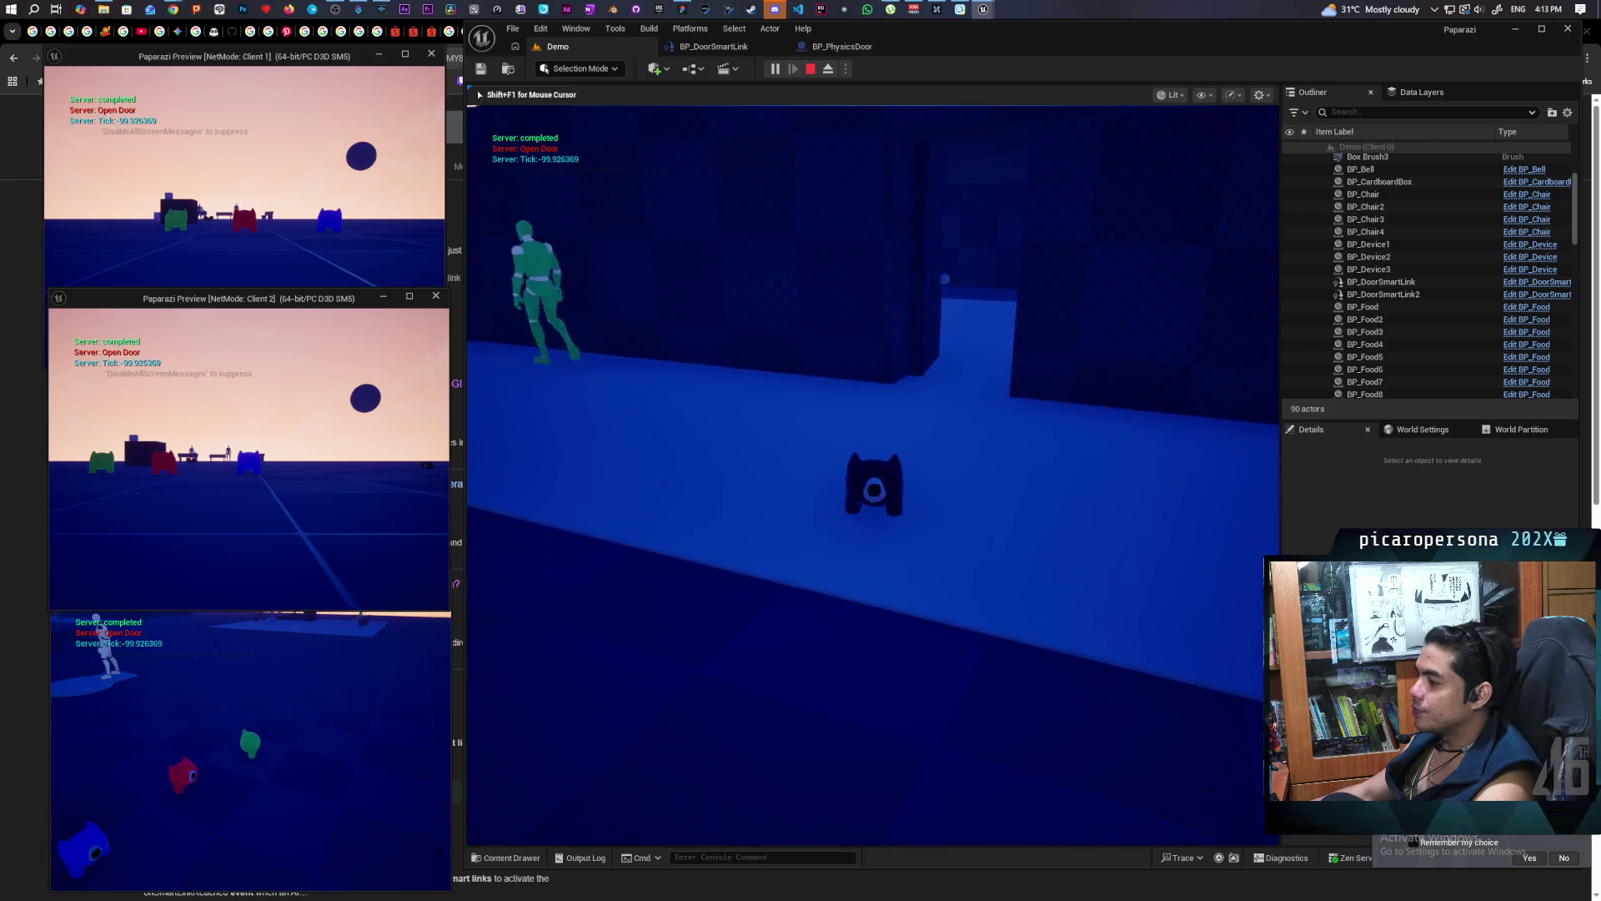
key(Escape)
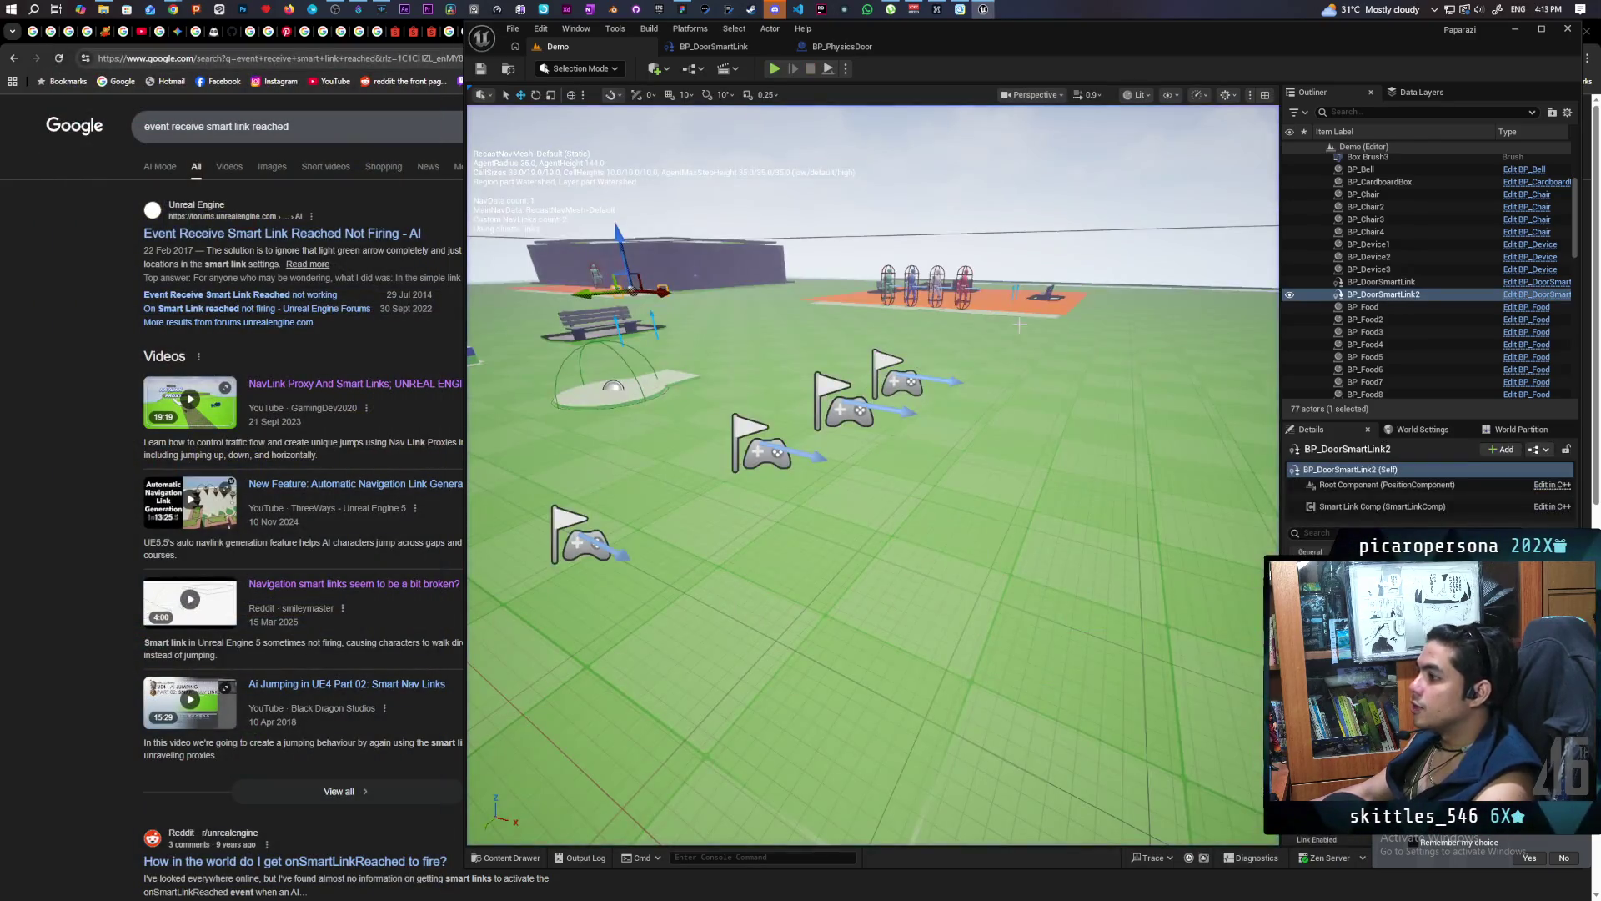
Focus BP_DoorSmartLink2, zoom in on its arcs by the wall, and save the level
key(f)
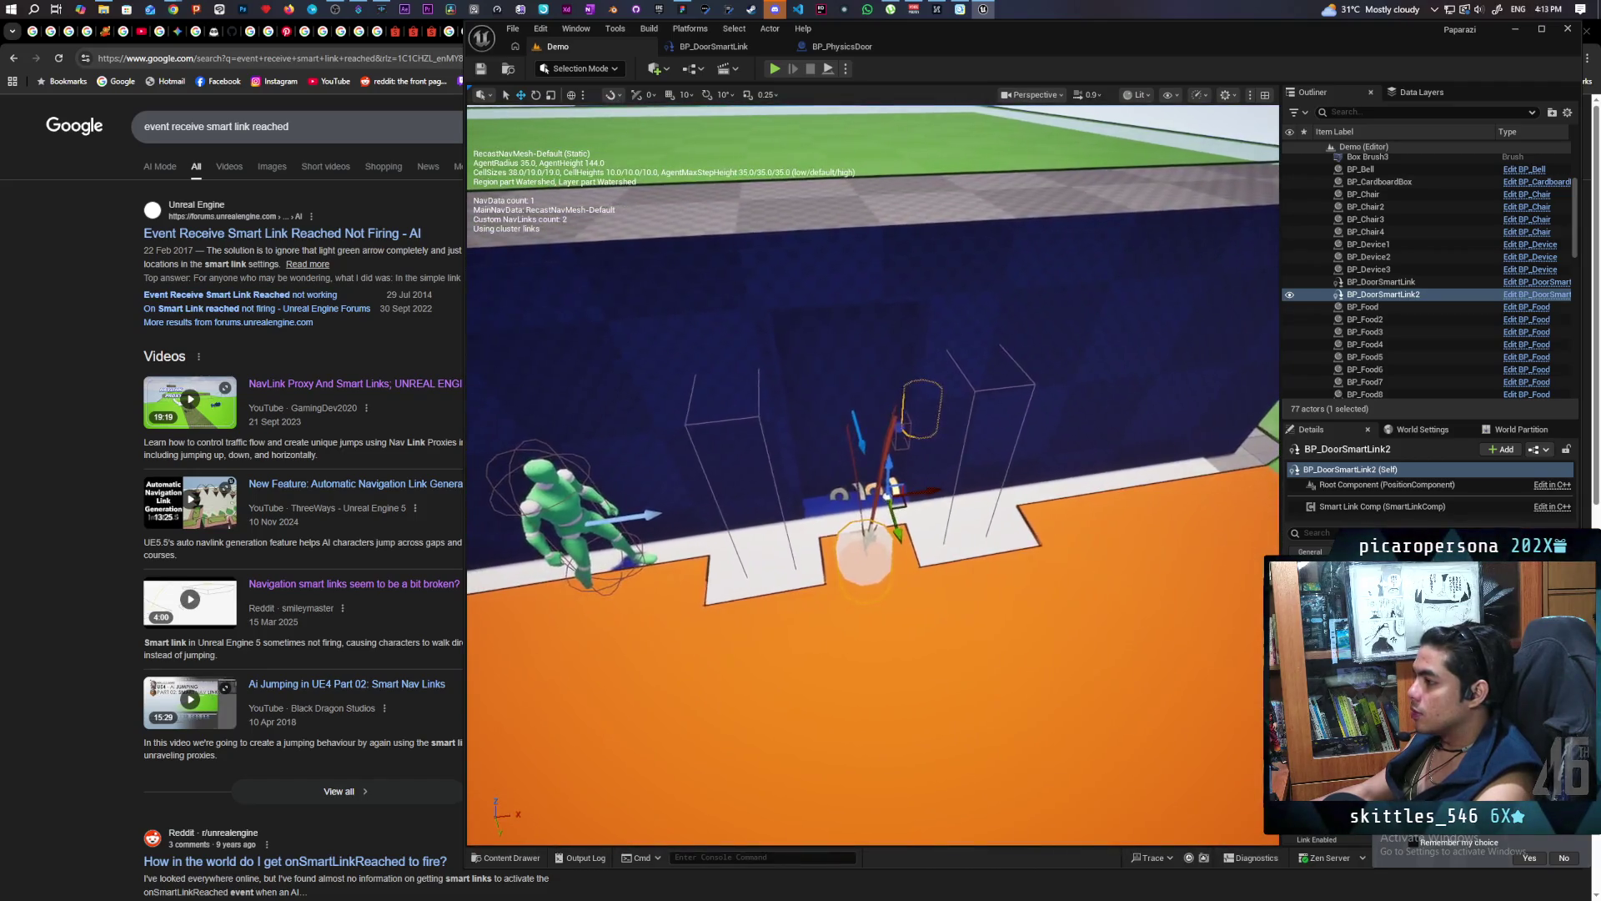
scroll(873, 476, down, 5)
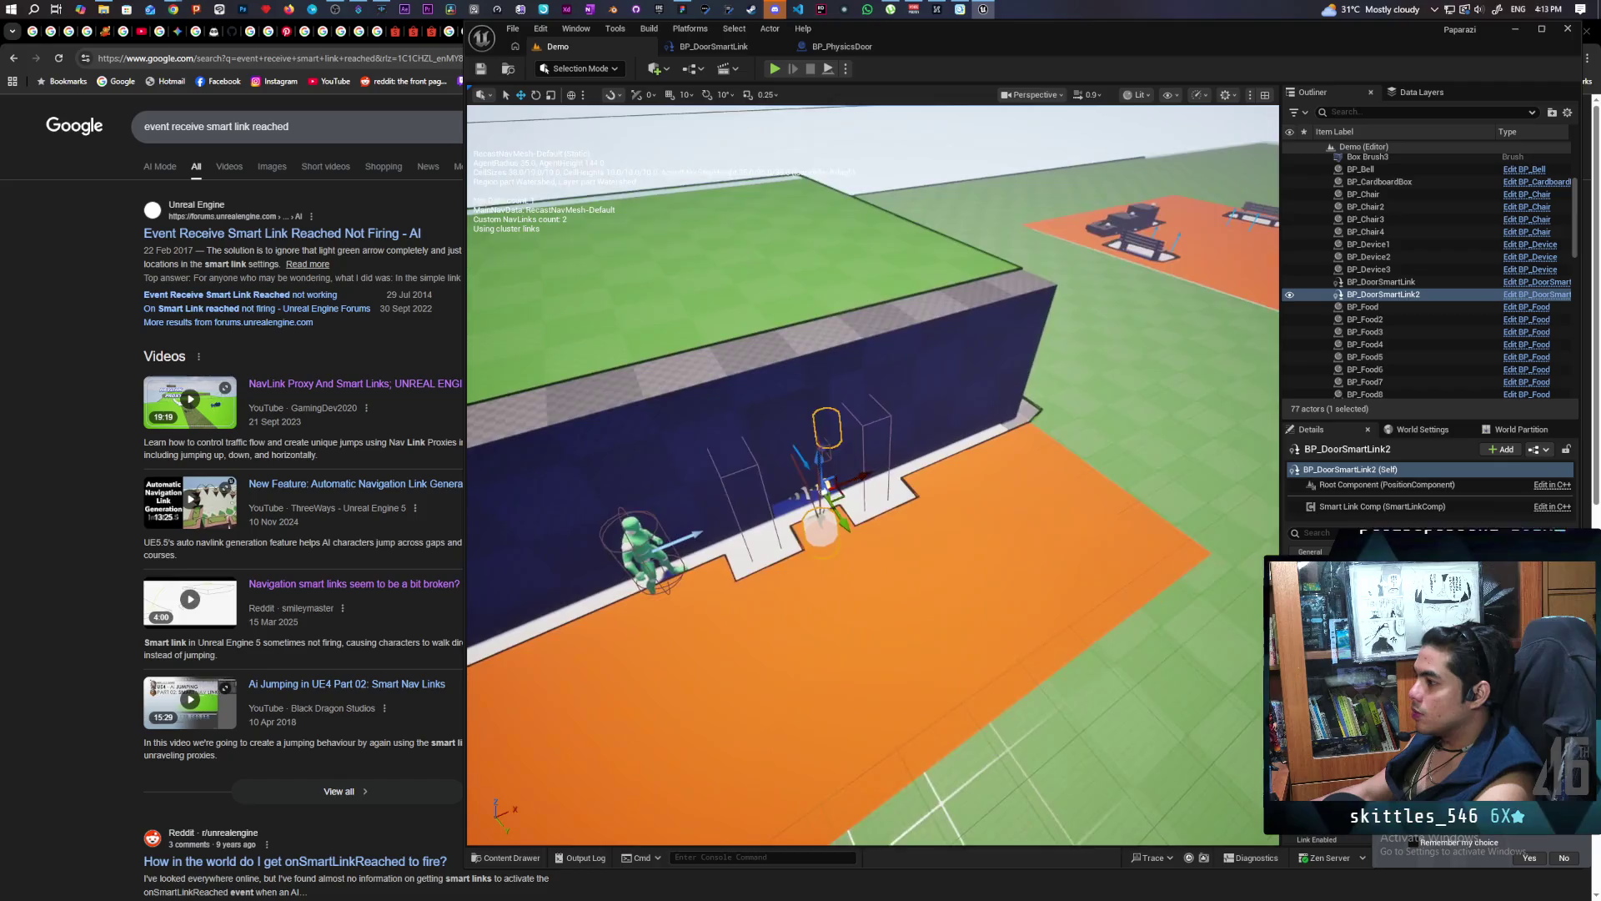
scroll(874, 475, up, 3)
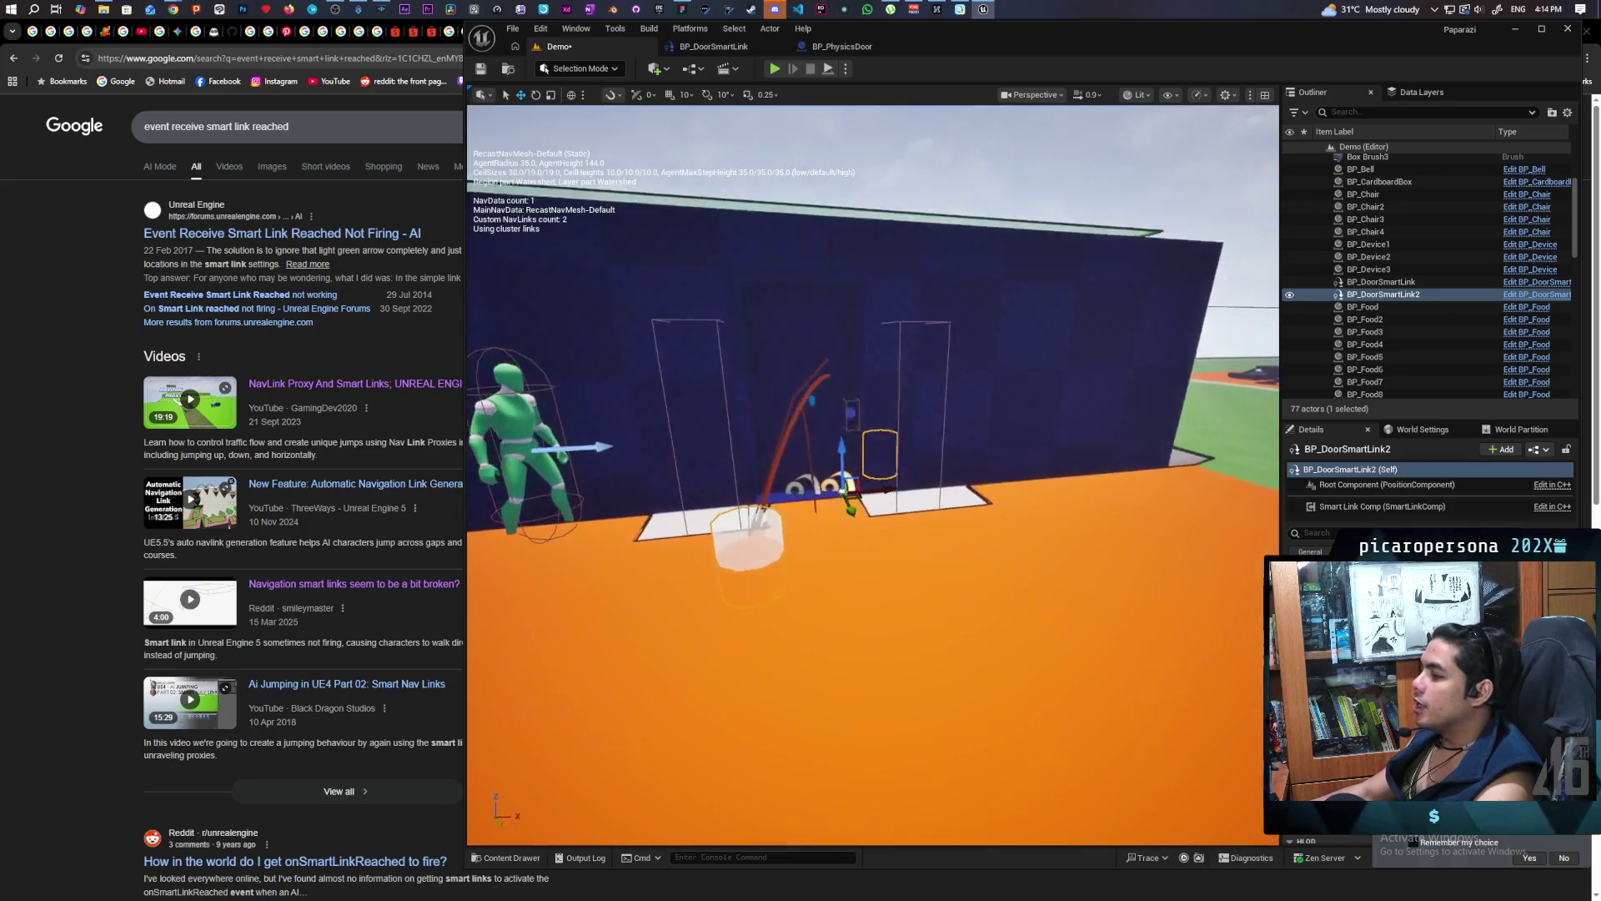
click(482, 68)
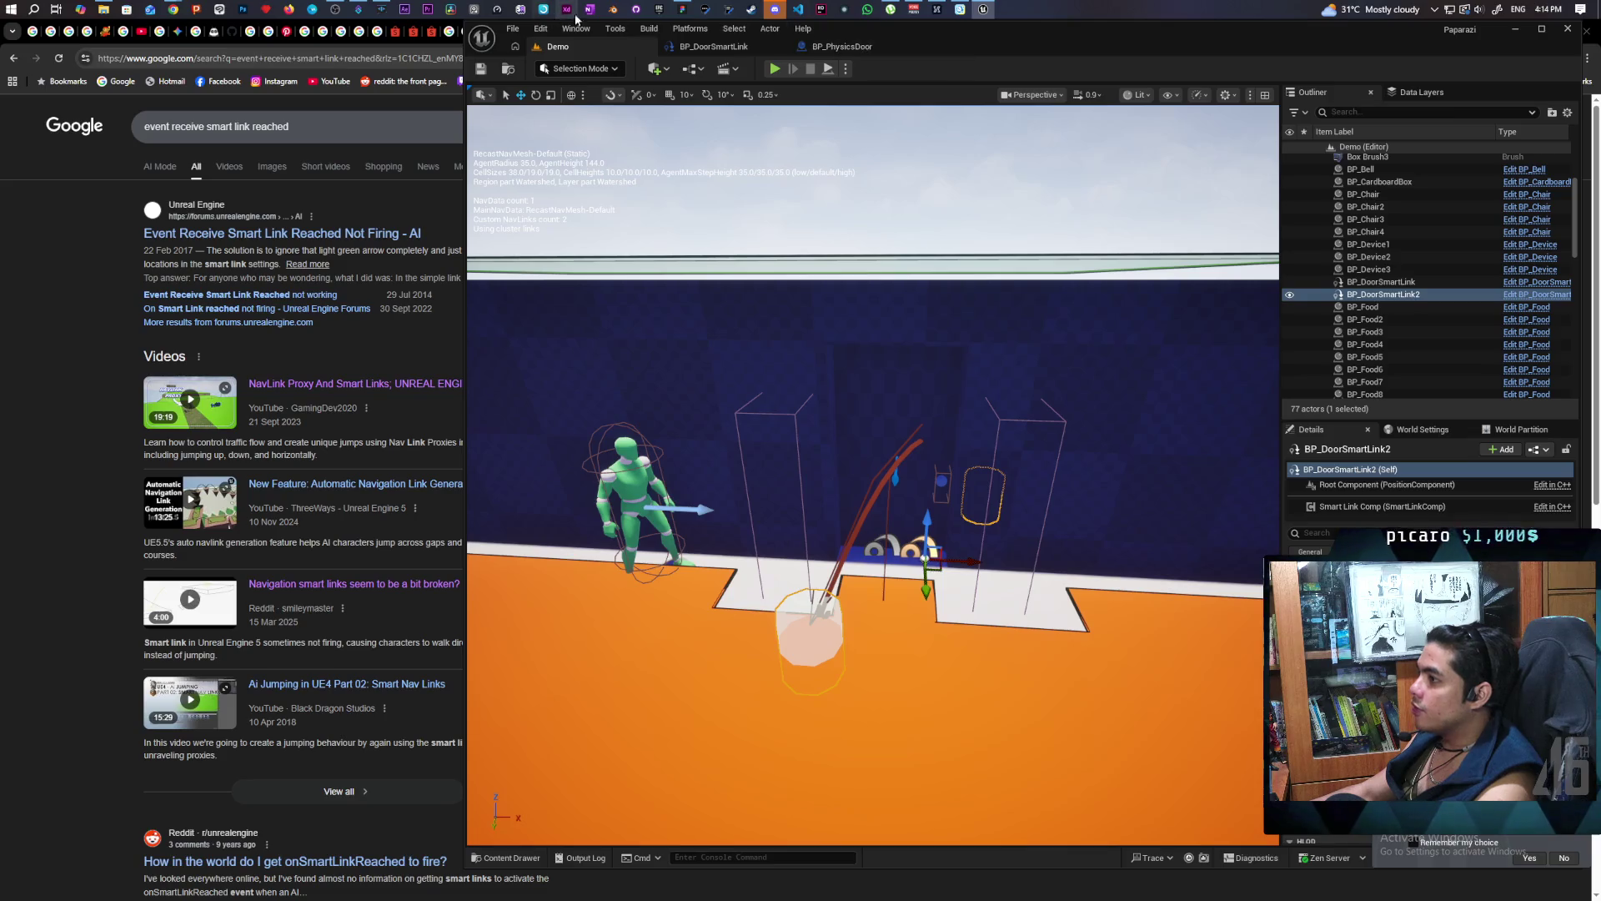
Orbit the view around the smart link above the orange floor and wall
scroll(773, 392, up, 3)
mouse_move(919, 468)
alt+mouse_down()
mouse_move(809, 517)
mouse_move(776, 450)
mouse_move(900, 465)
alt+mouse_up()
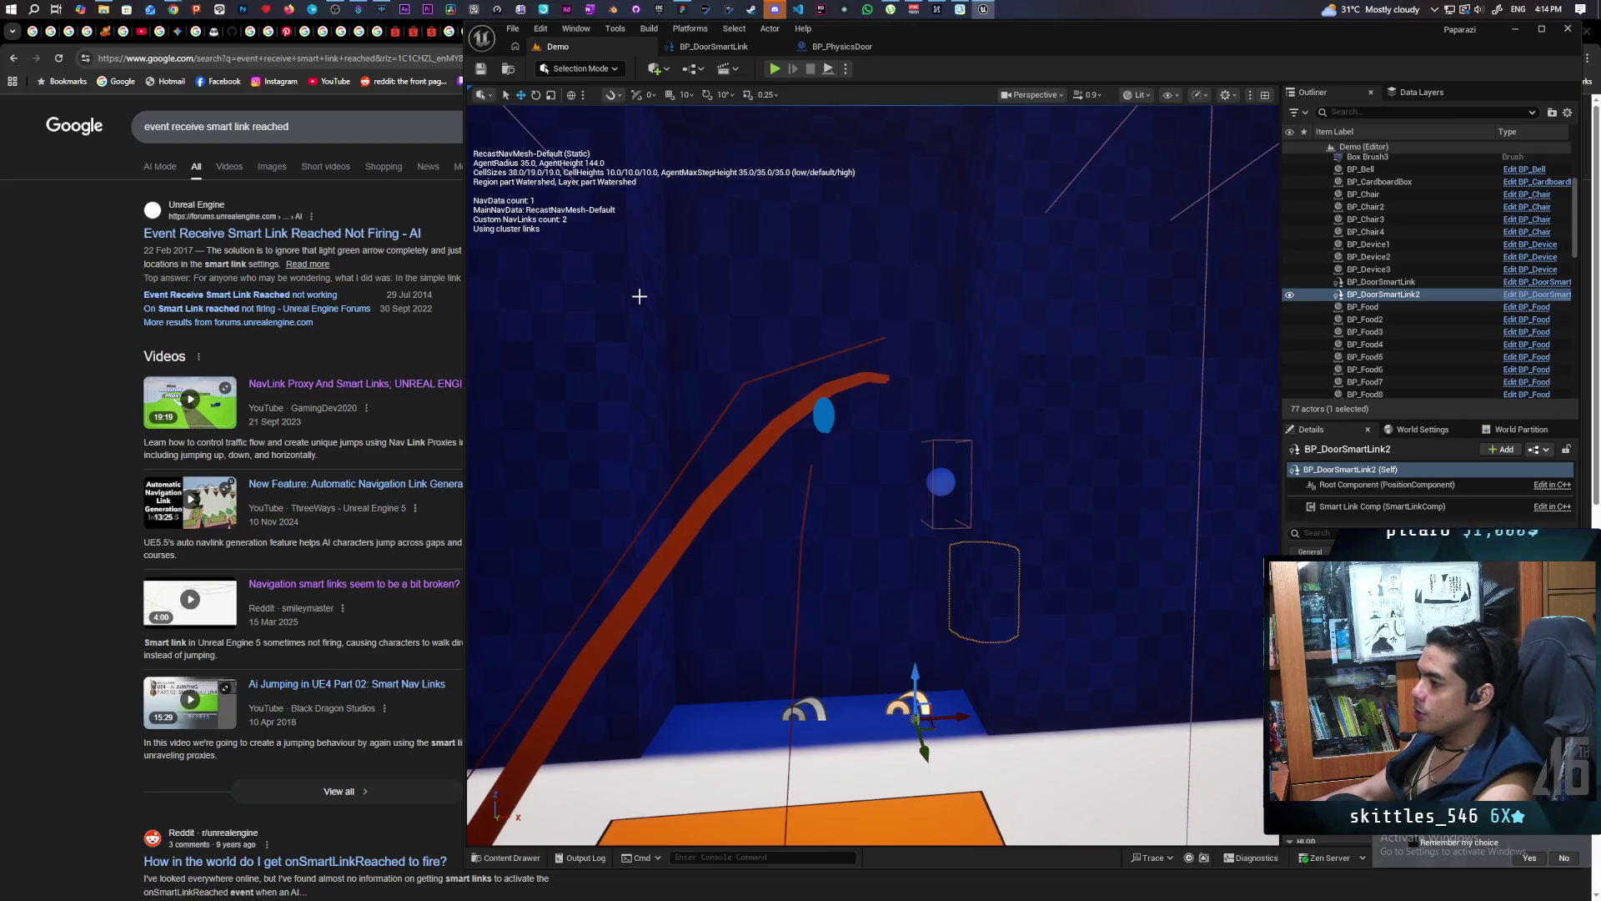
mouse_move(756, 632)
mouse_down()
mouse_move(944, 504)
mouse_move(643, 490)
mouse_move(891, 384)
mouse_up()
mouse_move(787, 153)
mouse_down()
mouse_move(901, 267)
mouse_move(942, 284)
mouse_up()
mouse_move(899, 468)
mouse_down()
mouse_move(834, 413)
mouse_move(809, 358)
mouse_up()
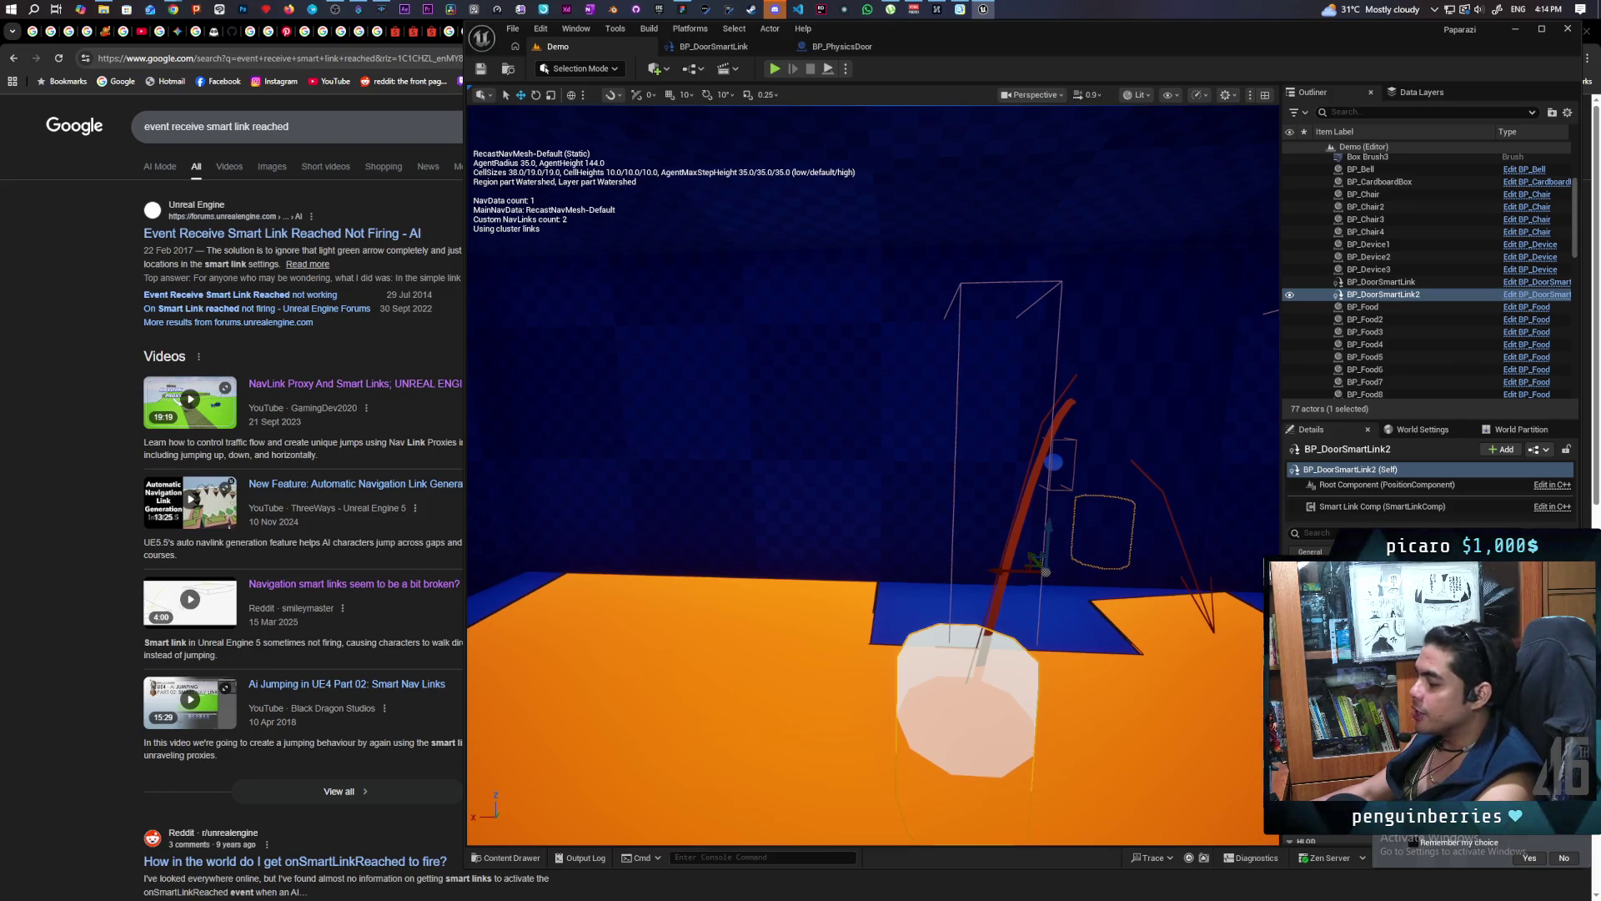
mouse_move(809, 359)
mouse_down()
mouse_move(751, 371)
mouse_move(775, 383)
mouse_move(755, 392)
mouse_up()
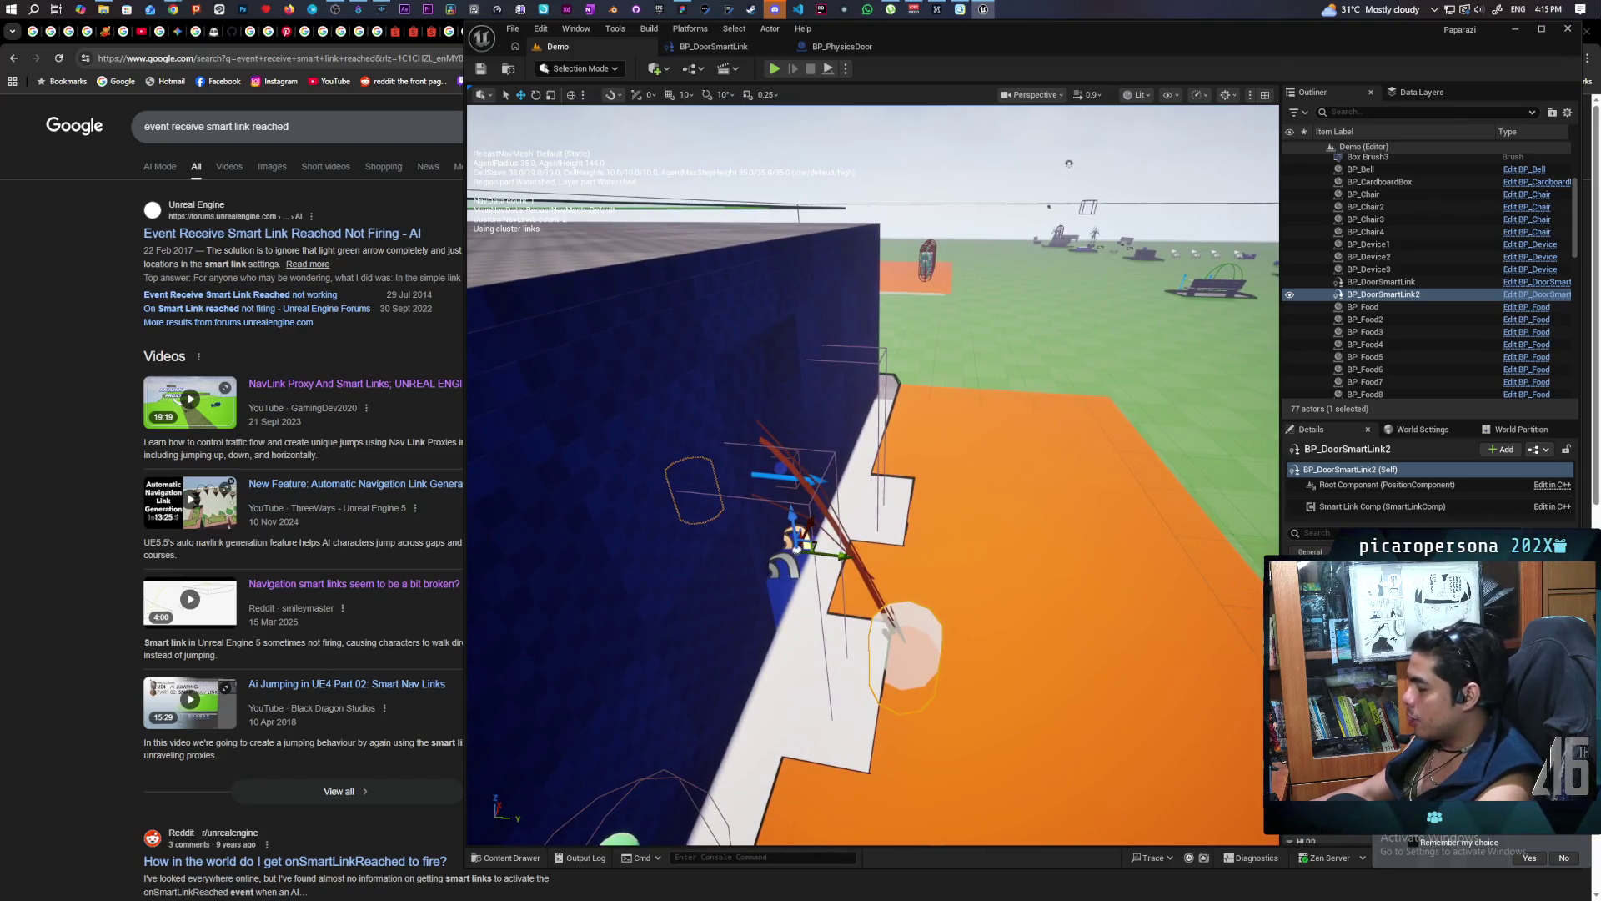
Lower the smart link's circular endpoint and launch multiplayer PIE with Alt+P
mouse_move(905, 650)
mouse_down()
mouse_move(900, 693)
mouse_move(796, 538)
mouse_move(668, 500)
mouse_move(722, 467)
mouse_move(651, 500)
mouse_move(667, 513)
mouse_up()
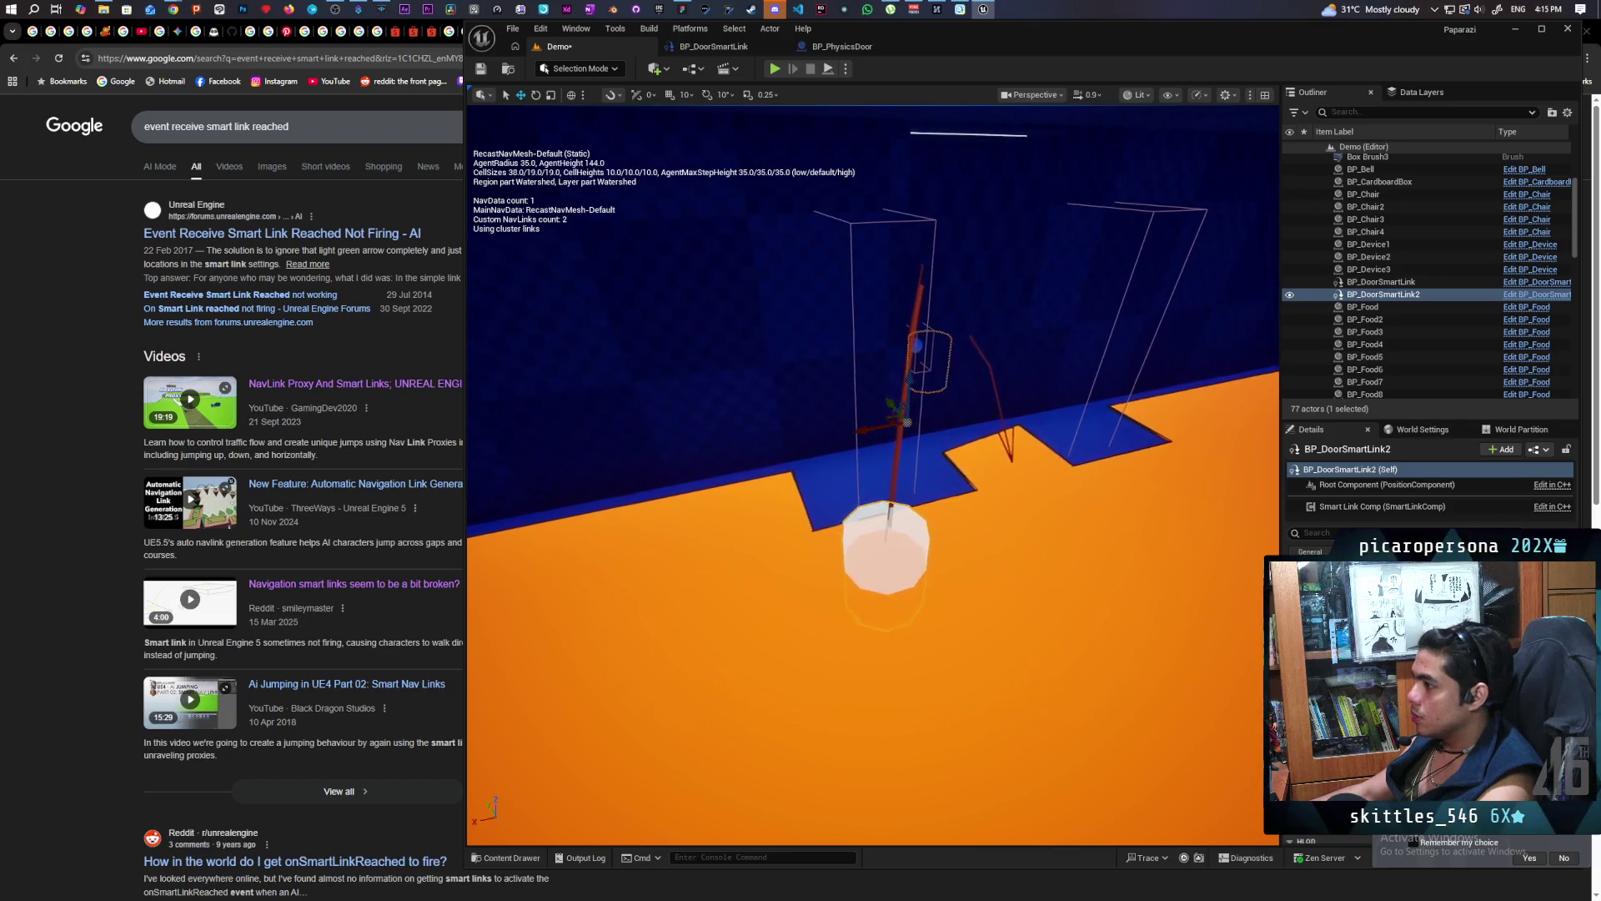
drag(998, 656, 1021, 653)
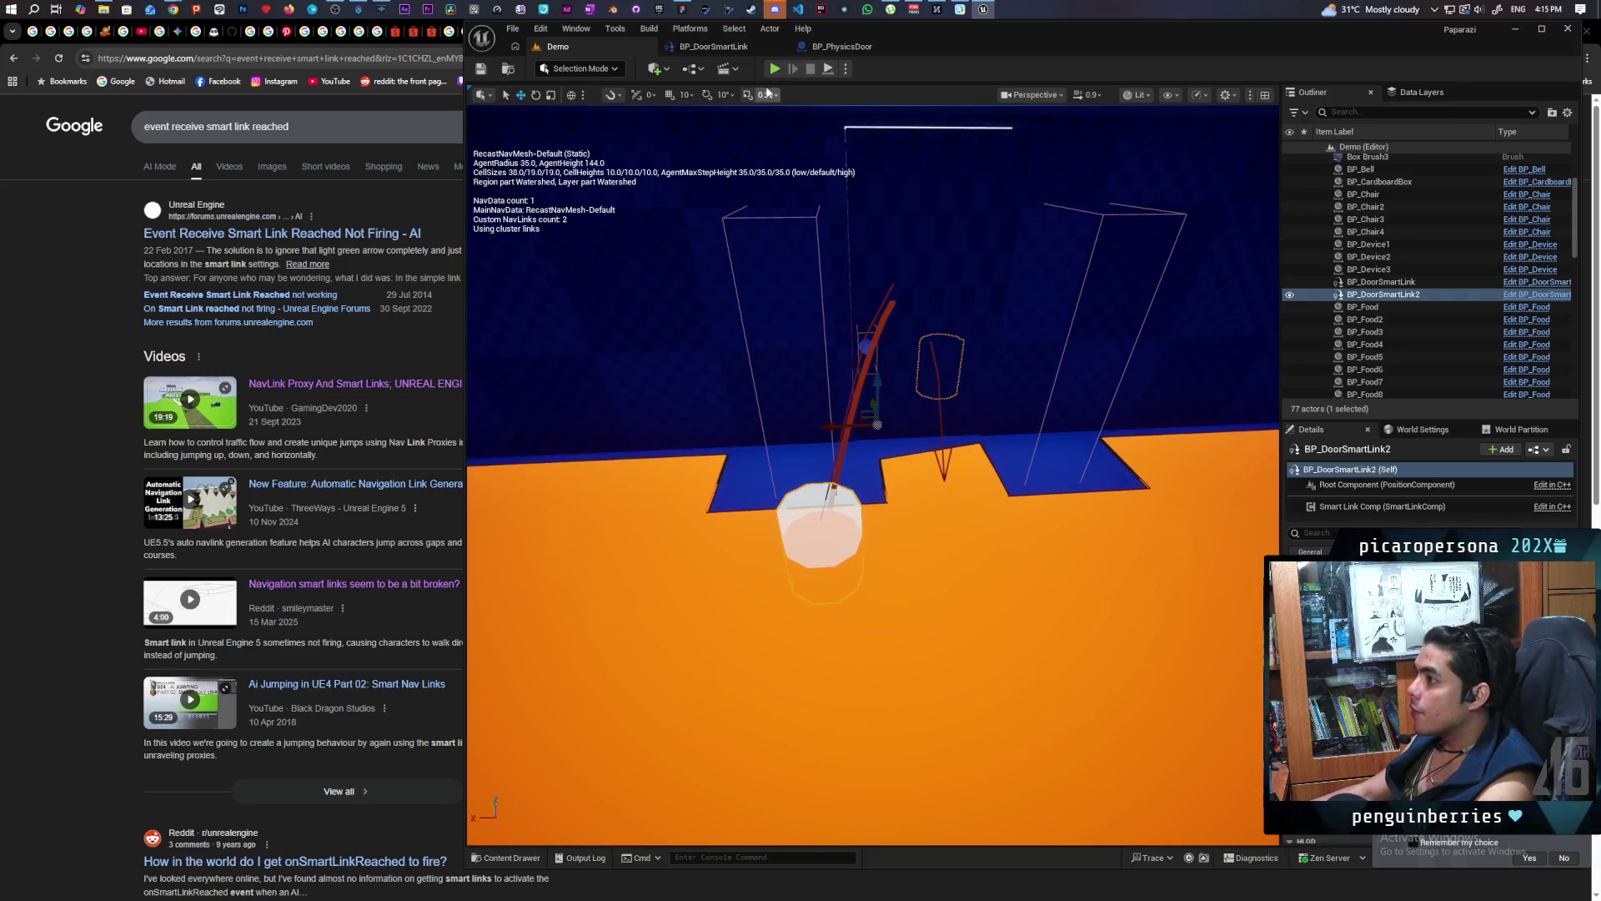
key(alt+p)
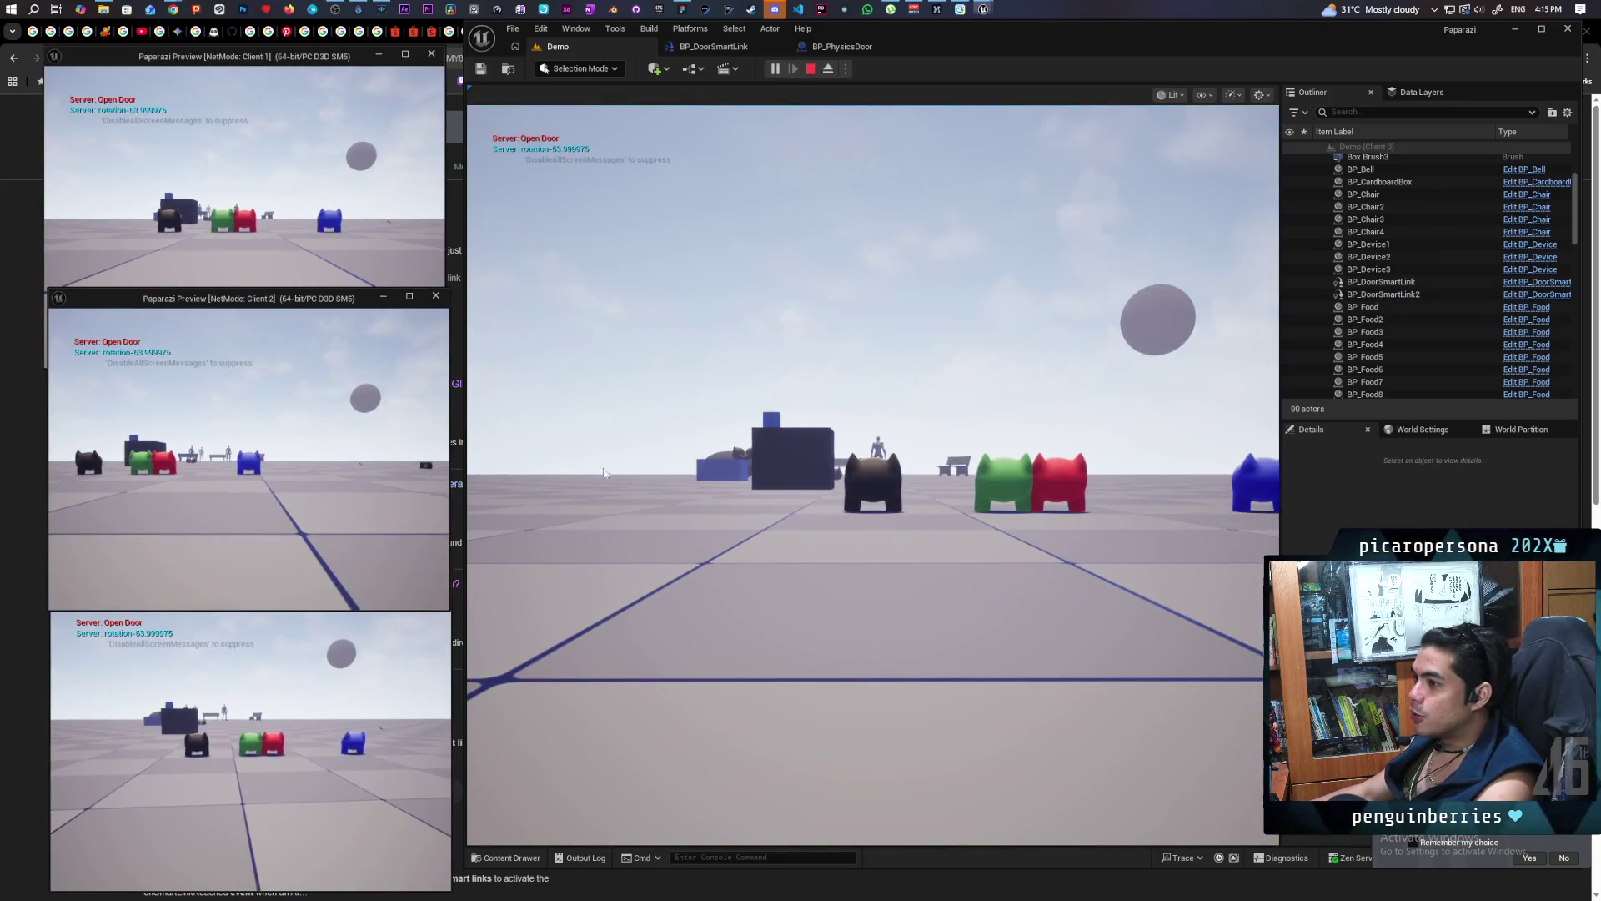
Walk the cat past the bench into the big dark box and turn around inside it
key(w)
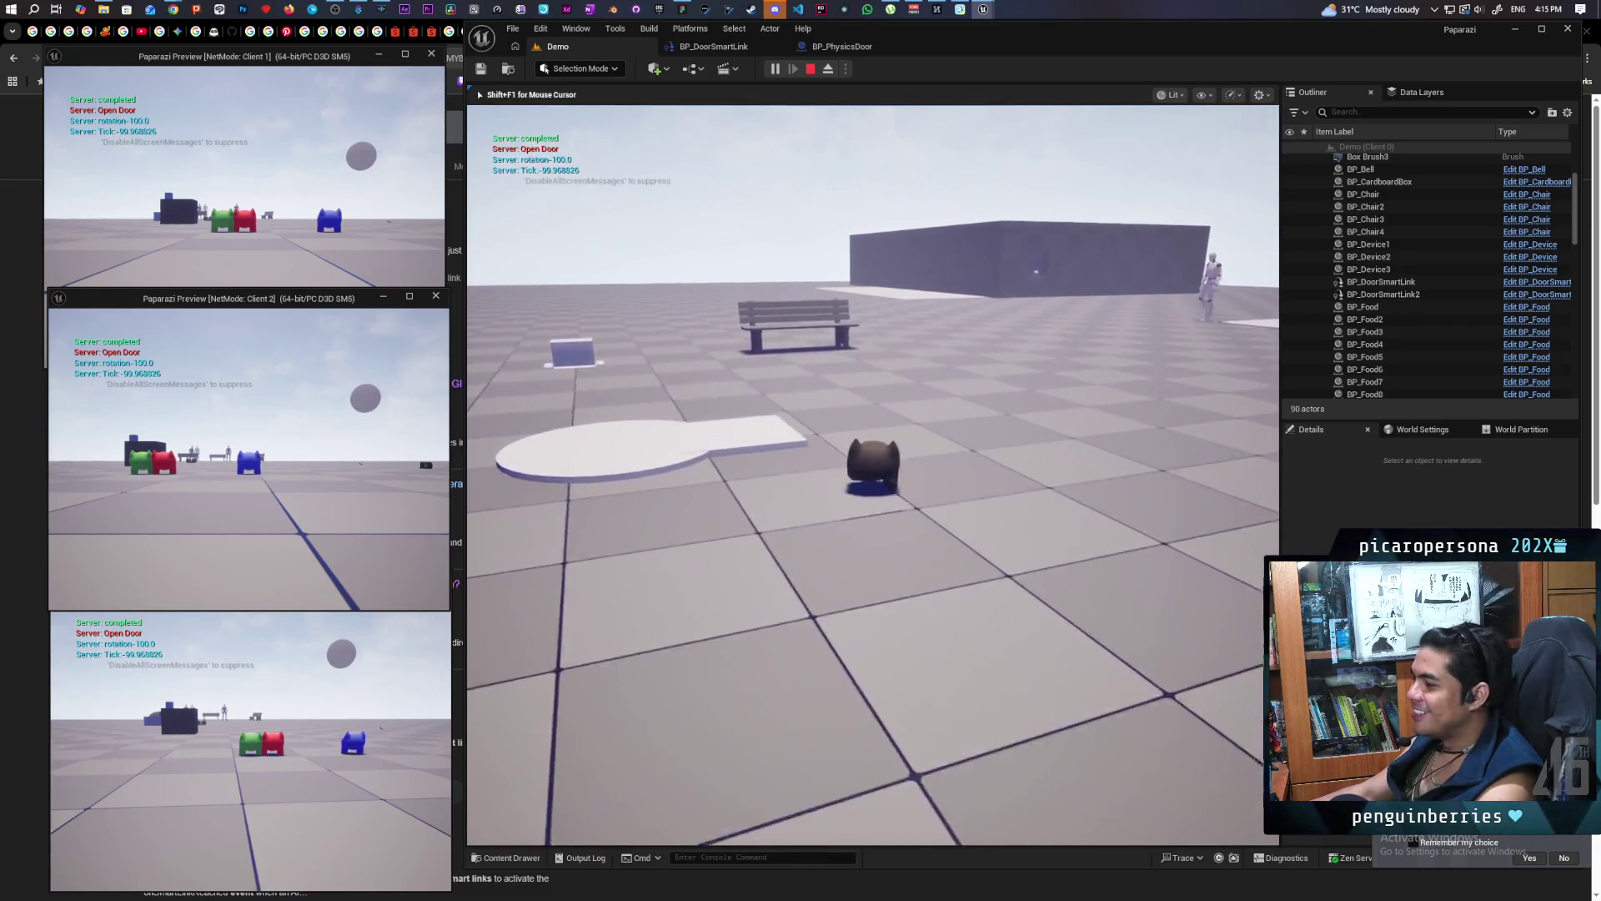
key(w)
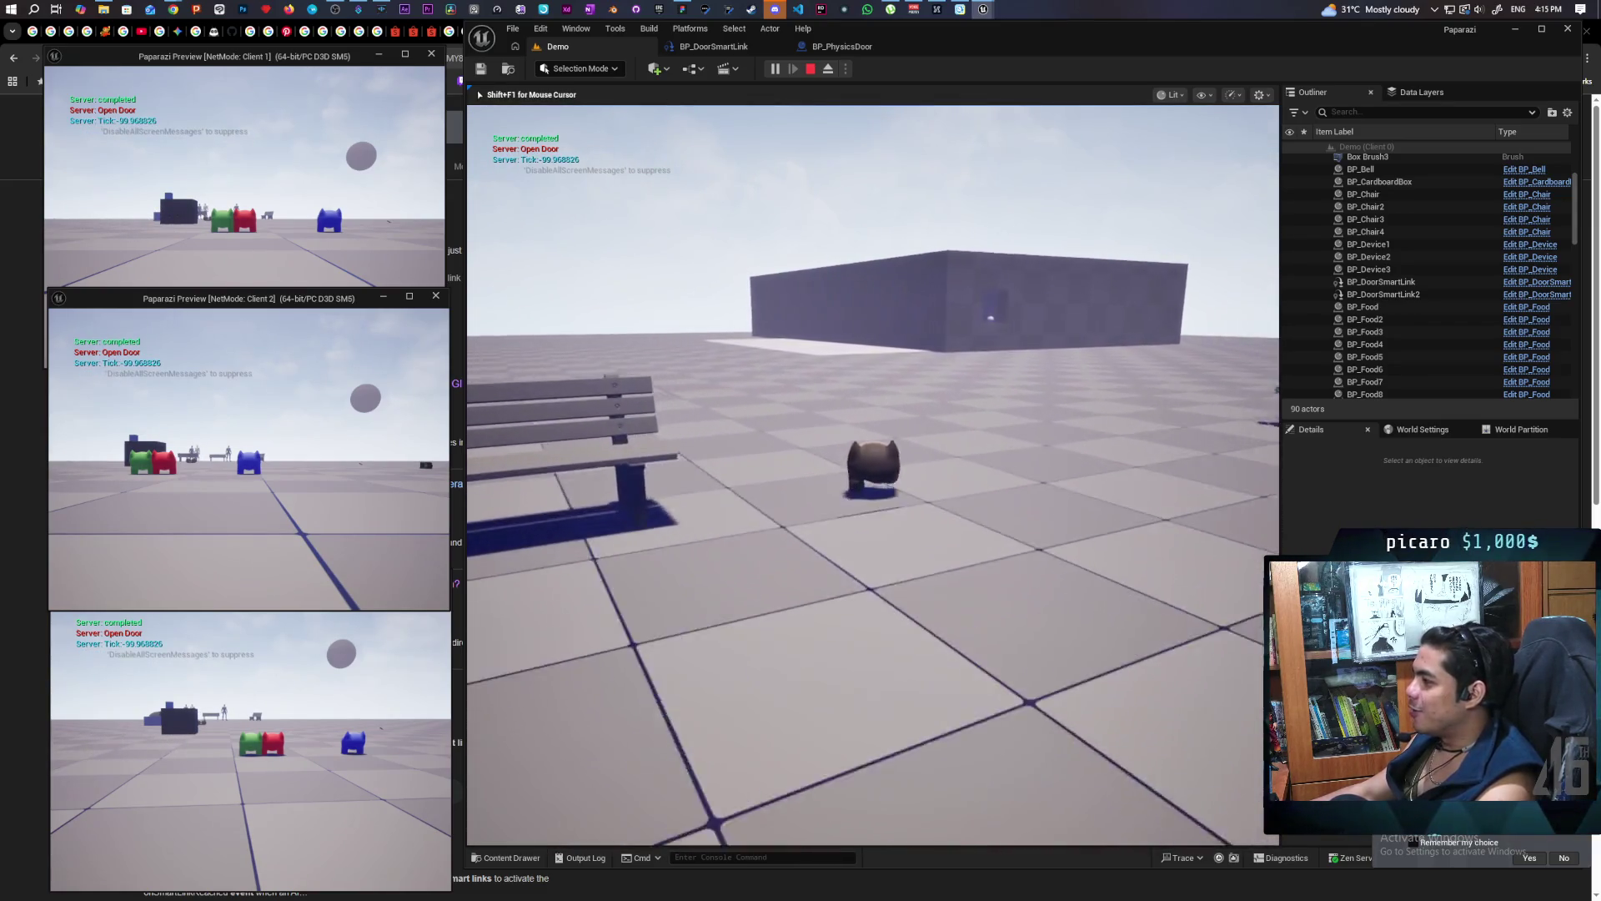
key(w)
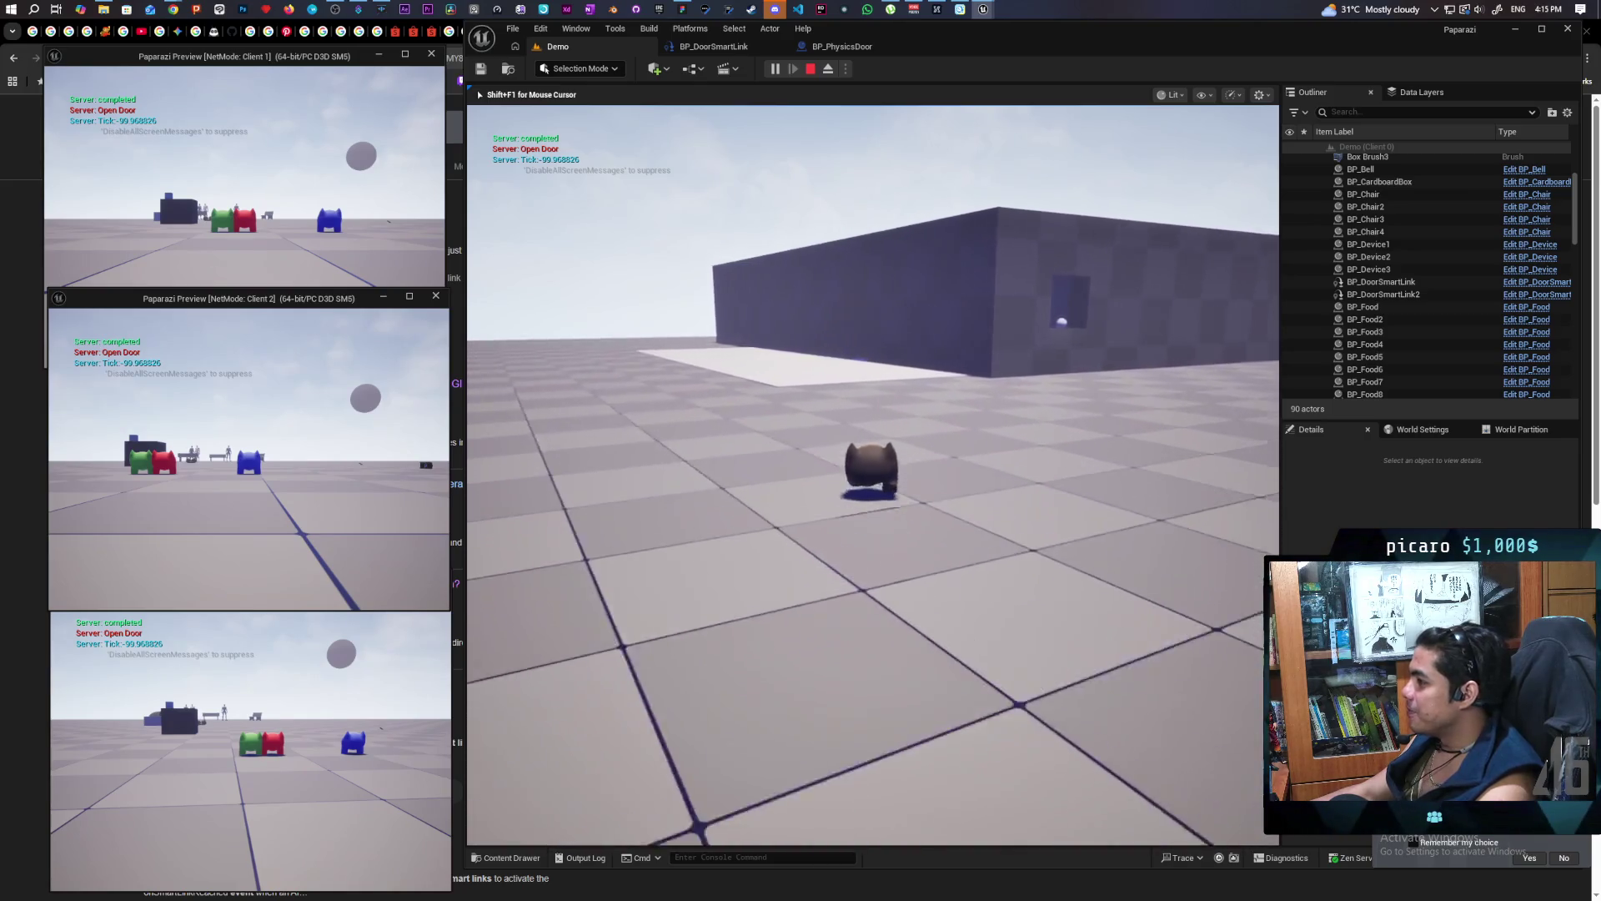
key(w)
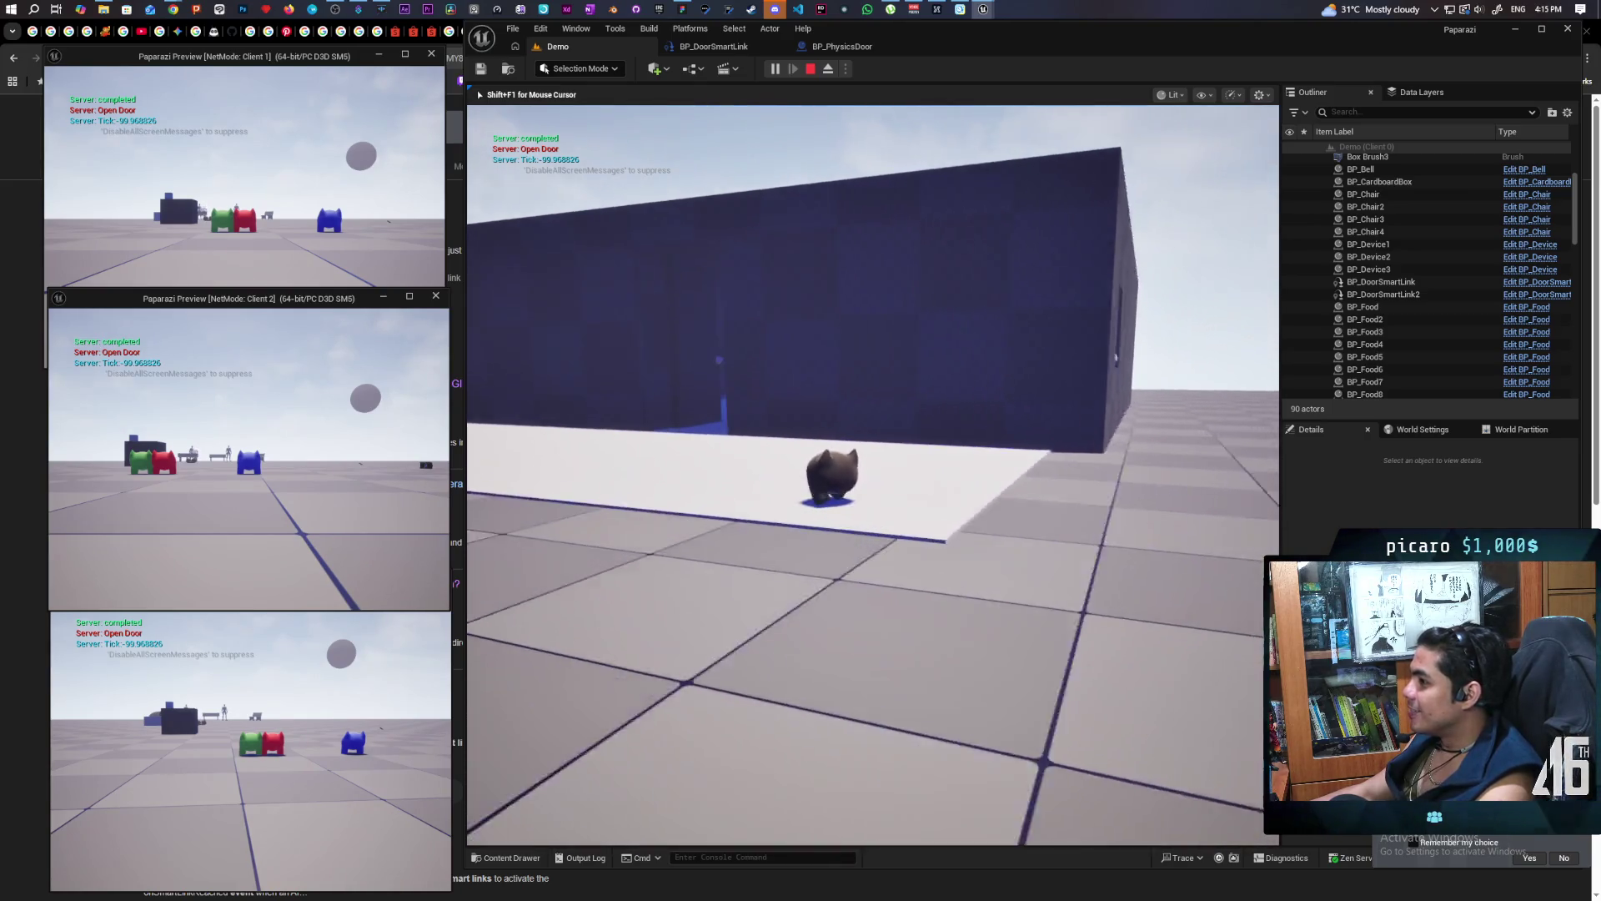
key(w)
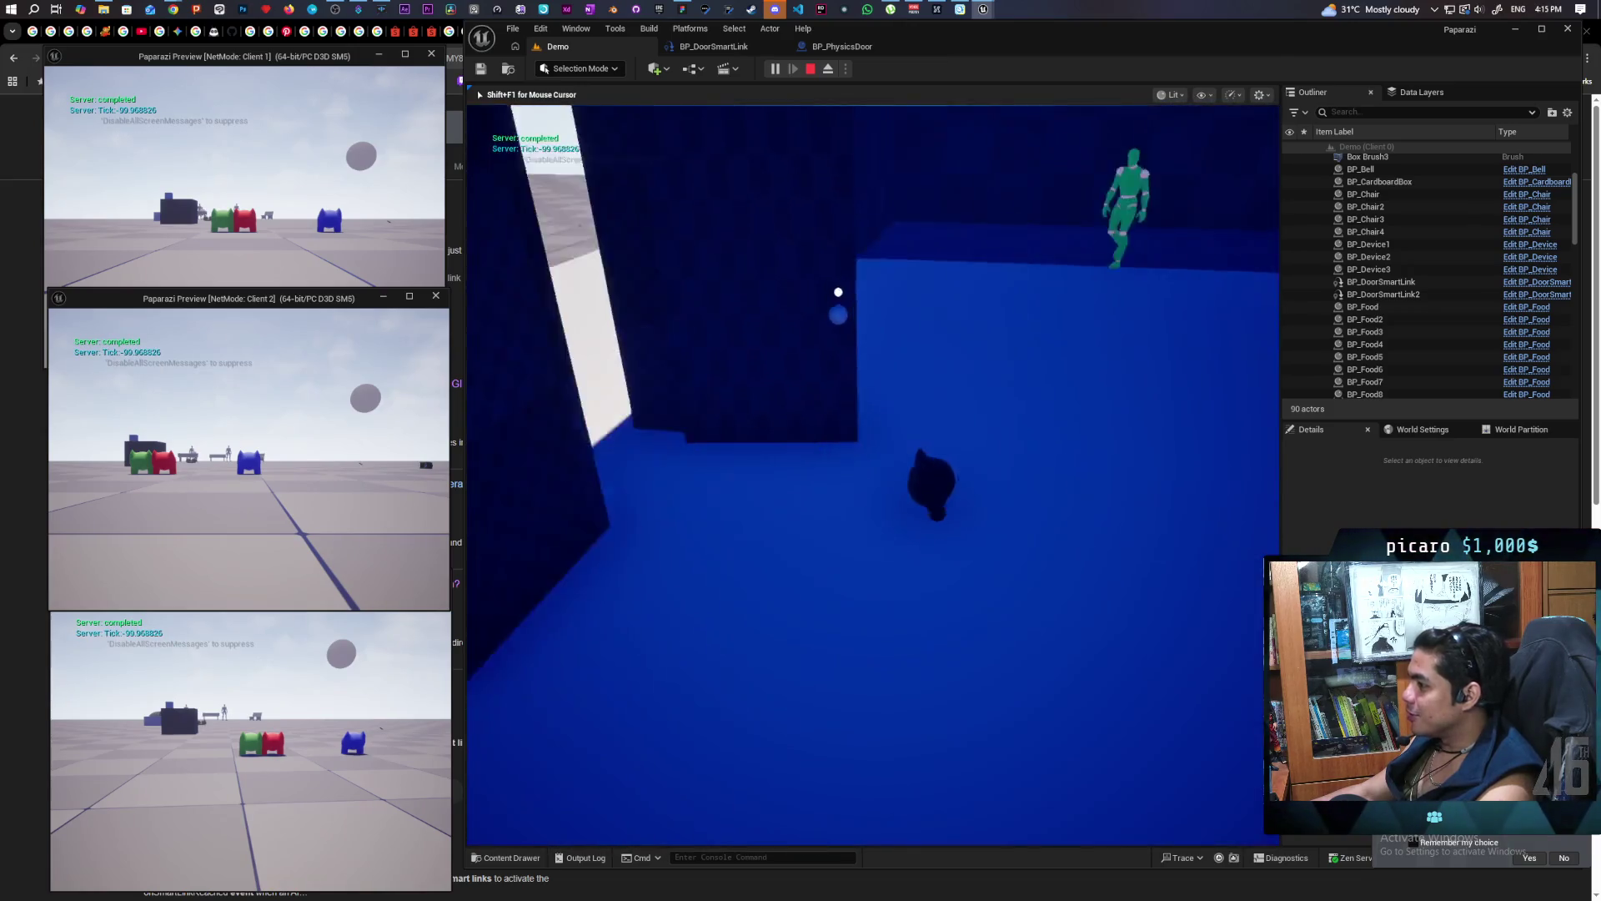
key(s)
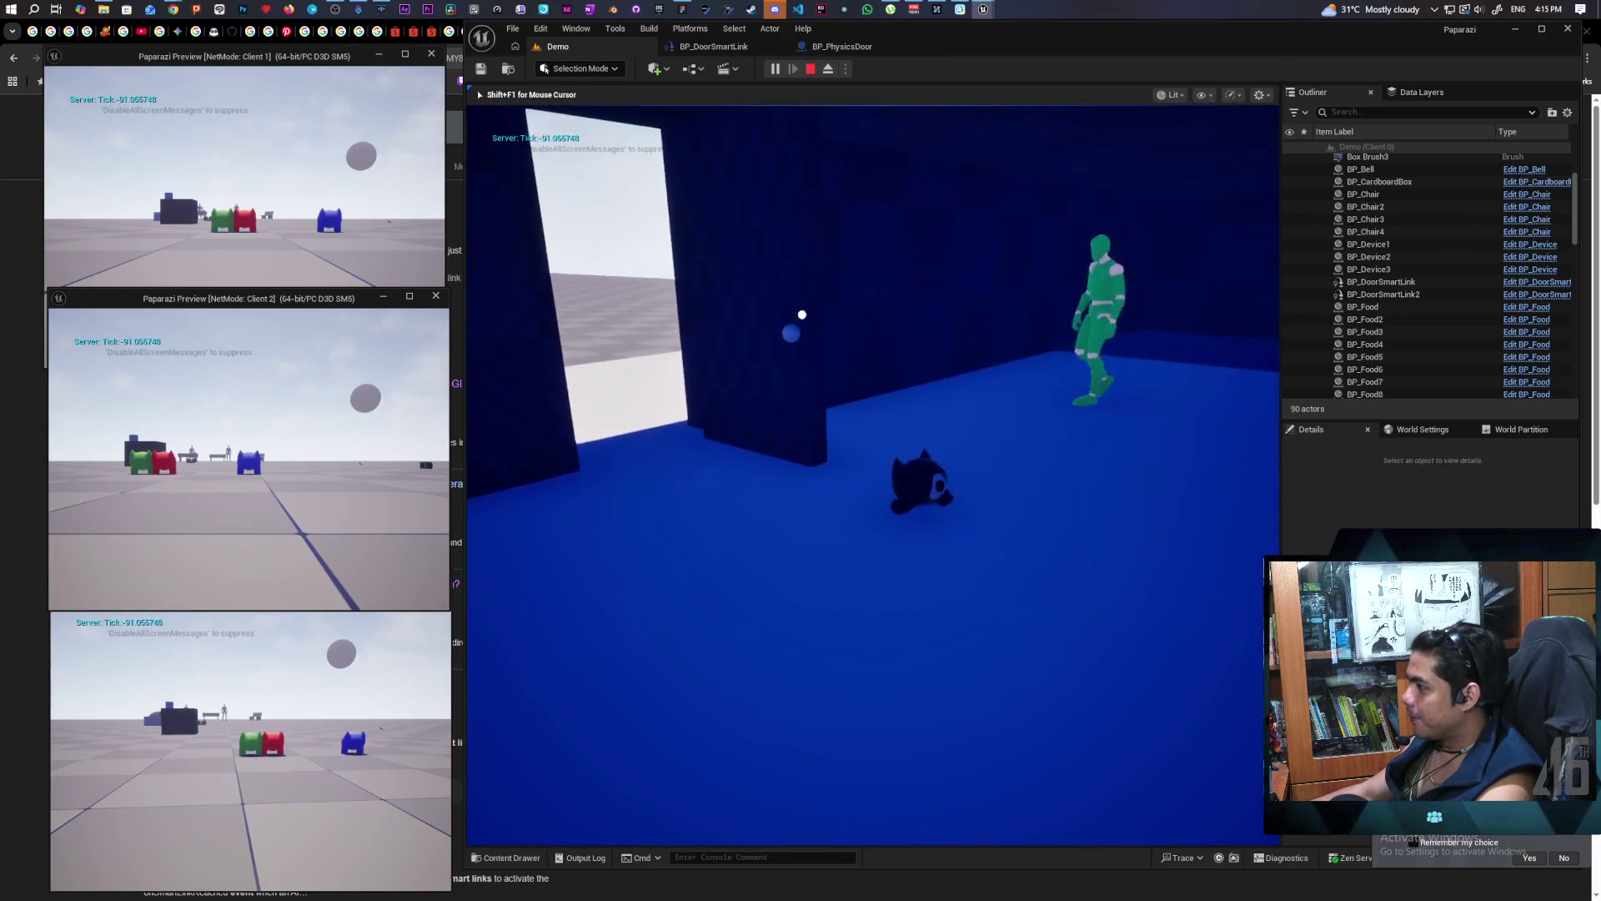
key(w)
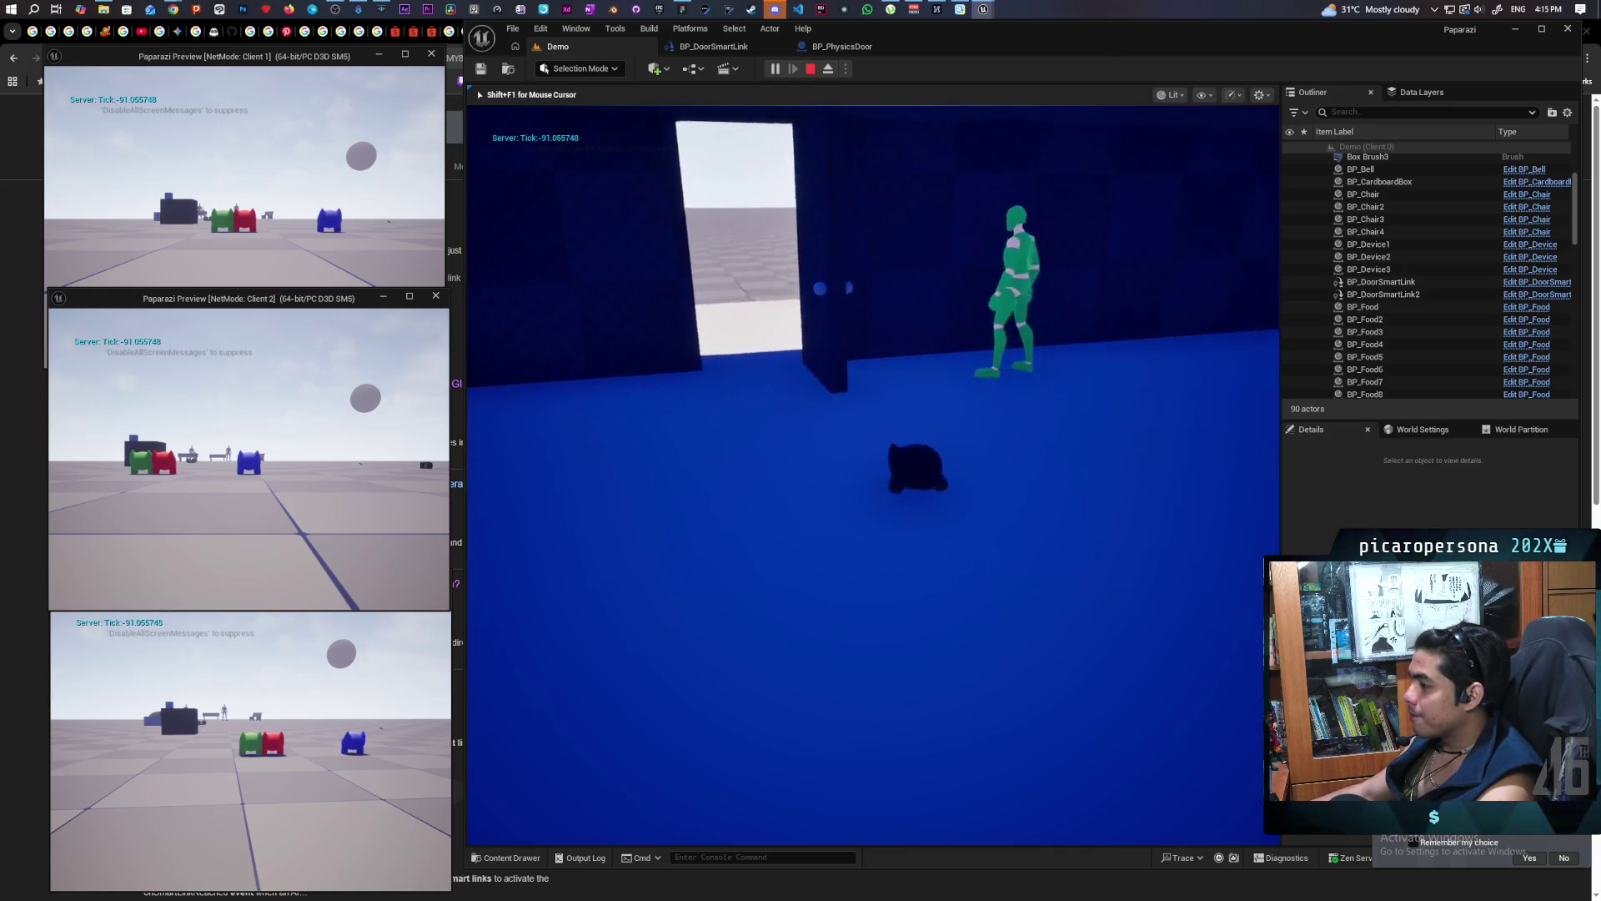
key(d)
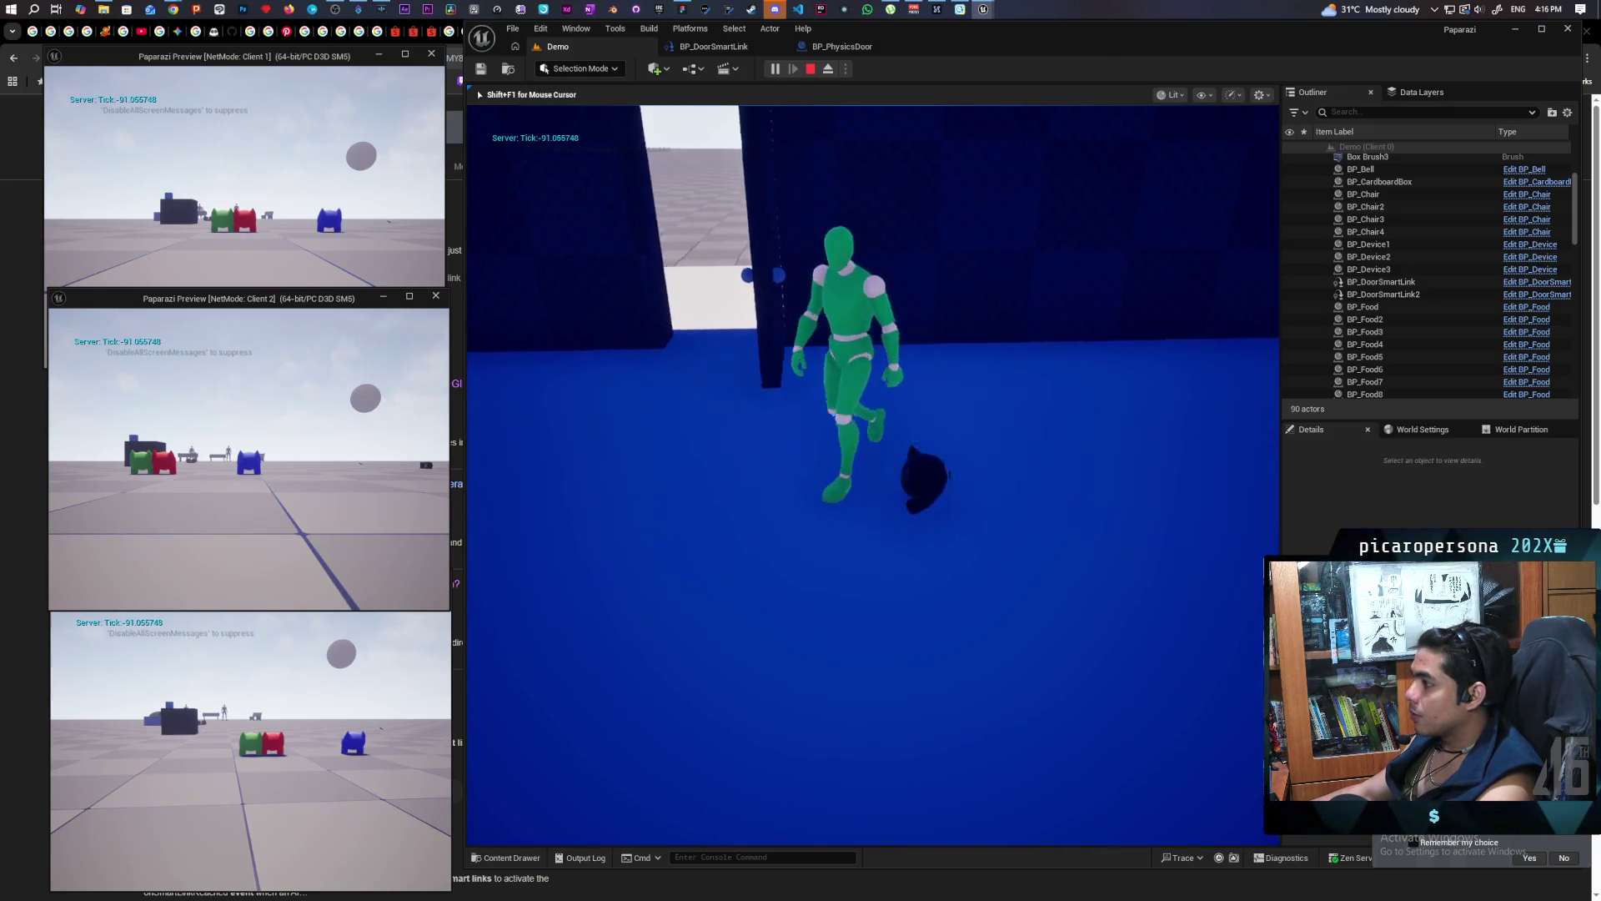
key(w)
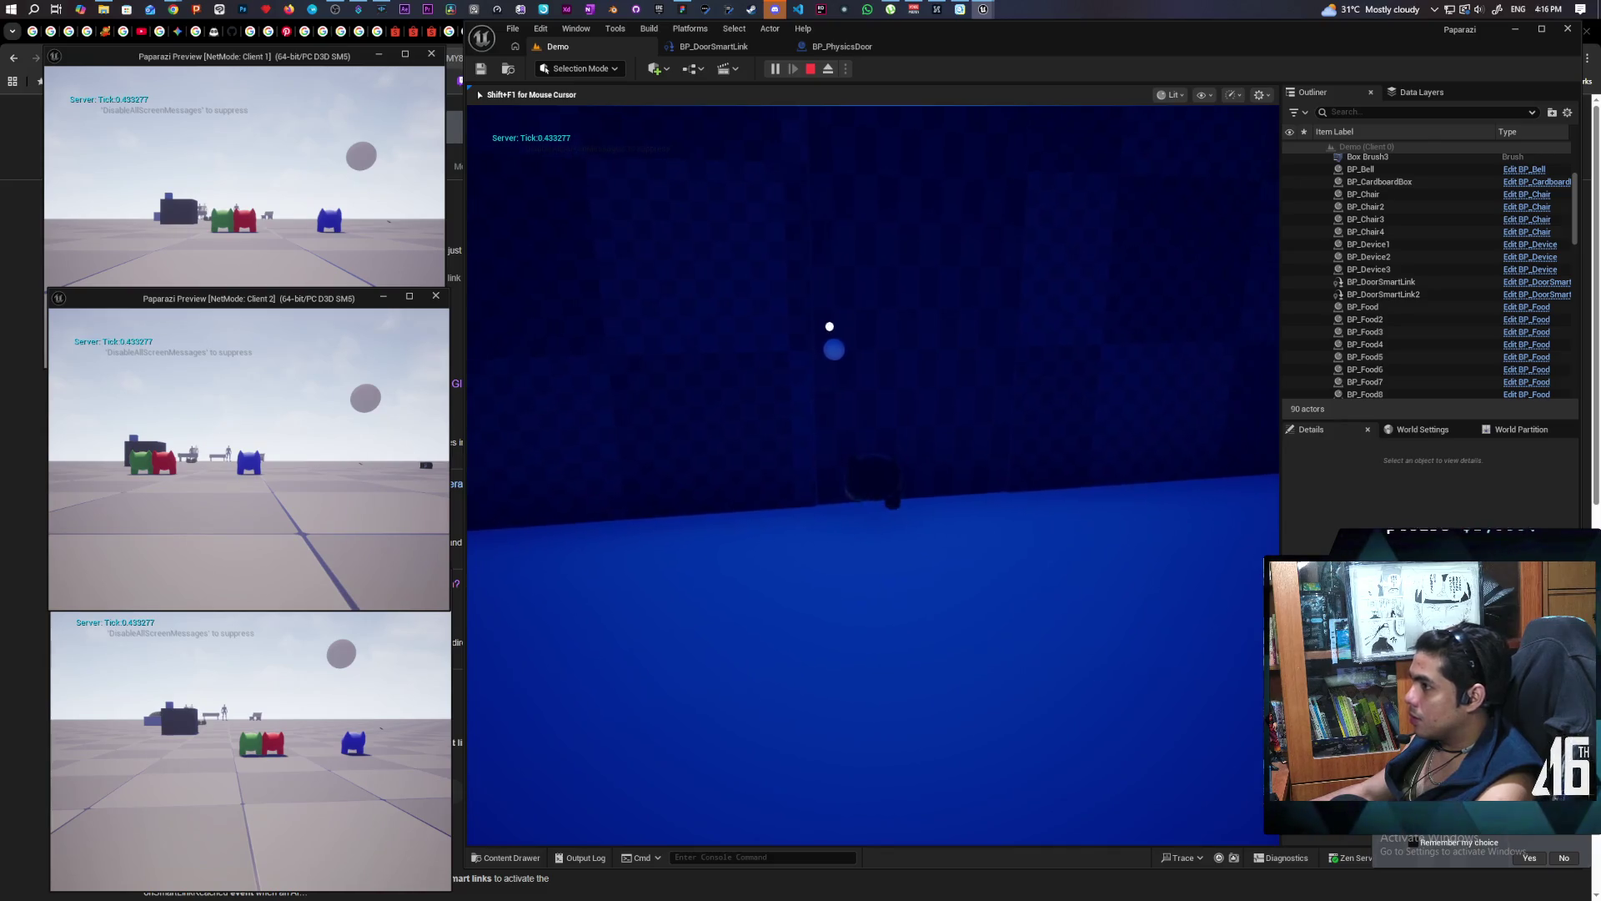
key(s)
key(w)
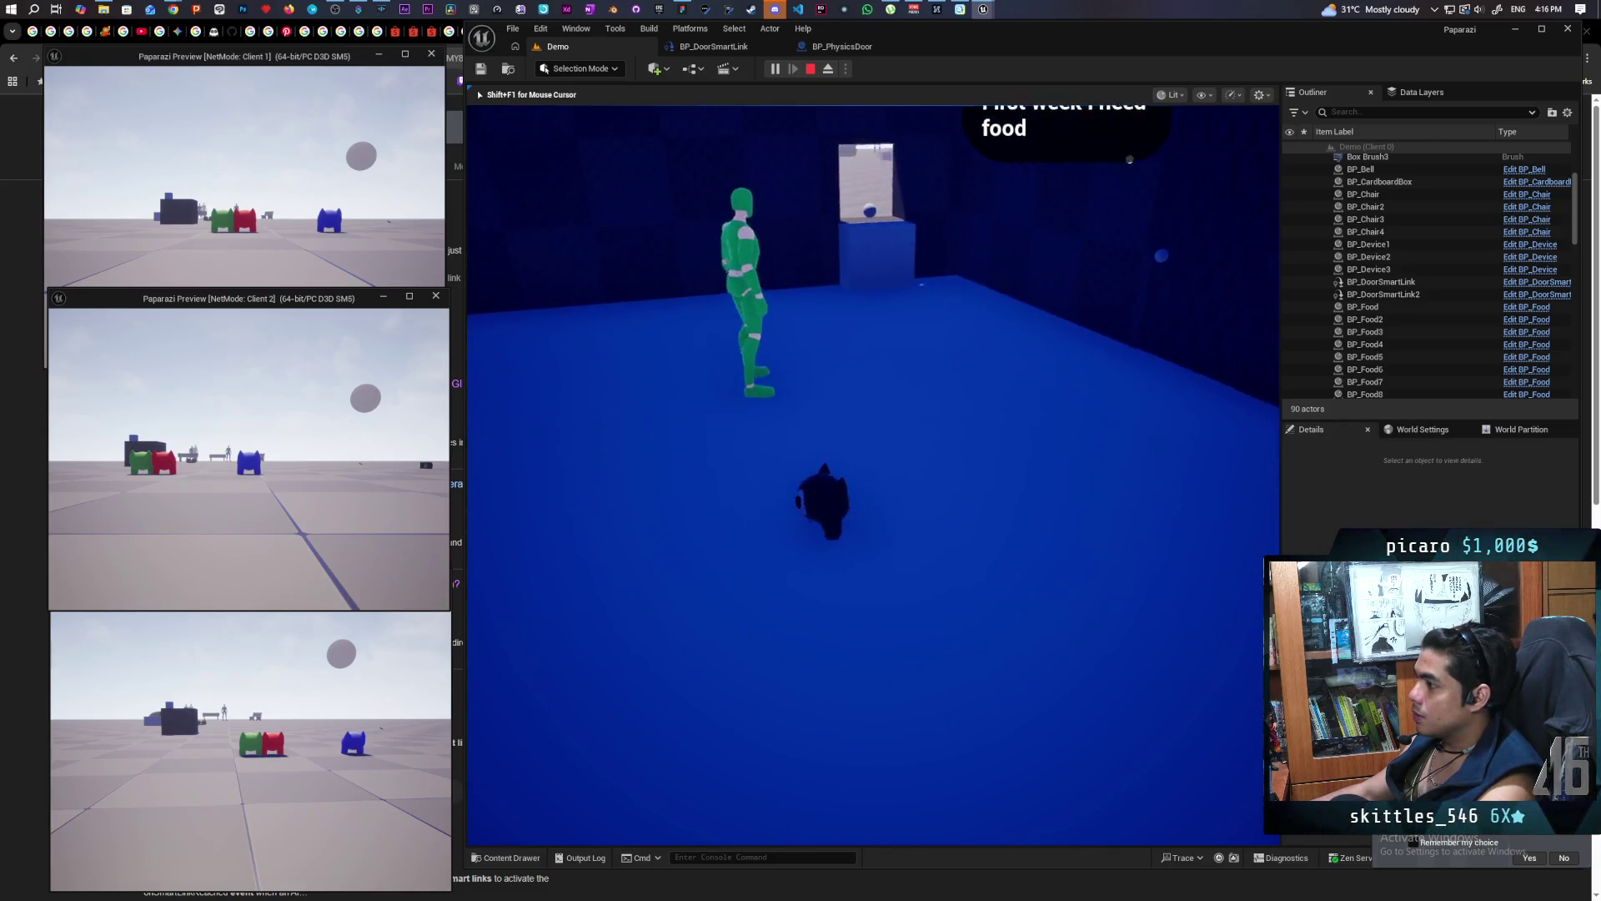
key(s)
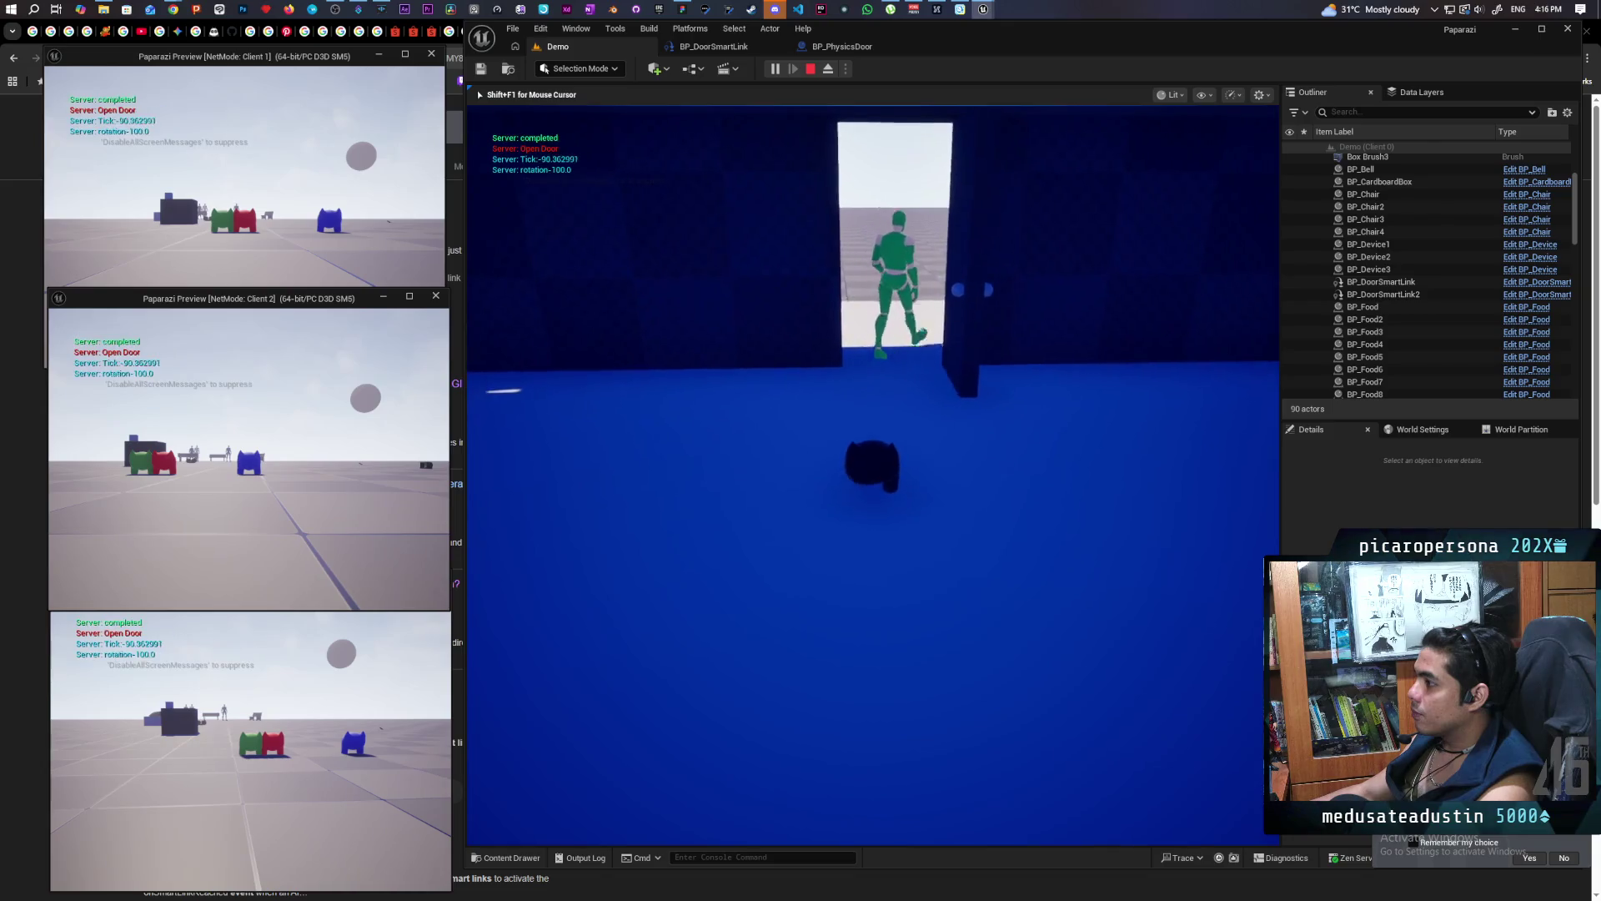
Walk the cat out through the doorway, along the blue wall and toward the green character
key(w)
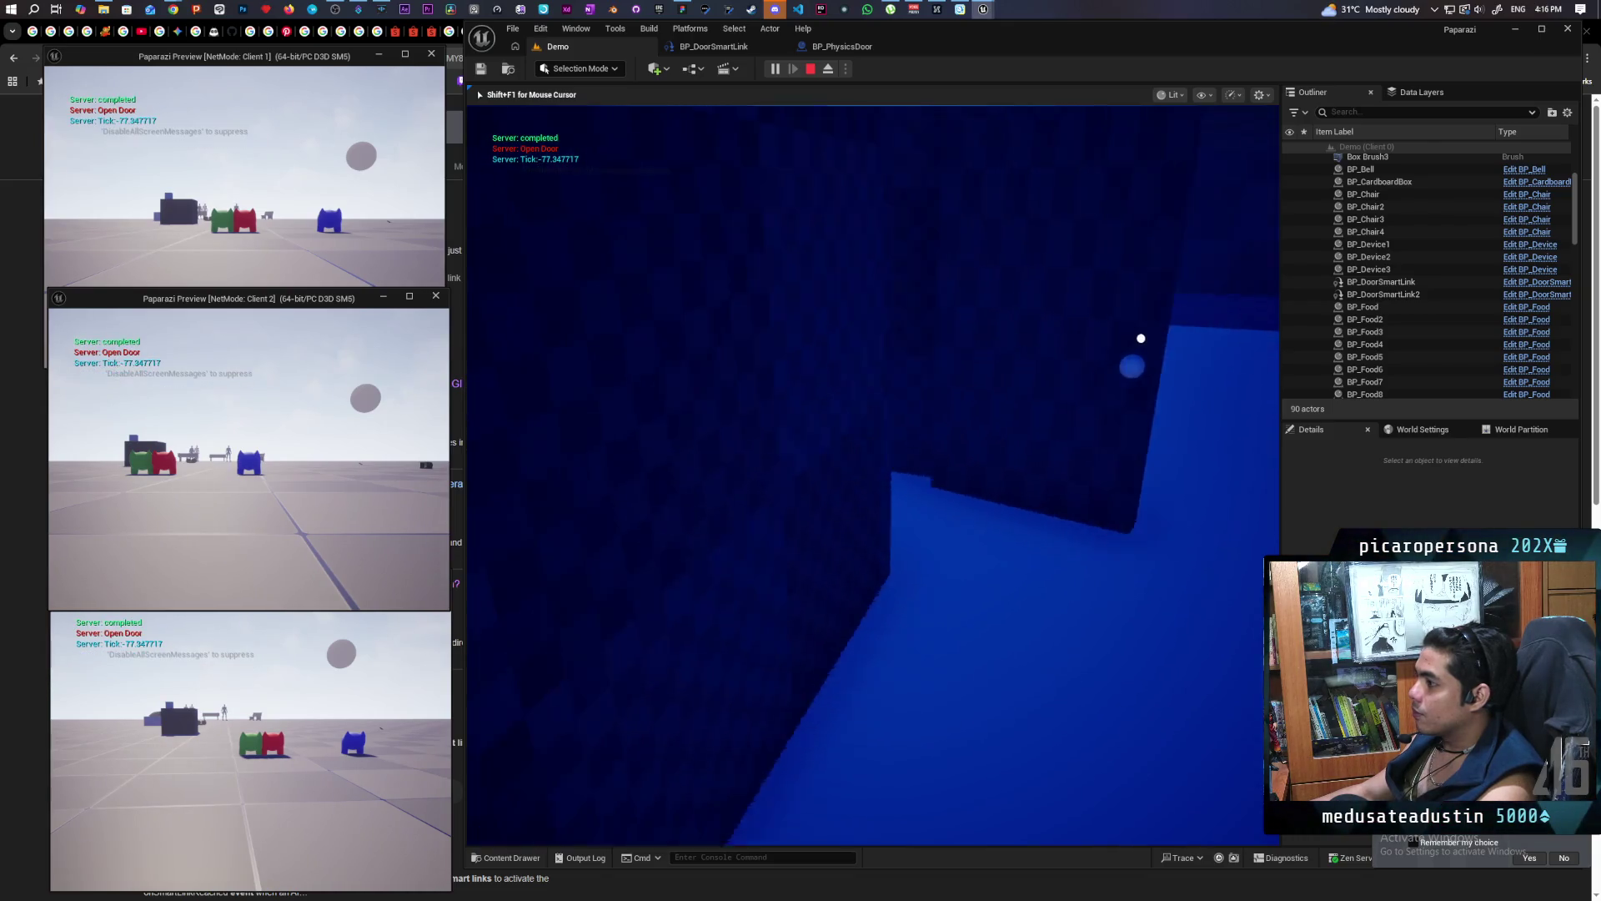
key(w)
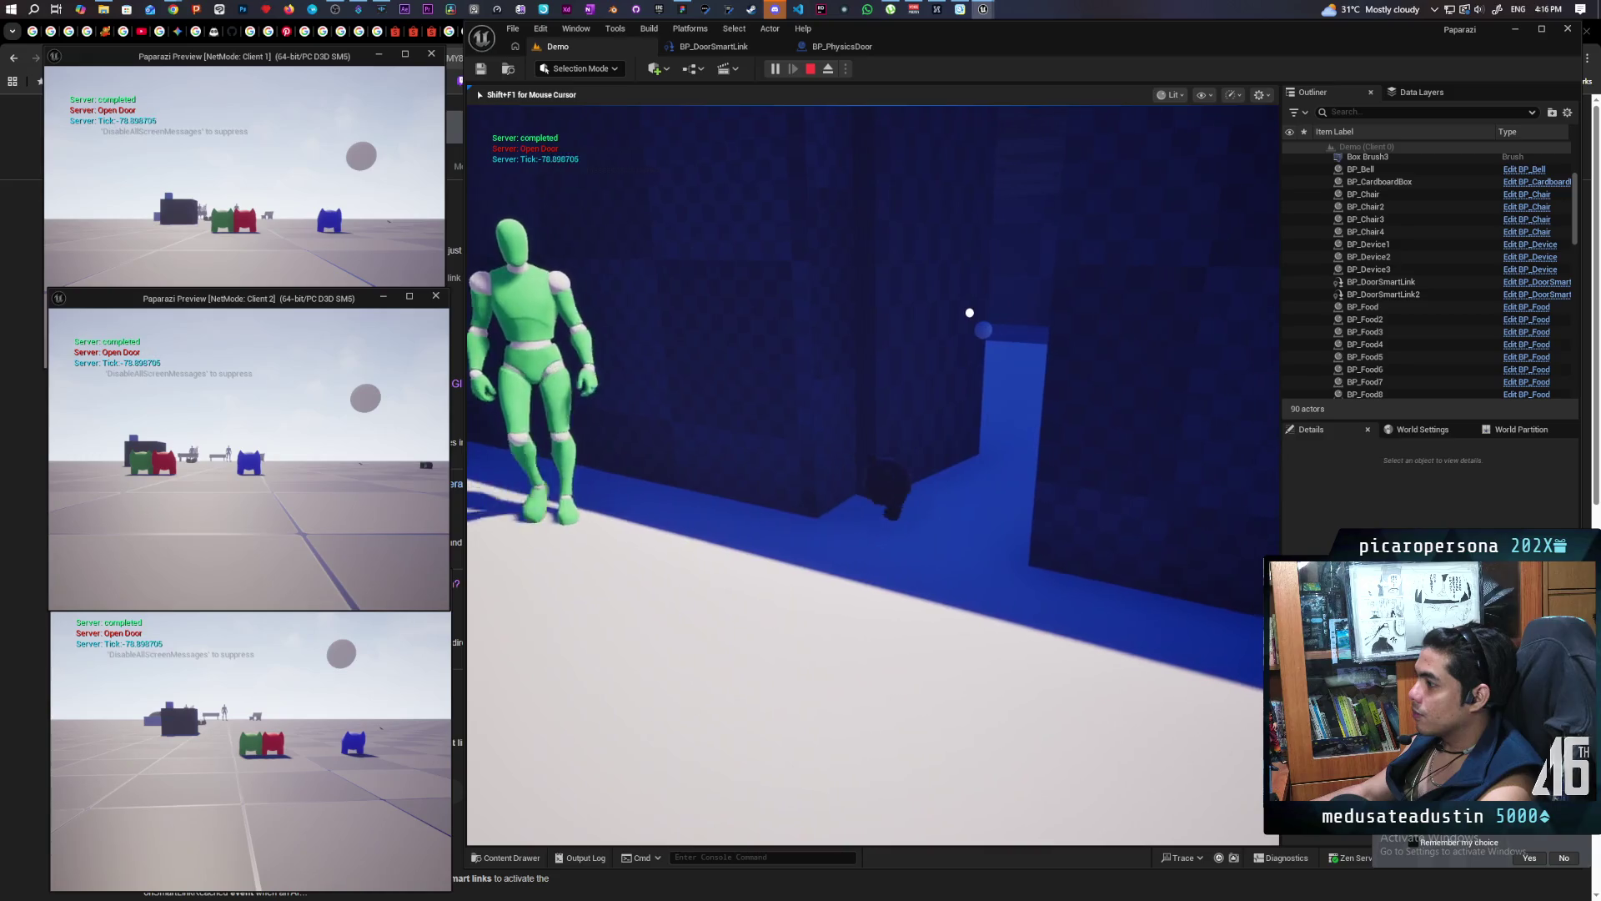
key(s)
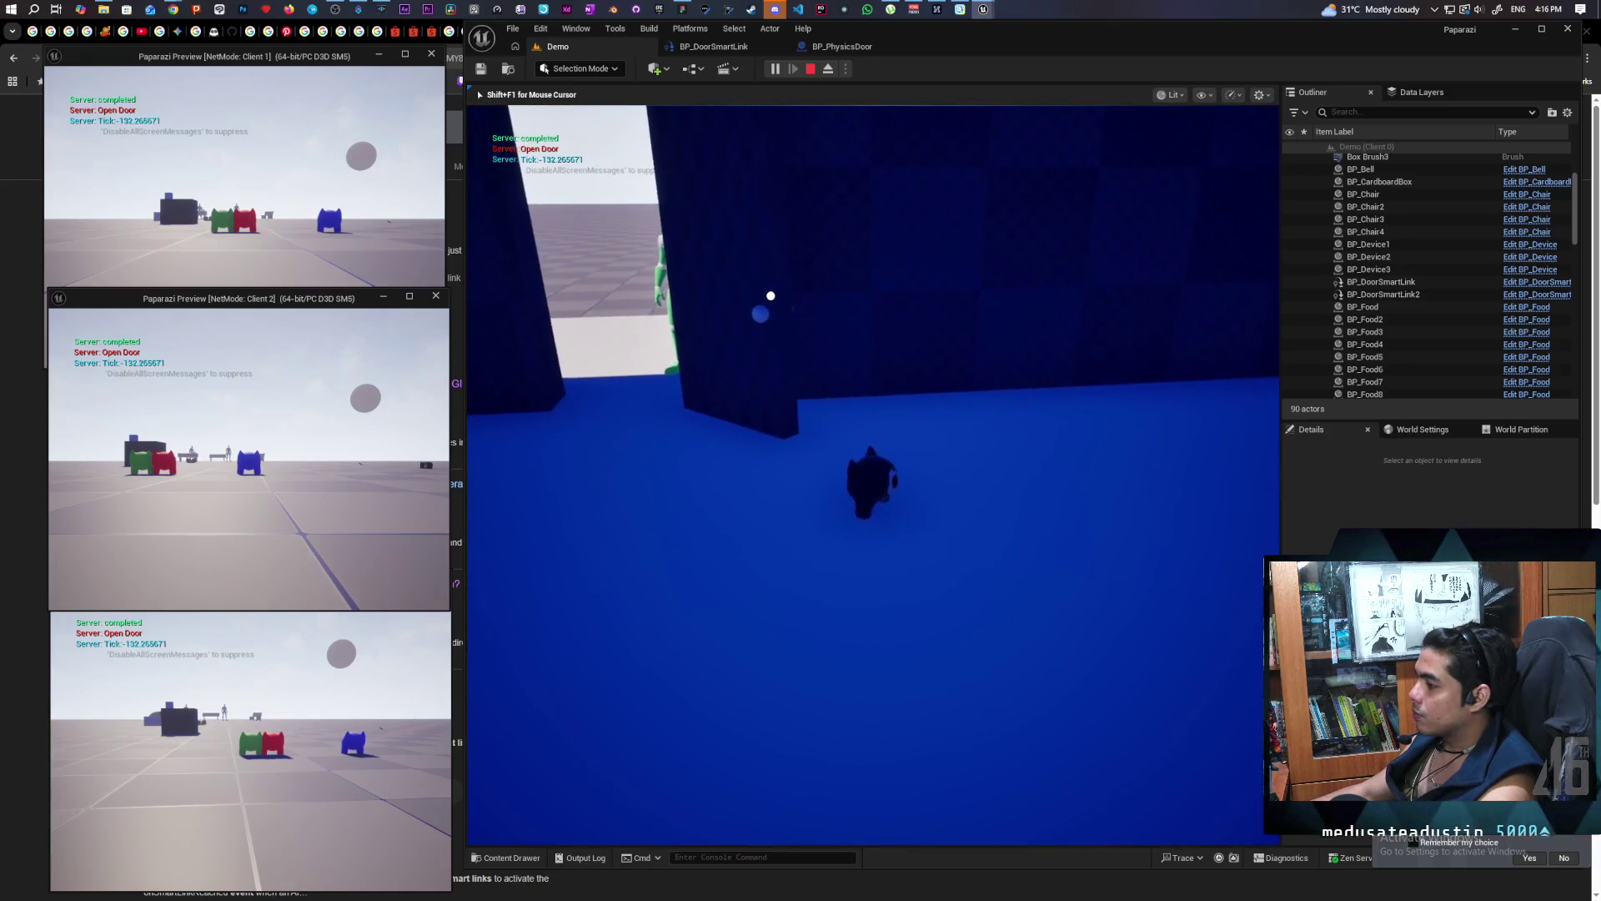
key(a)
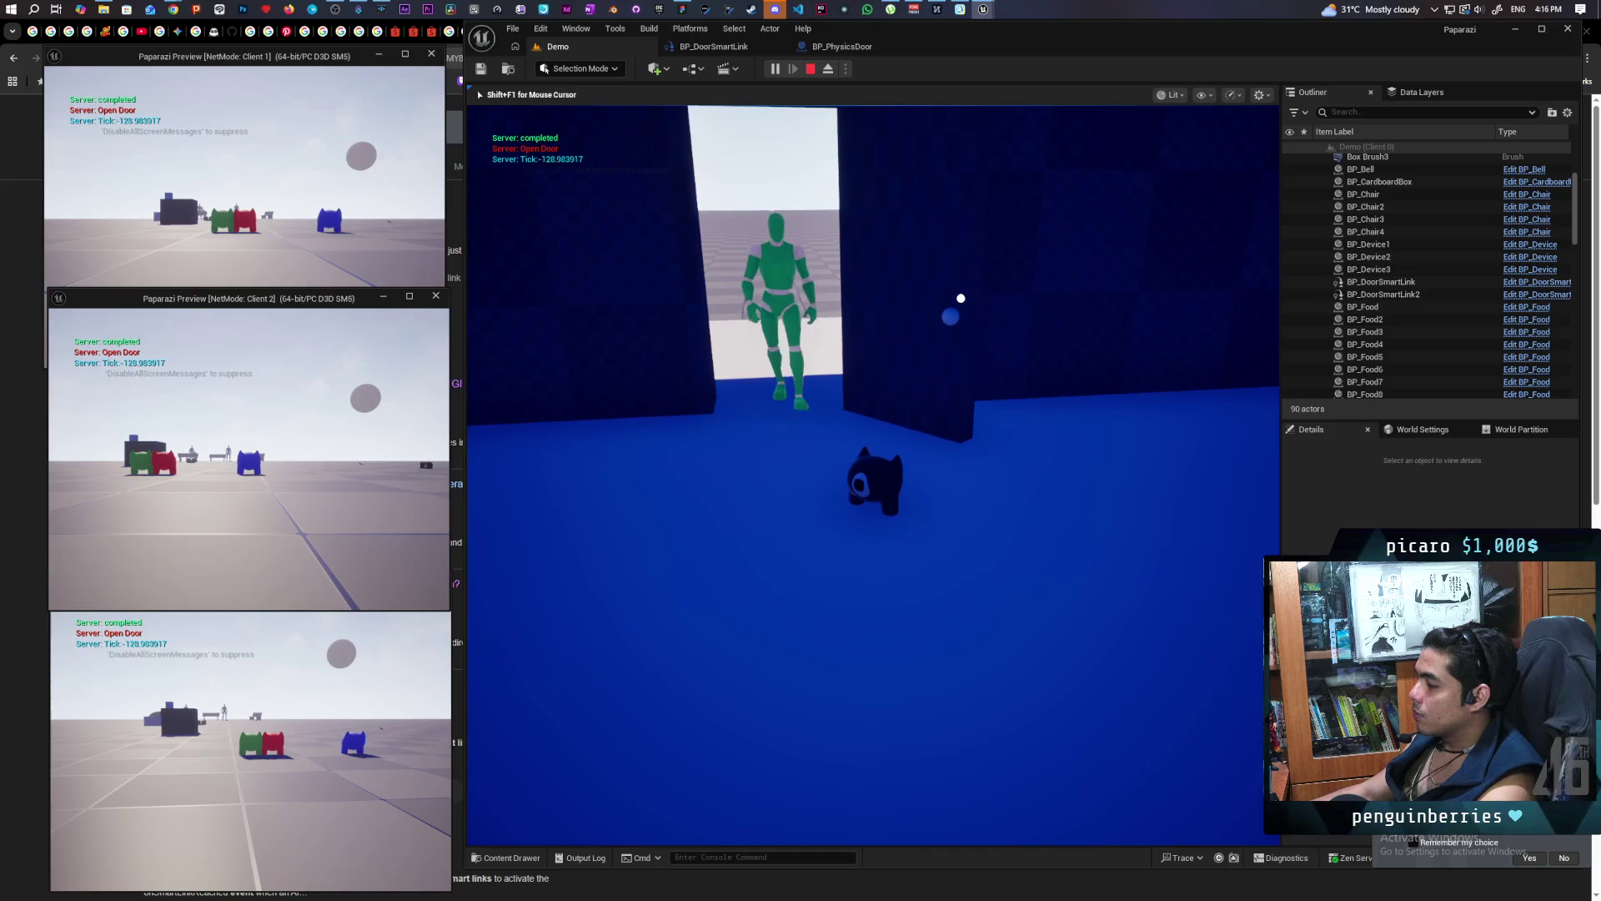
key(s)
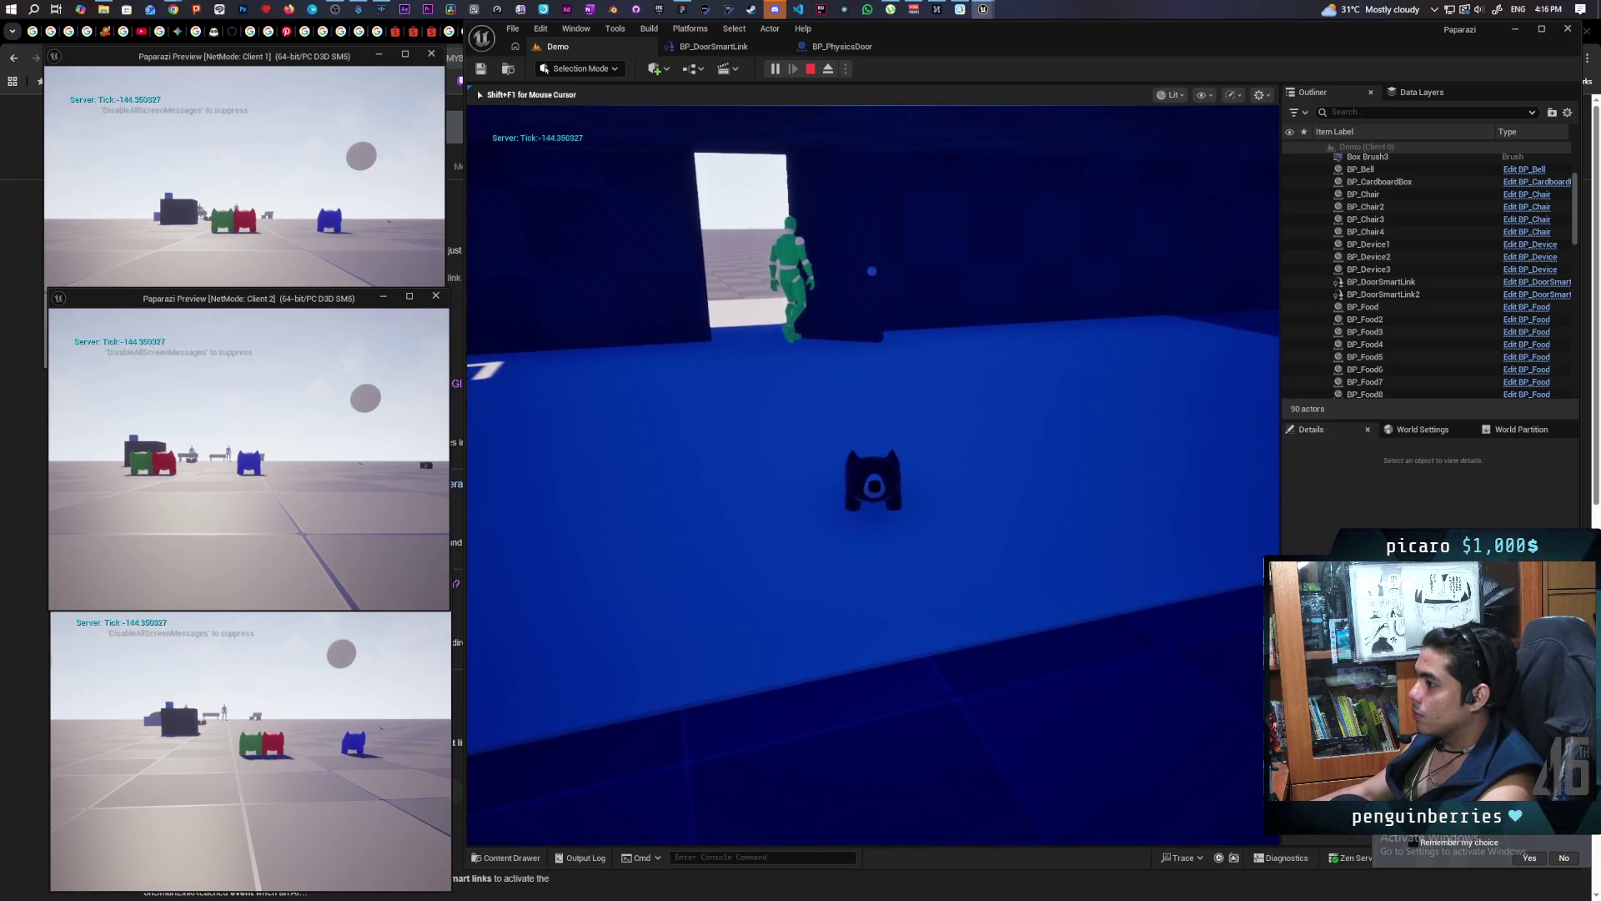
key(w)
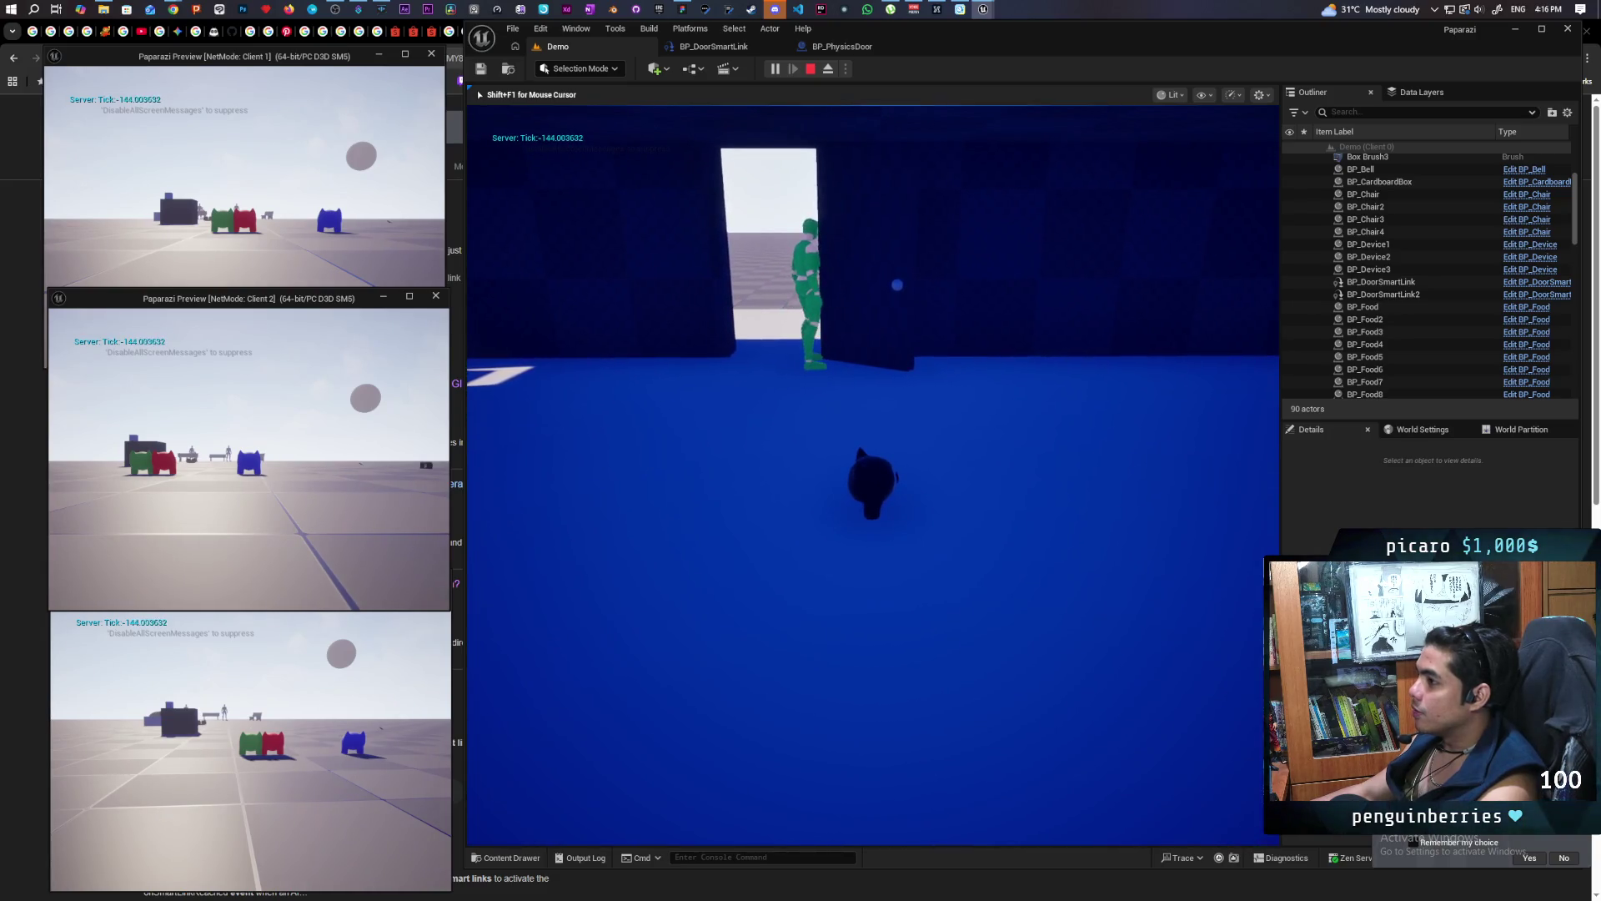
key(a)
key(w)
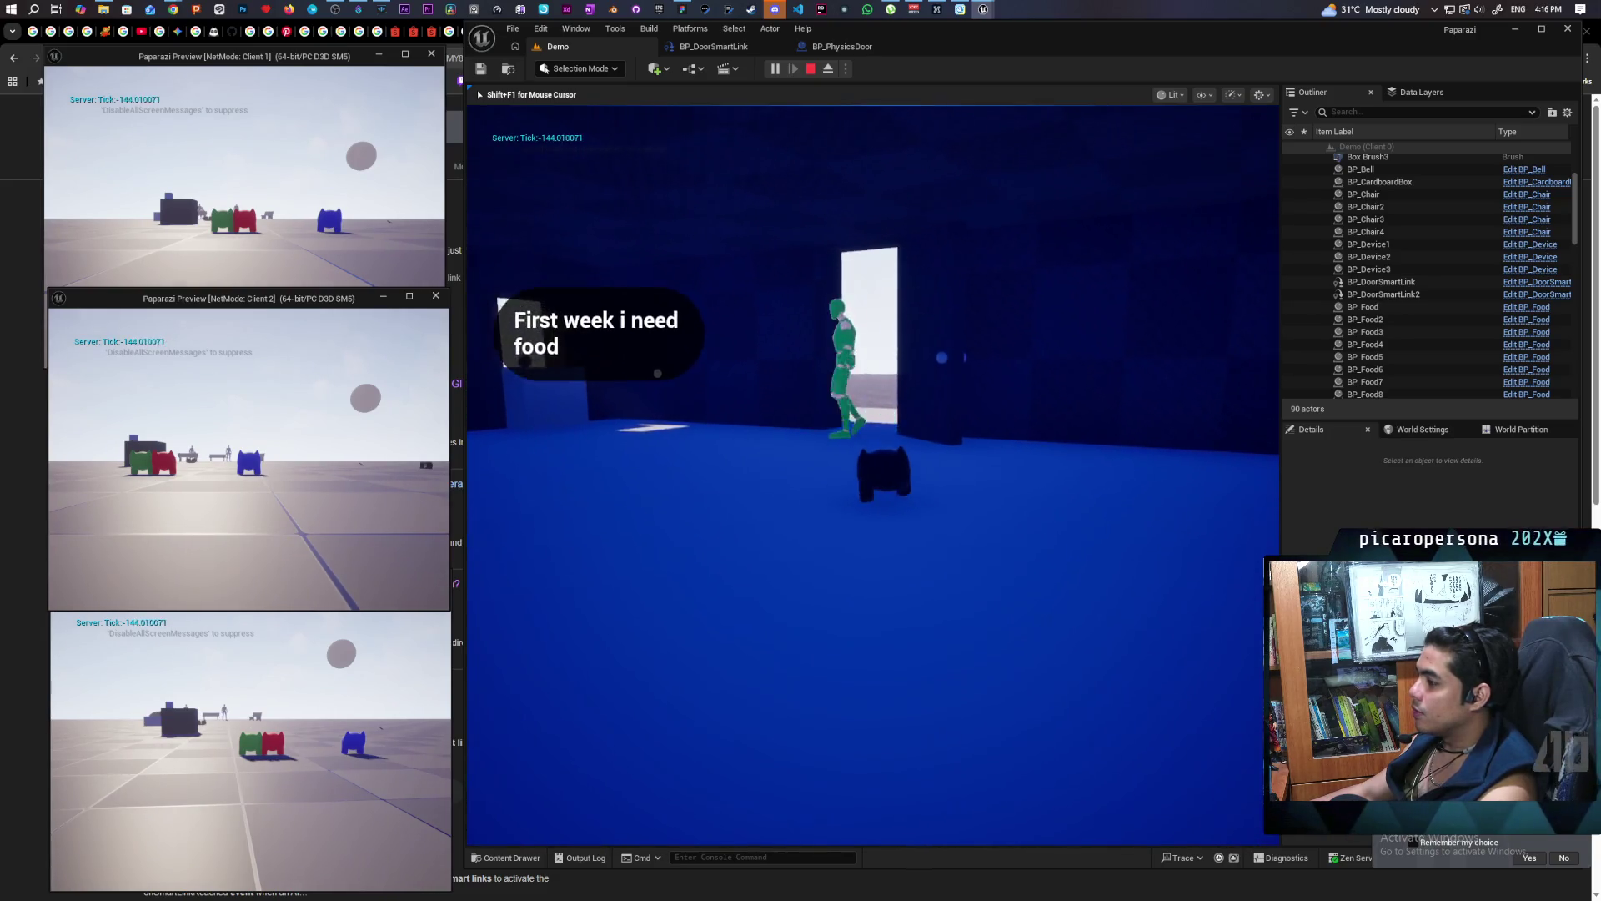
key(a)
key(s)
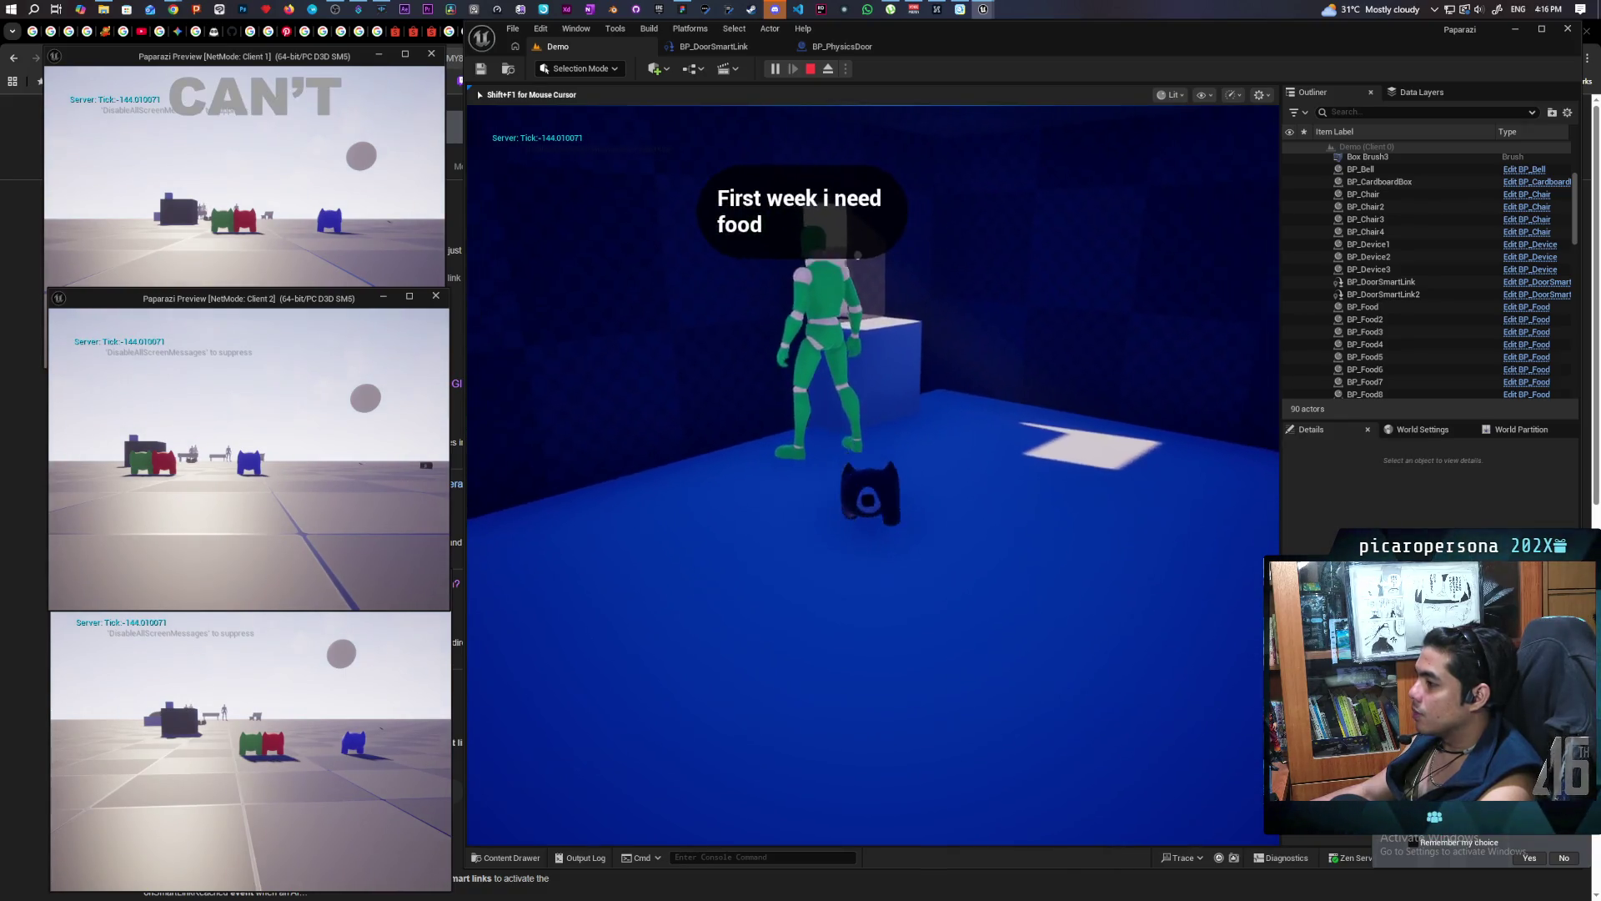
key(w)
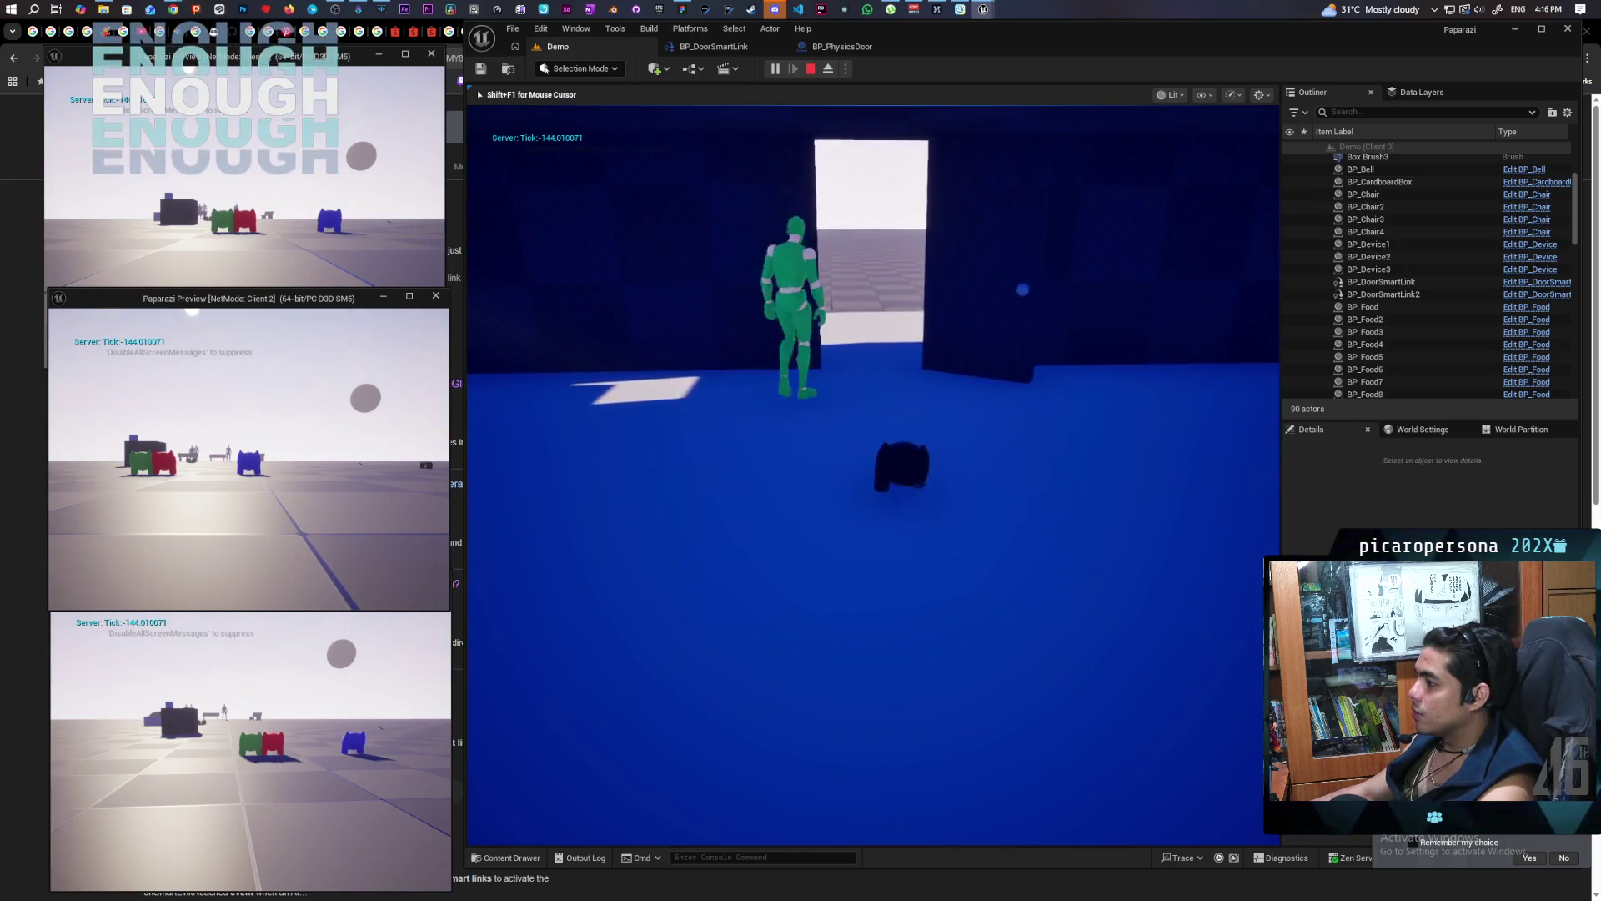
key(a)
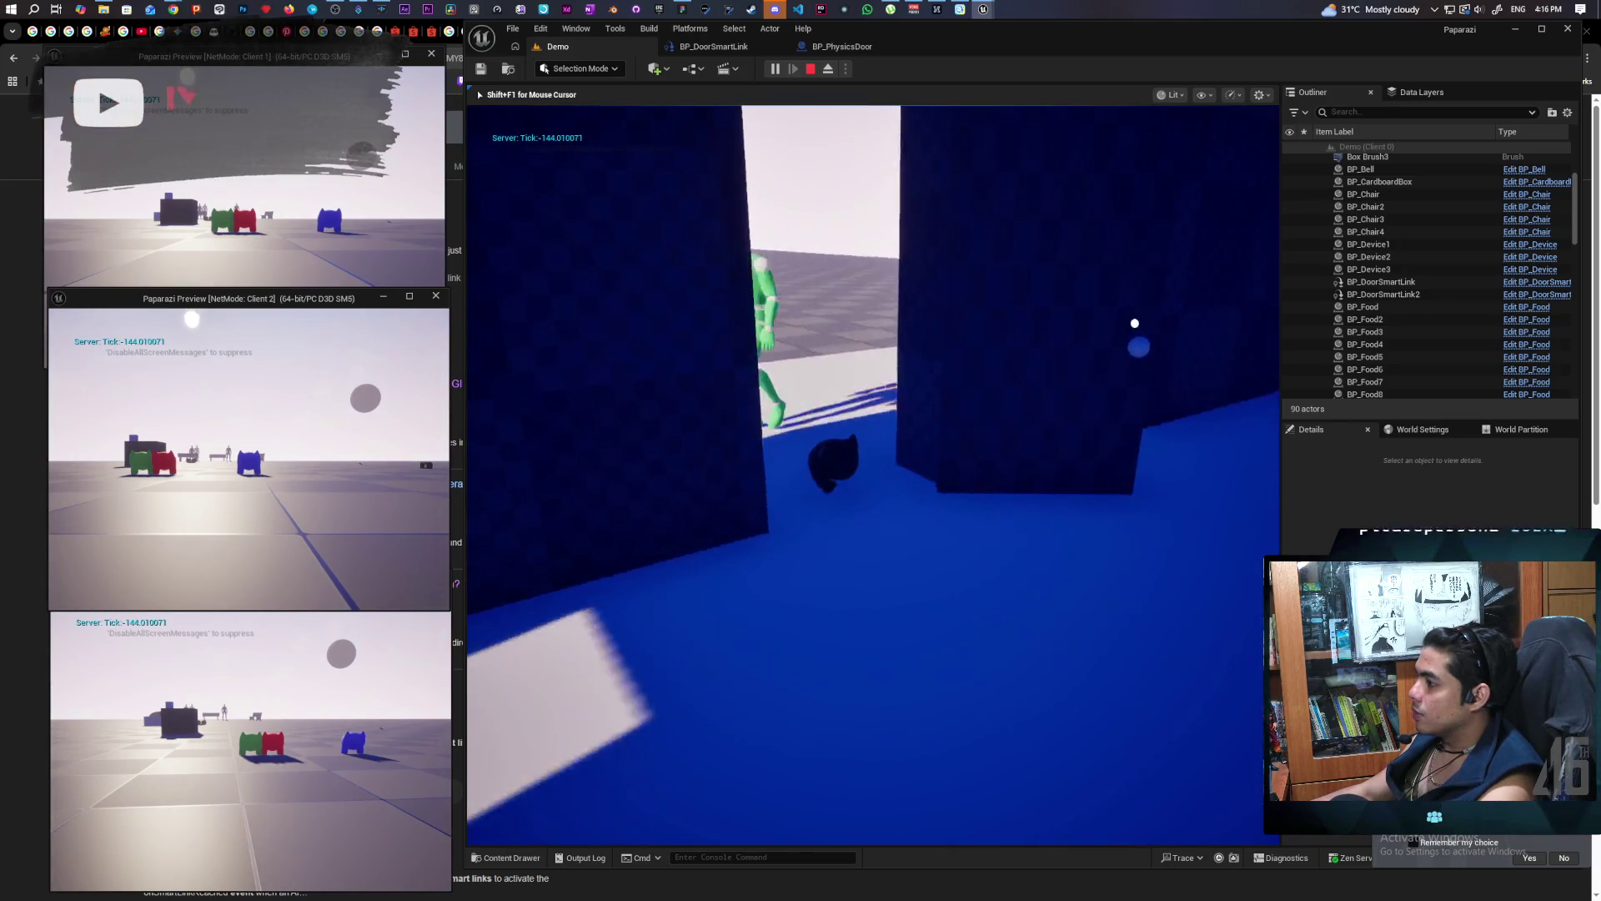
key(a)
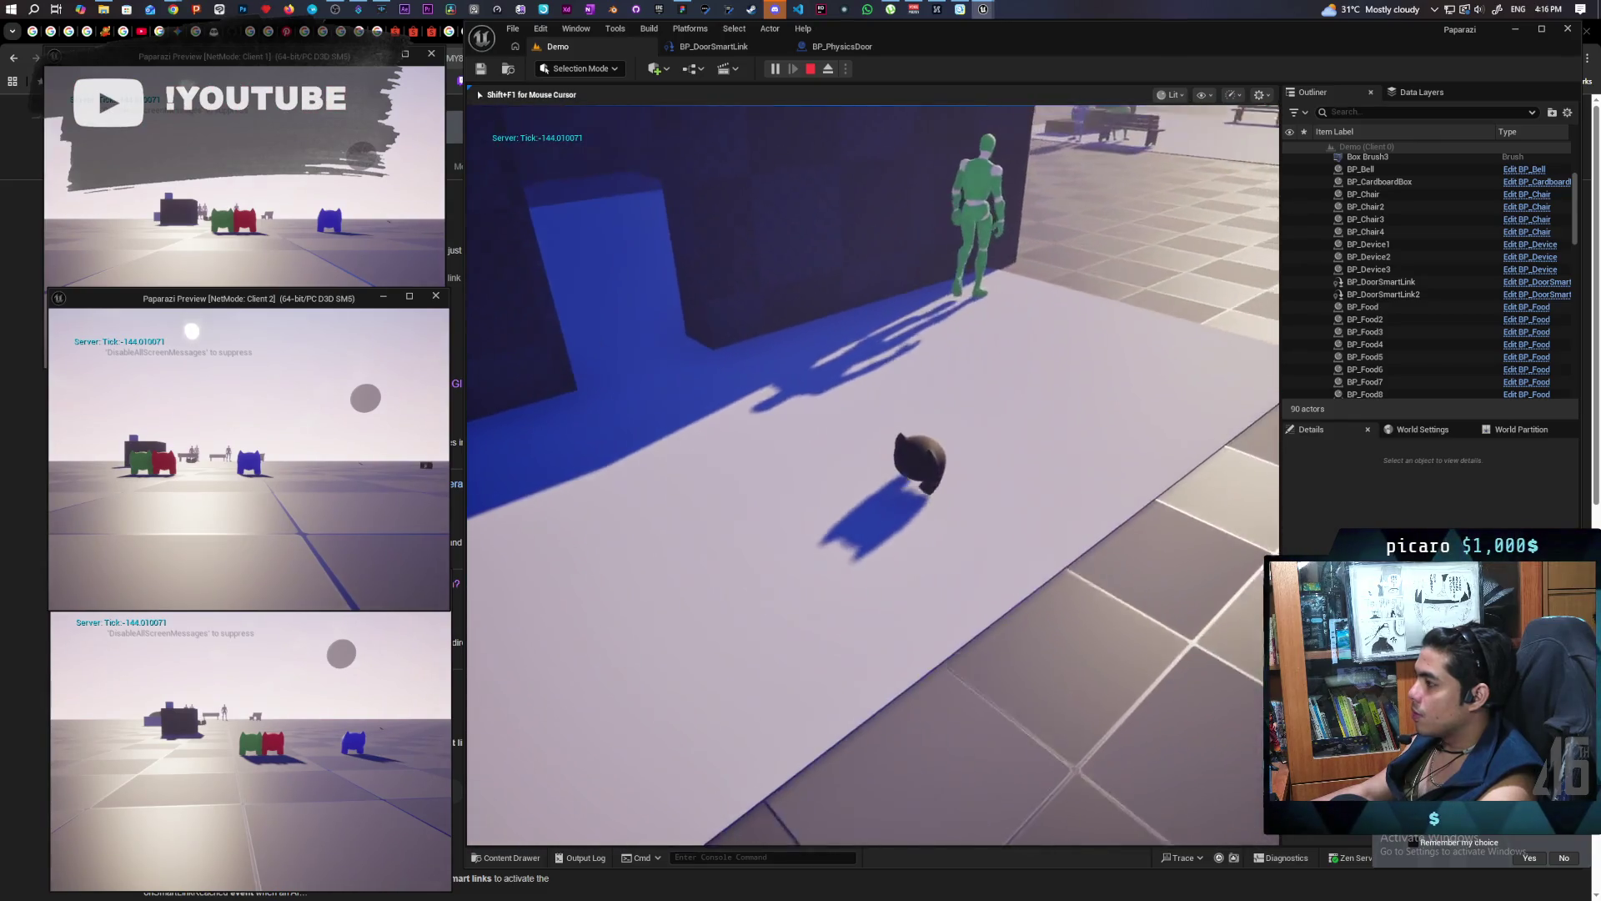
key(a)
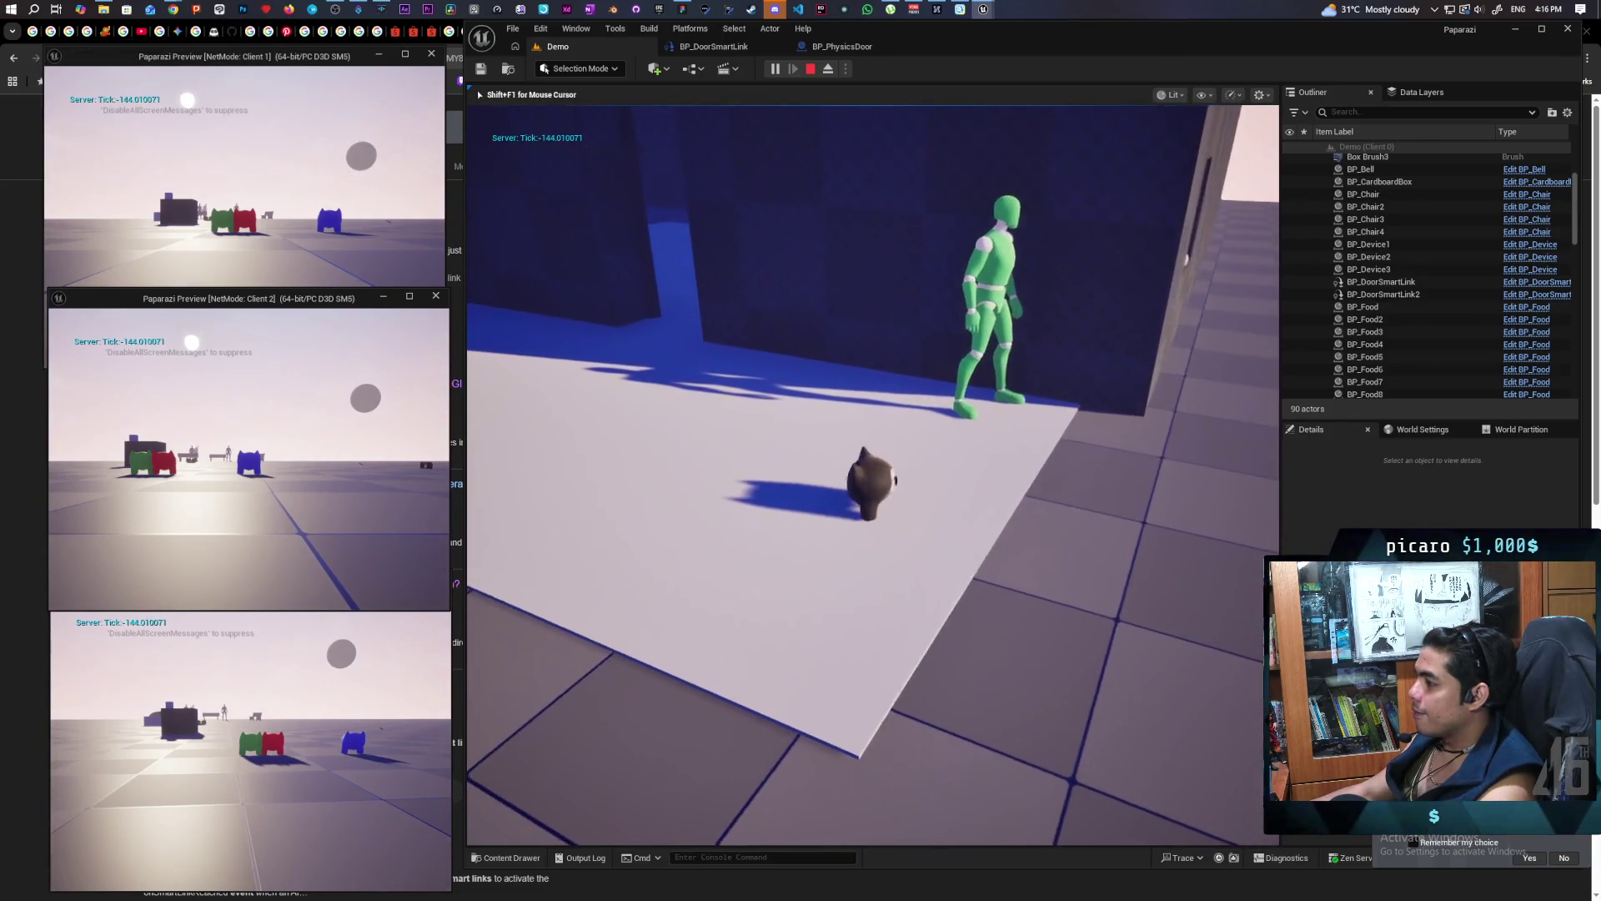
key(a)
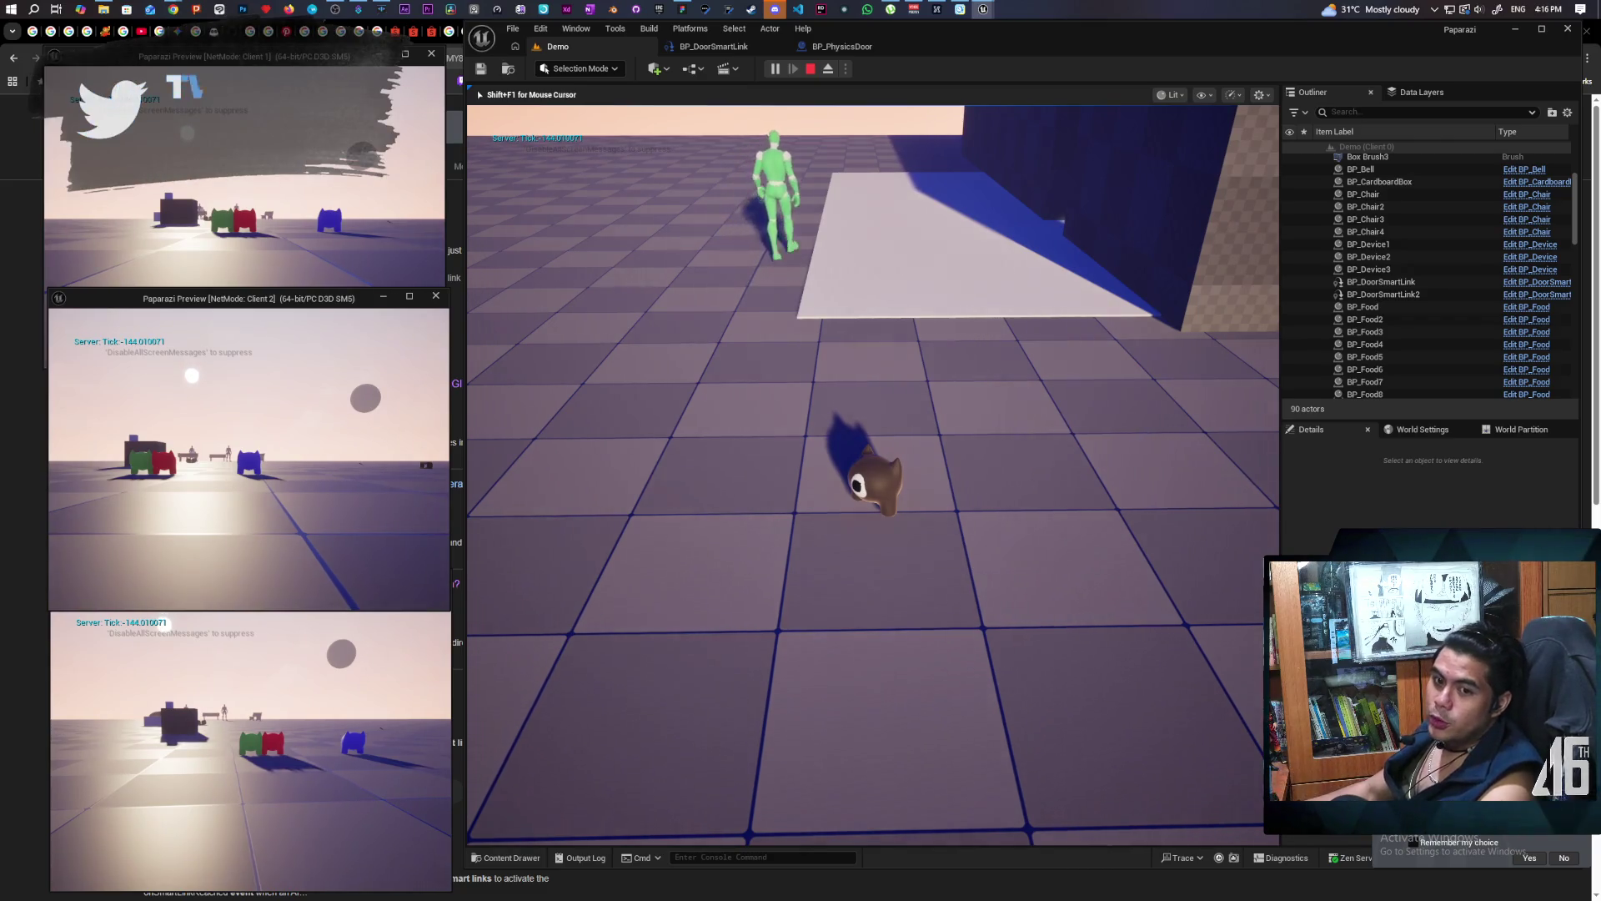
Follow the green character through the doorway into the room, then stop the play session
key(w)
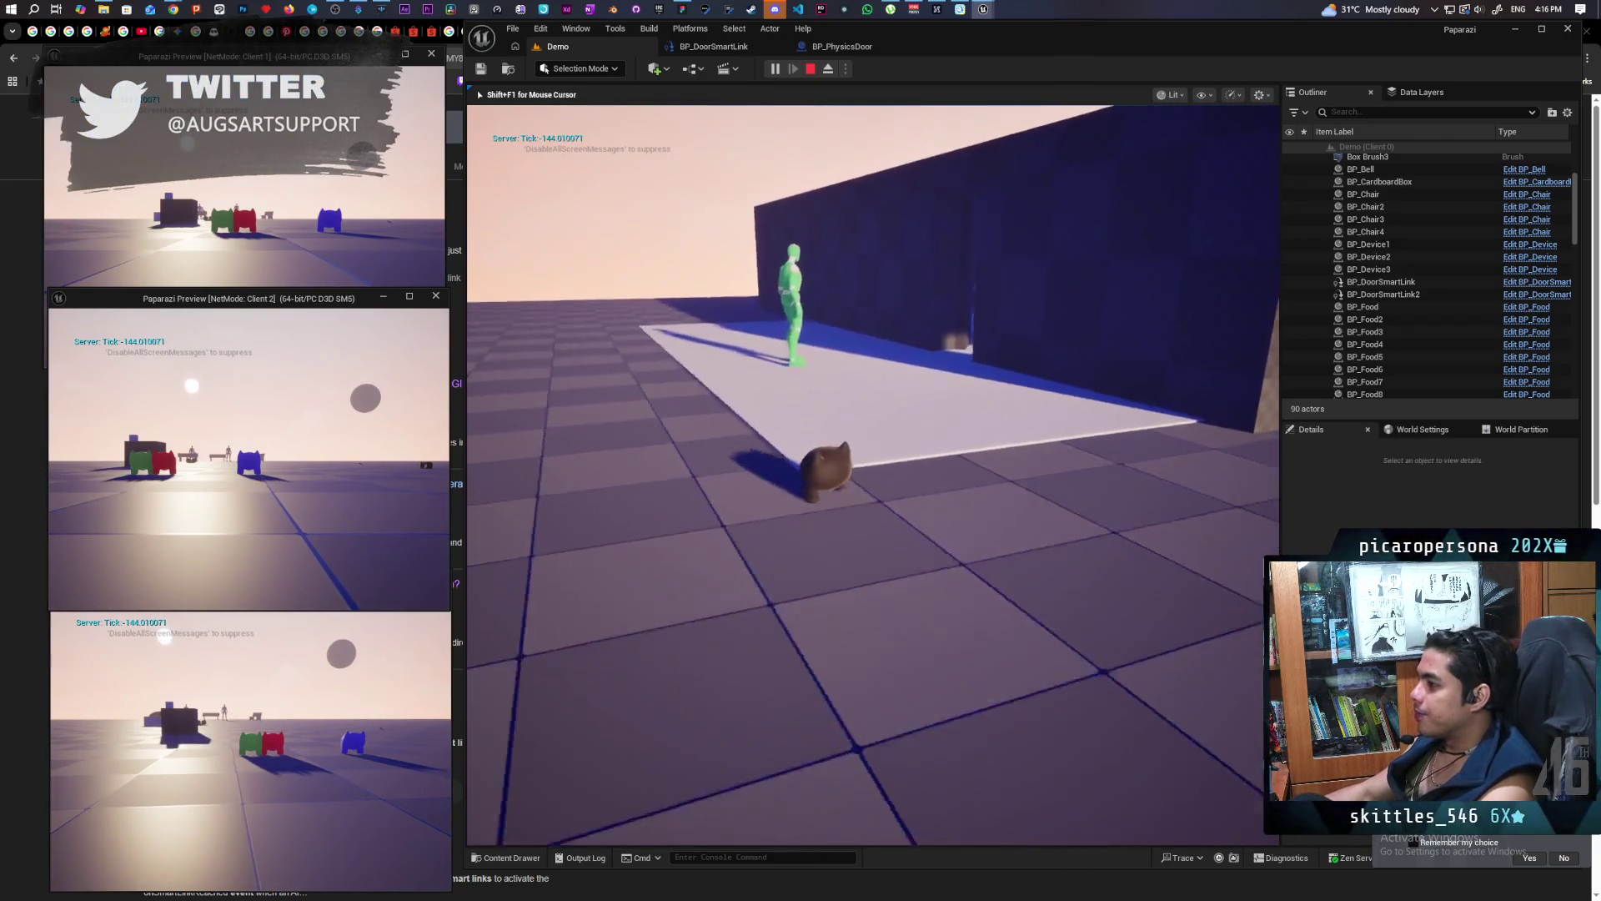
key(w)
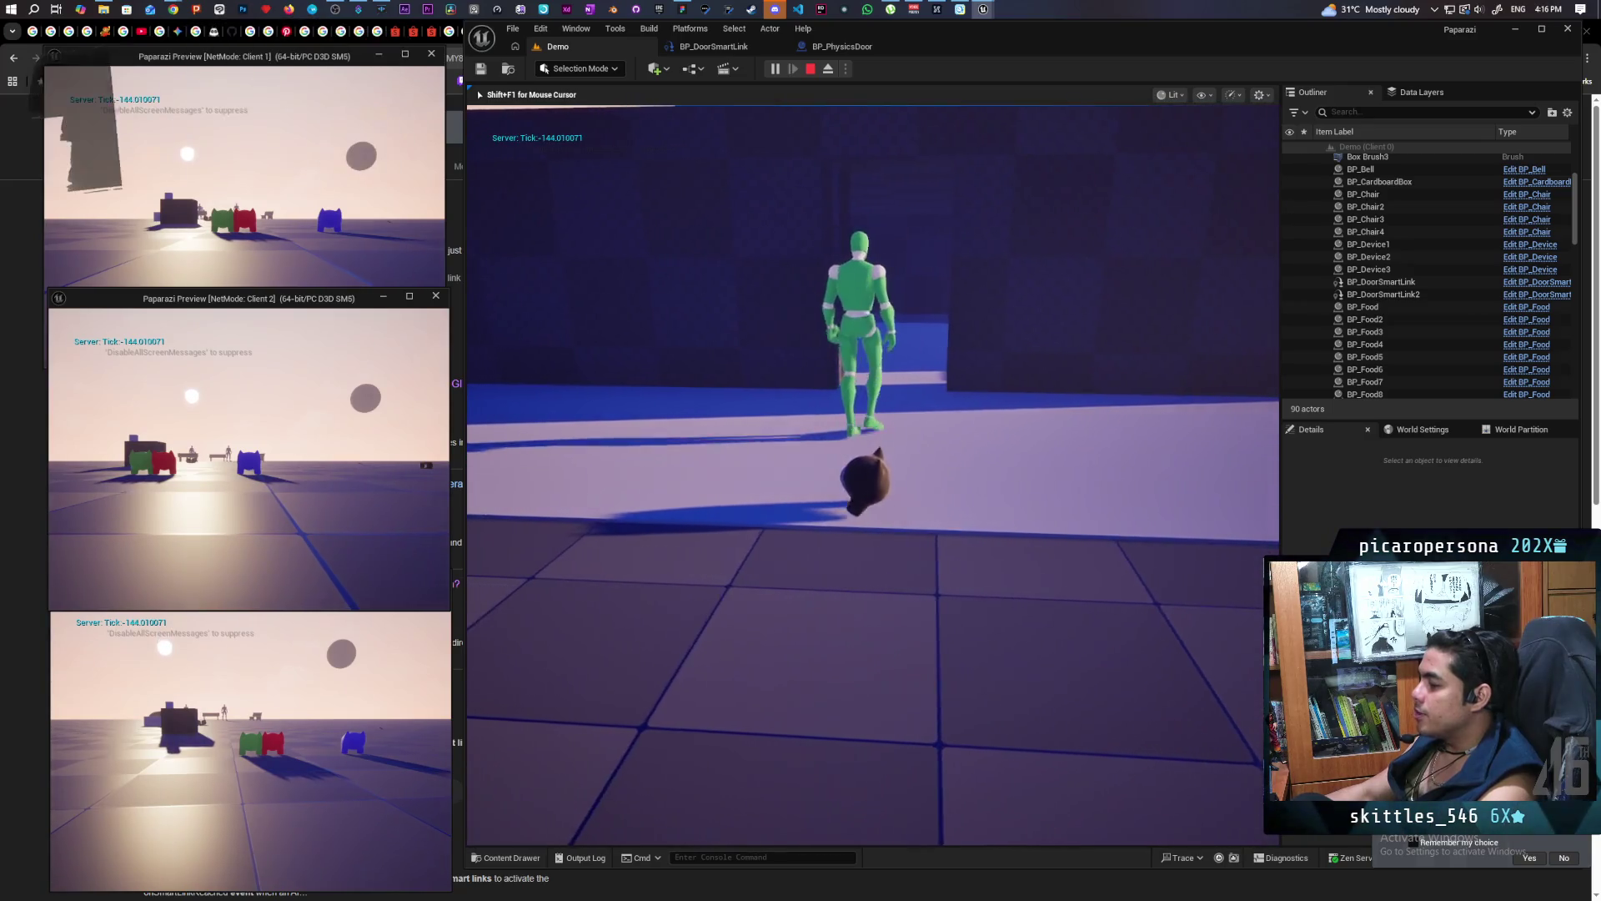
key(w)
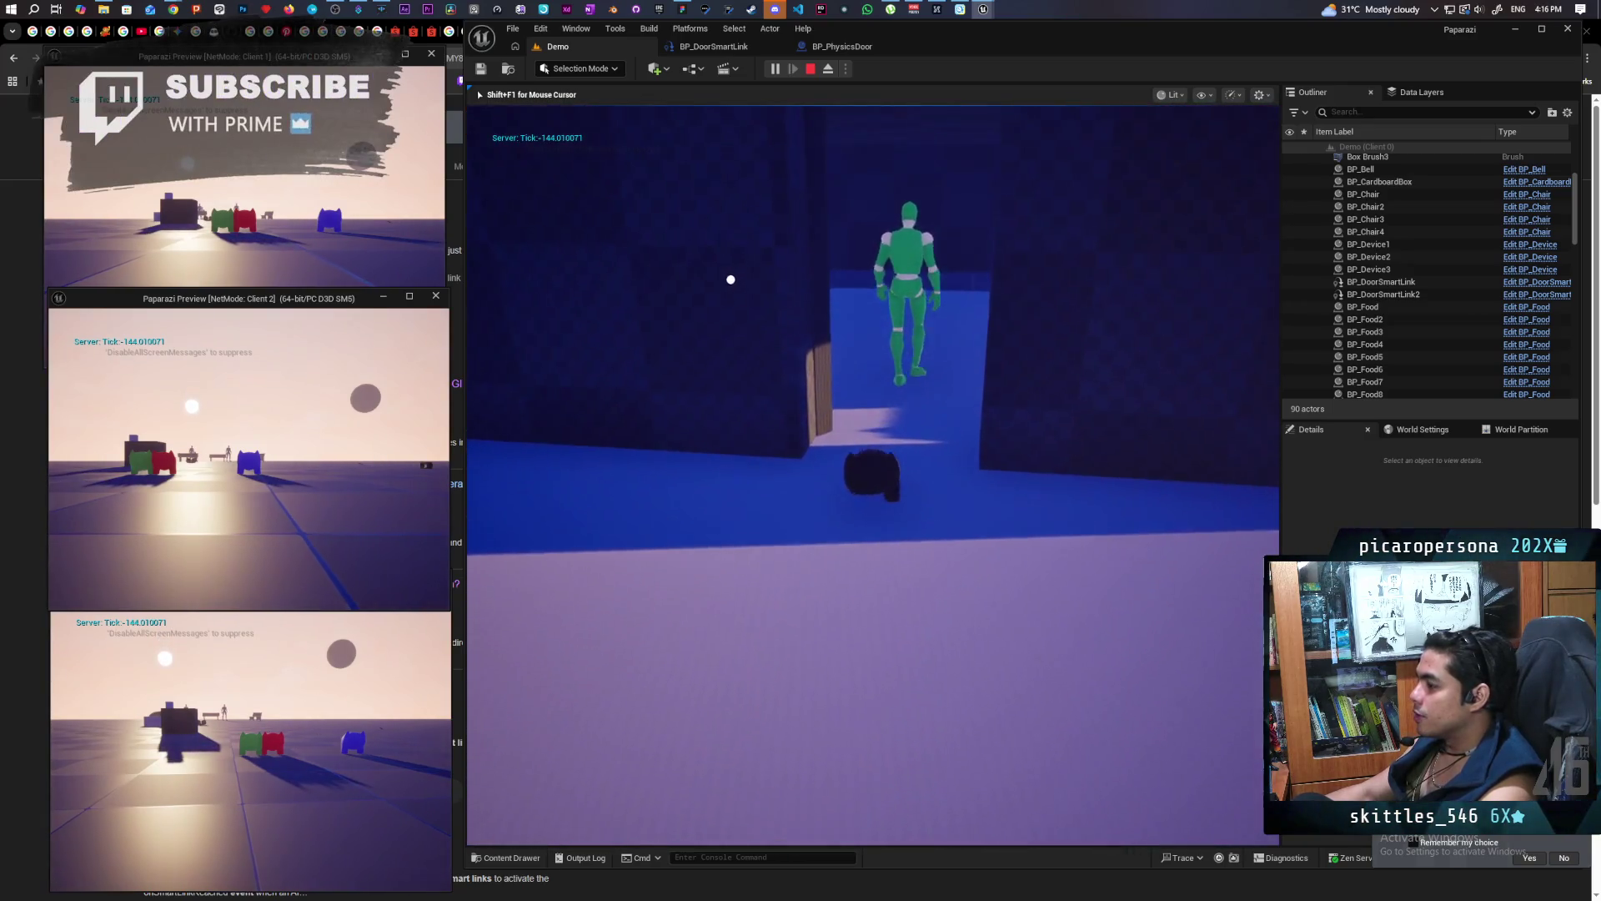
key(w)
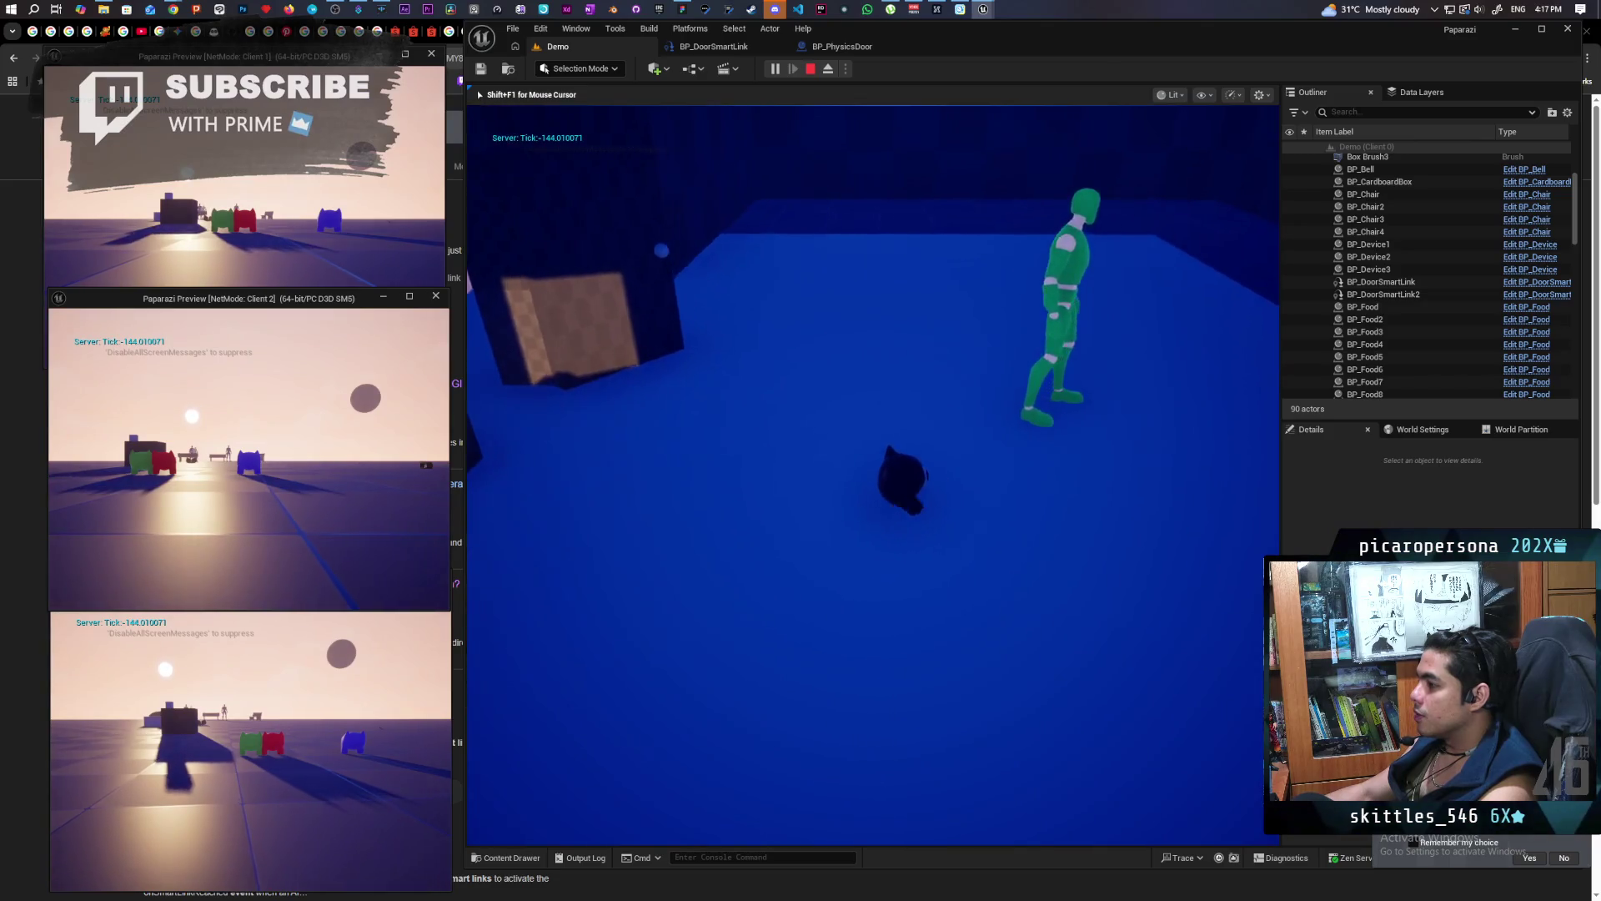
key(w)
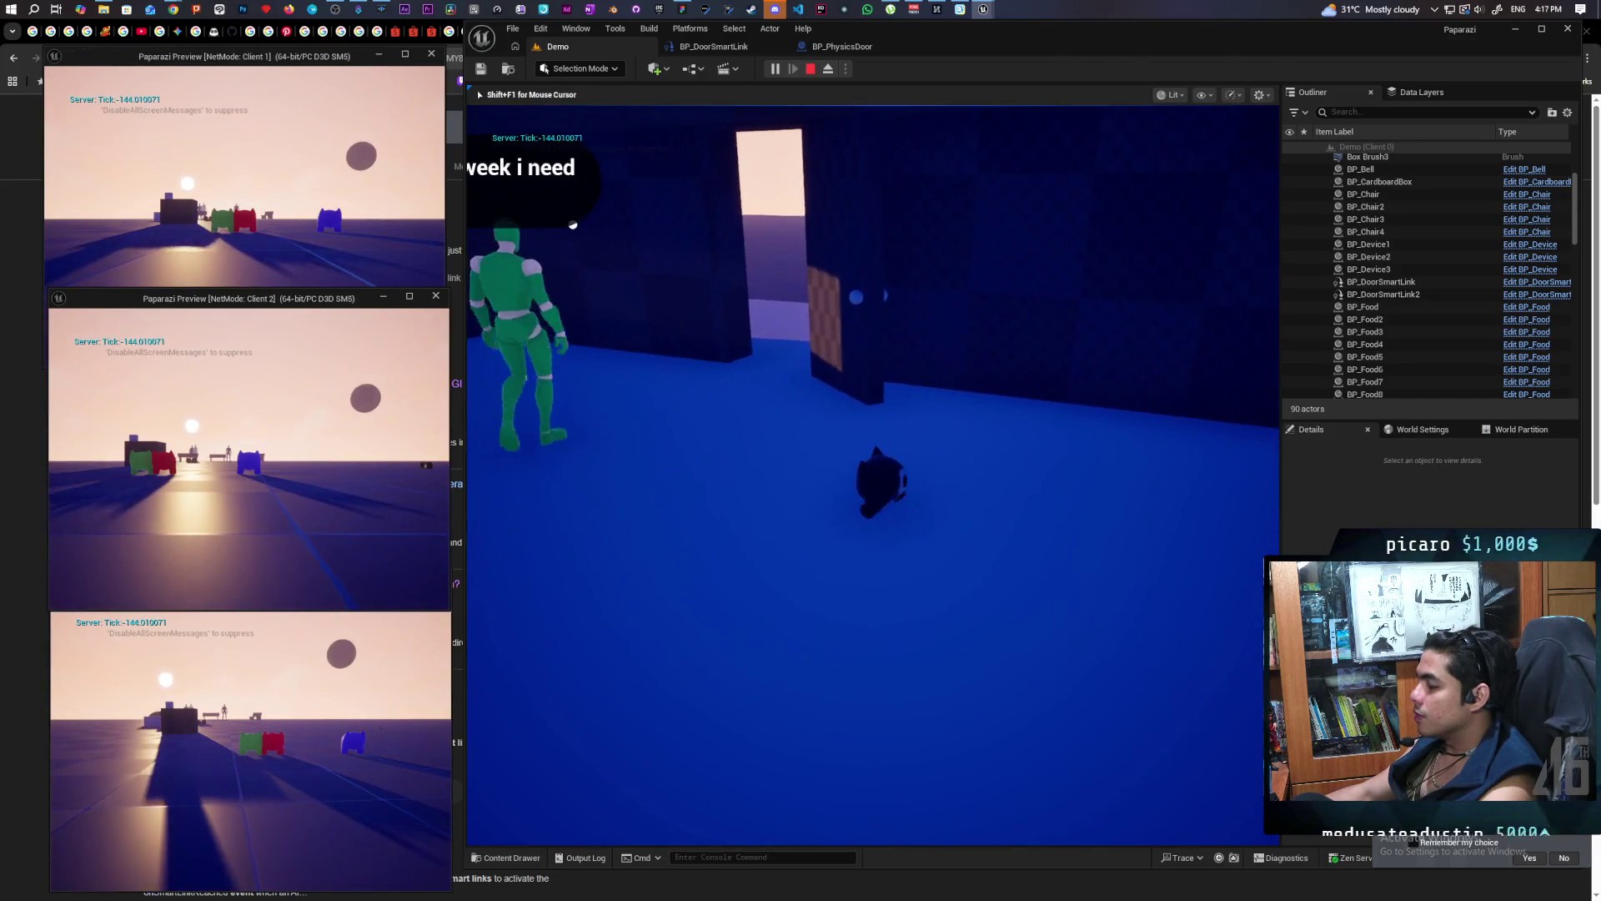
key(w)
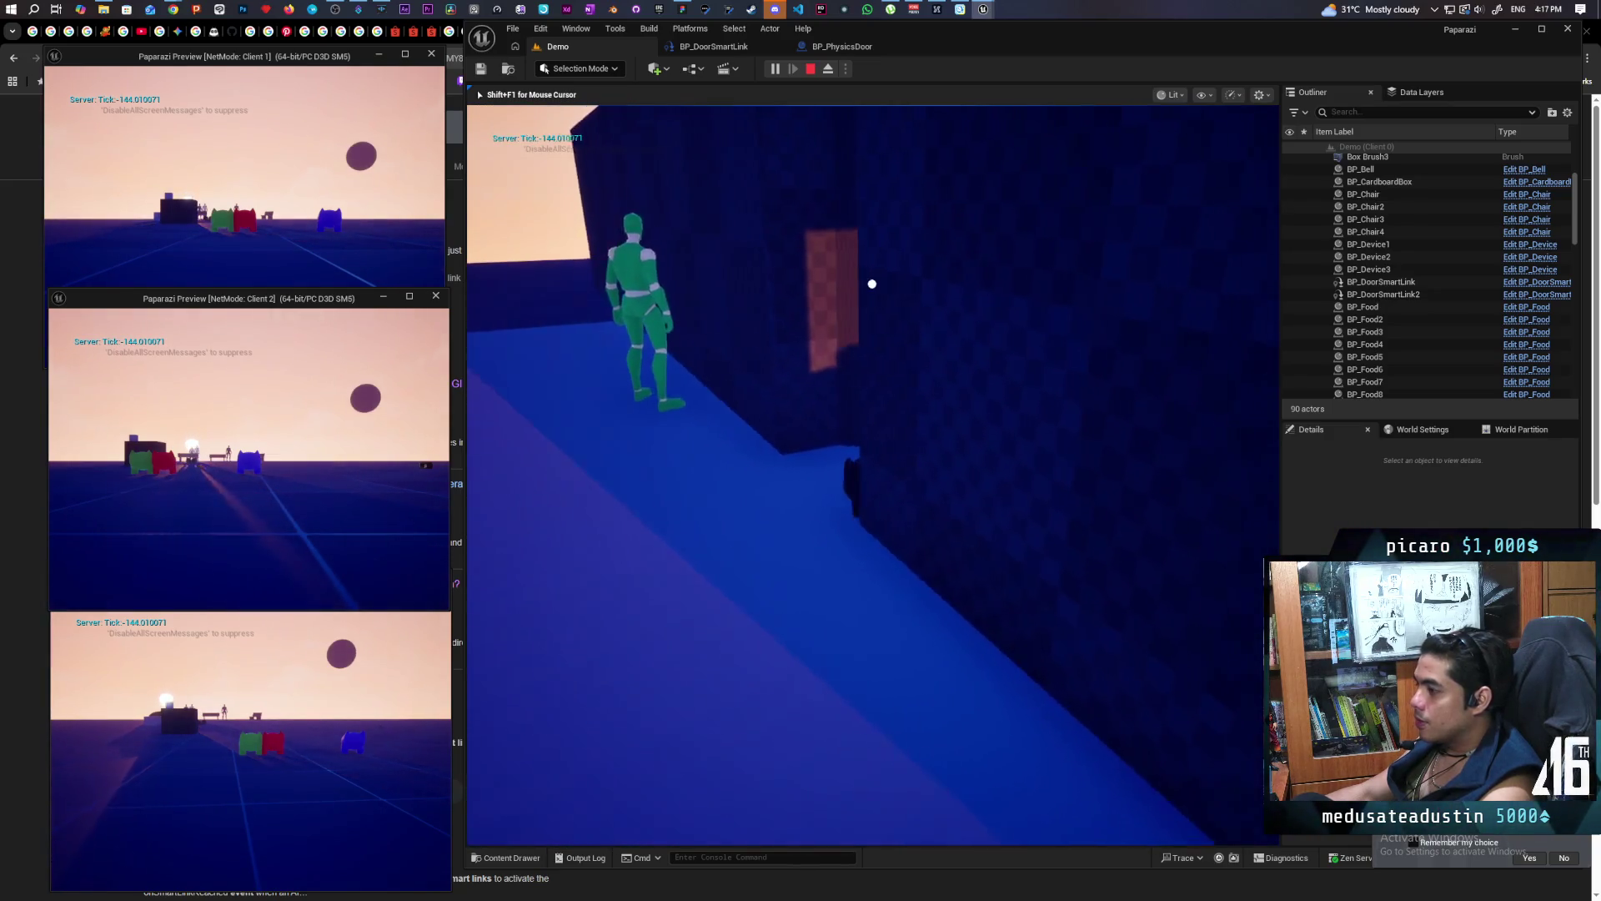
key(Escape)
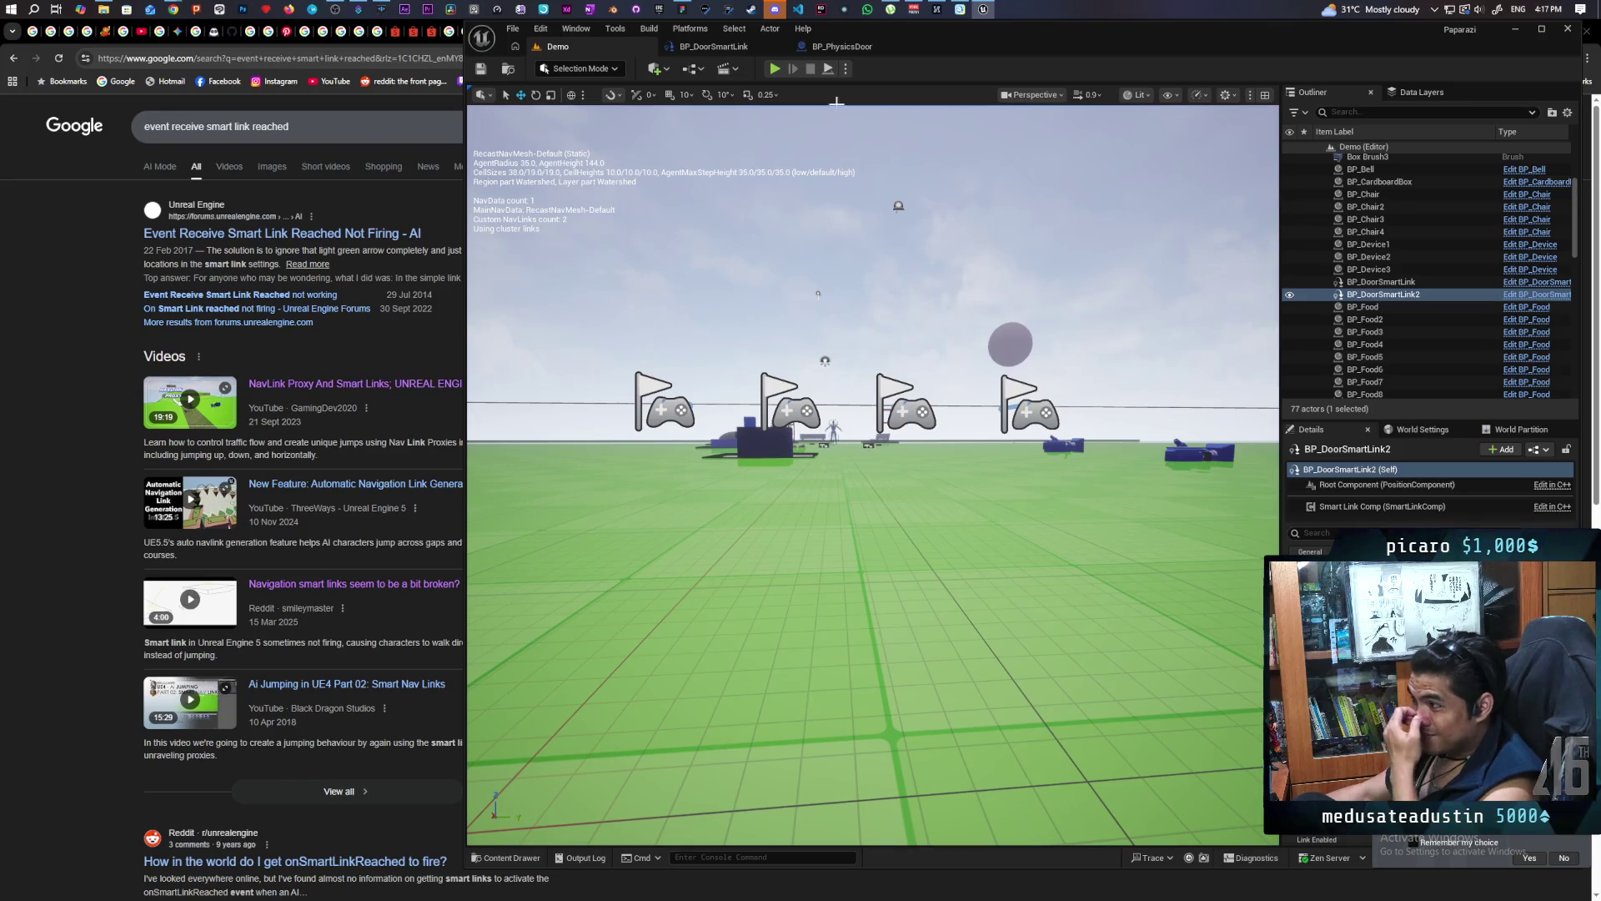
In BP_PhysicsDoor, make the Print String after Set Actor Rotation show 'Door Closed' in green for 5 seconds
click(848, 49)
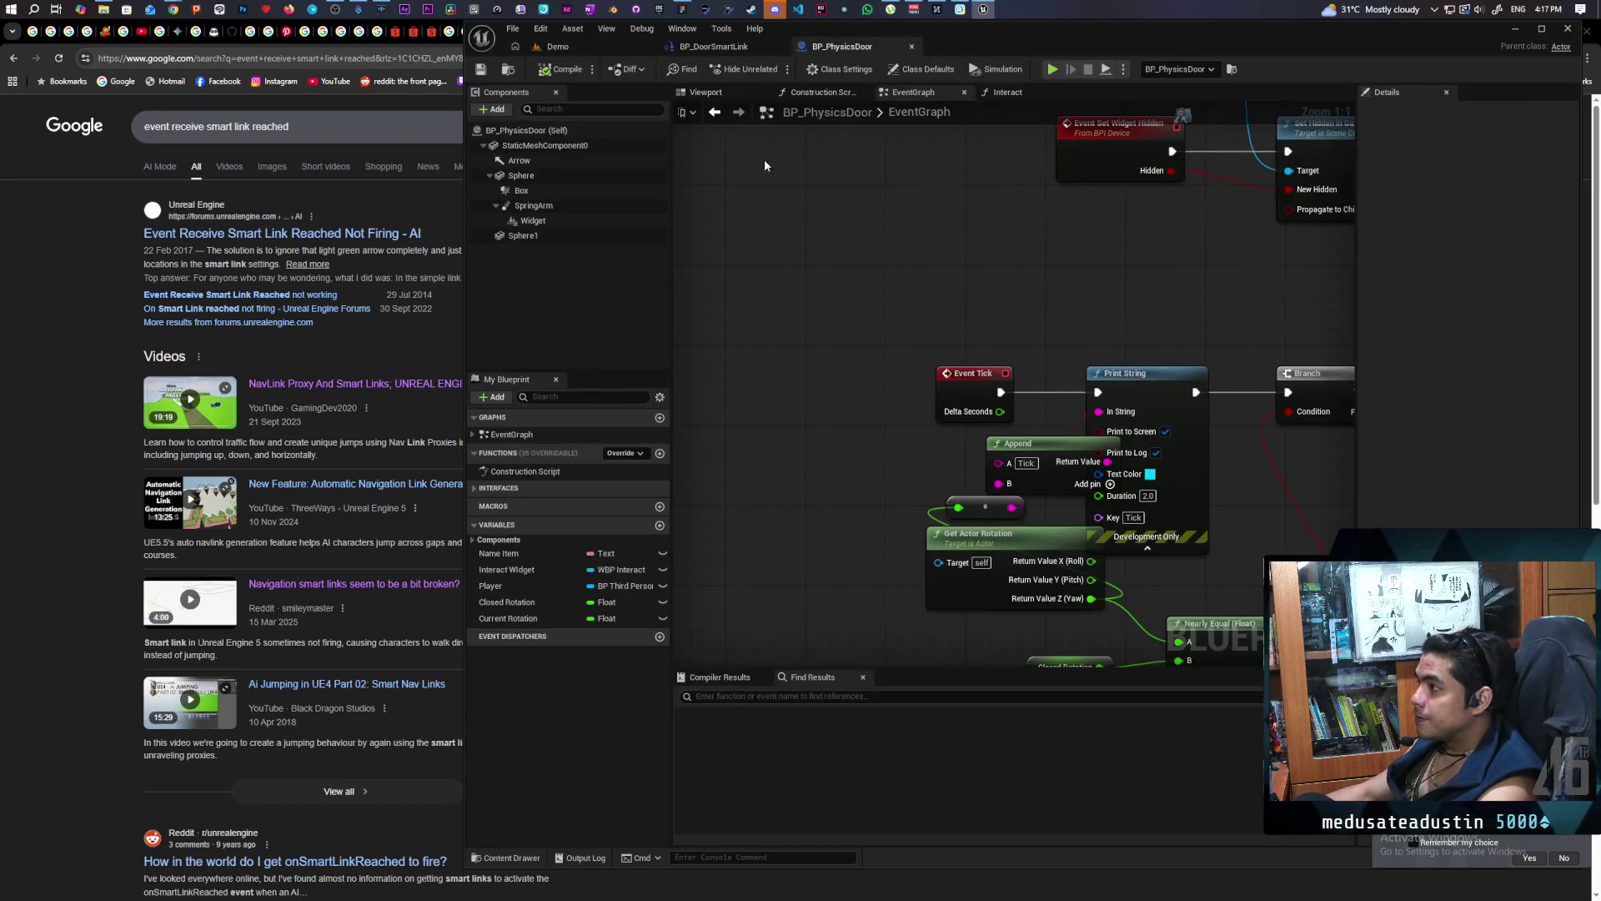
scroll(1049, 297, down, 3)
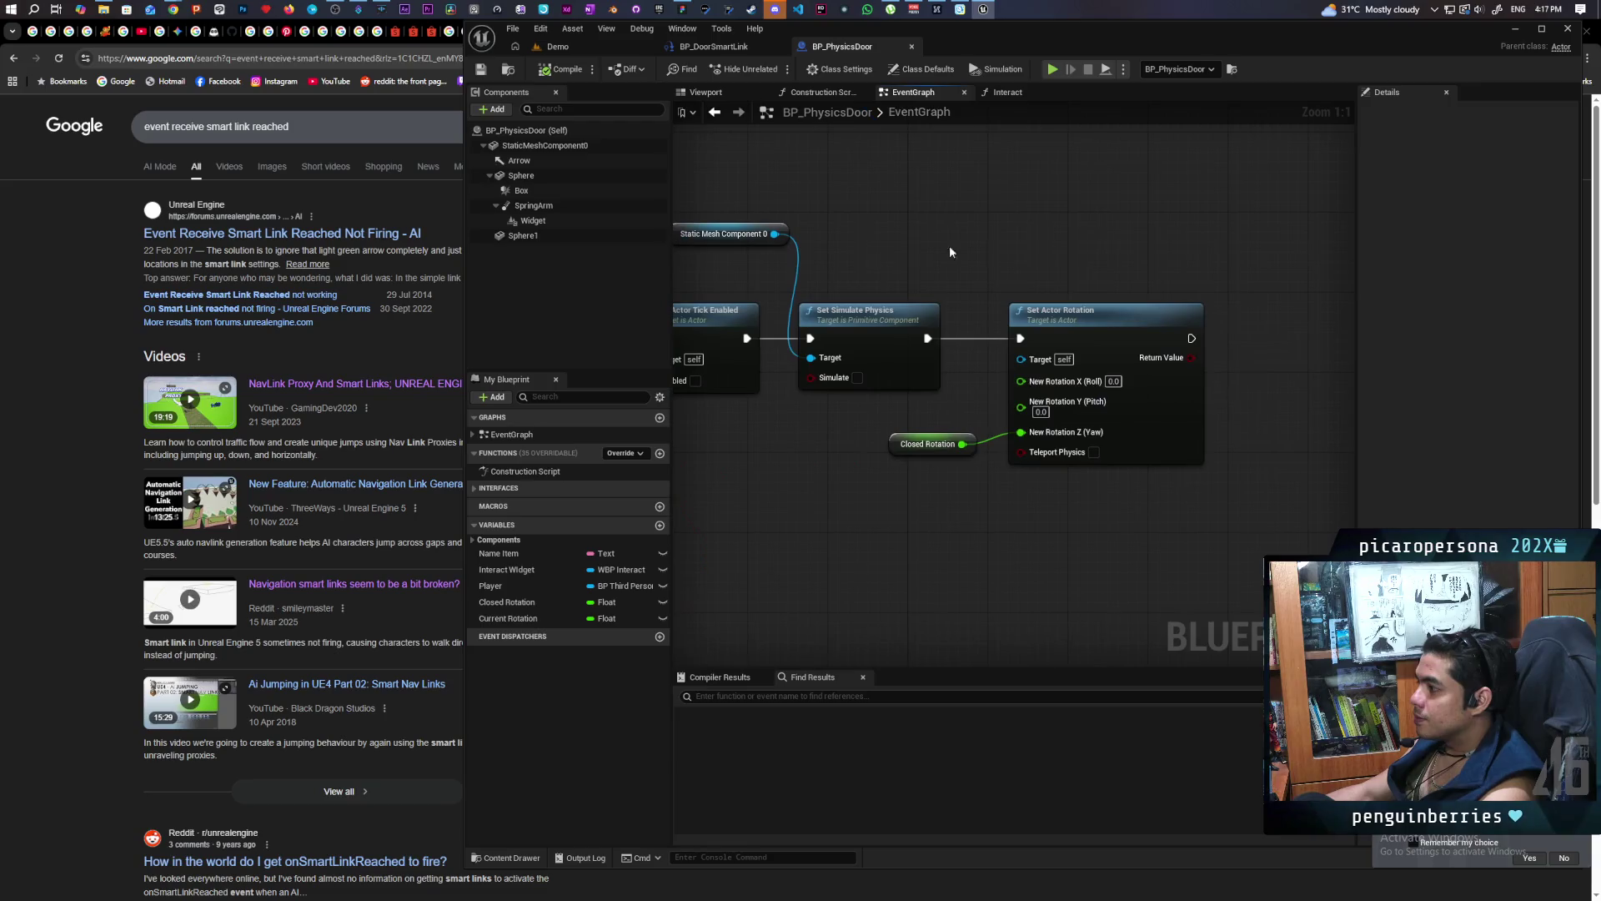
scroll(1073, 393, up, 2)
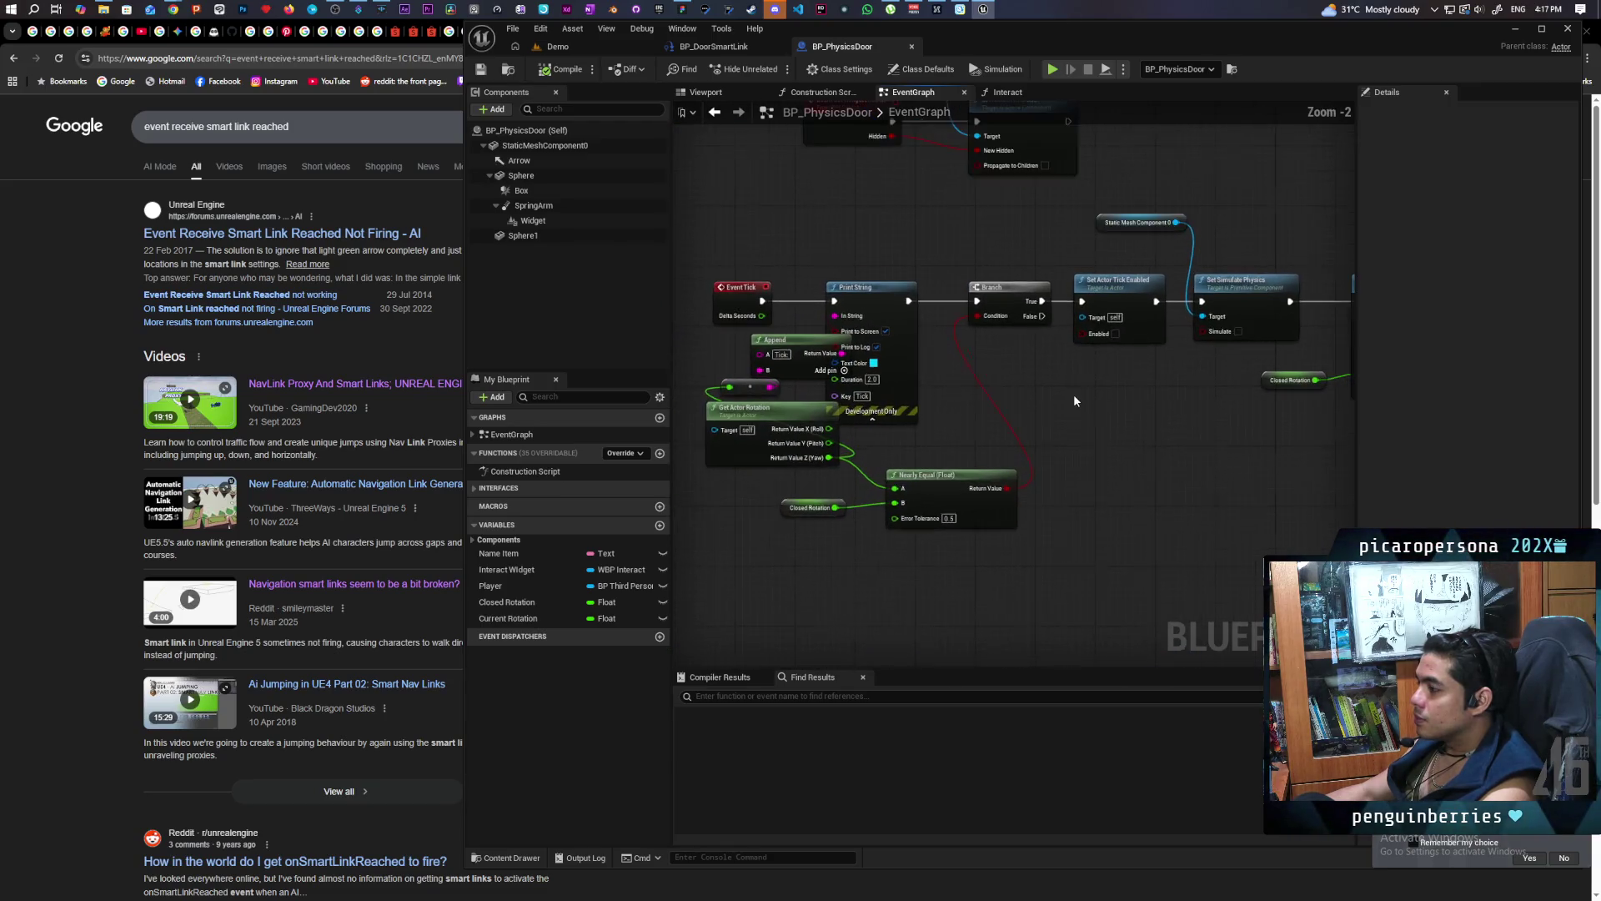
mouse_move(1019, 417)
mouse_down()
mouse_move(1179, 403)
mouse_move(730, 386)
mouse_move(905, 380)
mouse_move(873, 433)
mouse_move(826, 442)
mouse_move(965, 440)
mouse_move(868, 424)
mouse_up()
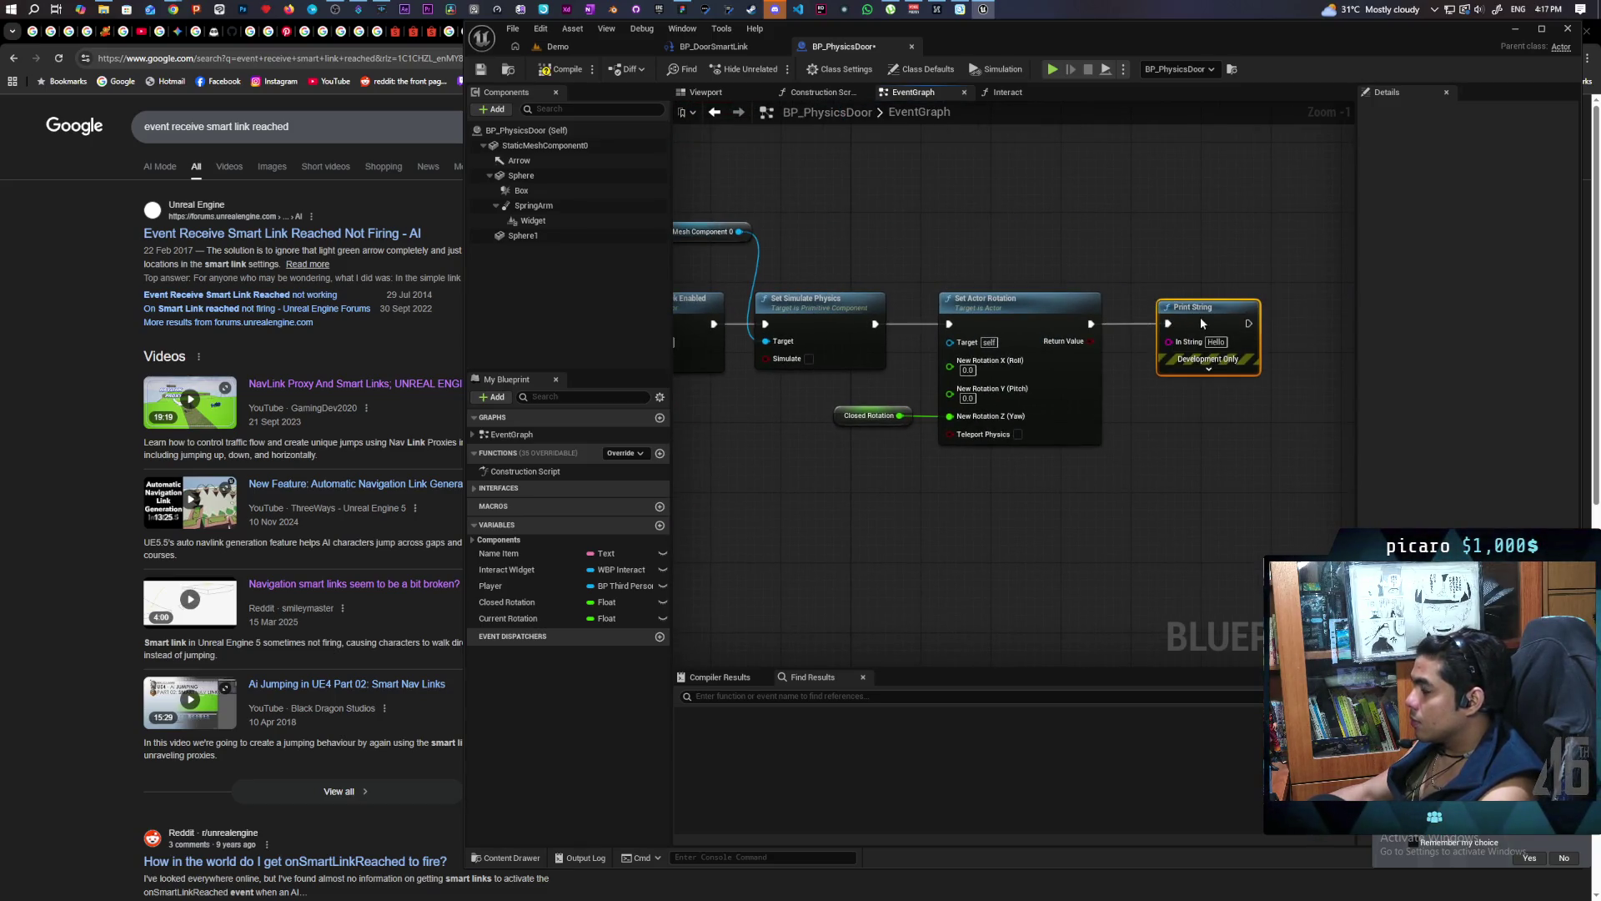
click(1209, 370)
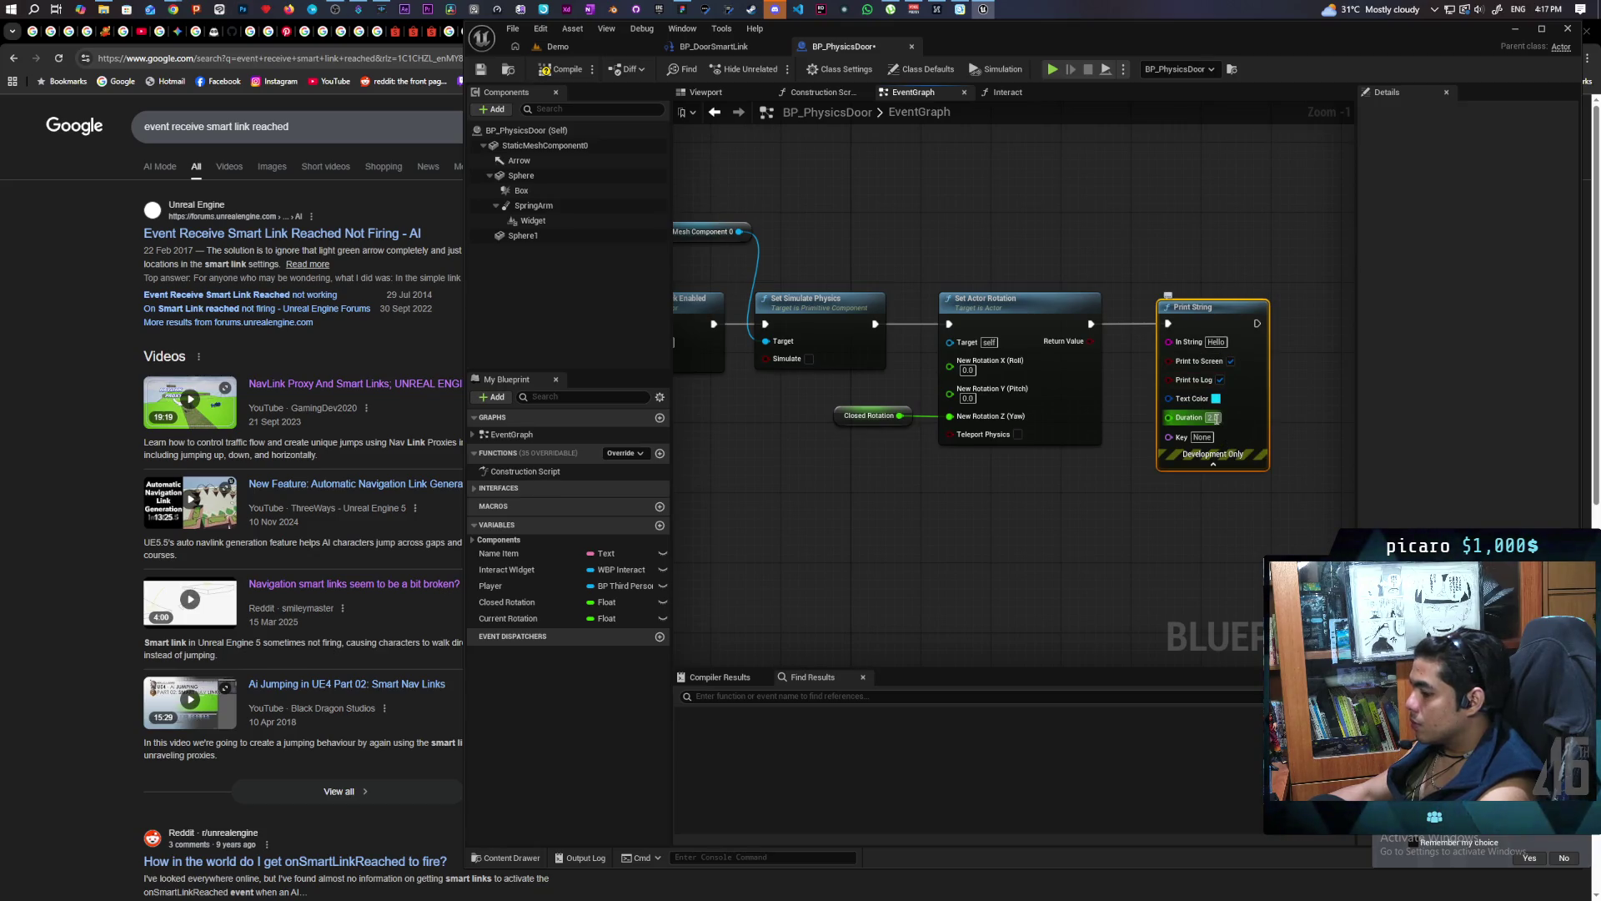
text(5)
click(1177, 524)
click(1216, 399)
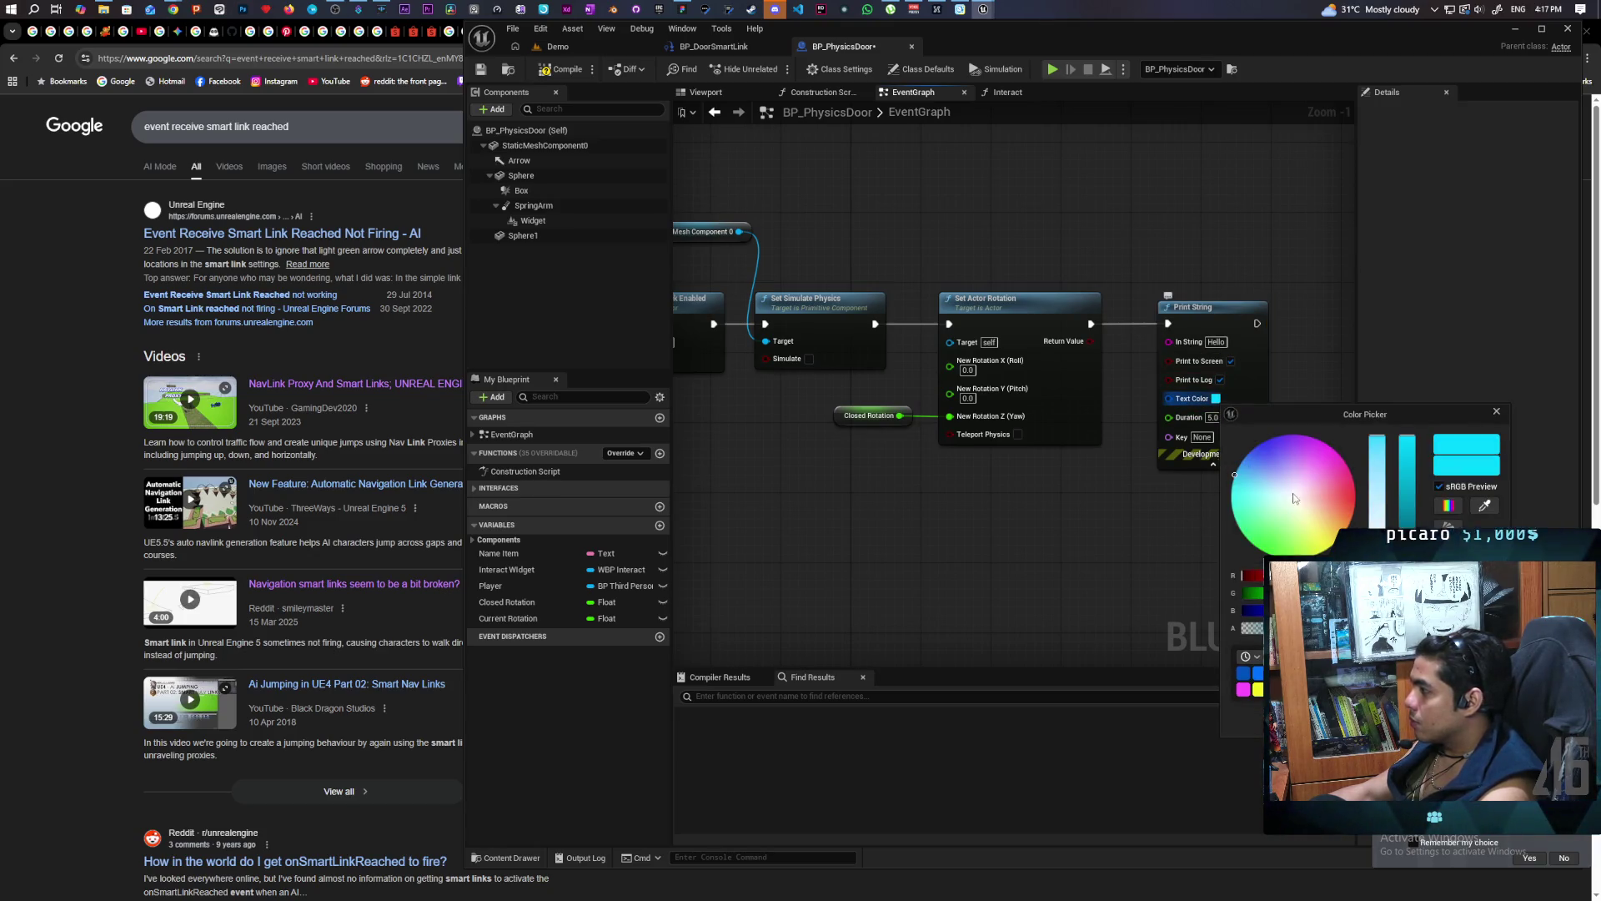
click(1208, 331)
text(Door Closed)
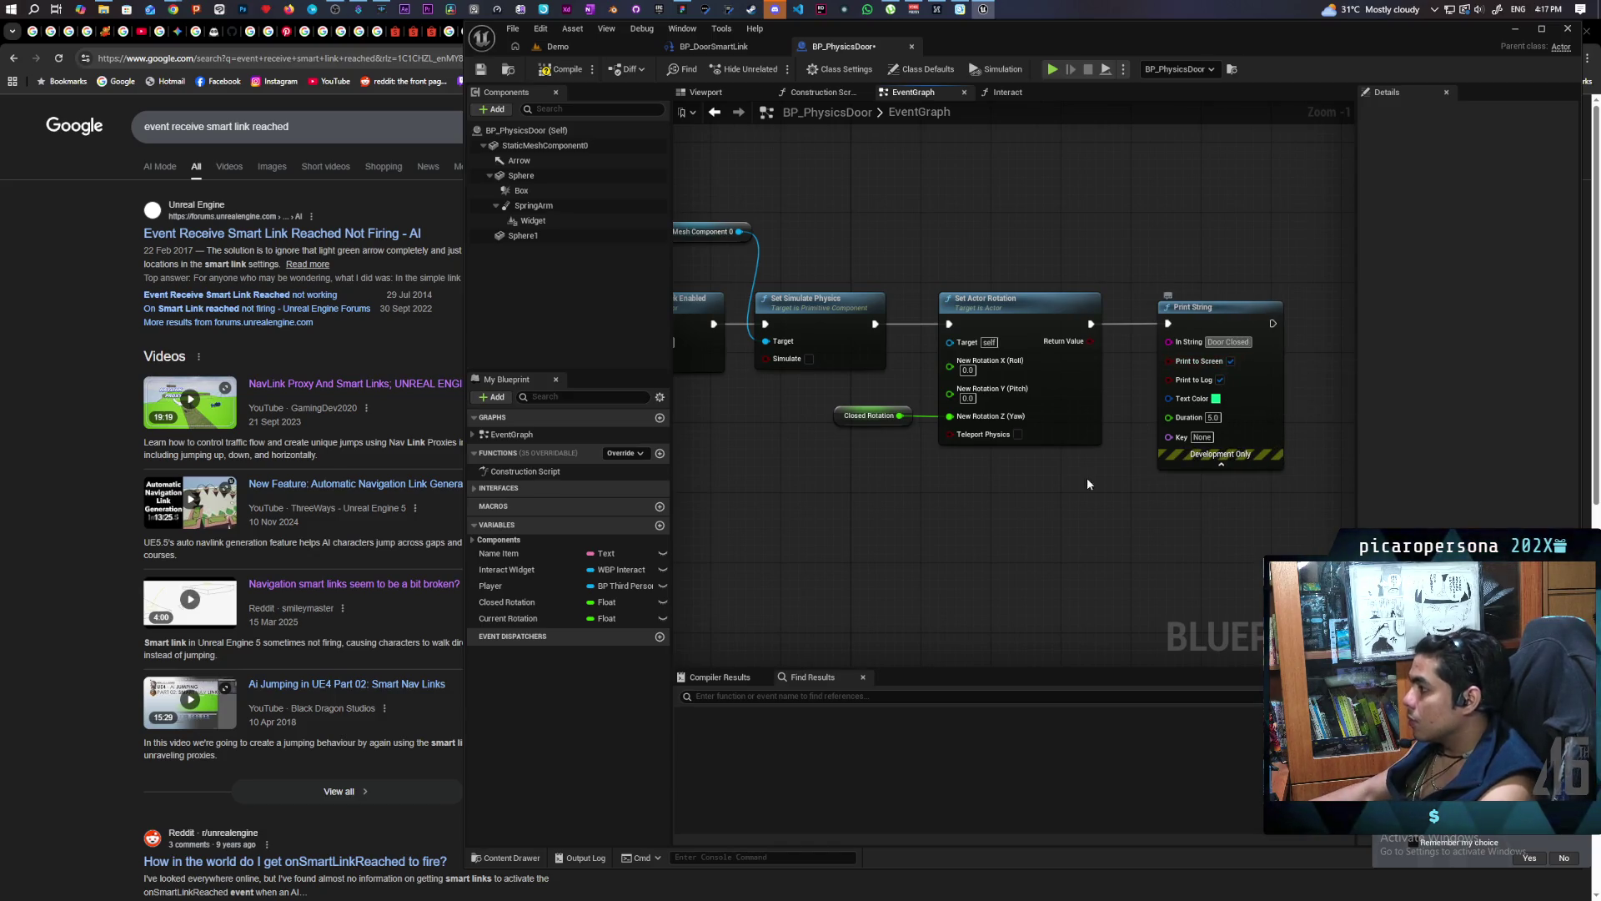
click(569, 51)
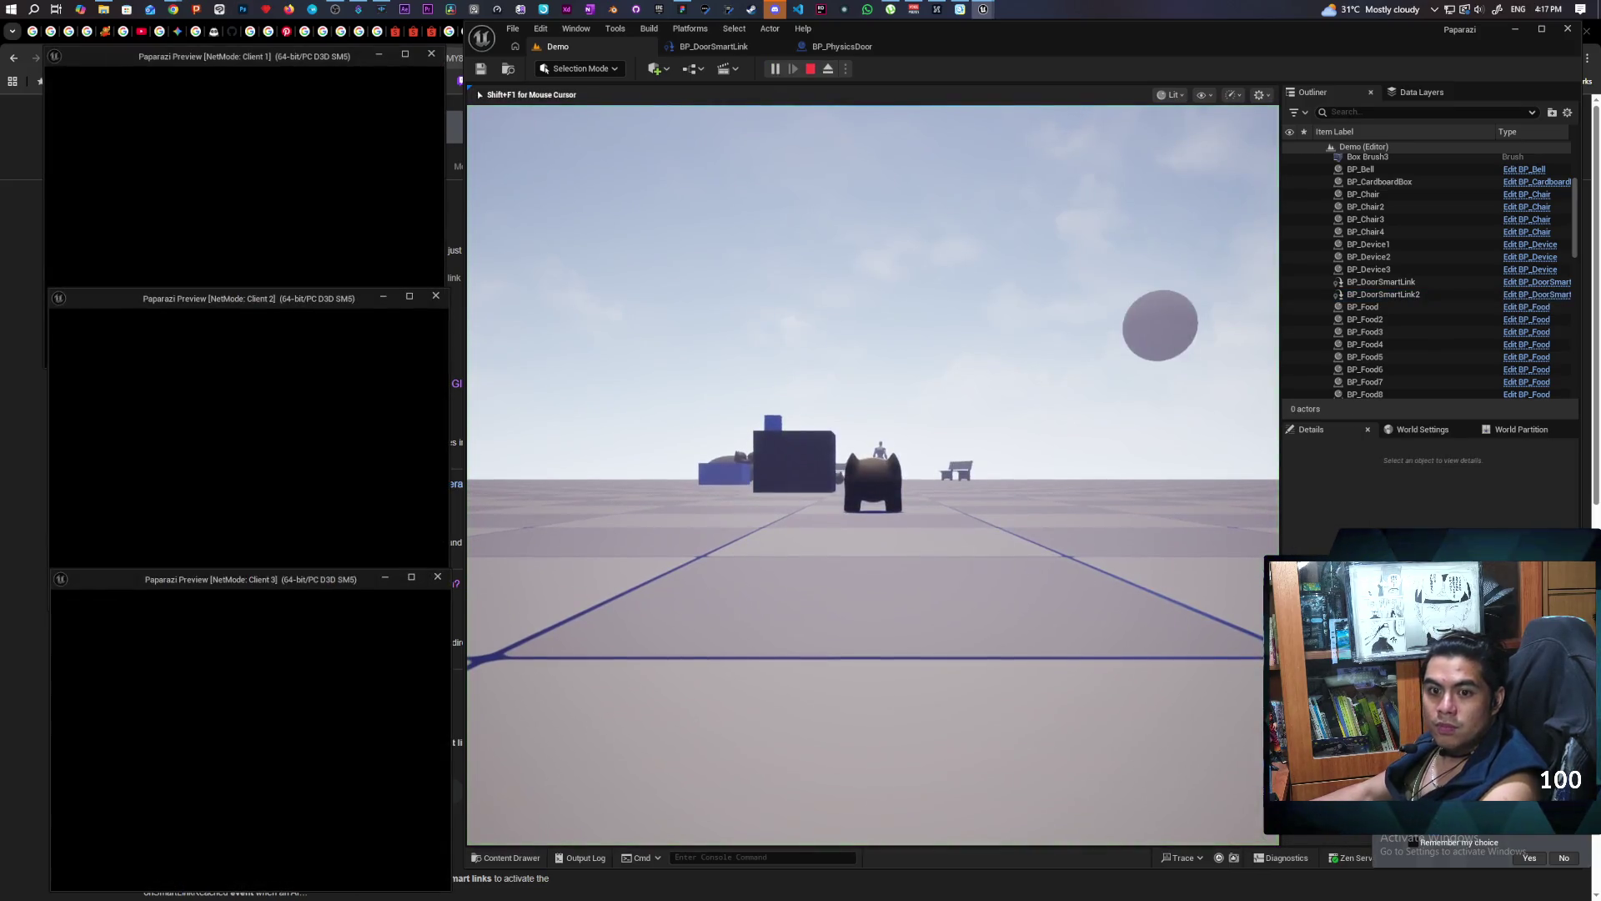
Walk the player across the plaza and through the doorway into the dark building
key(alt+Tab)
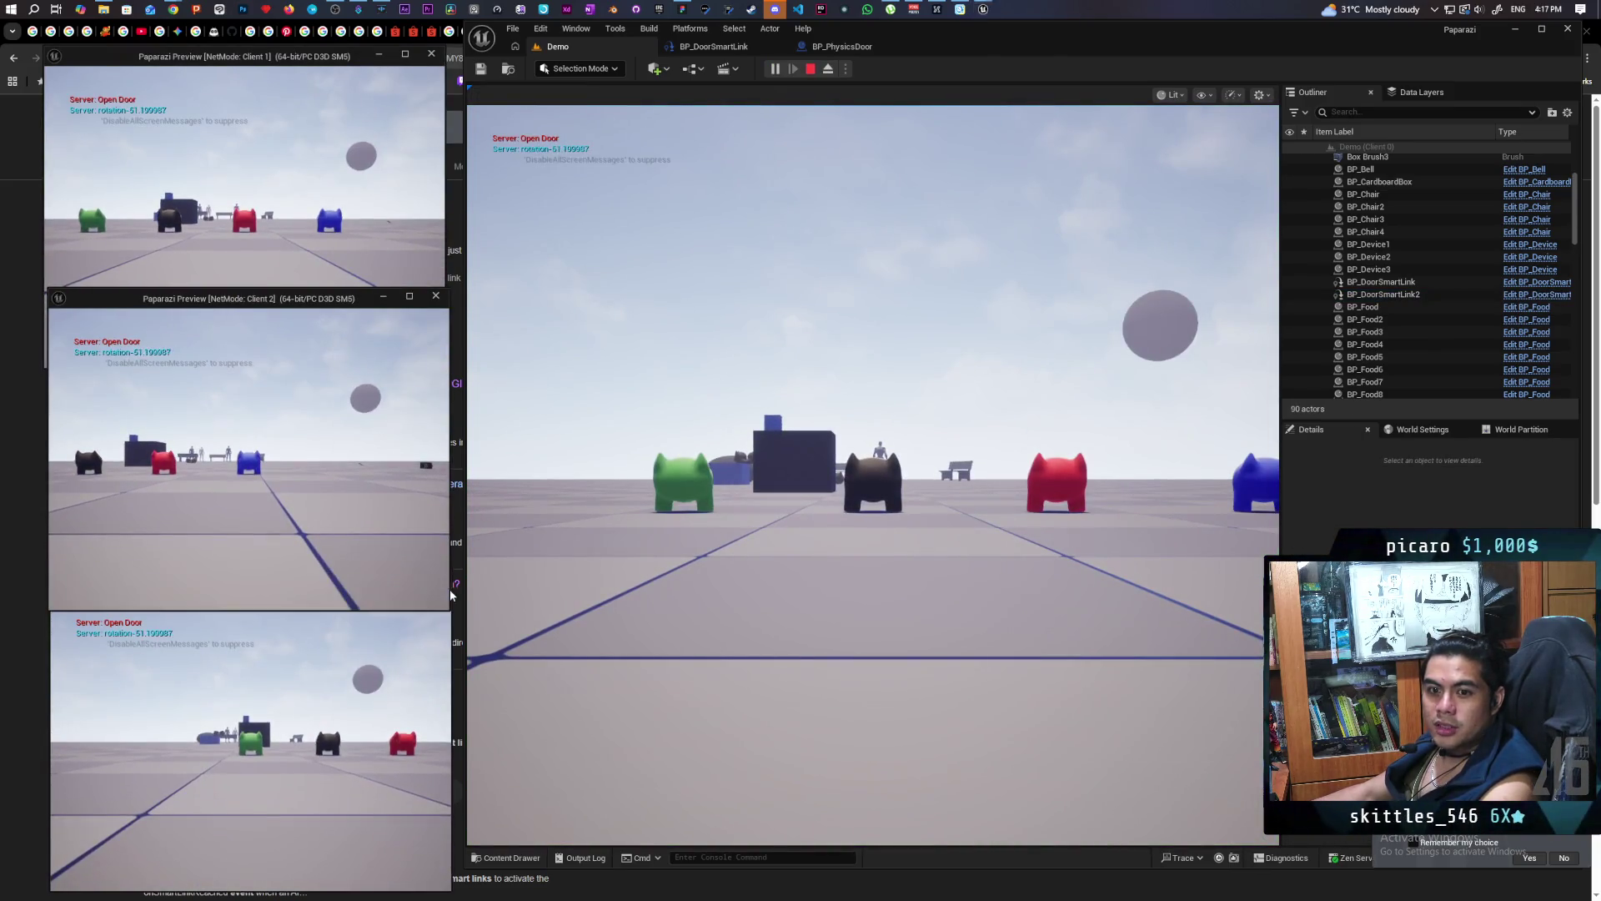
key(w)
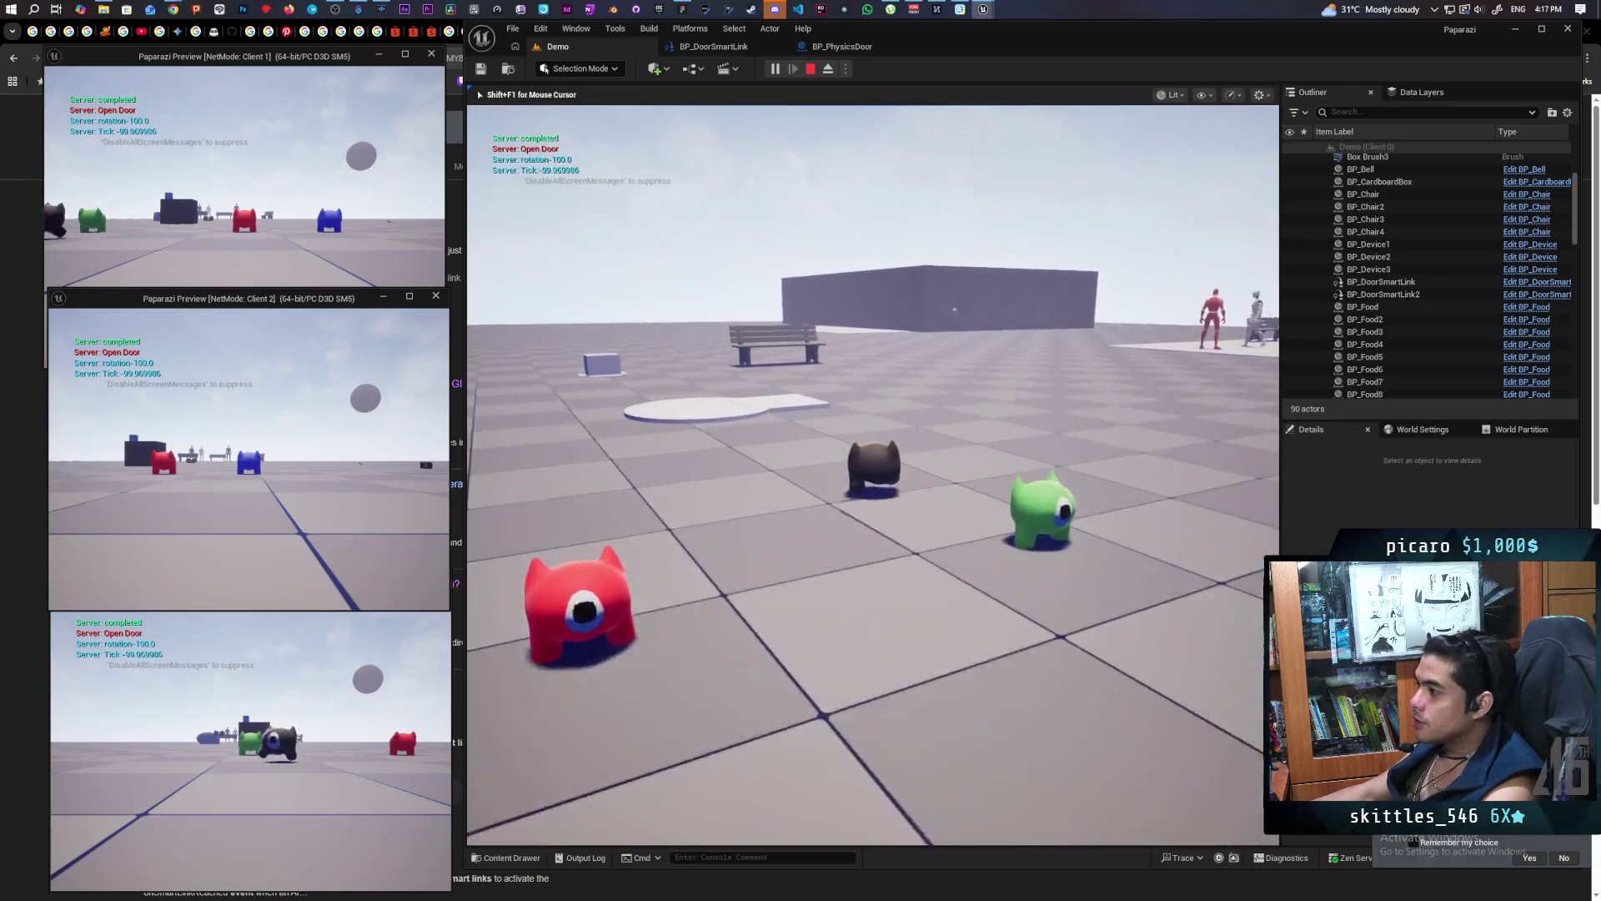
key(w)
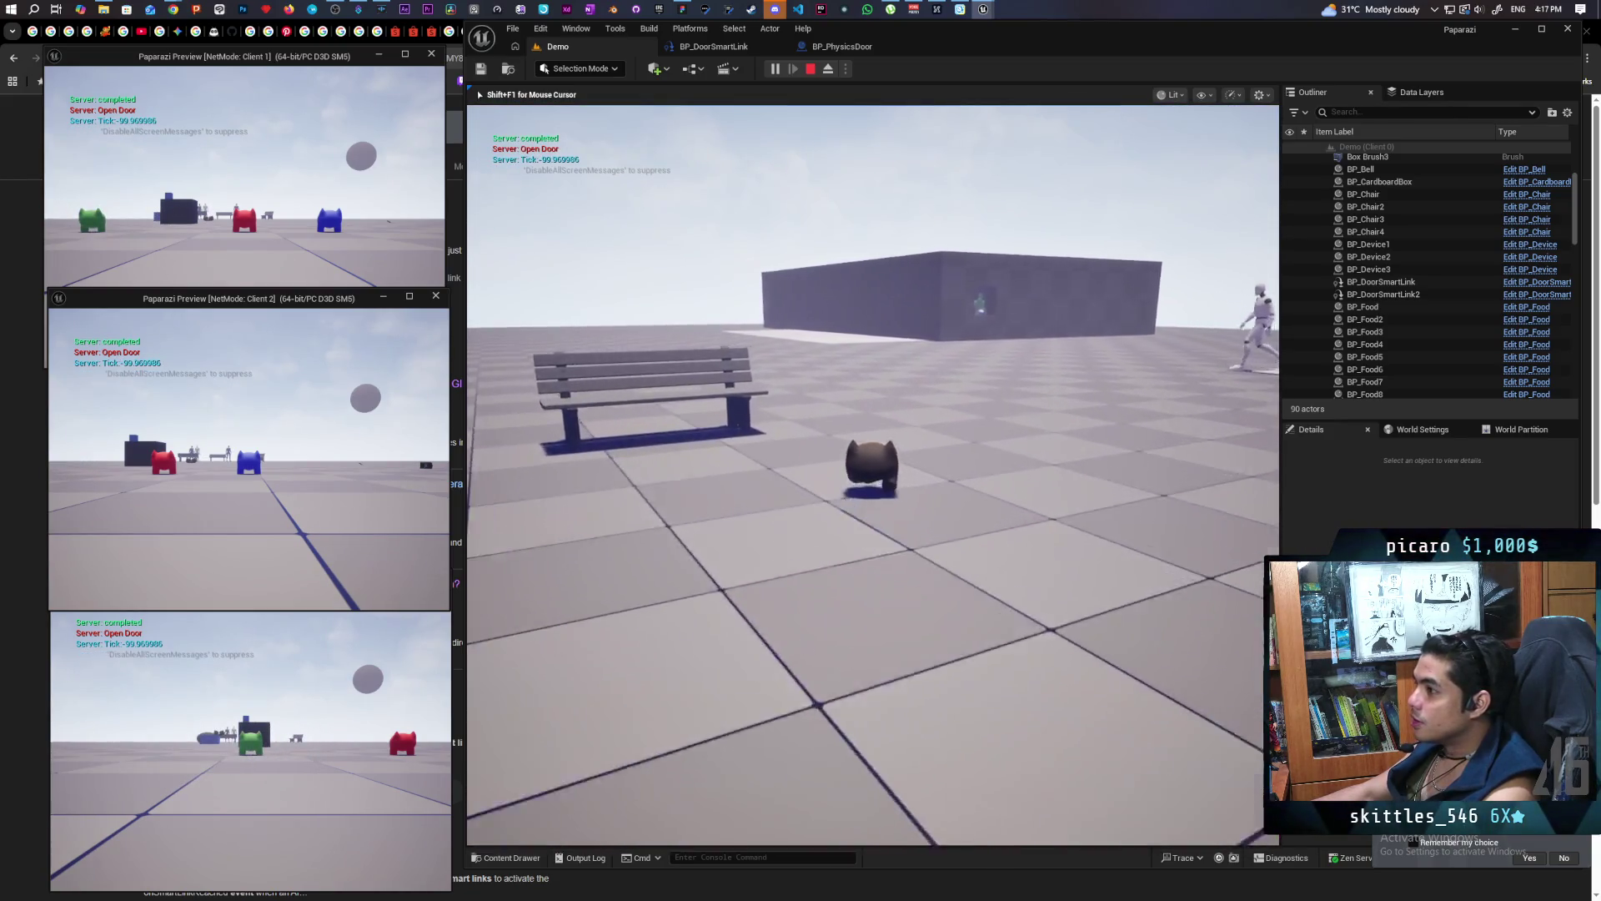
key(w)
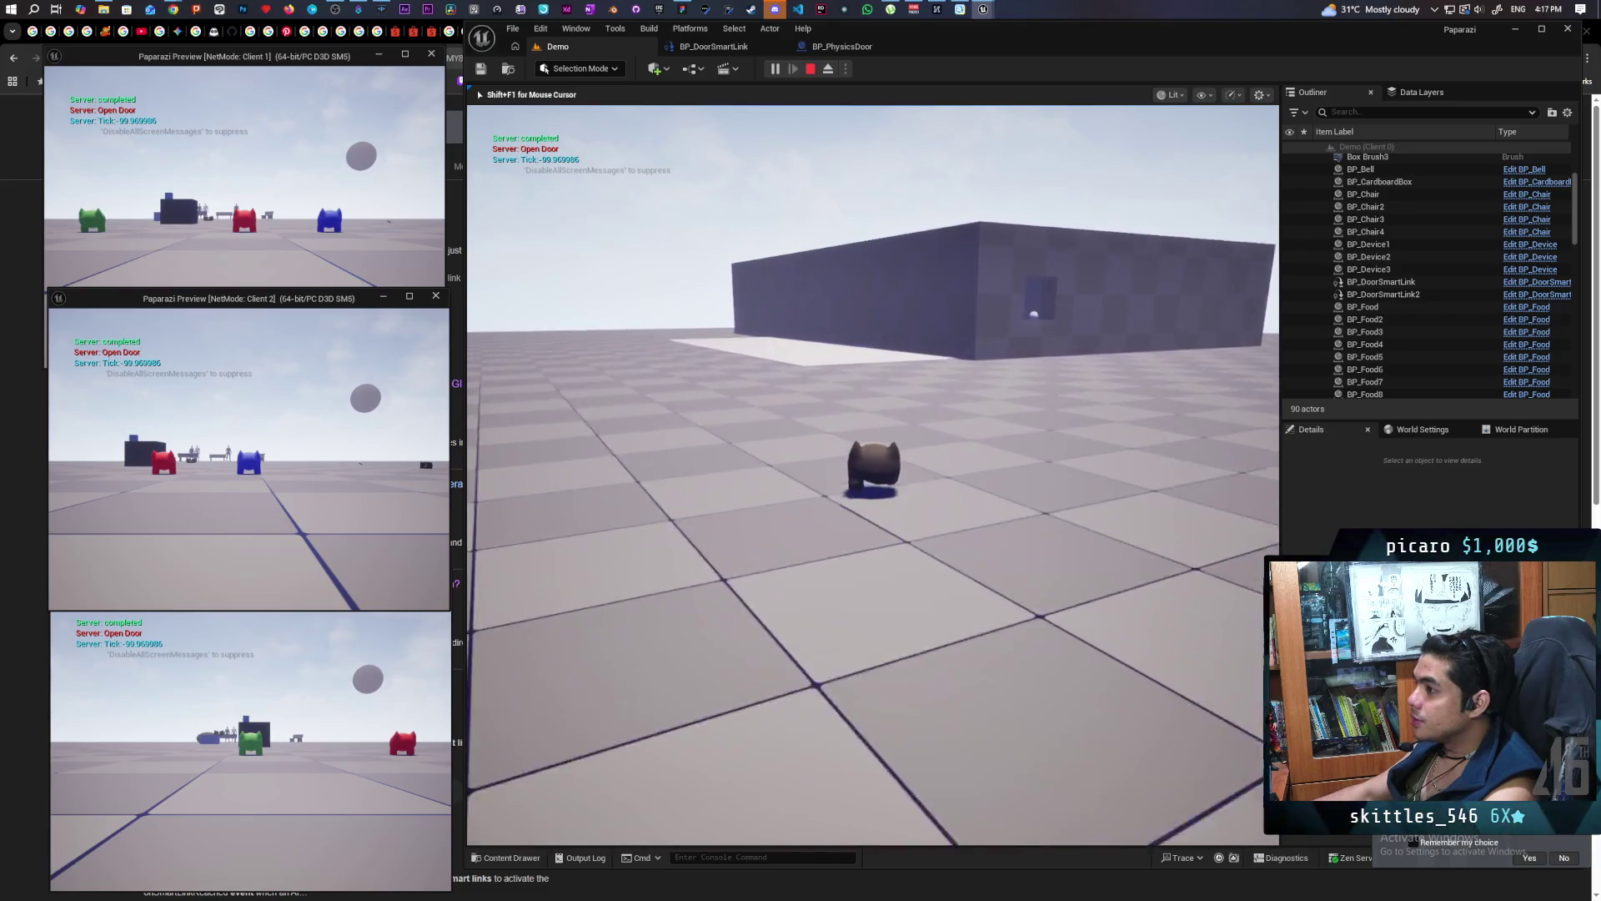
key(w)
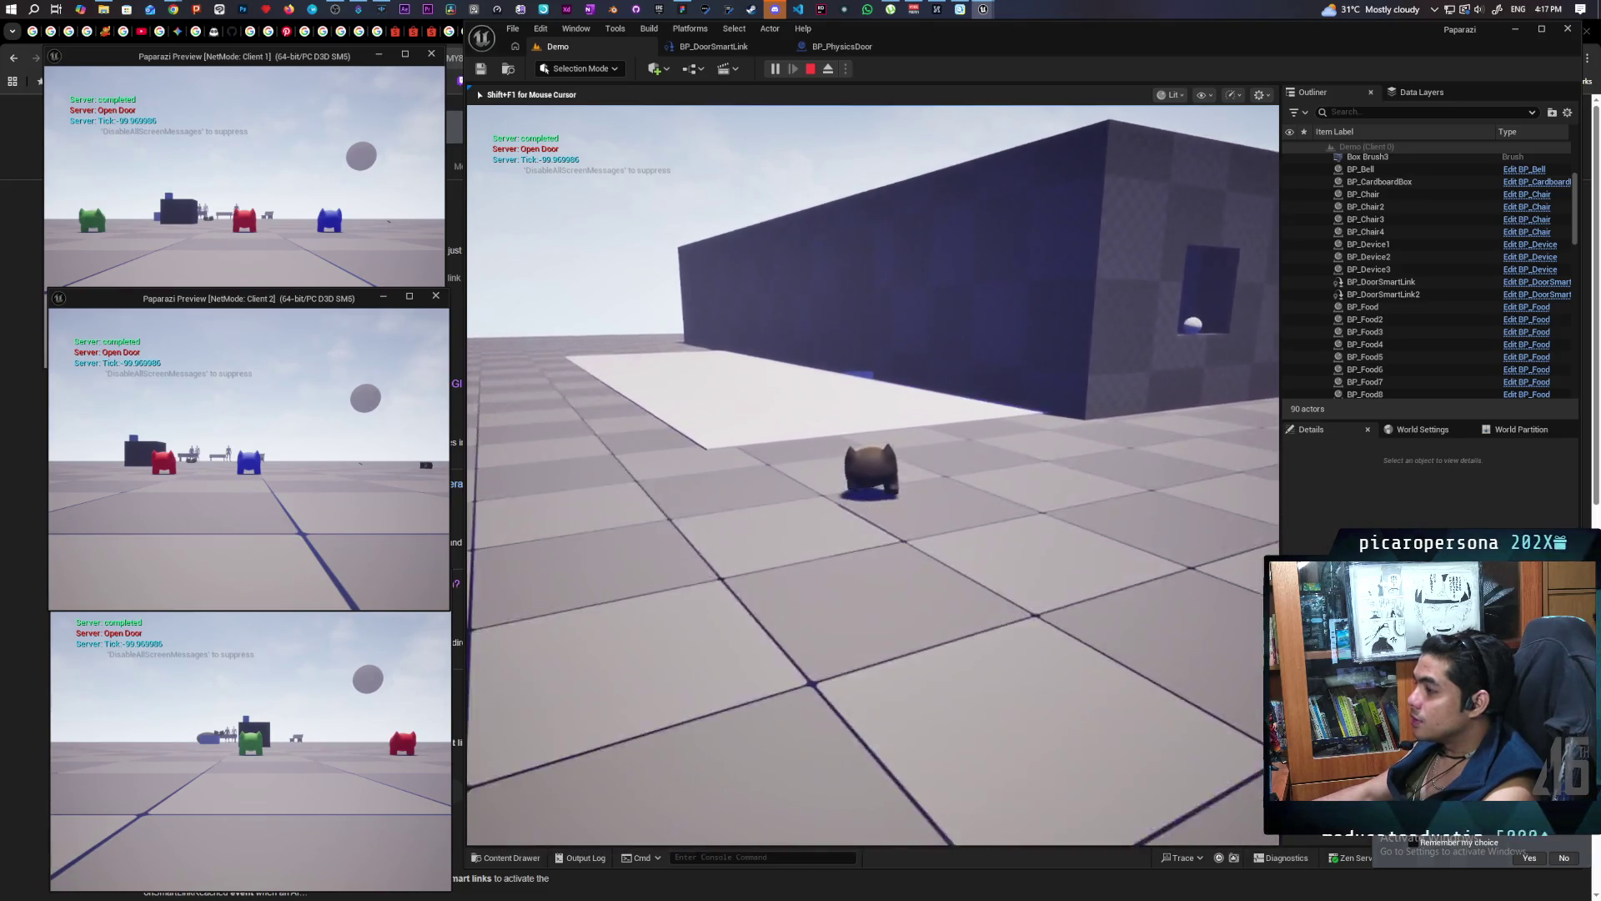
key(w)
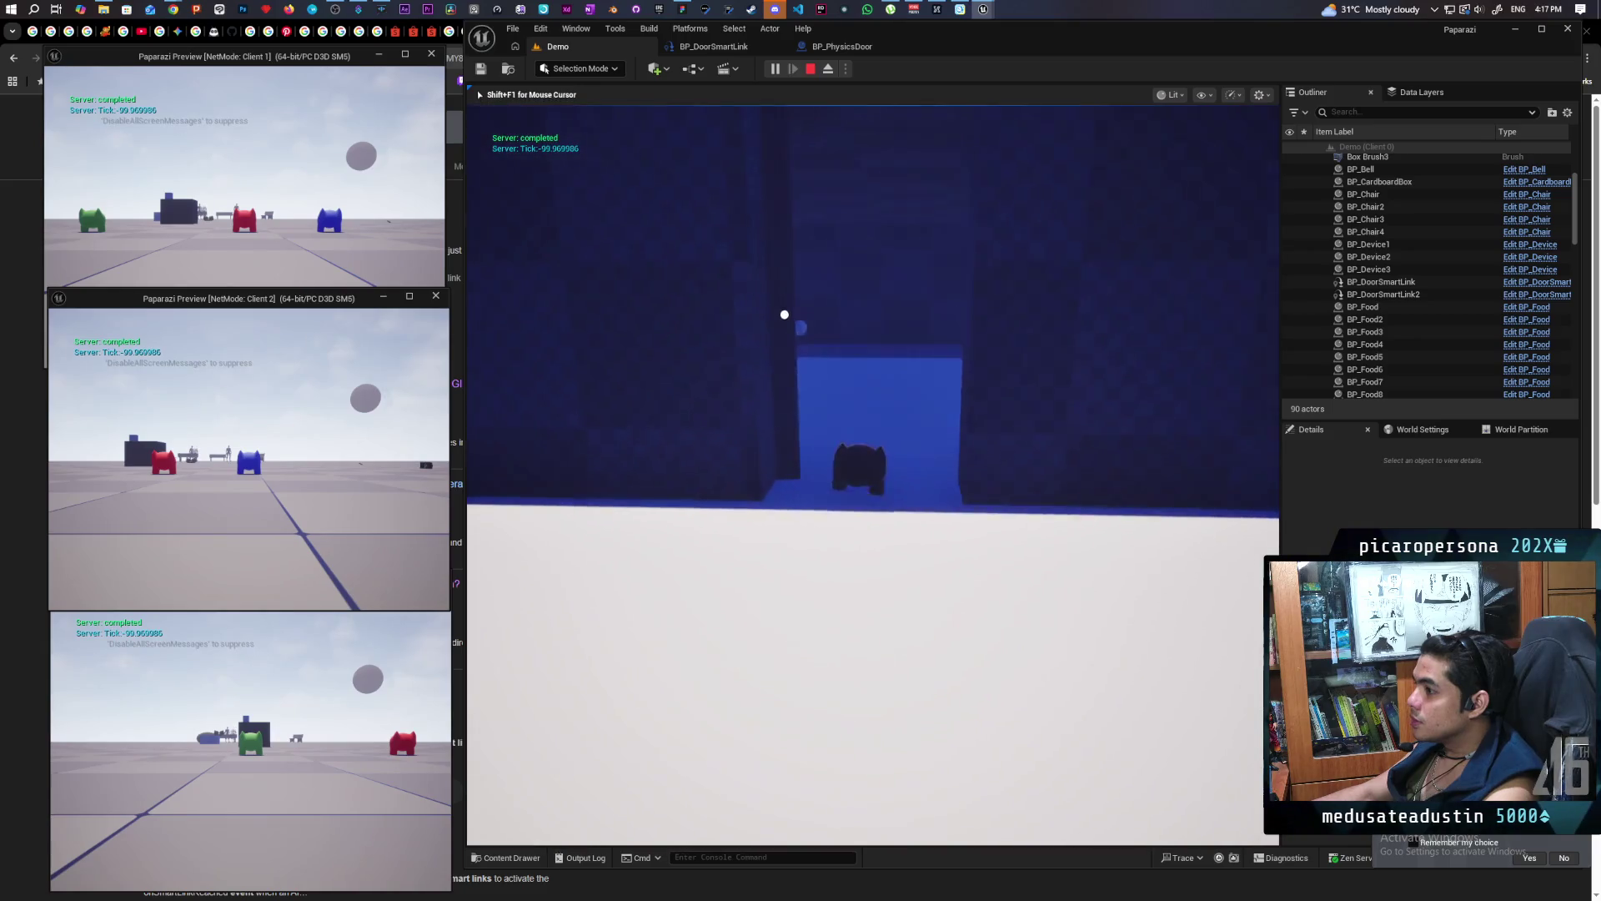
key(w)
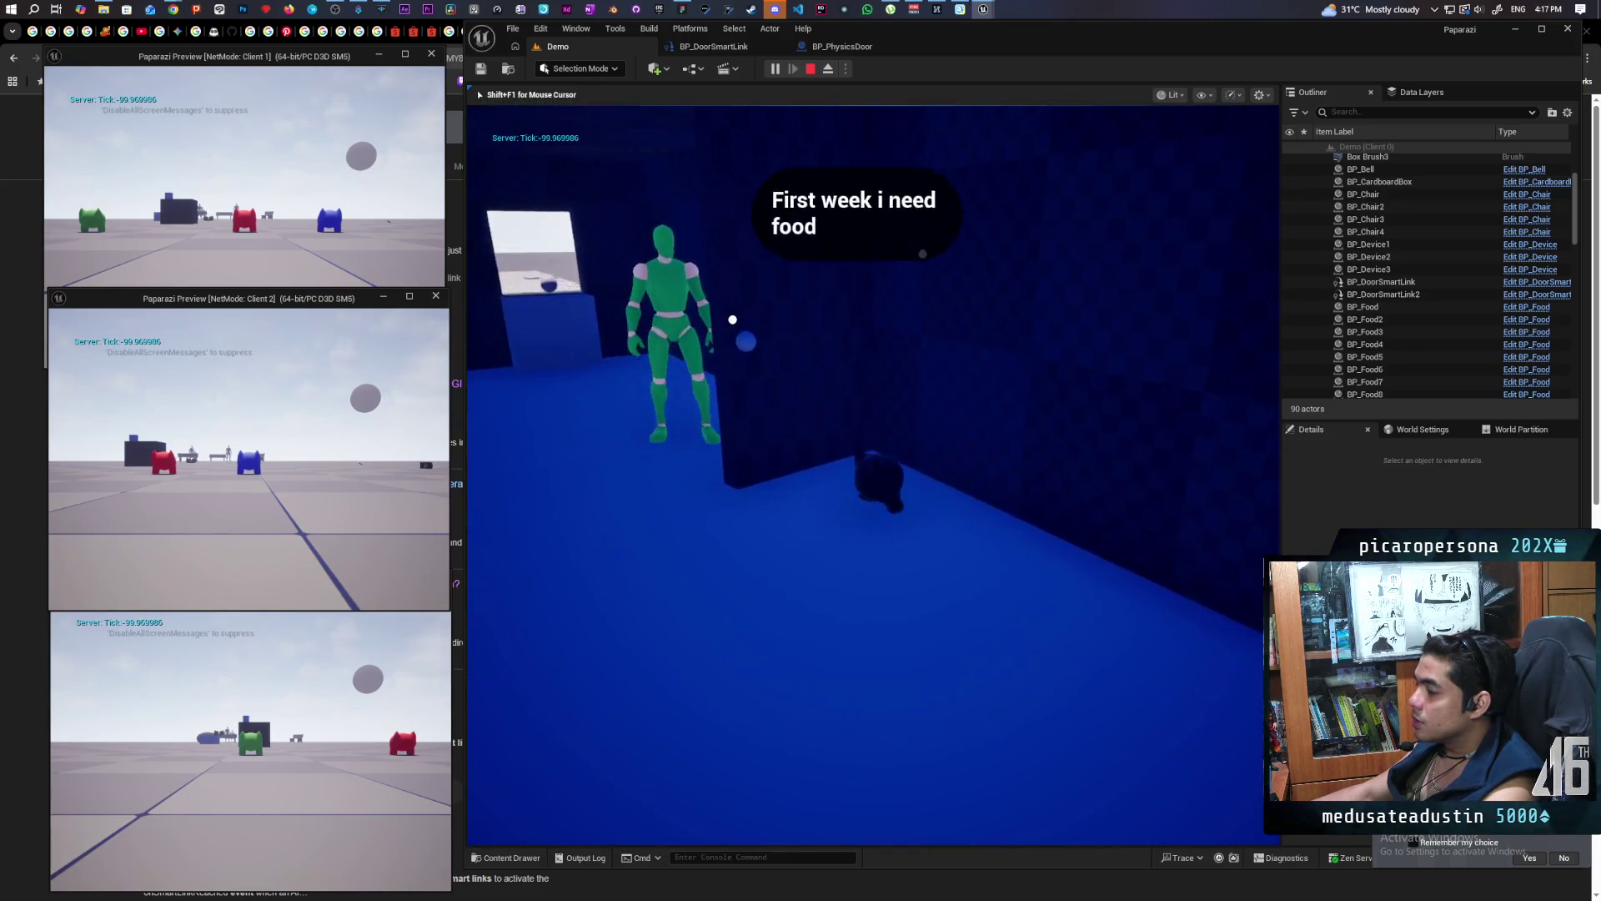
key(w)
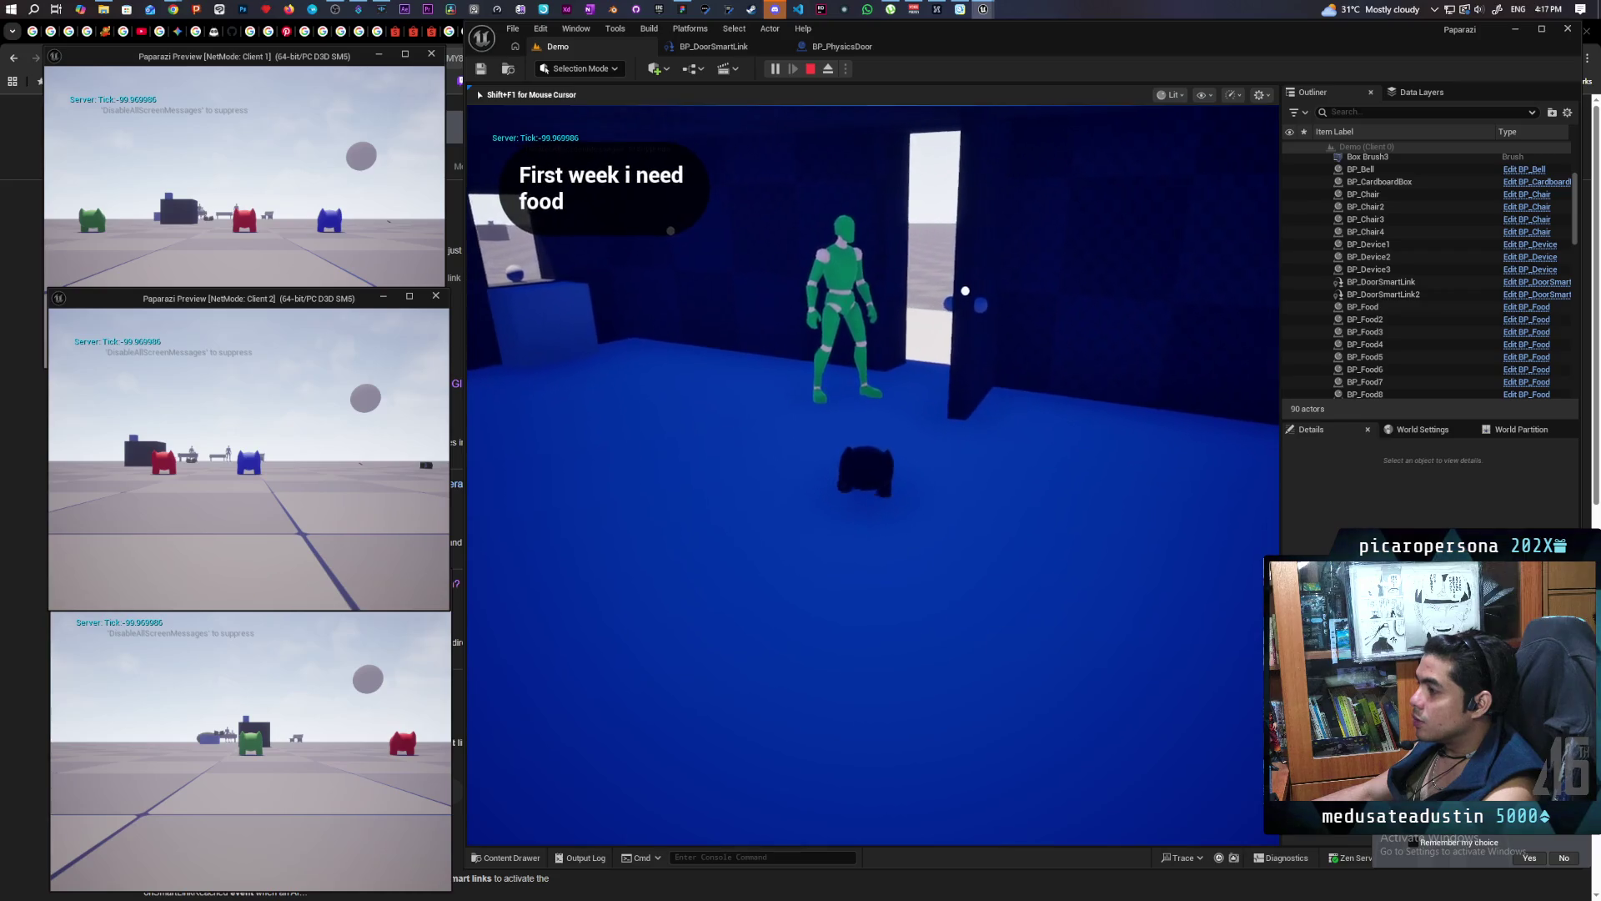
key(w)
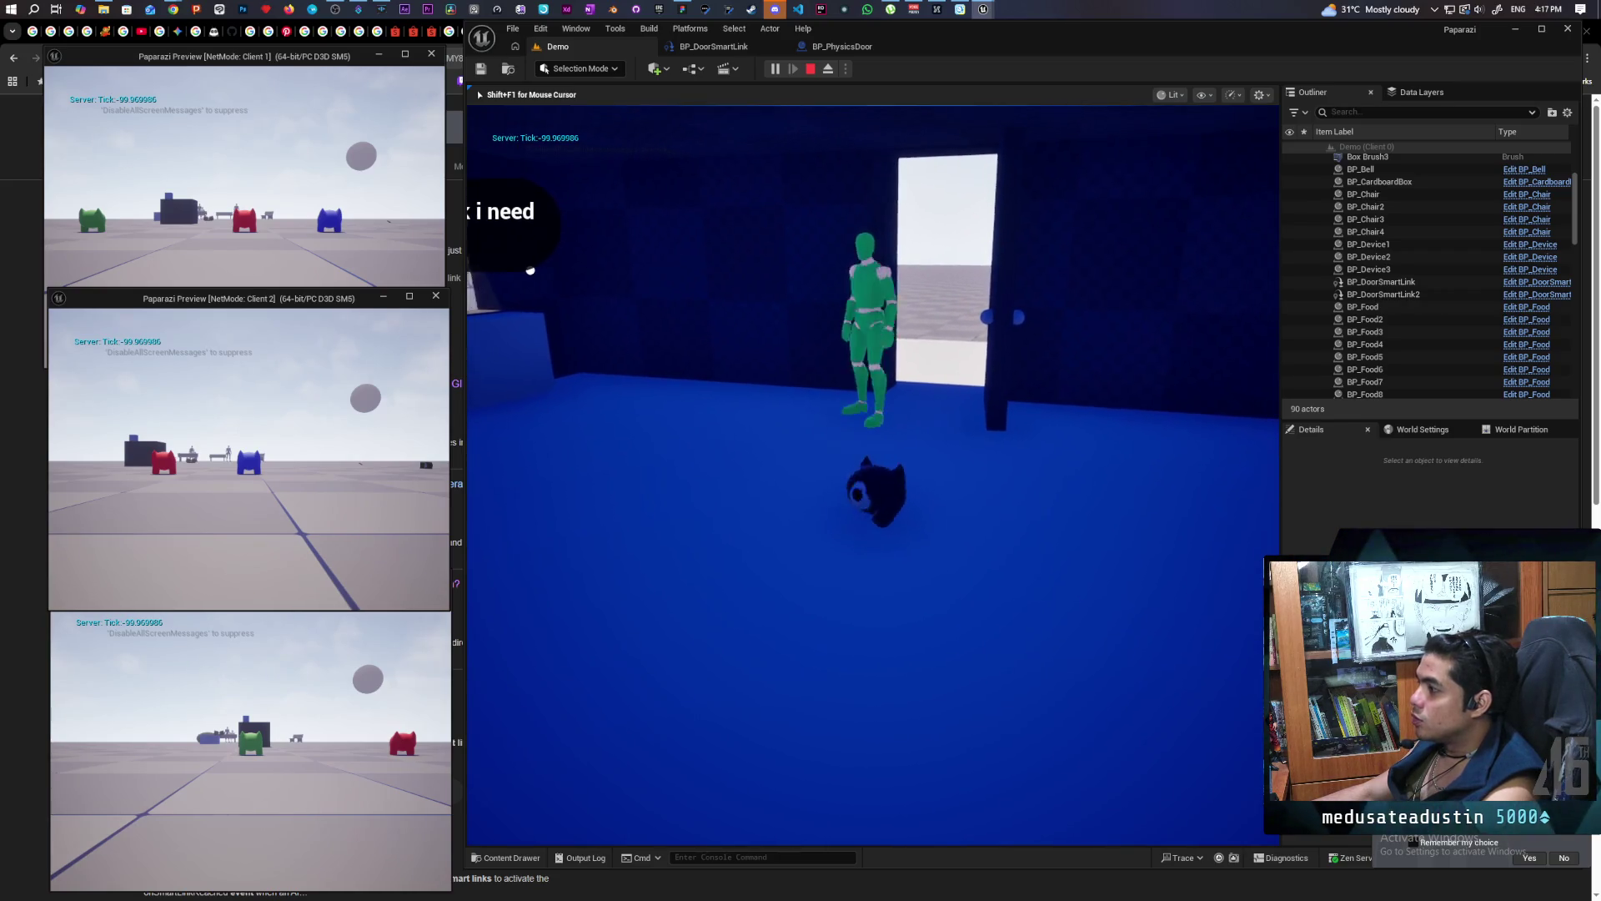
key(w)
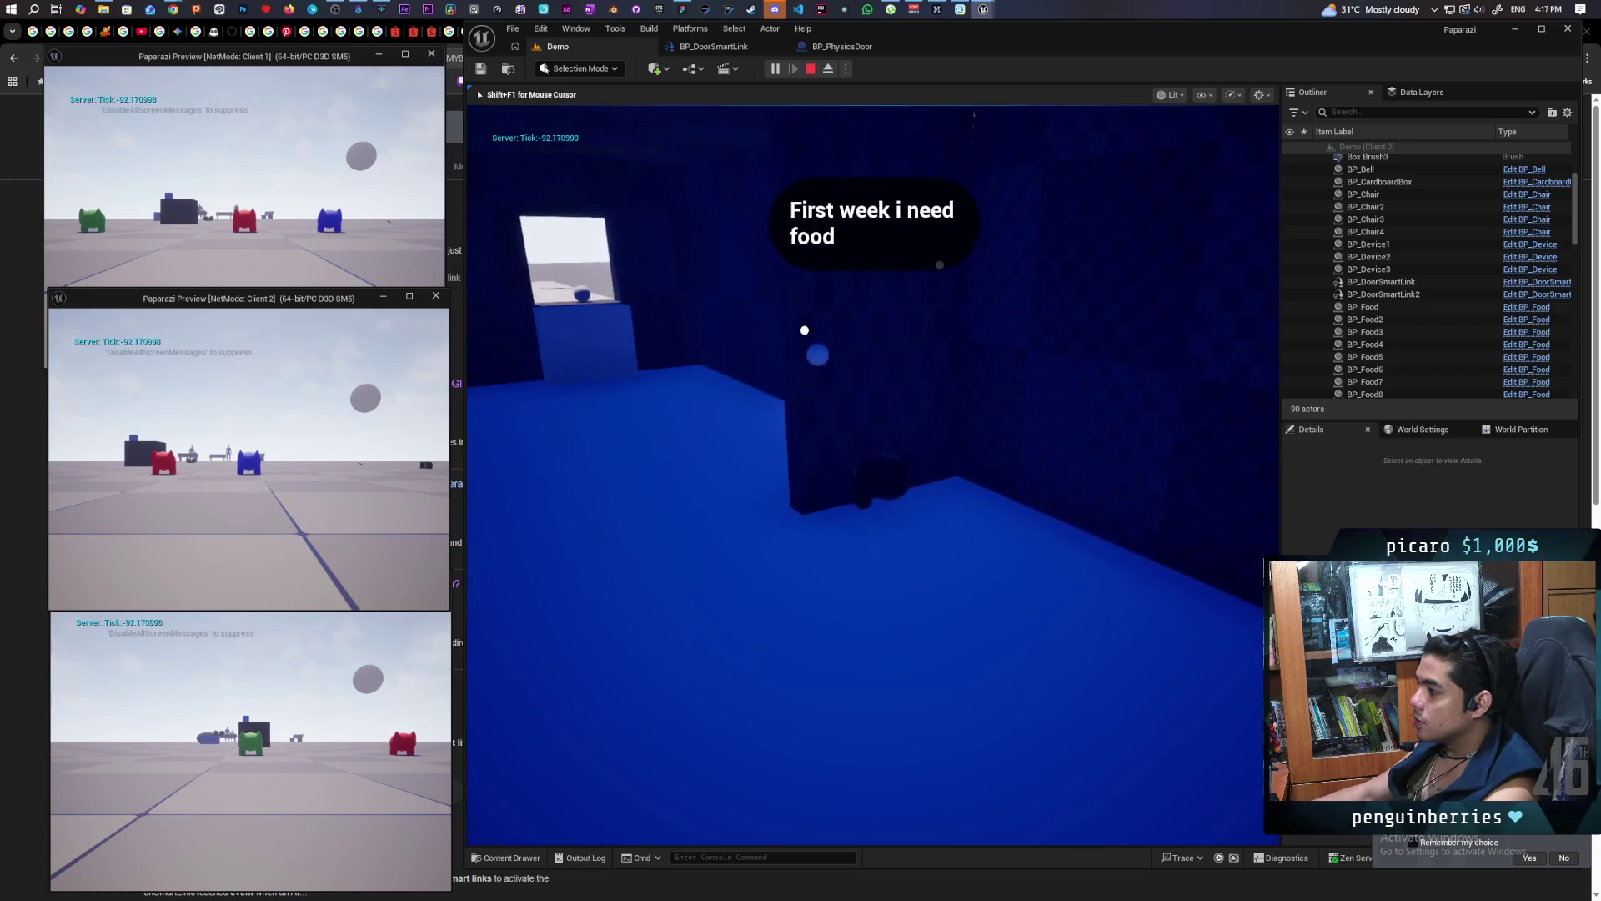
Look around the room and watch the door close by the blue wall
key(s)
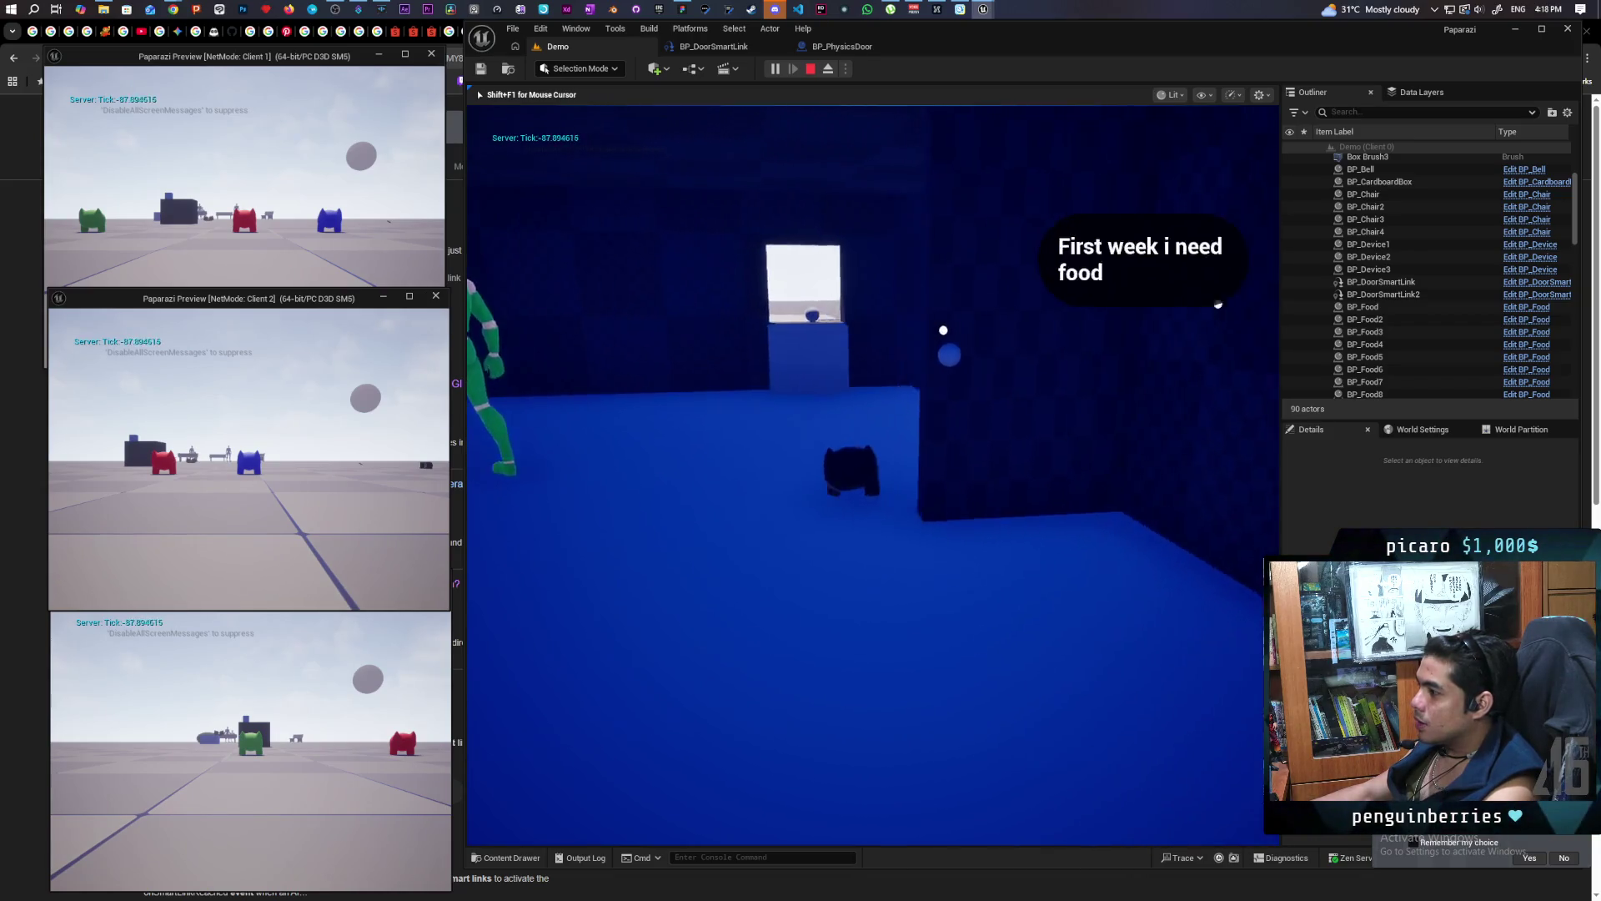
key(a)
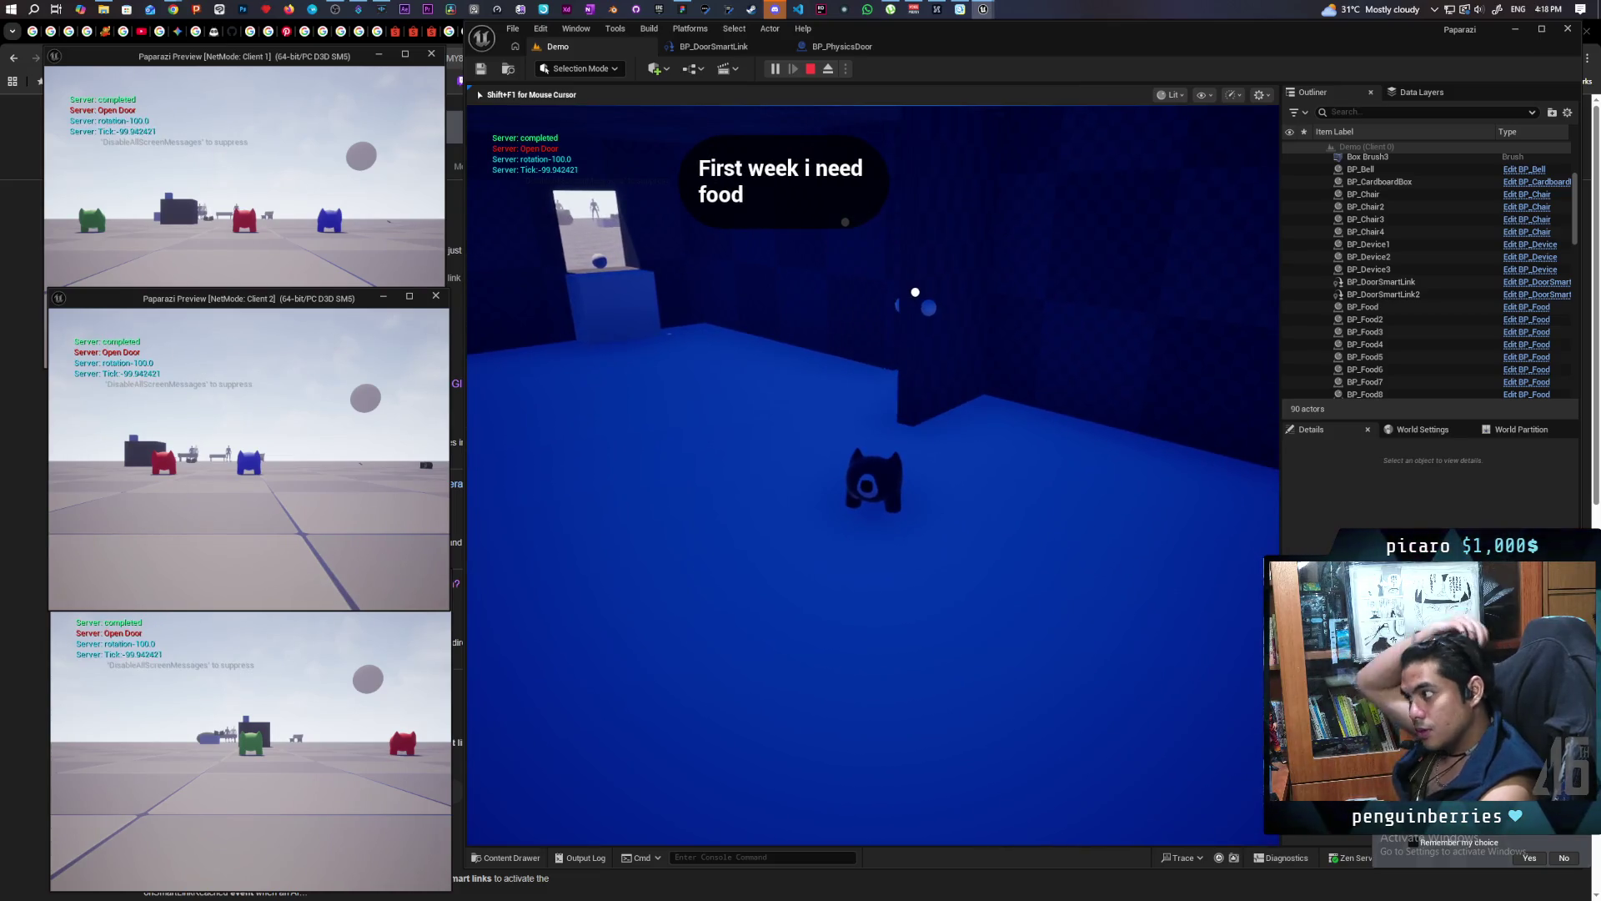
key(w)
key(a)
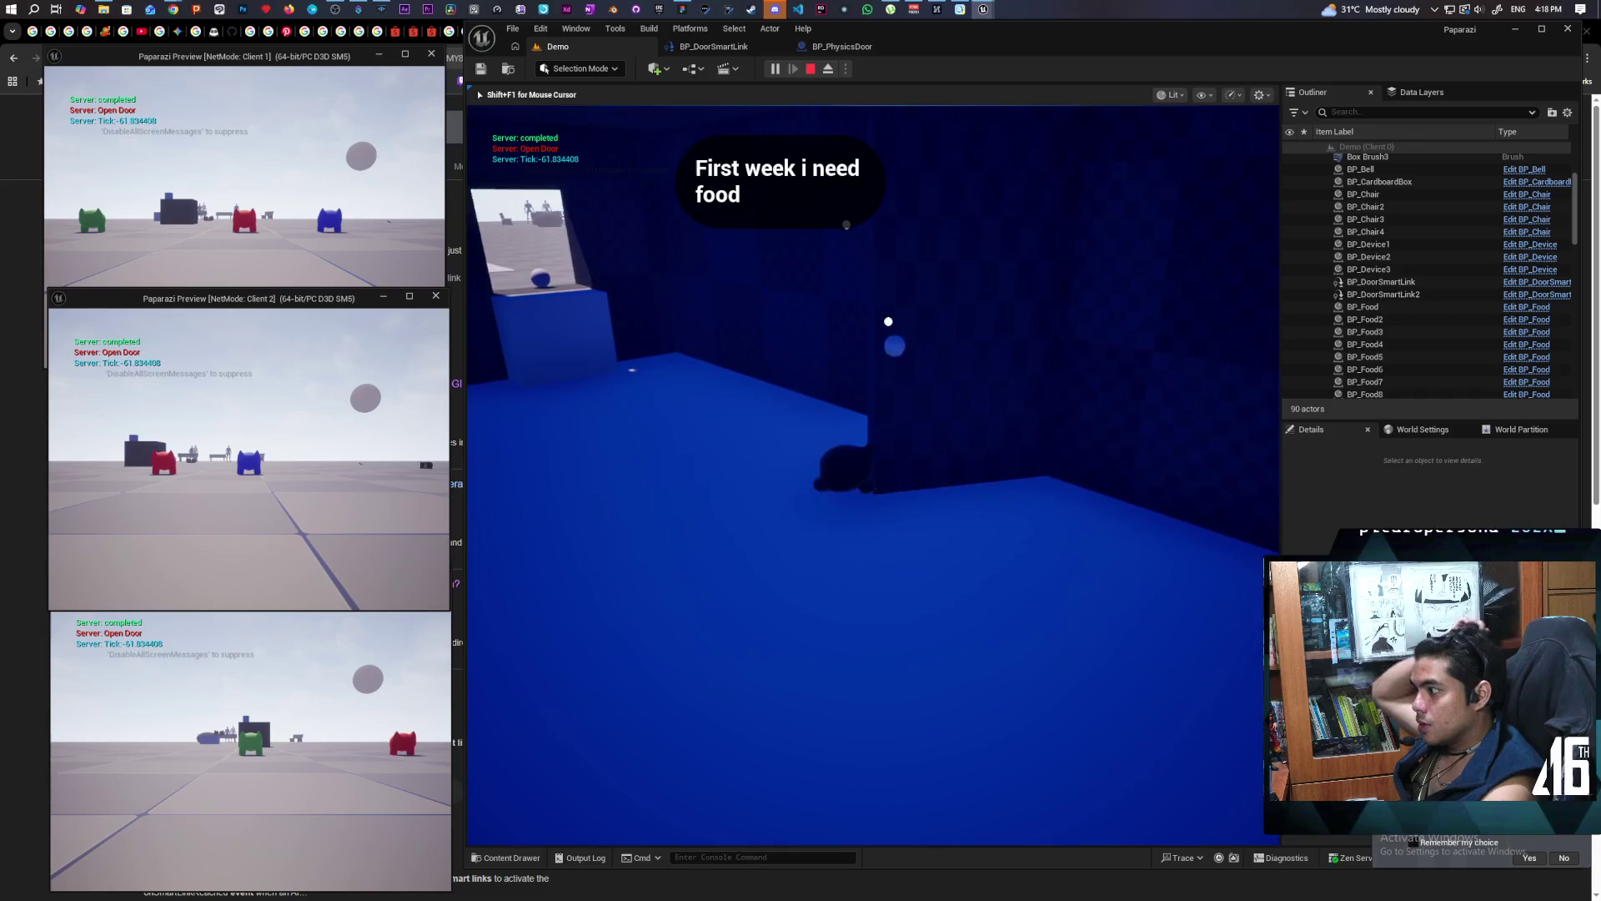
key(d)
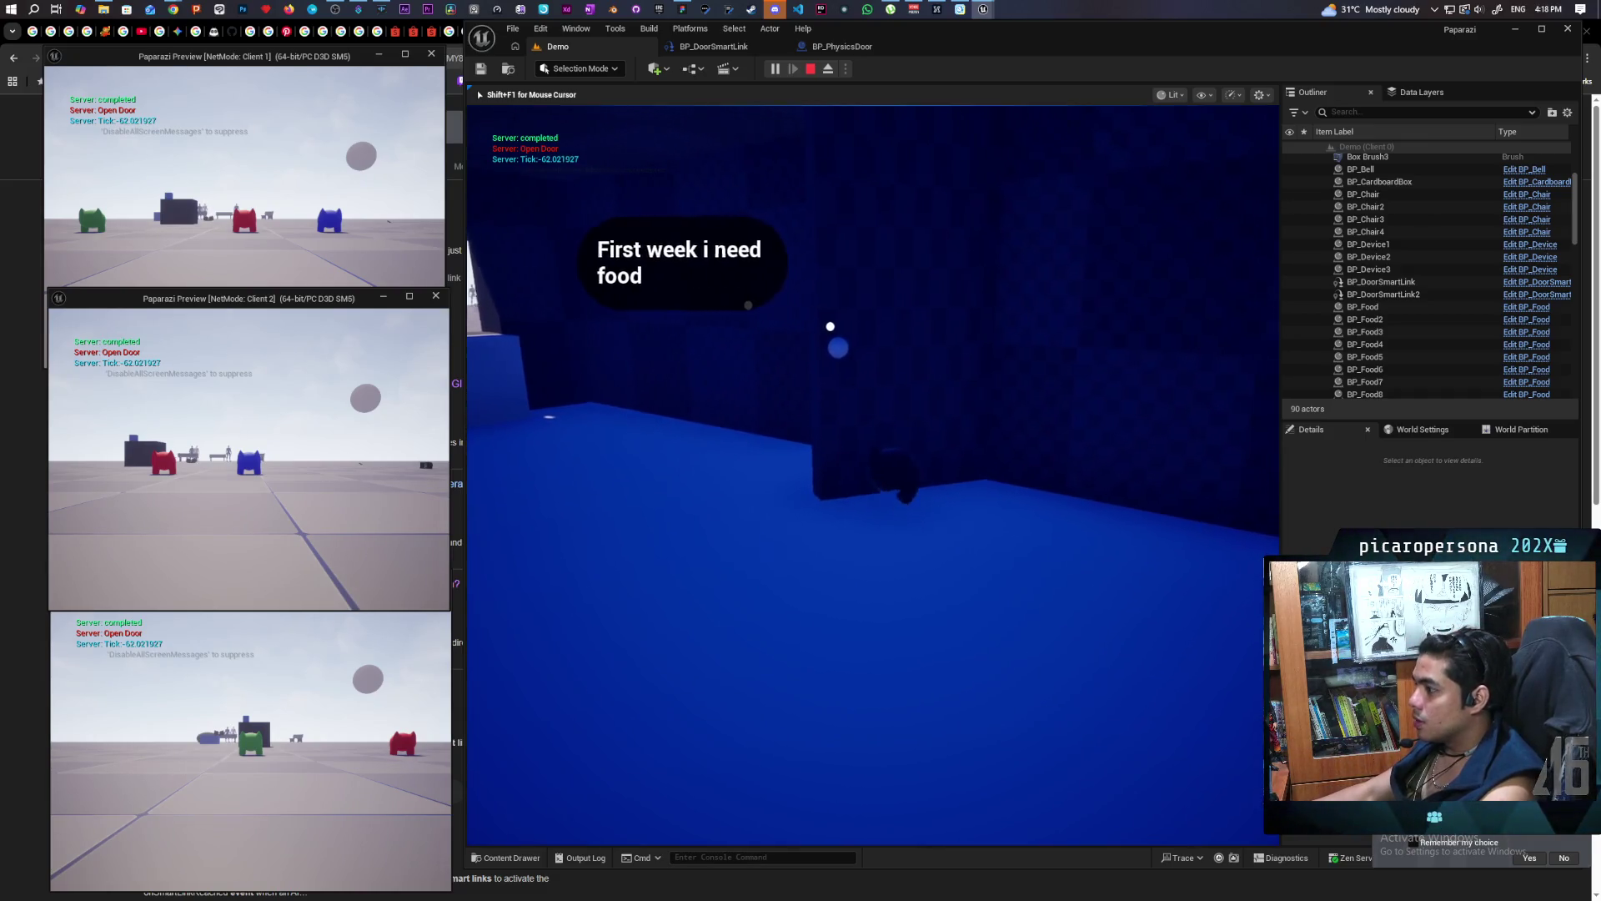
key(d)
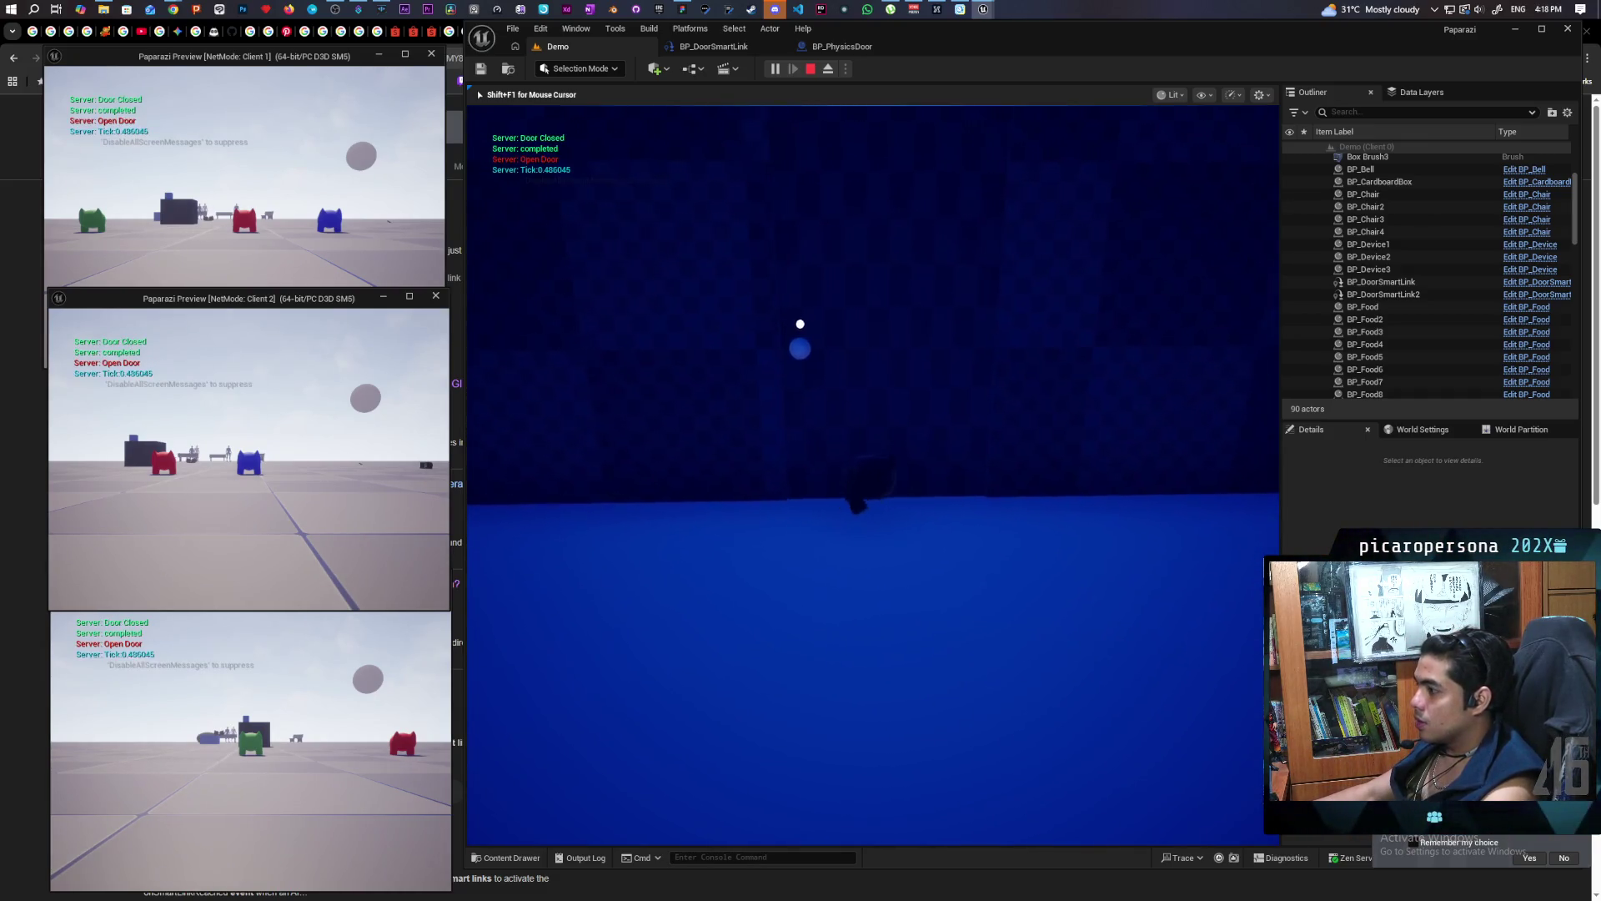
key(w)
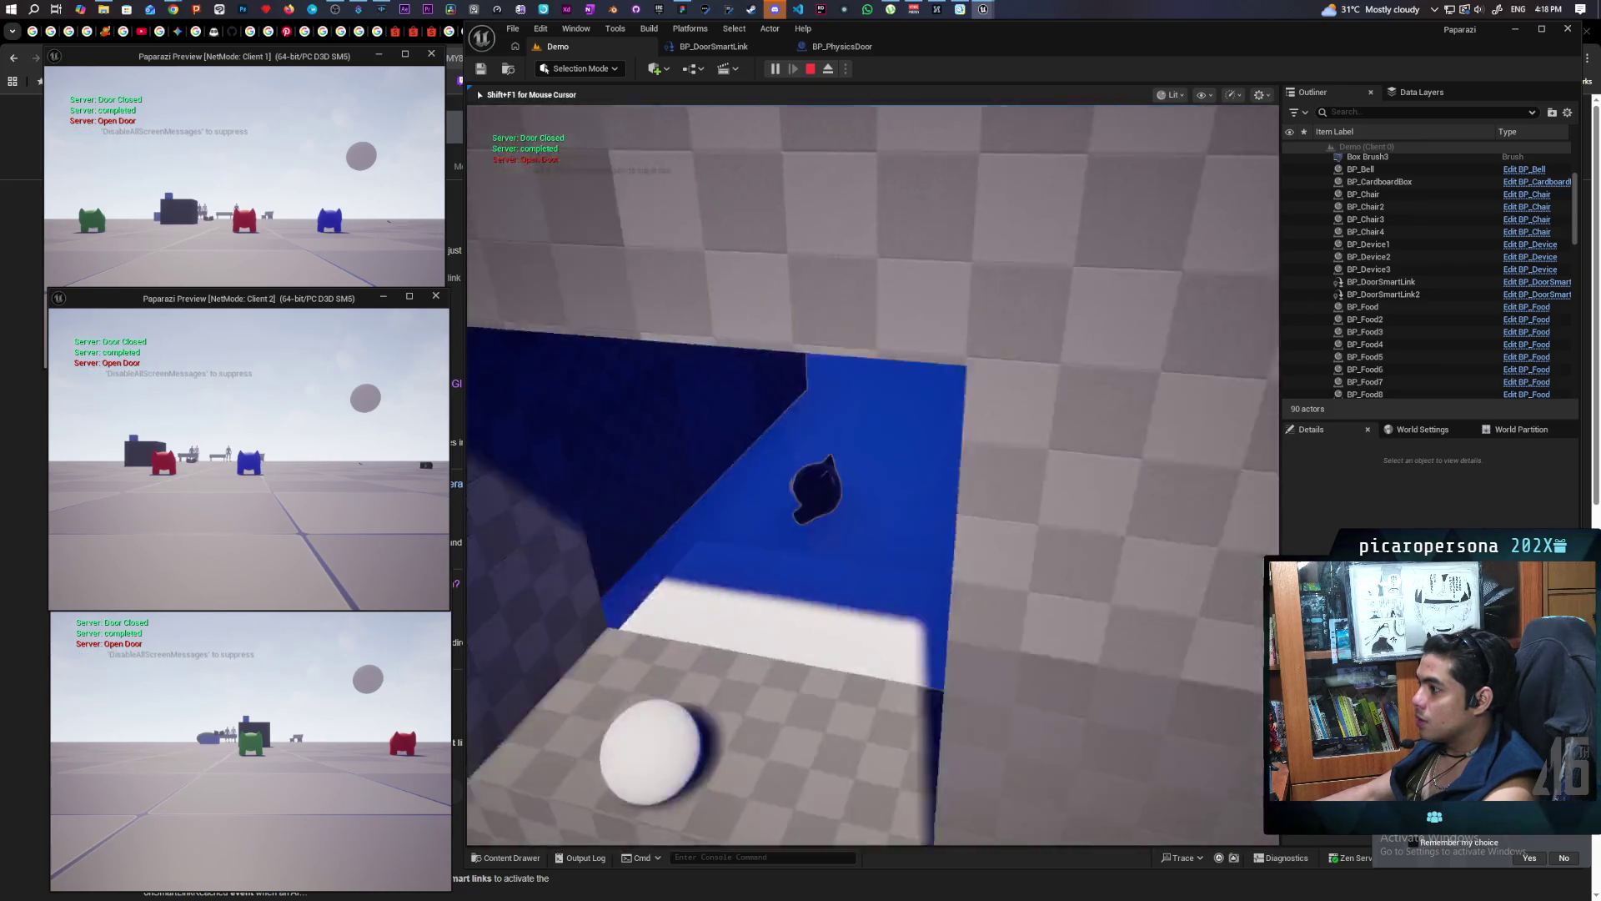
key(w)
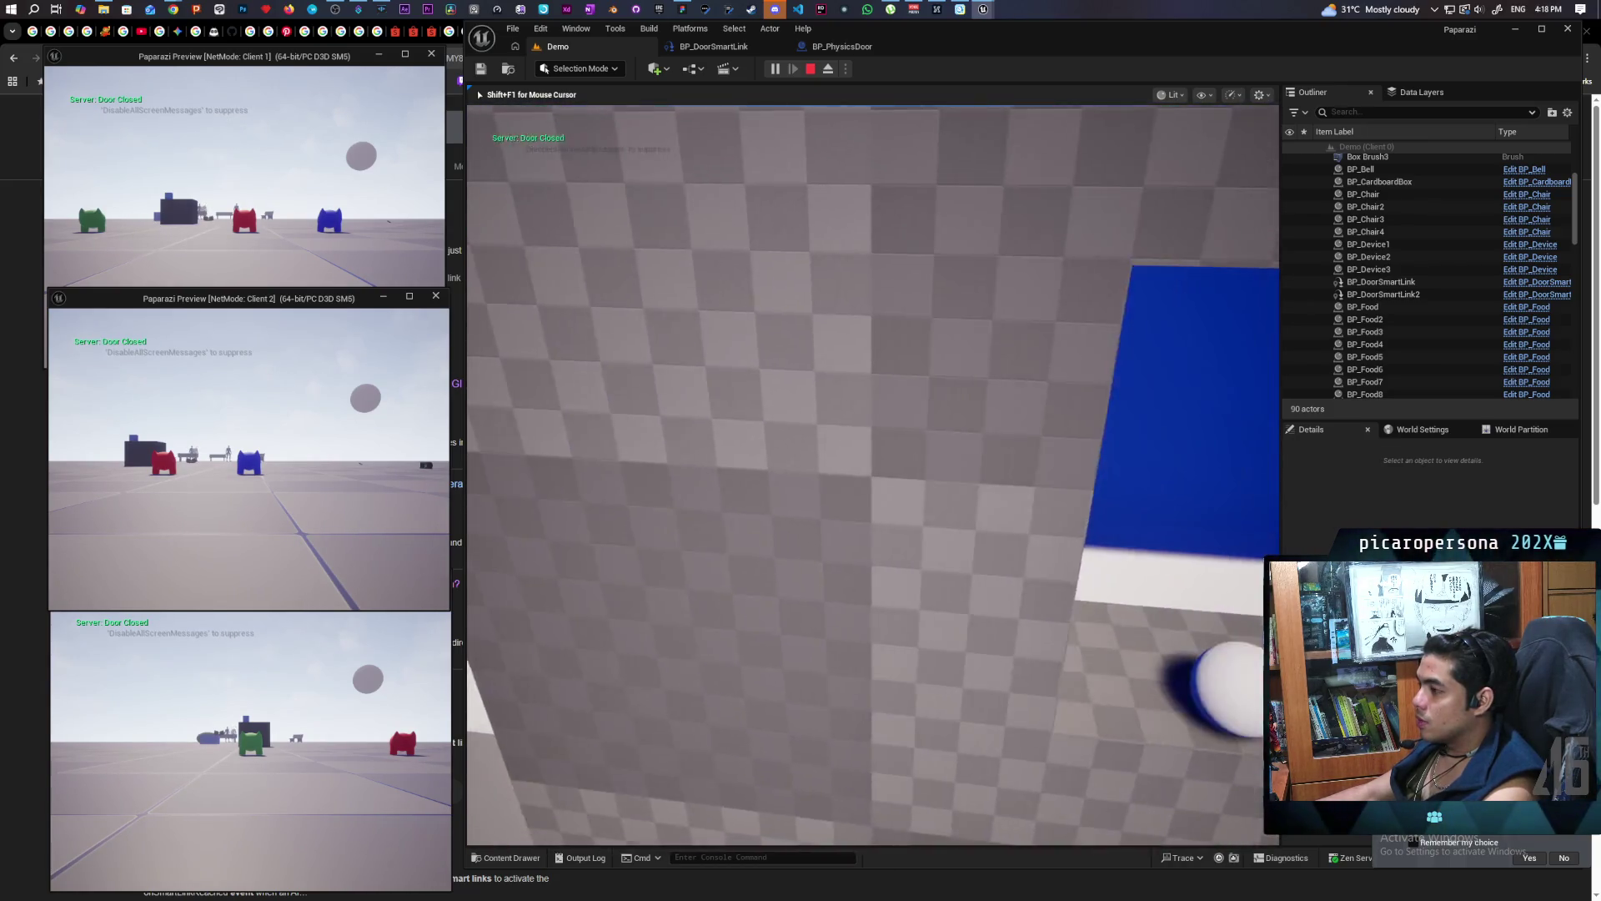
key(w)
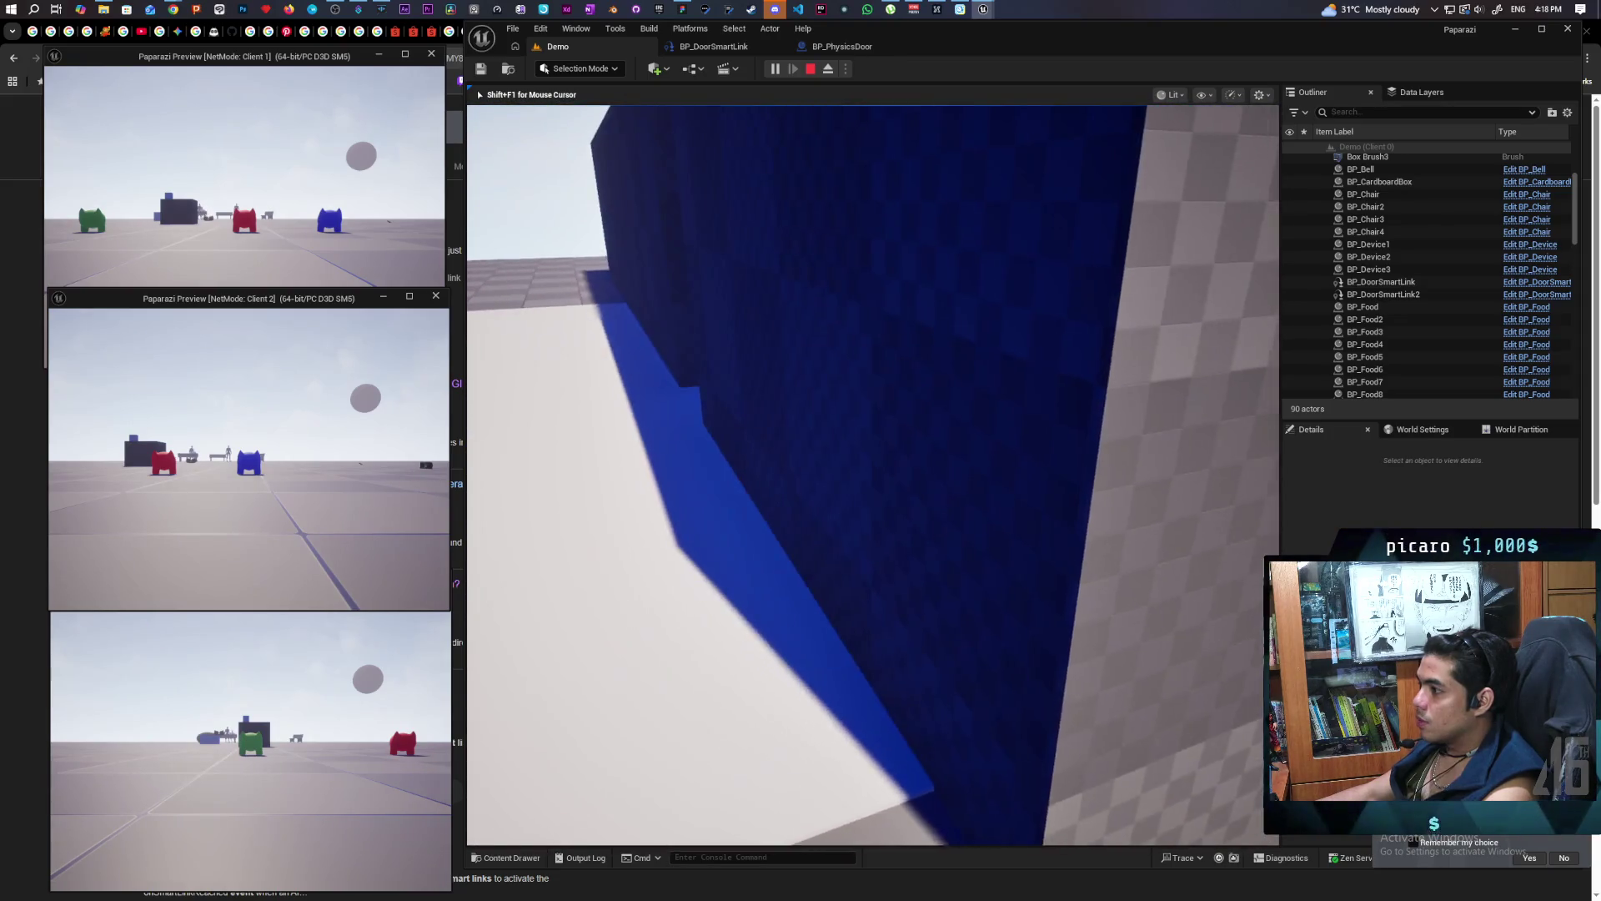
key(w)
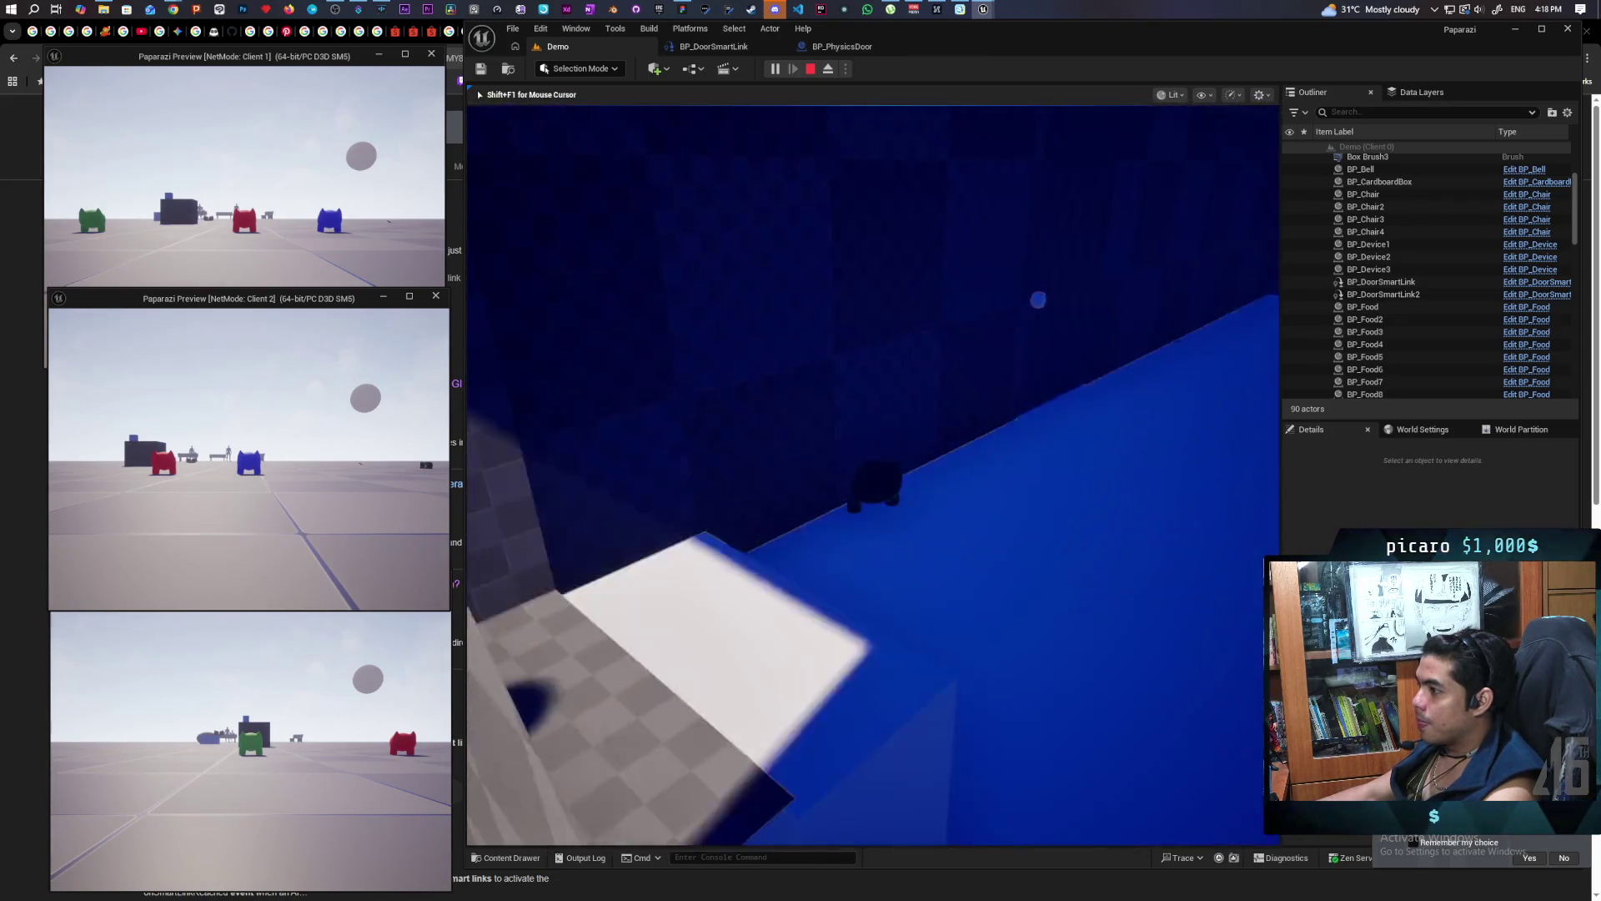
Follow the pet through the doorway, then stop the session and focus the smart link actor
key(w)
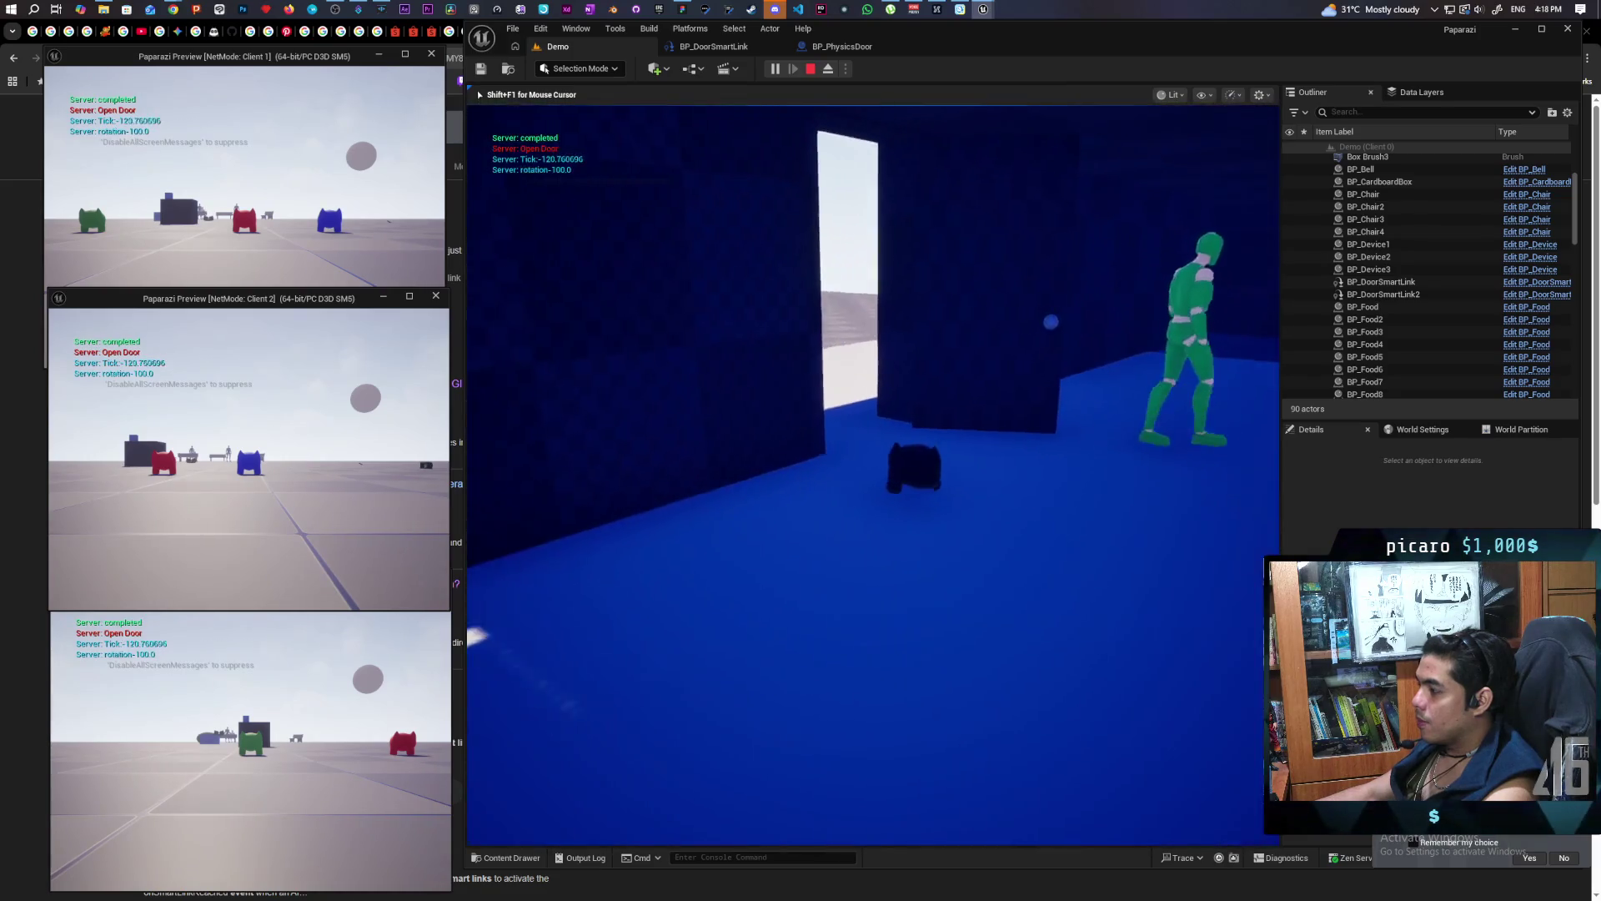
key(w)
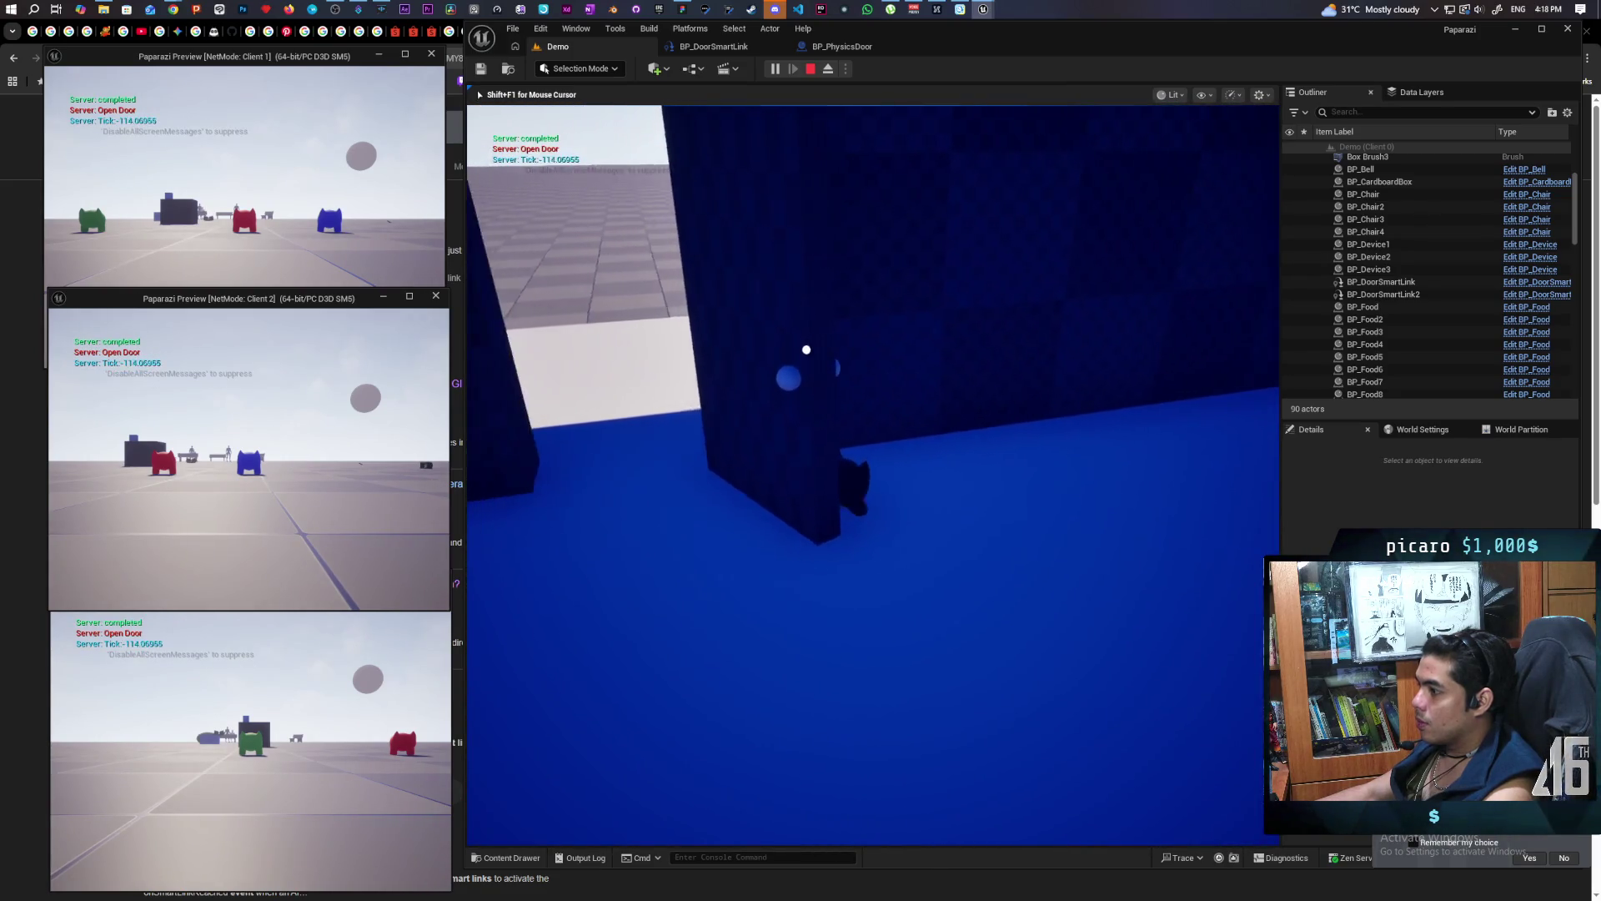
key(w)
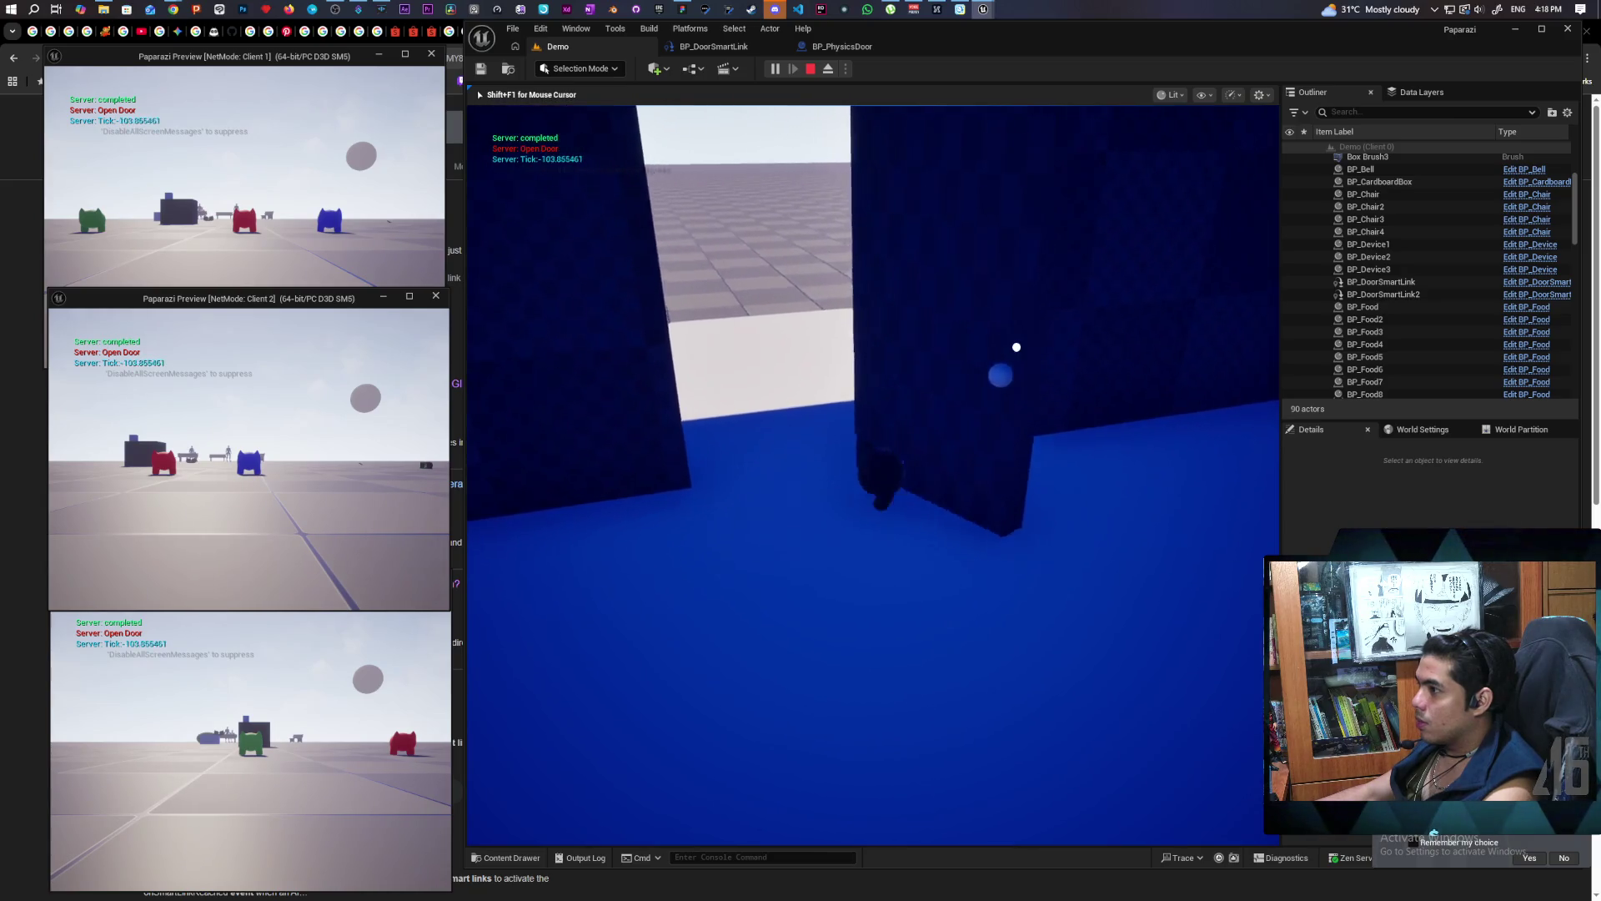
key(s)
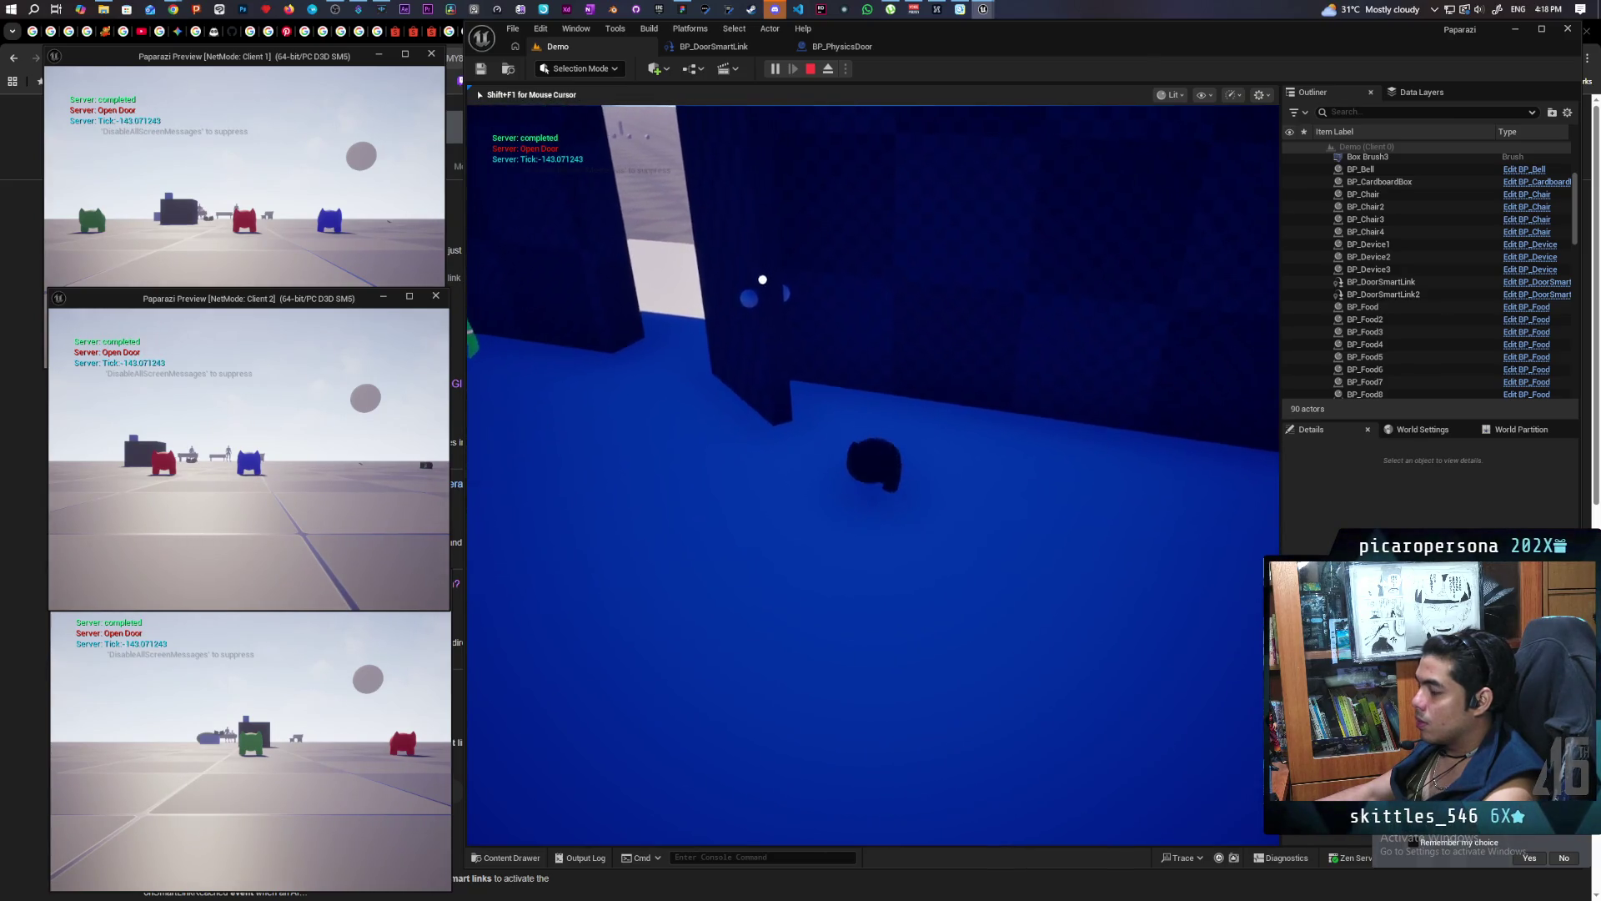
key(w)
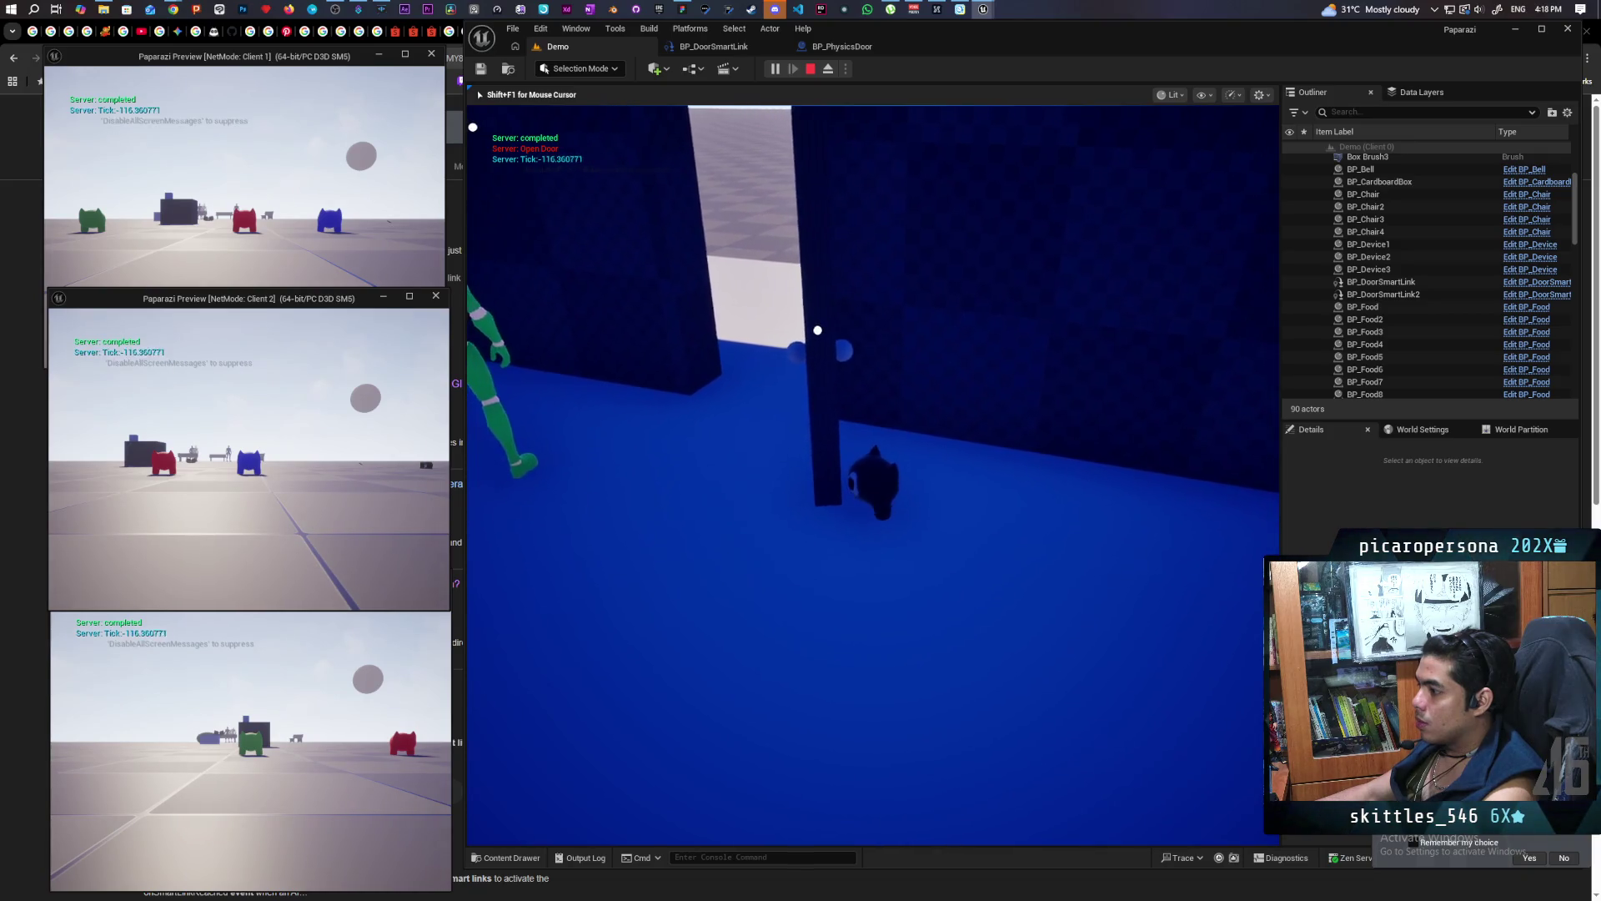
key(w)
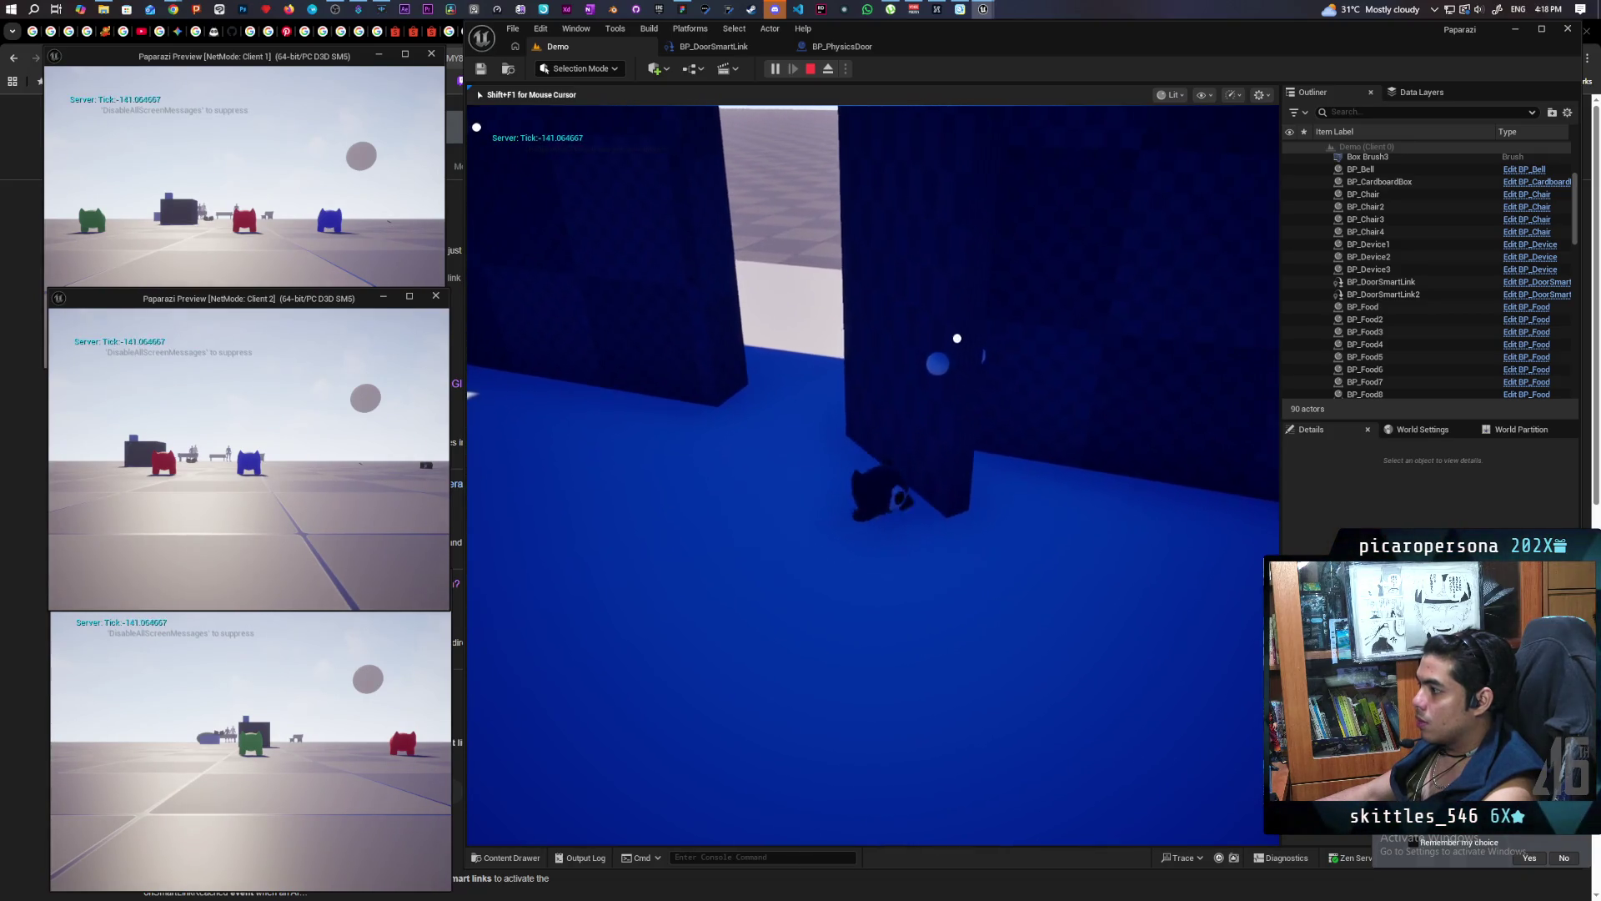
key(w)
key(w)
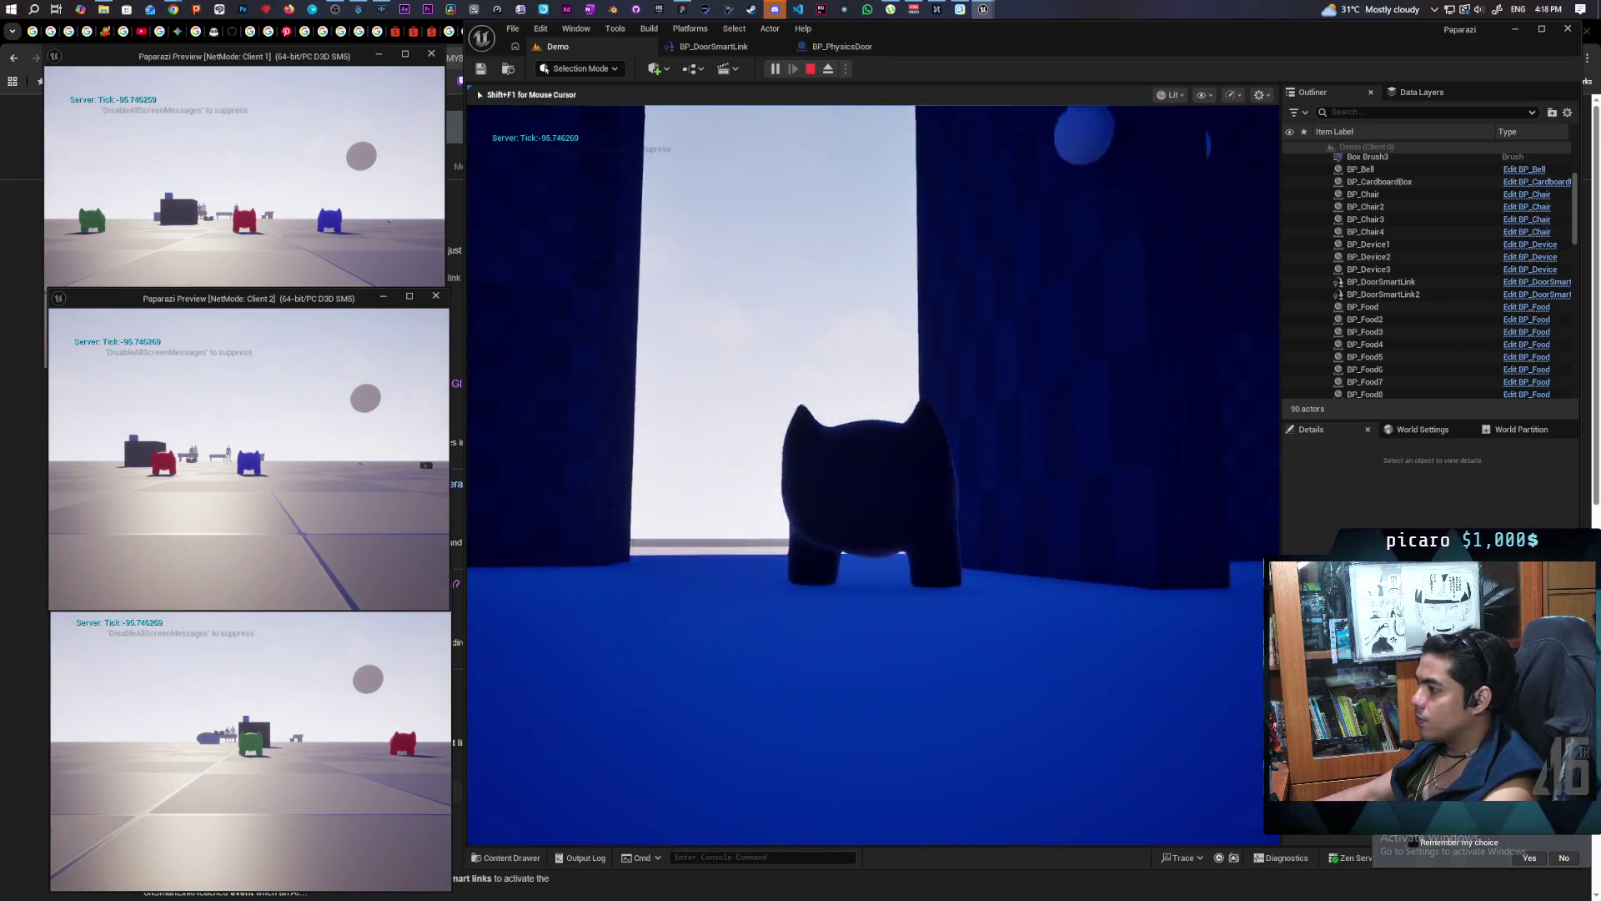
key(w)
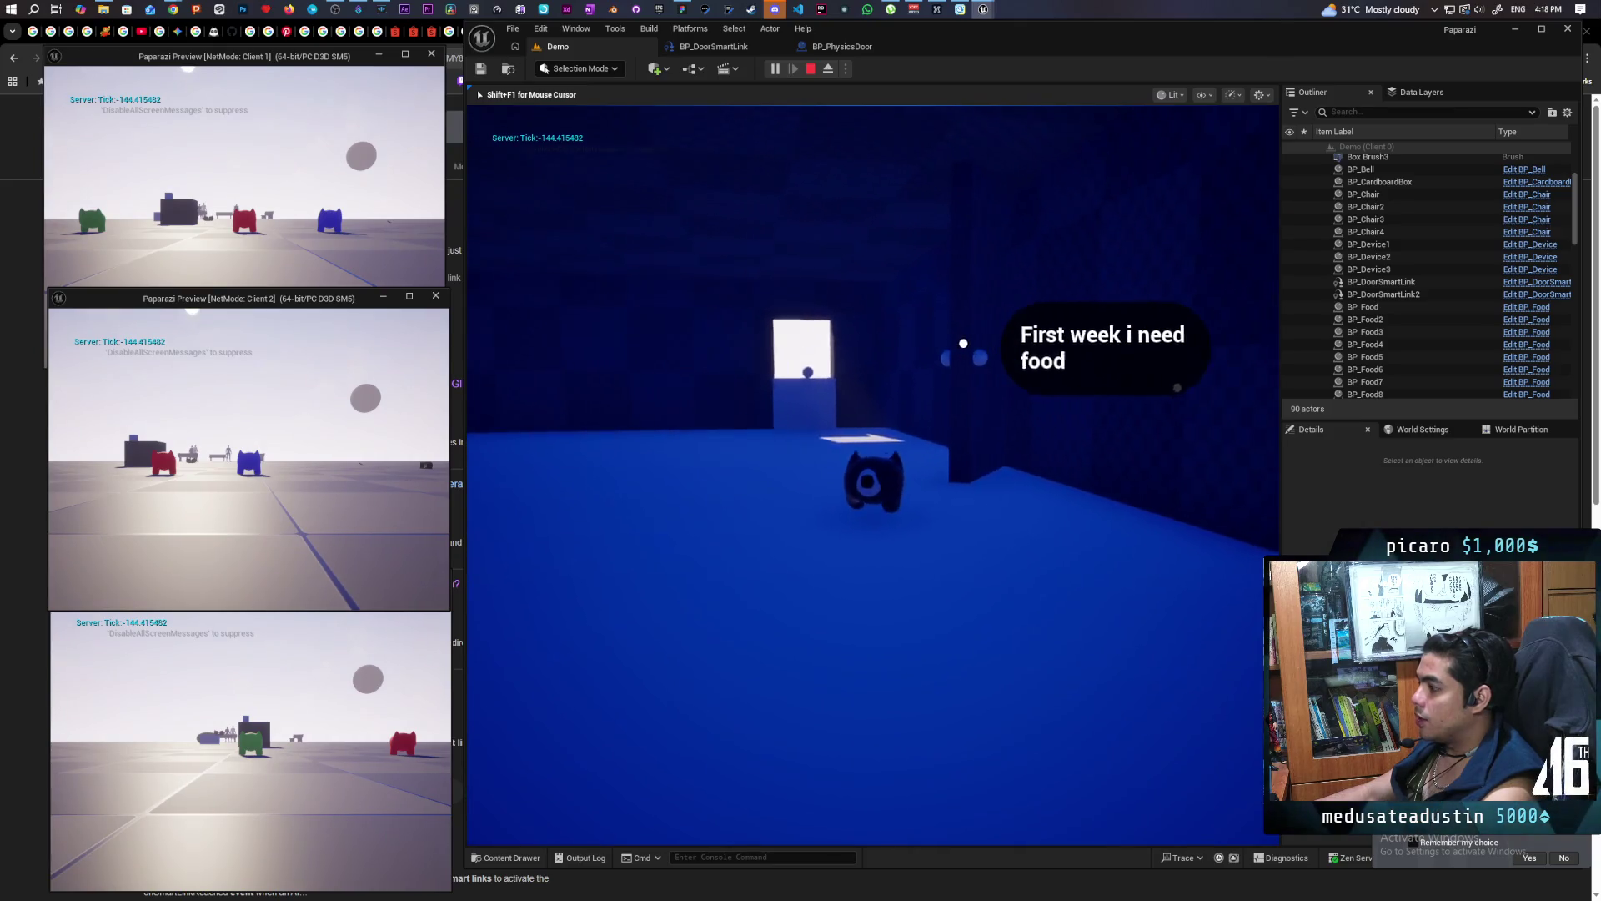
key(Escape)
key(f)
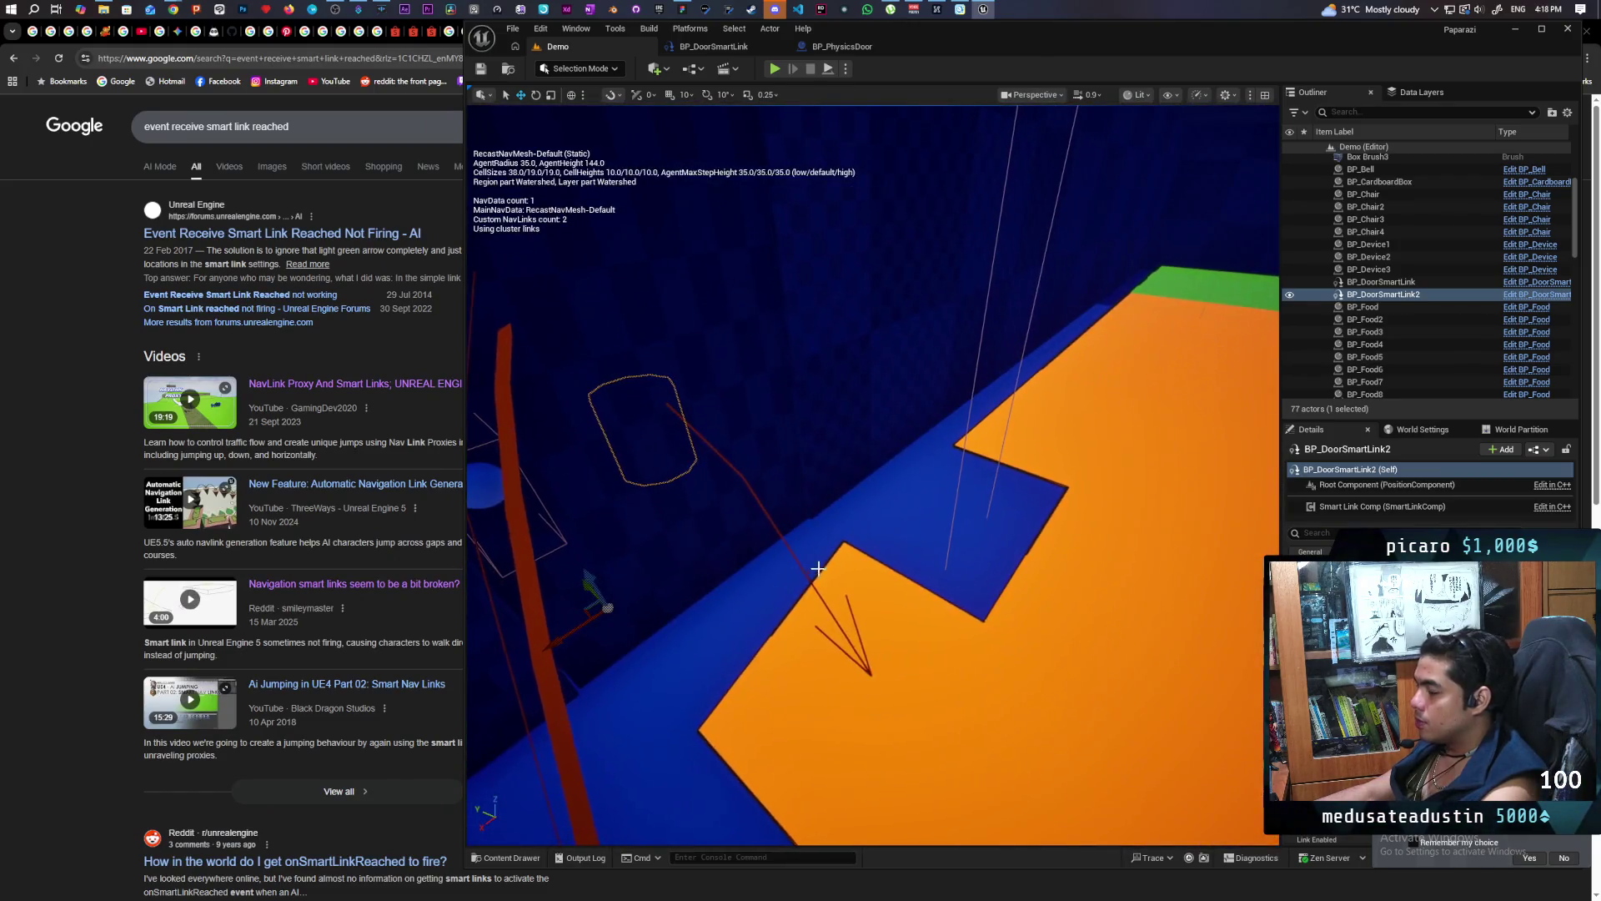
Select Cube12 by the door and lower it slightly so the navmesh rebuilds
click(994, 543)
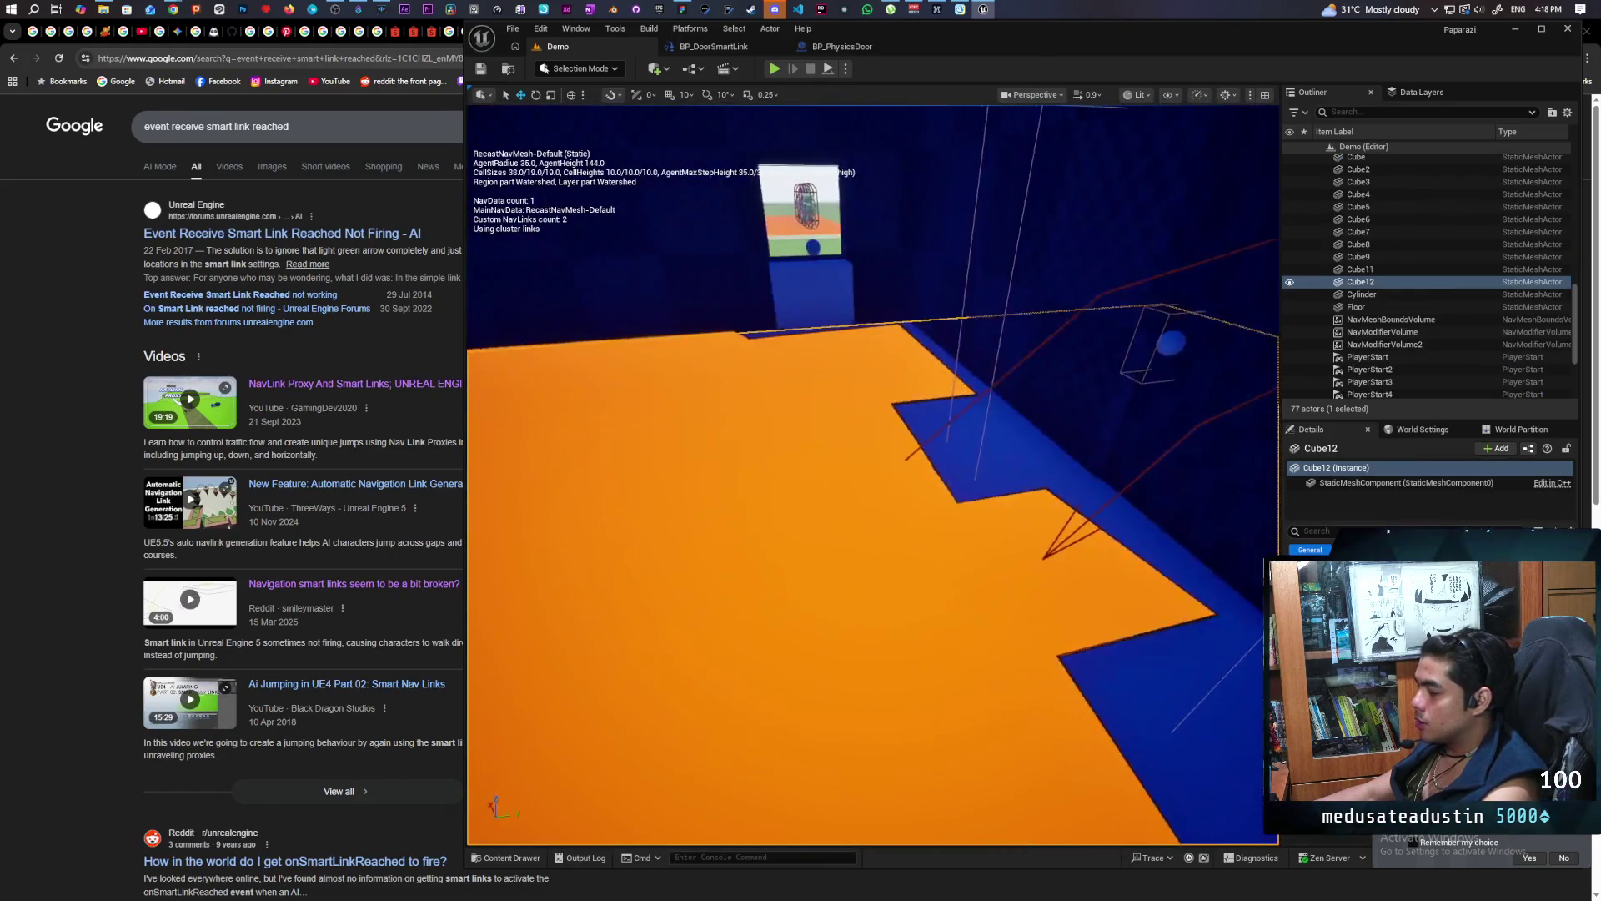
key(f)
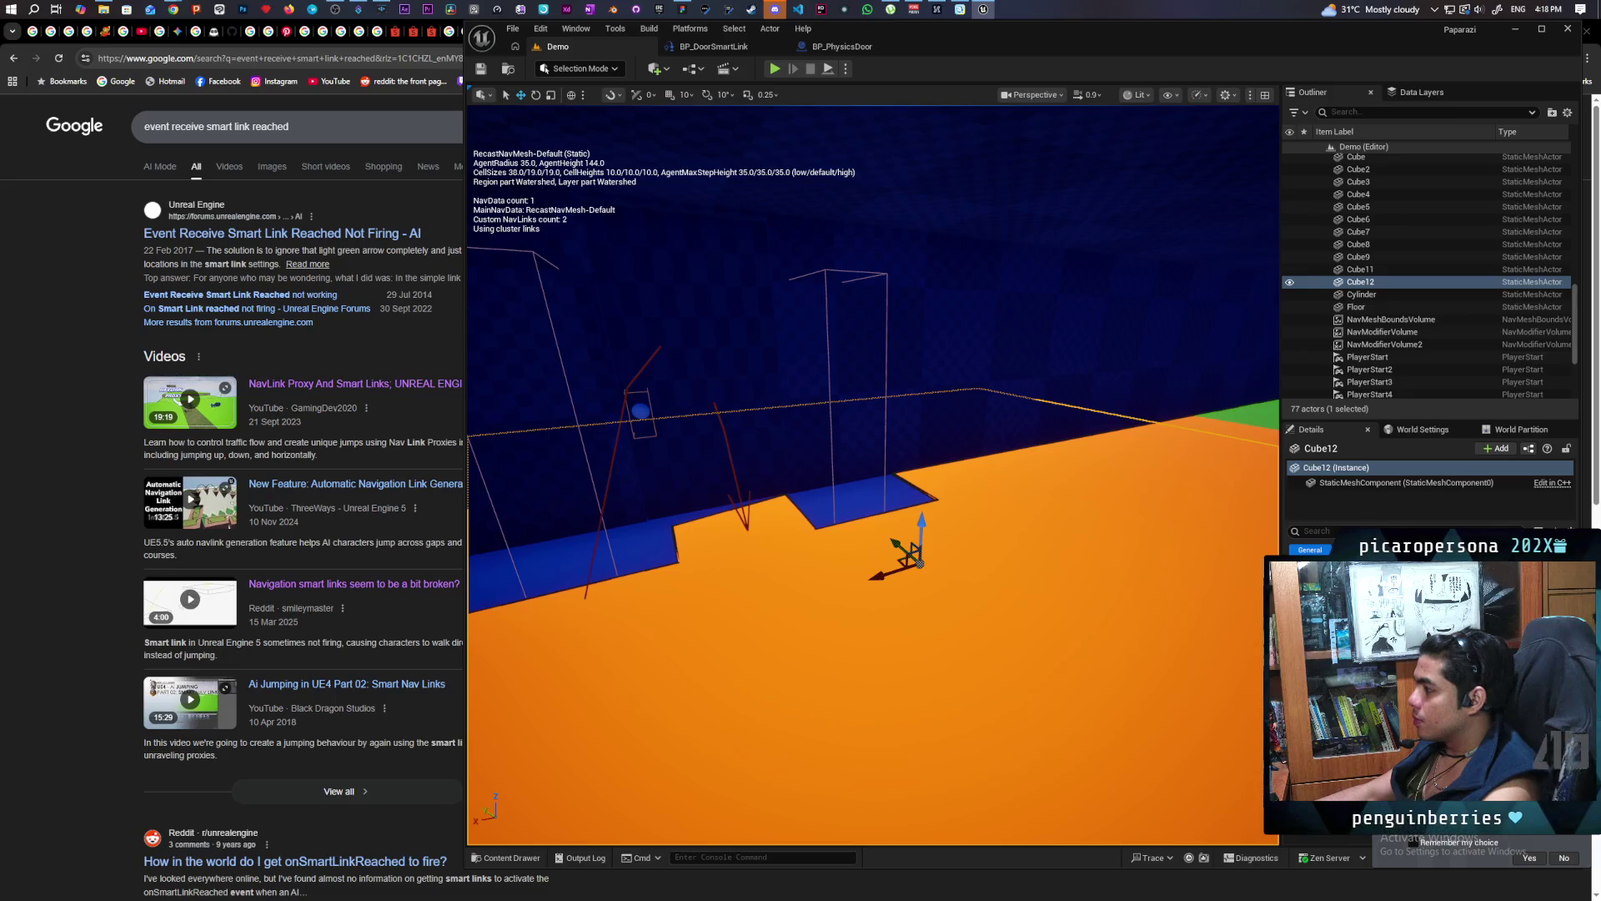
drag(921, 564, 921, 571)
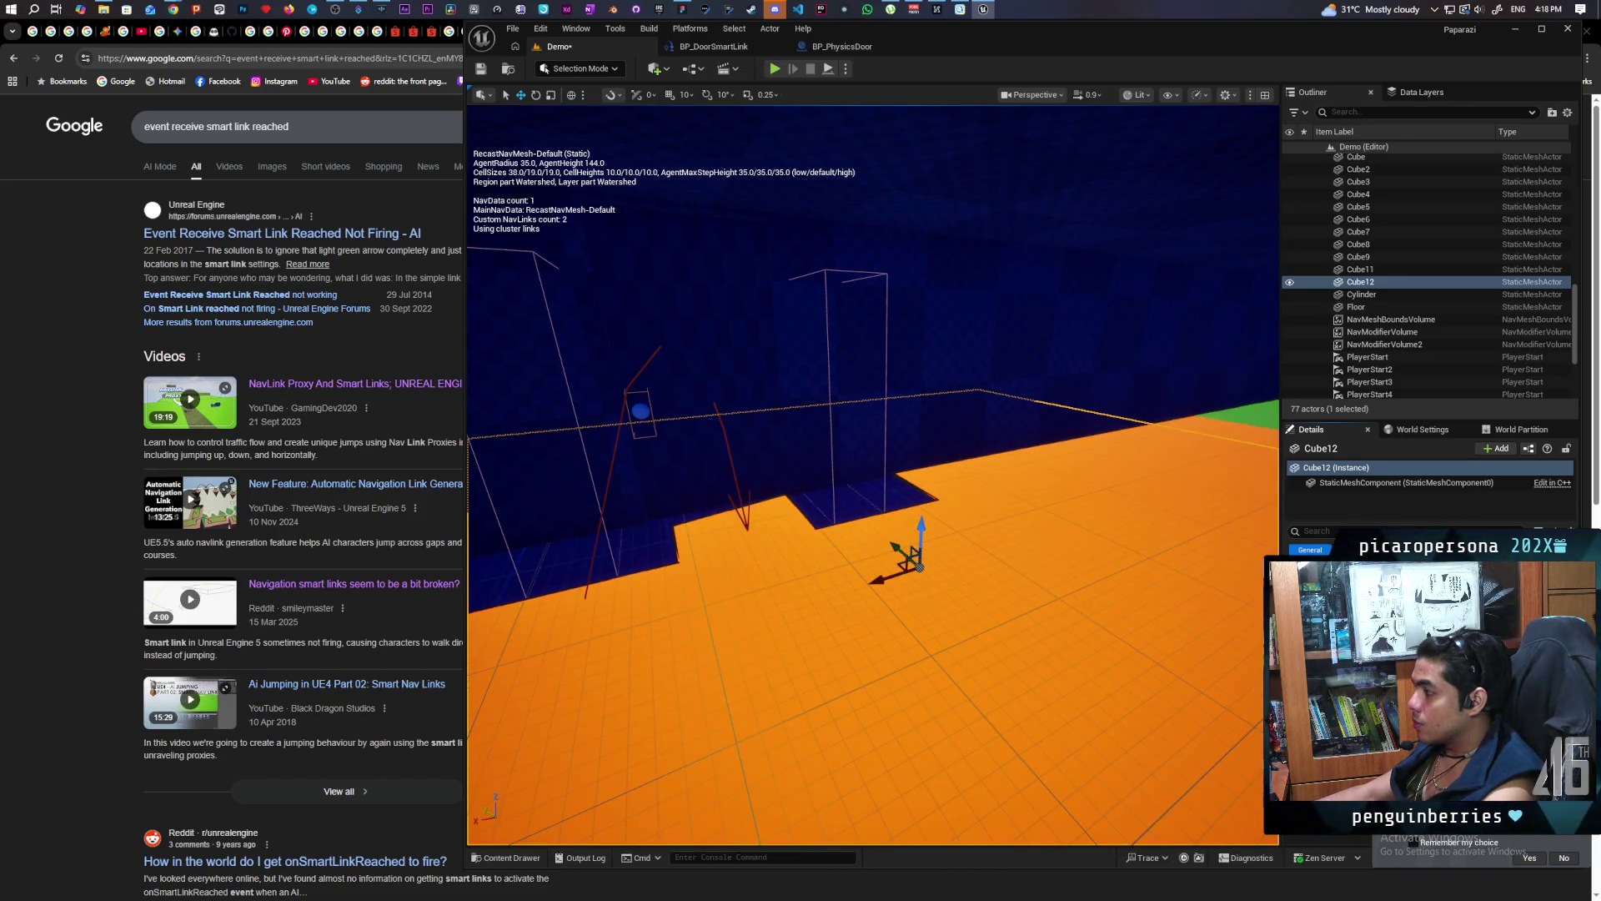
key(ctrl+z)
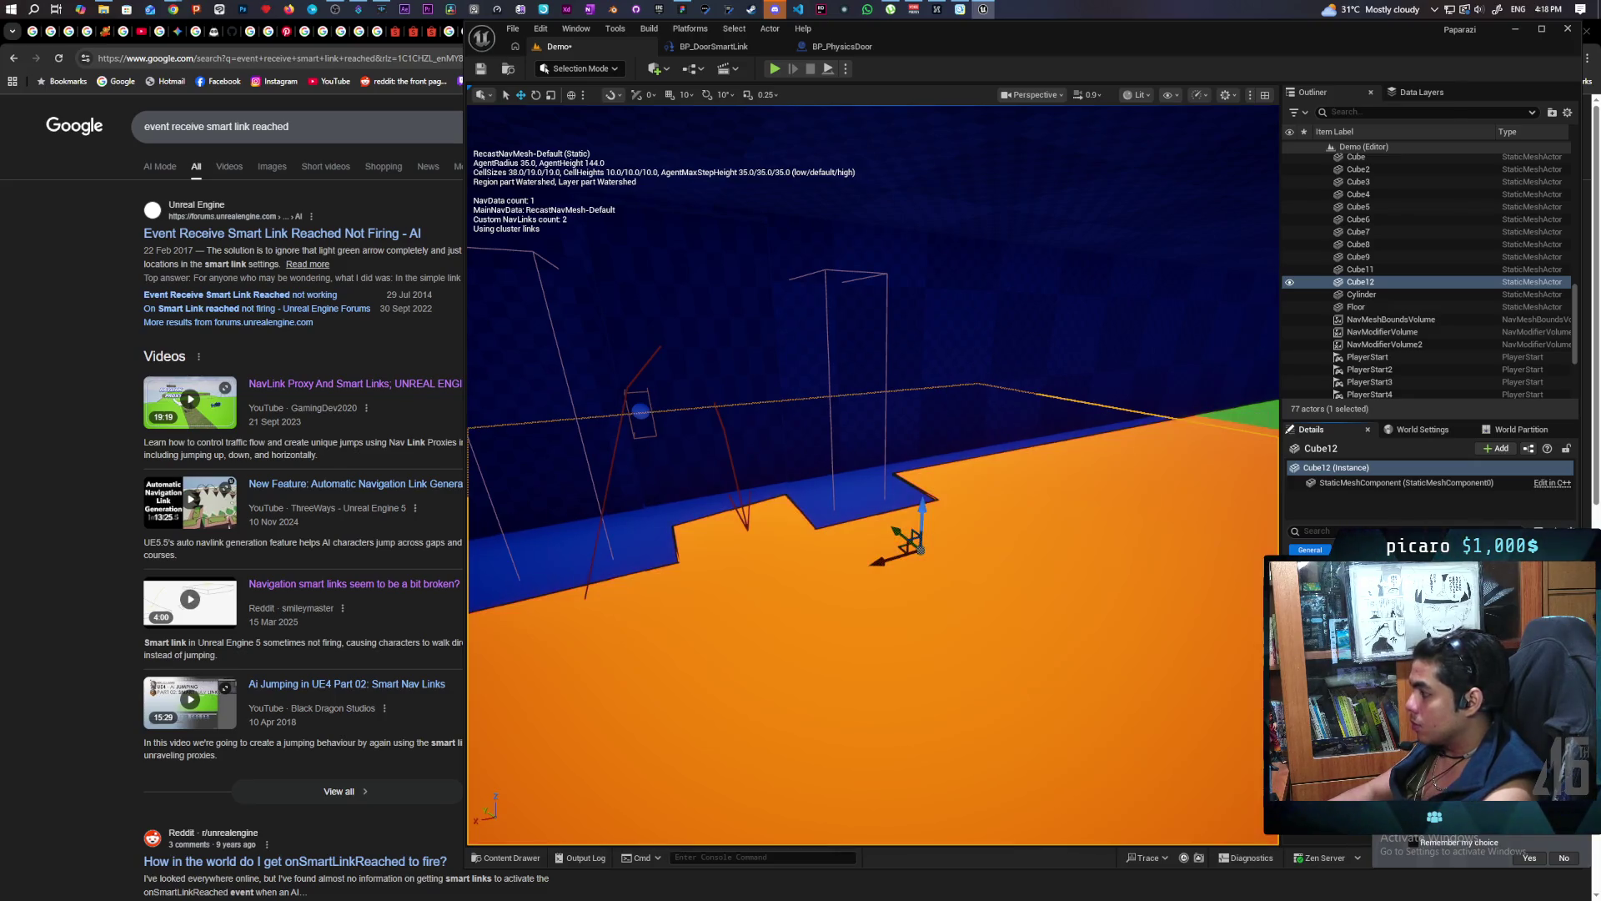
drag(920, 550, 920, 557)
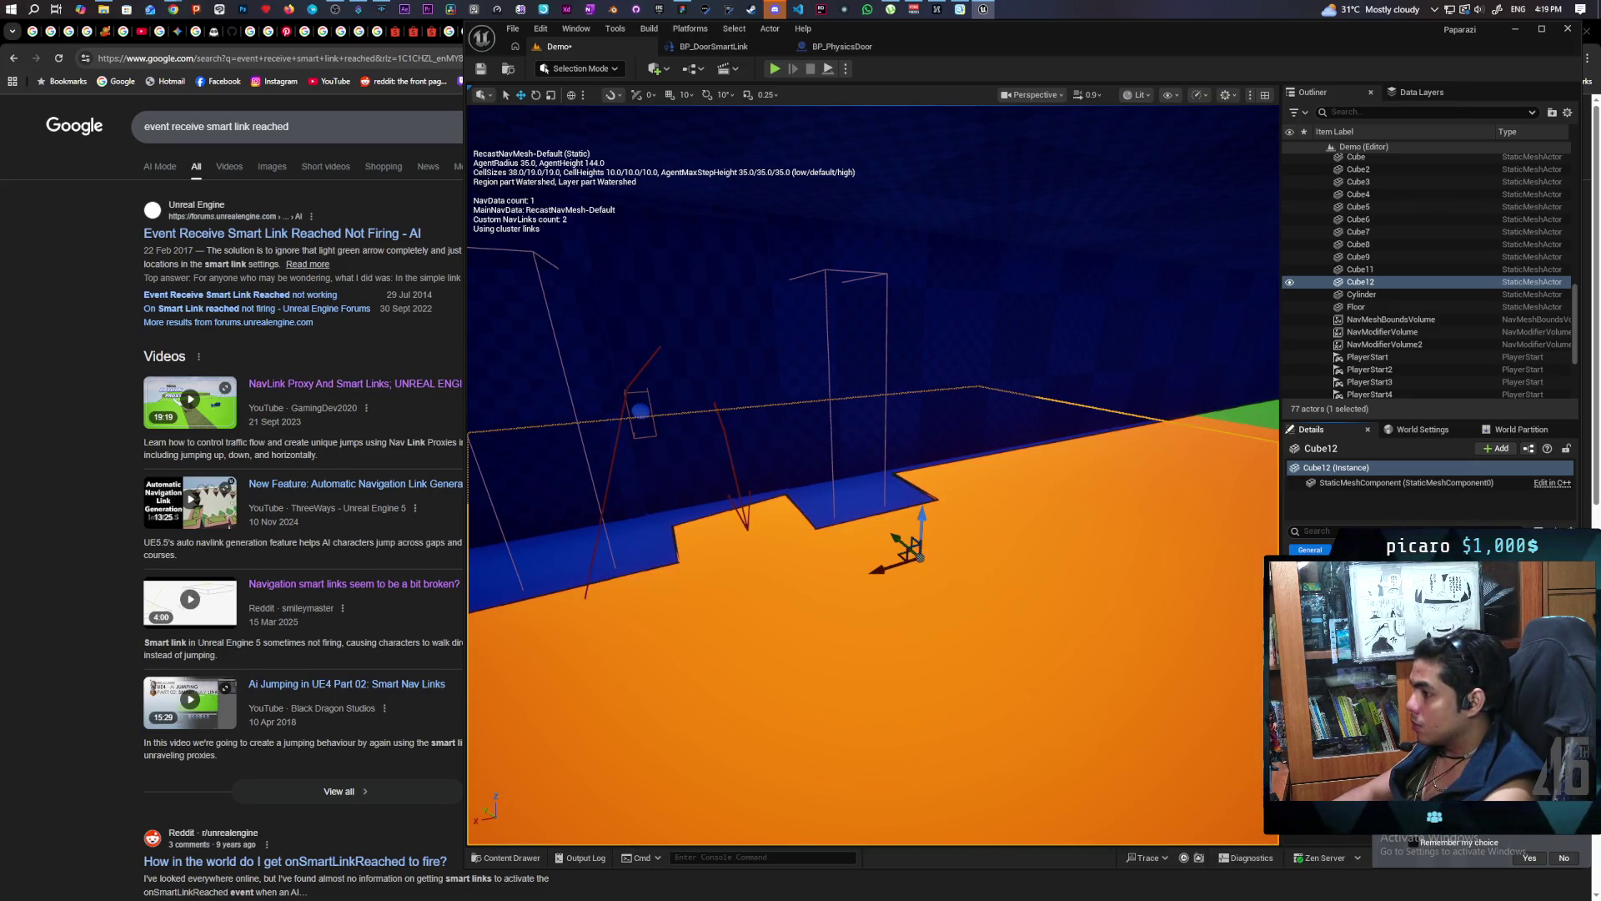
mouse_move(981, 511)
mouse_down()
mouse_move(951, 483)
mouse_move(1009, 480)
mouse_move(1010, 525)
mouse_up()
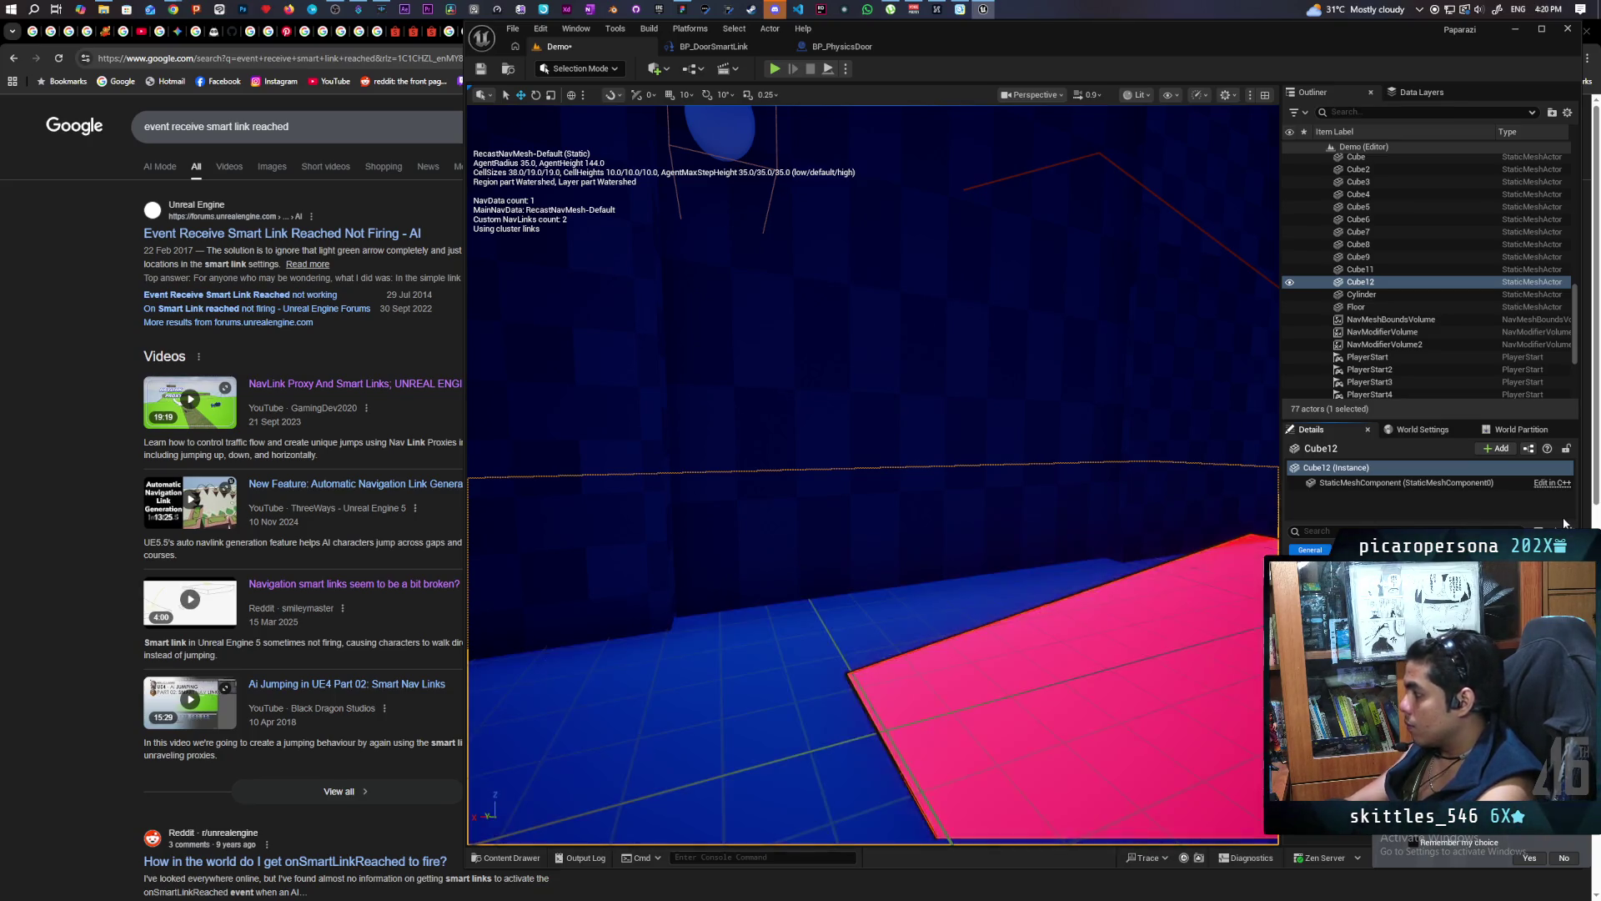
Save the Demo level and launch the multiplayer playtest with three clients
click(480, 69)
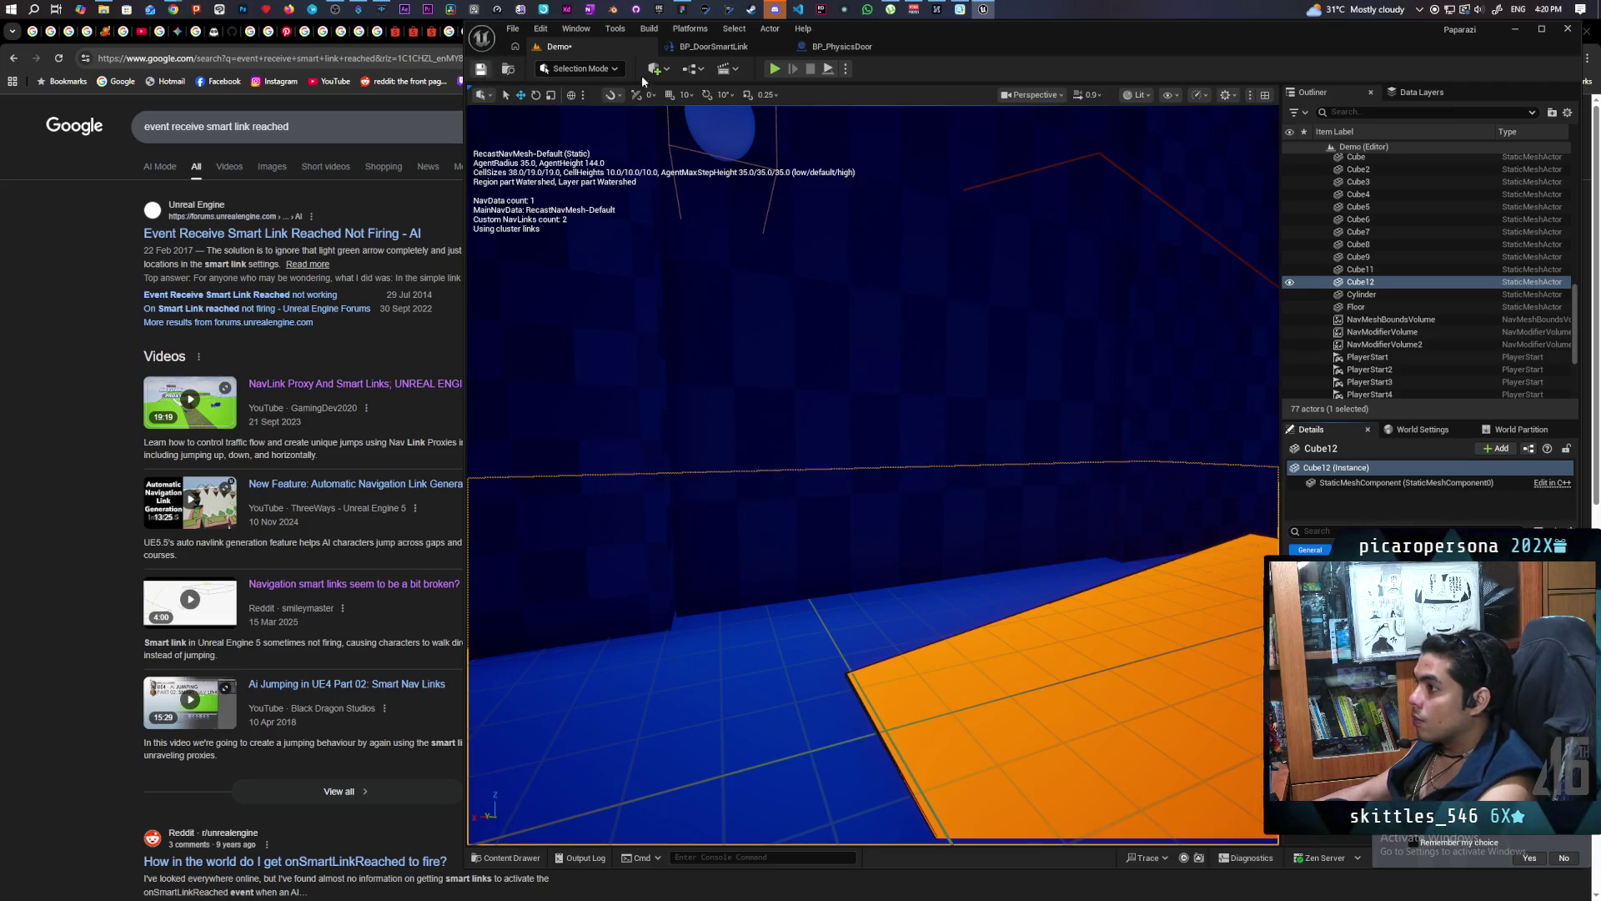
scroll(946, 368, down, 2)
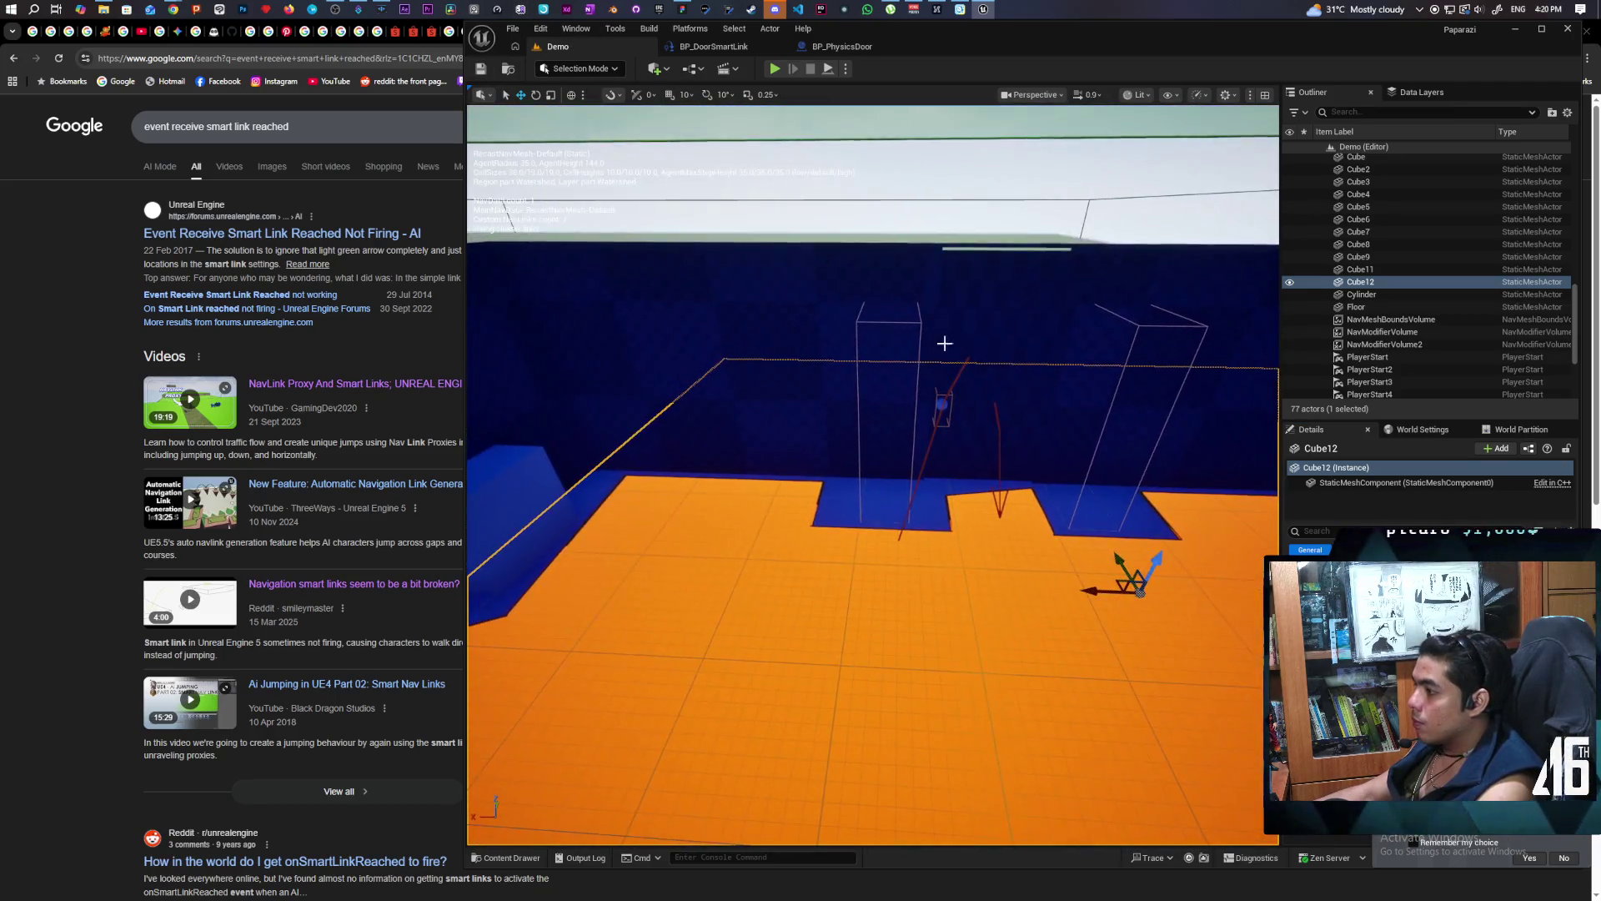
key(alt+p)
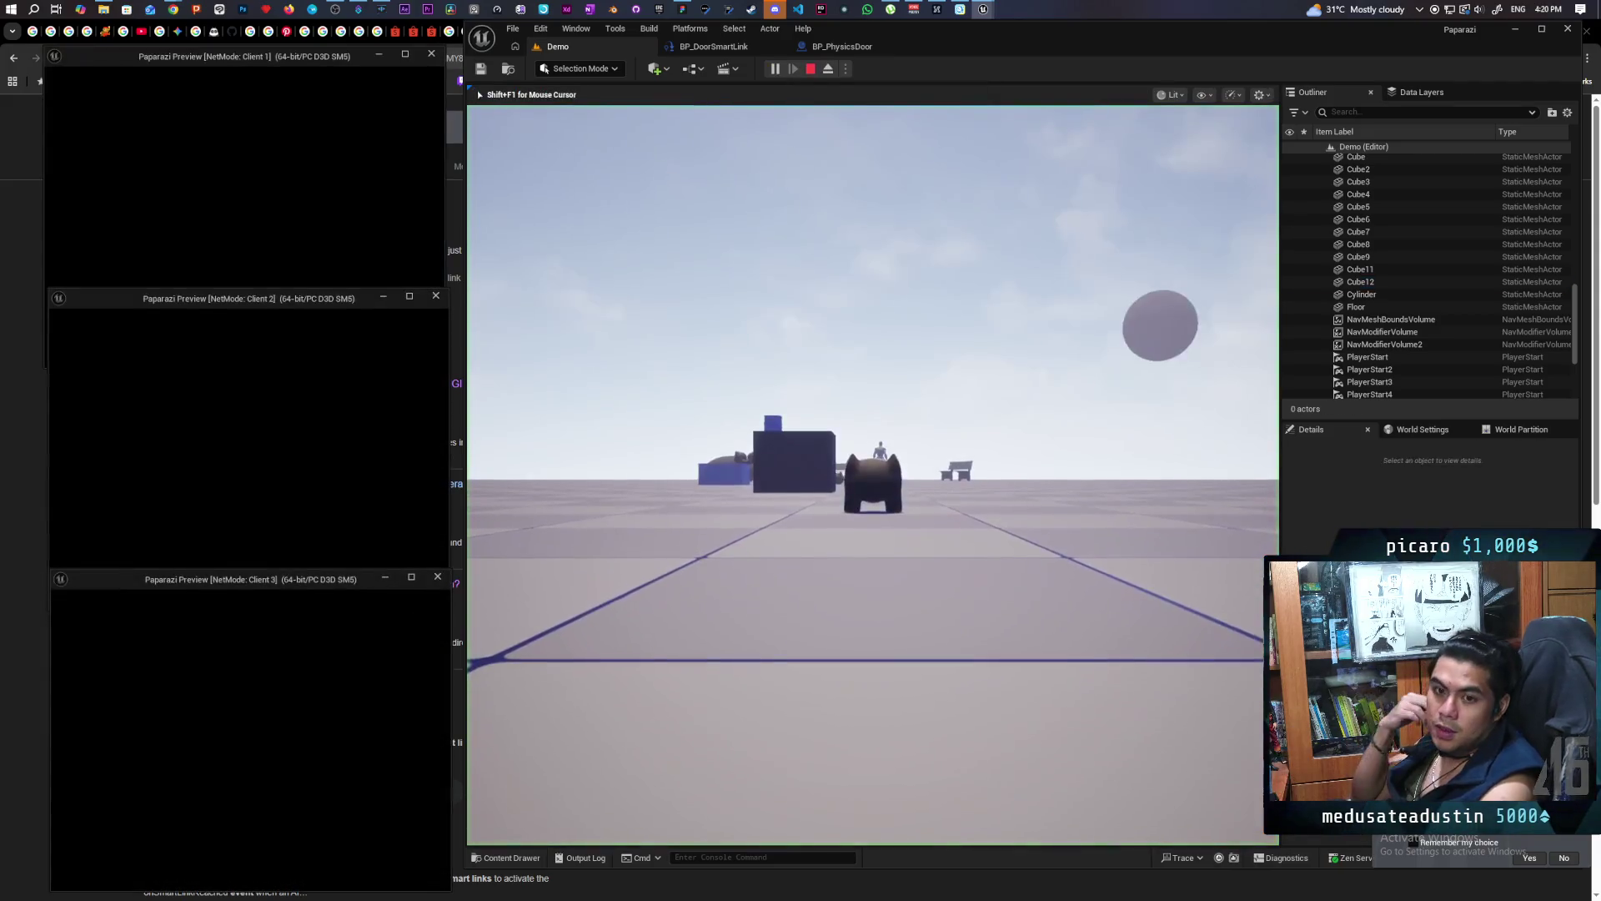
Walk the cat up to the wall so the door opens, pass into the room, then end the session
click(834, 584)
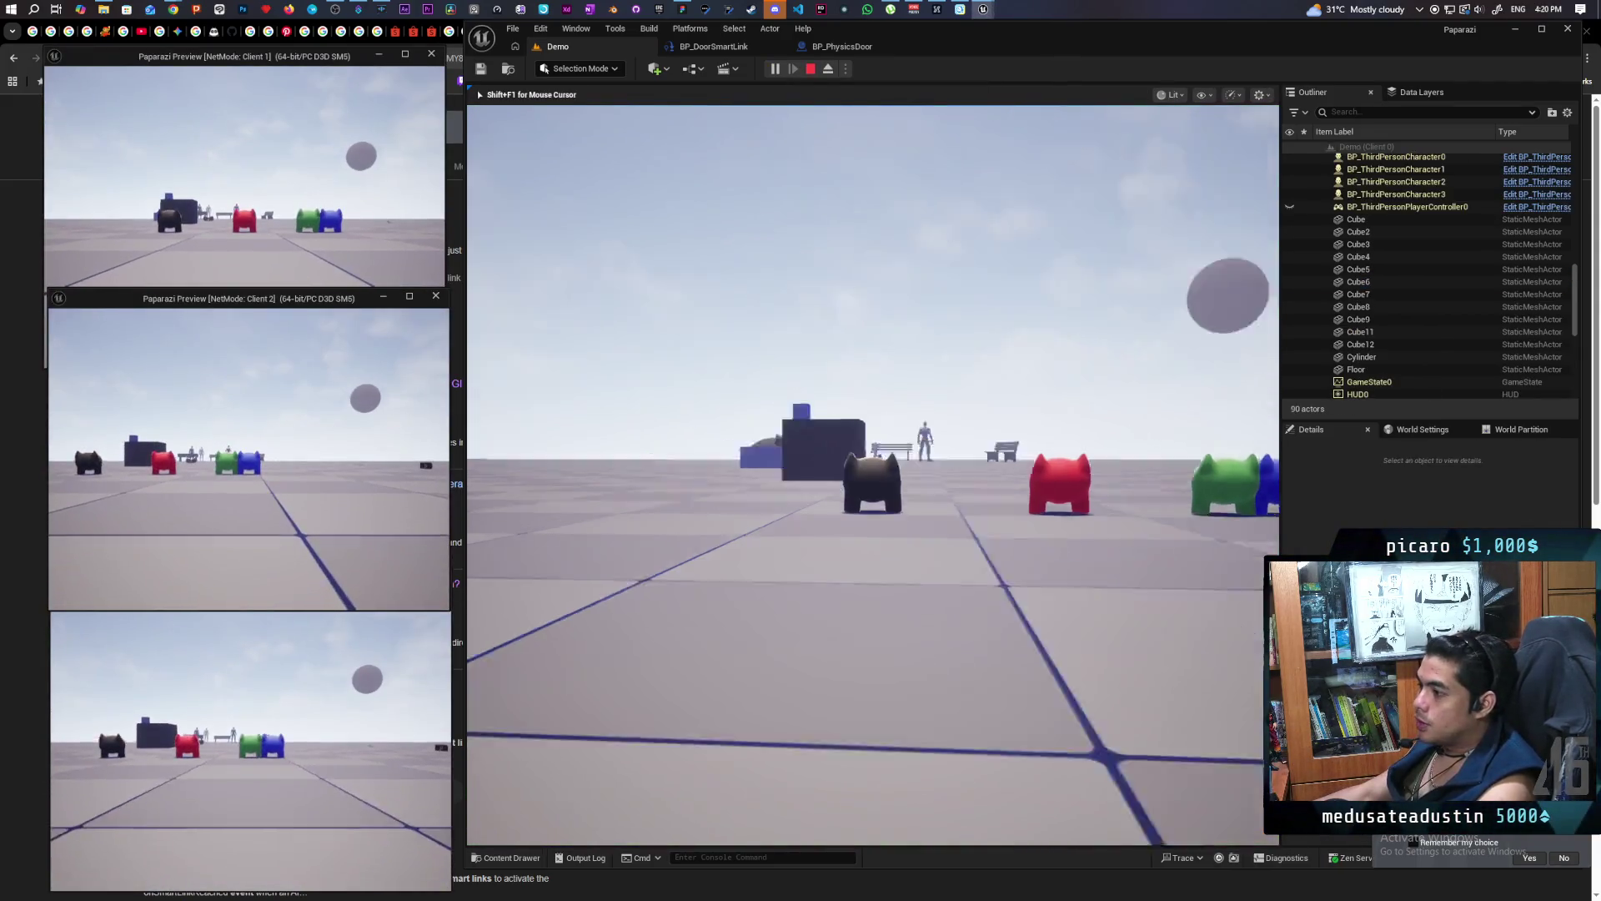
key(w)
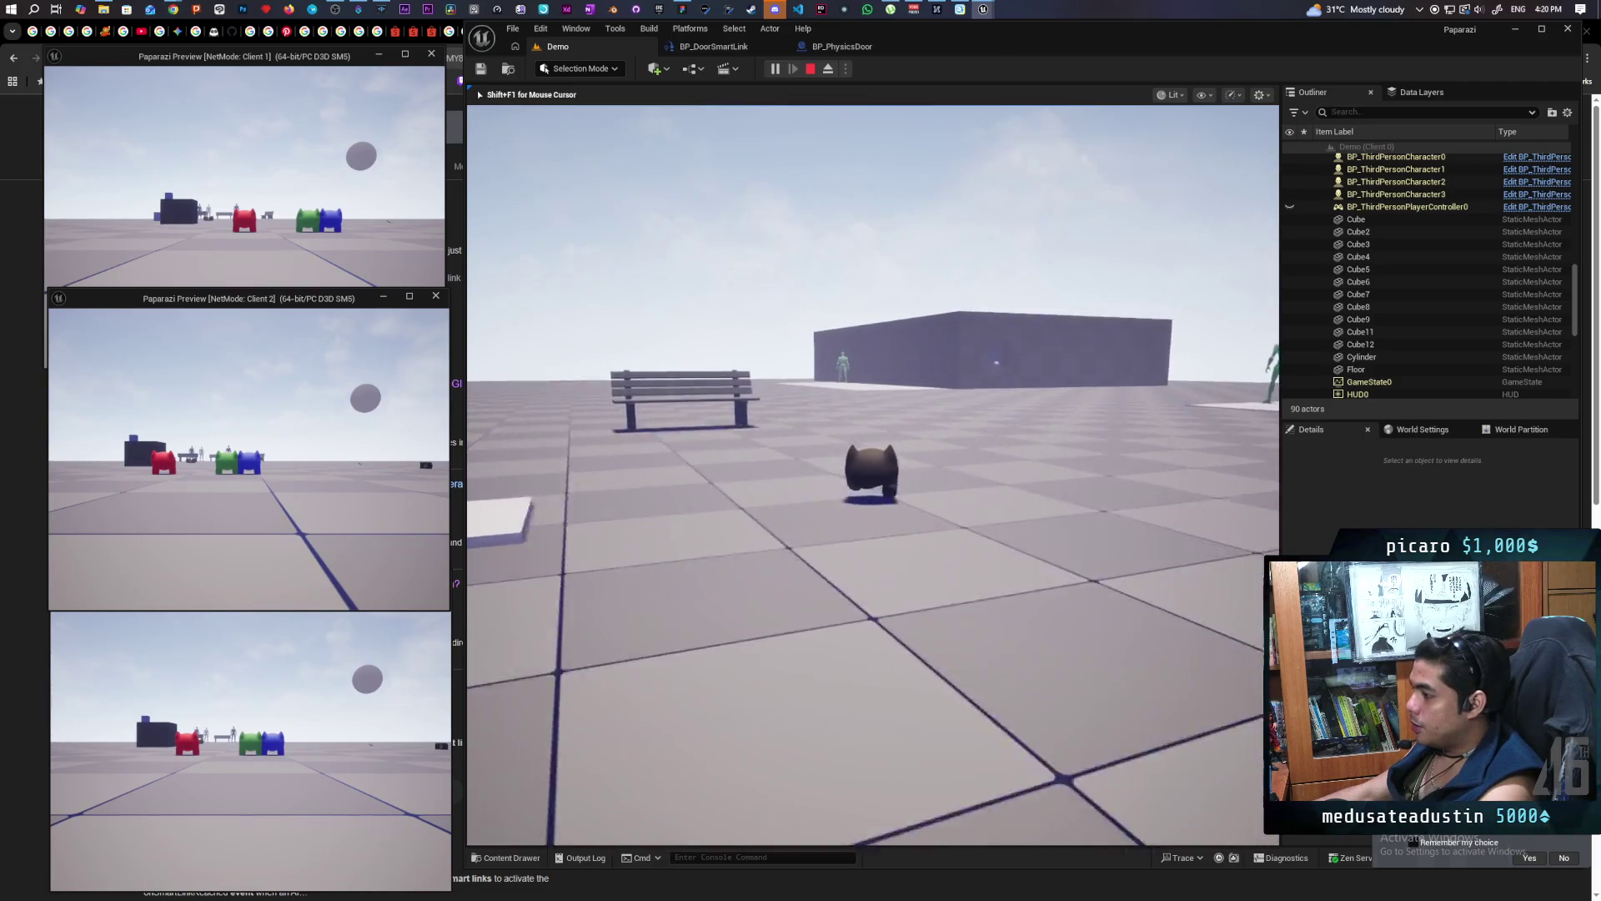
key(w)
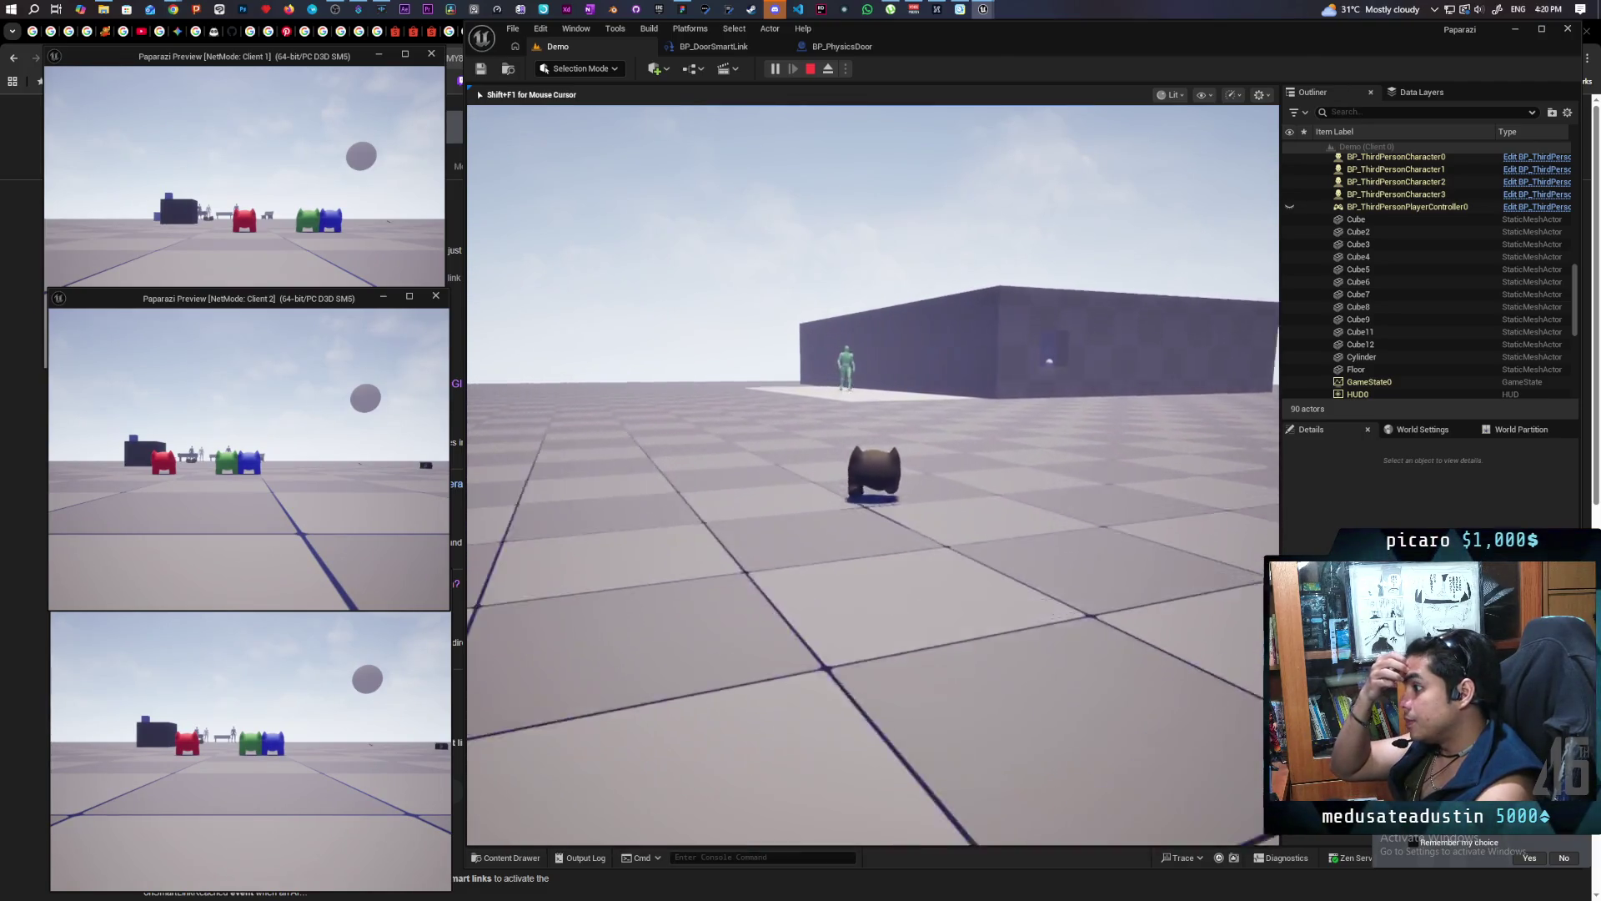
key(w)
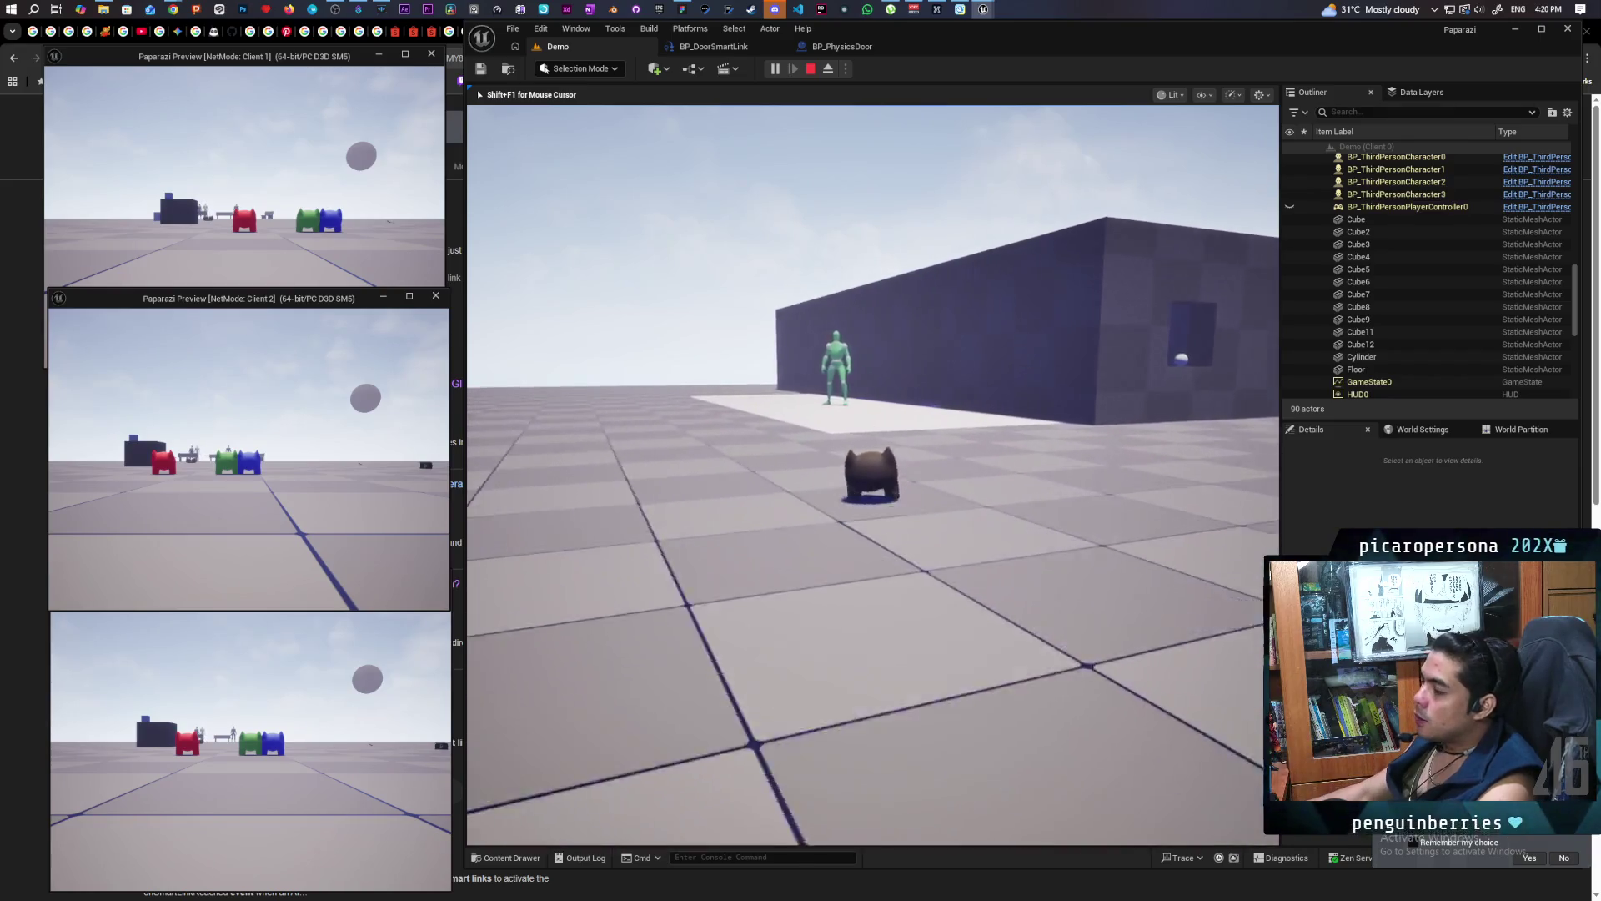
key(w)
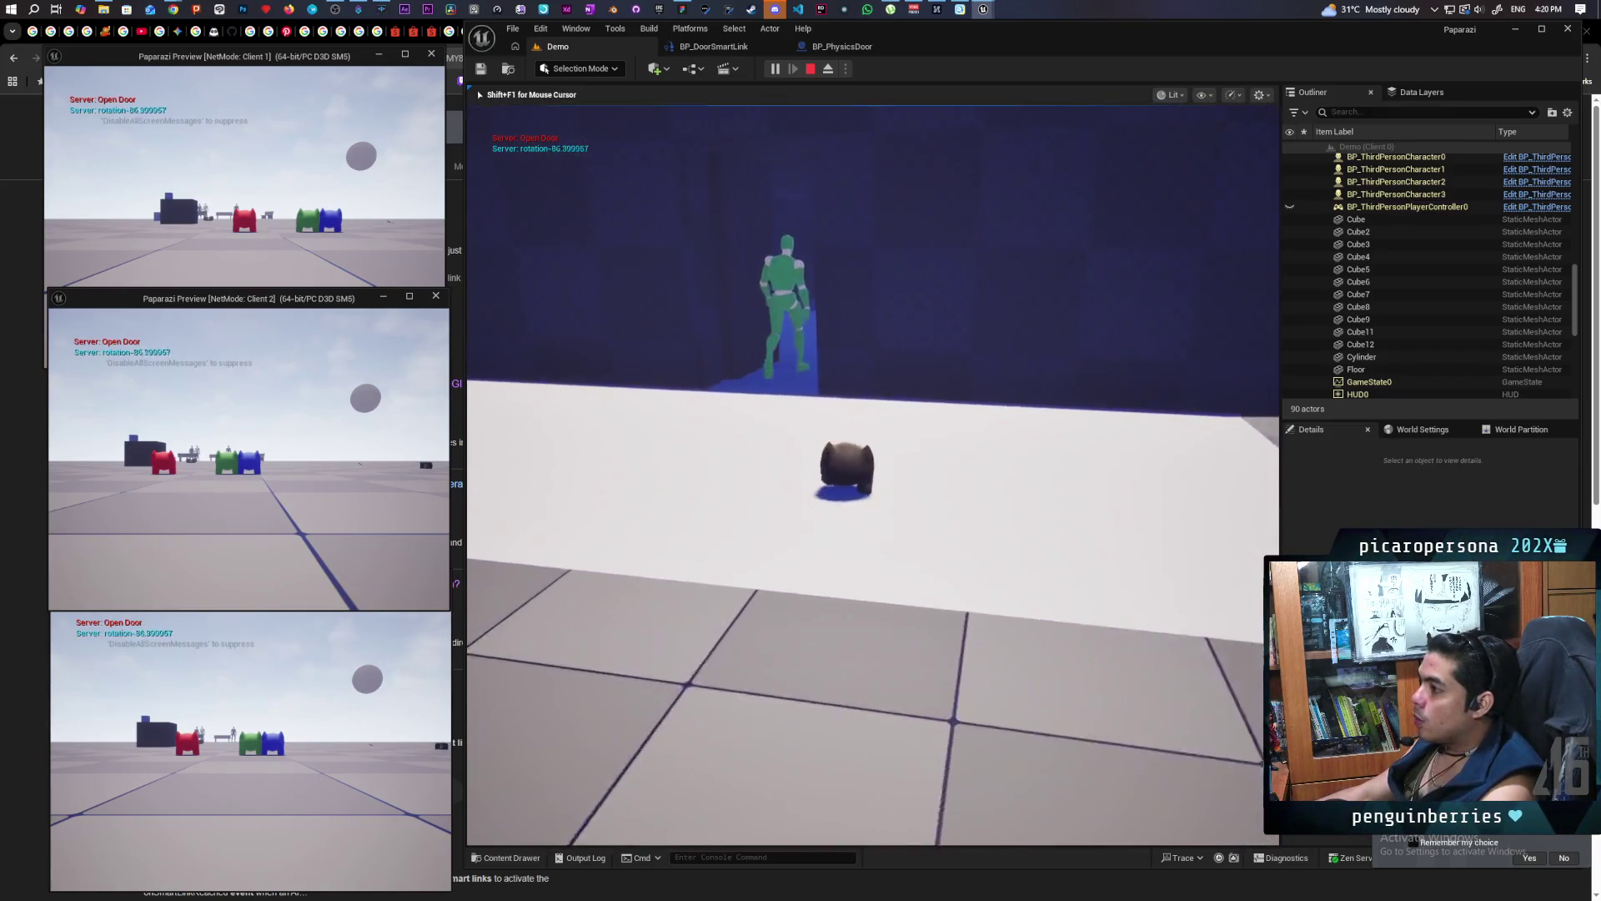
key(w)
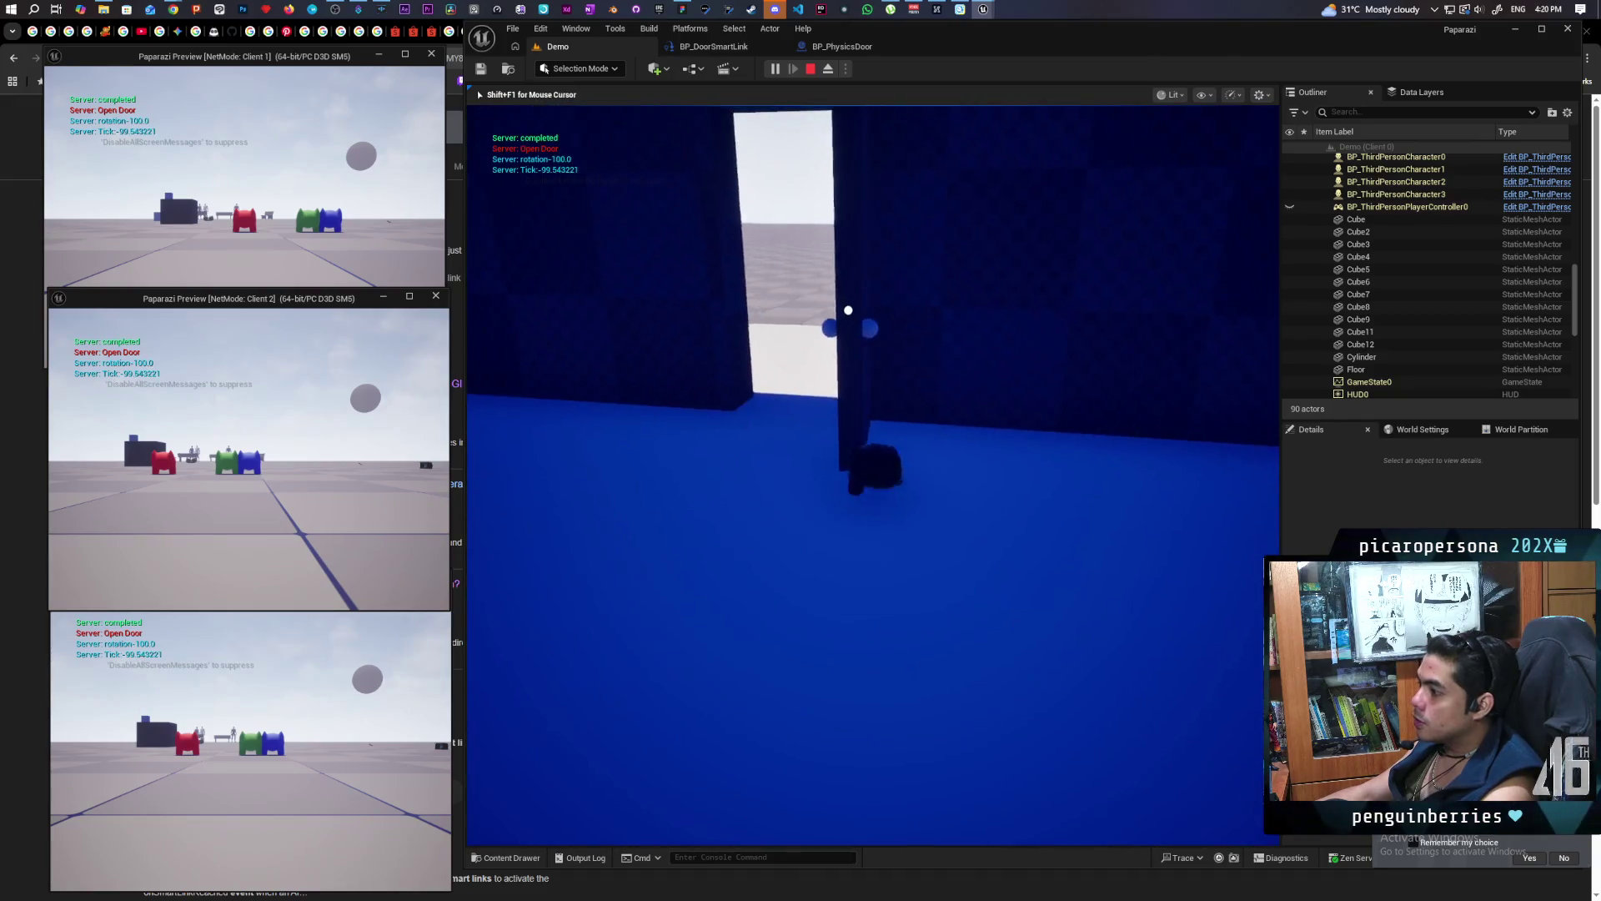
key(w)
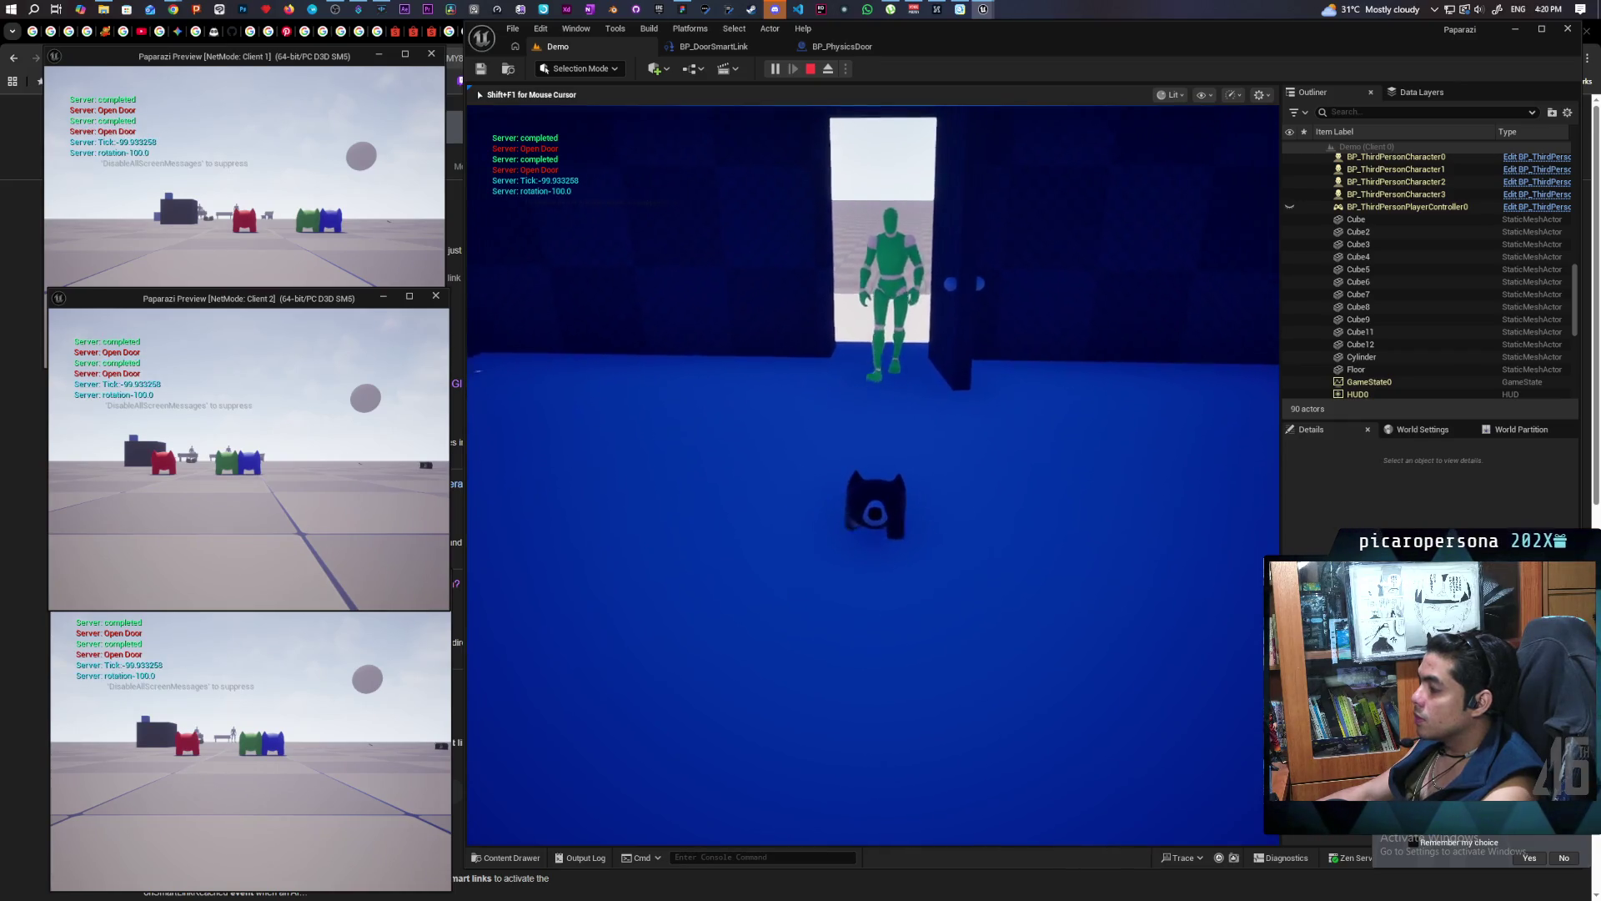
key(w)
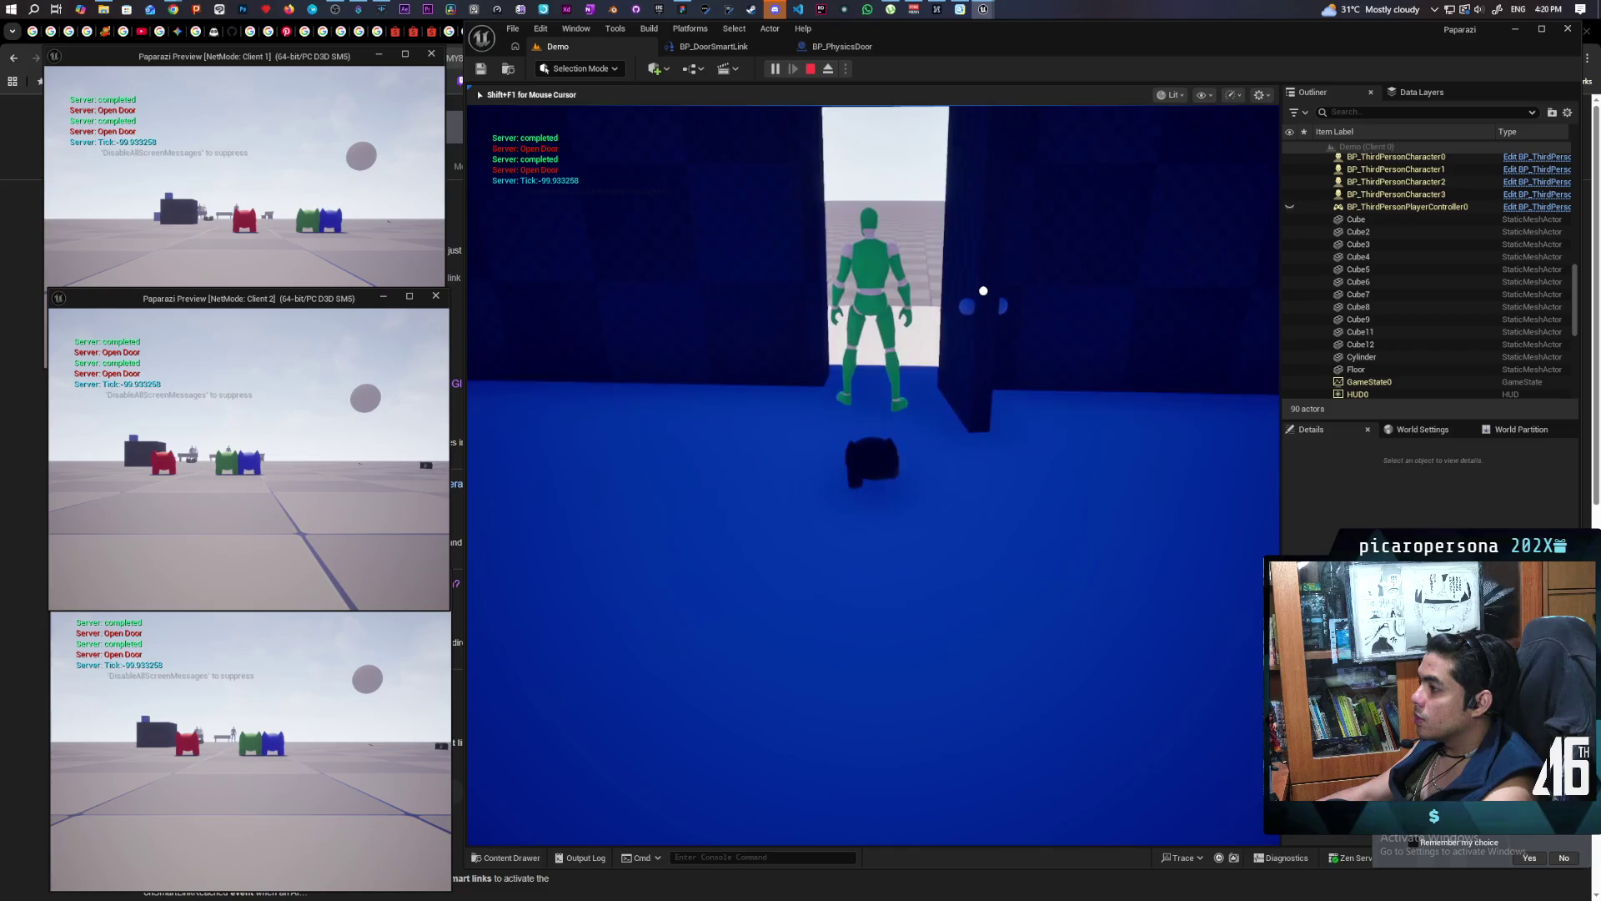
key(s)
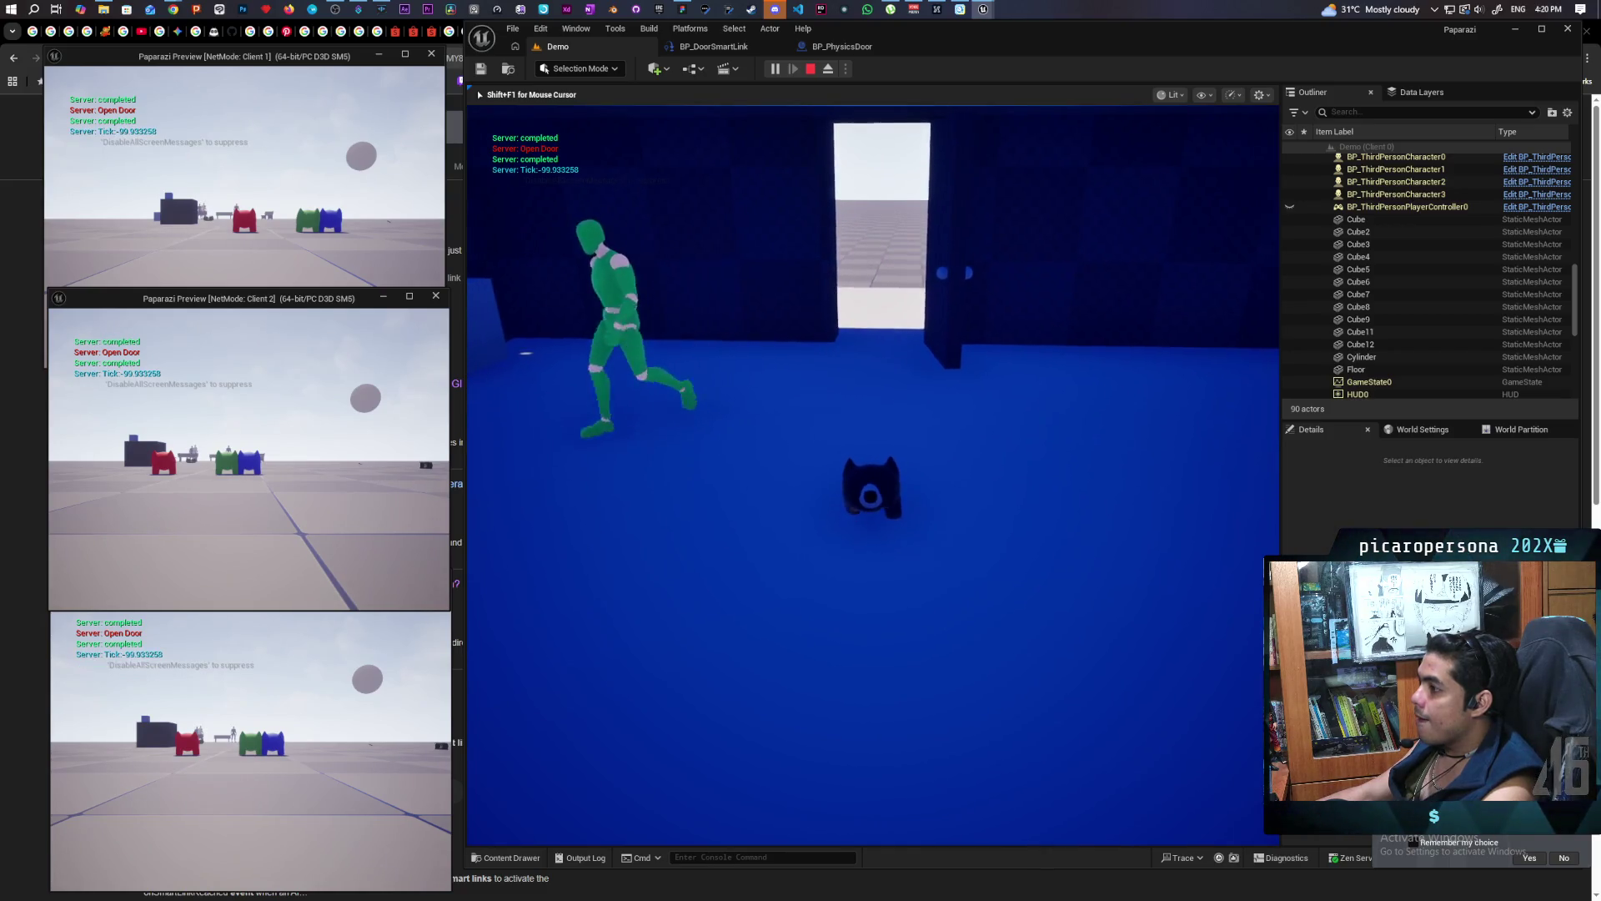
key(a)
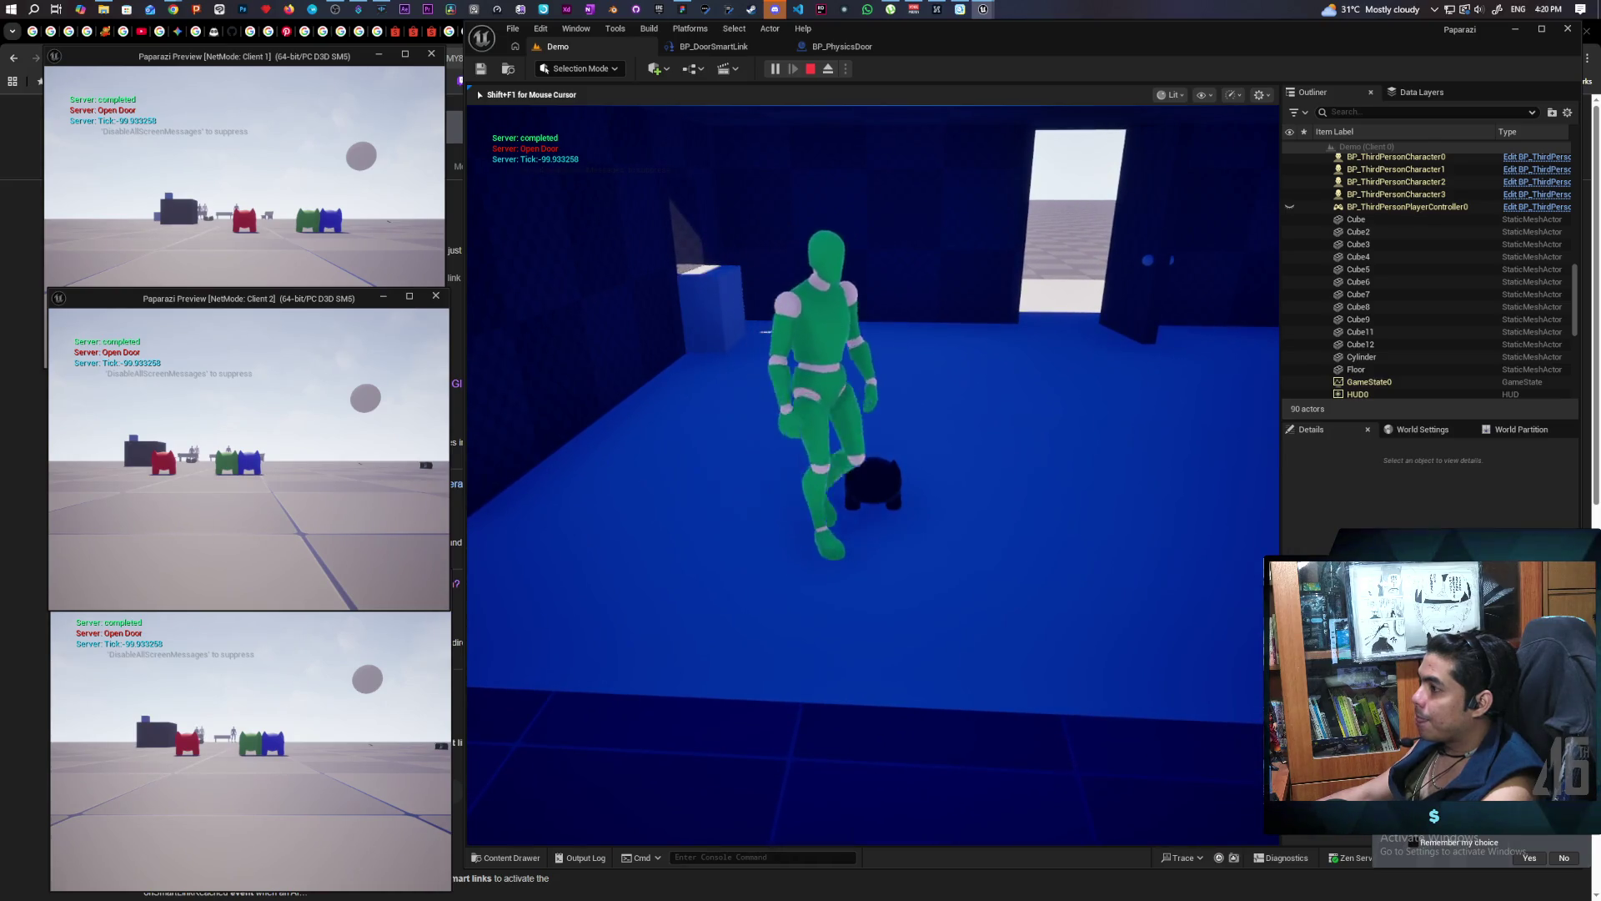
key(d)
key(d)
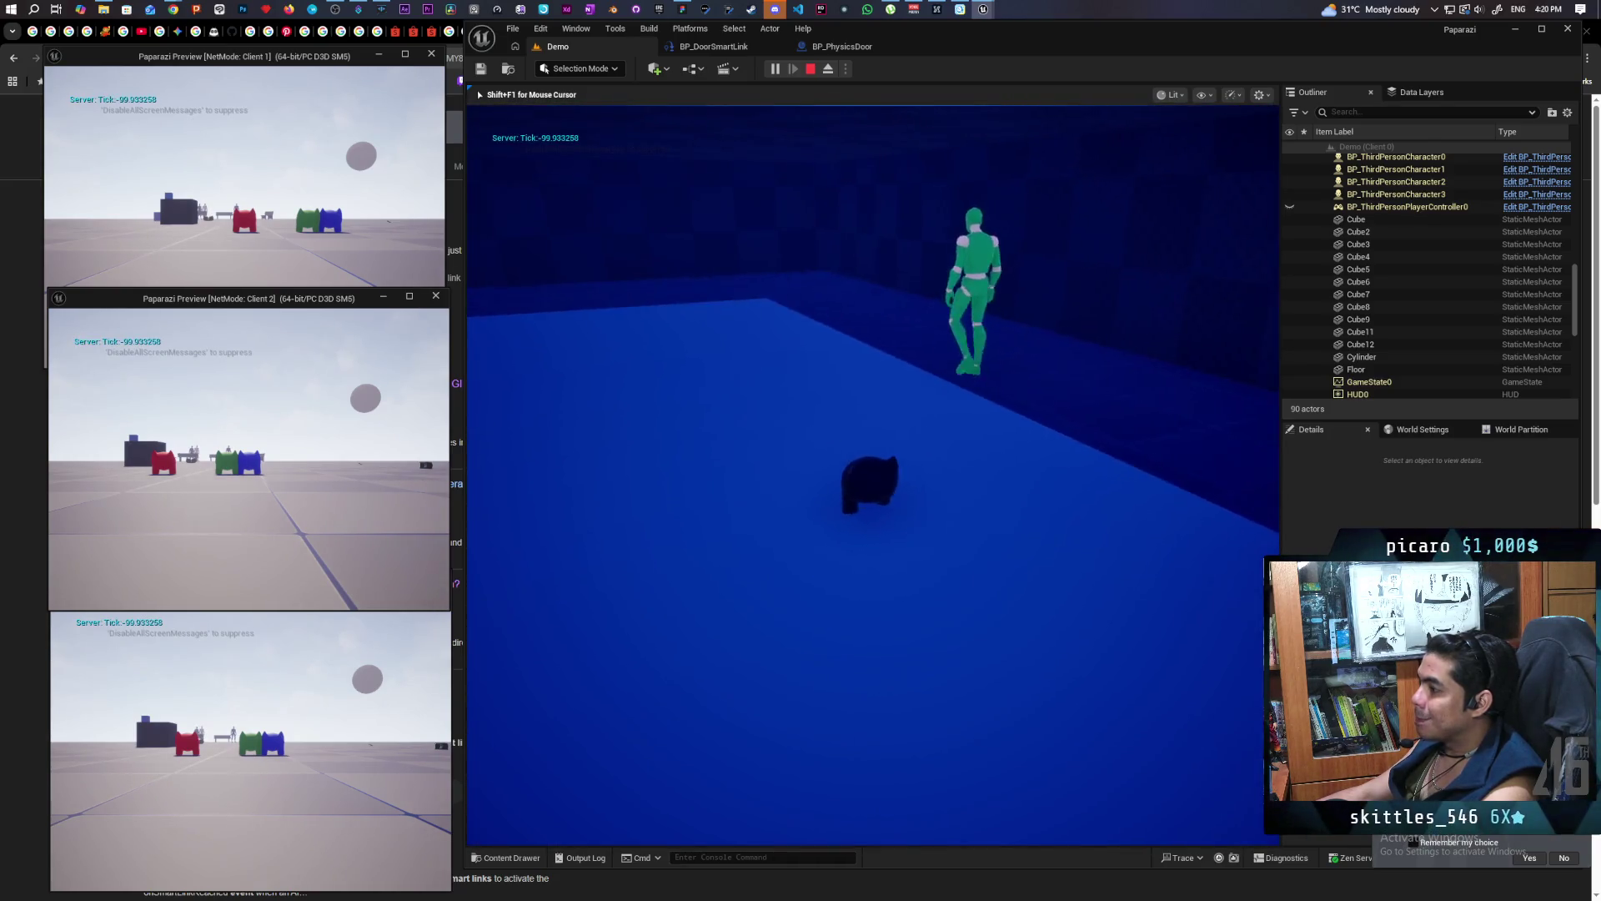
key(Escape)
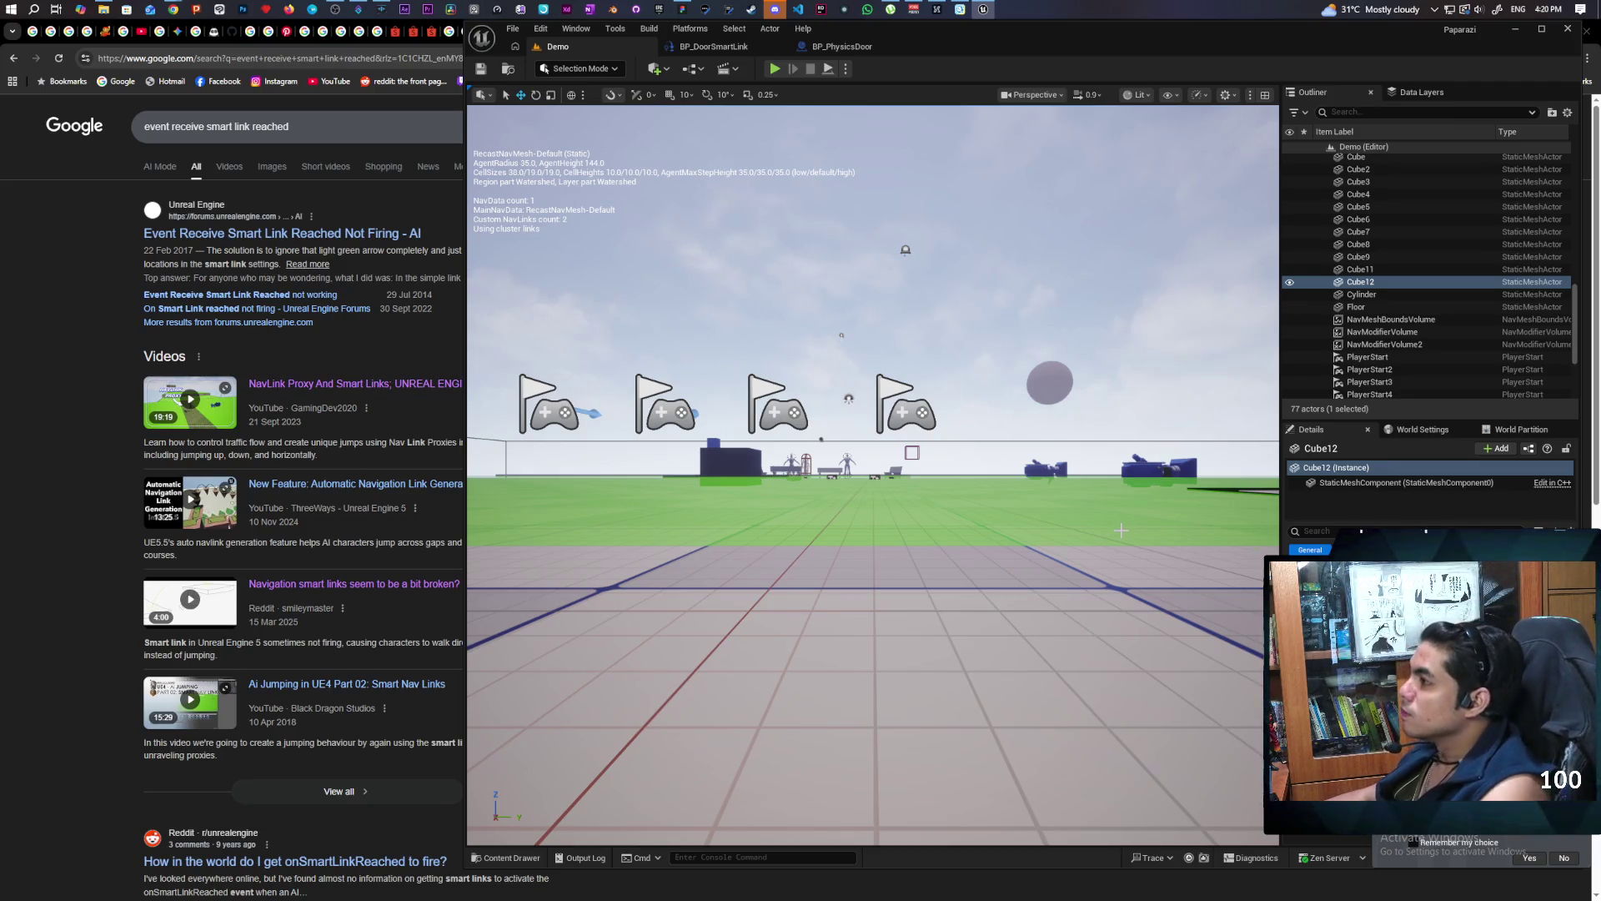
Open the BP_DoorSmartLink event graph and rearrange the Door, Branch, Open Door and Delay nodes
click(504, 861)
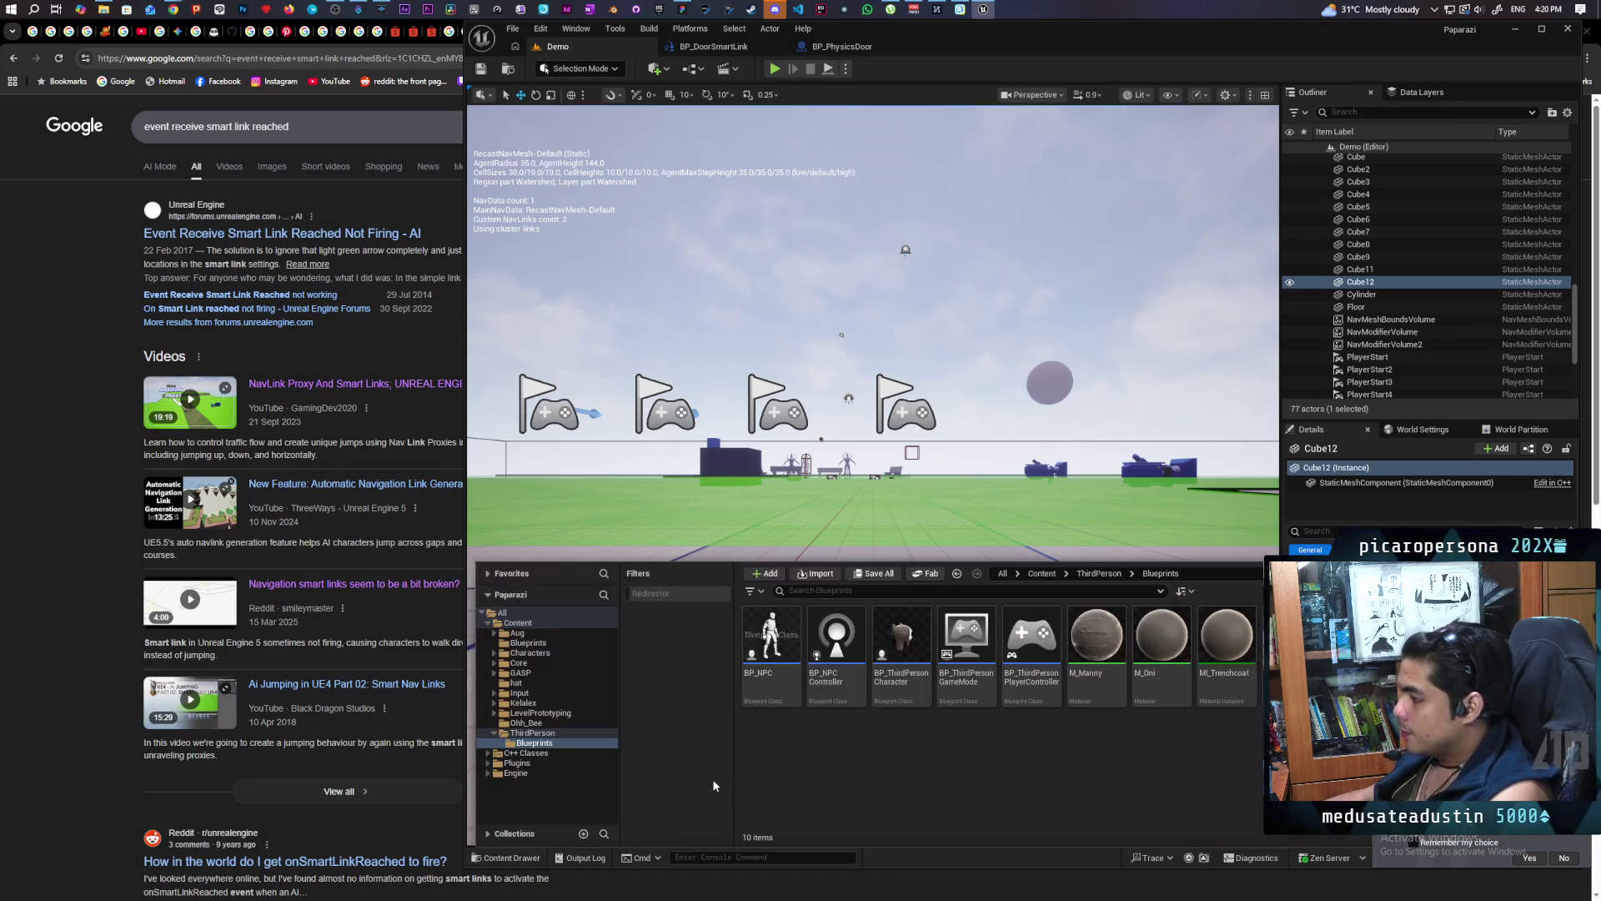
click(719, 46)
scroll(896, 401, up, 2)
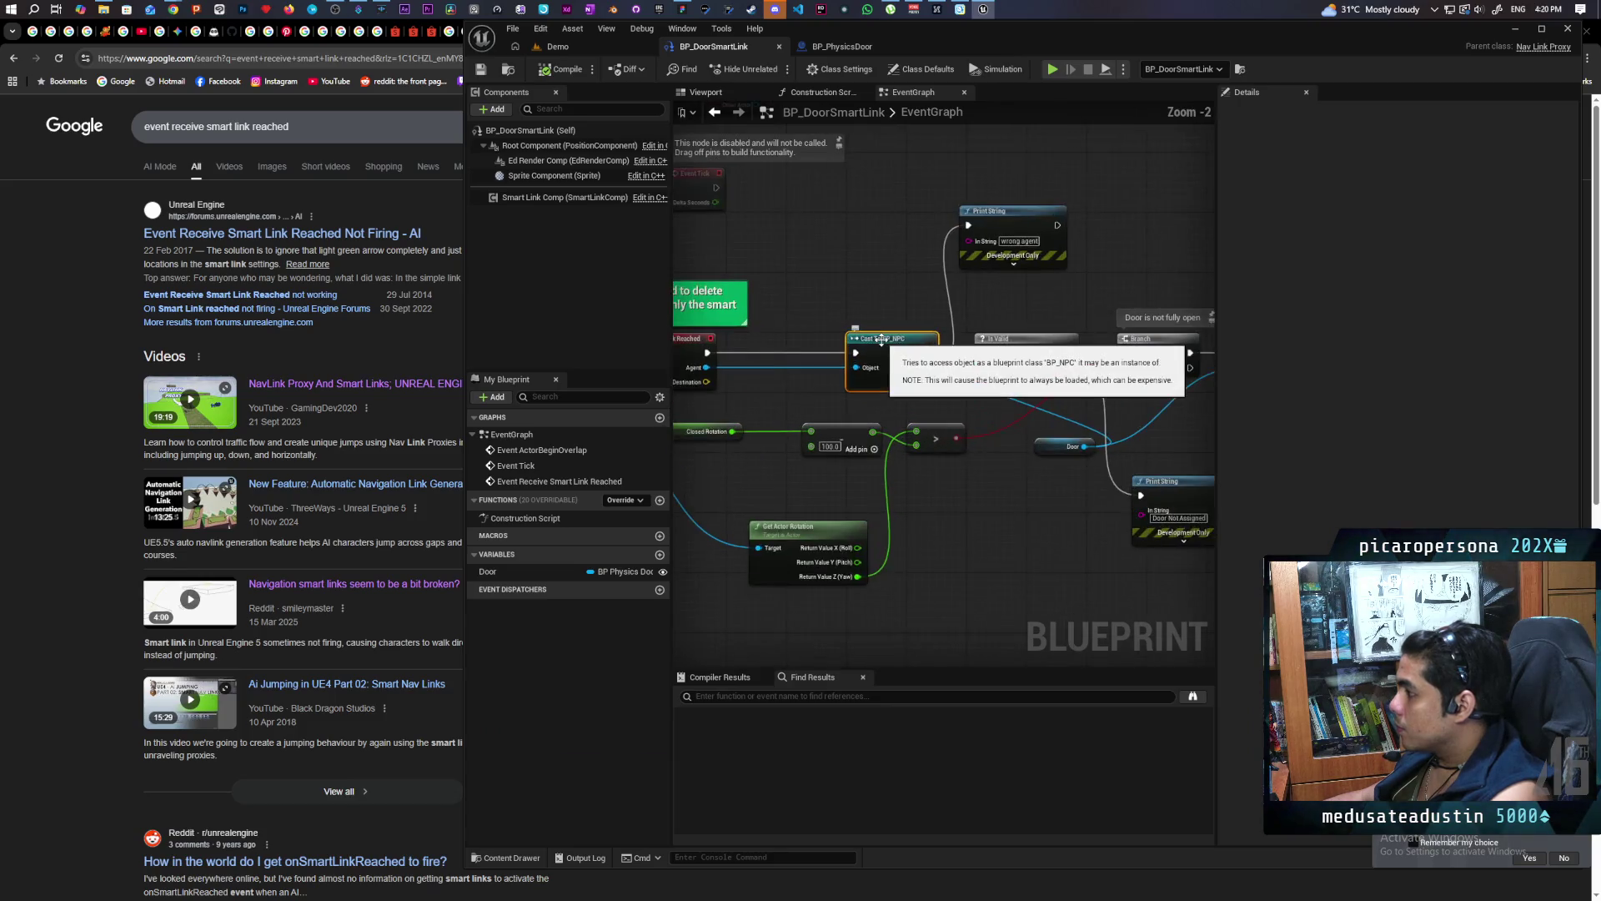
drag(978, 385, 822, 378)
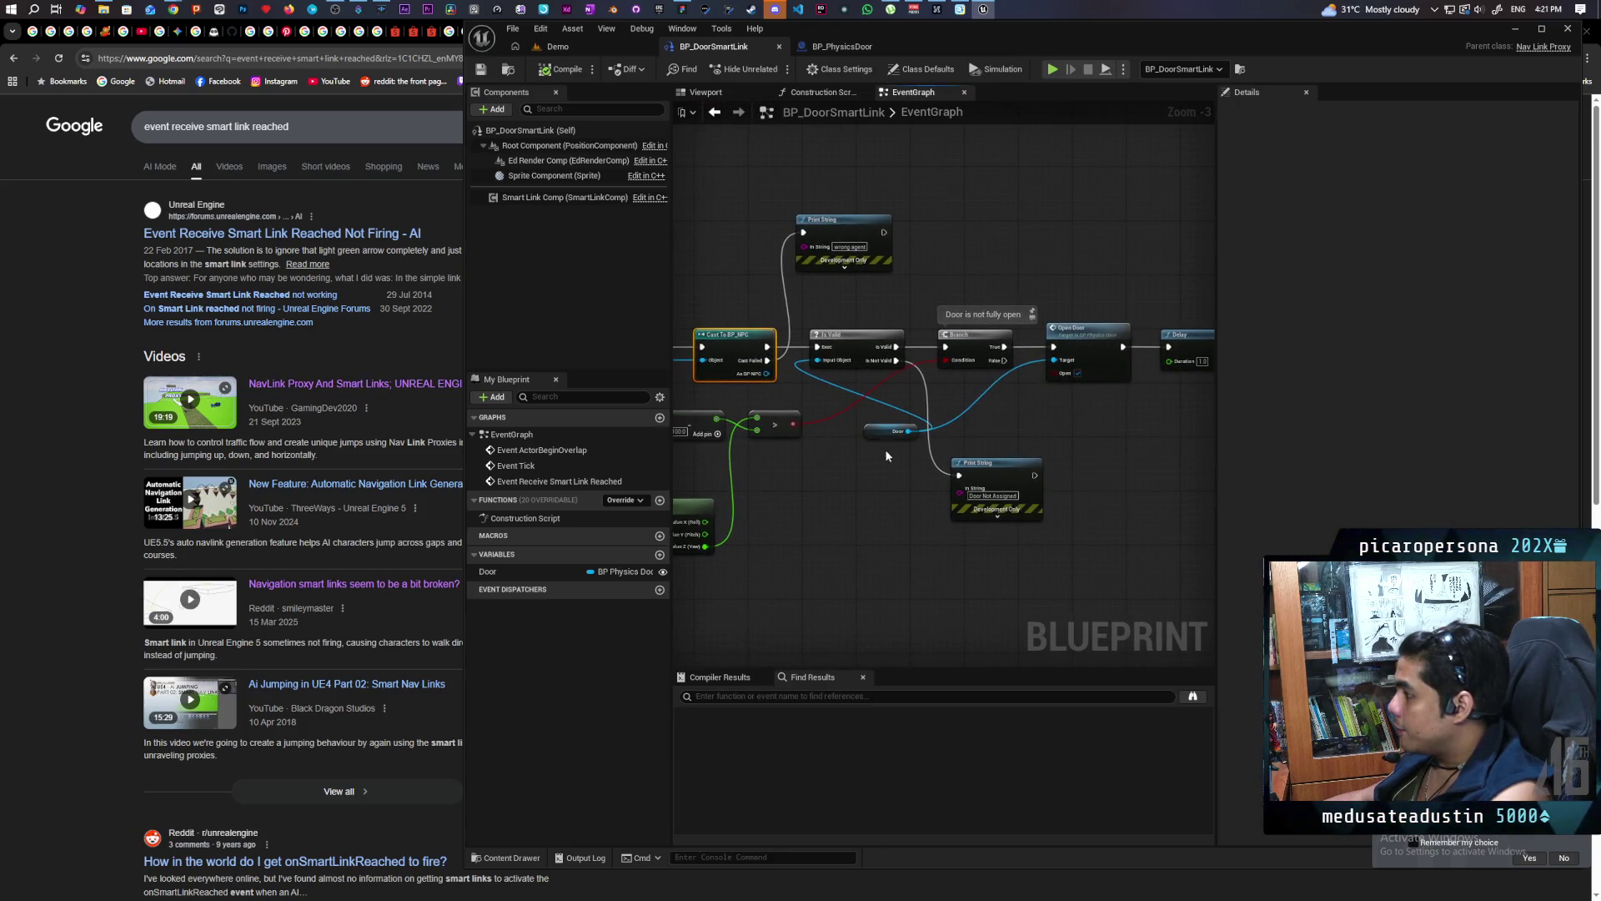
drag(878, 439, 692, 451)
drag(1100, 396, 1099, 395)
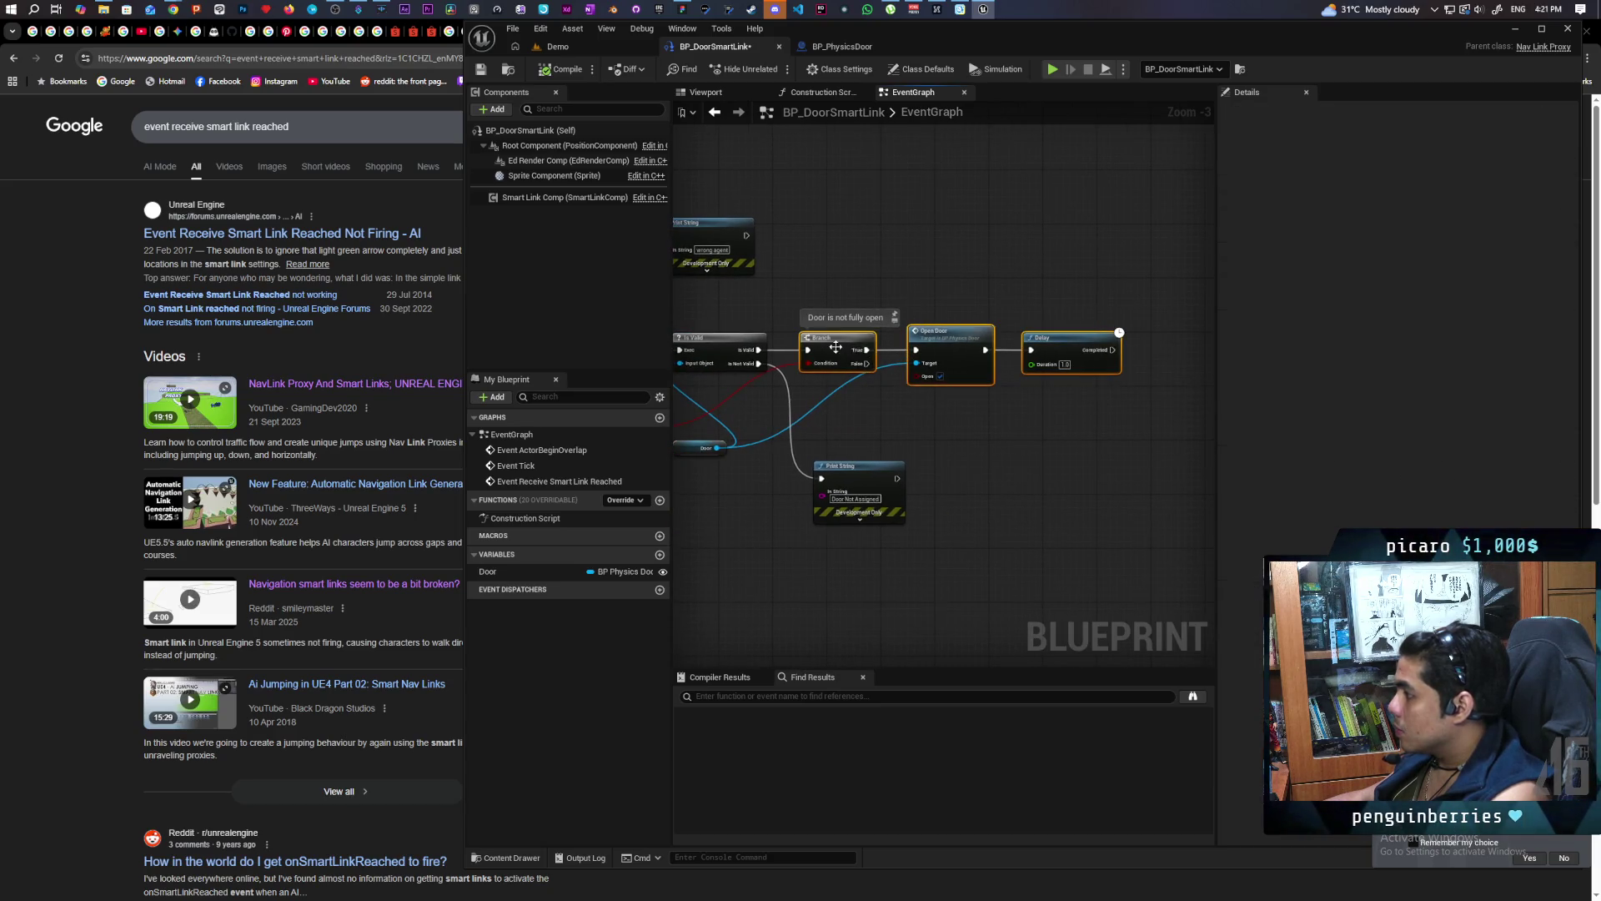
drag(838, 347, 1027, 347)
drag(1001, 427, 1334, 376)
Add an AI MoveTo node with As BP NPC as Pawn, run from Is Valid's exec output
drag(1000, 441, 883, 491)
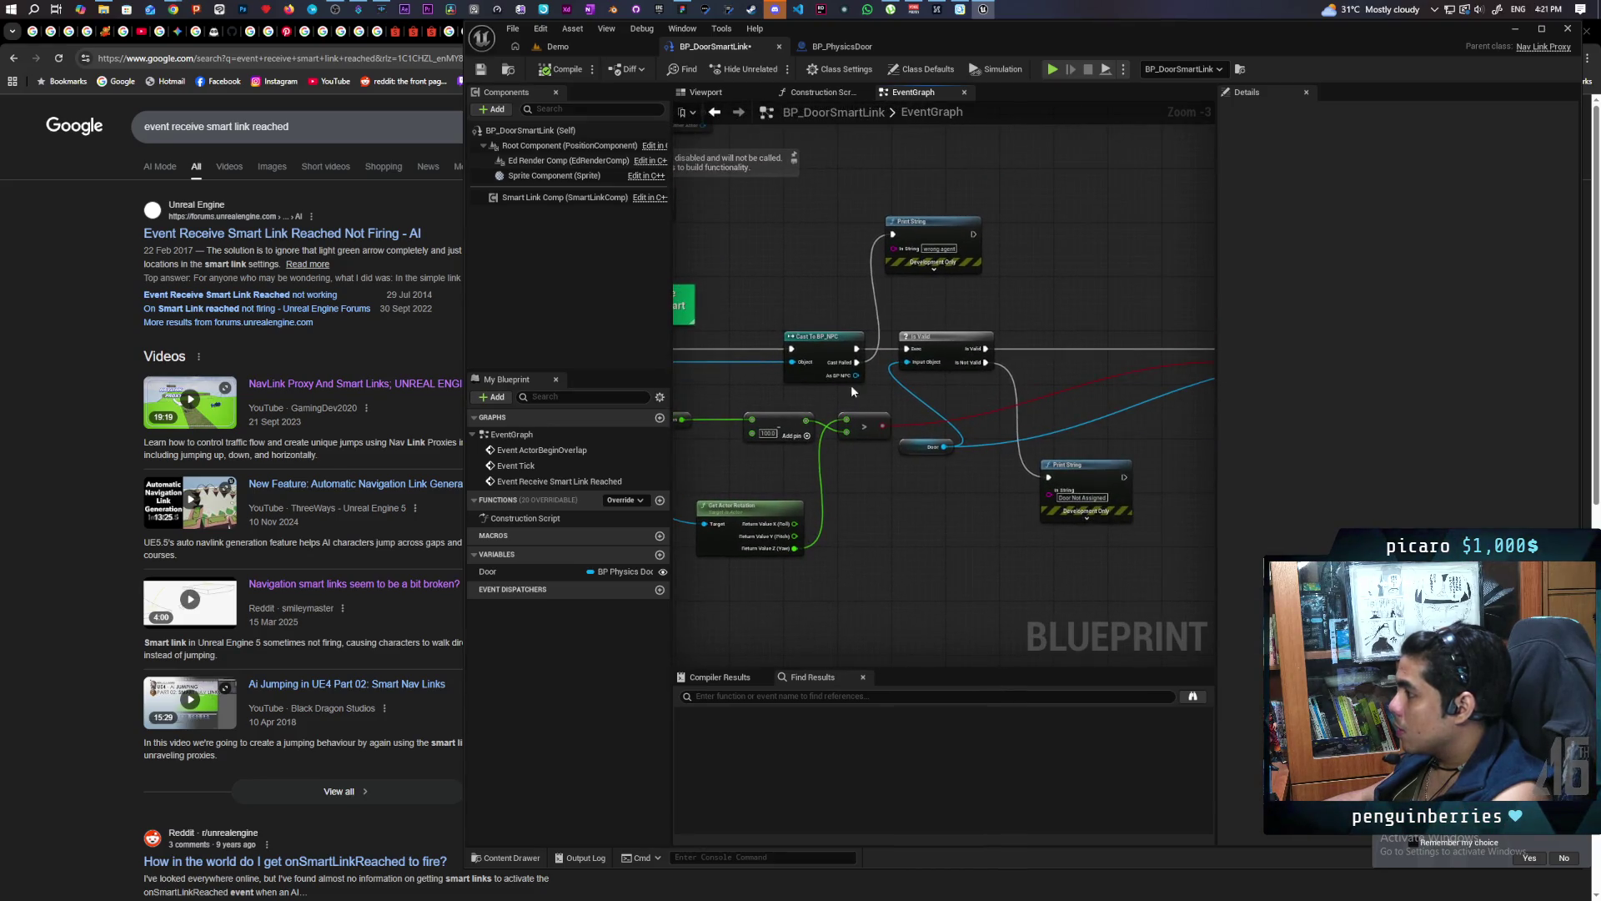
drag(854, 377, 1037, 323)
text(ai move to)
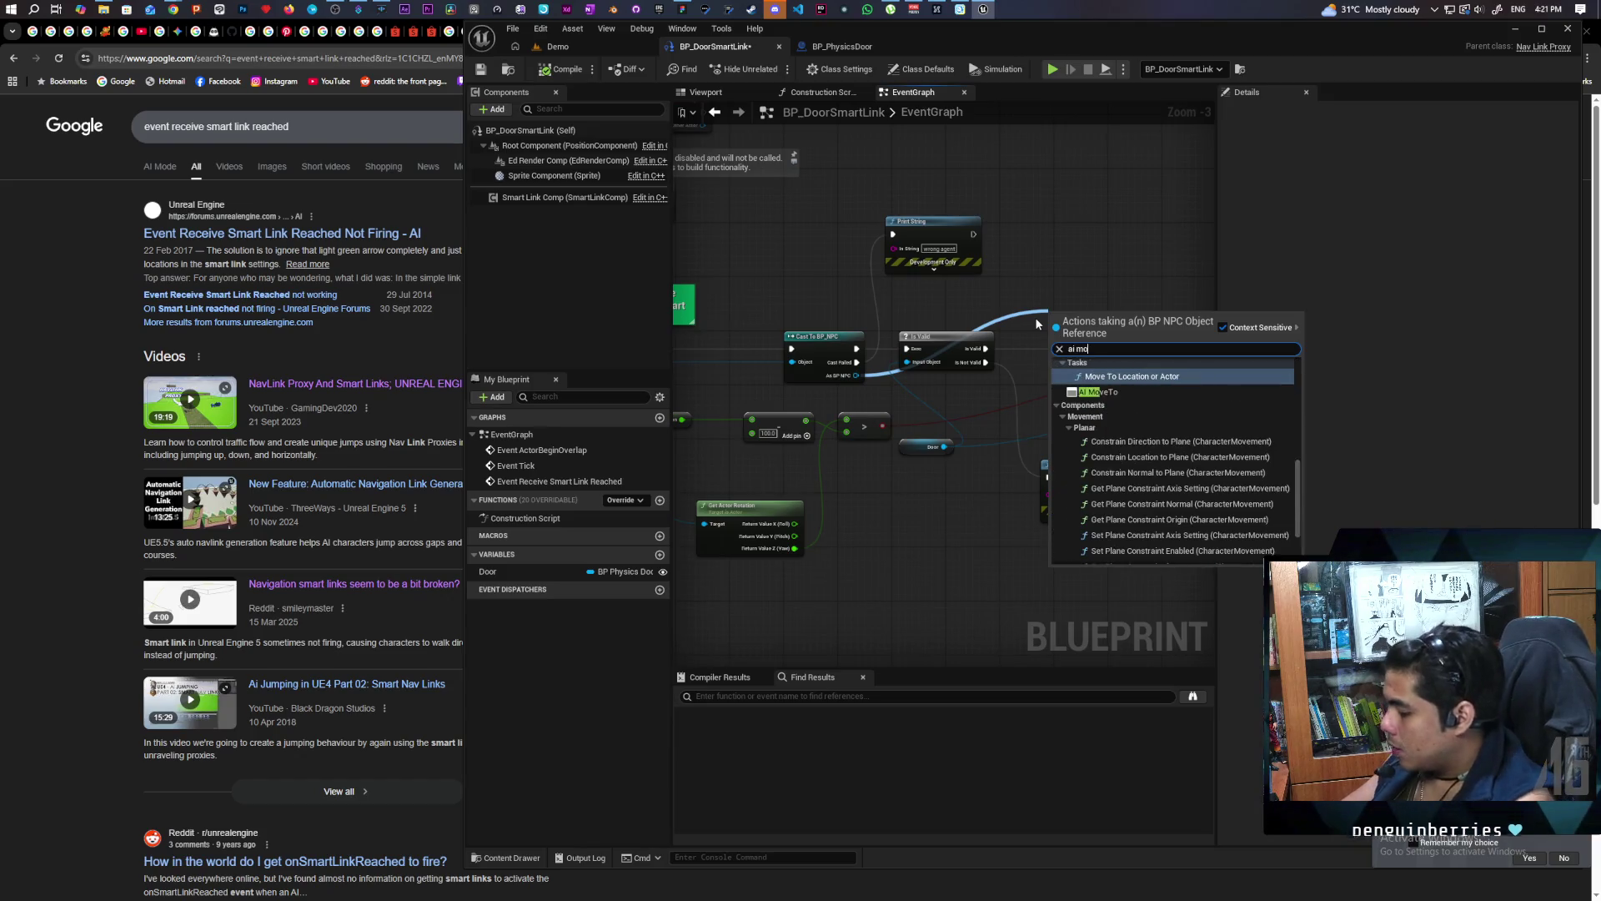
key(Down)
key(Return)
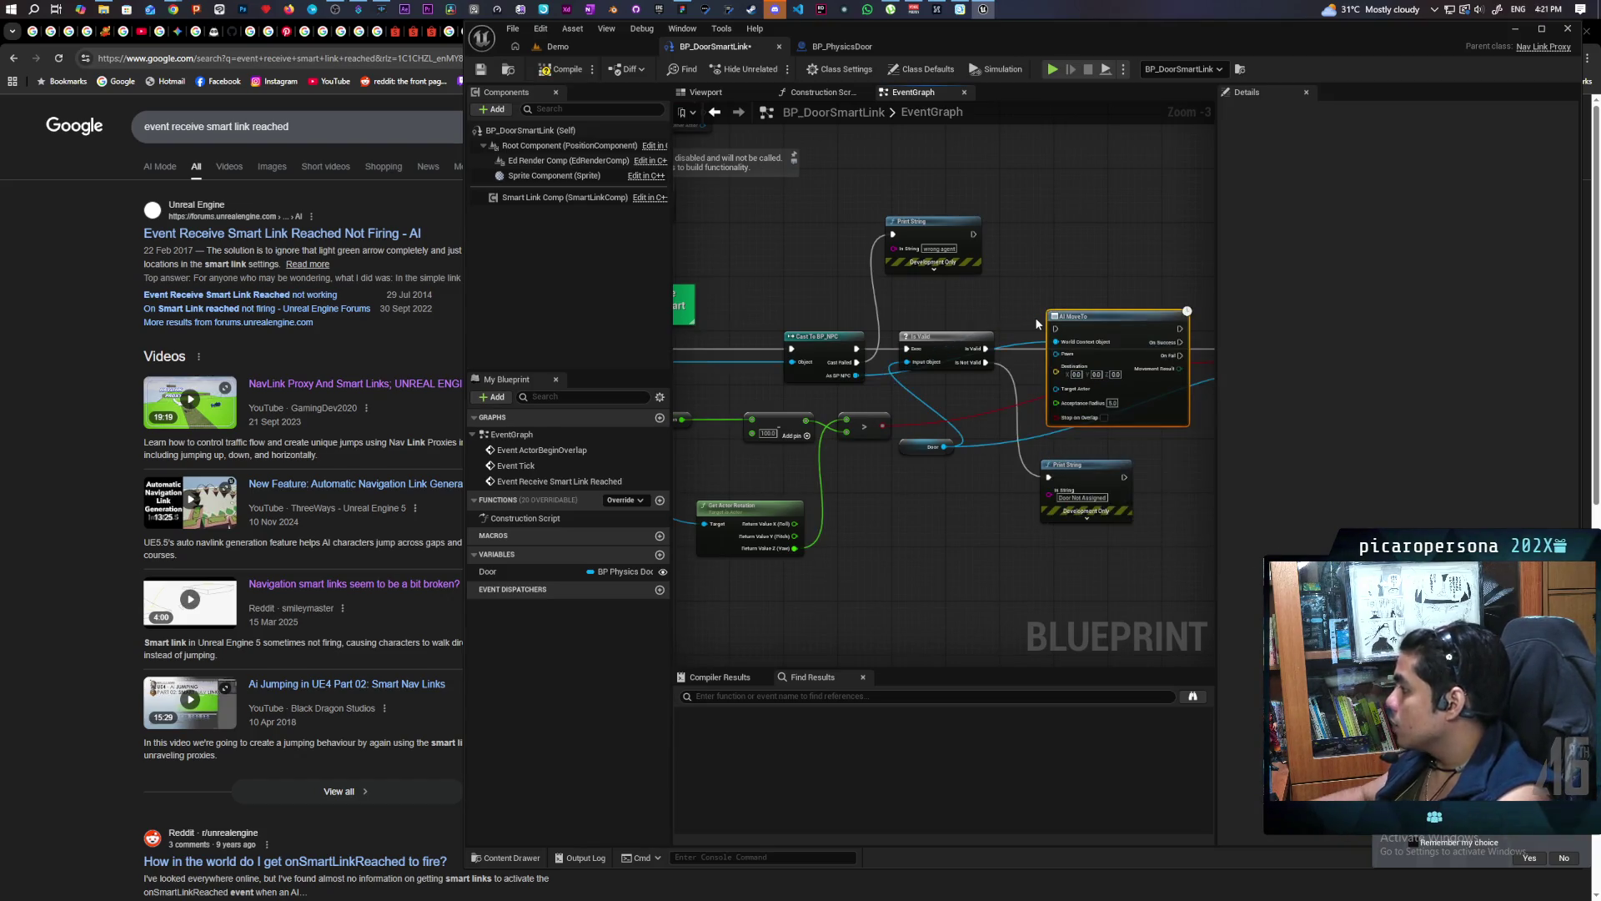
scroll(1108, 289, up, 2)
drag(1108, 290, 911, 348)
mouse_move(773, 363)
mouse_down()
mouse_move(1027, 336)
mouse_move(1077, 303)
mouse_move(1073, 322)
mouse_up()
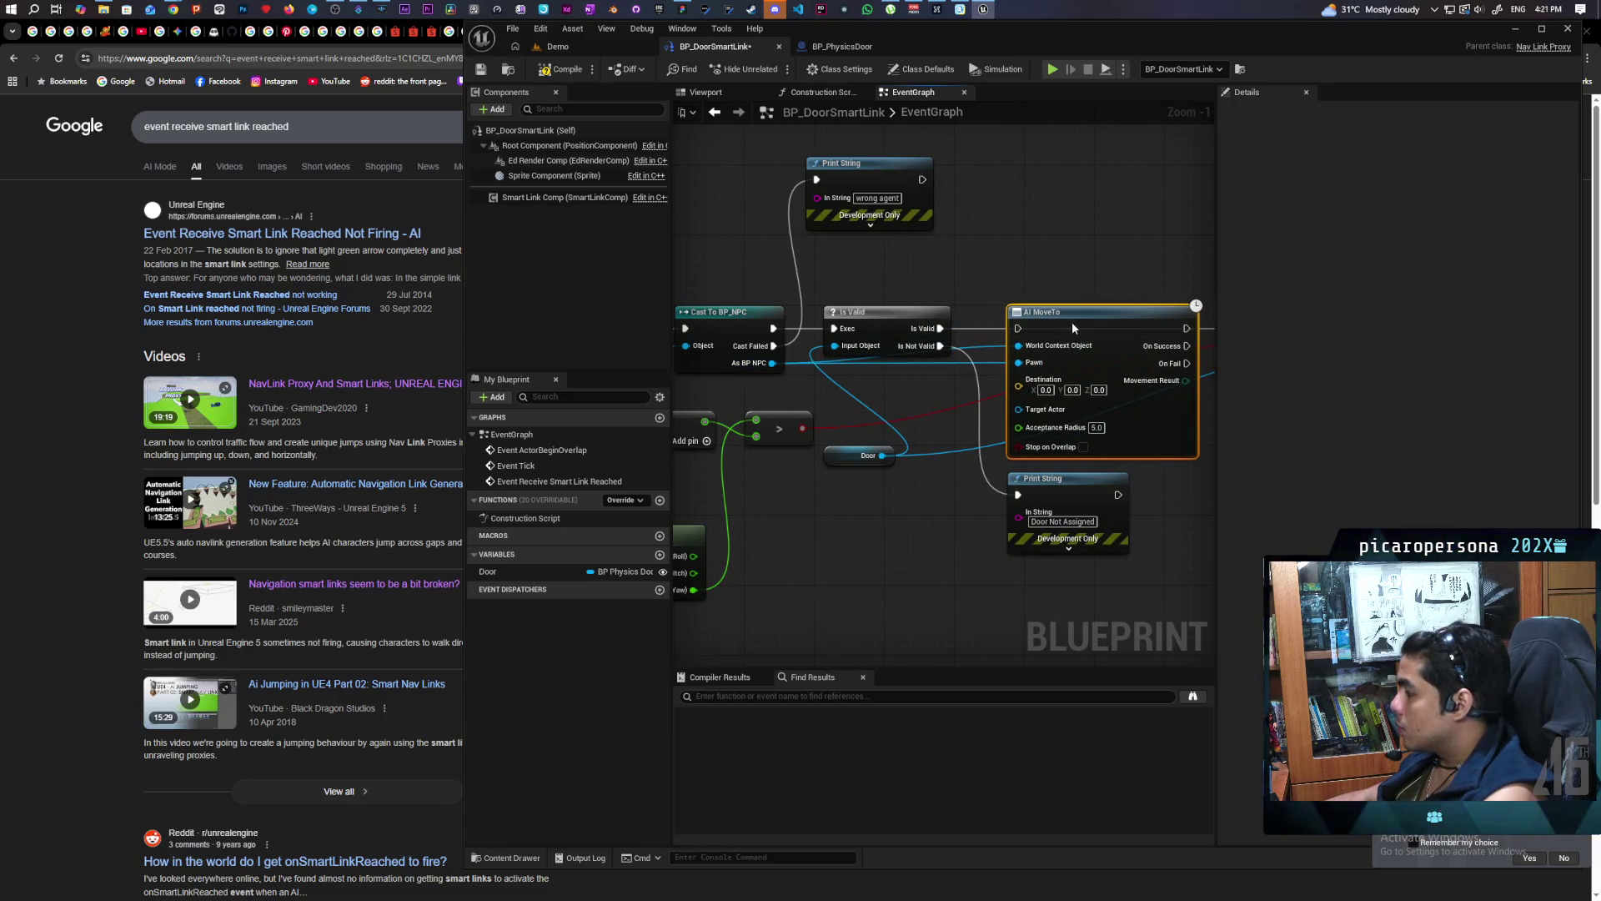
drag(939, 329, 1019, 327)
mouse_move(1128, 289)
mouse_down()
mouse_move(918, 285)
mouse_move(1040, 329)
mouse_up()
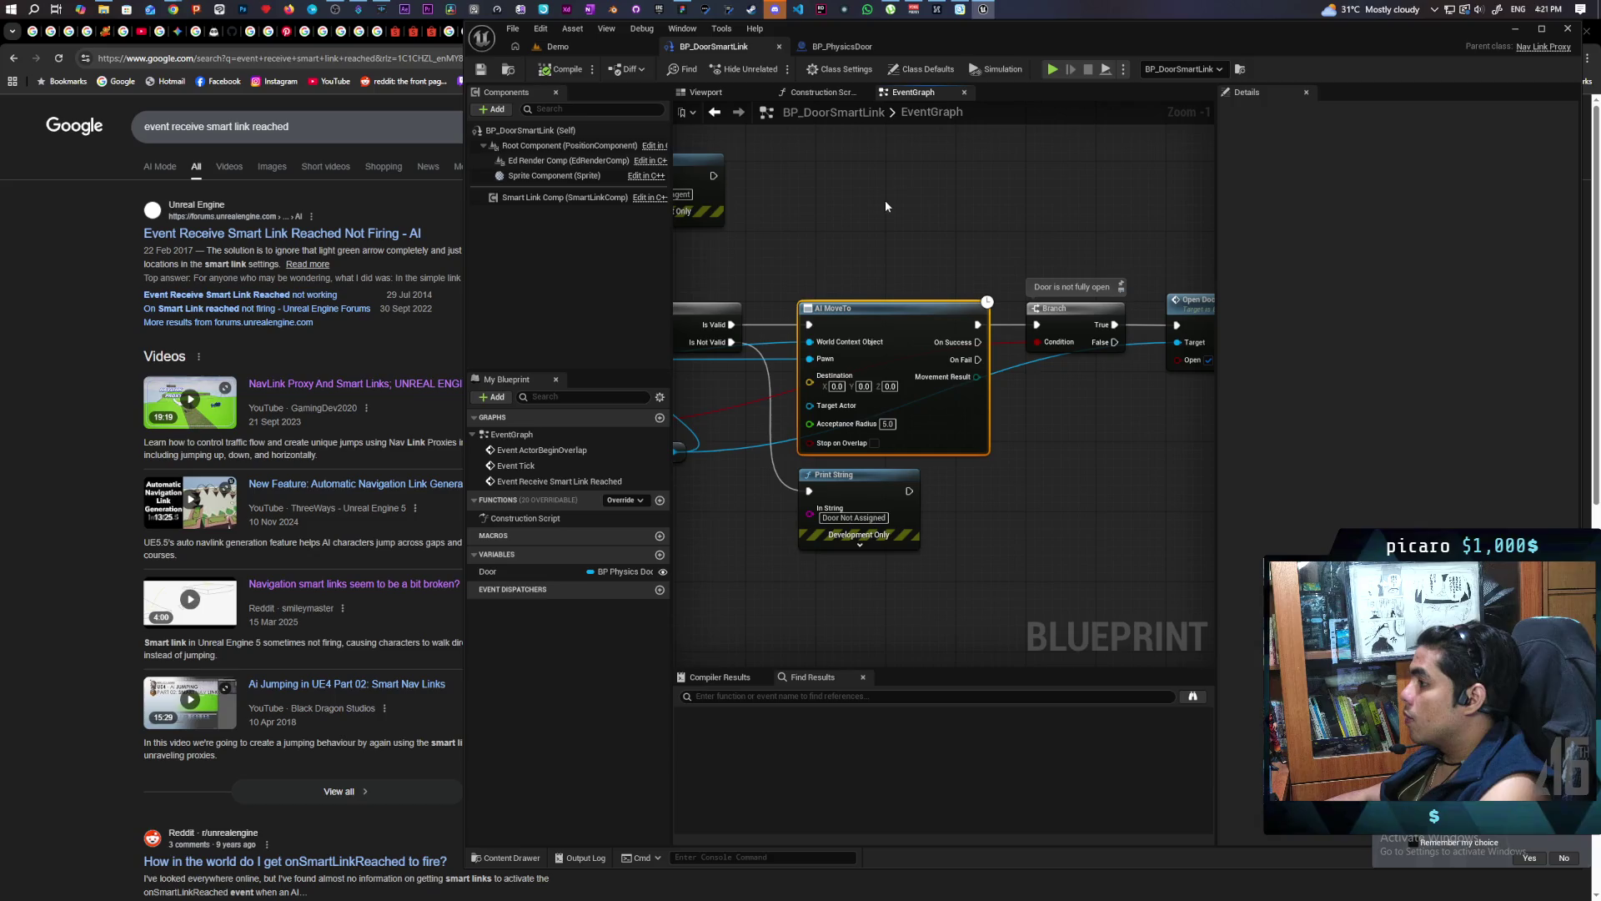
Move the AI MoveTo node to the right of the Delay node
scroll(870, 225, down, 1)
mouse_move(870, 226)
mouse_down()
mouse_move(1018, 192)
mouse_move(731, 213)
mouse_up()
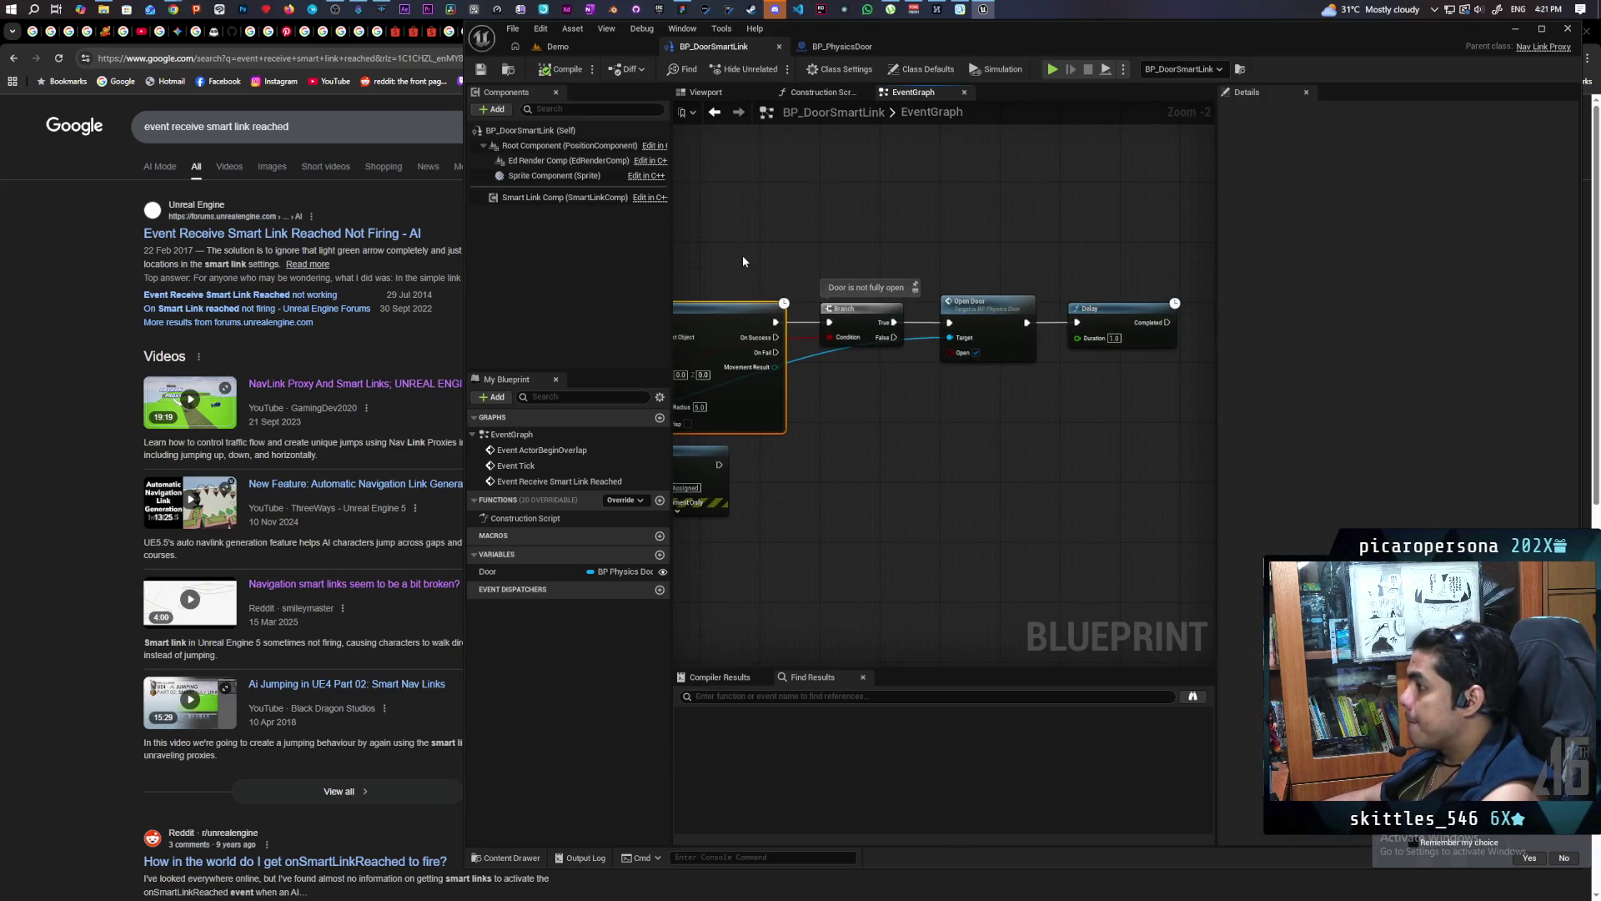
mouse_move(908, 442)
mouse_down()
mouse_move(1024, 417)
mouse_move(935, 434)
mouse_up()
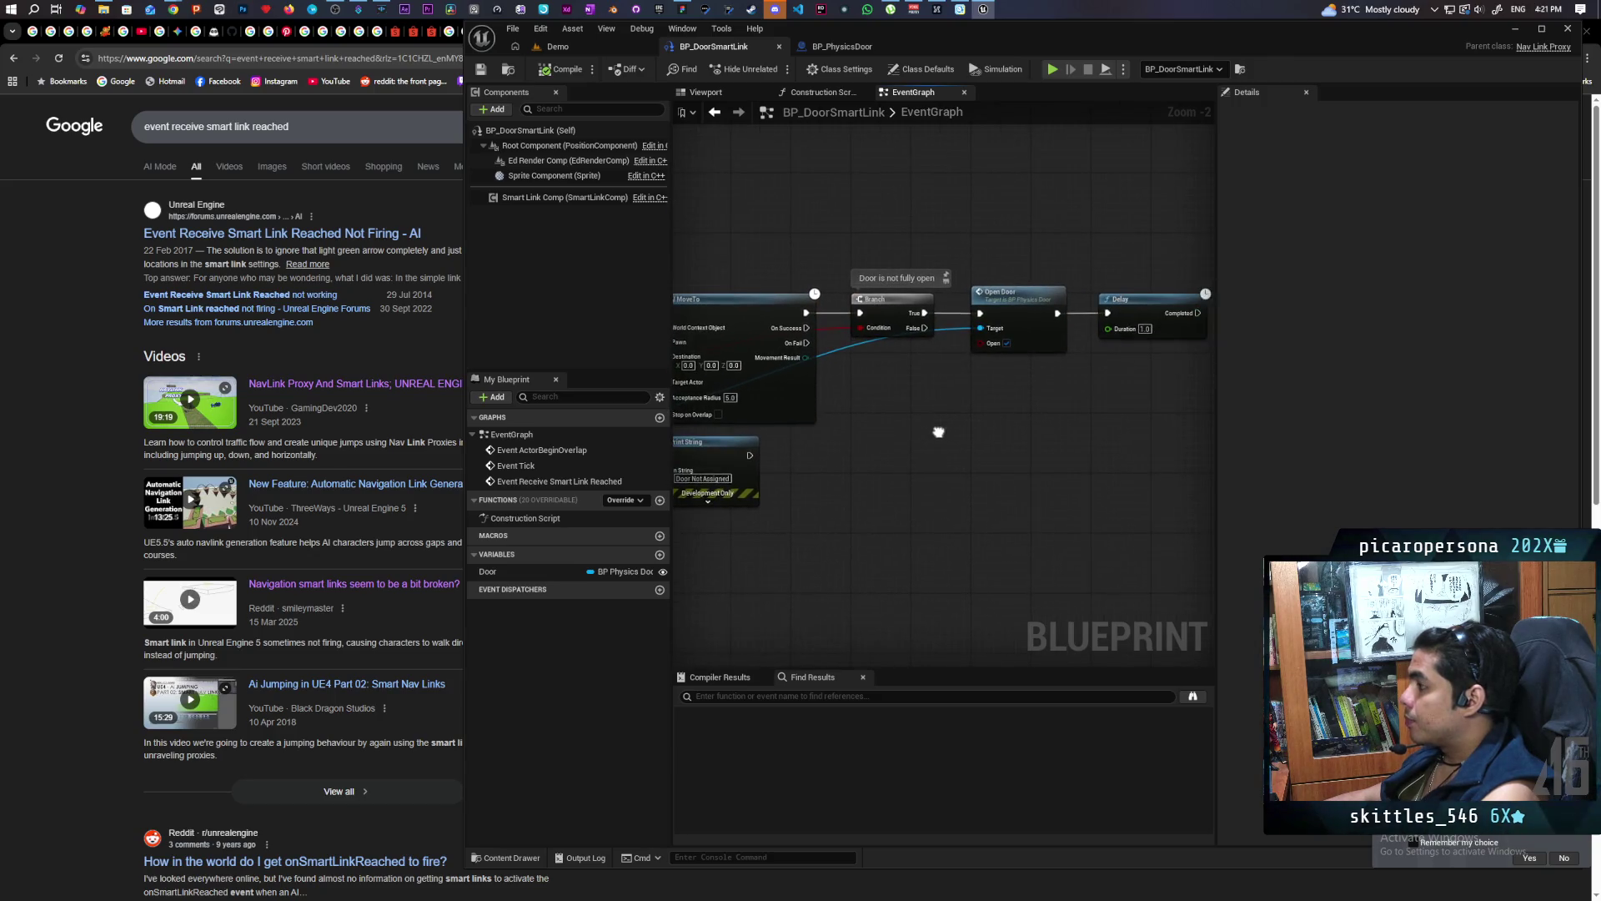
drag(1046, 427, 924, 455)
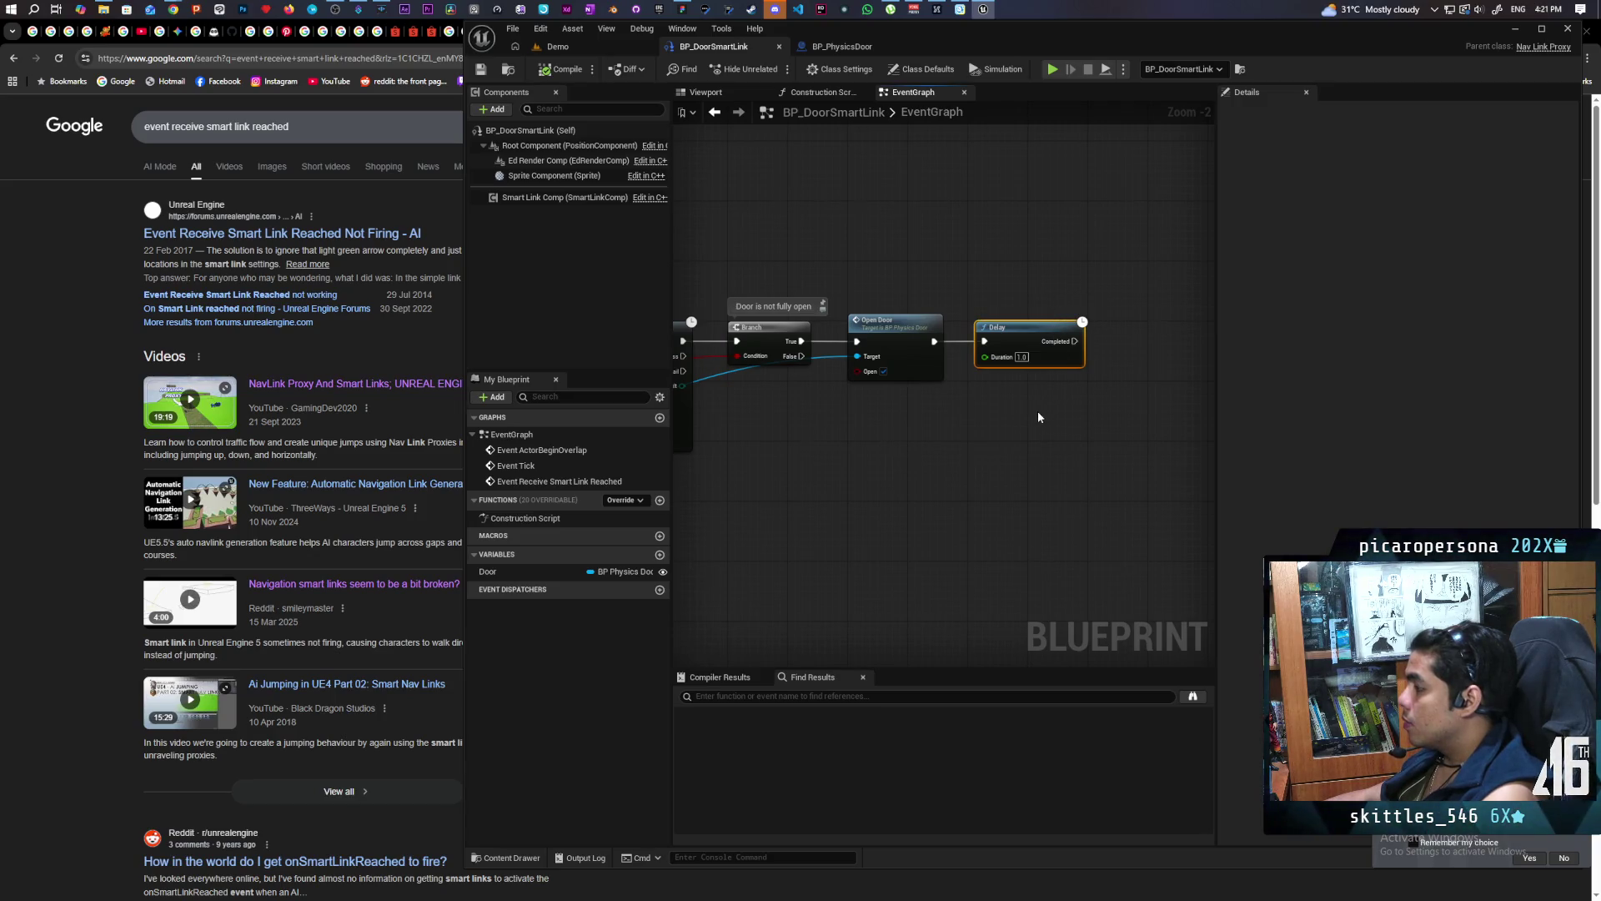
drag(804, 480, 1098, 408)
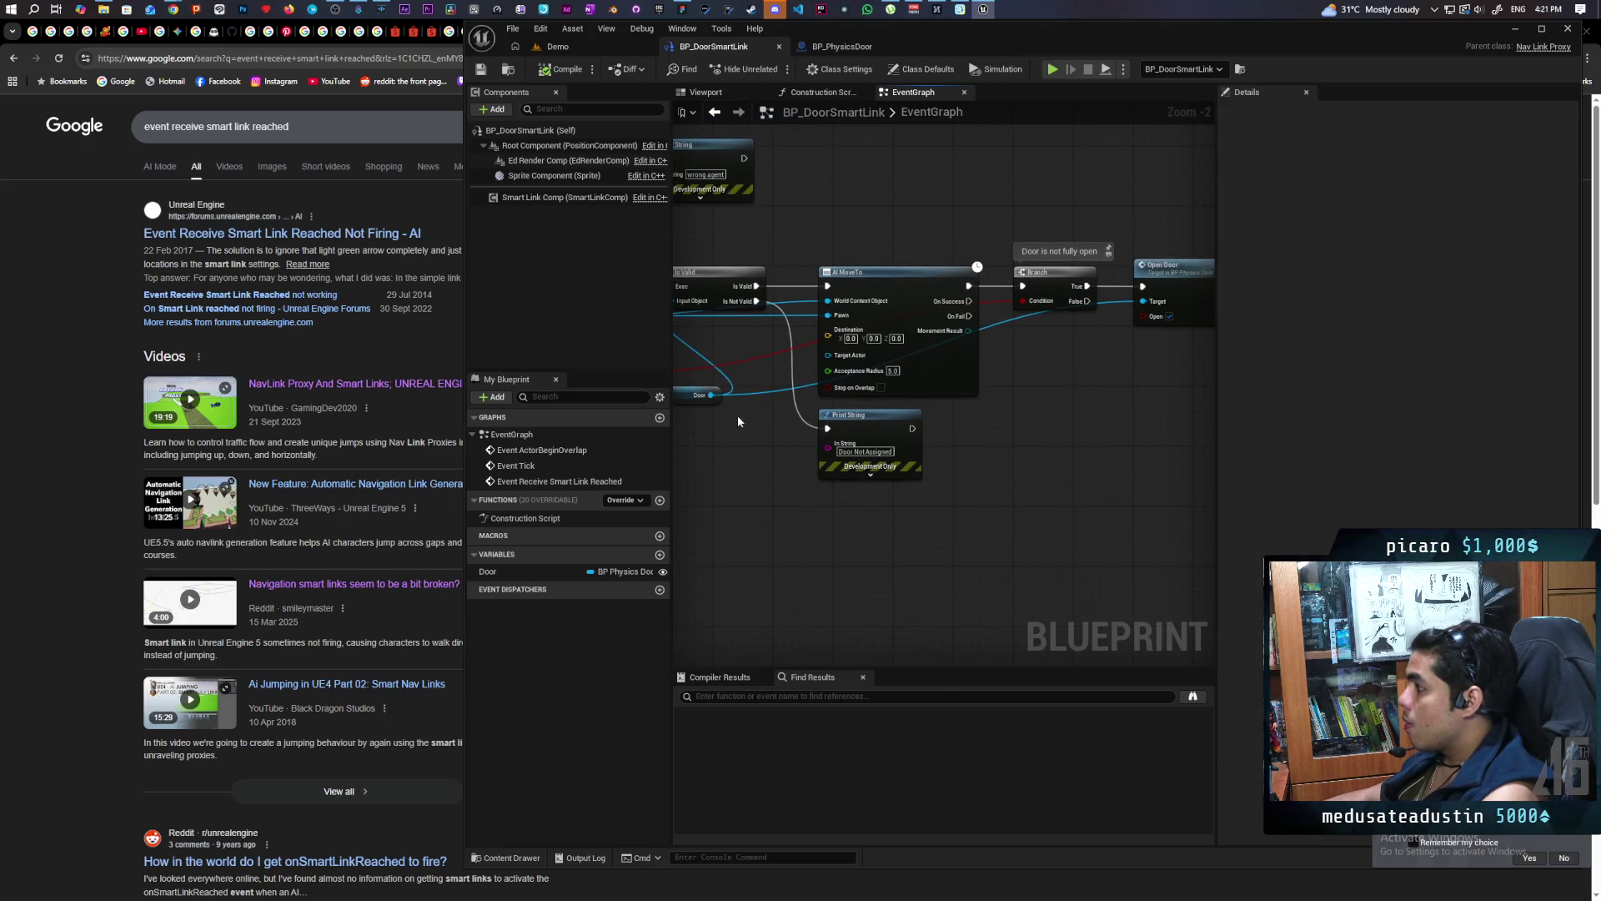
scroll(1076, 384, down, 3)
scroll(992, 404, up, 1)
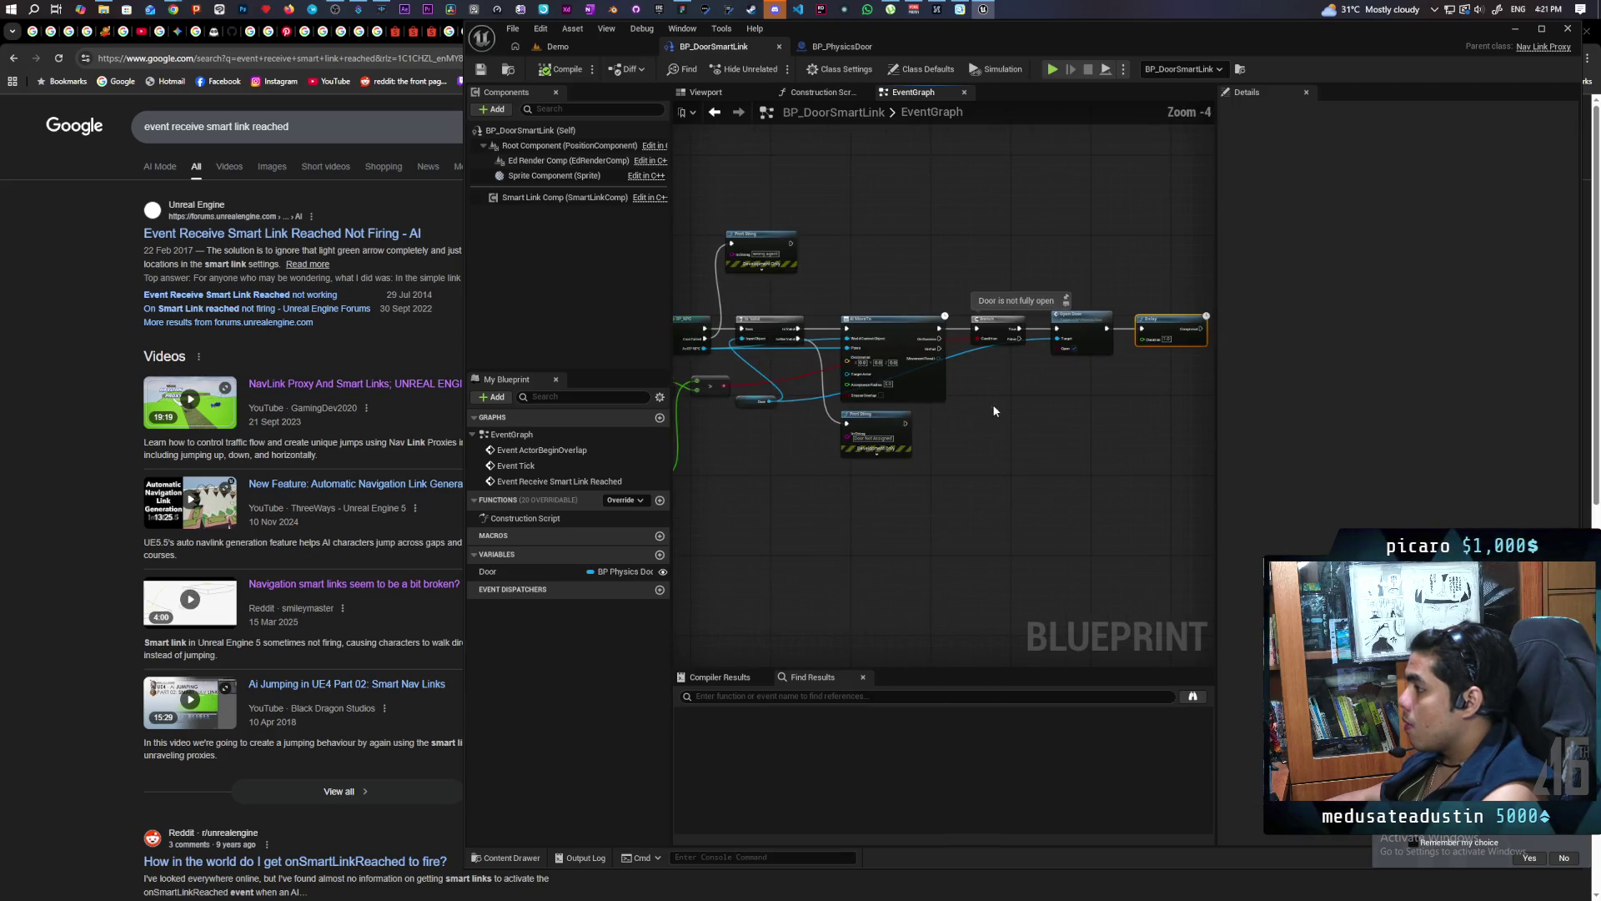
click(941, 390)
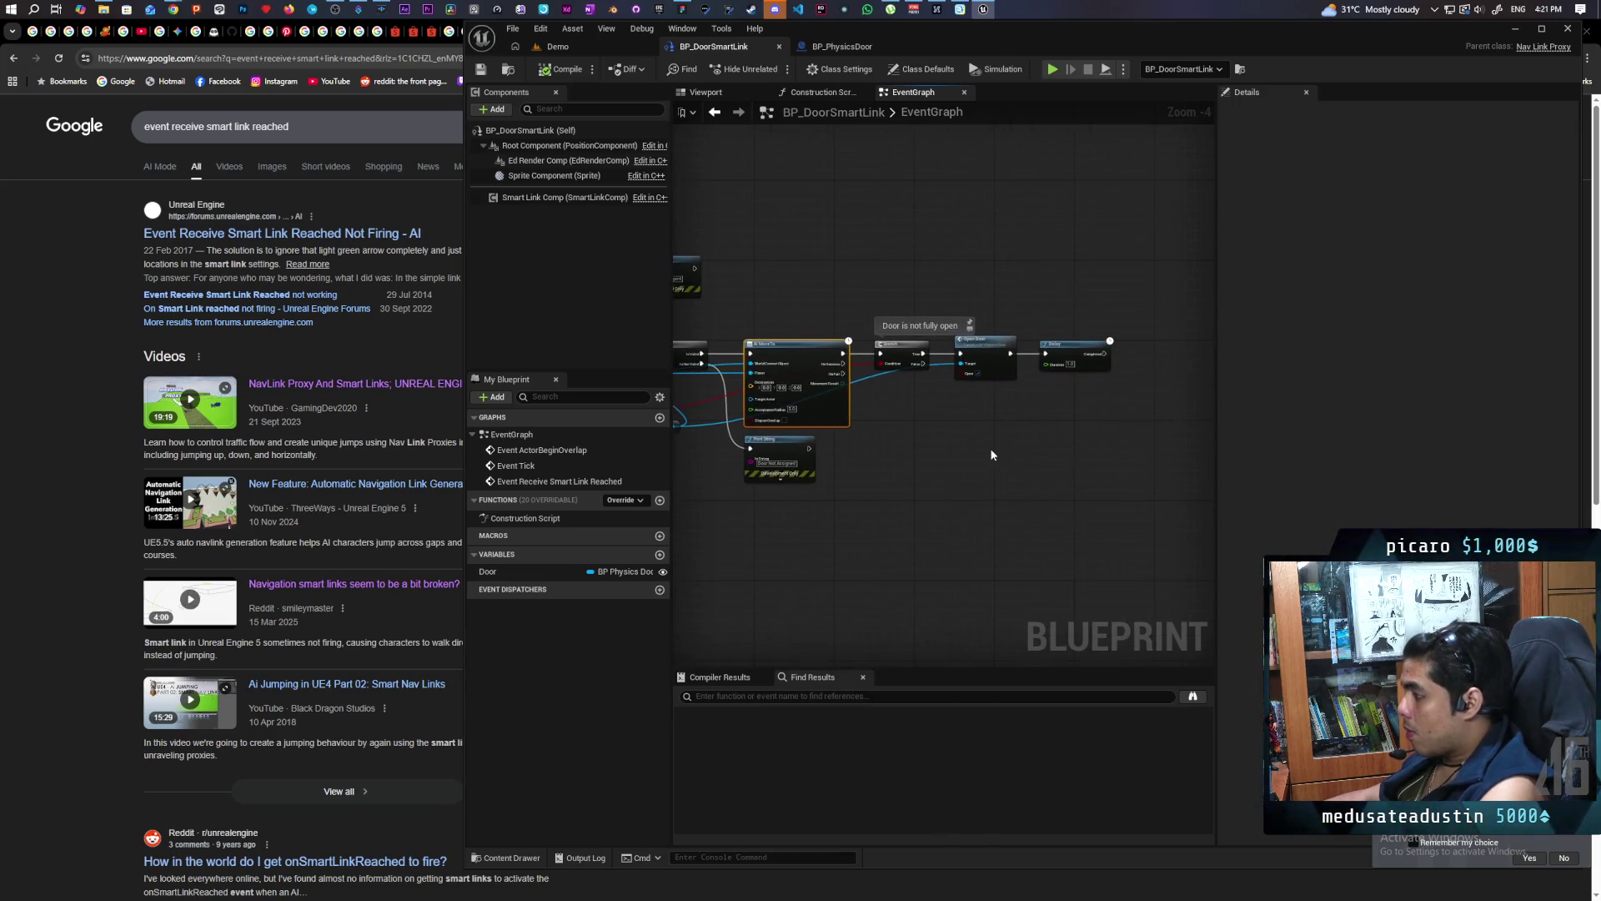
mouse_move(892, 358)
mouse_down()
mouse_move(959, 454)
mouse_move(1037, 362)
mouse_up()
Wire the Delay's Completed output into AI MoveTo's exec input
scroll(1038, 366, up, 5)
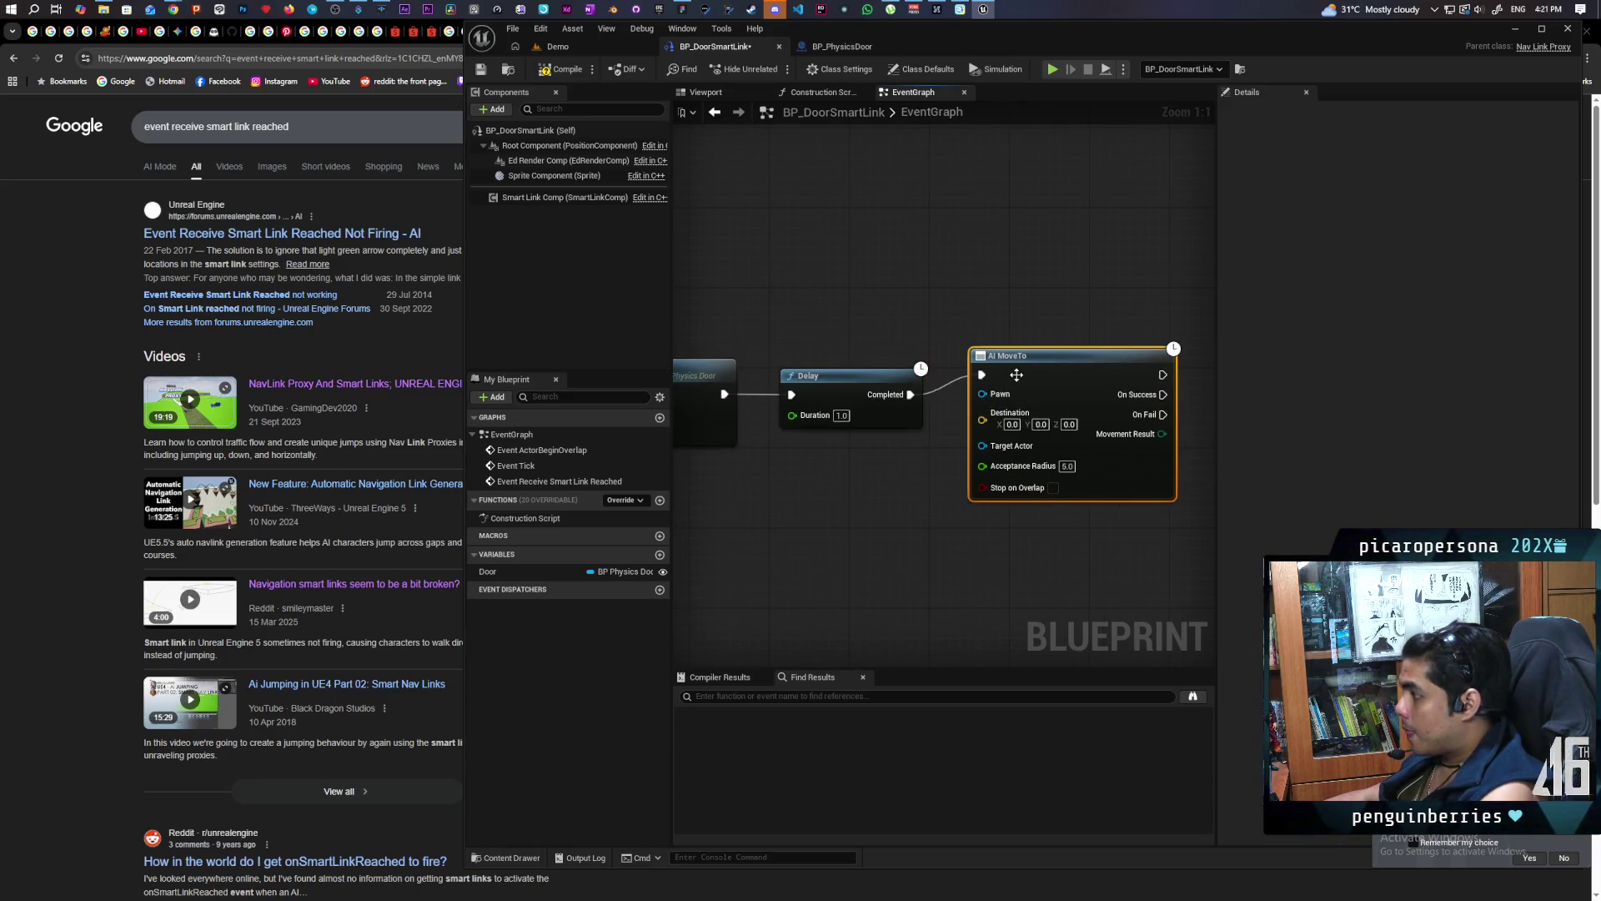
scroll(1028, 392, down, 3)
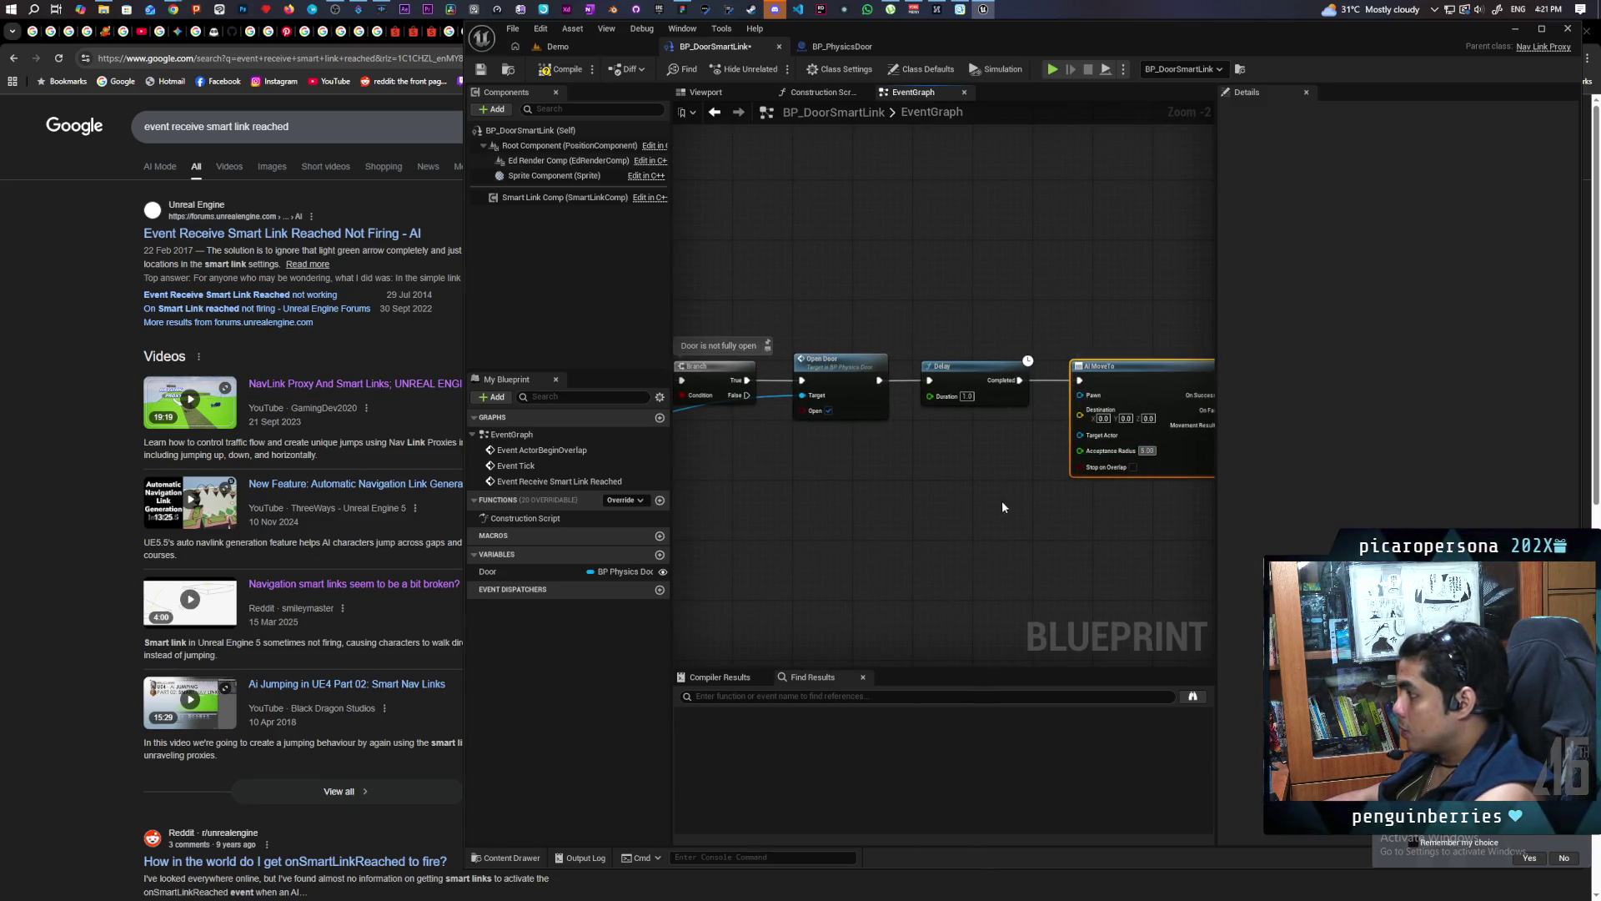
scroll(1033, 483, down, 2)
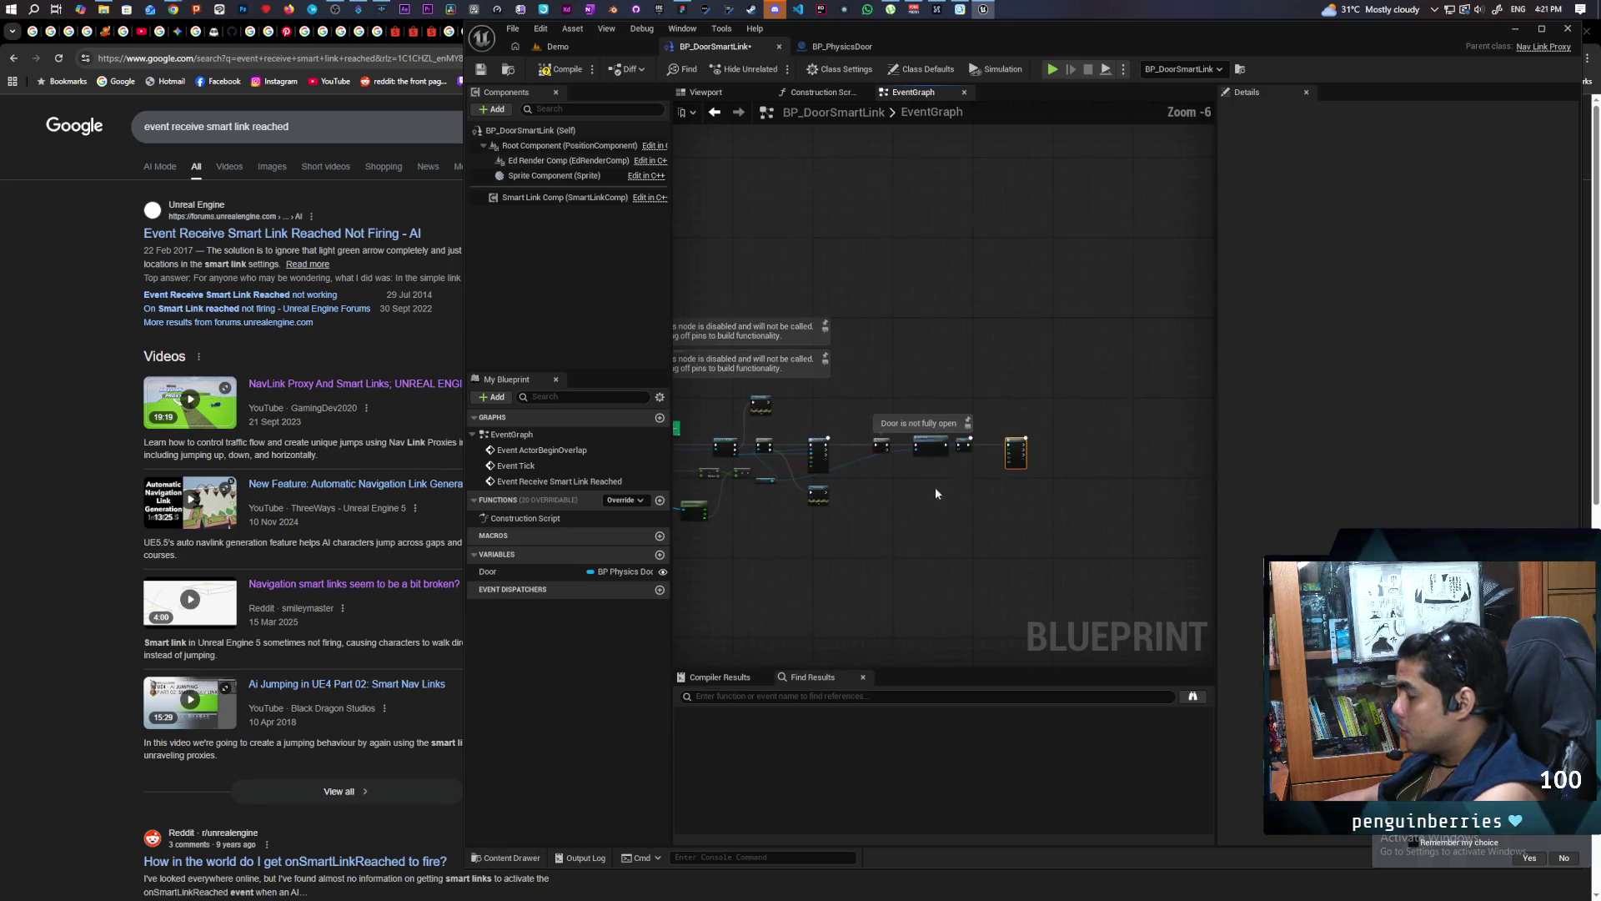
drag(906, 498, 1131, 477)
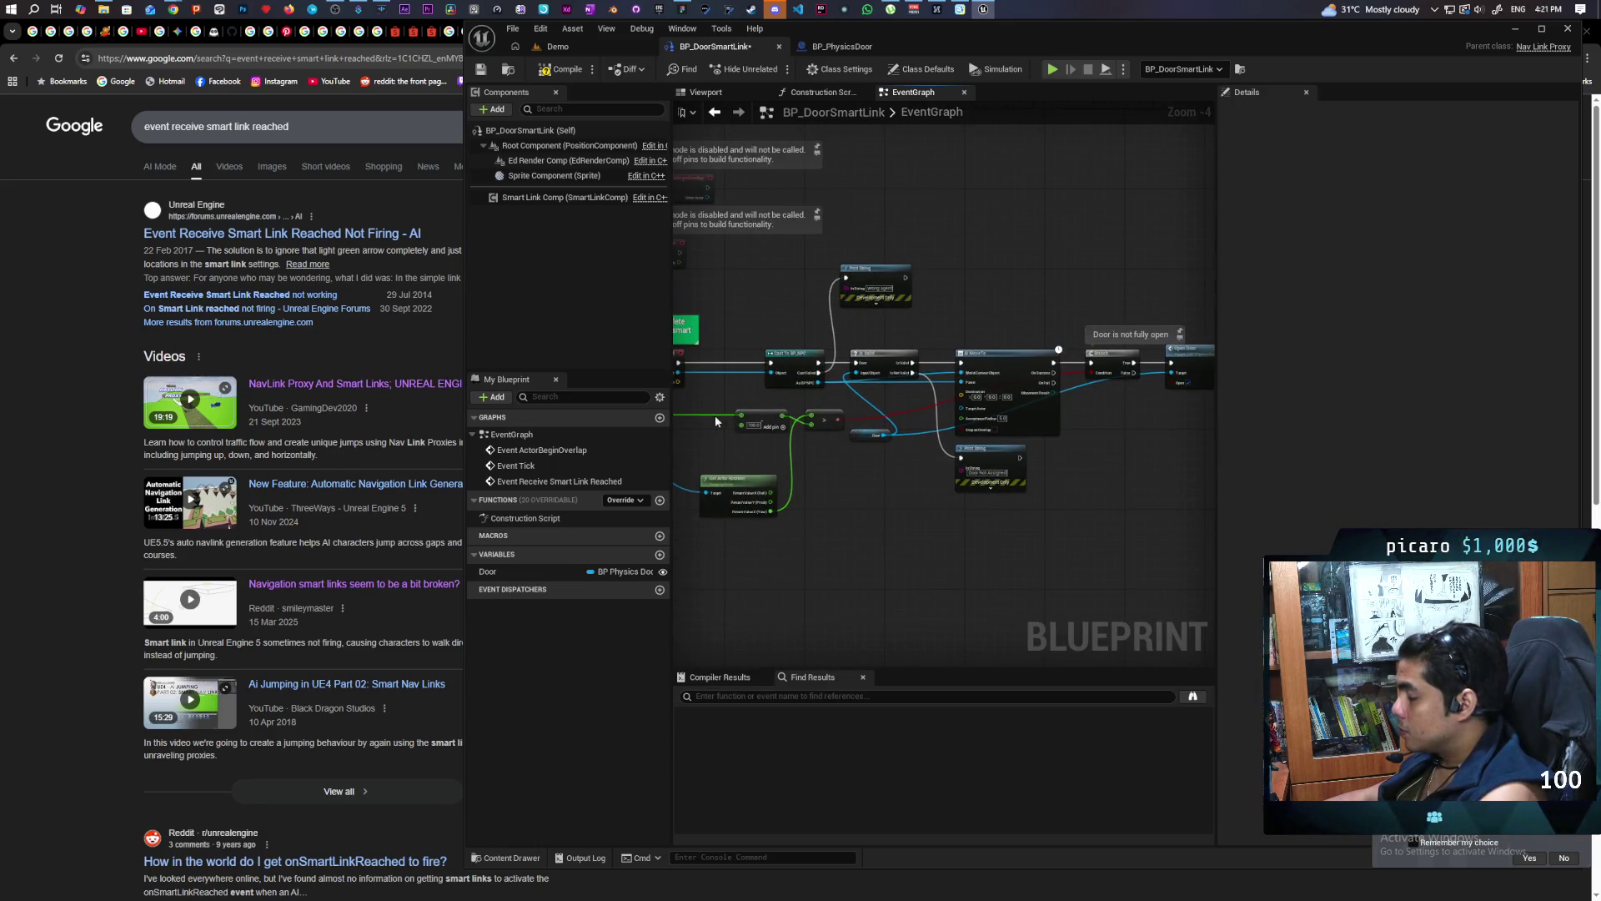
mouse_move(1243, 455)
mouse_down()
mouse_move(946, 454)
mouse_move(1113, 438)
mouse_up()
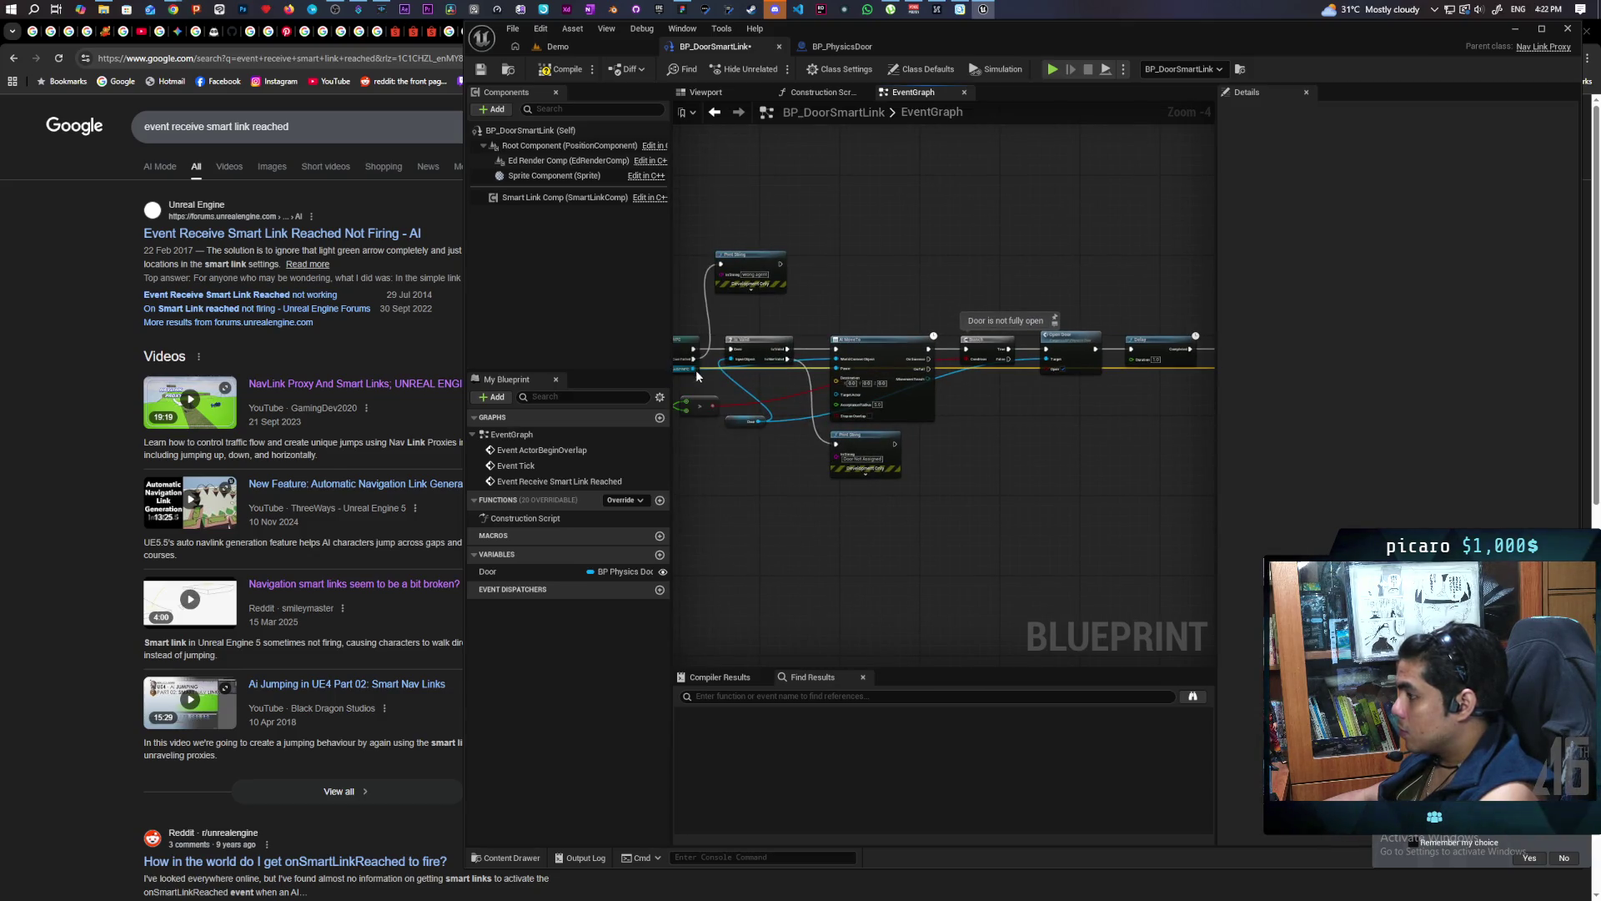
drag(693, 369, 827, 367)
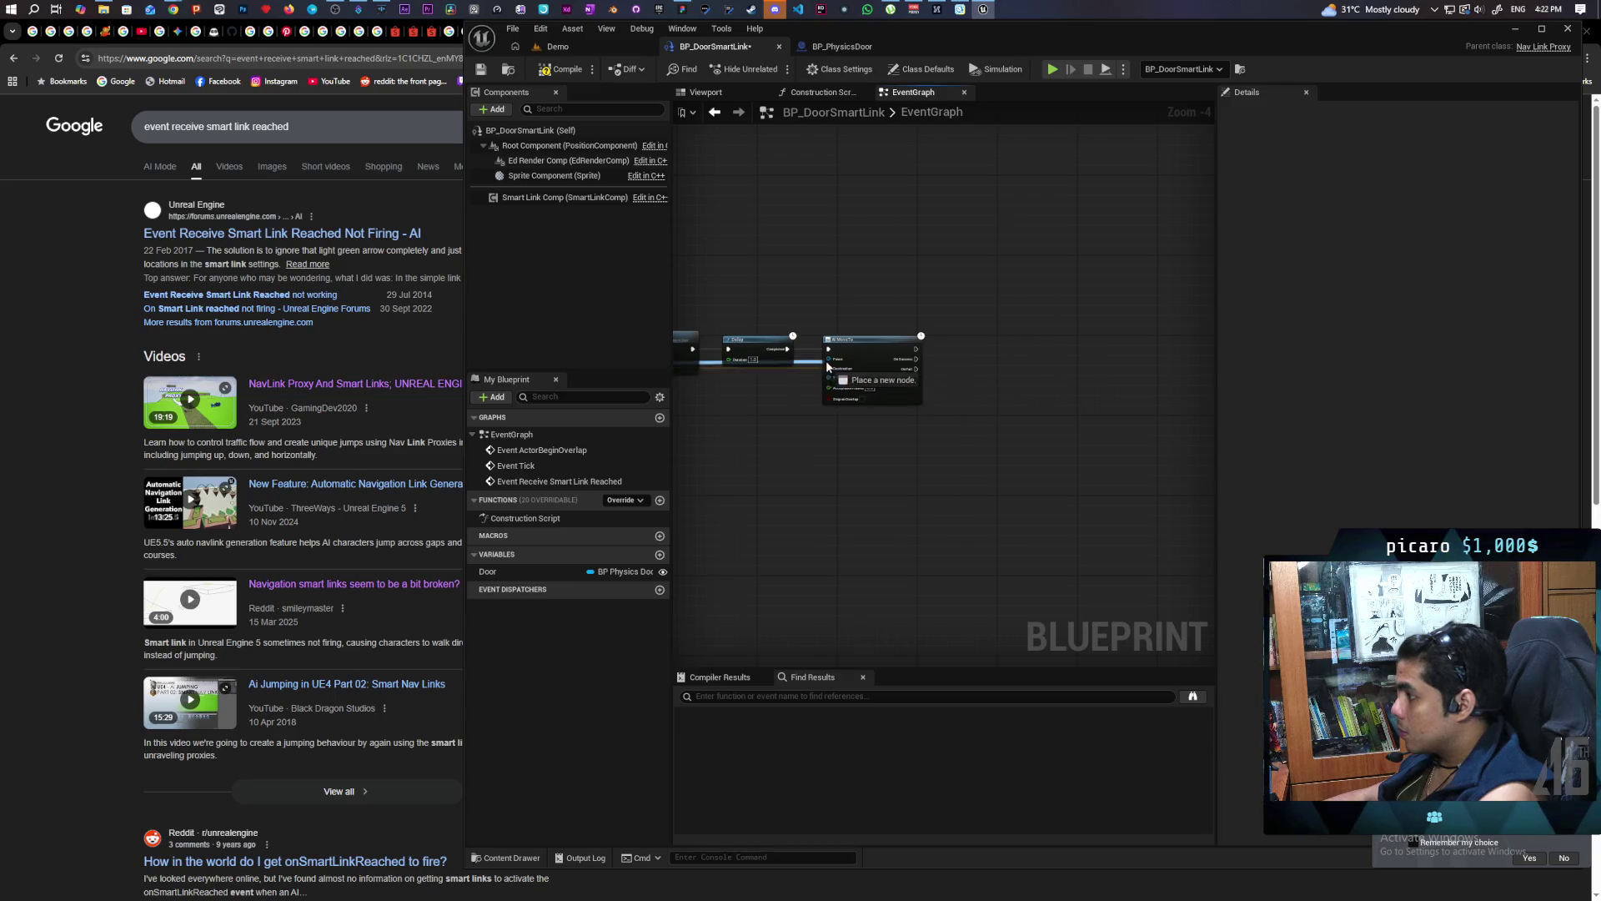
Duplicate the Open Door node beside the Delay and second AI MoveTo
scroll(849, 413, up, 3)
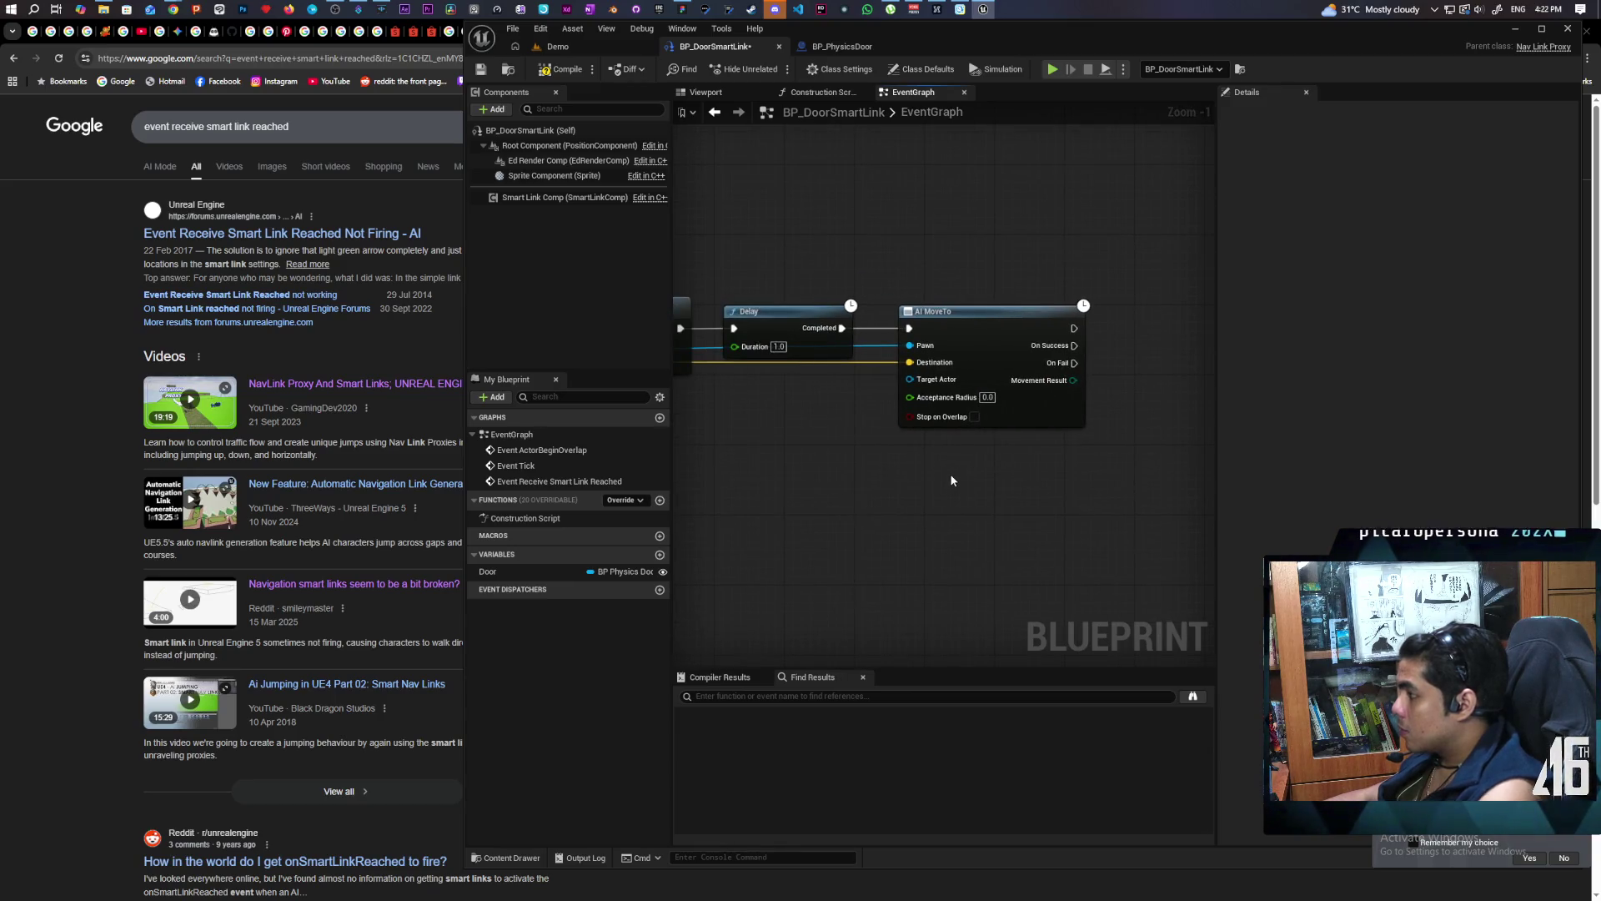
scroll(924, 473, down, 1)
mouse_move(929, 408)
mouse_down()
mouse_move(978, 393)
mouse_move(1213, 421)
mouse_move(1088, 418)
mouse_move(971, 445)
mouse_up()
scroll(882, 473, down, 2)
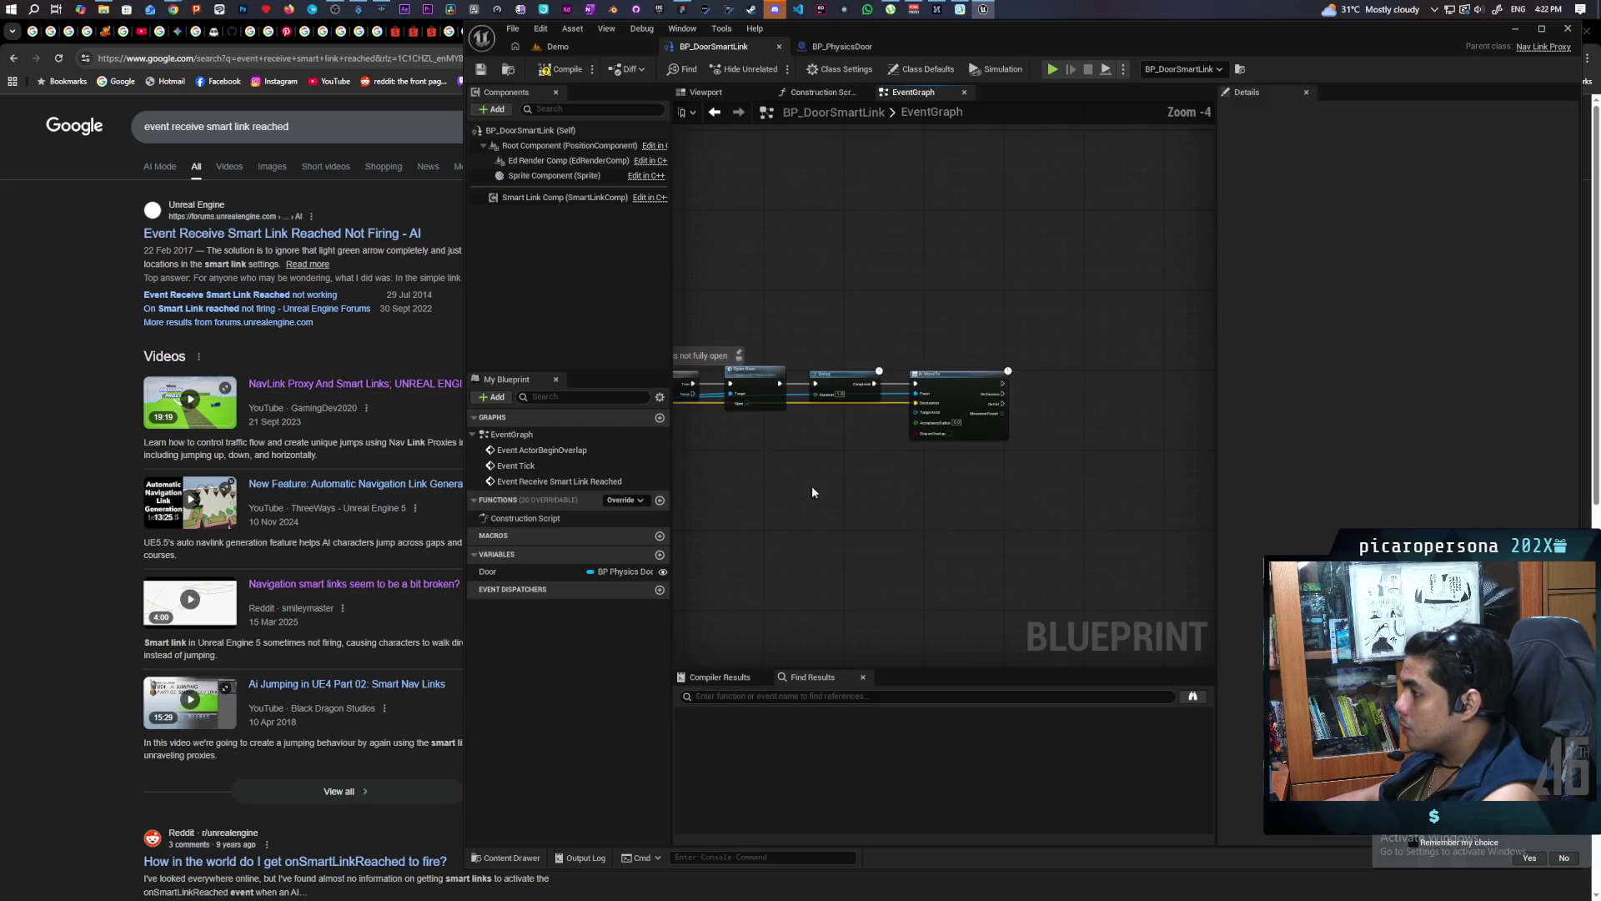
drag(810, 484, 1006, 465)
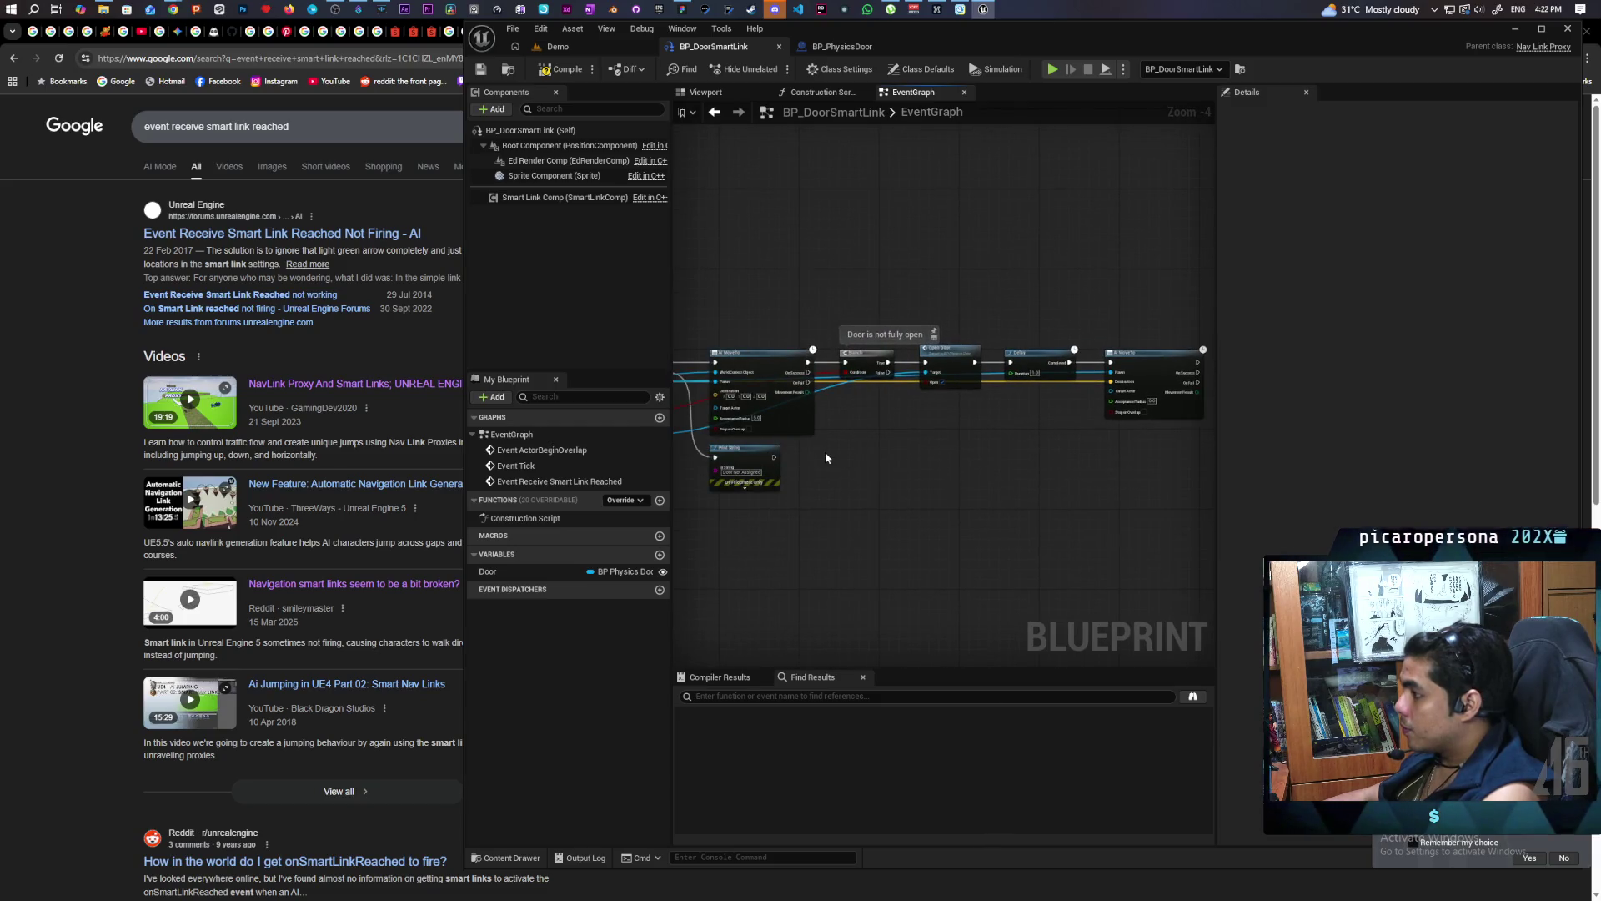
drag(962, 372, 1055, 384)
key(ctrl+c)
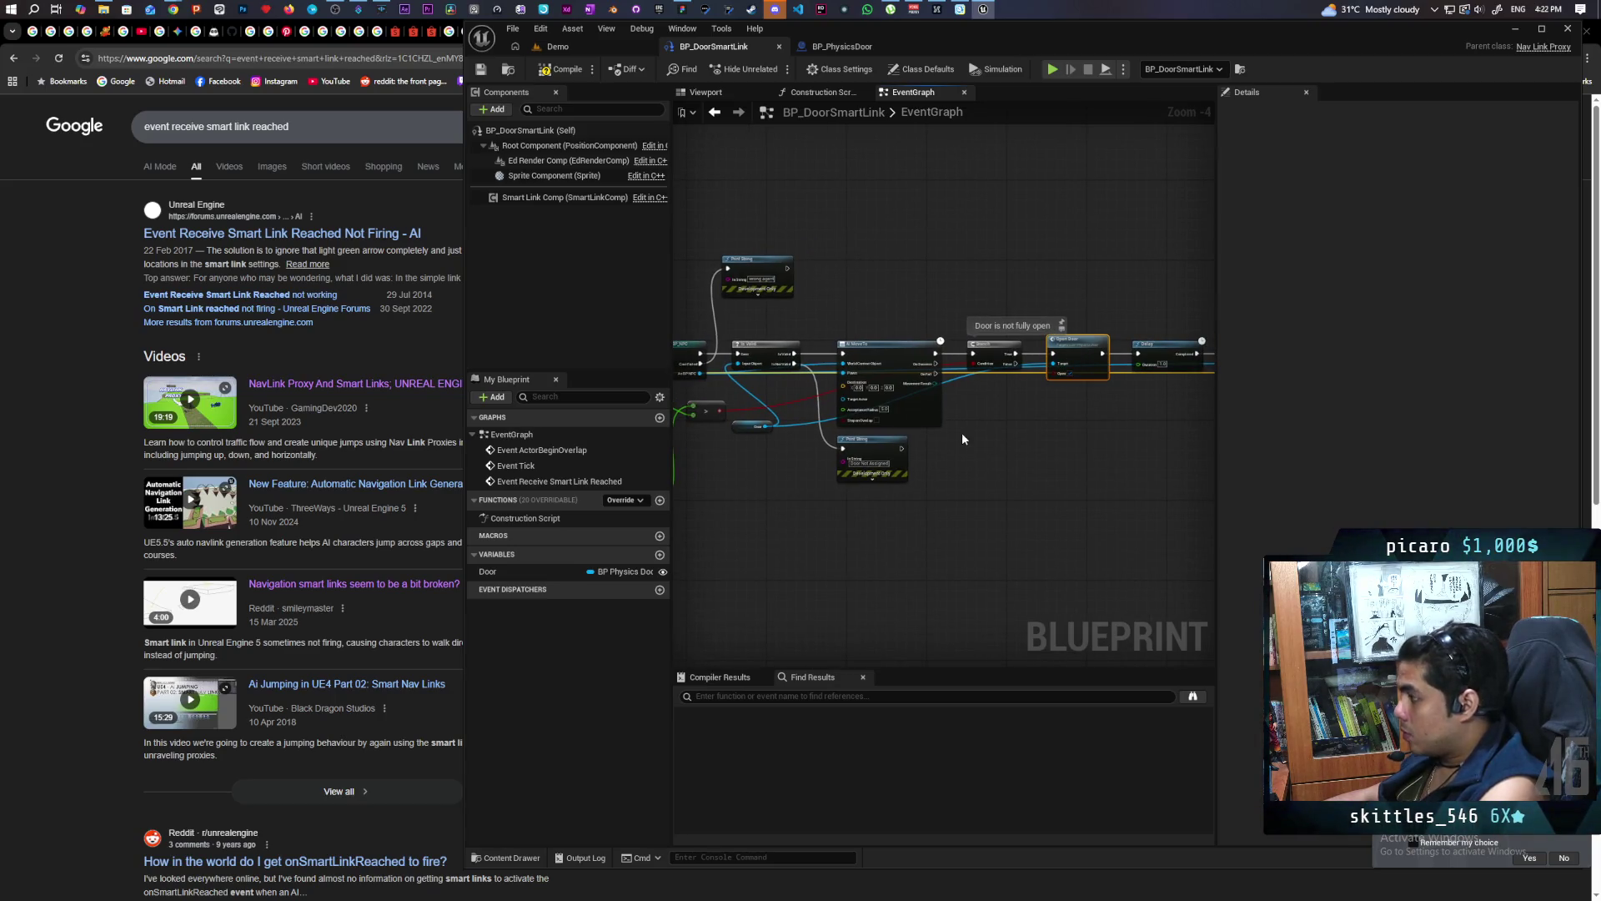
key(ctrl+v)
Wire the Door variable into the copied Open Door's Target, then go back to the Demo level
drag(765, 427, 968, 448)
click(891, 479)
mouse_move(765, 428)
mouse_down()
mouse_move(969, 454)
mouse_move(897, 394)
mouse_up()
scroll(867, 383, up, 3)
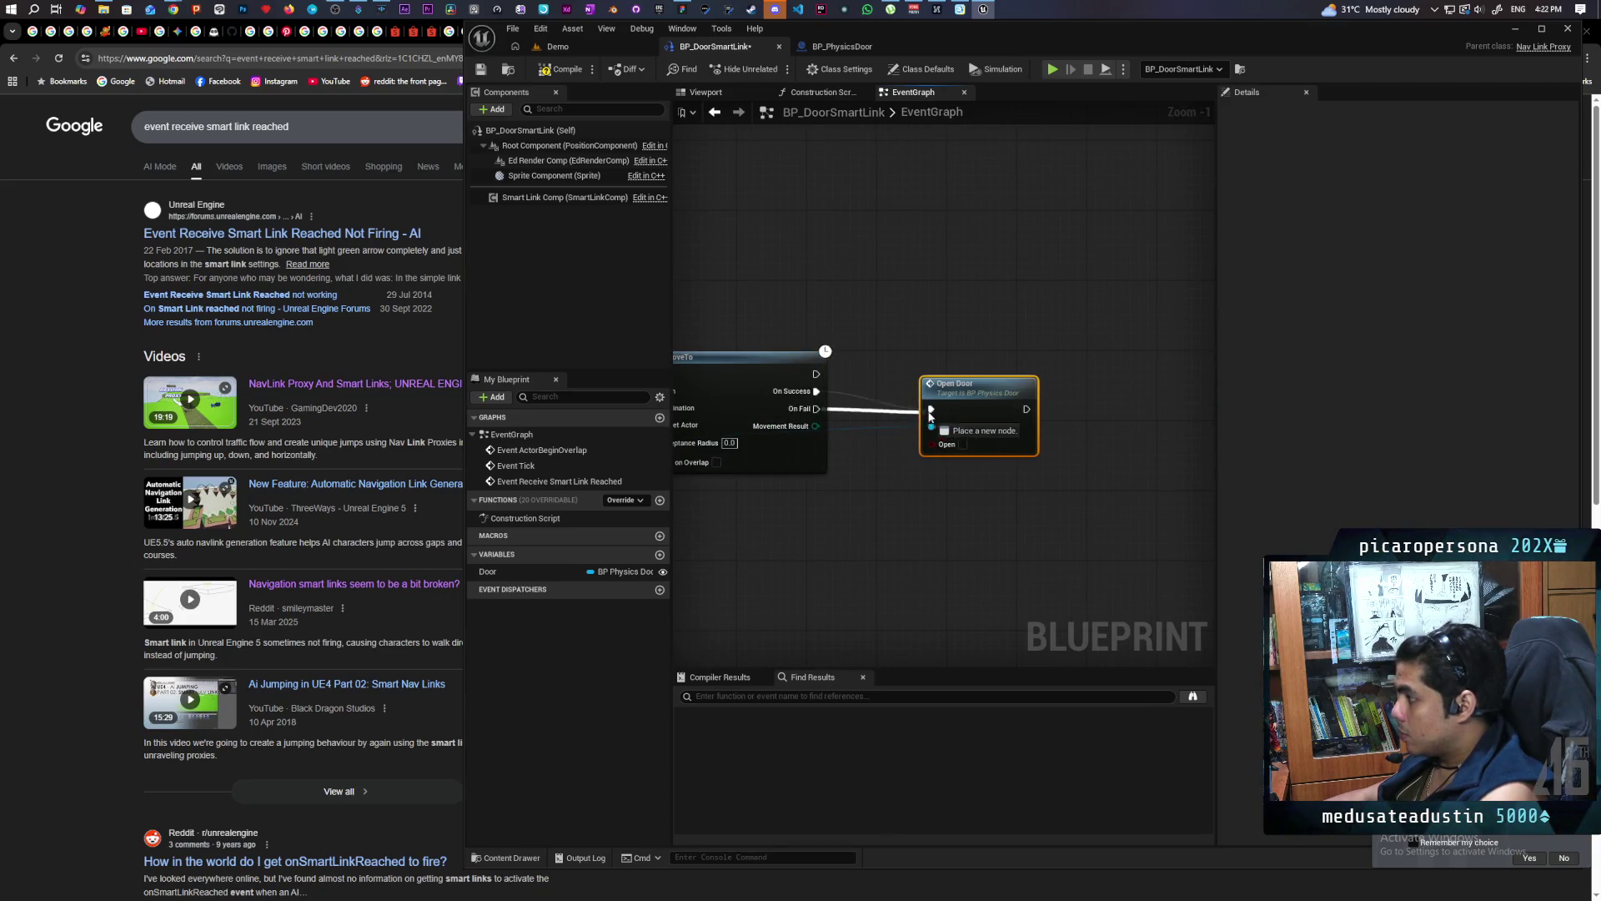
drag(950, 403, 944, 397)
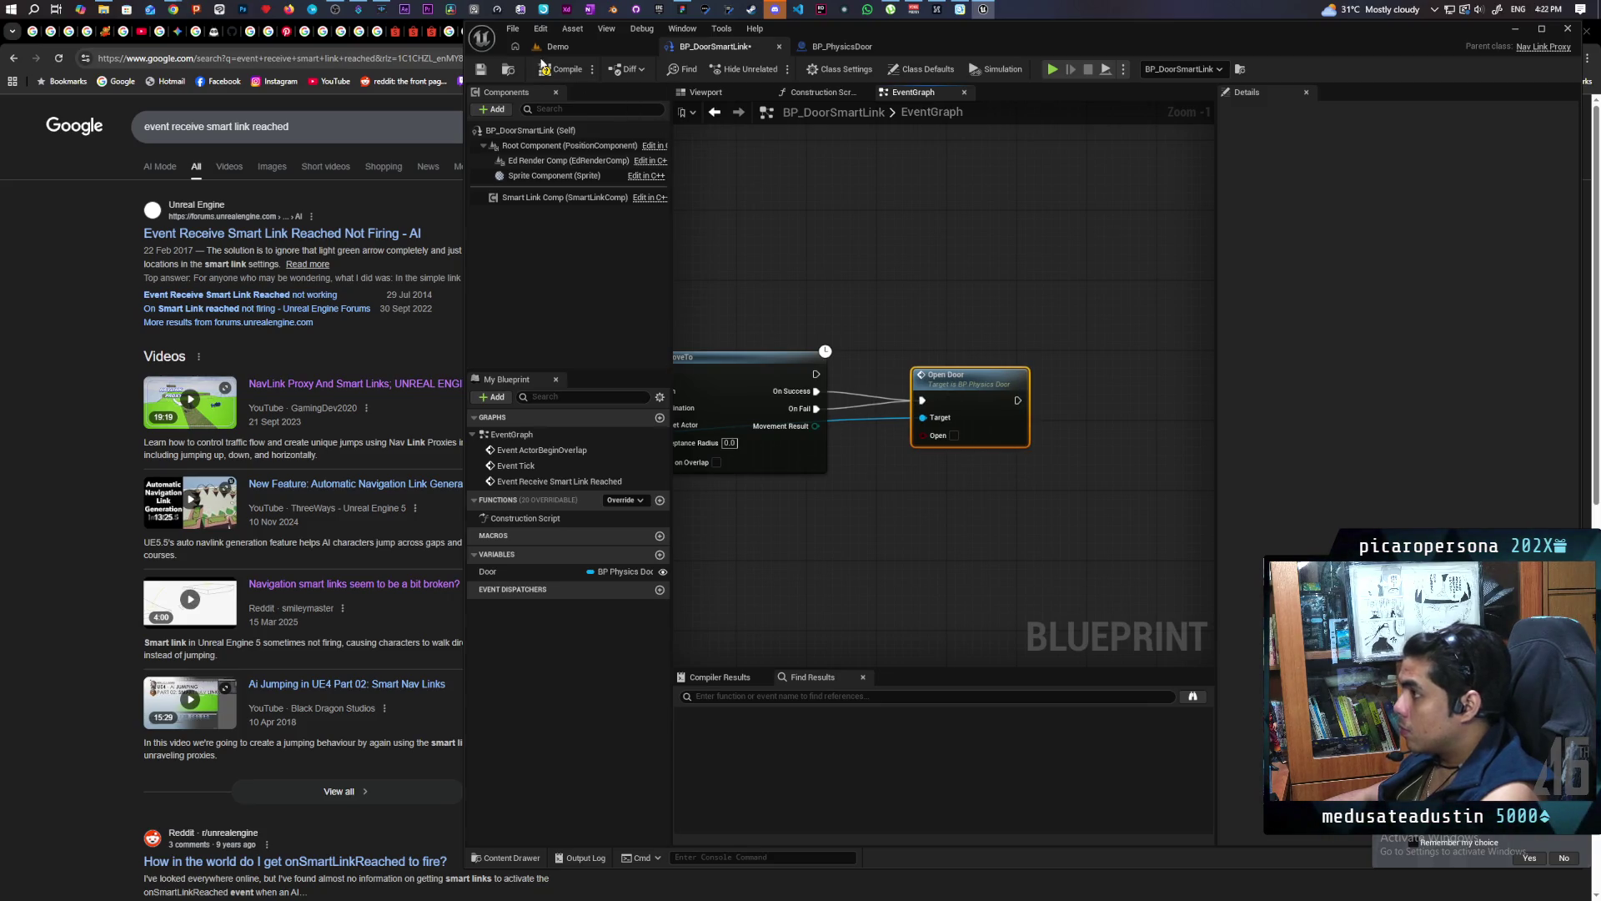
click(558, 46)
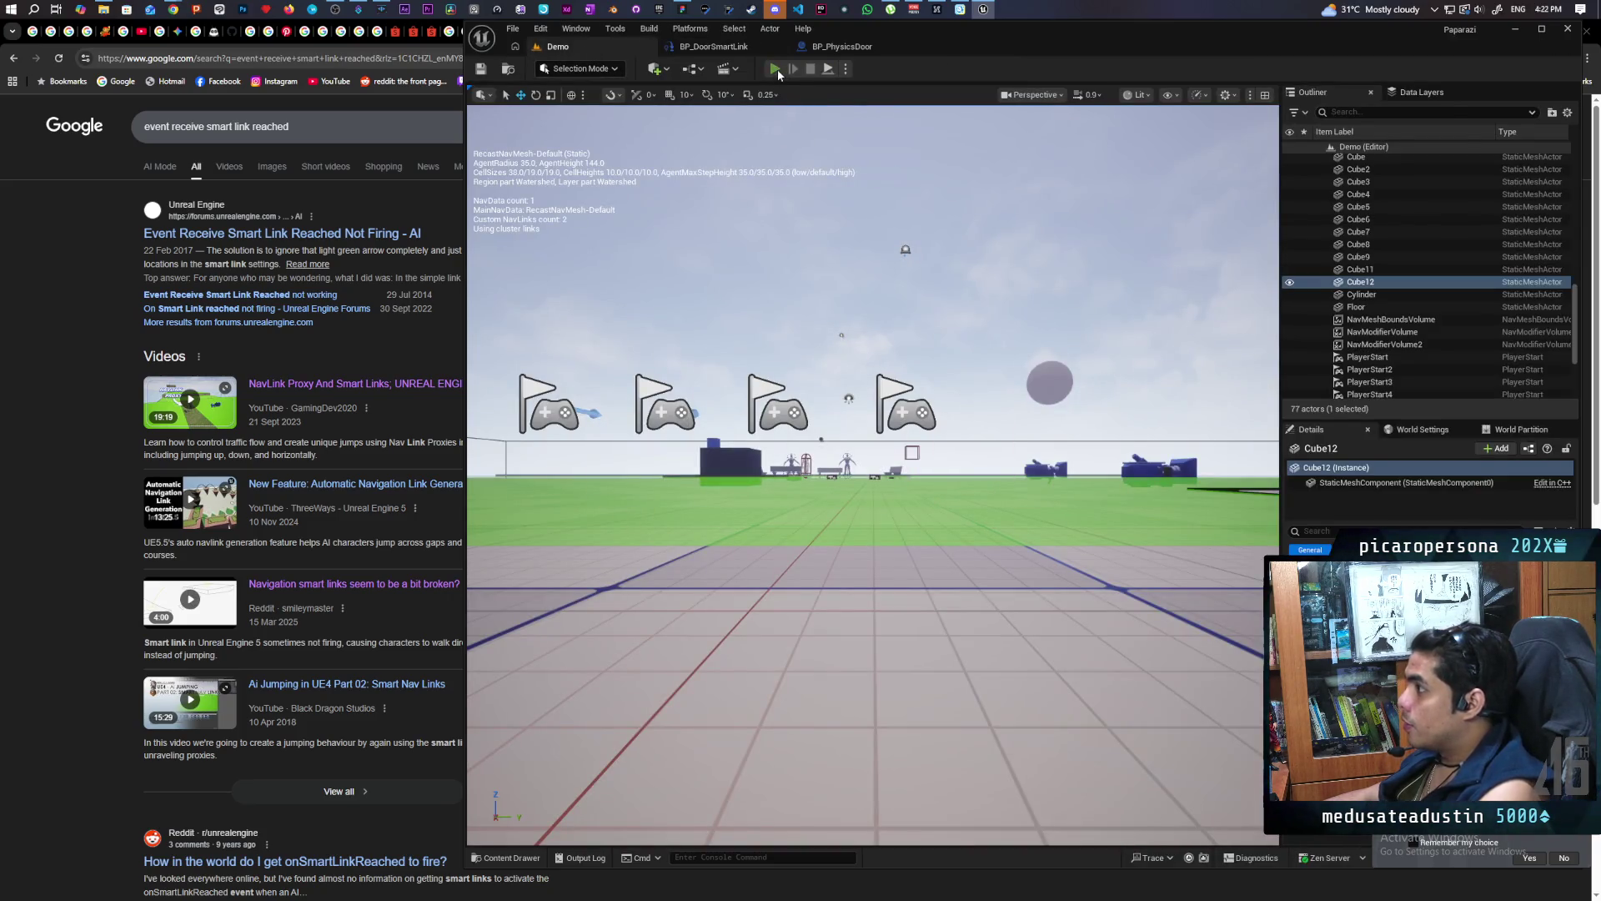
Playtest multiplayer PIE until 'Server: Door Closed' prints, then stop and switch to BP_PhysicsDoor
key(alt+p)
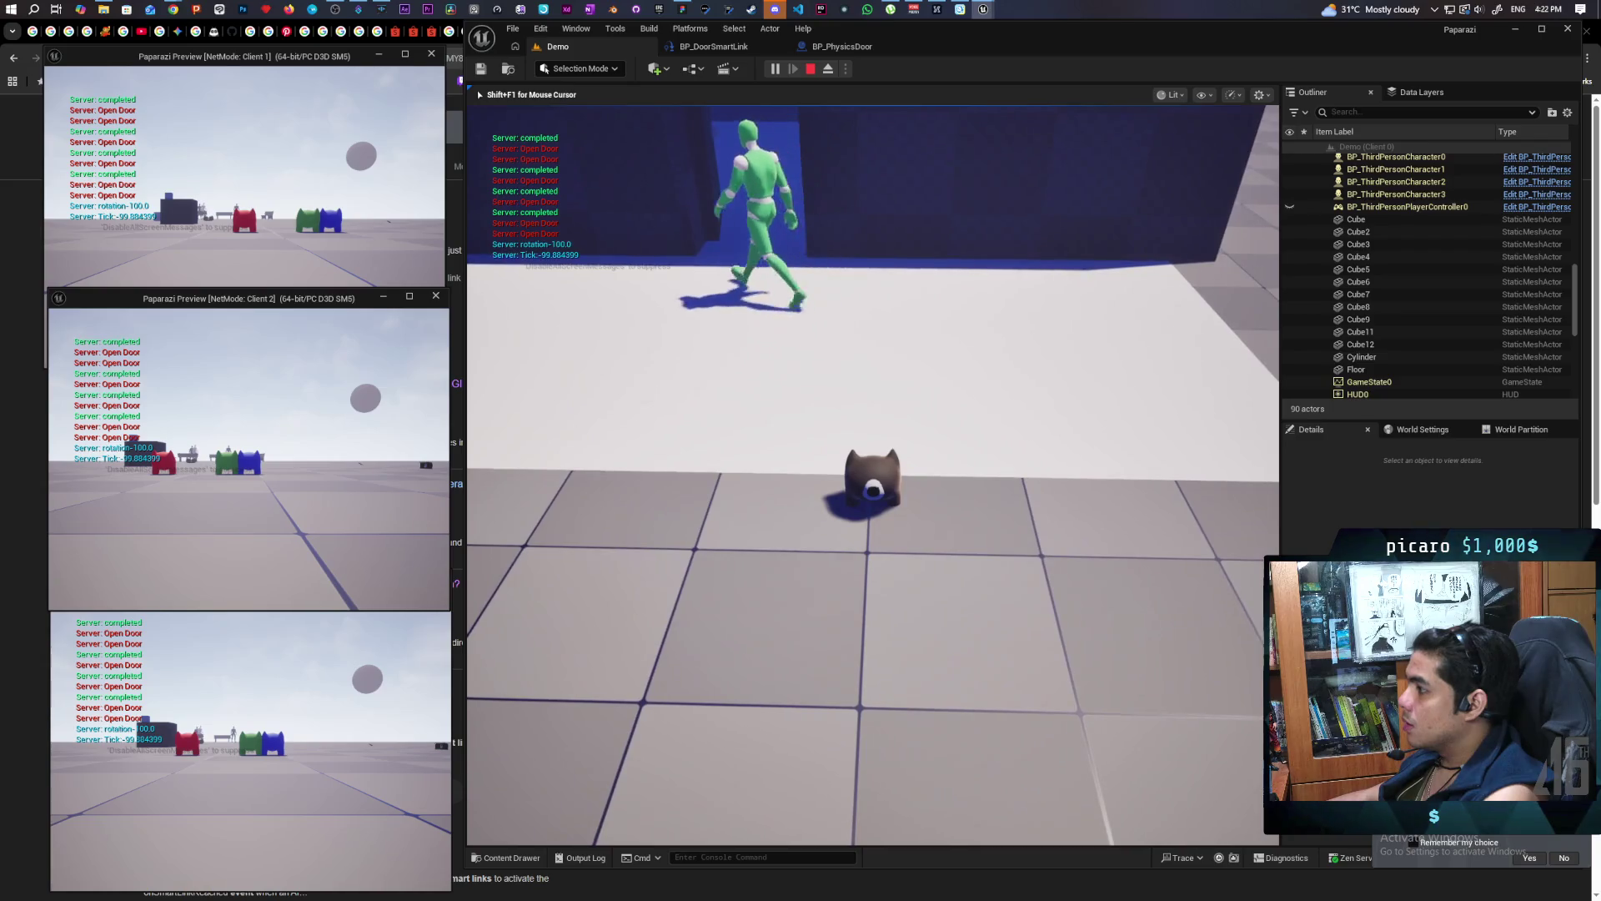
key(Escape)
click(849, 47)
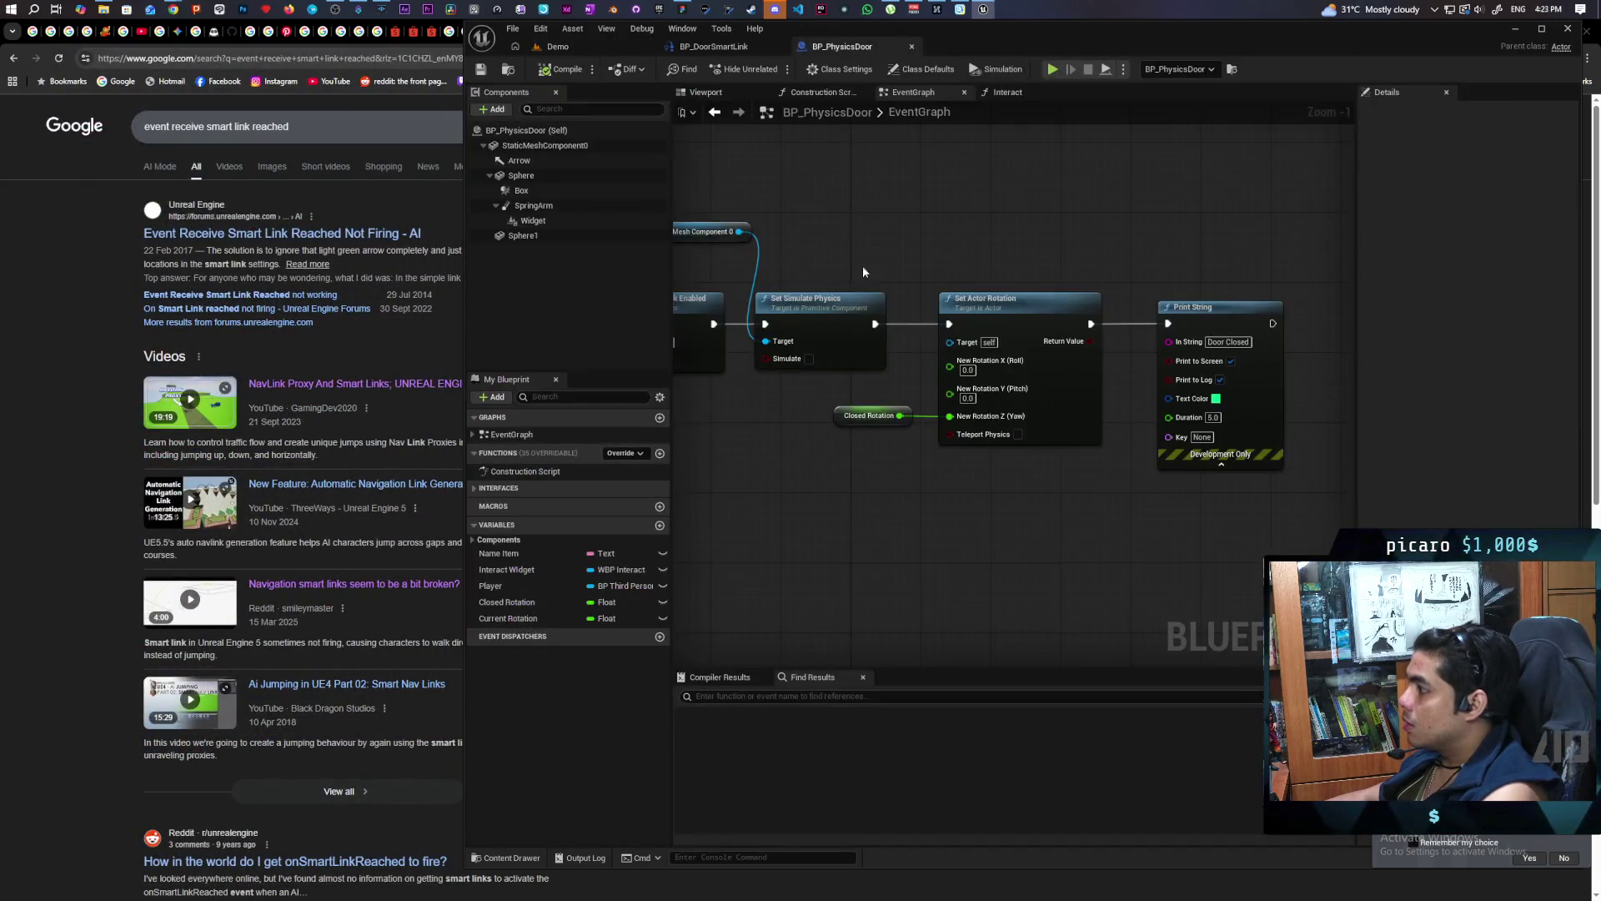
In BP_DoorSmartLink, locate the first AI MoveTo and break its World Context Object link
scroll(1022, 571, down, 3)
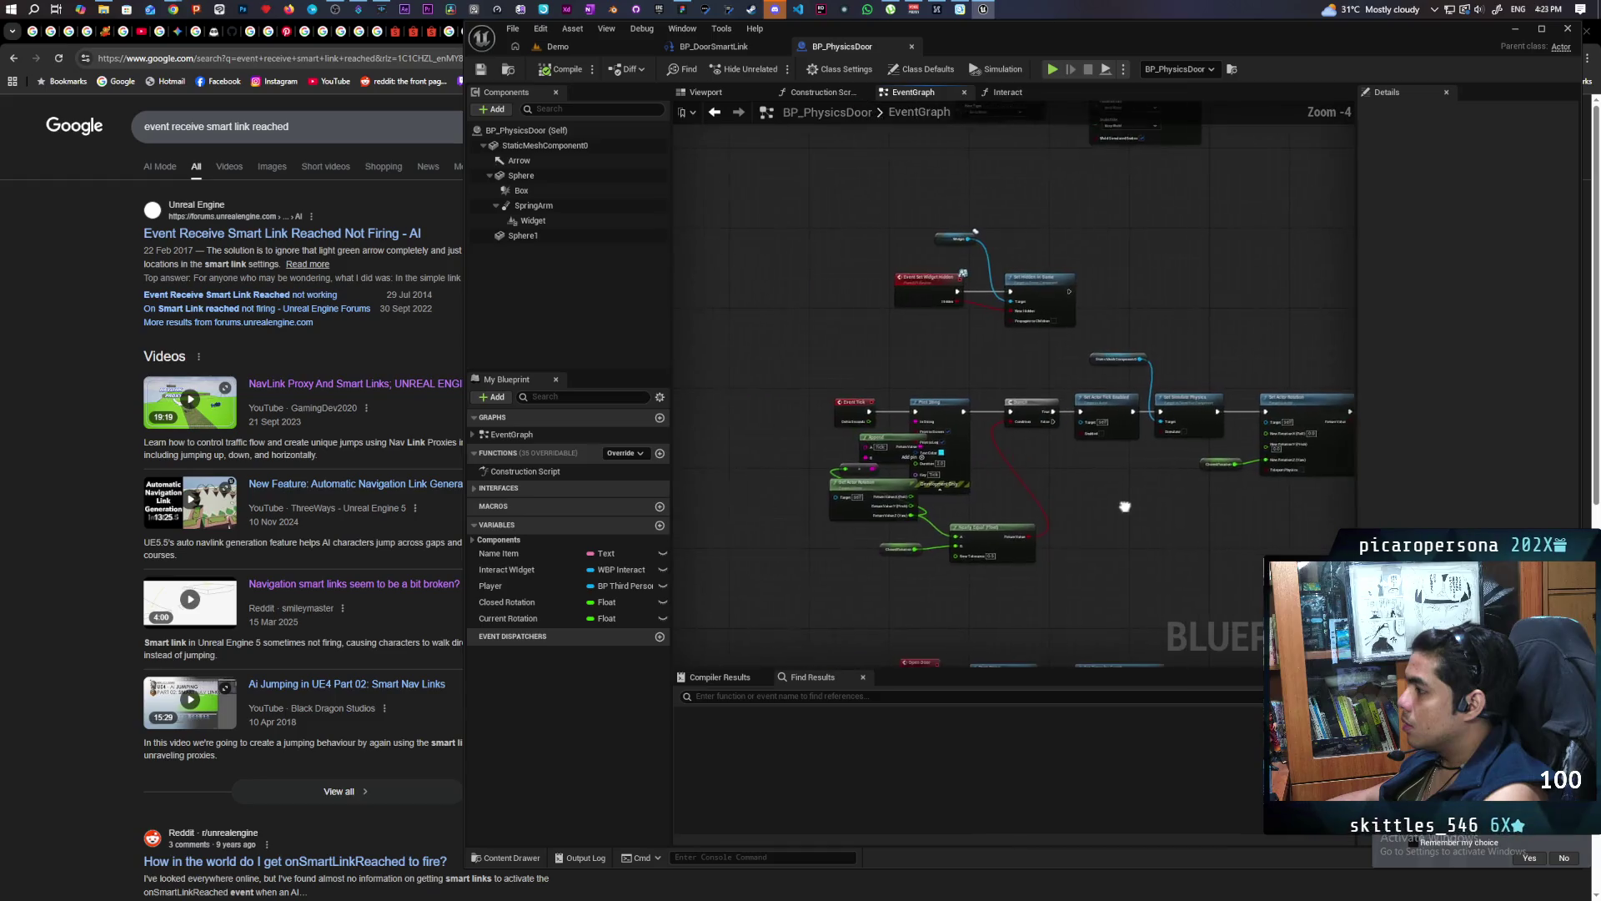
mouse_move(895, 486)
mouse_down()
mouse_move(958, 411)
mouse_move(1018, 383)
mouse_move(993, 250)
mouse_up()
click(722, 47)
mouse_move(1055, 517)
mouse_down()
mouse_move(1044, 494)
mouse_move(1113, 468)
mouse_up()
drag(943, 482, 1186, 480)
drag(854, 352, 1028, 397)
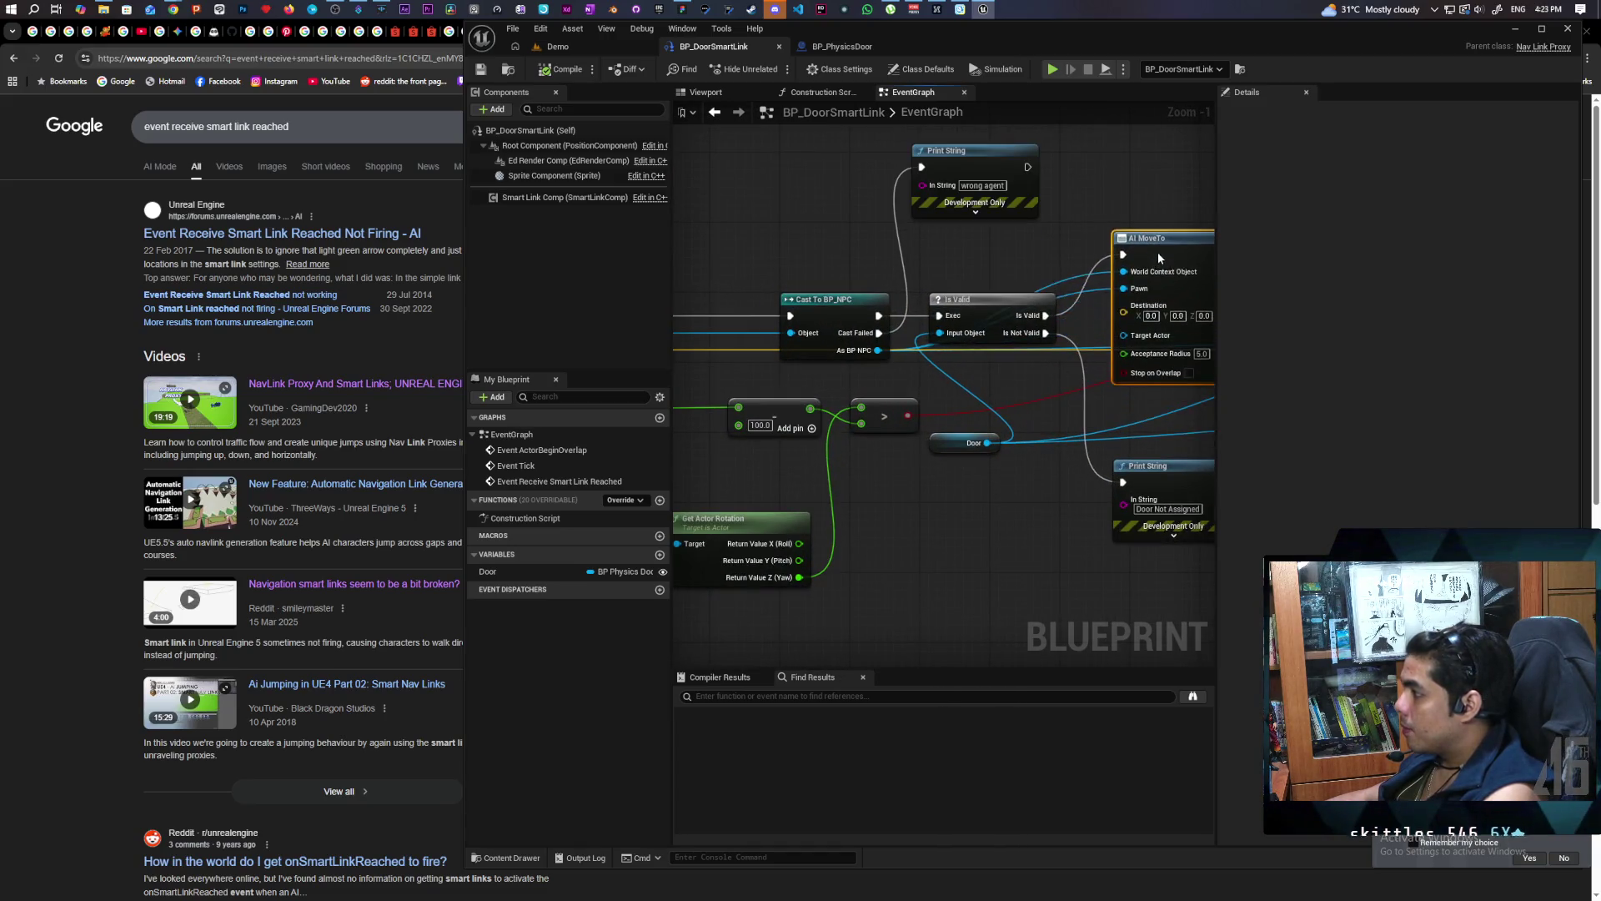
click(1161, 316)
drag(1161, 322, 1165, 331)
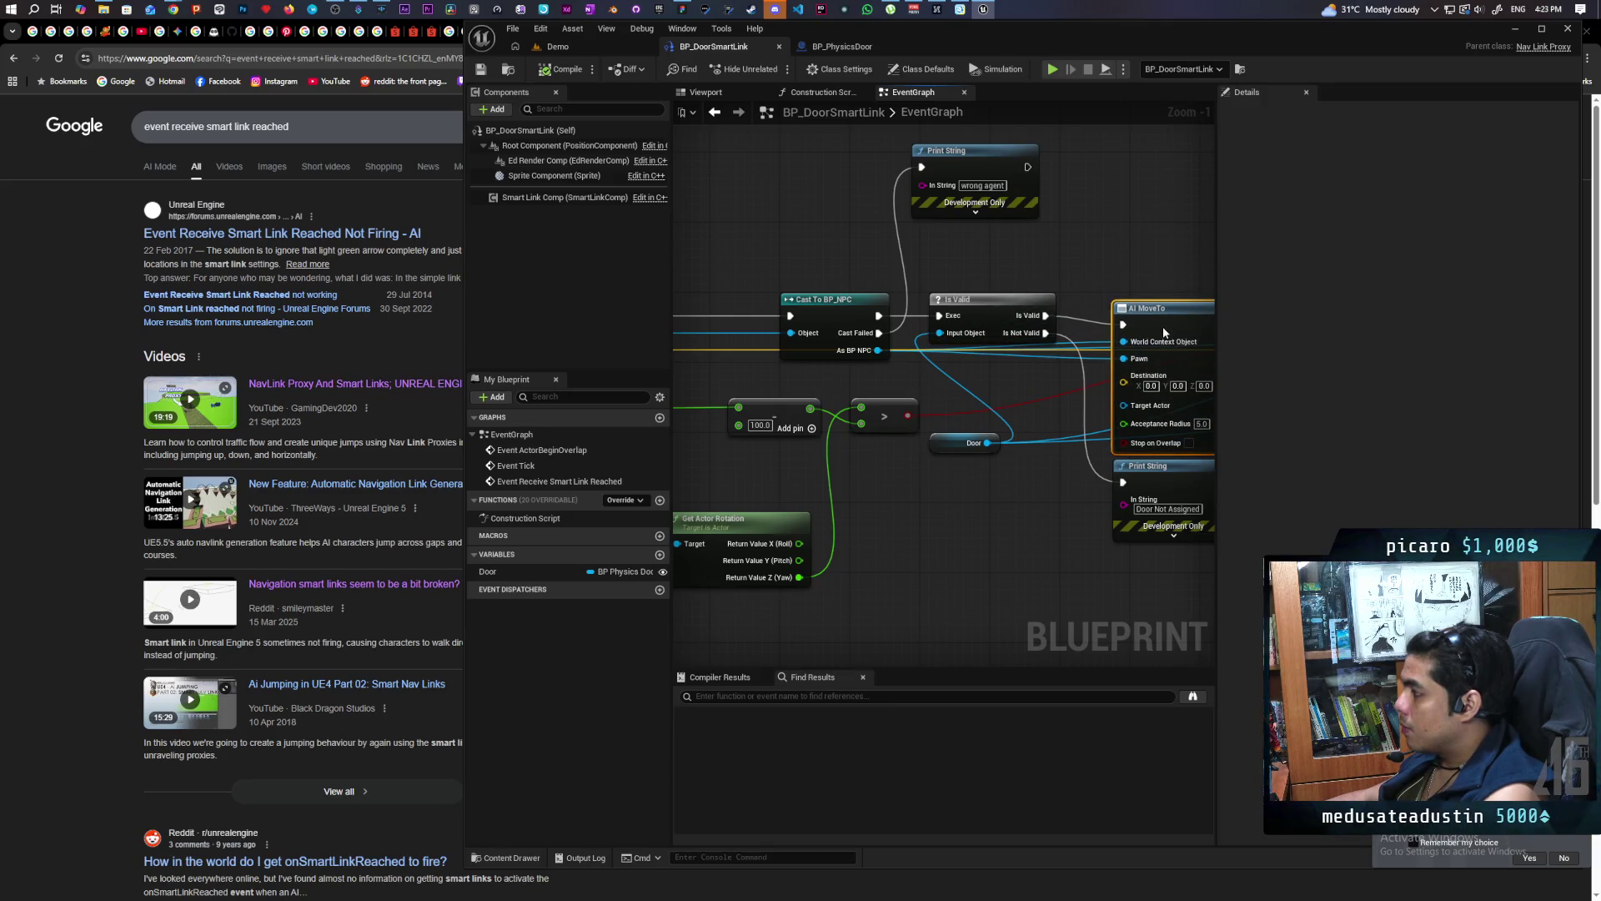
key(ctrl+z)
mouse_move(1048, 412)
mouse_down()
mouse_move(974, 411)
mouse_move(898, 447)
mouse_move(936, 438)
mouse_up()
click(1000, 392)
key(ctrl+z)
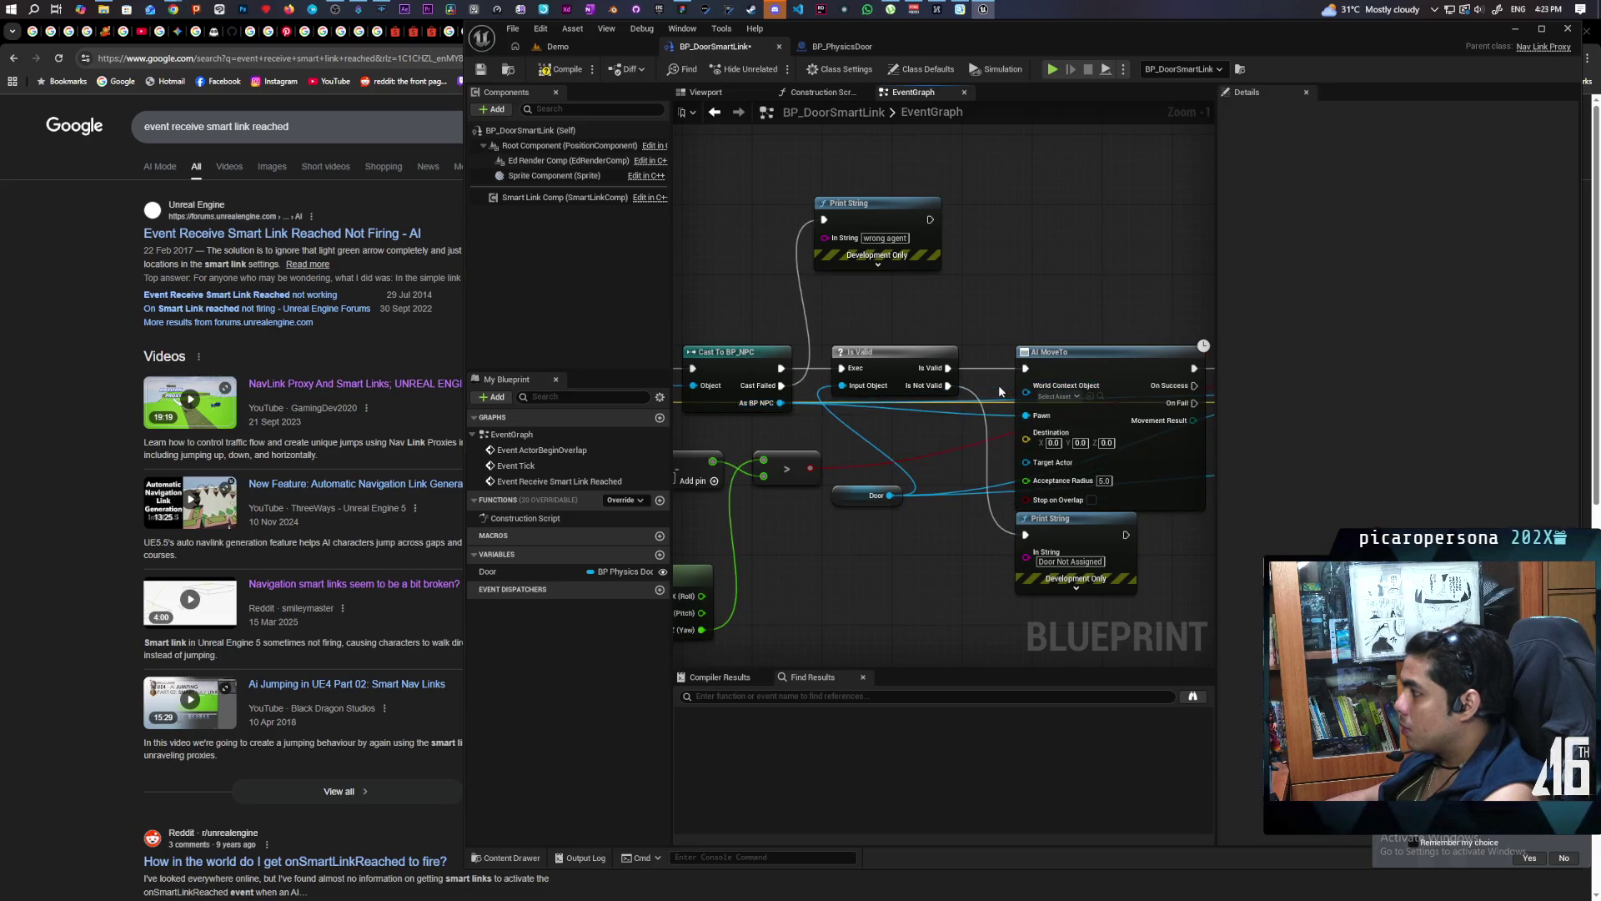
Wire As BP NPC into the first AI MoveTo's Target Actor and launch another multiplayer test
drag(785, 406, 1028, 394)
drag(778, 404, 1053, 459)
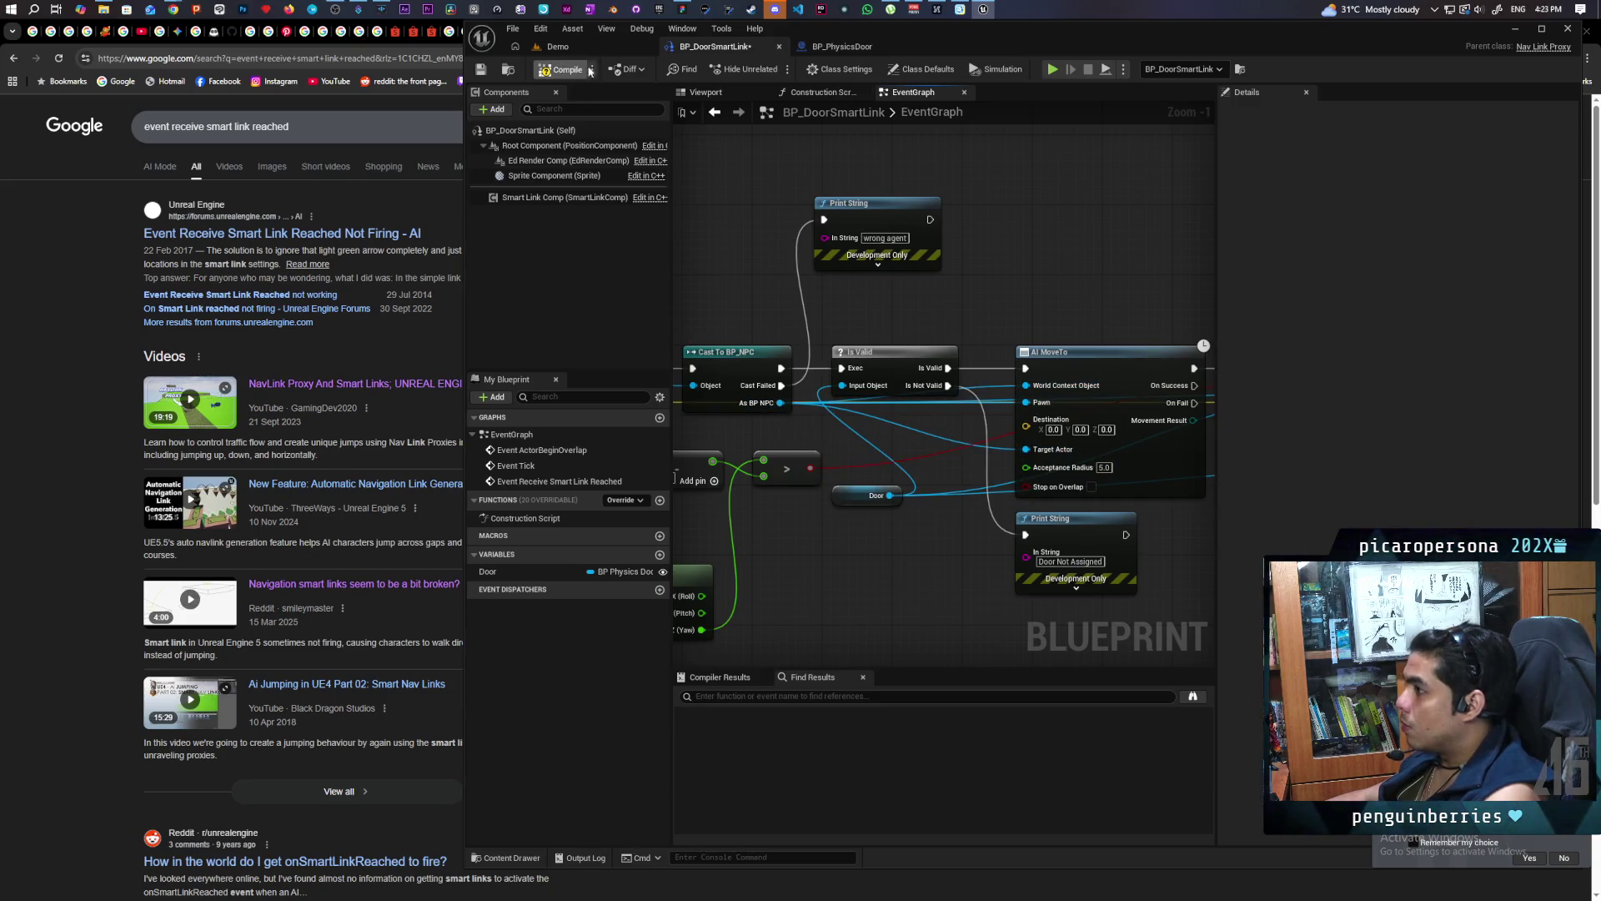
click(599, 47)
click(774, 69)
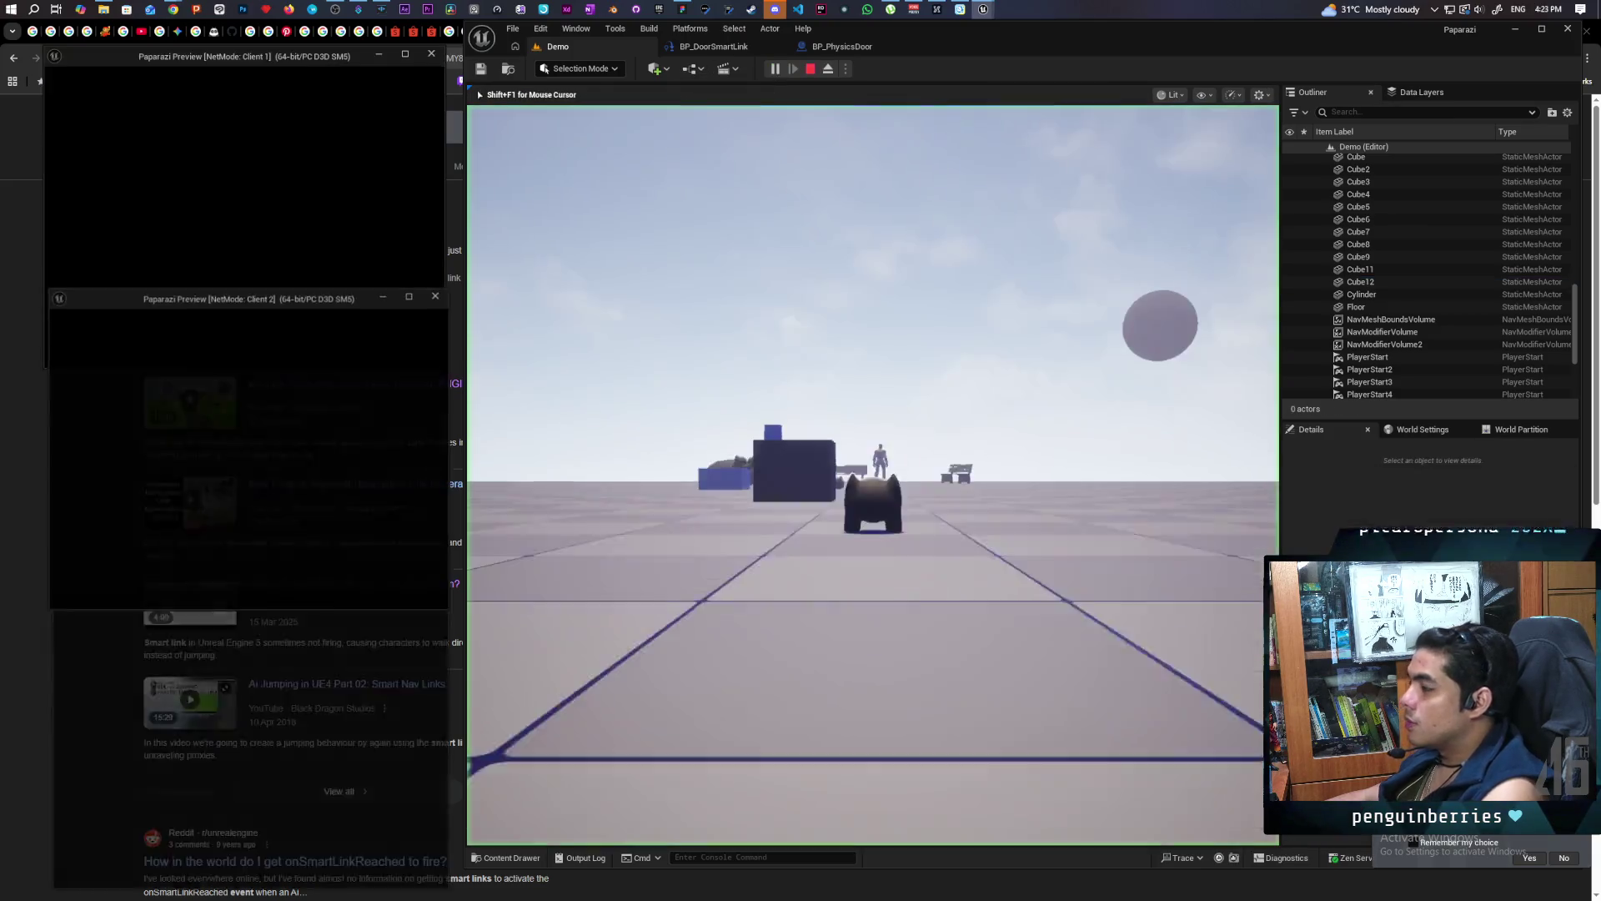
Walk the character with W toward the building in PIE, then stop and open BP_PhysicsDoor
key(alt+Tab)
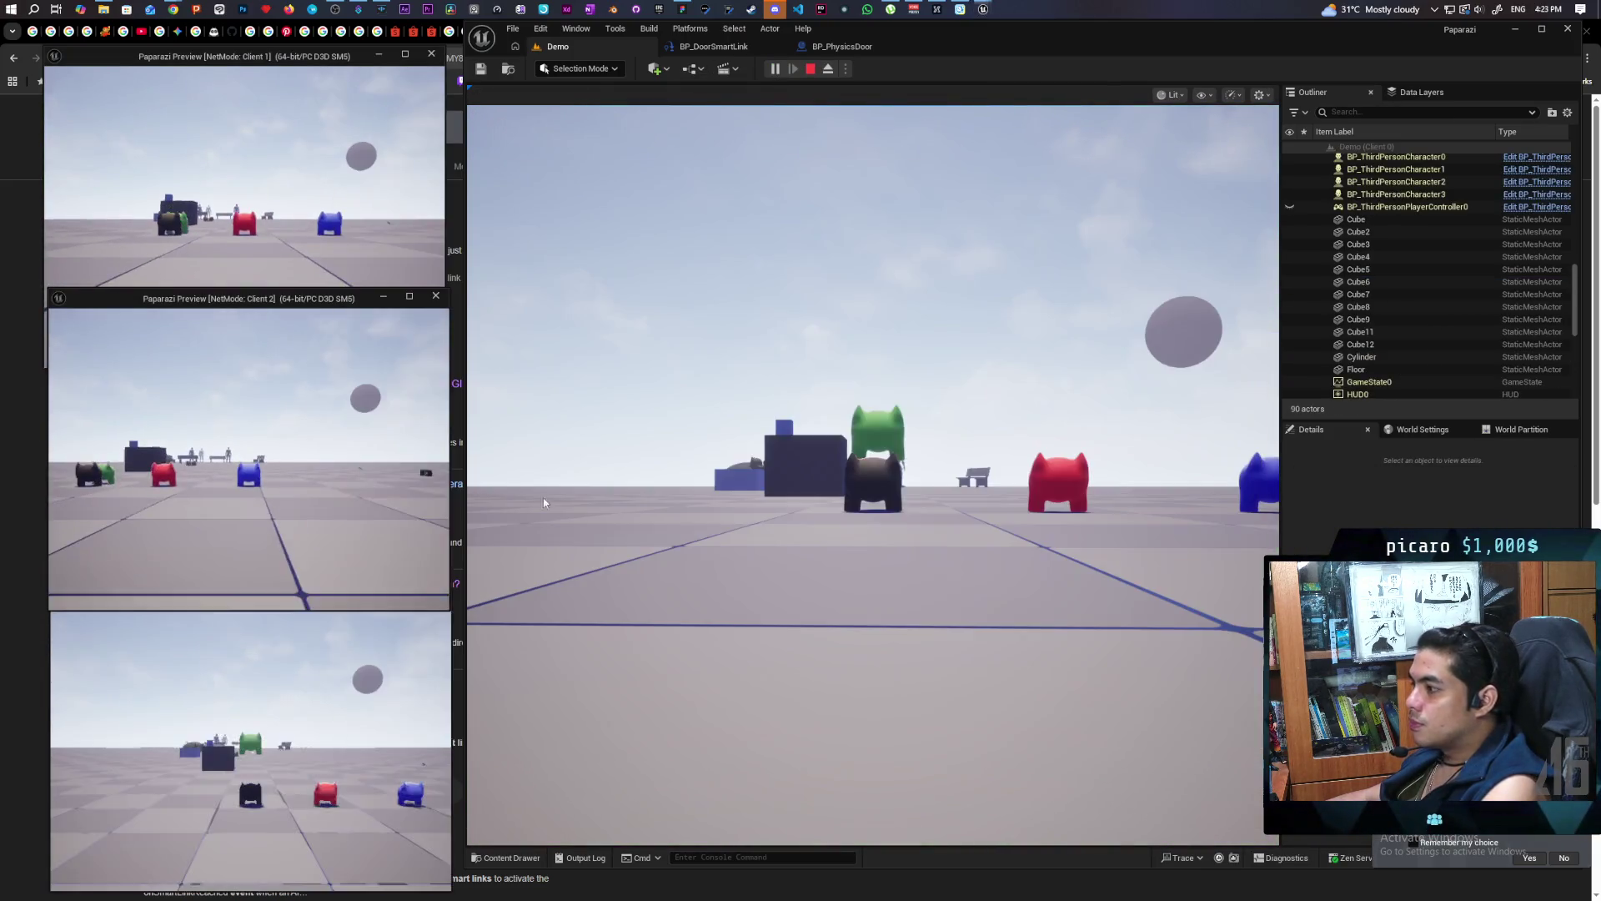
key(w)
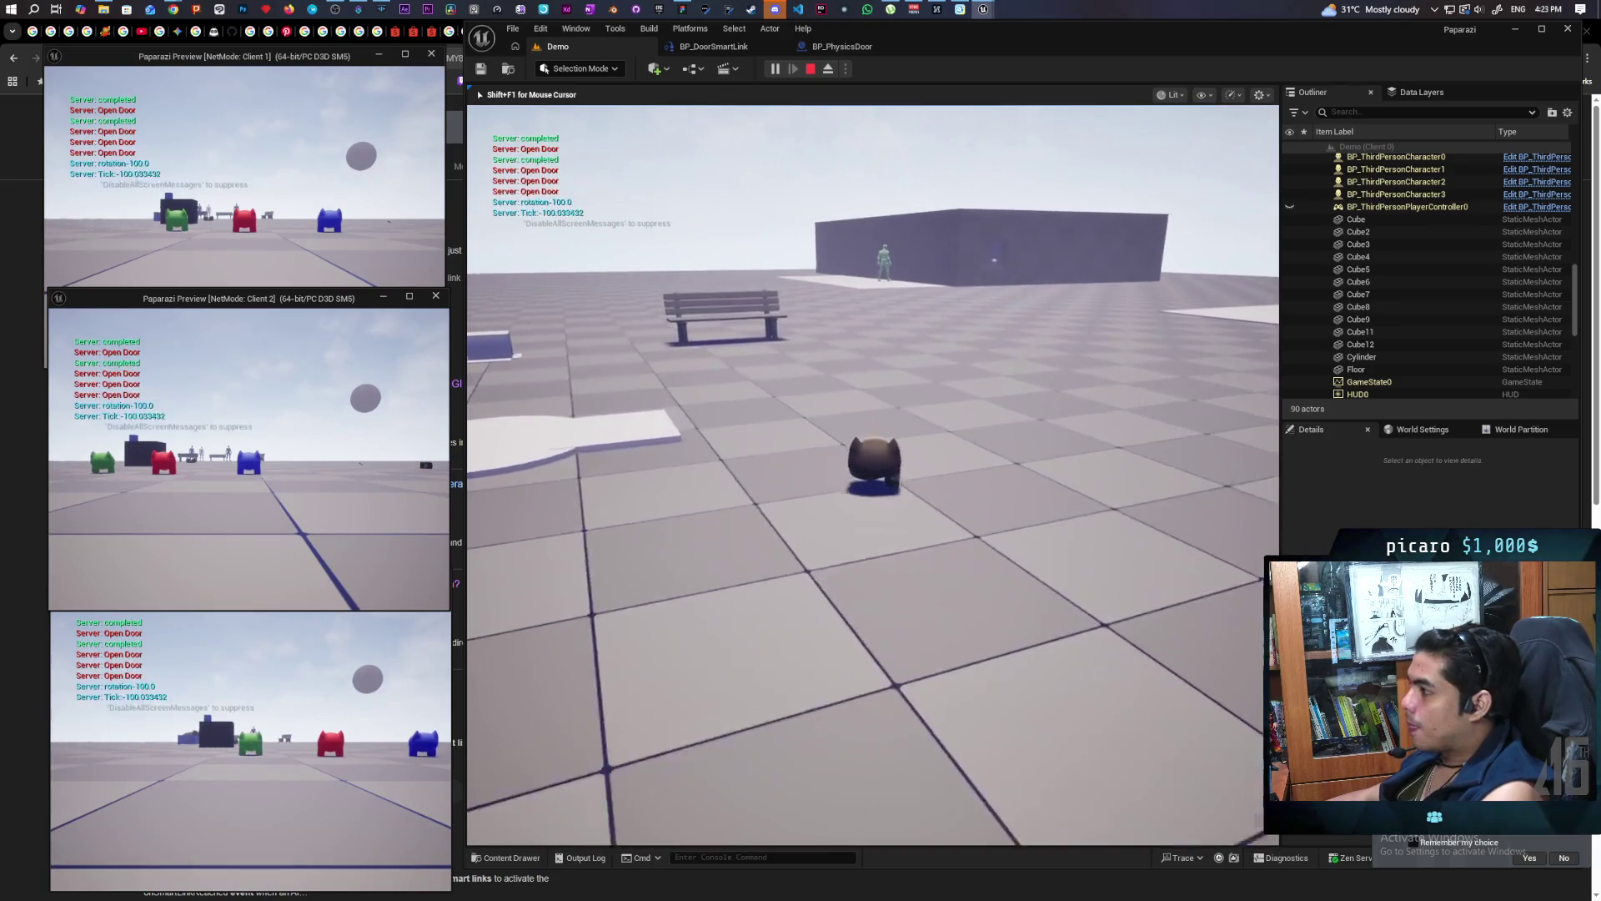
key(w)
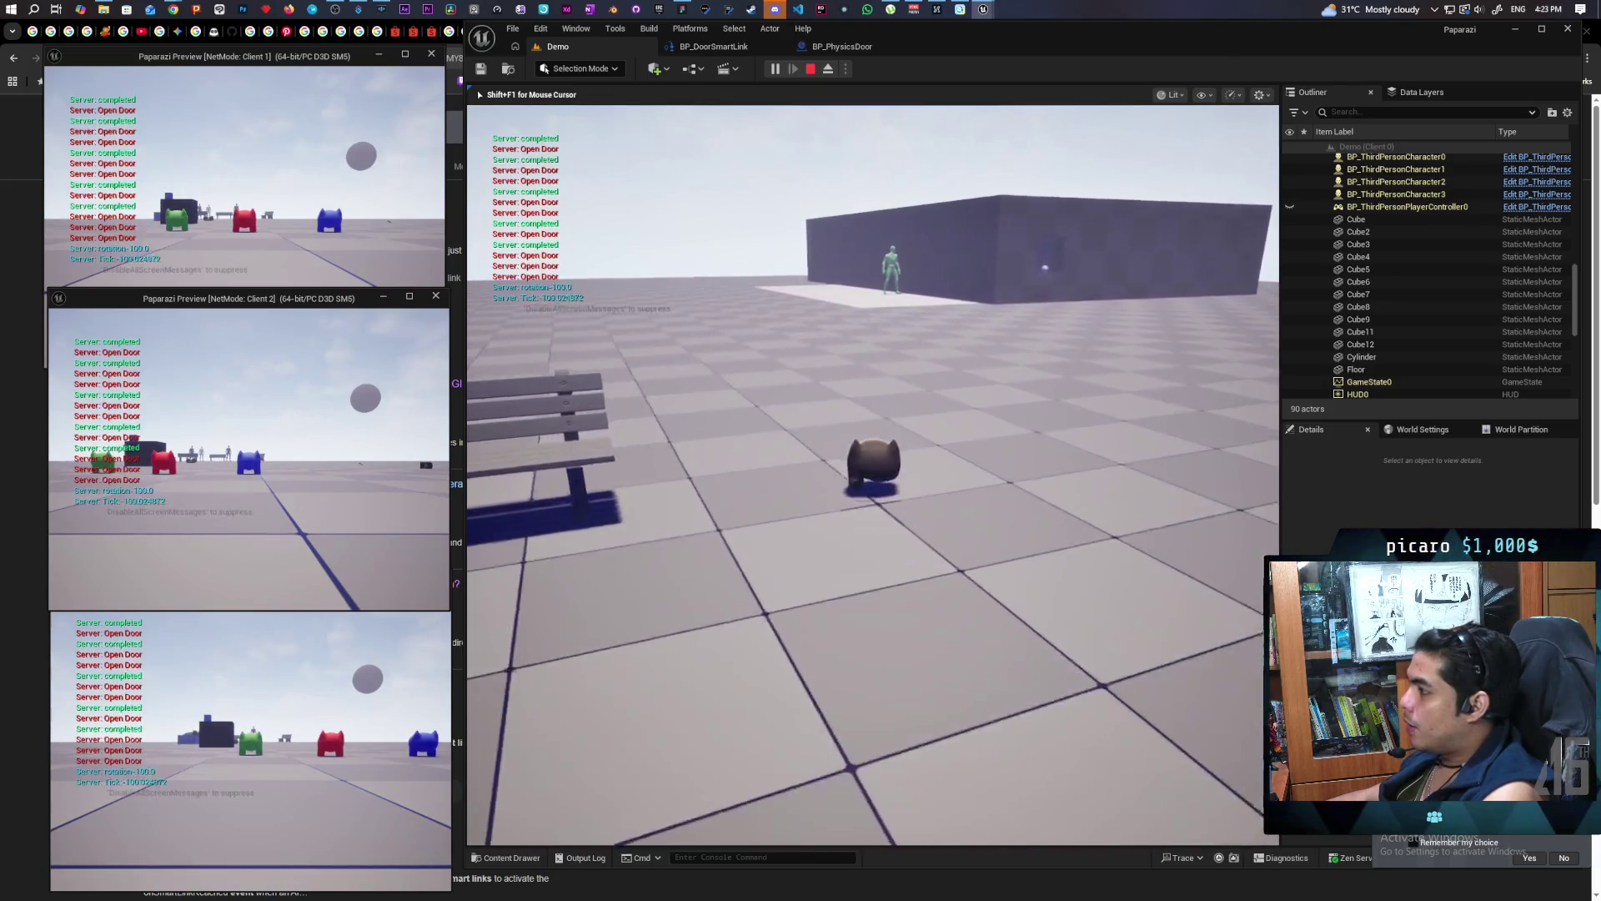
key(w)
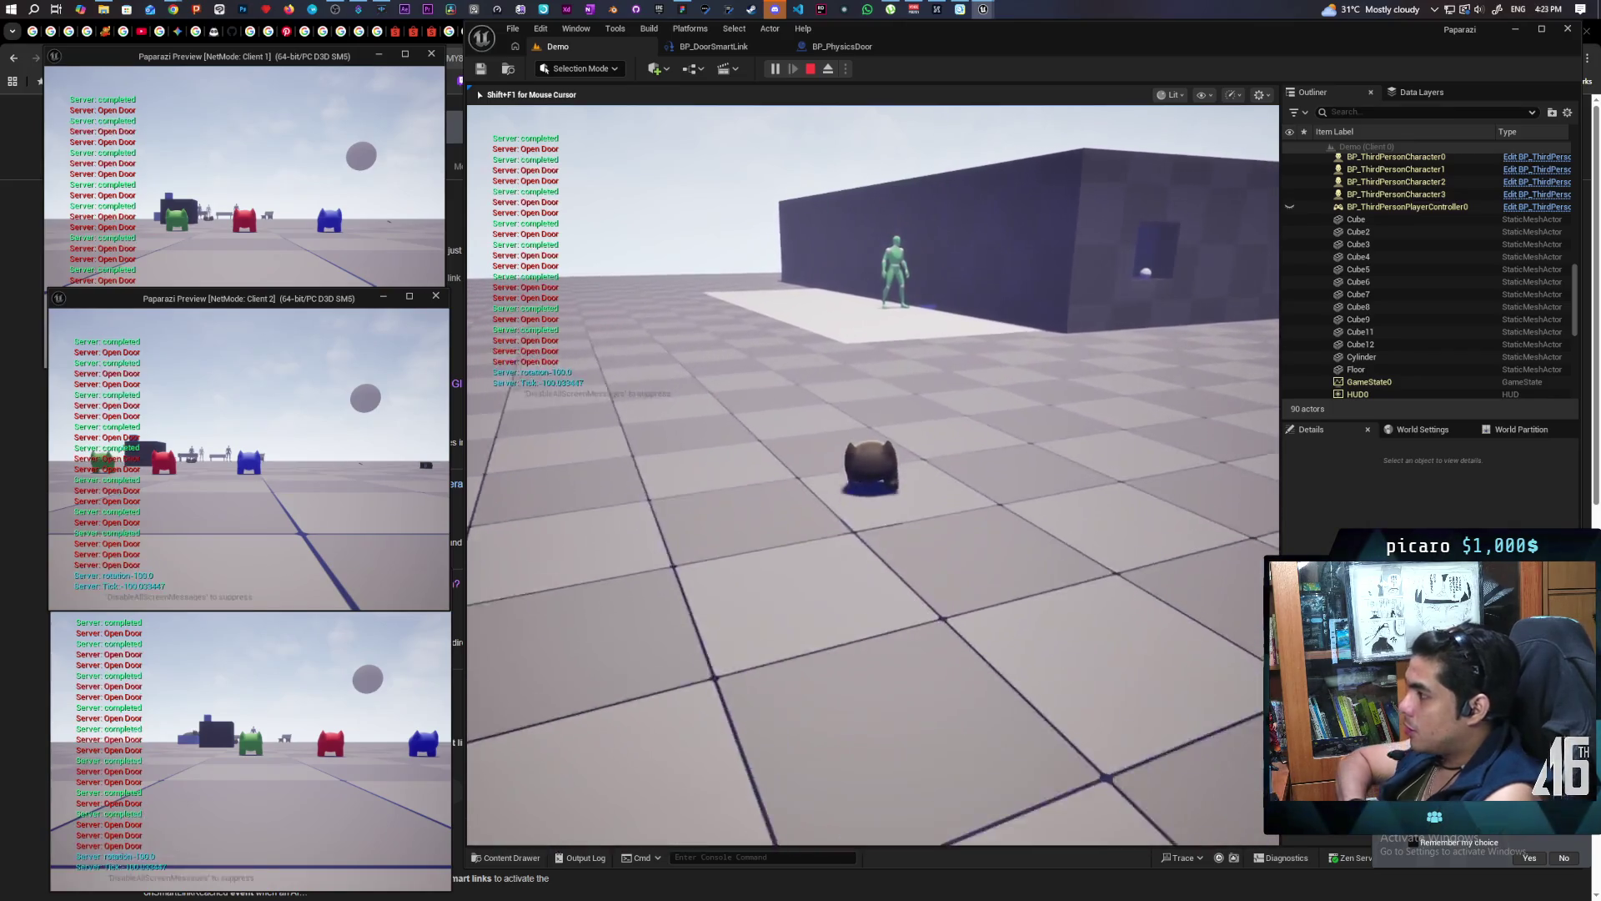
key(w)
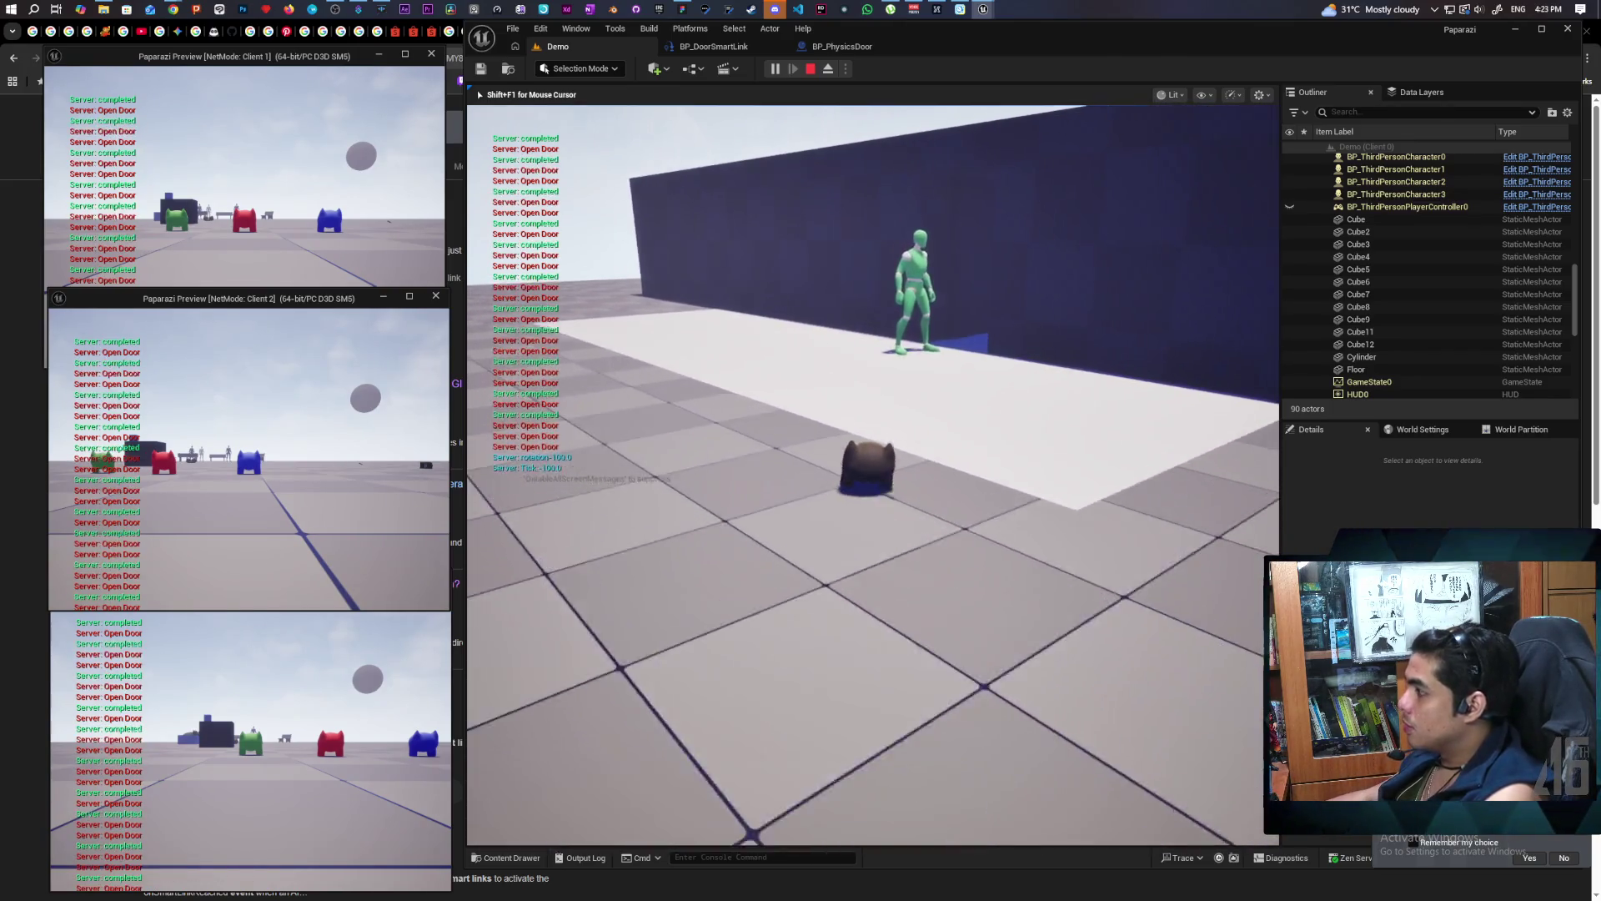
key(w)
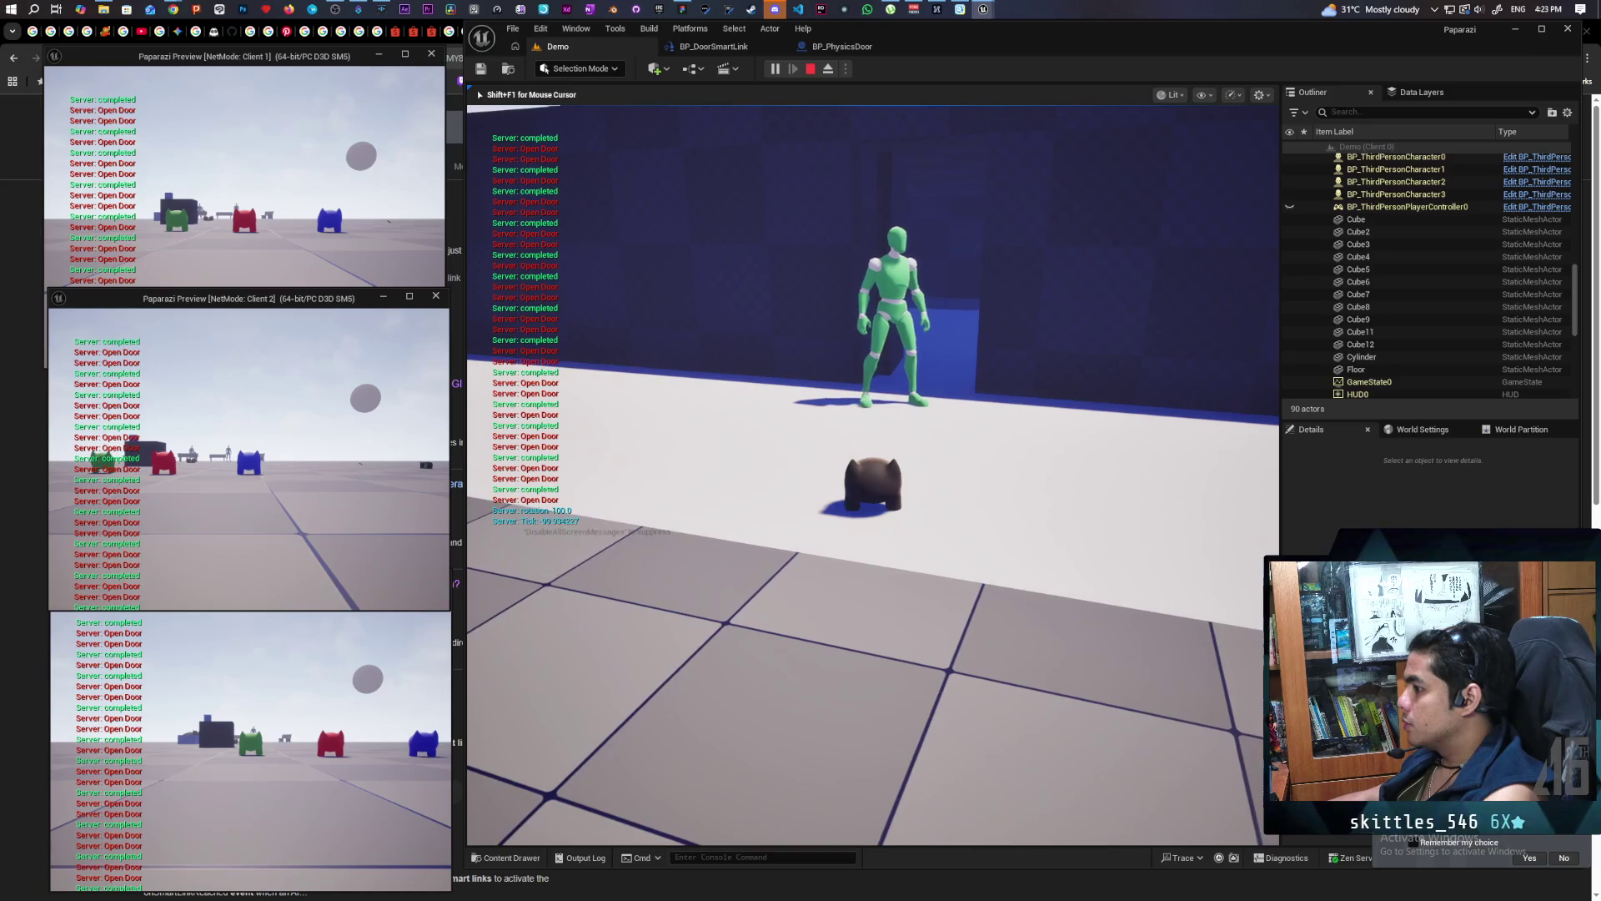
key(Escape)
click(796, 47)
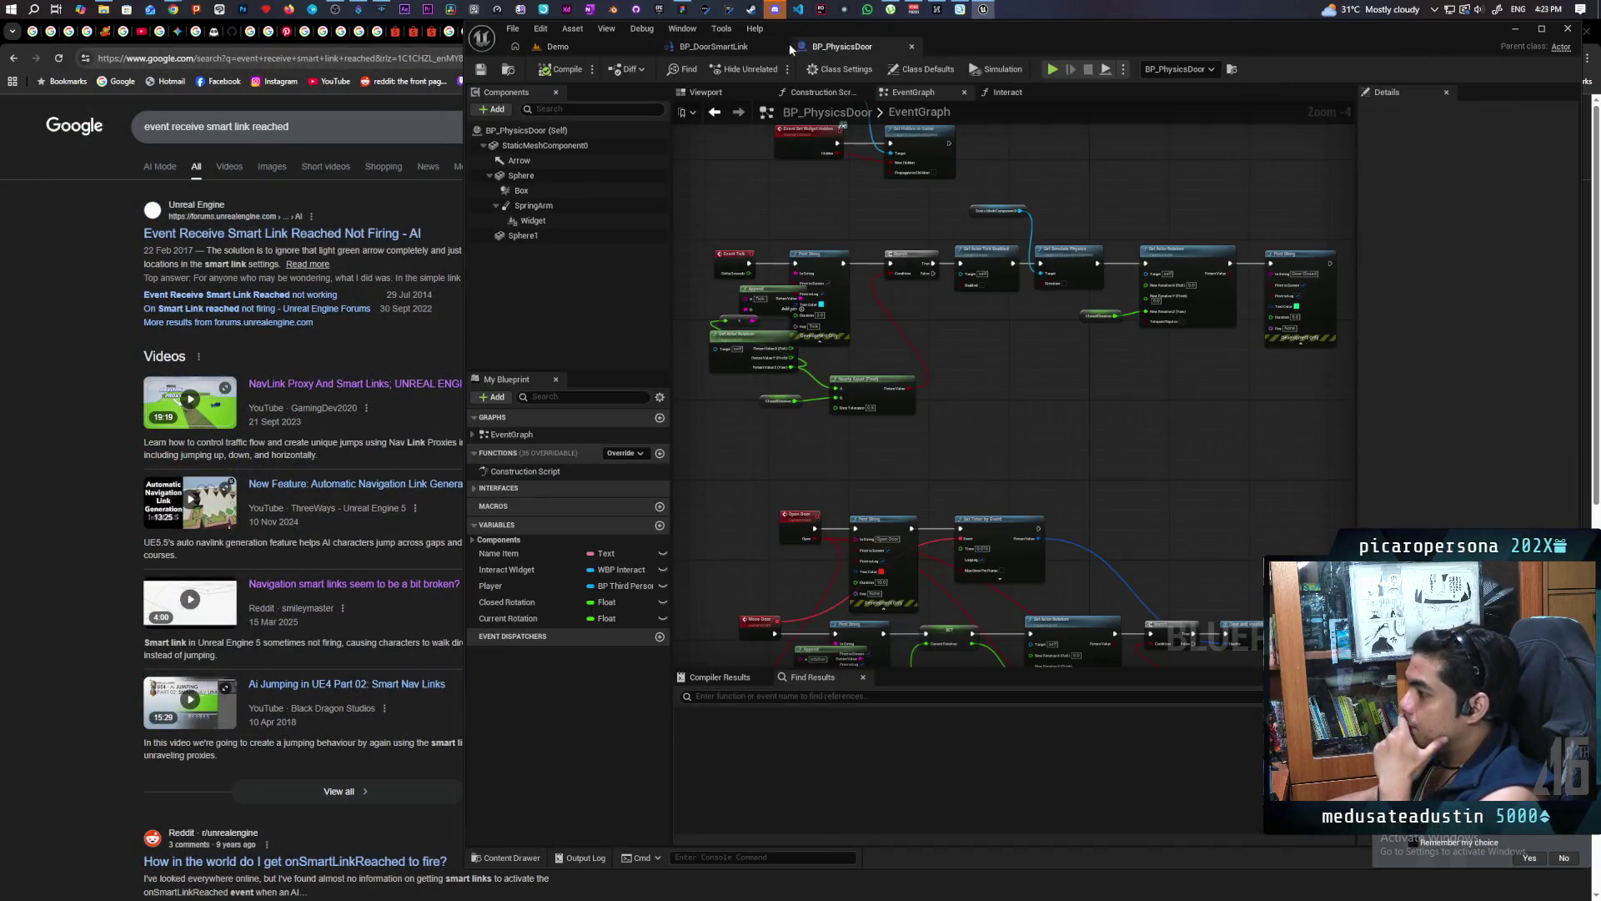
Return to BP_DoorSmartLink and inspect the AI MoveTo, Branch, Delay and Open Door nodes
click(737, 48)
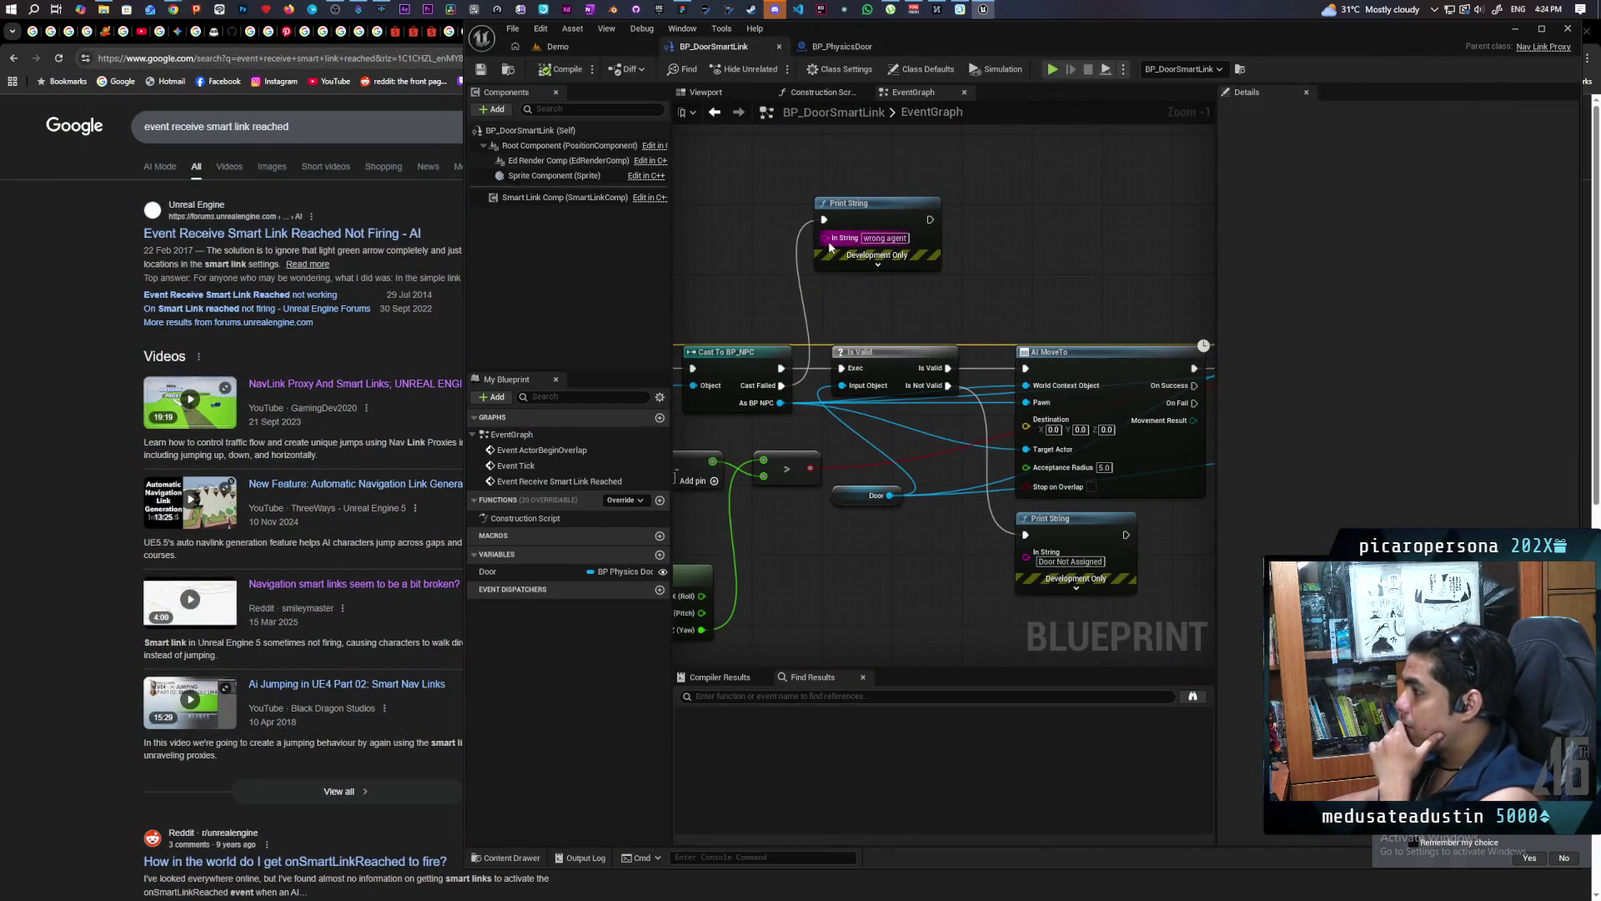
click(822, 48)
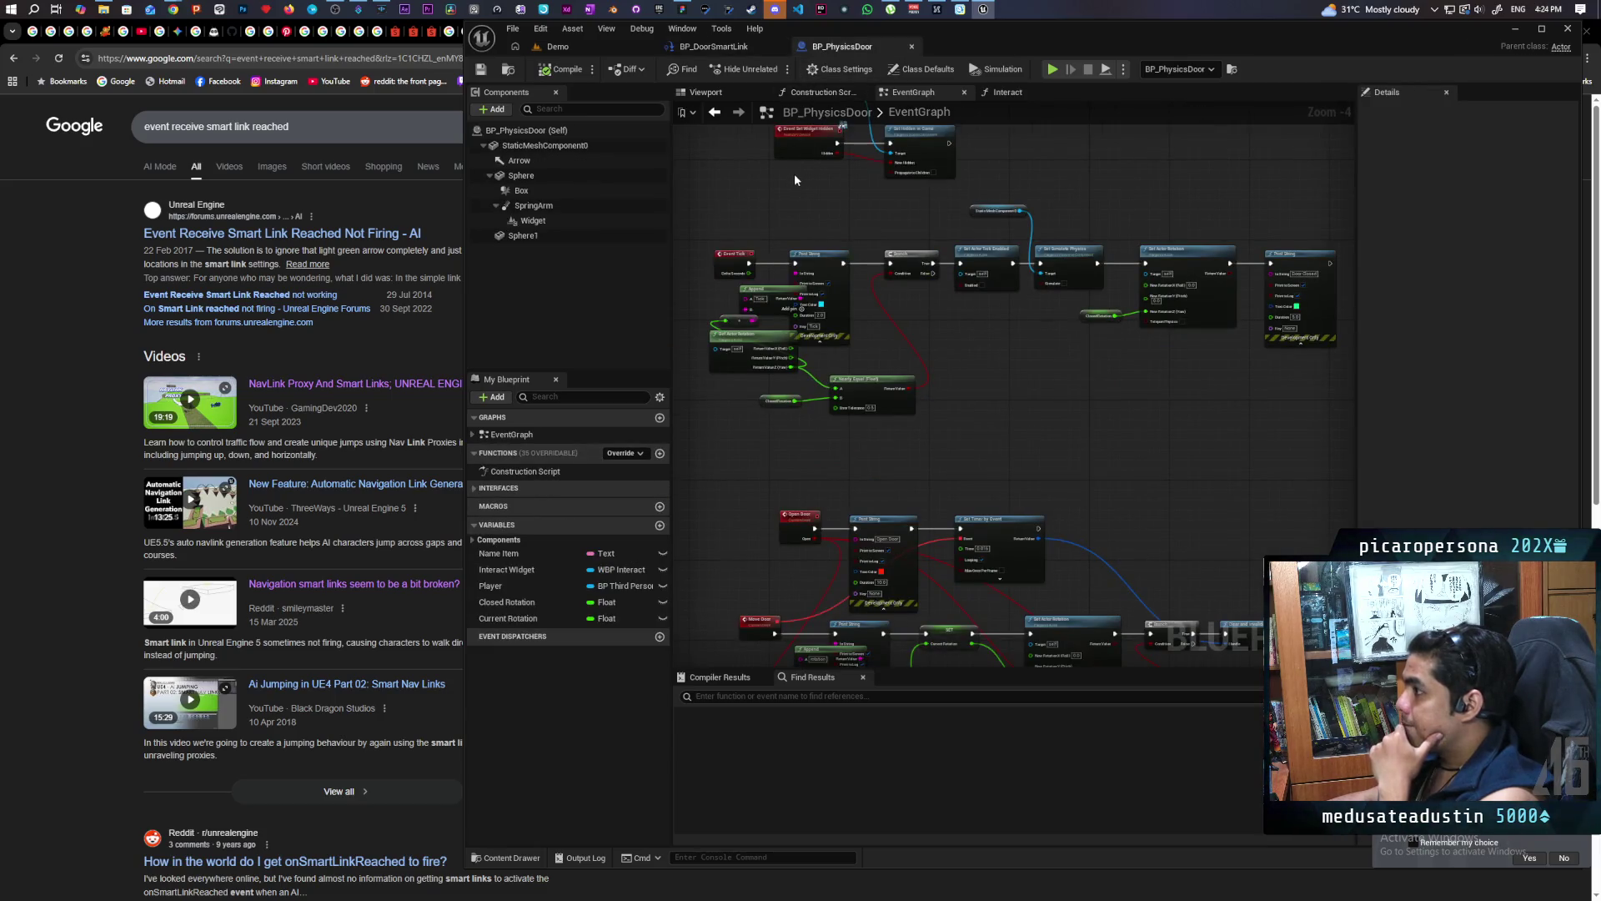
click(727, 49)
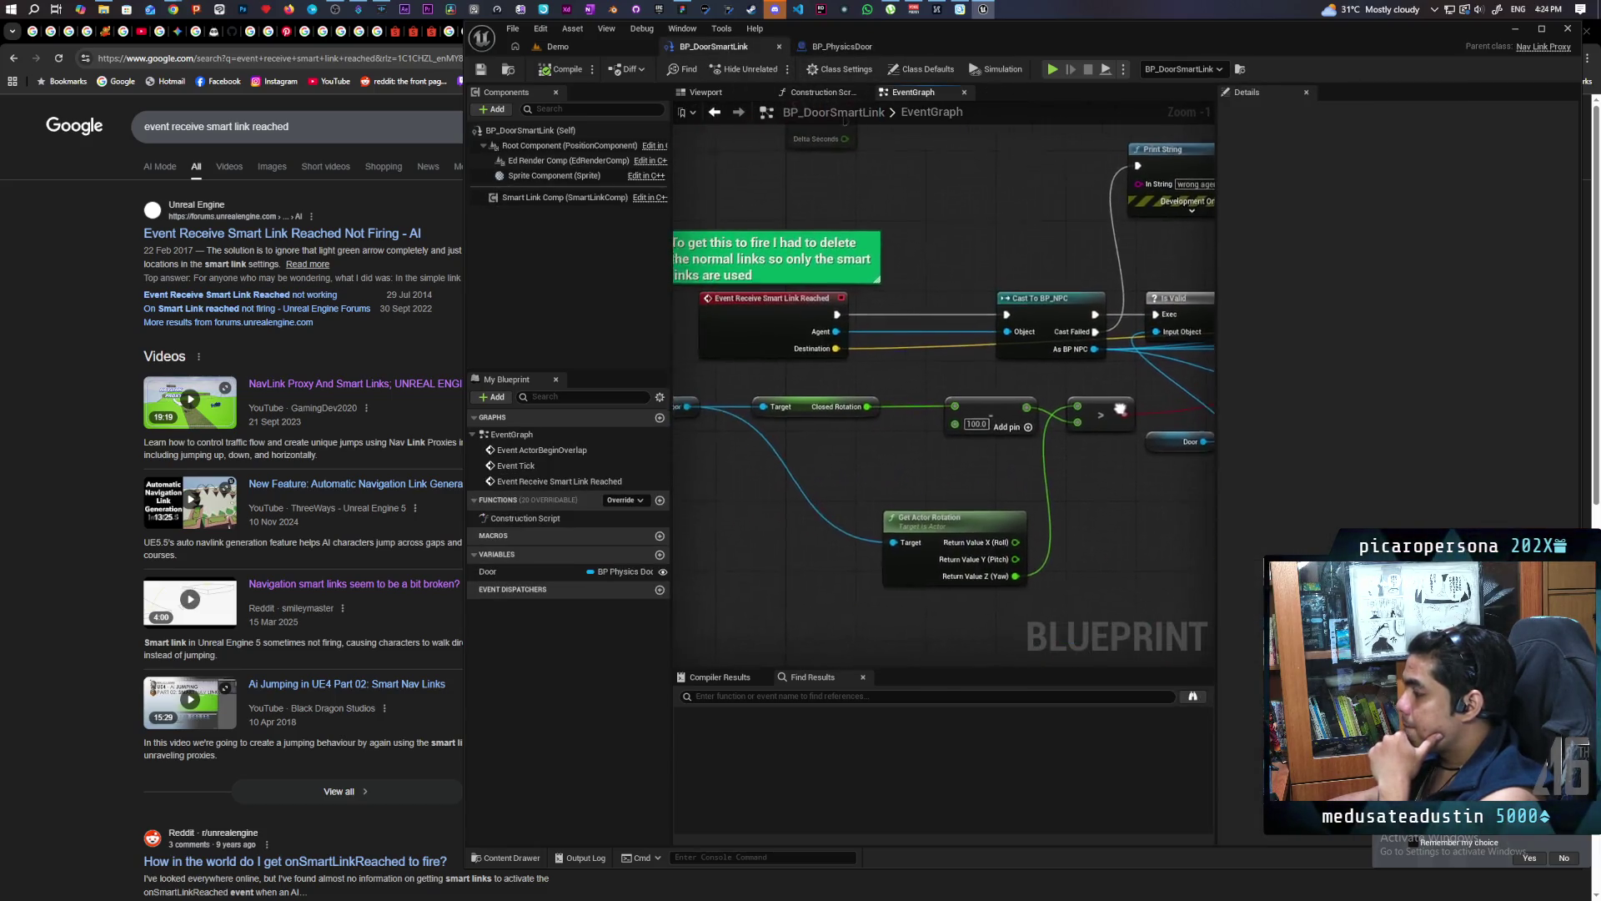
scroll(958, 380, up, 1)
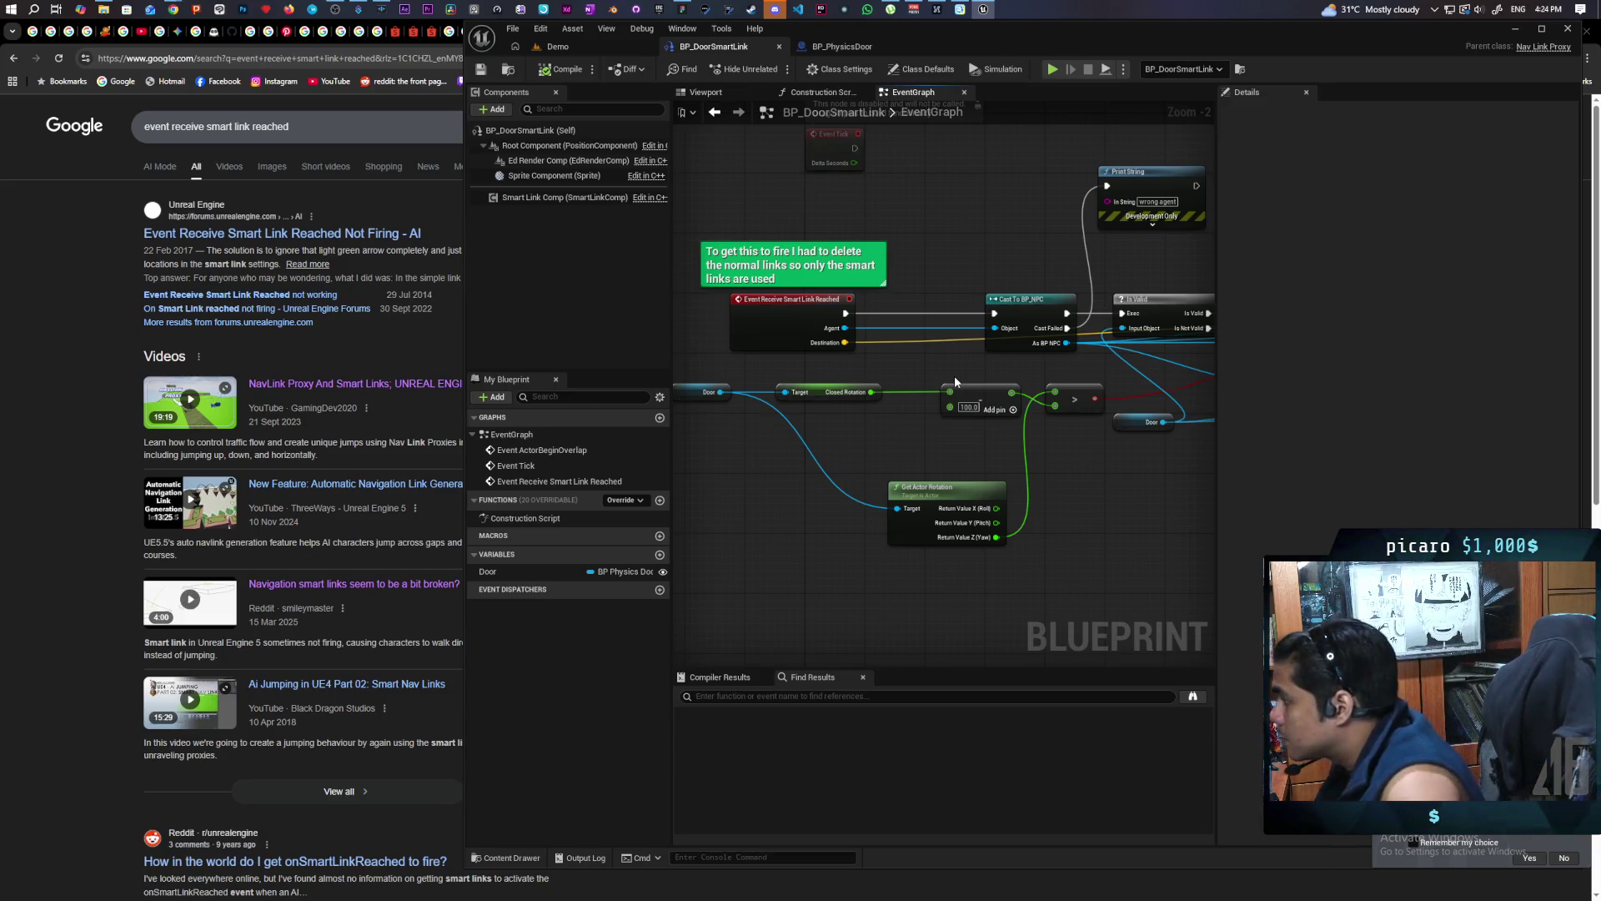
mouse_move(955, 383)
mouse_down()
mouse_move(793, 427)
mouse_move(888, 424)
mouse_move(899, 354)
mouse_move(832, 353)
mouse_move(806, 324)
mouse_move(788, 355)
mouse_move(763, 347)
mouse_up()
mouse_move(1034, 498)
mouse_down()
mouse_move(875, 510)
mouse_move(772, 491)
mouse_move(1151, 464)
mouse_move(825, 442)
mouse_move(1020, 419)
mouse_up()
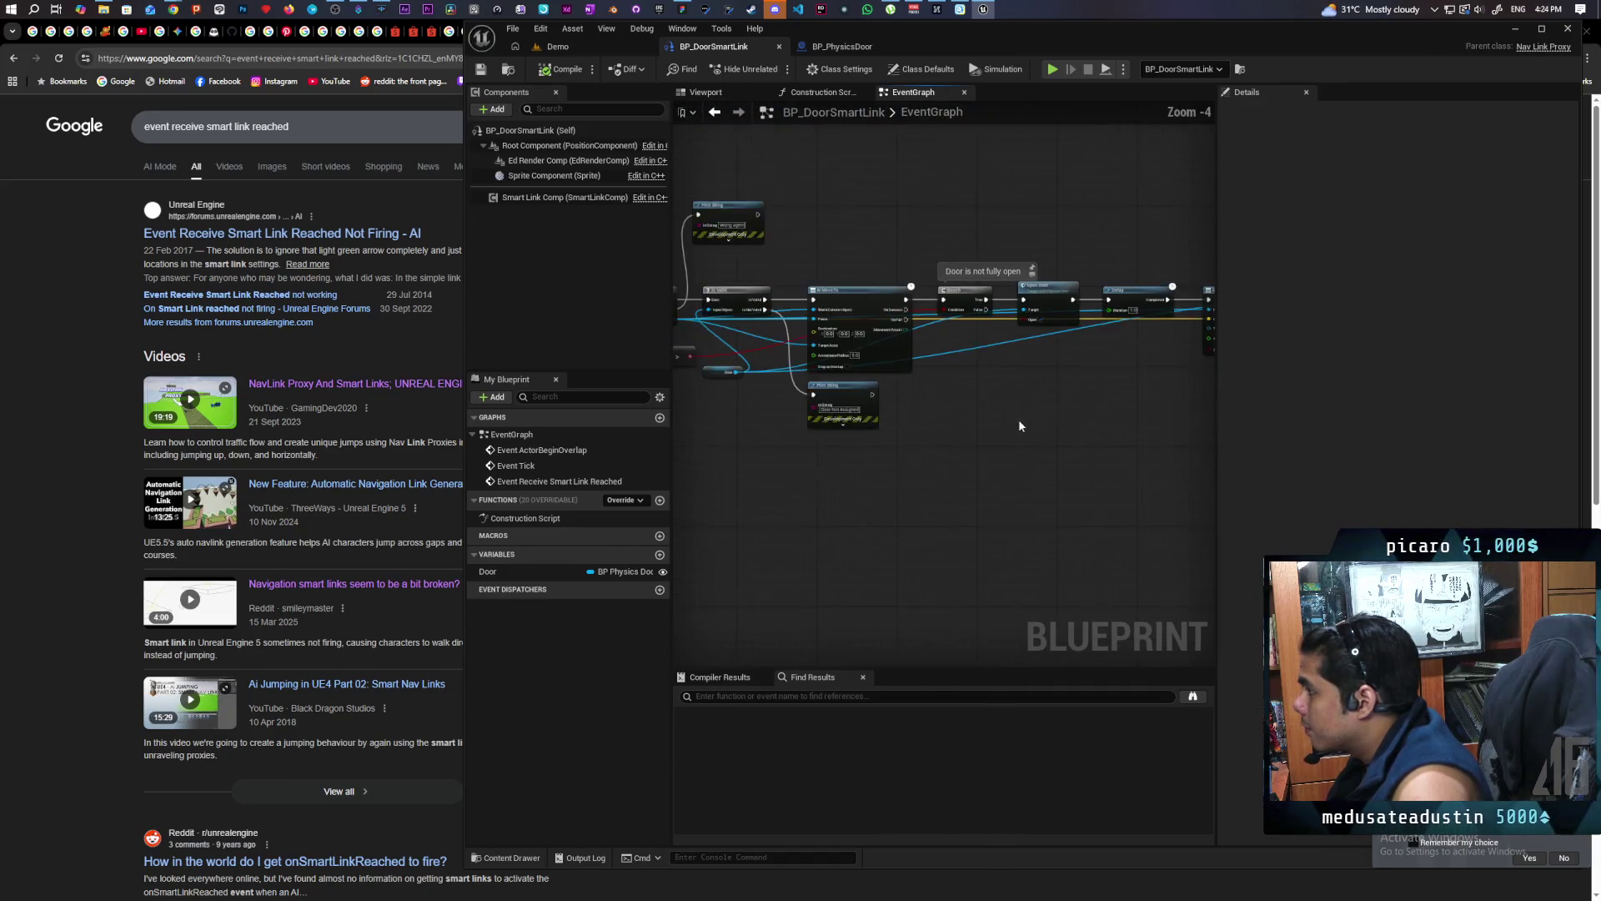
scroll(1020, 418, down, 2)
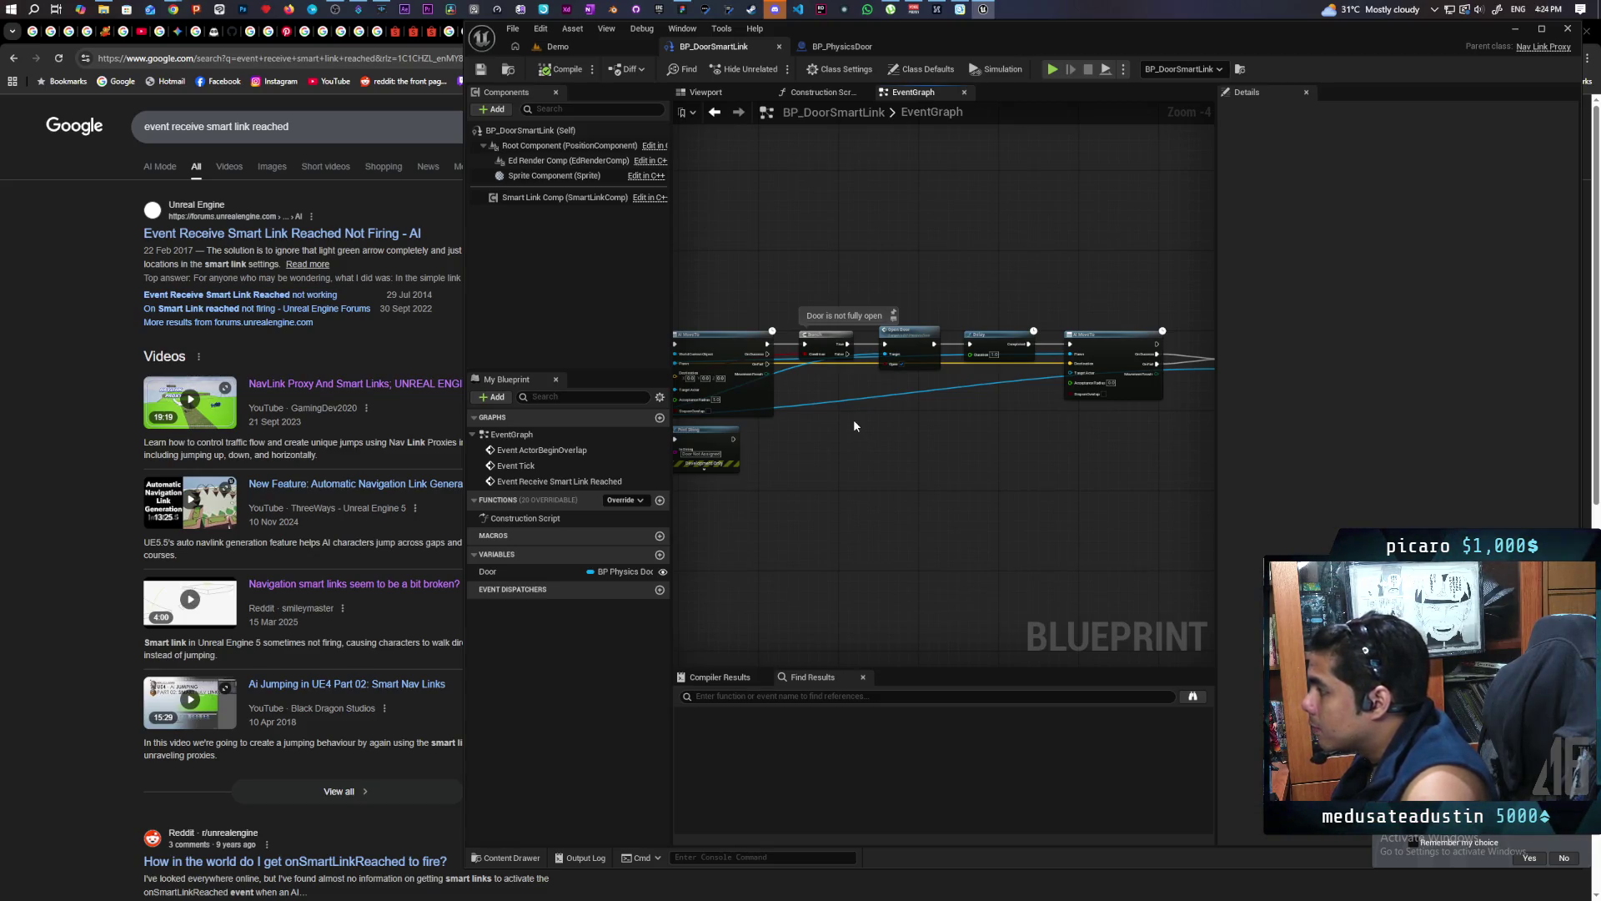
drag(869, 422, 784, 428)
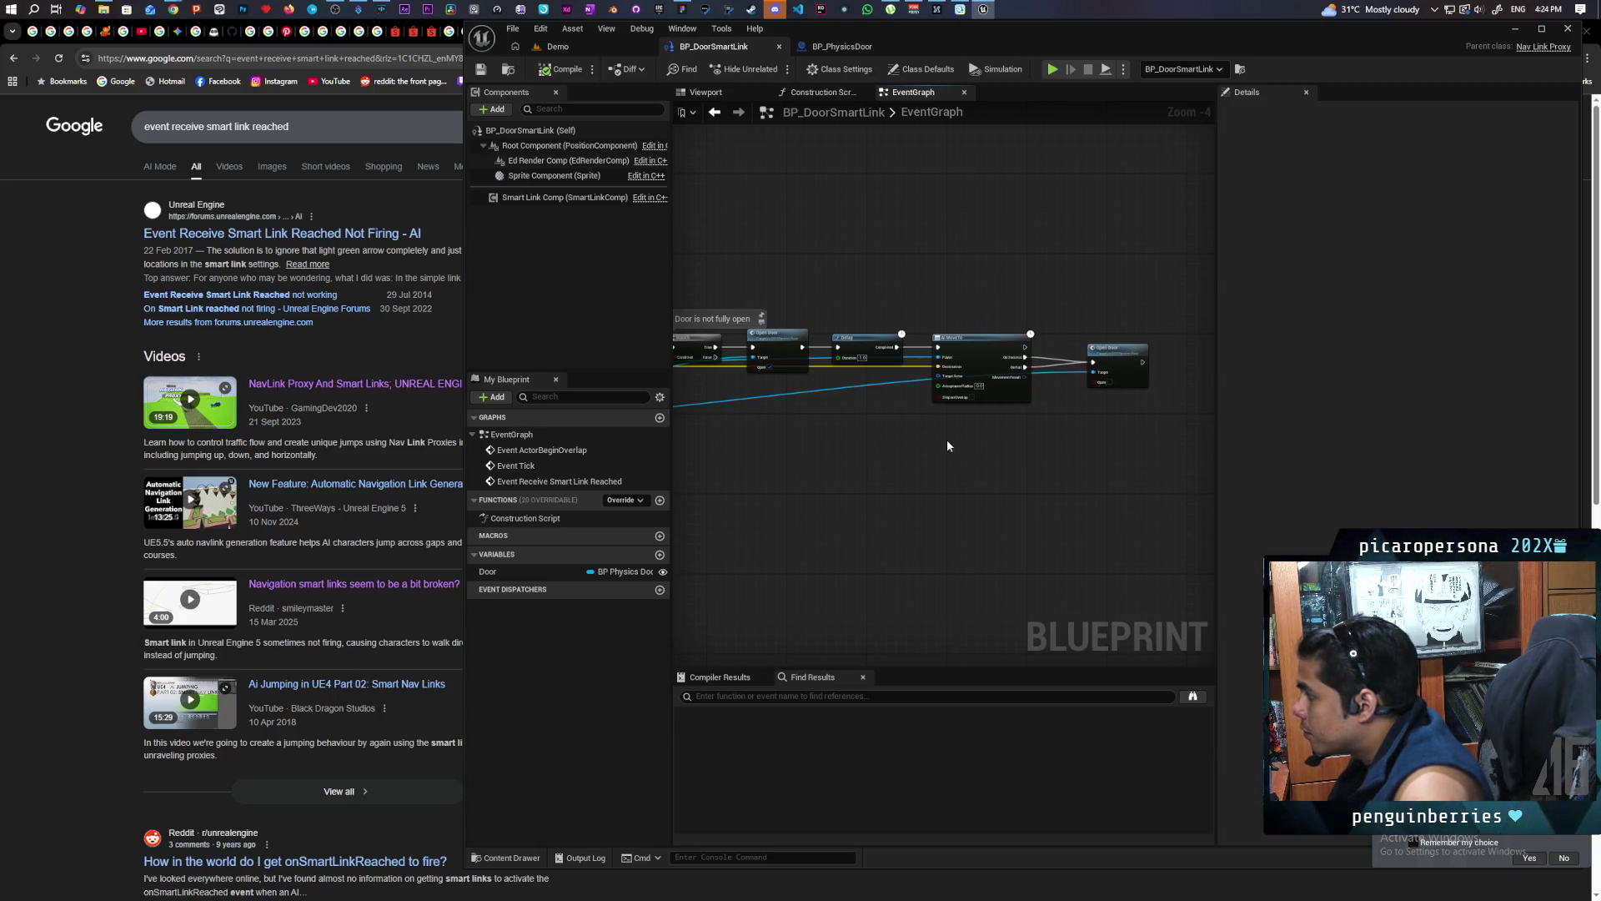
scroll(947, 444, up, 1)
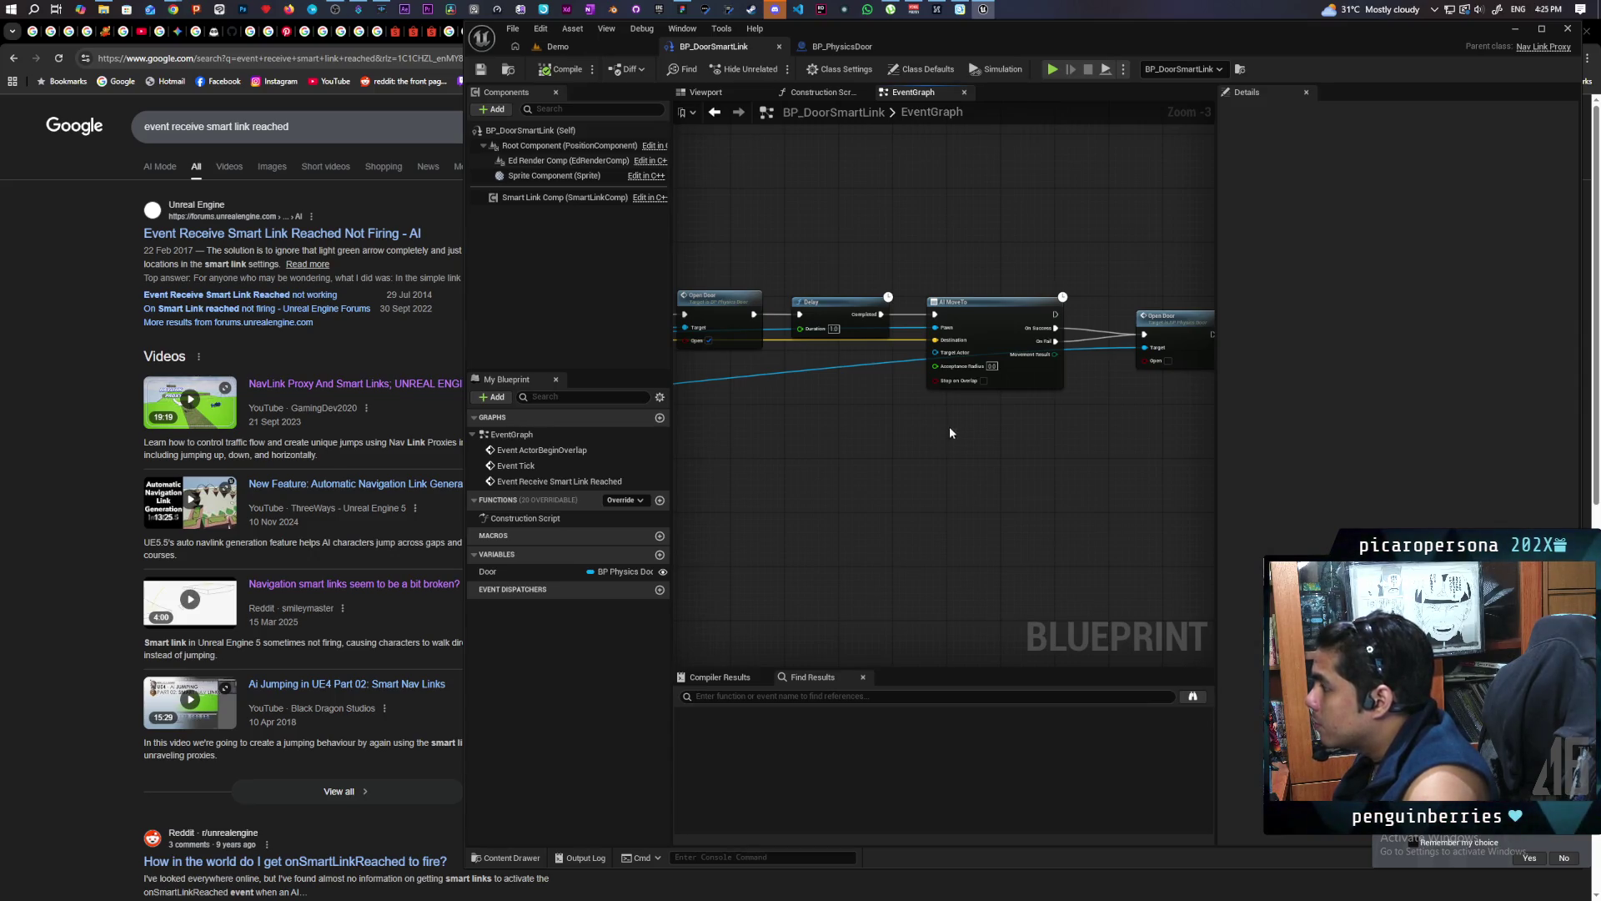
Delete the second AI MoveTo and move the Open Door node next to the Delay
mouse_move(971, 260)
mouse_down()
mouse_move(1003, 442)
mouse_move(1082, 447)
mouse_move(814, 481)
mouse_up()
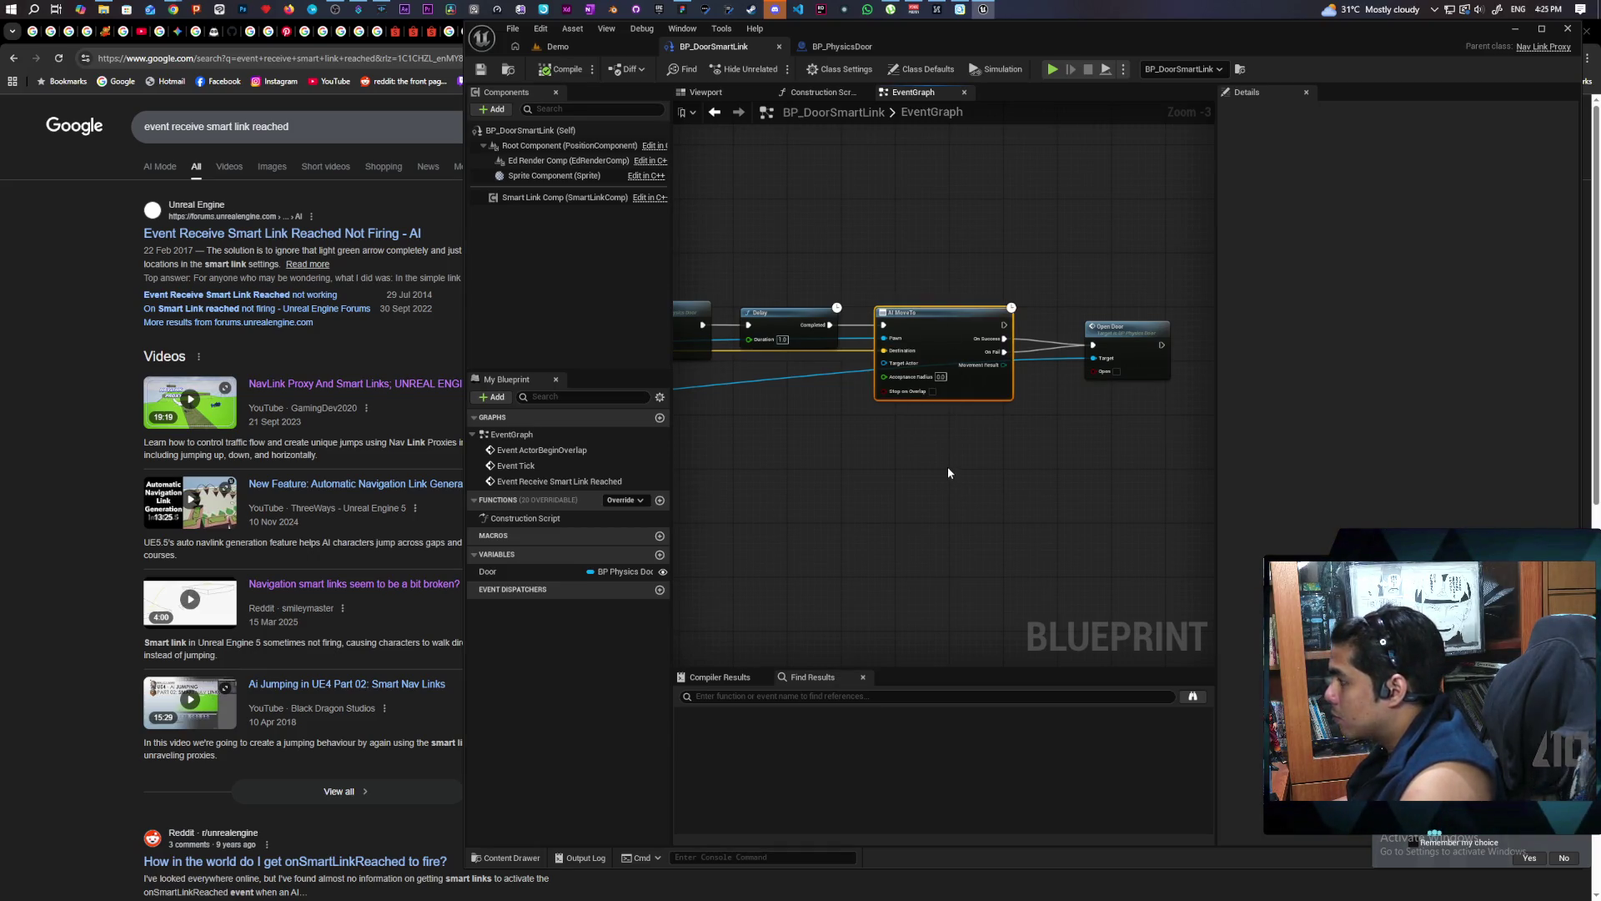
key(Delete)
scroll(921, 438, down, 2)
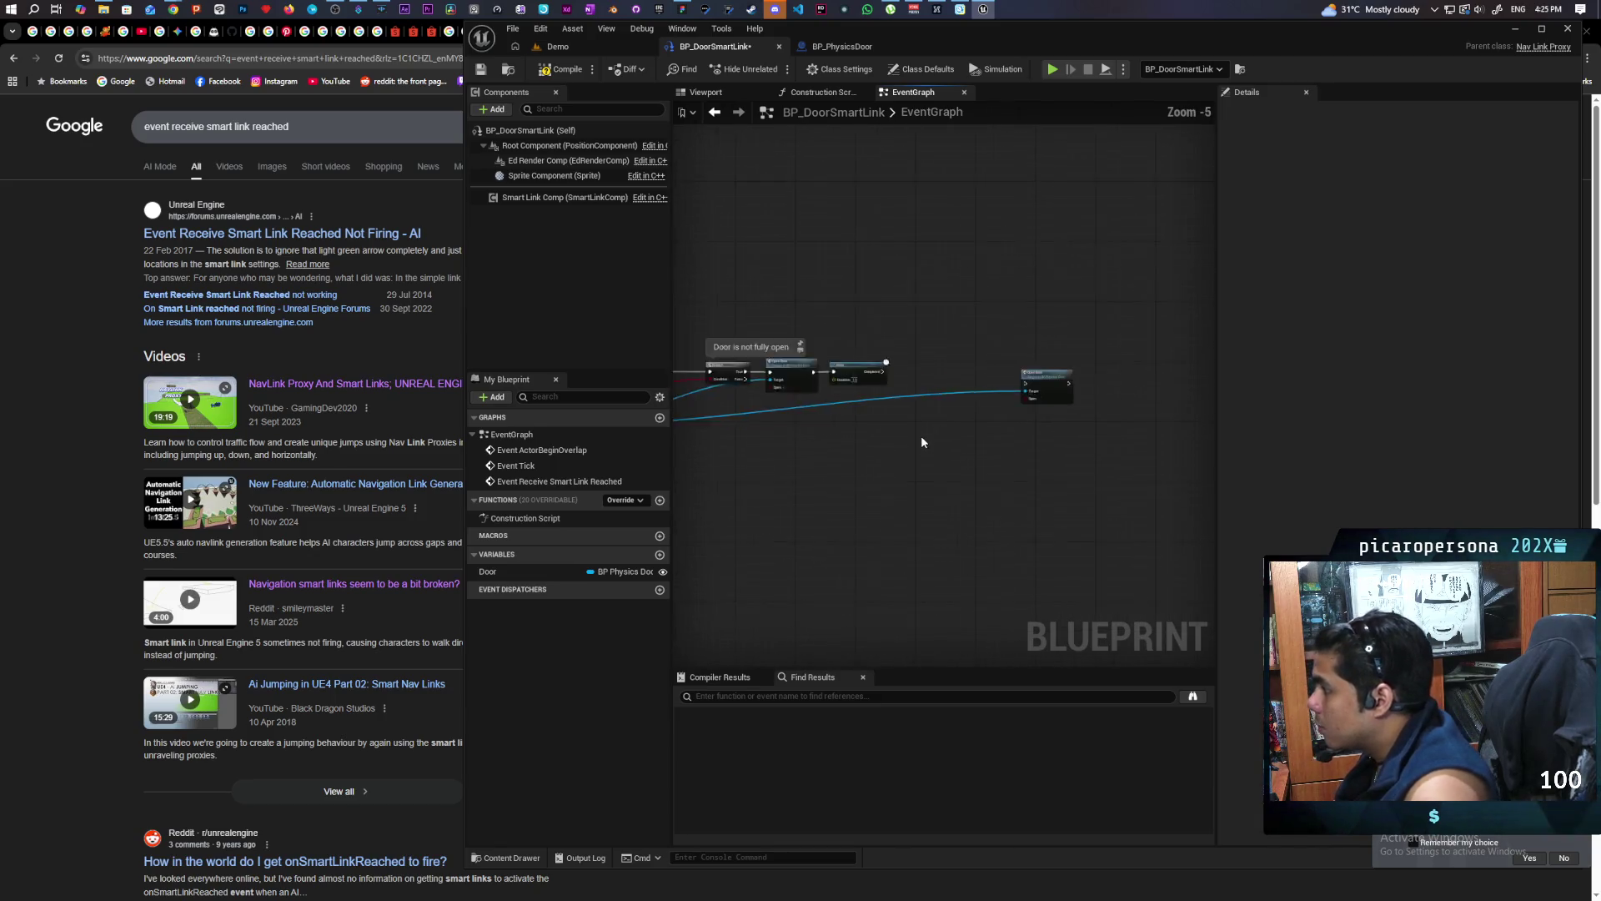
key(Home)
scroll(928, 450, up, 1)
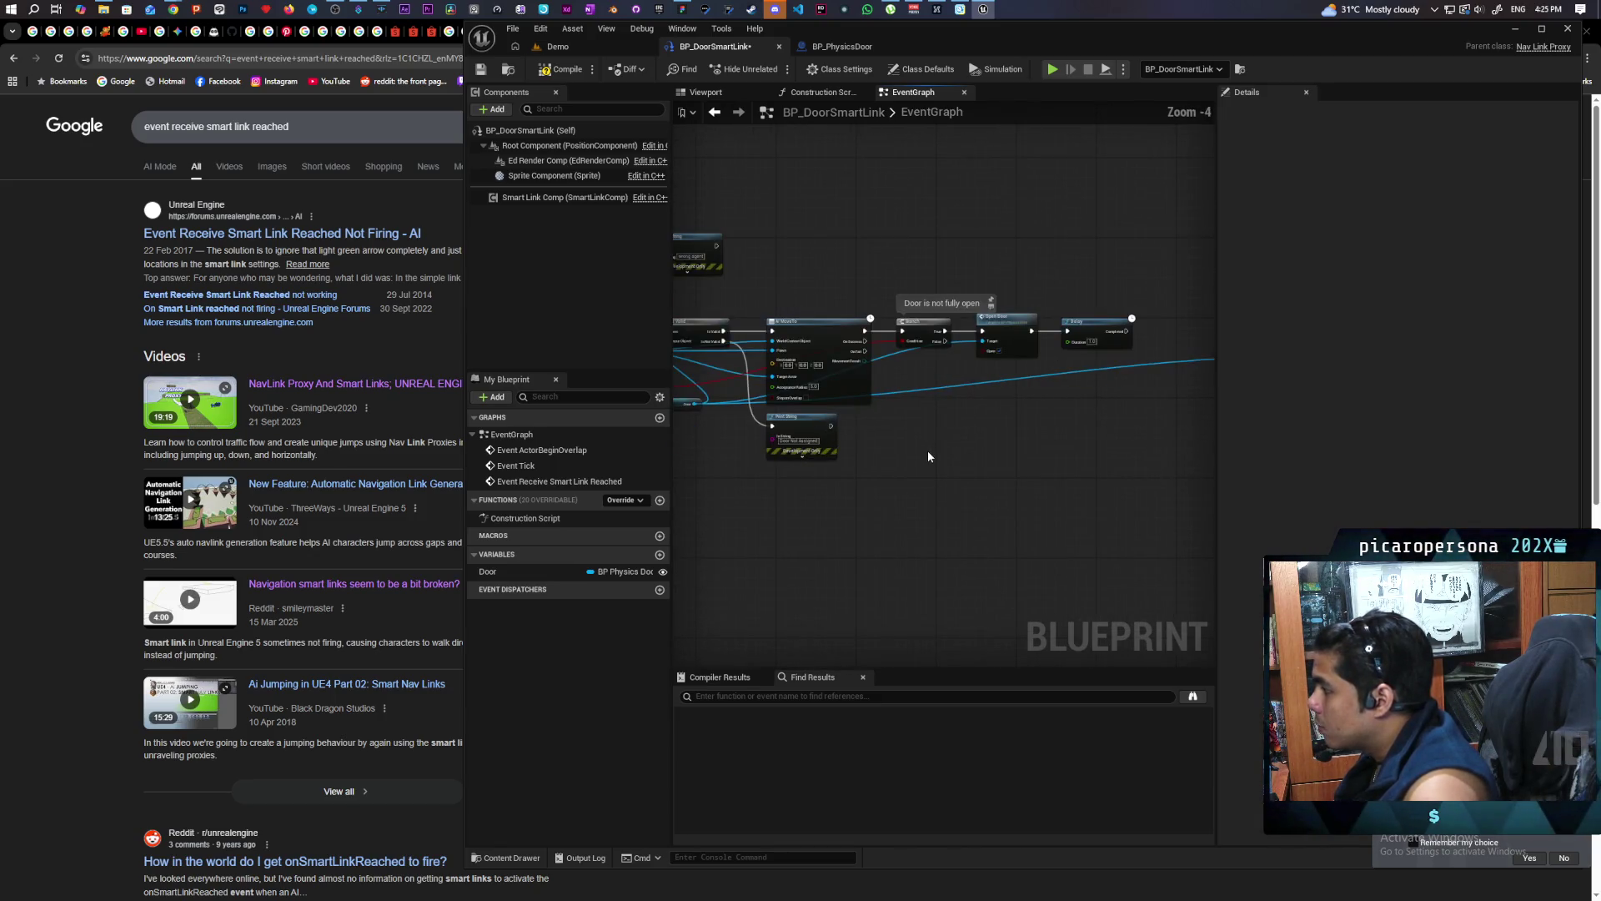
scroll(928, 450, up, 1)
drag(859, 455, 773, 457)
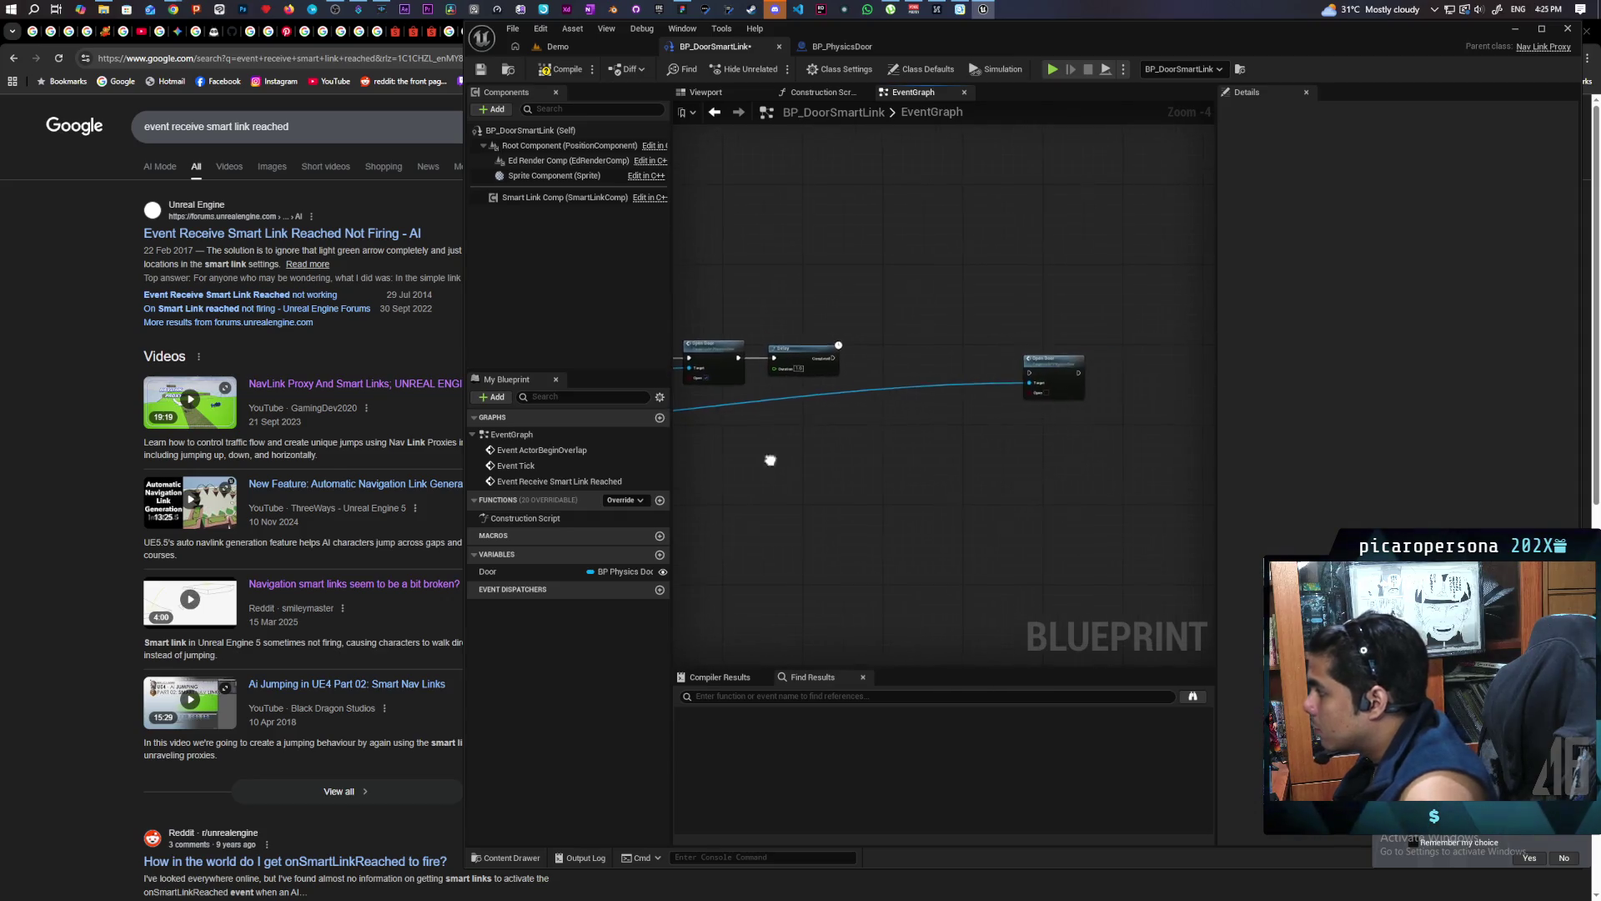
mouse_move(1048, 376)
mouse_down()
mouse_move(859, 357)
mouse_move(892, 359)
mouse_up()
scroll(892, 357, up, 2)
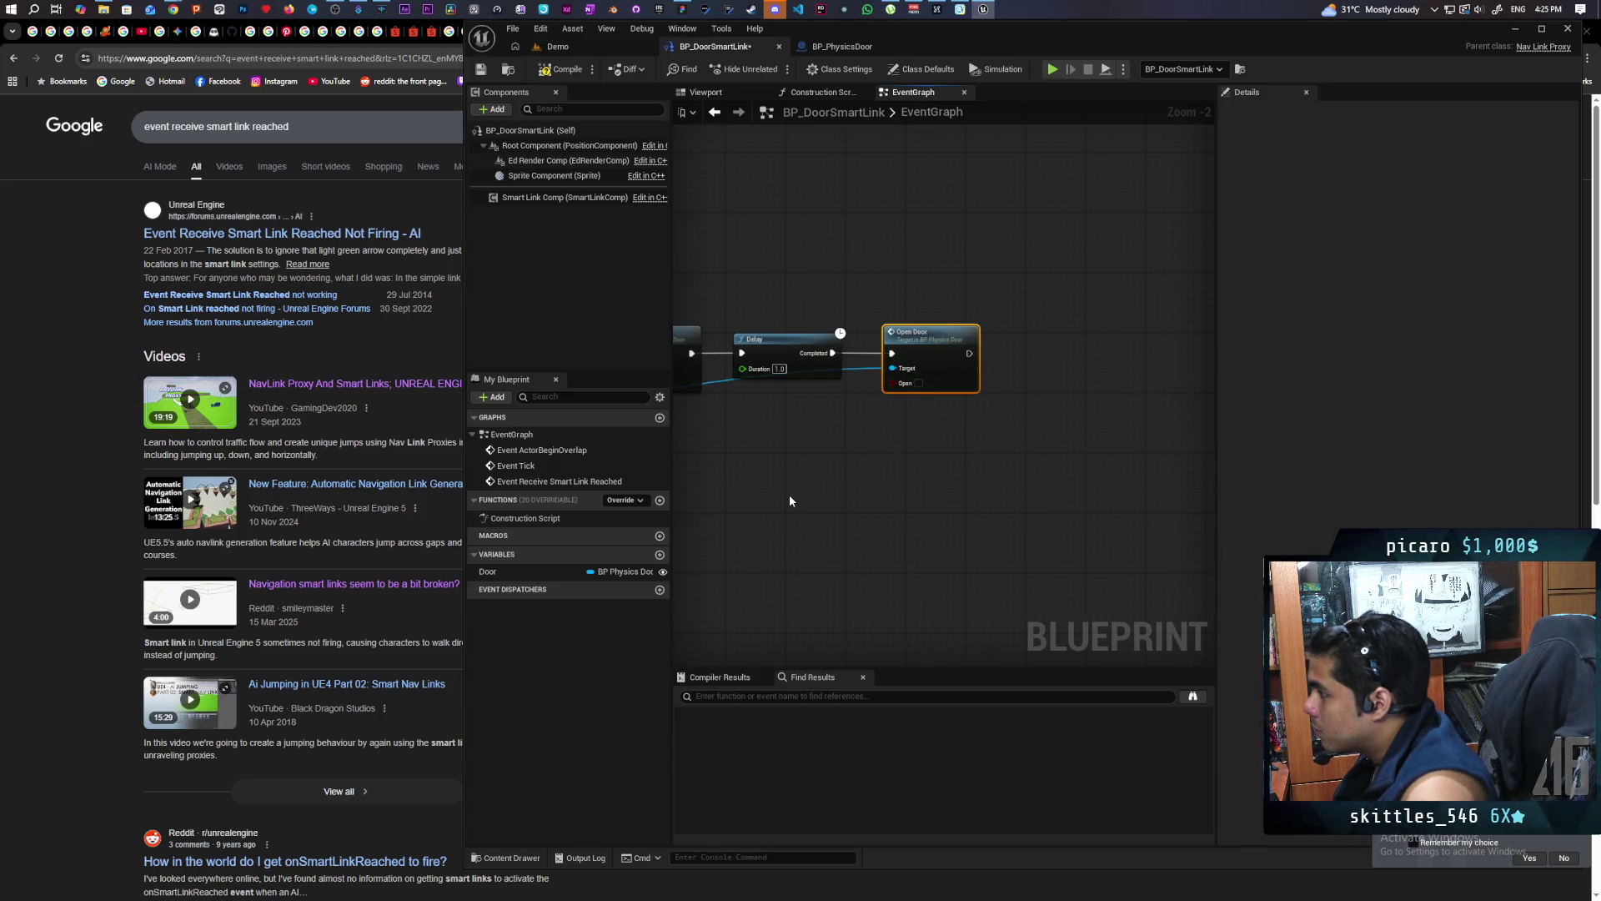
scroll(790, 501, down, 3)
drag(869, 490, 1148, 478)
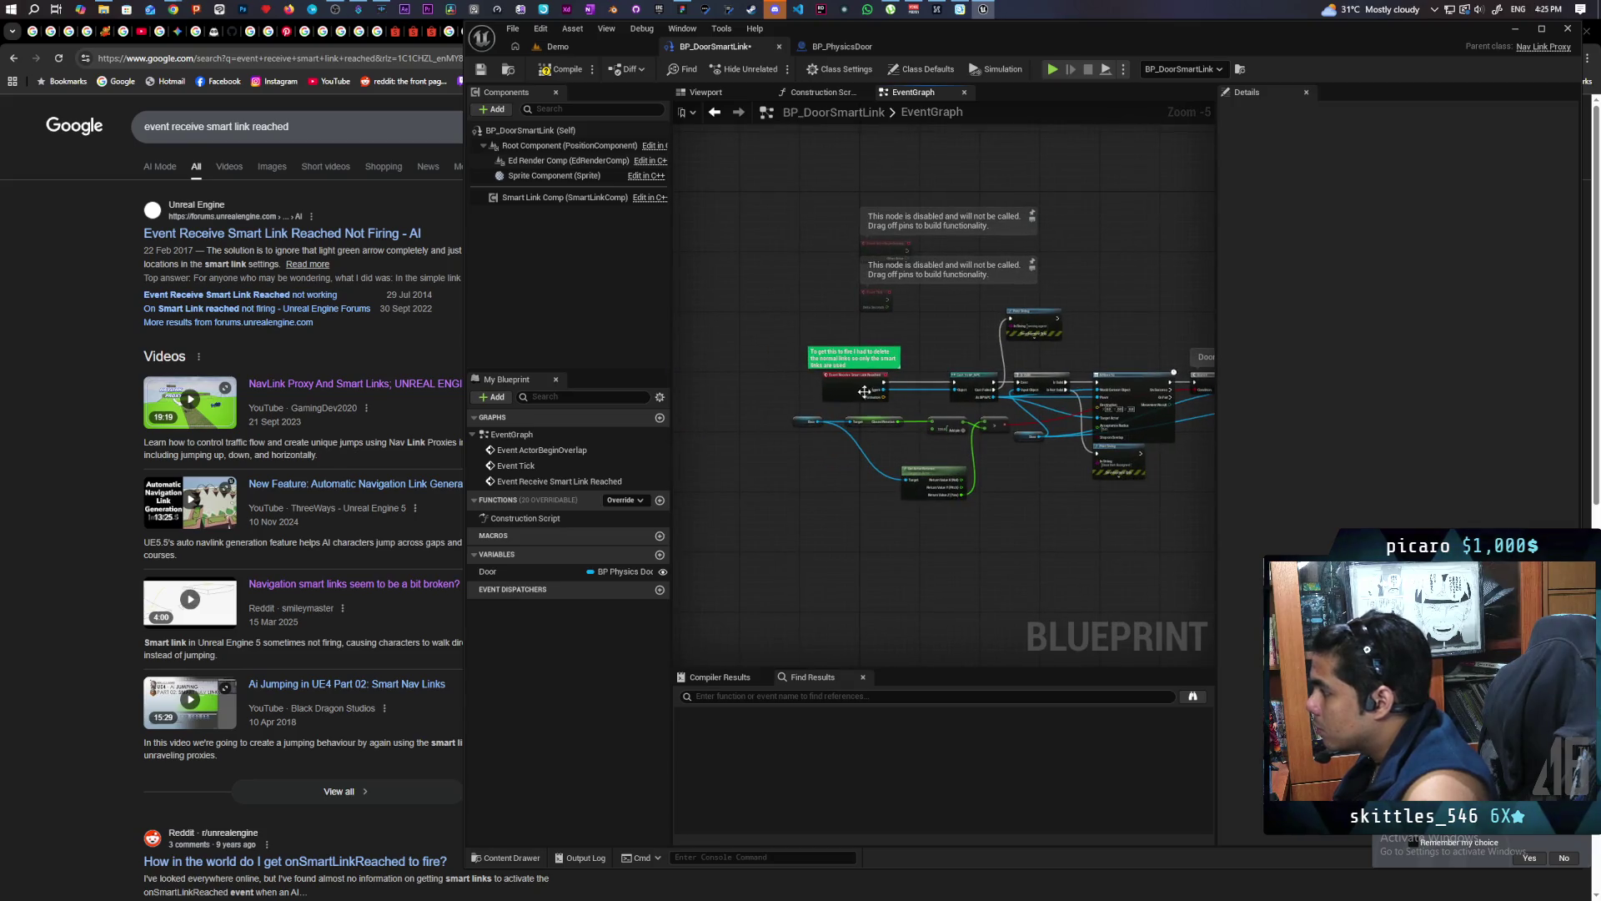
scroll(866, 390, up, 5)
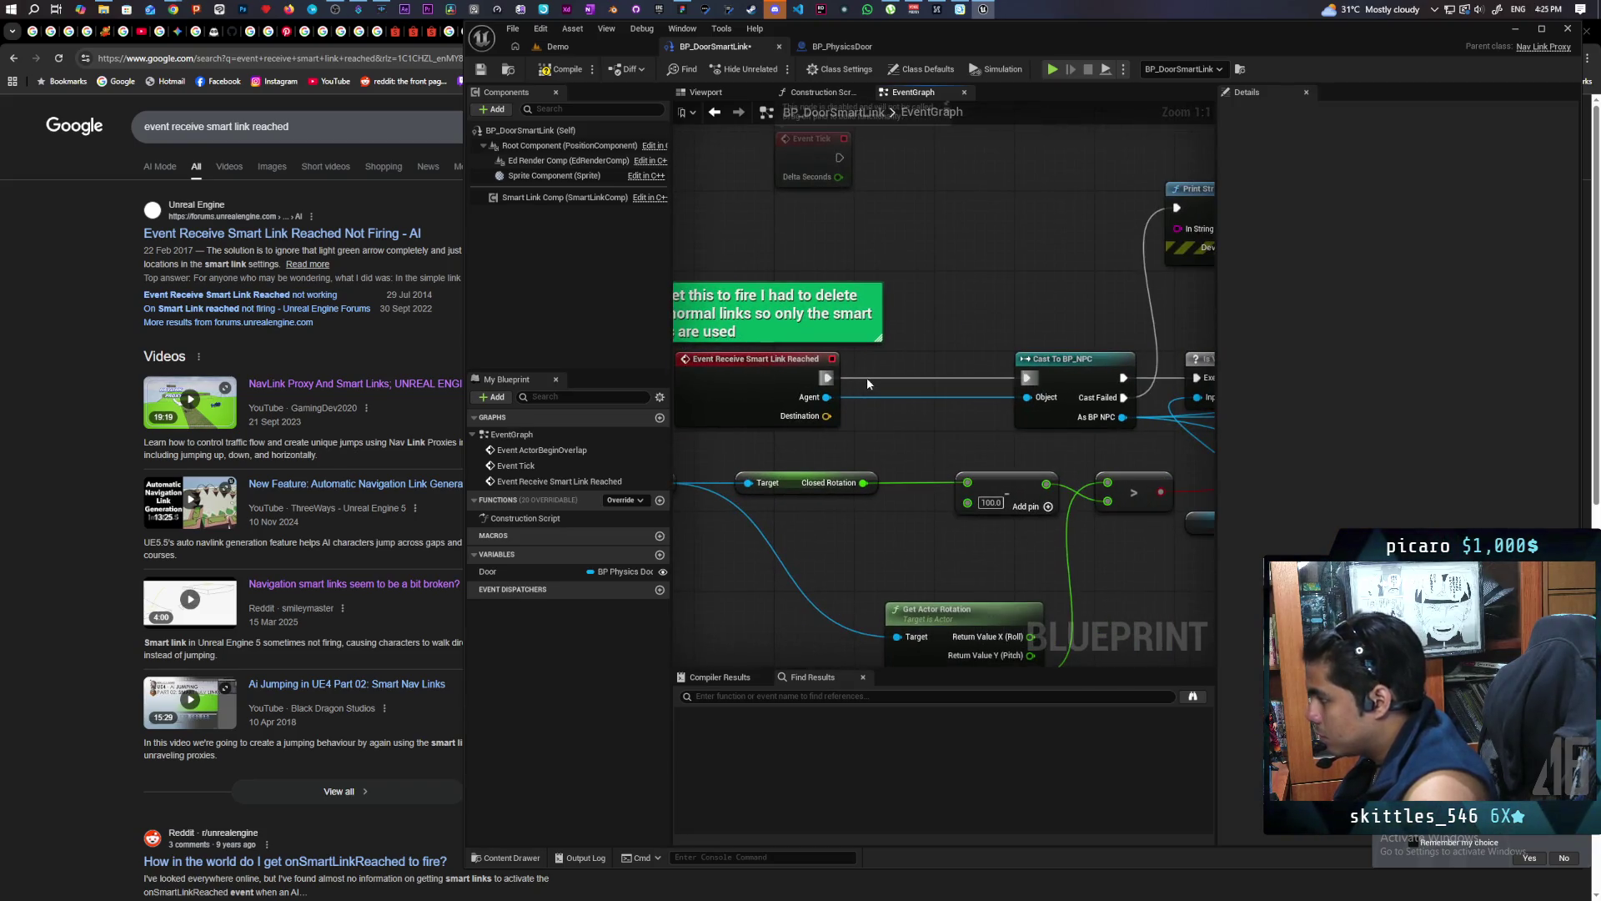
Insert a Do Once after Smart Link Reached, with Completed feeding Cast To BP_NPC
click(868, 377)
drag(785, 382, 779, 363)
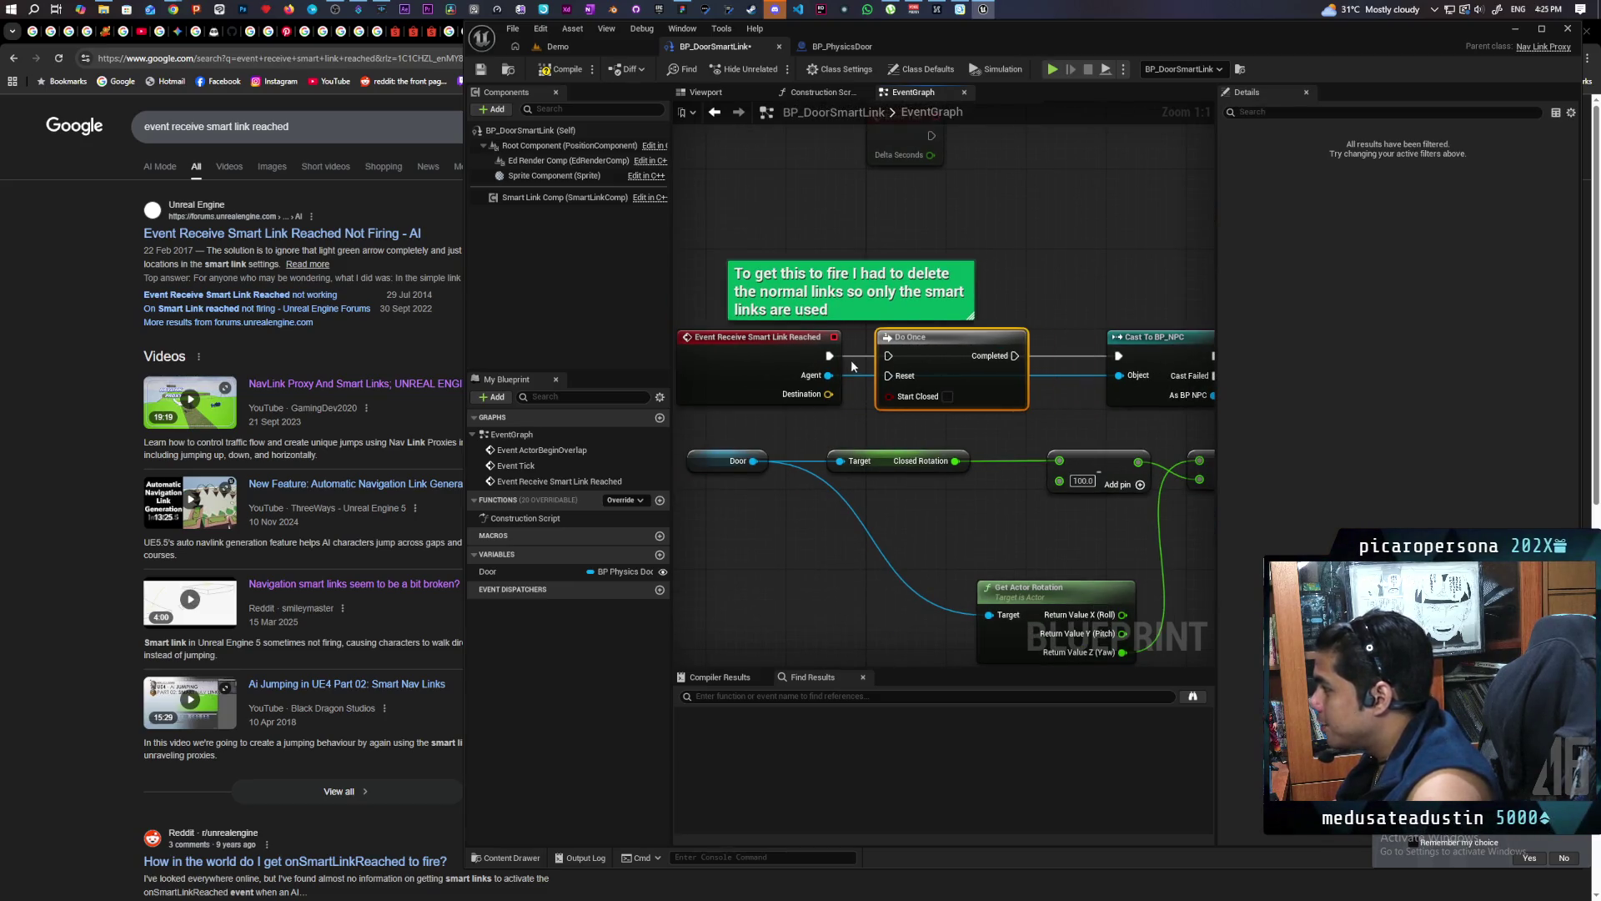
drag(1014, 356, 1118, 356)
scroll(814, 387, down, 3)
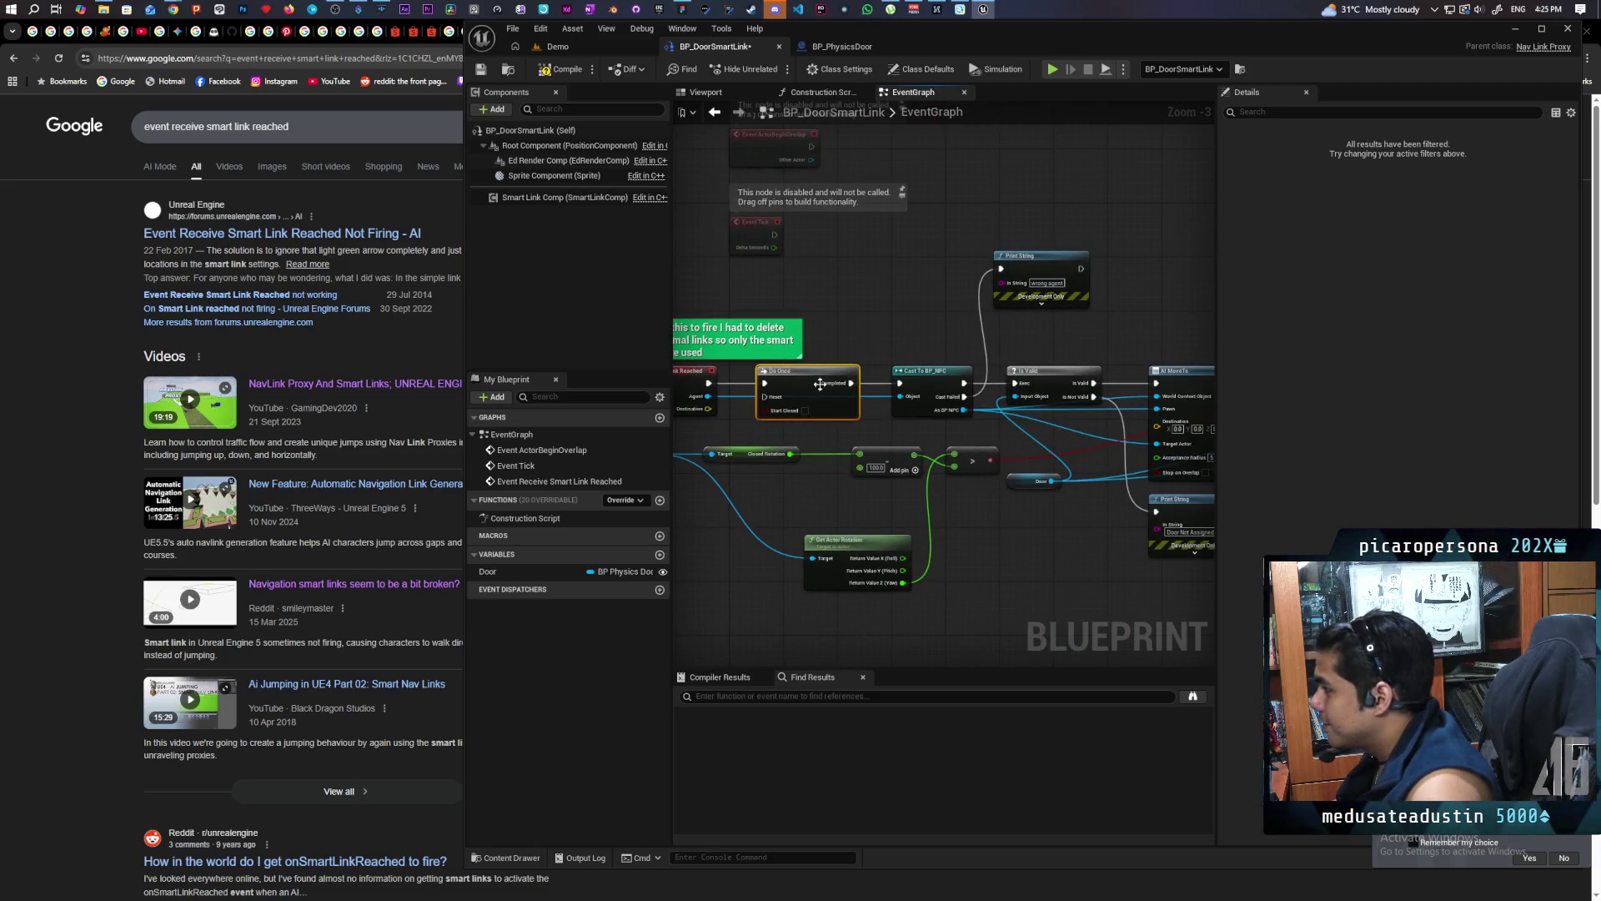
scroll(814, 387, down, 3)
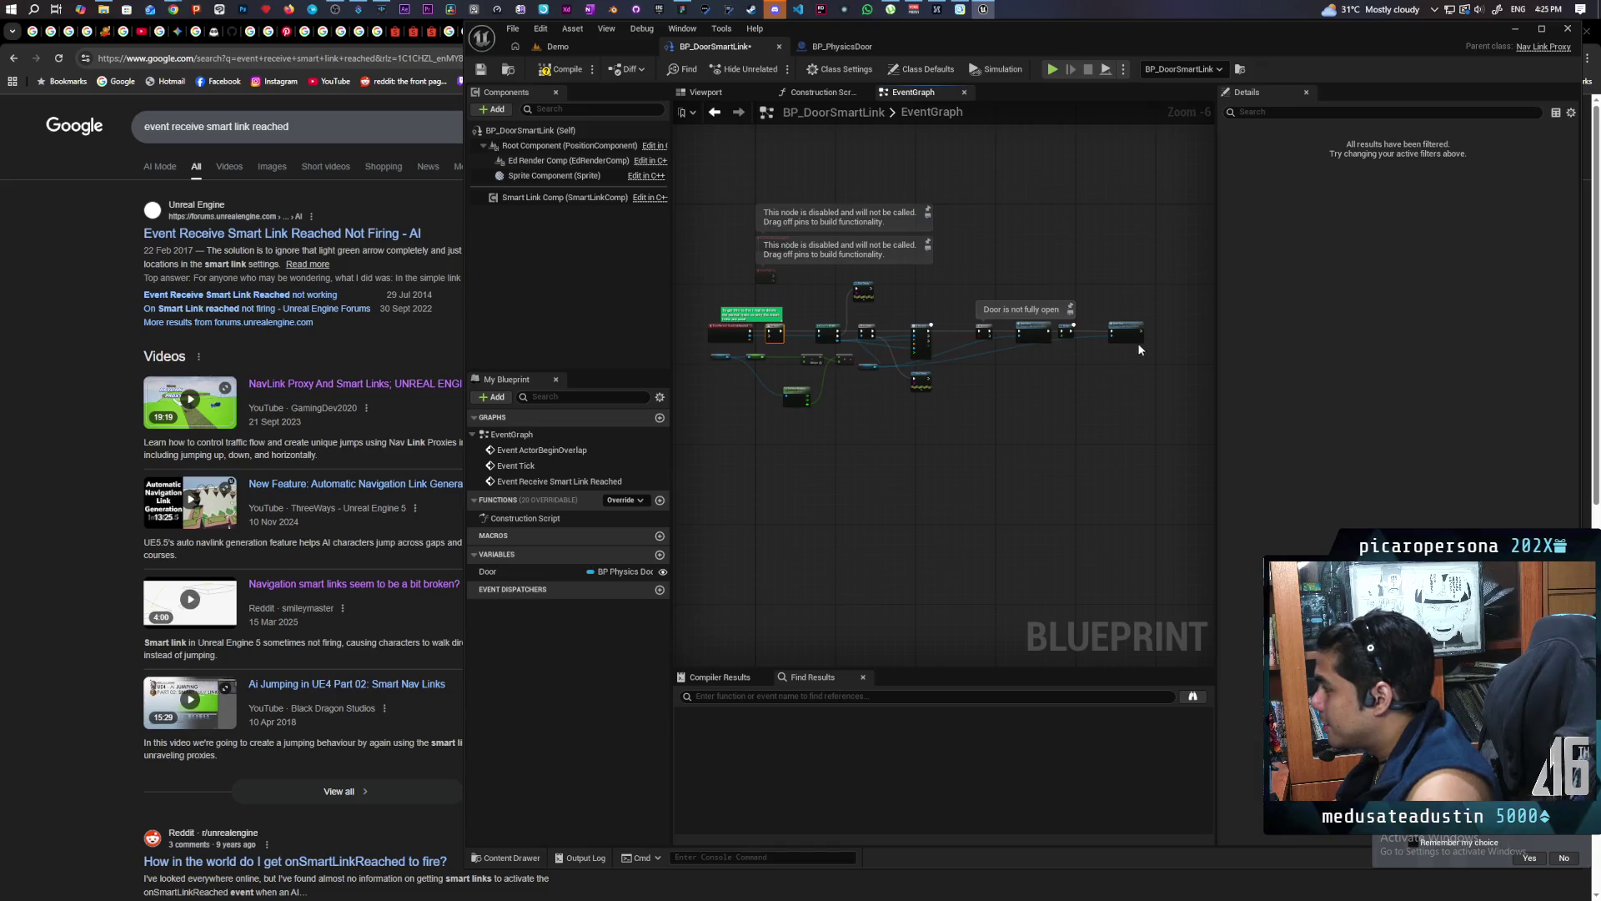
drag(1140, 330, 1118, 329)
scroll(1118, 330, up, 1)
scroll(1117, 329, up, 2)
Wire the Branch's True output to Do Once's Reset and False to the 1.0-second Delay
mouse_move(1167, 337)
mouse_down()
mouse_move(700, 488)
mouse_move(680, 392)
mouse_move(653, 392)
mouse_move(716, 392)
mouse_move(583, 334)
mouse_move(498, 179)
mouse_up()
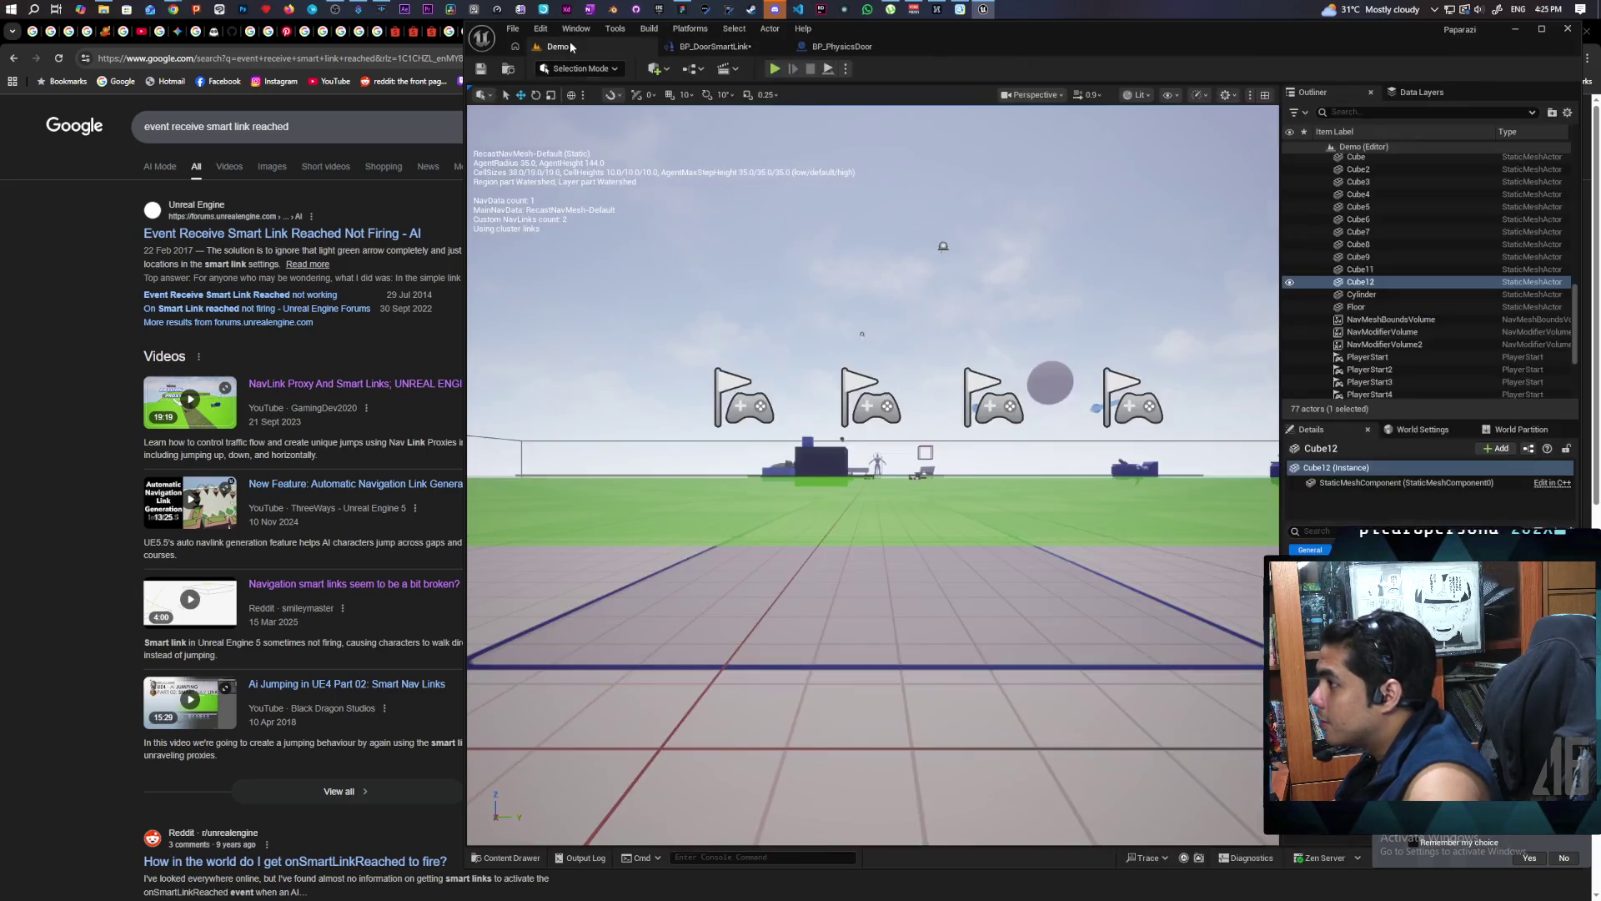
click(600, 47)
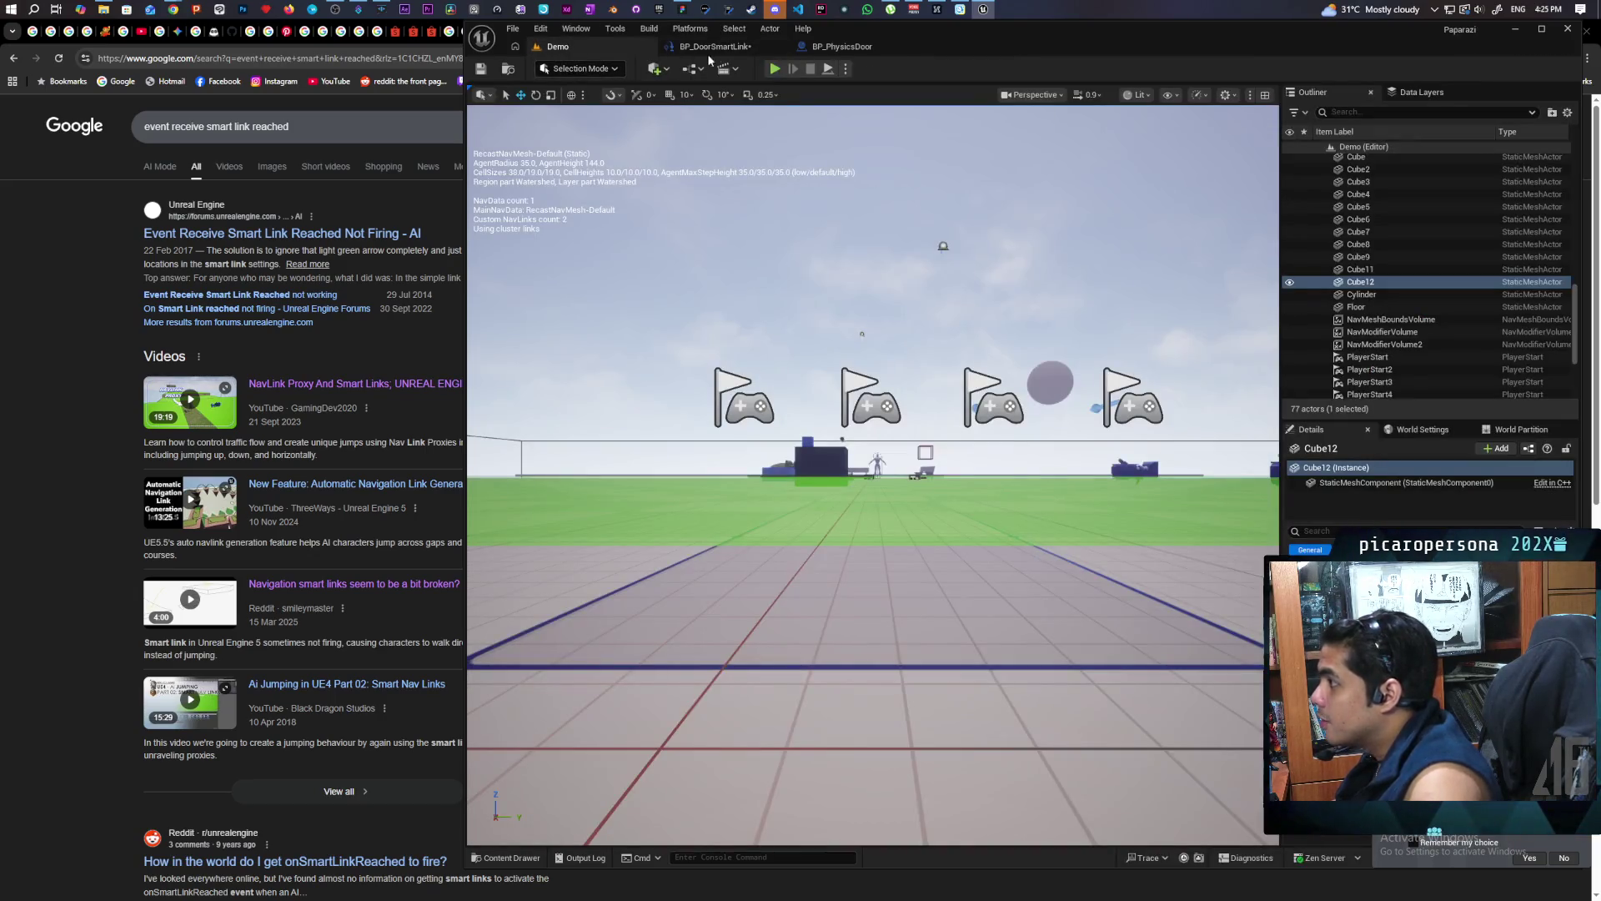
click(713, 47)
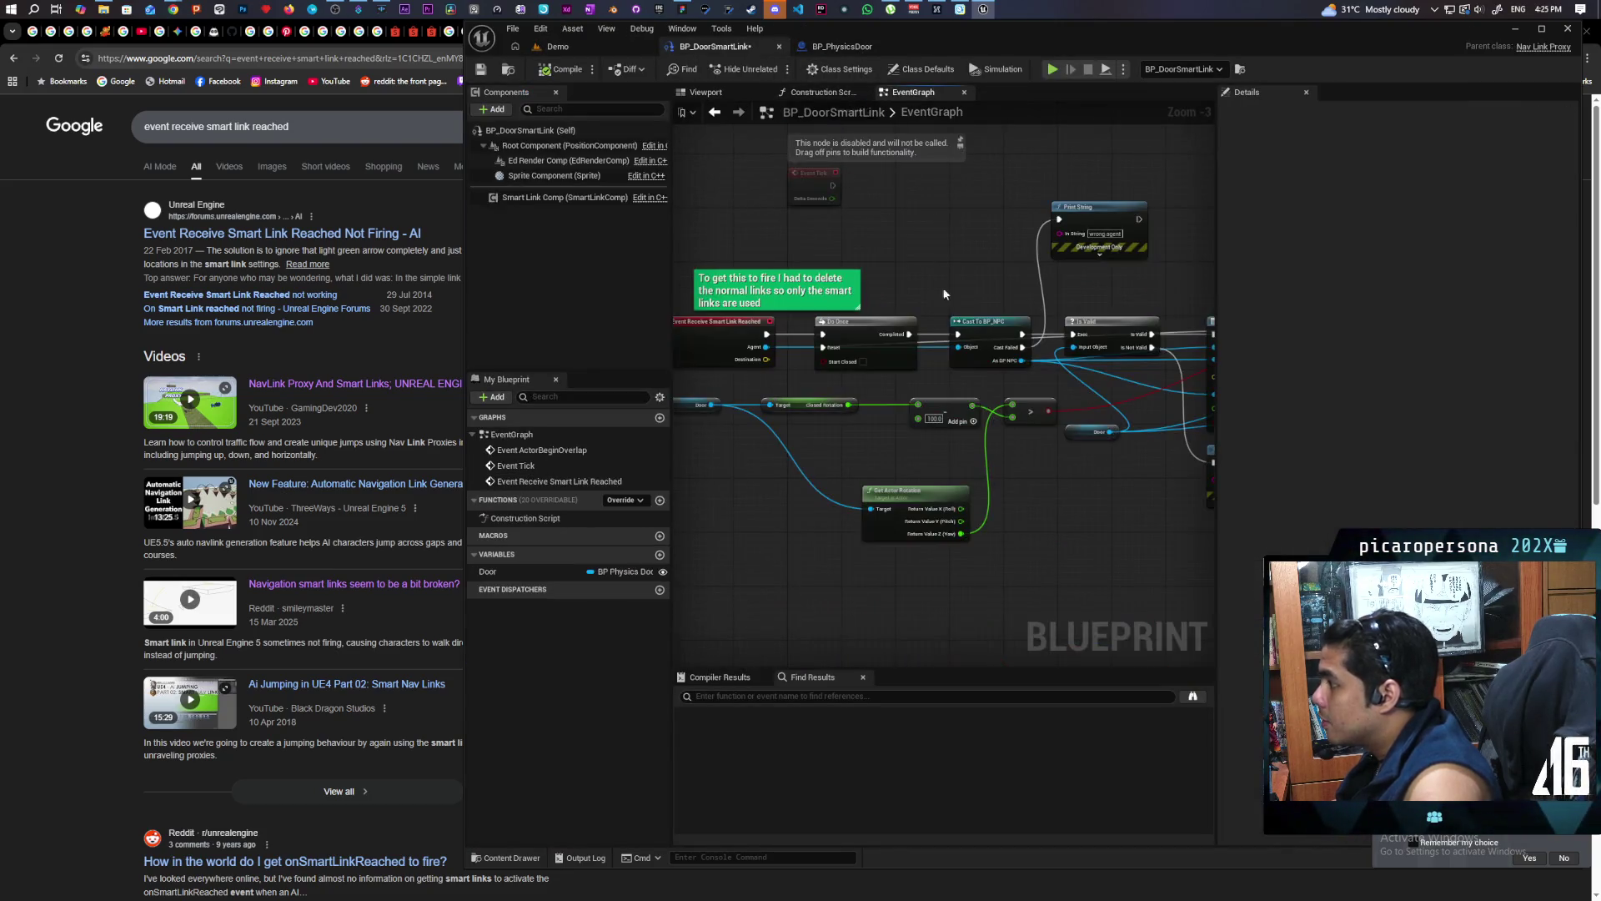
drag(978, 365, 782, 337)
drag(1178, 358, 1058, 312)
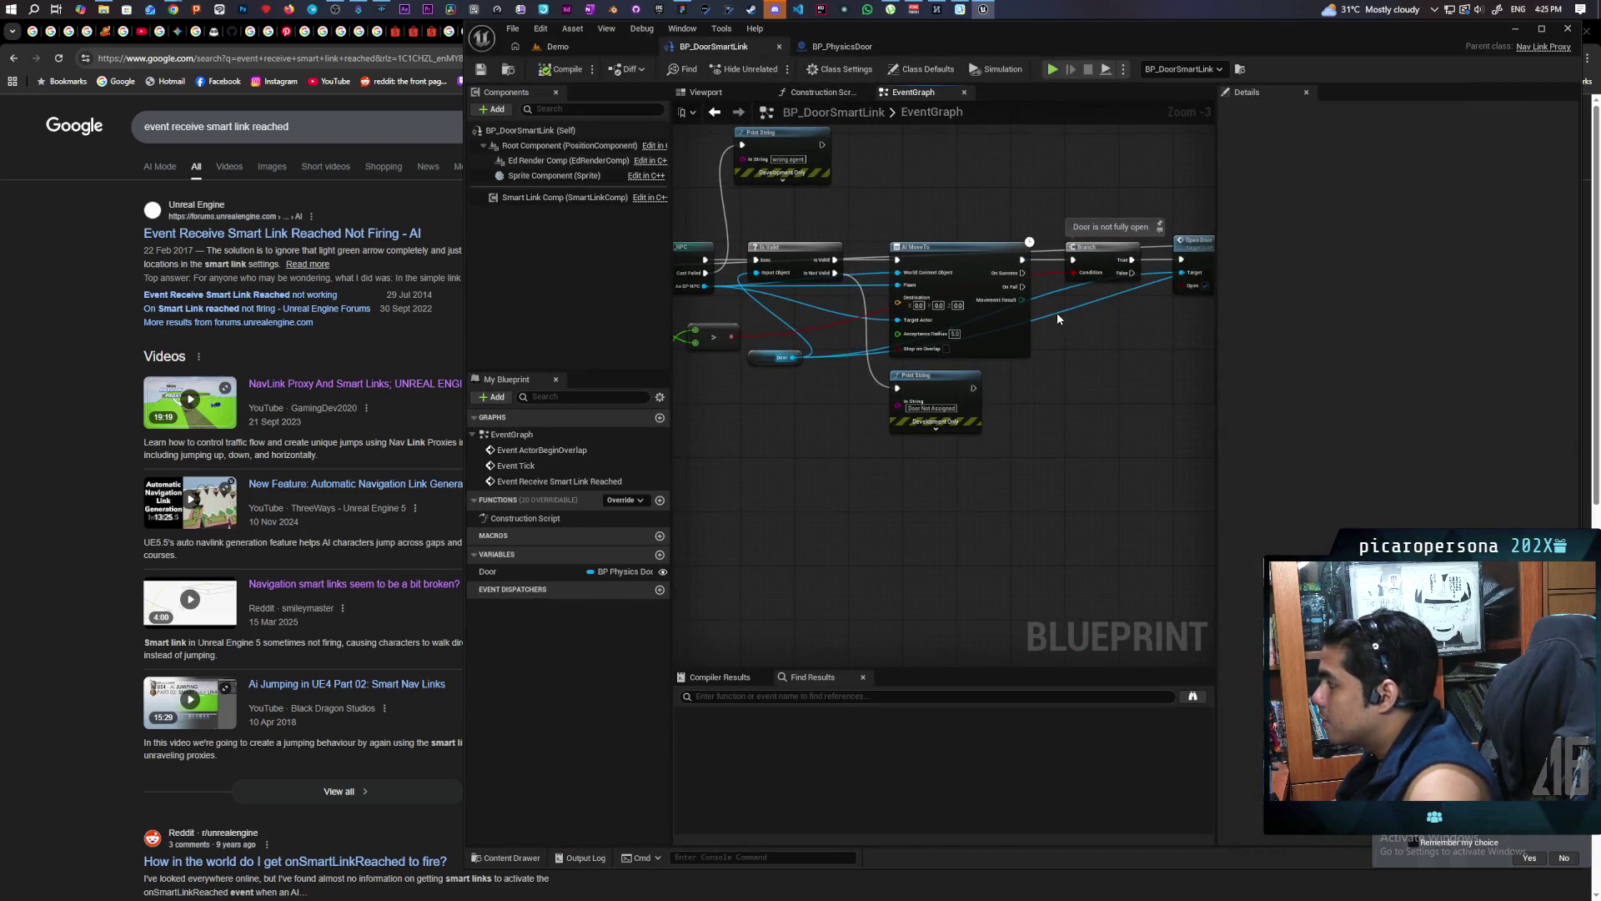
mouse_move(1131, 261)
mouse_down()
mouse_move(1109, 367)
mouse_move(703, 338)
mouse_move(767, 279)
mouse_move(947, 447)
mouse_move(1080, 404)
mouse_move(961, 432)
mouse_up()
scroll(939, 442, up, 2)
drag(751, 382, 962, 363)
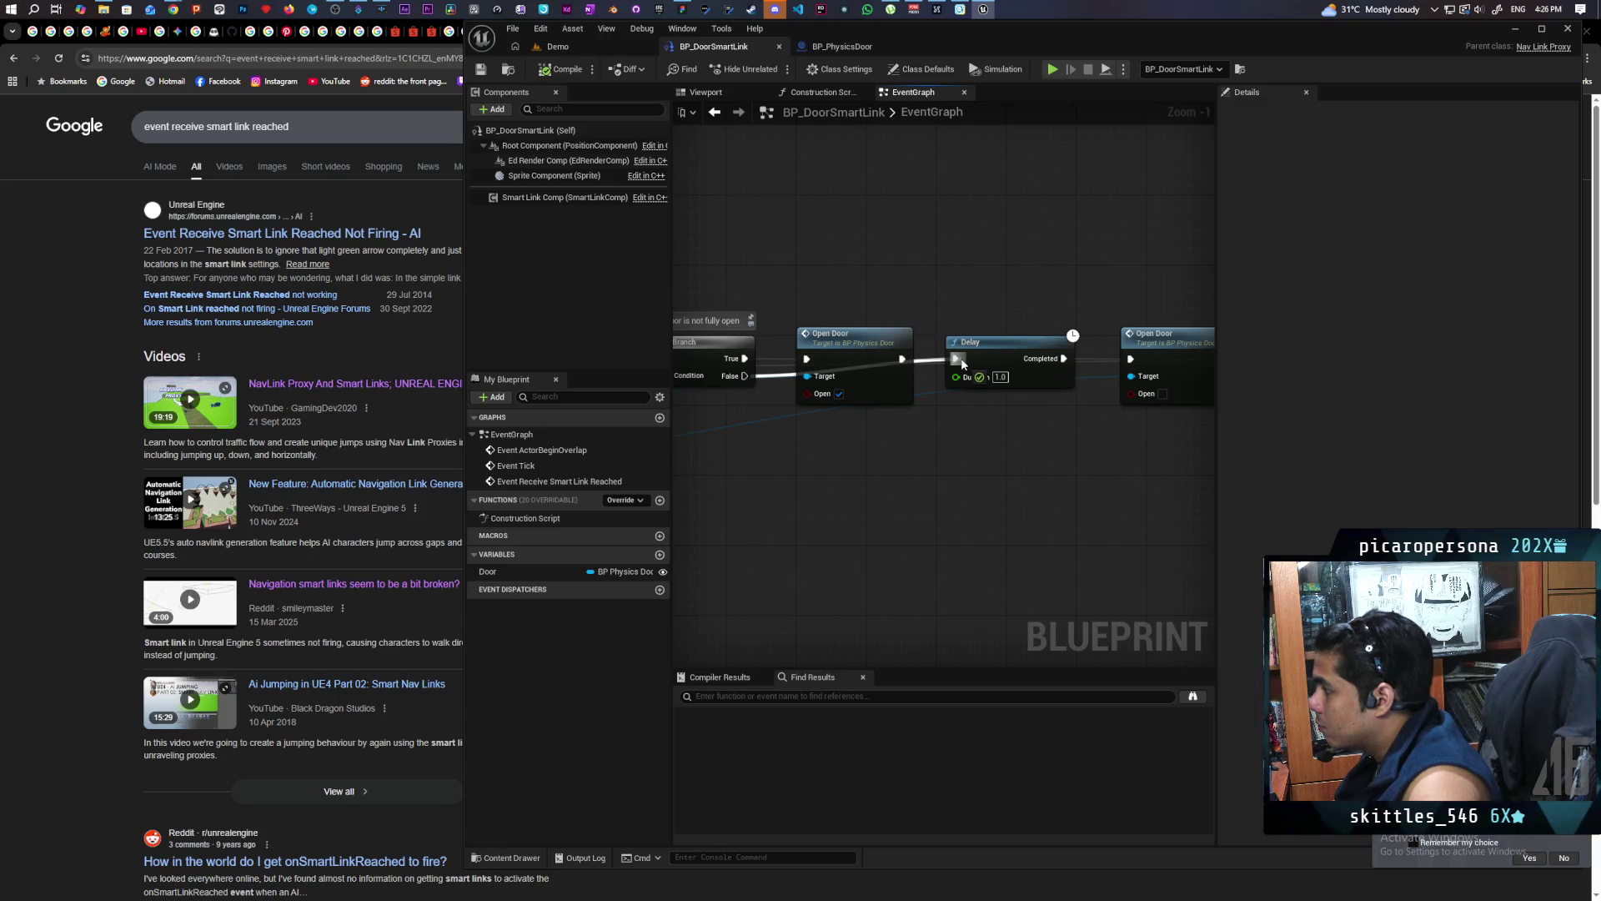
Launch a multiplayer play-in-editor session from the Demo level
click(558, 46)
key(alt+p)
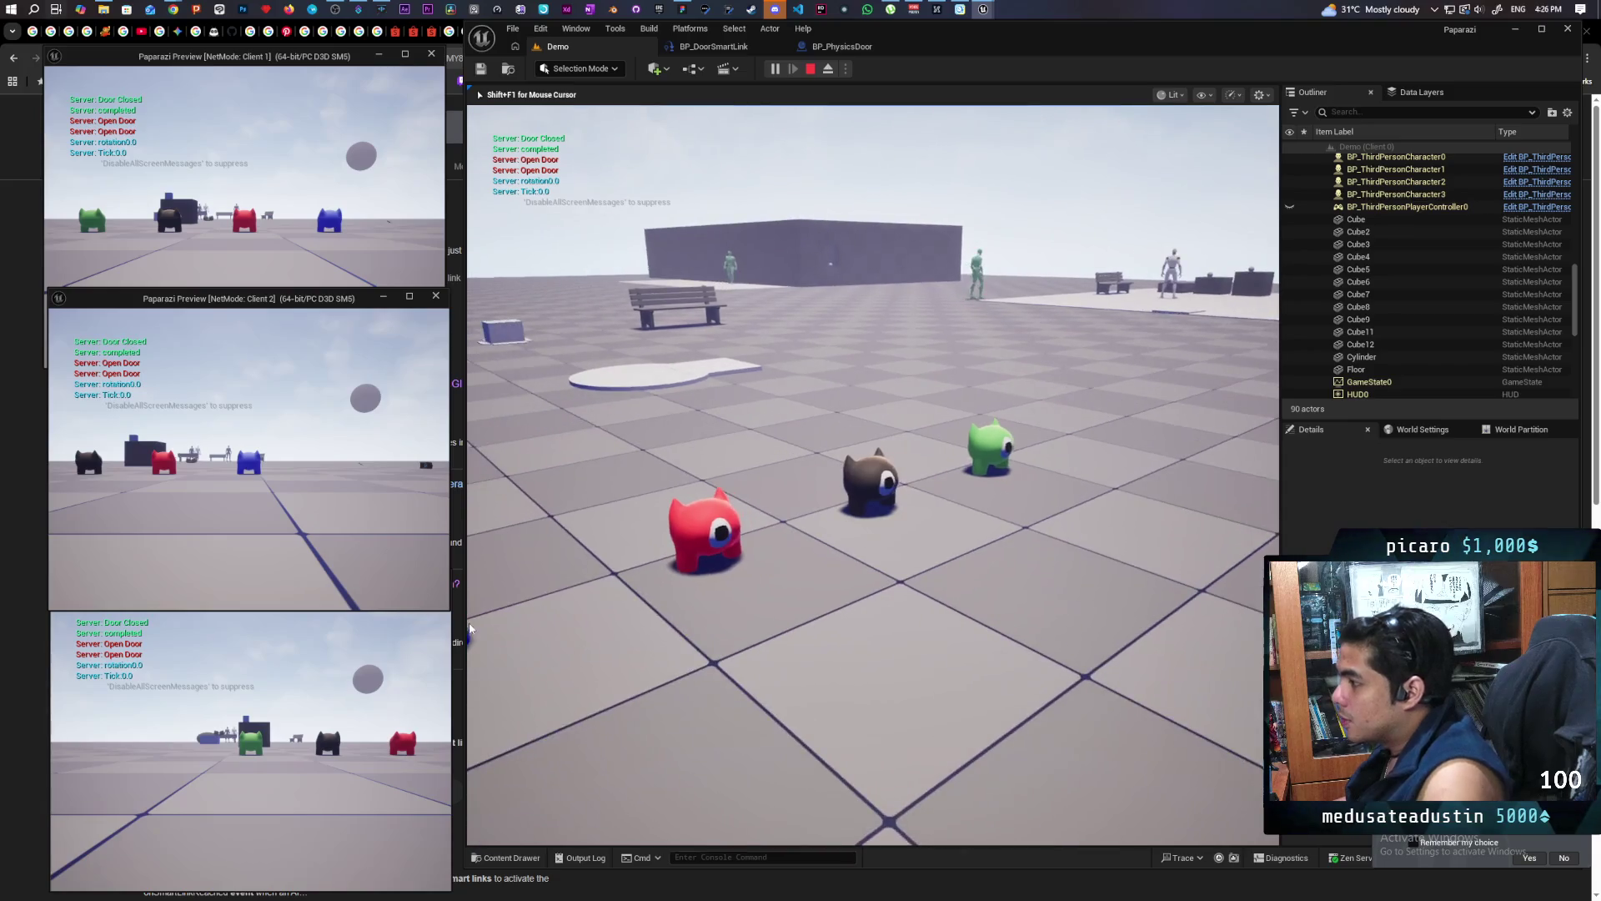
key(super+Tab)
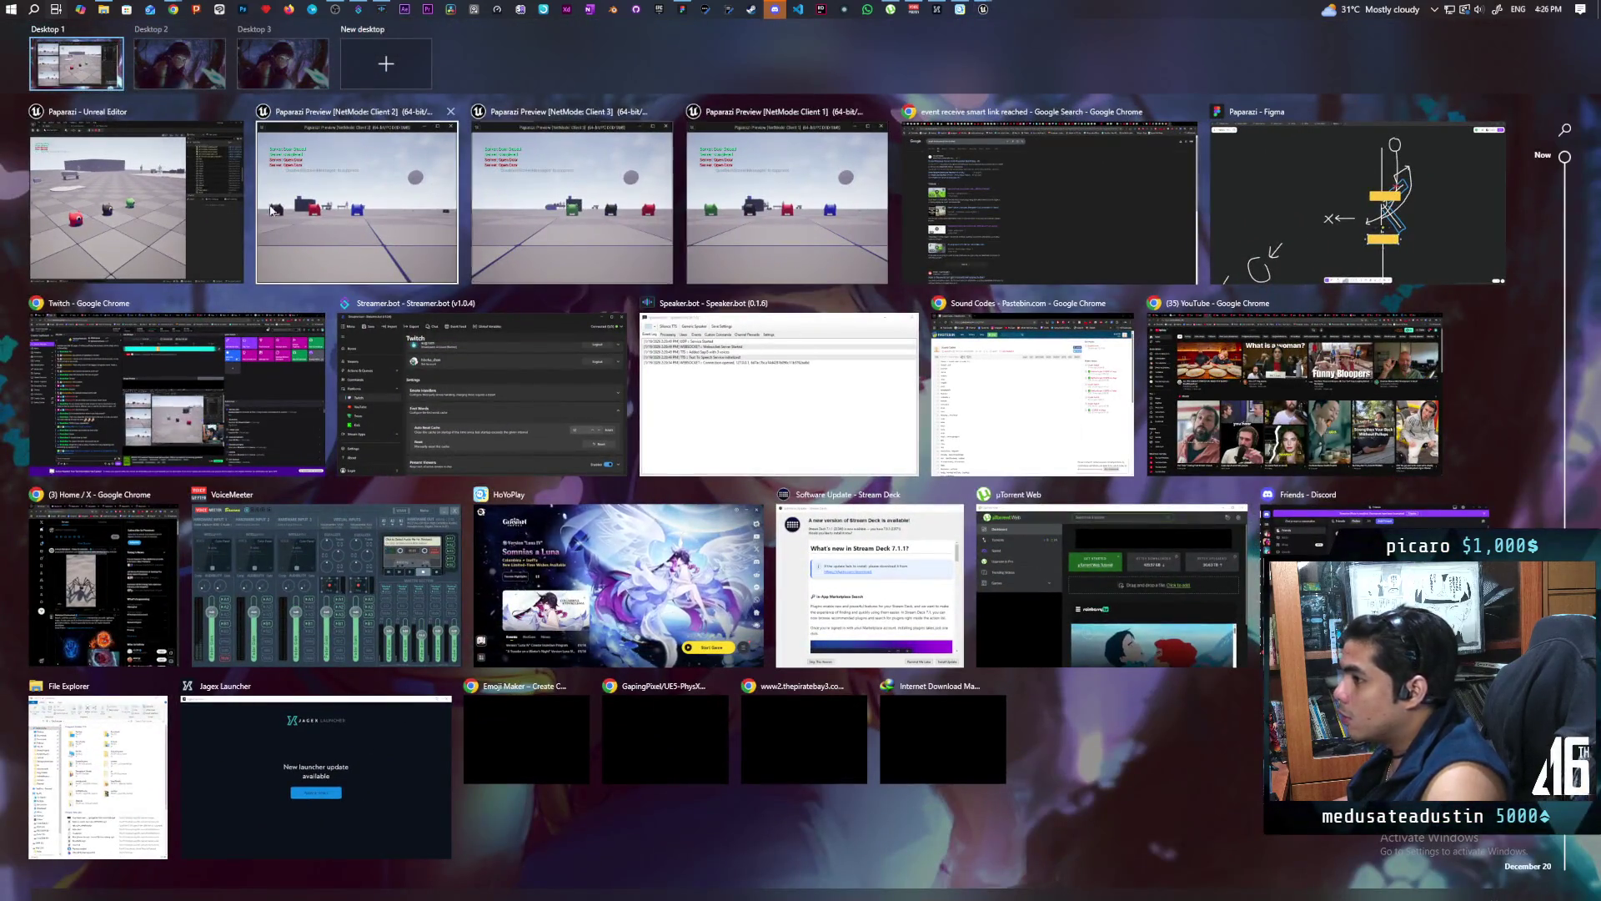
click(134, 208)
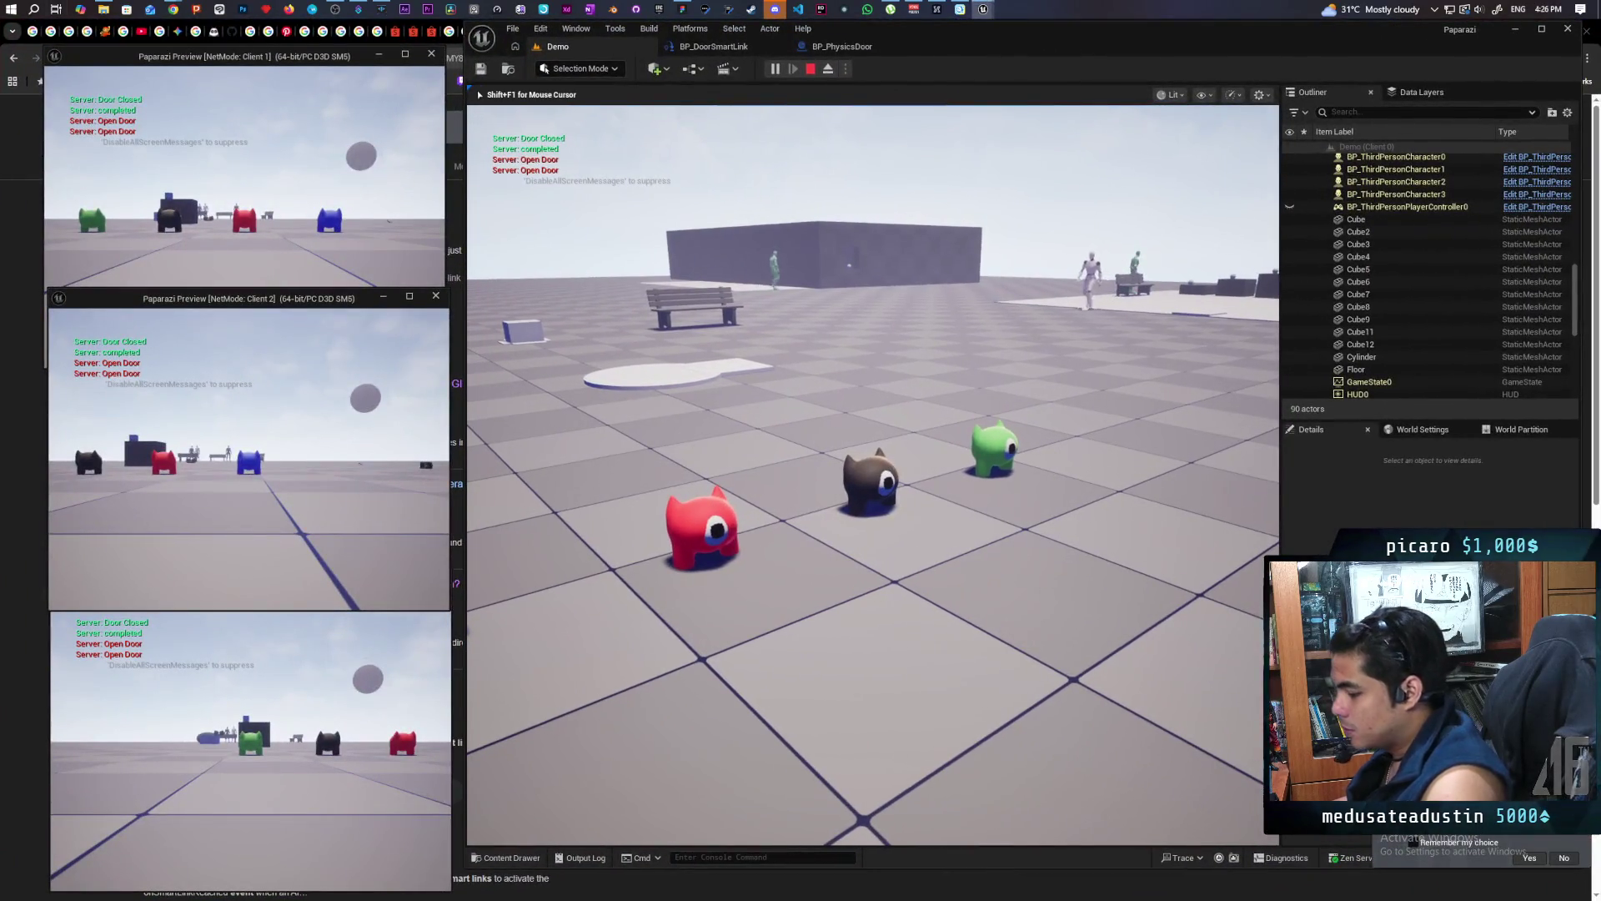
Walk the character with W up to the dark wall so the door opens, then stop playing
key(w)
key(w)
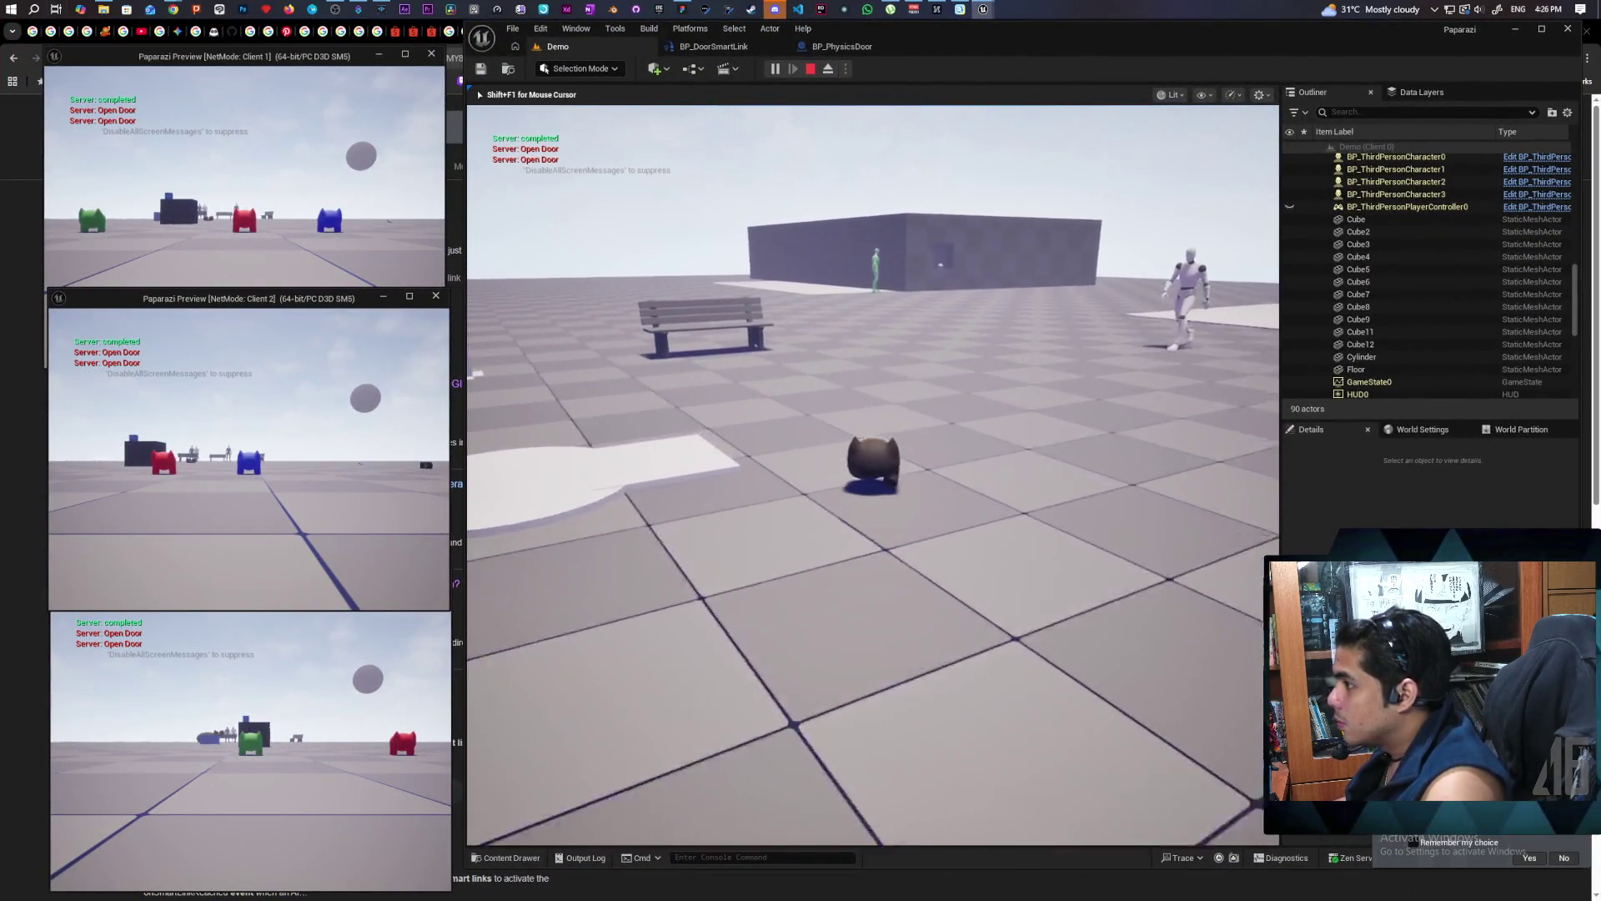
key(w)
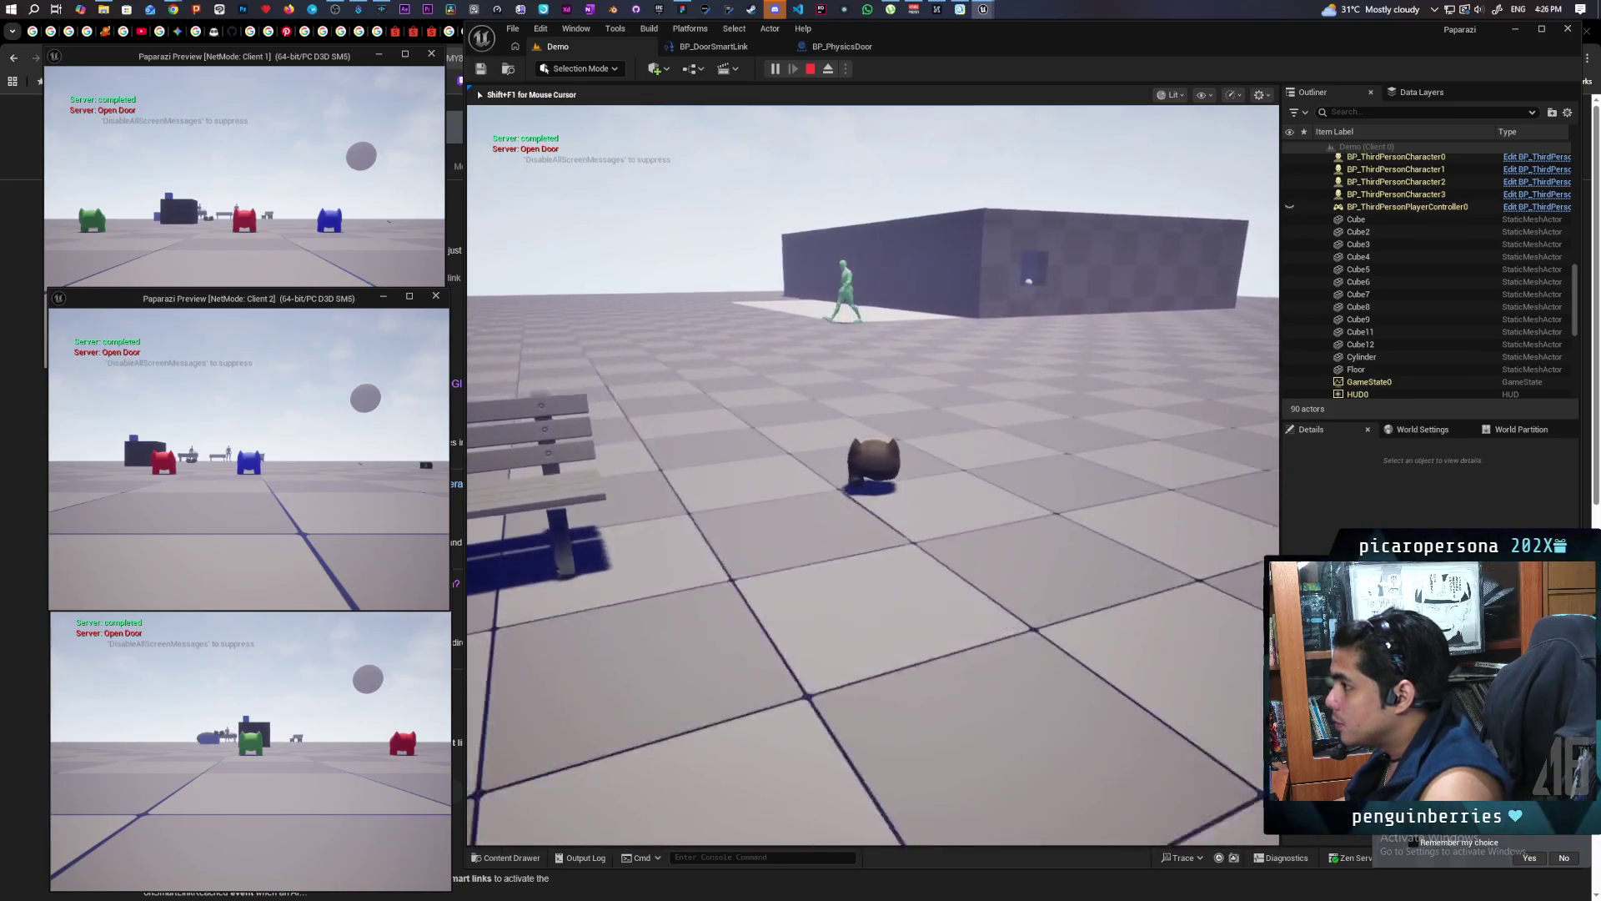
key(w)
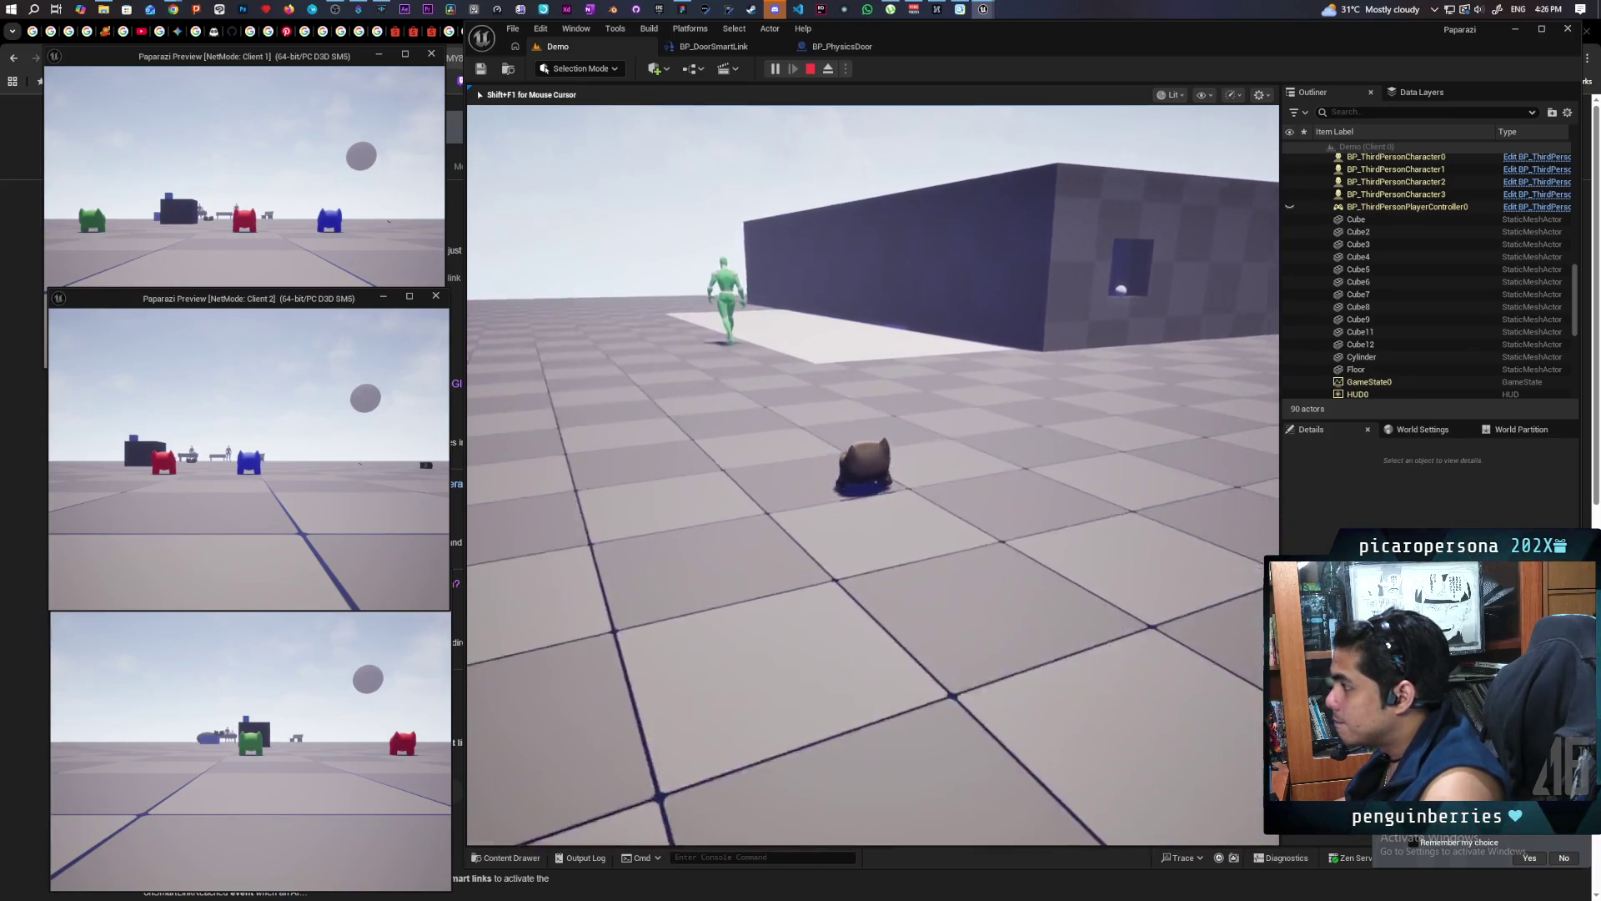
key(w)
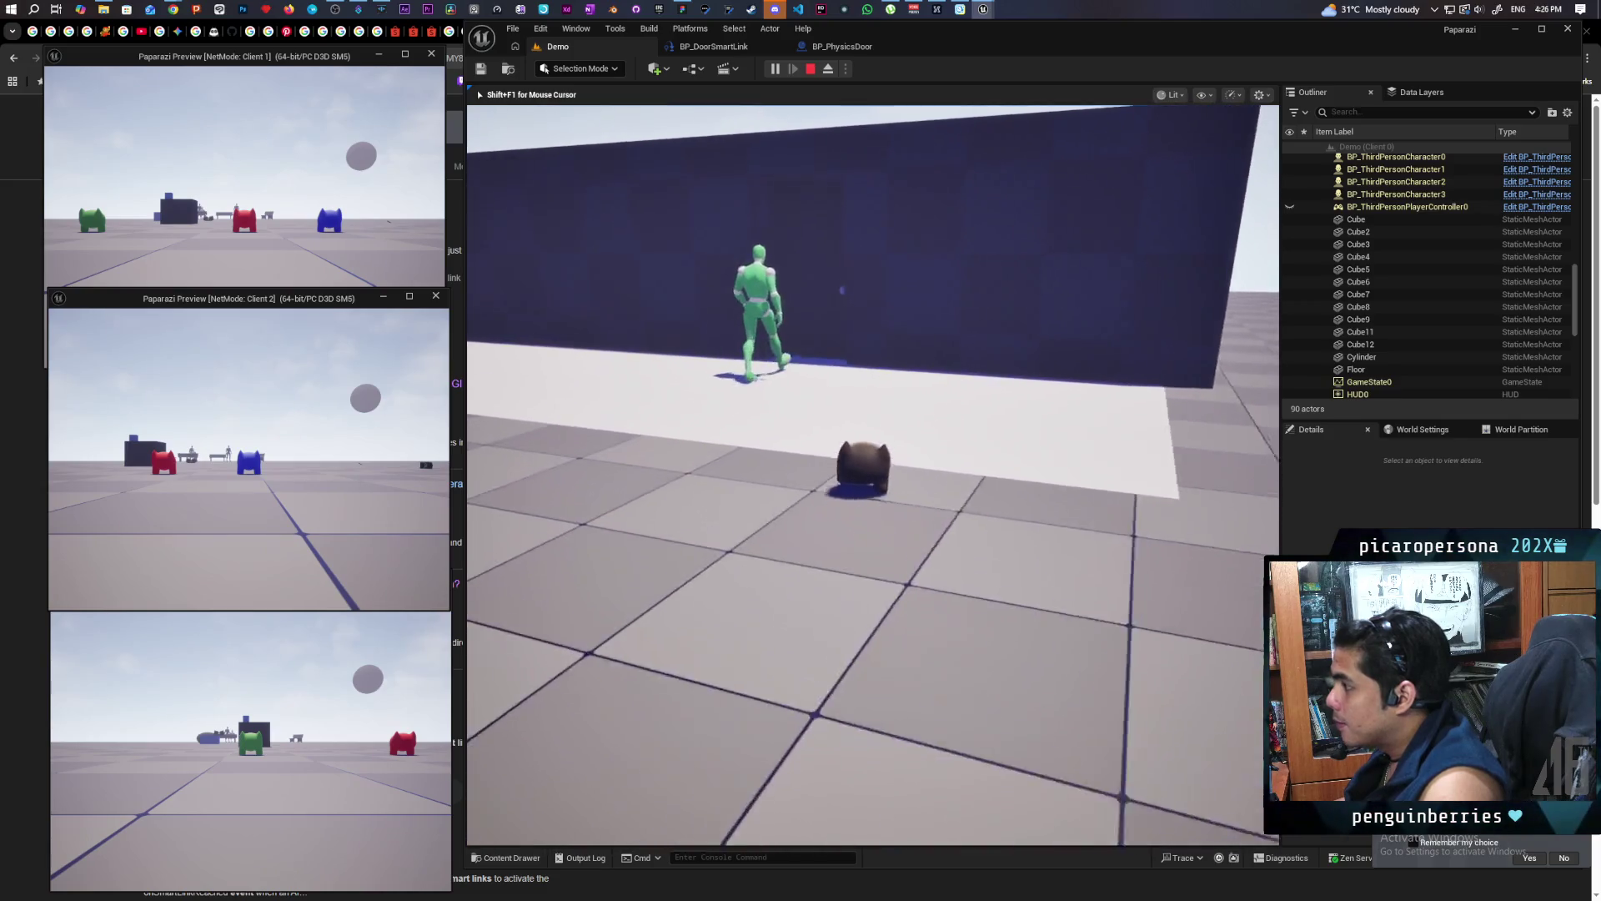
key(w)
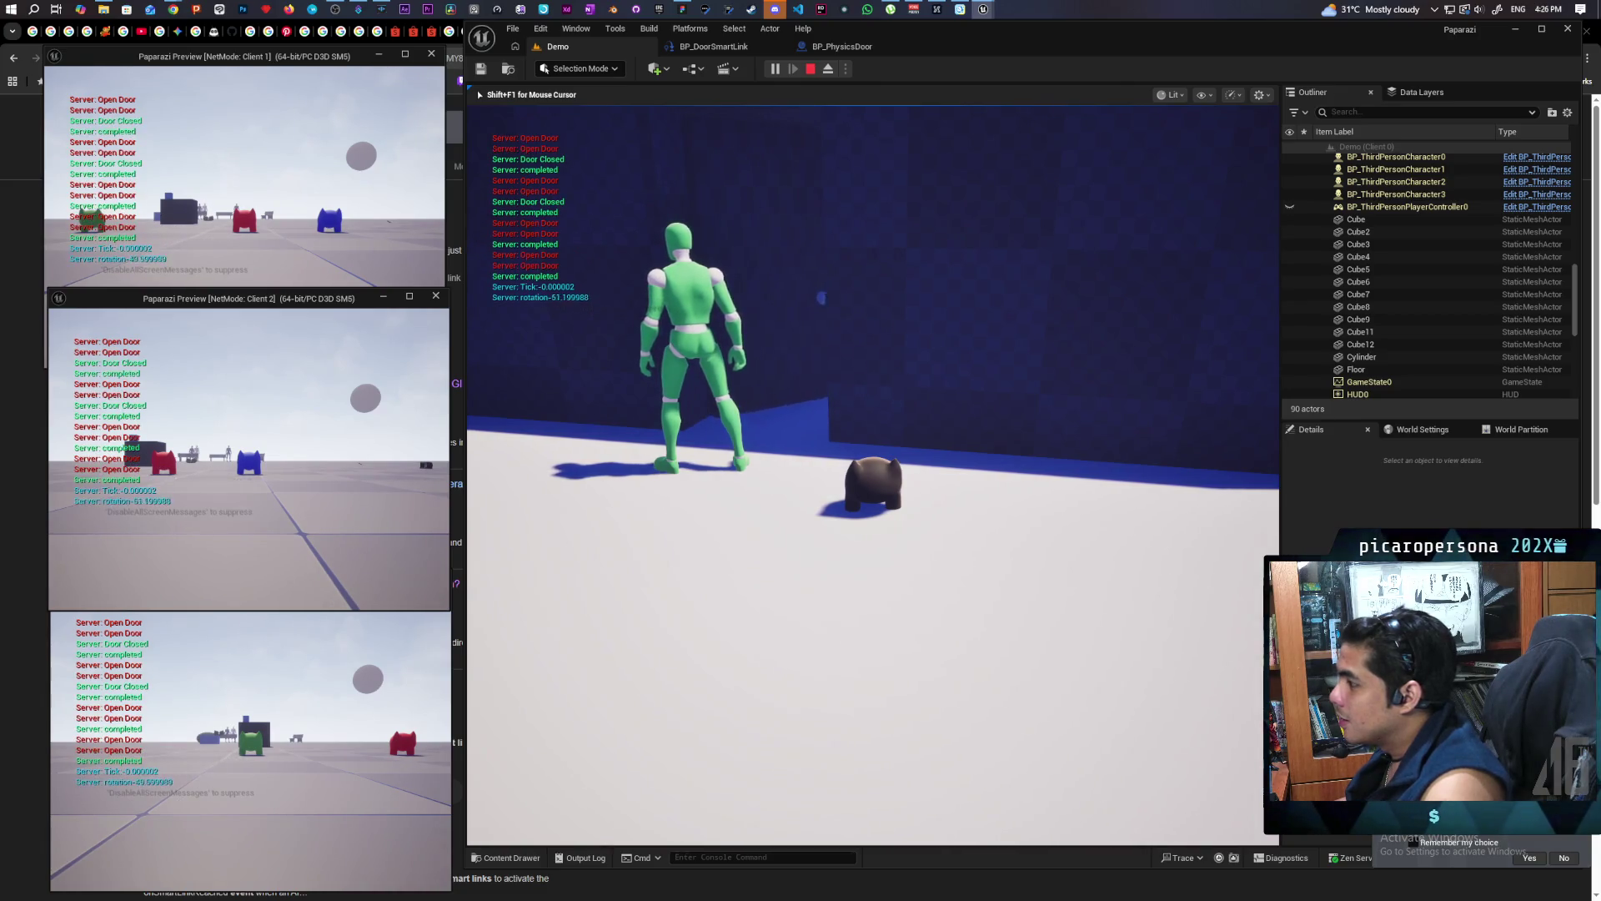
key(Escape)
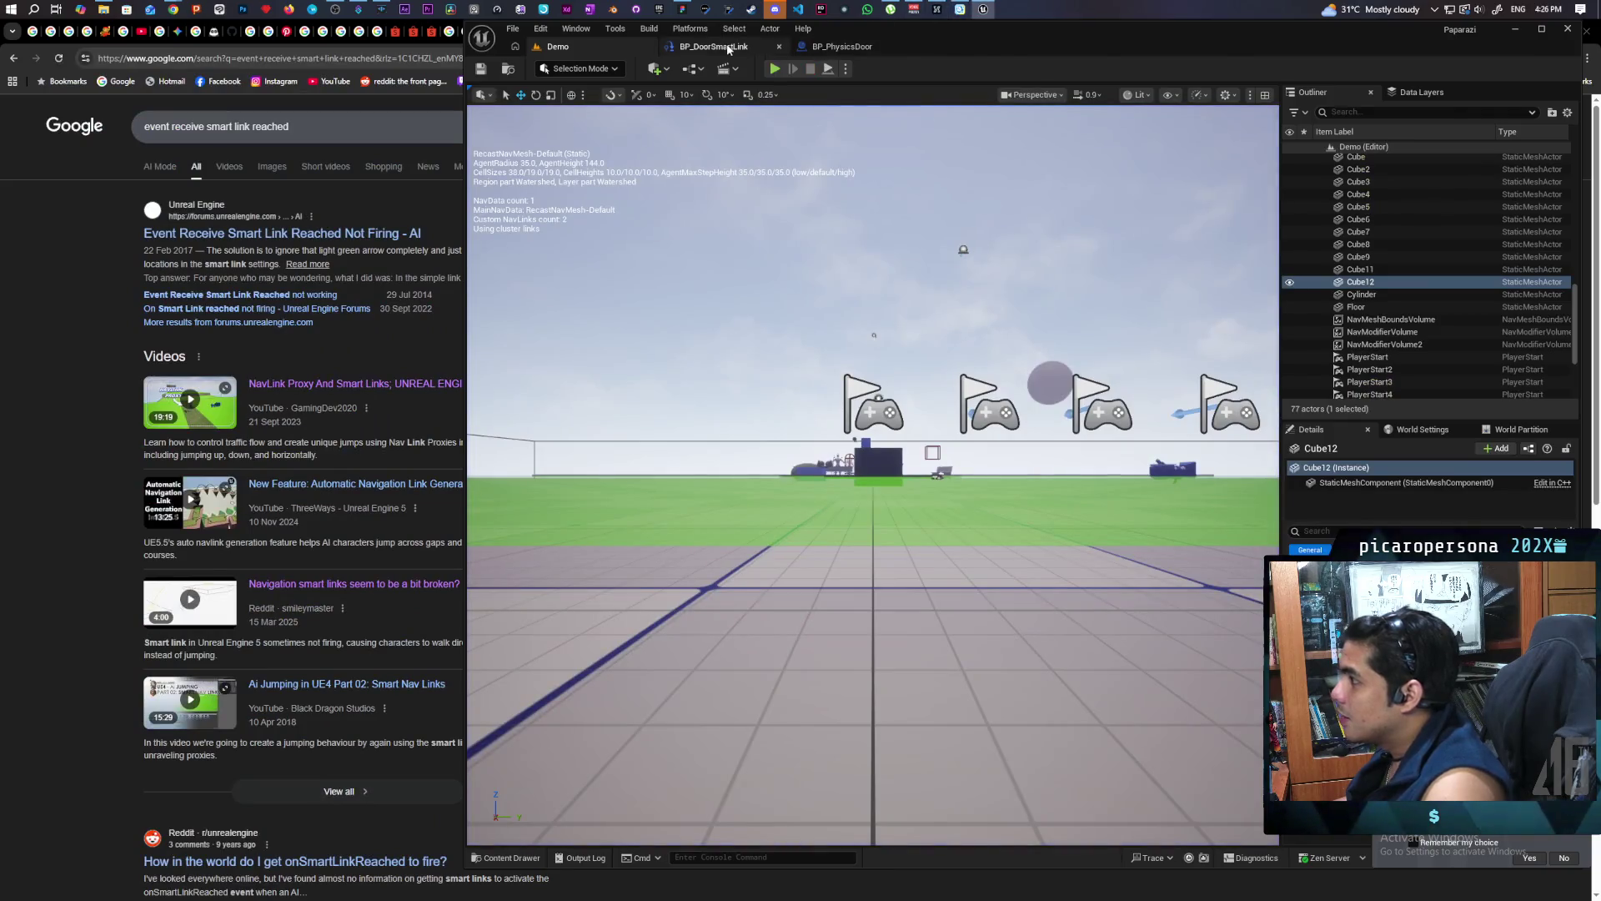
Duplicate the AI MoveTo node in BP_DoorSmartLink's graph
click(728, 48)
mouse_move(778, 281)
mouse_down()
mouse_move(817, 258)
mouse_move(949, 245)
mouse_up()
click(976, 367)
key(ctrl+c)
key(ctrl+v)
scroll(1039, 461, down, 2)
mouse_move(1034, 483)
mouse_down()
mouse_move(951, 464)
mouse_move(831, 478)
mouse_move(1001, 478)
mouse_up()
scroll(923, 469, up, 1)
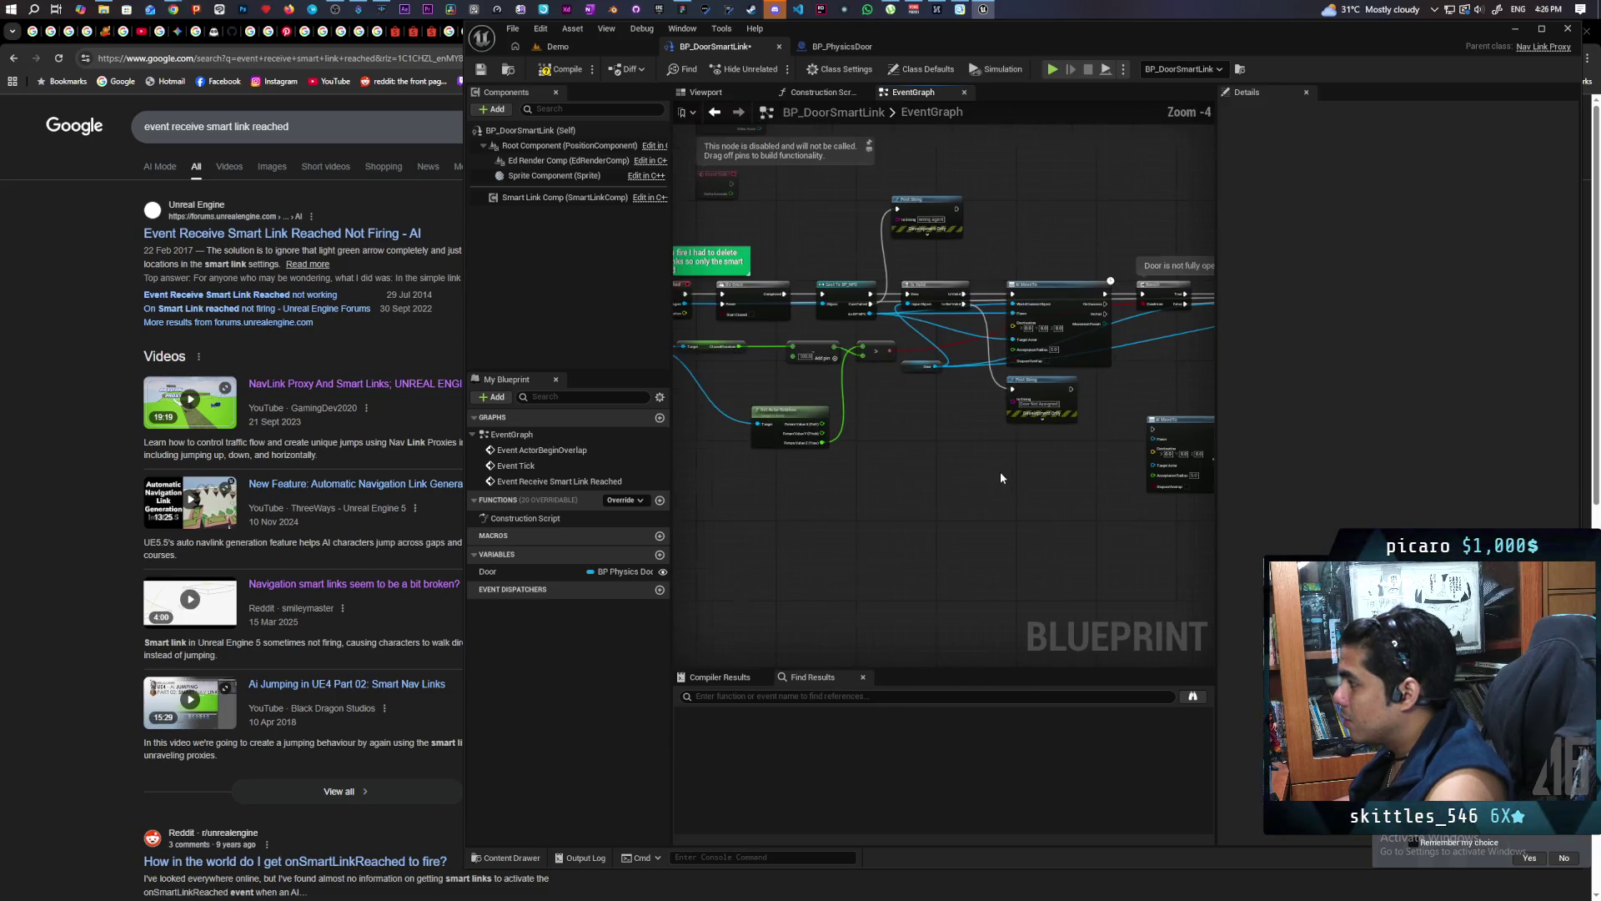
mouse_move(963, 457)
mouse_down()
mouse_move(918, 457)
mouse_move(1026, 450)
mouse_move(776, 458)
mouse_move(894, 457)
mouse_up()
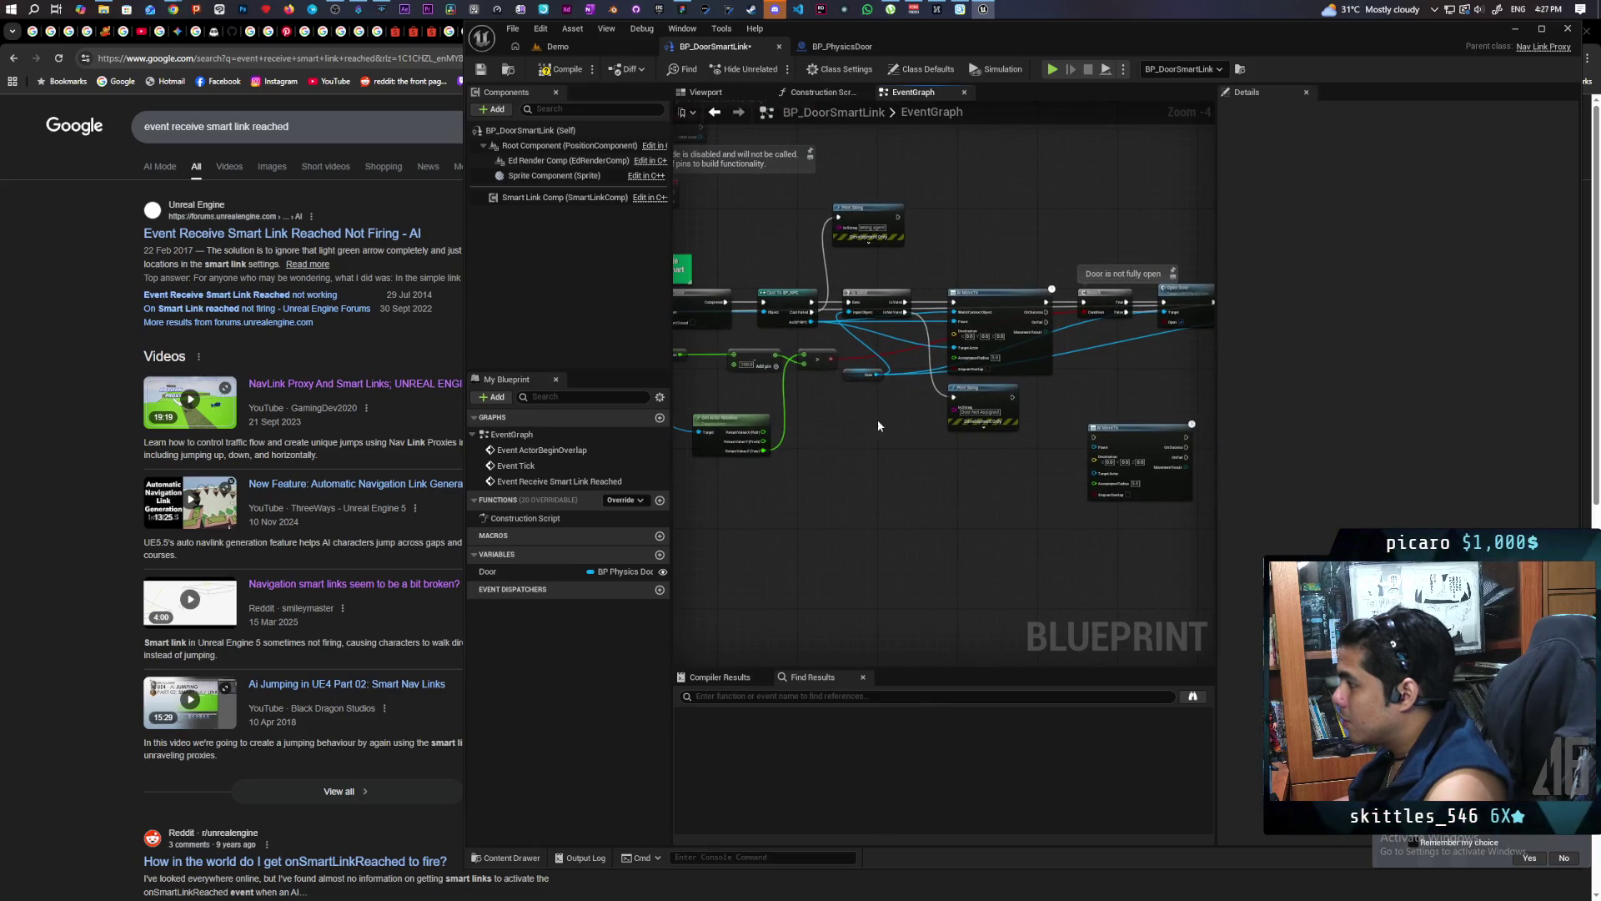
scroll(934, 436, up, 3)
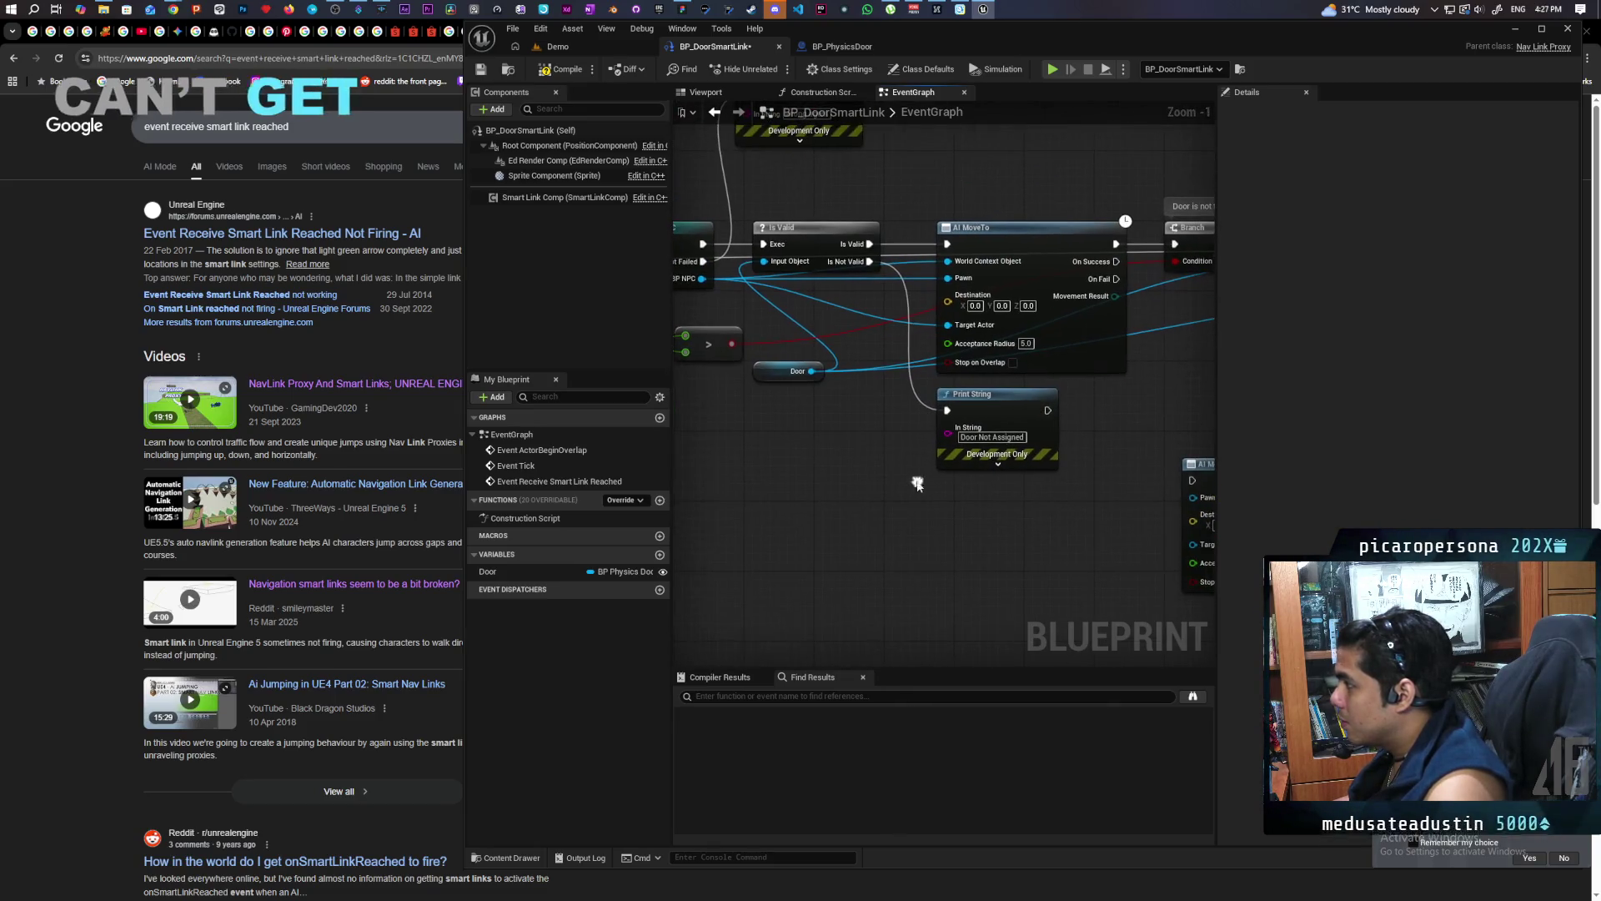
Place the copied AI MoveTo between the Delay and second Open Door, and refresh its pins
mouse_move(702, 279)
mouse_down()
mouse_move(1056, 494)
mouse_move(1193, 499)
mouse_up()
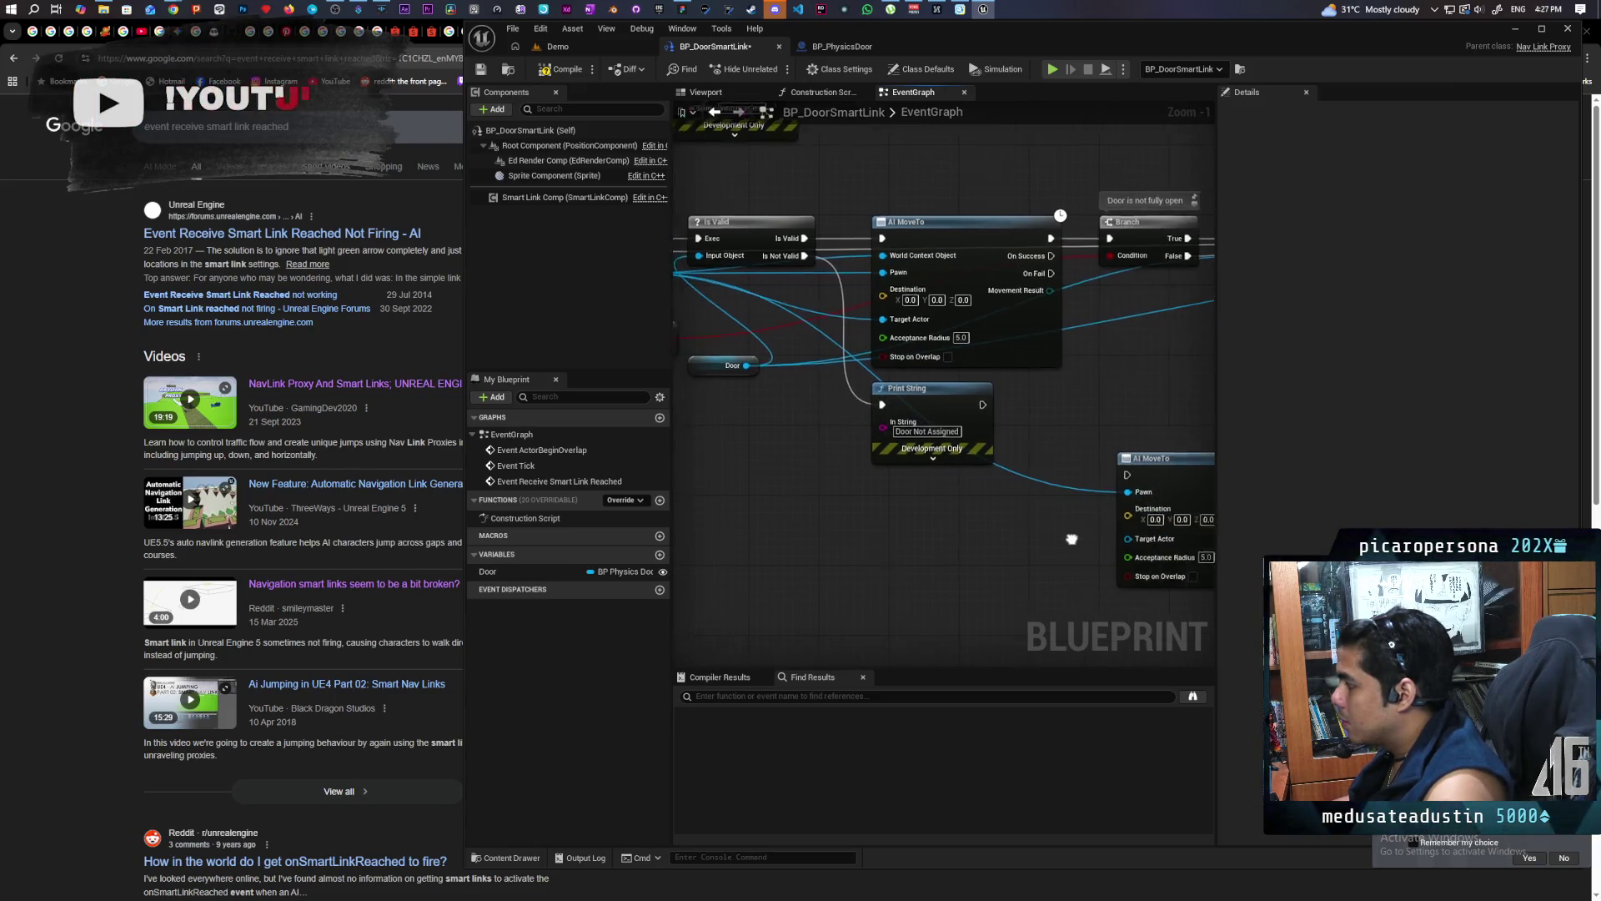
scroll(1065, 529, down, 1)
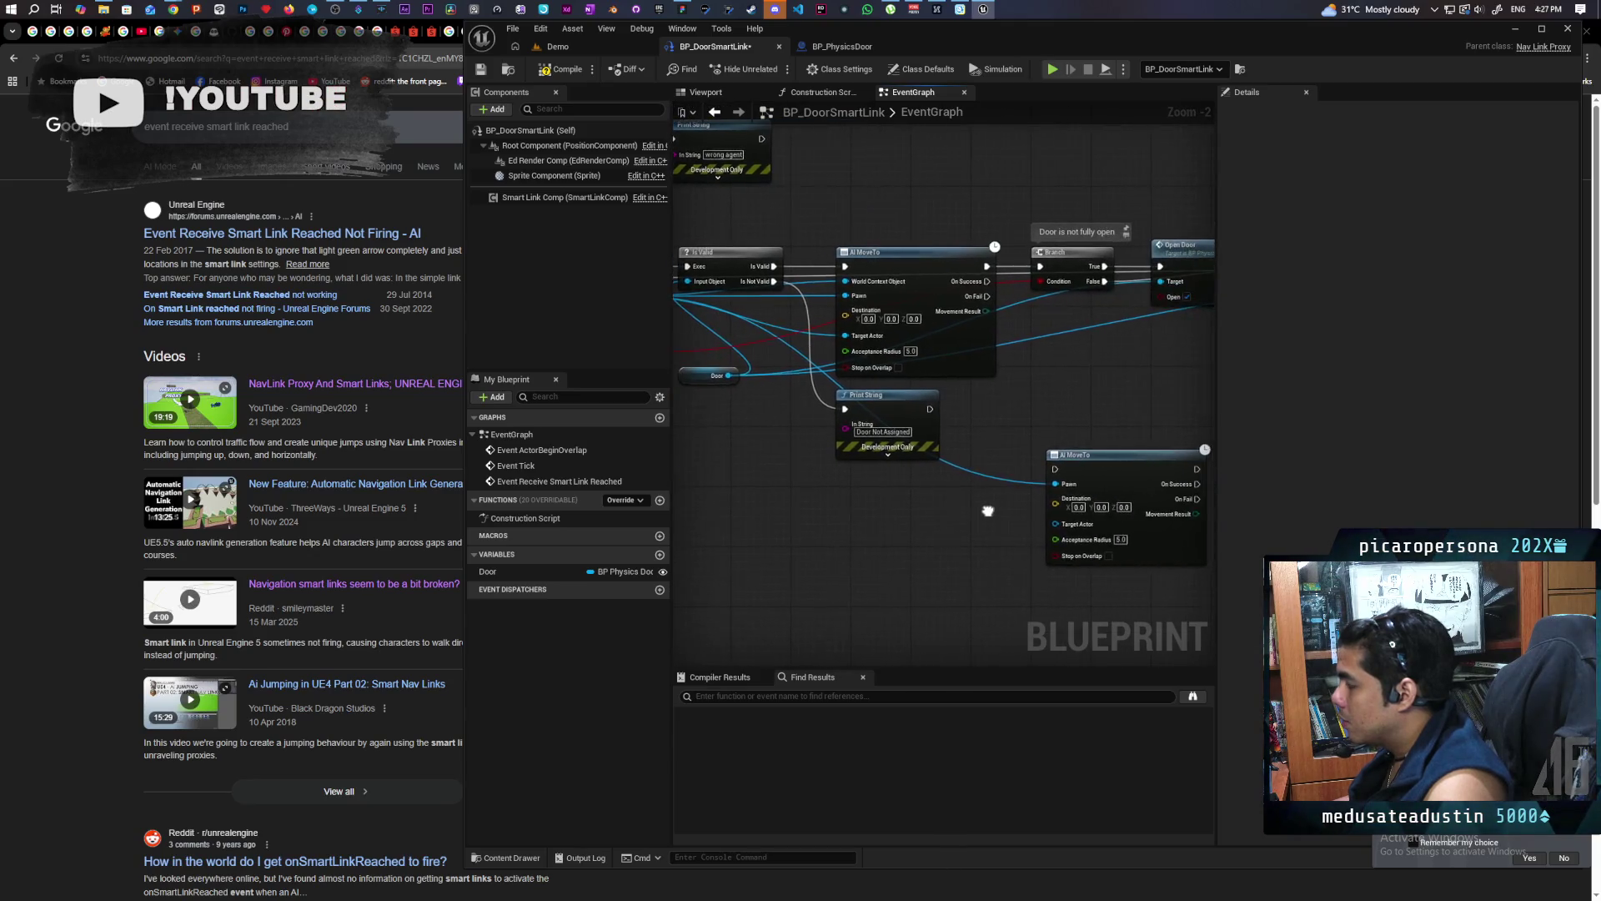
mouse_move(1201, 380)
mouse_down()
mouse_move(1082, 543)
mouse_move(878, 487)
mouse_up()
mouse_move(884, 479)
mouse_down()
mouse_move(980, 388)
mouse_move(965, 392)
mouse_move(958, 328)
mouse_move(929, 308)
mouse_move(1170, 386)
mouse_move(966, 398)
mouse_up()
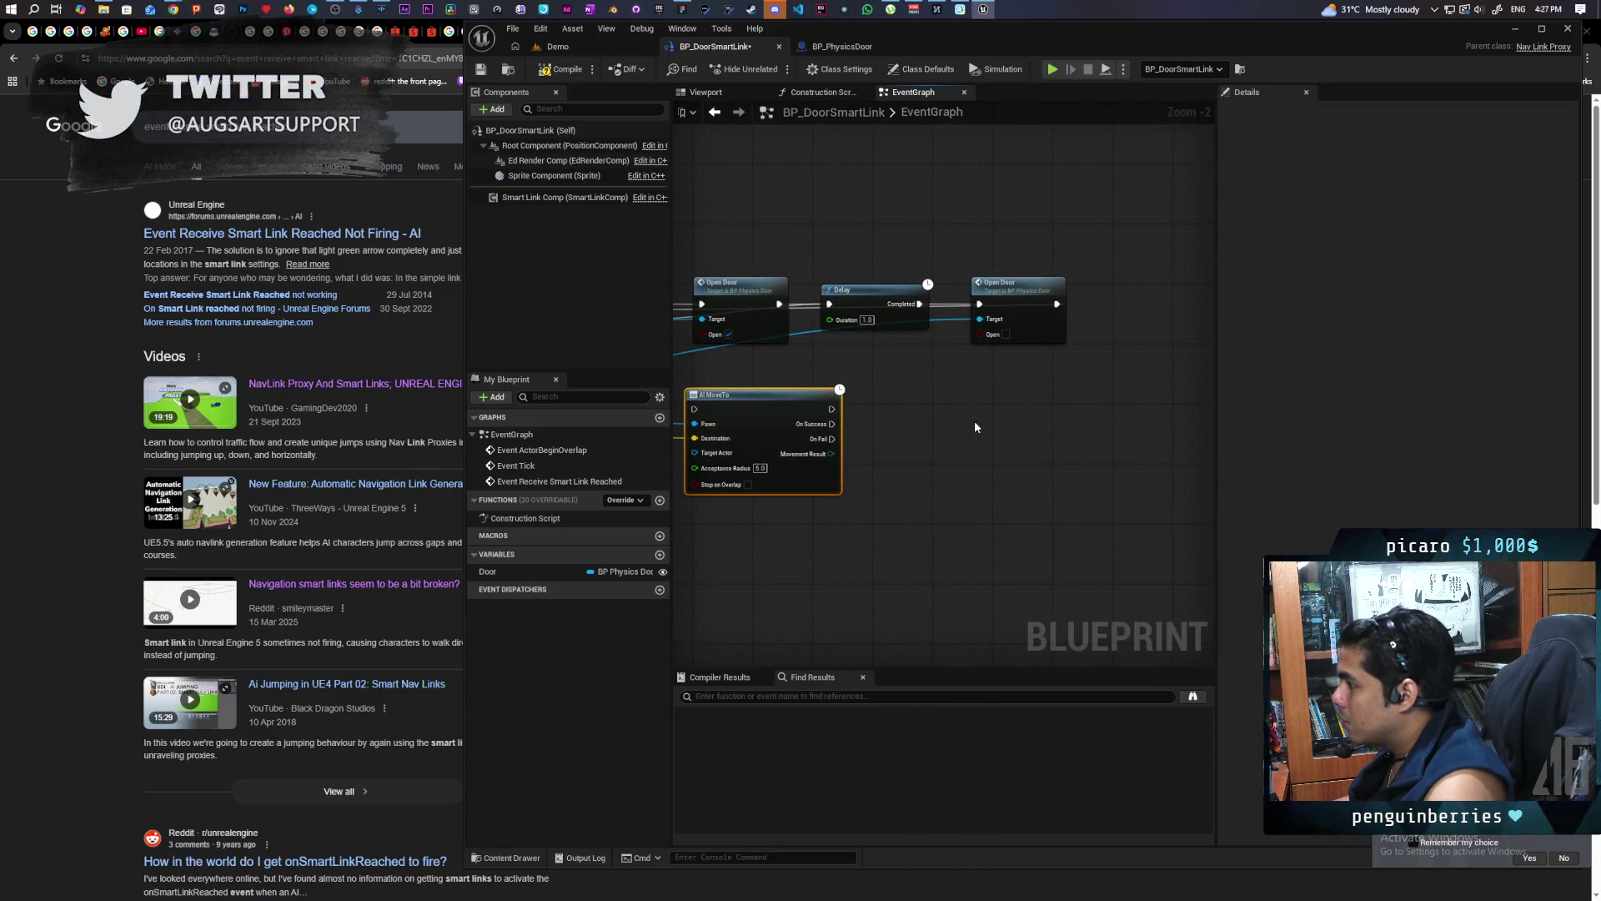
drag(1029, 314, 1162, 310)
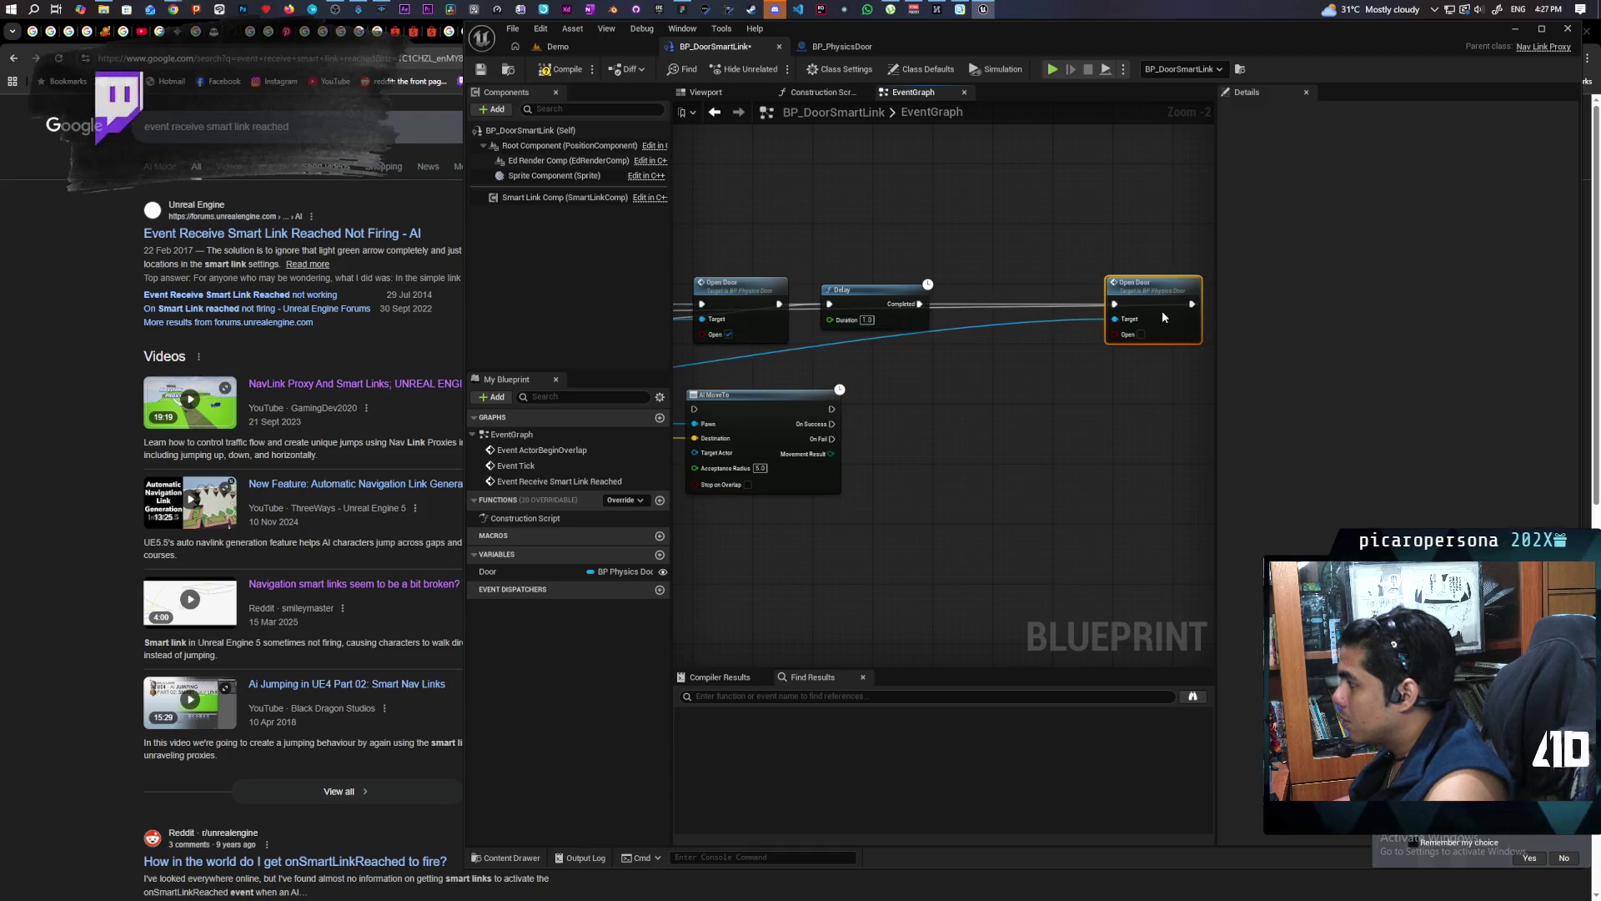
mouse_move(773, 401)
mouse_down()
mouse_move(1015, 298)
mouse_move(796, 350)
mouse_up()
key(ctrl+z)
key(ctrl+z)
key(ctrl+z)
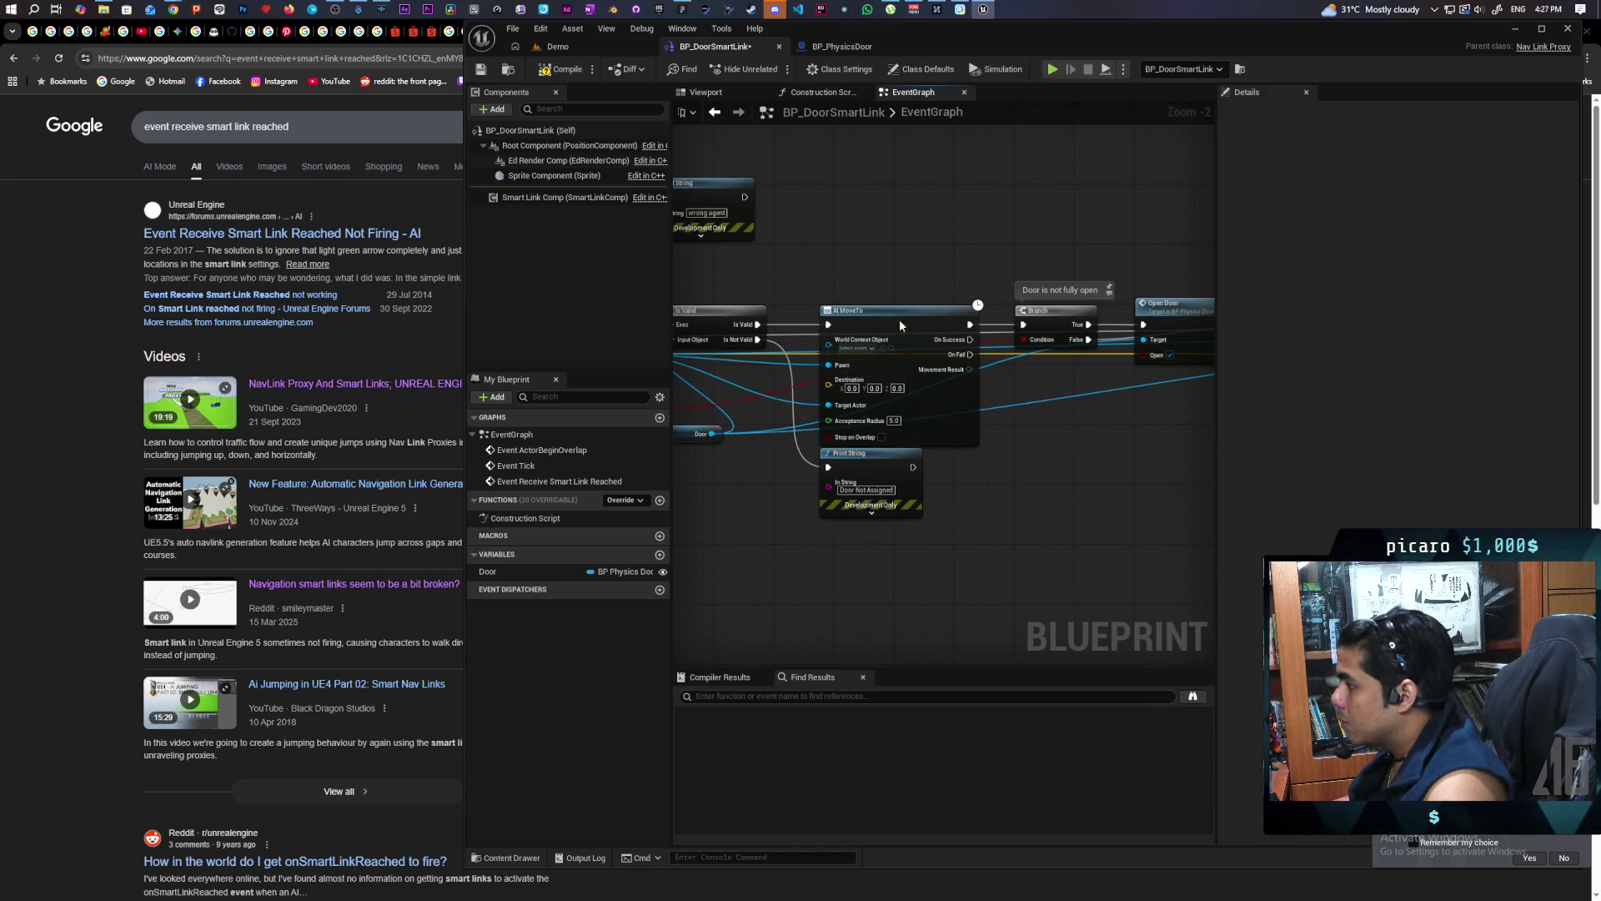
right_click(901, 325)
click(956, 415)
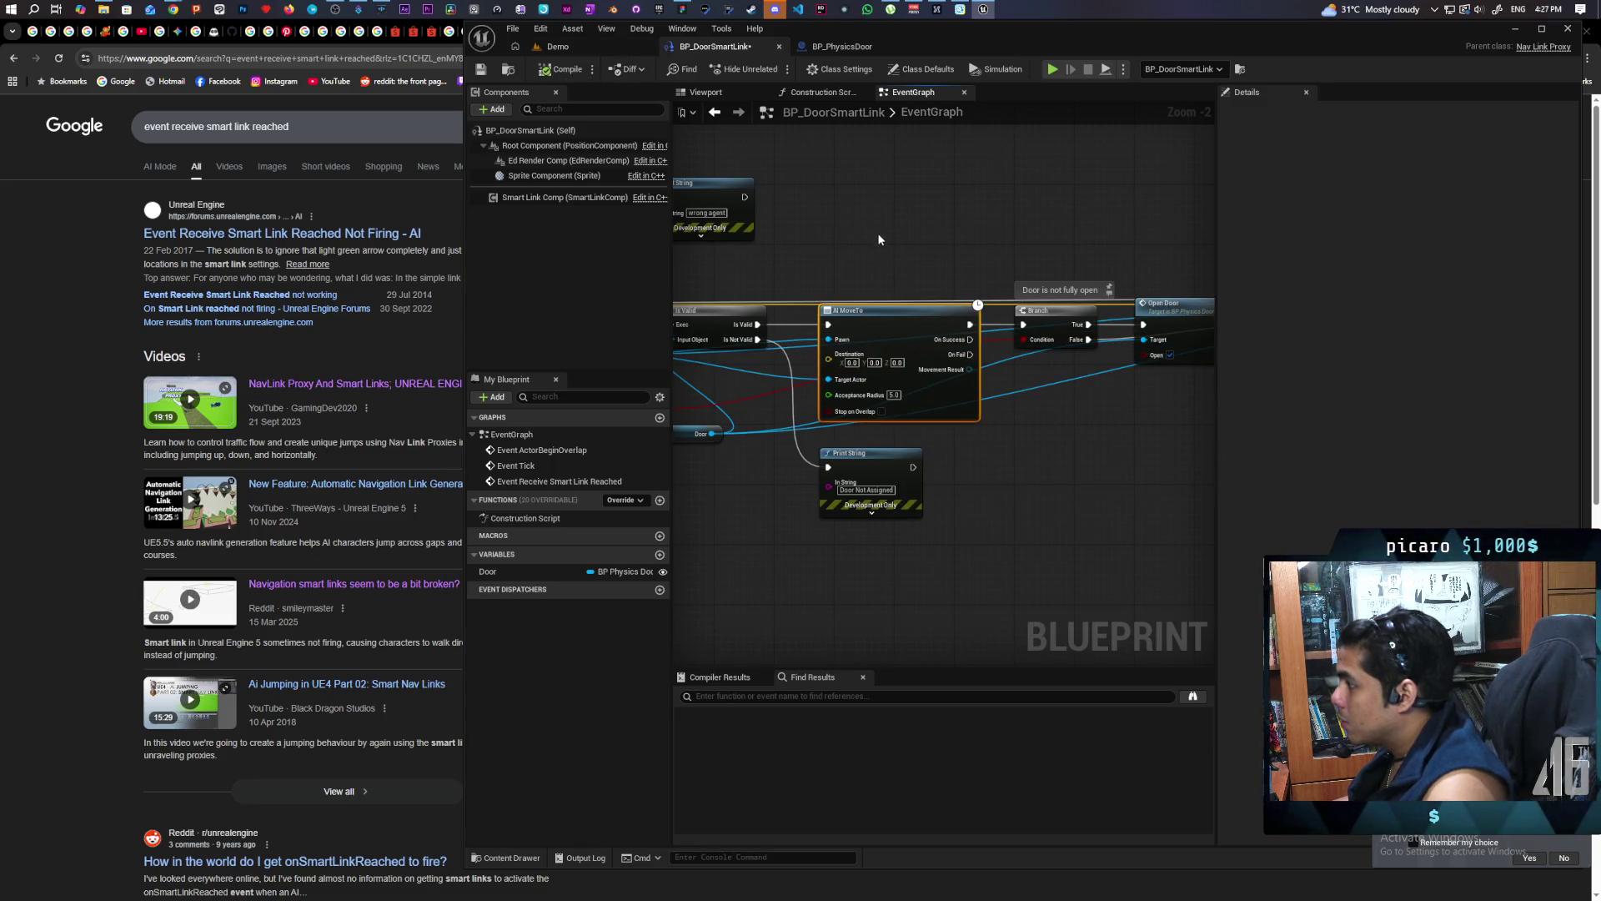
Save BP_DoorSmartLink and return to the Demo level
scroll(889, 243, down, 1)
scroll(1017, 409, down, 1)
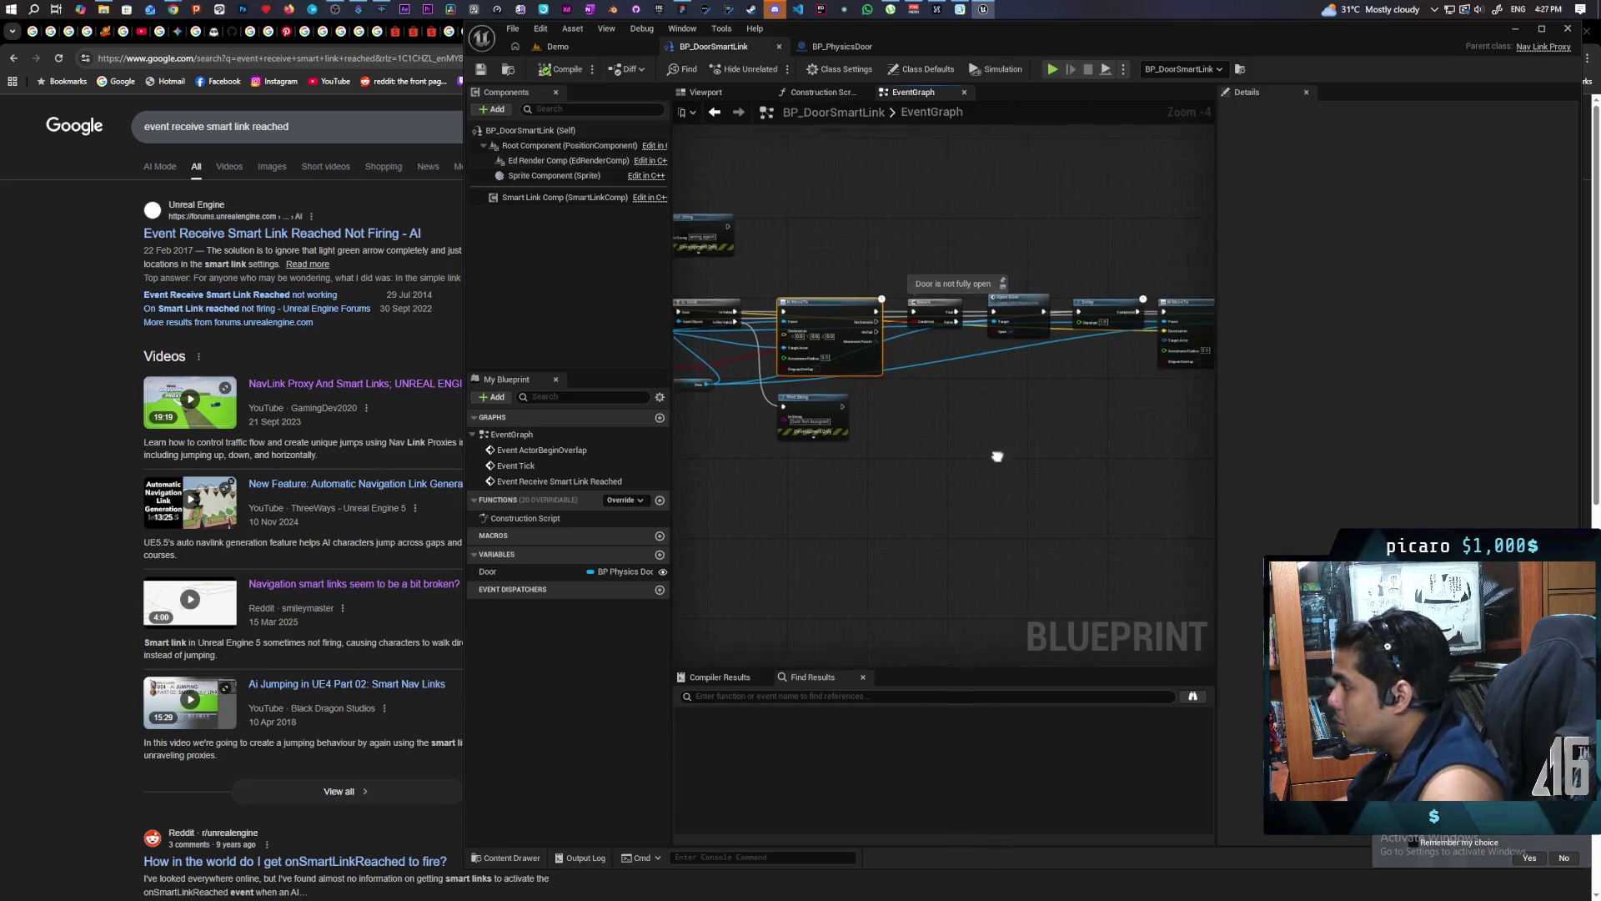
scroll(967, 488, up, 3)
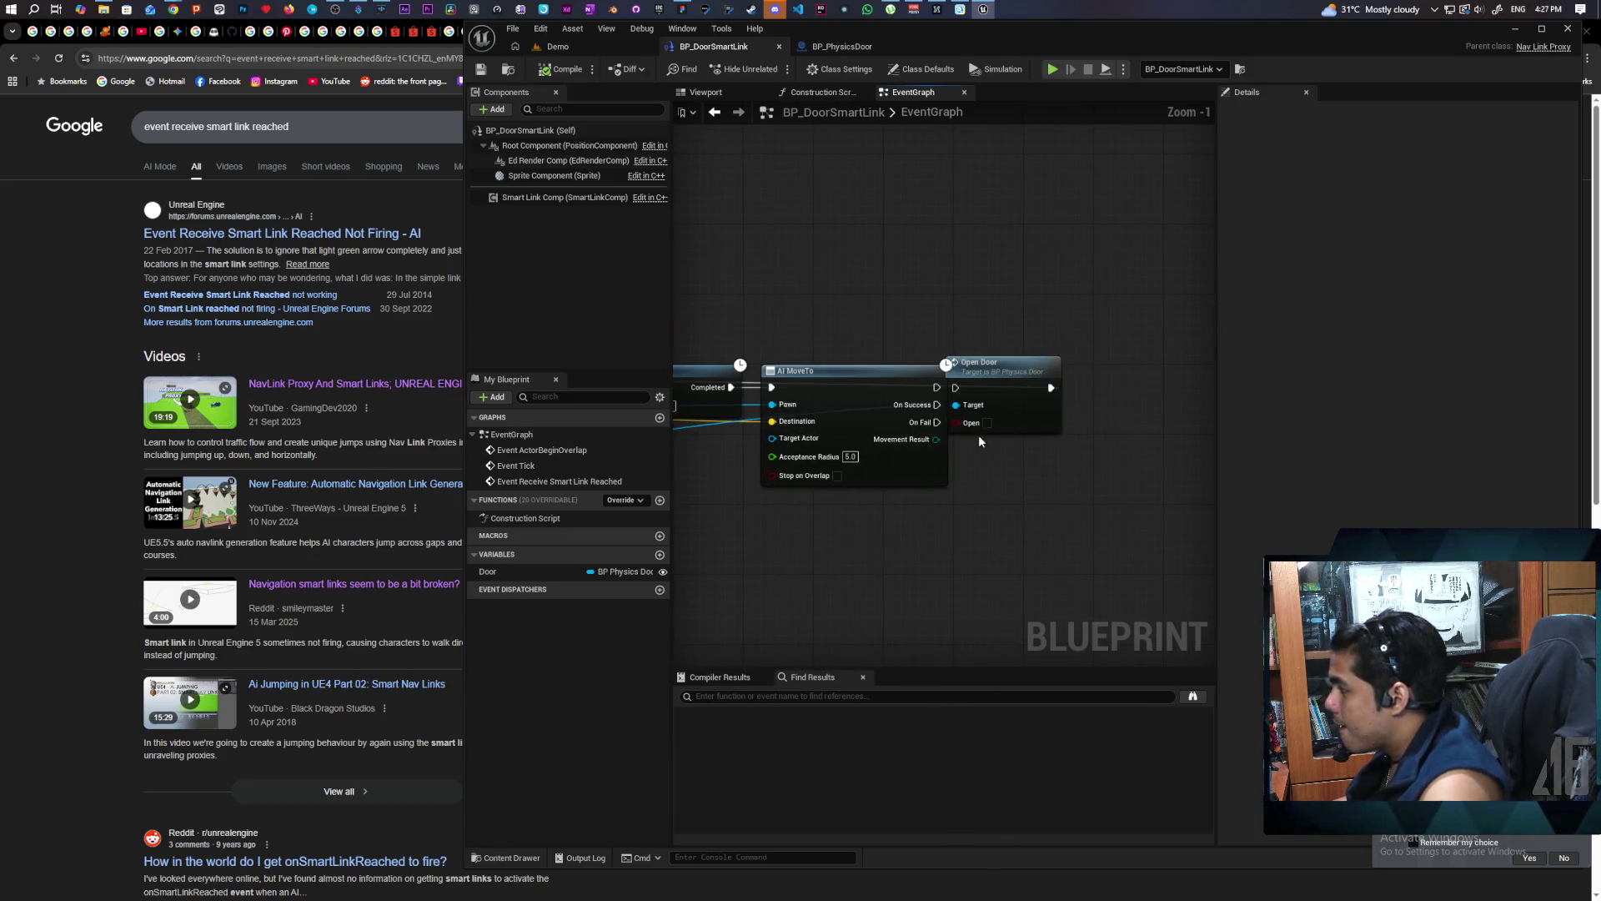
mouse_move(1062, 395)
mouse_down()
mouse_move(1234, 339)
mouse_move(1162, 360)
mouse_up()
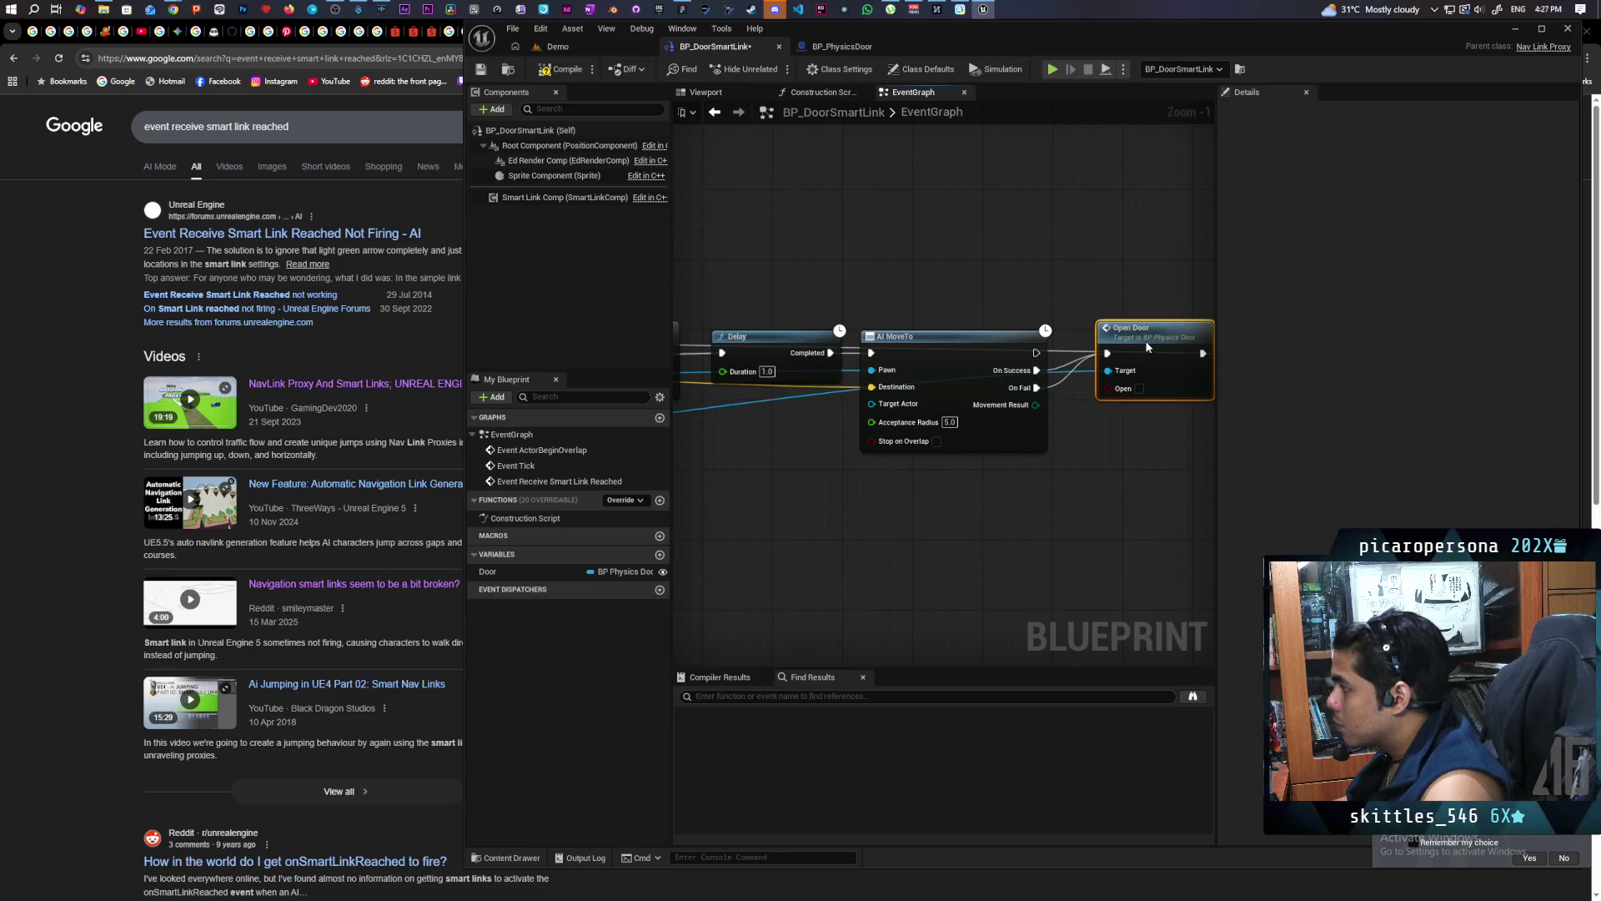
scroll(1060, 452, down, 2)
mouse_move(1097, 504)
mouse_down()
mouse_move(1168, 536)
mouse_move(1042, 526)
mouse_up()
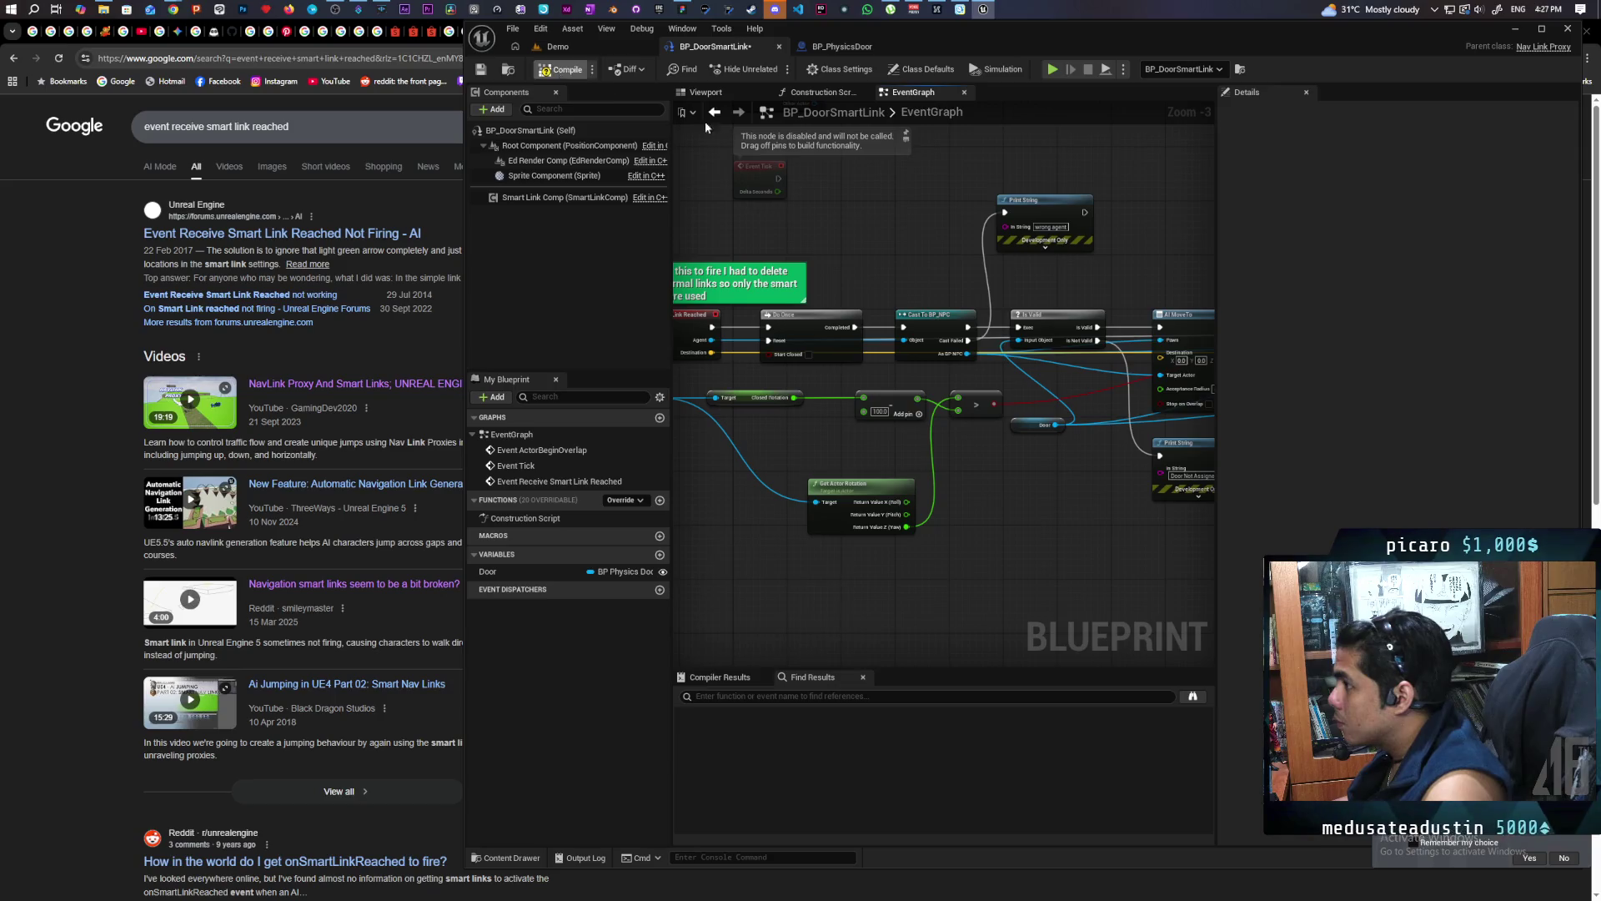
key(ctrl+s)
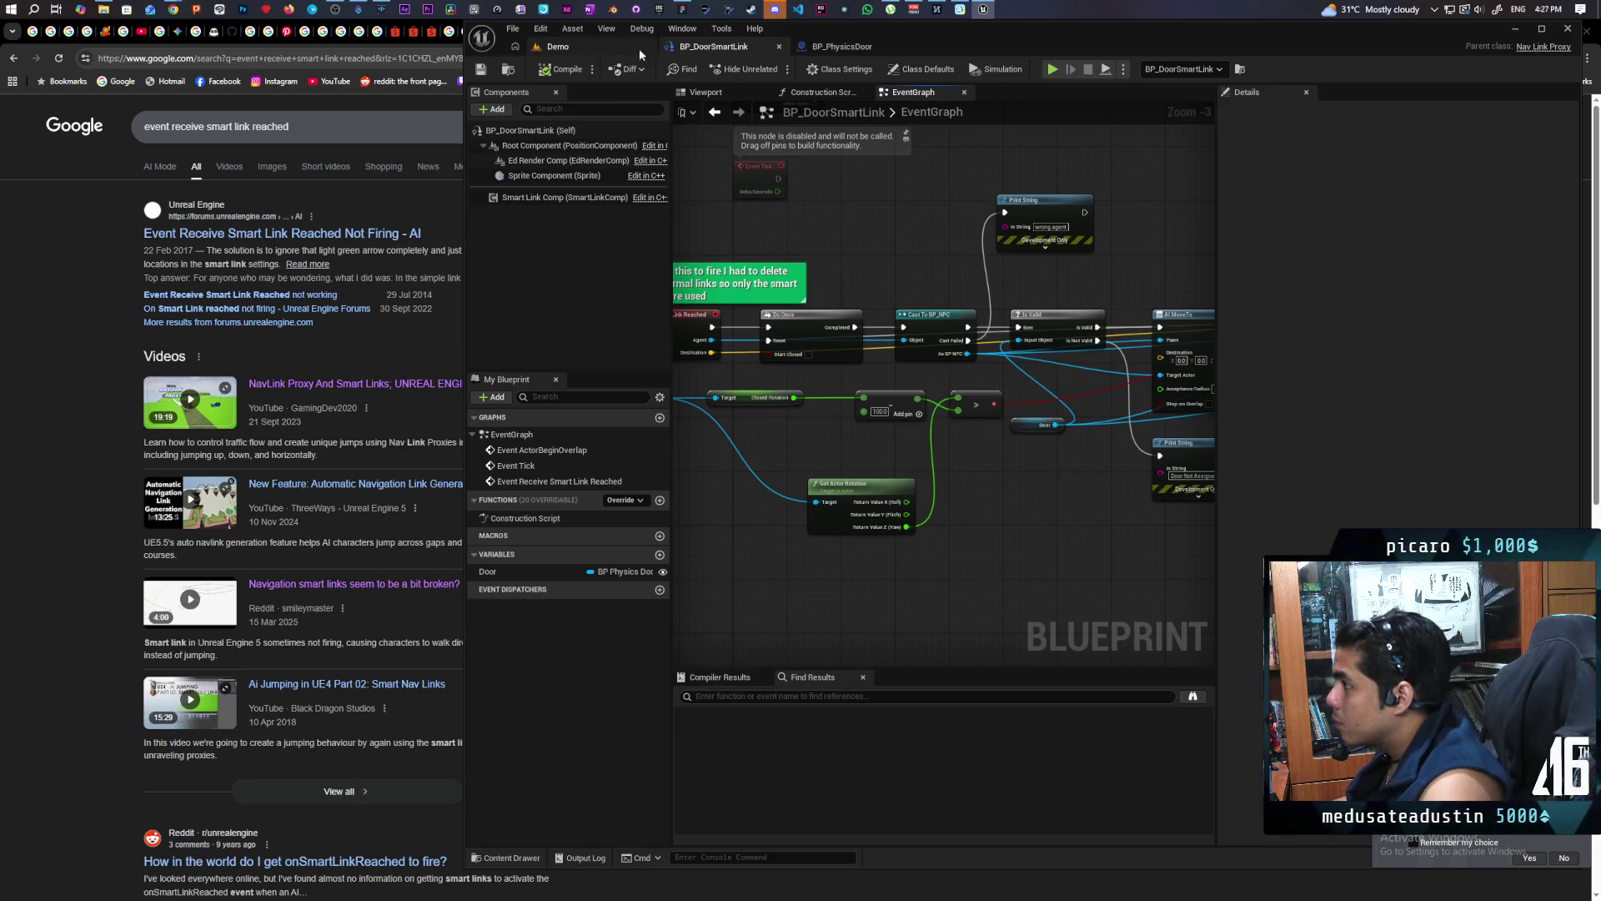
click(603, 48)
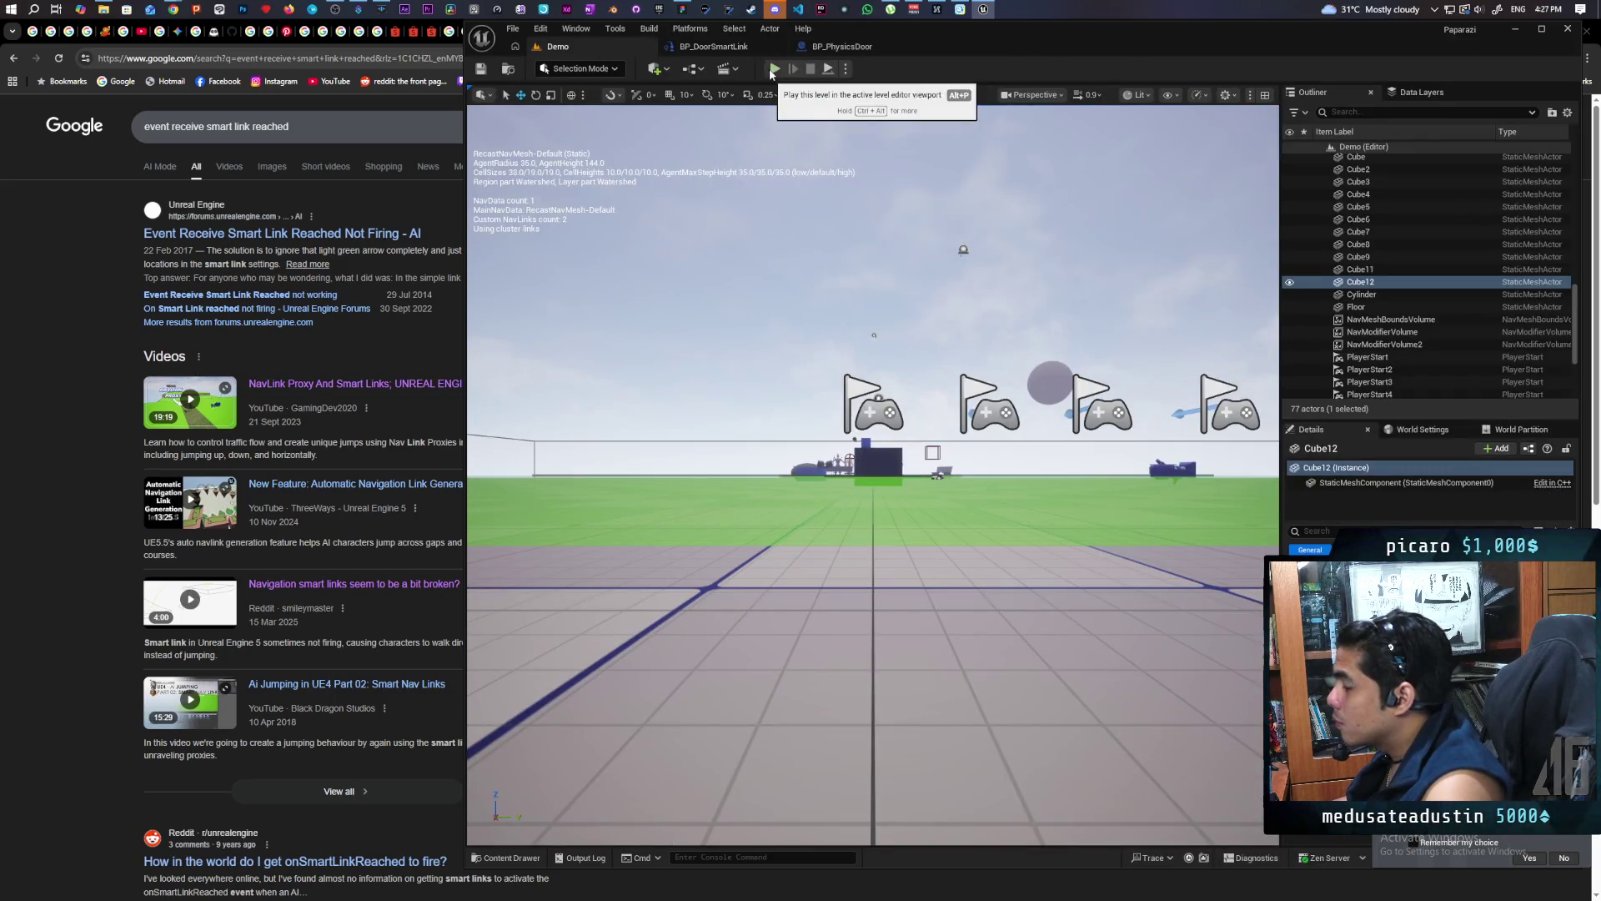
Start multiplayer PIE with Alt+P and run the character with W to the wall window
key(alt+p)
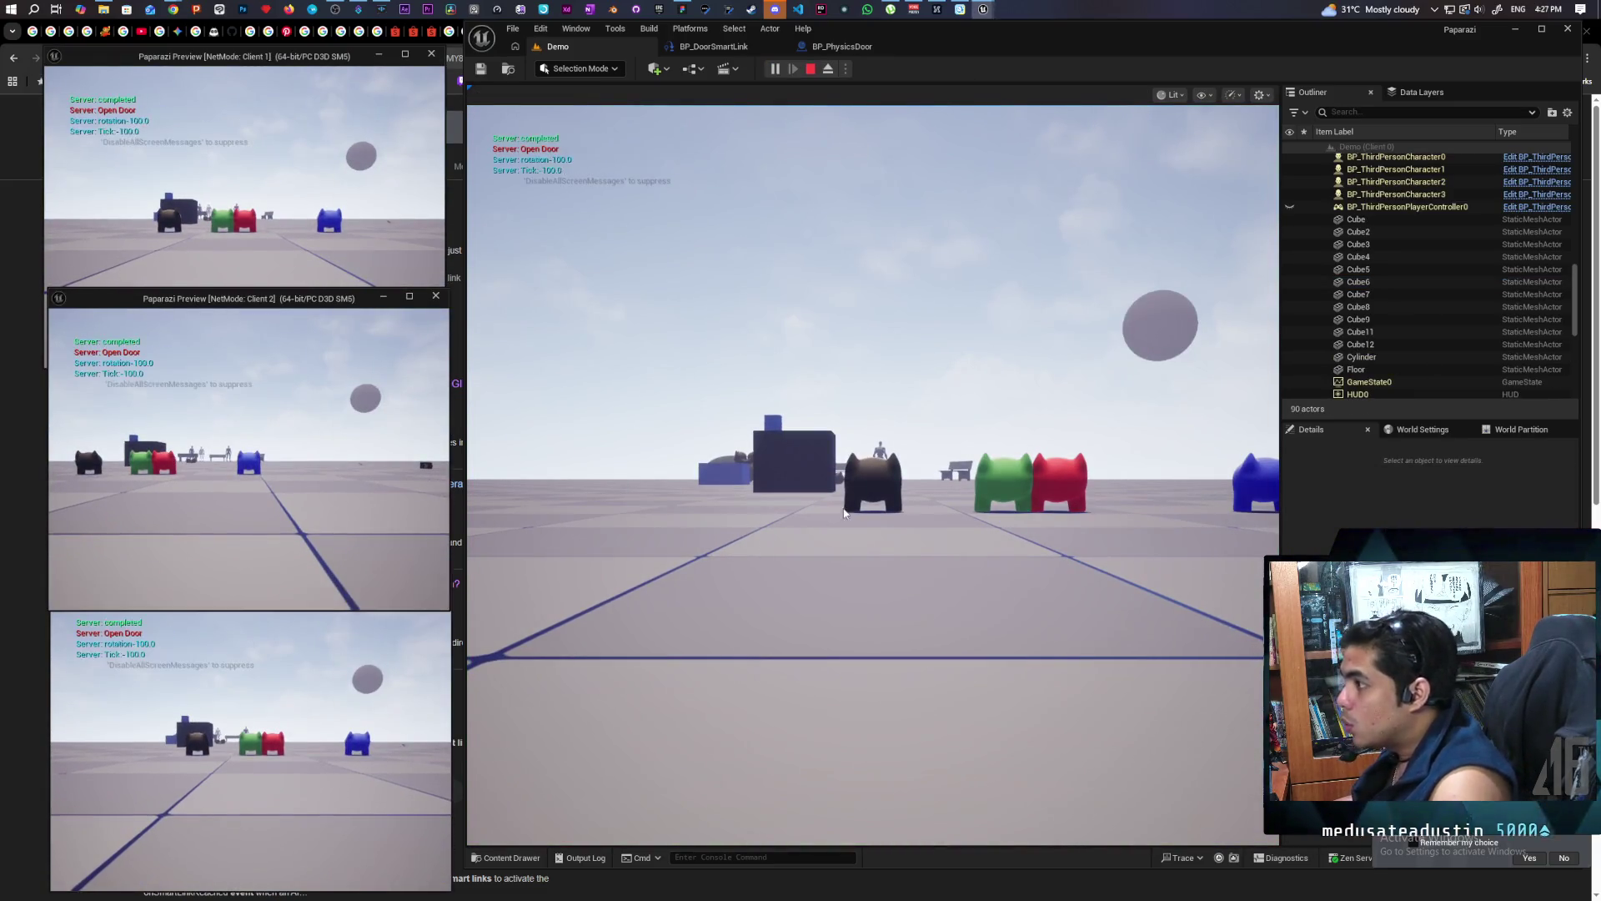
key(w)
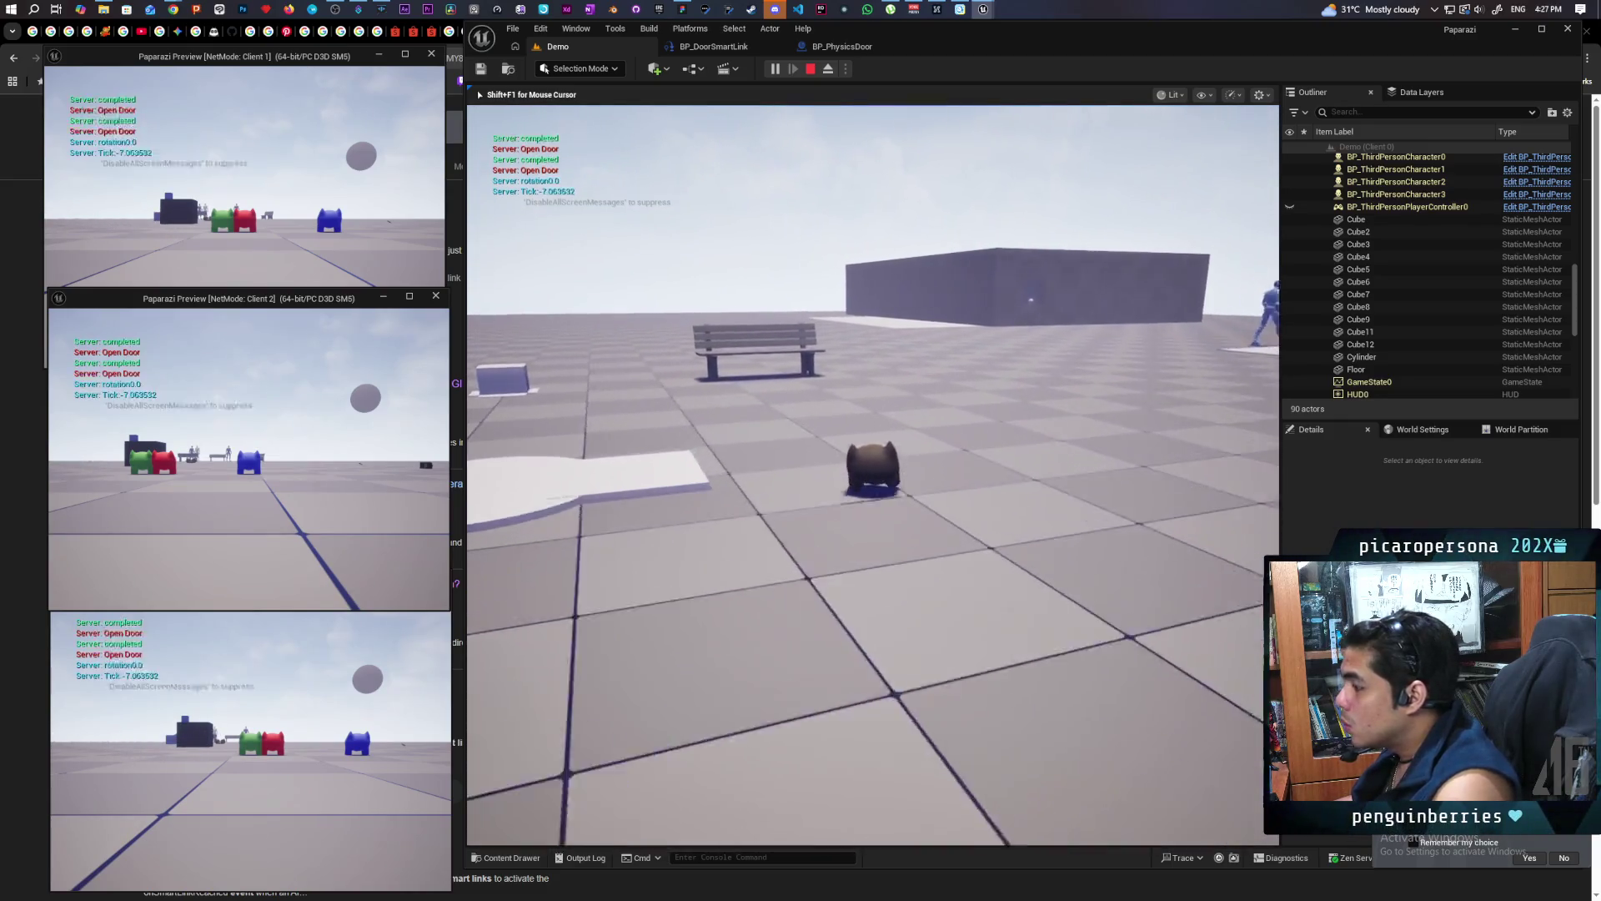
key(w)
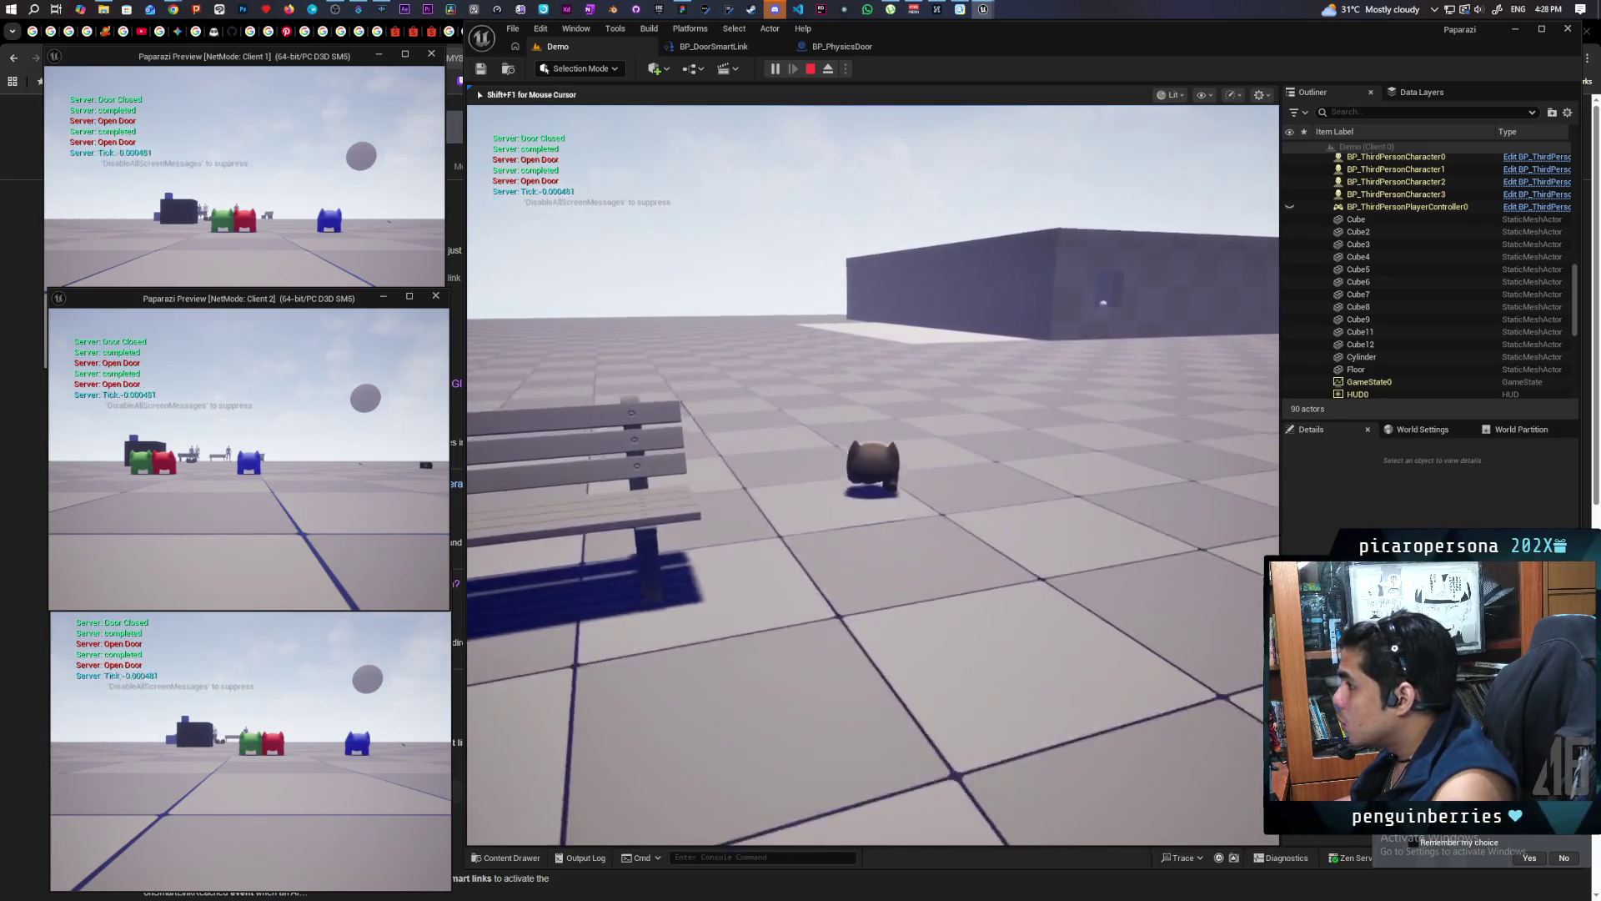
key(w)
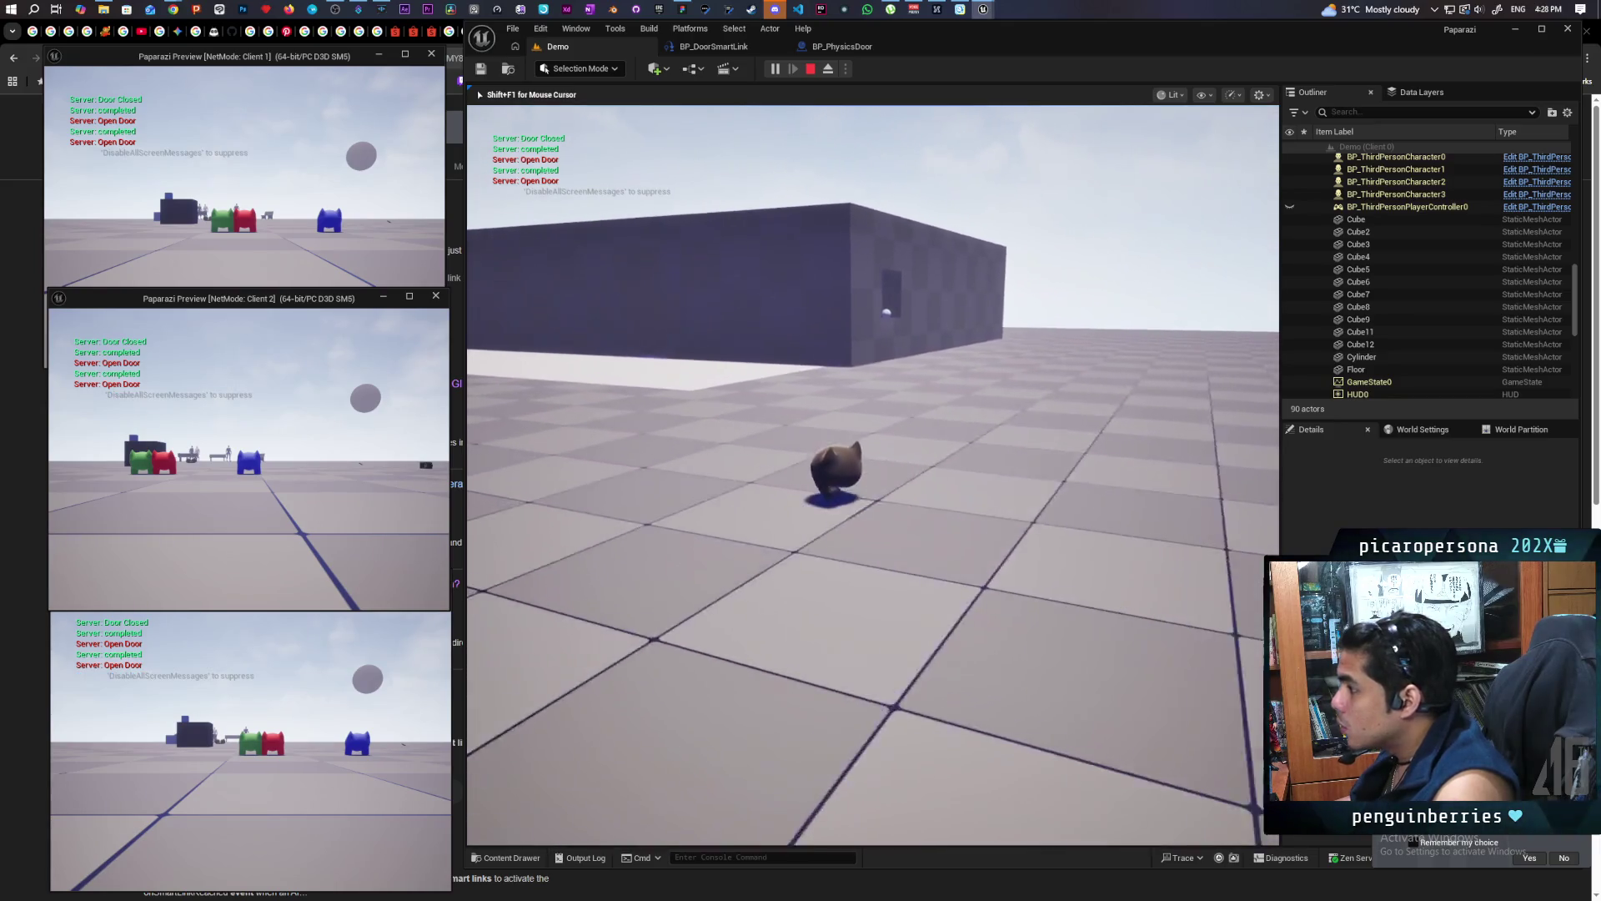
key(w)
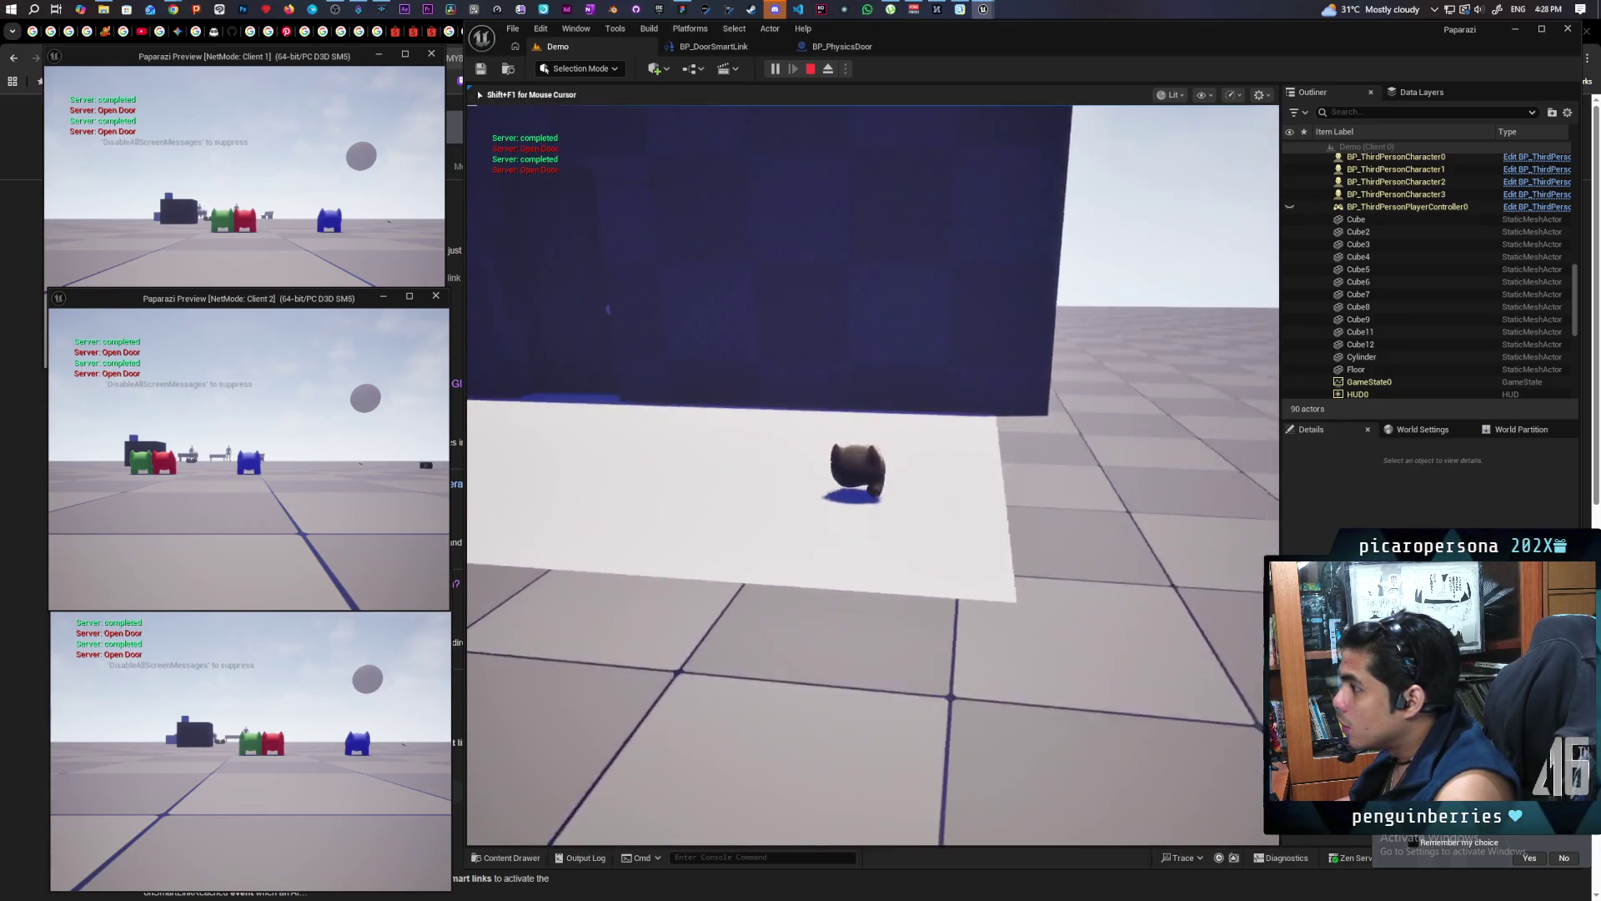
key(w)
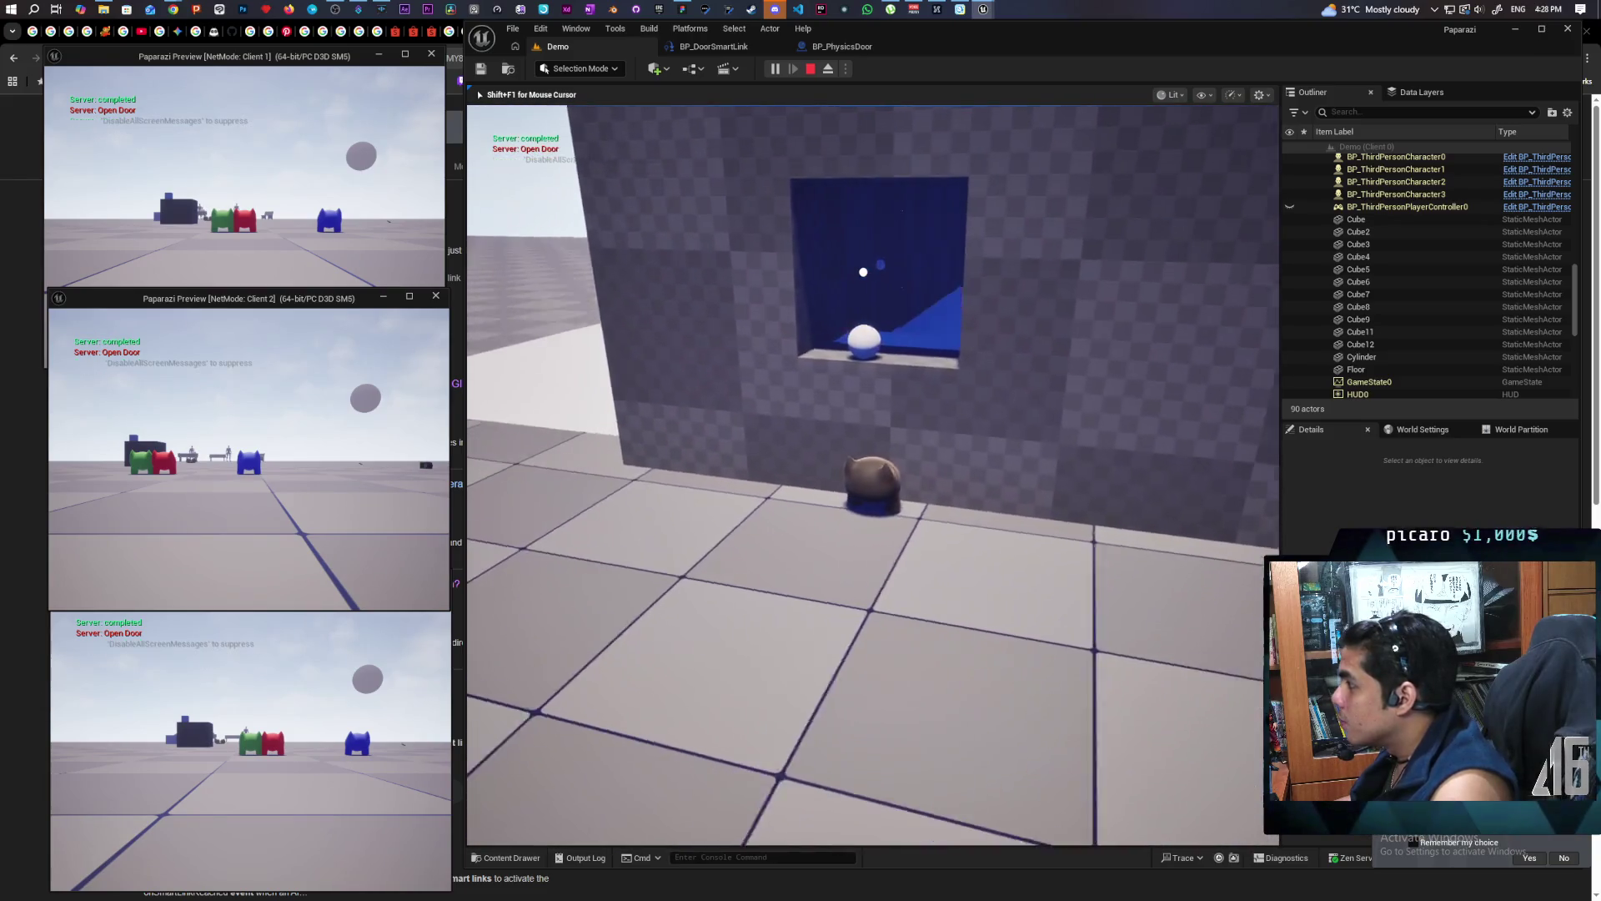
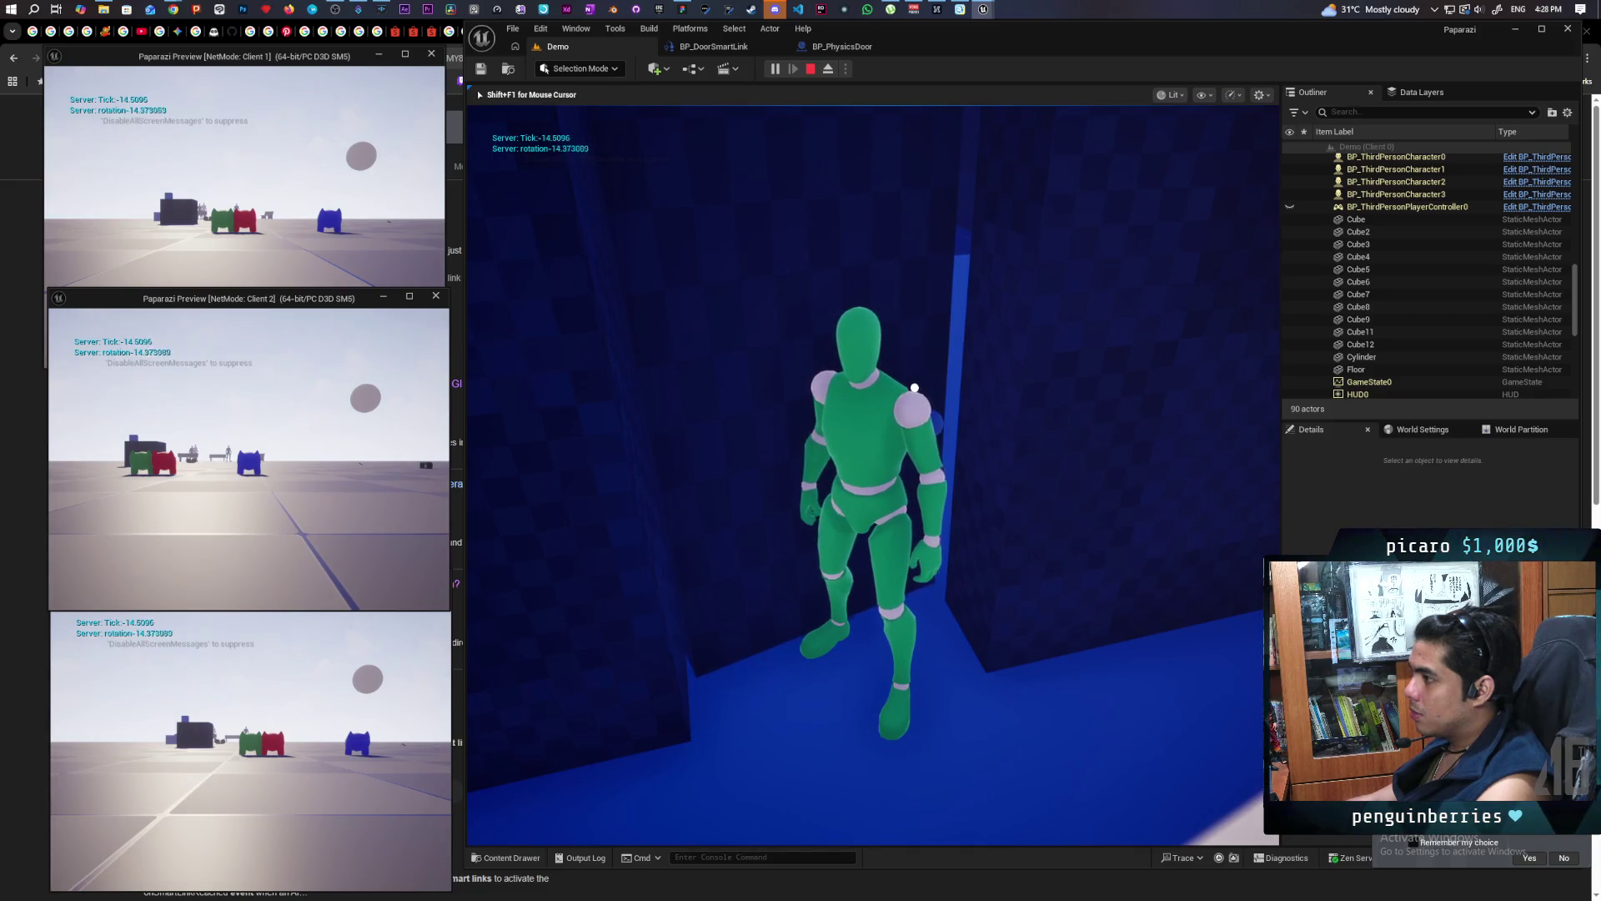
Restart the multiplayer play session and walk the pet forward toward the long wall
key(Escape)
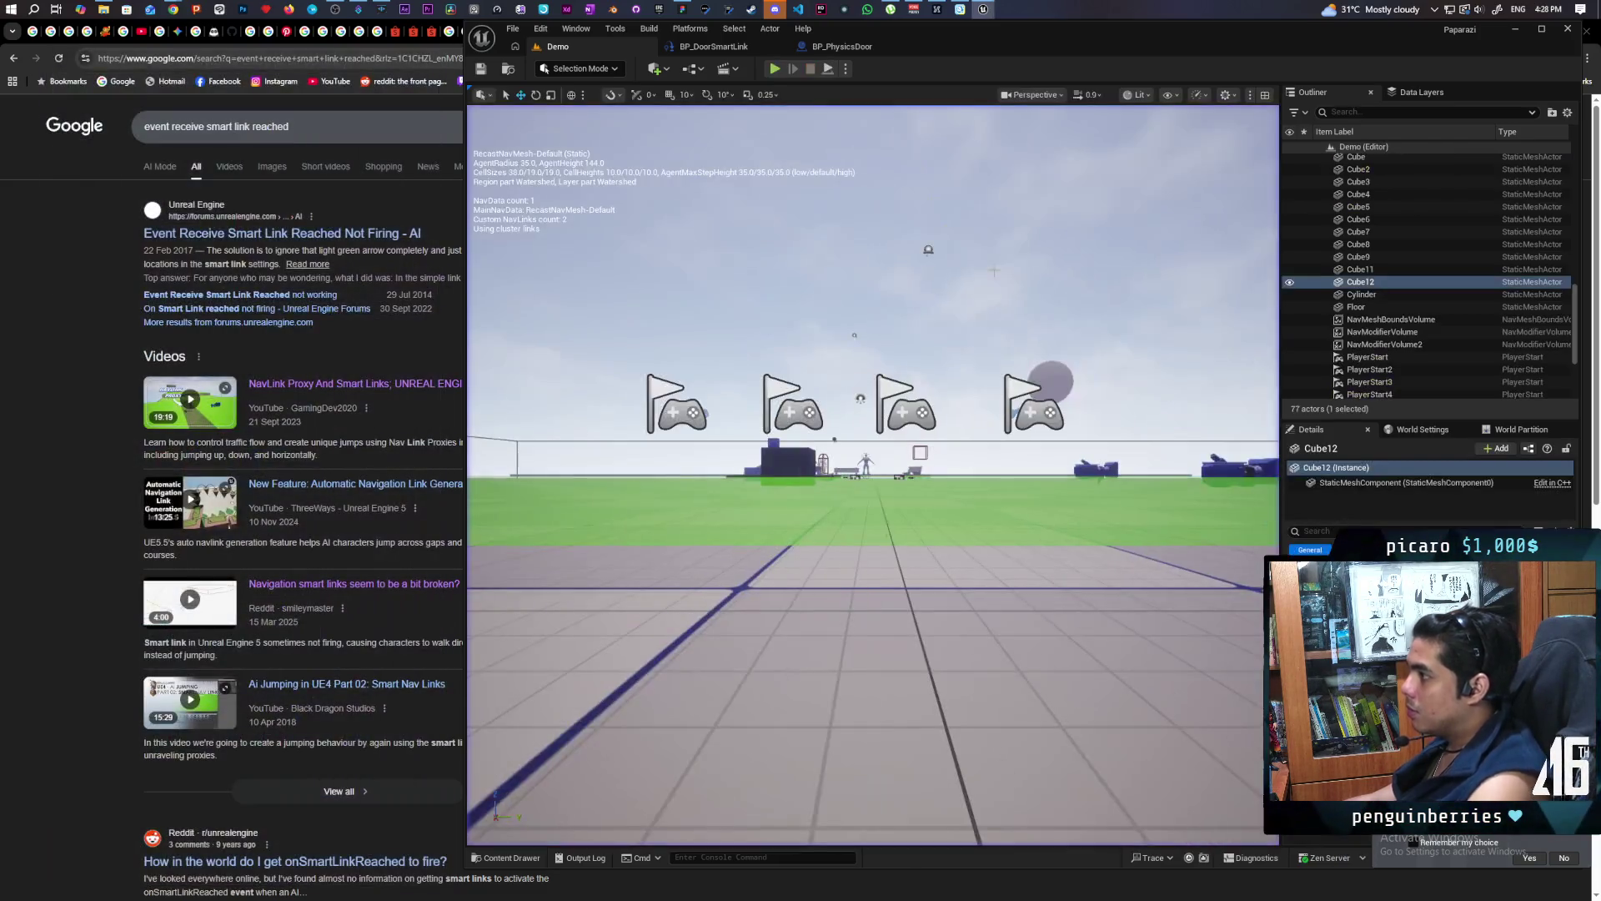
key(alt+p)
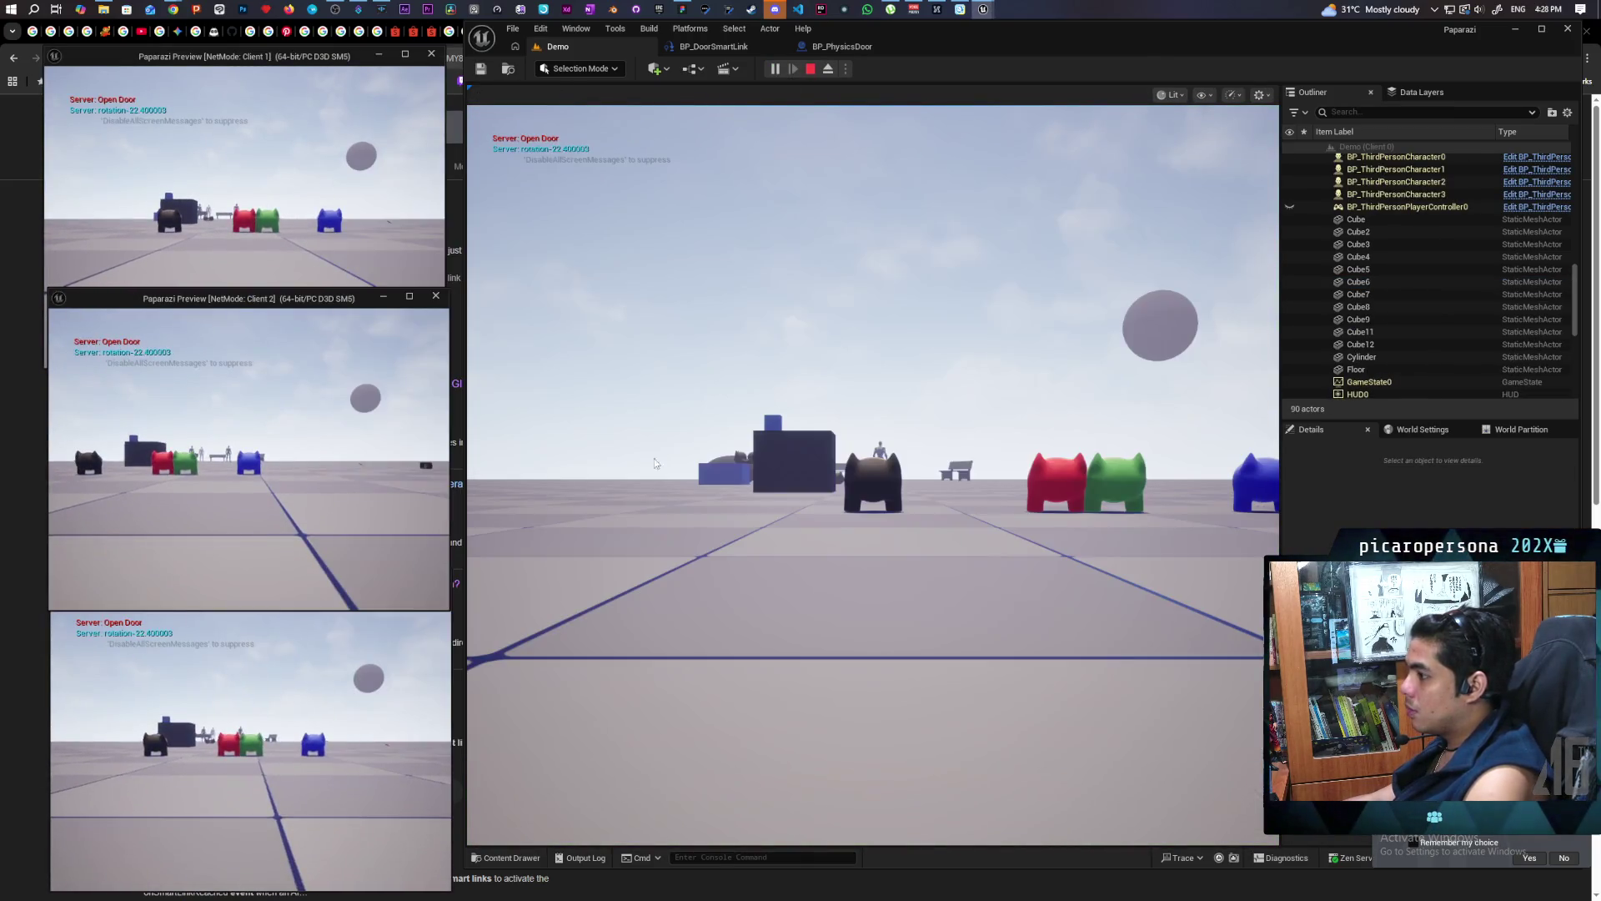
key(w)
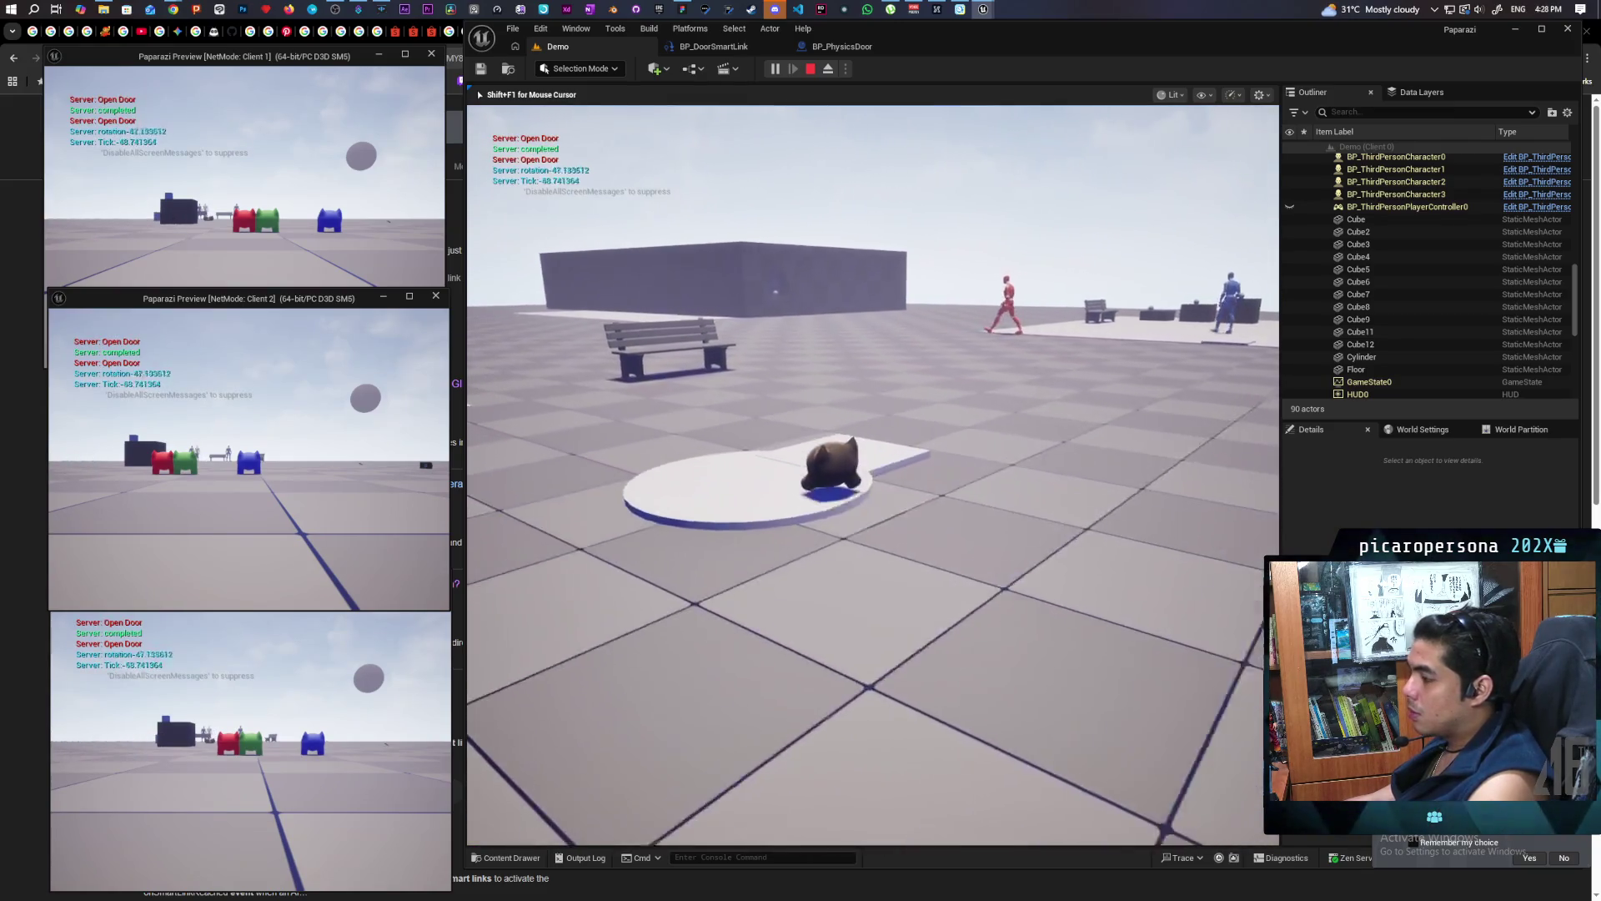
key(w)
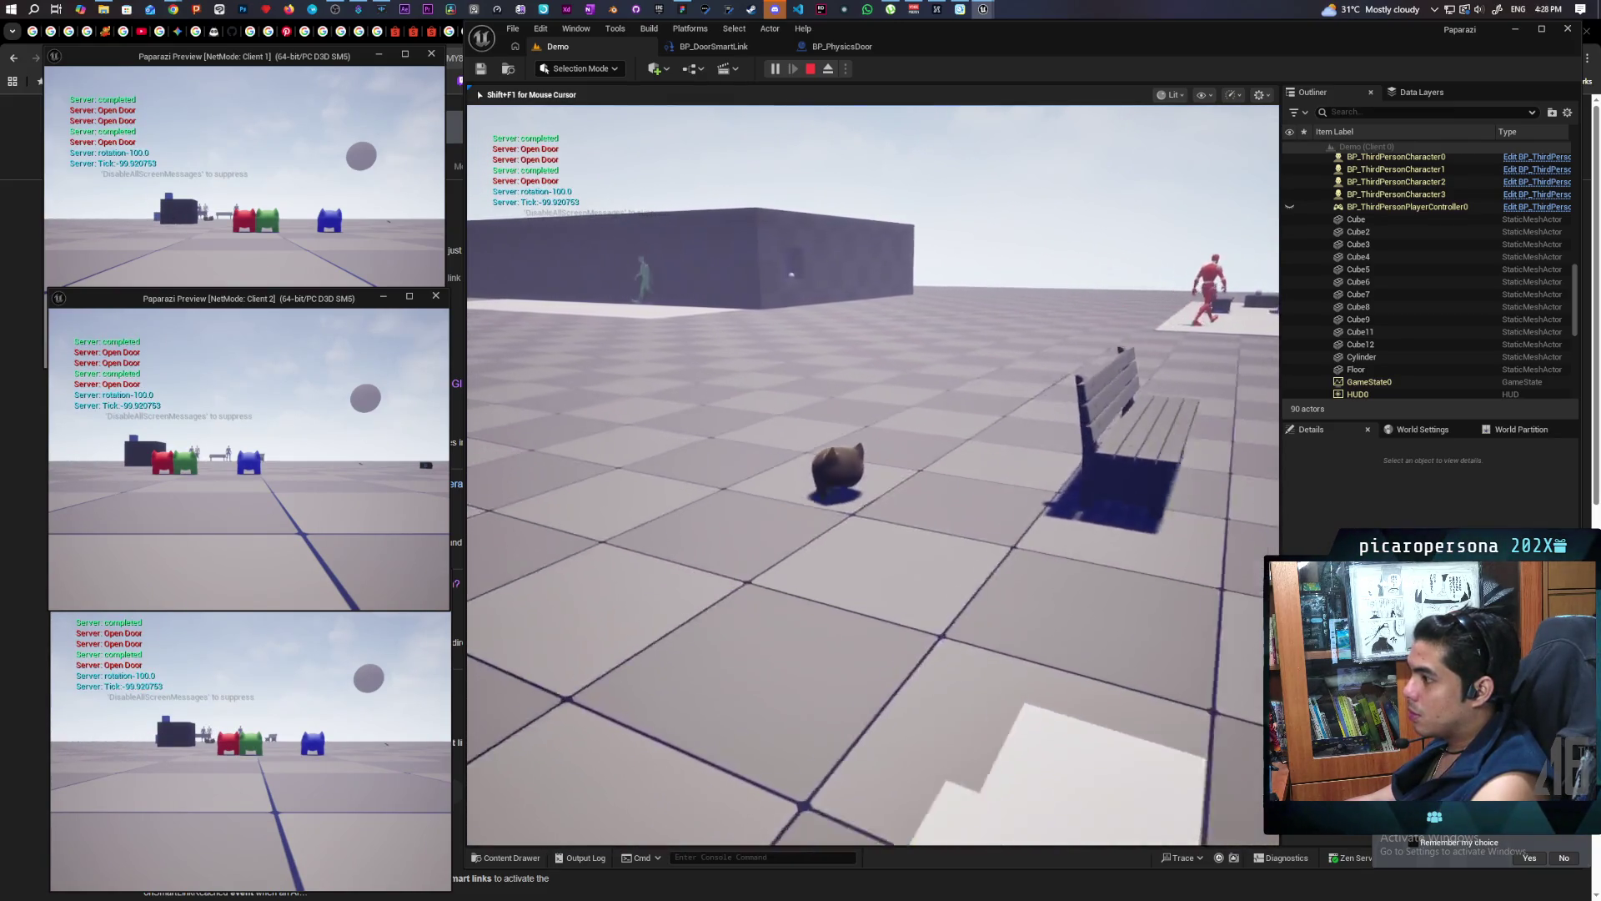
key(w)
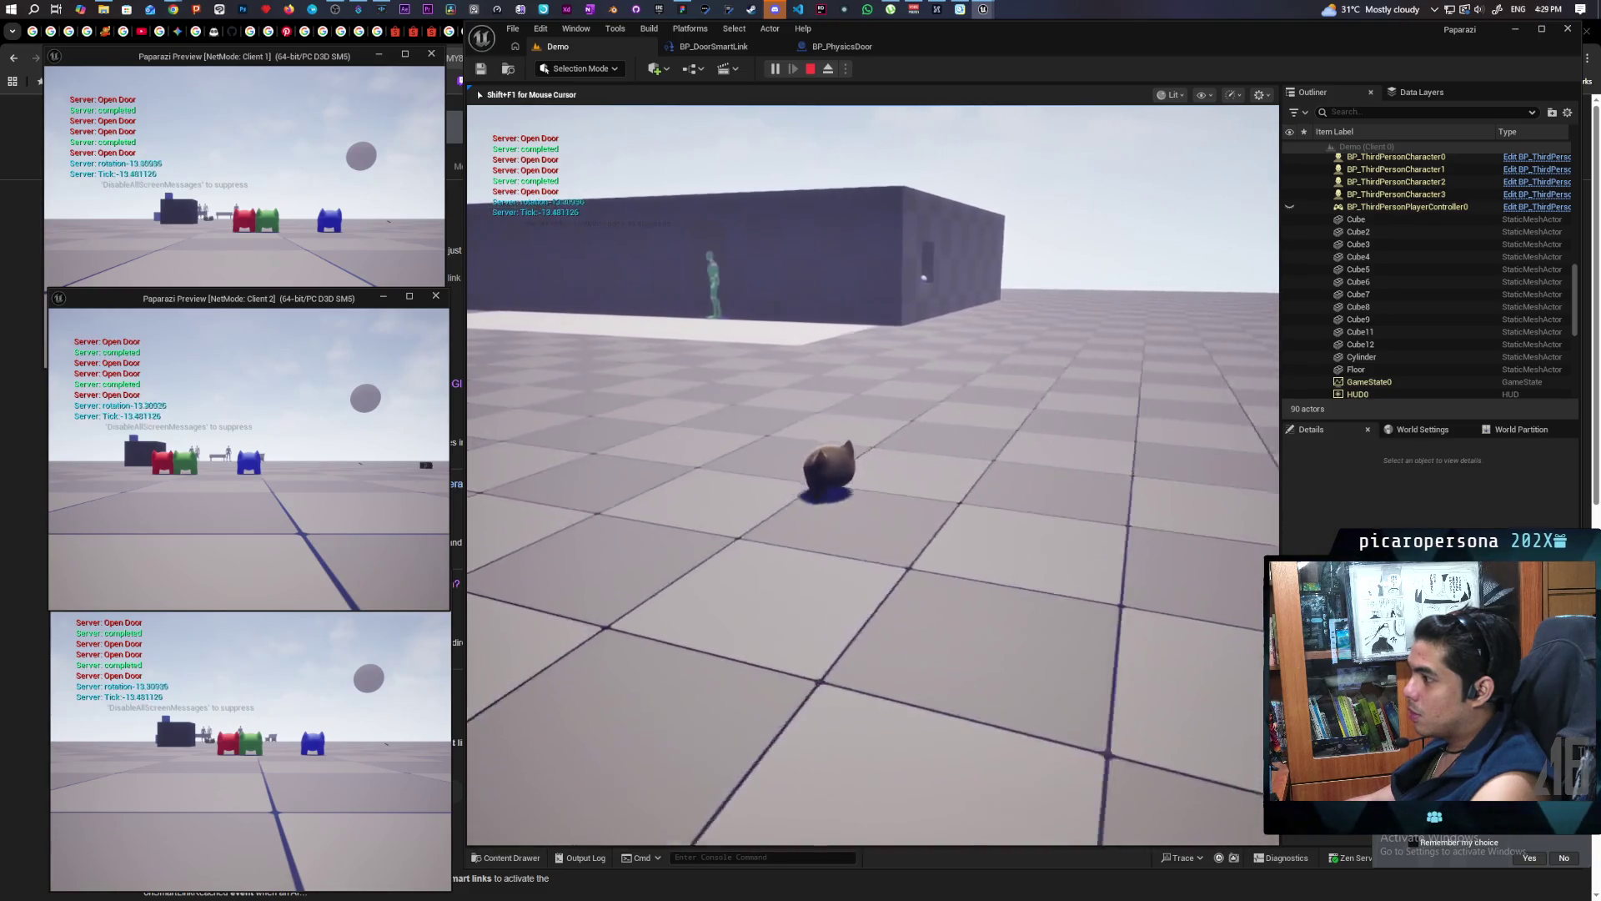
Bring the pet up to the doorway, end play, and look down on the door's nav mesh
key(w)
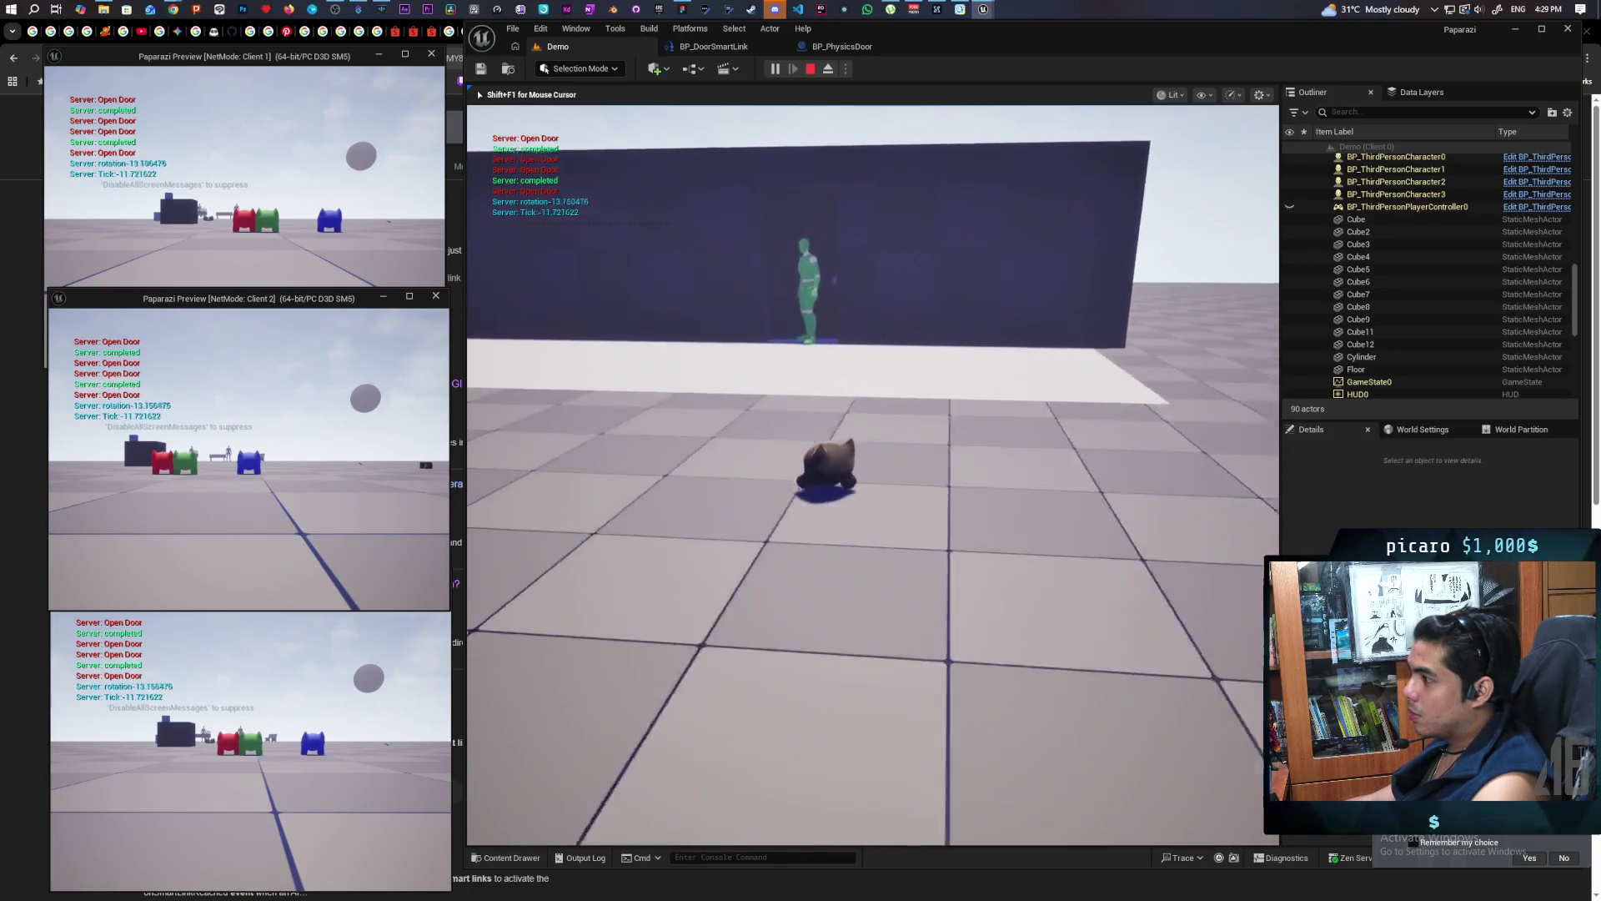
key(w)
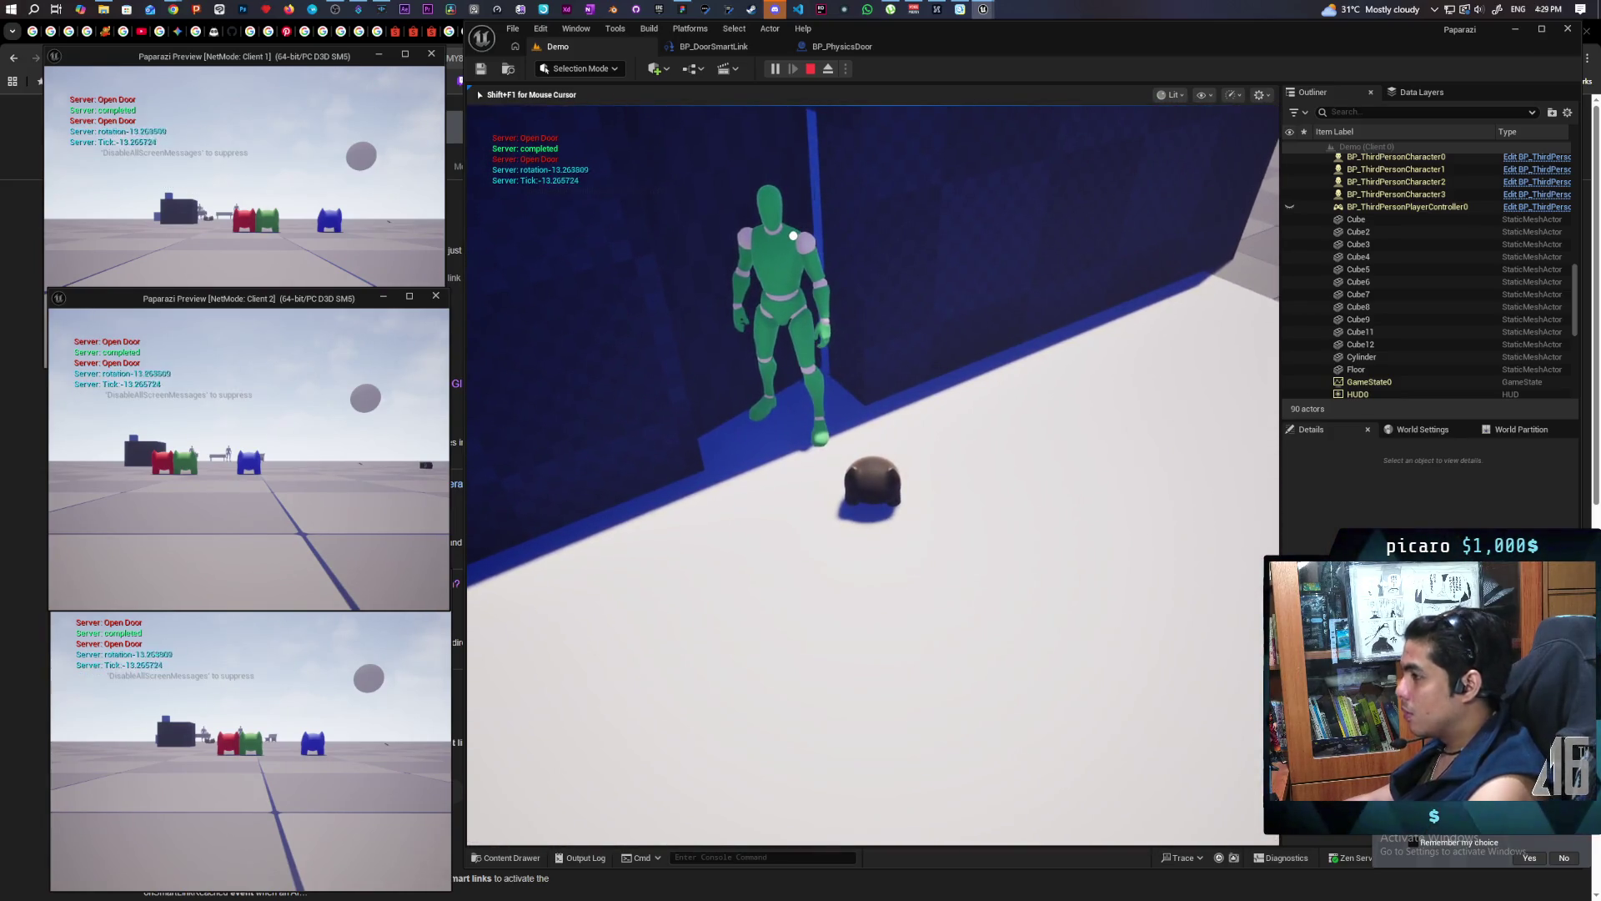
key(Escape)
mouse_move(976, 707)
mouse_down()
mouse_move(942, 501)
mouse_move(944, 584)
mouse_move(943, 502)
mouse_move(884, 492)
mouse_move(867, 546)
mouse_move(870, 503)
mouse_up()
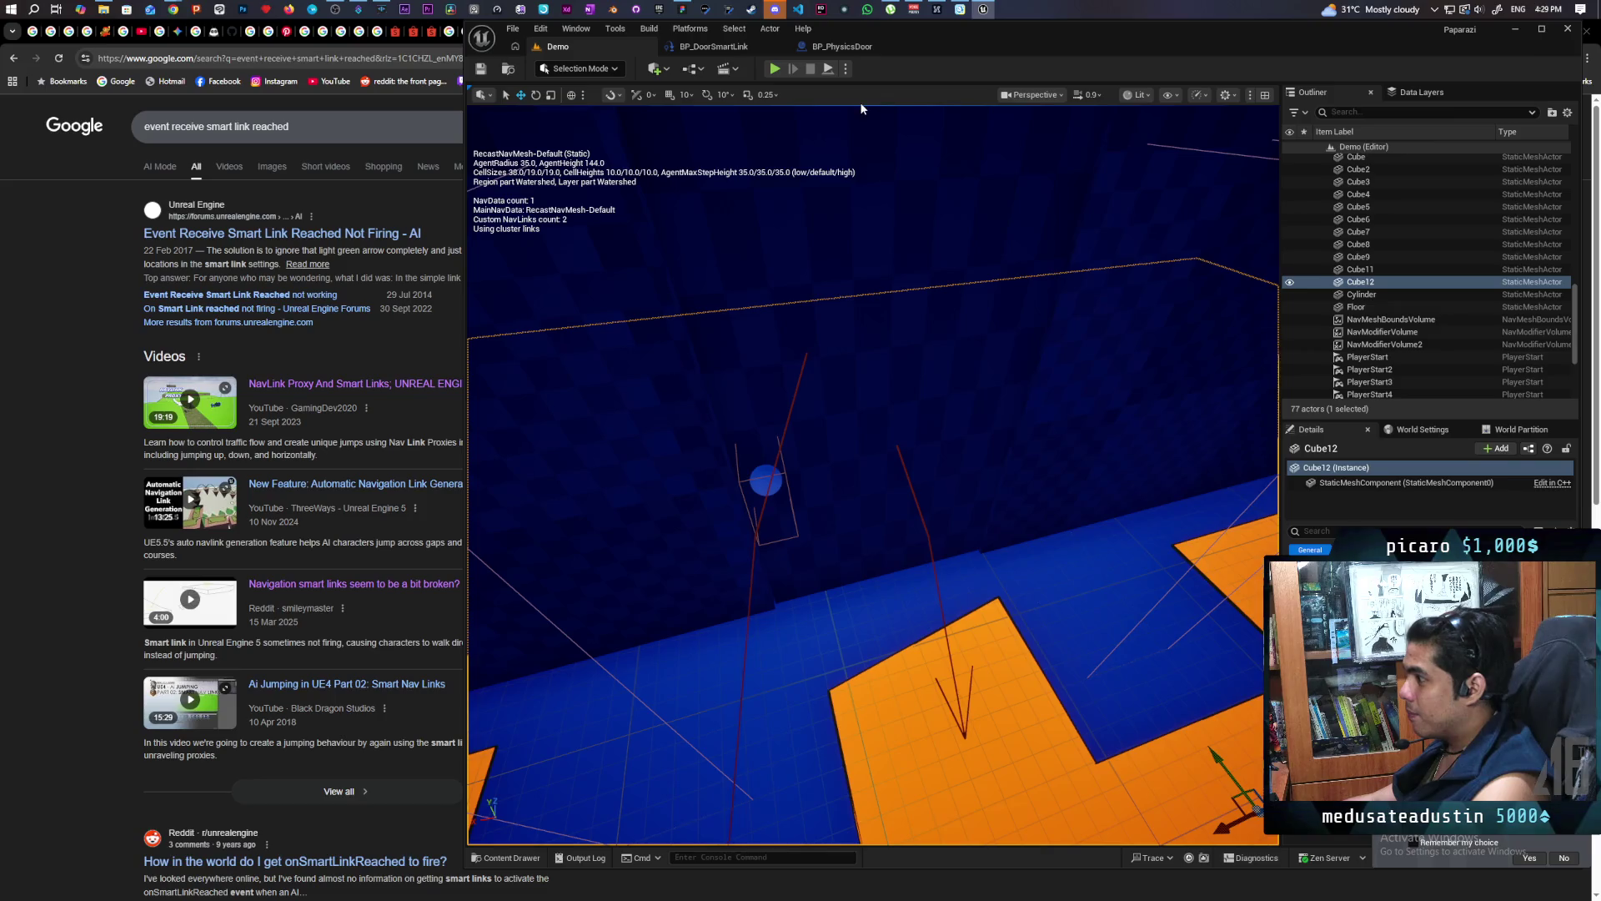
Unwire AI MoveTo's On Fail from Open Door in BP_DoorSmartLink, then relaunch multiplayer play from Demo
click(830, 53)
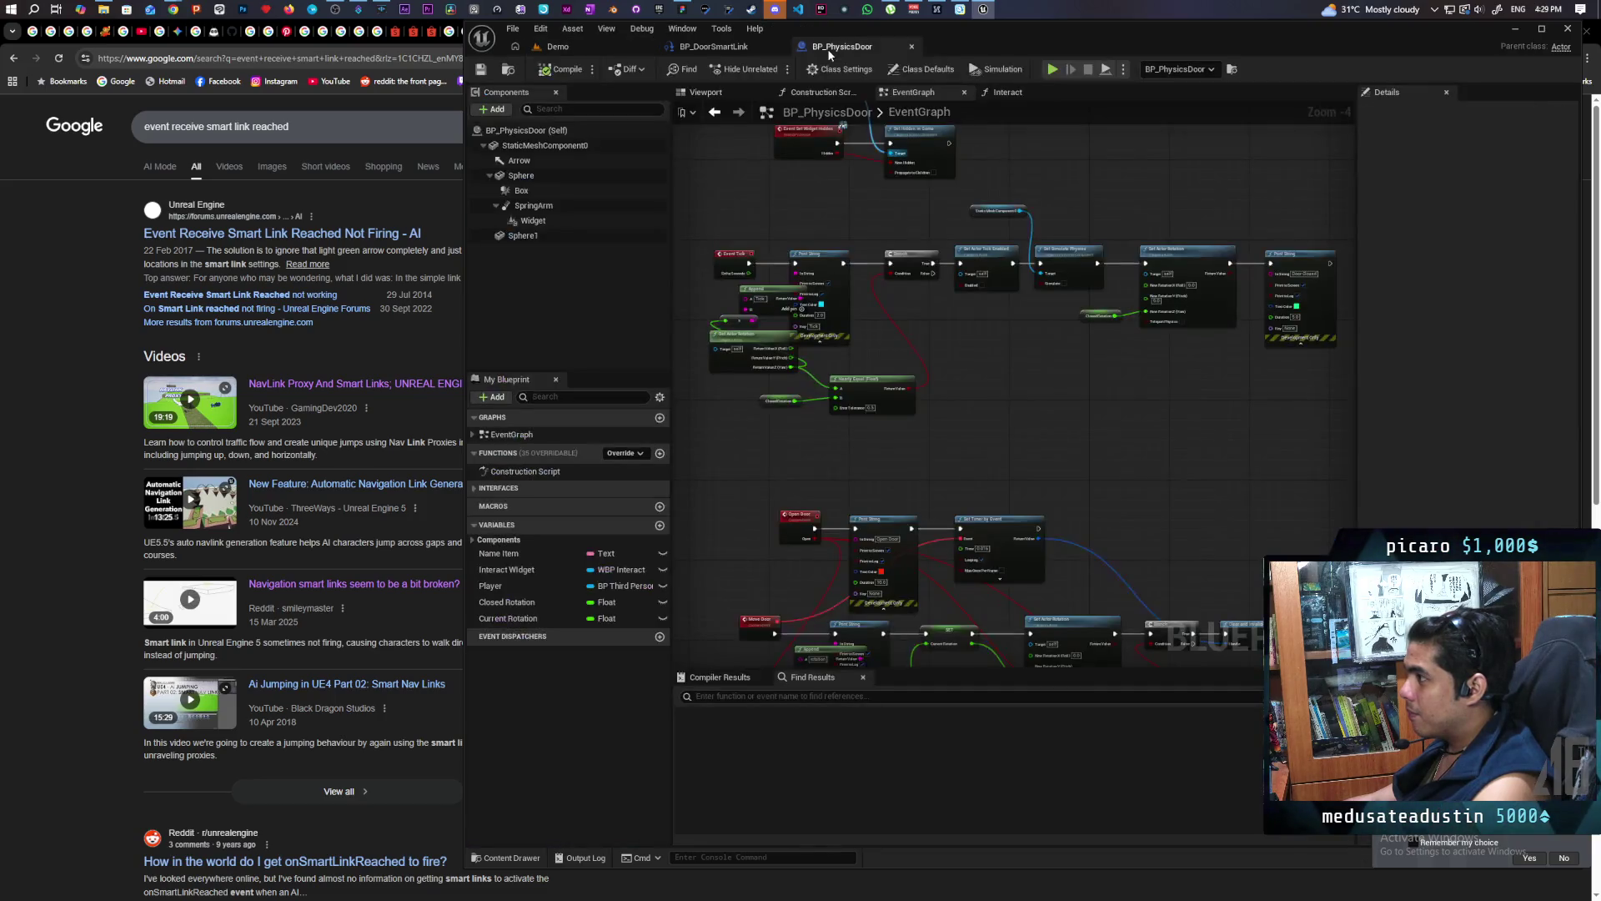
drag(1118, 382, 851, 254)
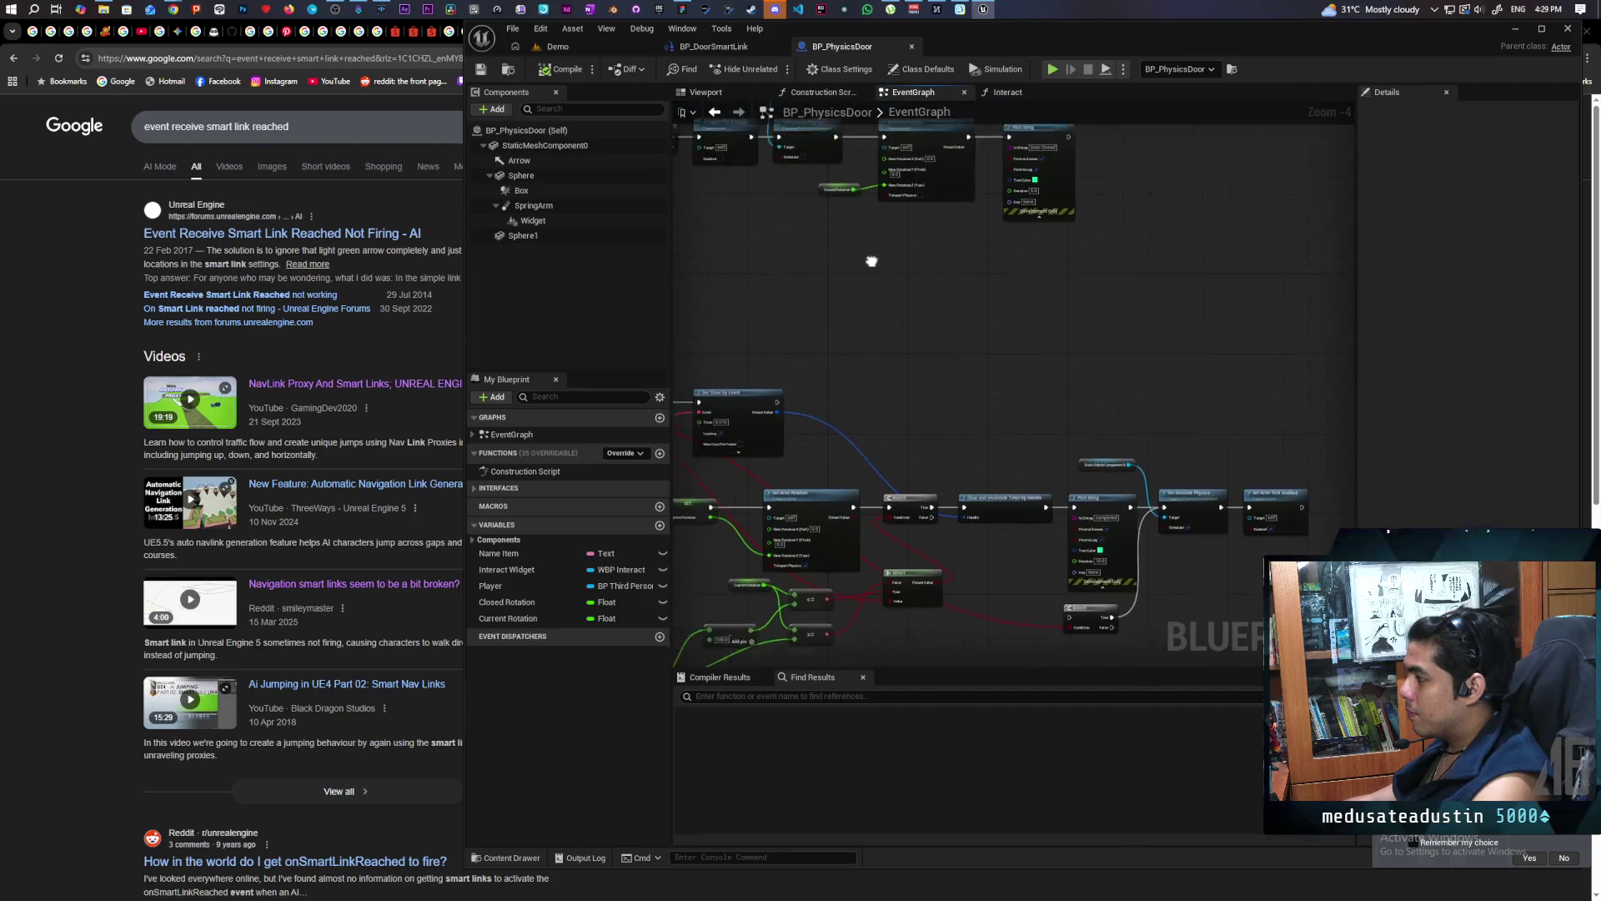
click(714, 47)
drag(1117, 467, 1011, 512)
scroll(820, 534, up, 3)
alt+click(818, 431)
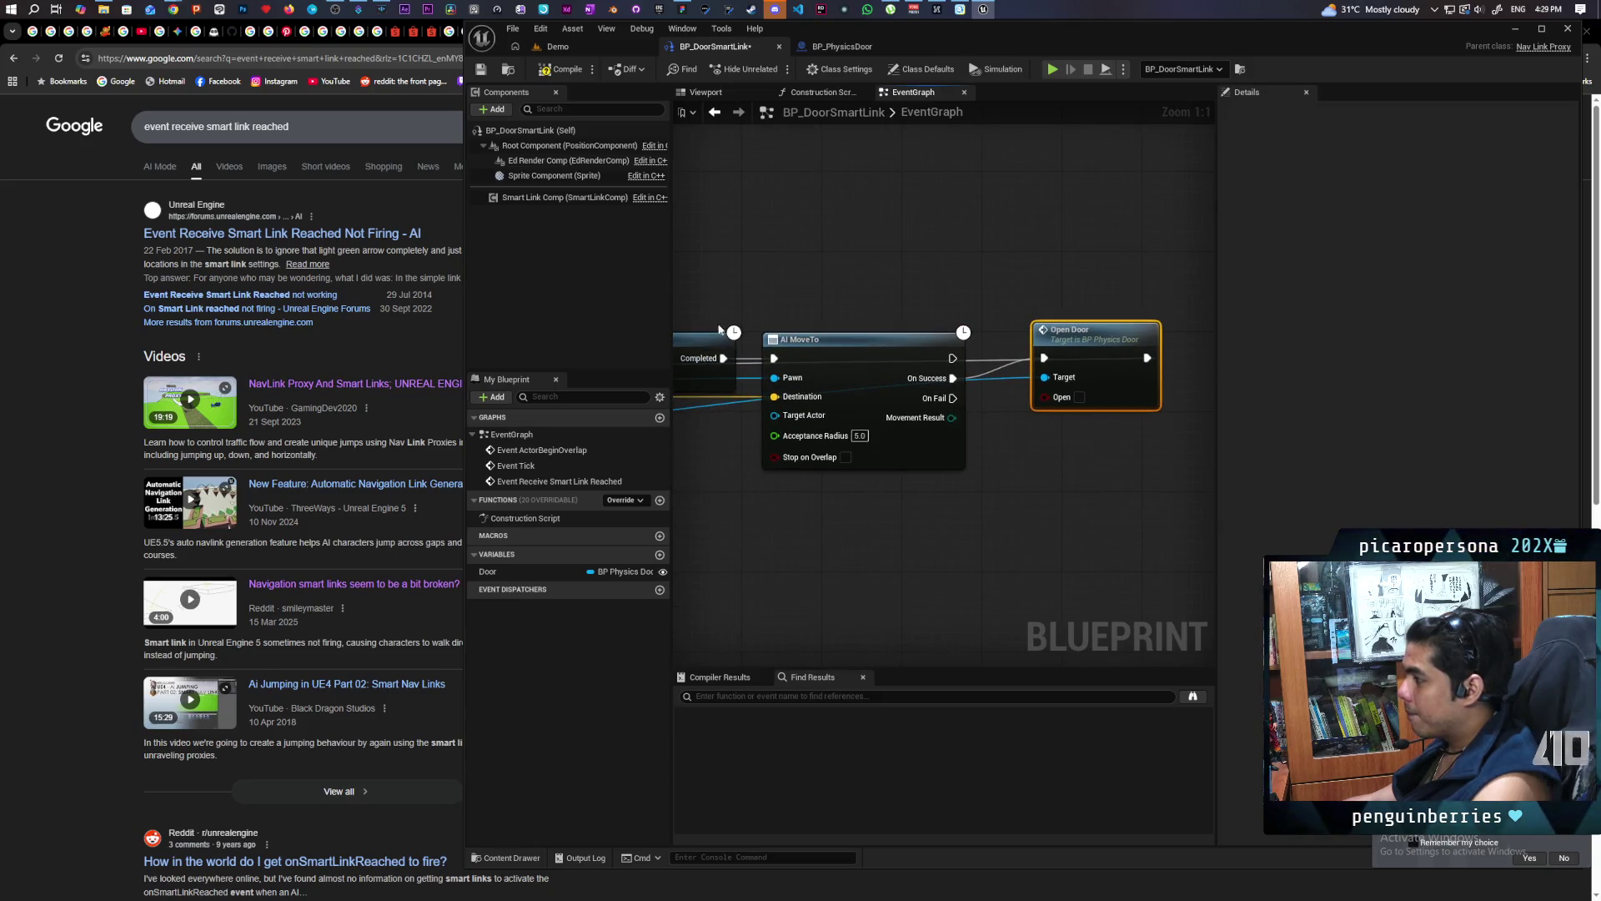
click(575, 50)
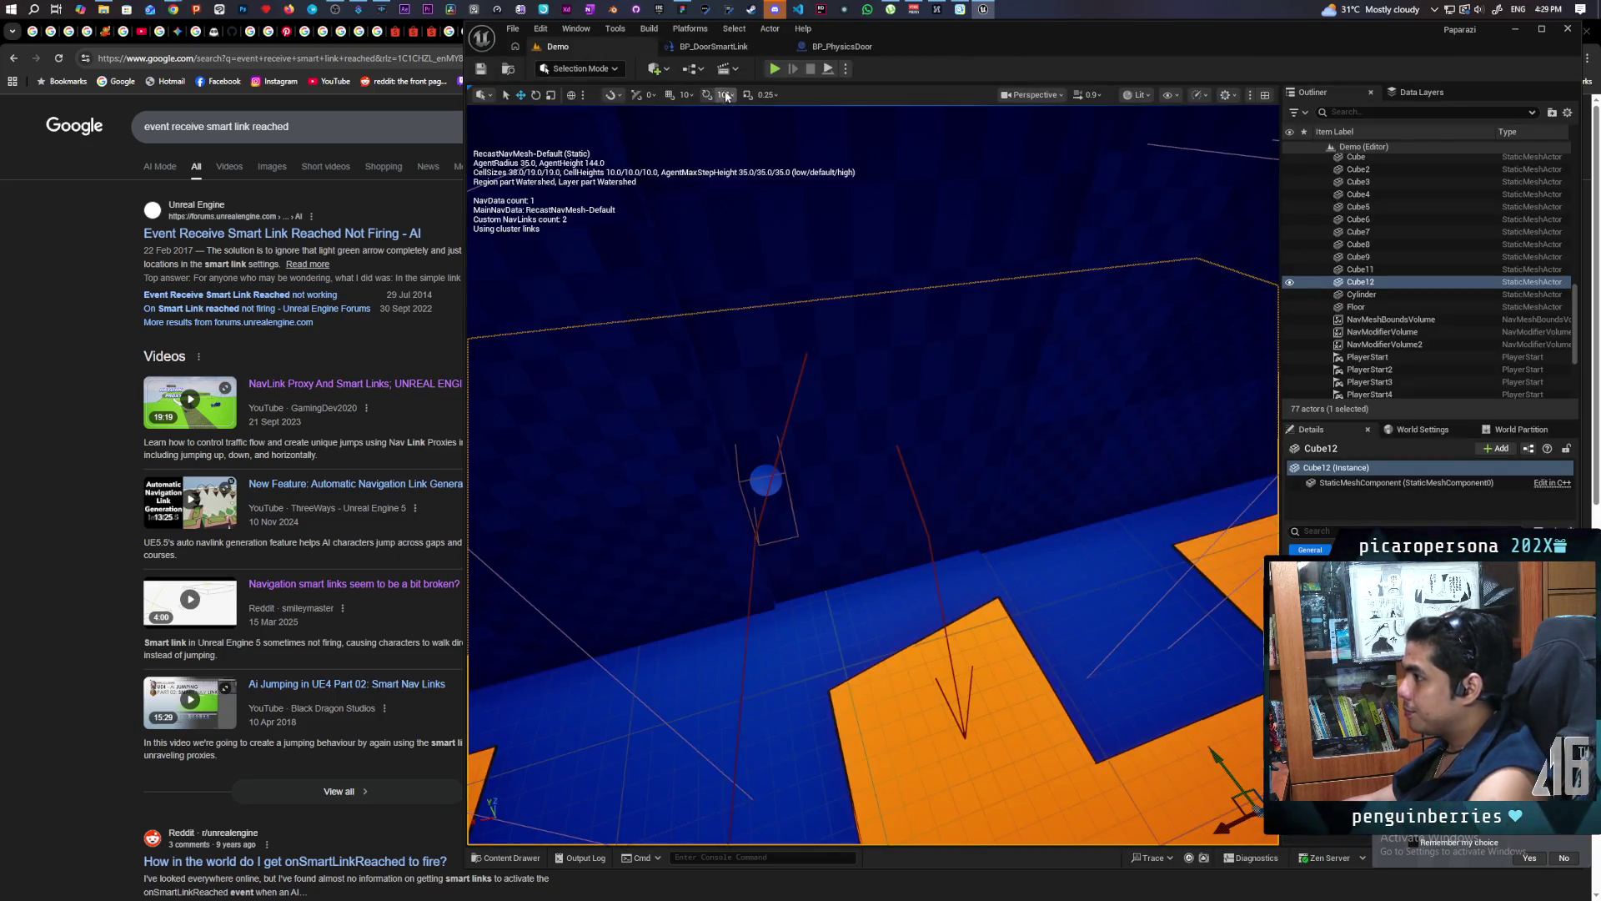
key(alt+p)
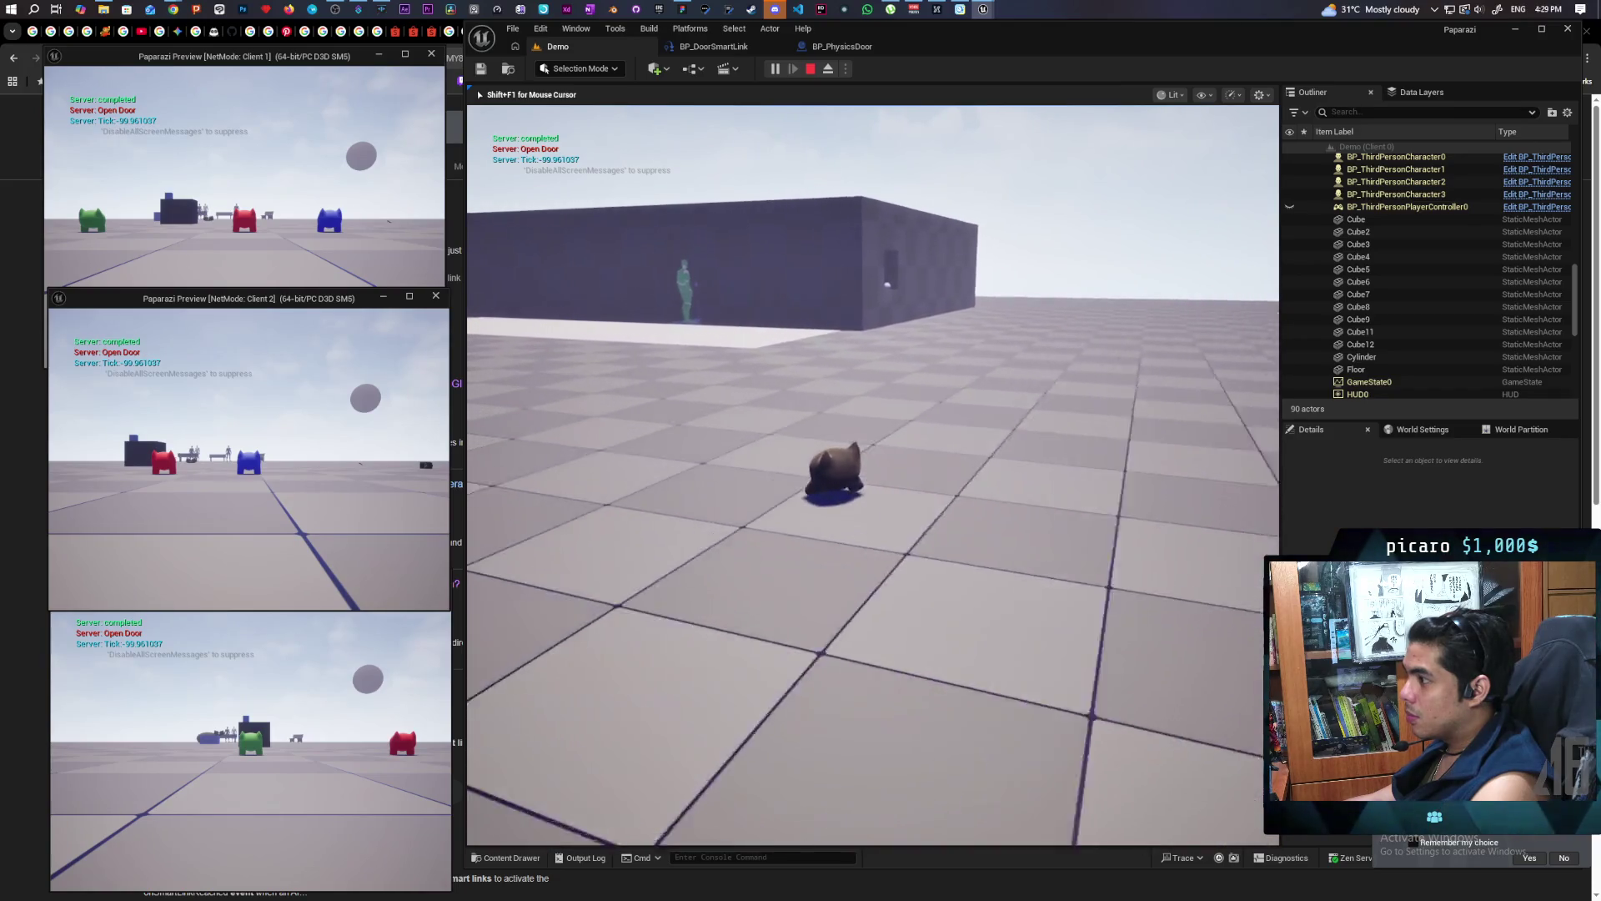
Walk the pet through the doorway and further into the blue room
key(w)
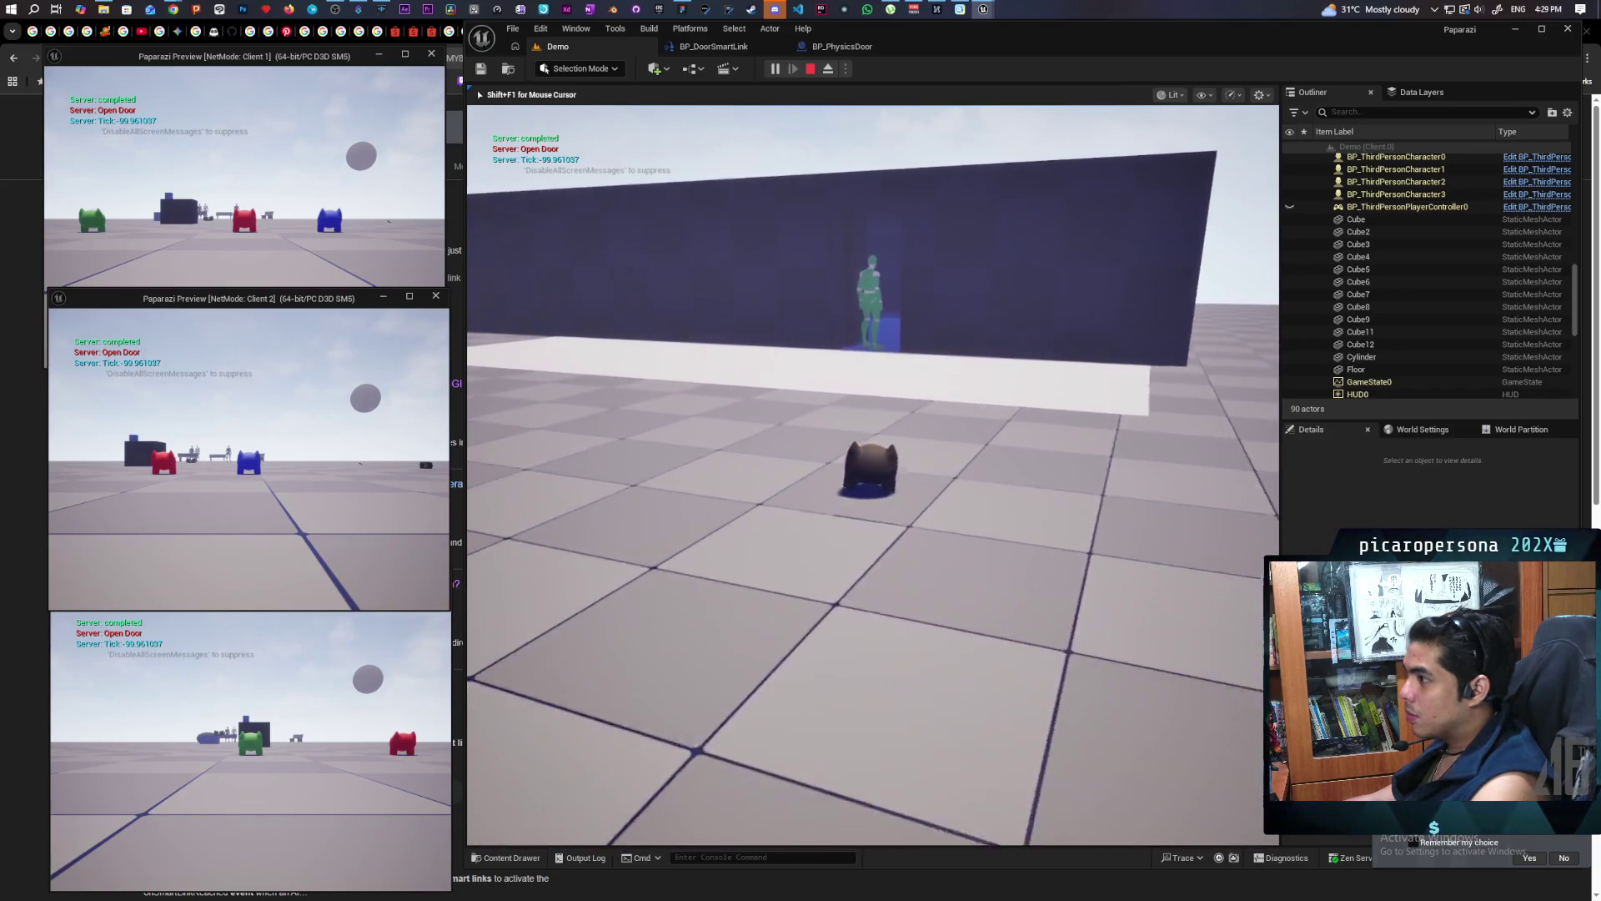
key(w)
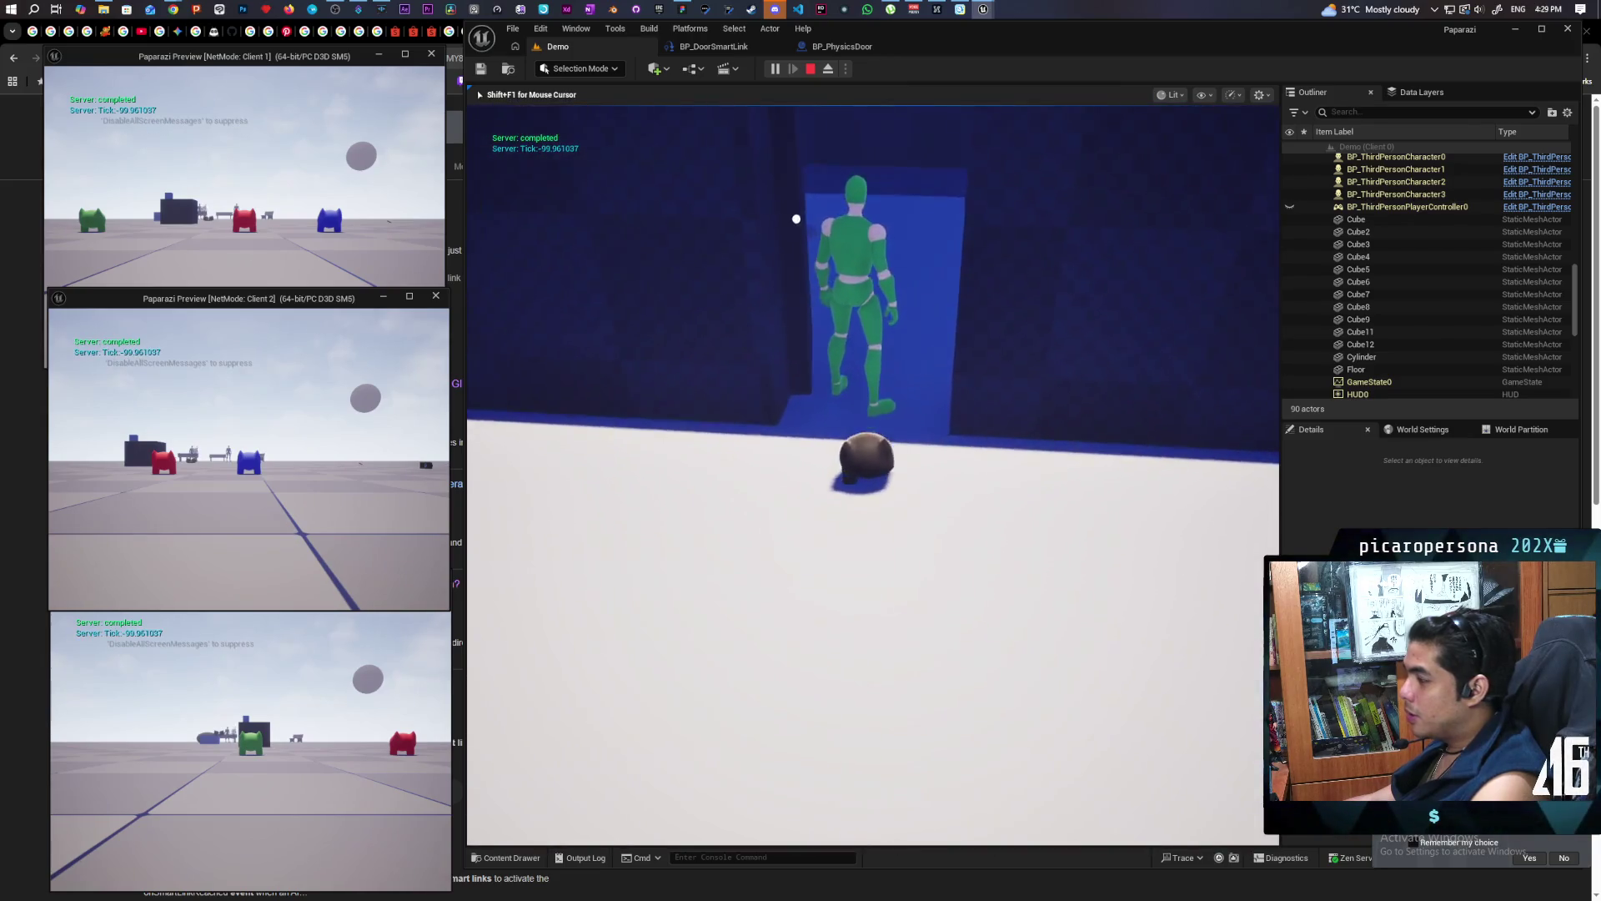
key(w)
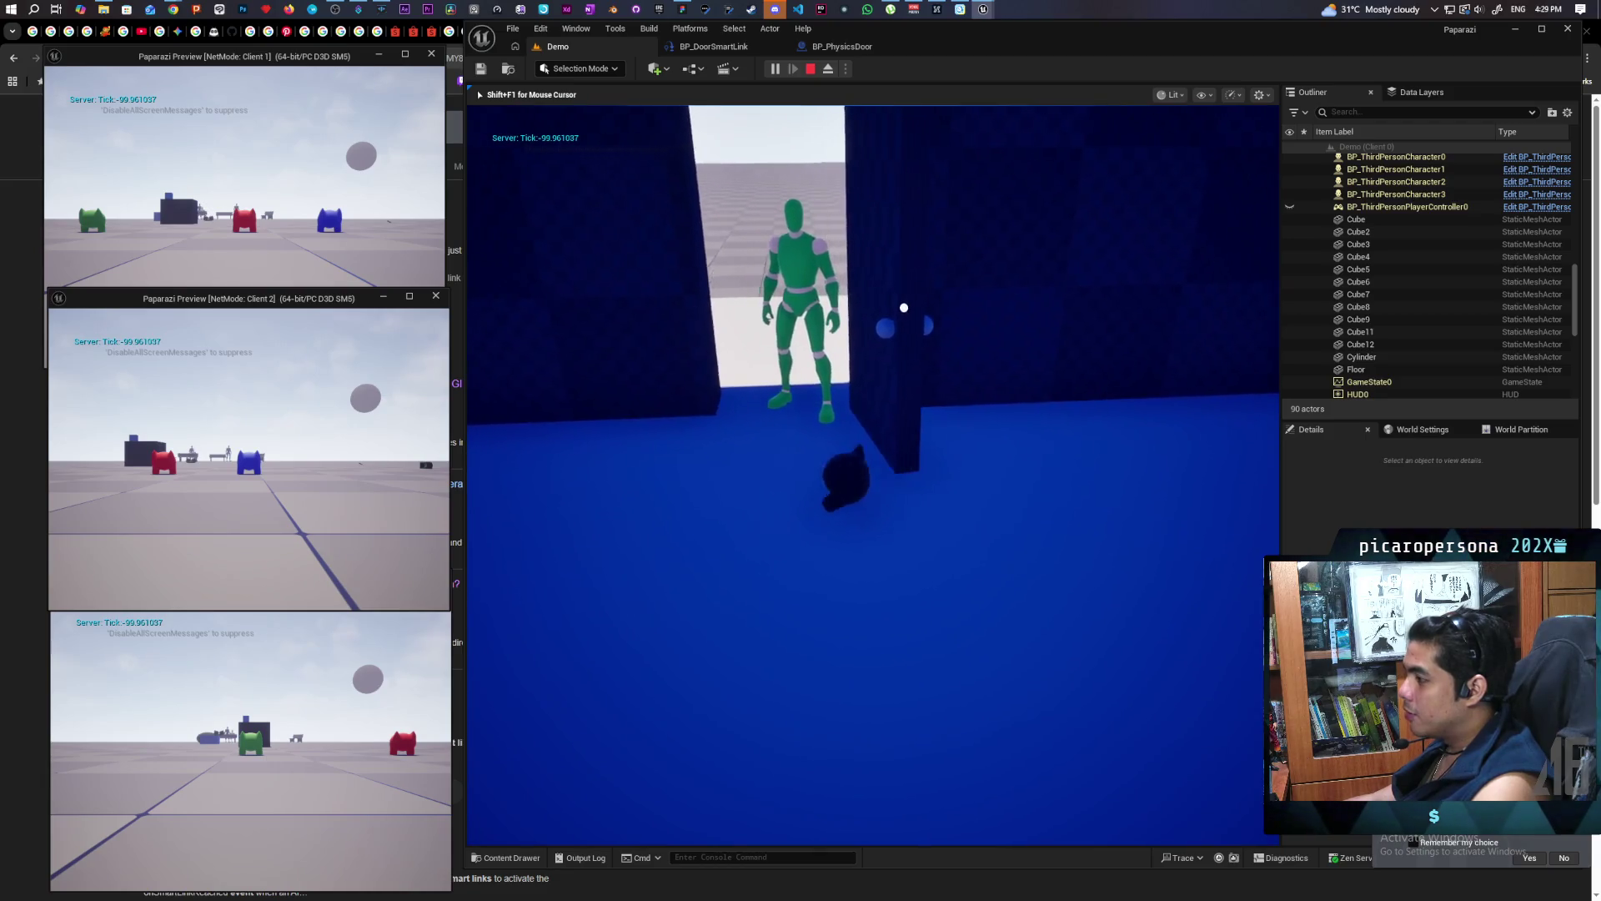
key(w)
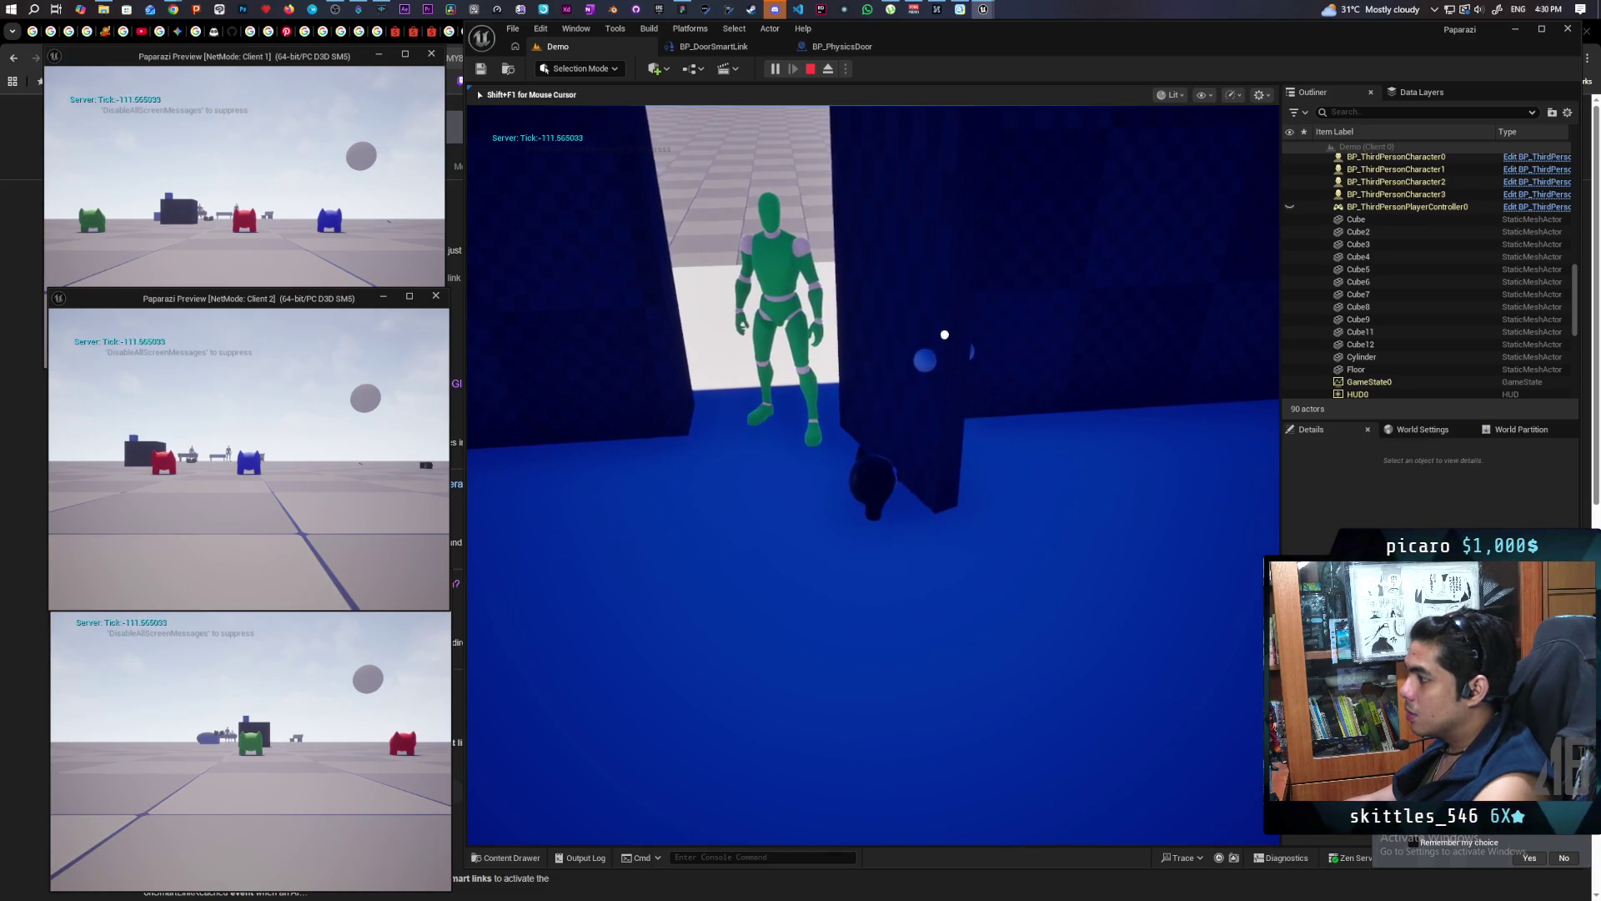
Turn the pet around and step it back and forth in front of the door
key(s)
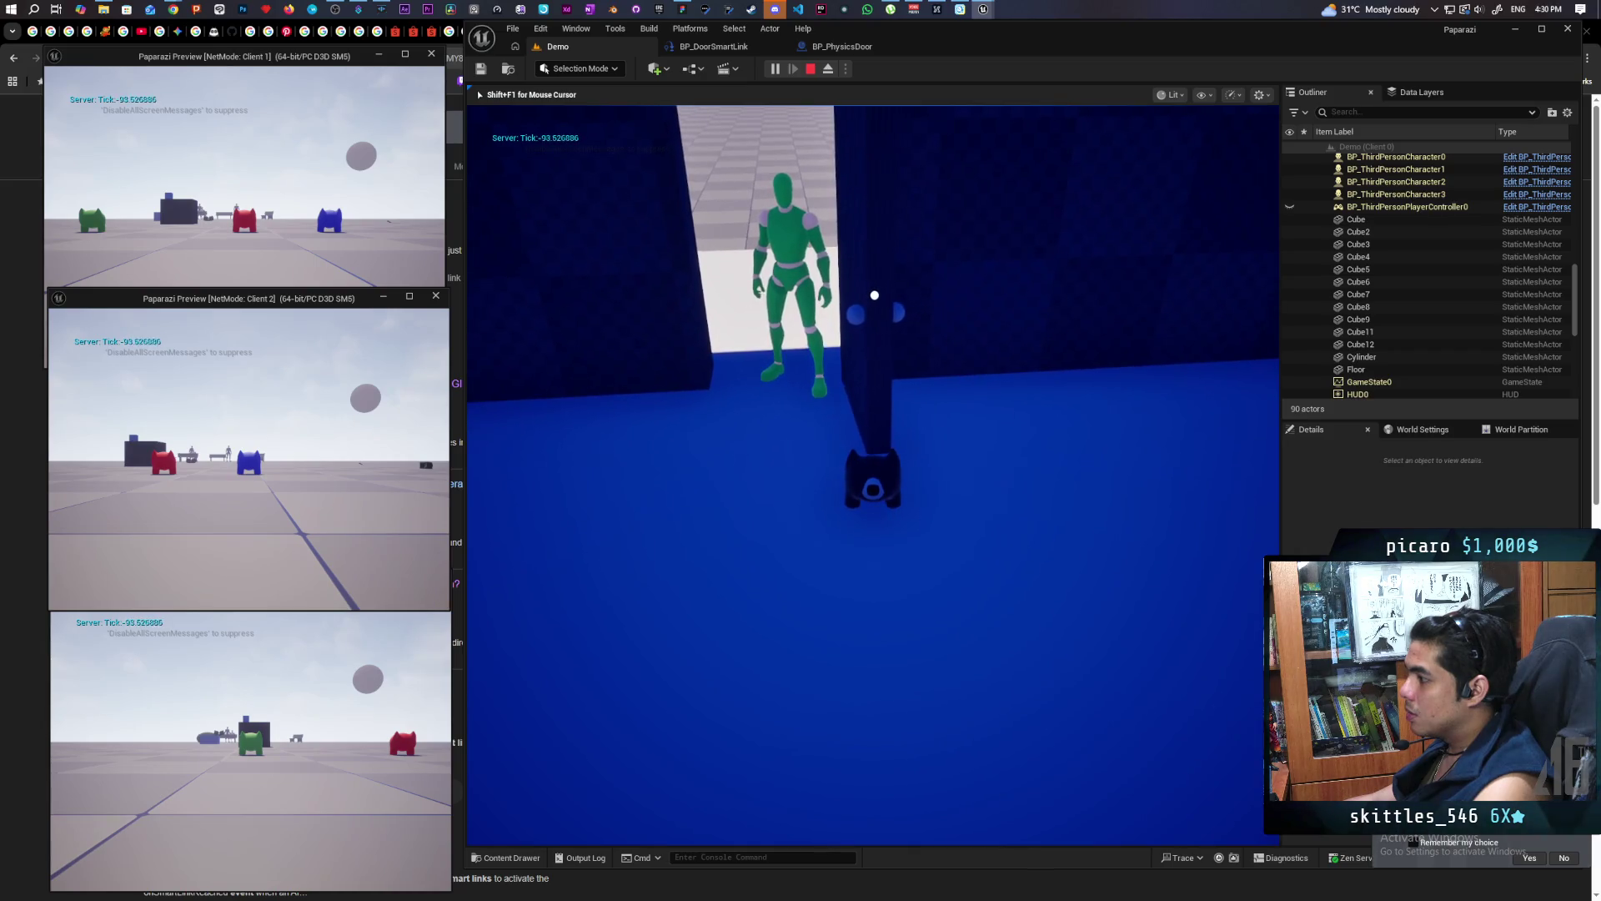
key(s)
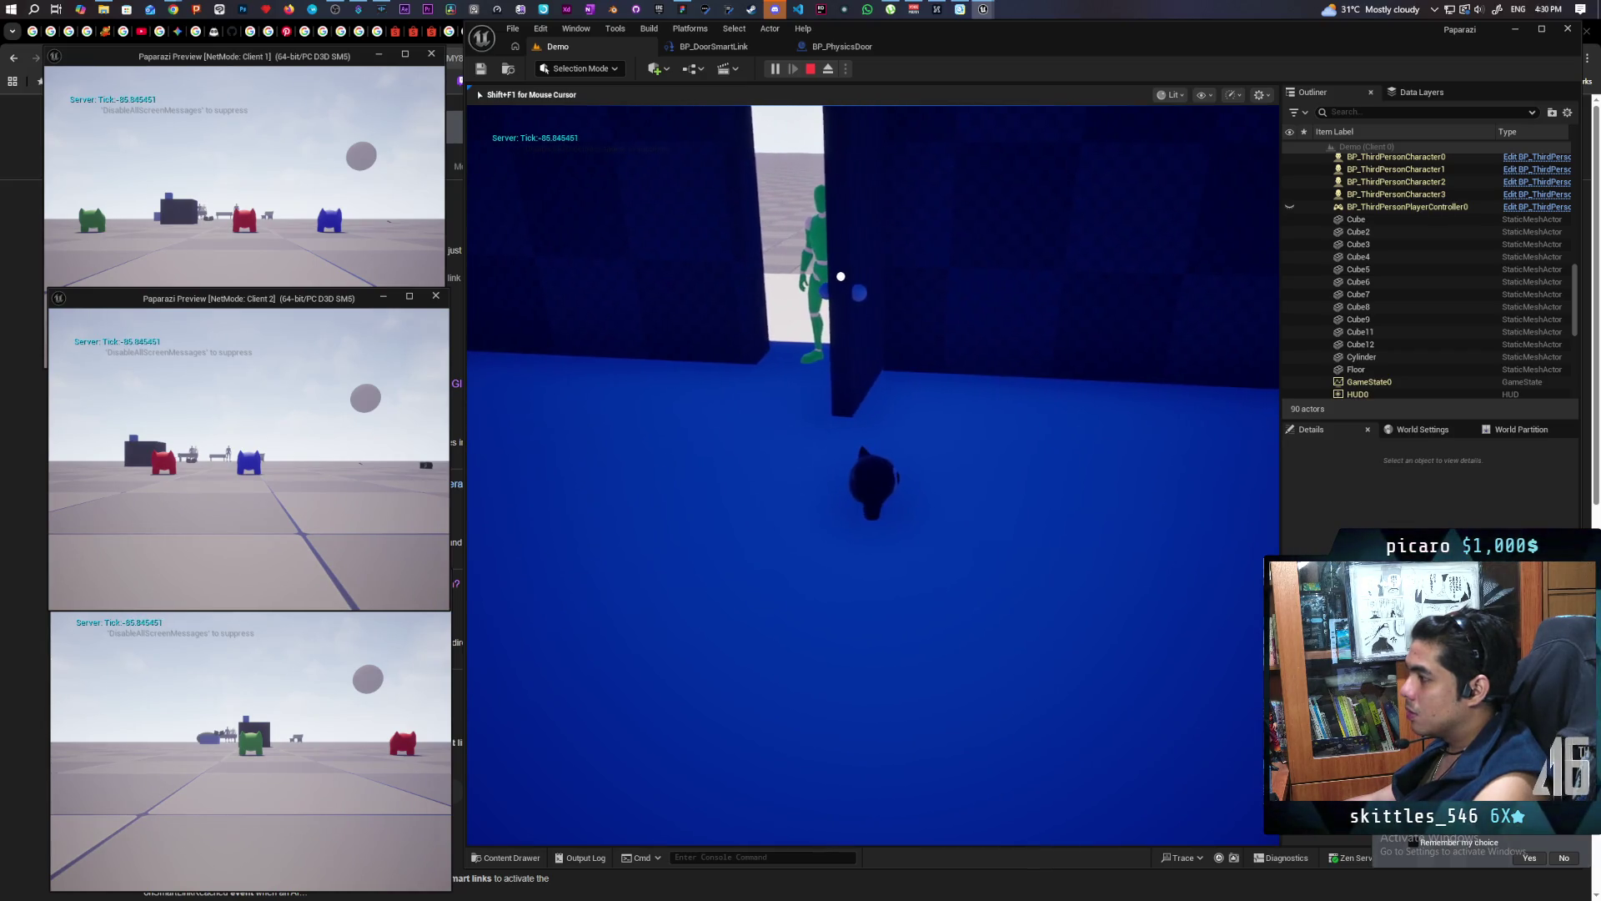
key(w)
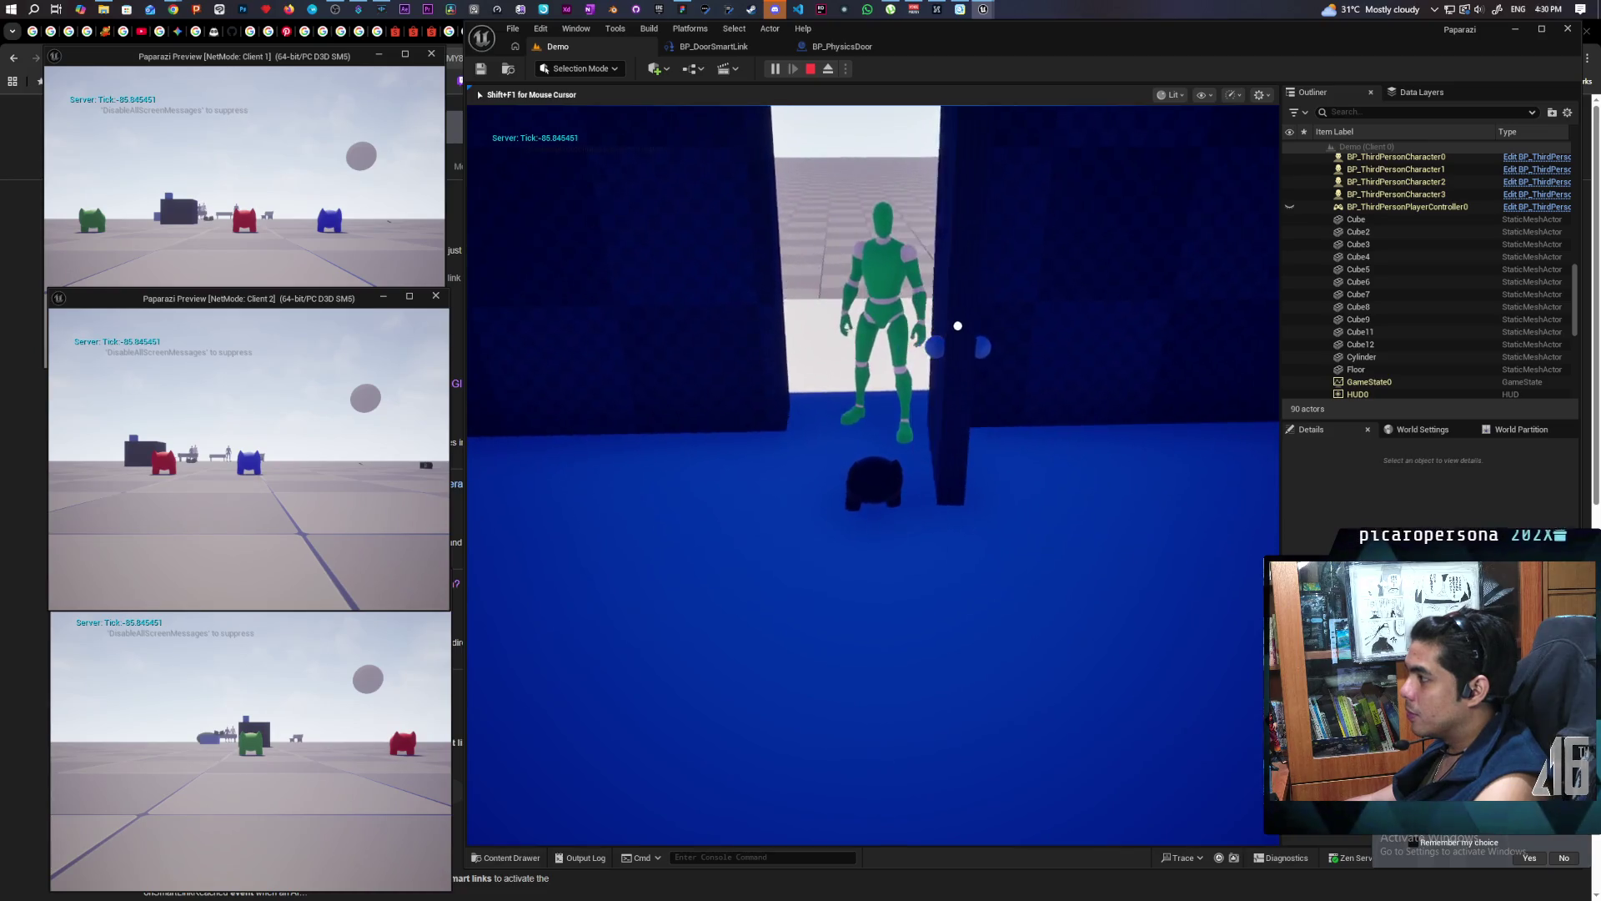
key(w)
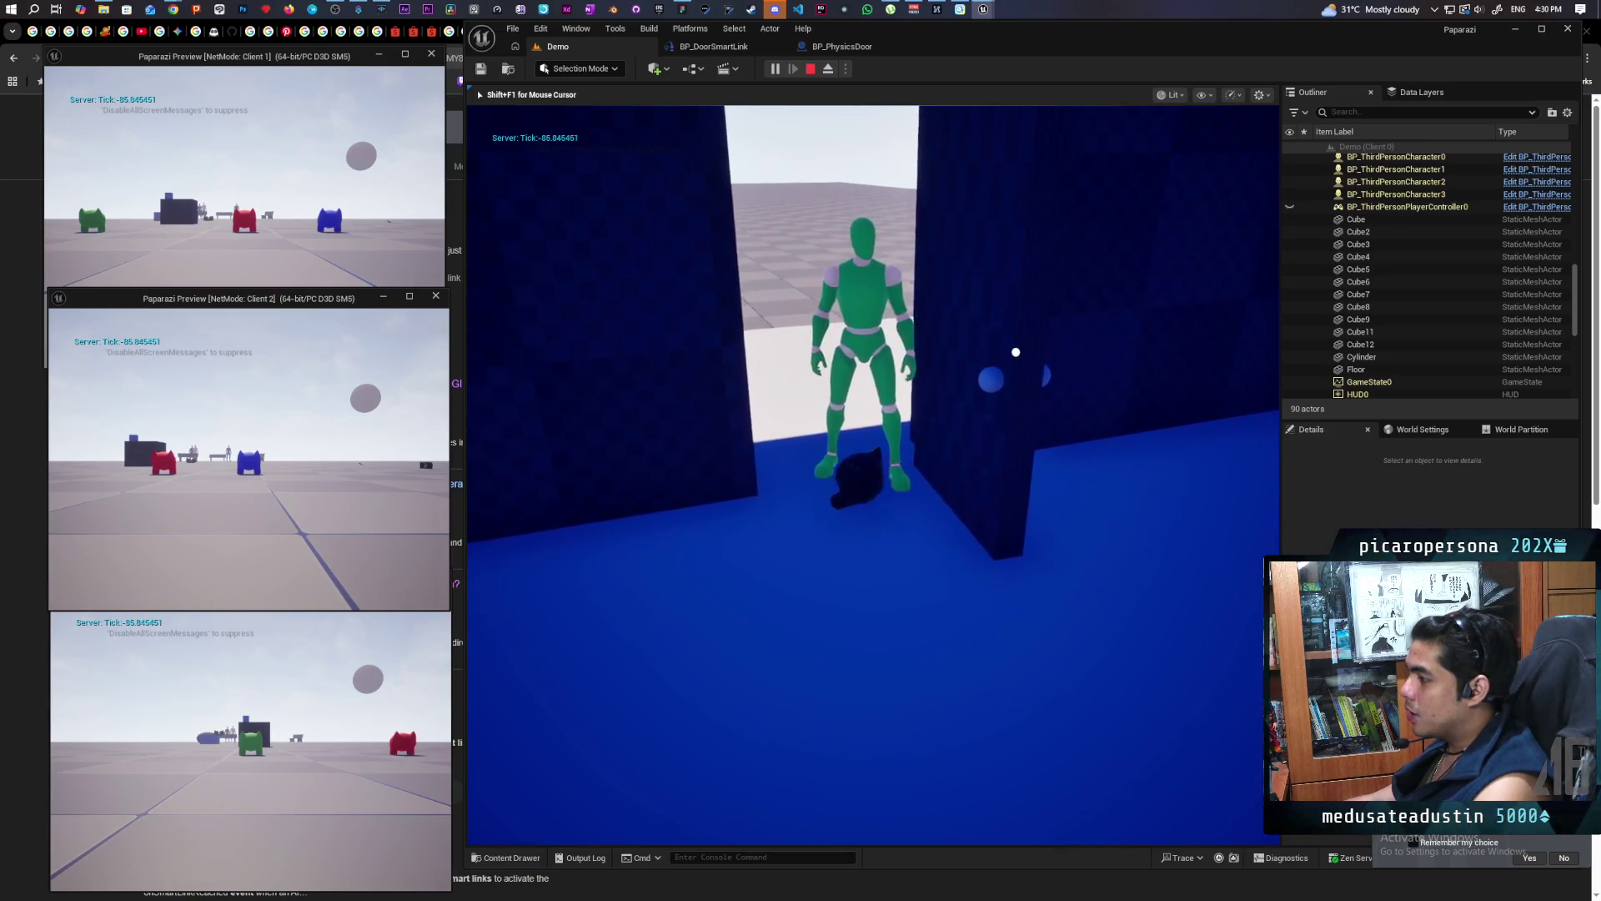
key(s)
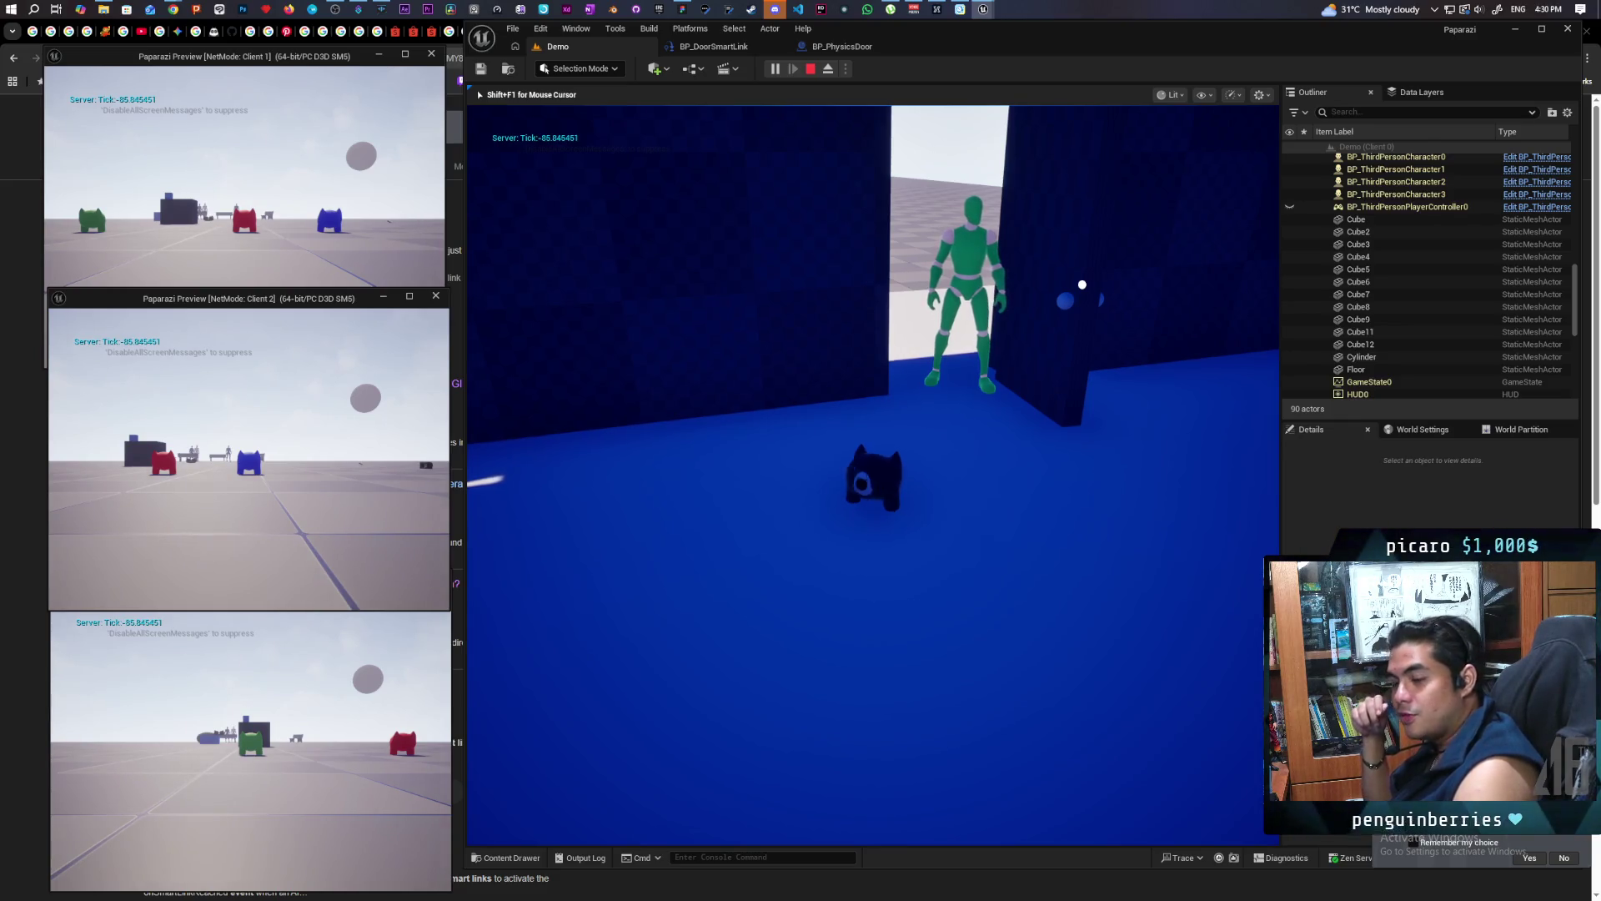
key(w)
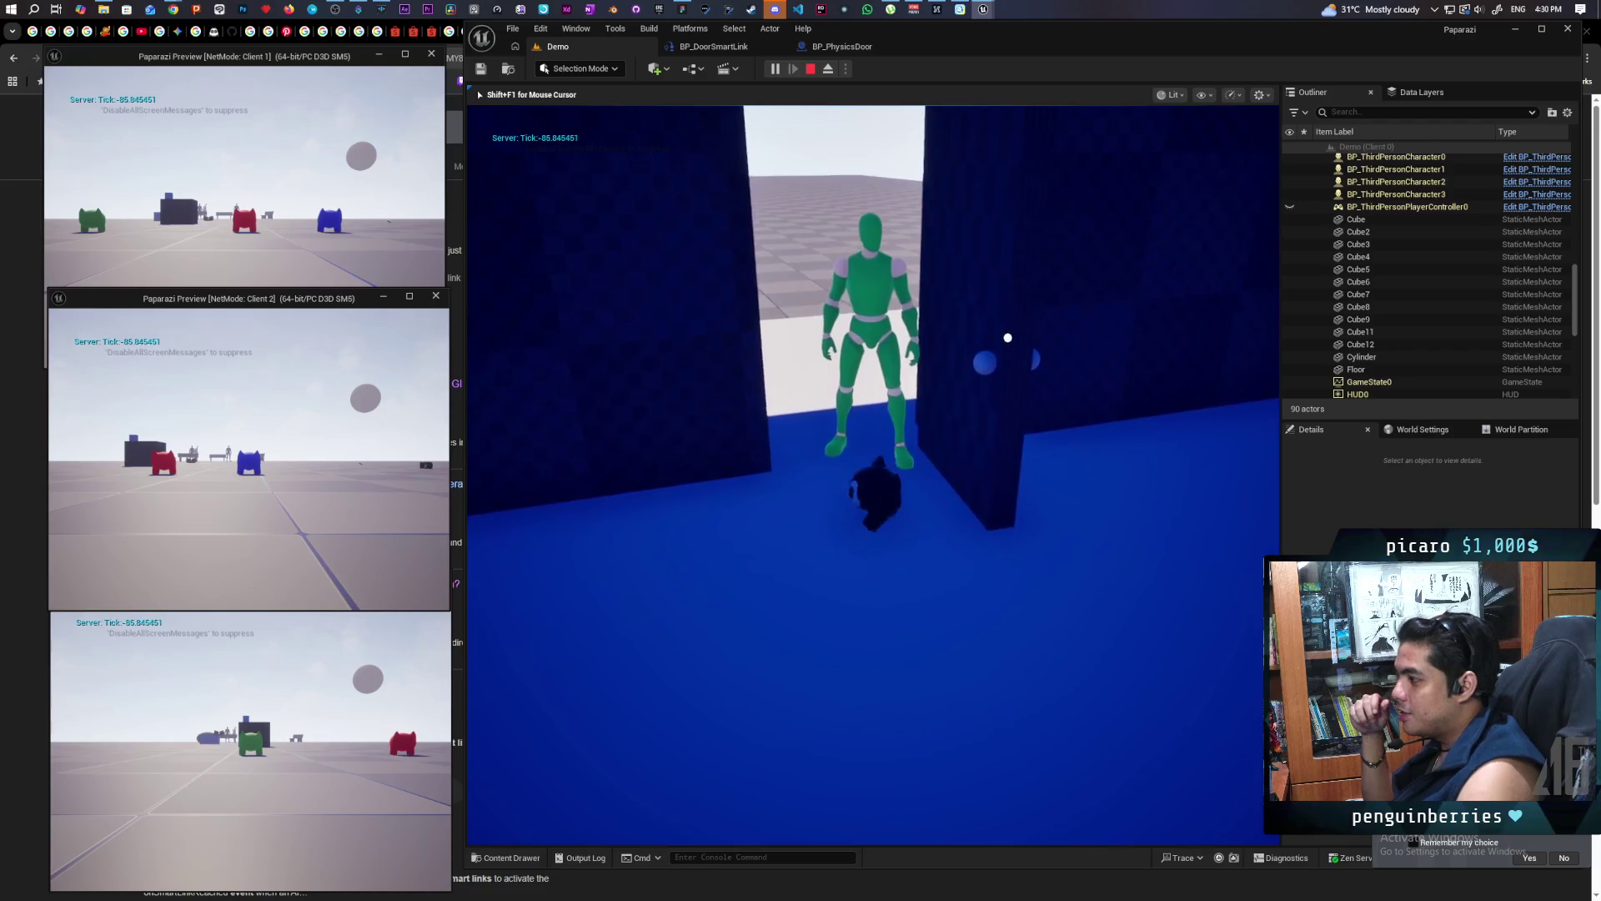
Strafe the pet past the doorway a few times, then stop the play session
key(a)
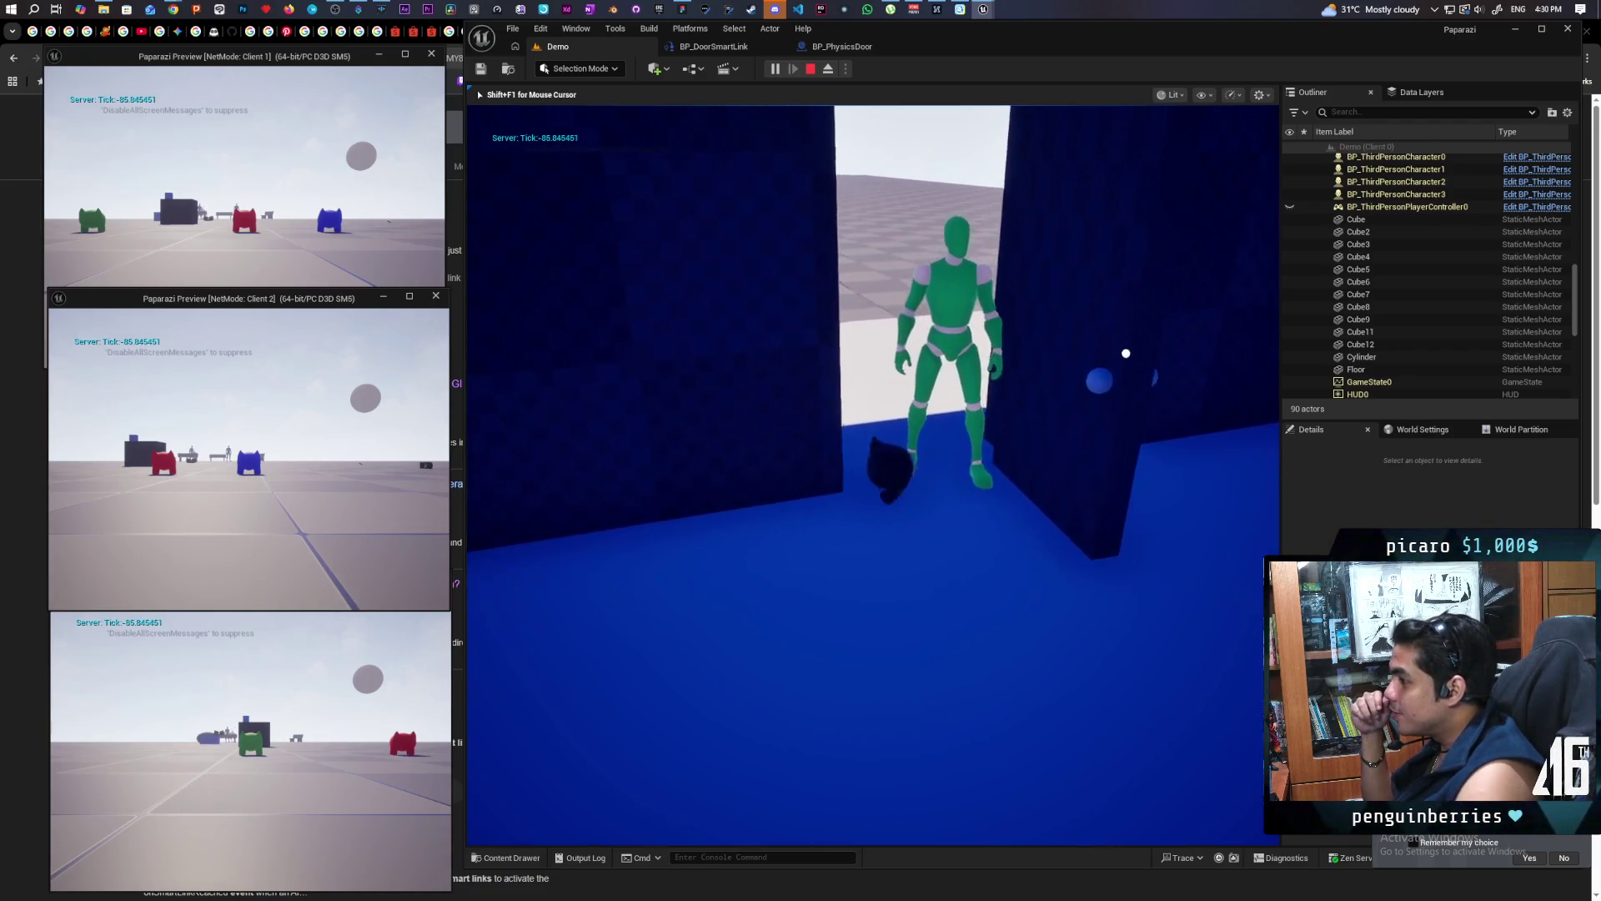
key(d)
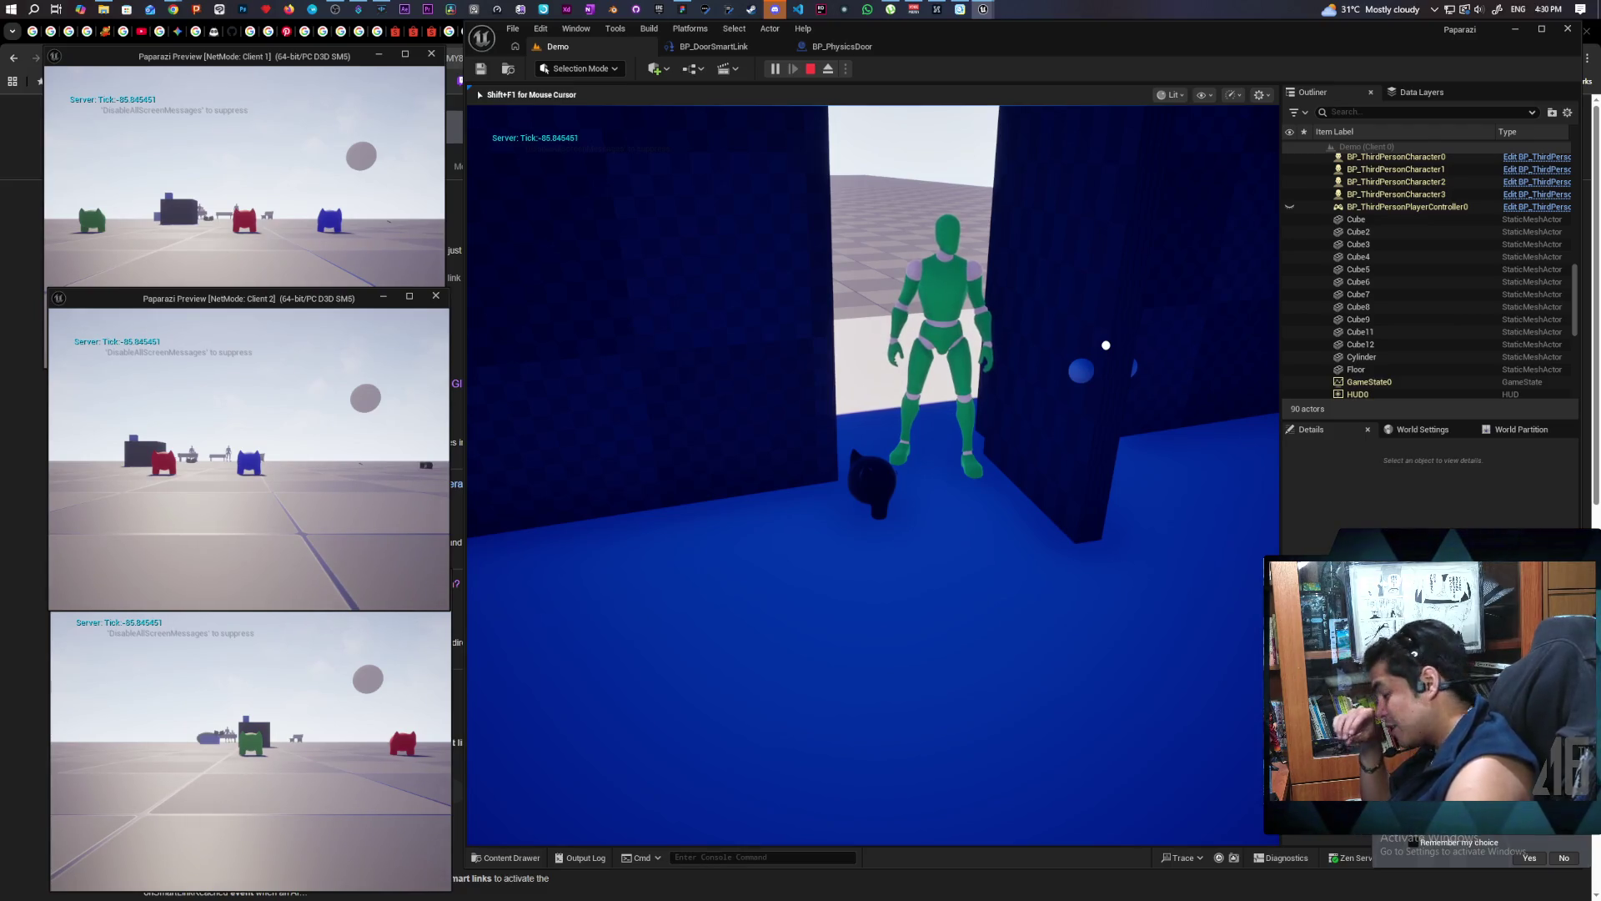
key(w)
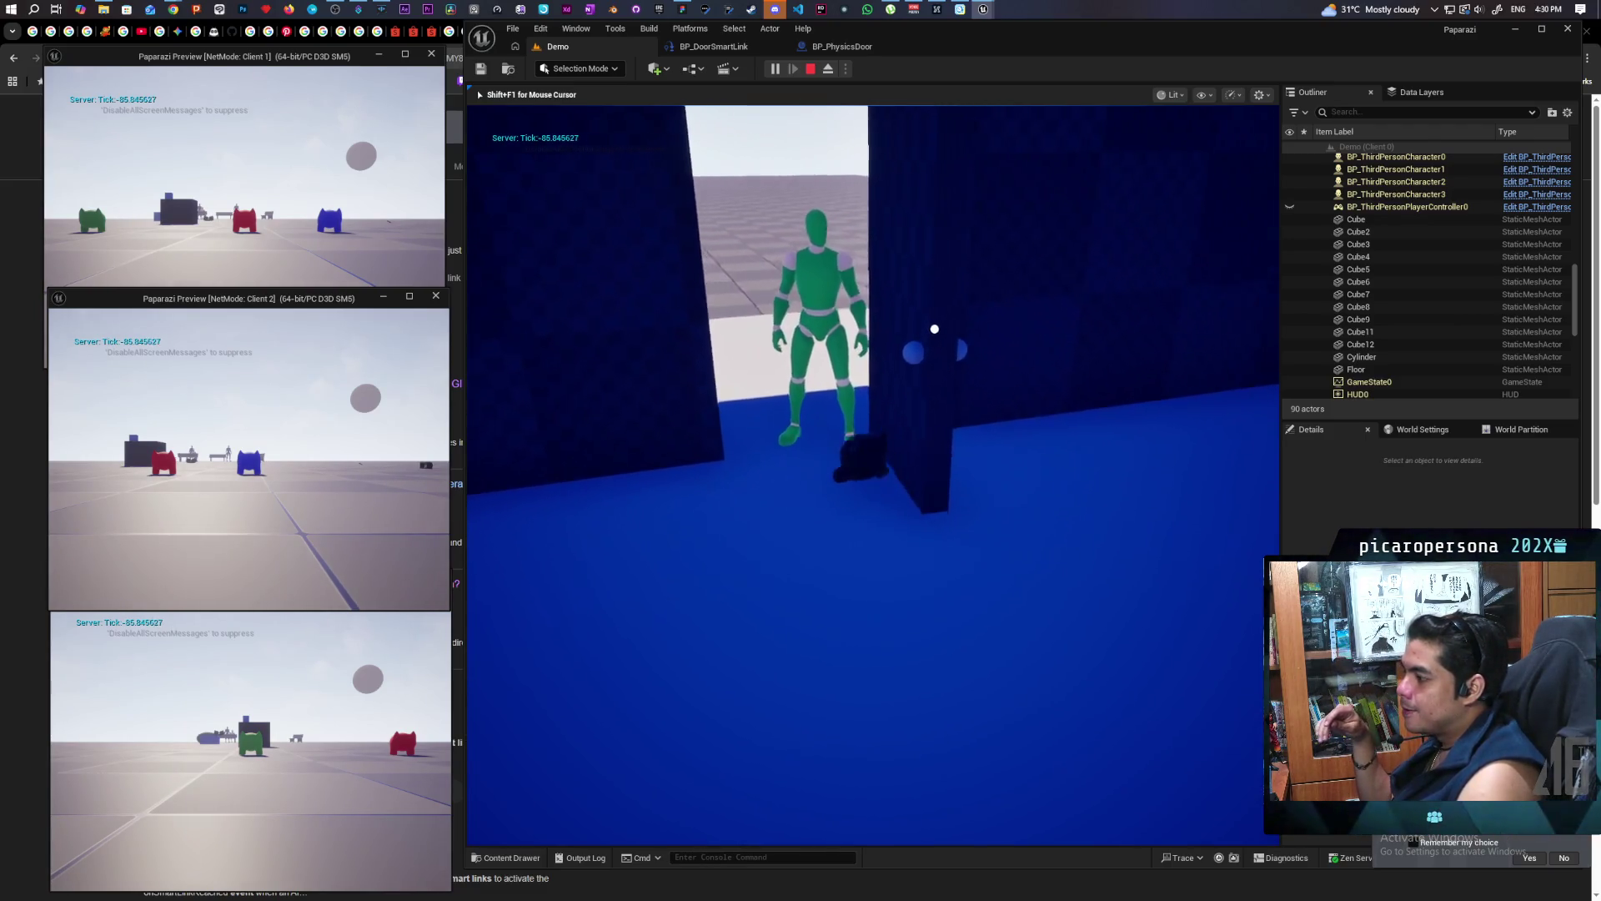
key(s)
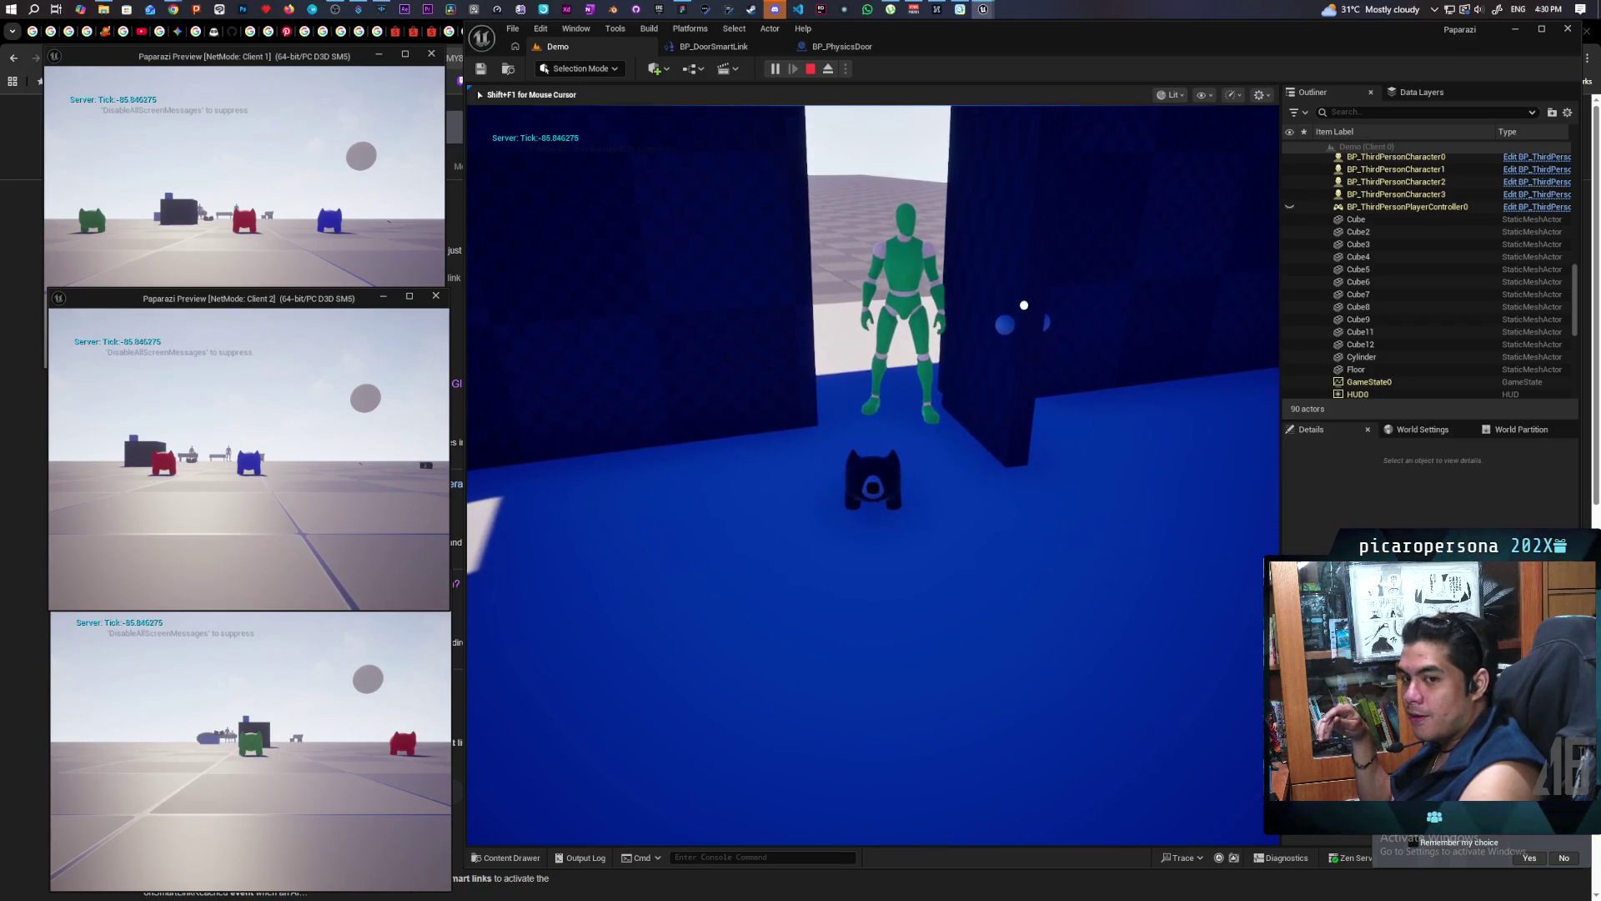
key(w)
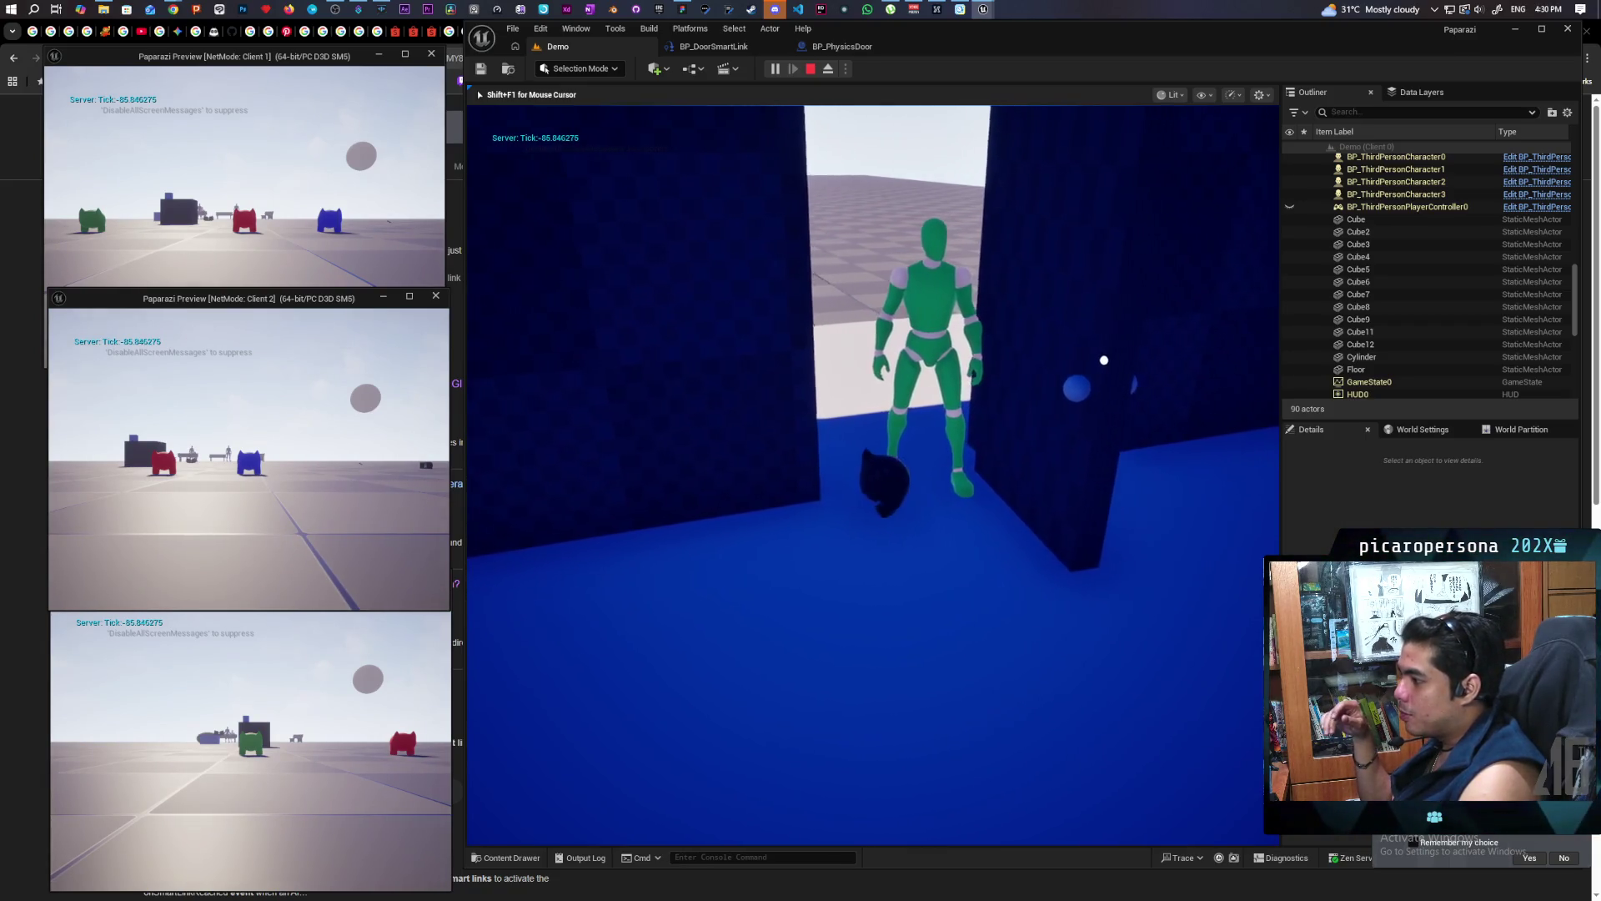
key(a)
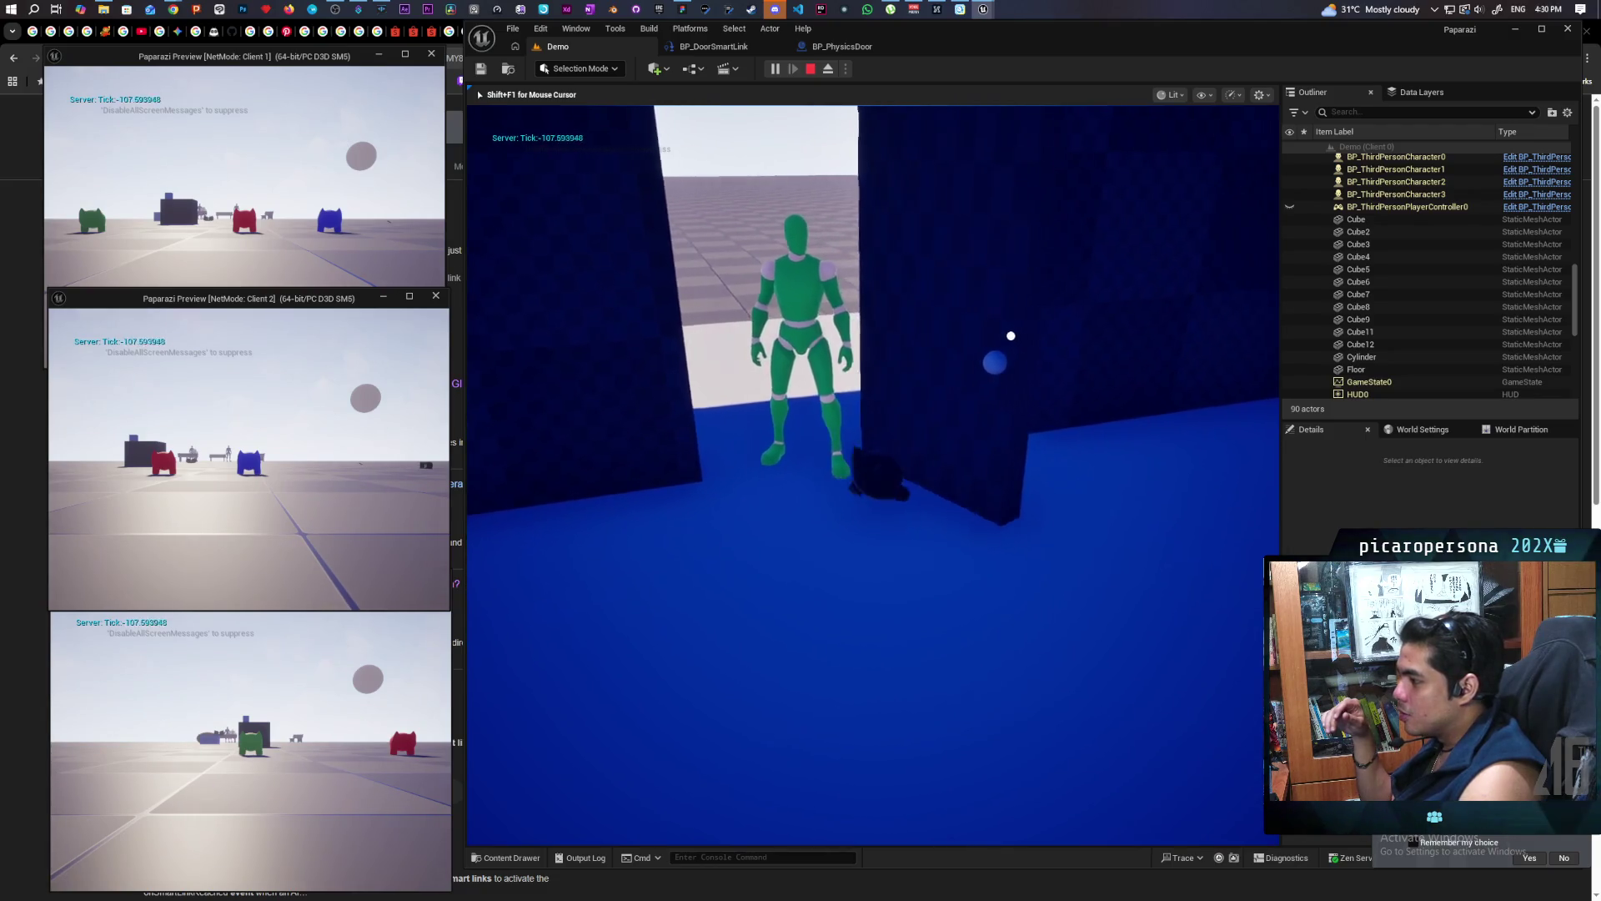
key(d)
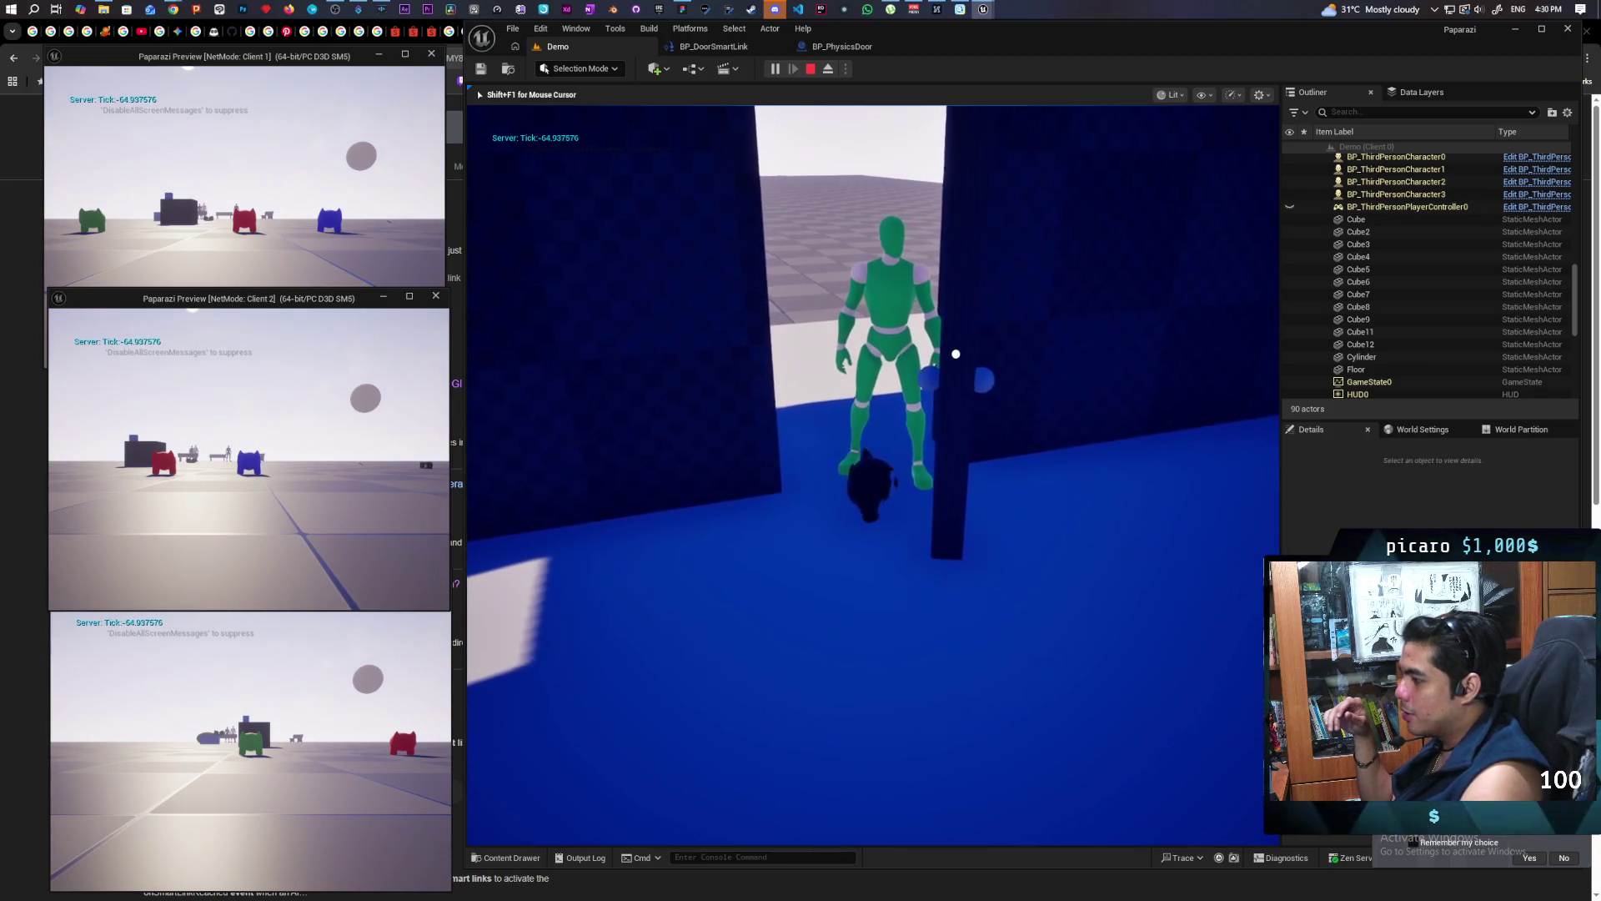
key(Escape)
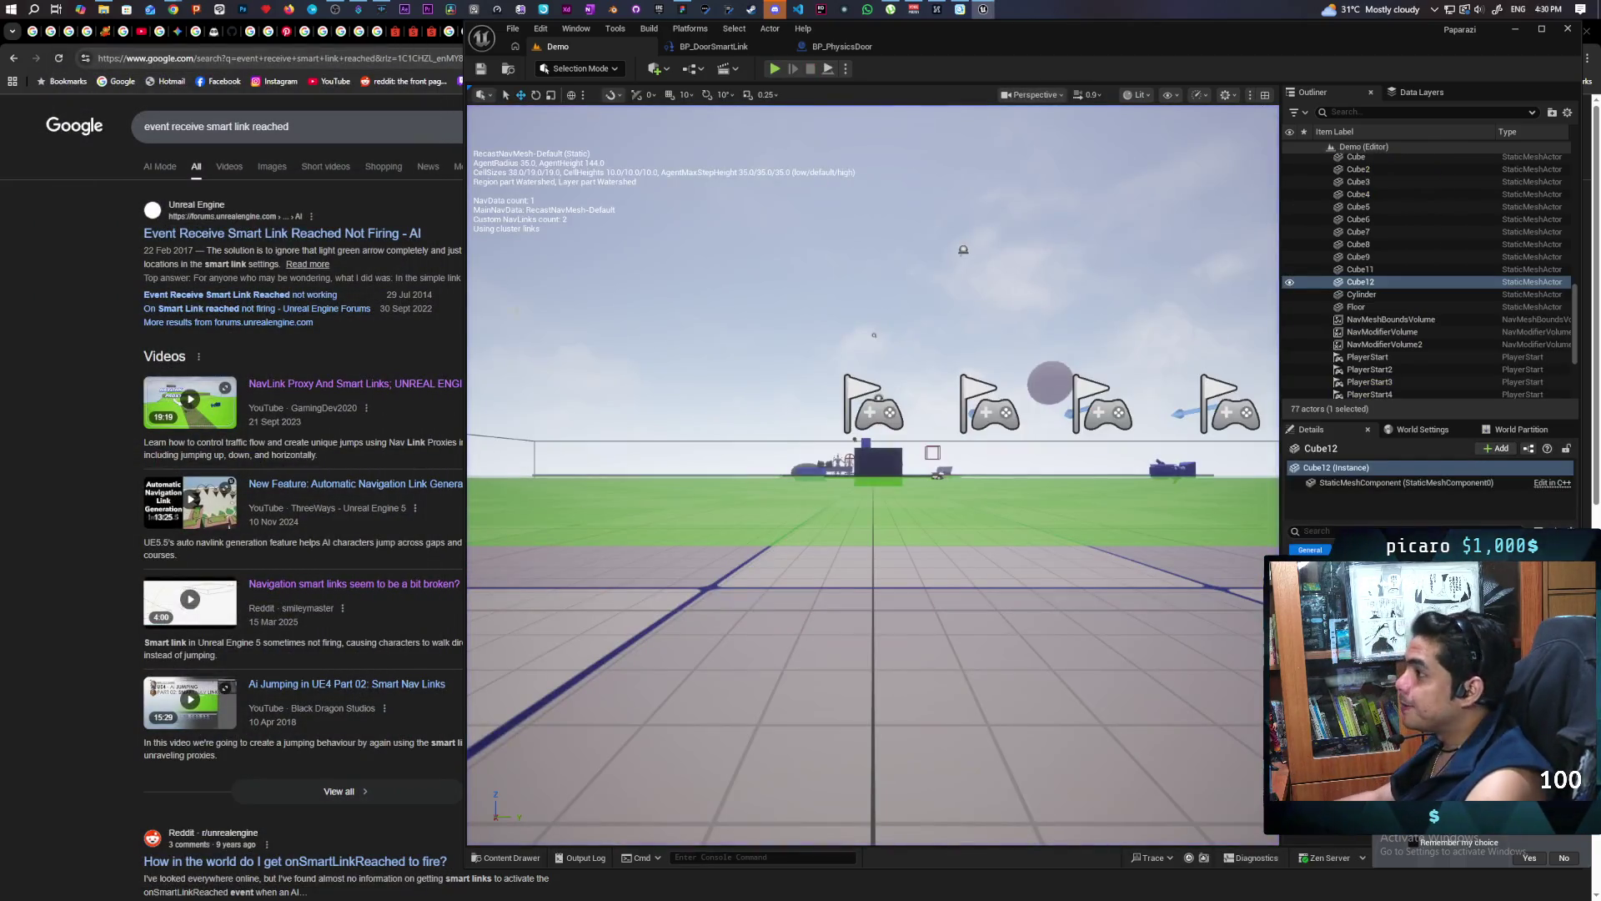
Switch to BP_DoorSmartLink's EventGraph and review the Cast To BP_NPC, Is Valid and AI MoveTo nodes
click(847, 49)
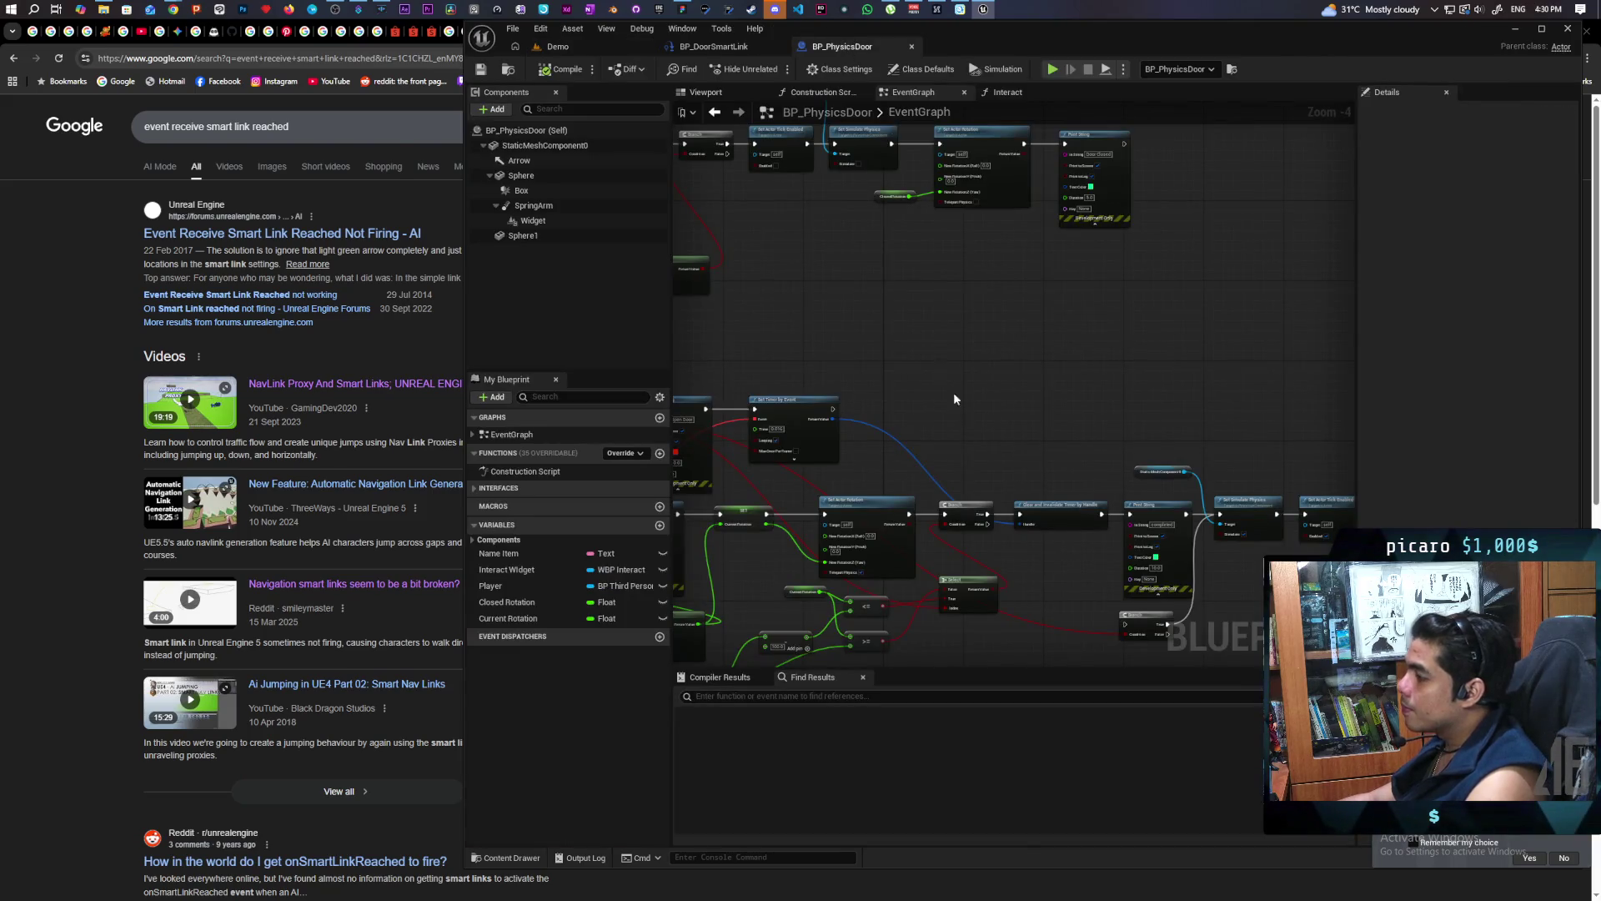
click(739, 48)
scroll(879, 239, down, 4)
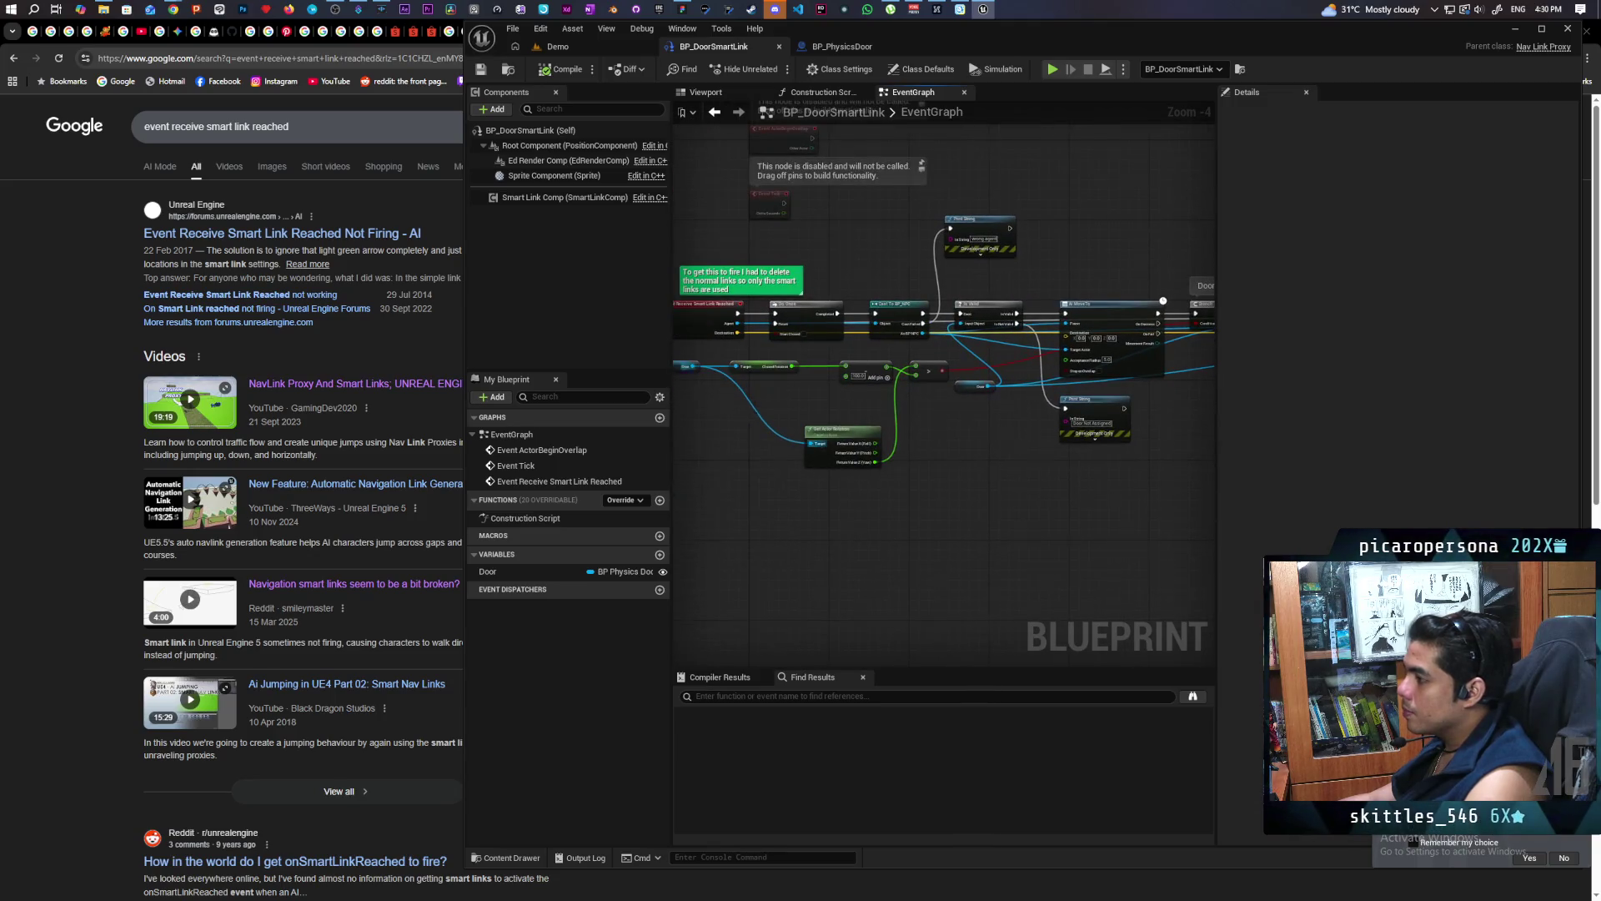
scroll(754, 409, up, 4)
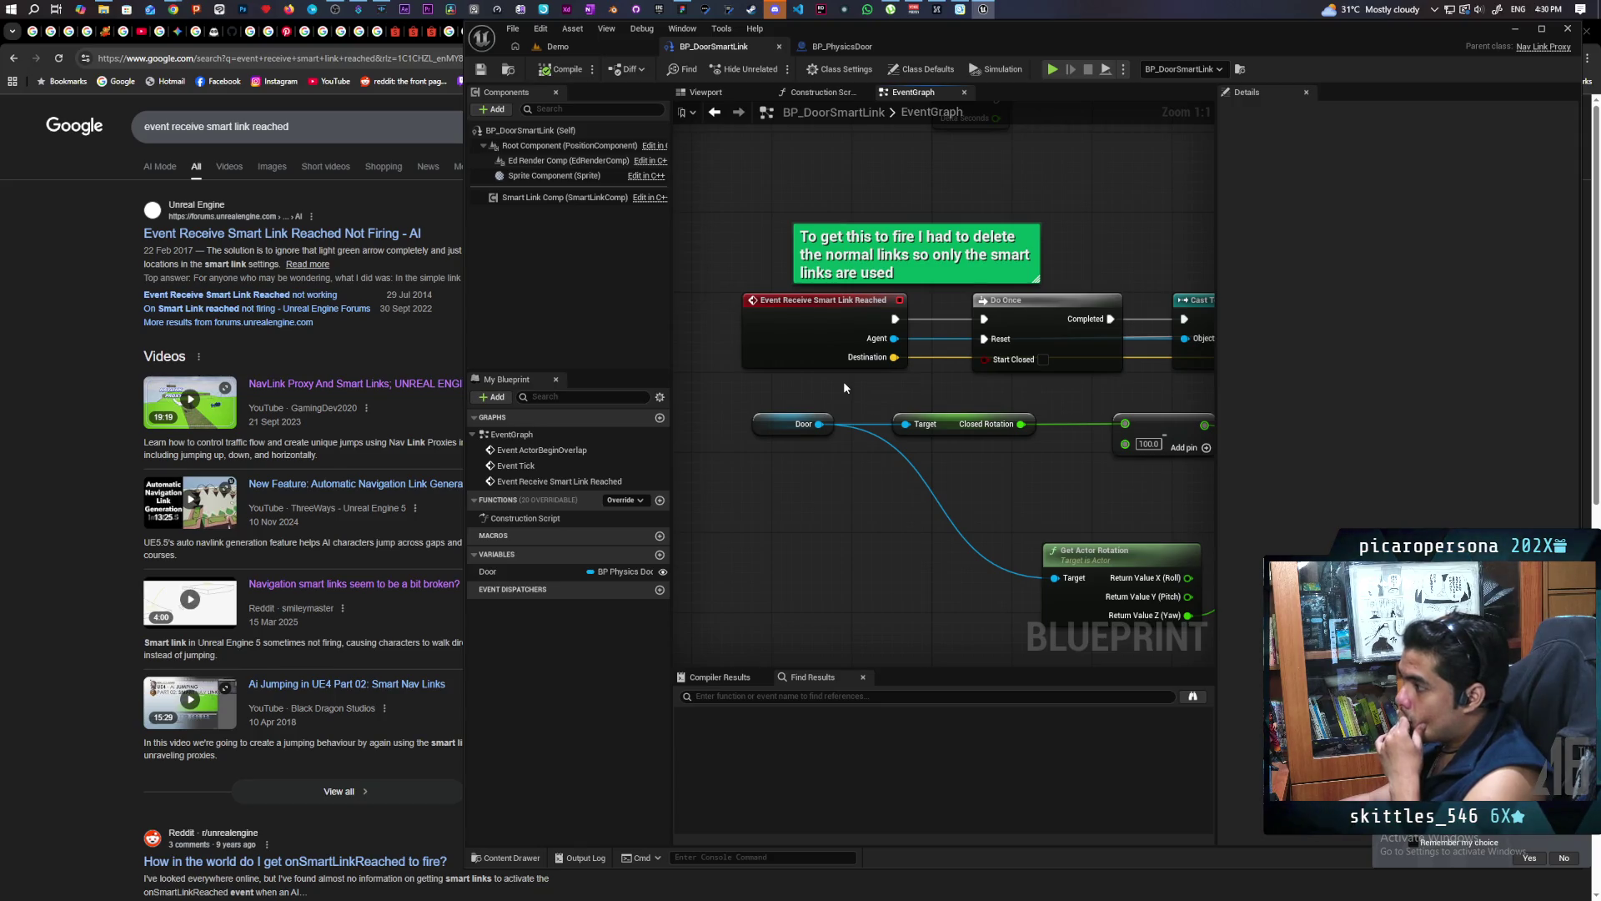
mouse_move(883, 379)
mouse_down()
mouse_move(796, 482)
mouse_move(789, 467)
mouse_move(593, 449)
mouse_up()
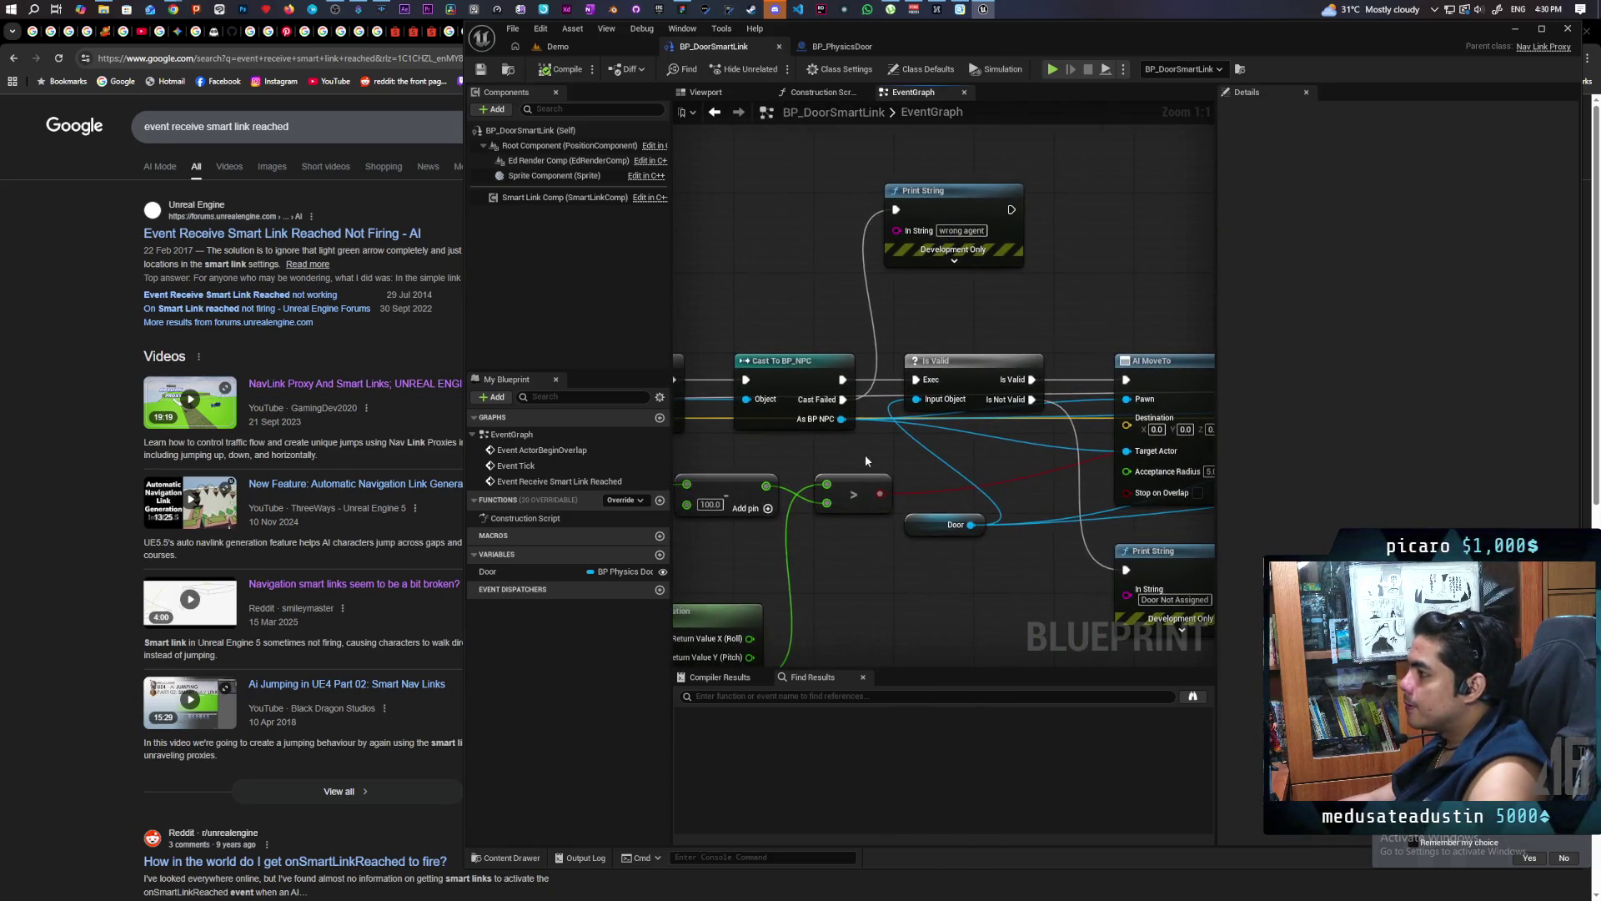
mouse_move(888, 477)
mouse_down()
mouse_move(721, 463)
mouse_move(1035, 458)
mouse_move(813, 447)
mouse_up()
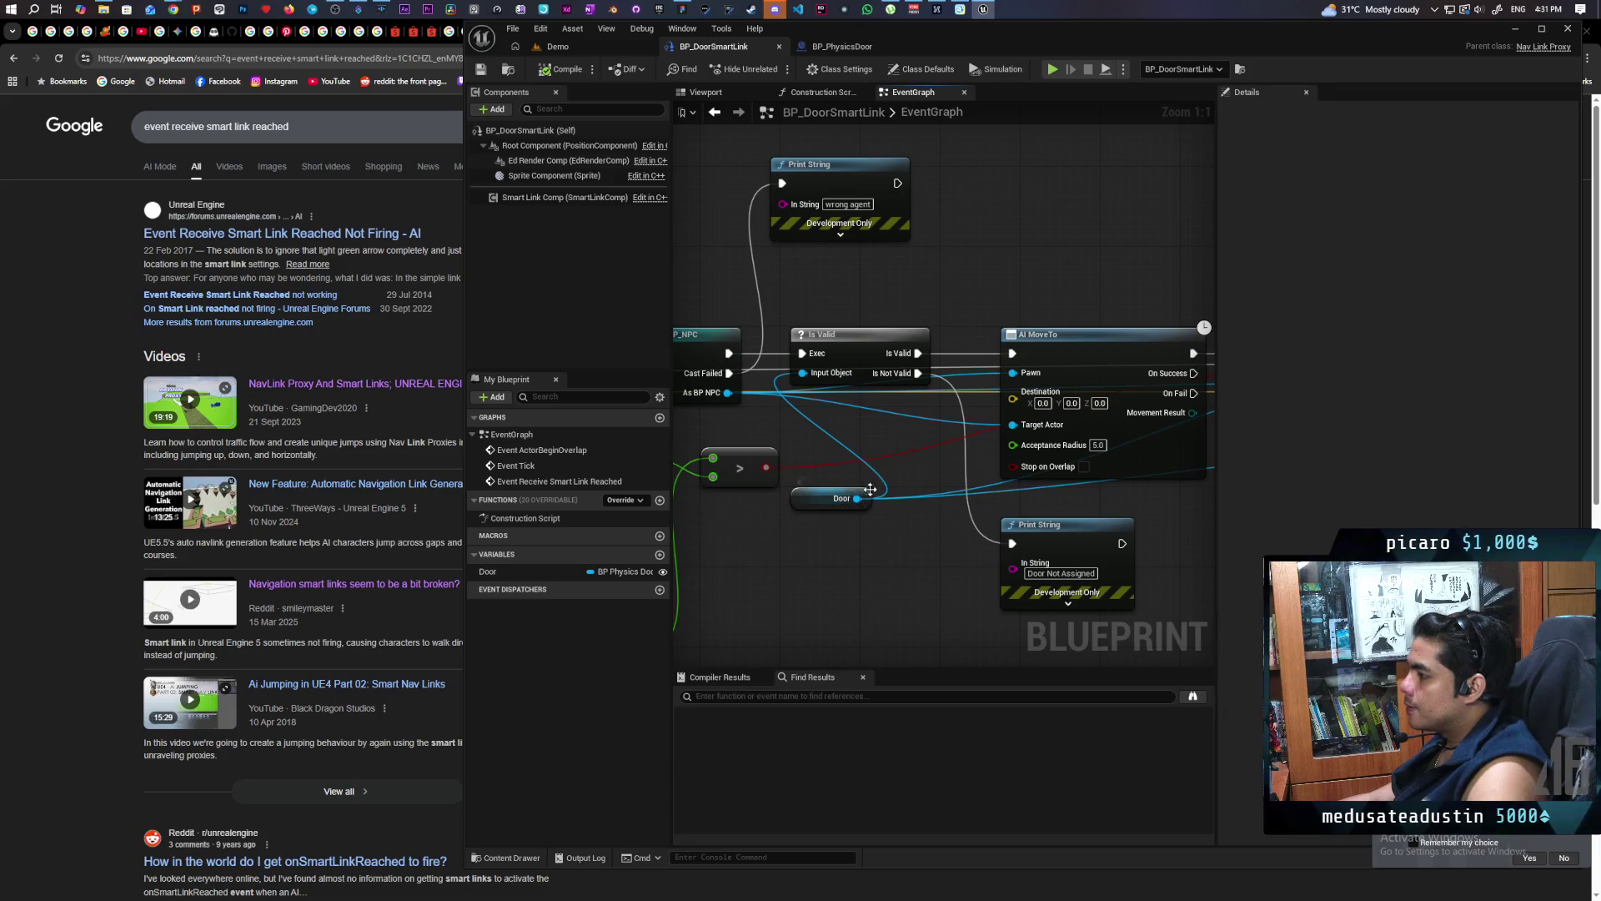
mouse_move(927, 469)
mouse_down()
mouse_move(880, 473)
mouse_move(999, 467)
mouse_move(625, 470)
mouse_move(736, 468)
mouse_up()
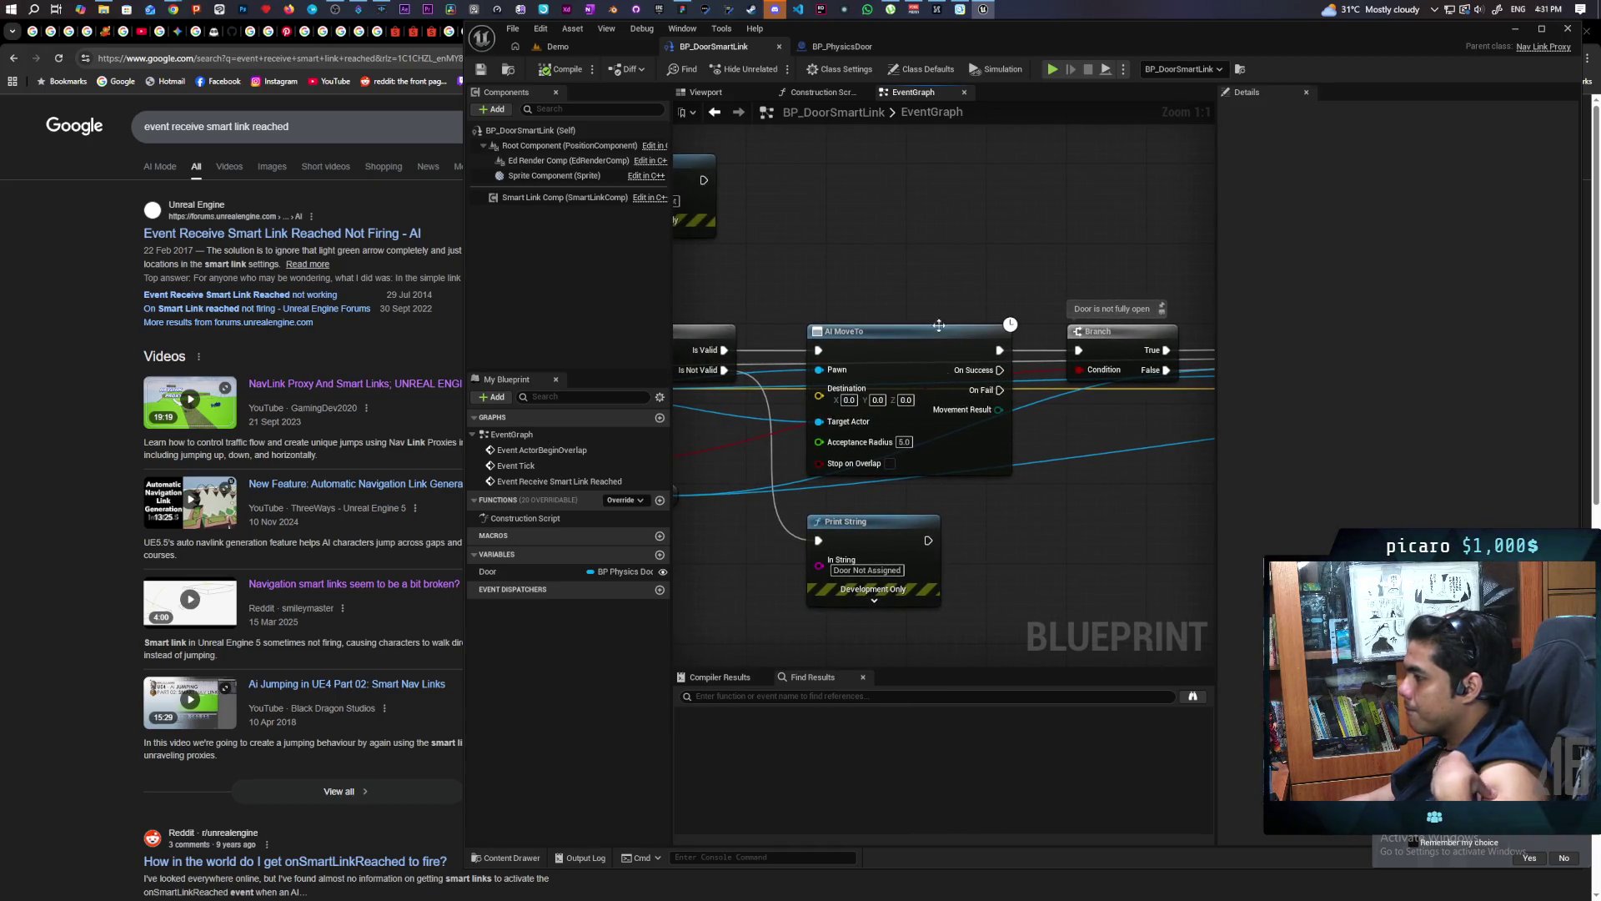
Pan through the Branch, Open Door, Delay and second AI MoveTo nodes, nudging AI MoveTo higher
drag(1159, 487, 872, 495)
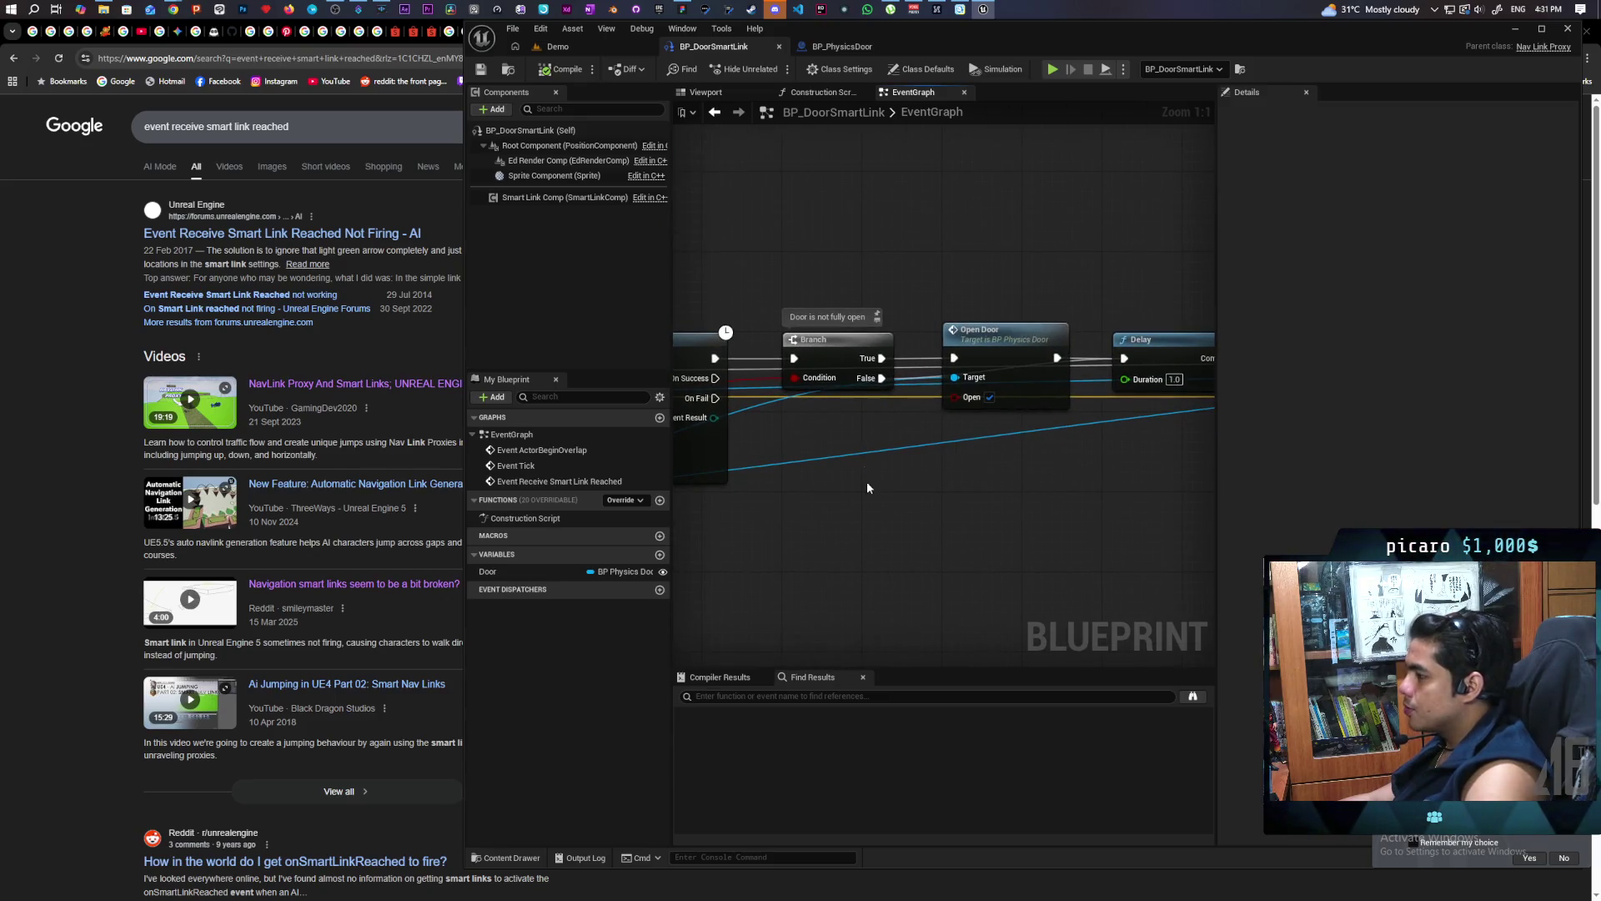
mouse_move(859, 387)
mouse_down()
mouse_move(887, 385)
mouse_move(761, 411)
mouse_up()
drag(1167, 403, 760, 472)
drag(932, 503, 823, 490)
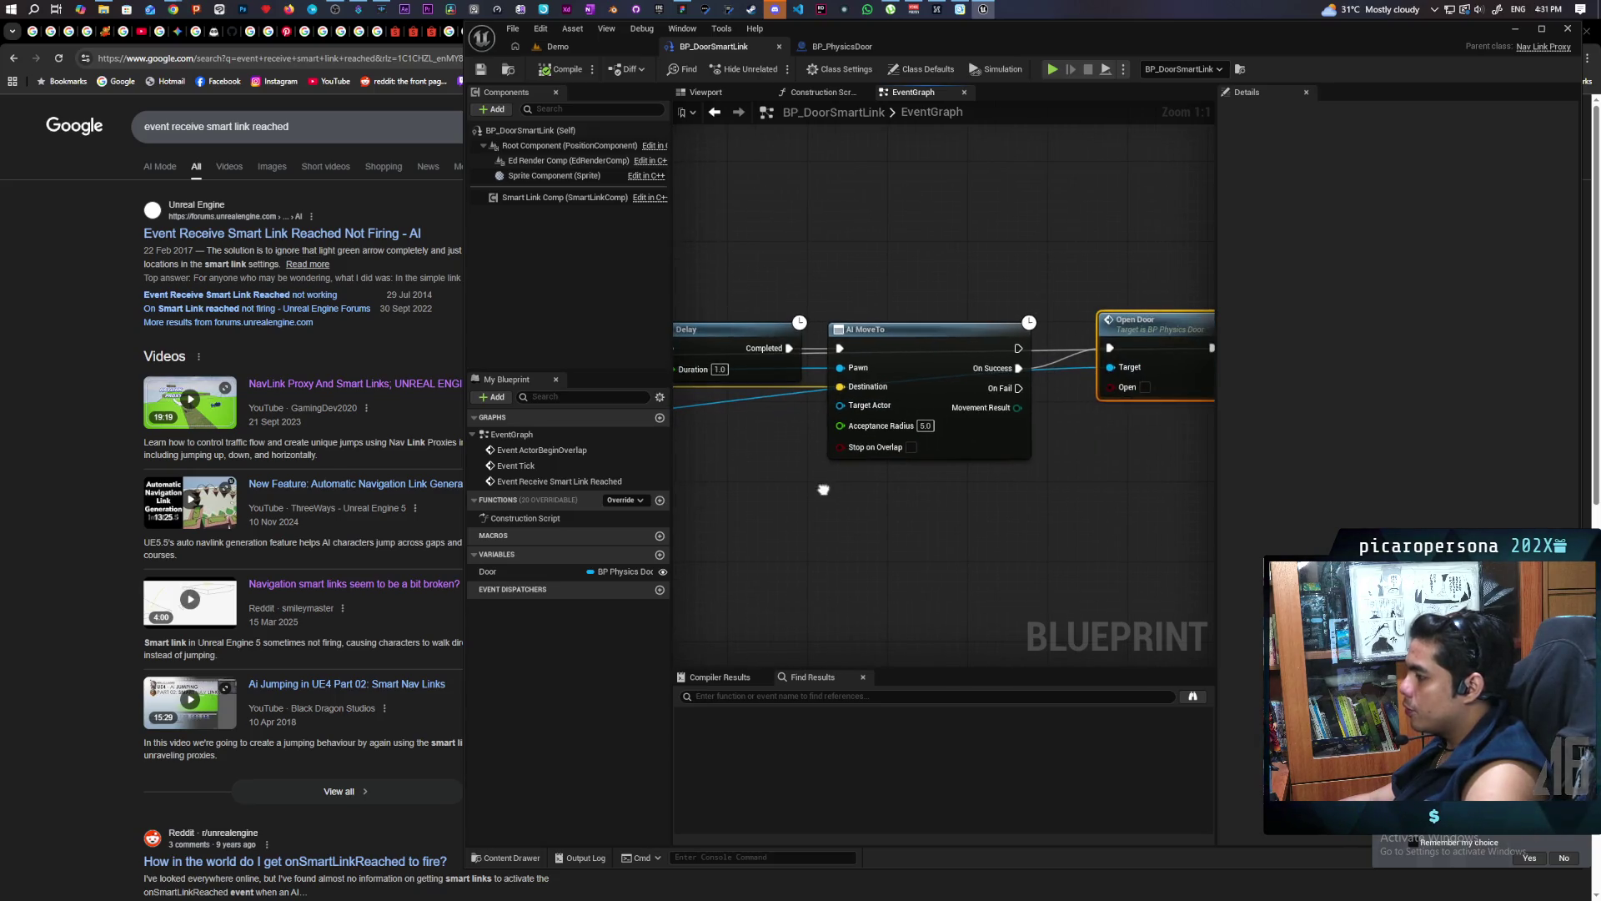
mouse_move(880, 348)
mouse_down()
mouse_move(915, 522)
mouse_move(1008, 493)
mouse_up()
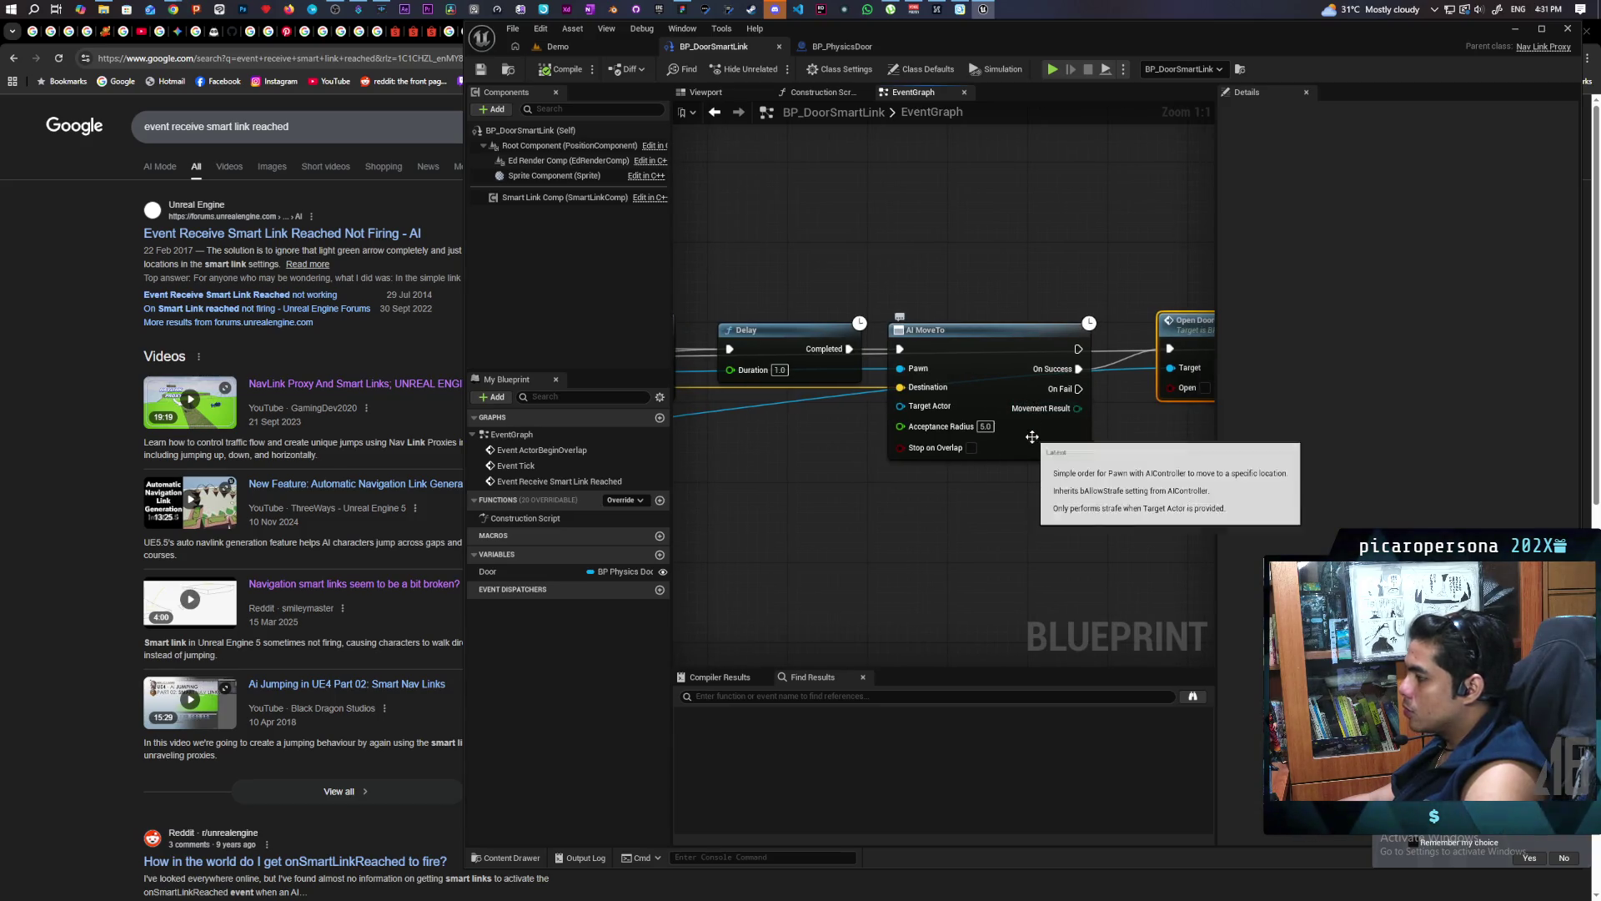
mouse_move(990, 374)
mouse_down()
mouse_move(1008, 303)
mouse_move(1005, 373)
mouse_up()
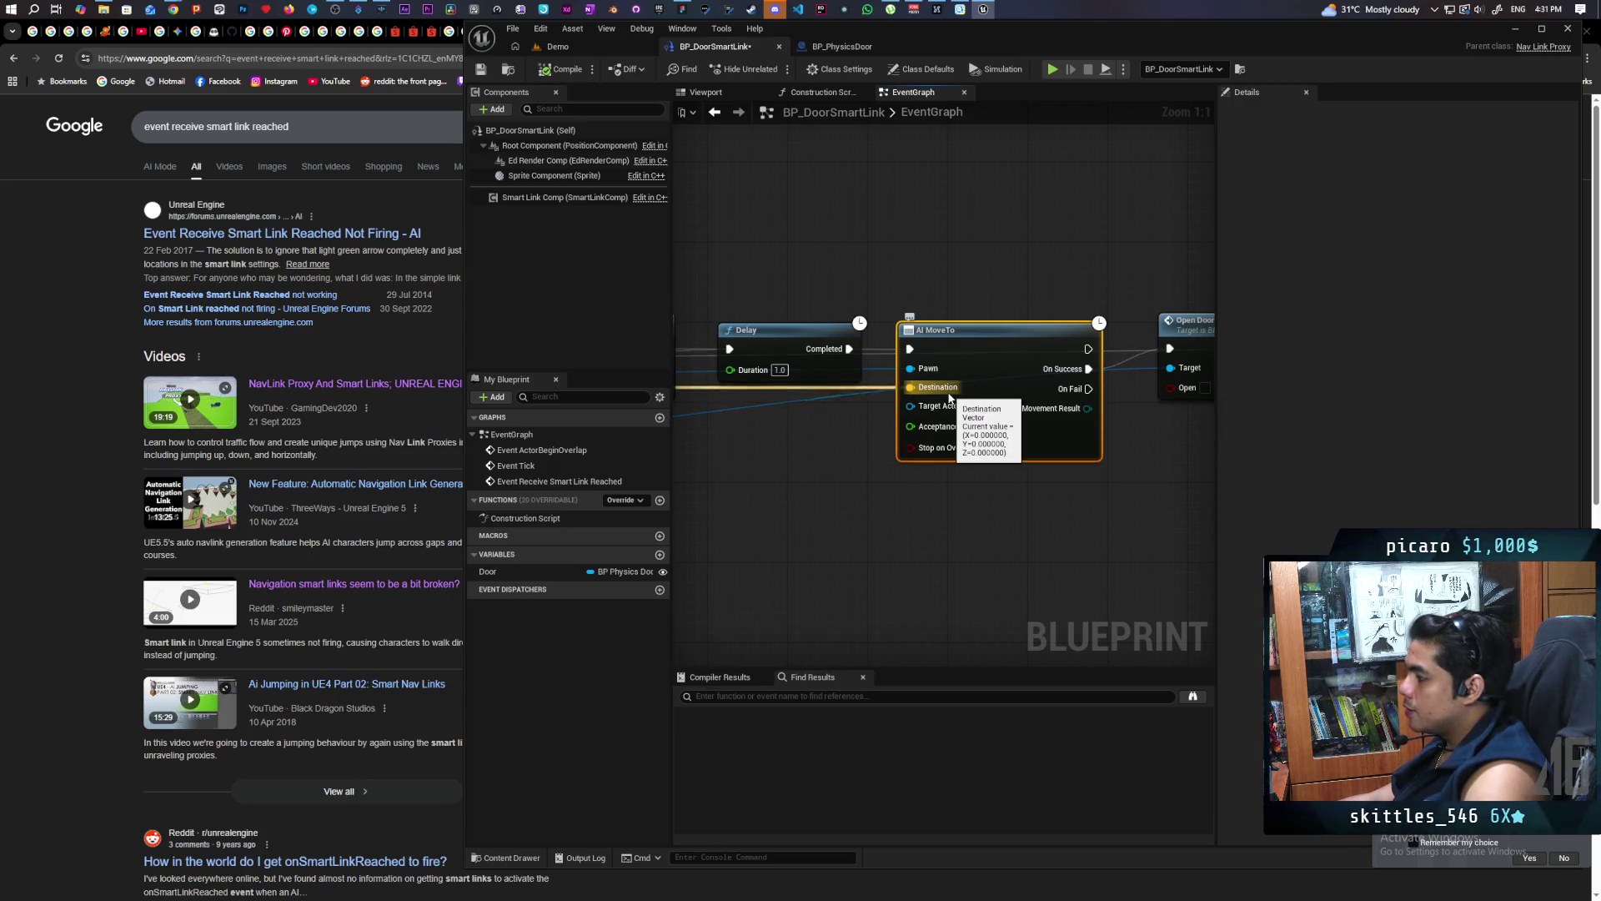
mouse_move(1089, 498)
mouse_down()
mouse_move(925, 505)
mouse_move(1176, 501)
mouse_move(1043, 523)
mouse_move(841, 410)
mouse_move(1025, 354)
mouse_move(913, 354)
mouse_up()
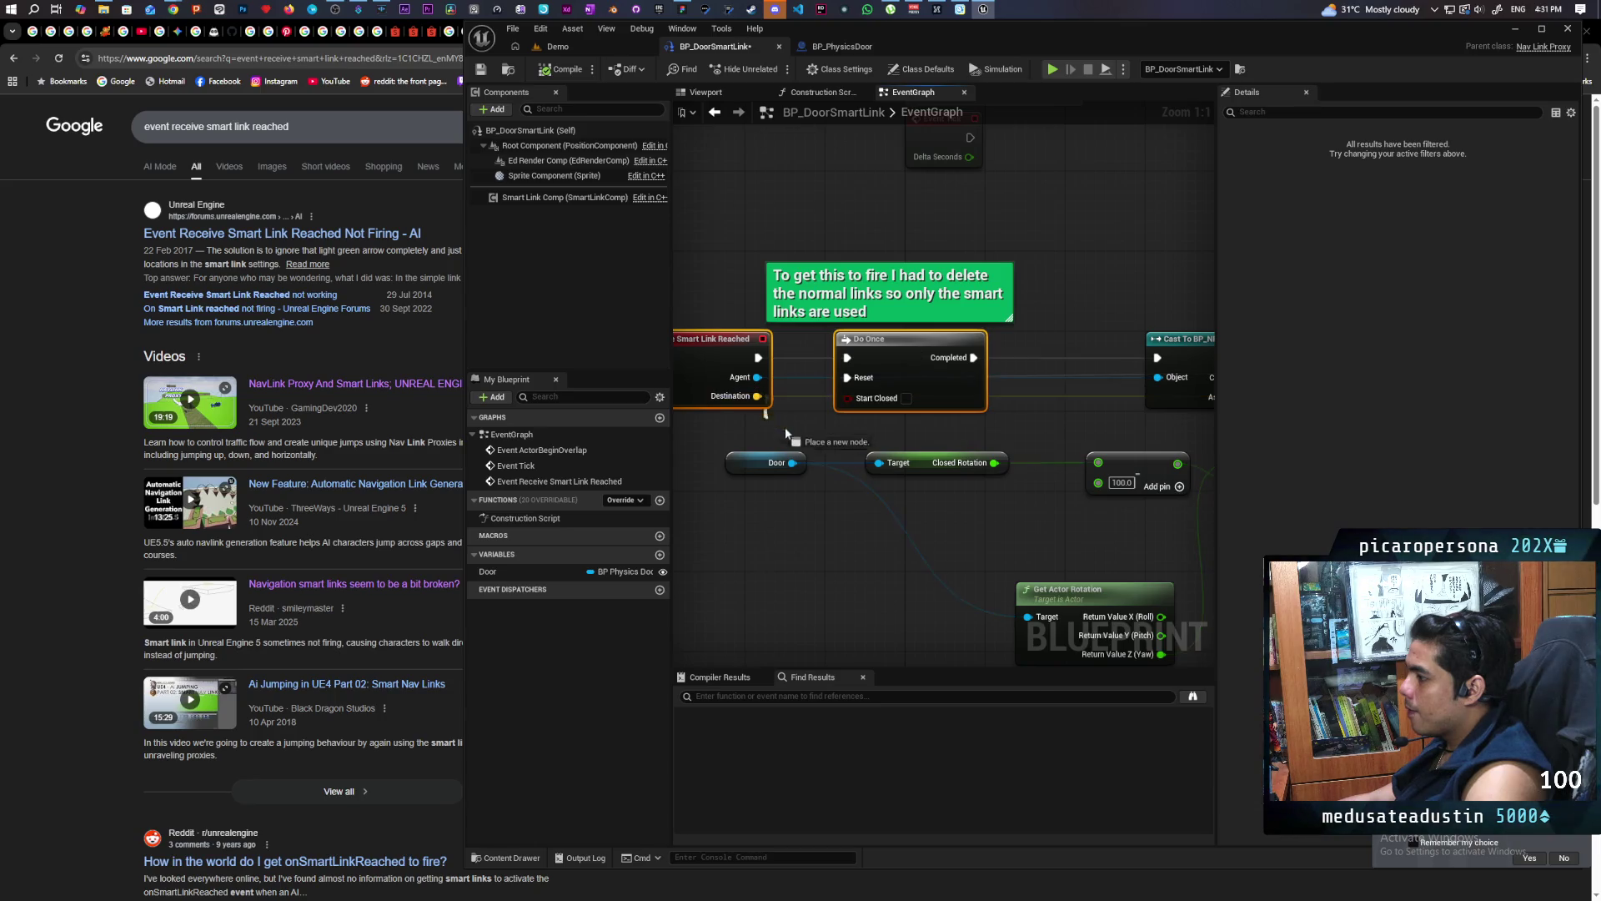
Promote AI MoveTo's Destination input to a new Destination vector variable
drag(776, 429, 778, 430)
click(842, 477)
mouse_move(1071, 348)
mouse_down()
mouse_move(679, 418)
mouse_move(782, 537)
mouse_move(706, 516)
mouse_up()
mouse_move(499, 588)
mouse_down()
mouse_move(938, 402)
mouse_move(931, 382)
mouse_move(884, 427)
mouse_up()
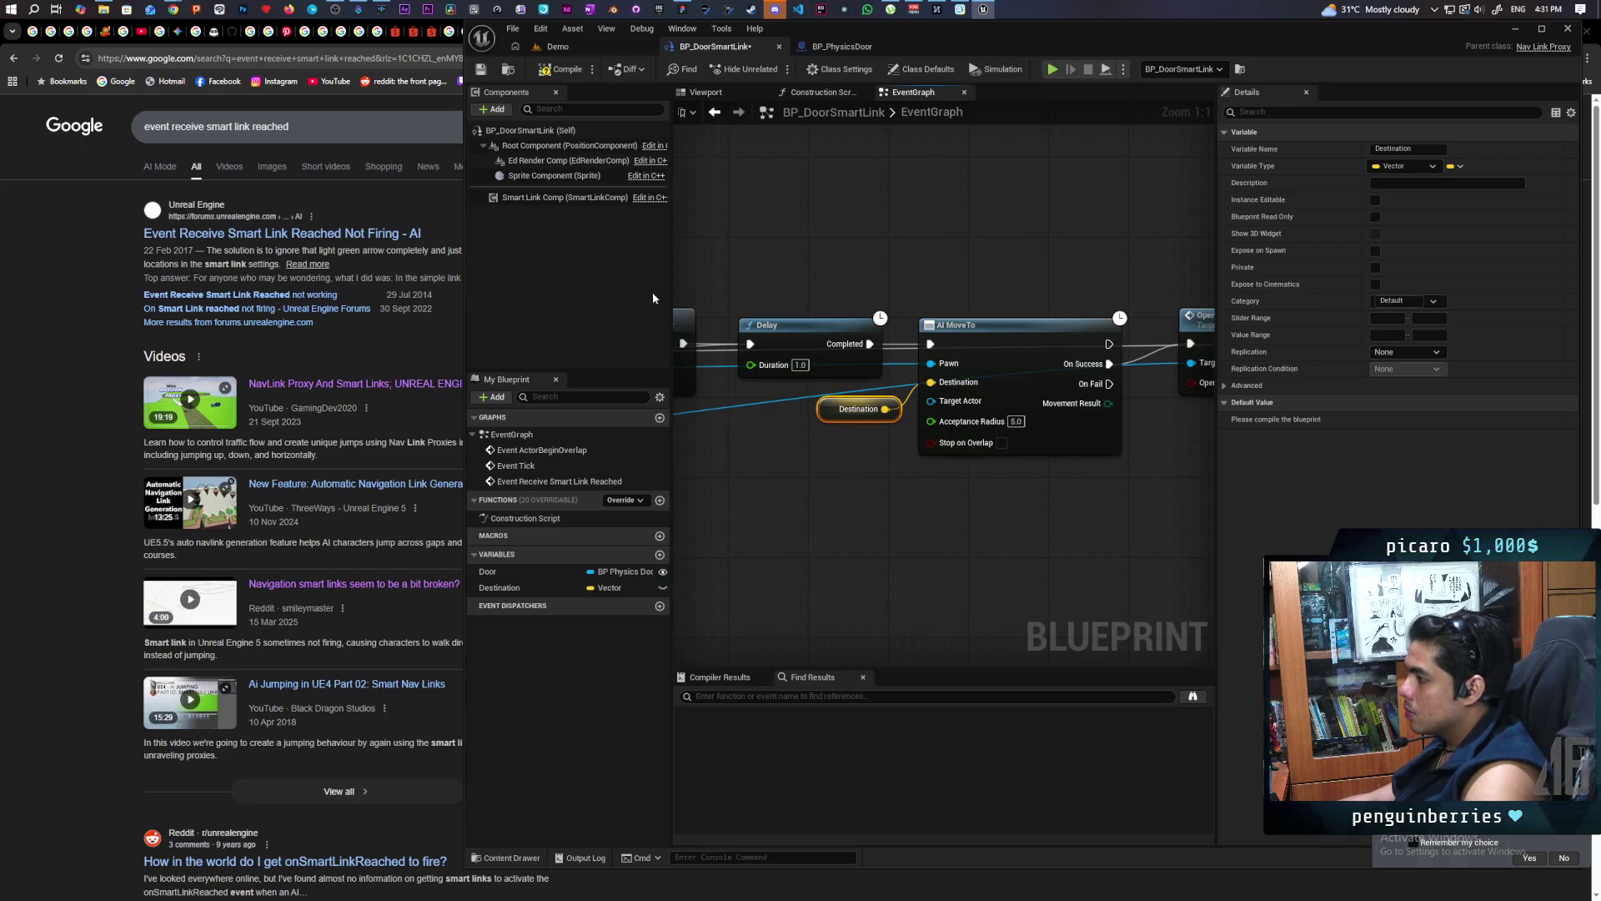
Compile the blueprint, then return to the Demo level and start multiplayer play
click(563, 67)
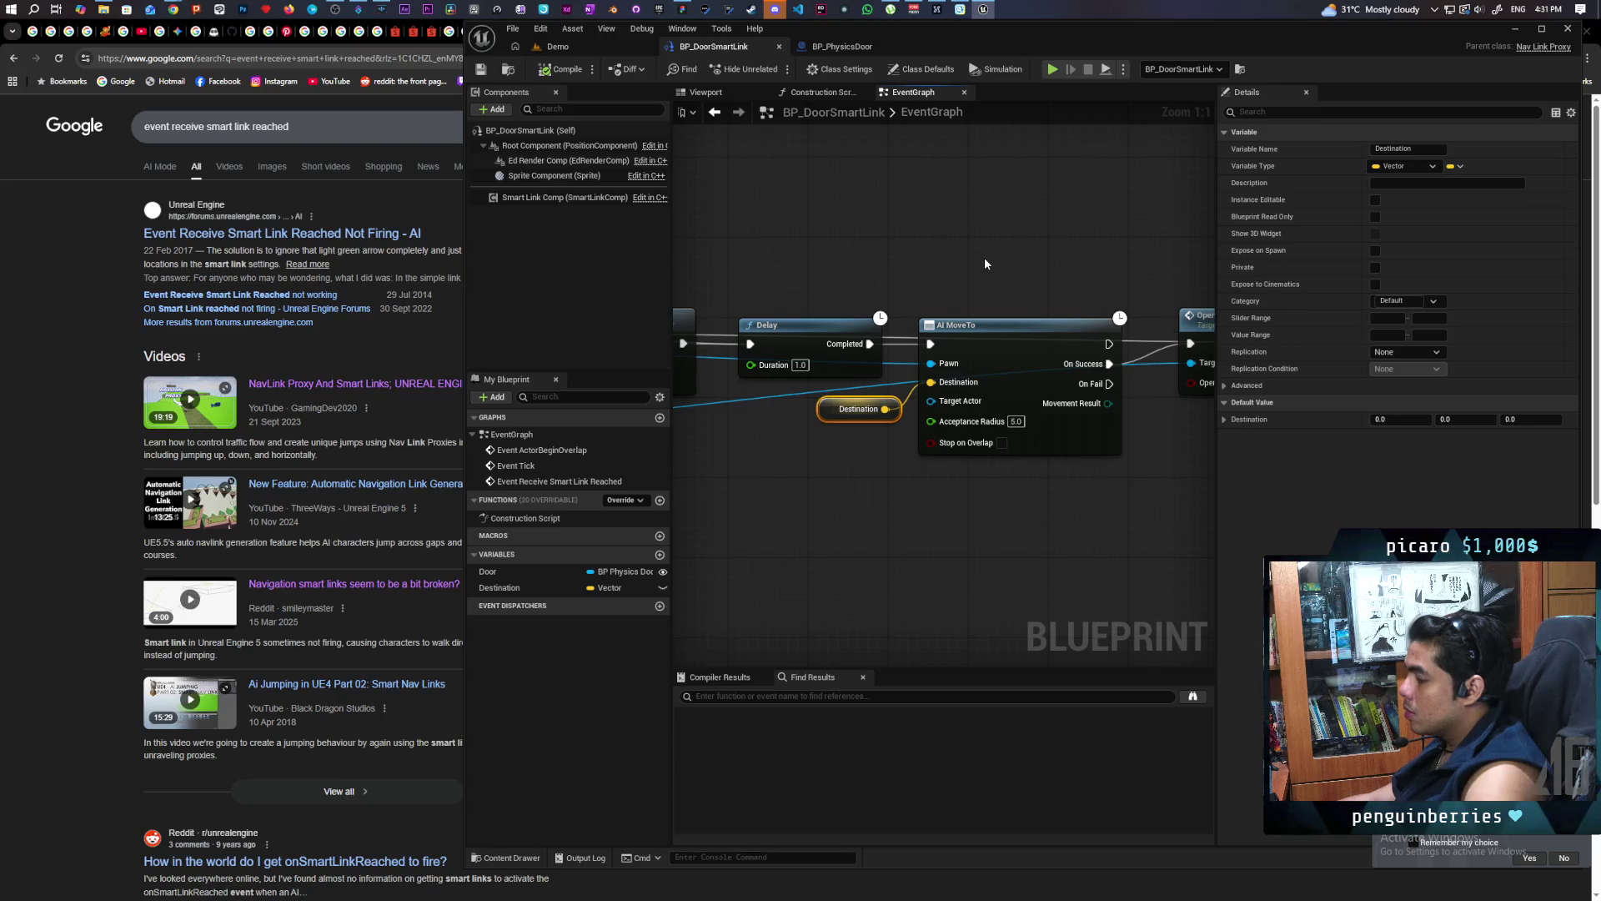
scroll(987, 260, down, 2)
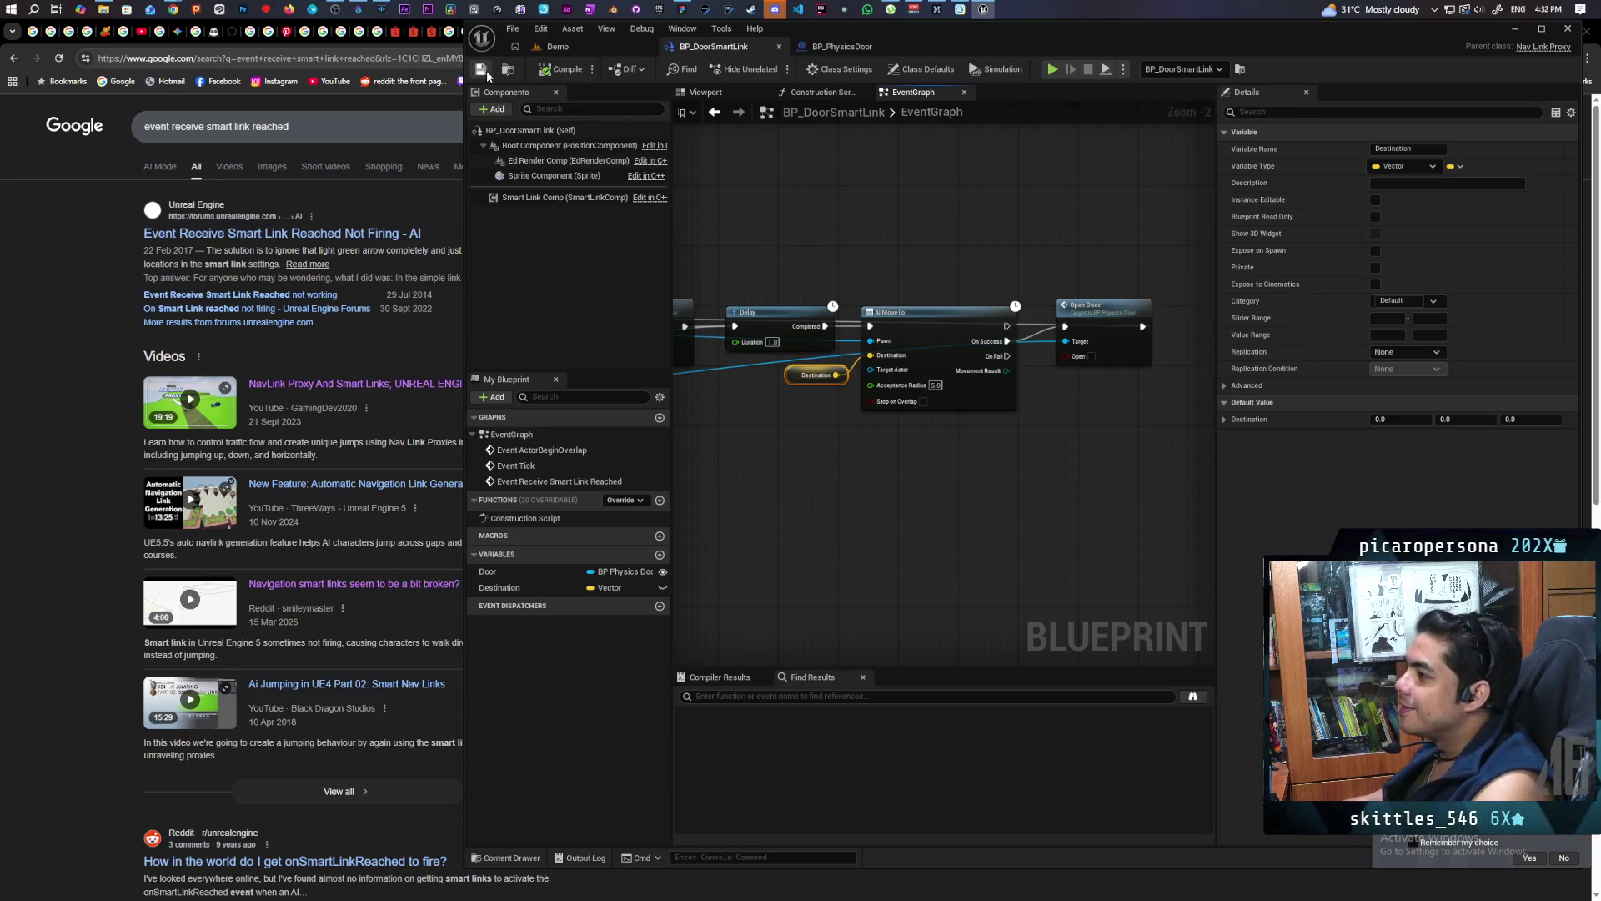
click(567, 48)
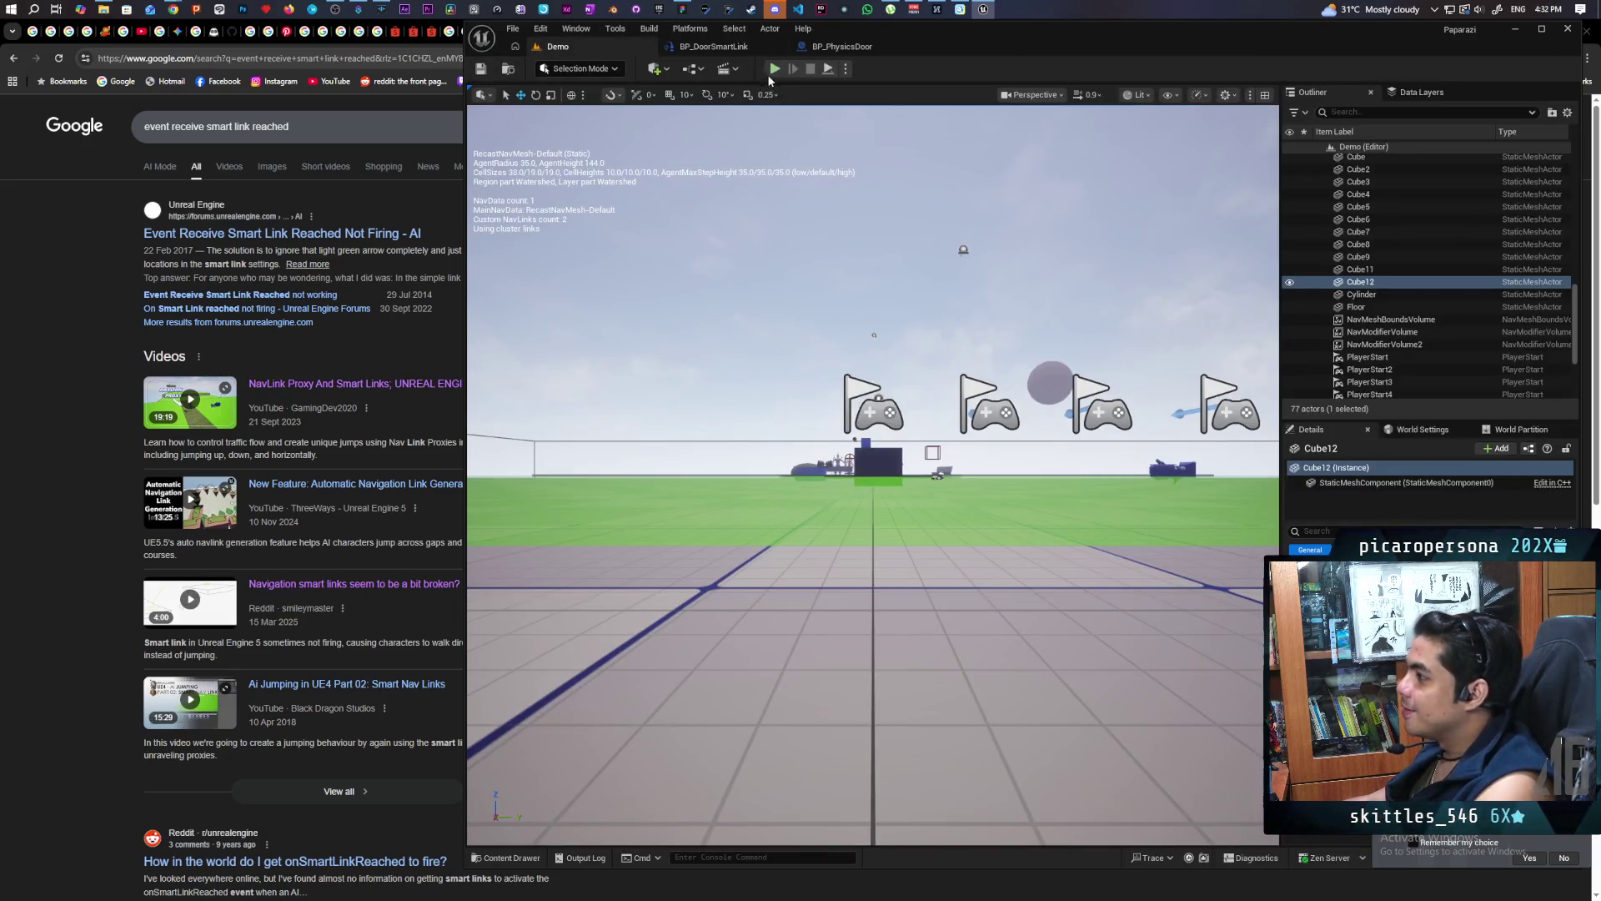
click(775, 69)
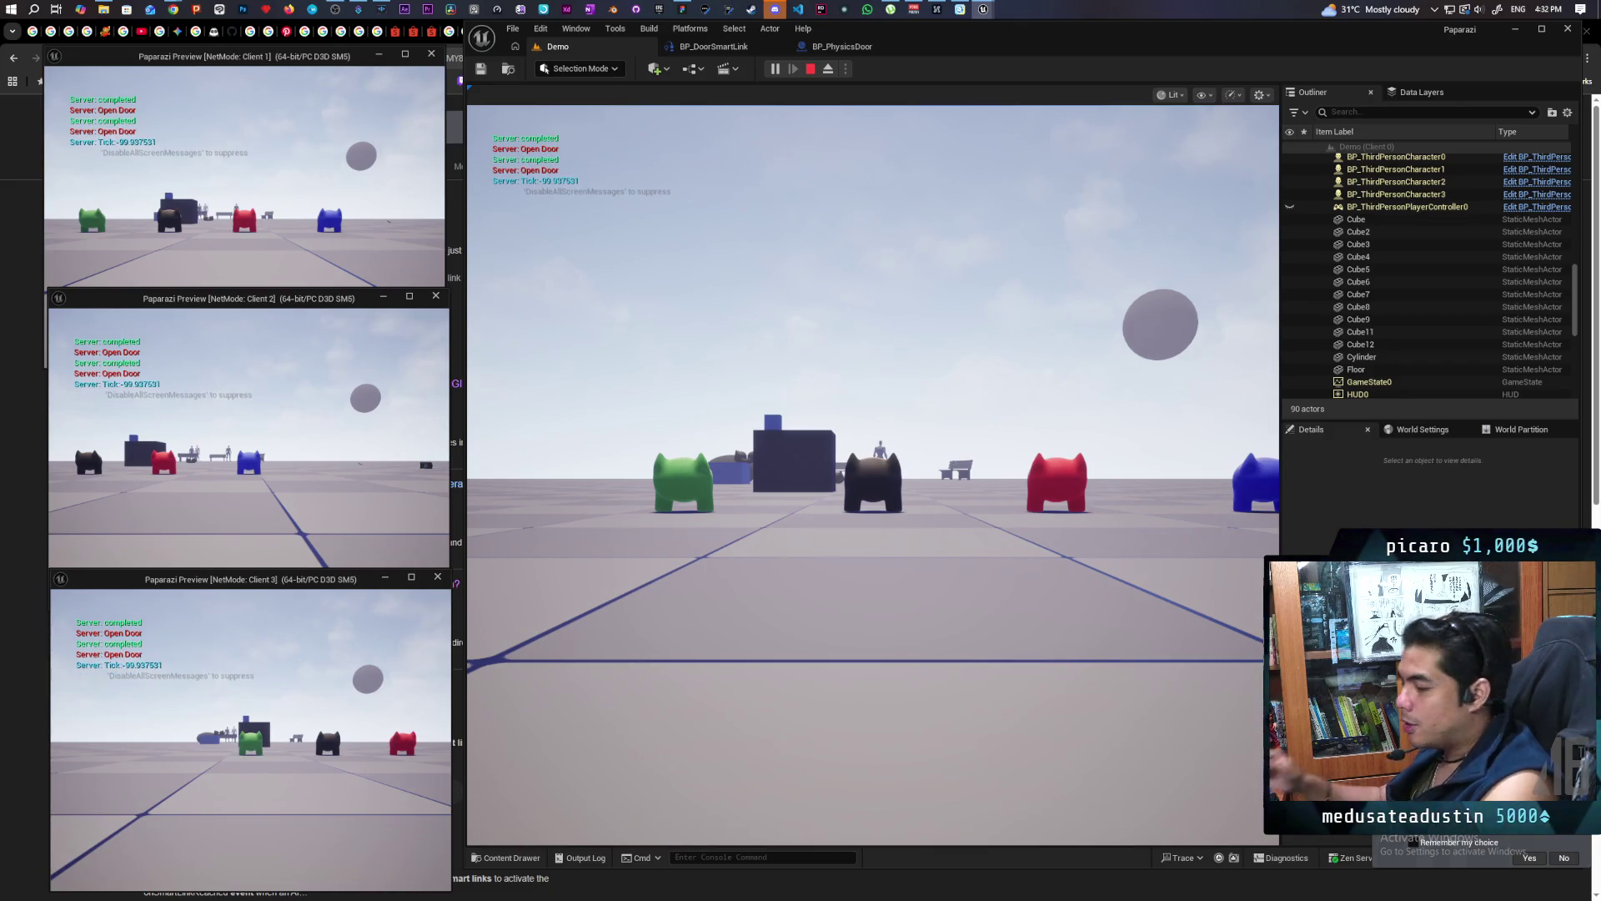
click(449, 588)
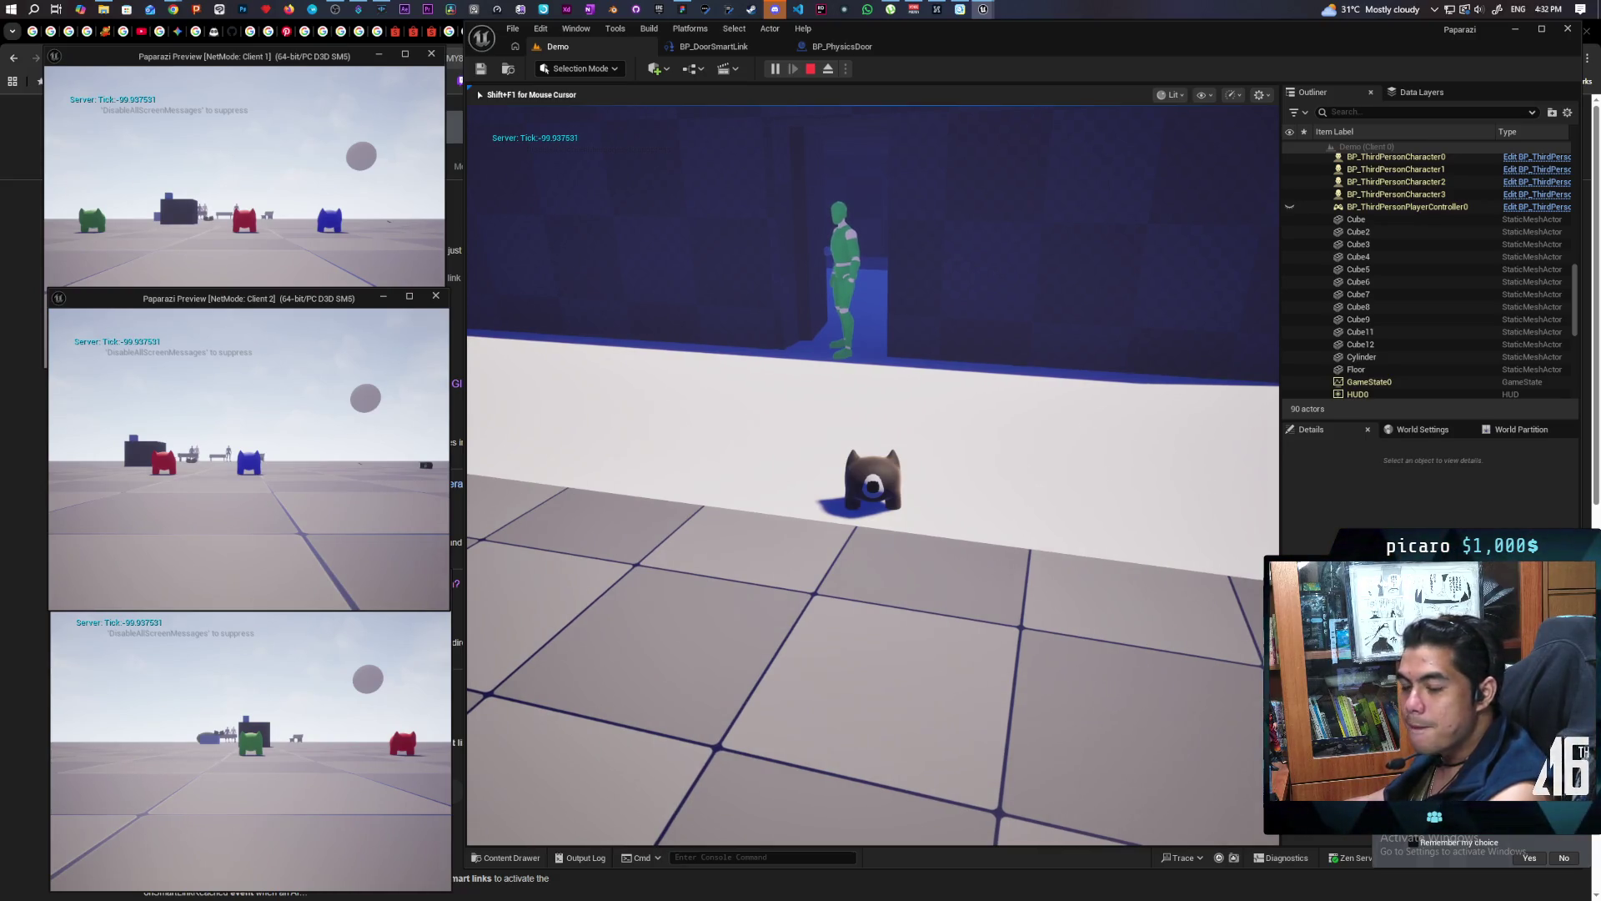
key(Escape)
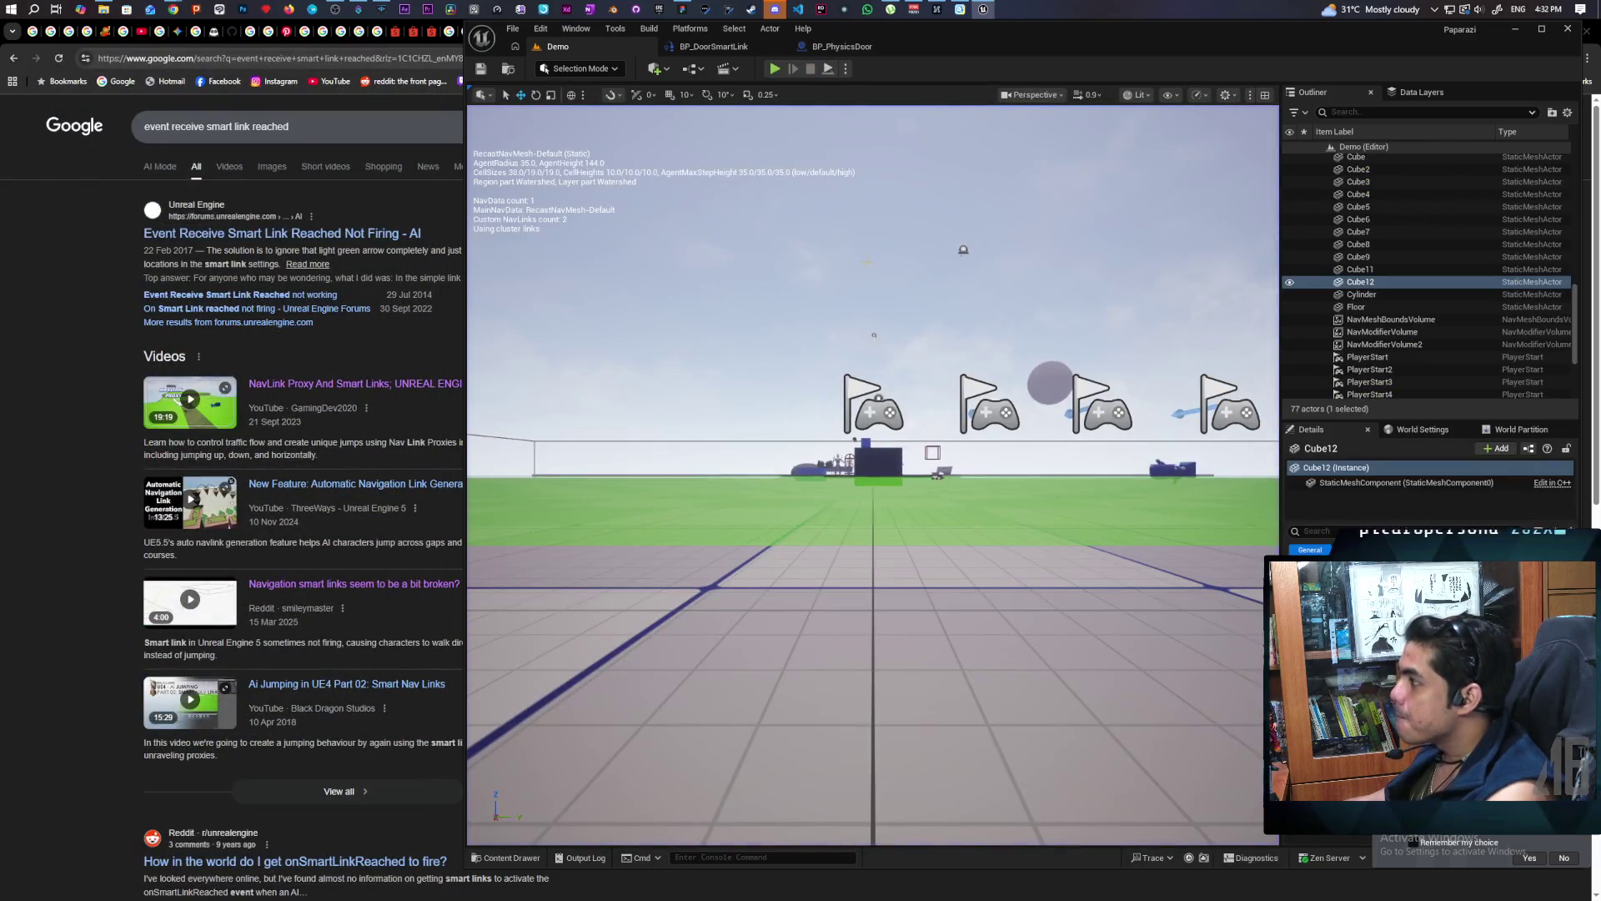
Focus Cube12 and fly the camera around the door and wall before switching to BP_PhysicsDoor
key(f)
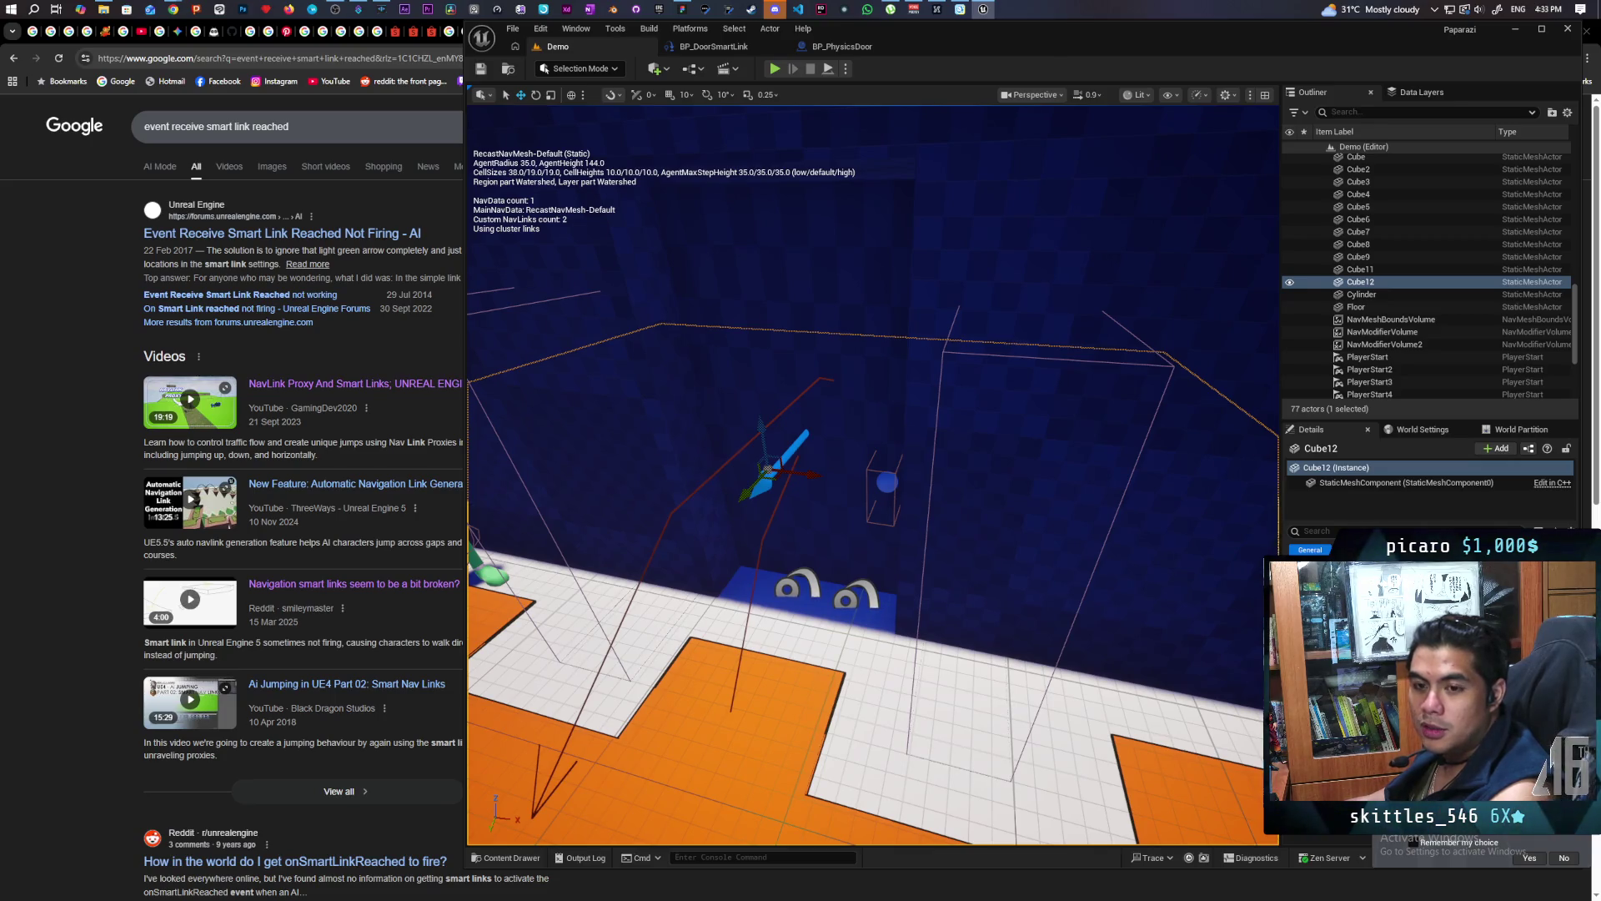
key(s)
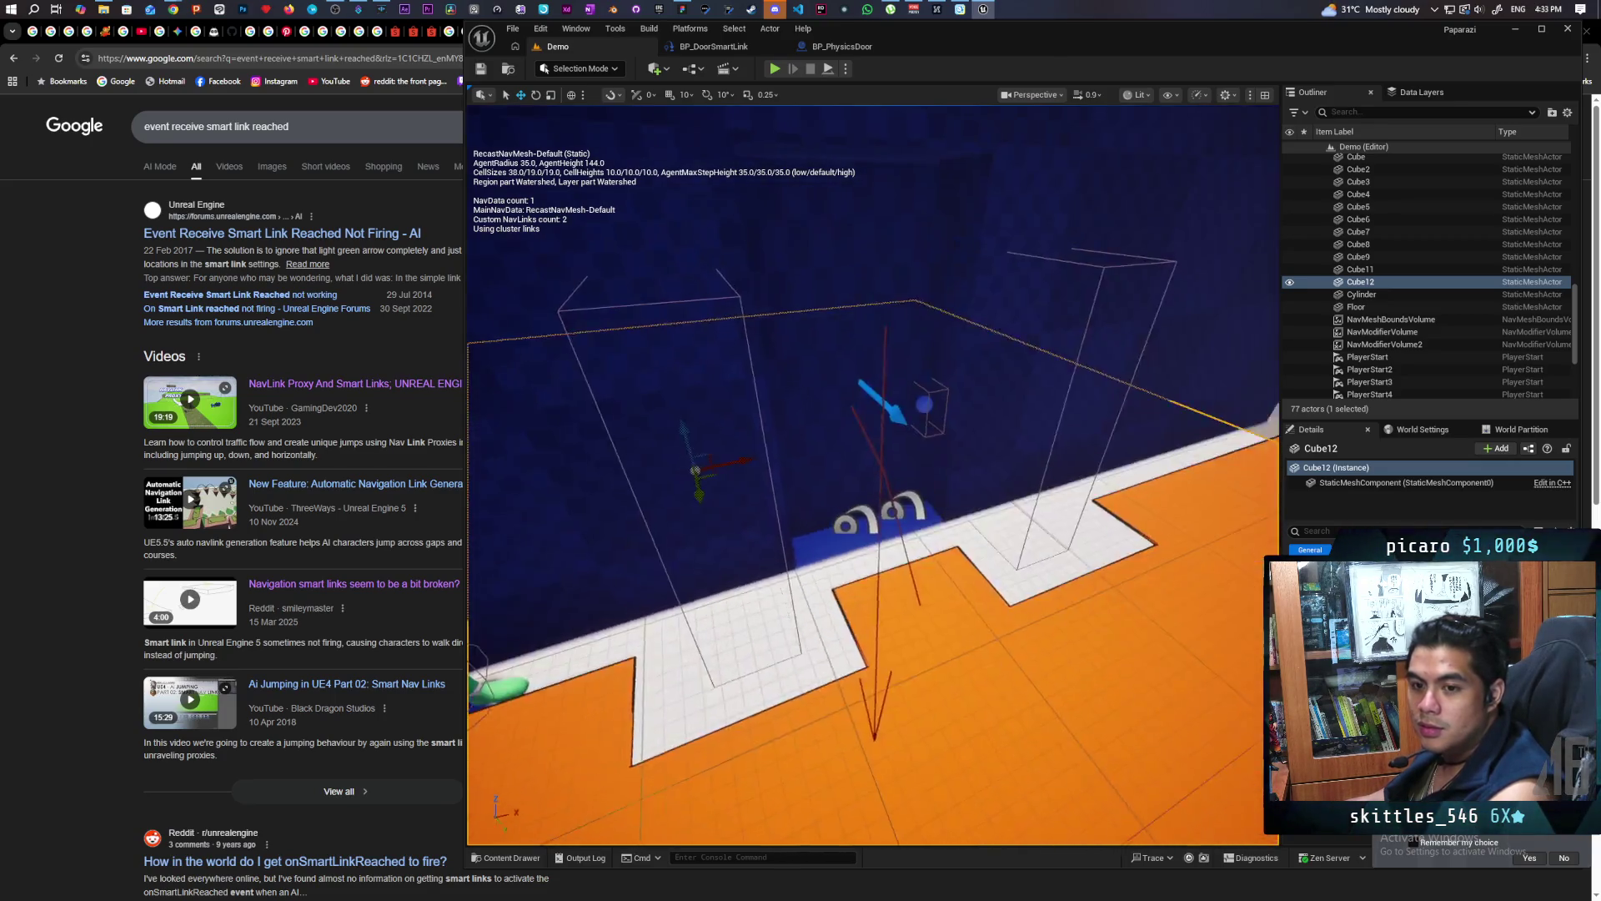
key(w)
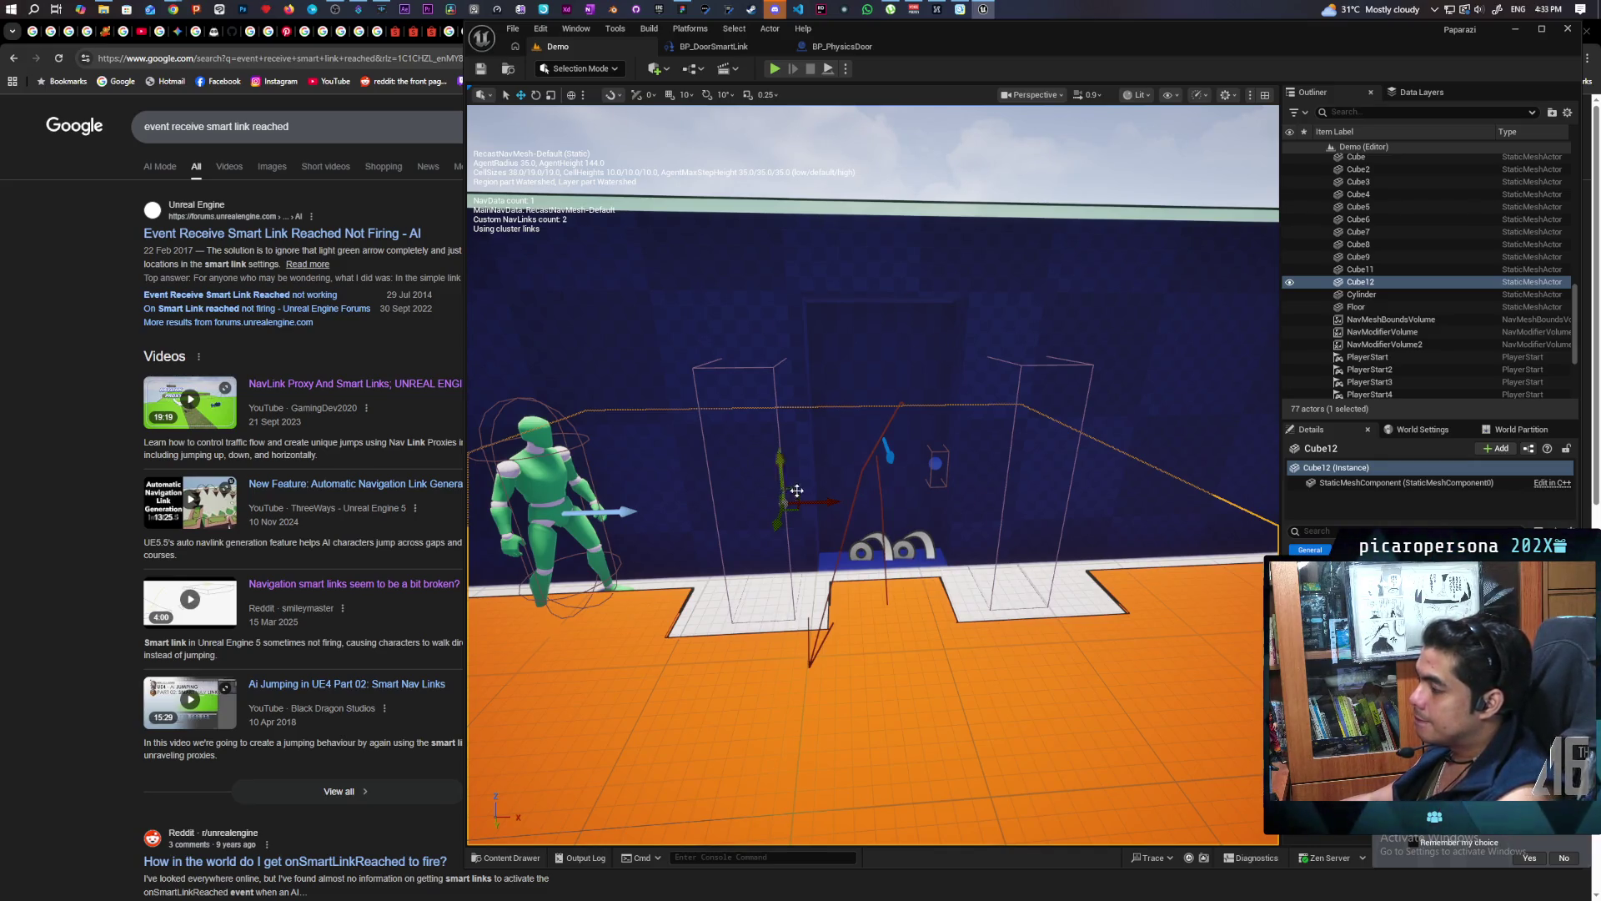
mouse_move(920, 543)
mouse_down()
mouse_move(788, 550)
mouse_move(905, 471)
mouse_move(943, 467)
mouse_move(979, 491)
mouse_up()
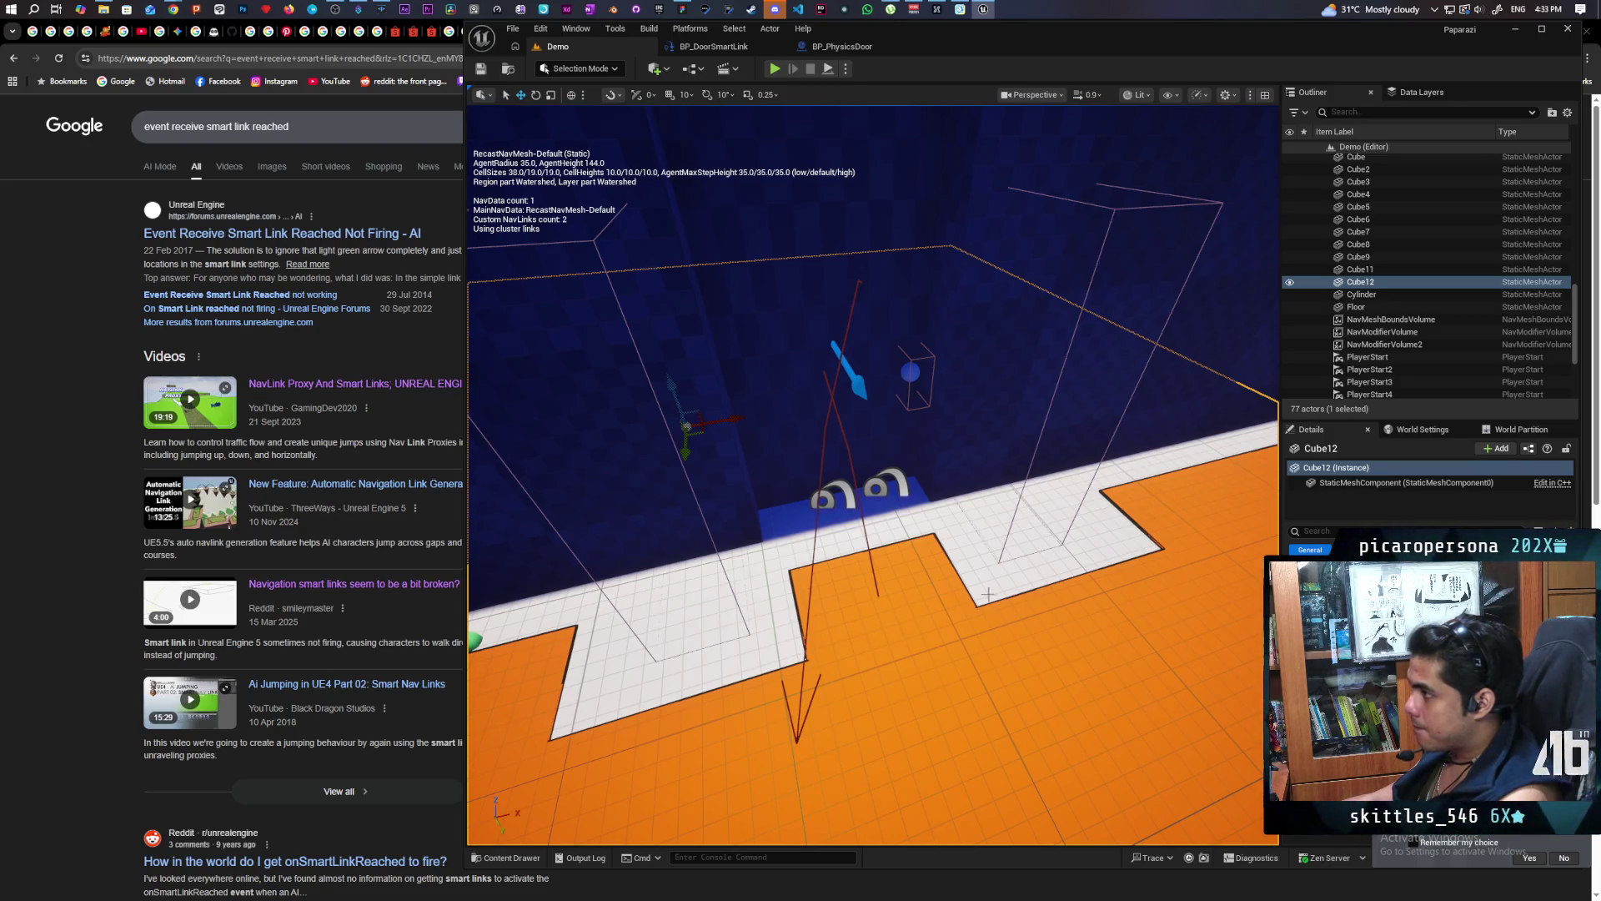
click(852, 48)
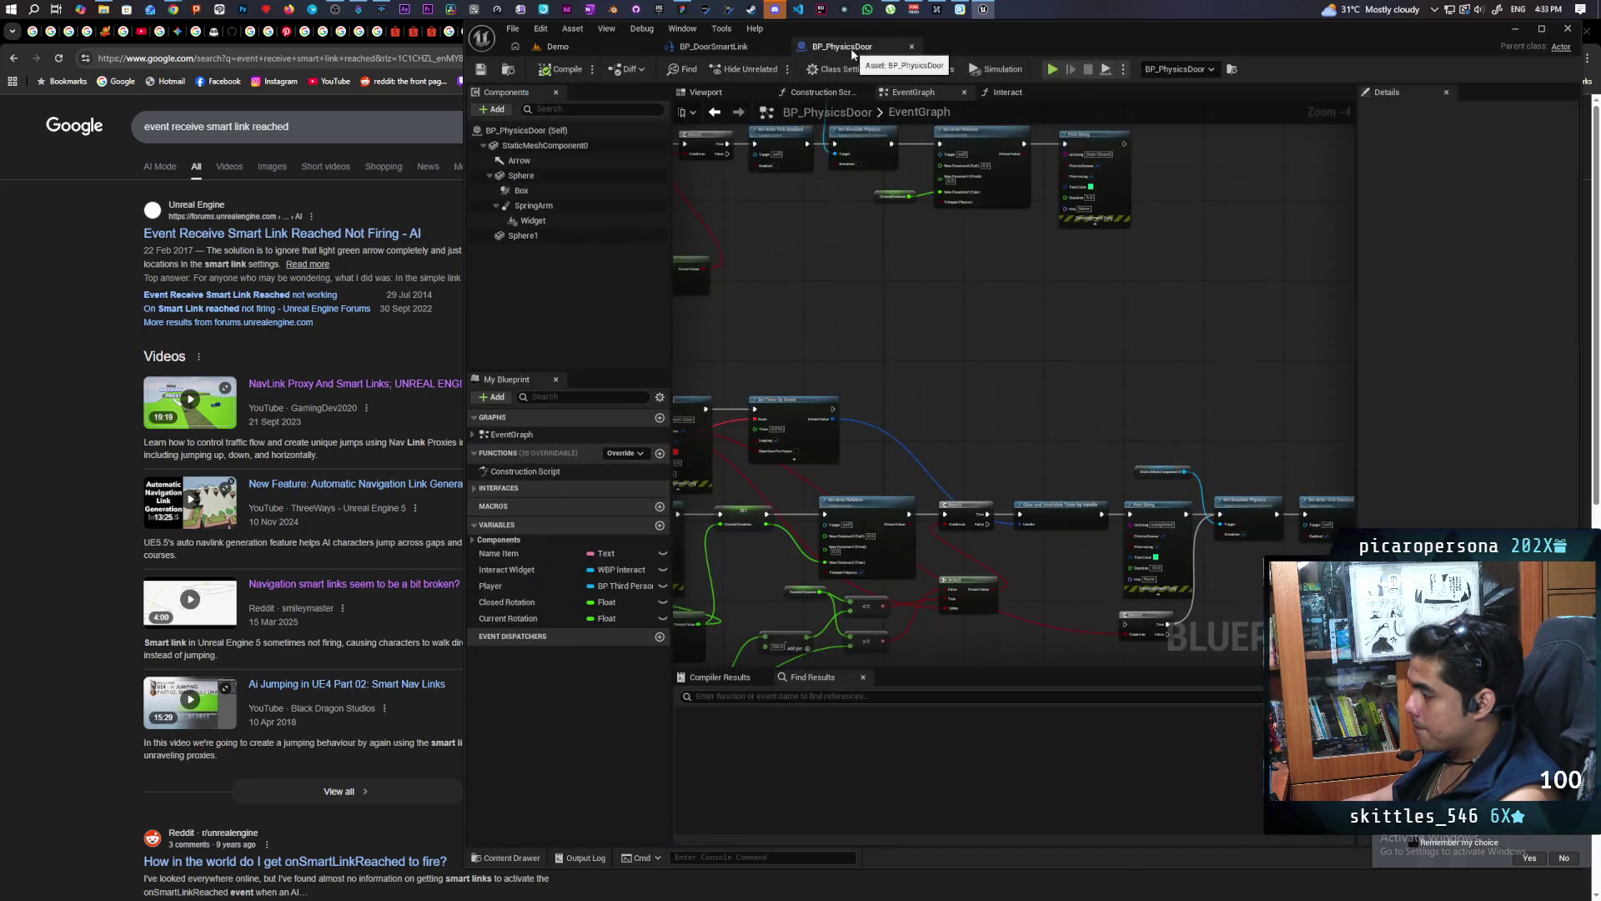
In BP_DoorSmartLink, set the post-Delay AI MoveTo Acceptance Radius to 0, then go back to Demo
click(764, 43)
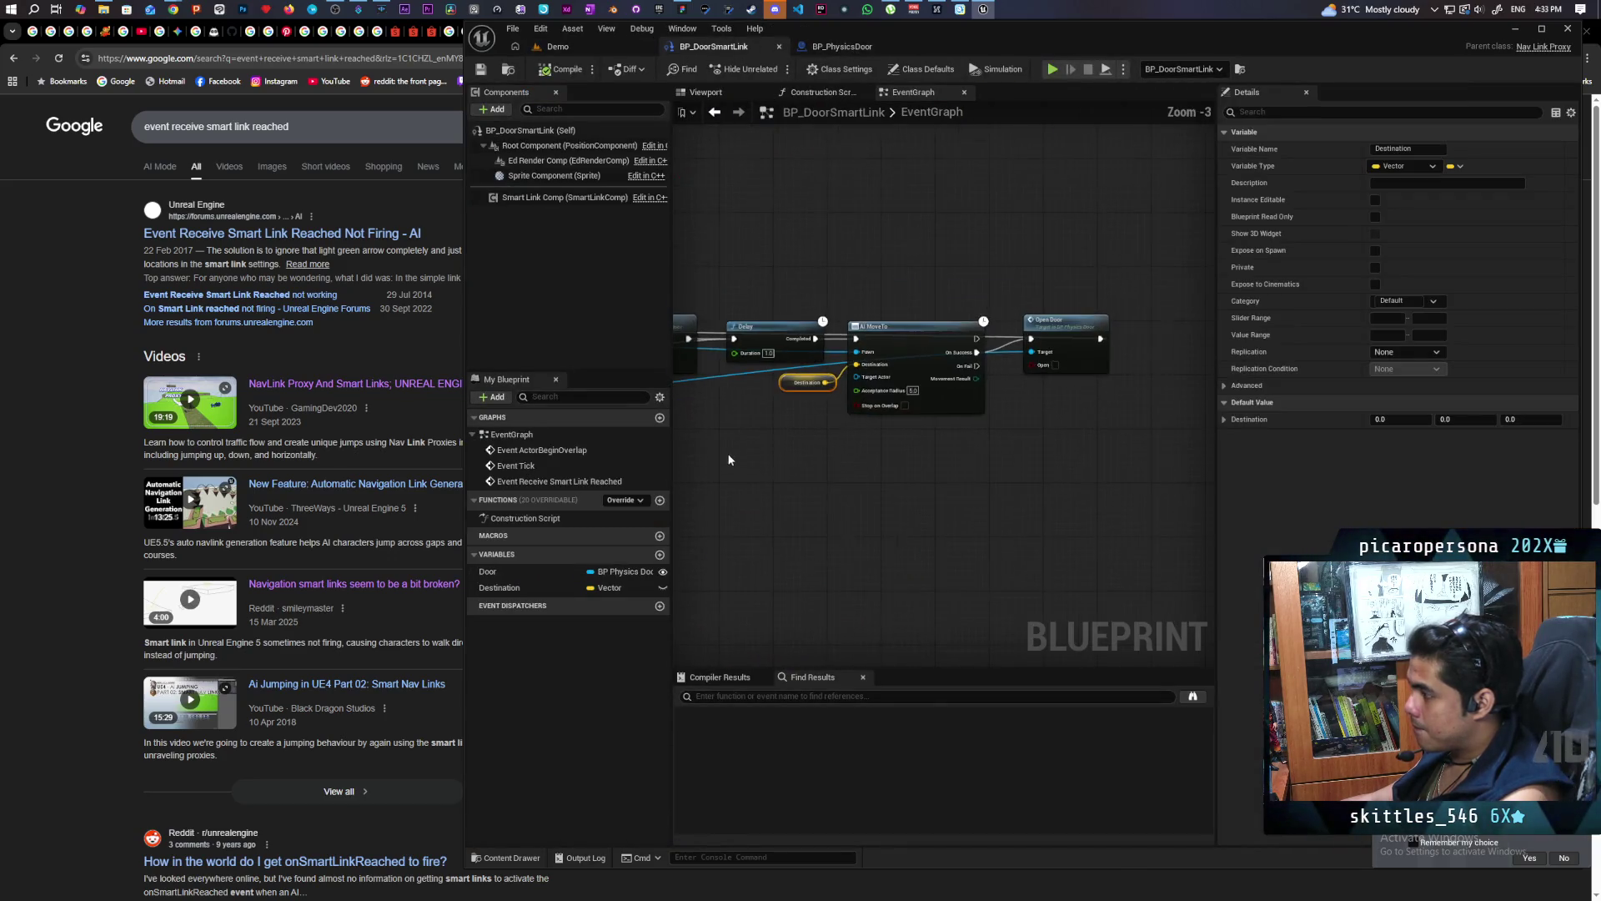
drag(1026, 461, 1046, 457)
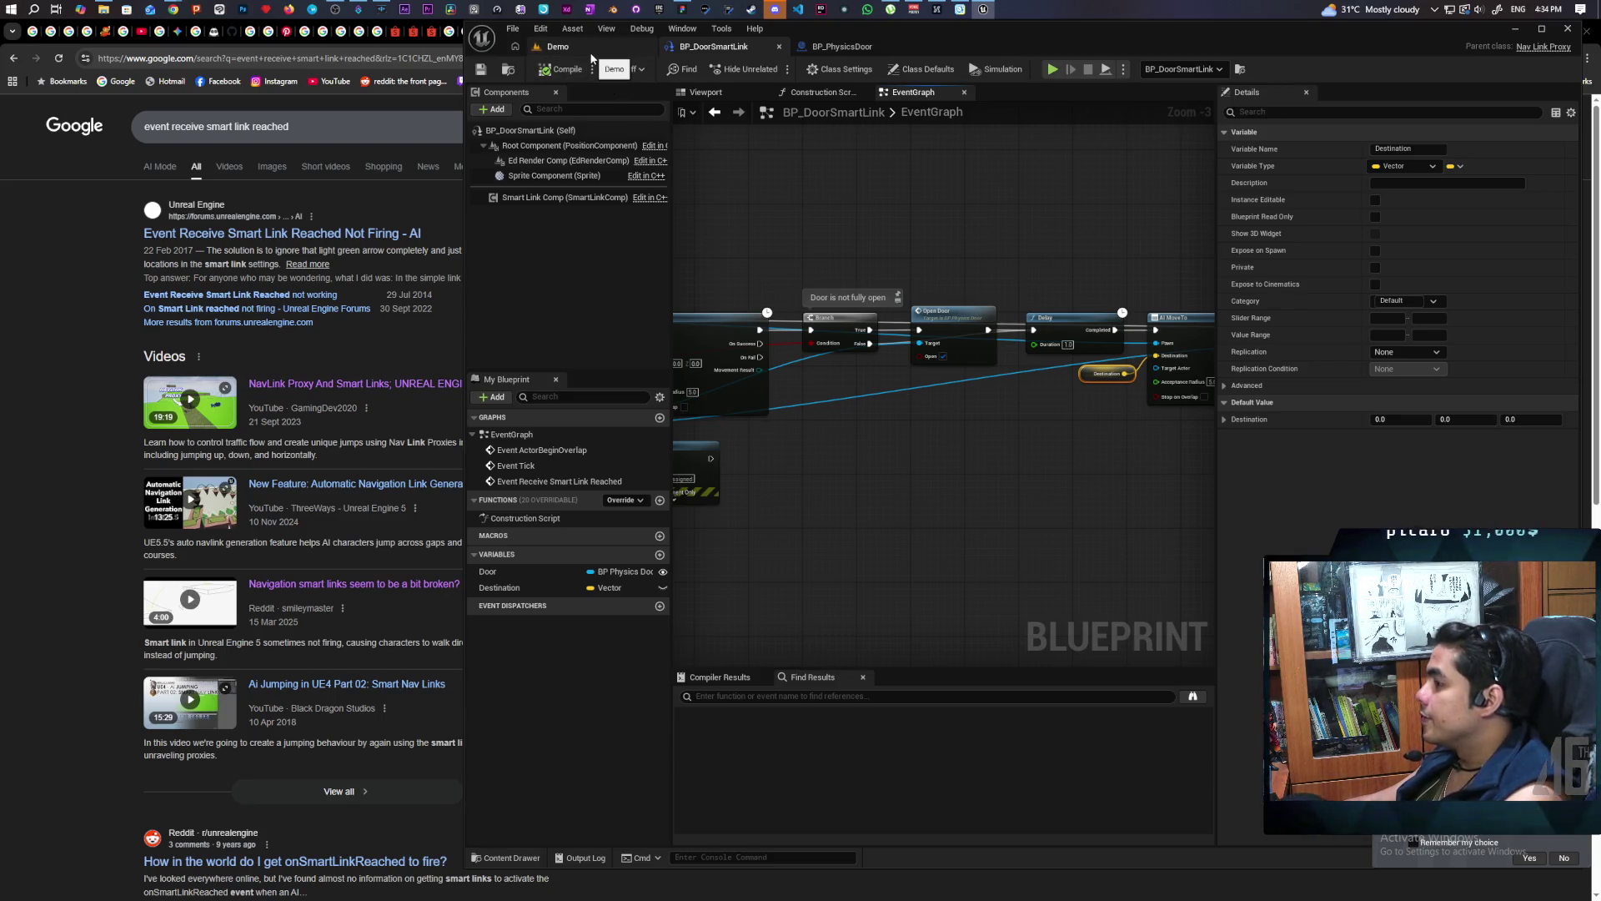
mouse_move(1111, 424)
mouse_down()
mouse_move(890, 424)
mouse_move(875, 476)
mouse_move(1034, 476)
mouse_move(800, 461)
mouse_up()
scroll(892, 423, up, 1)
scroll(917, 458, up, 2)
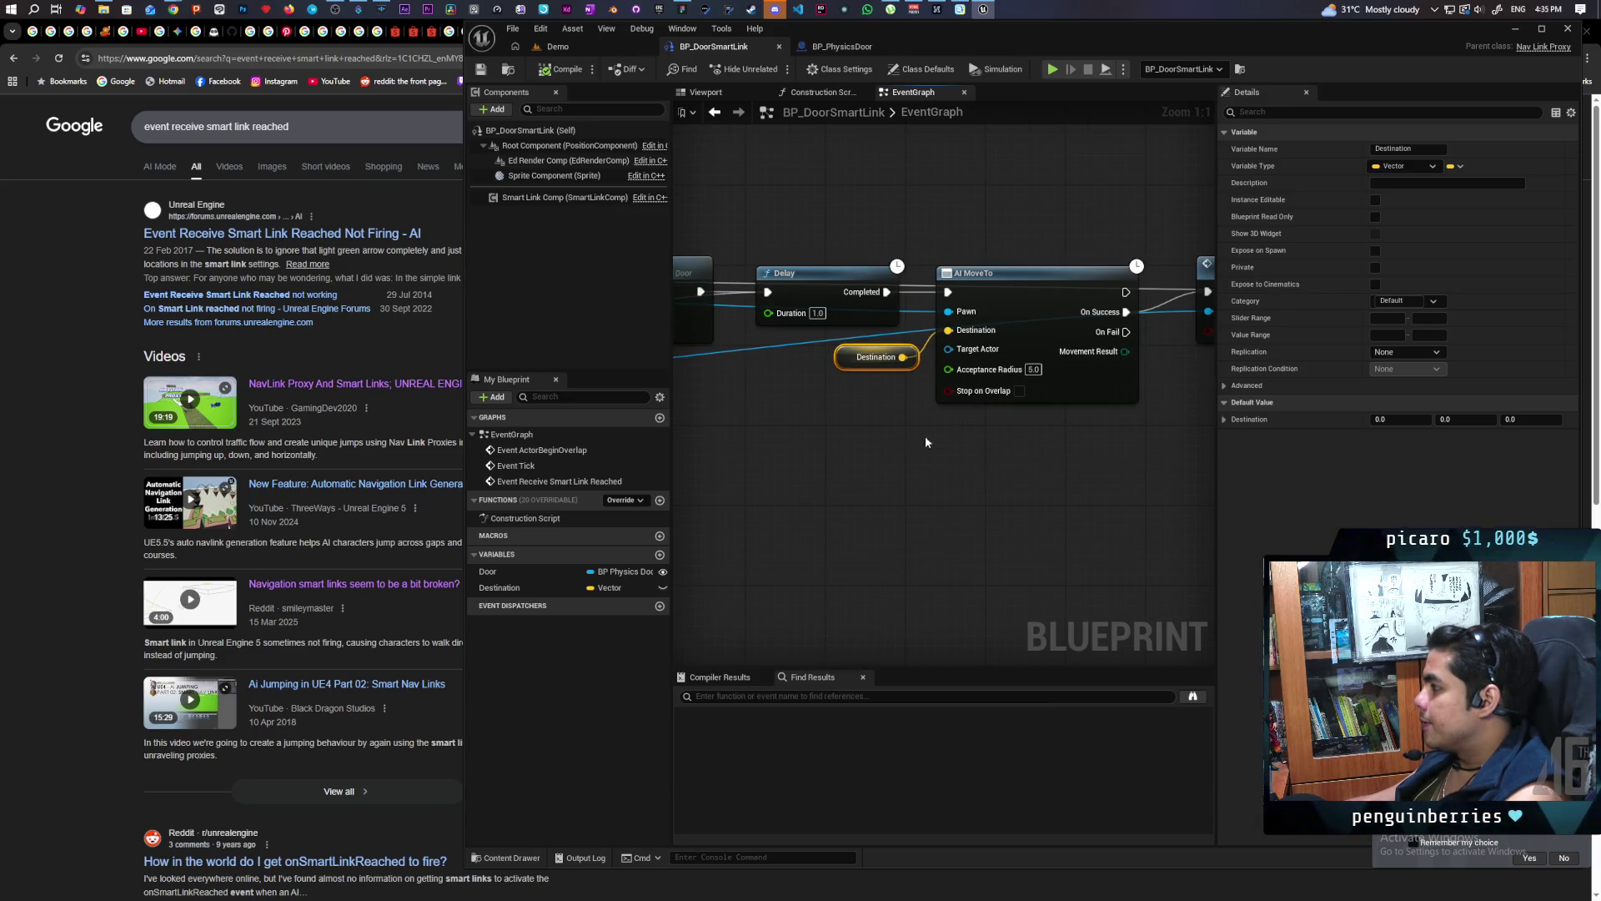
click(1033, 369)
text(0)
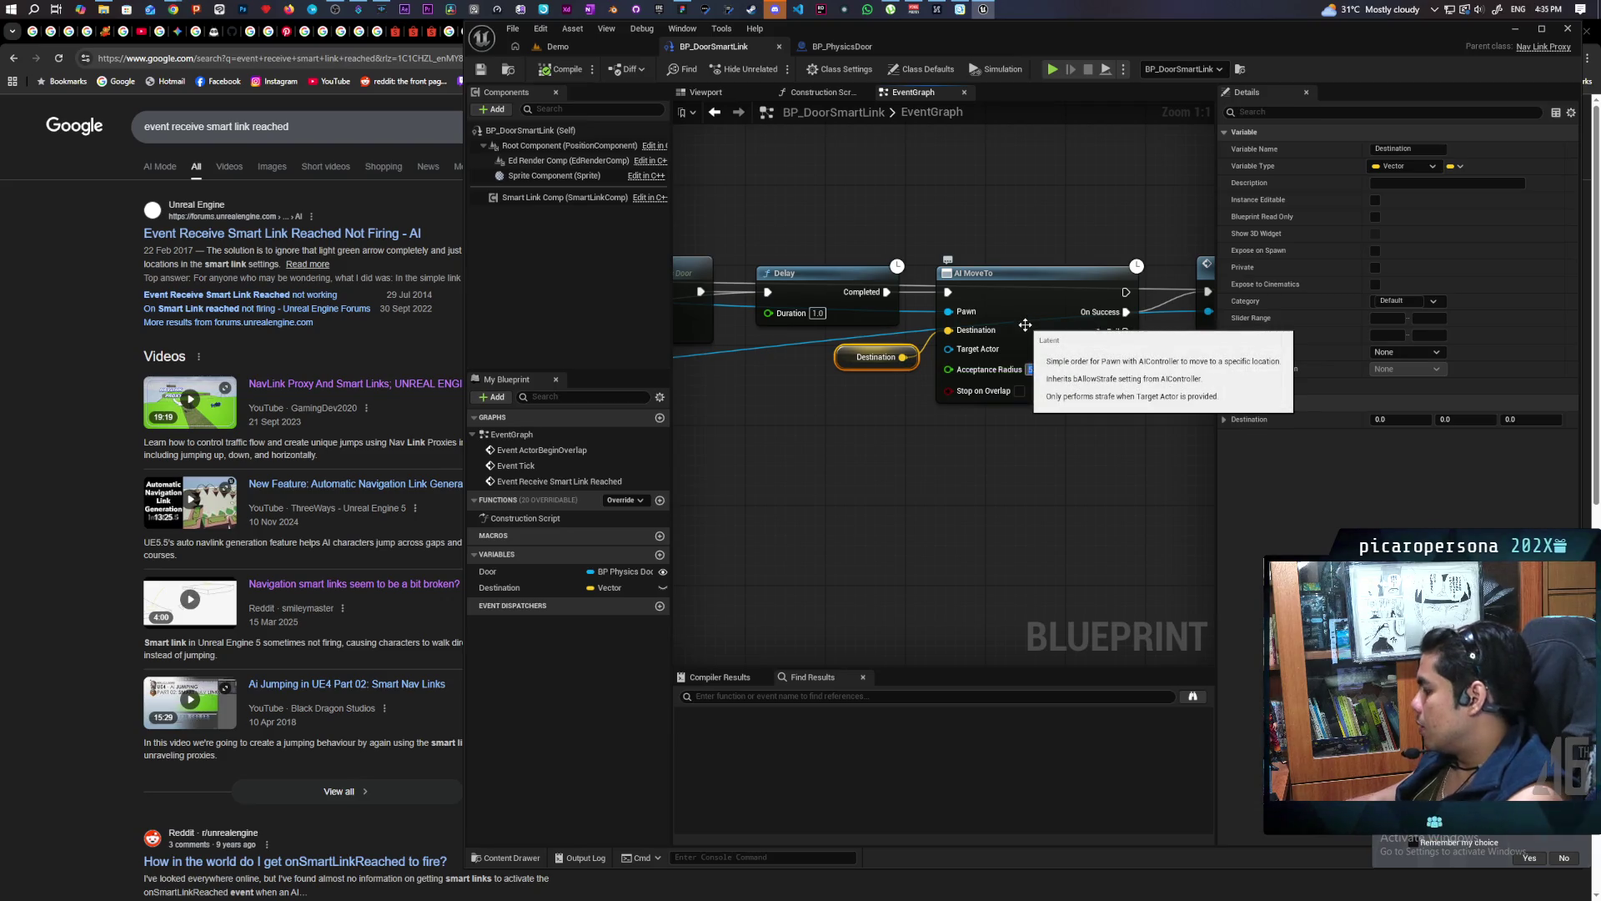
click(943, 465)
scroll(943, 465, down, 3)
drag(830, 507, 712, 304)
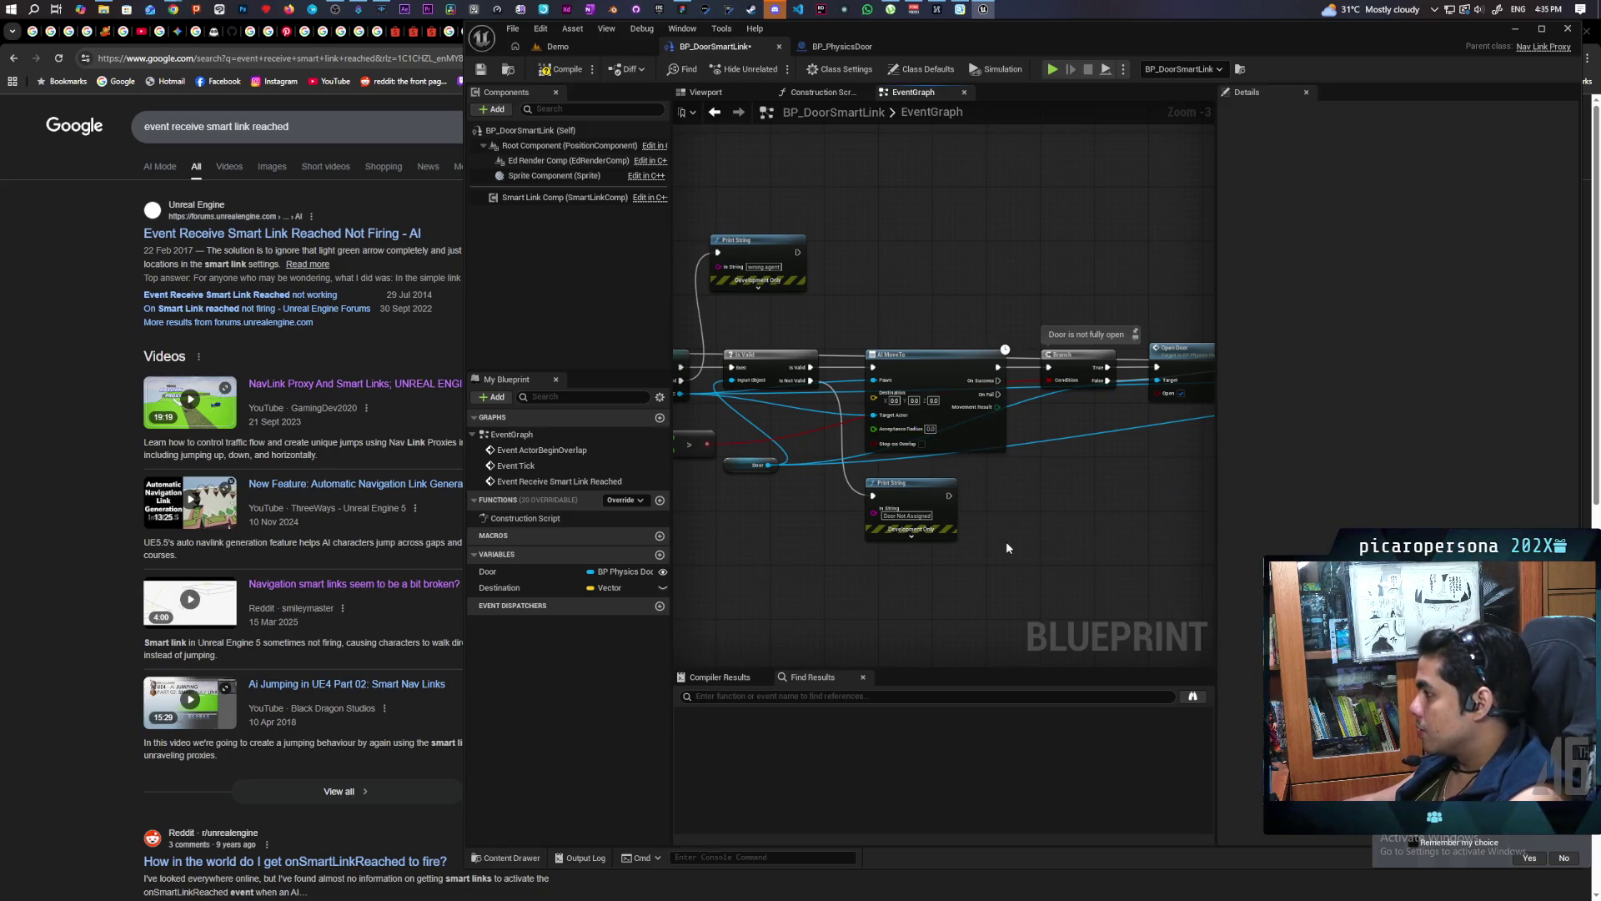
click(558, 47)
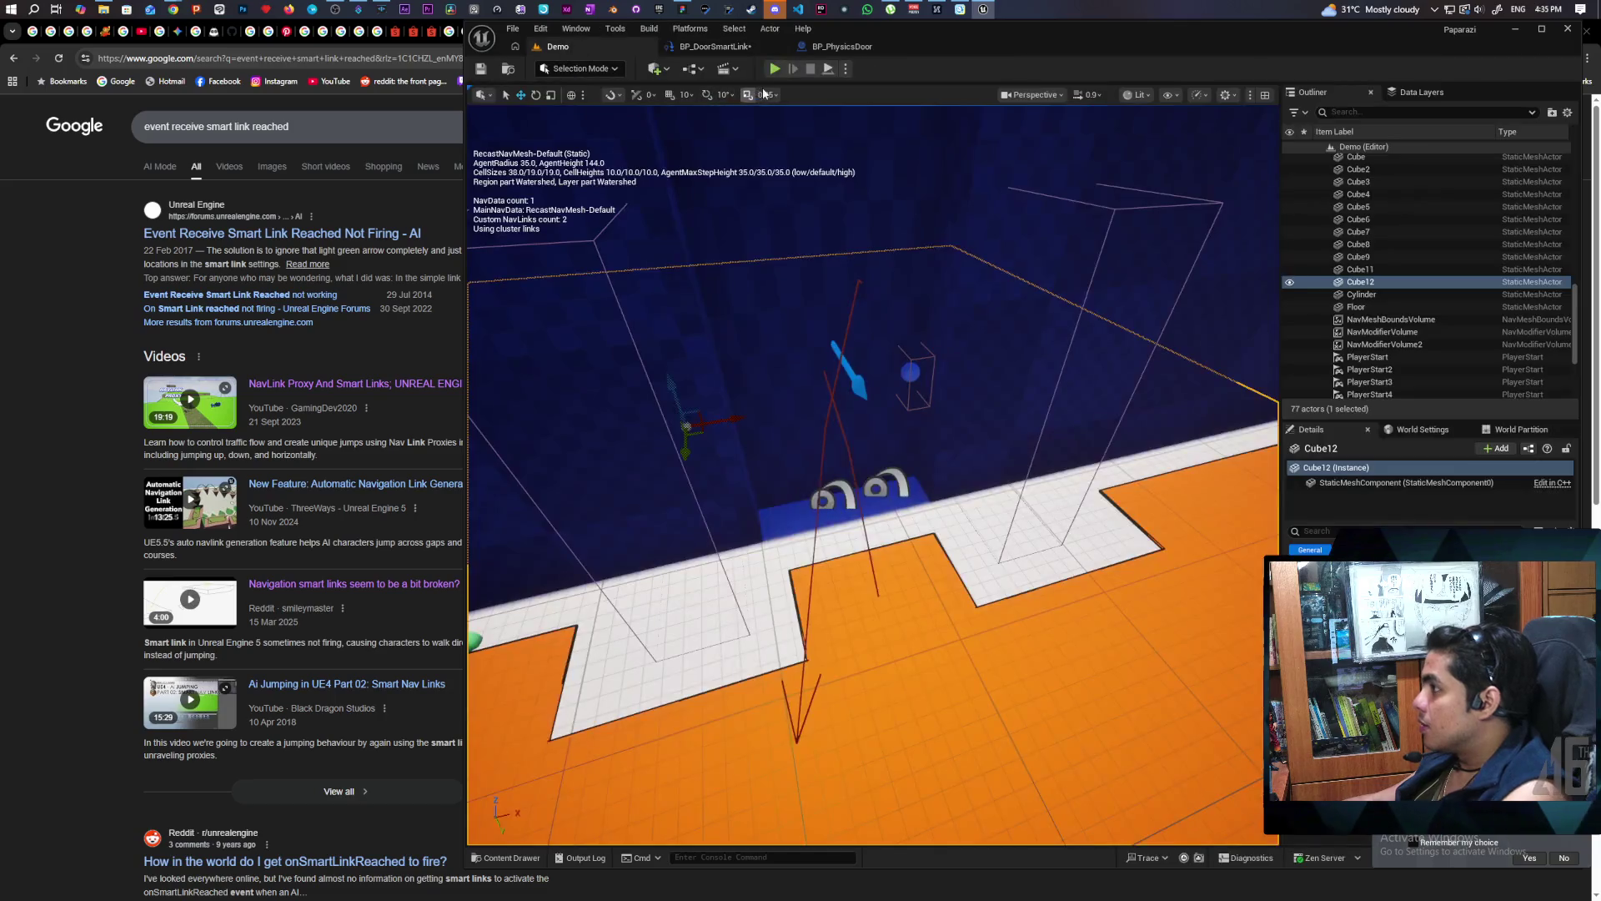
Launch multiplayer play, walk the player character toward the dark building's doorway, then stop play
click(775, 69)
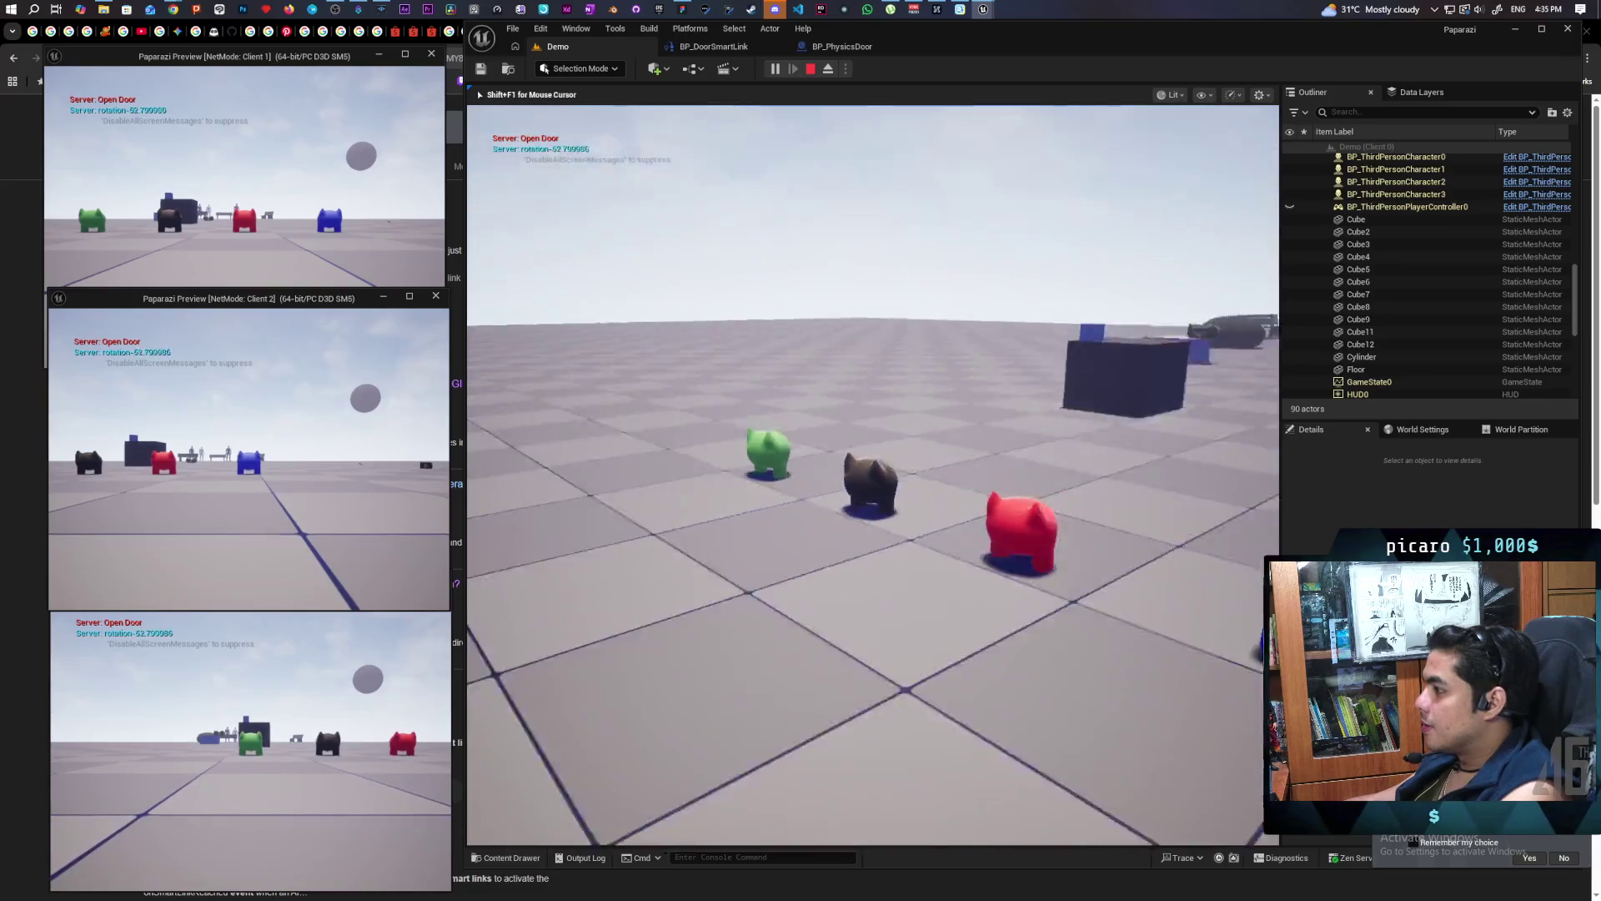
key(w)
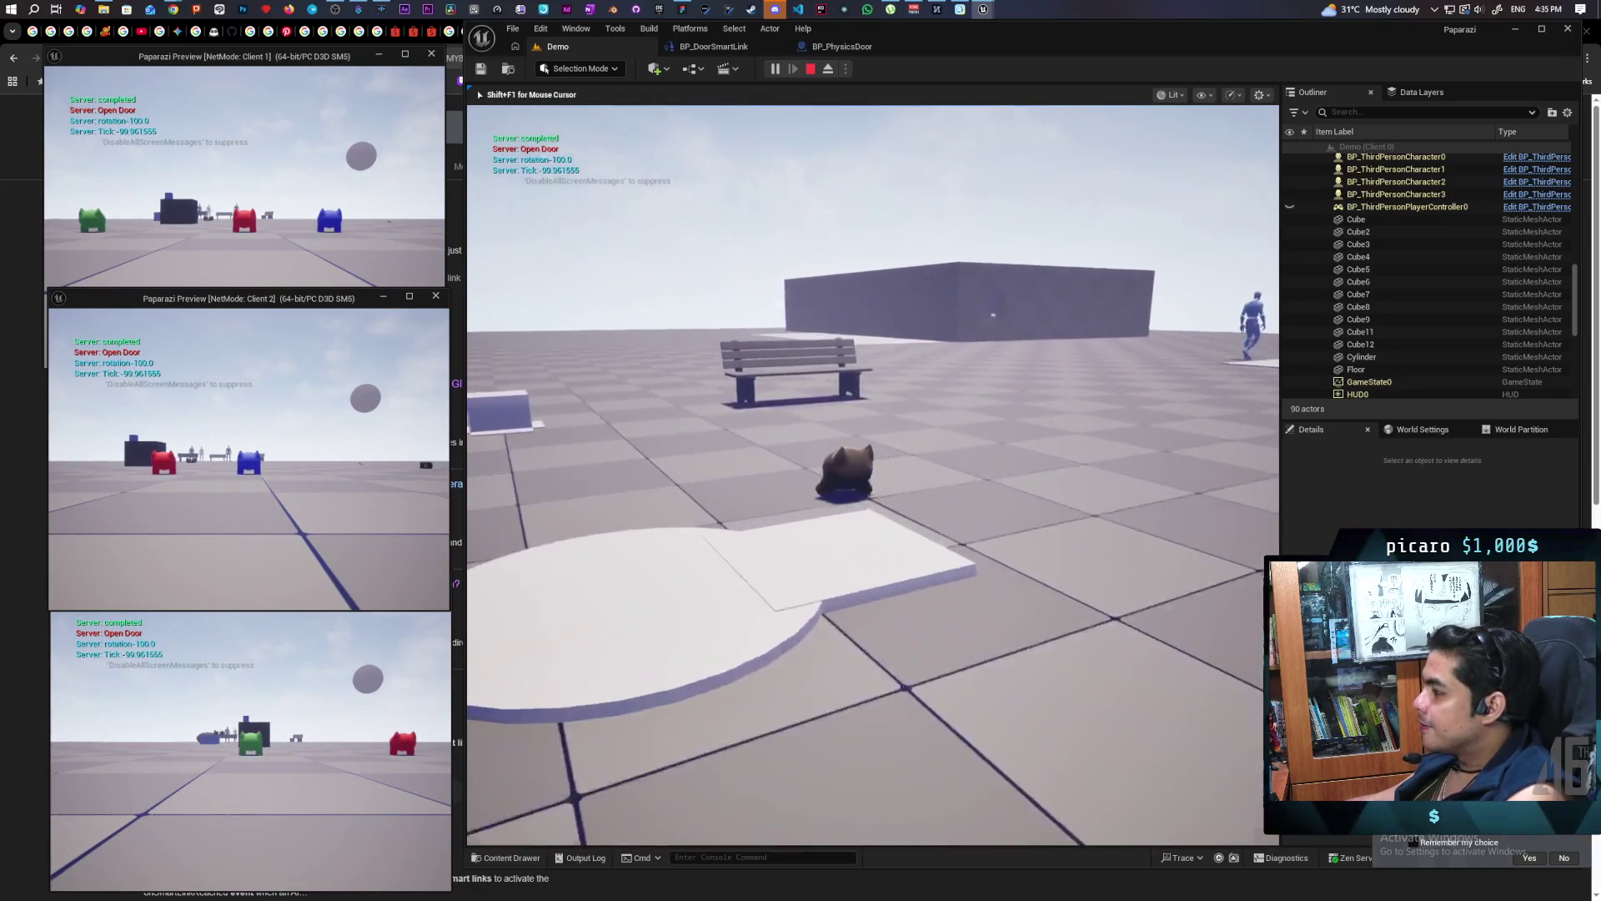
key(w)
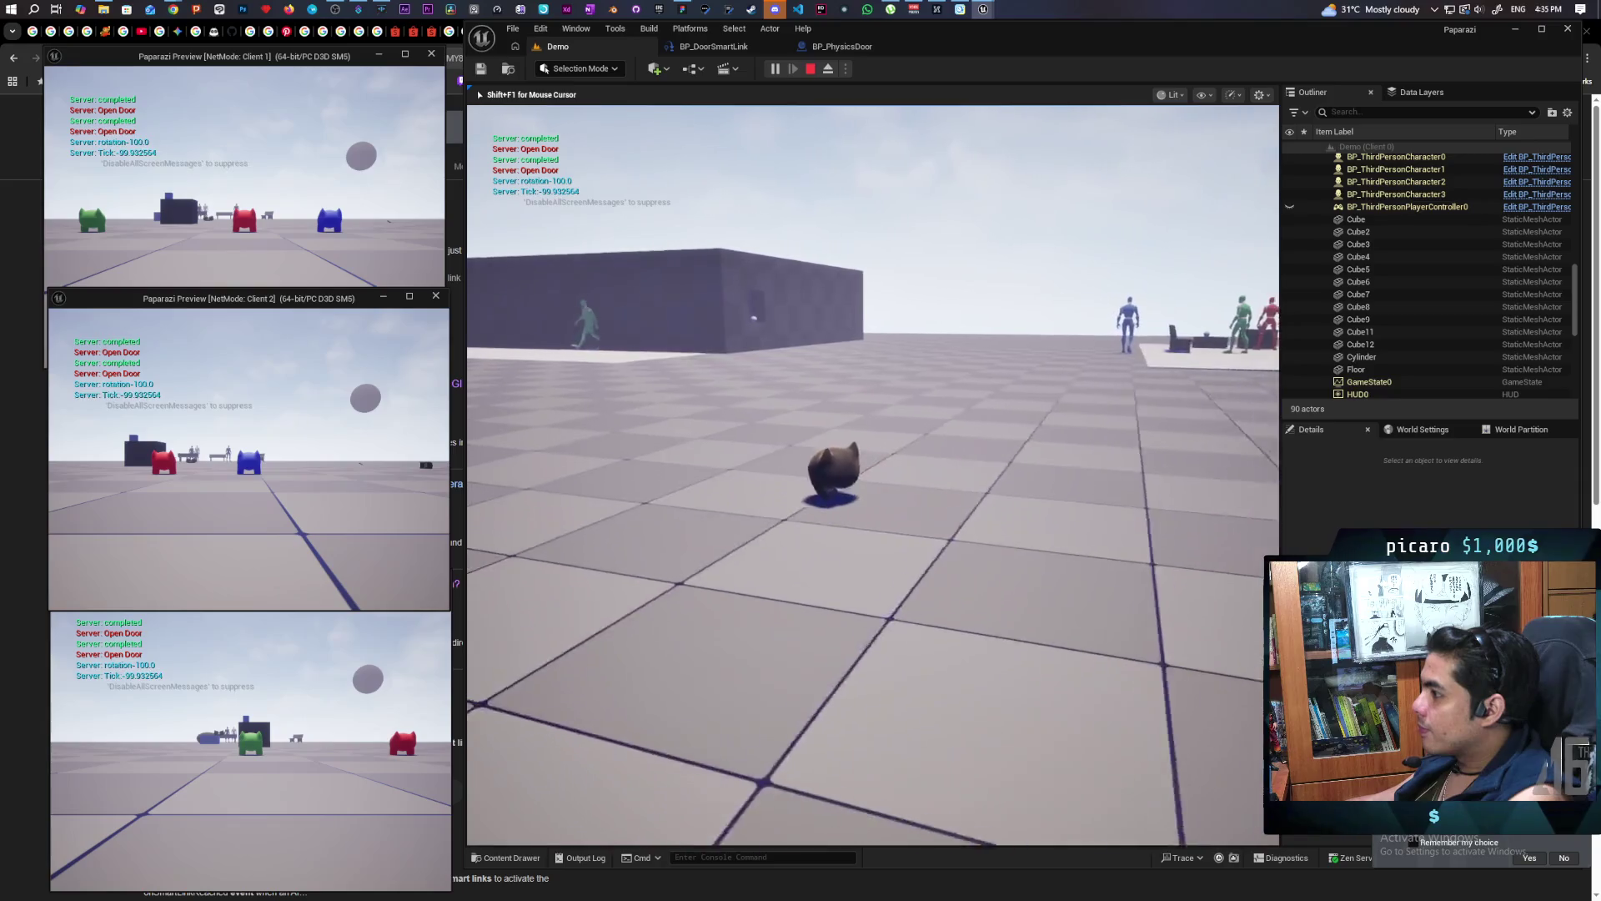
key(w)
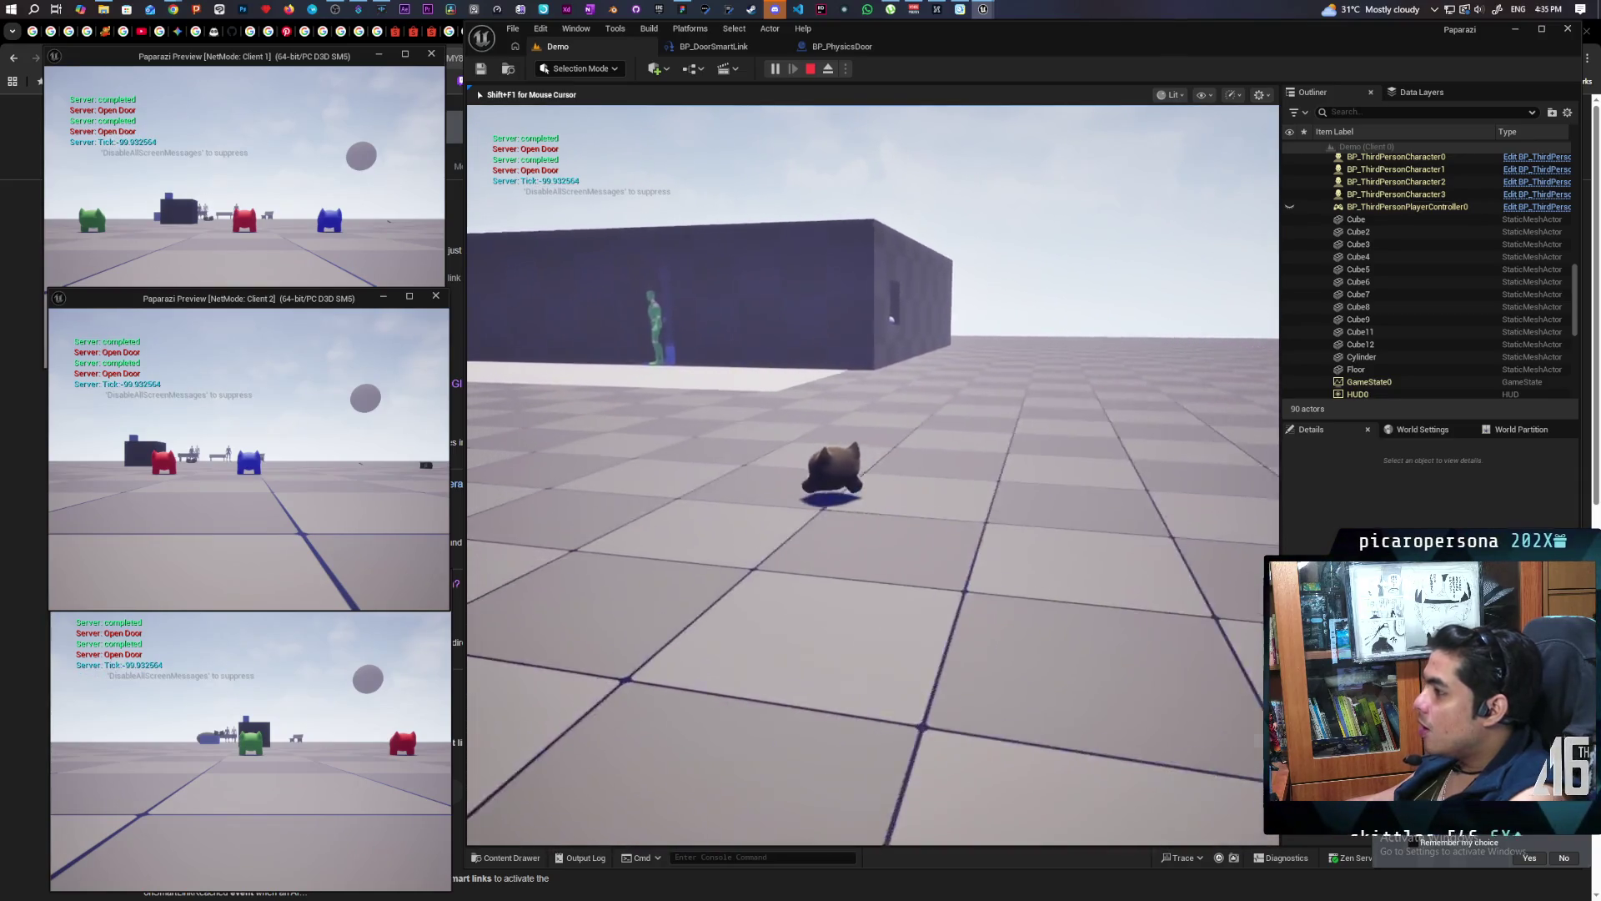
key(w)
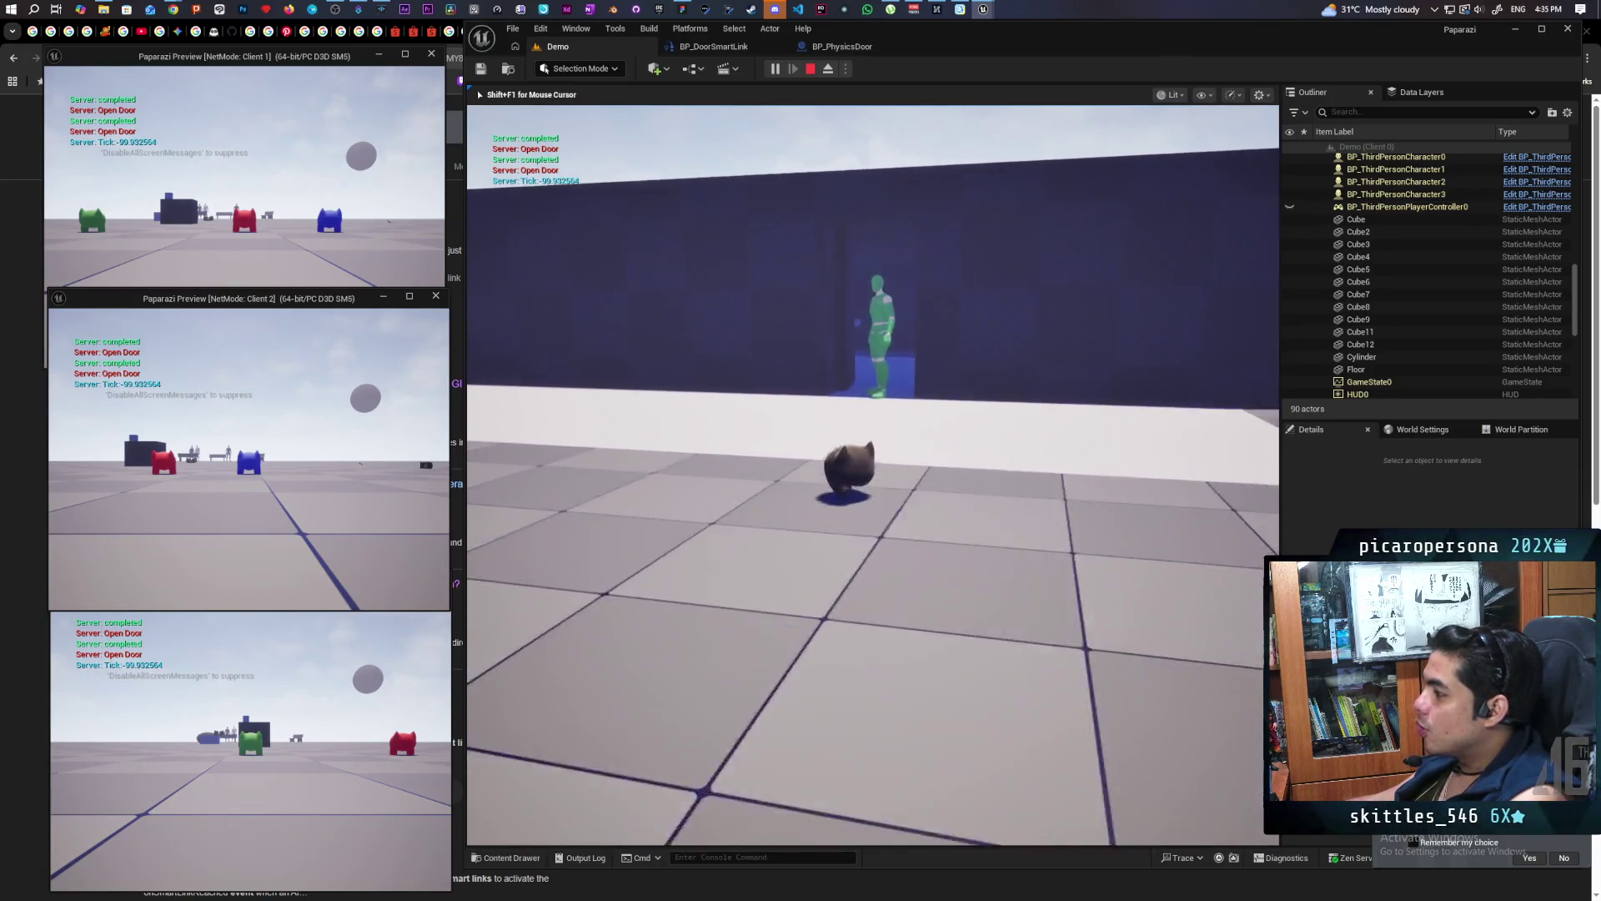
key(w)
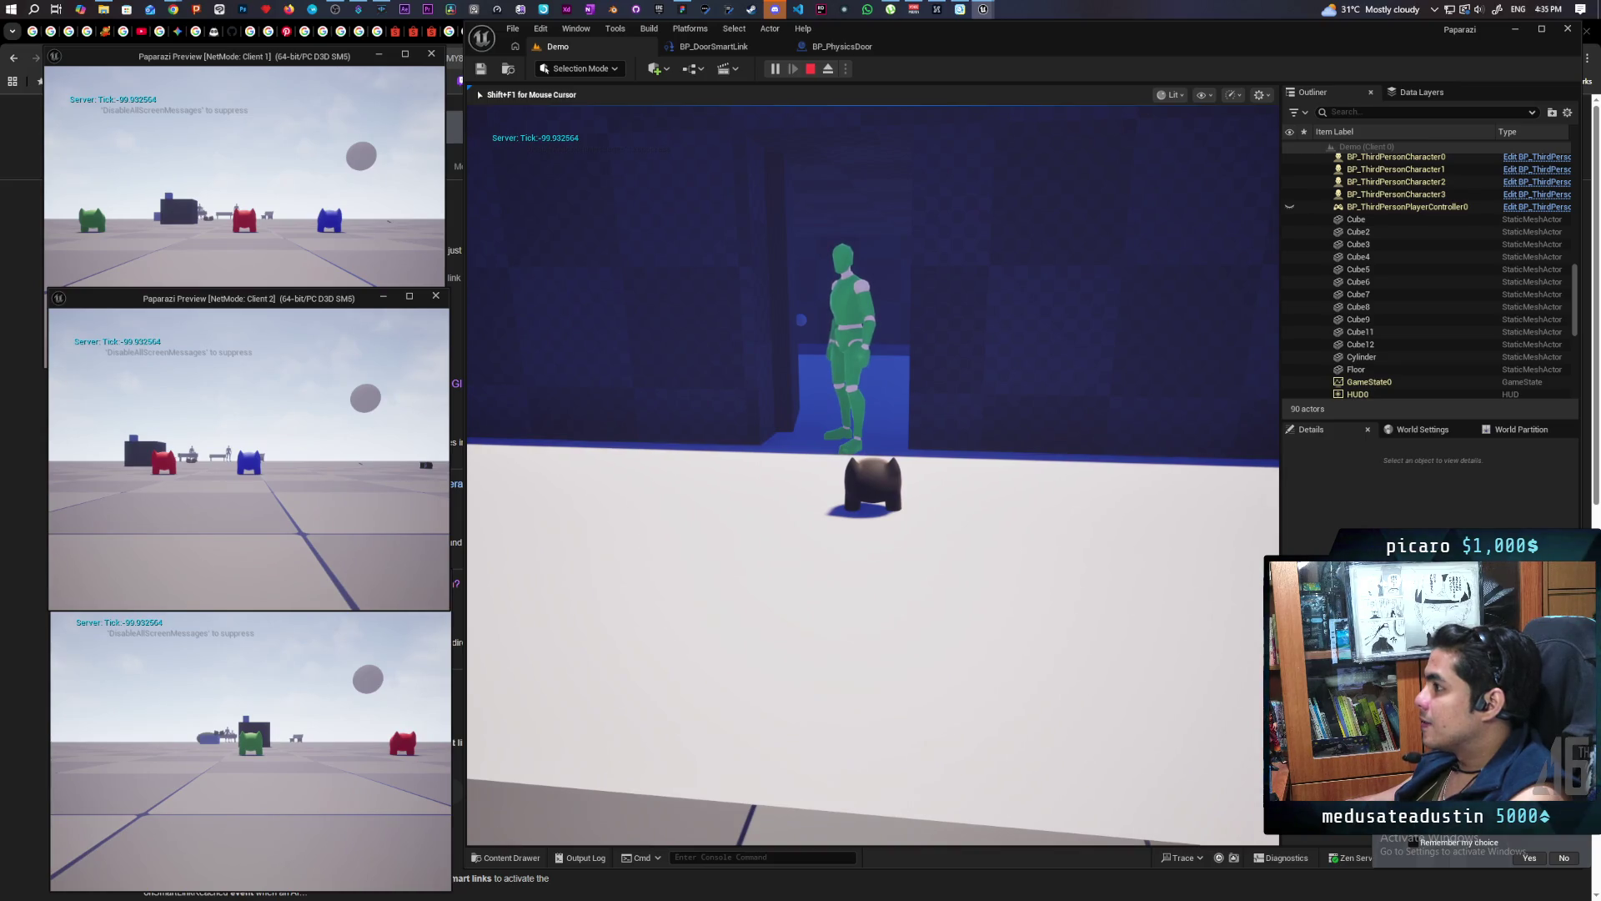
key(Escape)
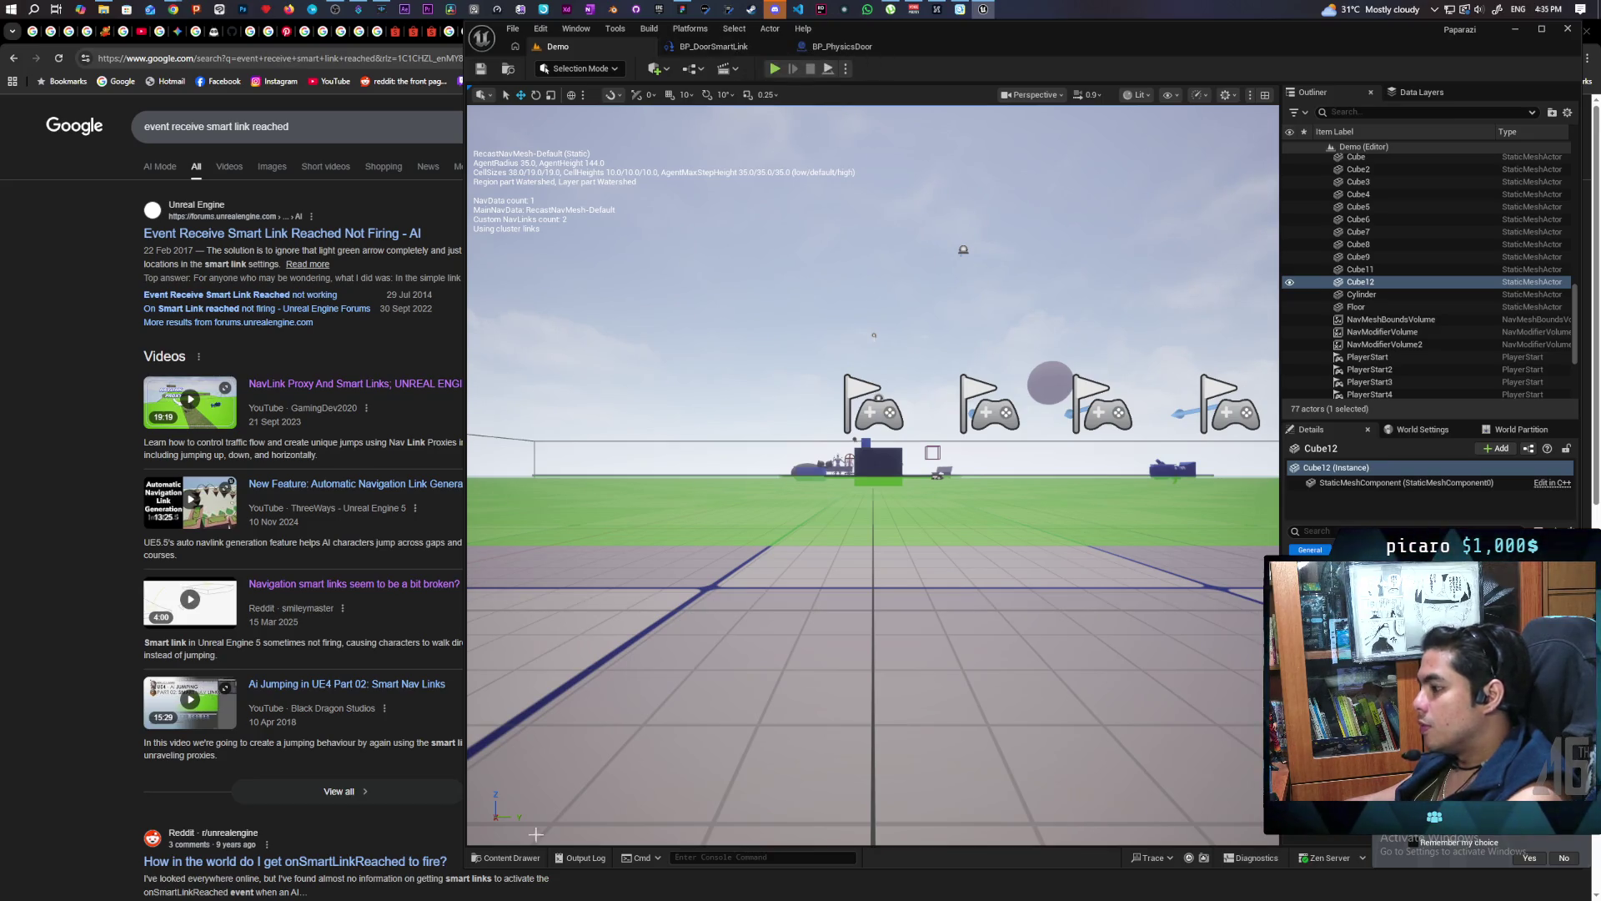
Open BP_NPCController from the Content Drawer and survey its event graph
click(507, 858)
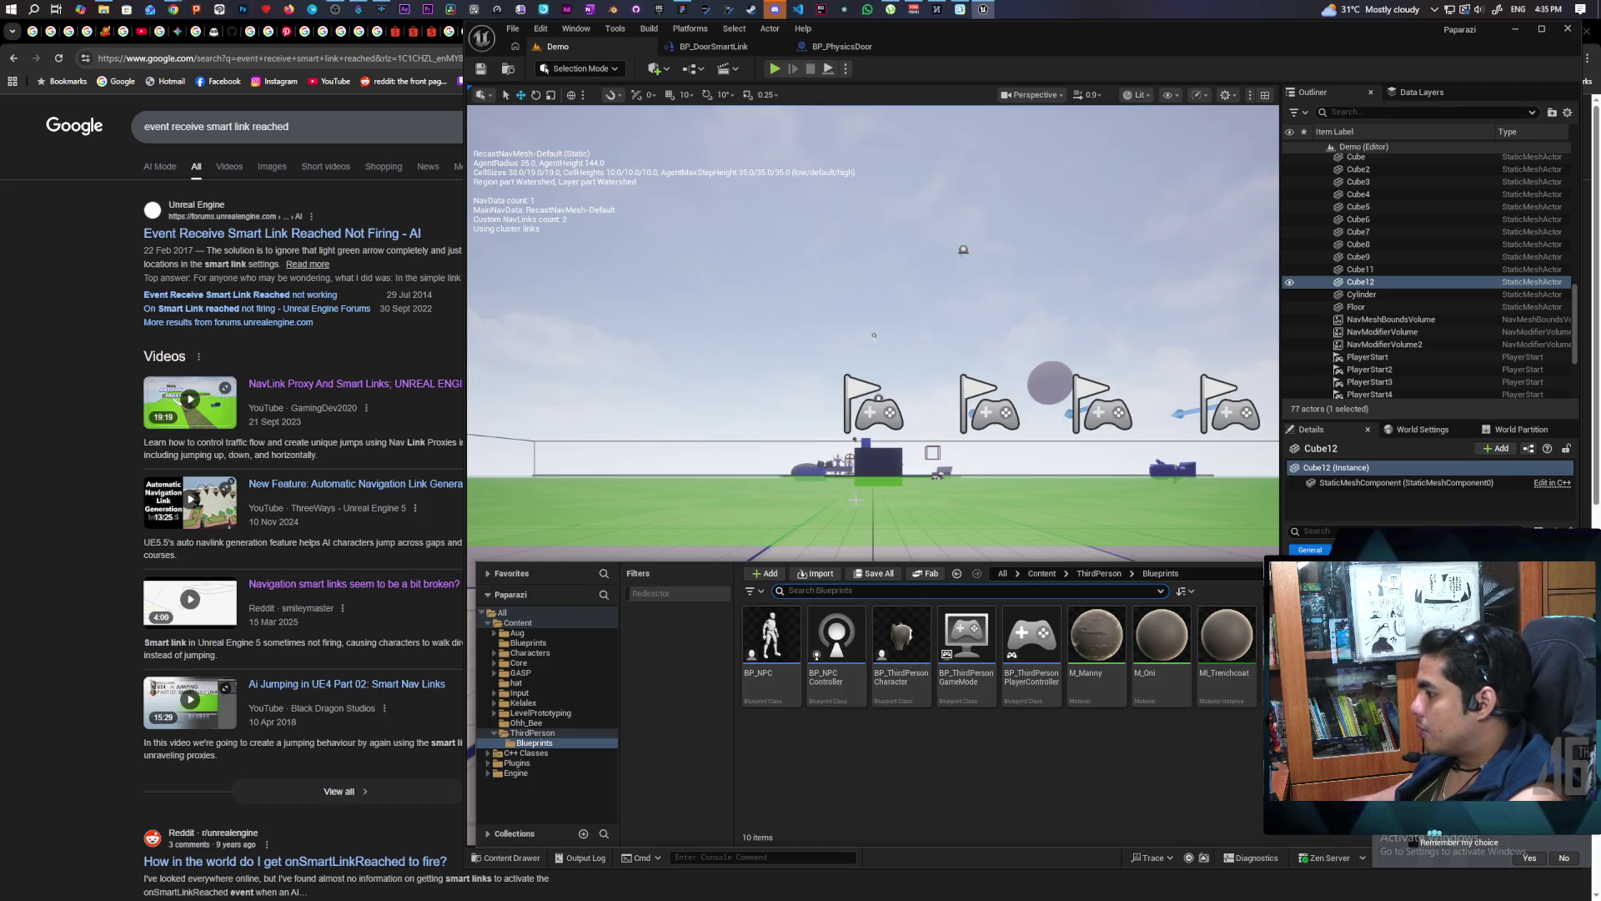
click(831, 636)
double_click(831, 636)
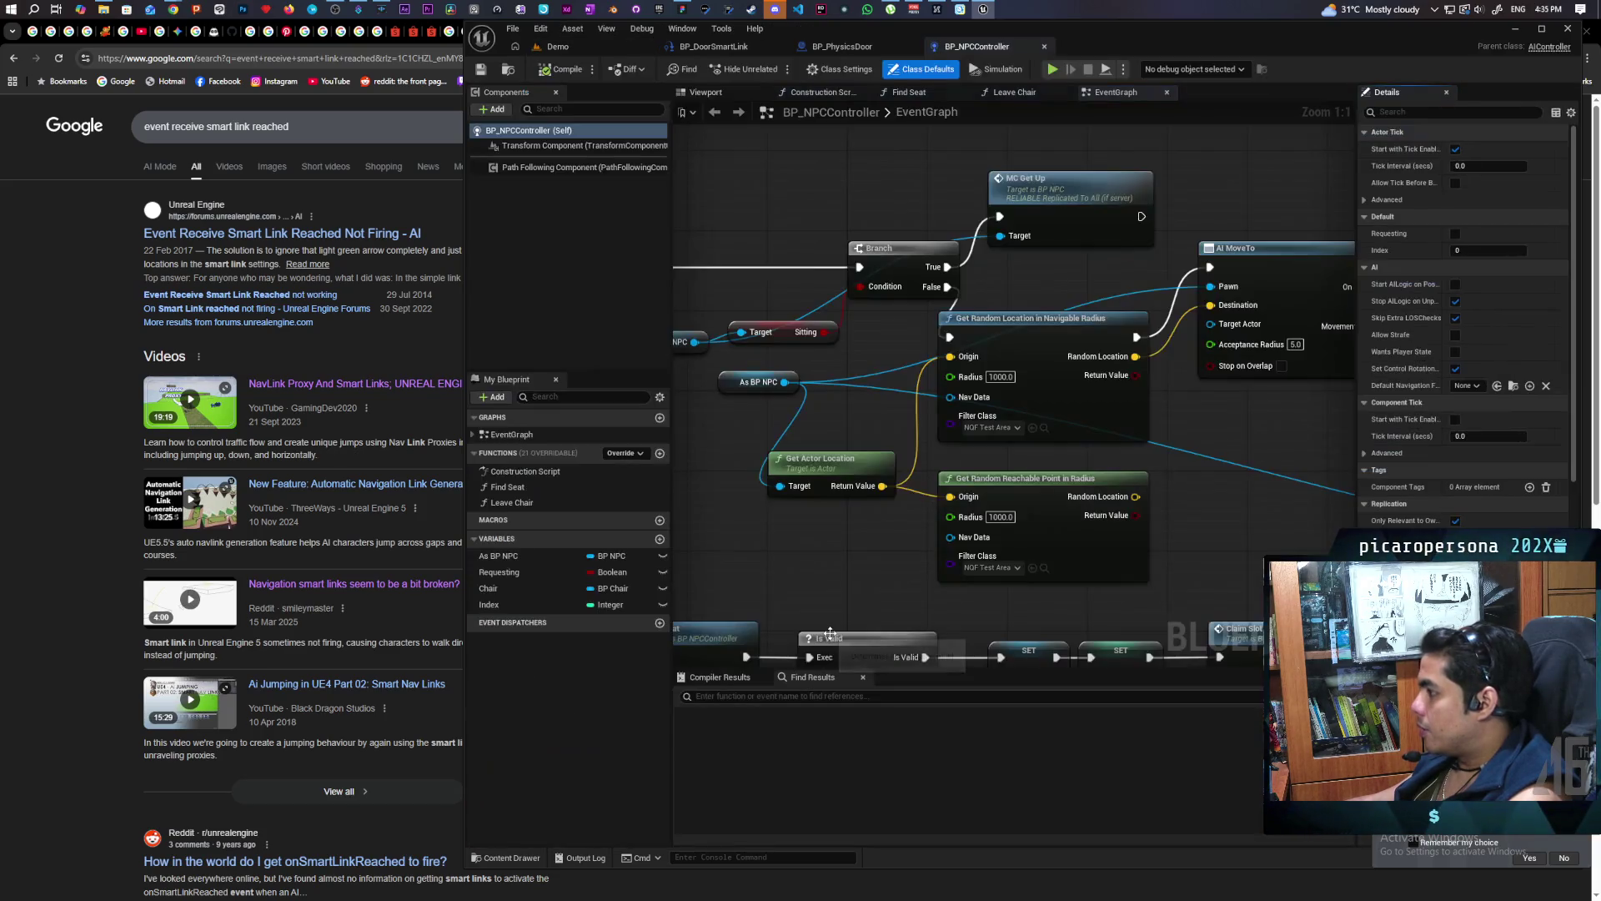
scroll(936, 460, down, 10)
scroll(936, 460, up, 9)
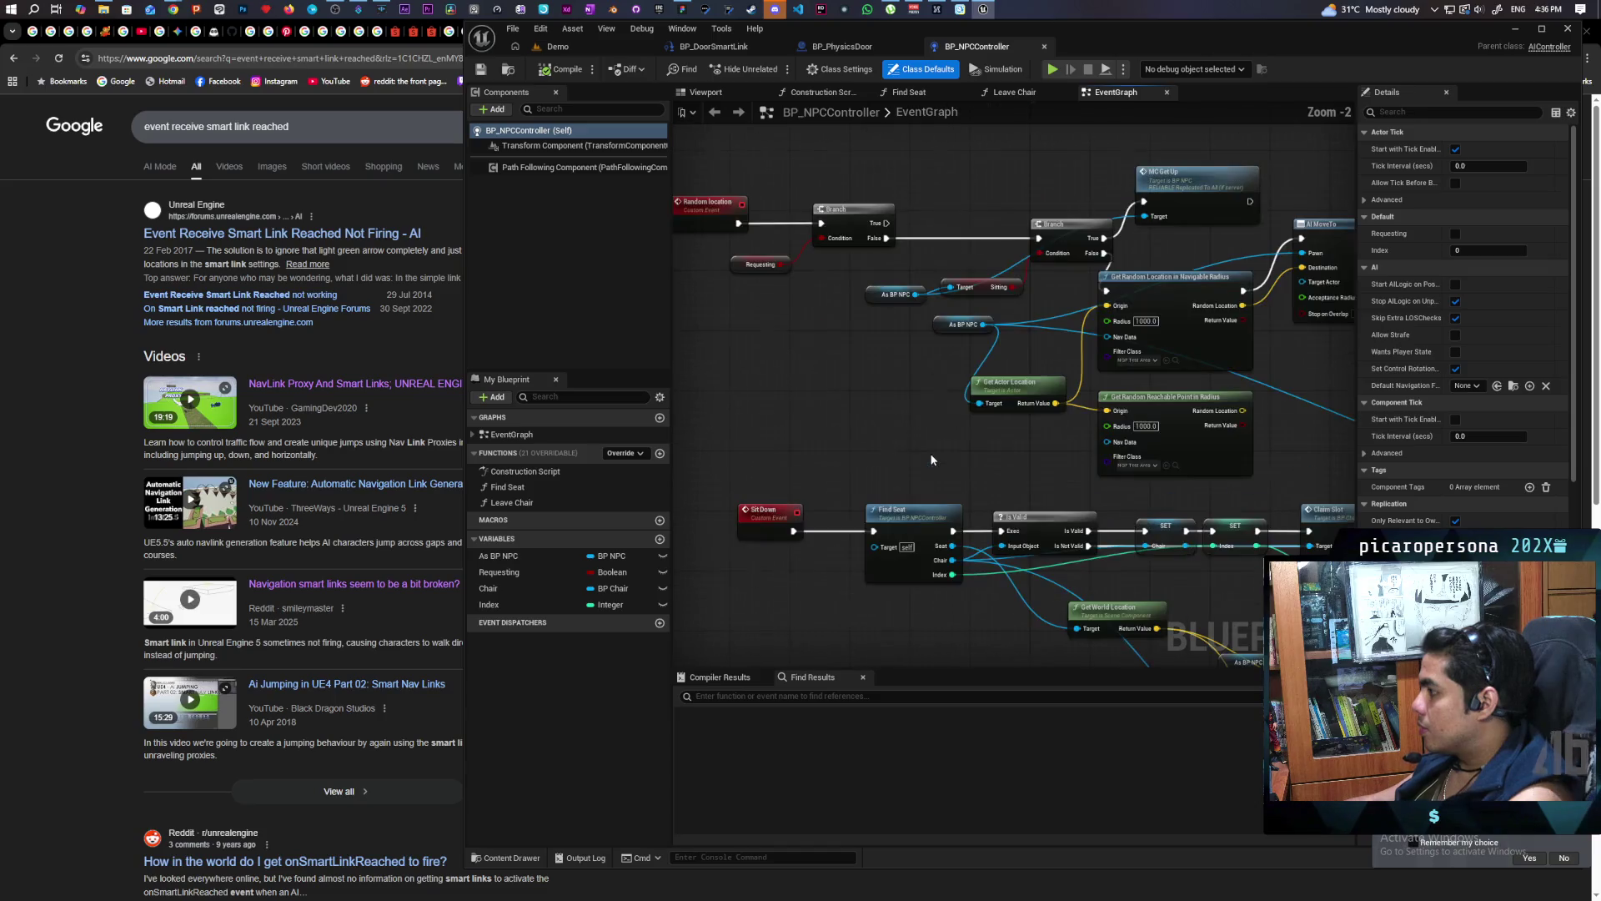
scroll(948, 459, down, 3)
mouse_move(947, 459)
mouse_down()
mouse_move(858, 321)
mouse_move(840, 537)
mouse_move(822, 550)
mouse_move(850, 430)
mouse_up()
scroll(791, 299, up, 1)
scroll(842, 501, down, 1)
scroll(848, 499, up, 1)
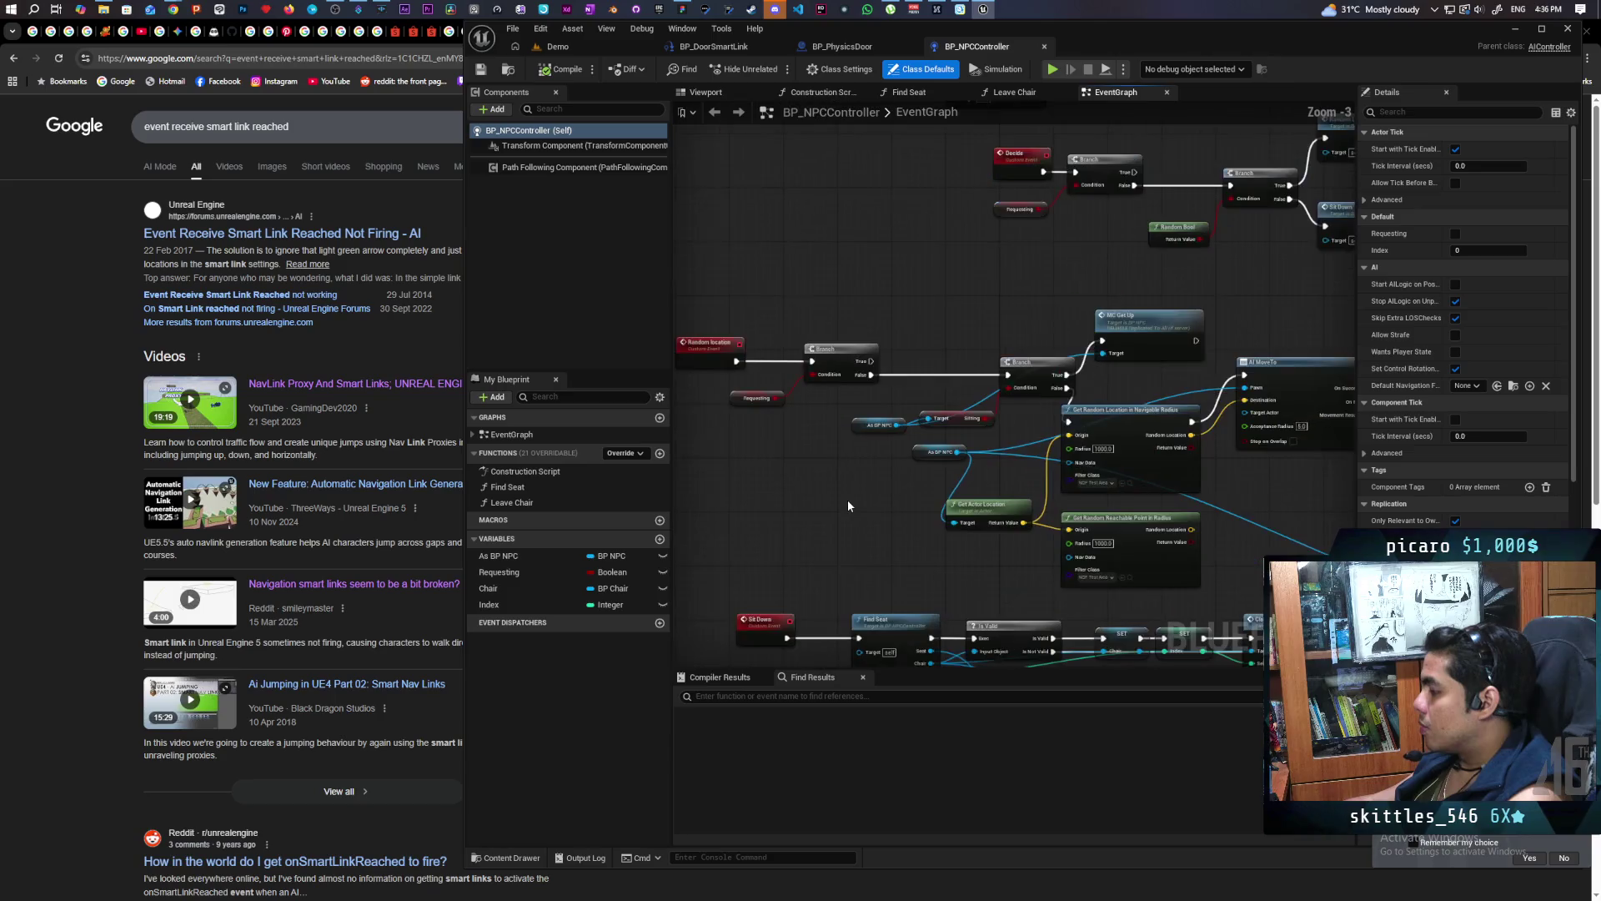
scroll(847, 501, up, 1)
scroll(831, 454, up, 2)
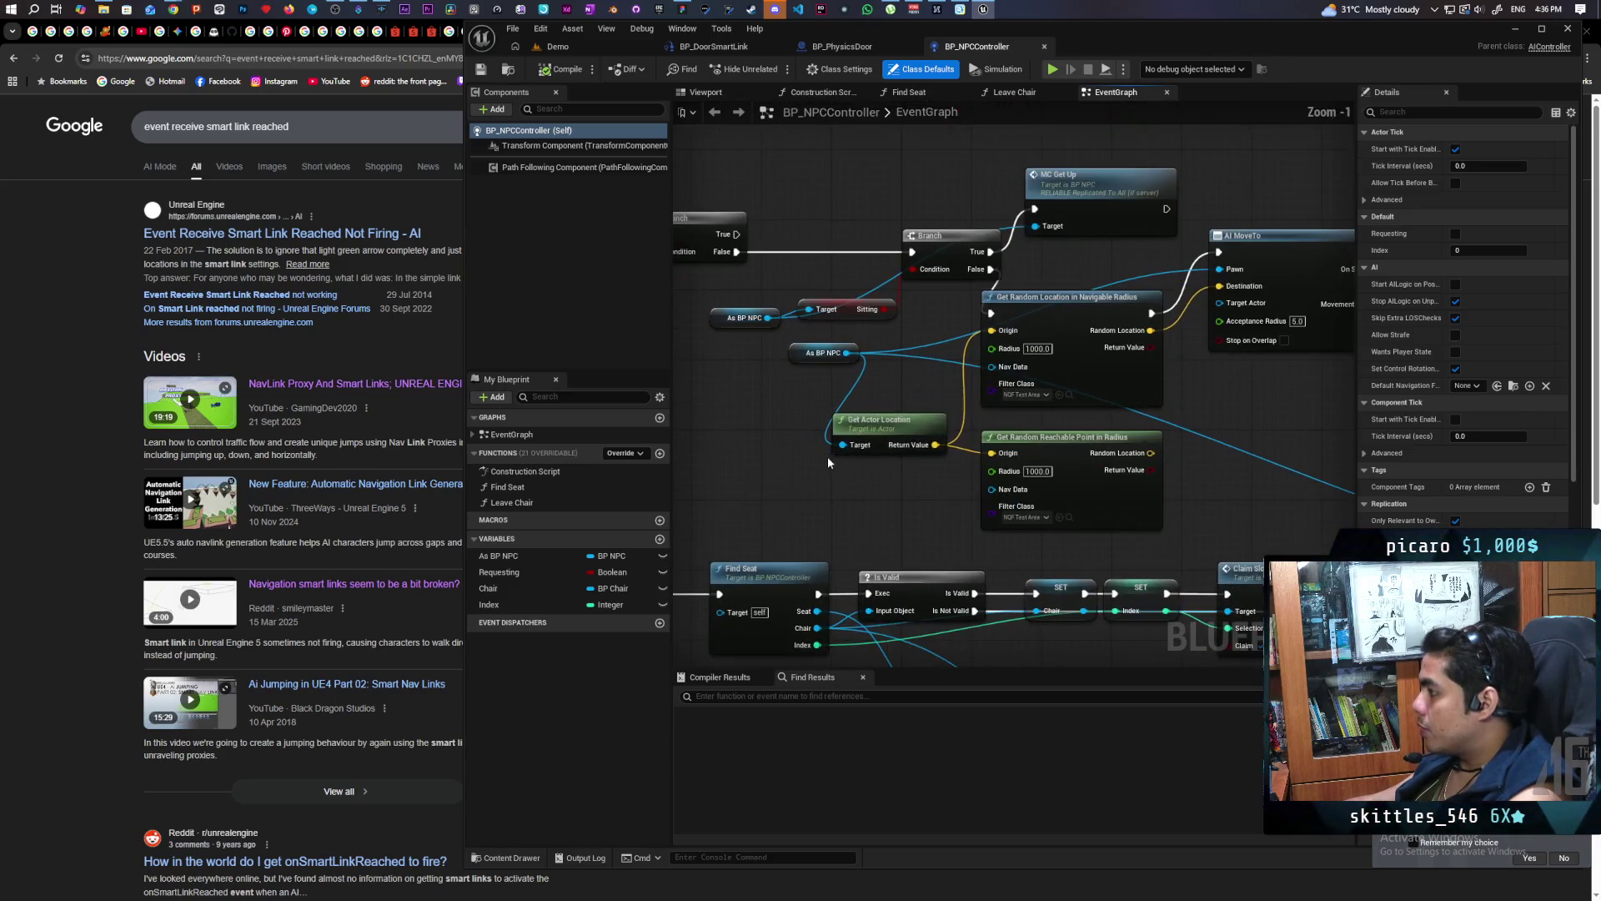
Pan across the graph to bring the AI MoveTo, Delay and Decide nodes into view
mouse_move(837, 478)
mouse_down()
mouse_move(755, 492)
mouse_move(705, 471)
mouse_move(1008, 504)
mouse_up()
scroll(860, 494, down, 2)
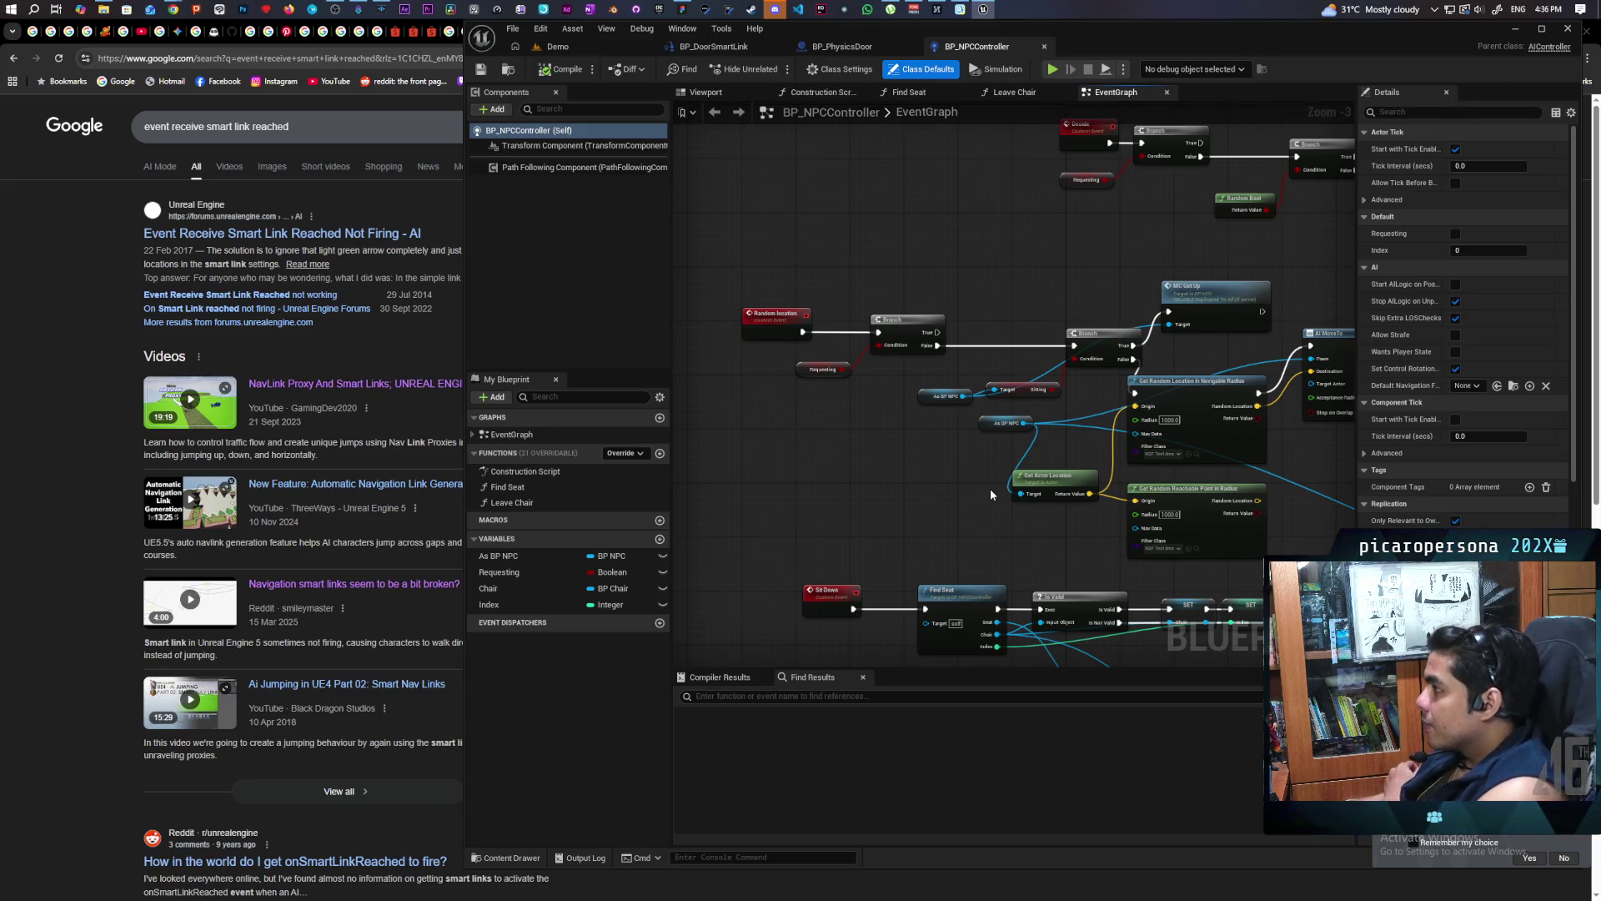
drag(990, 494, 838, 498)
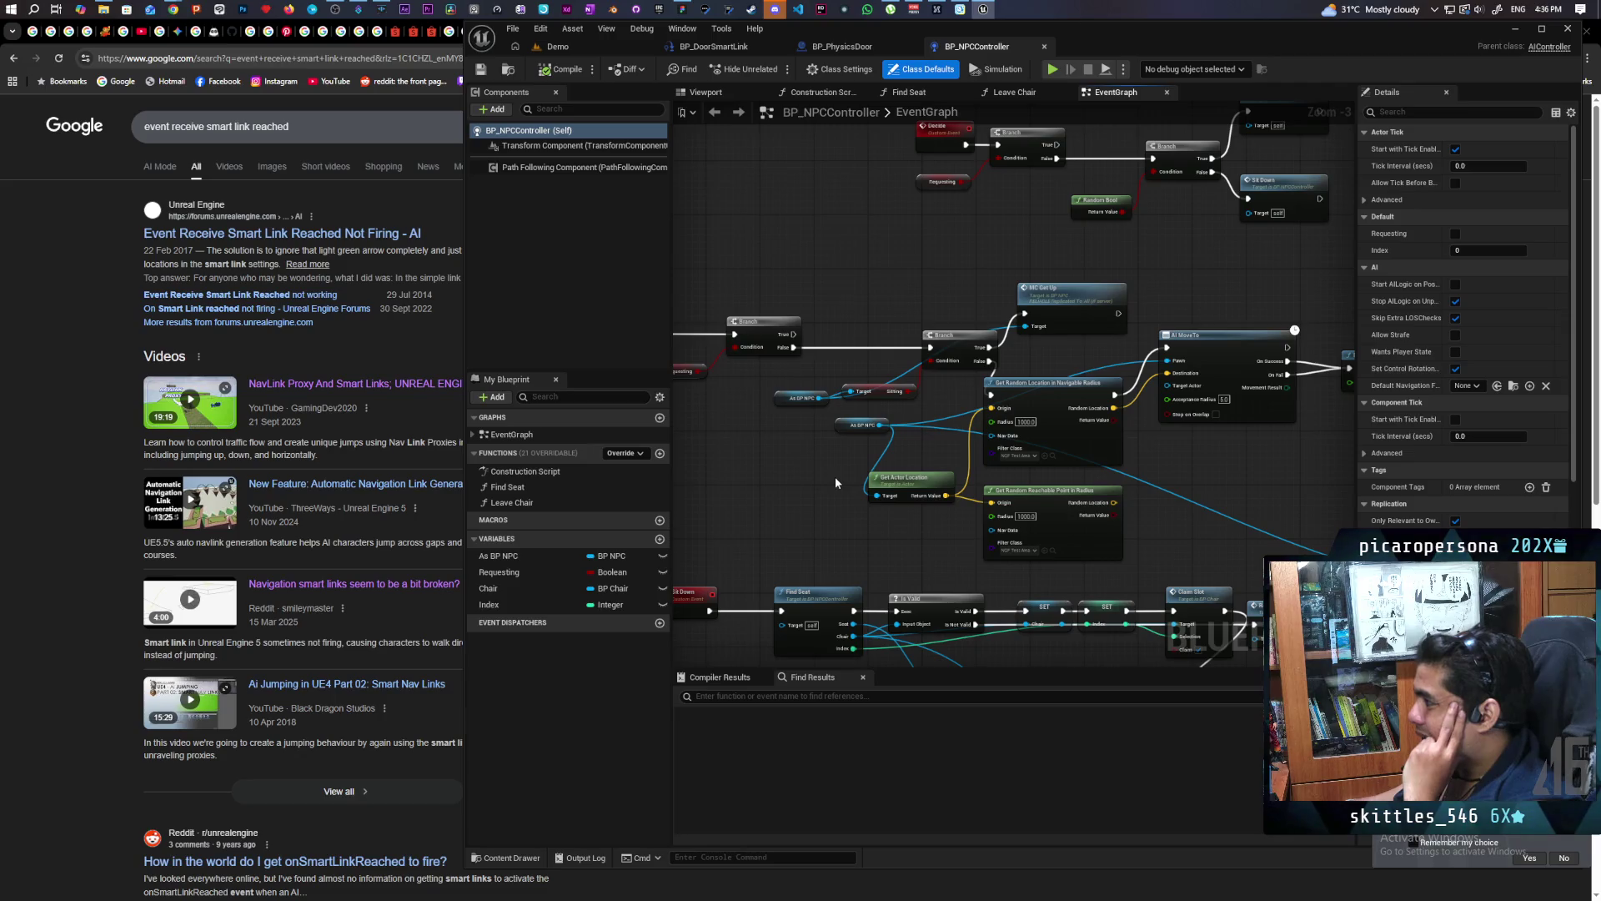
scroll(841, 473, up, 3)
mouse_move(943, 543)
mouse_down()
mouse_move(795, 503)
mouse_move(867, 534)
mouse_move(775, 600)
mouse_move(701, 609)
mouse_move(834, 650)
mouse_move(909, 634)
mouse_move(806, 560)
mouse_move(859, 542)
mouse_move(800, 546)
mouse_move(690, 604)
mouse_up()
drag(1127, 504, 967, 509)
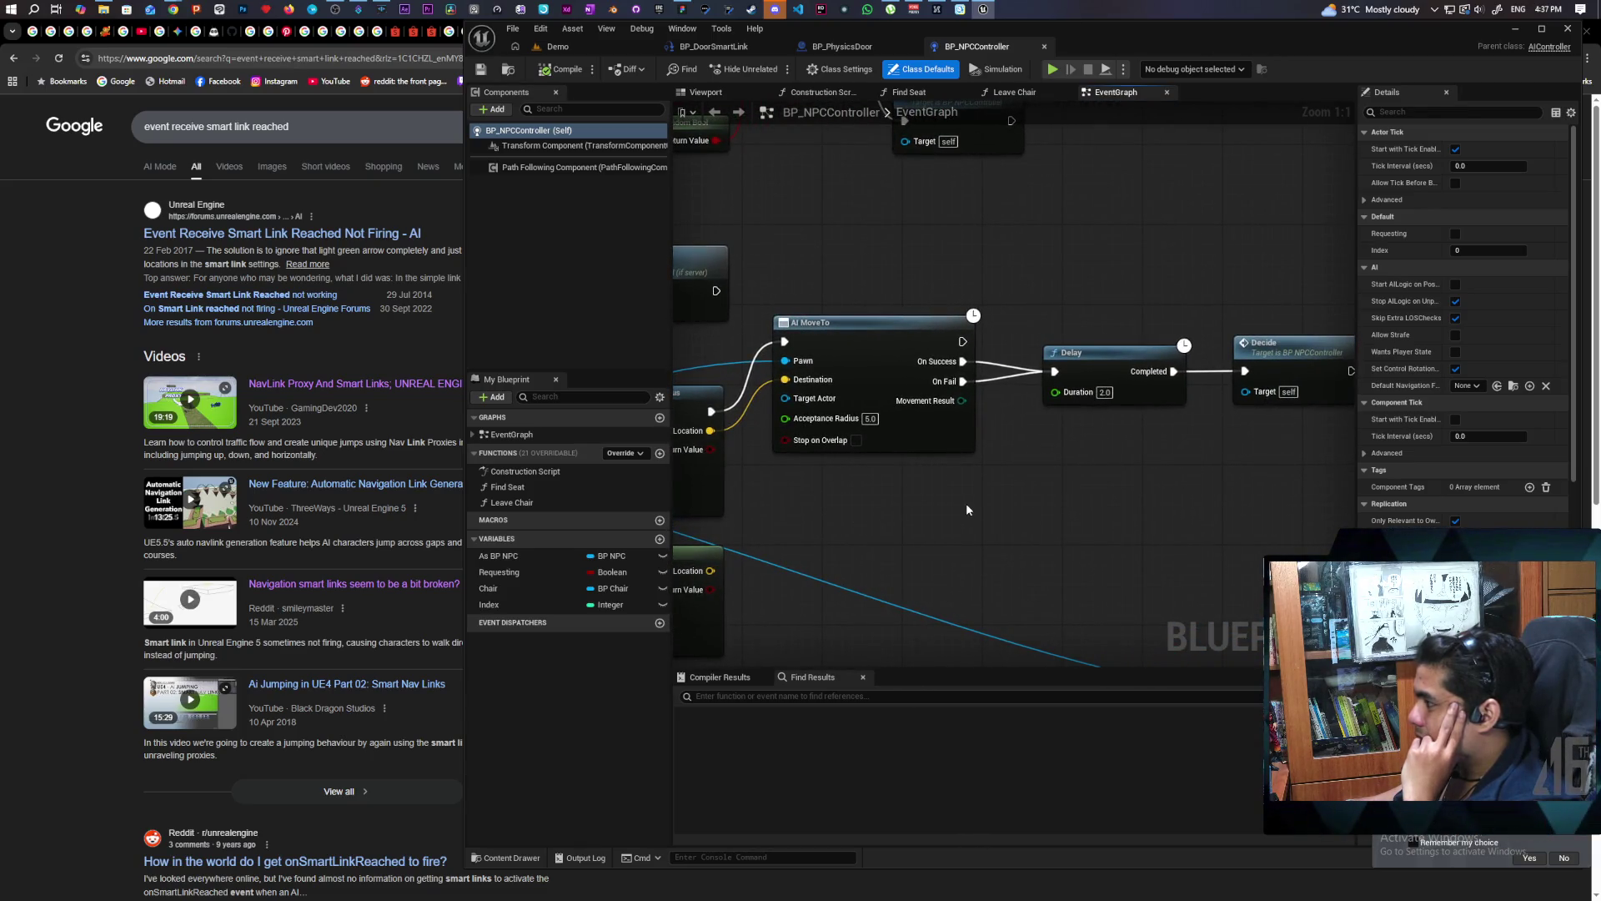
scroll(967, 509, down, 2)
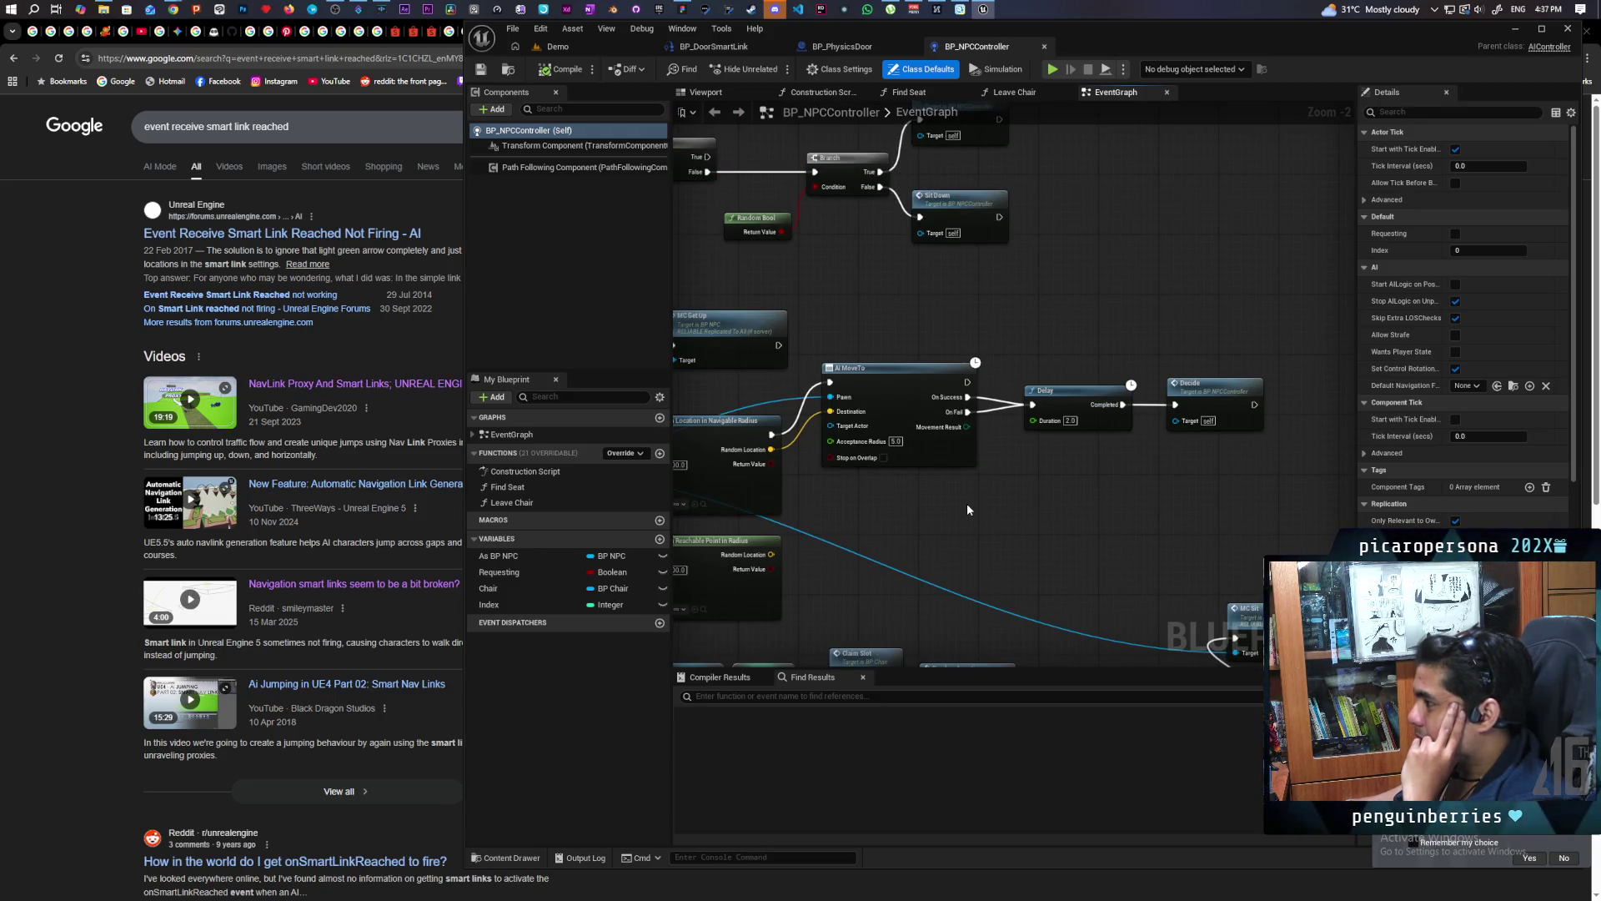
mouse_move(968, 504)
mouse_down()
mouse_move(917, 507)
mouse_move(1076, 442)
mouse_move(1006, 455)
mouse_up()
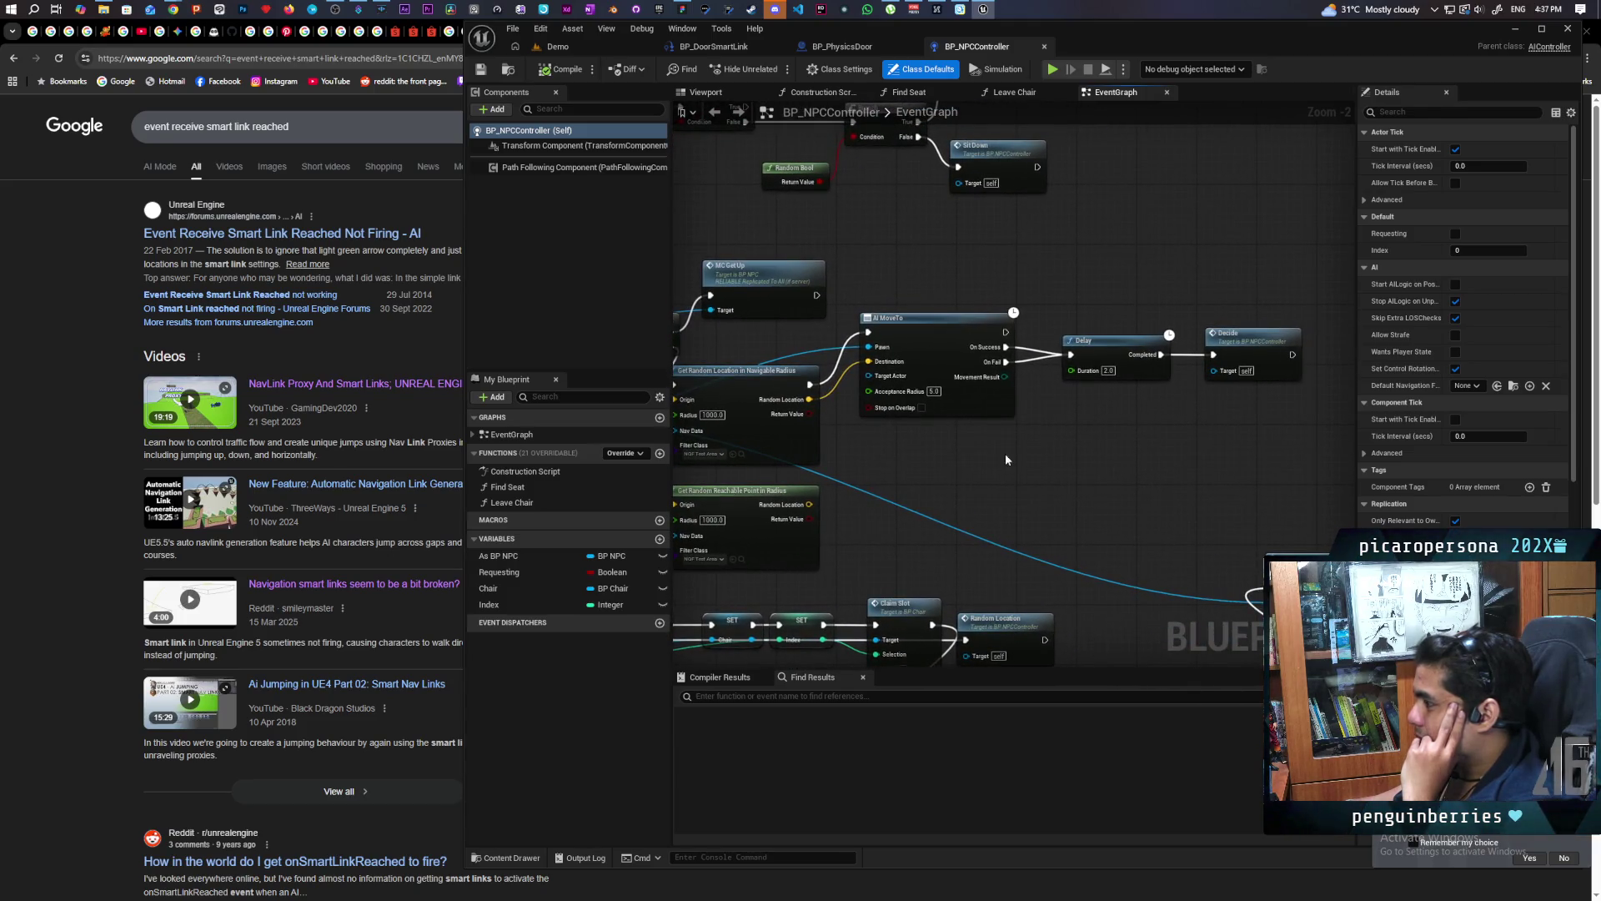
Box-select AI MoveTo, Delay and Decide and drag them to the right
drag(944, 269, 1283, 439)
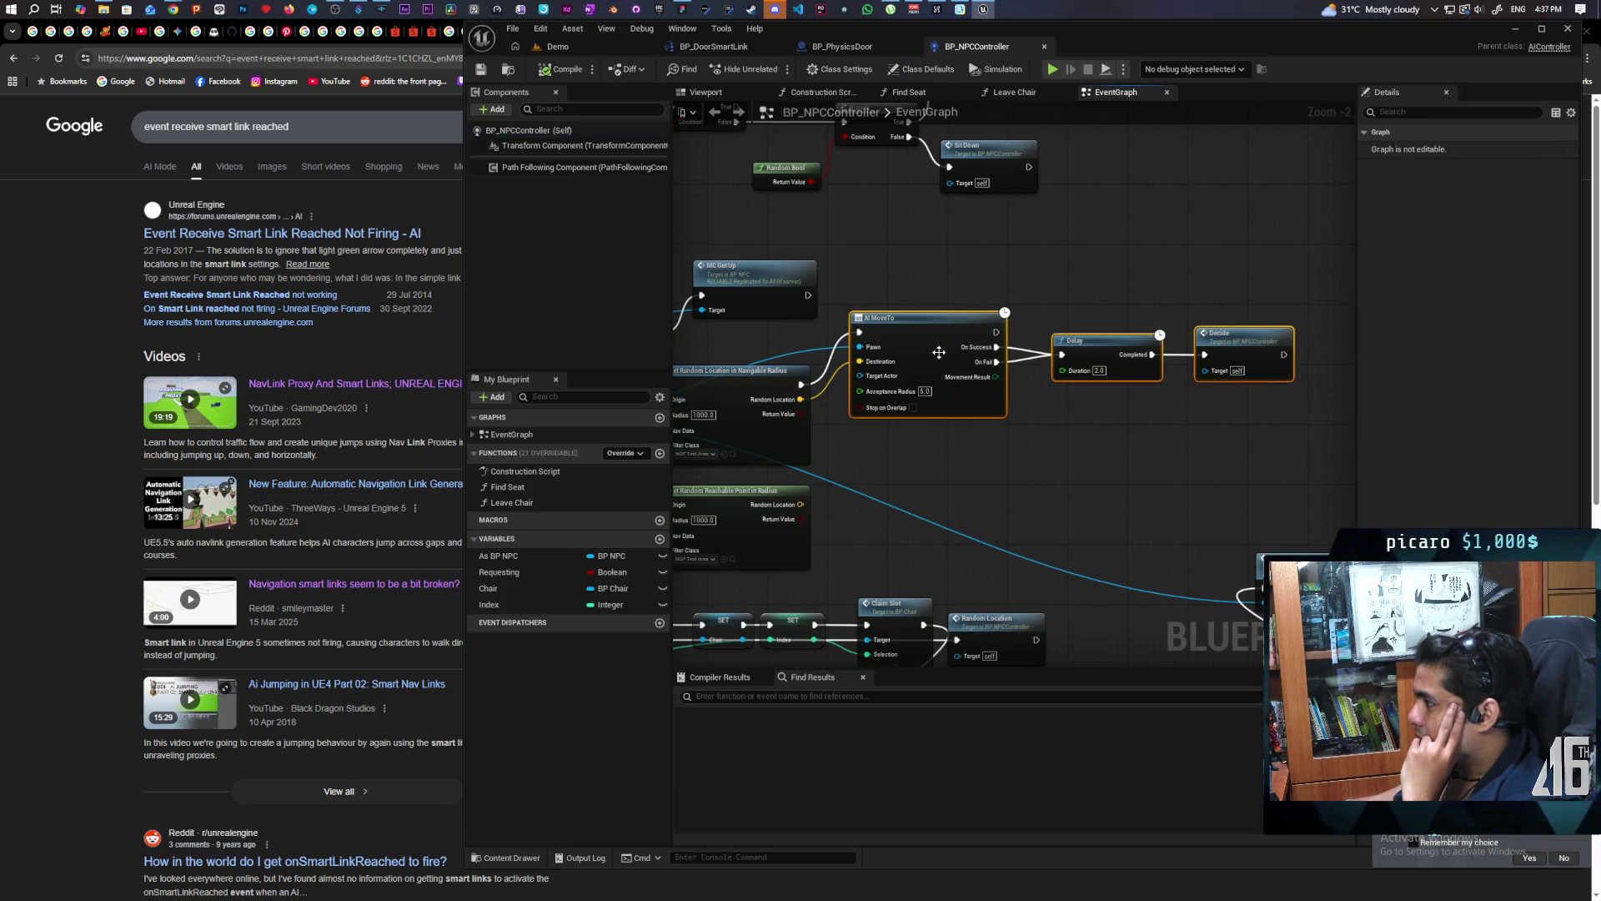
drag(916, 334, 1060, 327)
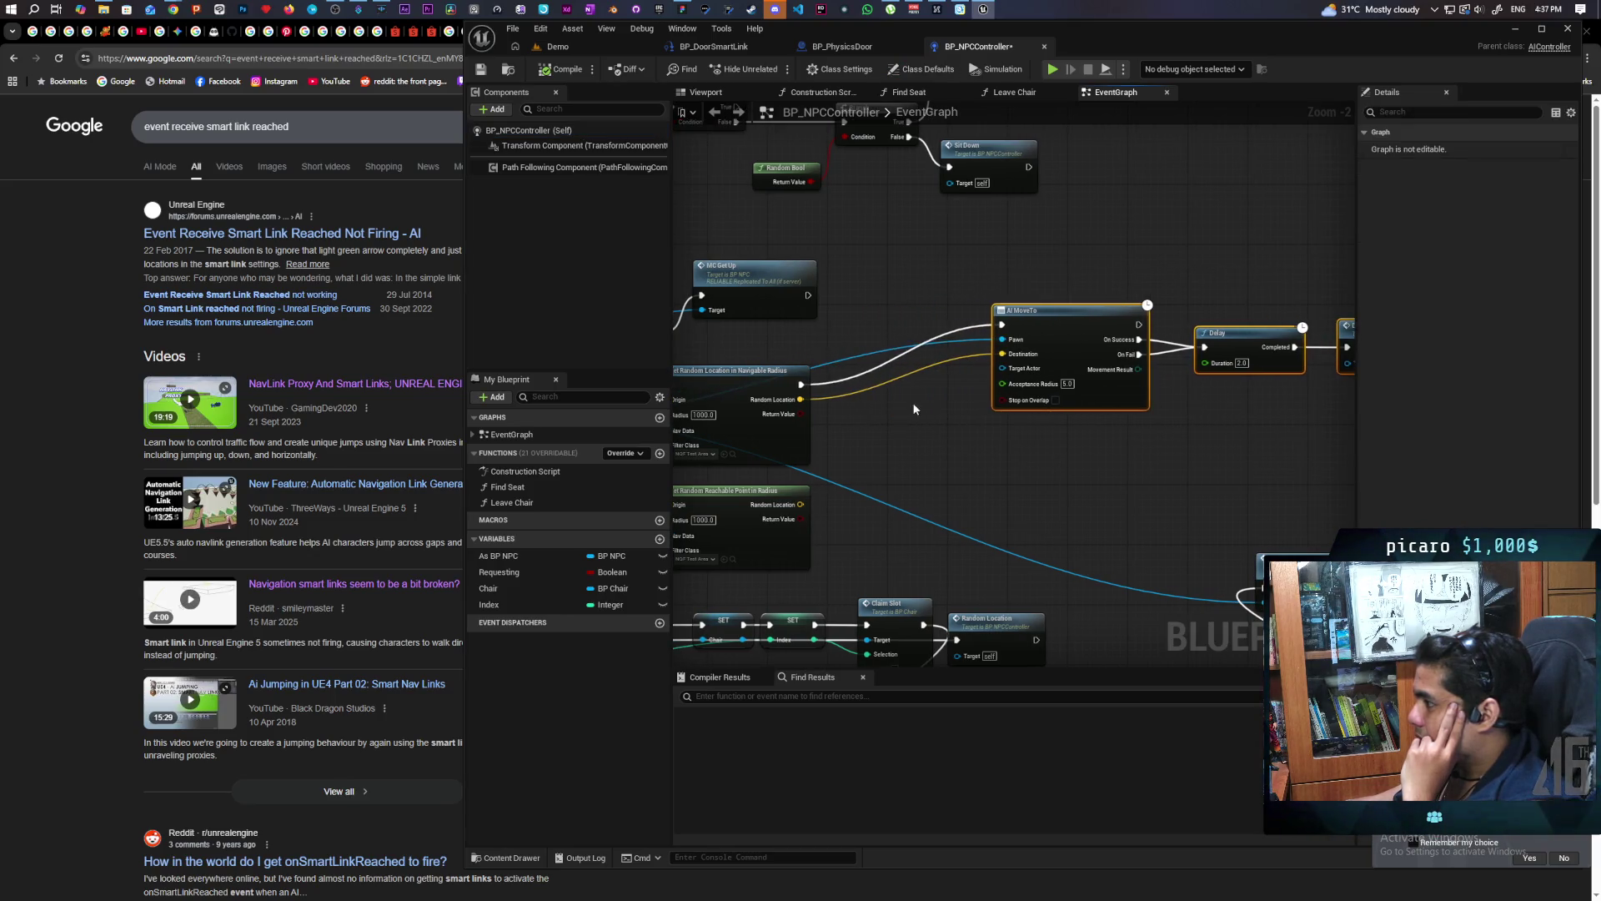
scroll(914, 408, up, 2)
drag(919, 427, 1008, 476)
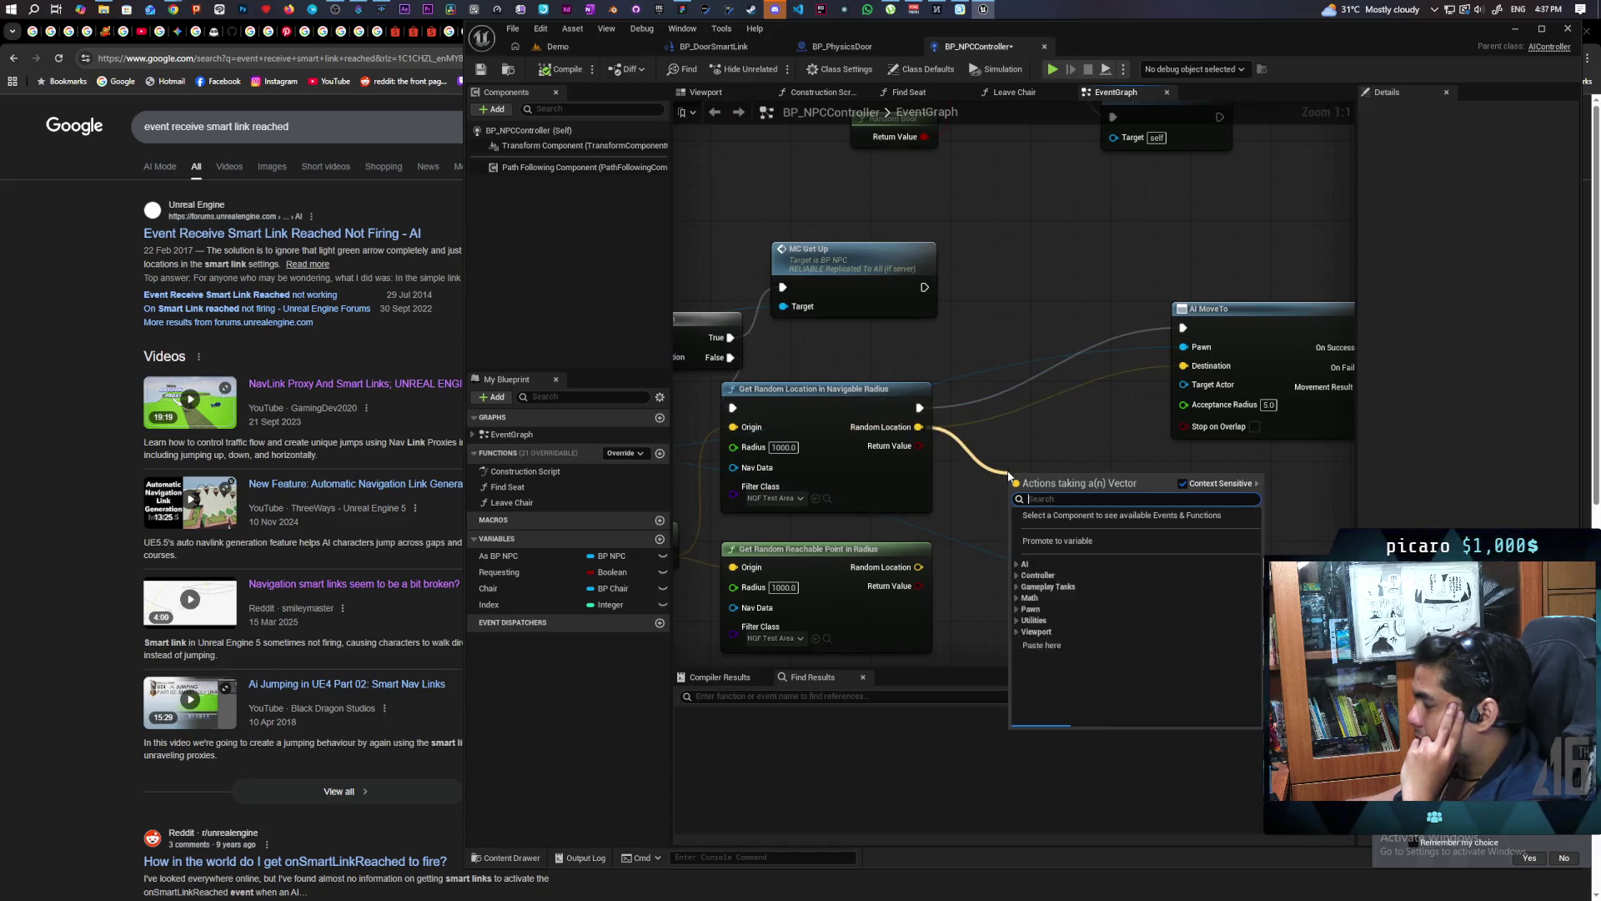
Promote Random Location to a variable, chaining its SET into AI MoveTo and its getter into Destination
click(1056, 541)
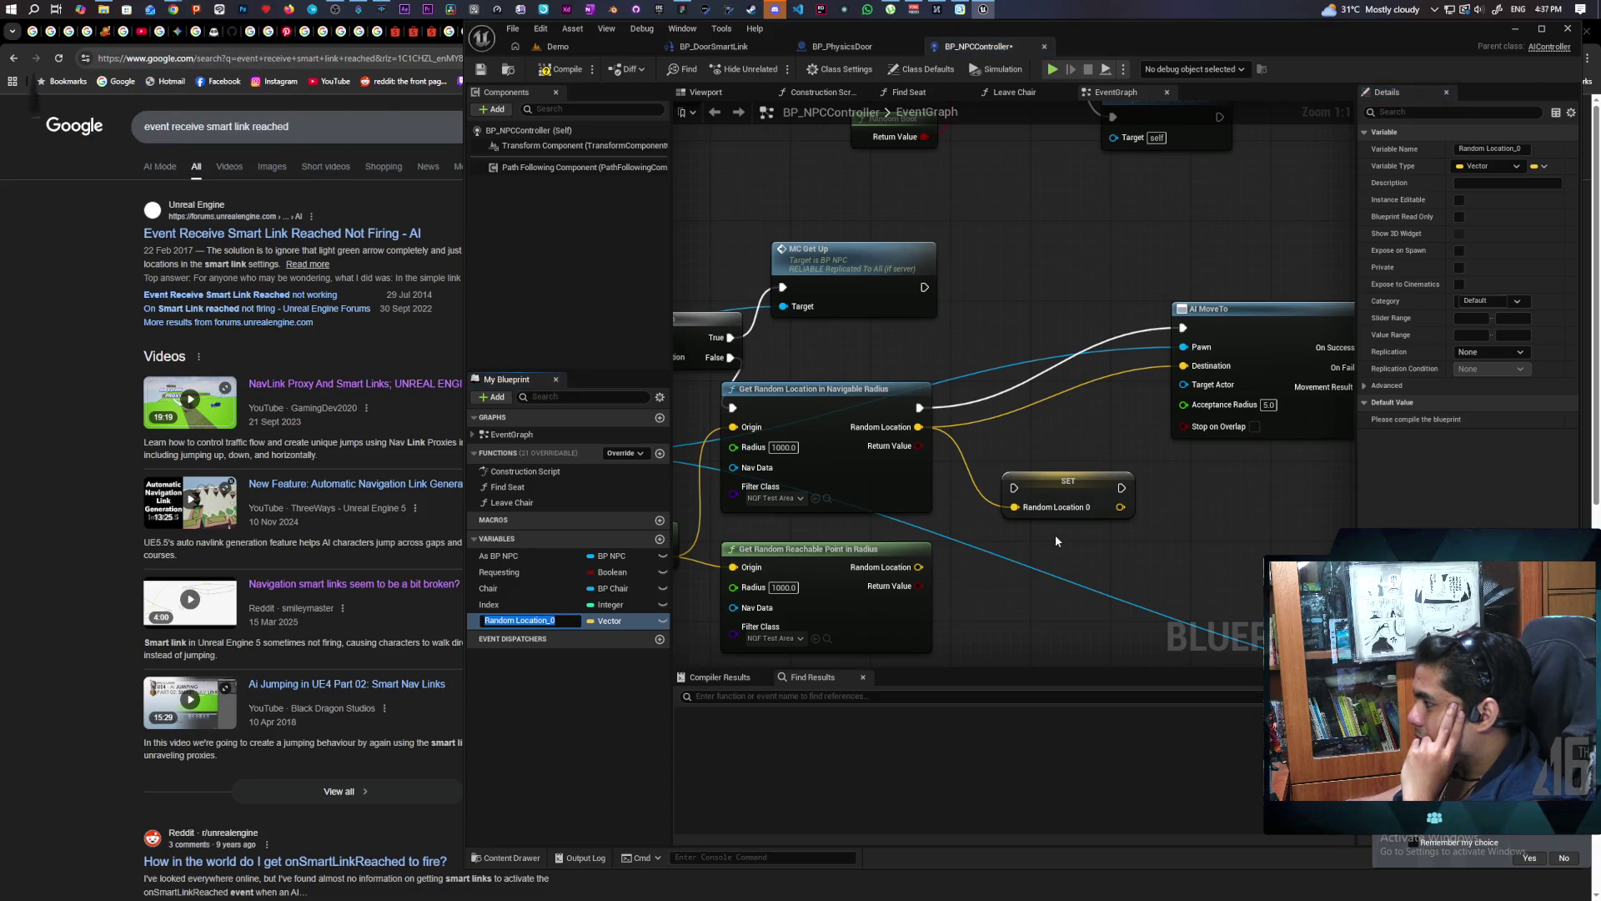
drag(1062, 482, 1019, 402)
drag(920, 406, 974, 407)
drag(1078, 408, 1182, 327)
mouse_move(499, 621)
mouse_down()
mouse_move(1022, 442)
mouse_move(1182, 365)
mouse_up()
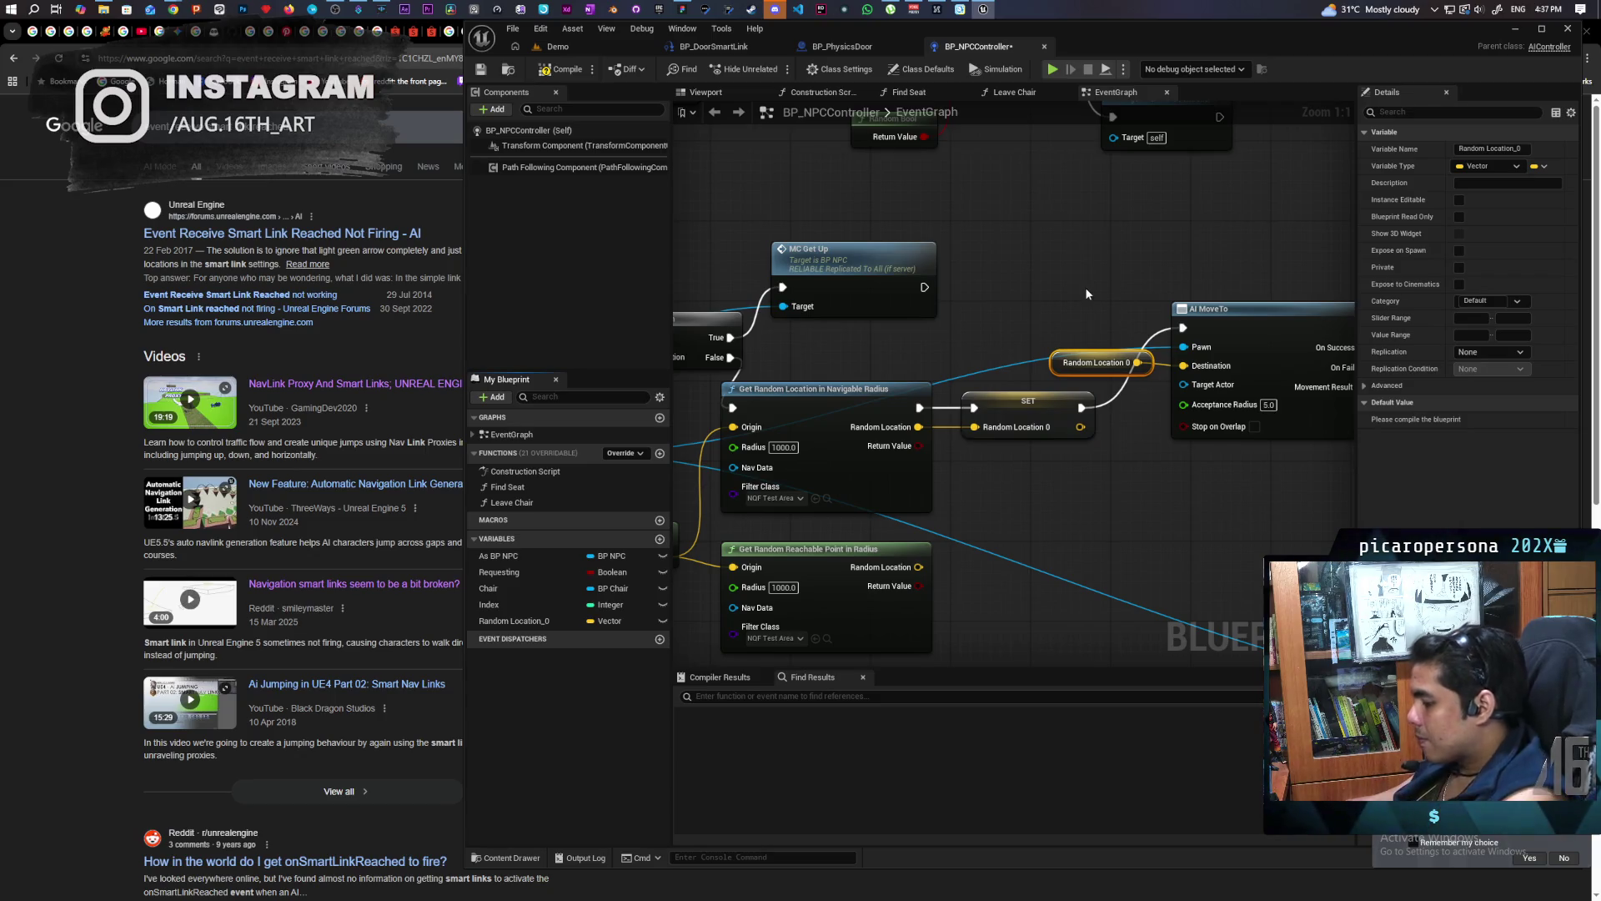
click(1018, 230)
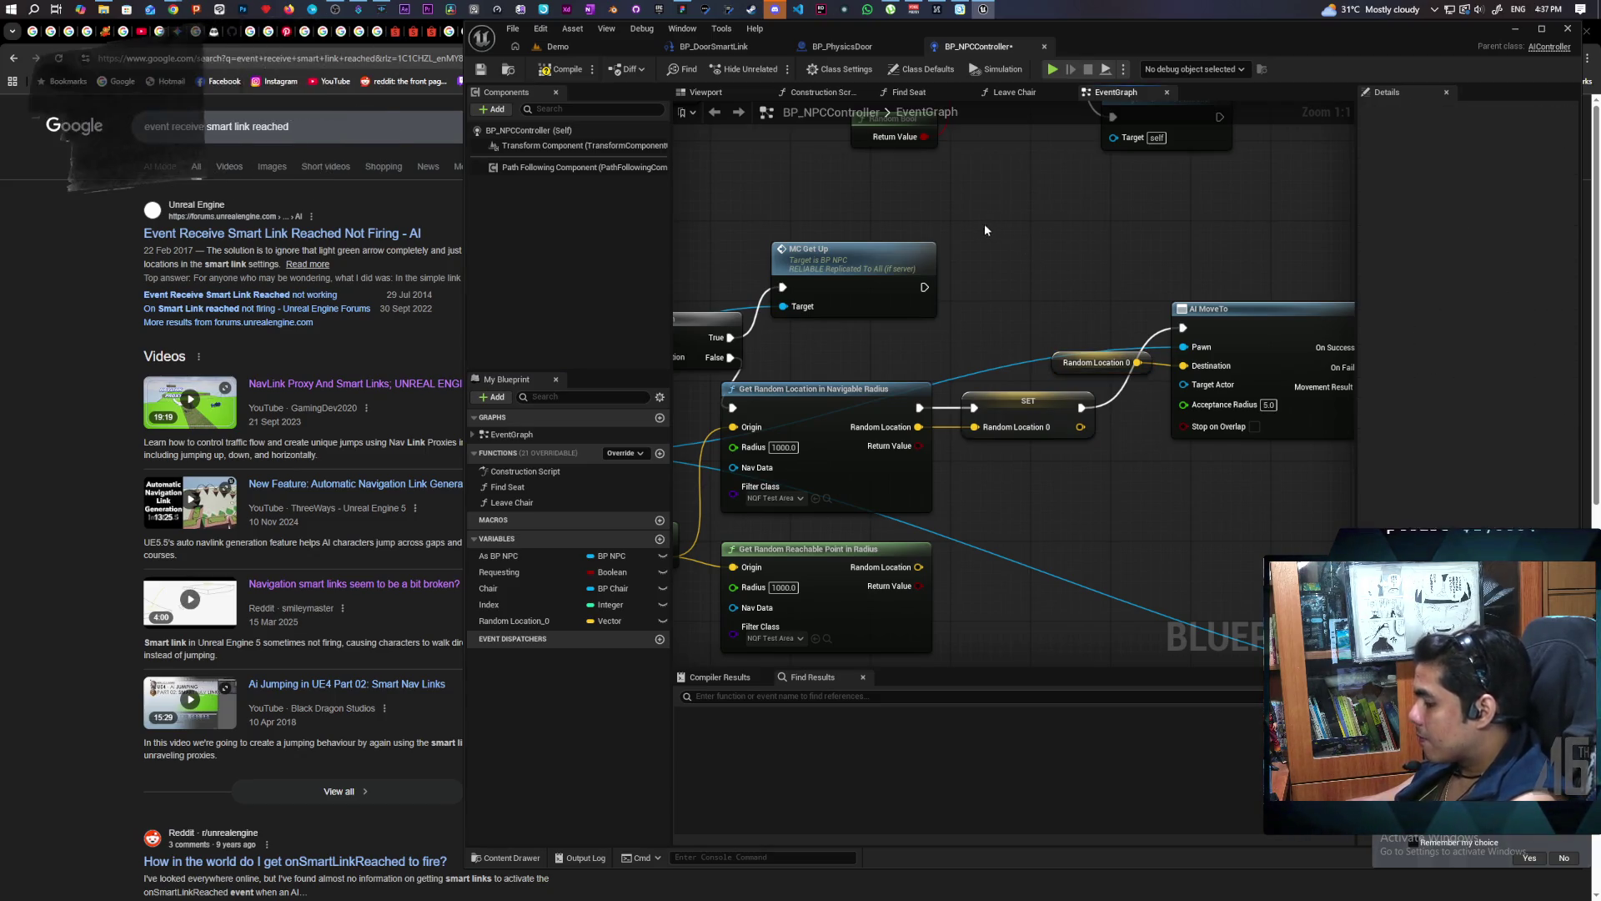
Add a custom event named Continue and wire it to trigger AI MoveTo
click(986, 224)
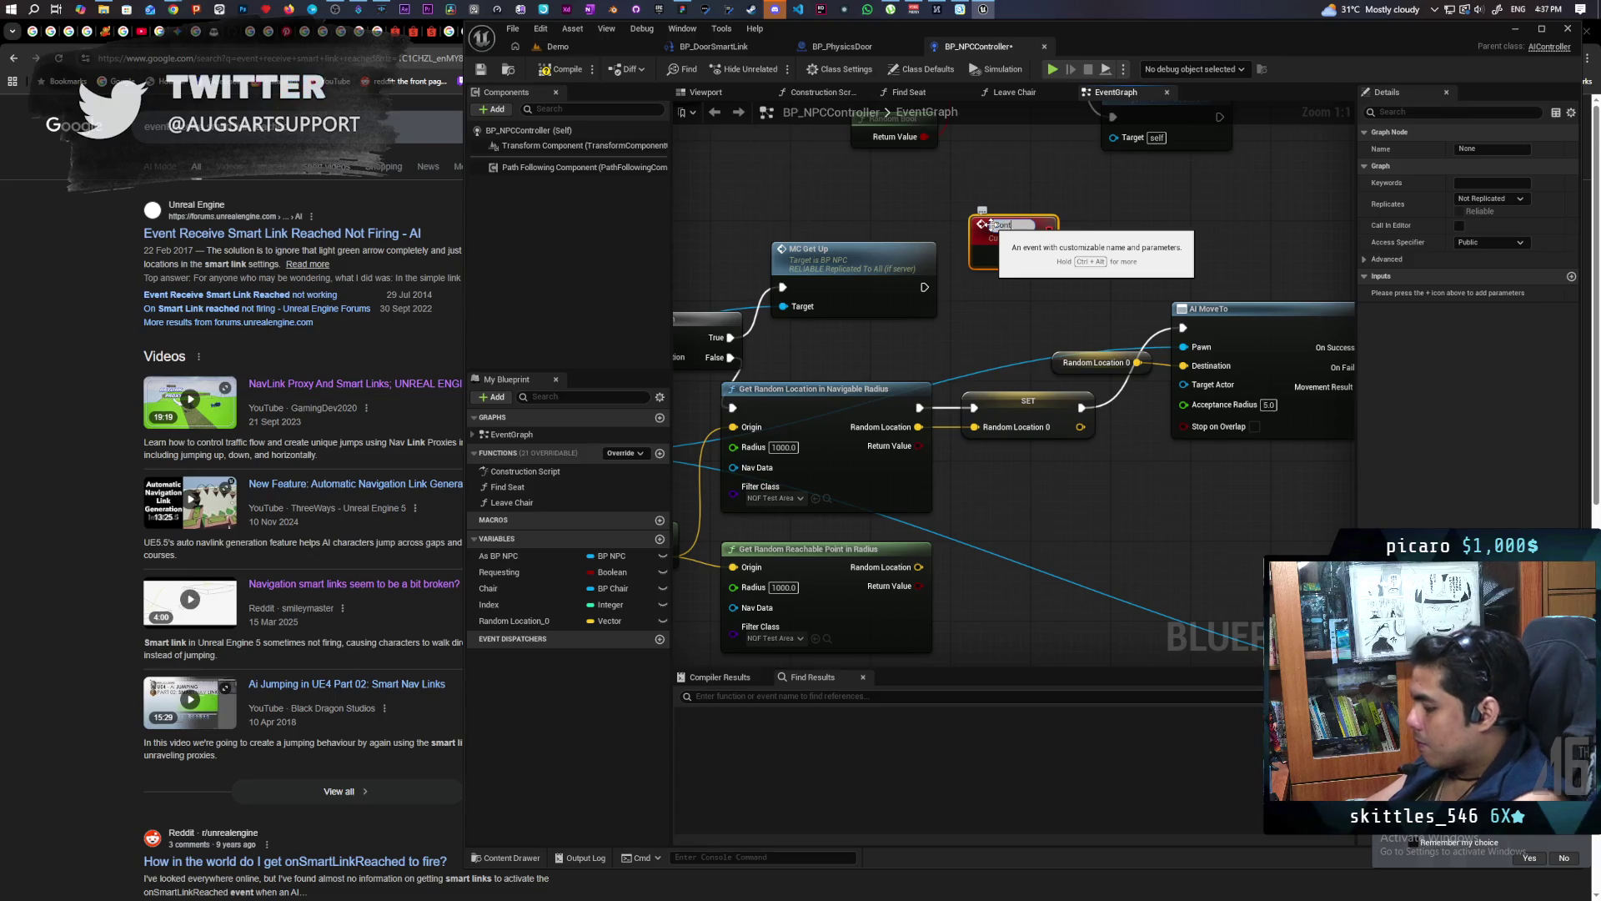
key(Return)
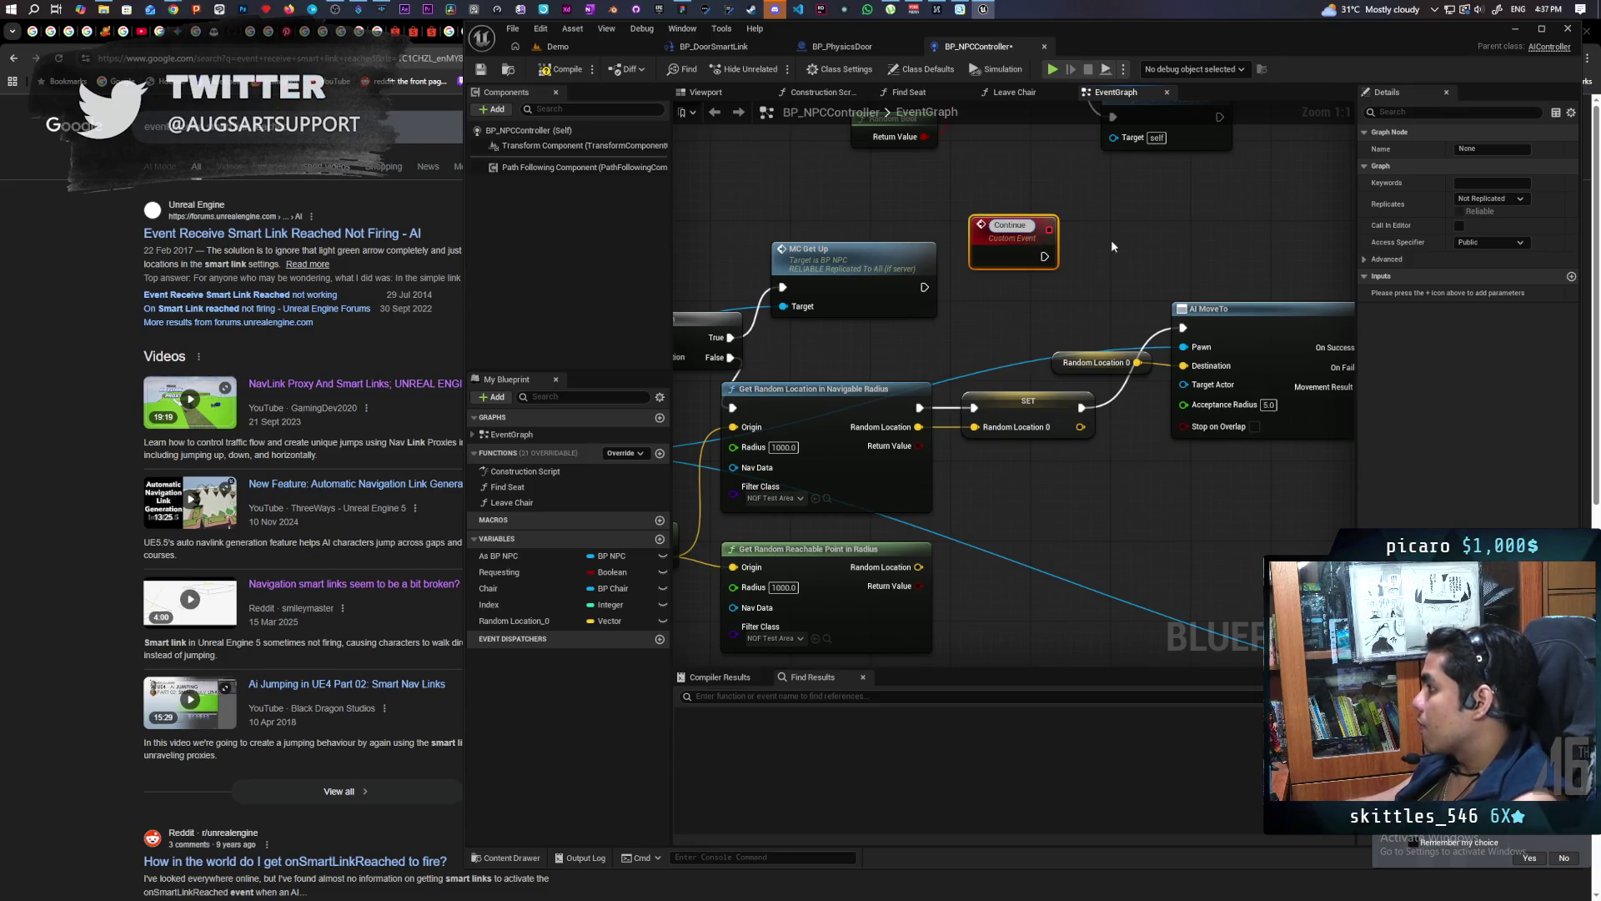
click(1111, 238)
mouse_move(1045, 252)
mouse_down()
mouse_move(1176, 346)
mouse_move(1183, 328)
mouse_up()
drag(1012, 239, 1070, 256)
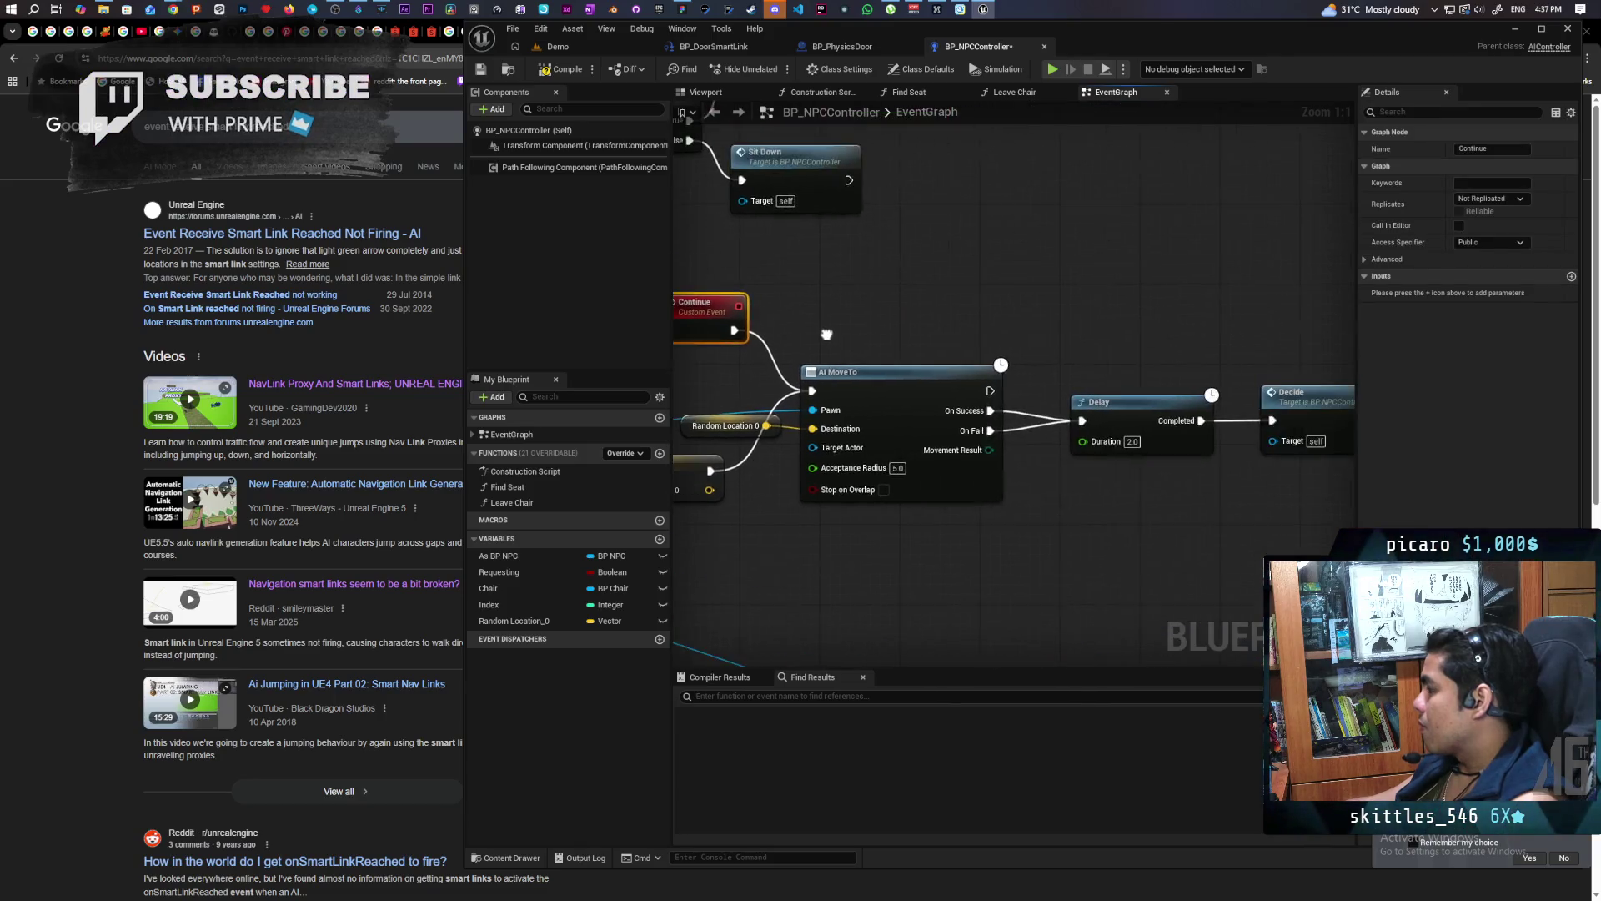
drag(994, 333, 958, 321)
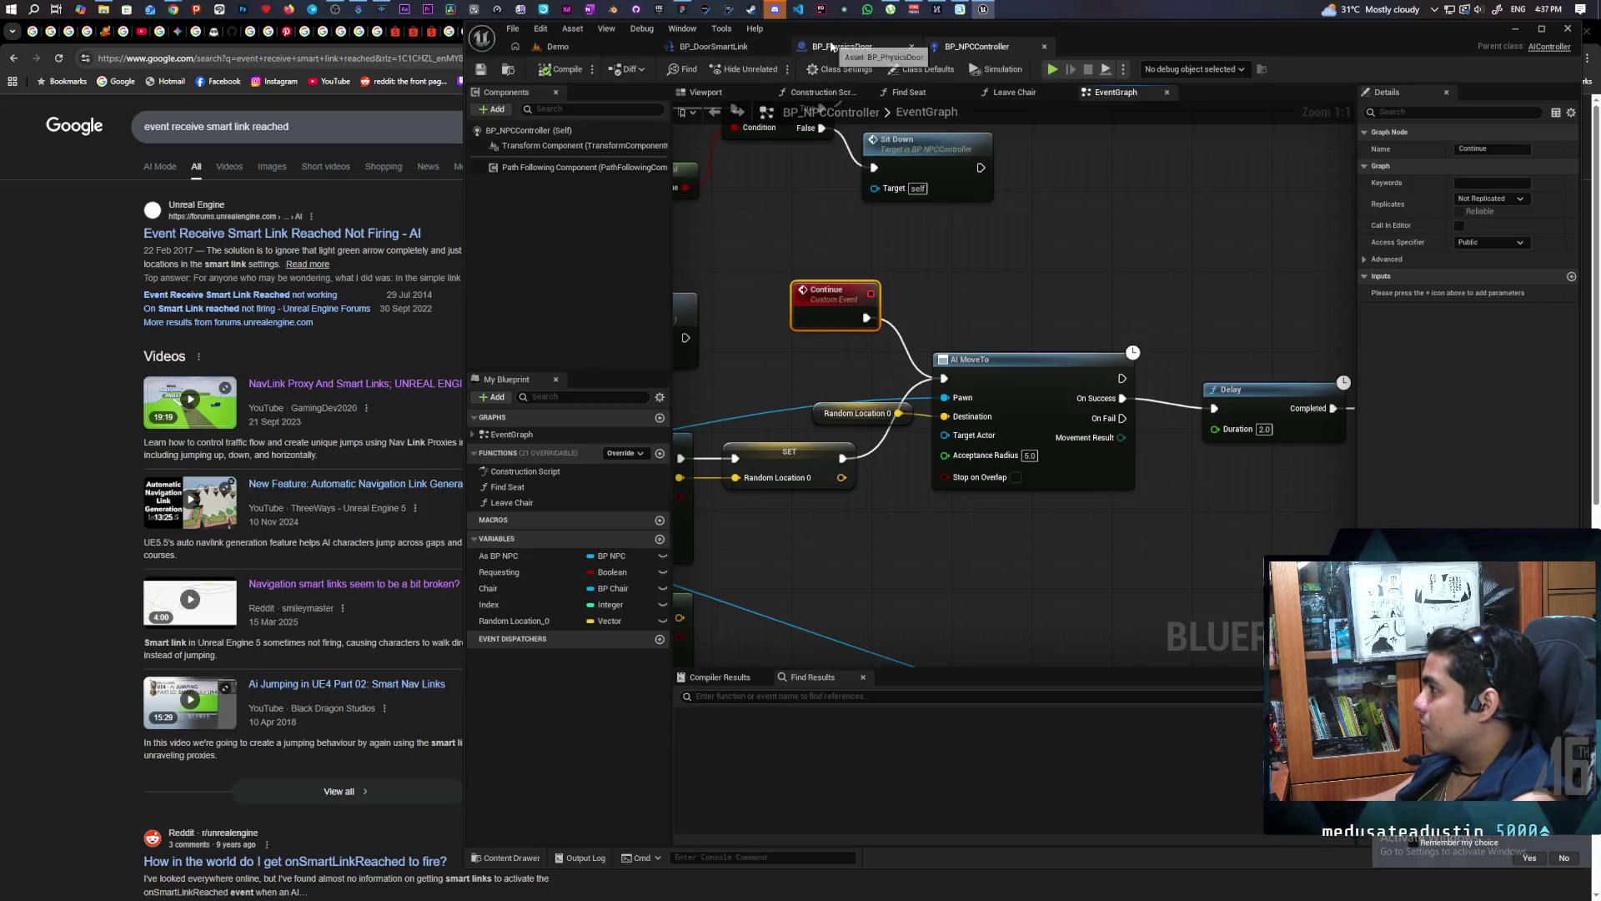
Open the BP_NPC blueprint from the Content Browser's blueprints folder
click(508, 69)
click(793, 632)
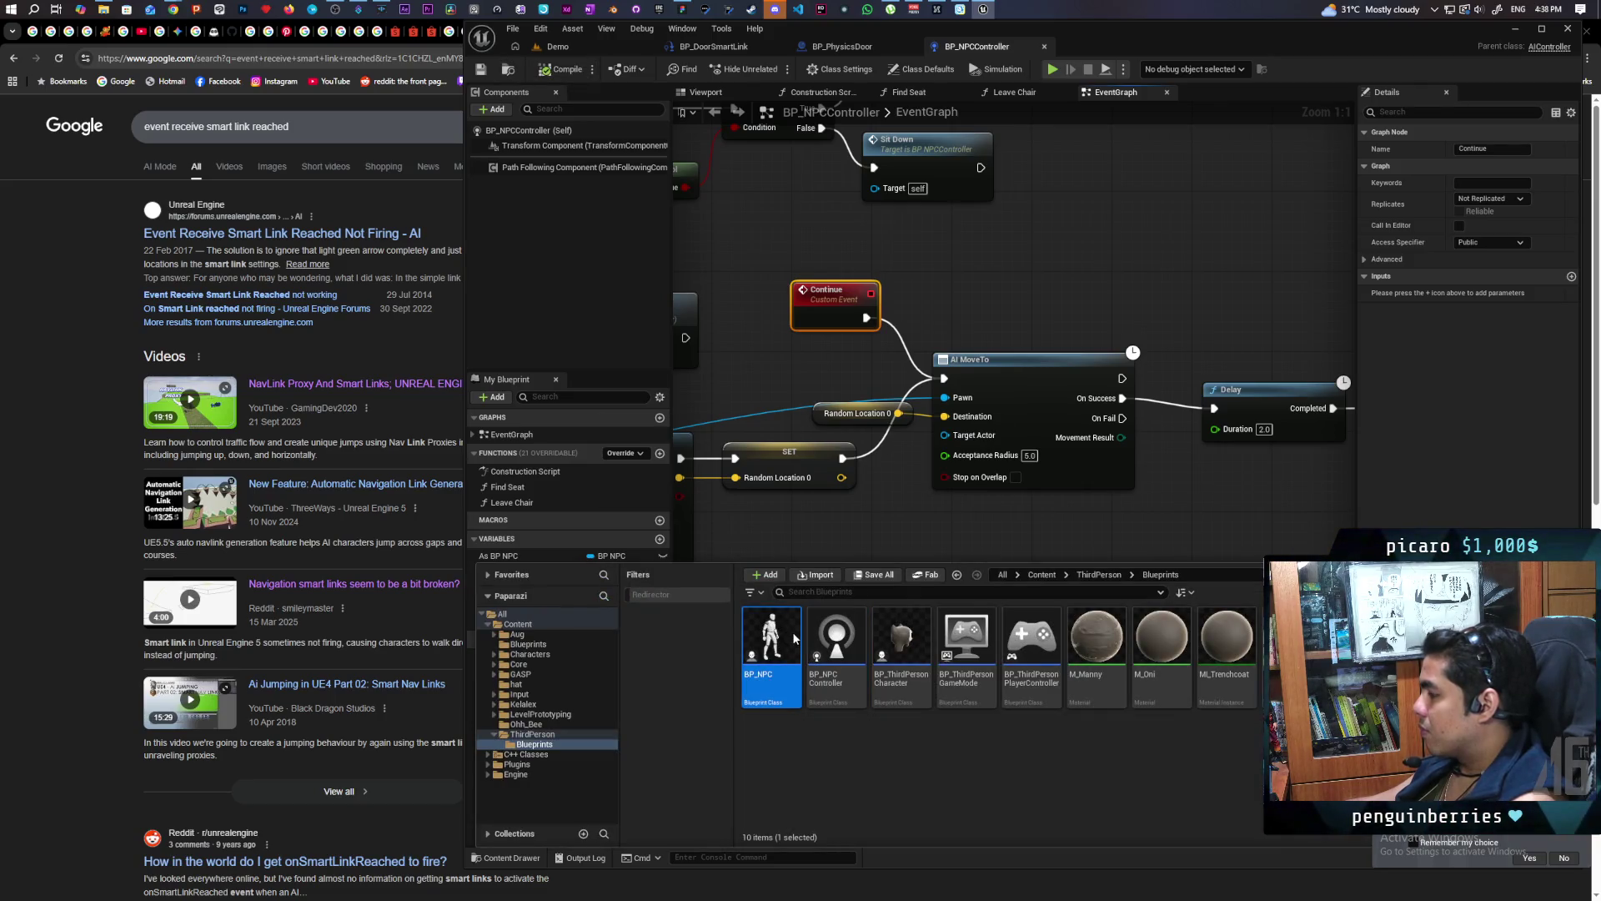
double_click(793, 632)
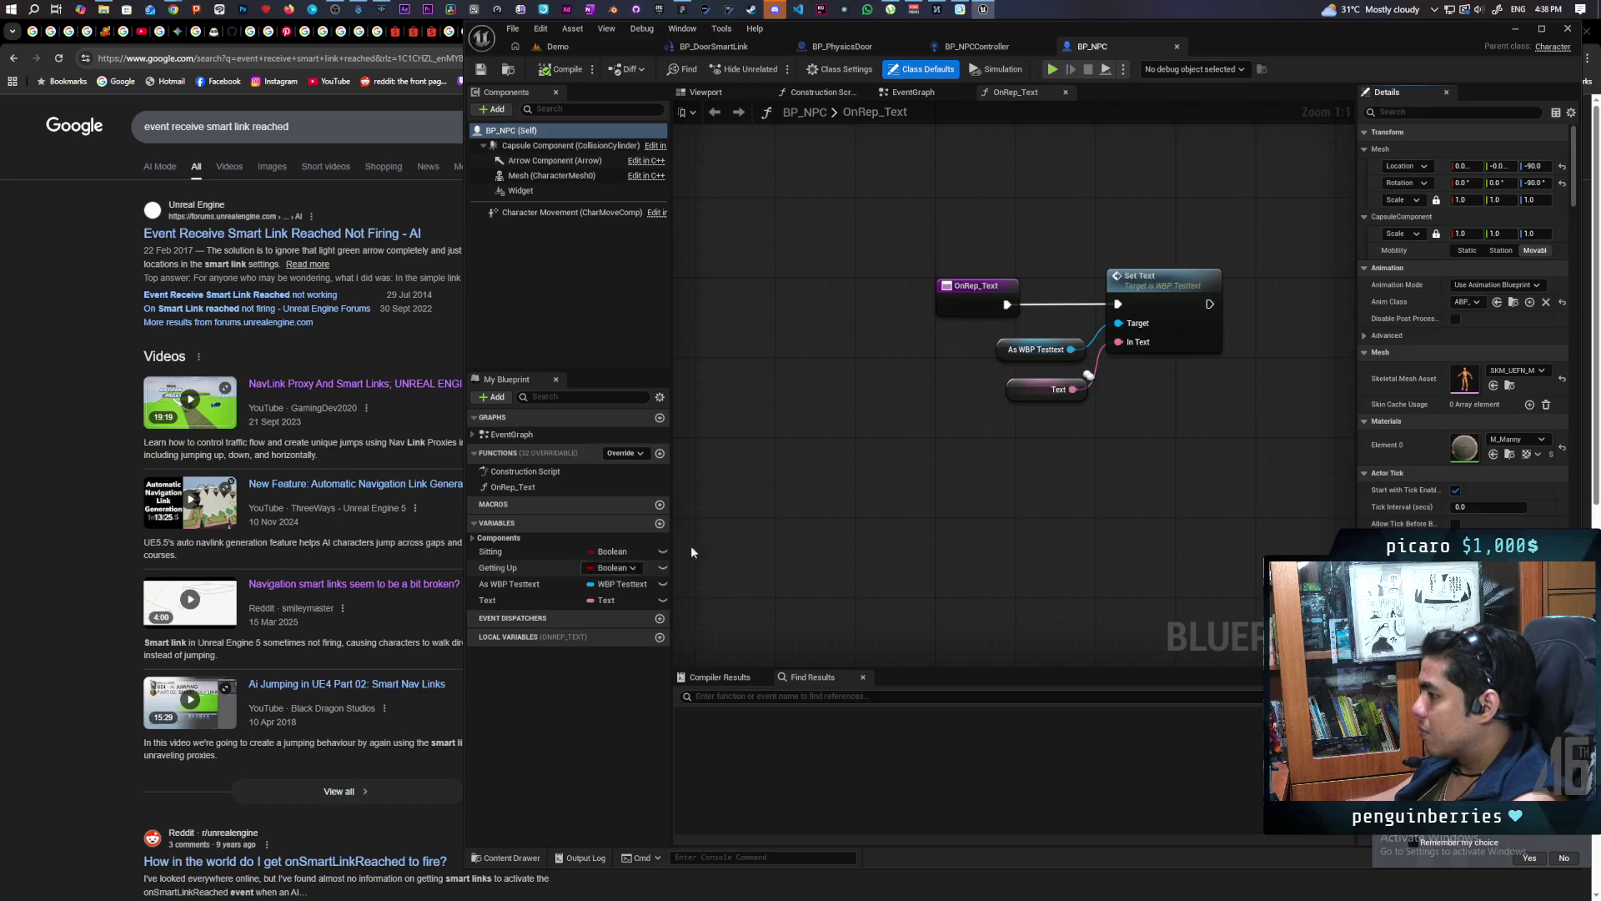
scroll(873, 591, down, 5)
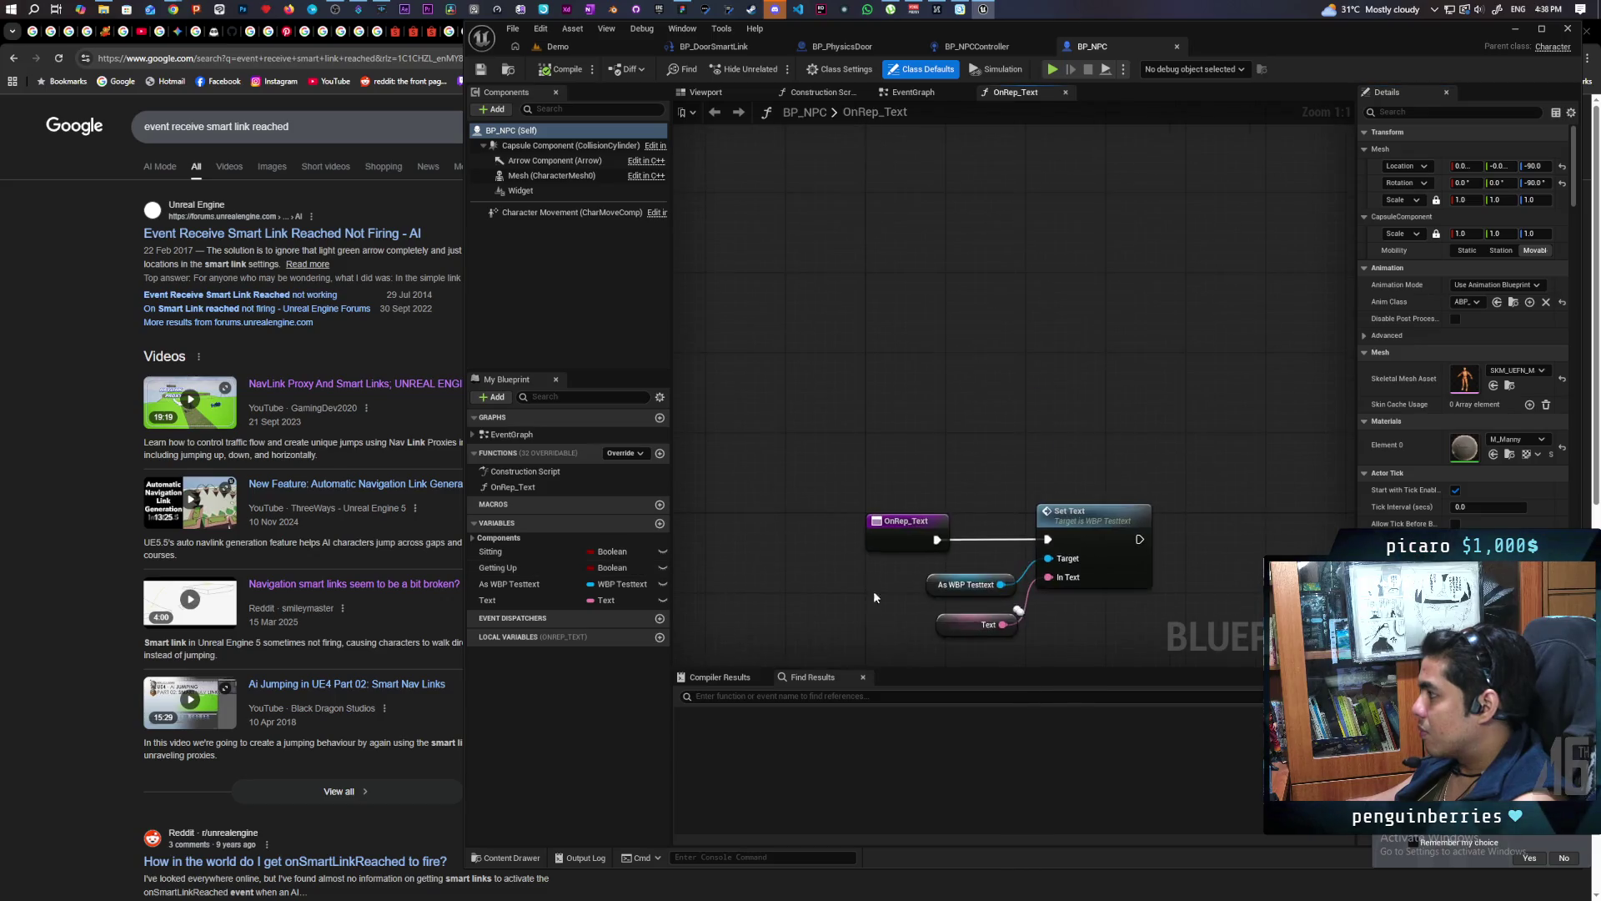
In BP_NPC's event graph, add a Sequence node after Event BeginPlay and move the Widget node lower
click(914, 92)
drag(963, 312, 1009, 469)
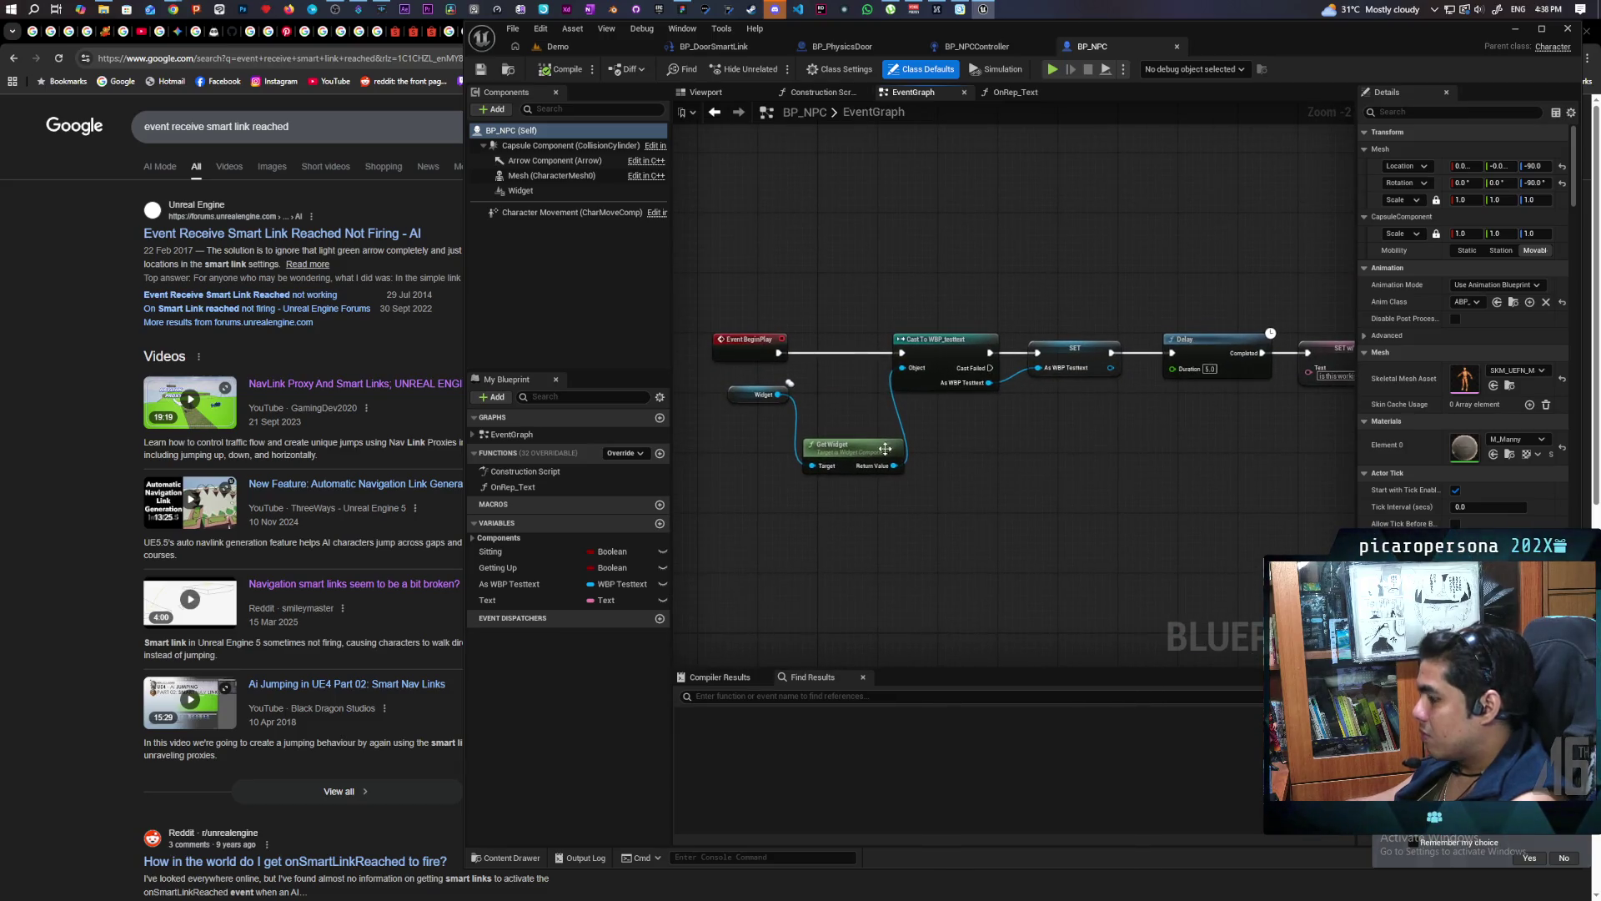
click(828, 358)
scroll(826, 359, up, 2)
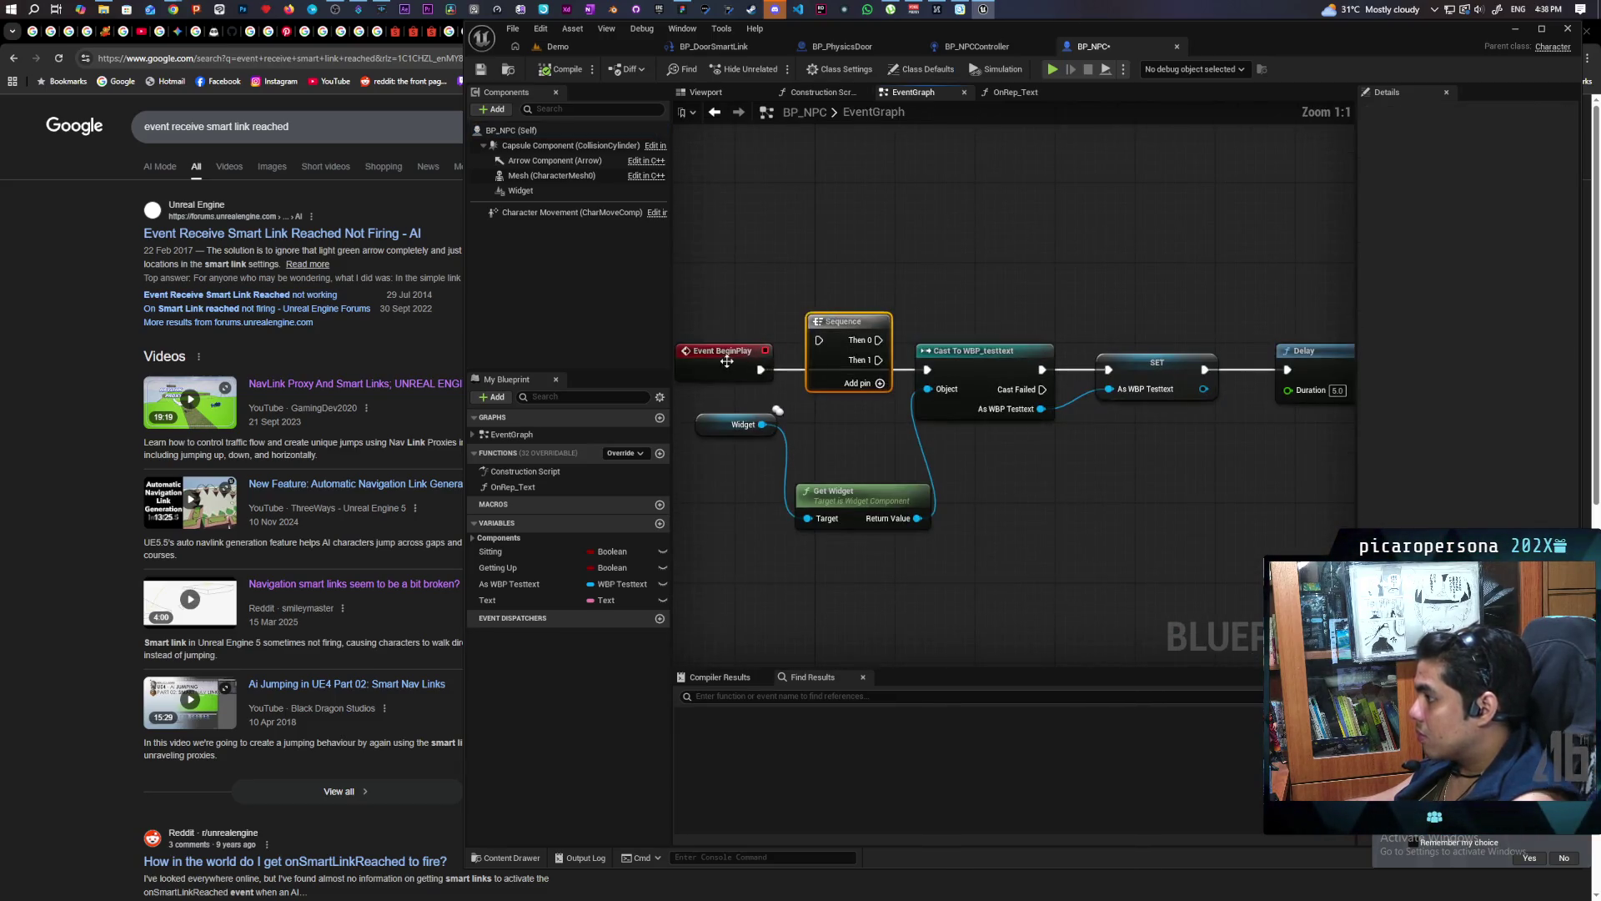
drag(691, 367, 682, 367)
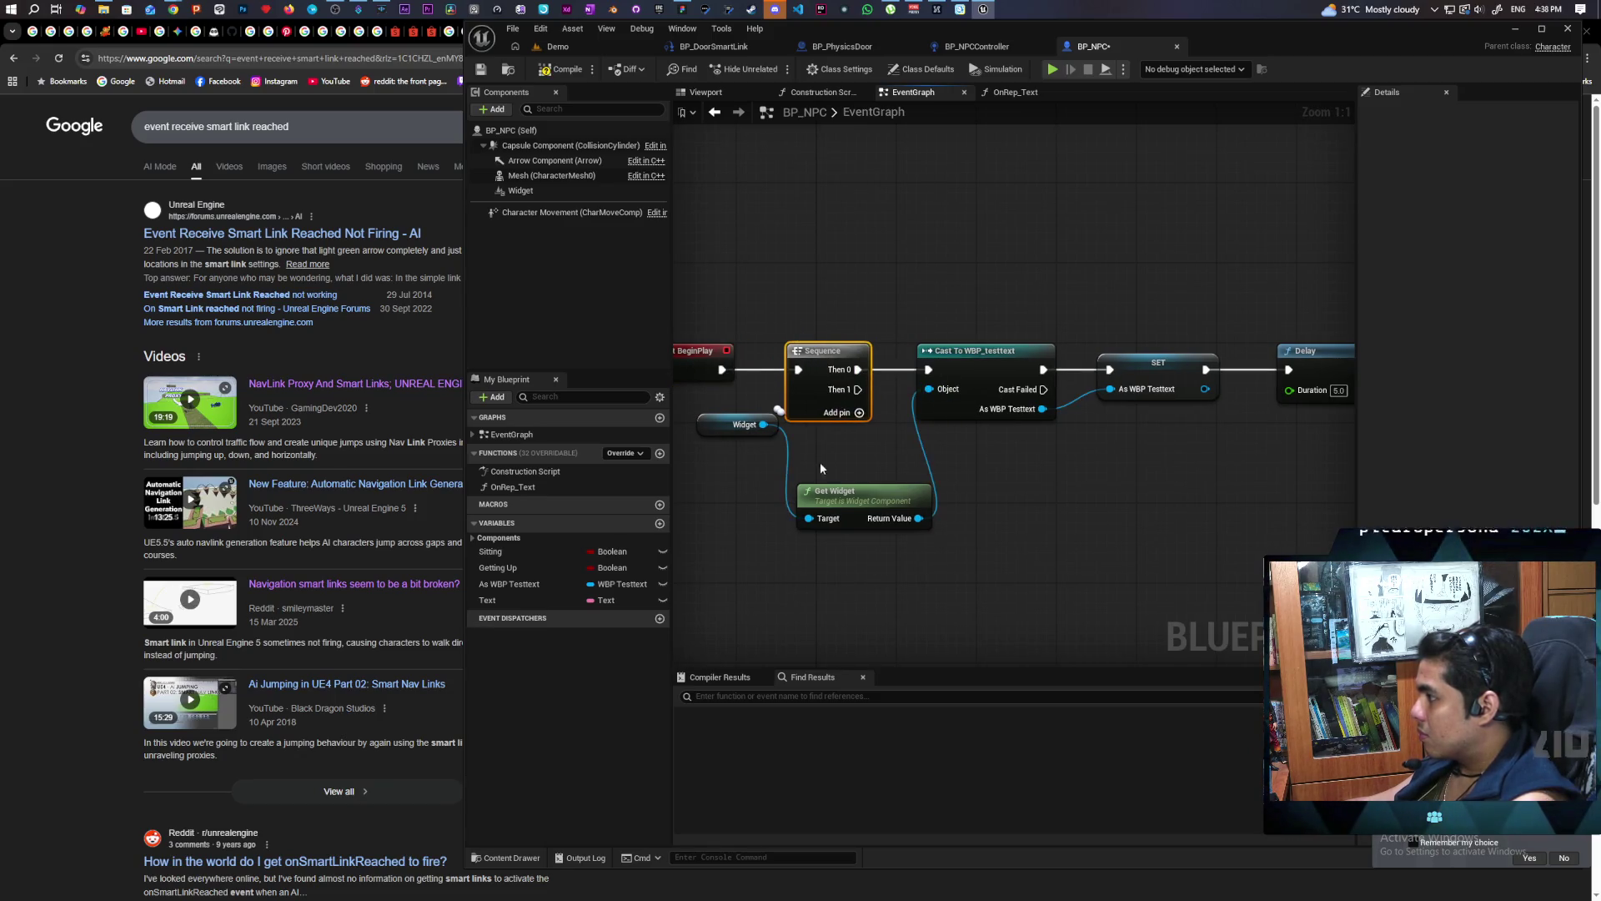
drag(713, 428, 714, 518)
mouse_move(840, 450)
mouse_down()
mouse_move(803, 492)
mouse_move(819, 450)
mouse_up()
Add a Get AIController node with a Self reference as its Controlled Actor
right_click(794, 602)
text(ge)
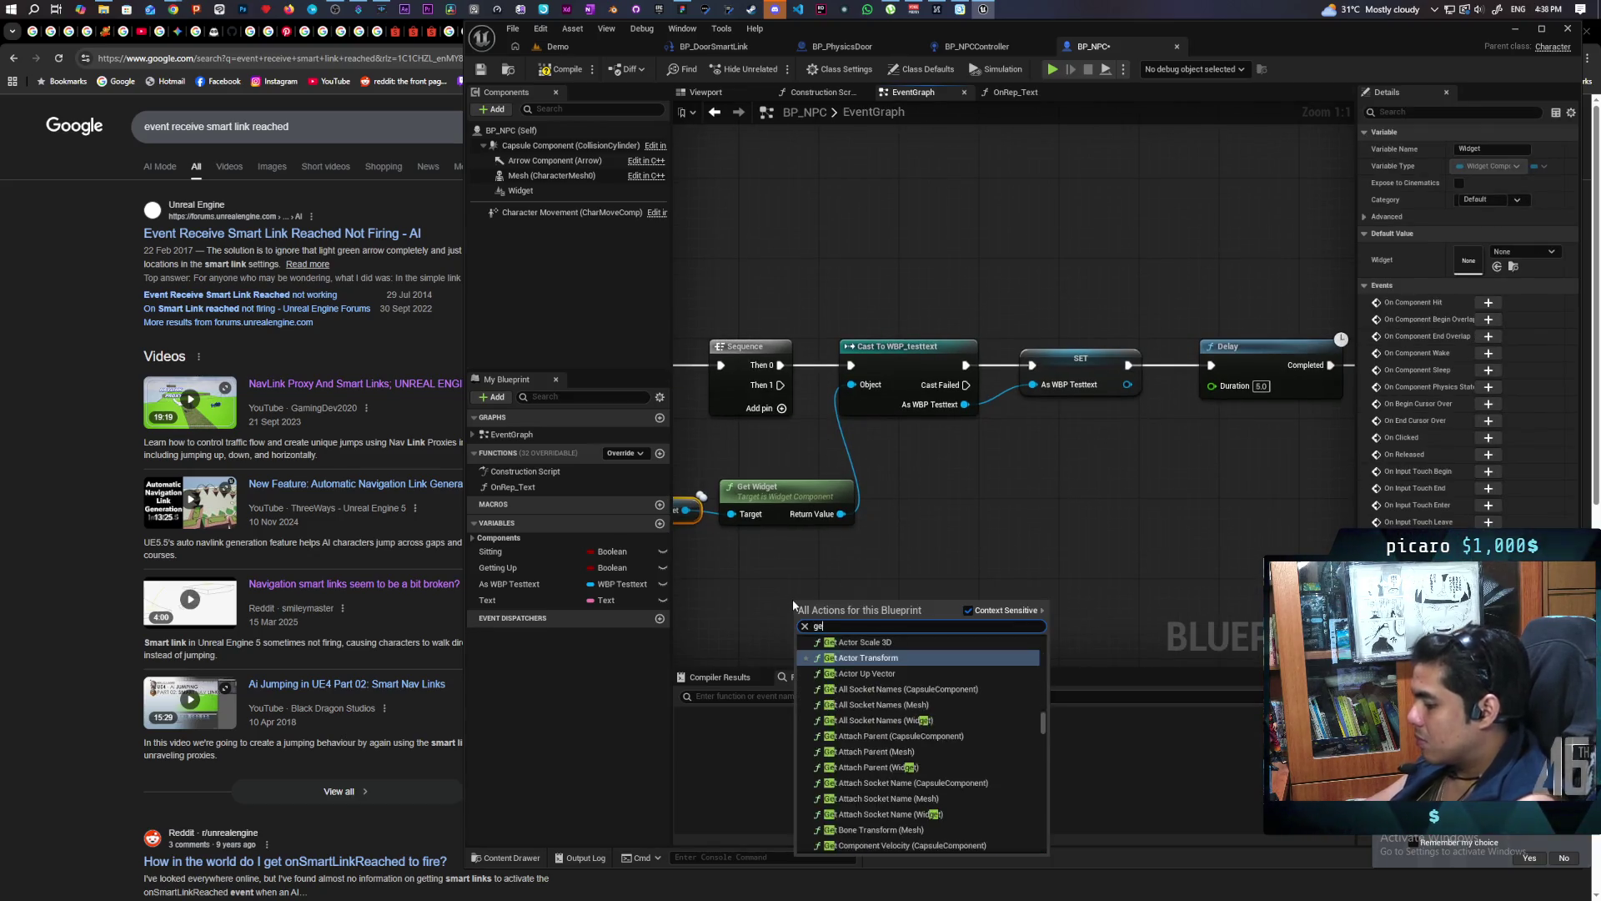
text(icontroller)
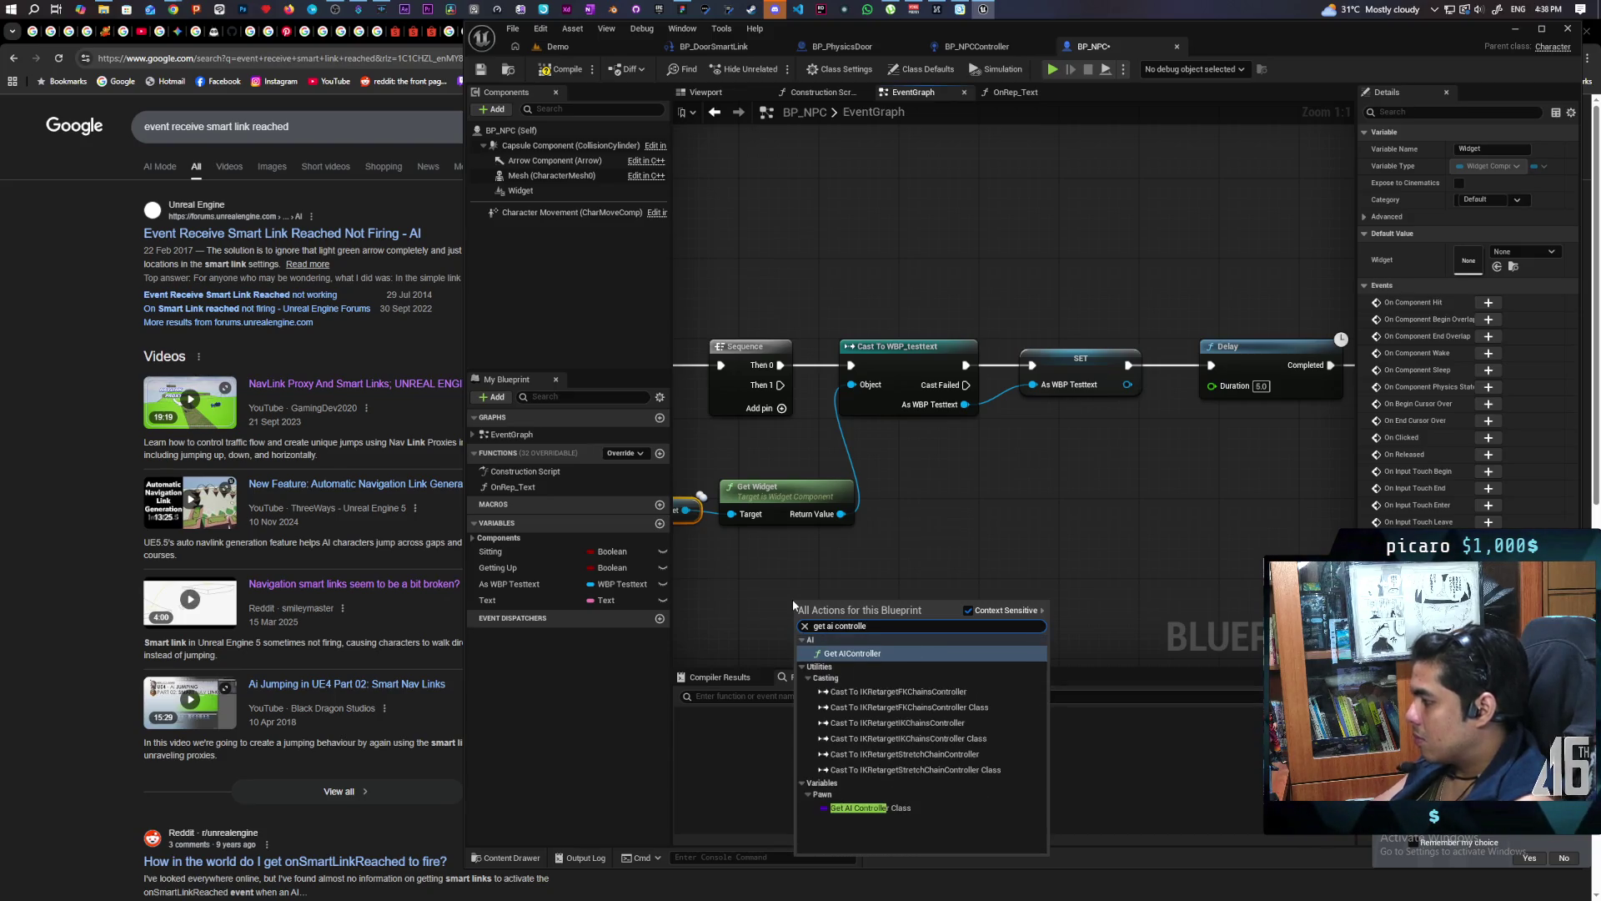
key(Return)
drag(914, 567, 972, 470)
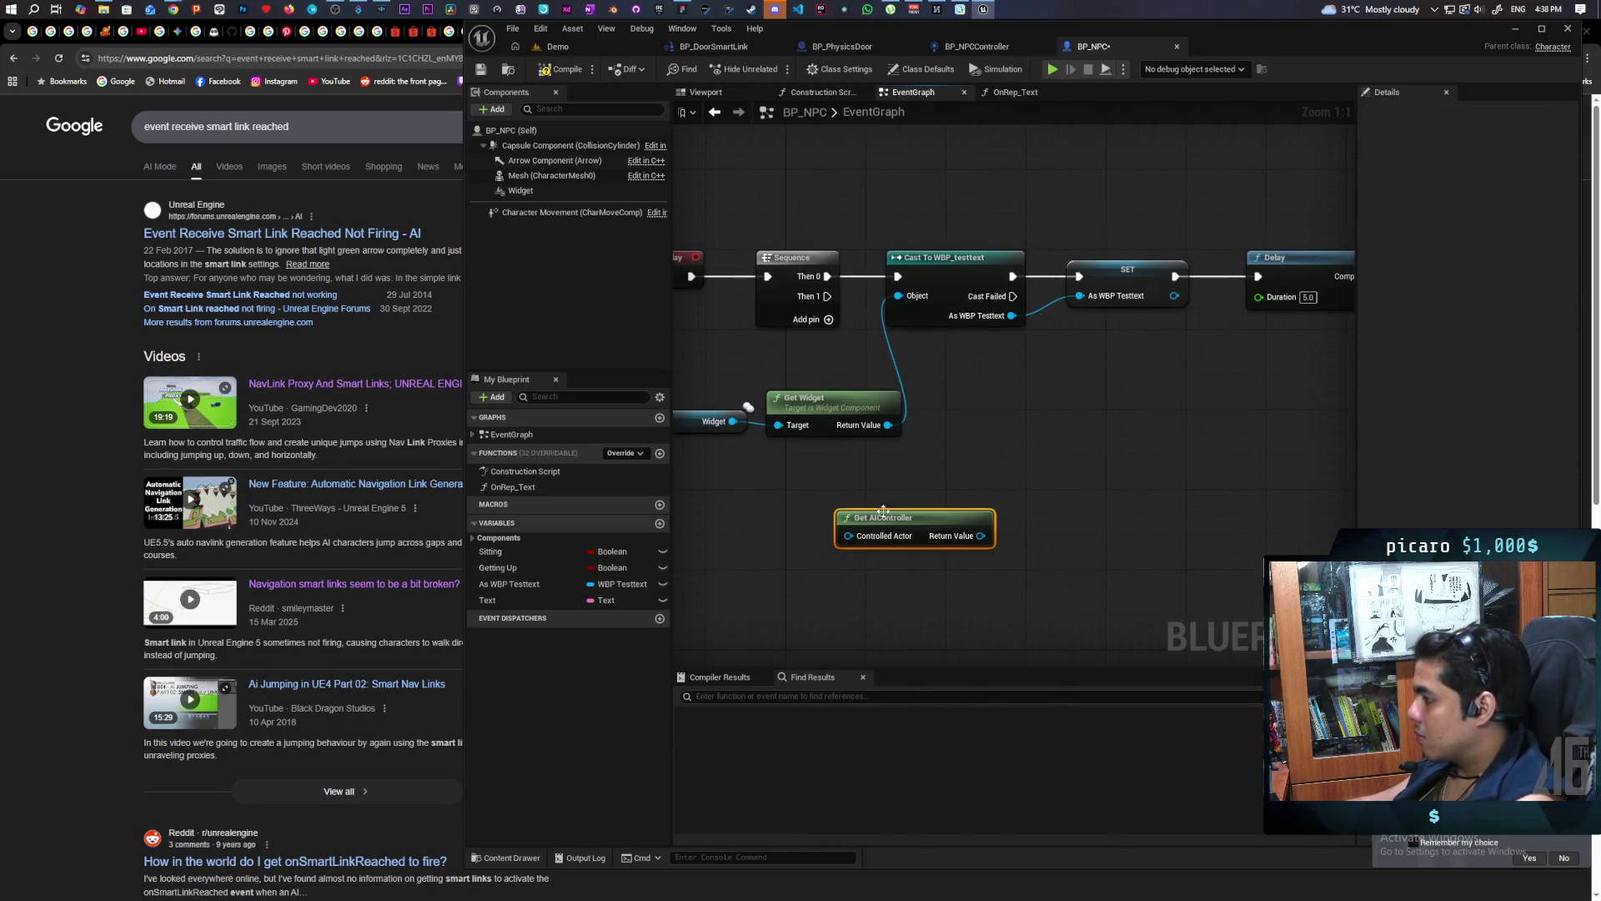
drag(842, 535, 834, 602)
text(self)
key(Return)
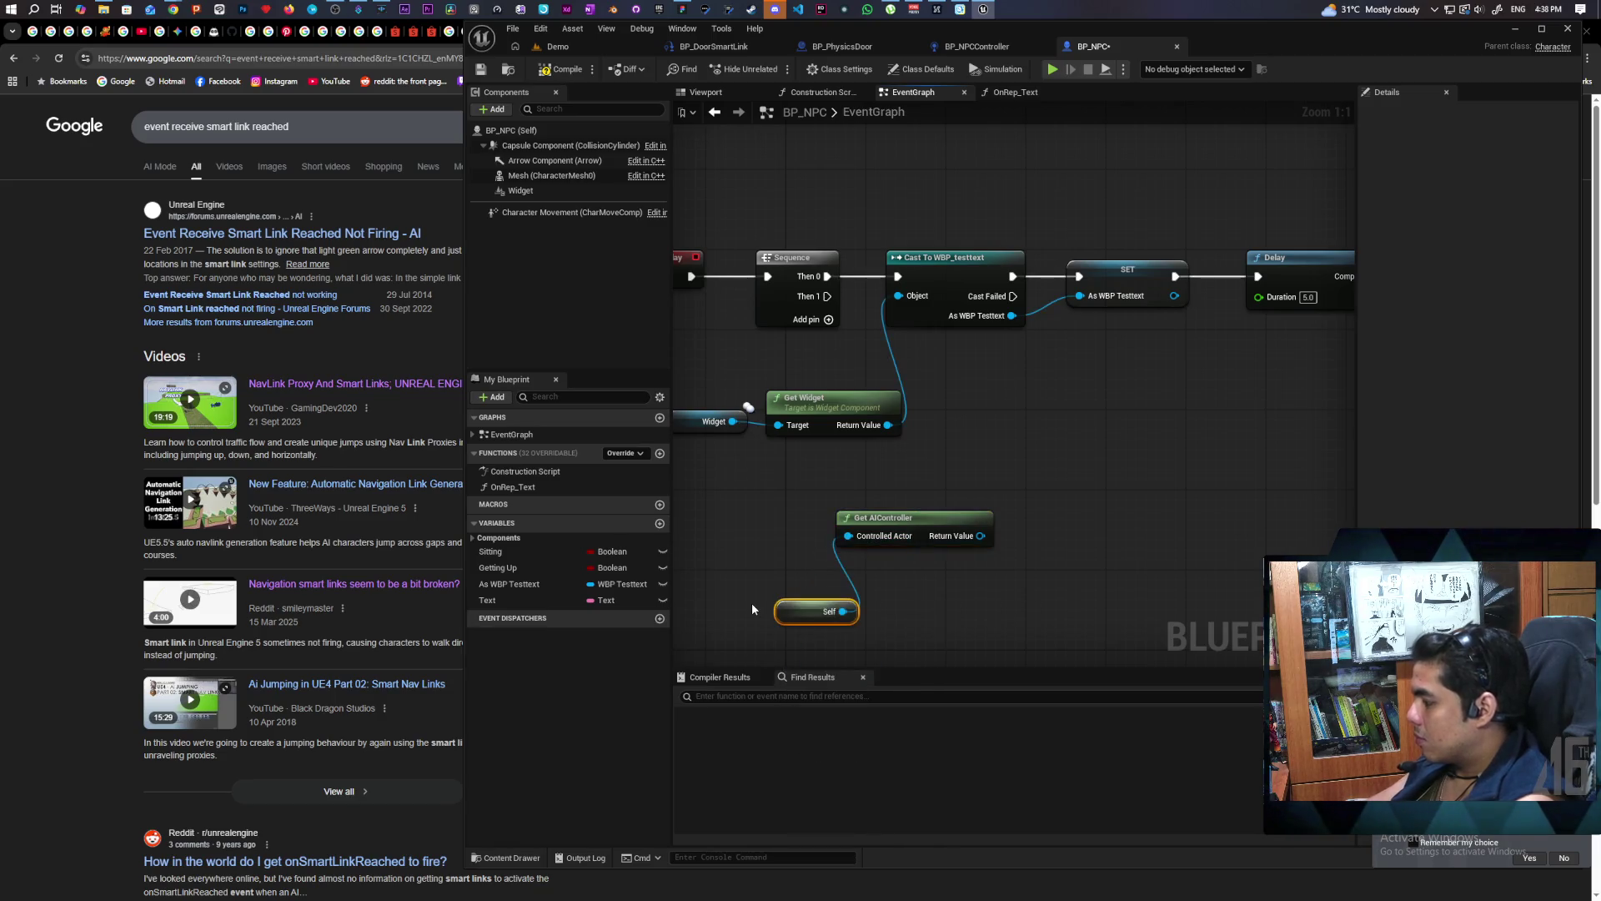
Cast the returned controller to BP_NPCController and promote As BP NPCController to a new variable
drag(981, 536, 1024, 512)
text(ca)
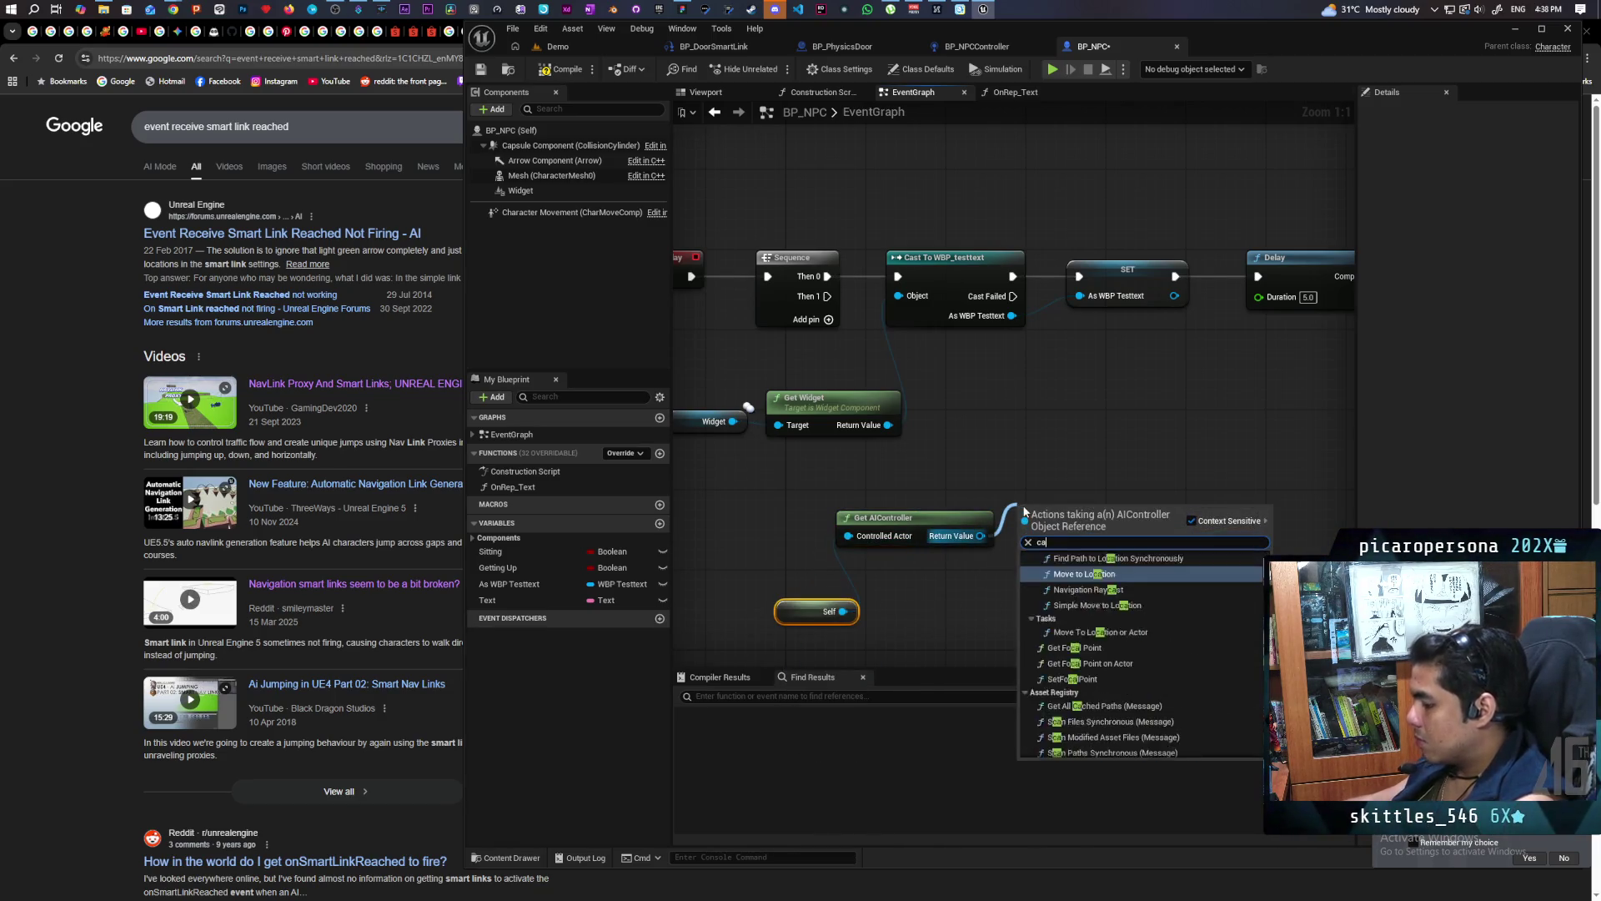
text(st to npc)
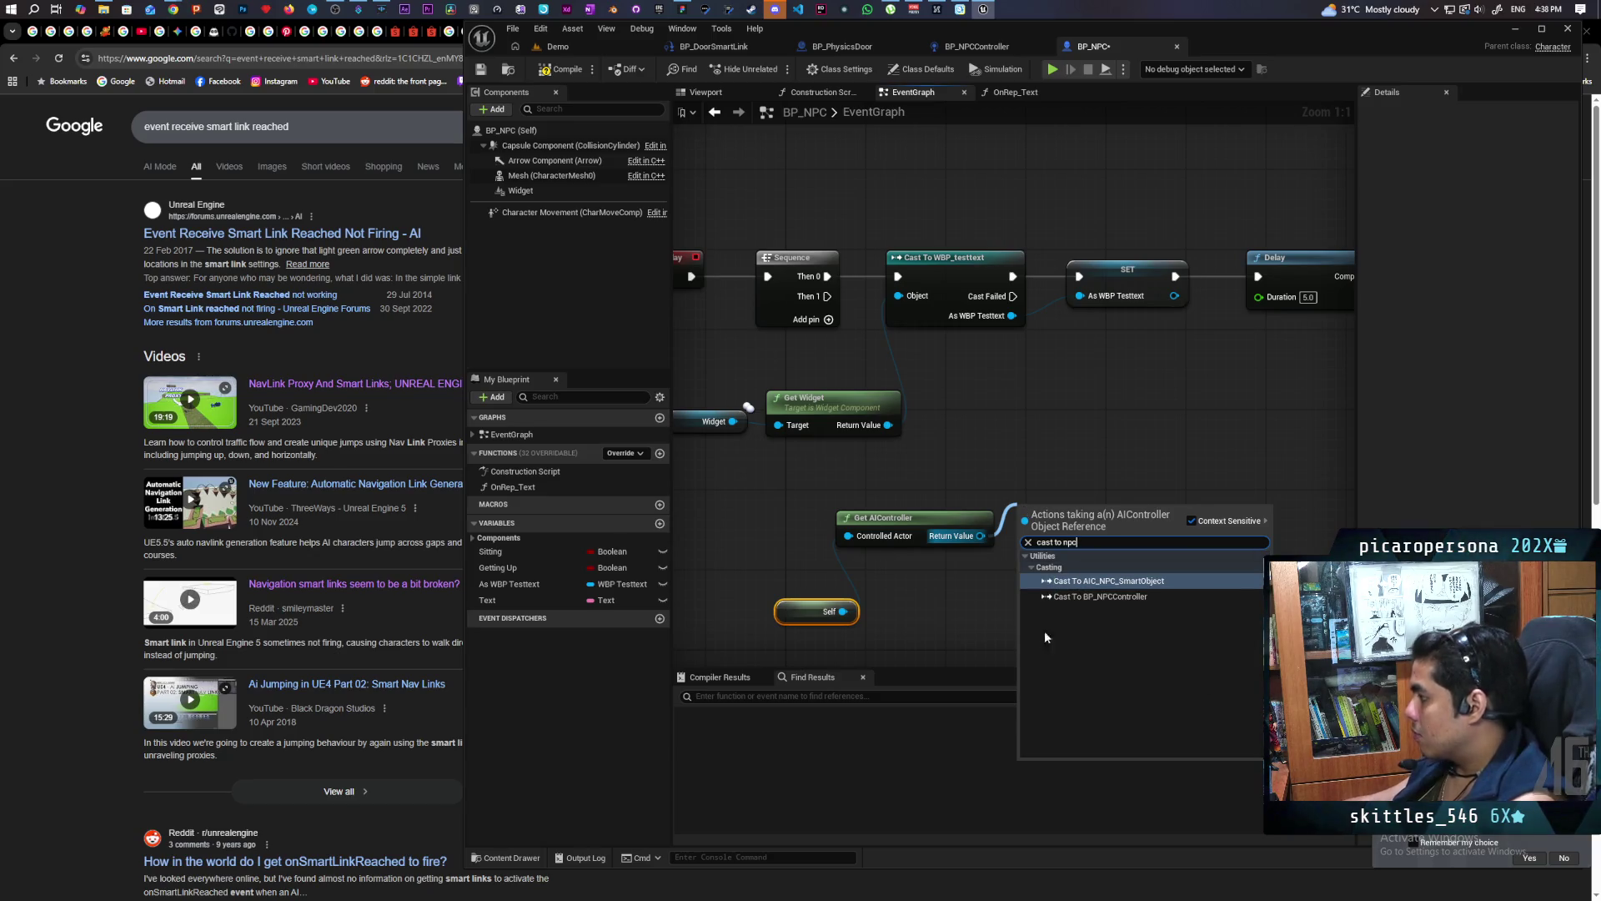
click(1107, 599)
mouse_move(1073, 510)
mouse_down()
mouse_move(1050, 415)
mouse_move(1002, 439)
mouse_up()
drag(1089, 477, 1140, 459)
click(1185, 532)
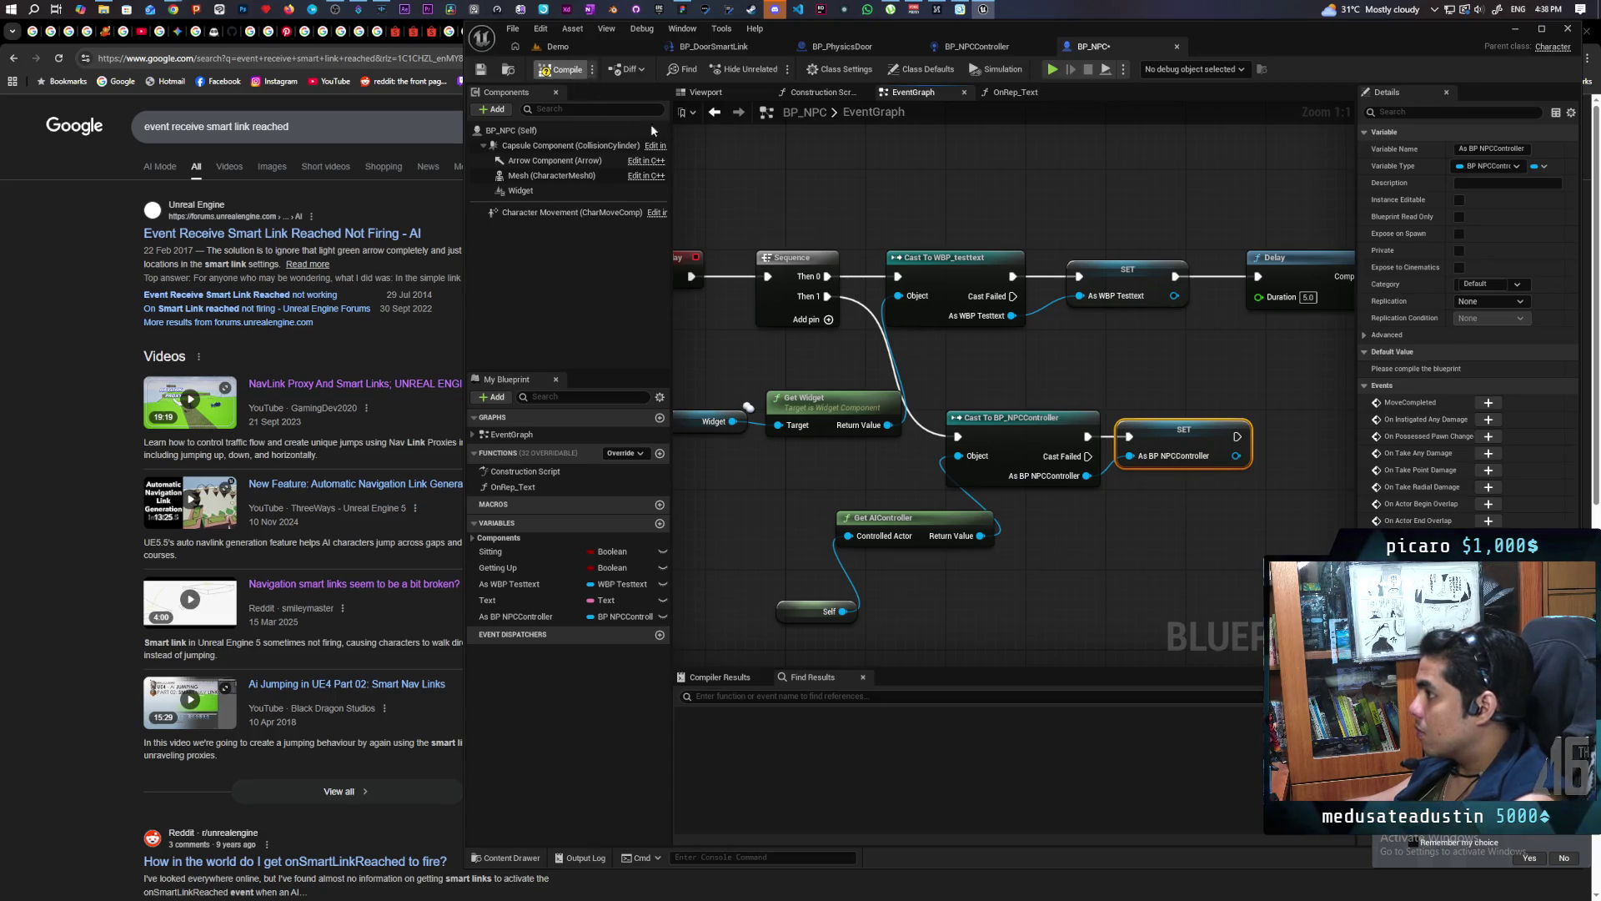
click(836, 47)
click(702, 48)
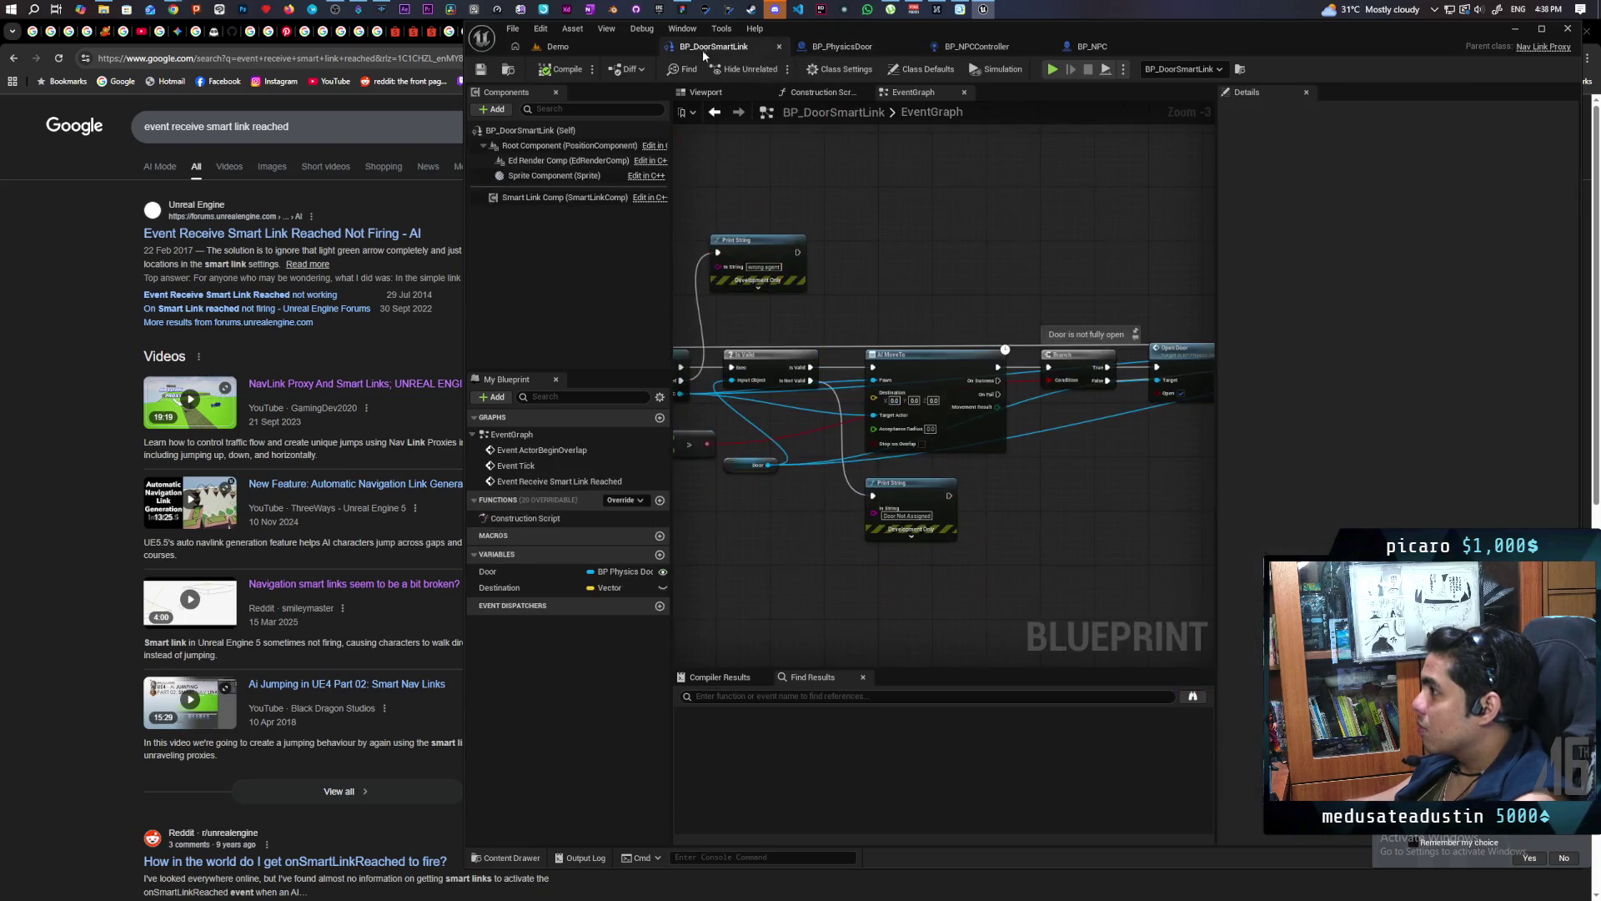
Delete the AI MoveTo node and its Destination input sitting between Delay and Open Door
mouse_move(1034, 407)
mouse_down()
mouse_move(751, 426)
mouse_move(806, 466)
mouse_up()
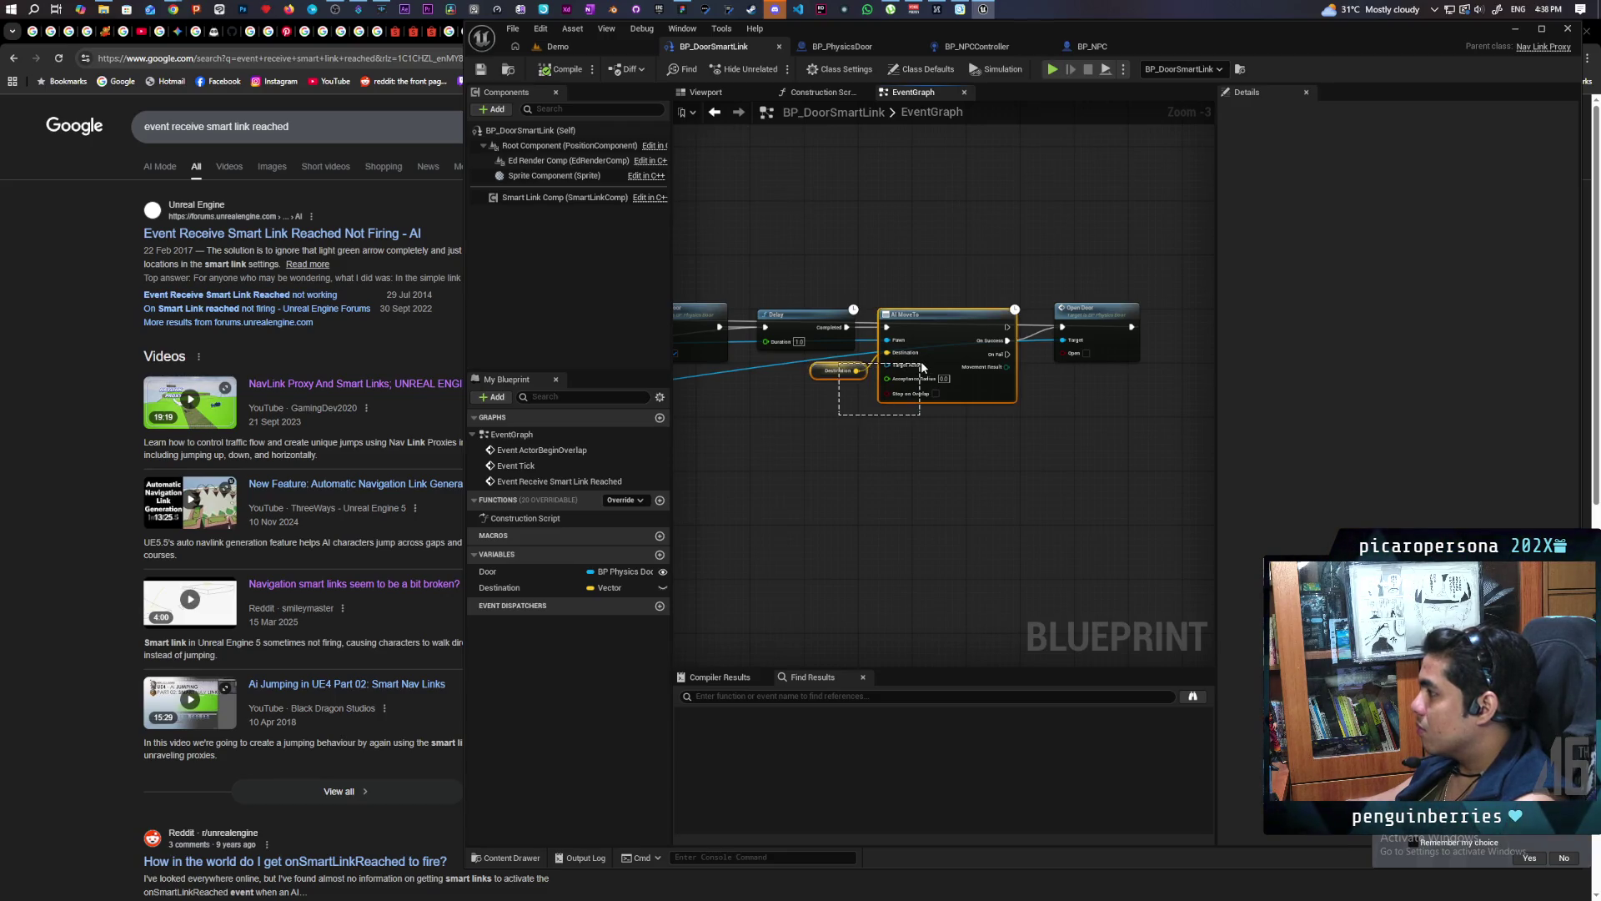
drag(922, 367, 922, 368)
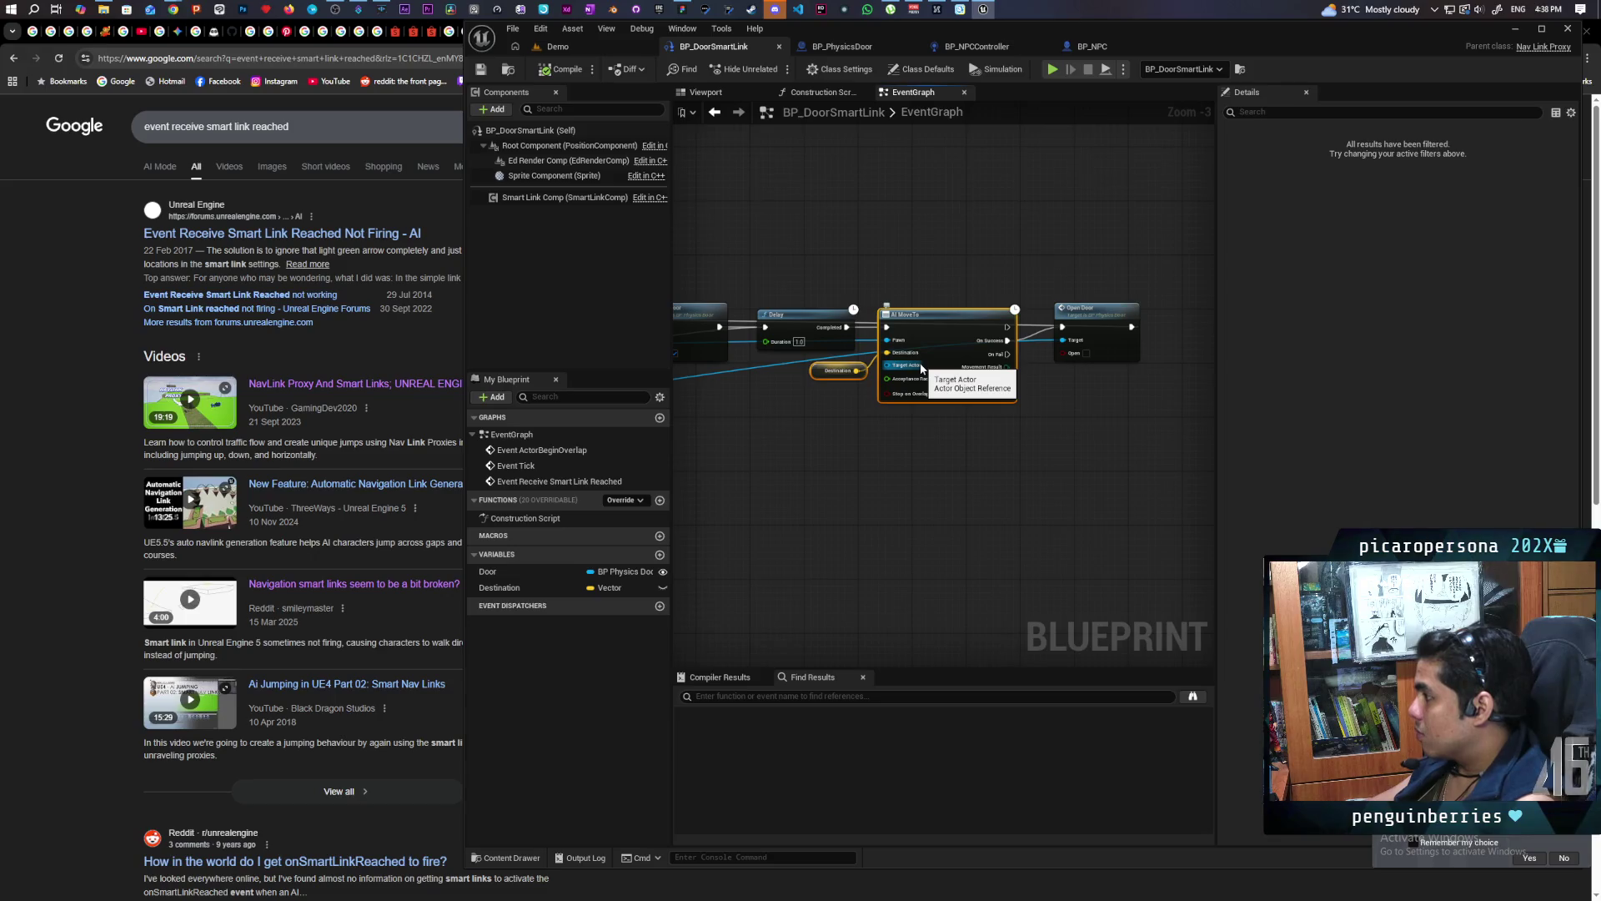
key(Delete)
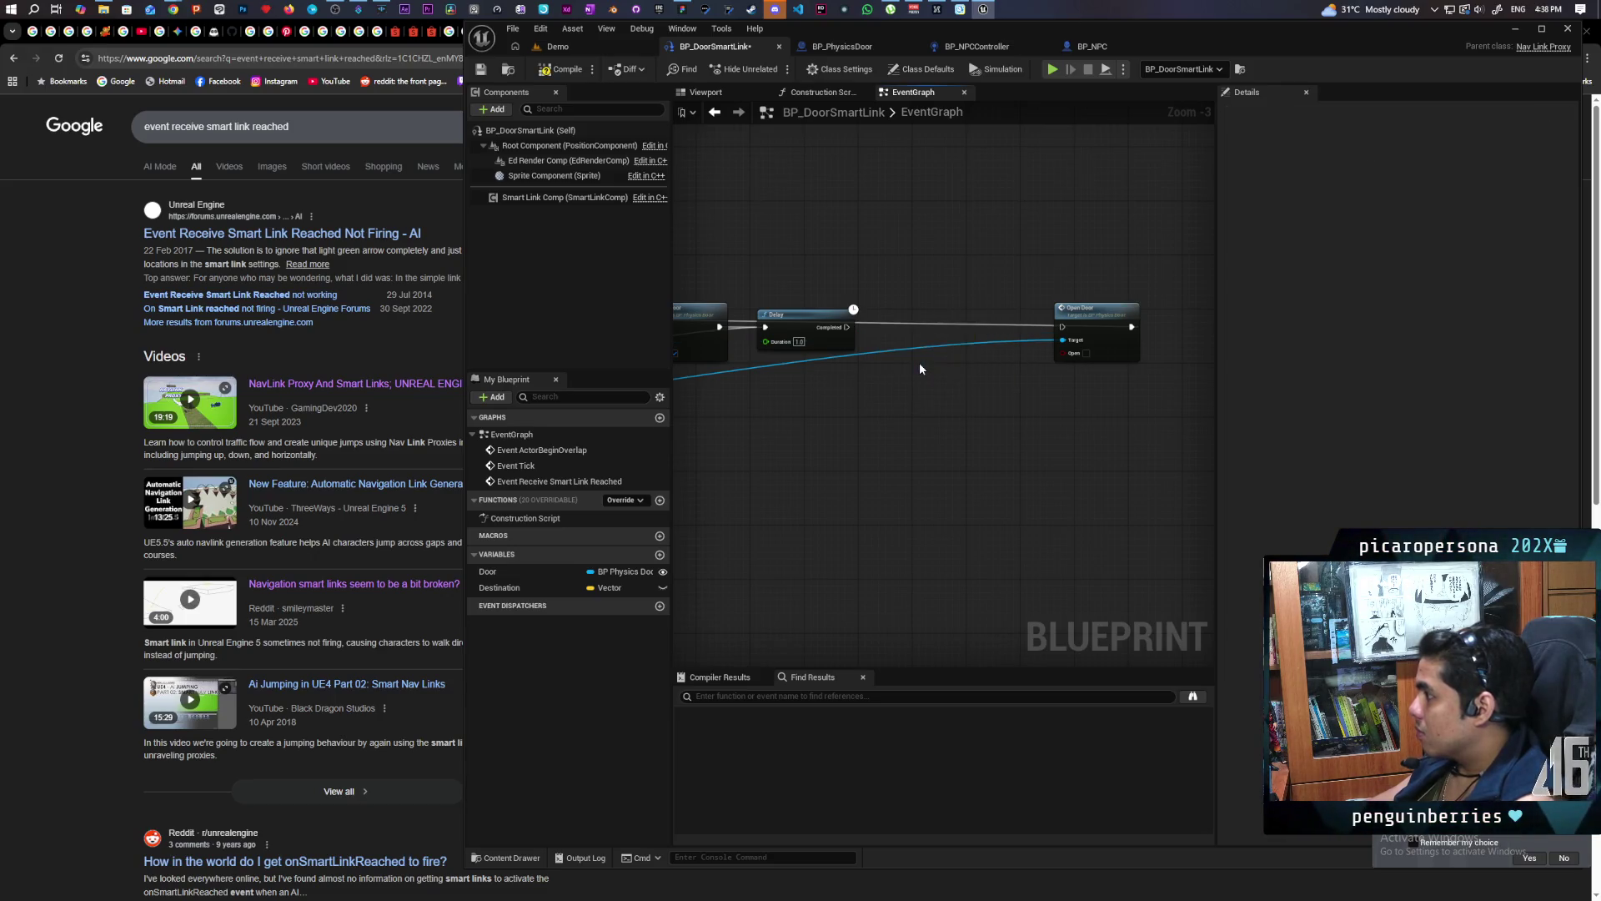
scroll(919, 362, up, 1)
mouse_move(919, 362)
mouse_down()
mouse_move(1004, 440)
mouse_move(901, 475)
mouse_move(989, 423)
mouse_up()
scroll(900, 475, up, 1)
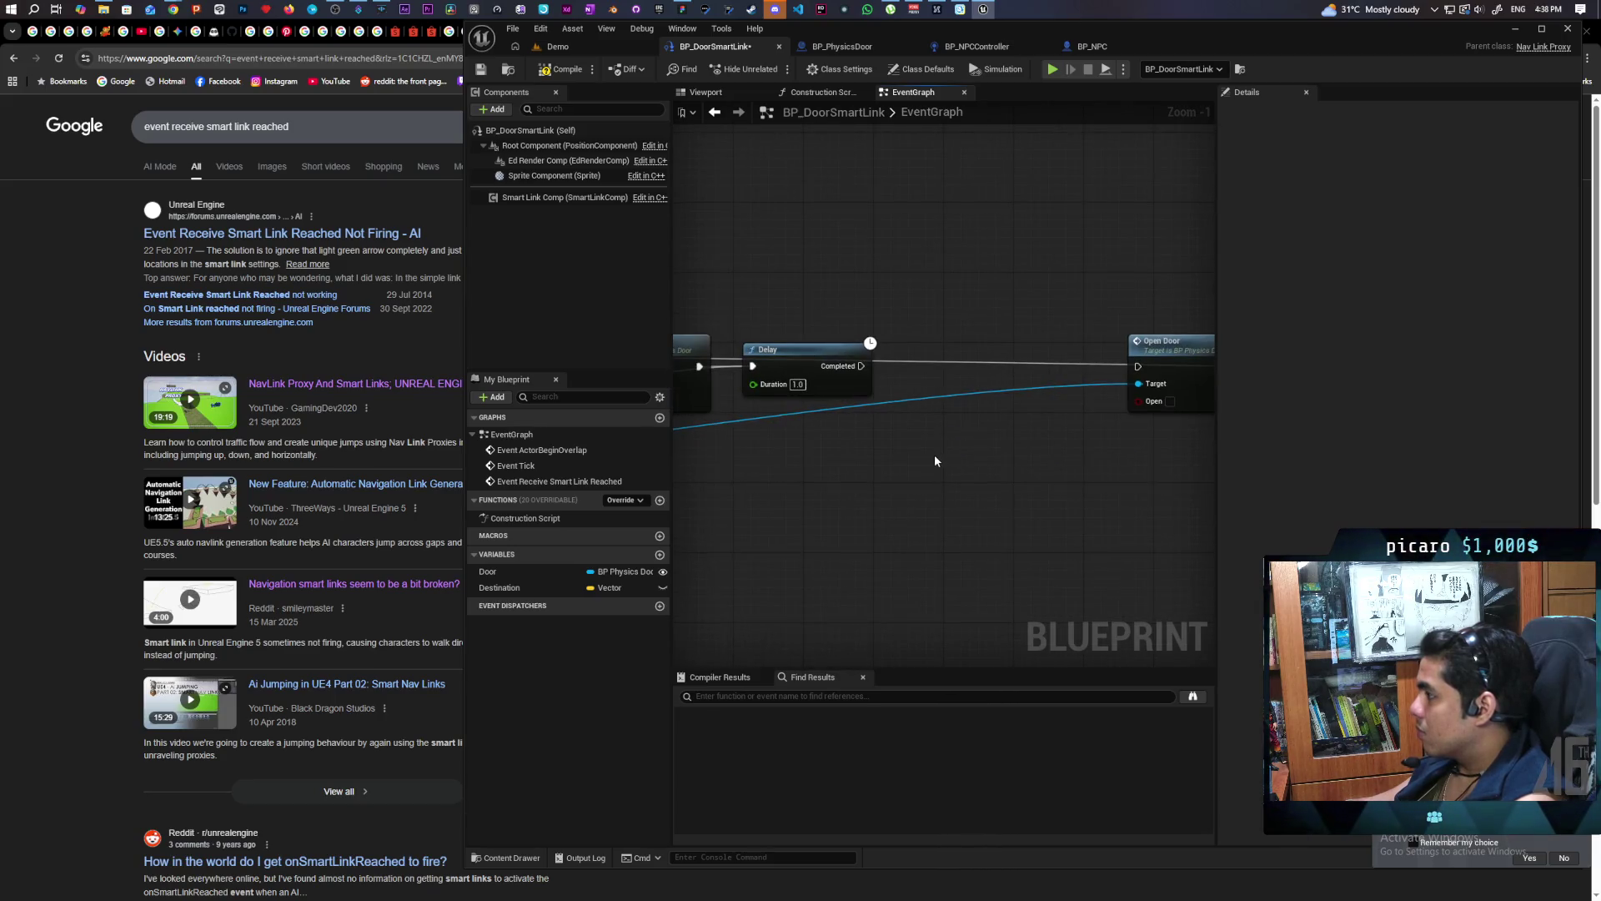
scroll(935, 460, down, 3)
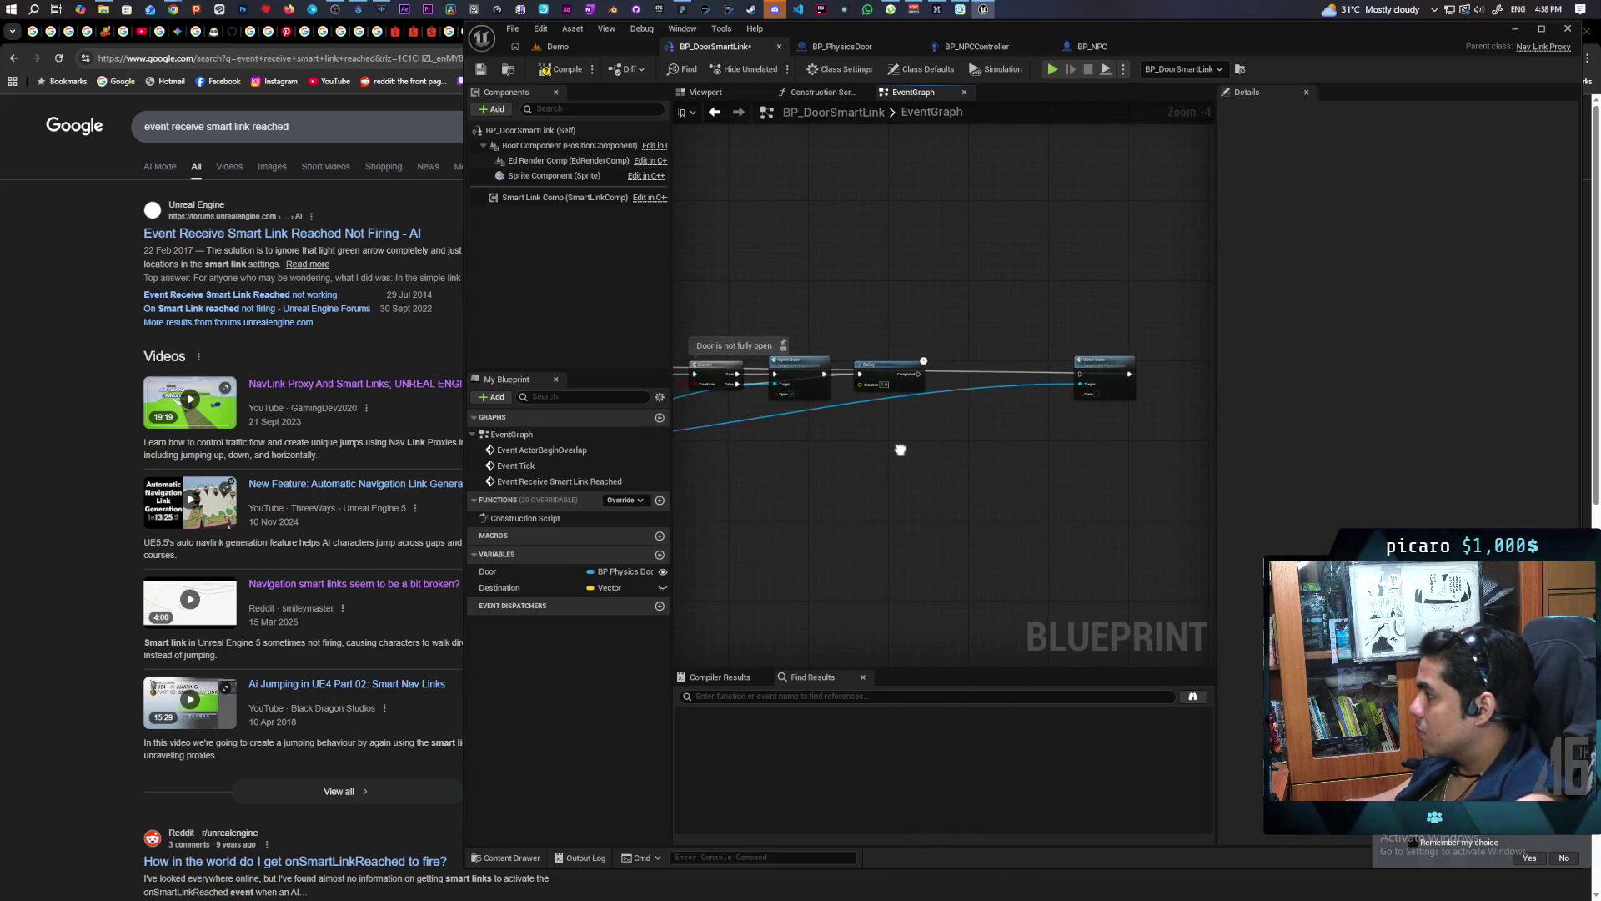
scroll(924, 441, up, 1)
scroll(901, 451, up, 1)
mouse_move(901, 450)
mouse_down()
mouse_move(904, 432)
mouse_move(840, 454)
mouse_move(1079, 404)
mouse_move(837, 482)
mouse_move(940, 416)
mouse_up()
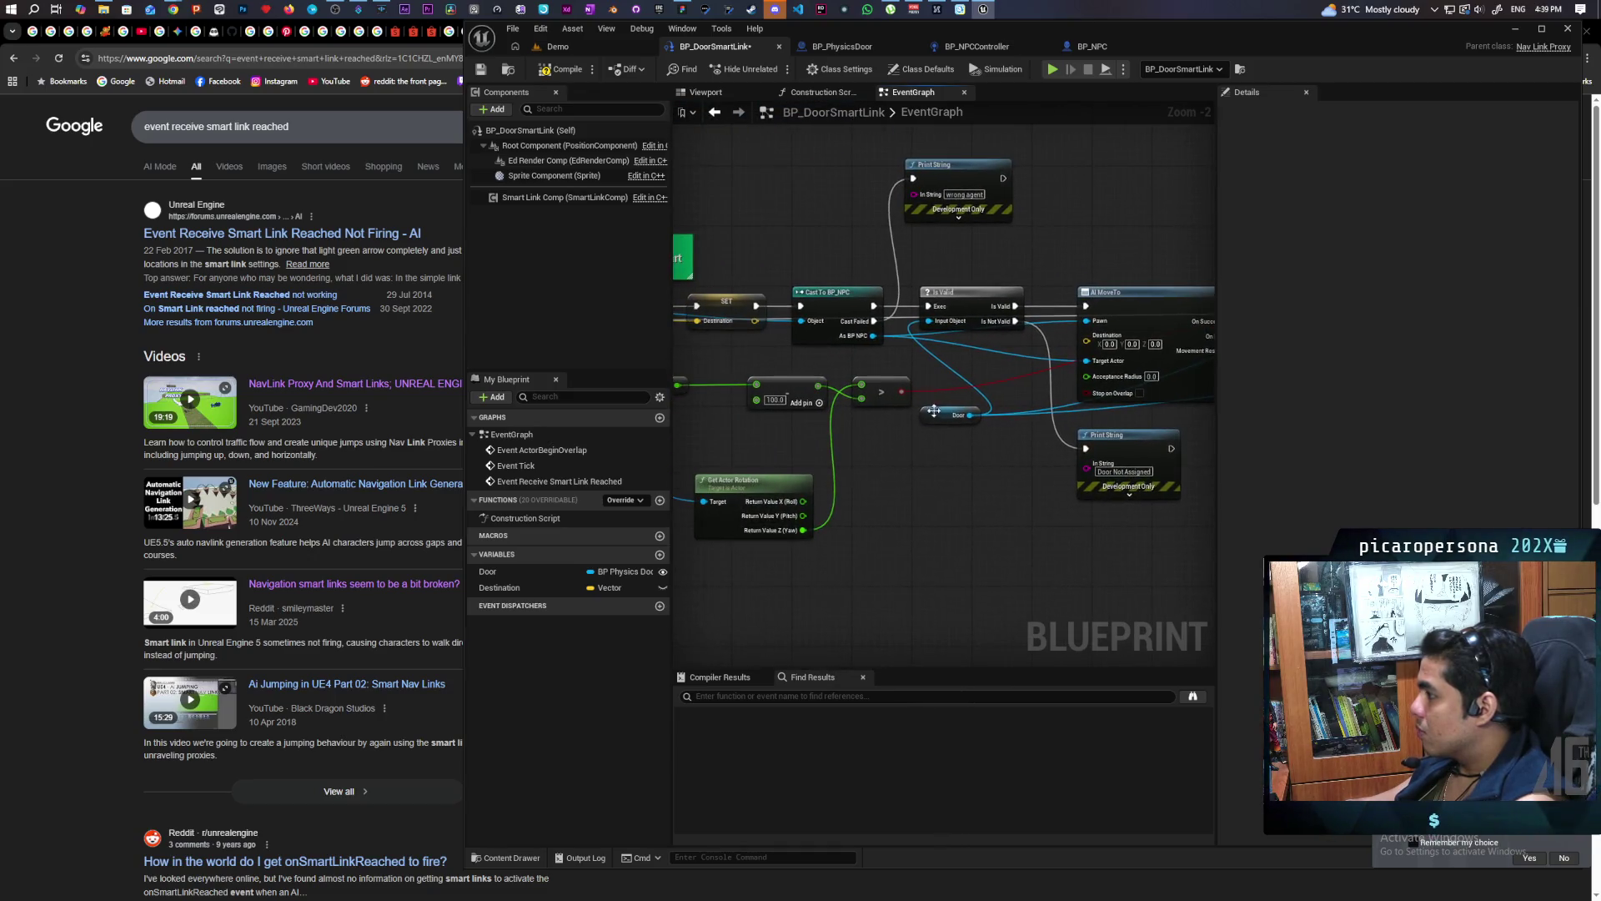
mouse_move(870, 341)
mouse_down()
mouse_move(1323, 465)
mouse_move(859, 413)
mouse_up()
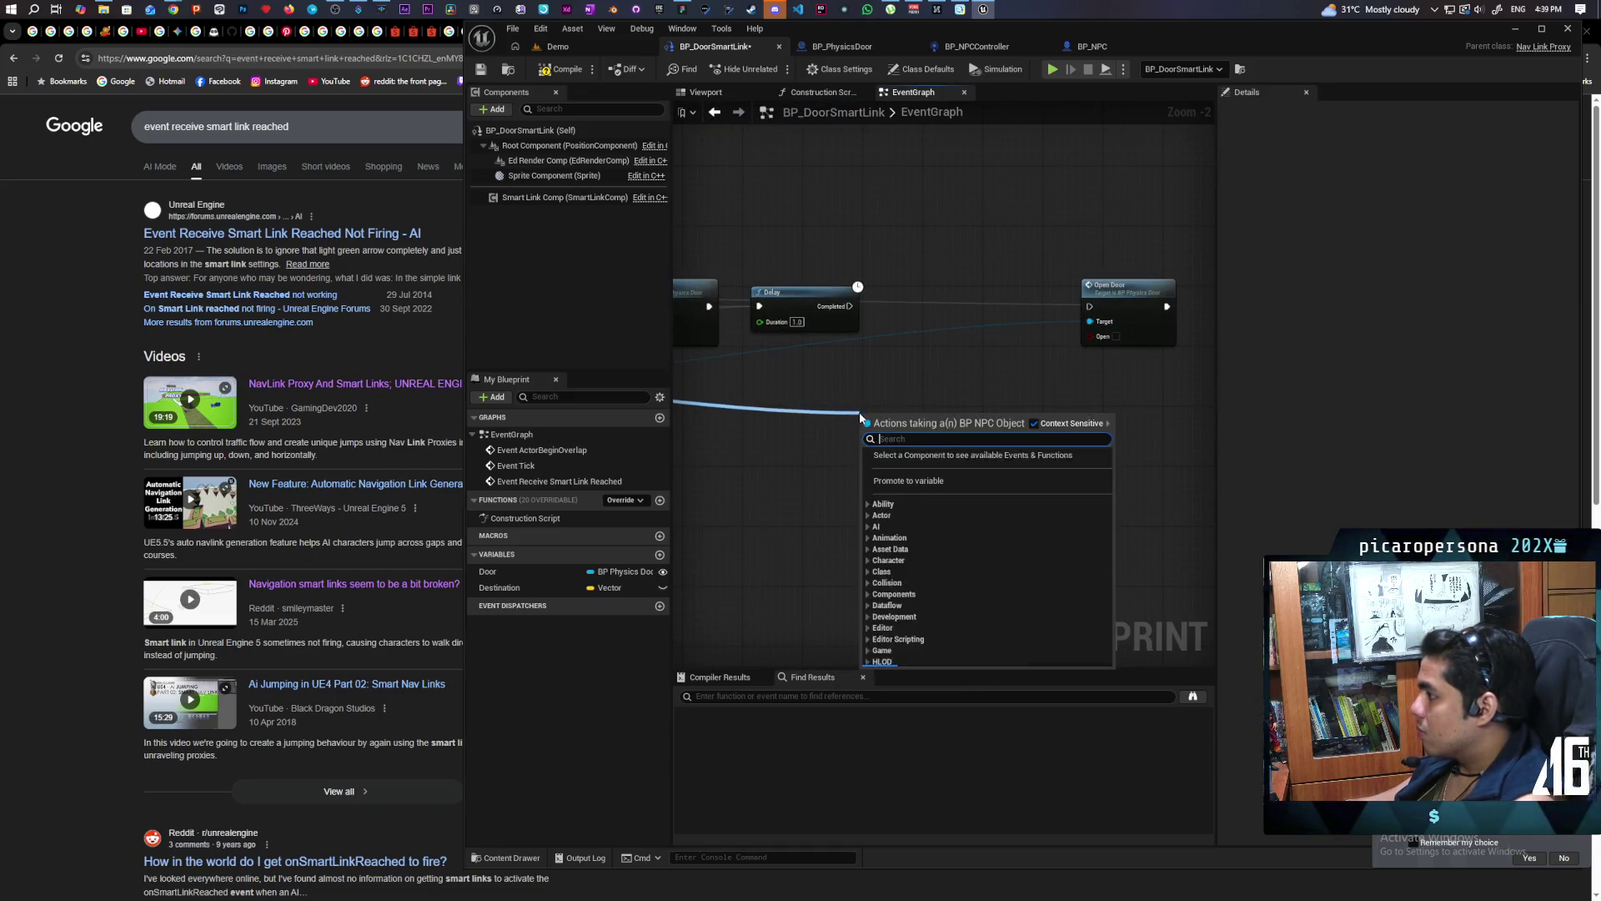
Get As BP NPCController from the NPC reference and call its Continue after the Delay
text(get noc)
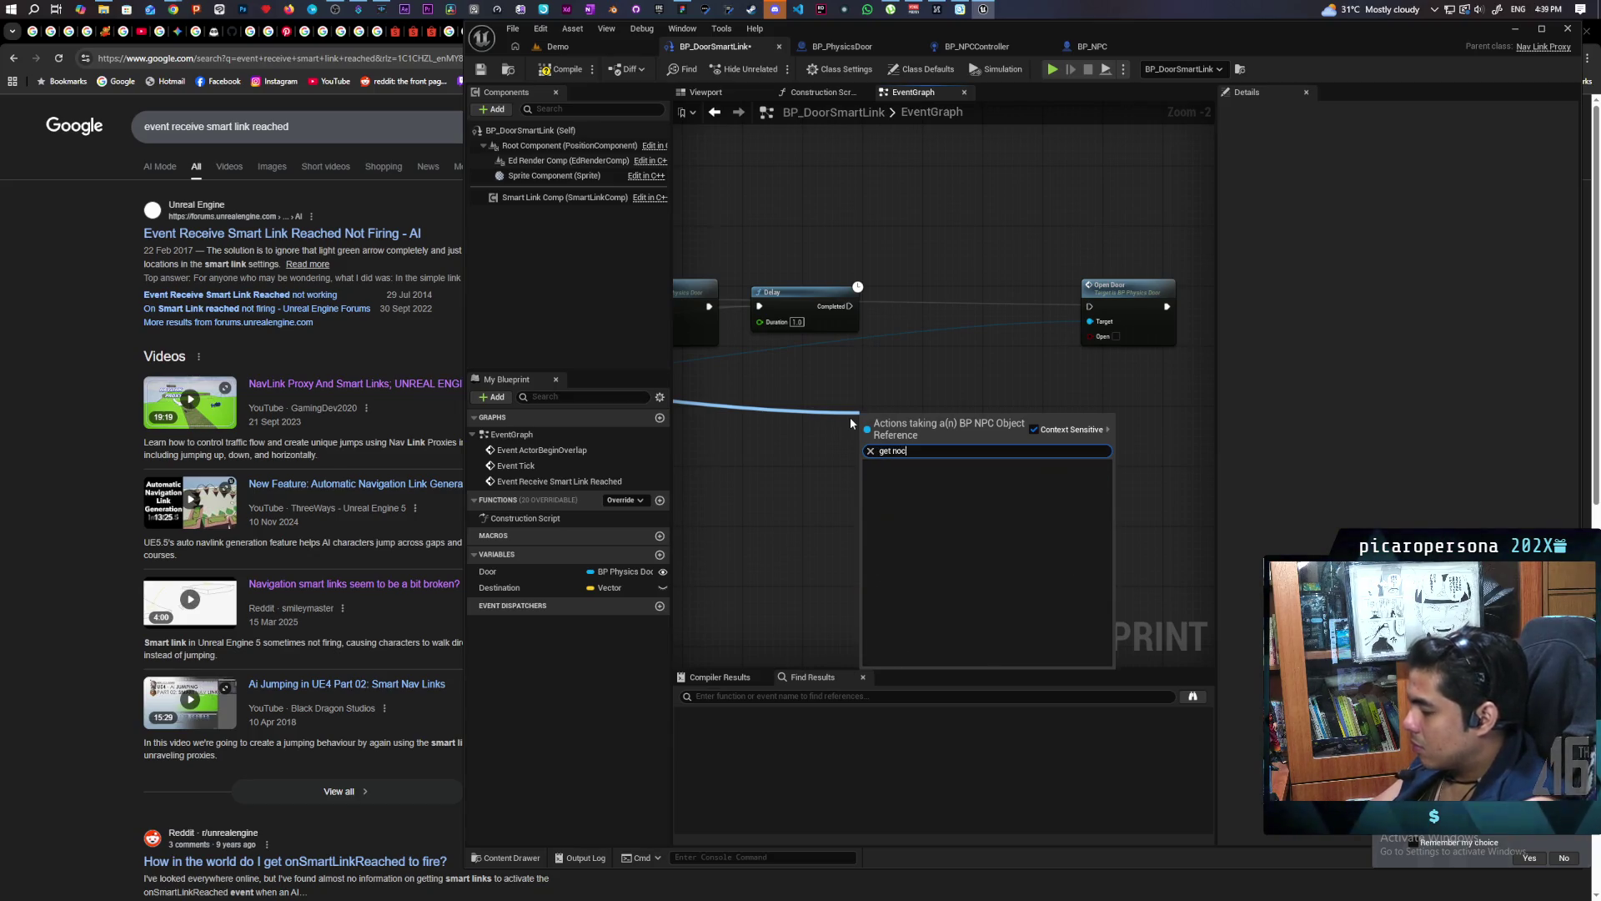
key(BackSpace)
key(BackSpace)
key(BackSpace)
text(con)
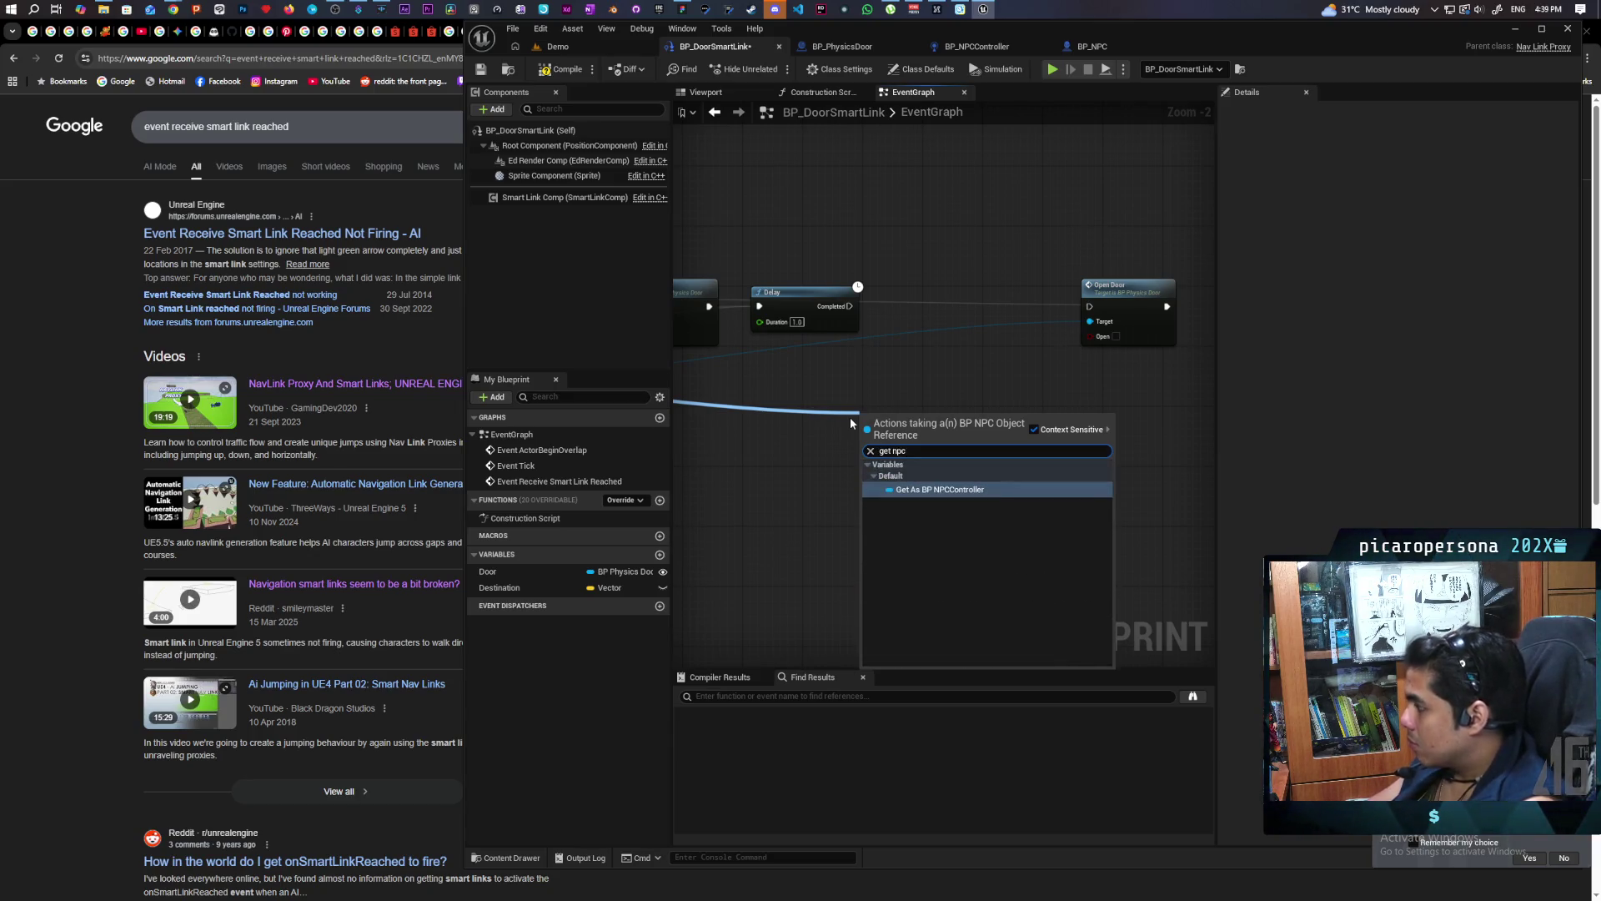
key(Return)
mouse_move(965, 415)
mouse_down()
mouse_move(900, 287)
mouse_move(904, 308)
mouse_up()
text(continue)
key(Return)
drag(829, 433, 772, 440)
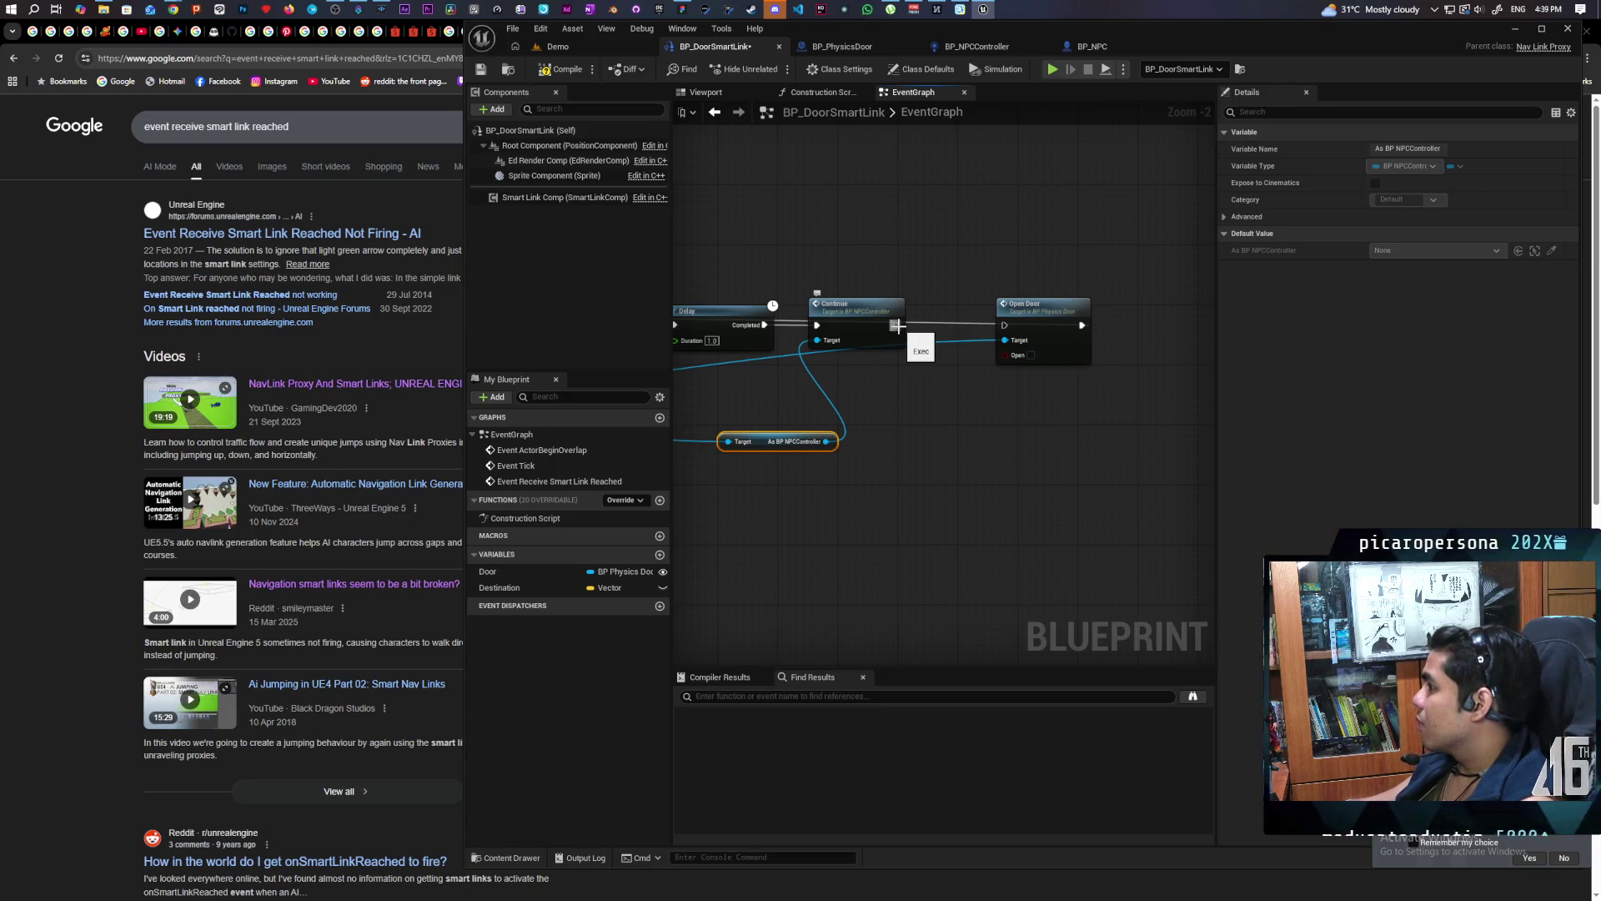
Add a new Delay after Continue that leads into Open Door
drag(901, 346, 894, 446)
text(delay)
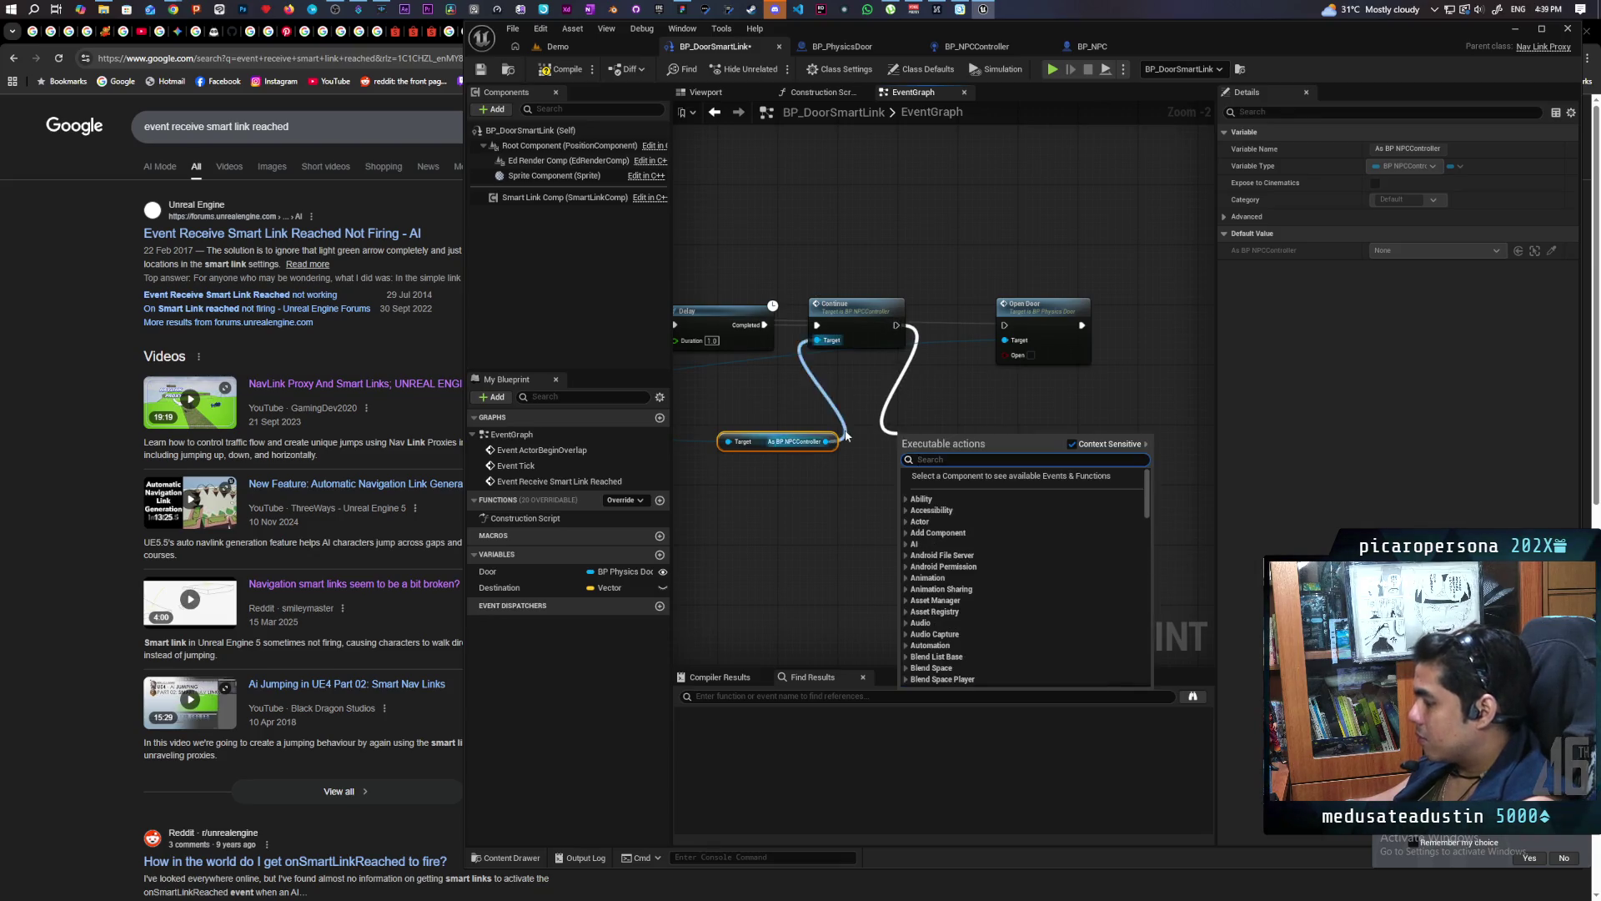
key(Return)
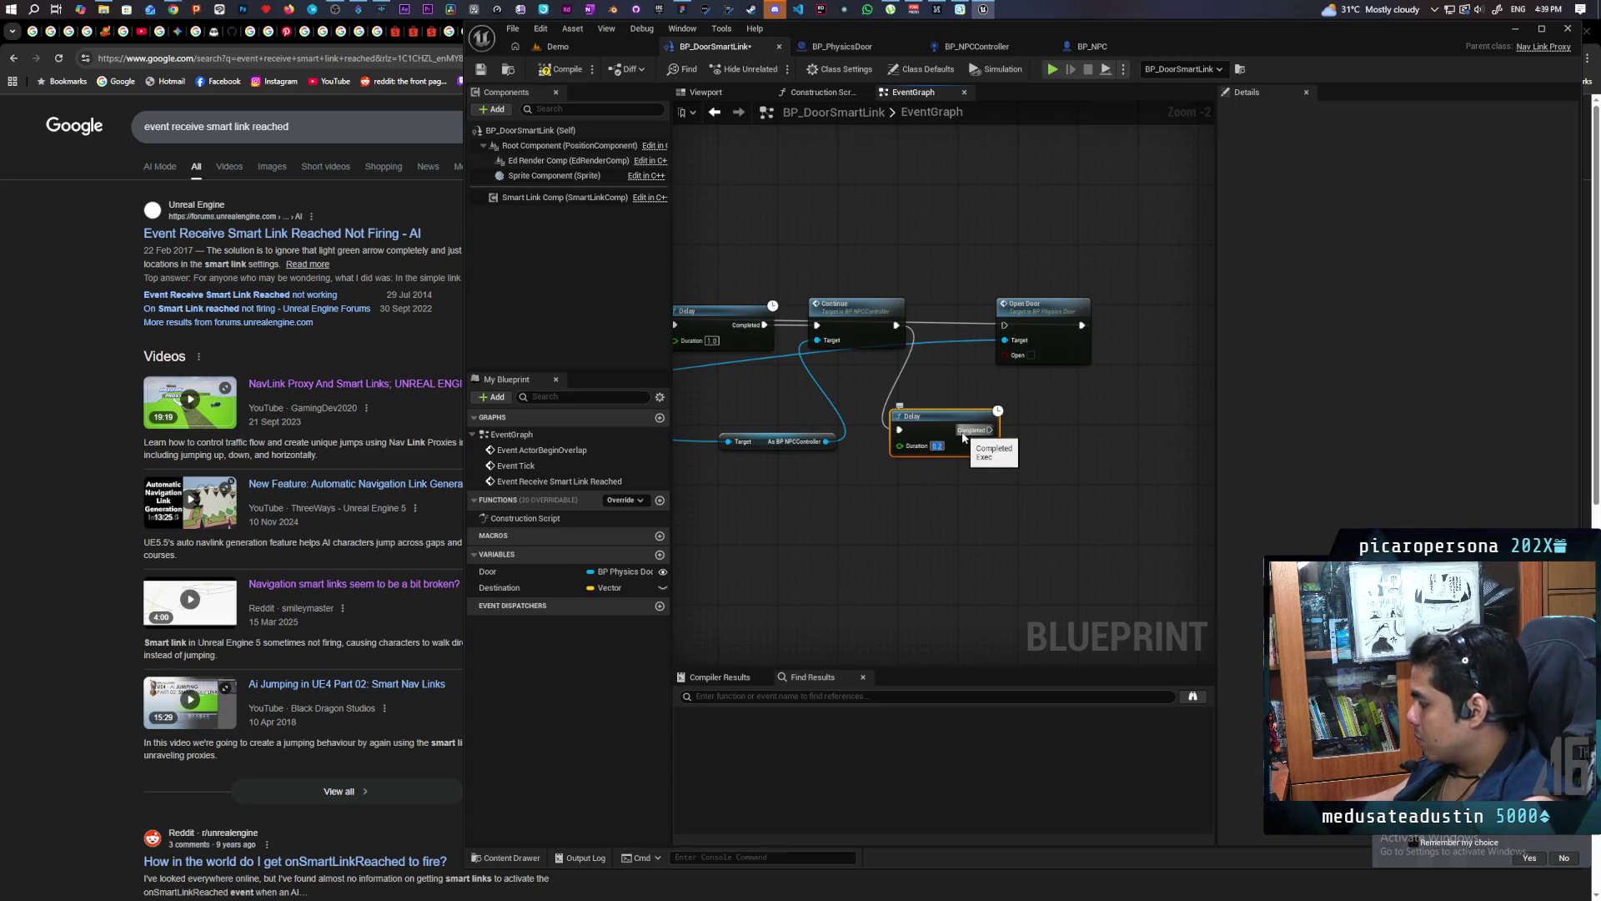
drag(990, 430, 1010, 325)
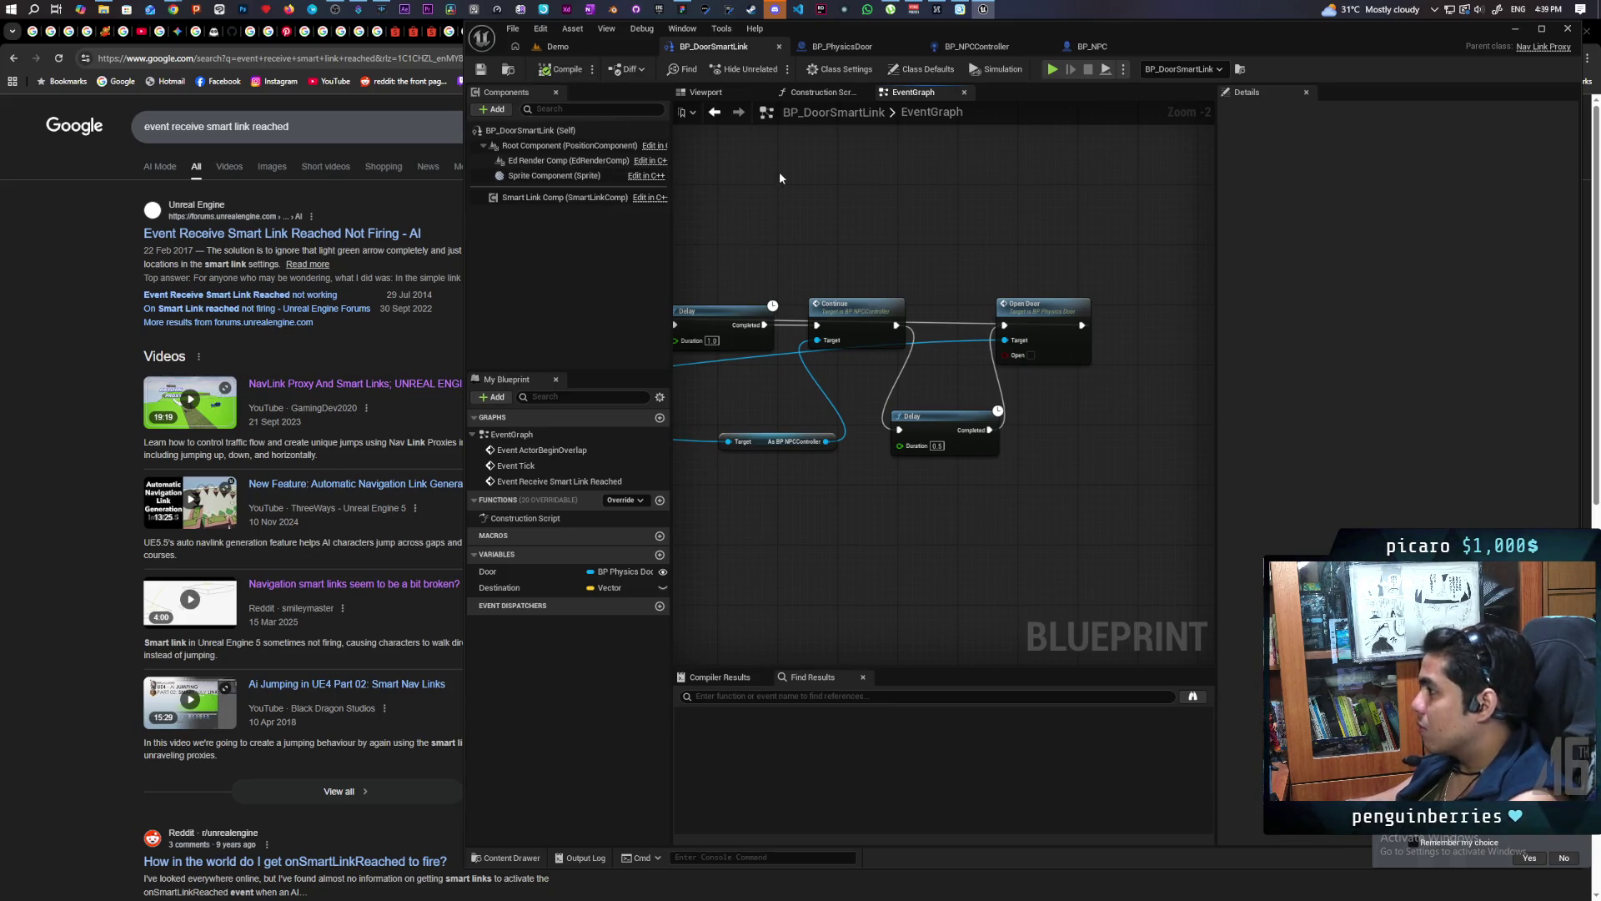
click(582, 48)
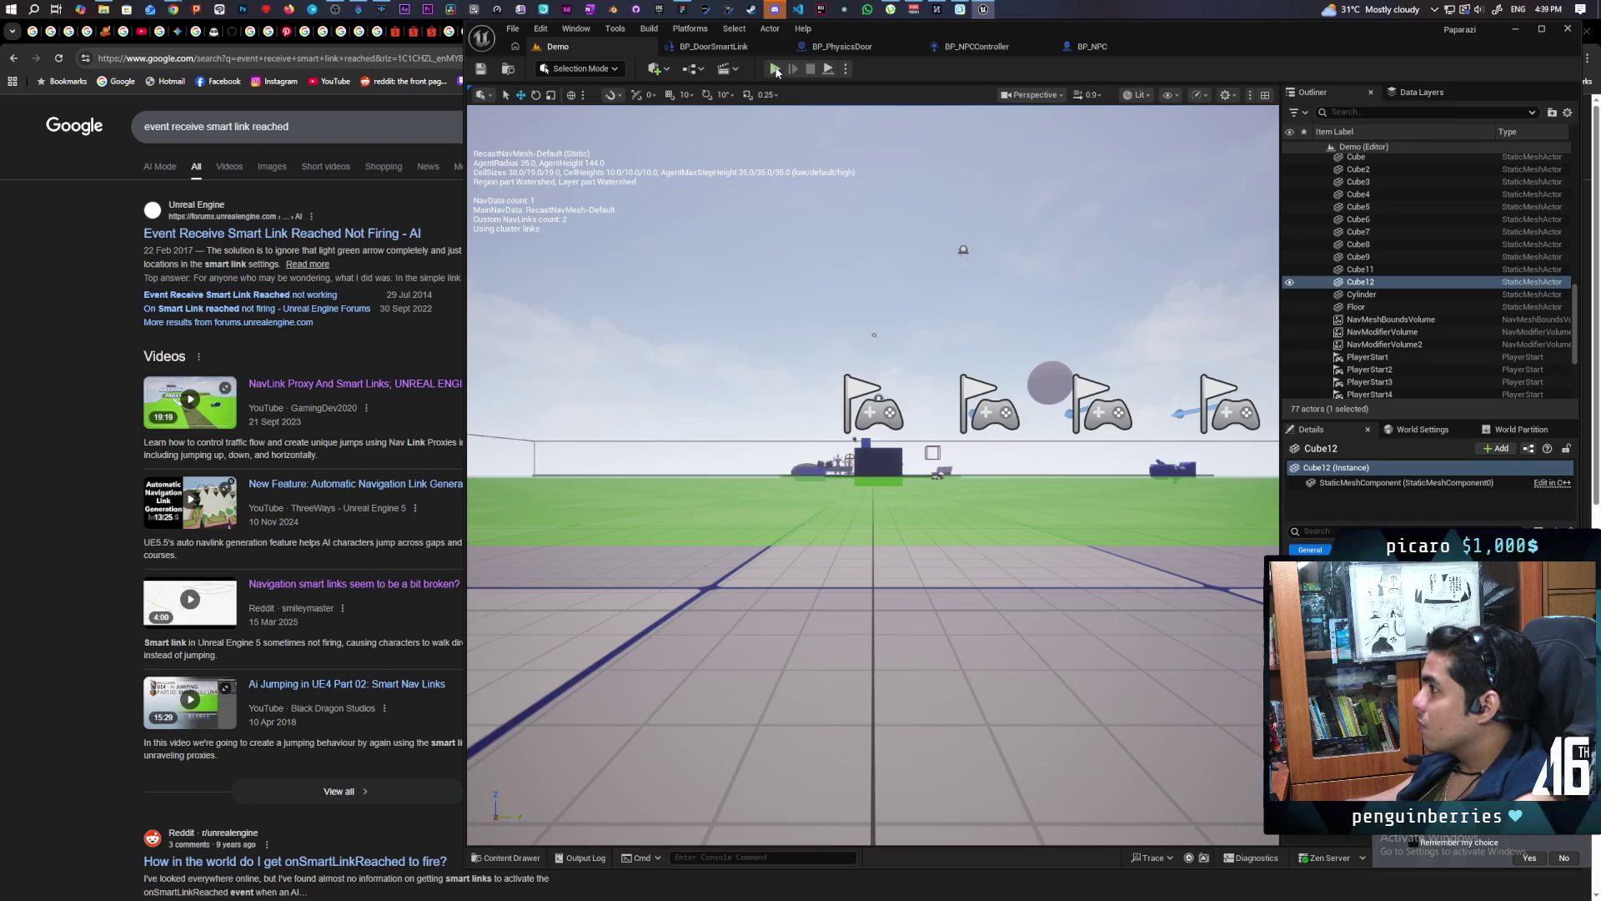
Play-test in multiplayer, walking the player to the wall to watch the NPC reach the door, then stop
key(alt+p)
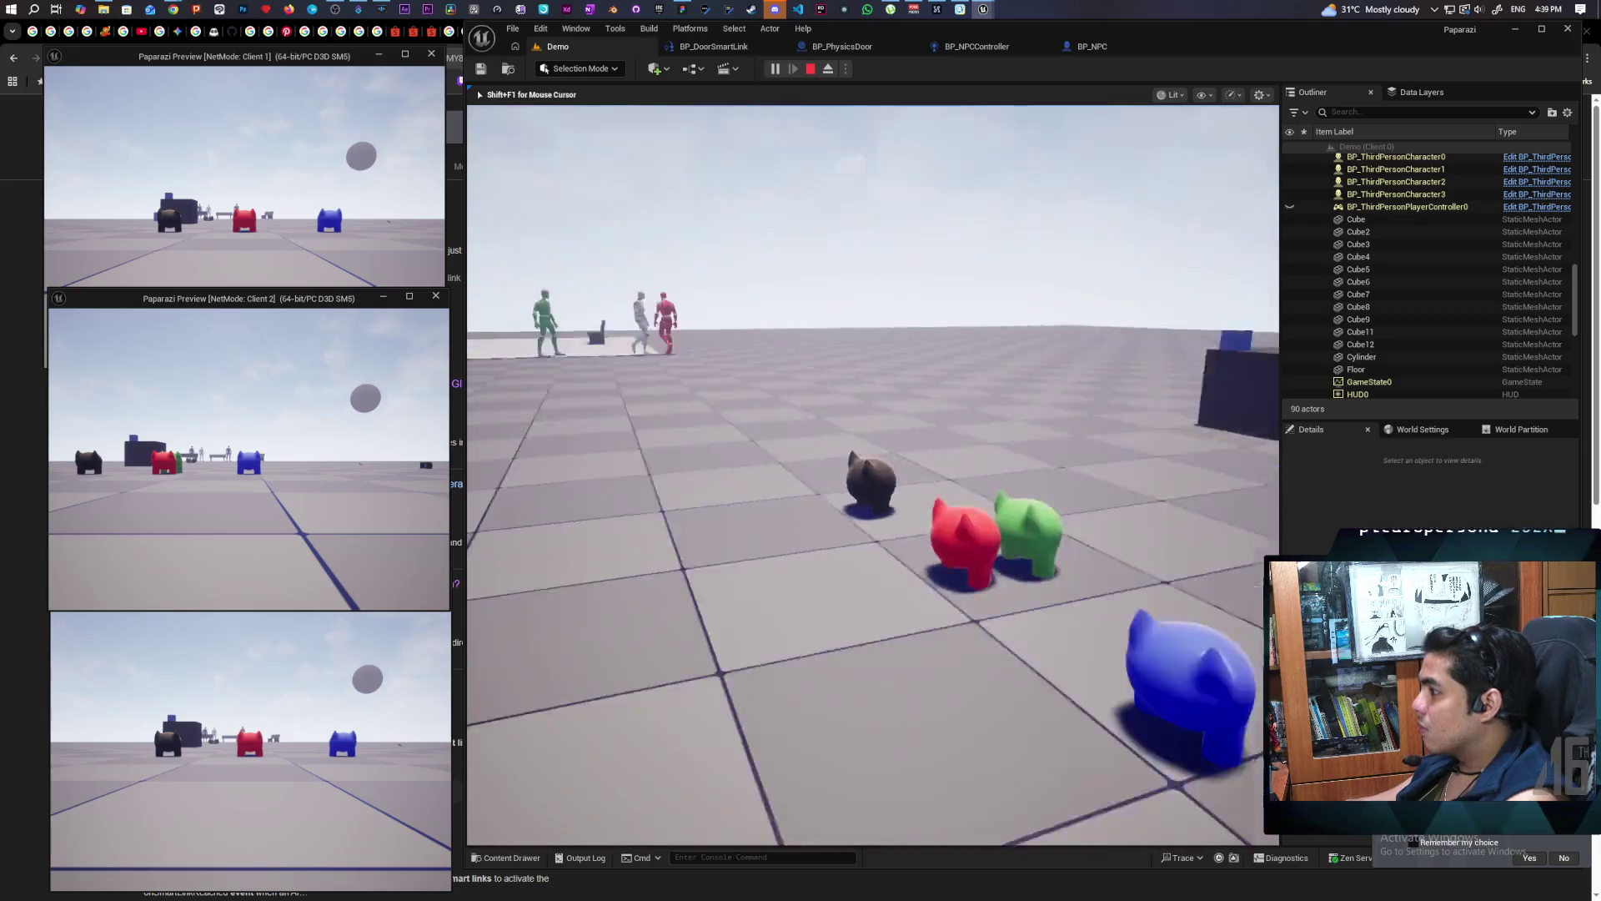
key(w)
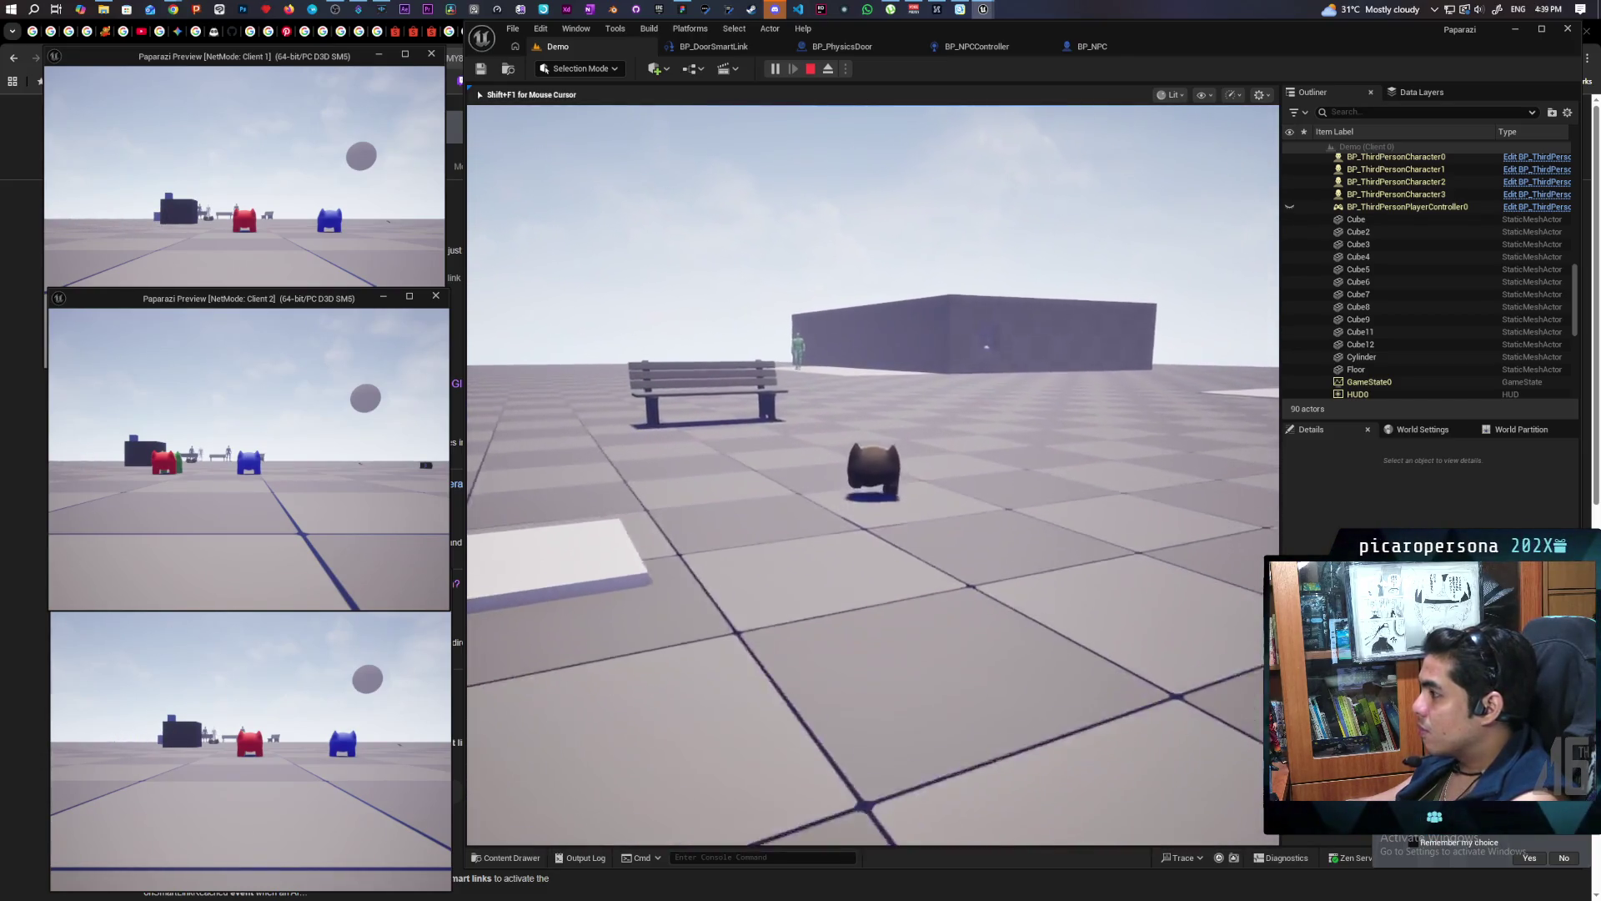
key(w)
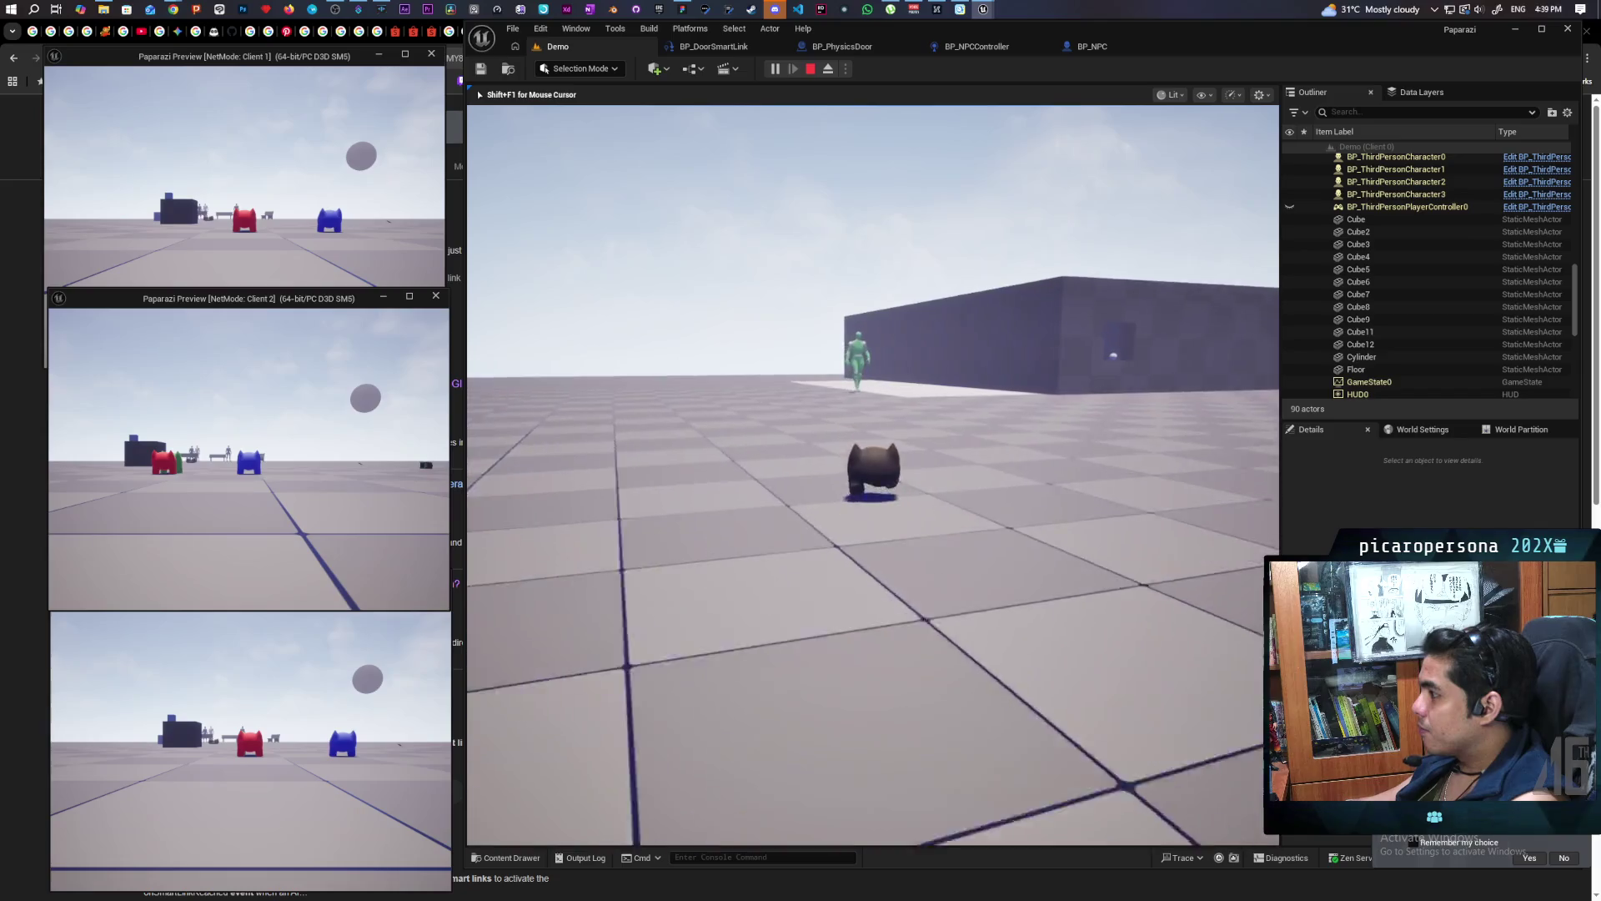
key(w)
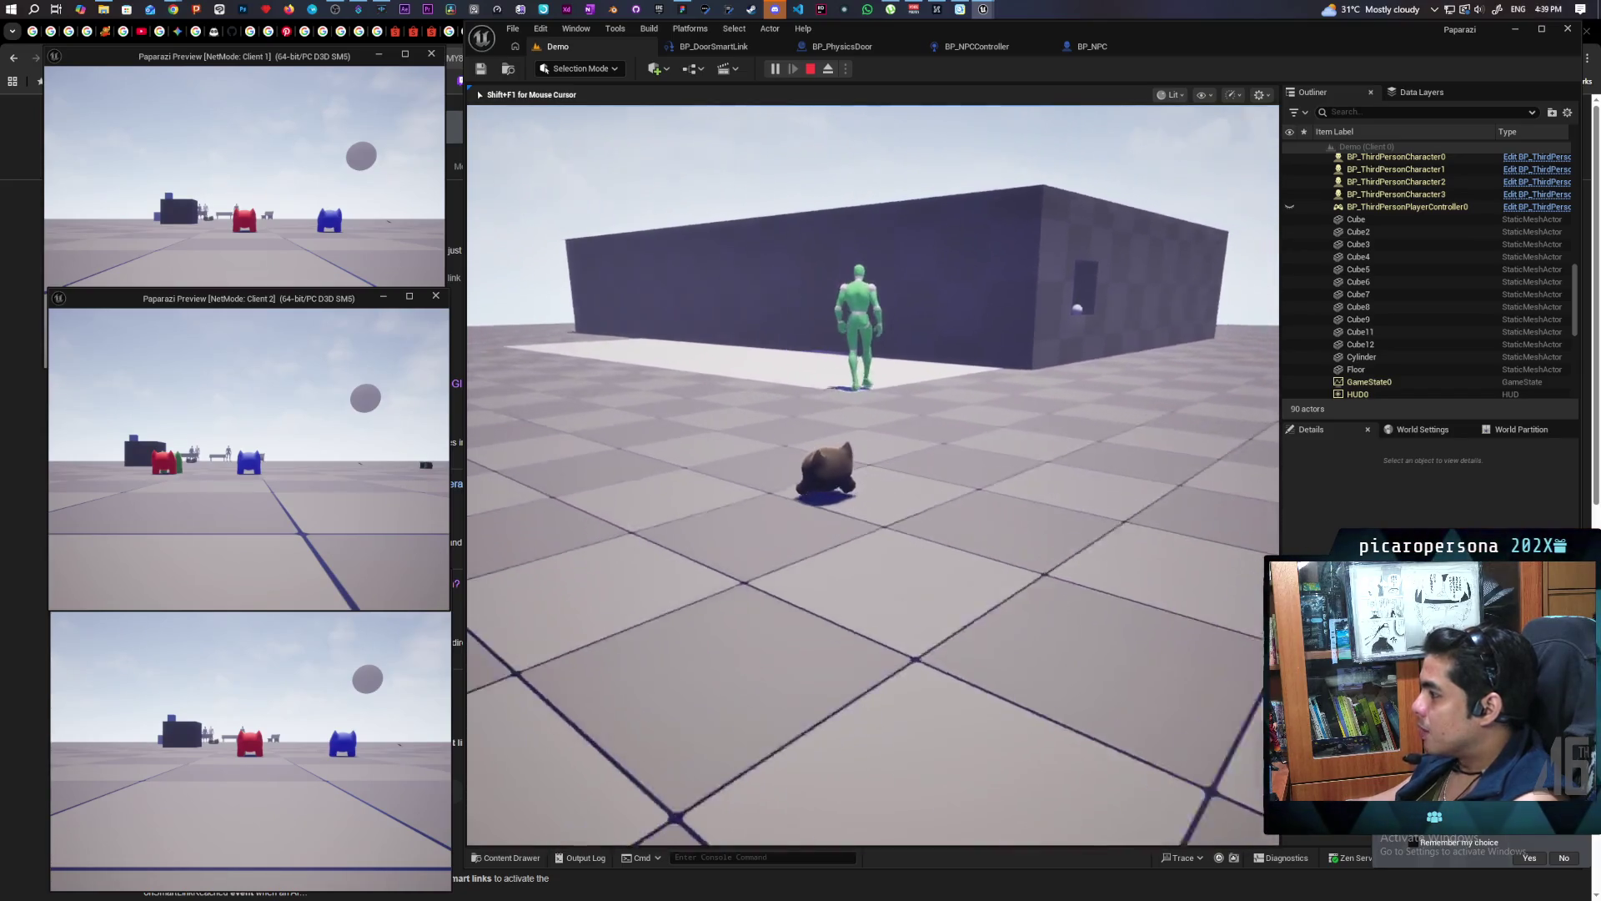
key(w)
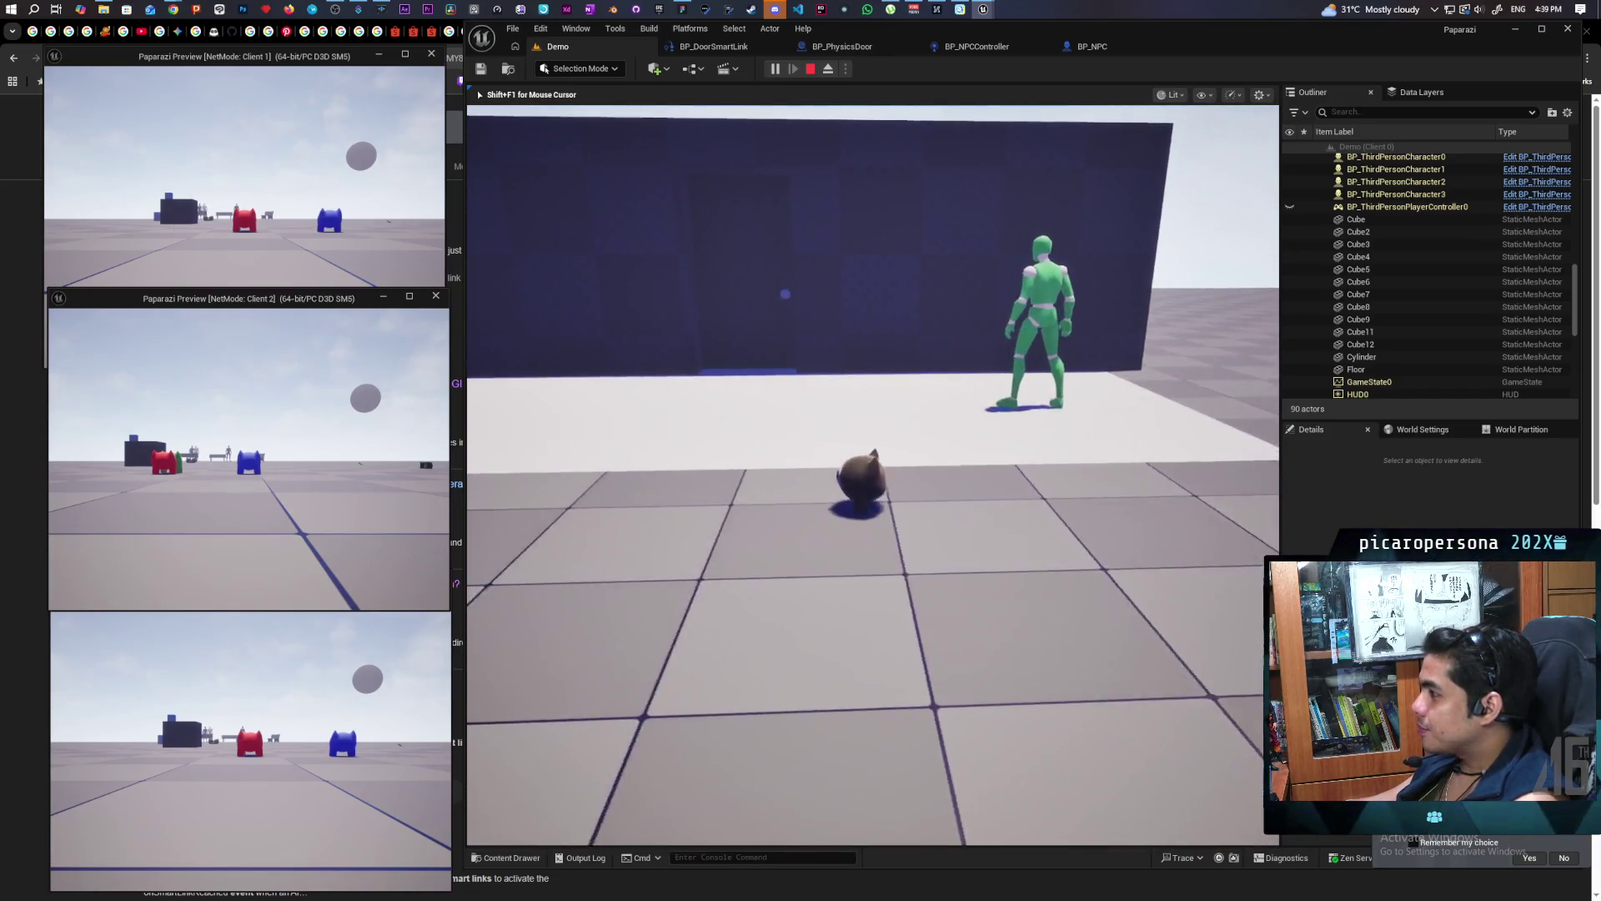
key(w)
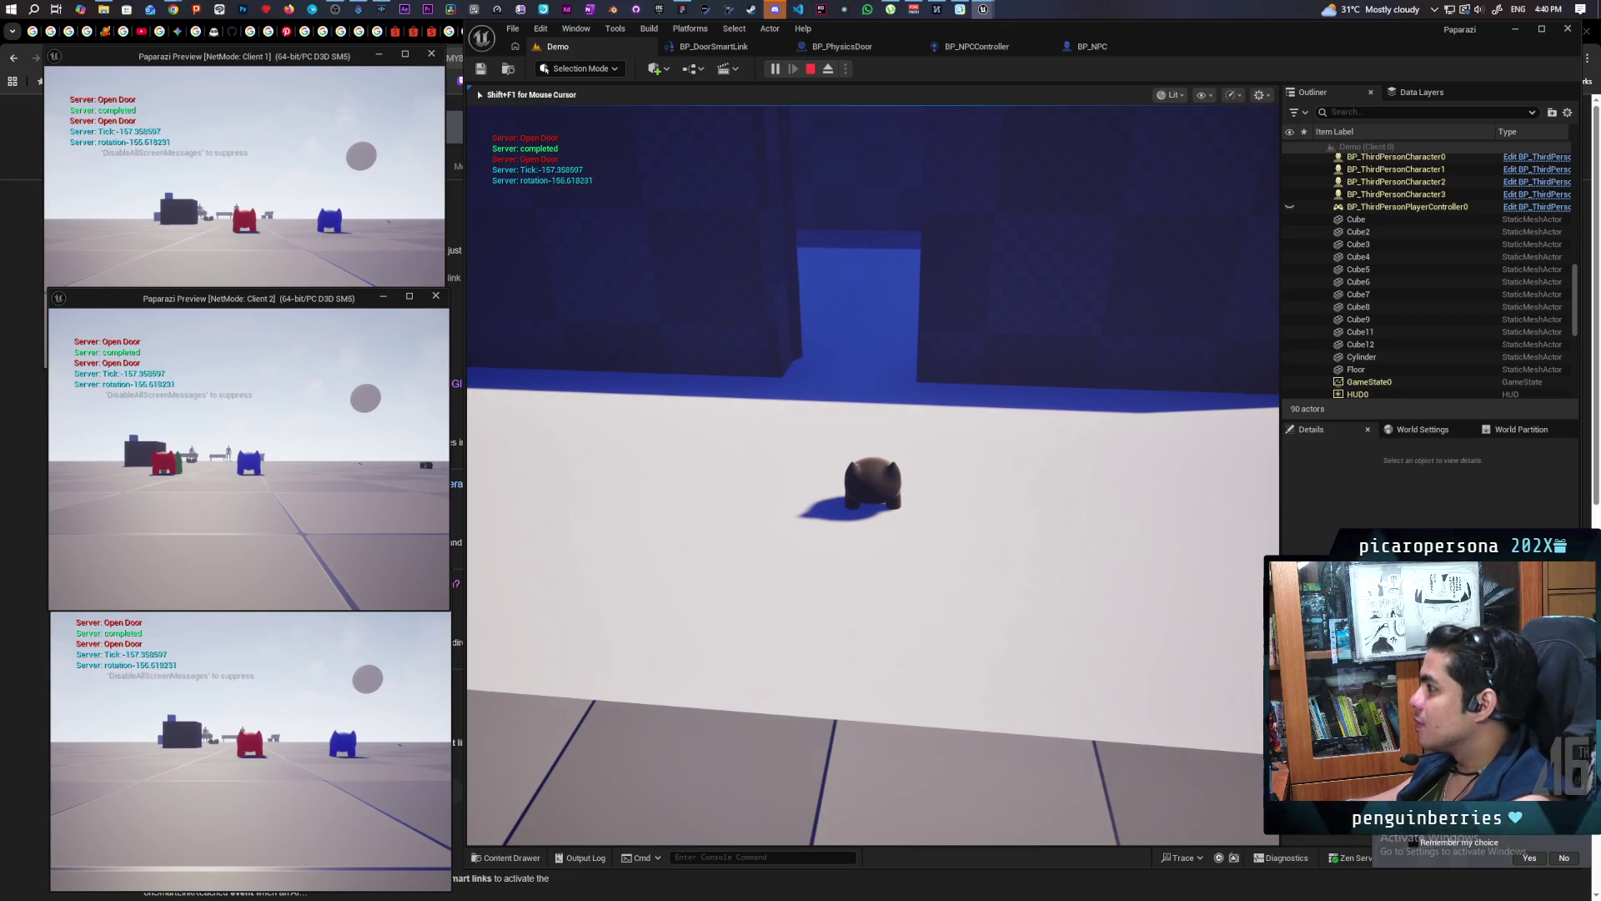
key(Escape)
click(878, 50)
click(1105, 50)
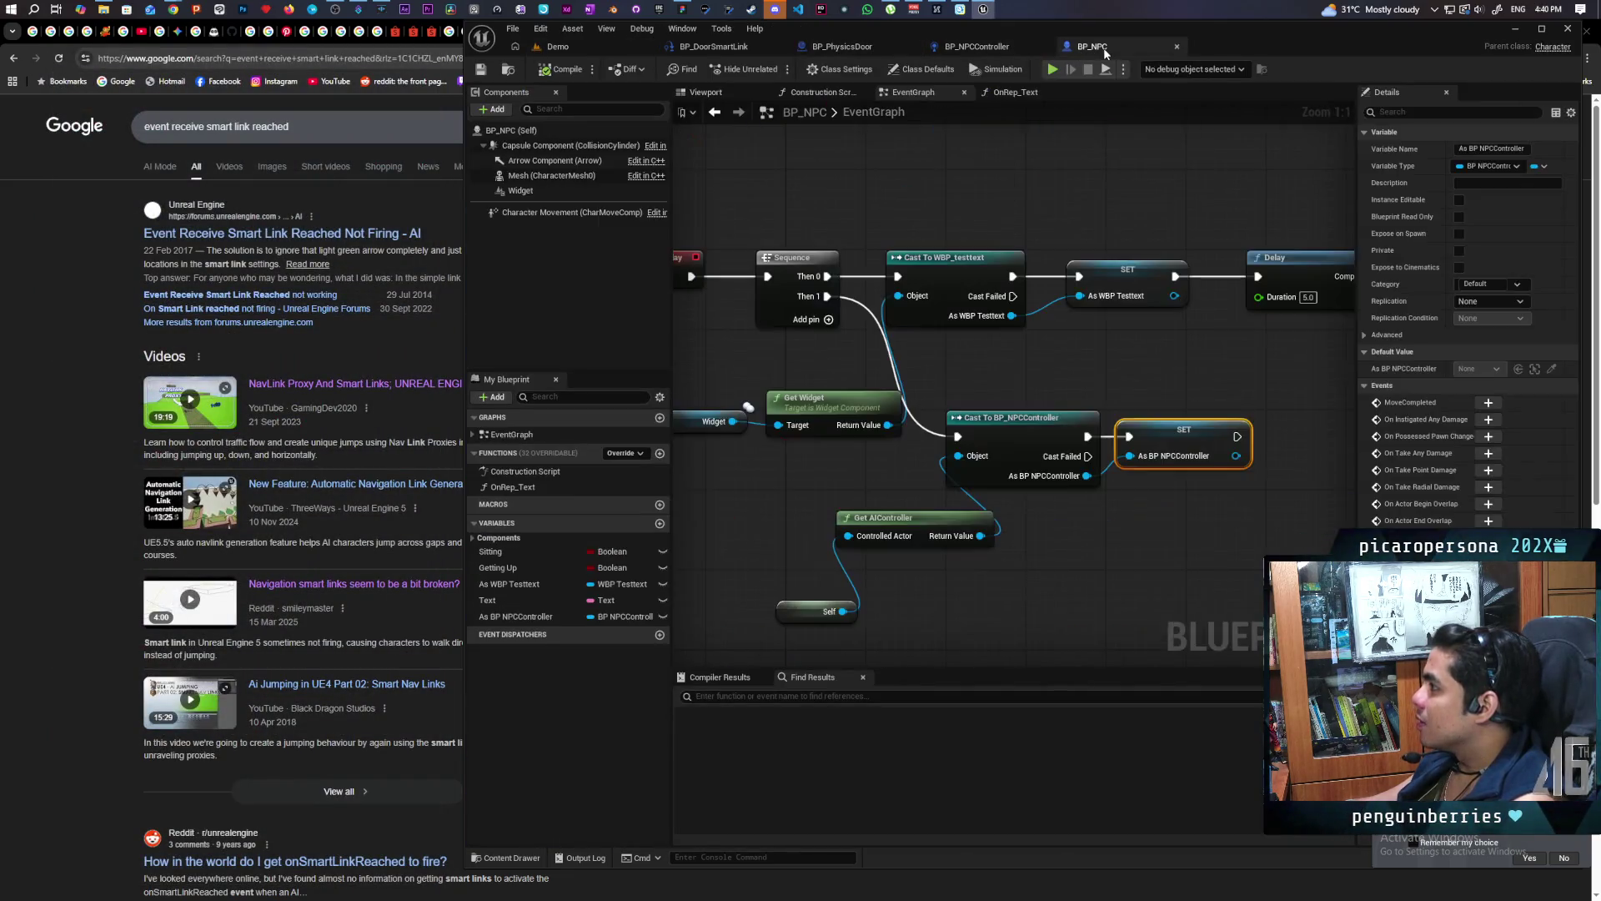
In BP_DoorSmartLink, set the Delay duration to 2.0 and rewire Open Door to follow Continue
click(747, 46)
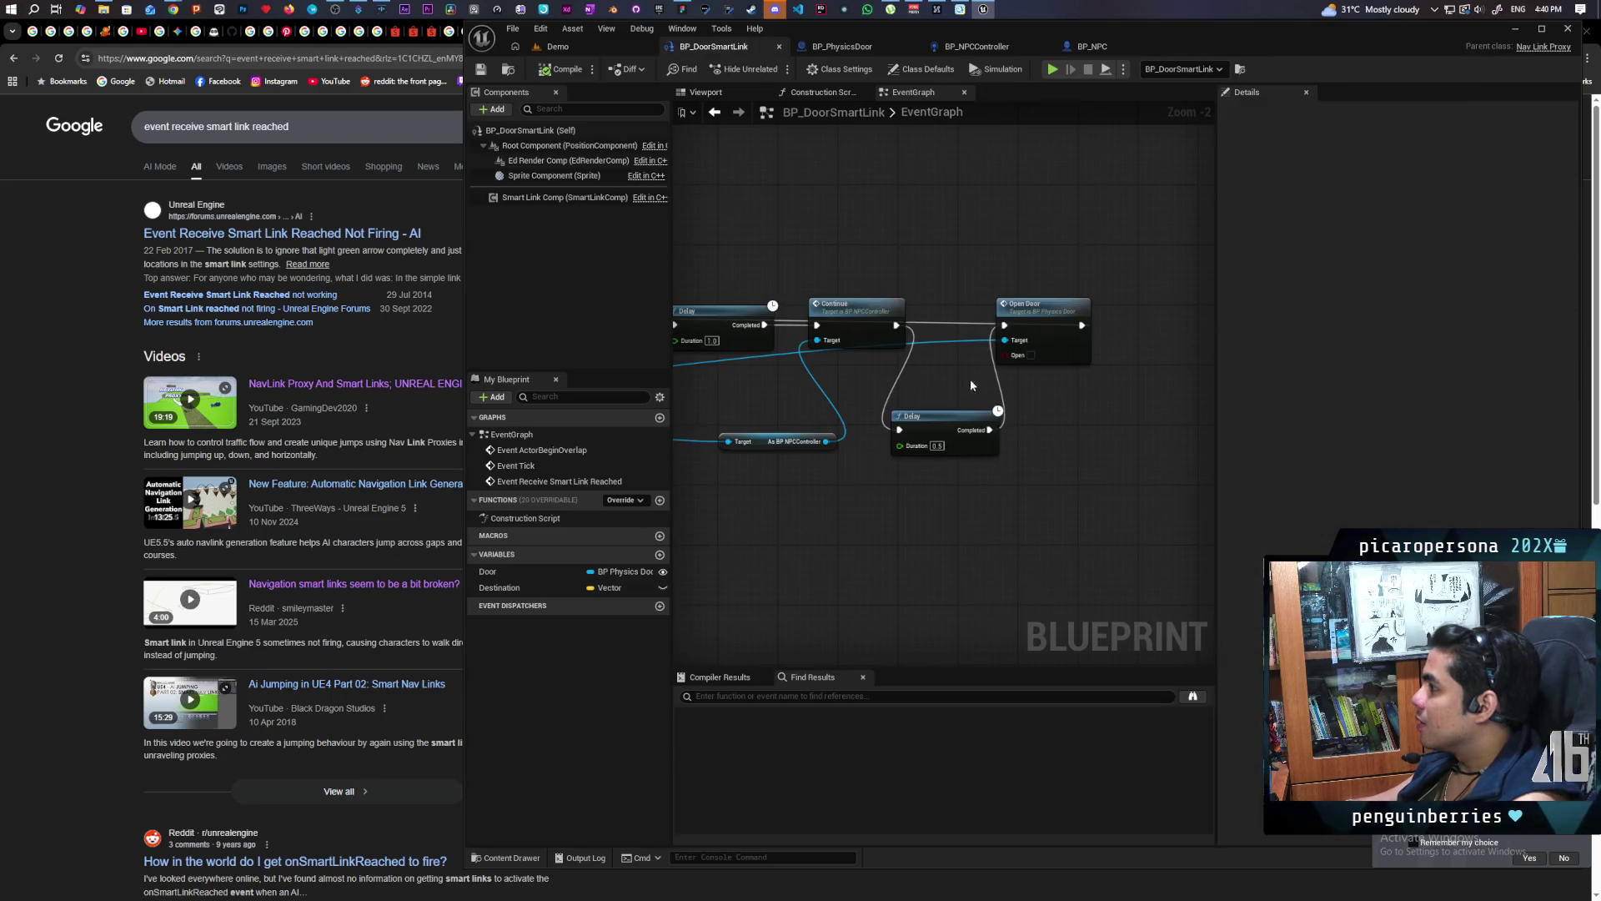
text(2)
key(Return)
drag(934, 514, 991, 508)
drag(878, 412, 896, 410)
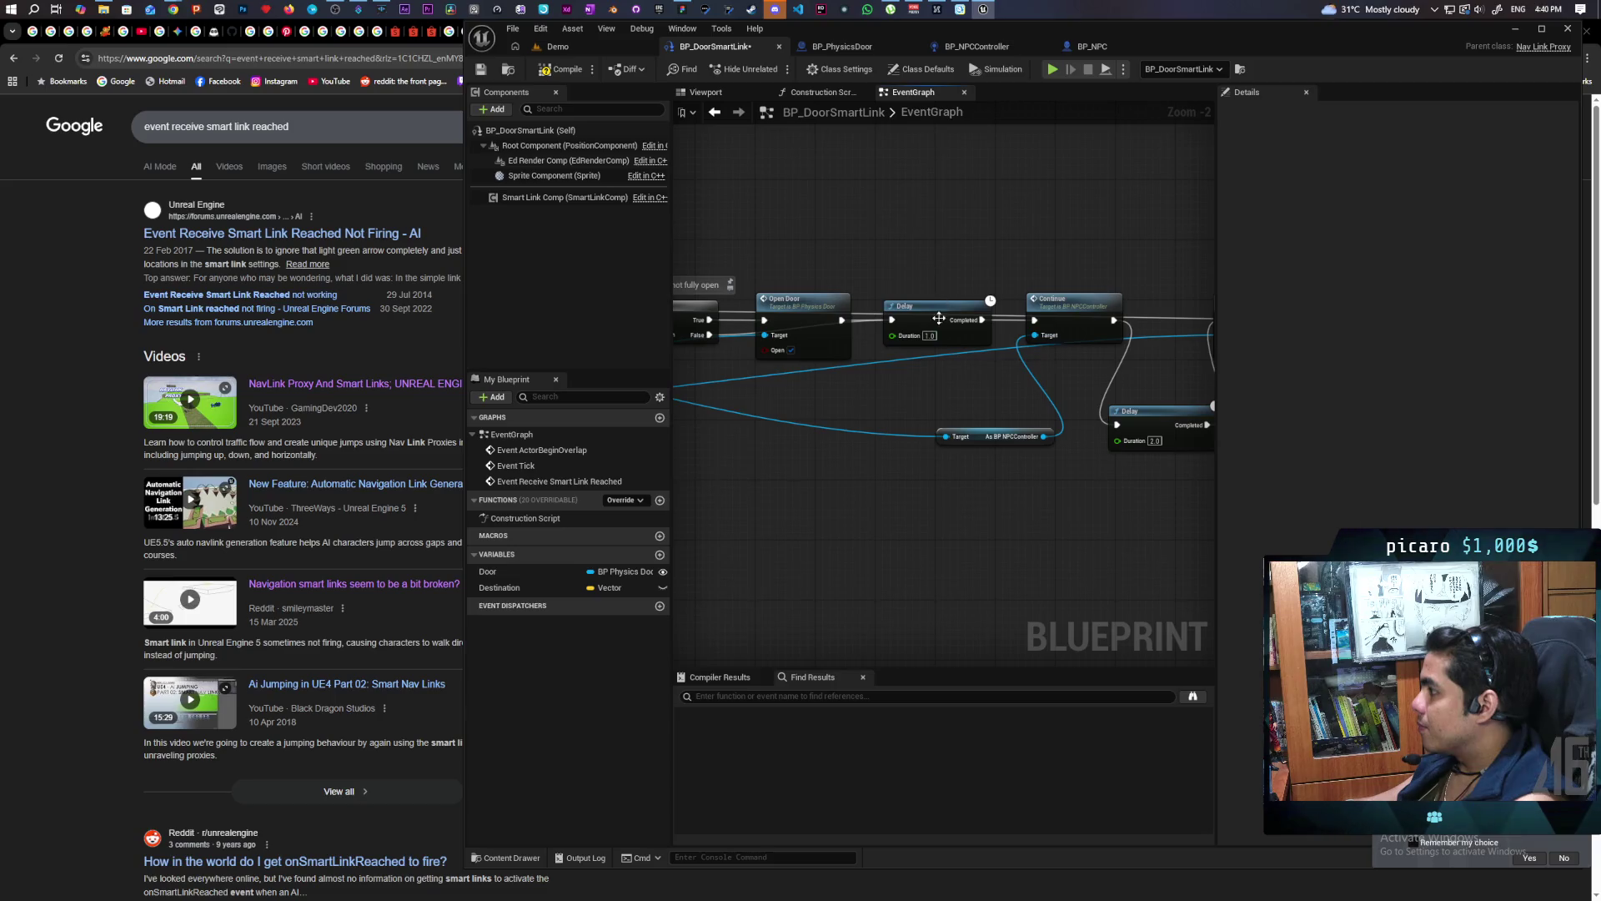
key(ctrl+z)
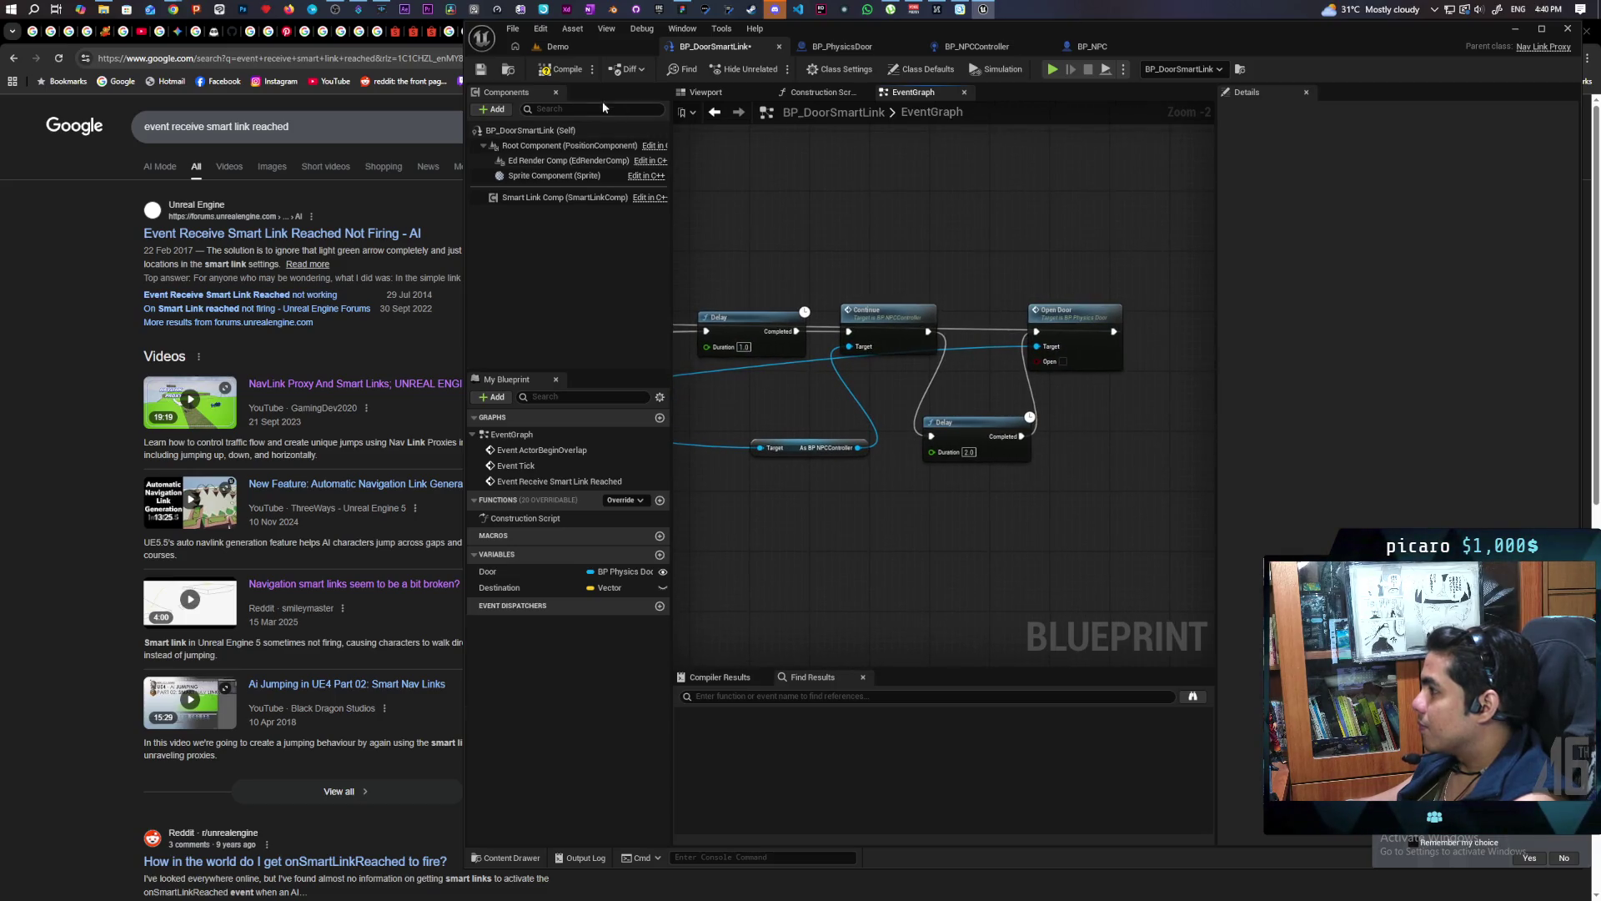
click(606, 50)
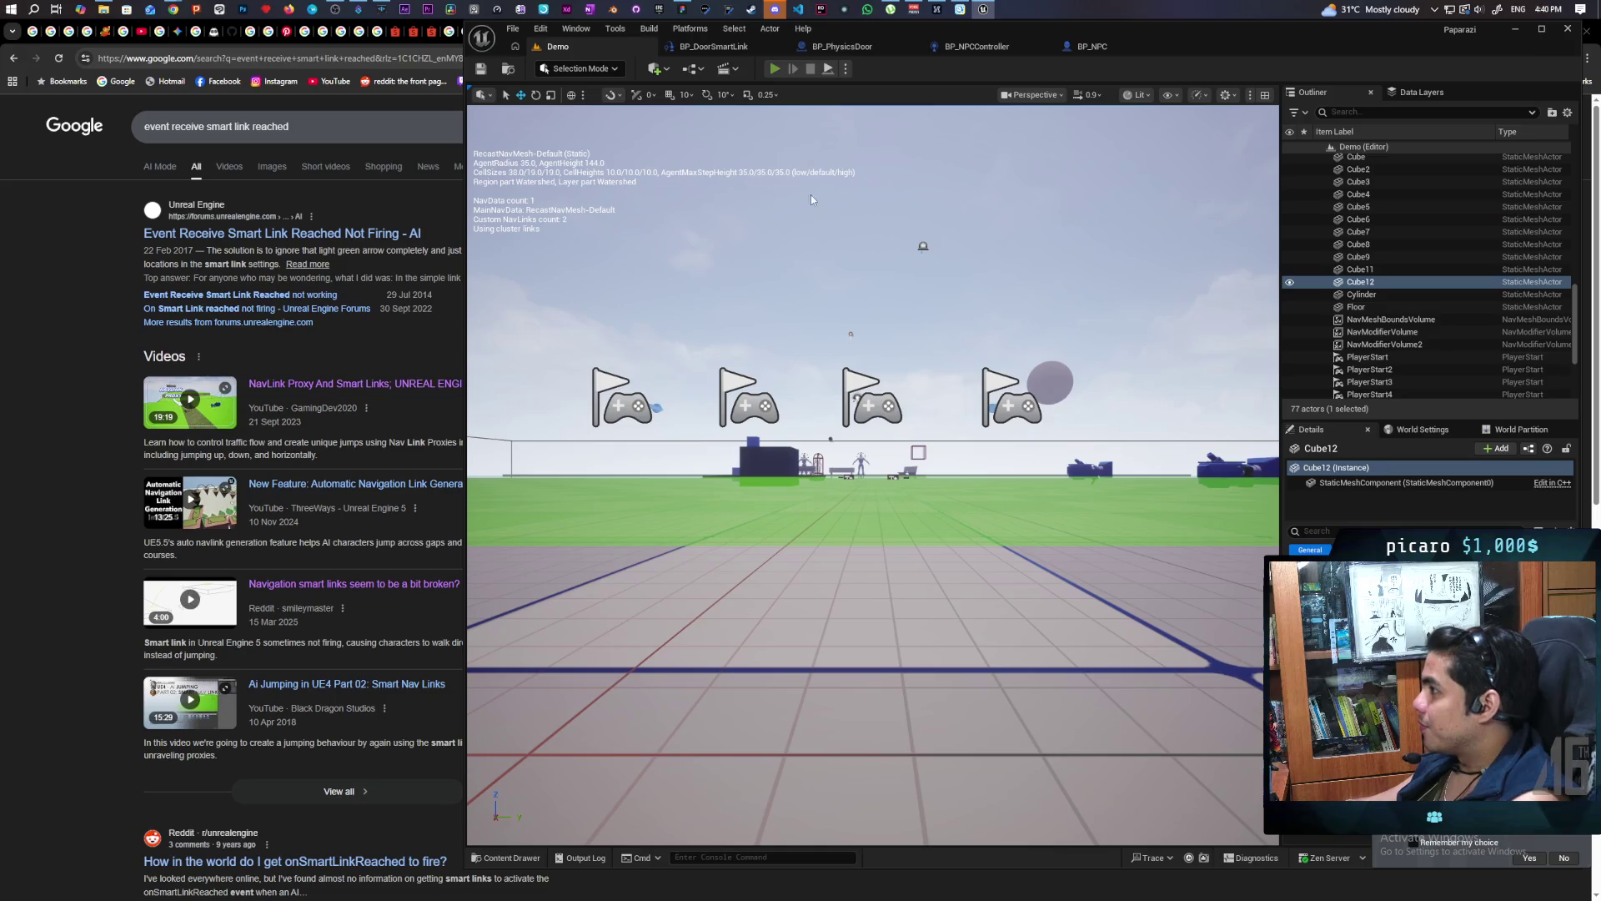
Start another multiplayer play session and walk the player up to the building wall near the green NPC
key(alt+p)
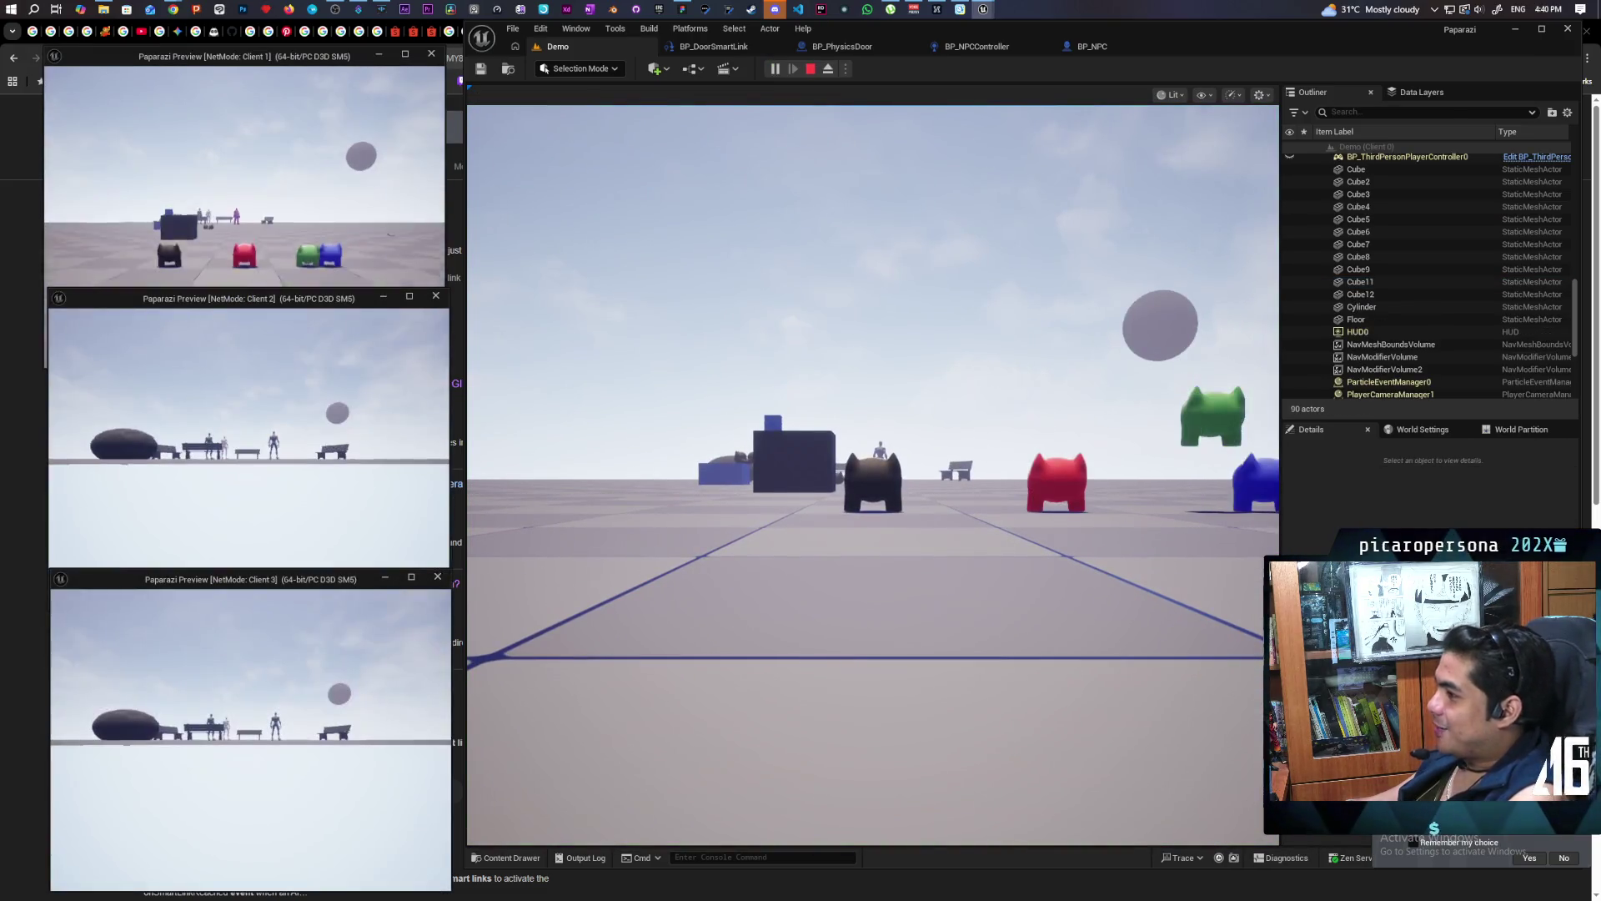
key(alt+Tab)
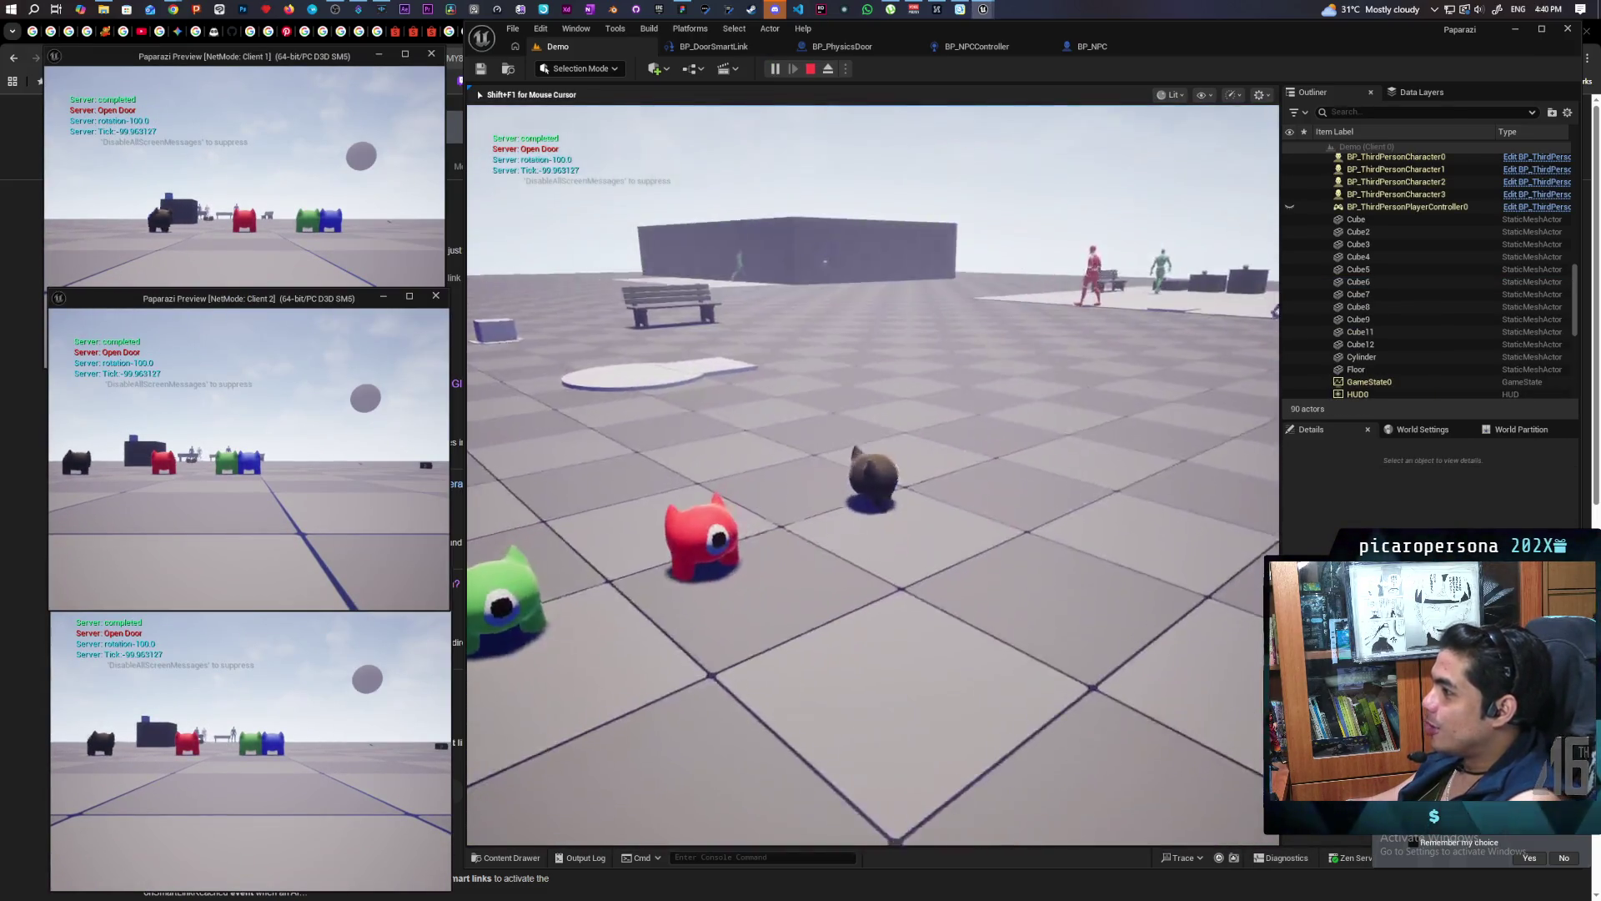
key(w)
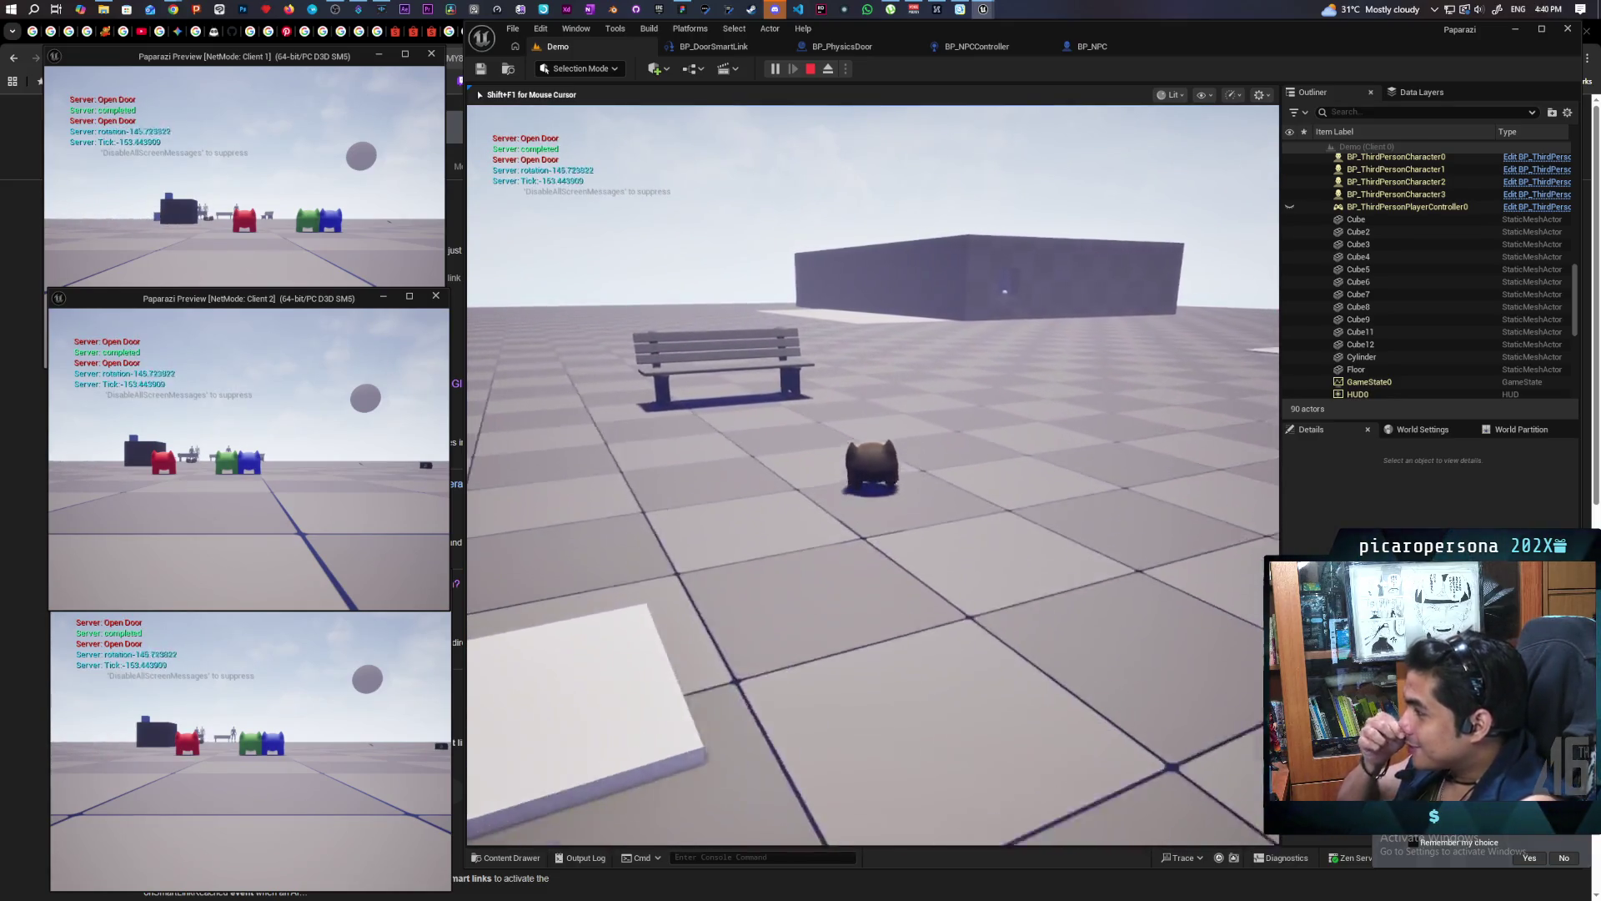
key(w)
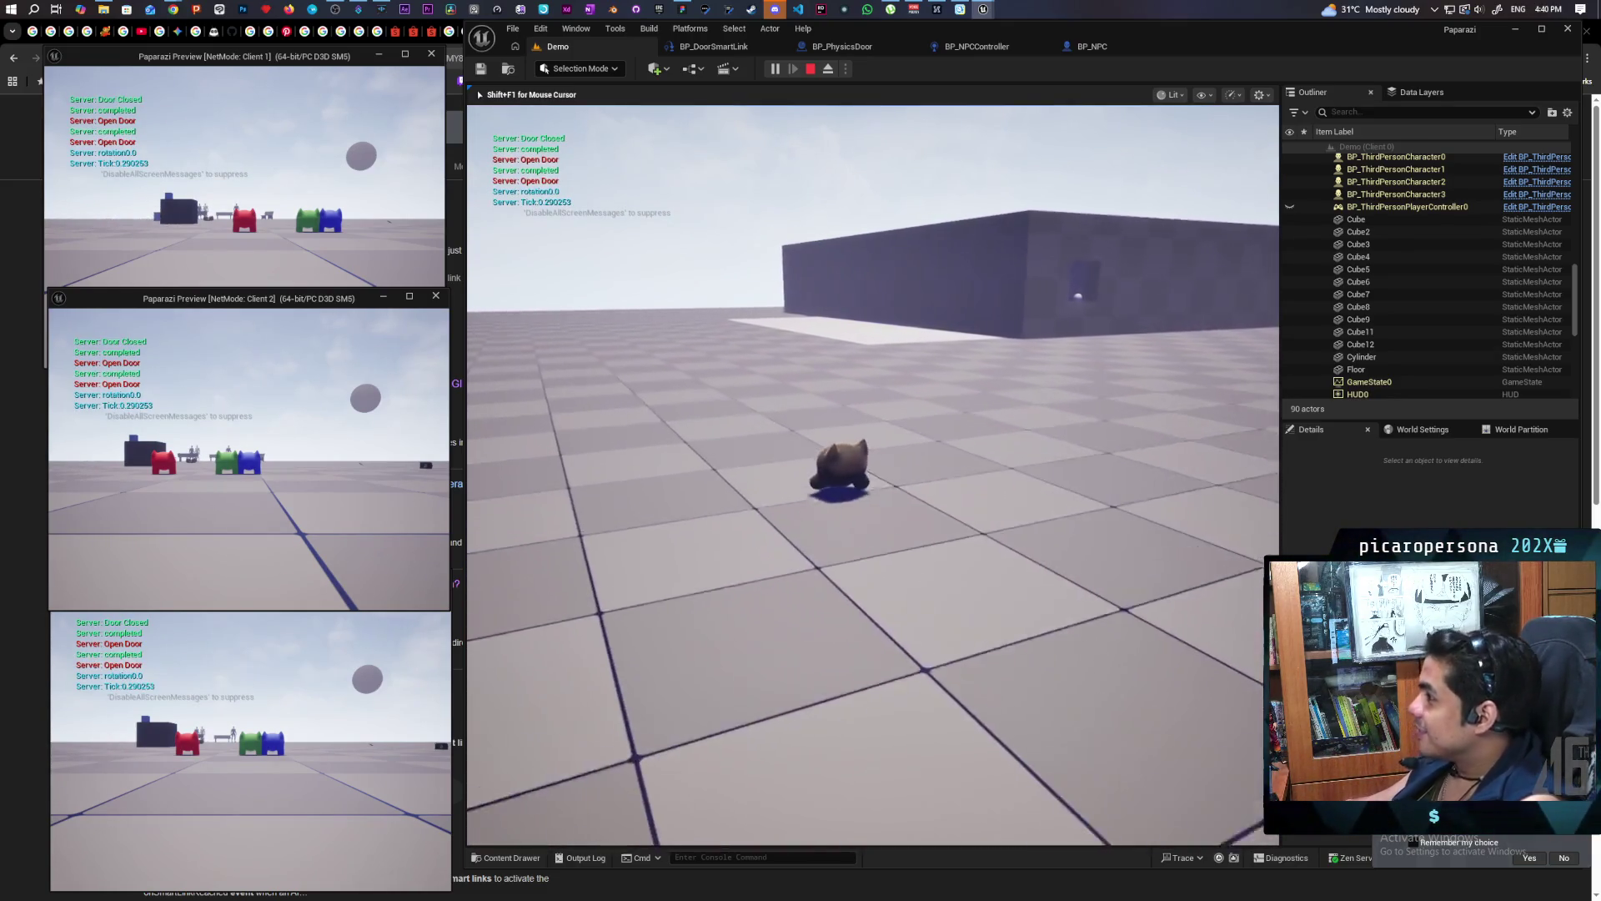
key(w)
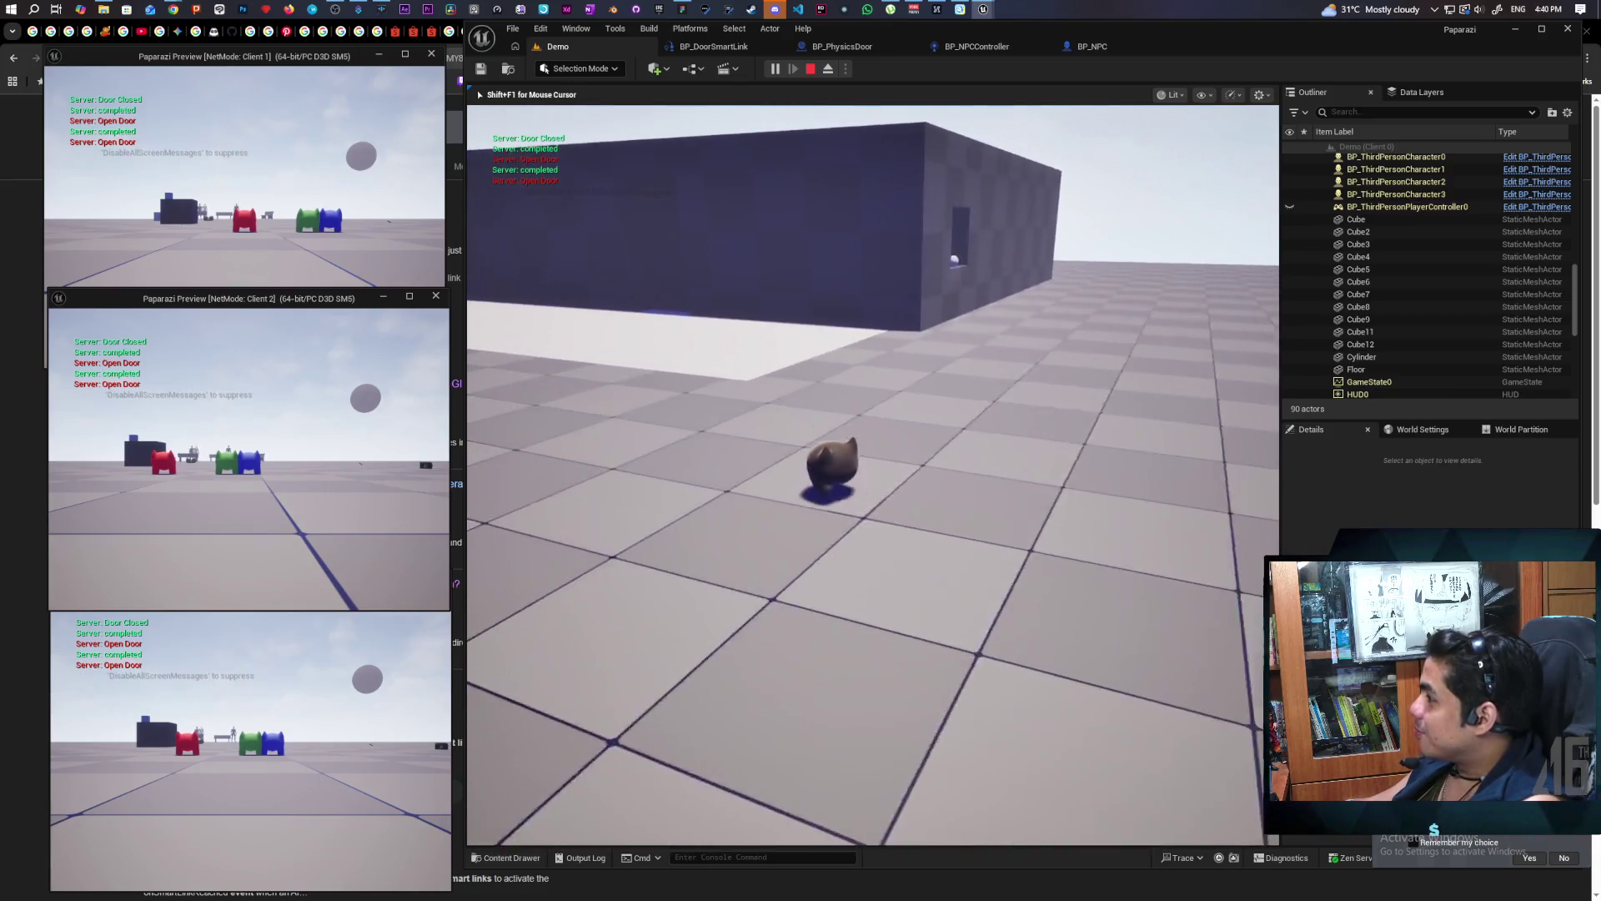
key(w)
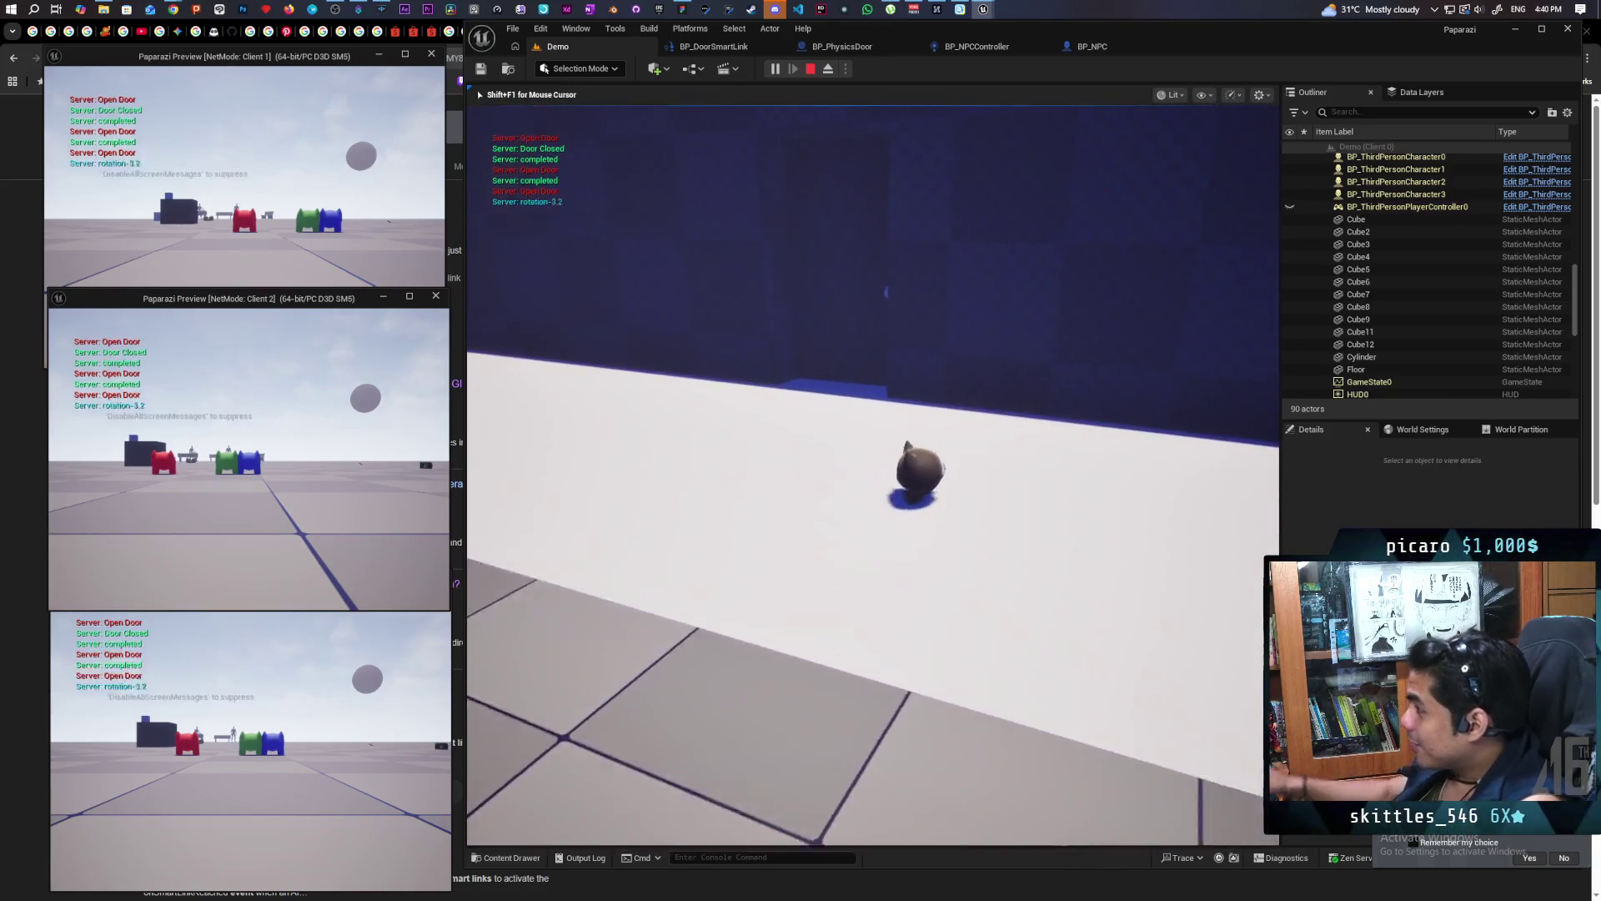
key(w)
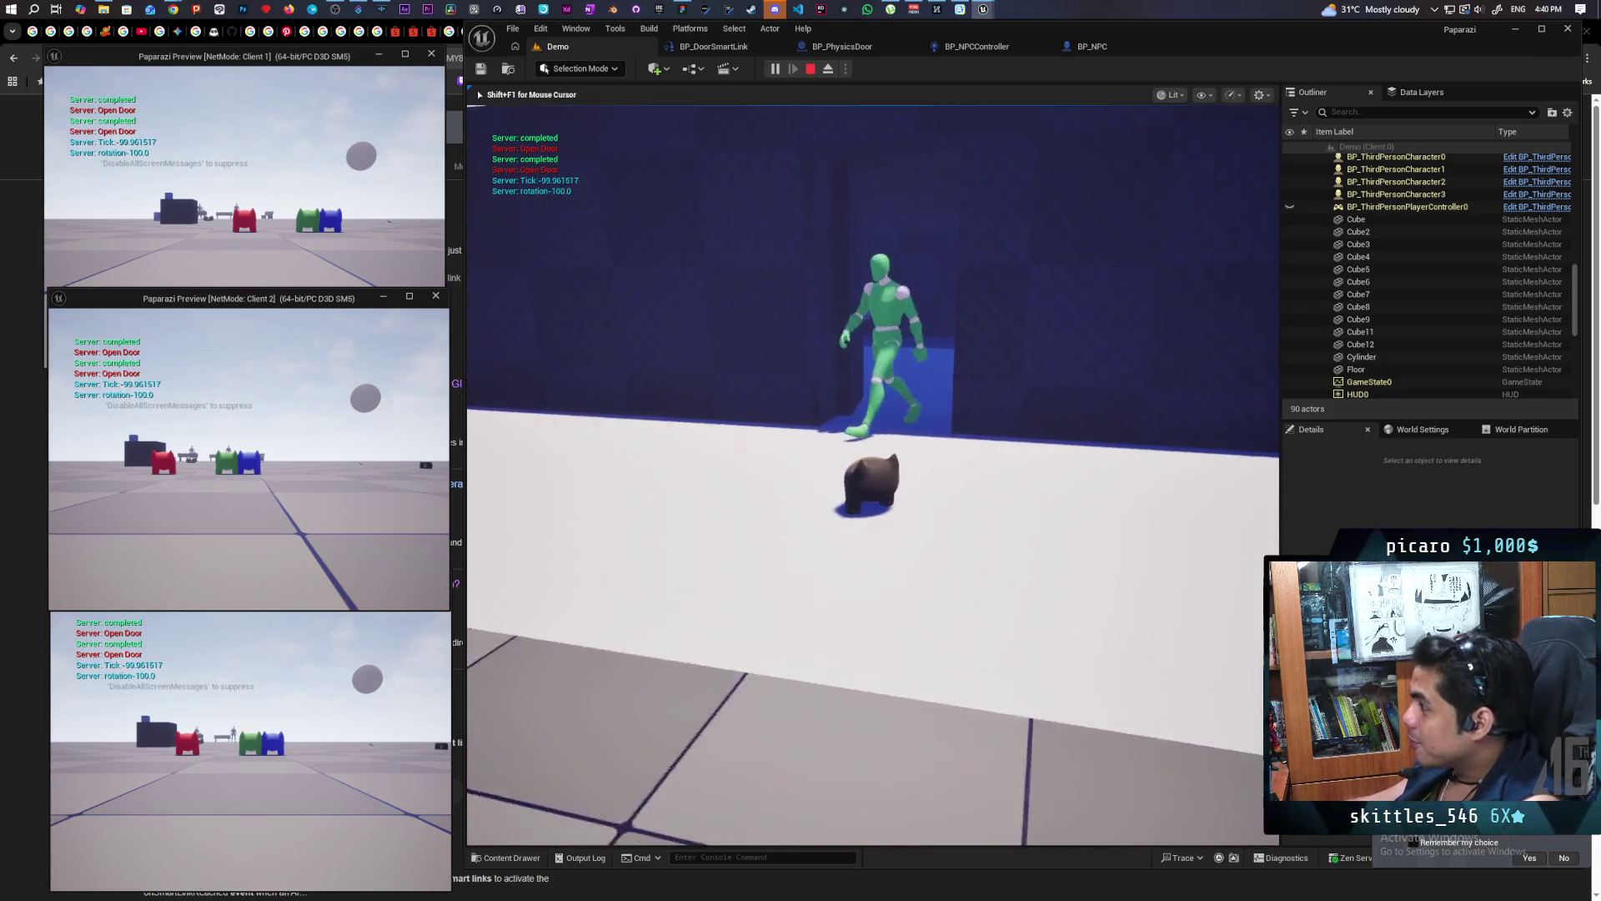
key(s)
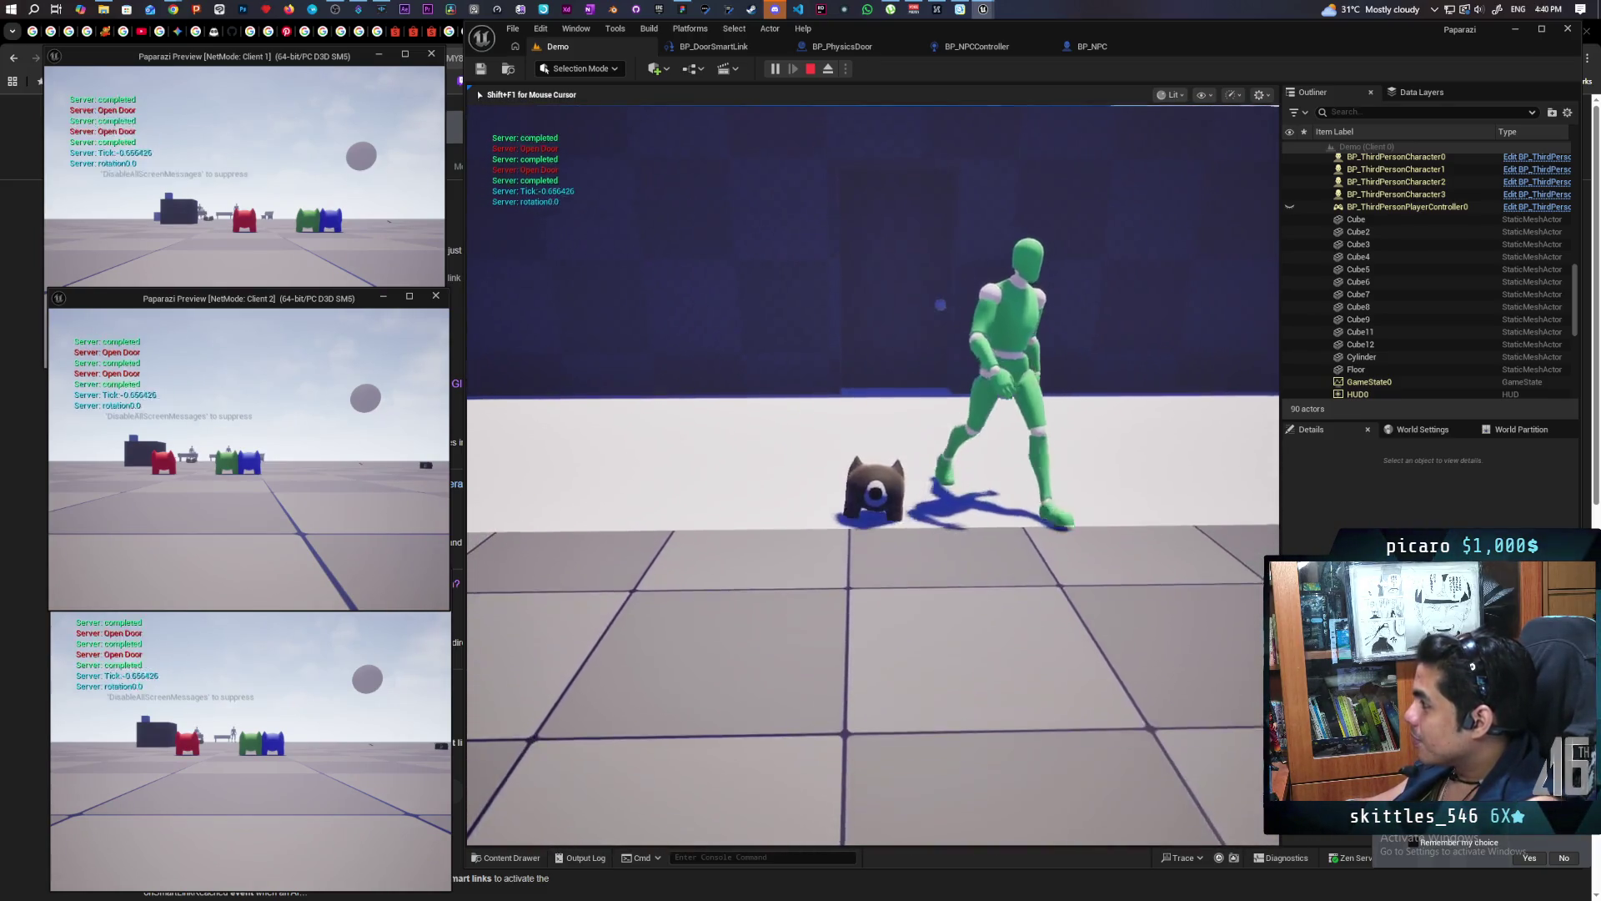
key(s)
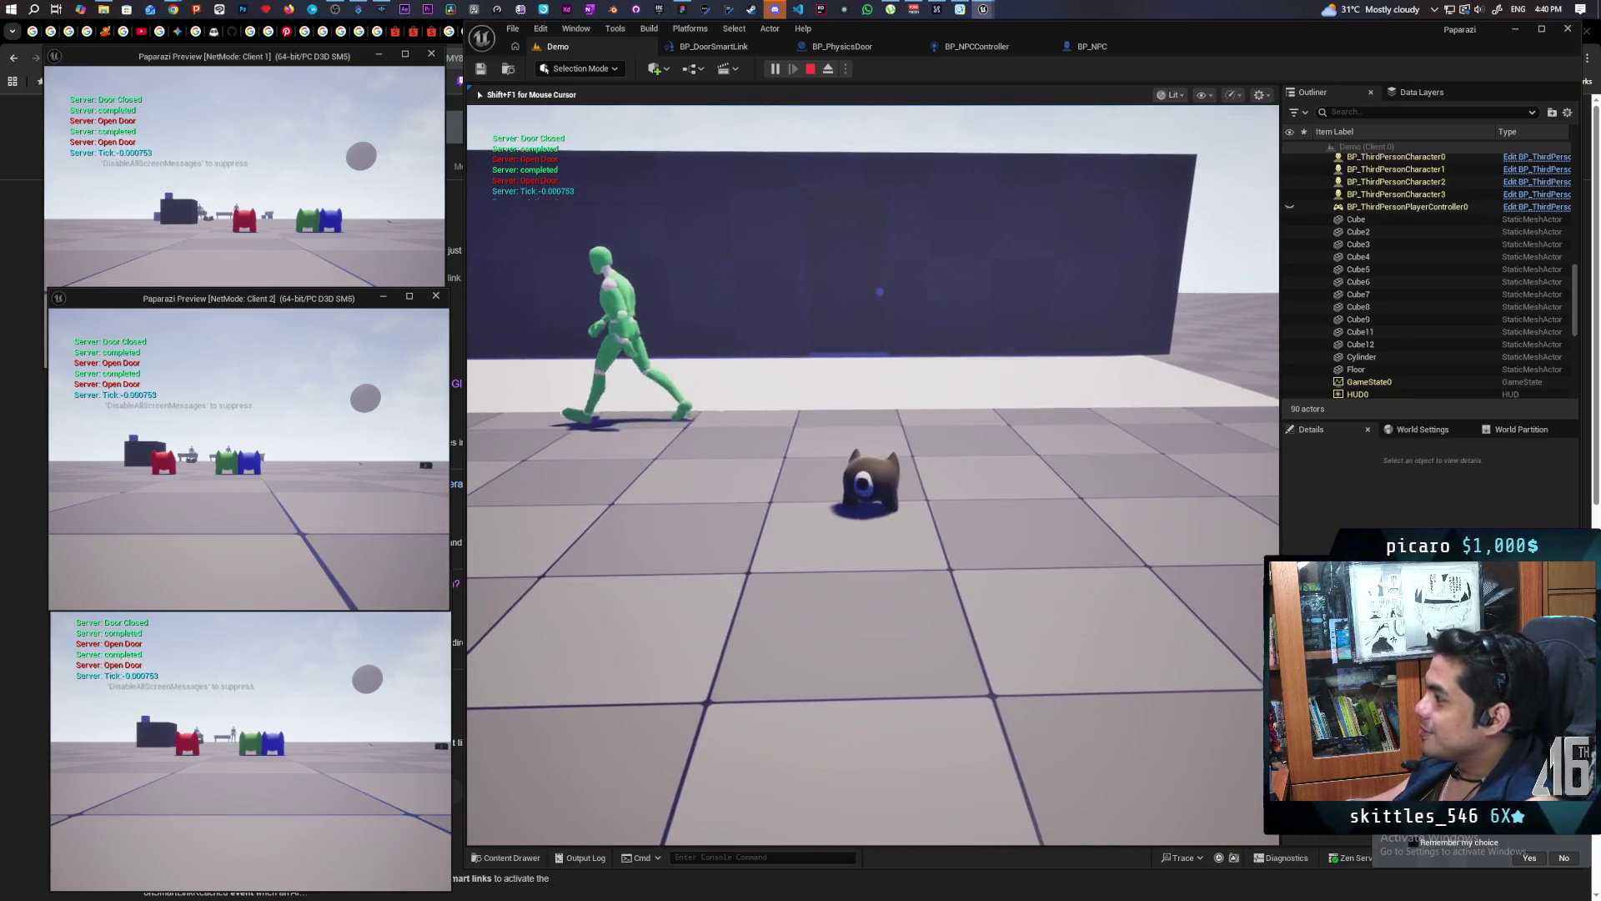
key(w)
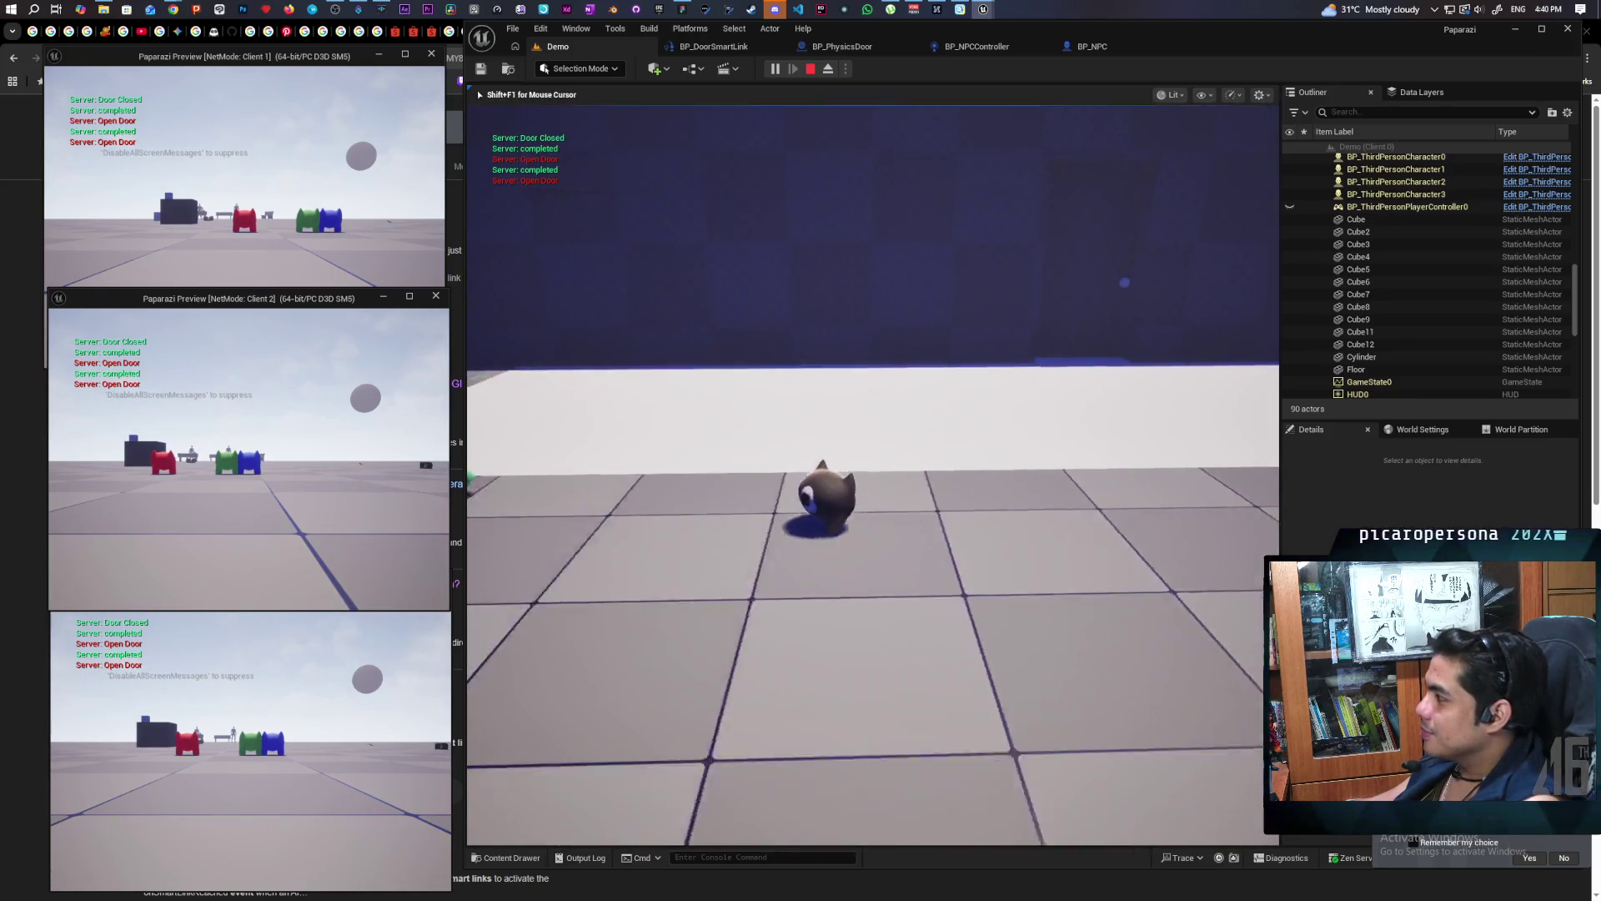
key(s)
key(w)
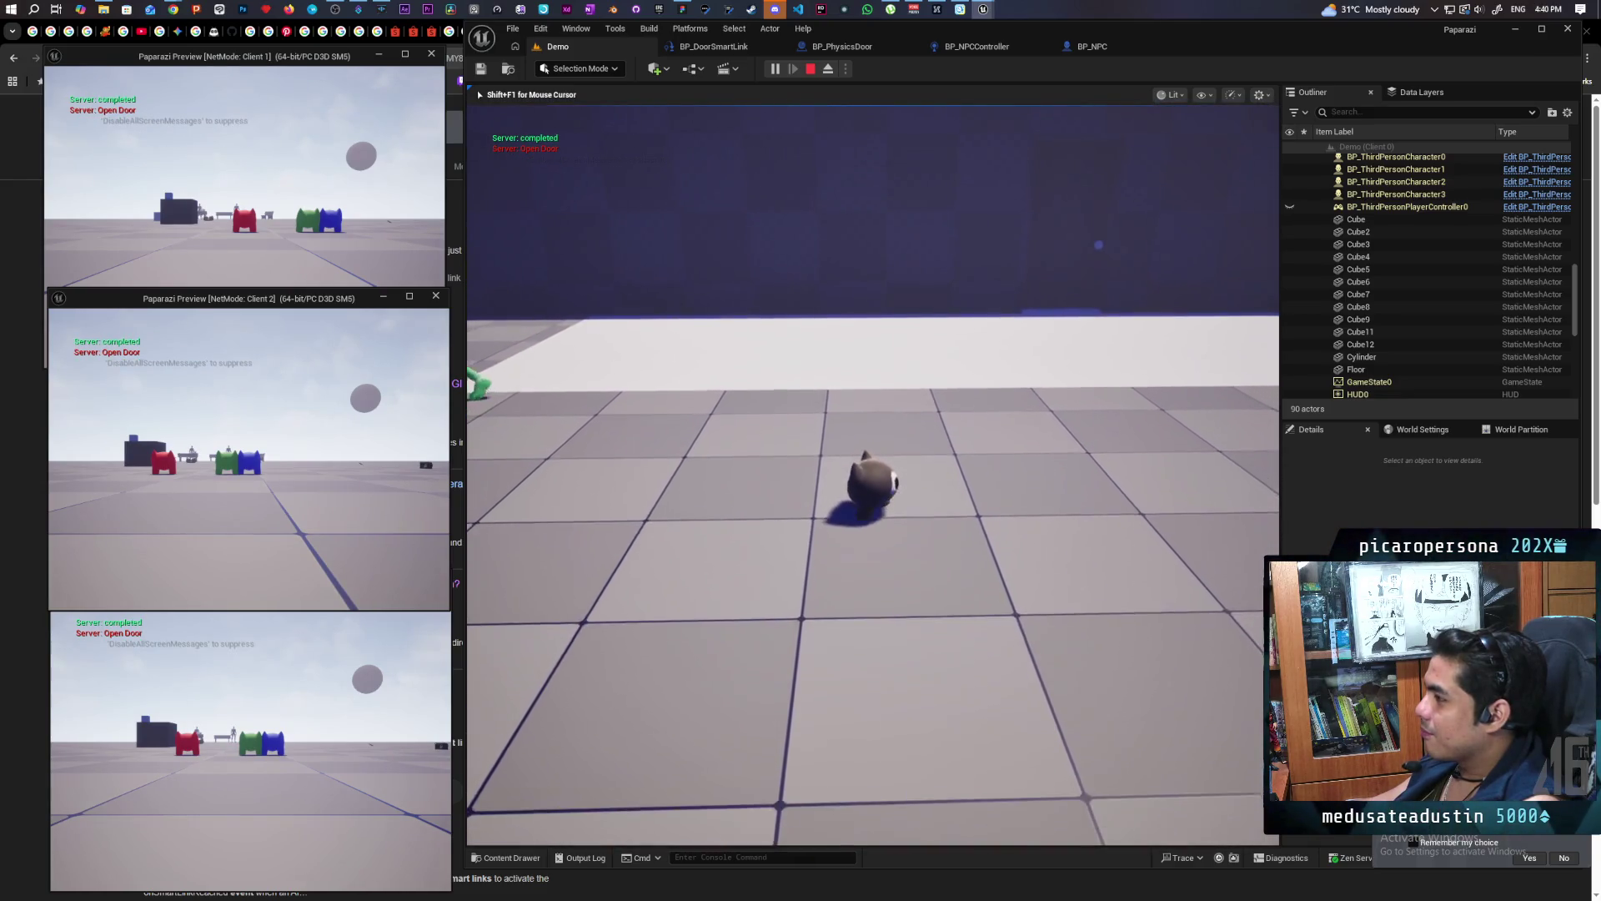
key(a)
key(w)
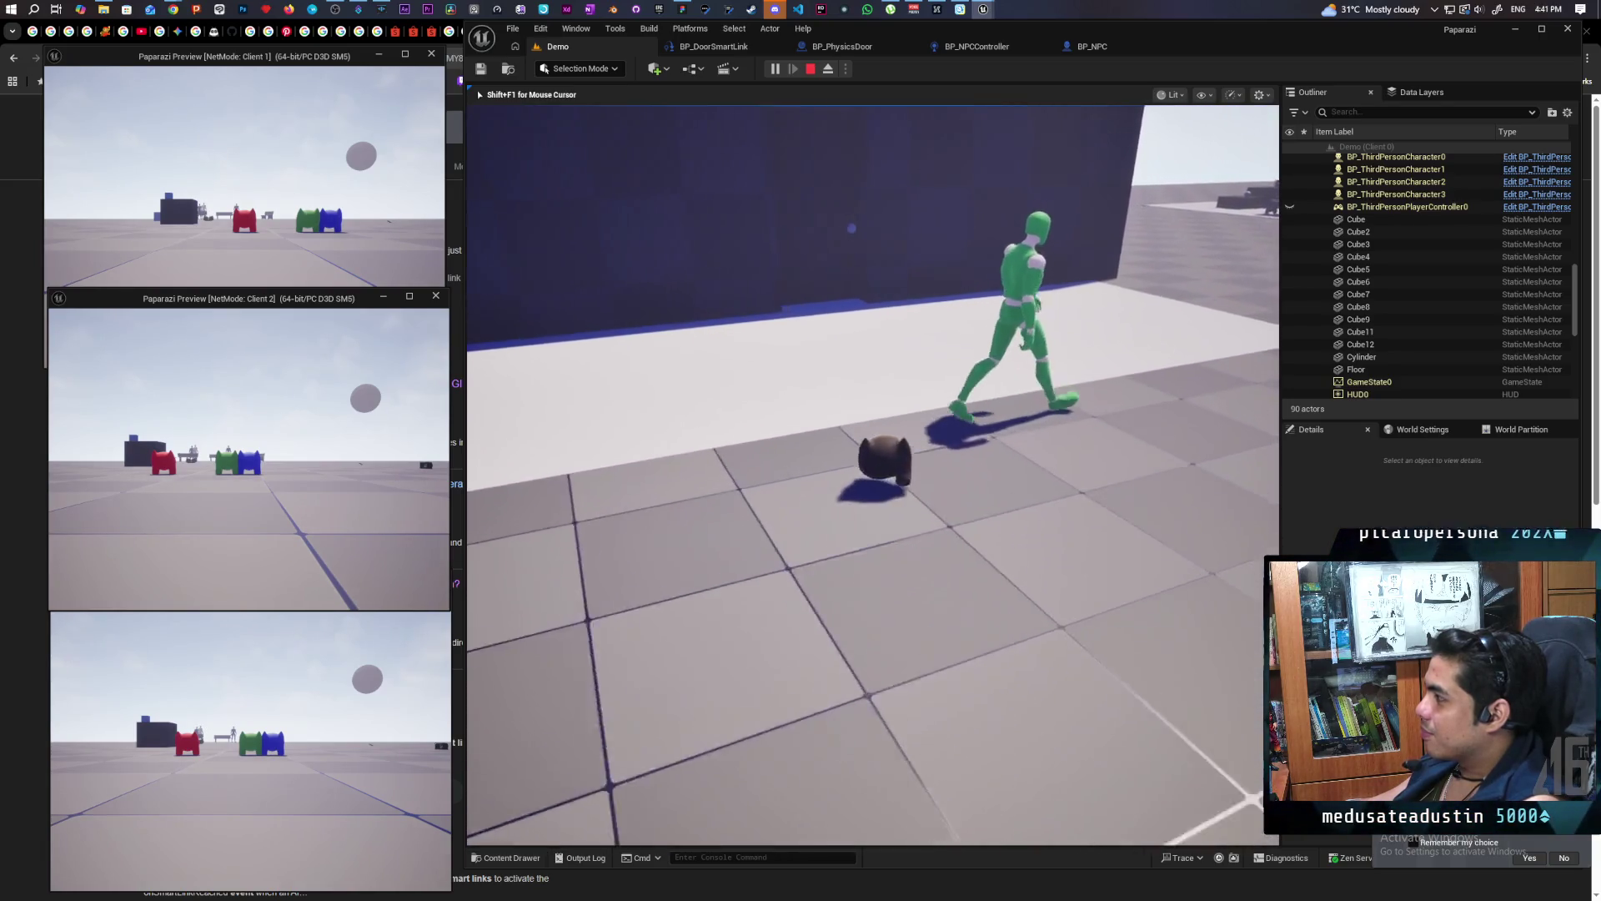
key(w)
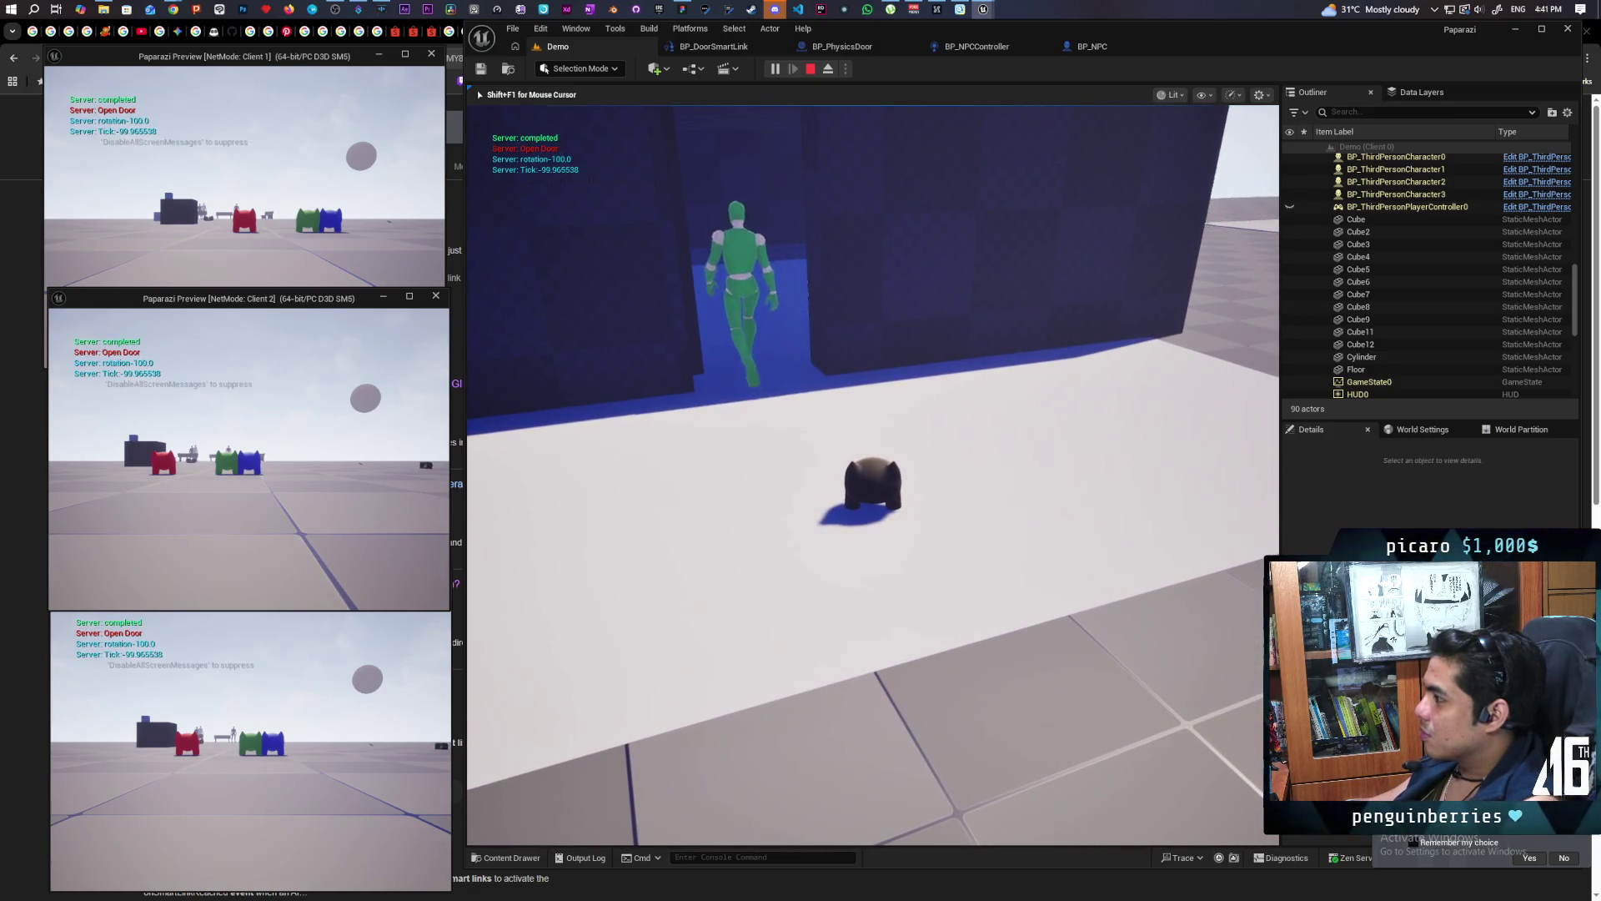
key(s)
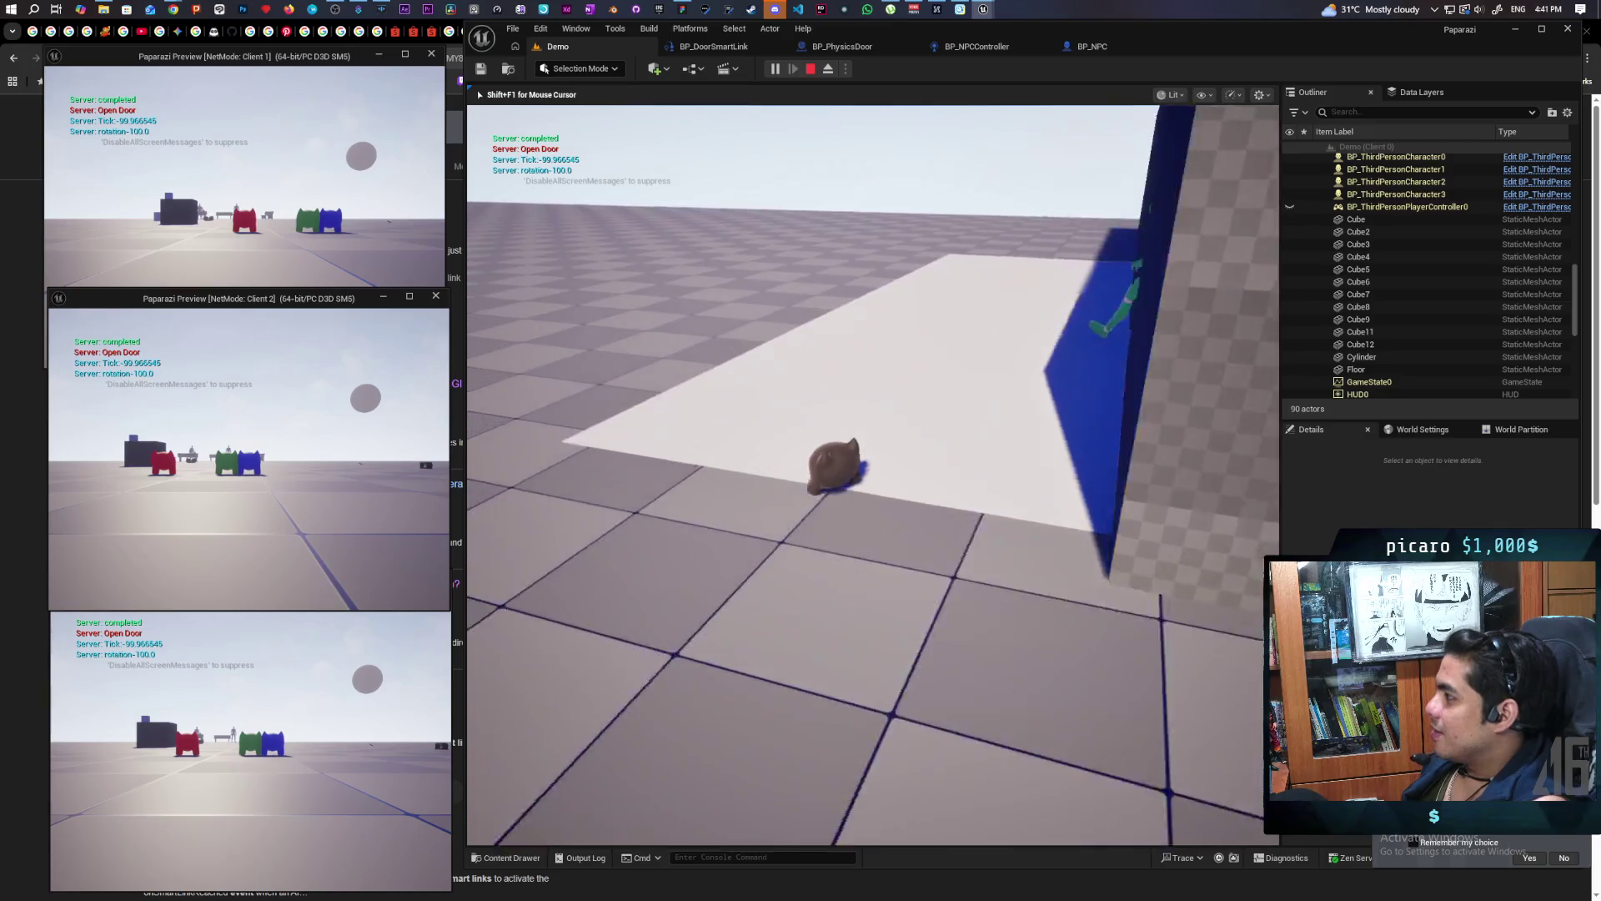
Approach the door in the wall and watch it swing open as the green NPC walks out
key(w)
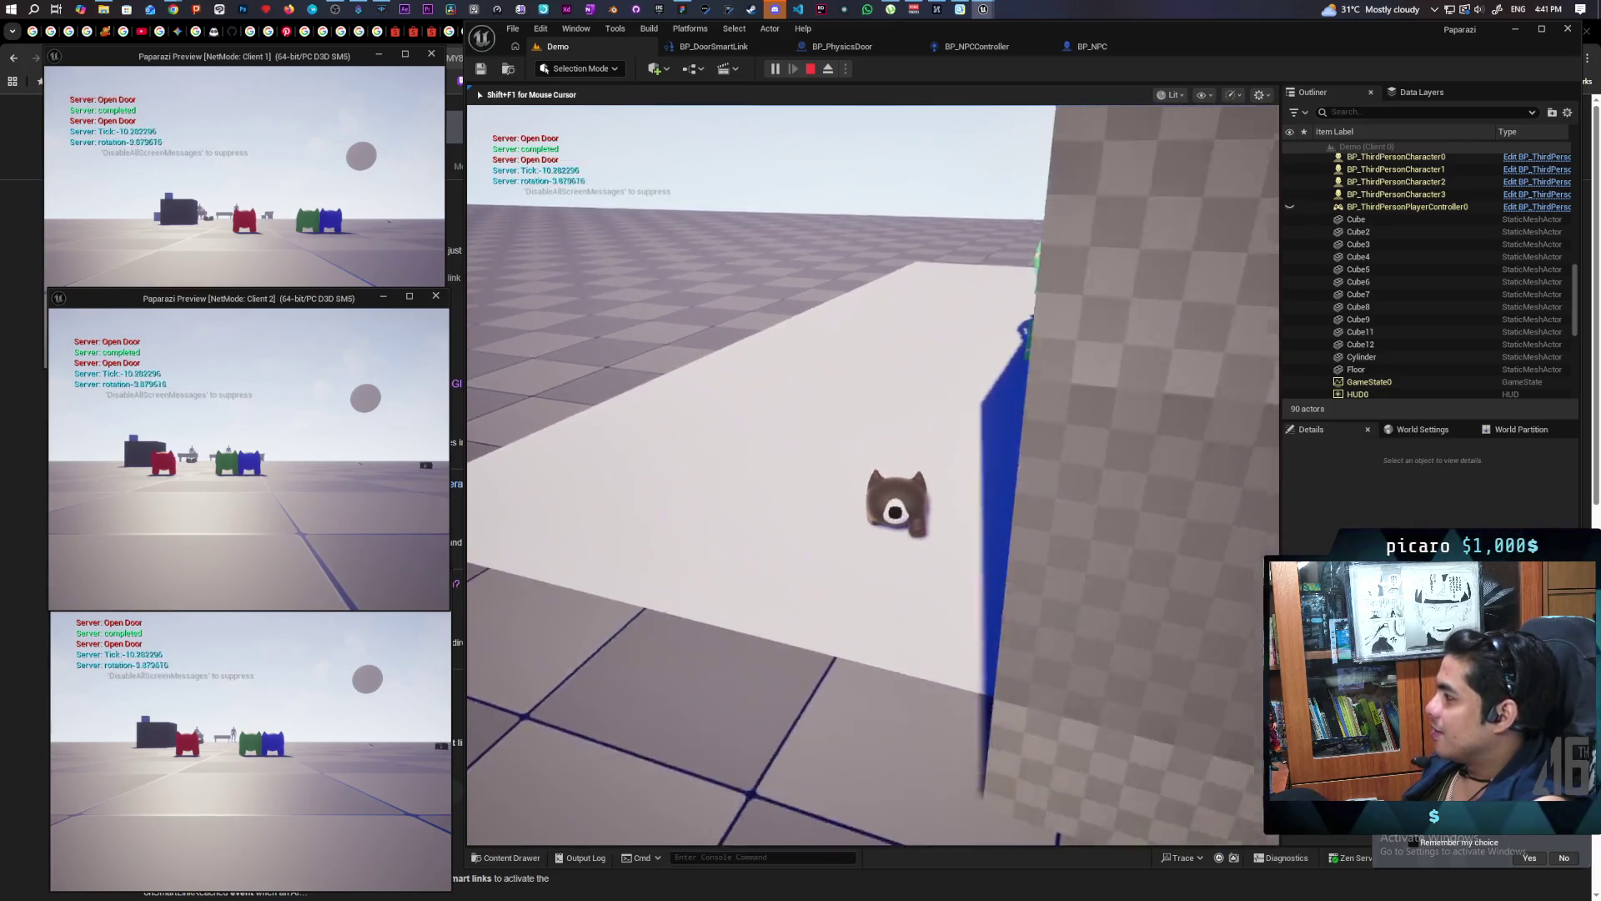
key(a)
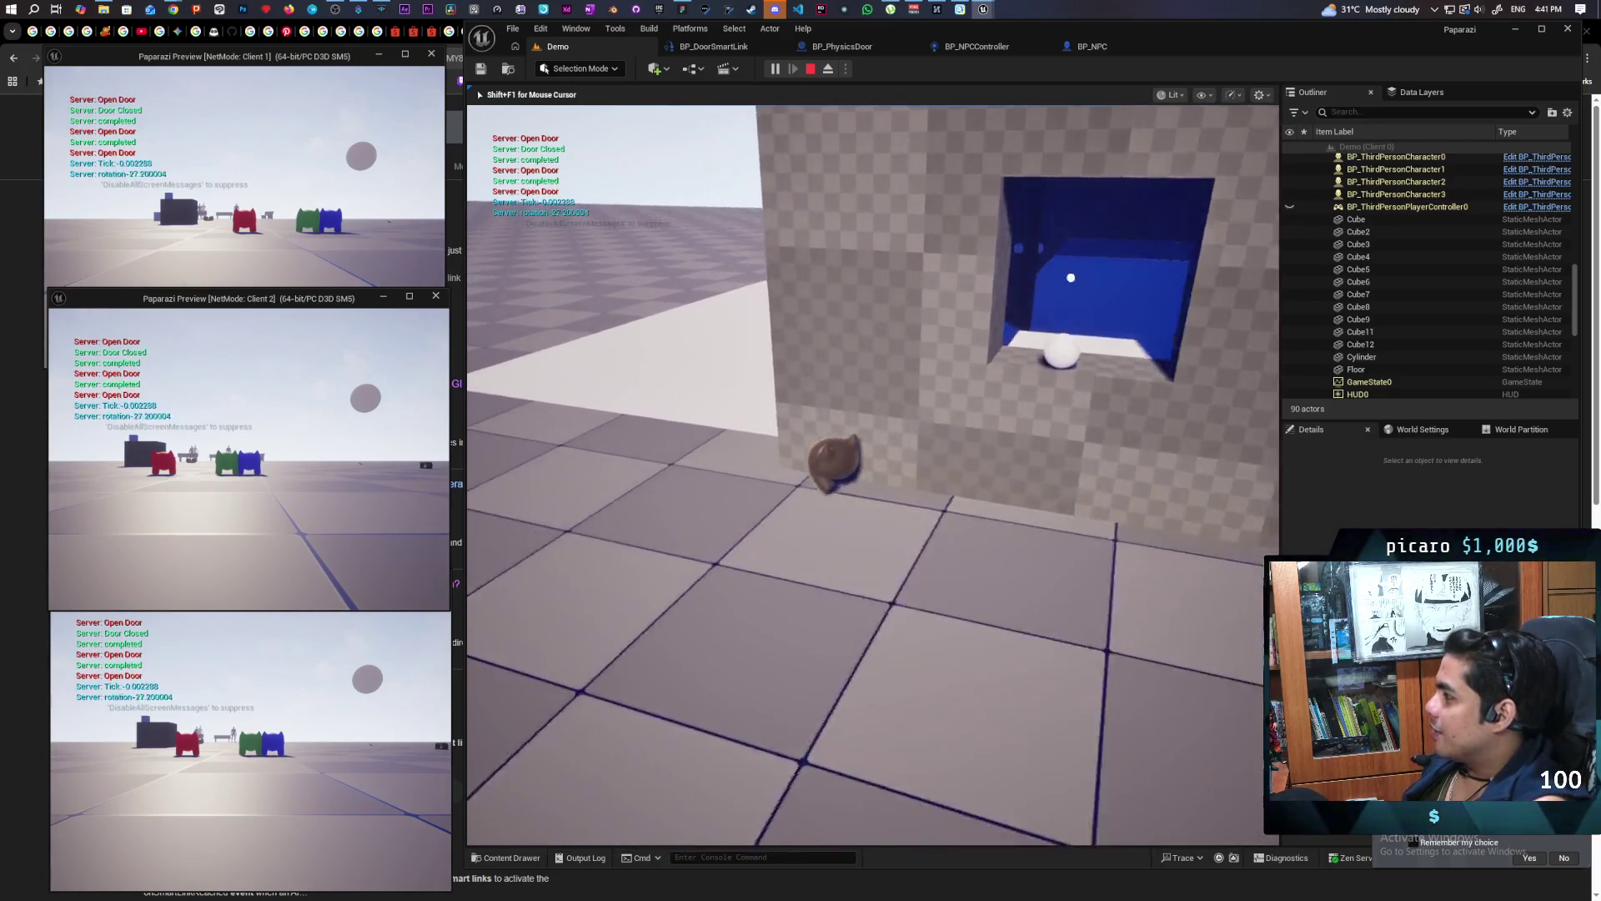
key(w)
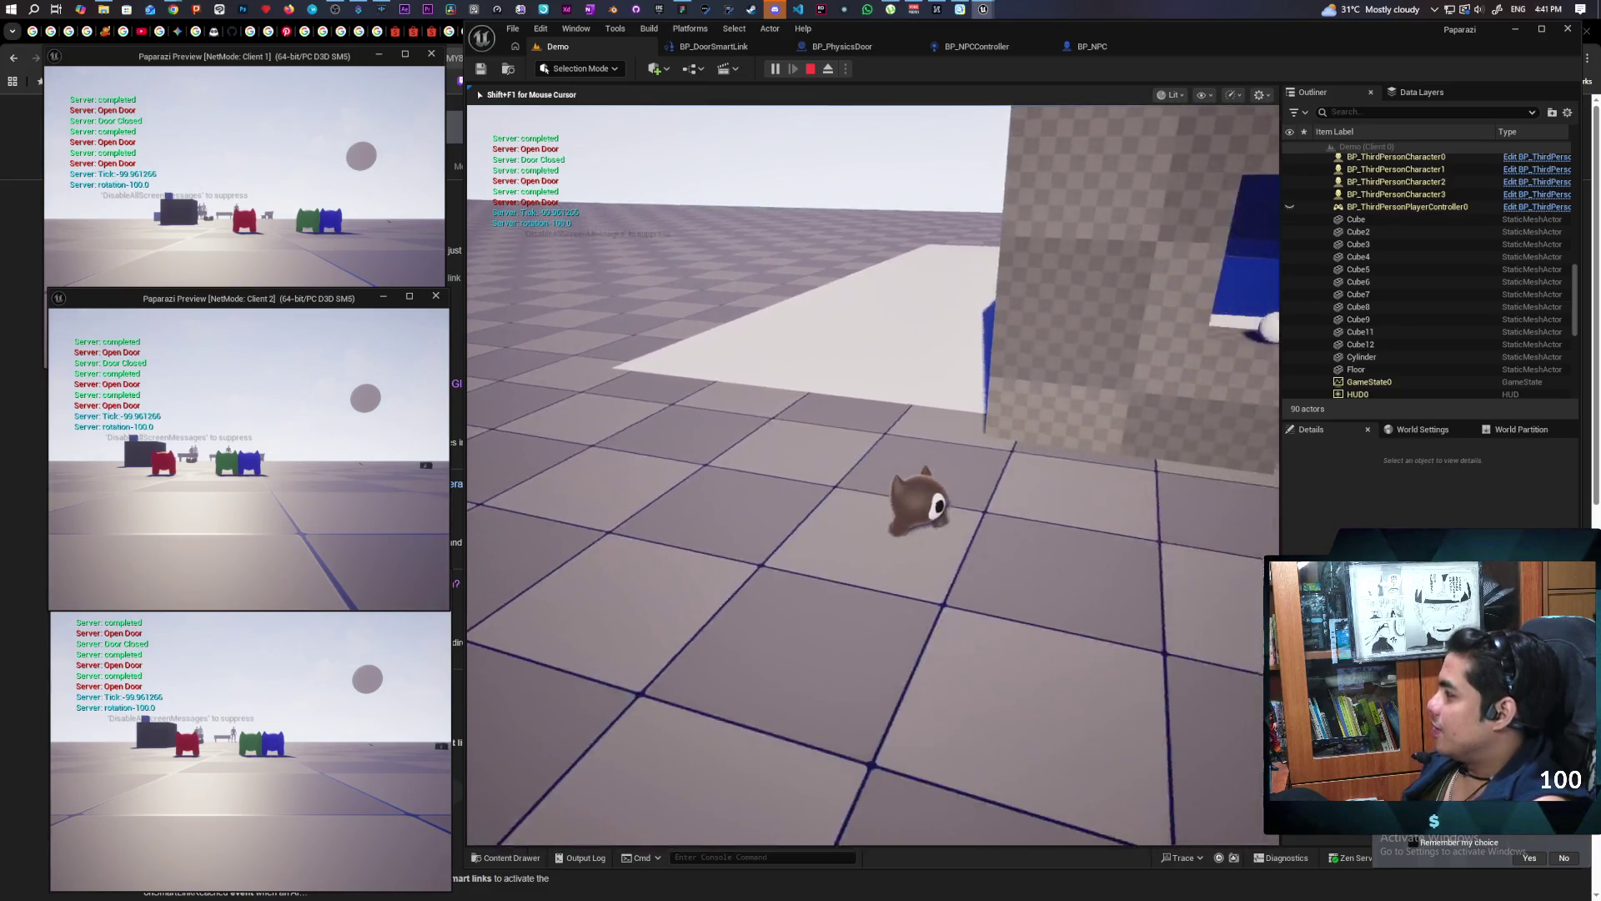
key(a)
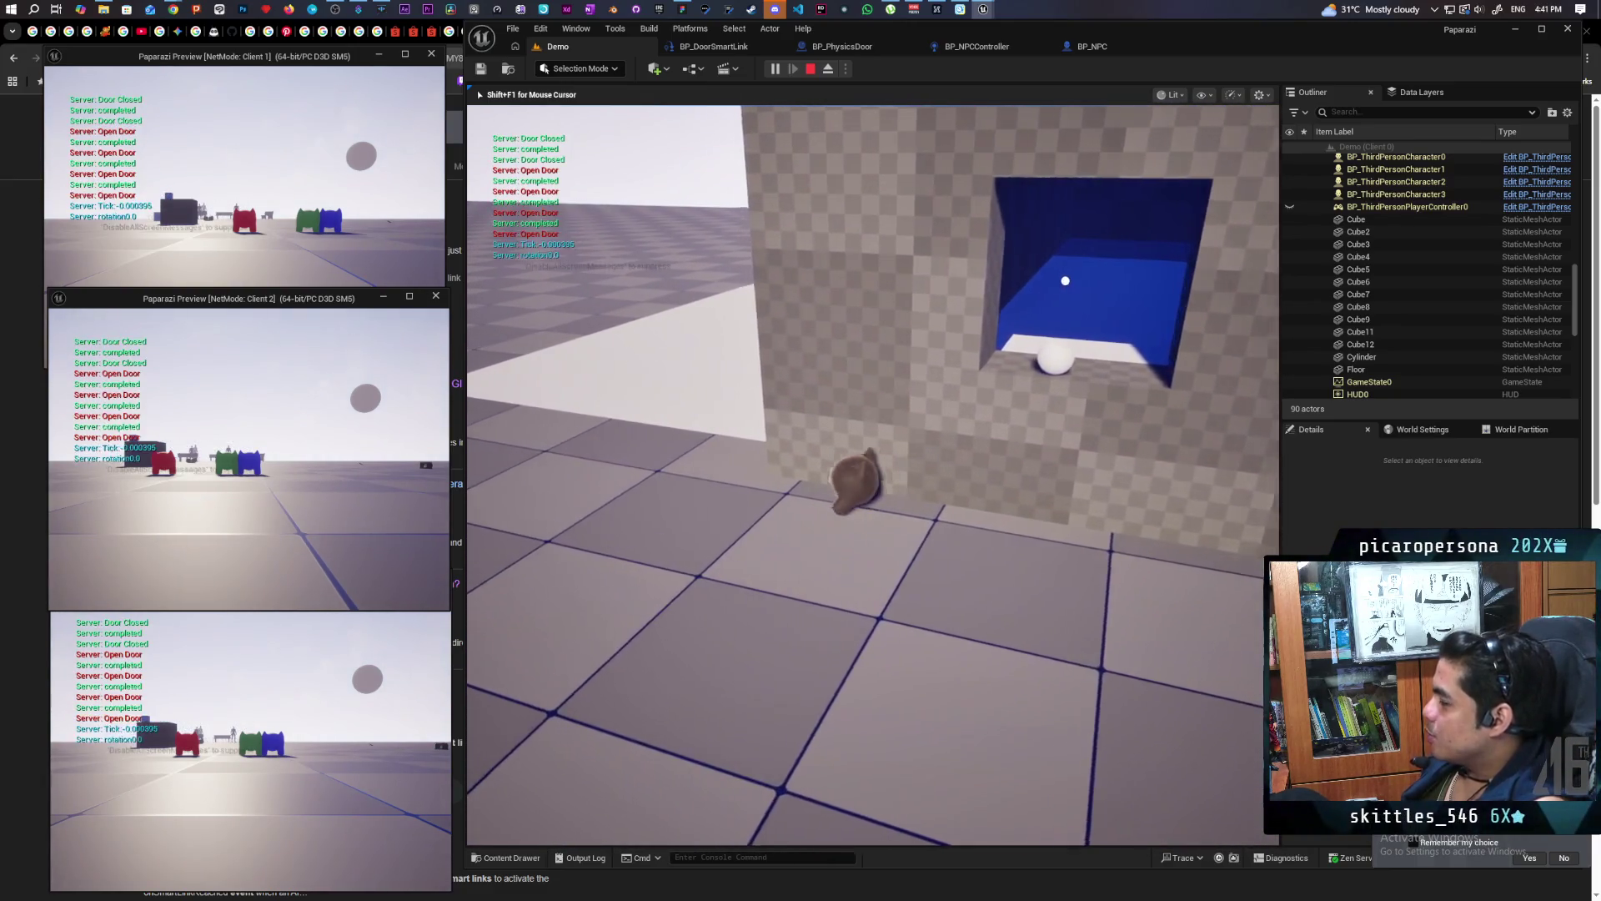
key(w)
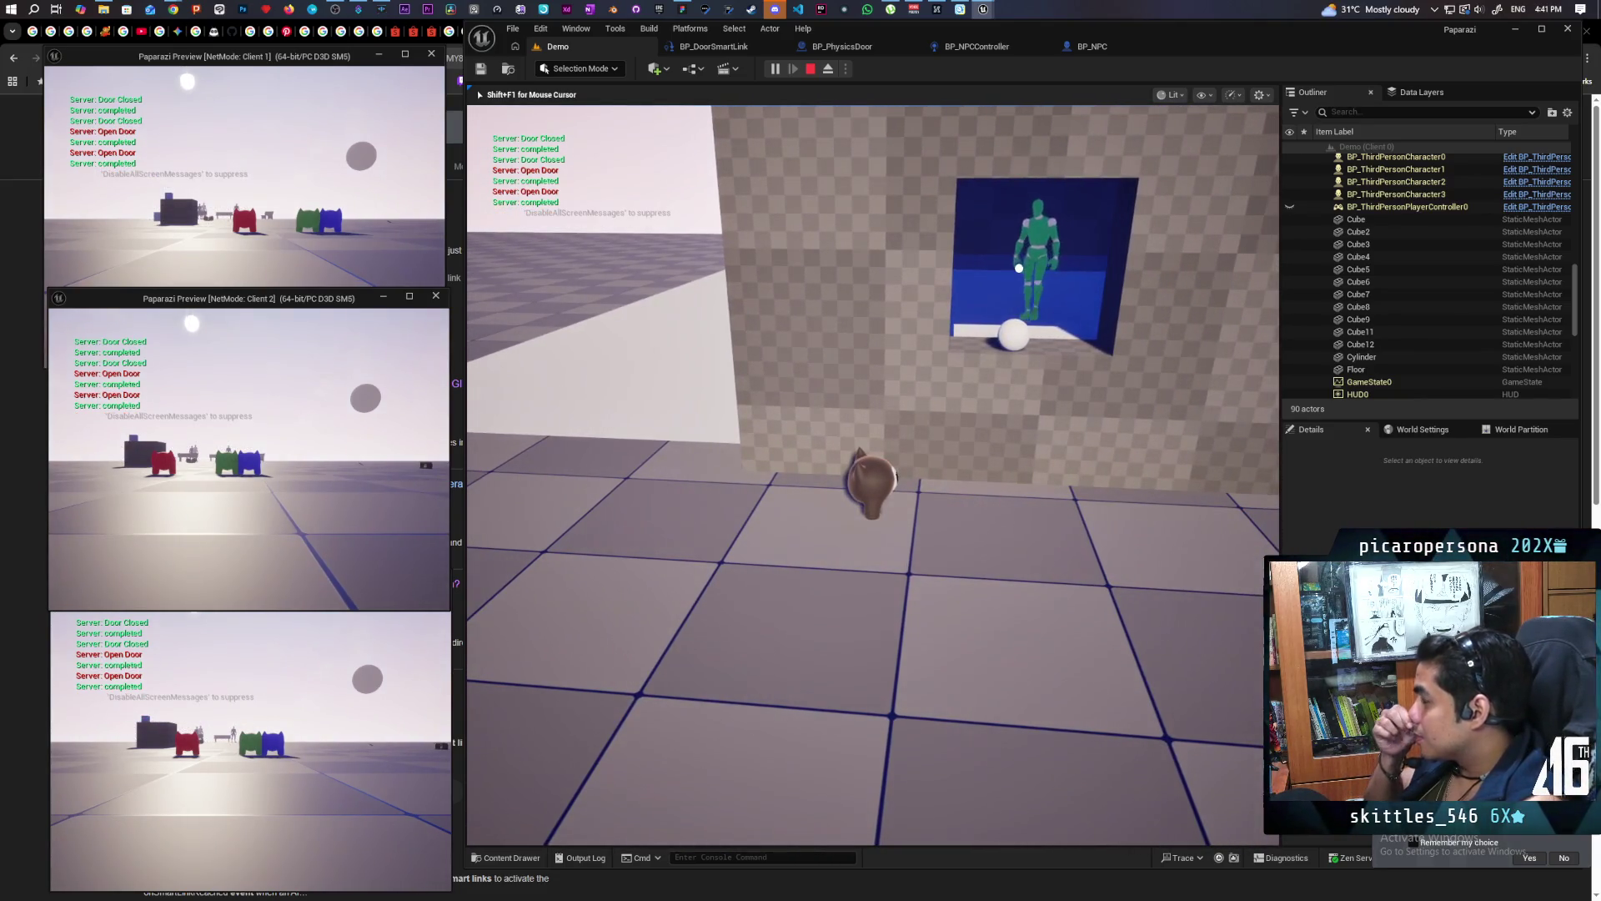
key(a)
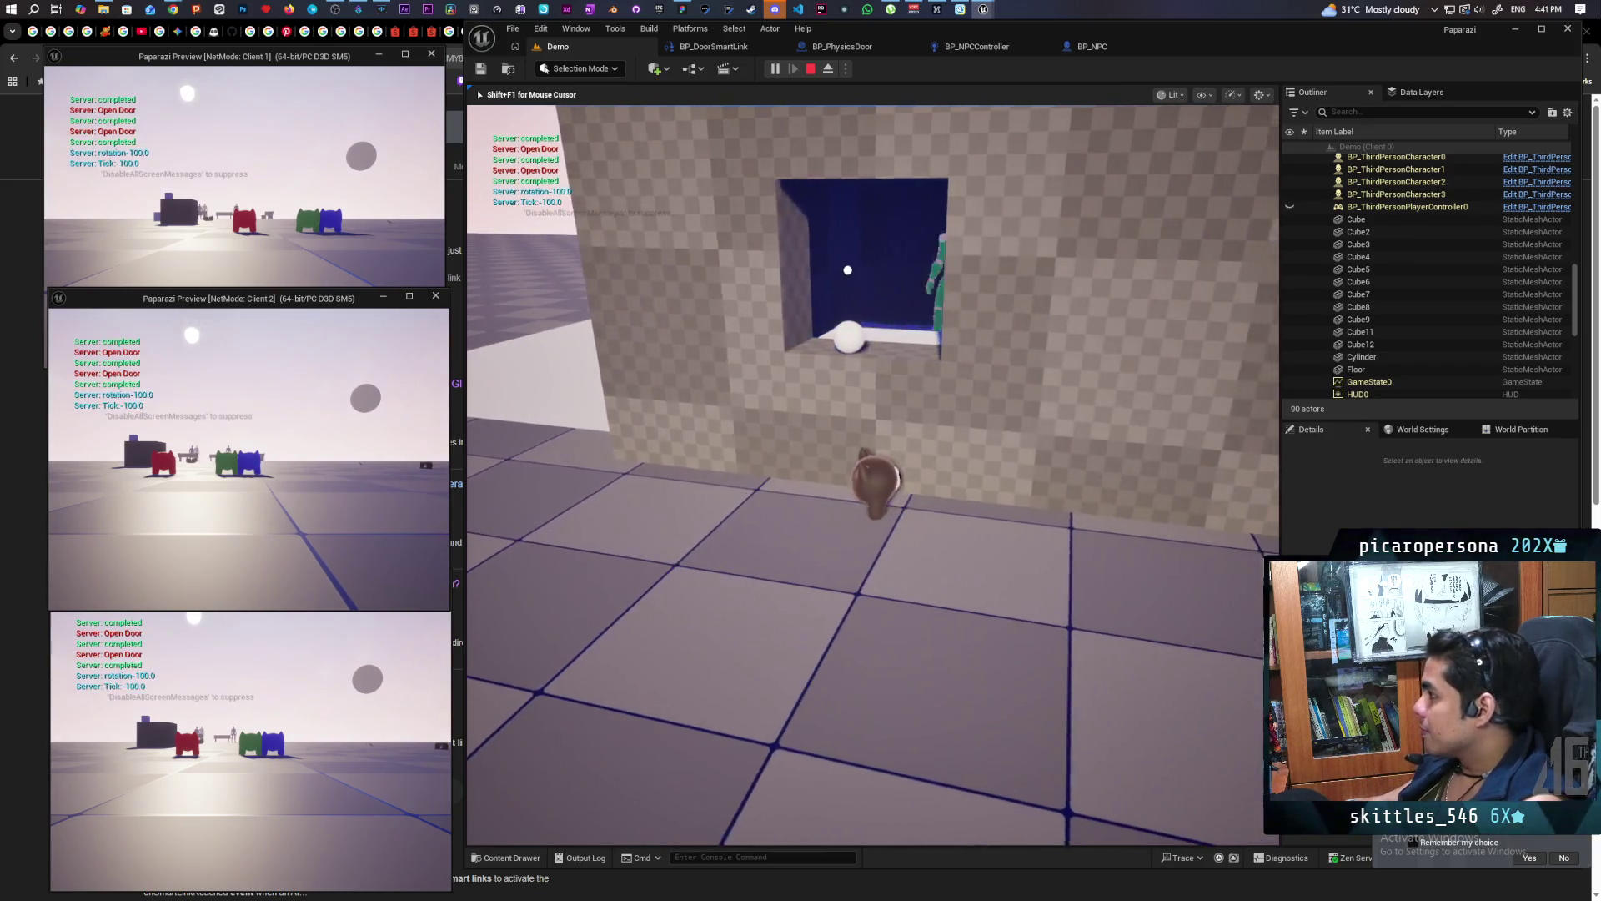
key(w)
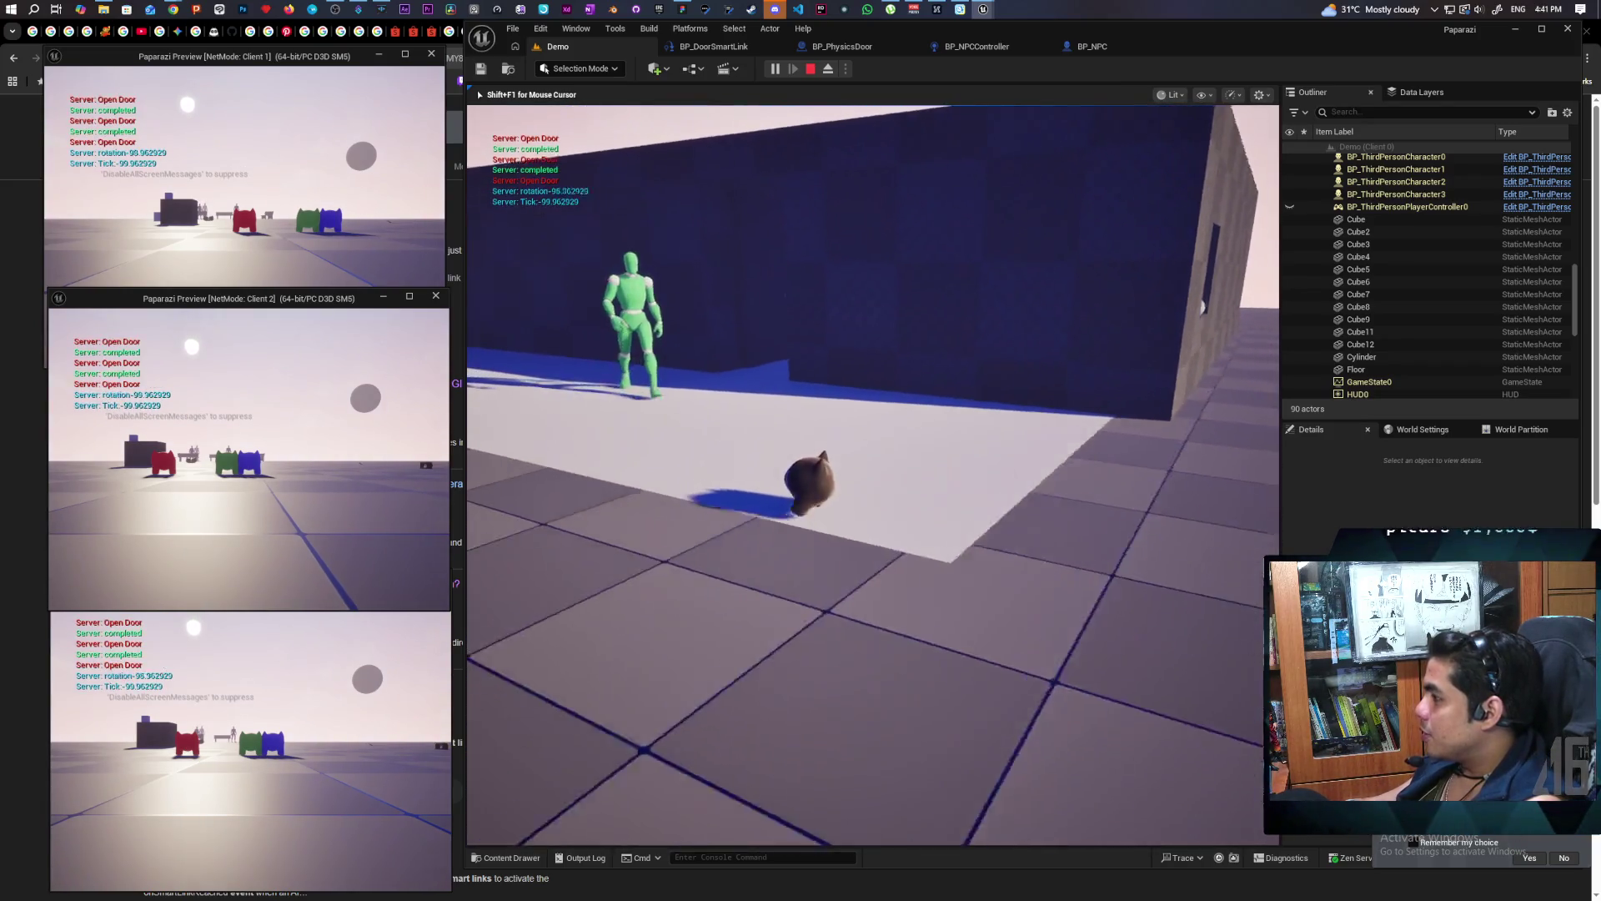
key(s)
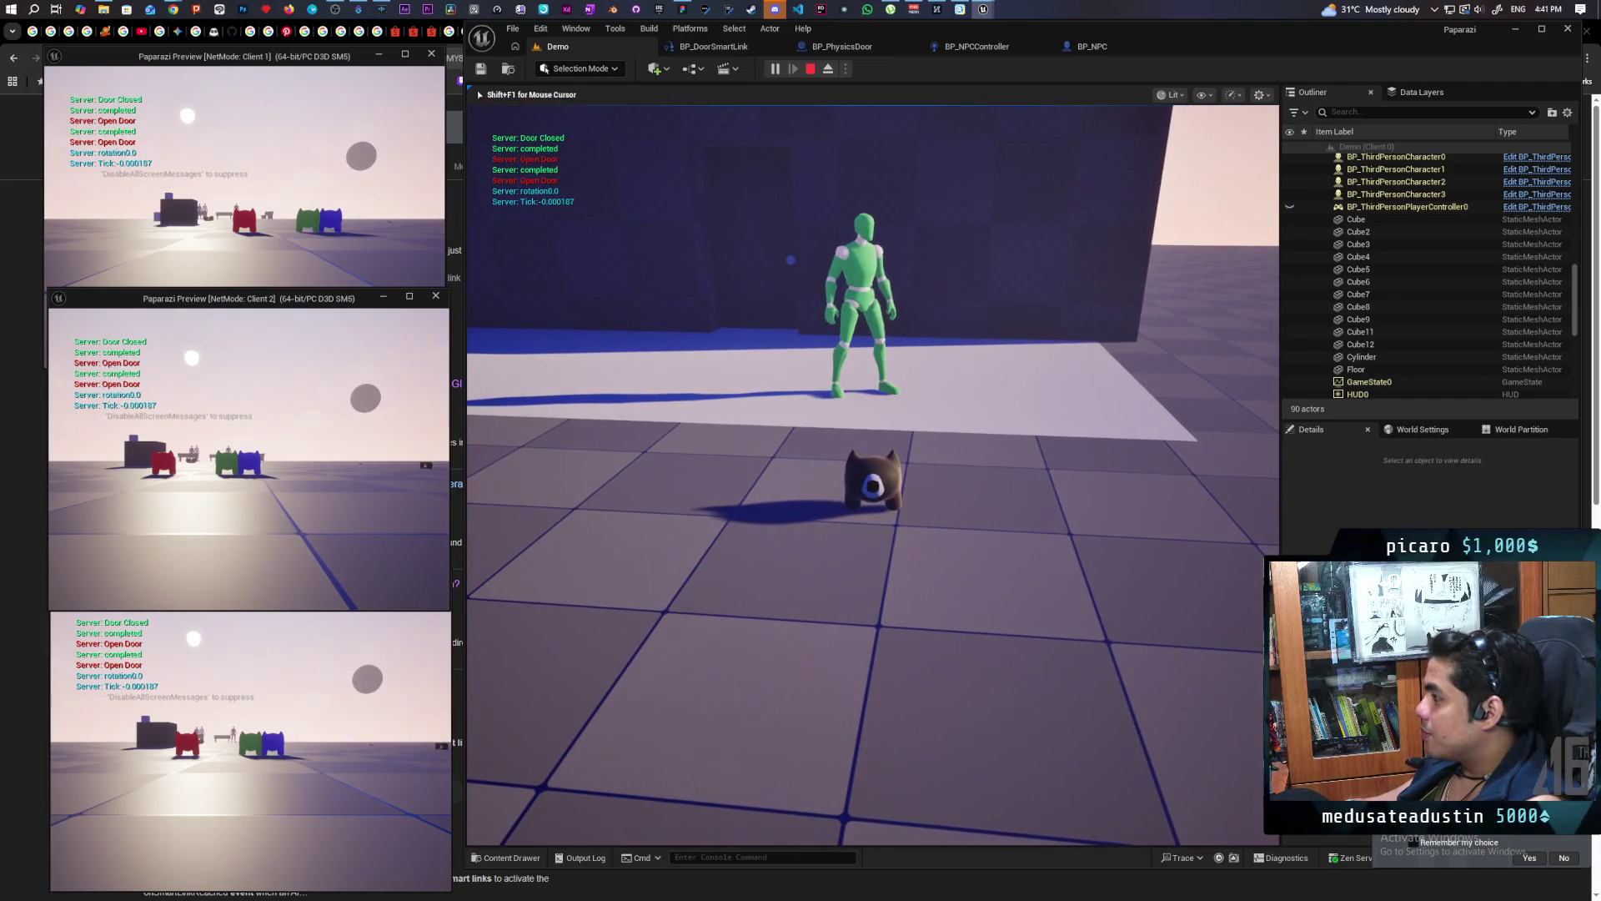
key(w)
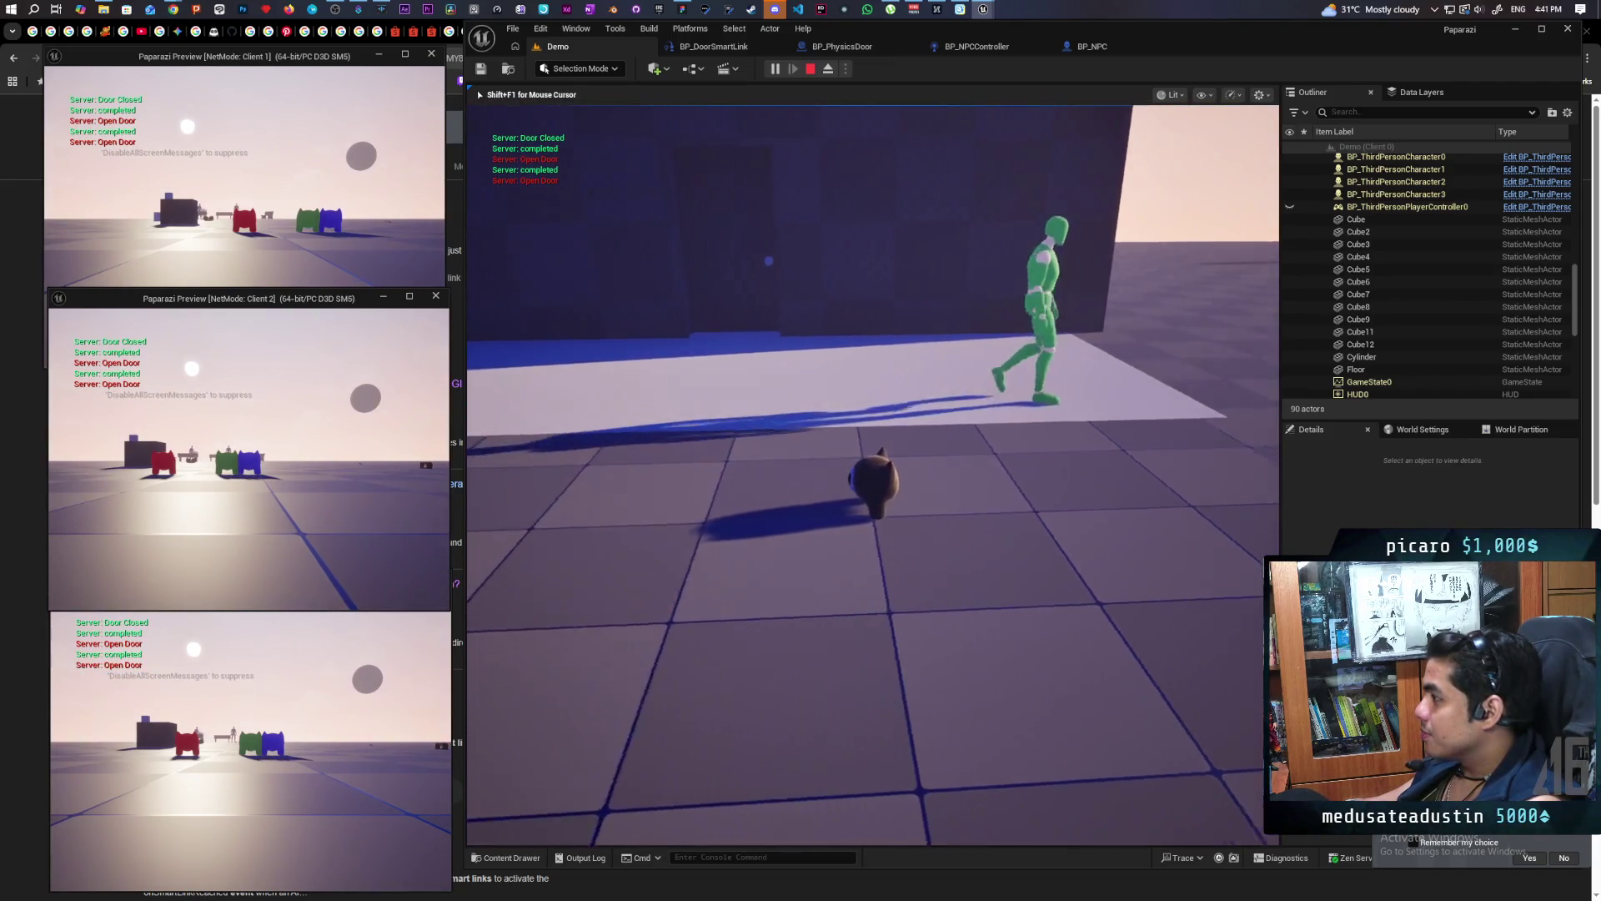
key(w)
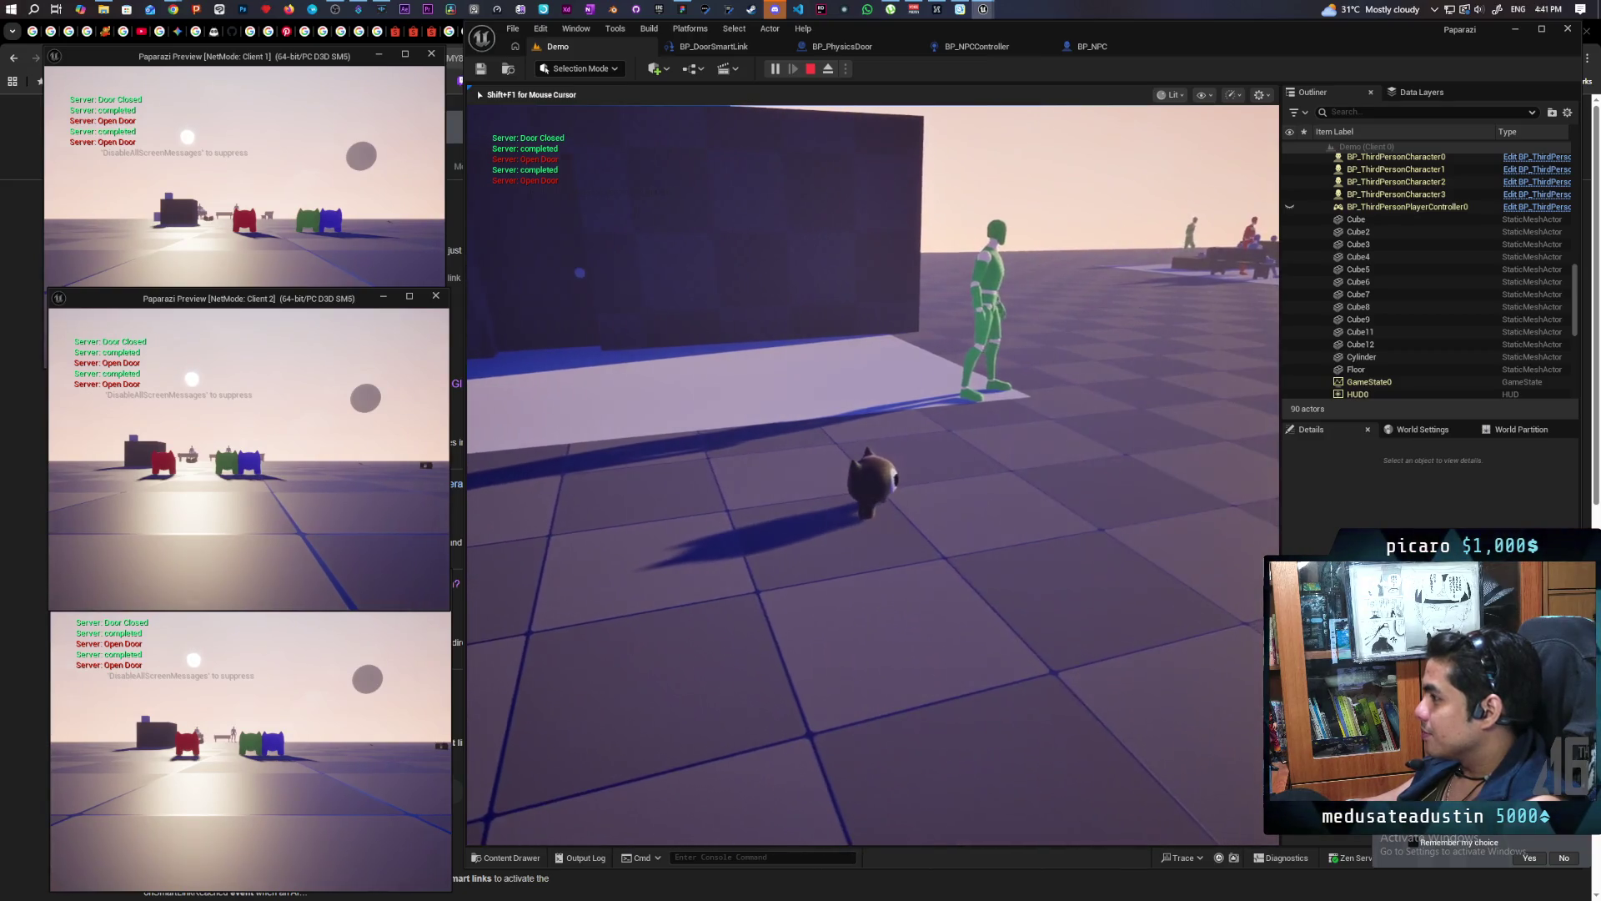
key(w)
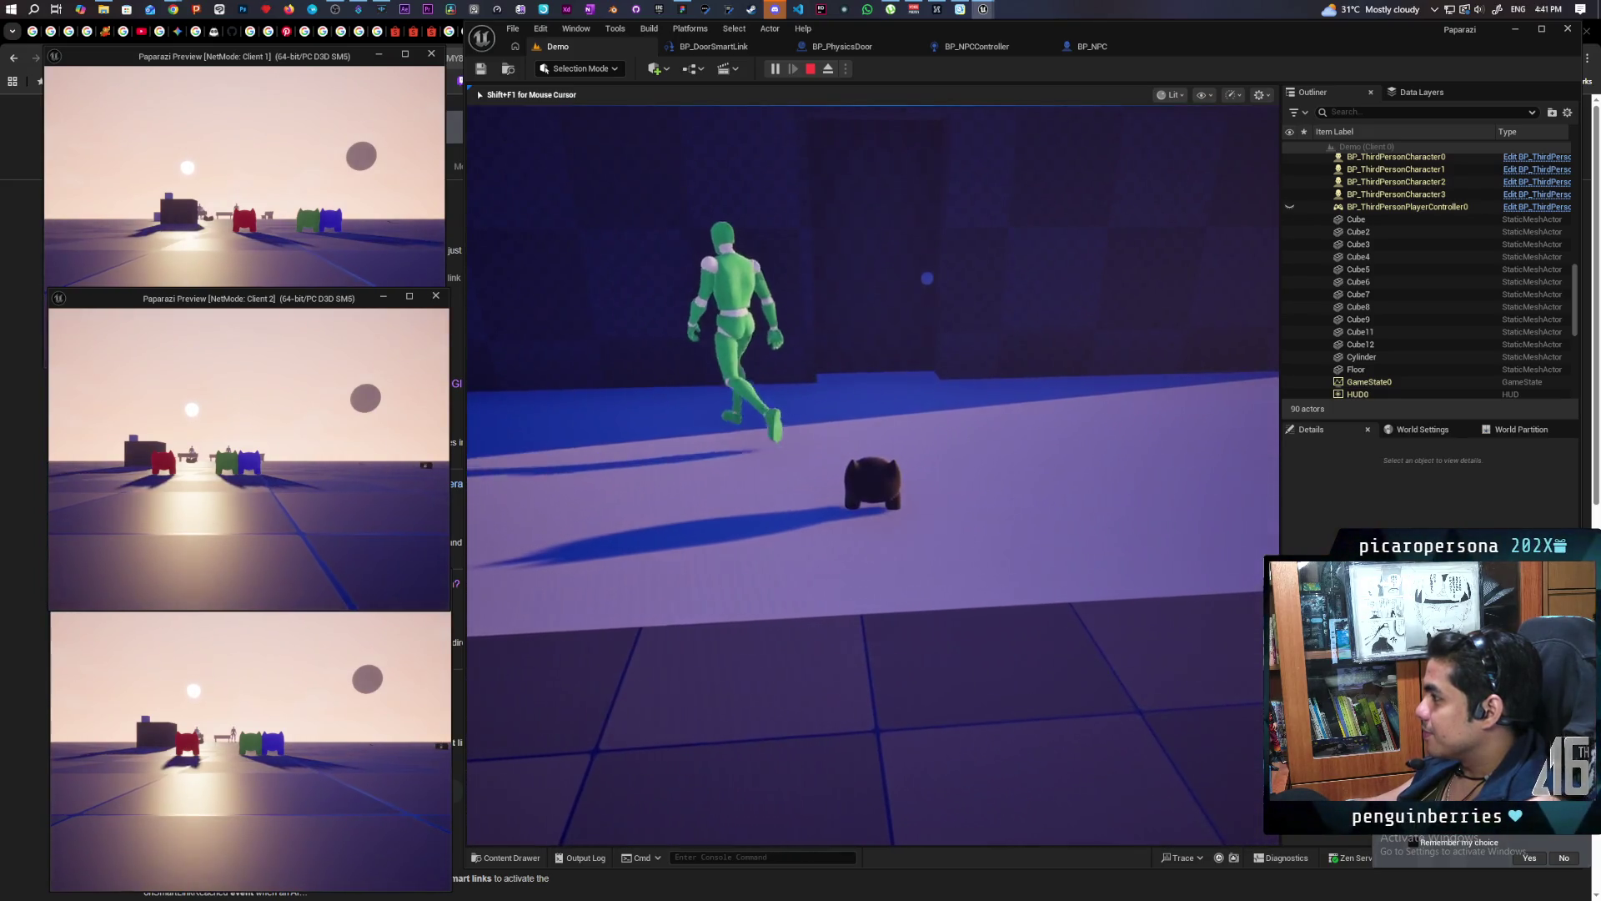
click(477, 90)
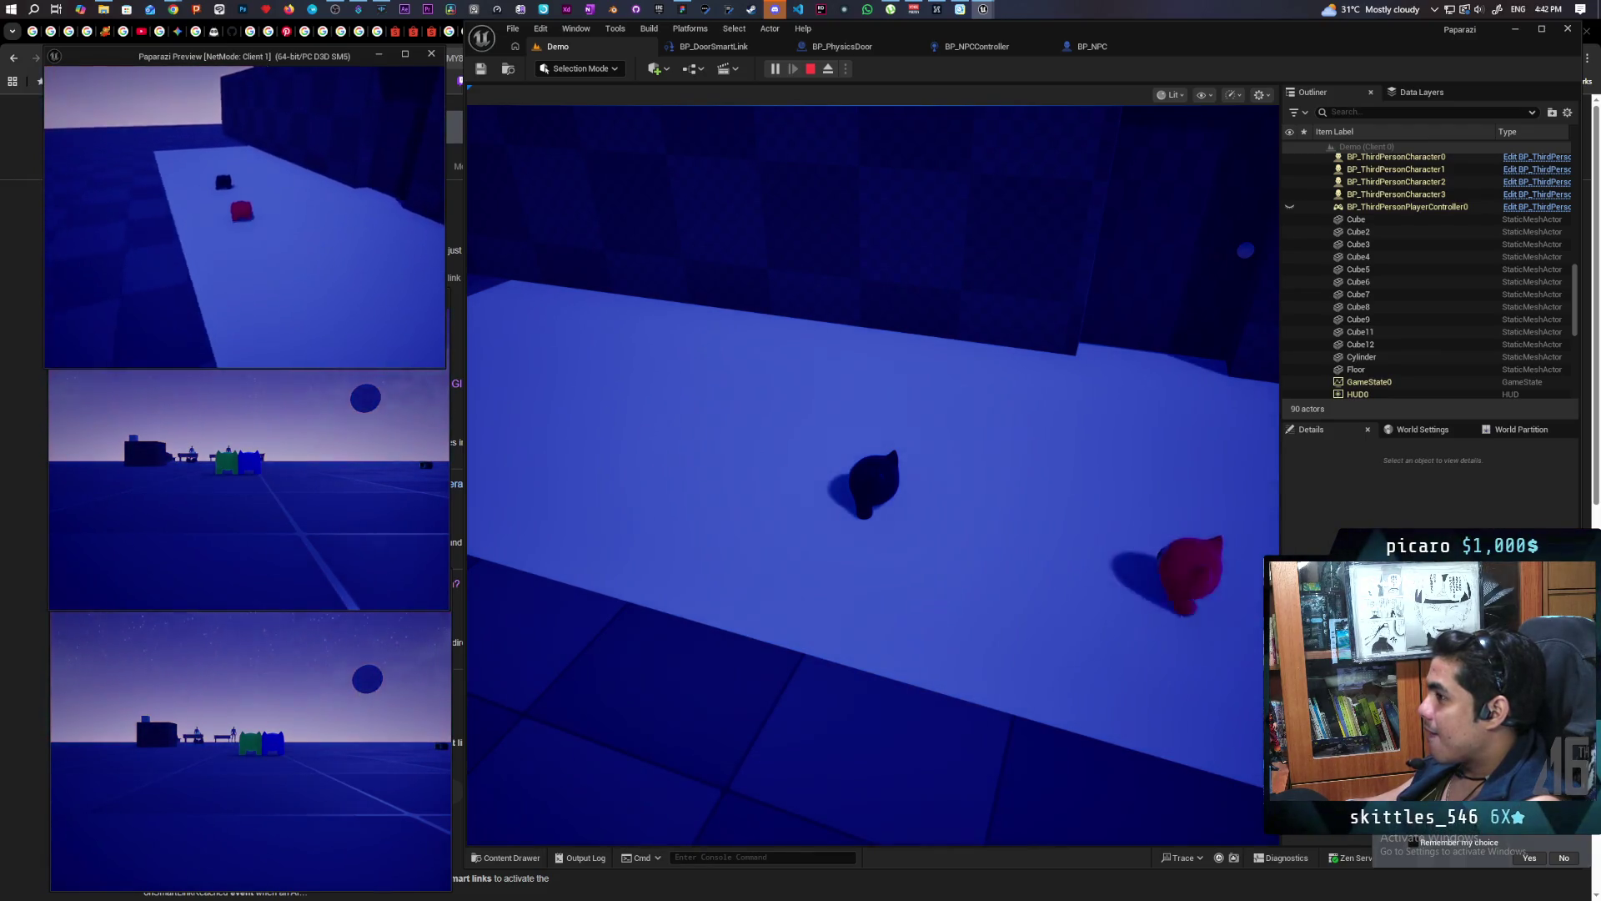
Jump onto the red character and switch between client views, then stop PIE and focus Cube12
click(761, 332)
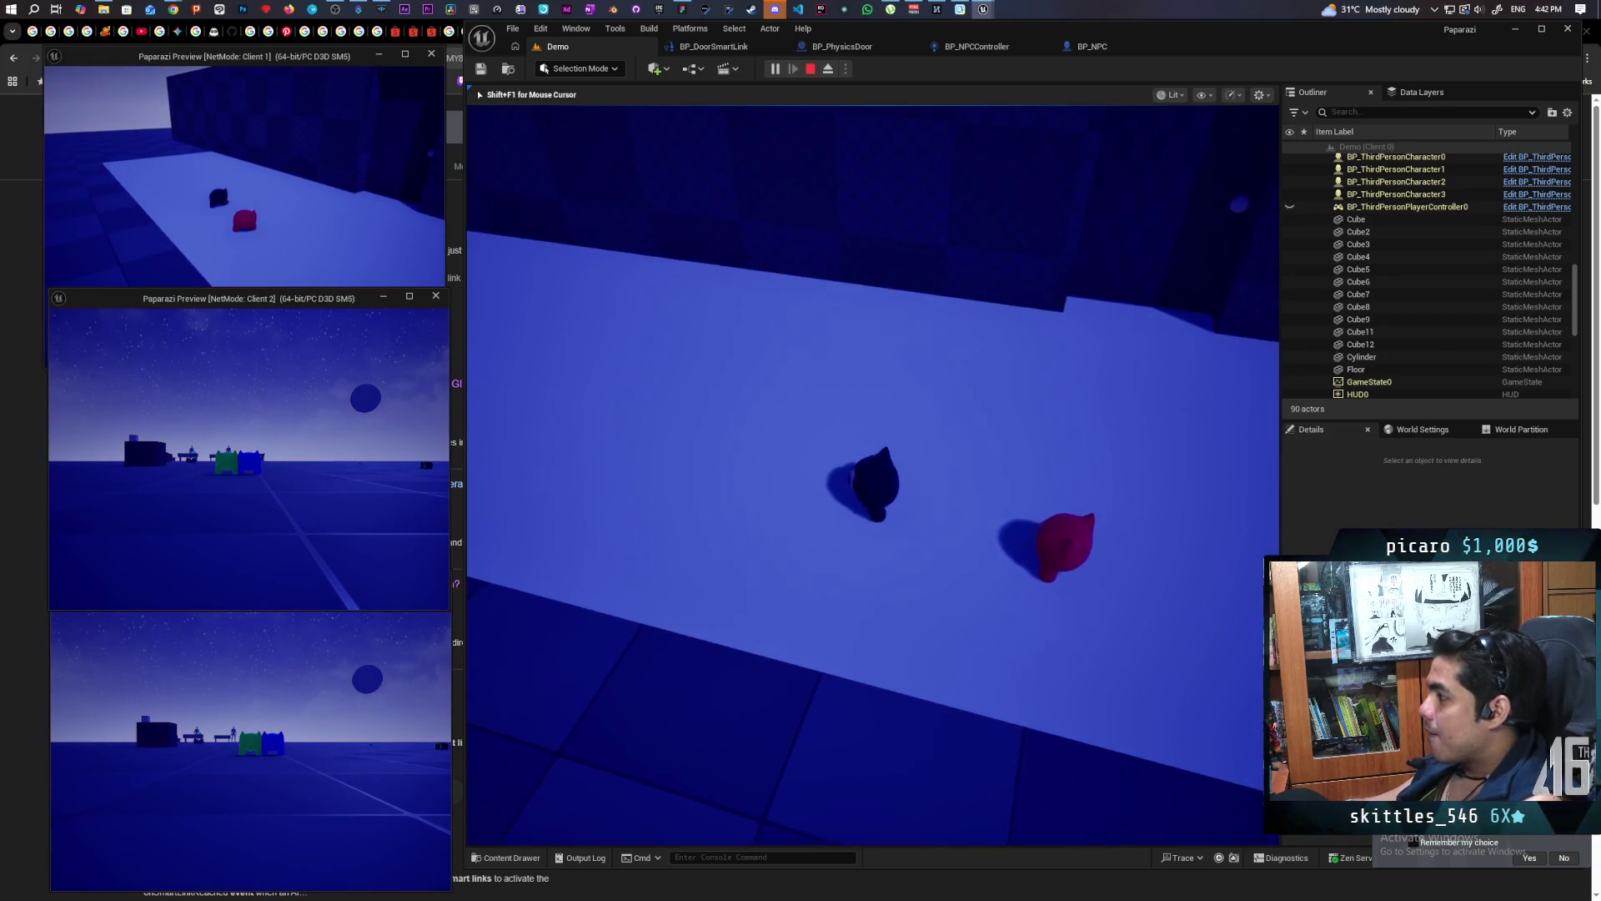
key(e)
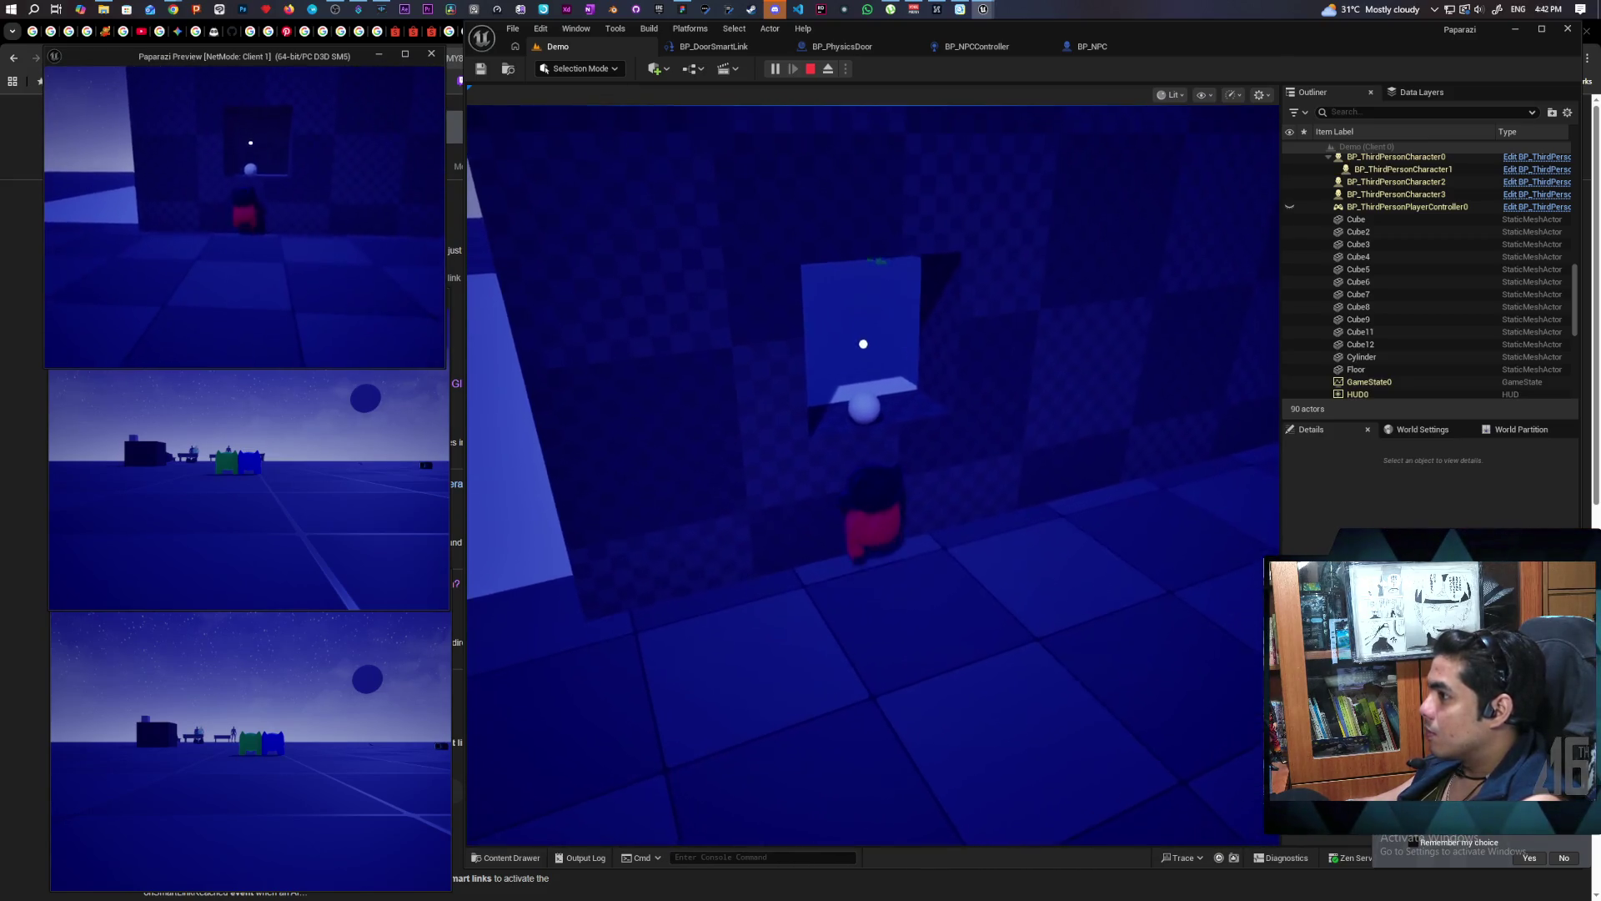
click(565, 232)
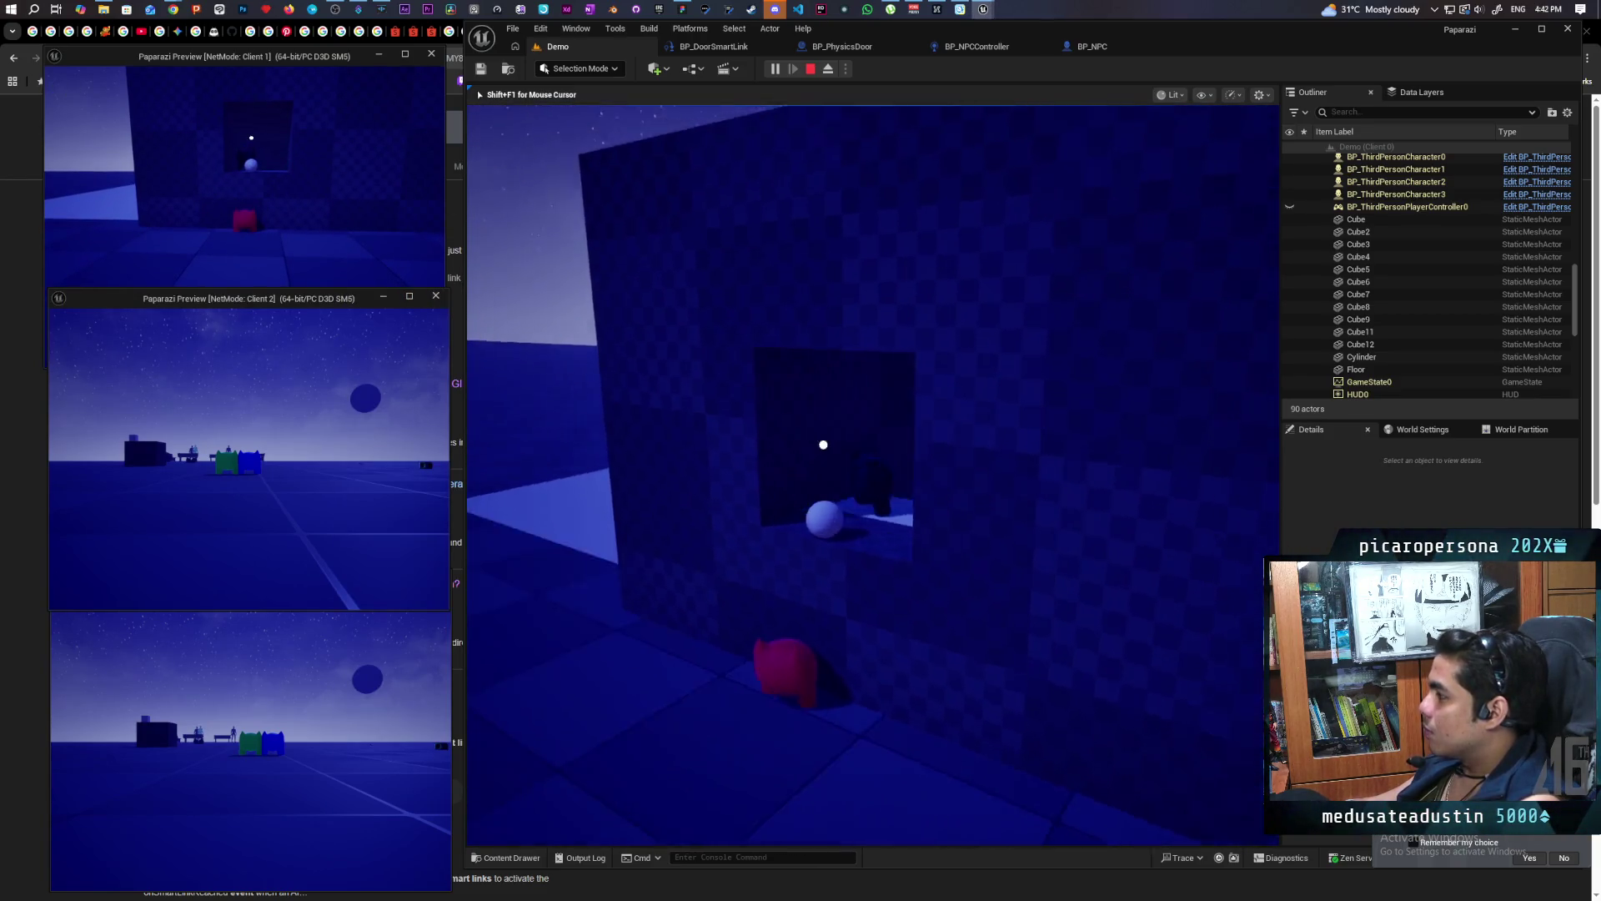
key(shift+F1)
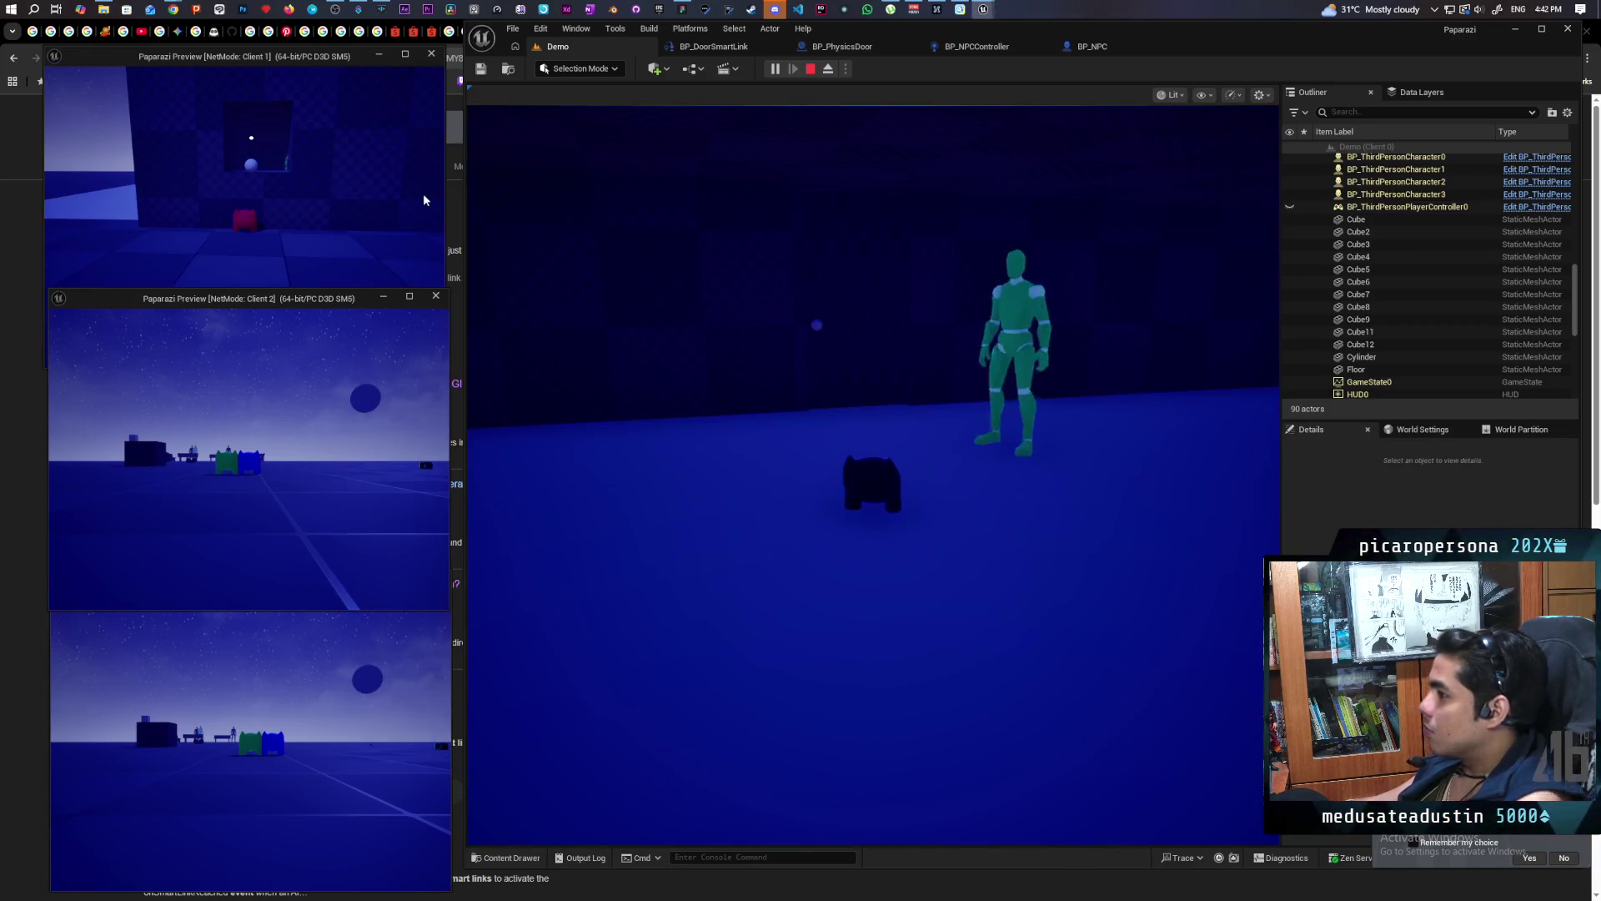
click(423, 193)
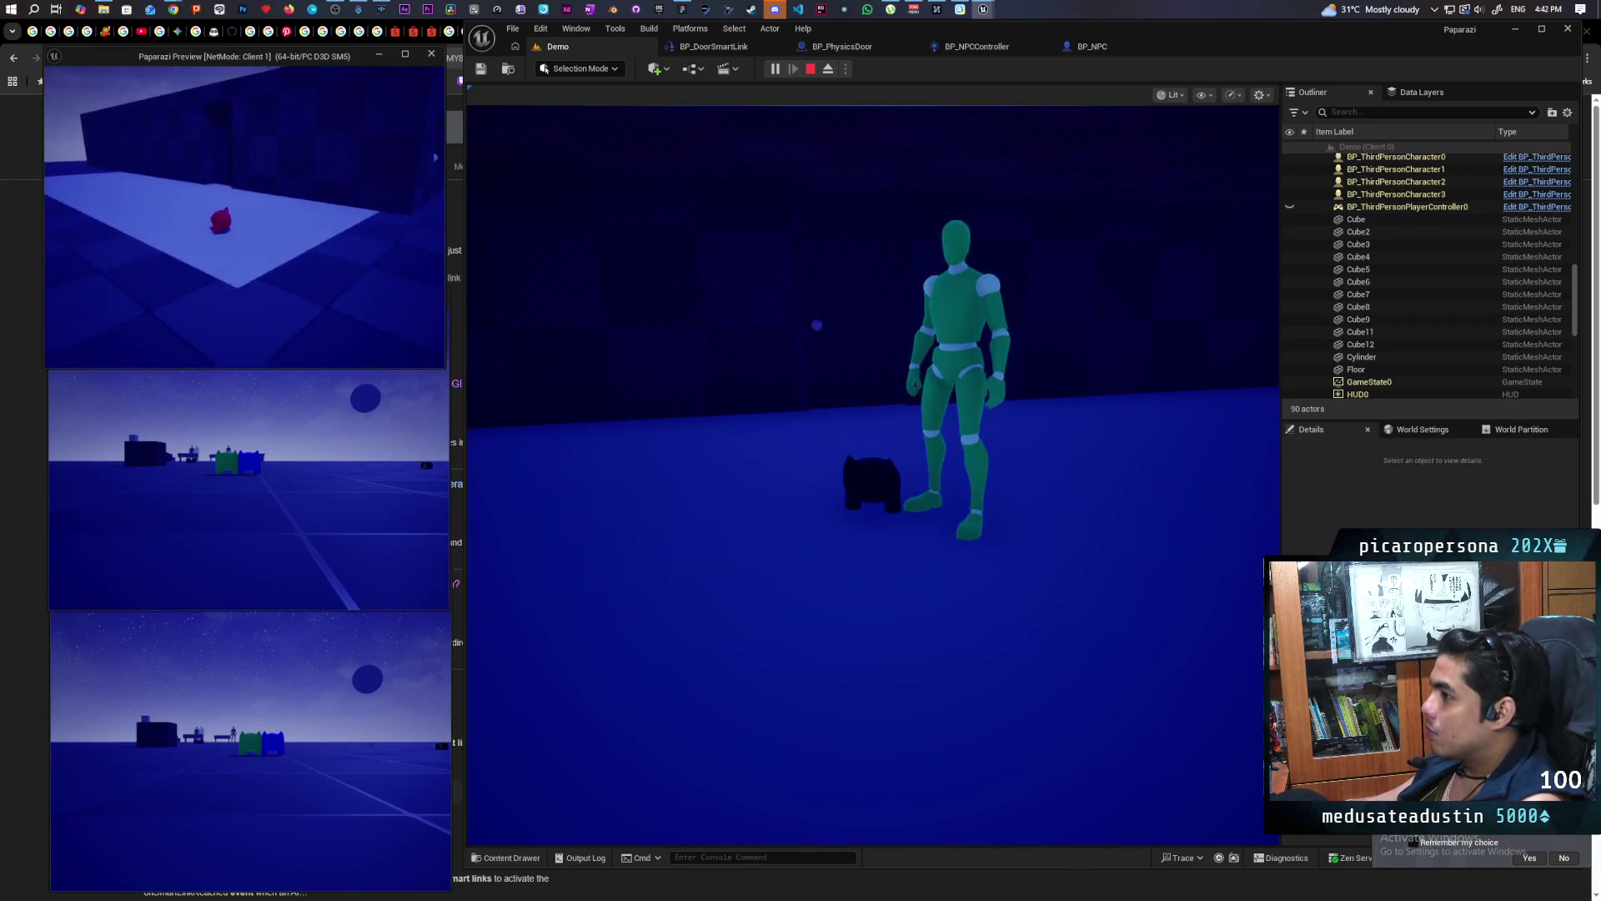
click(874, 467)
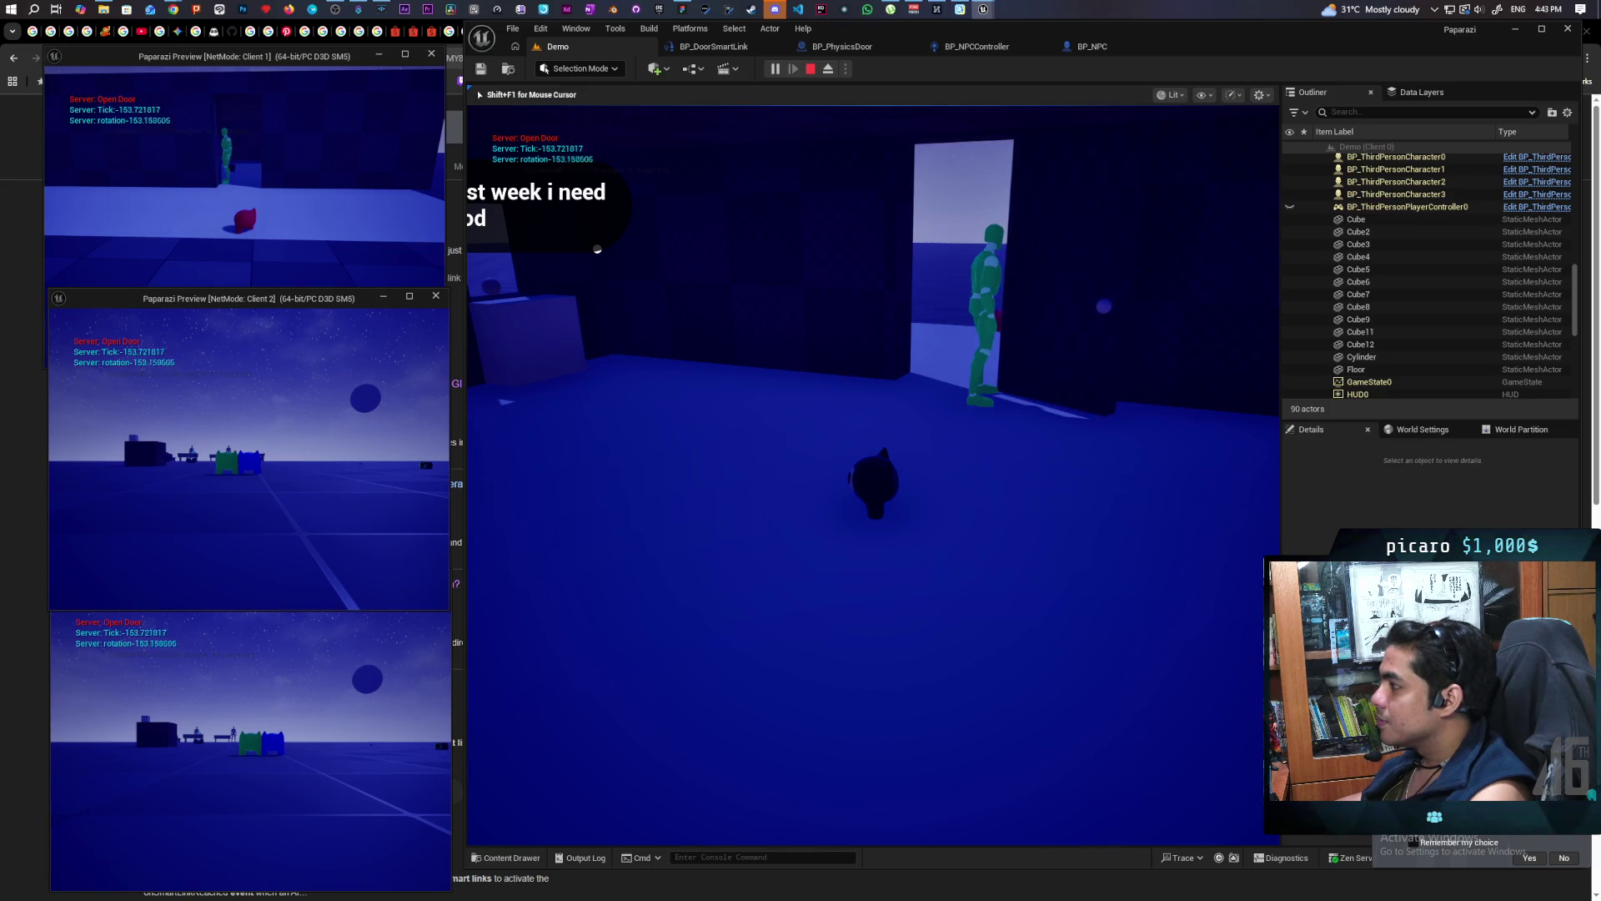
key(Escape)
key(f)
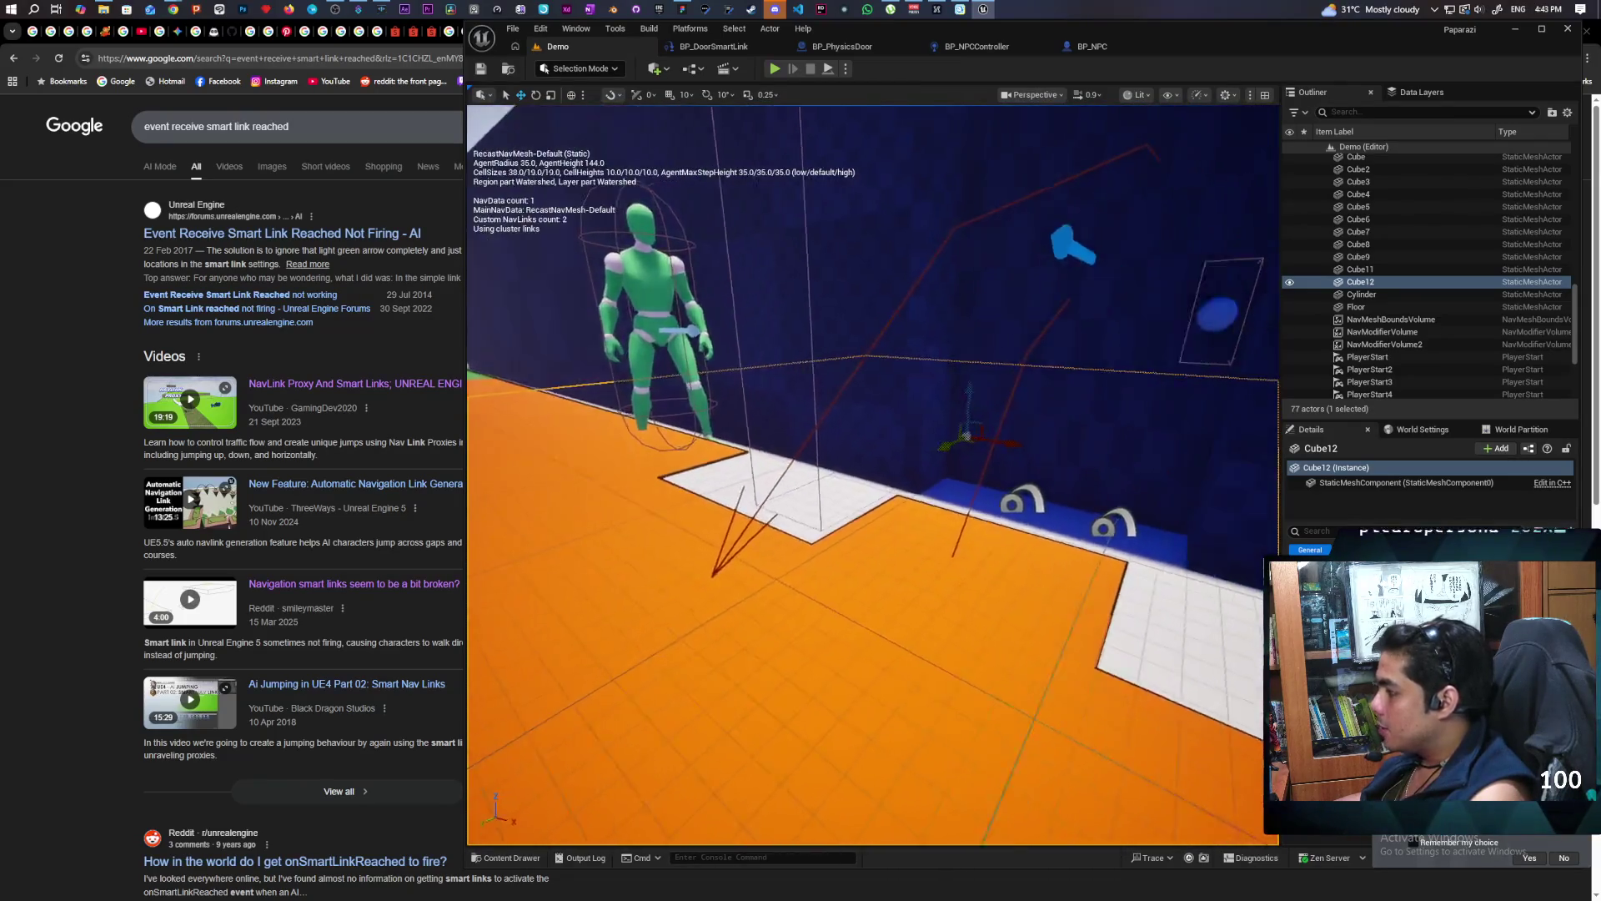
Frame the door smart link and delete the extra NavModifierVolume beside it
click(846, 510)
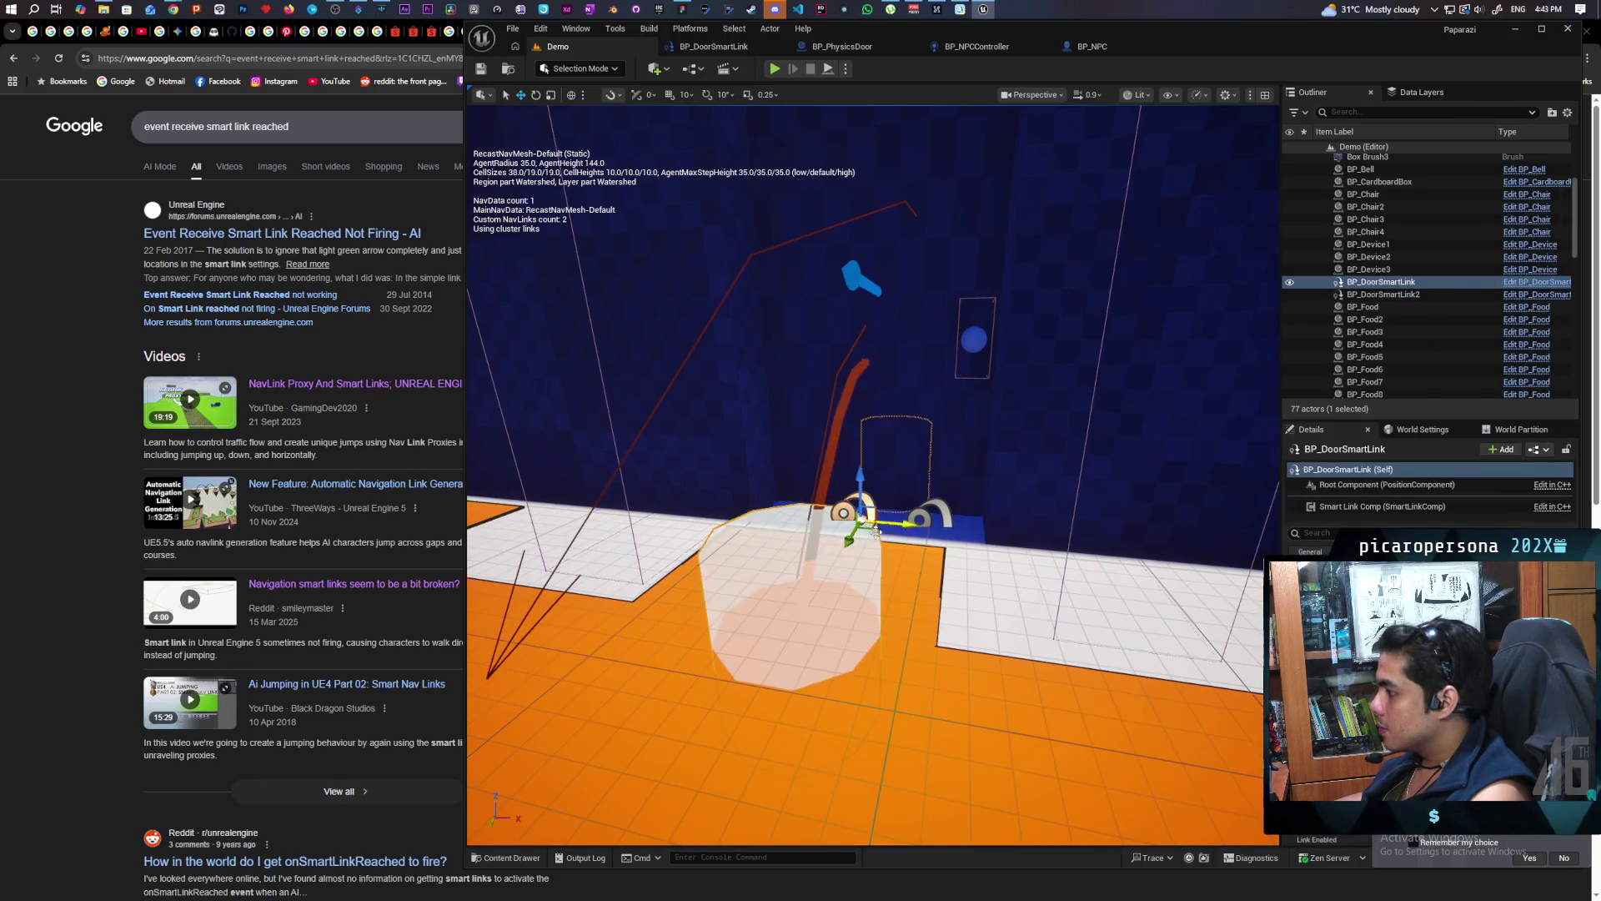
key(f)
scroll(885, 431, down, 5)
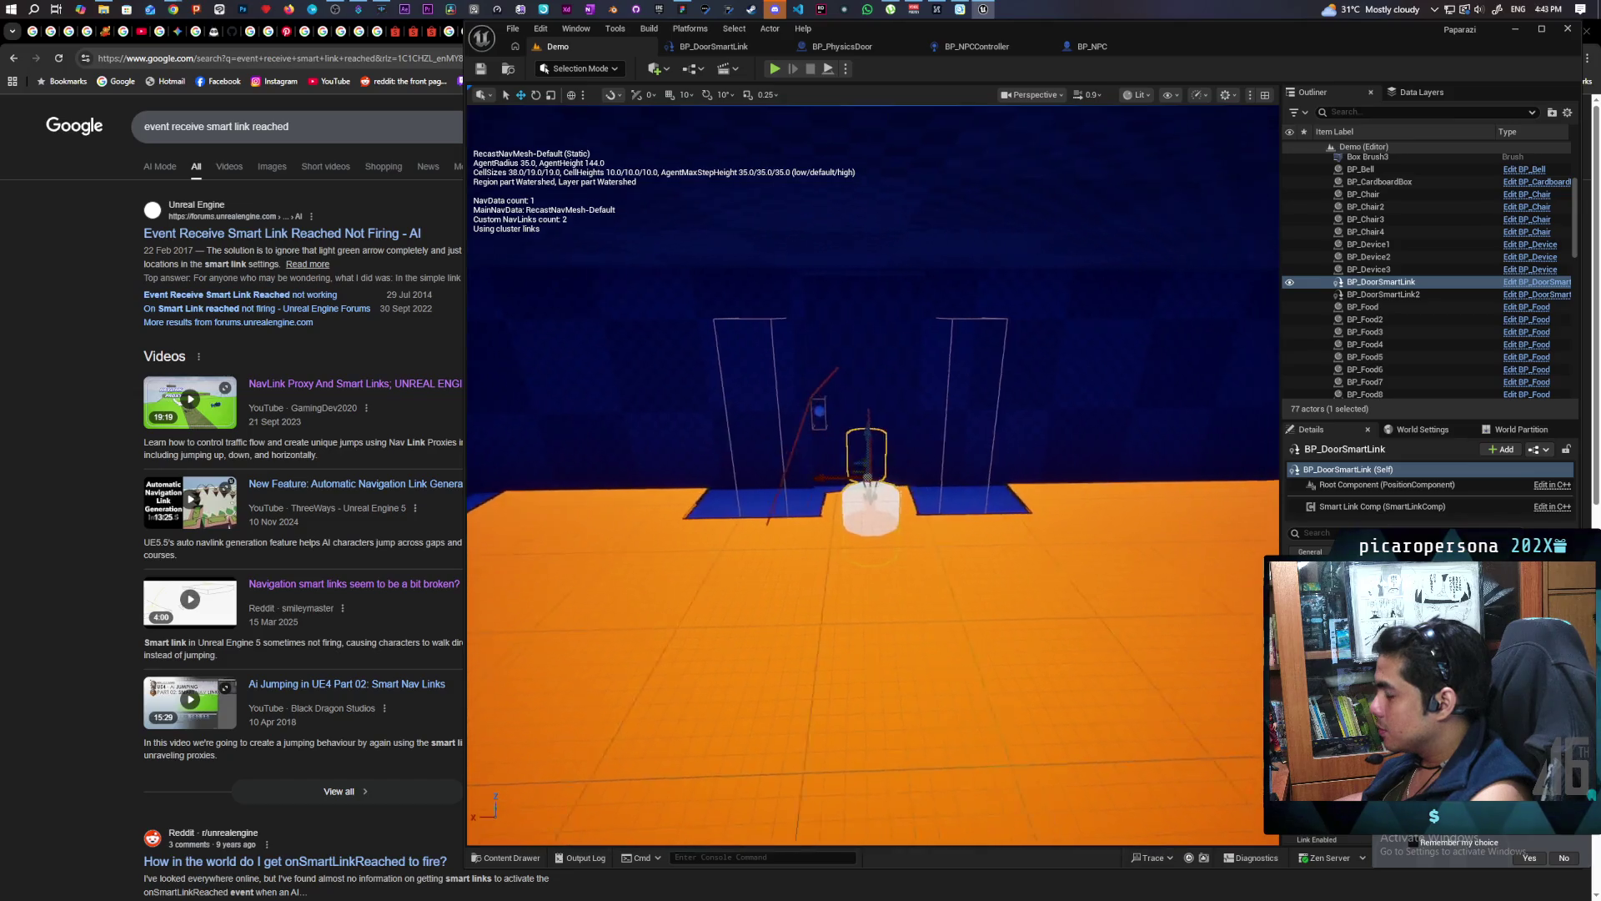
scroll(872, 474, up, 2)
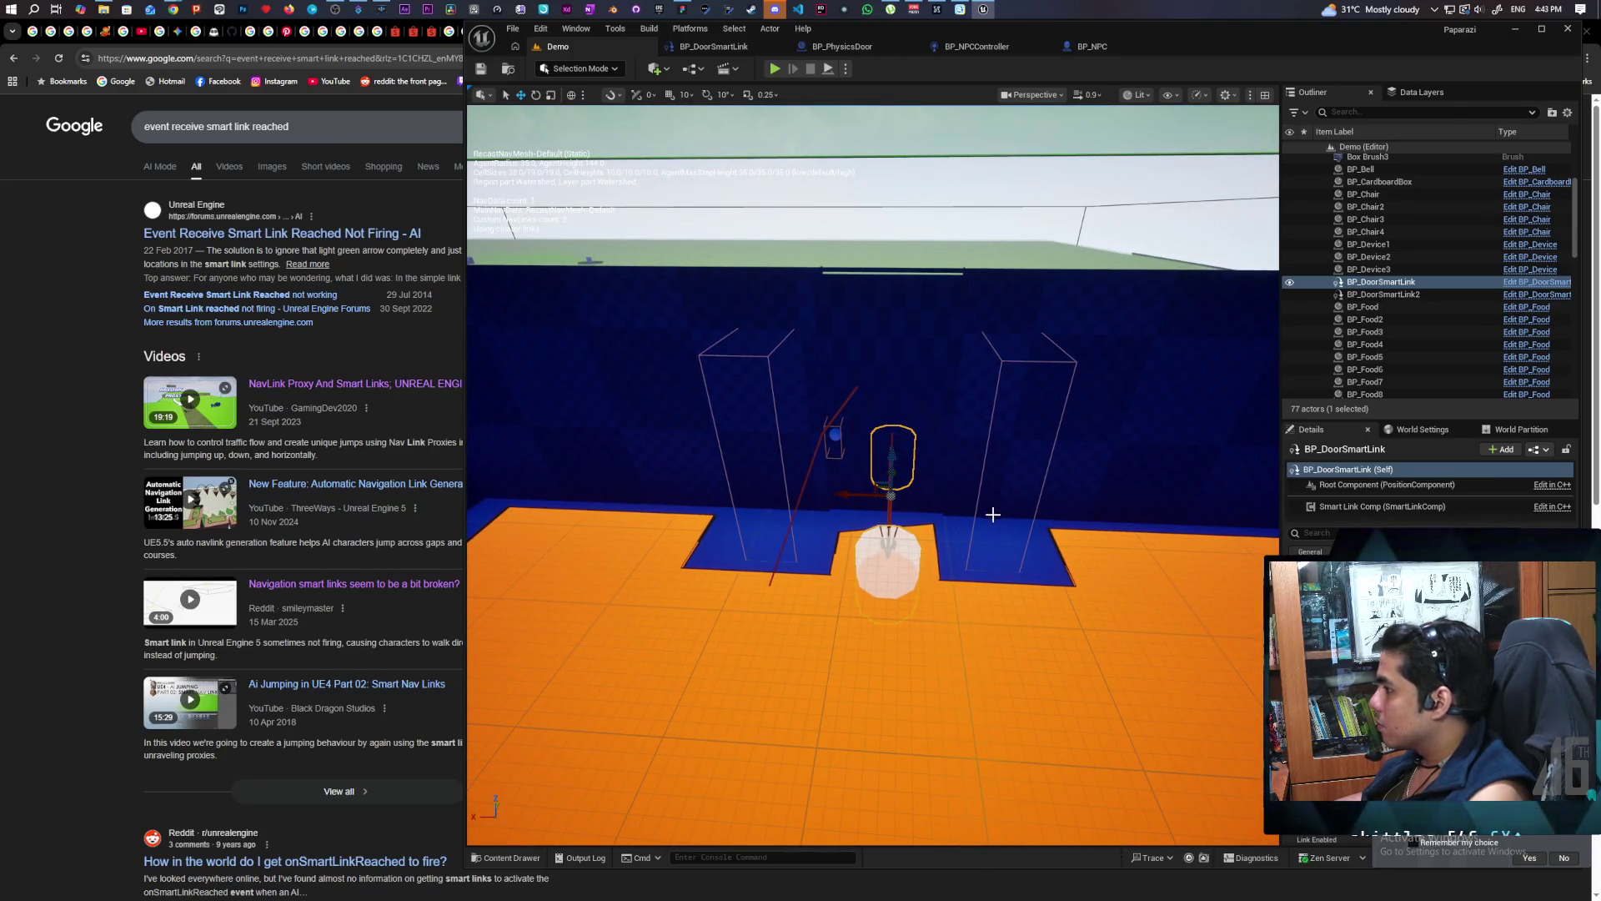
key(Delete)
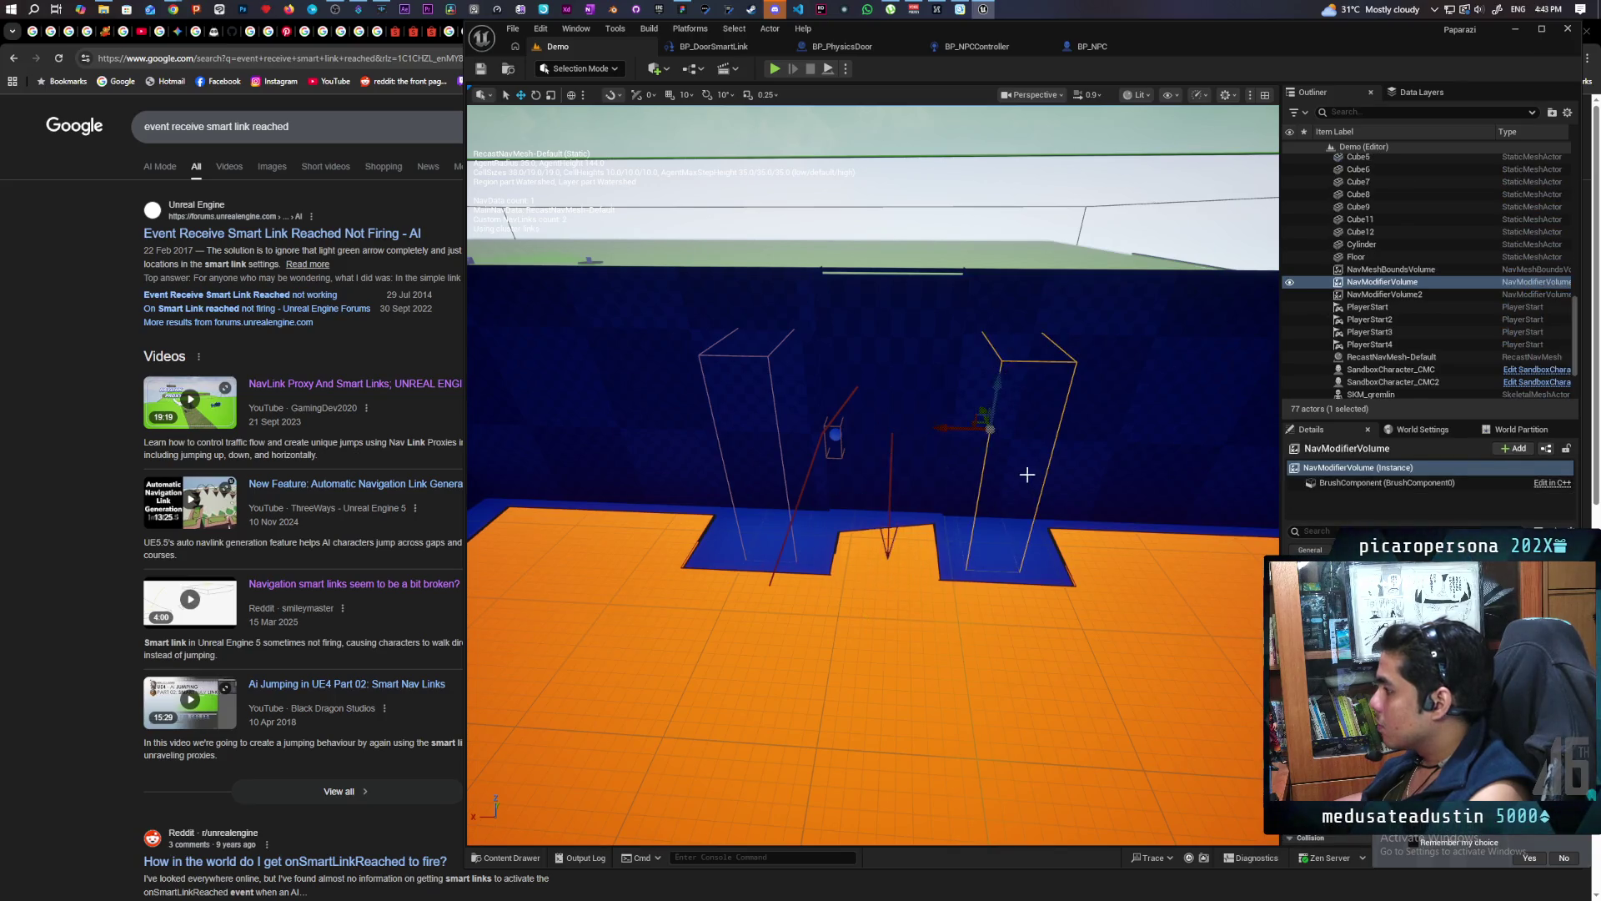
Move NavModifierVolume2 across the floor gap and scale it wider and deeper over both openings
click(766, 356)
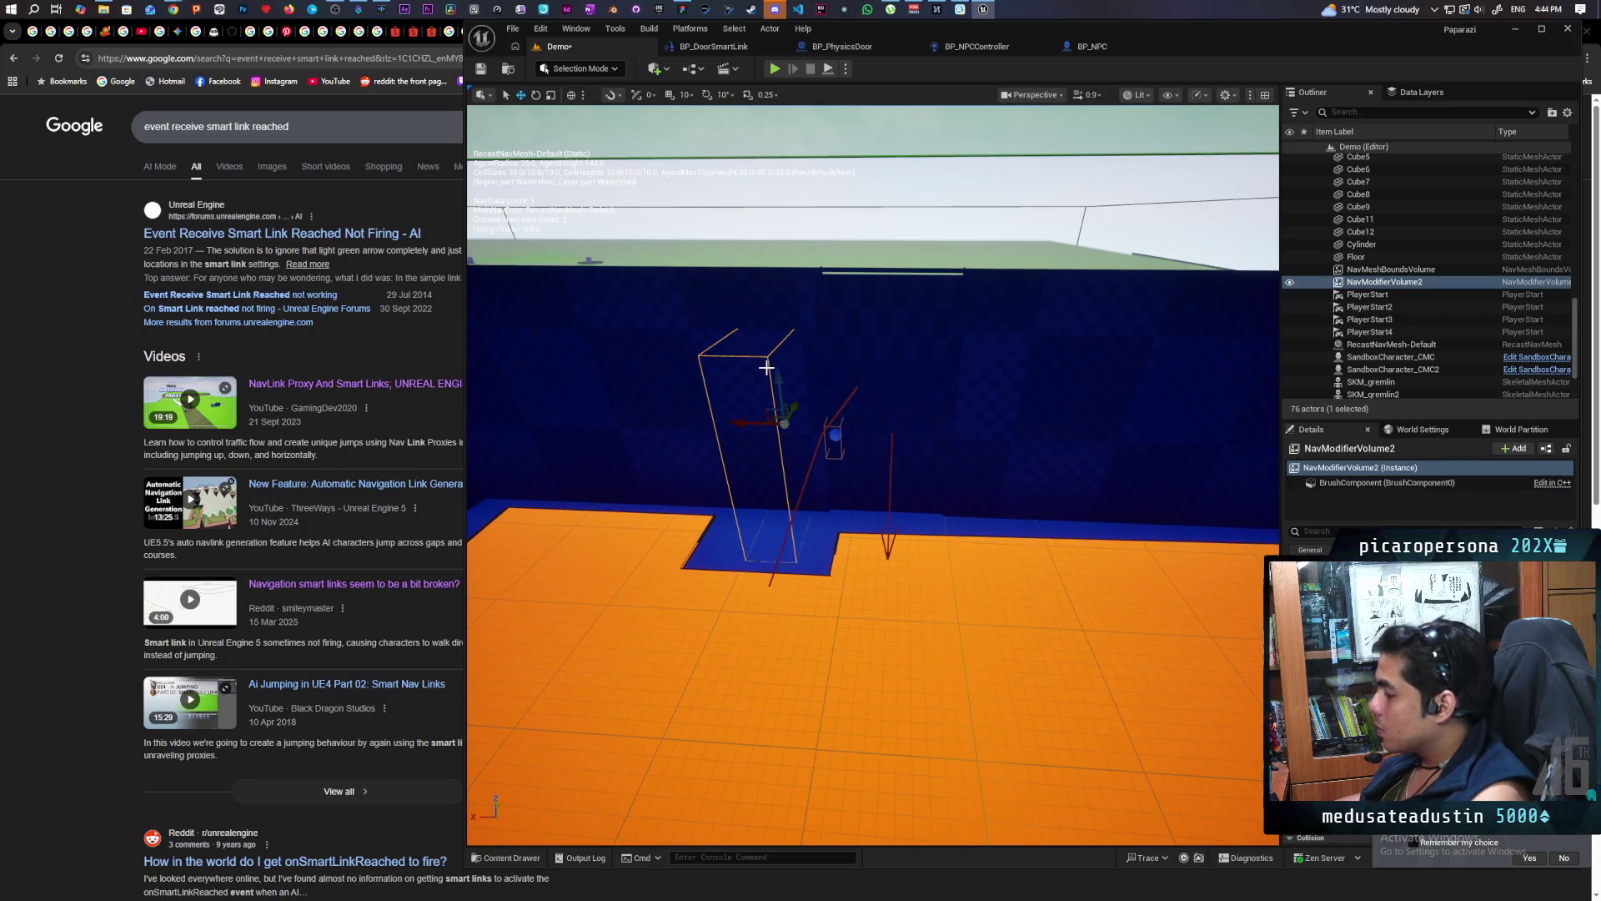
mouse_move(749, 422)
mouse_down()
mouse_move(822, 429)
mouse_move(851, 452)
mouse_up()
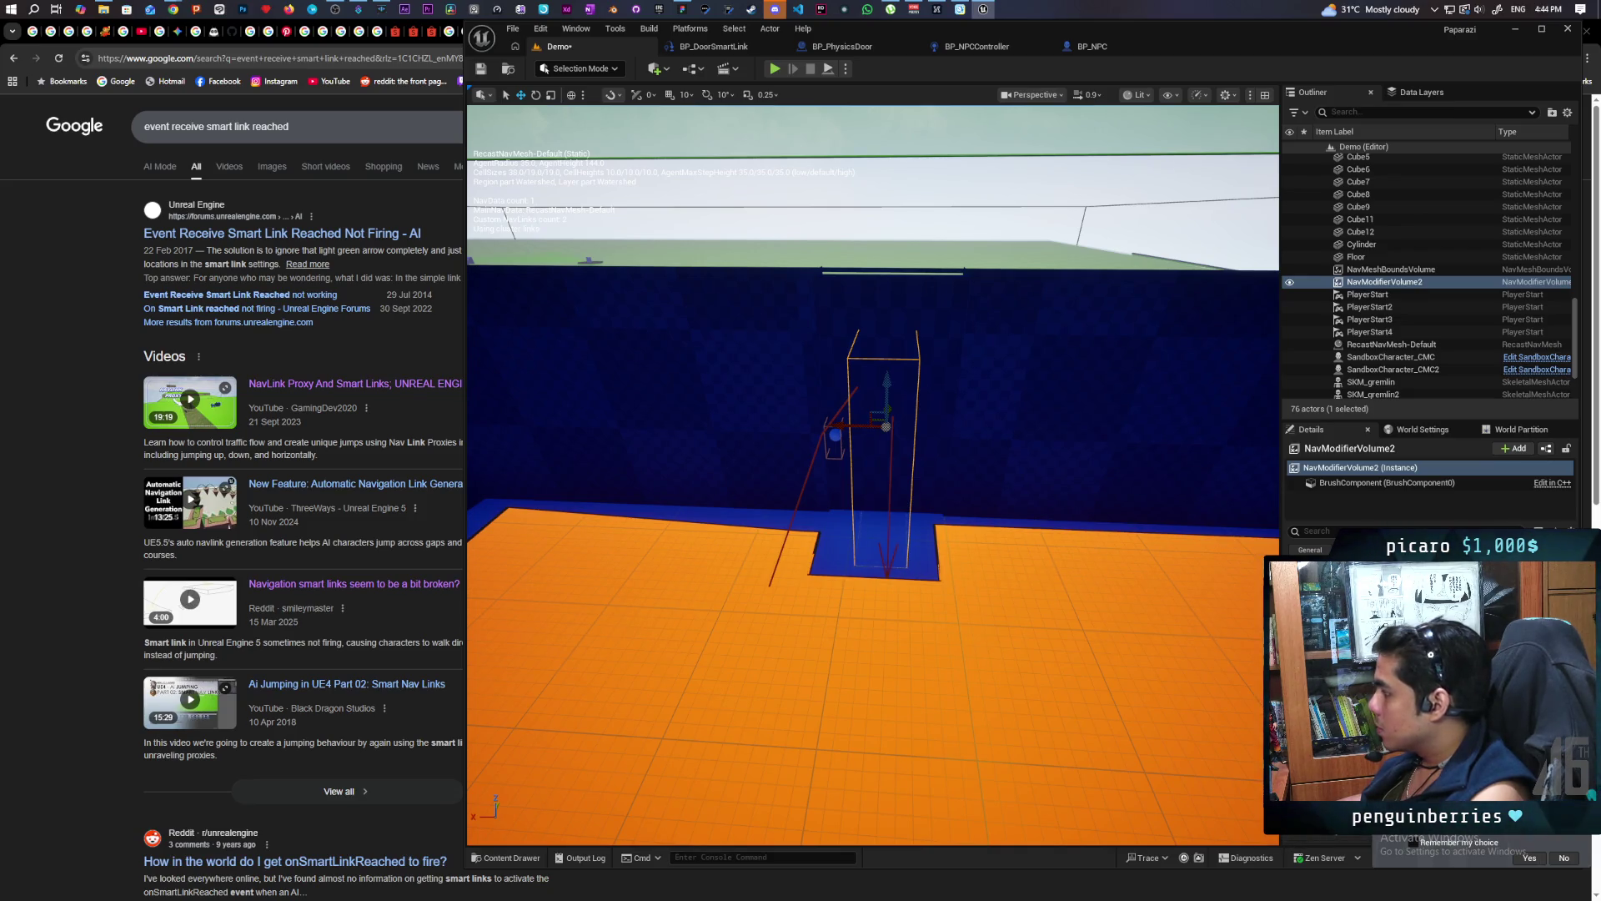
drag(886, 426, 1017, 426)
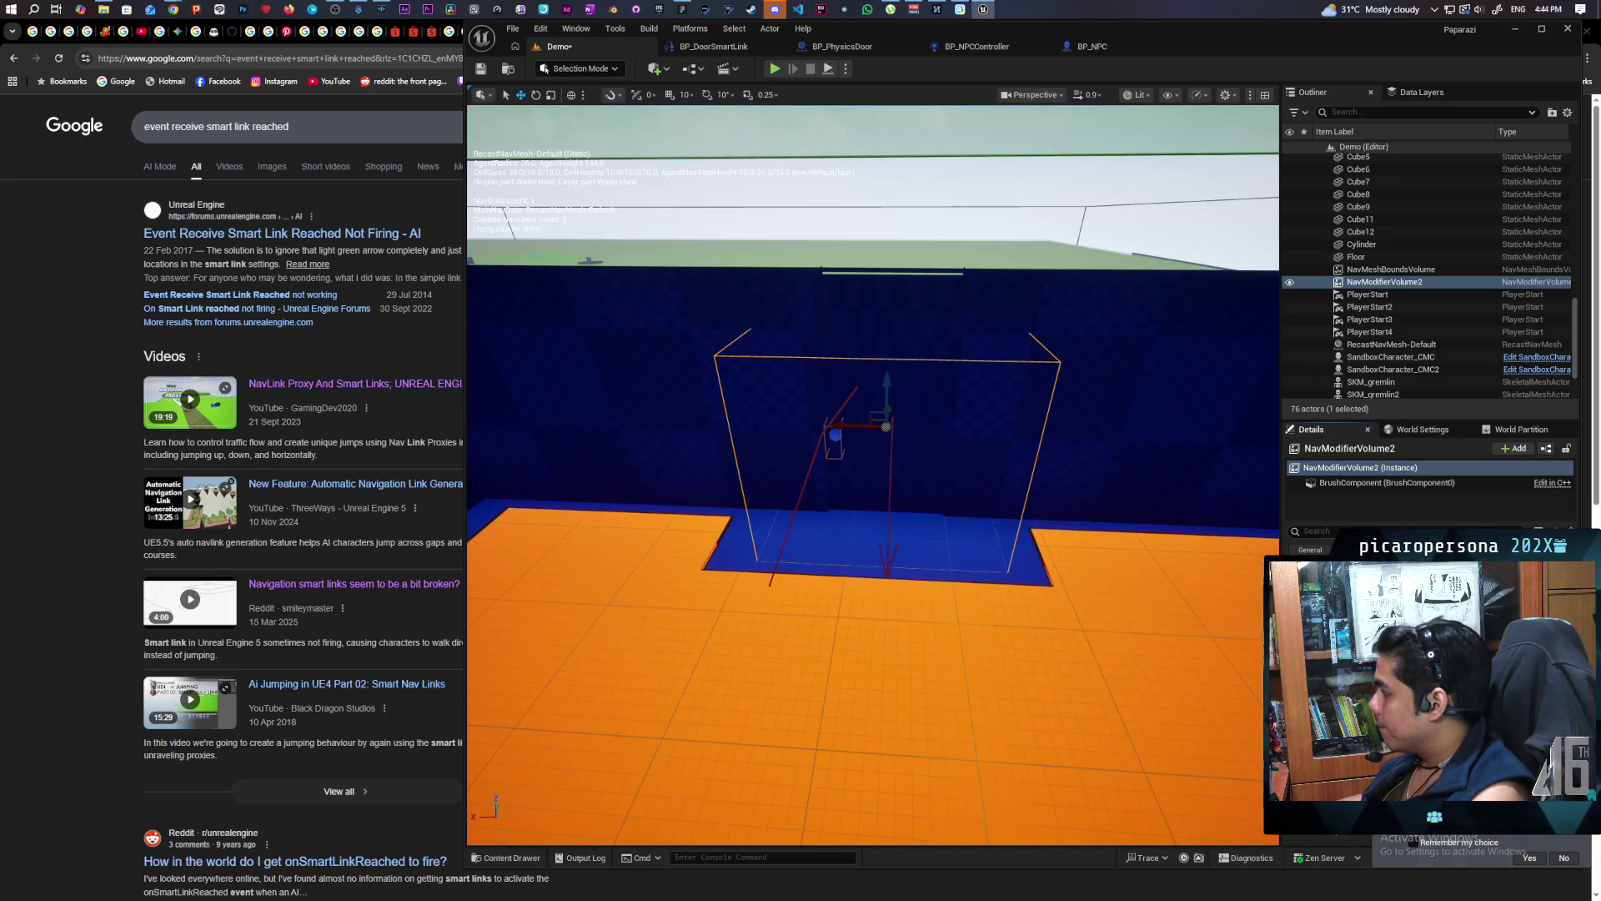
drag(886, 426, 885, 442)
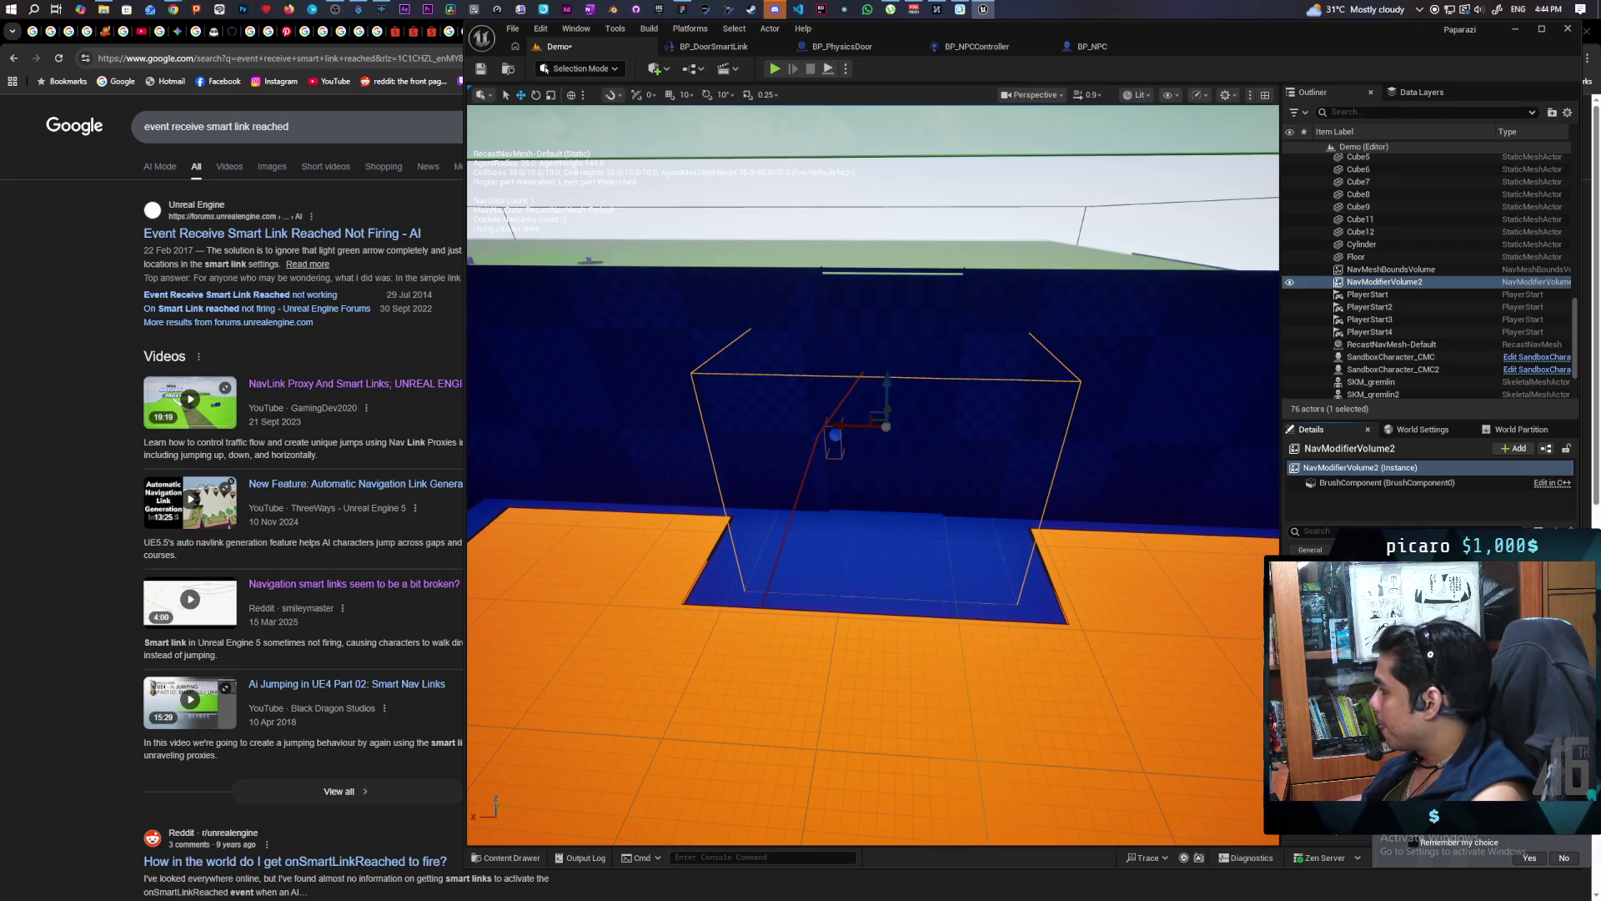
drag(1007, 559, 1087, 507)
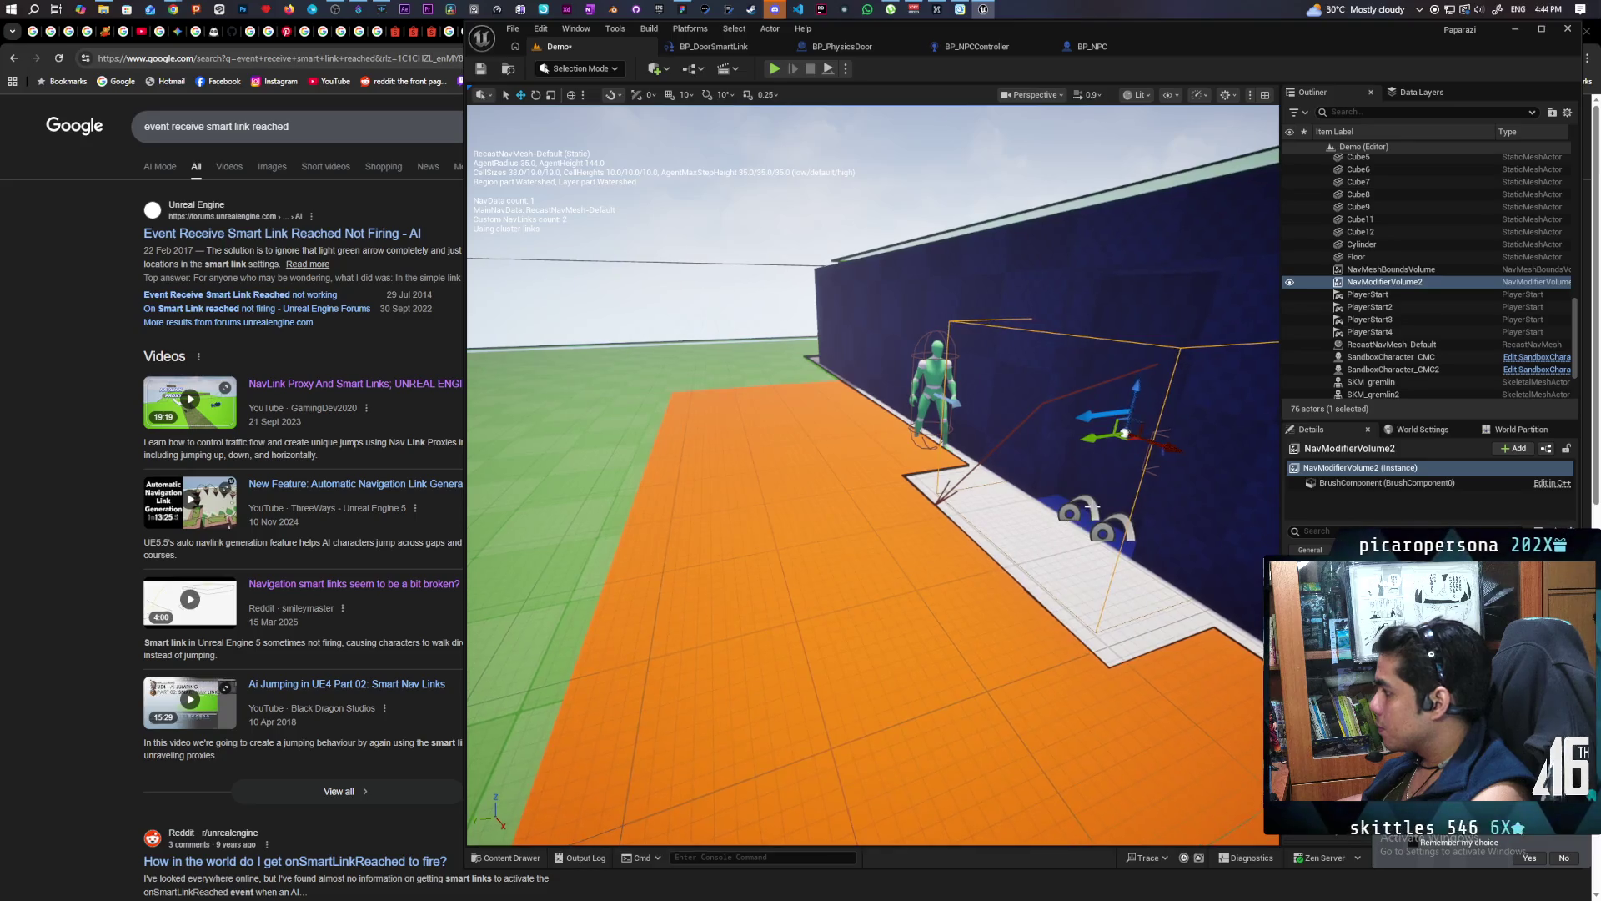
click(1086, 507)
key(f)
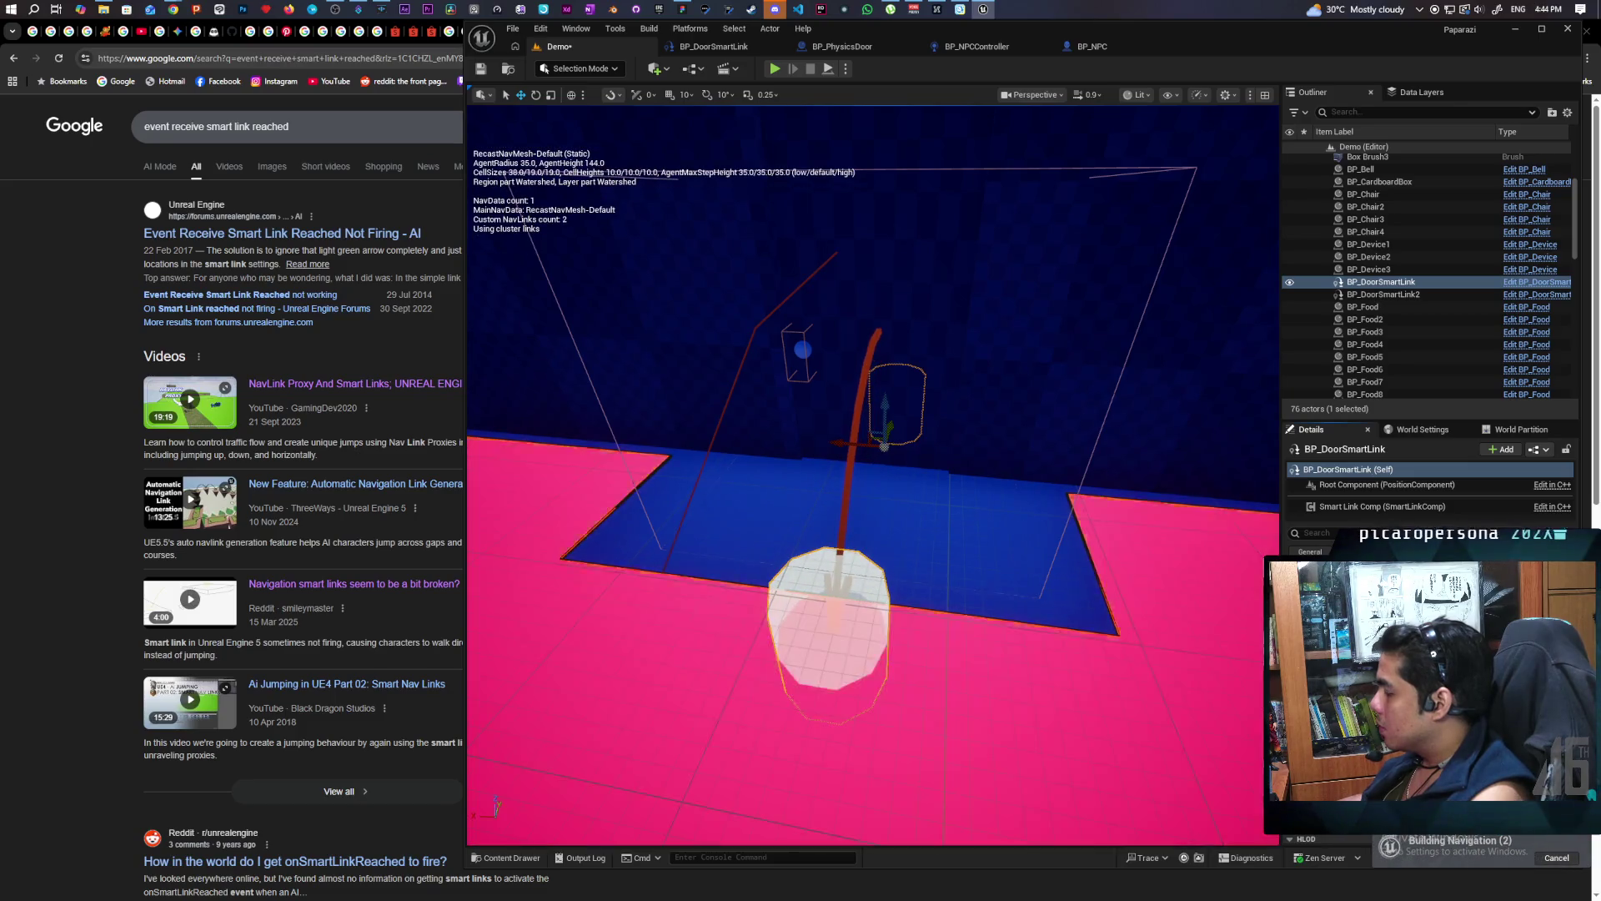
drag(1245, 652, 1126, 608)
scroll(873, 476, down, 5)
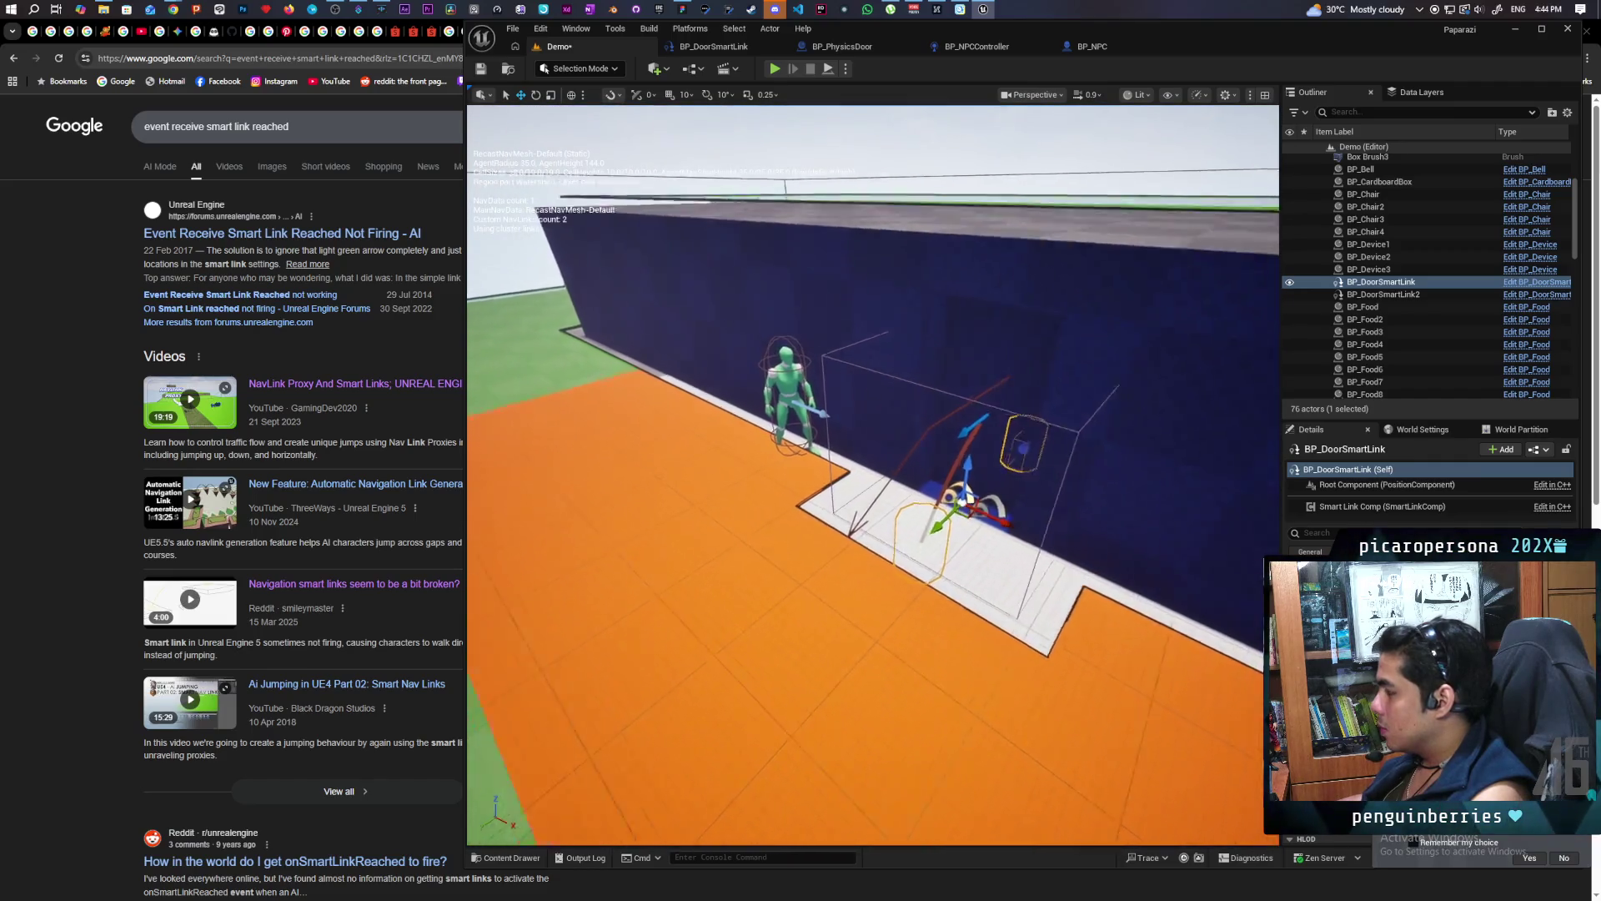
mouse_move(873, 476)
mouse_down()
mouse_move(842, 467)
mouse_move(876, 474)
mouse_up()
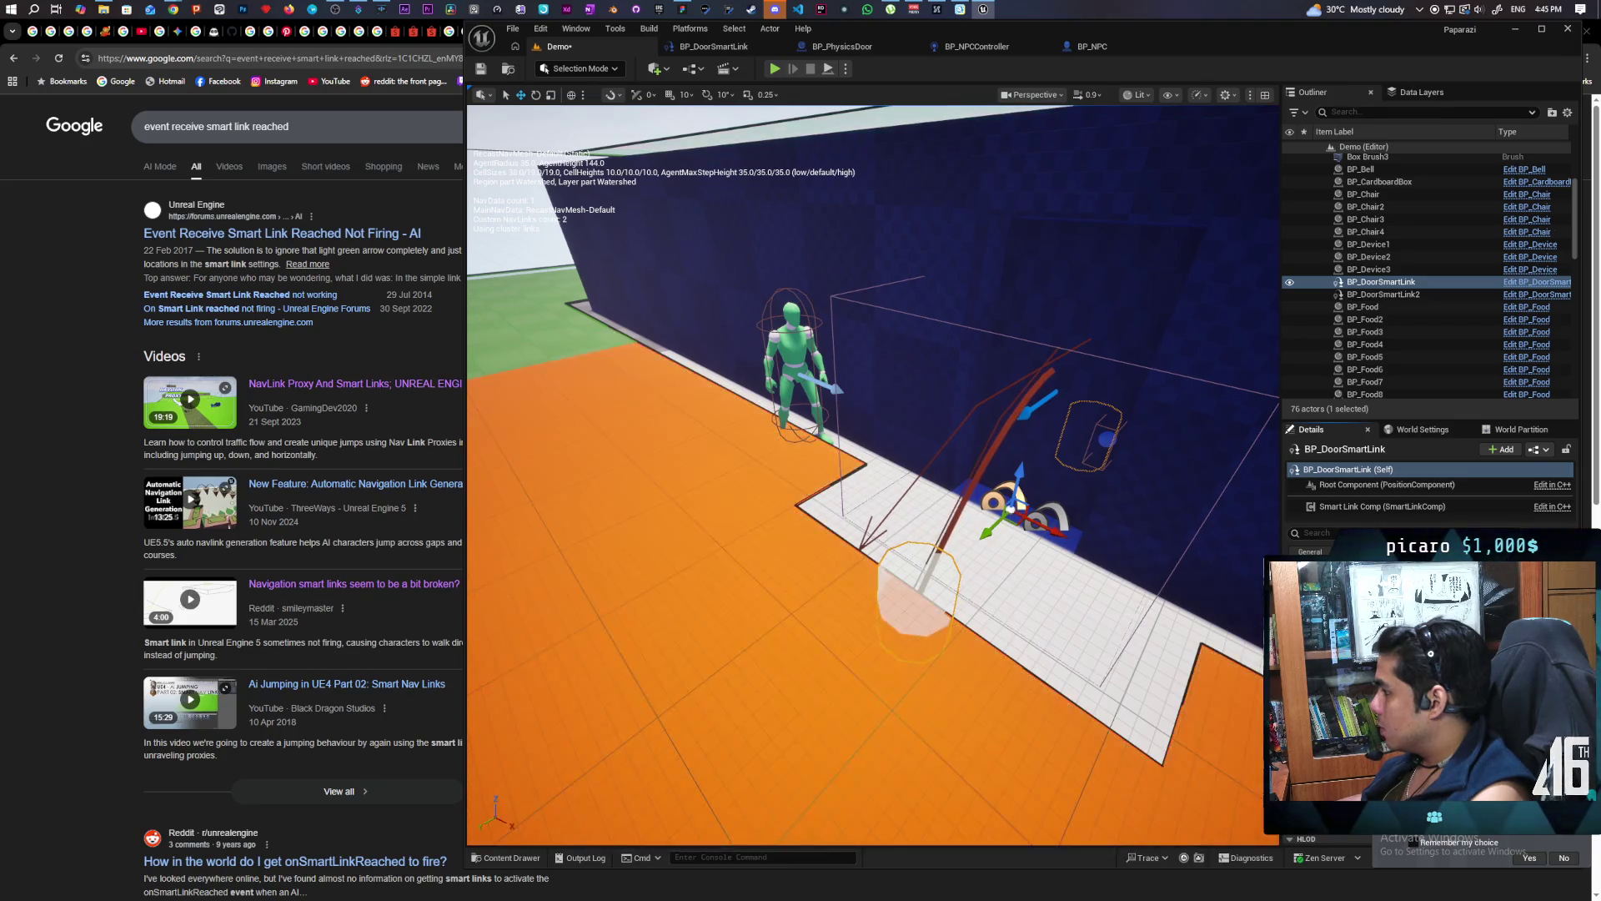
drag(1010, 671, 942, 661)
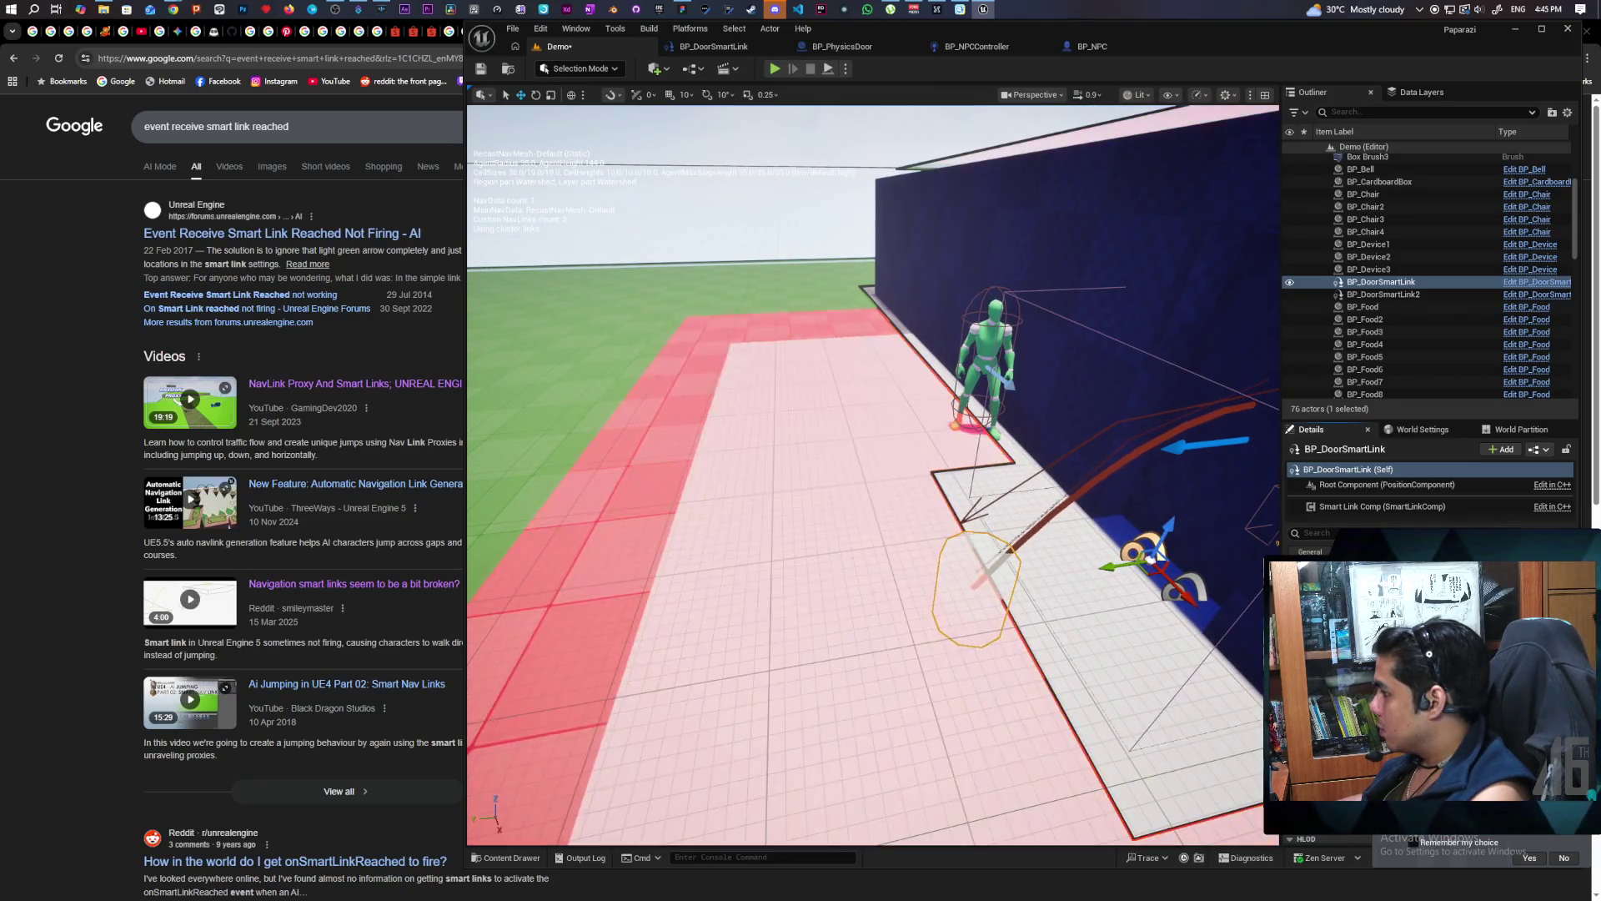
mouse_move(1129, 707)
mouse_down()
mouse_move(1043, 697)
mouse_move(1151, 703)
mouse_move(1206, 646)
mouse_up()
drag(737, 485, 1114, 389)
click(1084, 401)
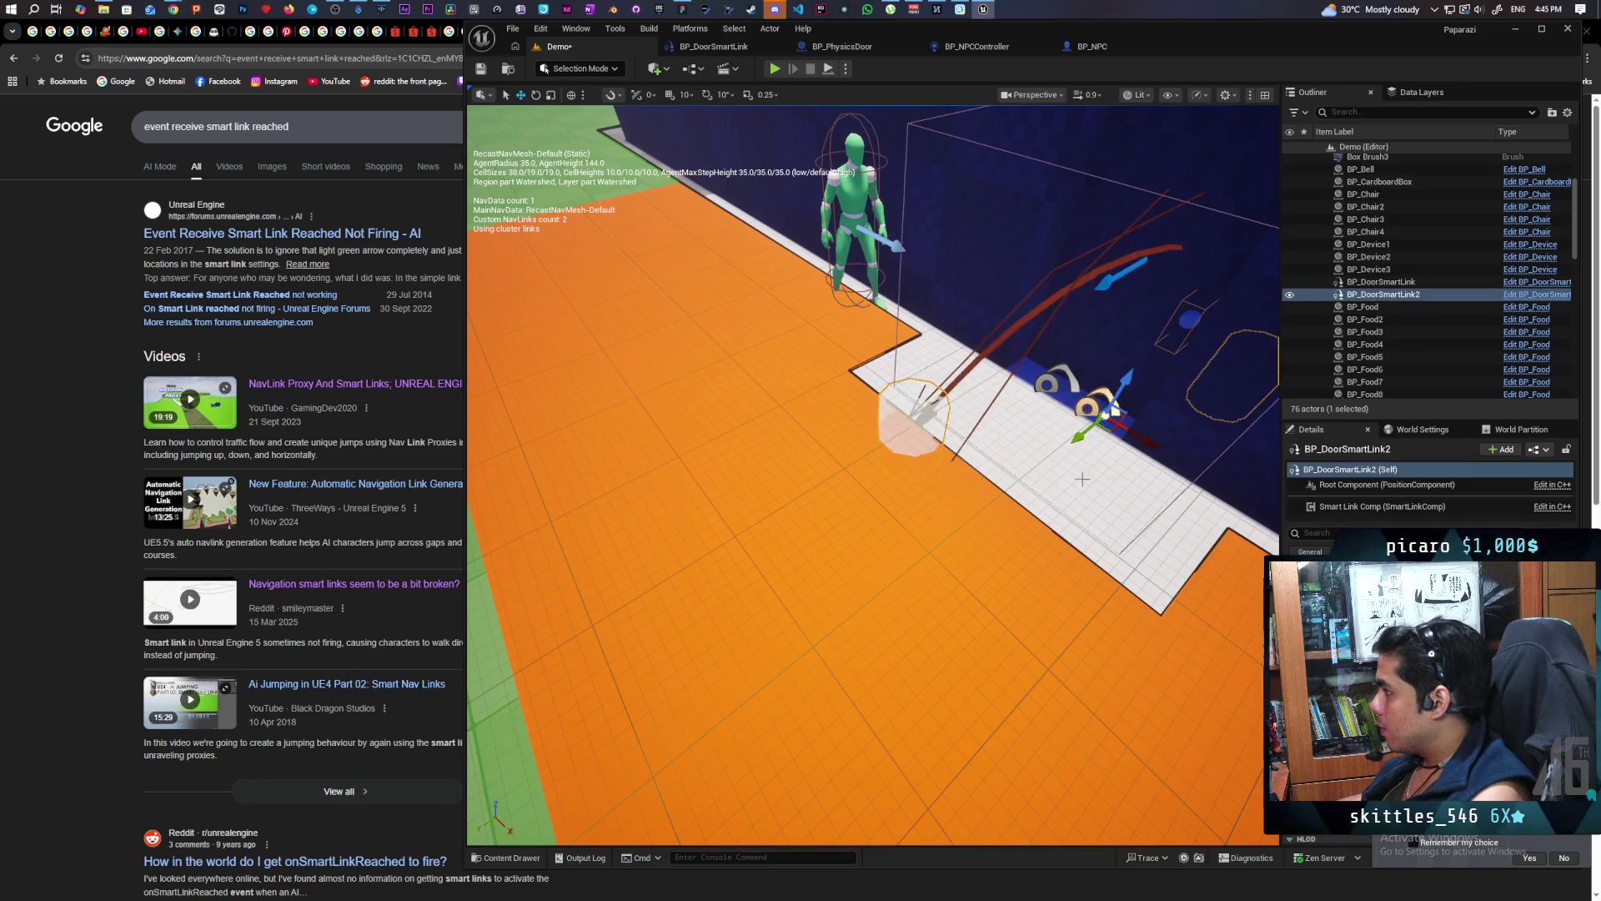
Move BP_DoorSmartLink2's floor endpoint further to the right
key(f)
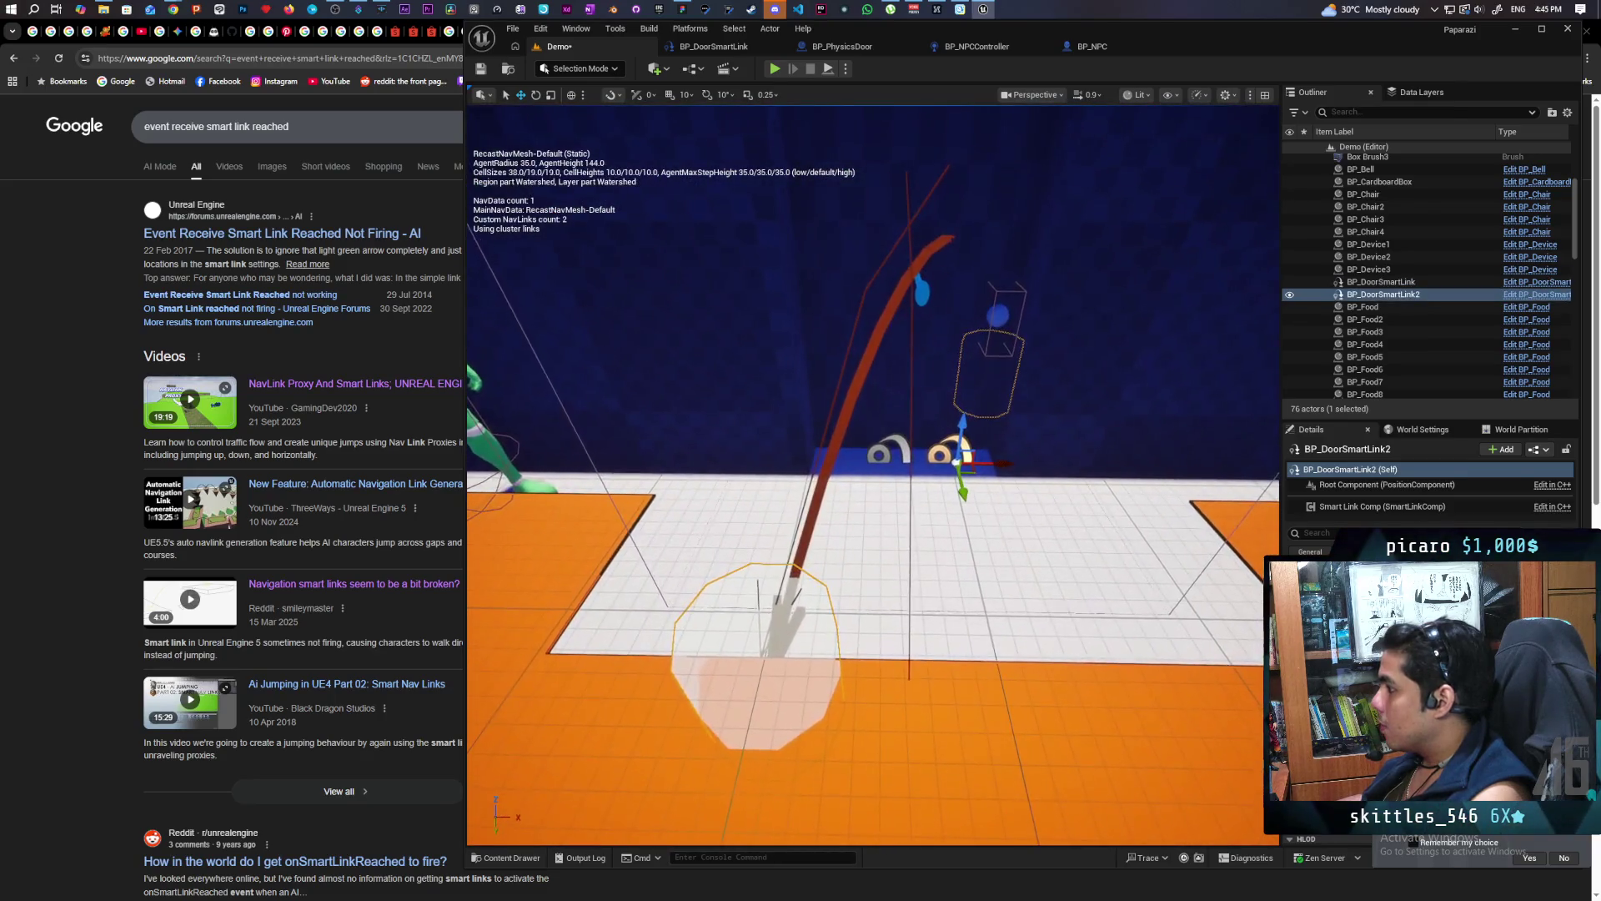
drag(874, 475, 751, 471)
key(f)
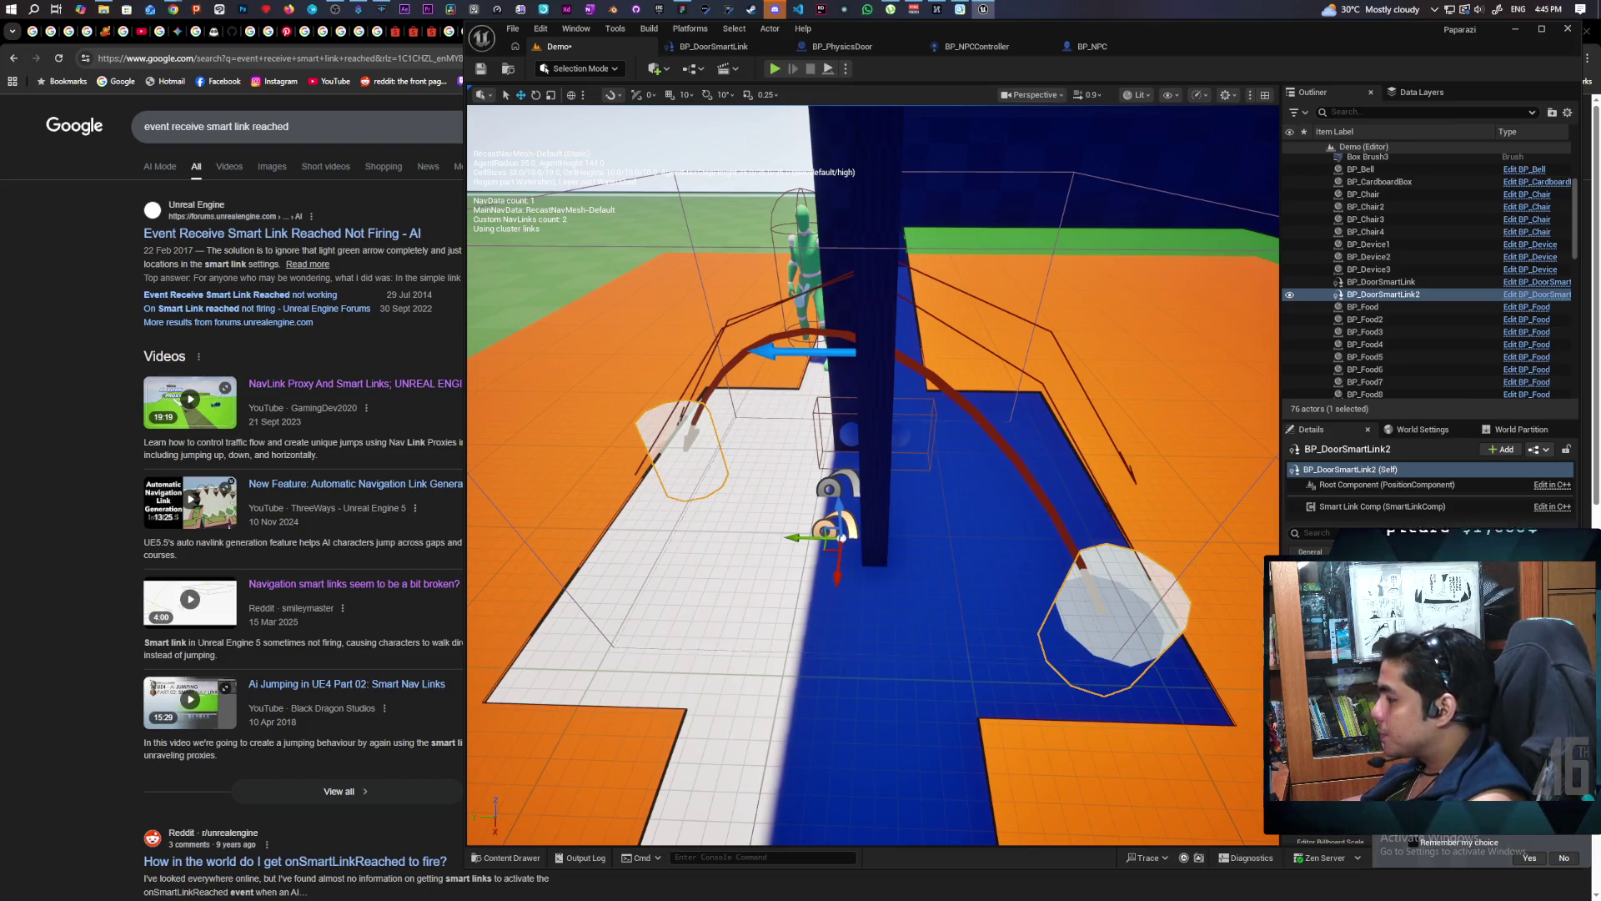
mouse_move(930, 621)
mouse_down()
mouse_move(850, 588)
mouse_move(1214, 661)
mouse_up()
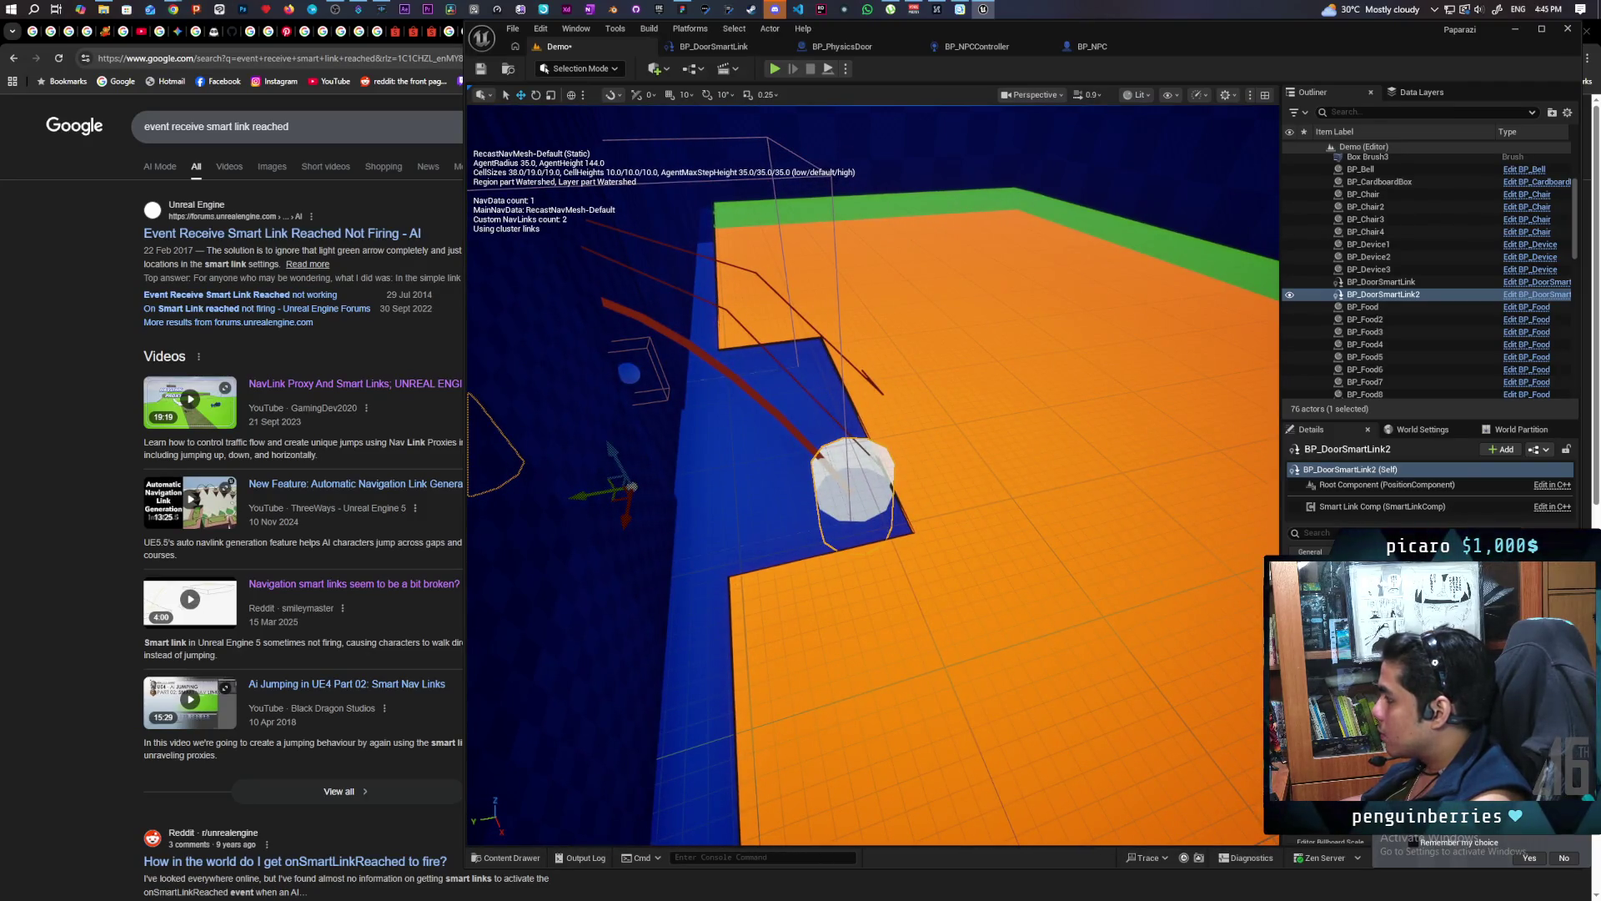
mouse_move(850, 483)
mouse_down()
mouse_move(885, 465)
mouse_move(943, 479)
mouse_move(984, 467)
mouse_move(945, 438)
mouse_up()
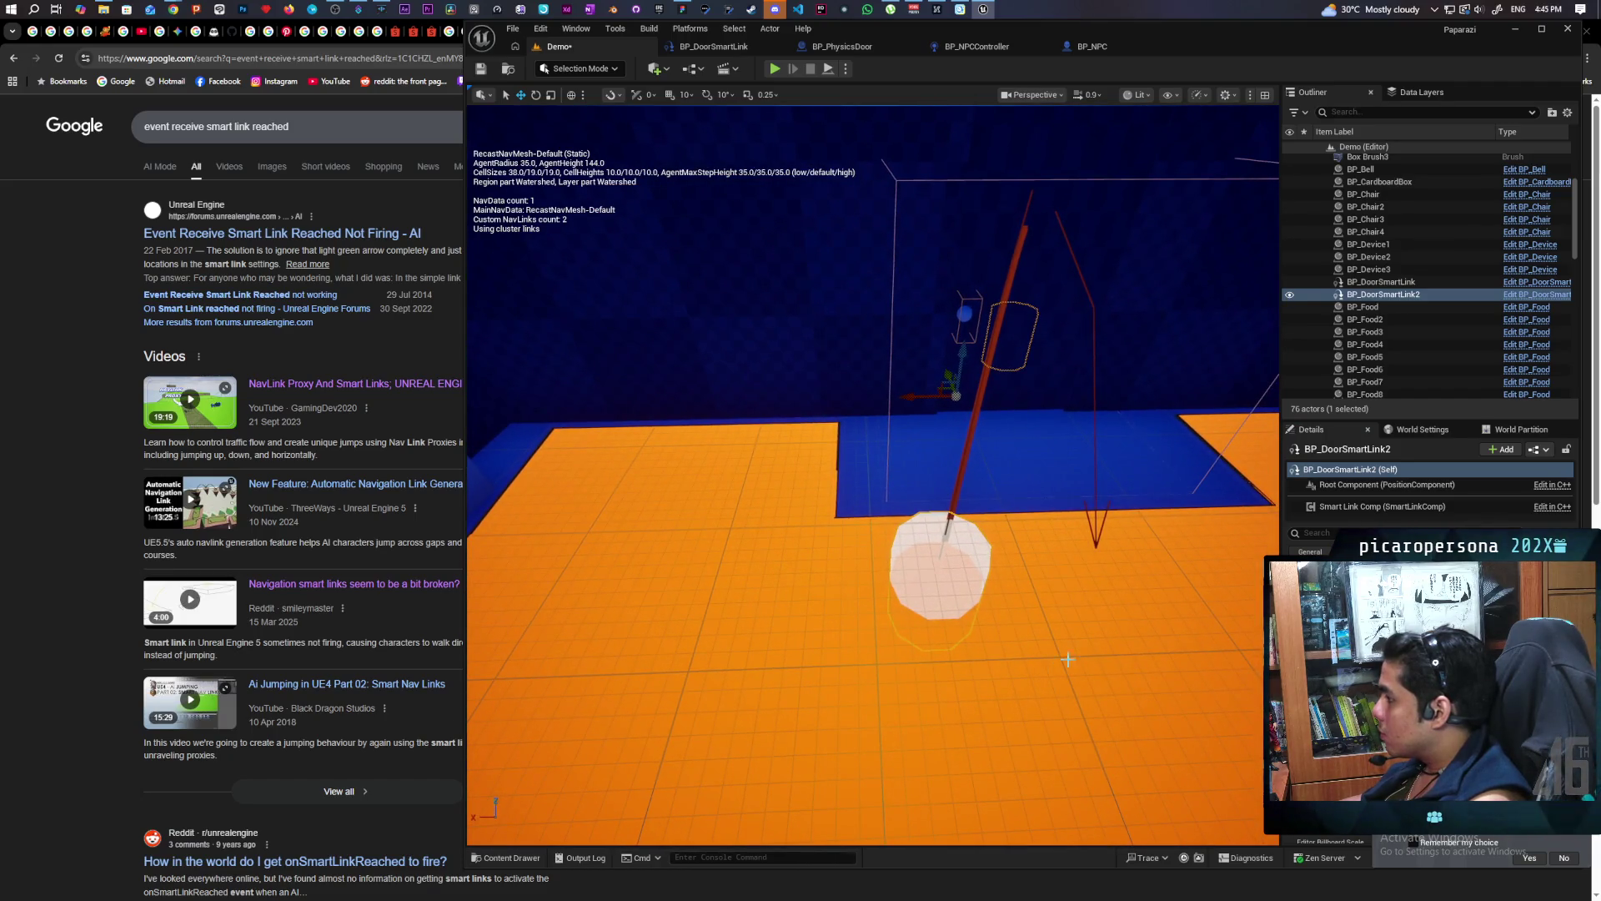
drag(1073, 585, 992, 557)
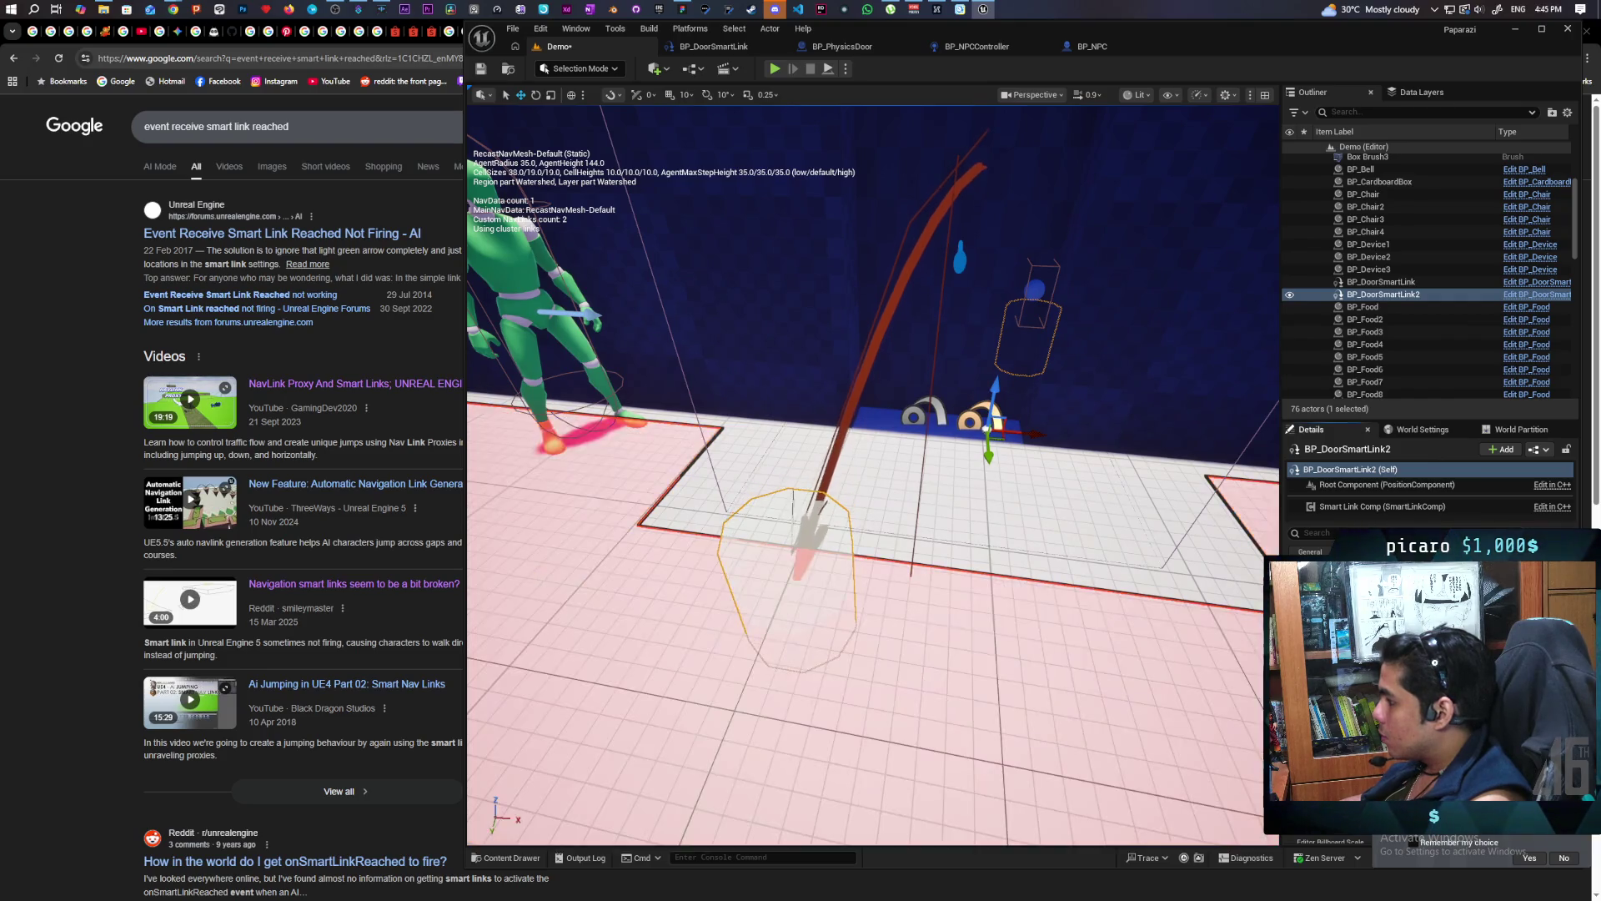
mouse_move(1025, 642)
mouse_down()
mouse_move(976, 628)
mouse_move(1025, 642)
mouse_up()
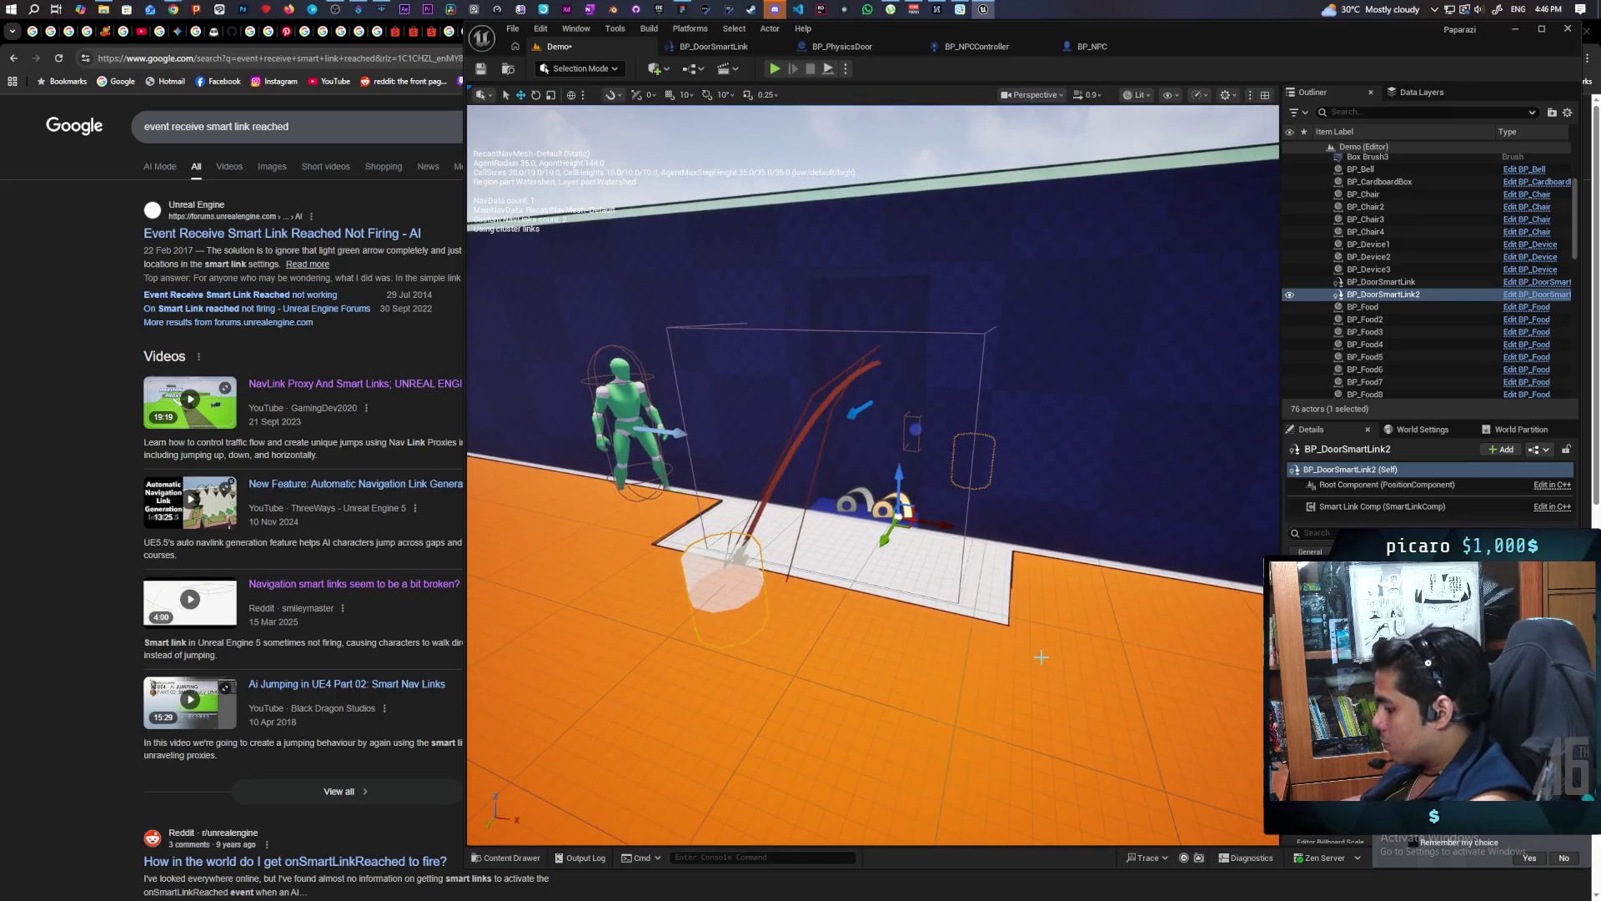
Save the Demo level and start a multiplayer play session with client preview windows
click(767, 159)
mouse_move(830, 370)
mouse_down()
mouse_move(807, 472)
mouse_move(771, 375)
mouse_up()
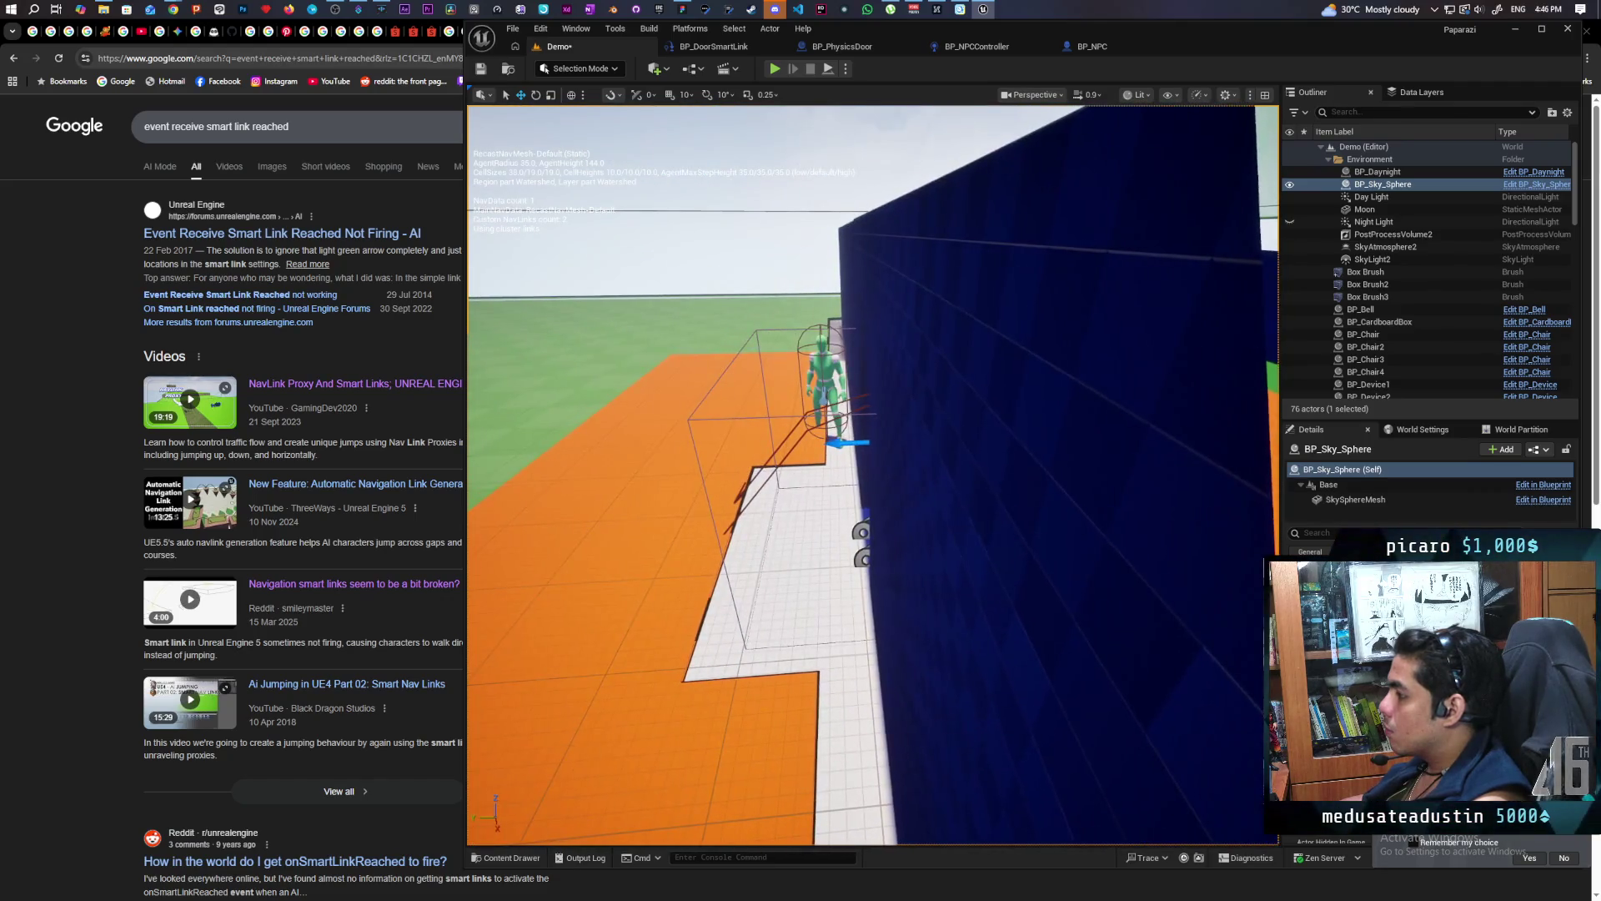
click(489, 75)
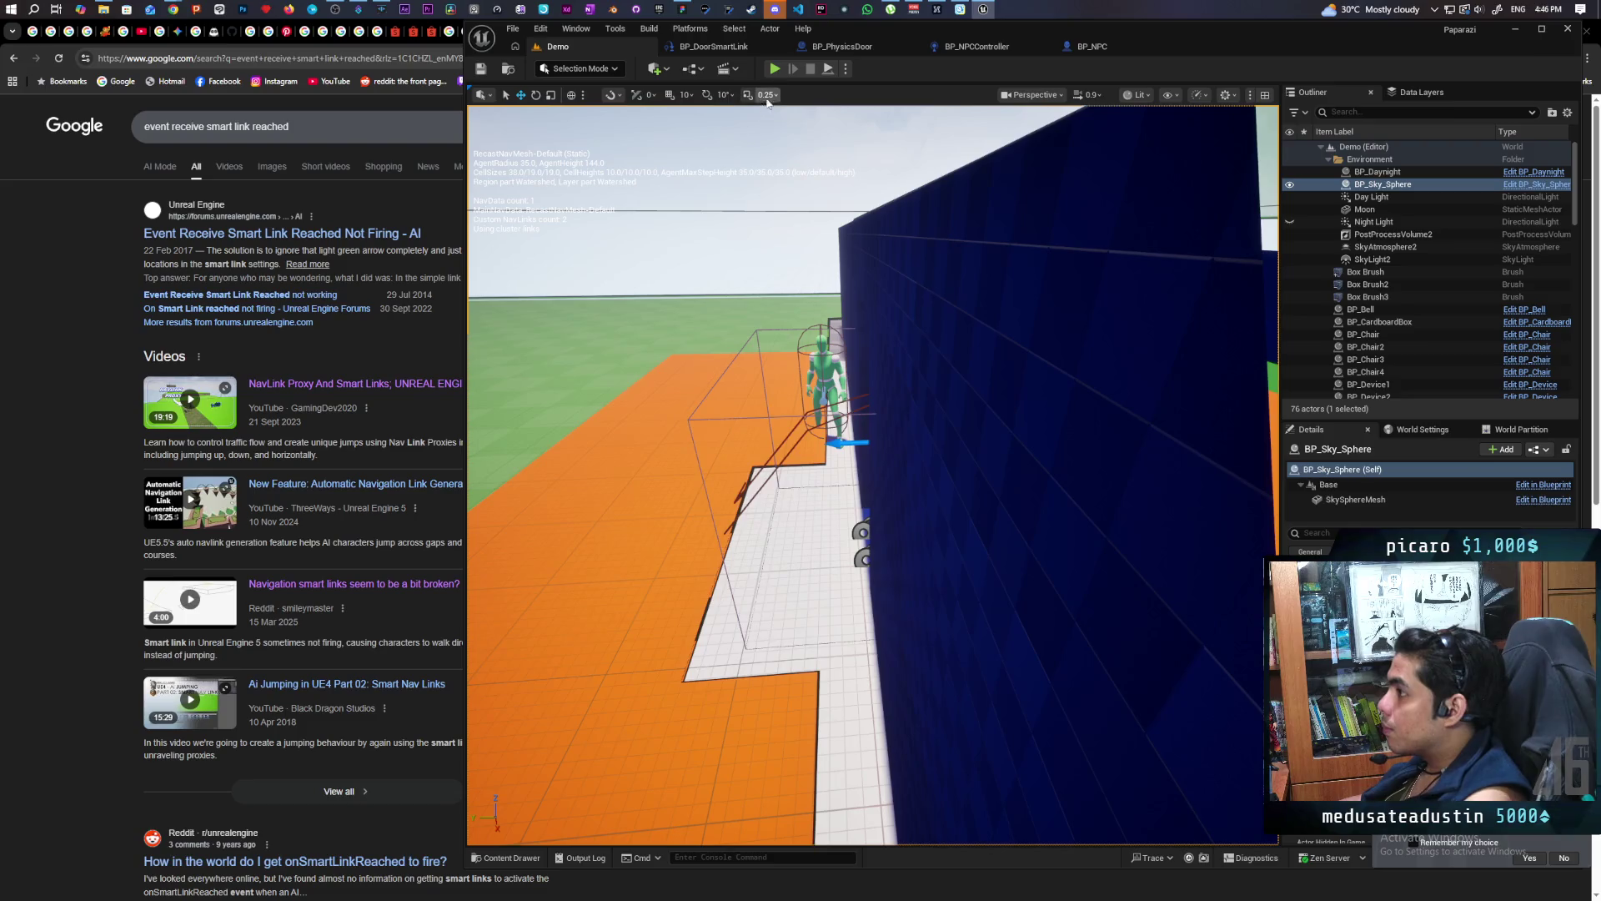
click(774, 68)
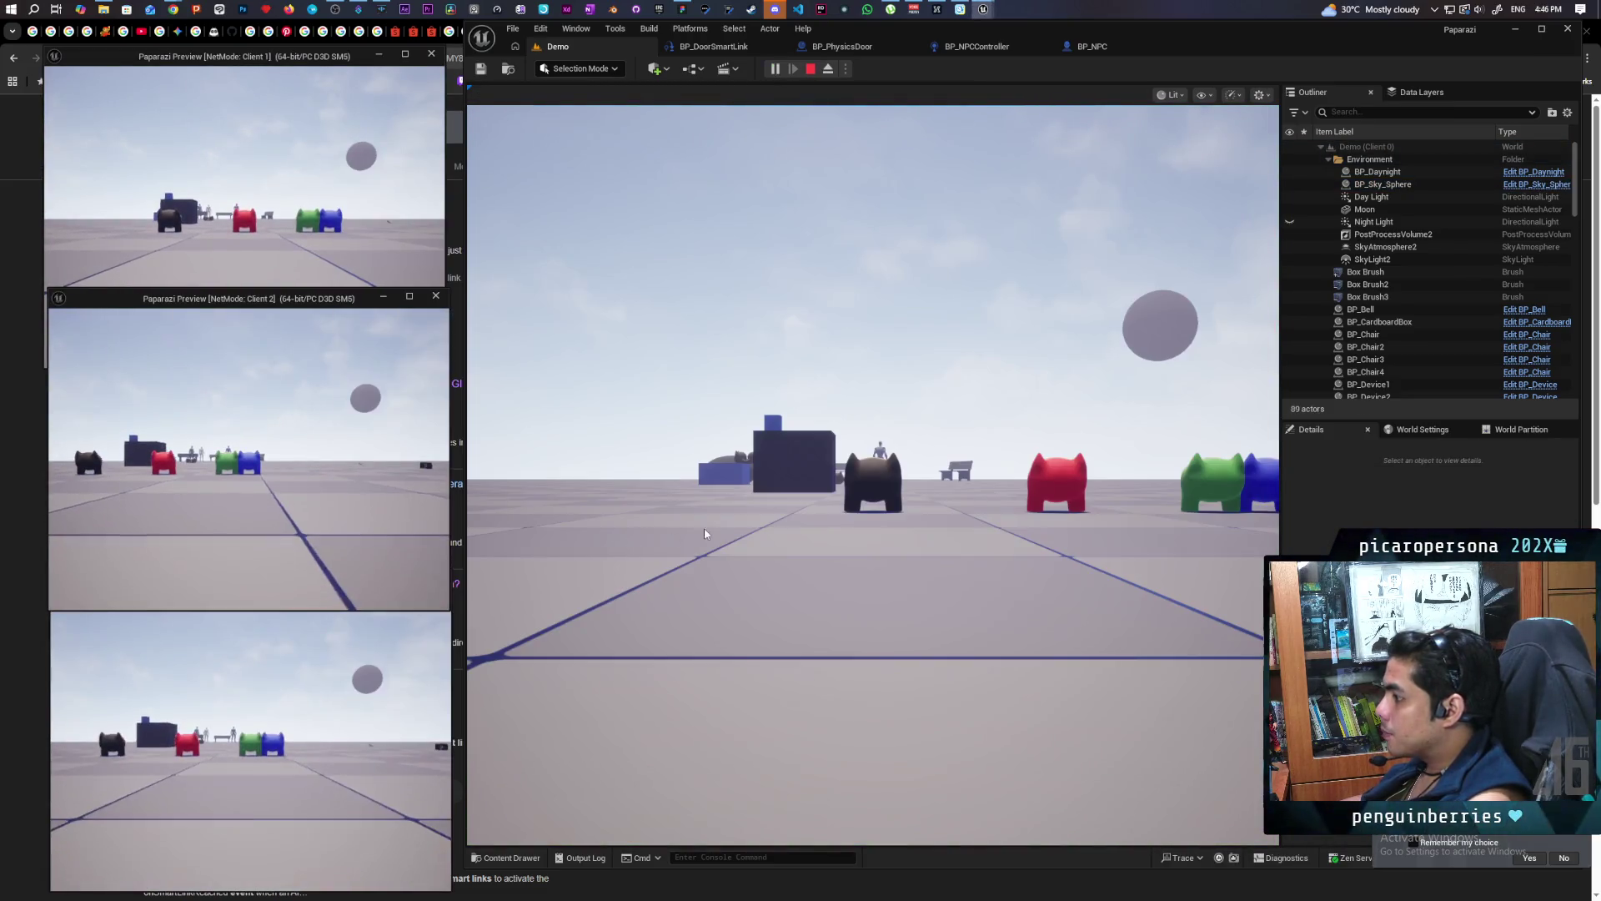
In the main play view, walk the player toward the wall and follow the NPC along its path
click(697, 529)
key(w)
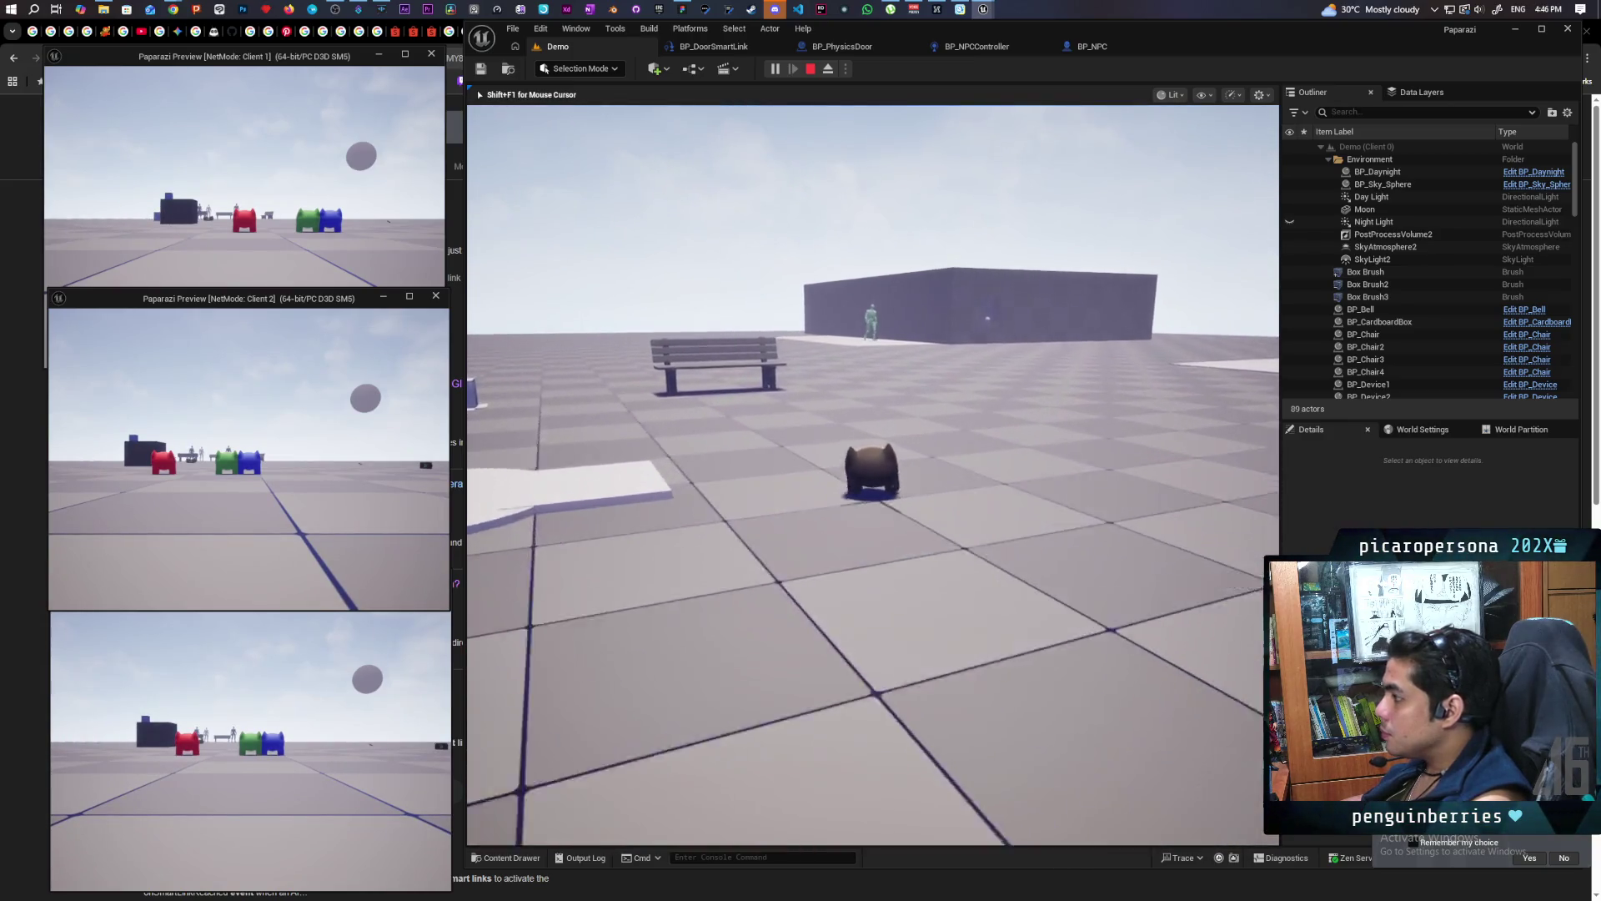
key(w)
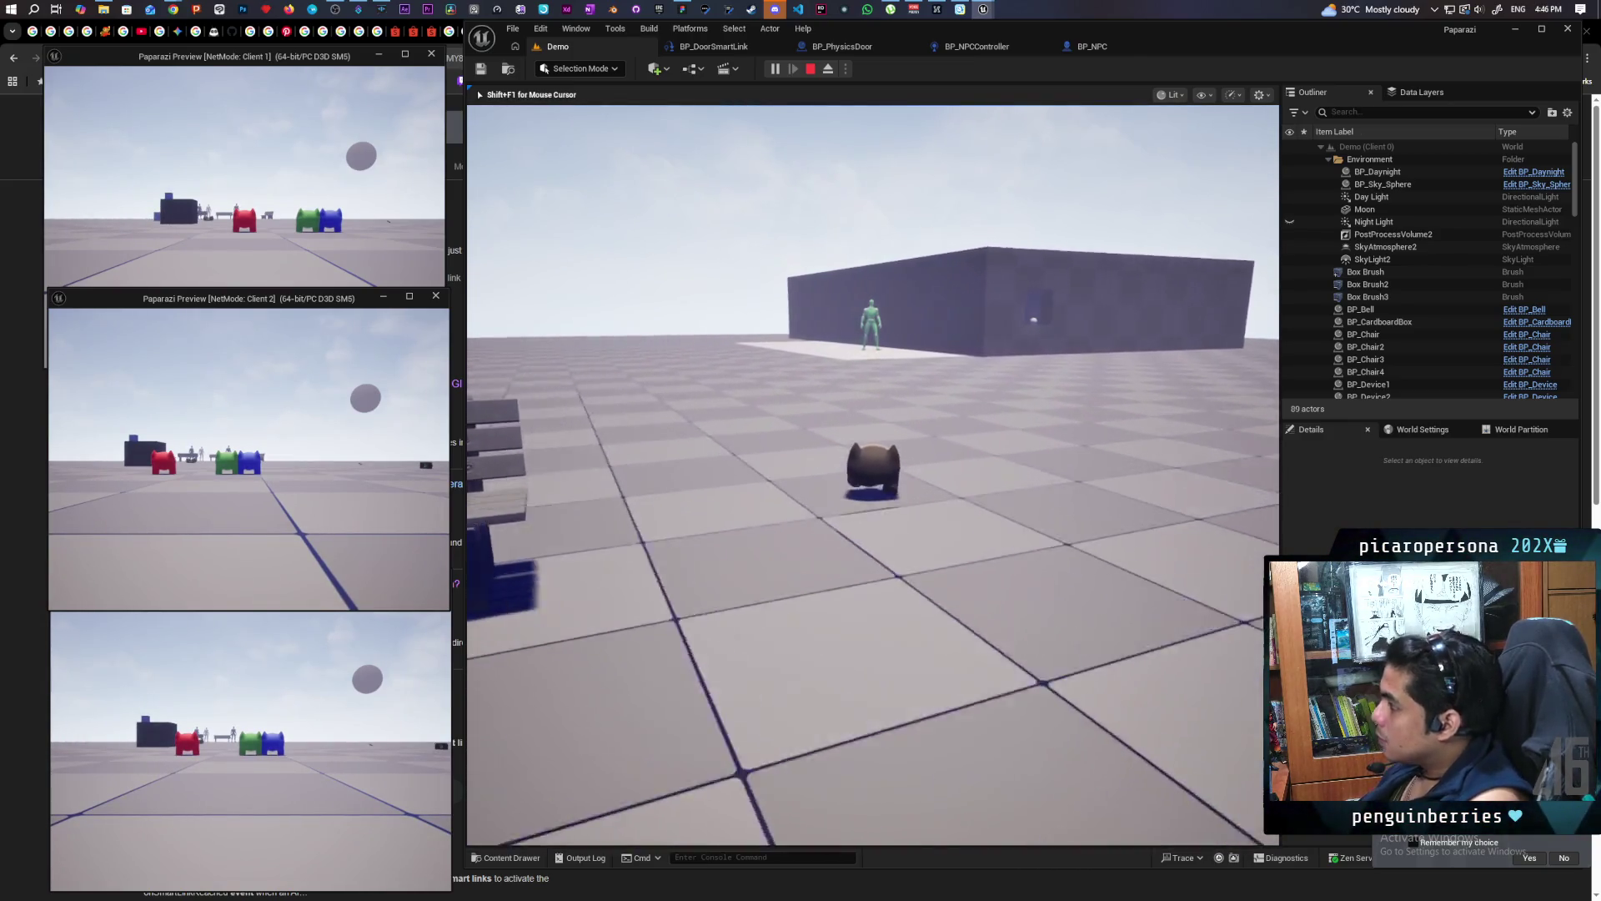
key(w)
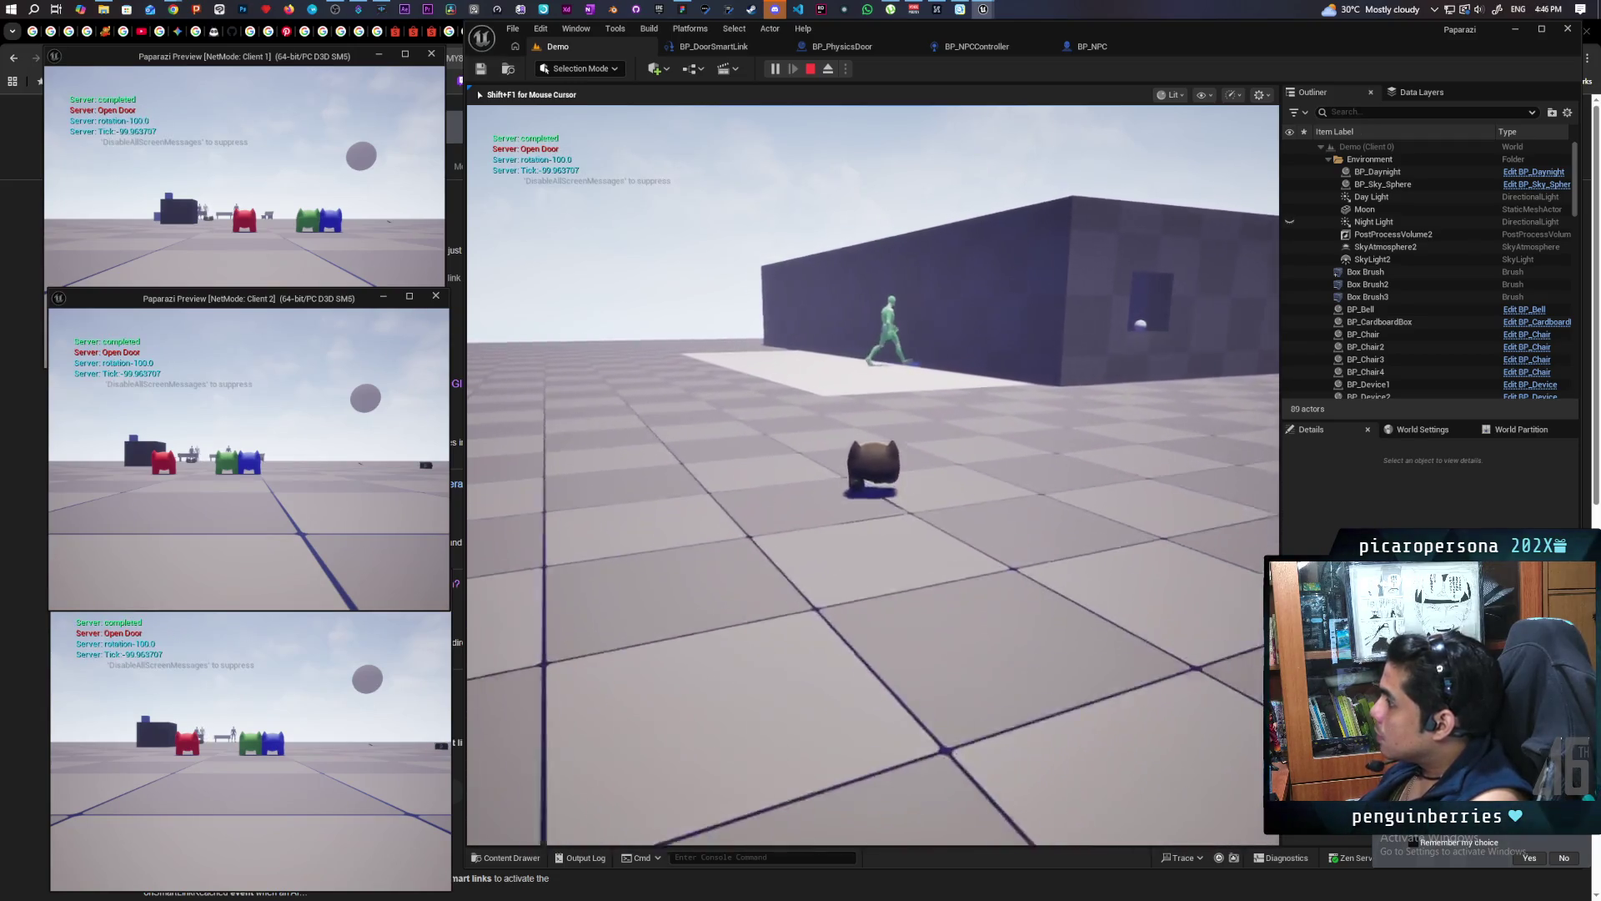
key(w)
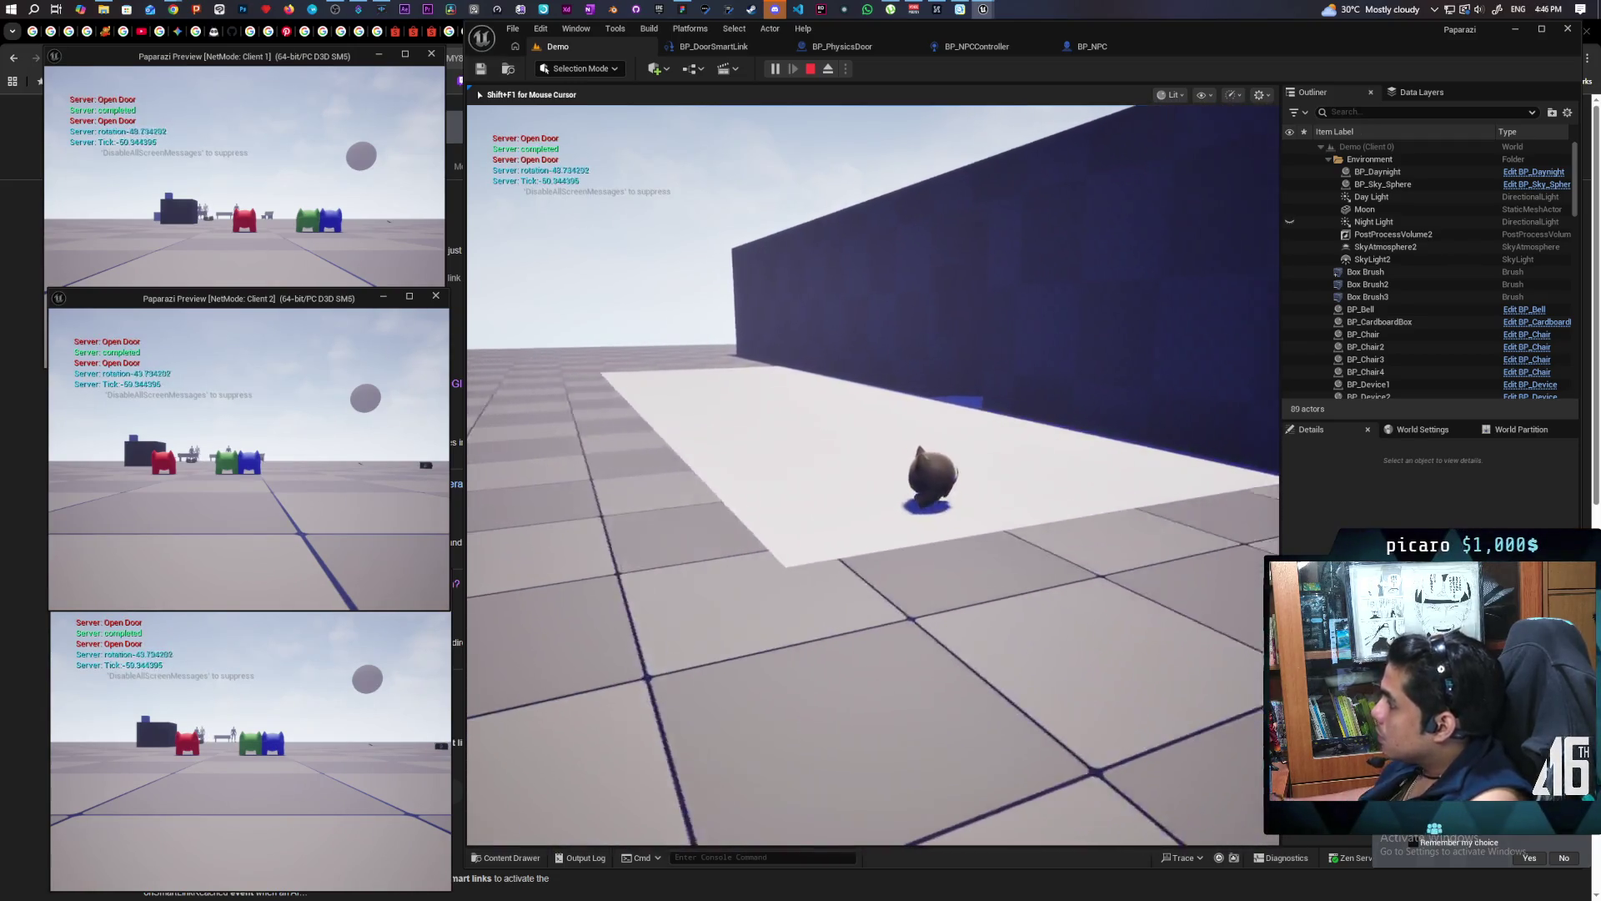
key(s)
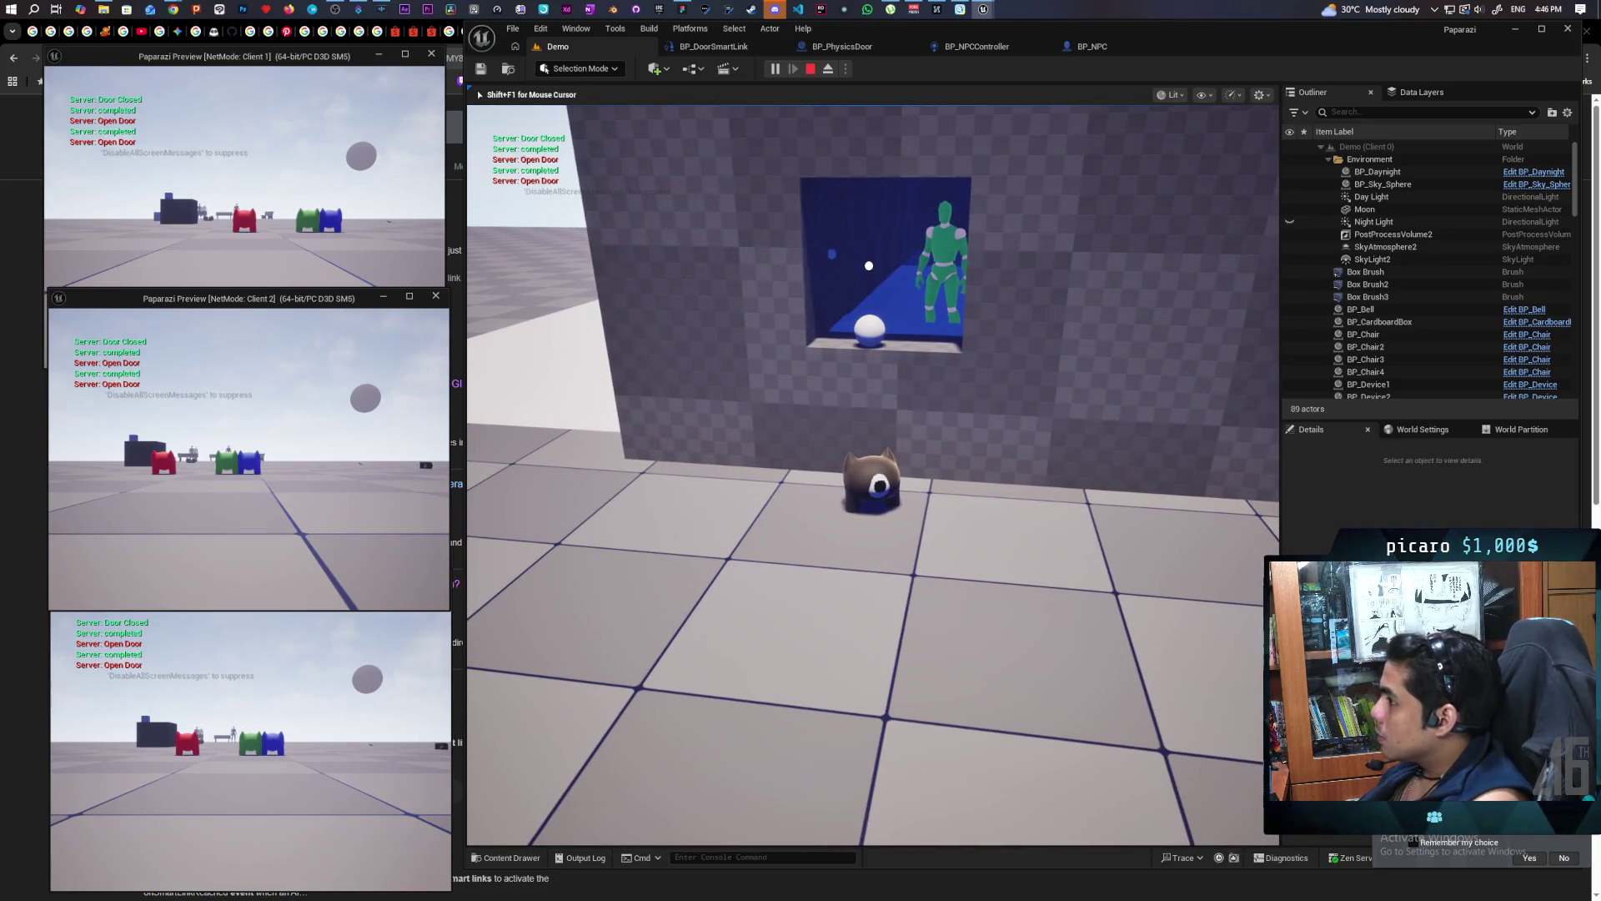
key(a)
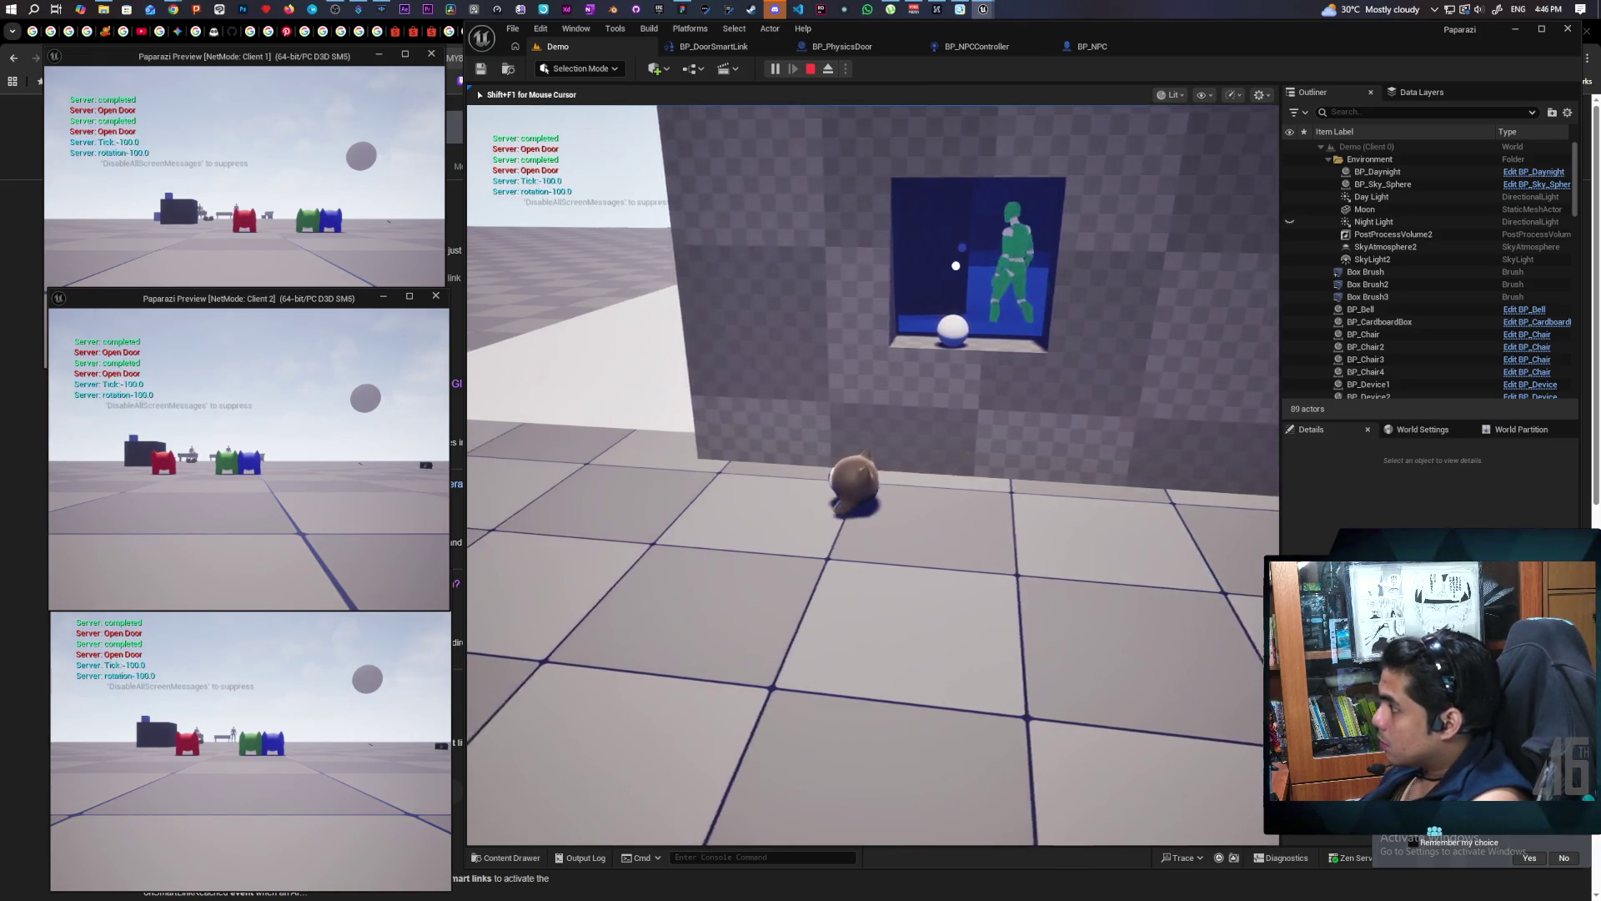
key(d)
key(d)
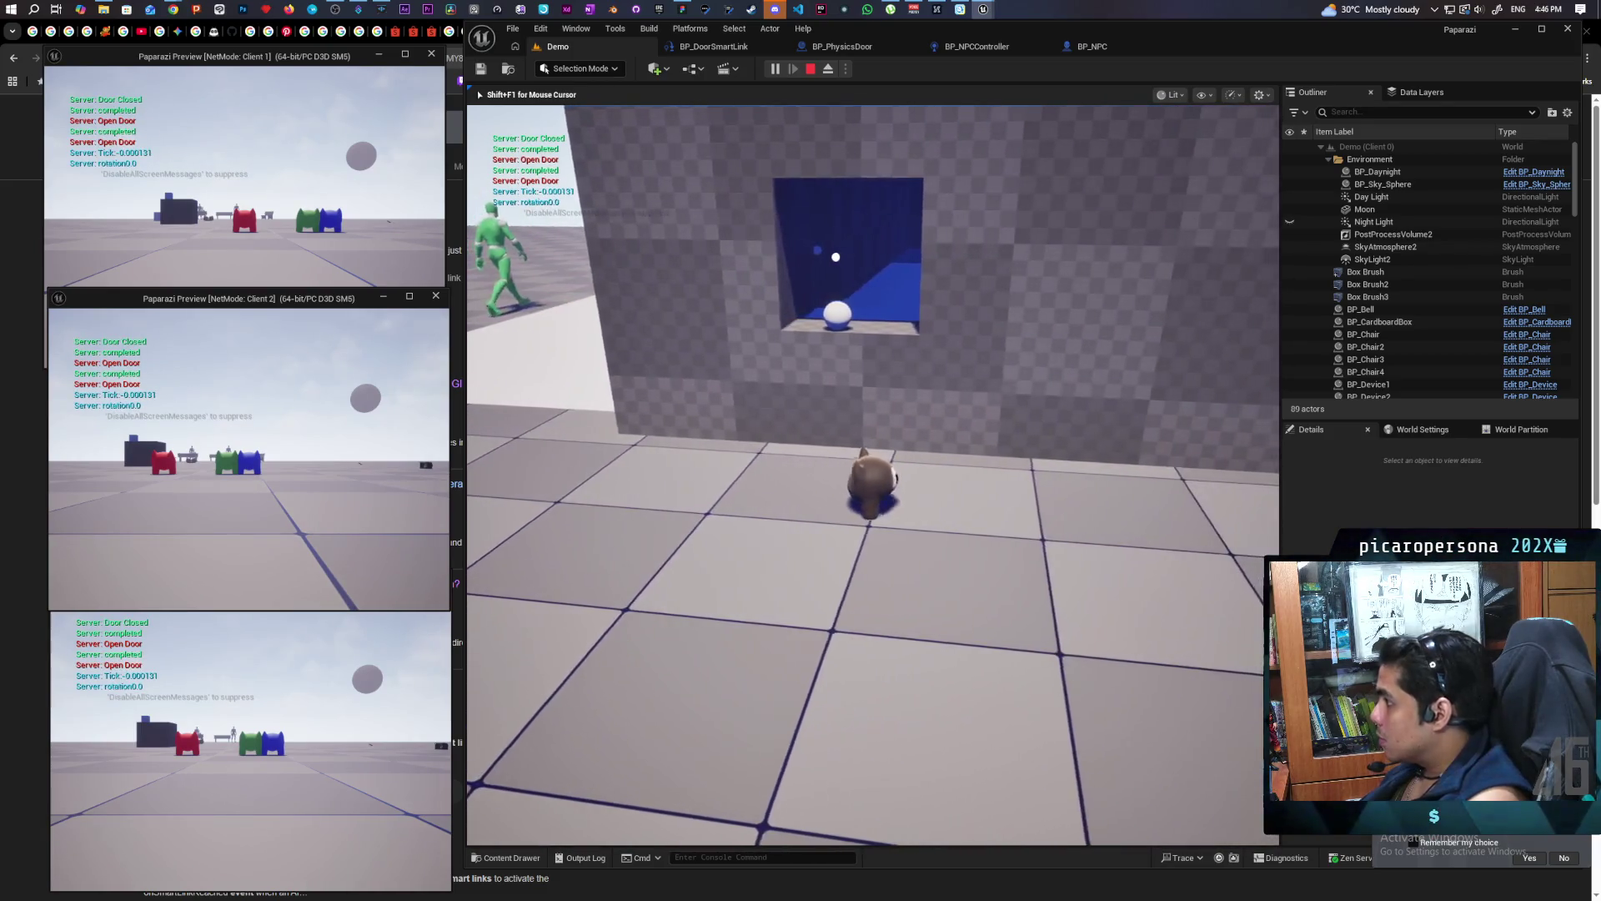
key(a)
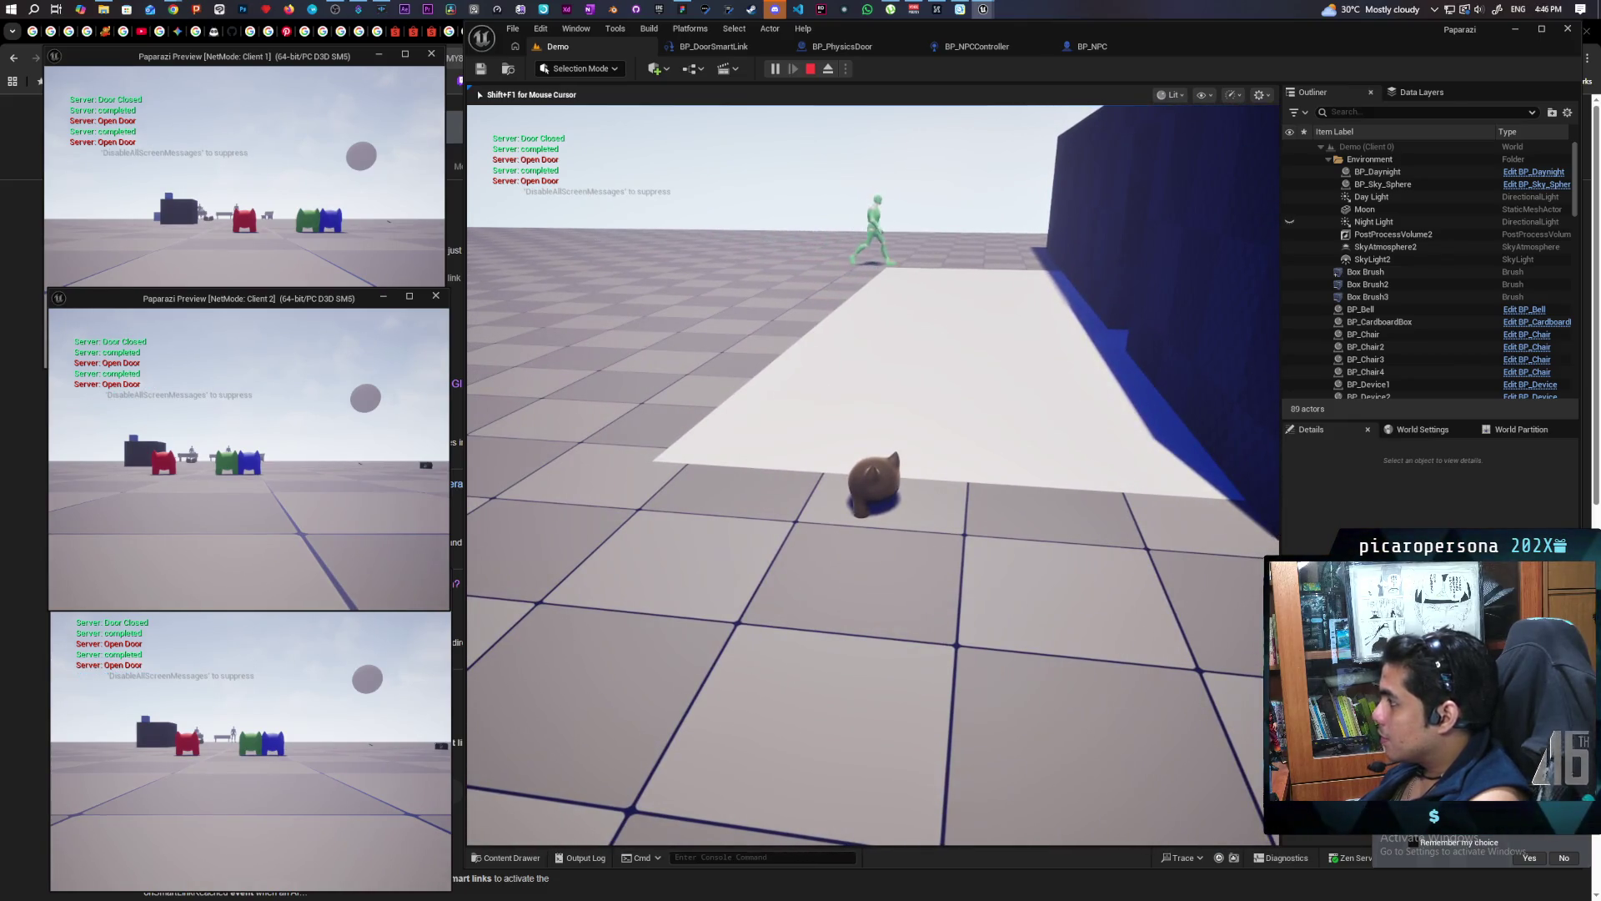
key(d)
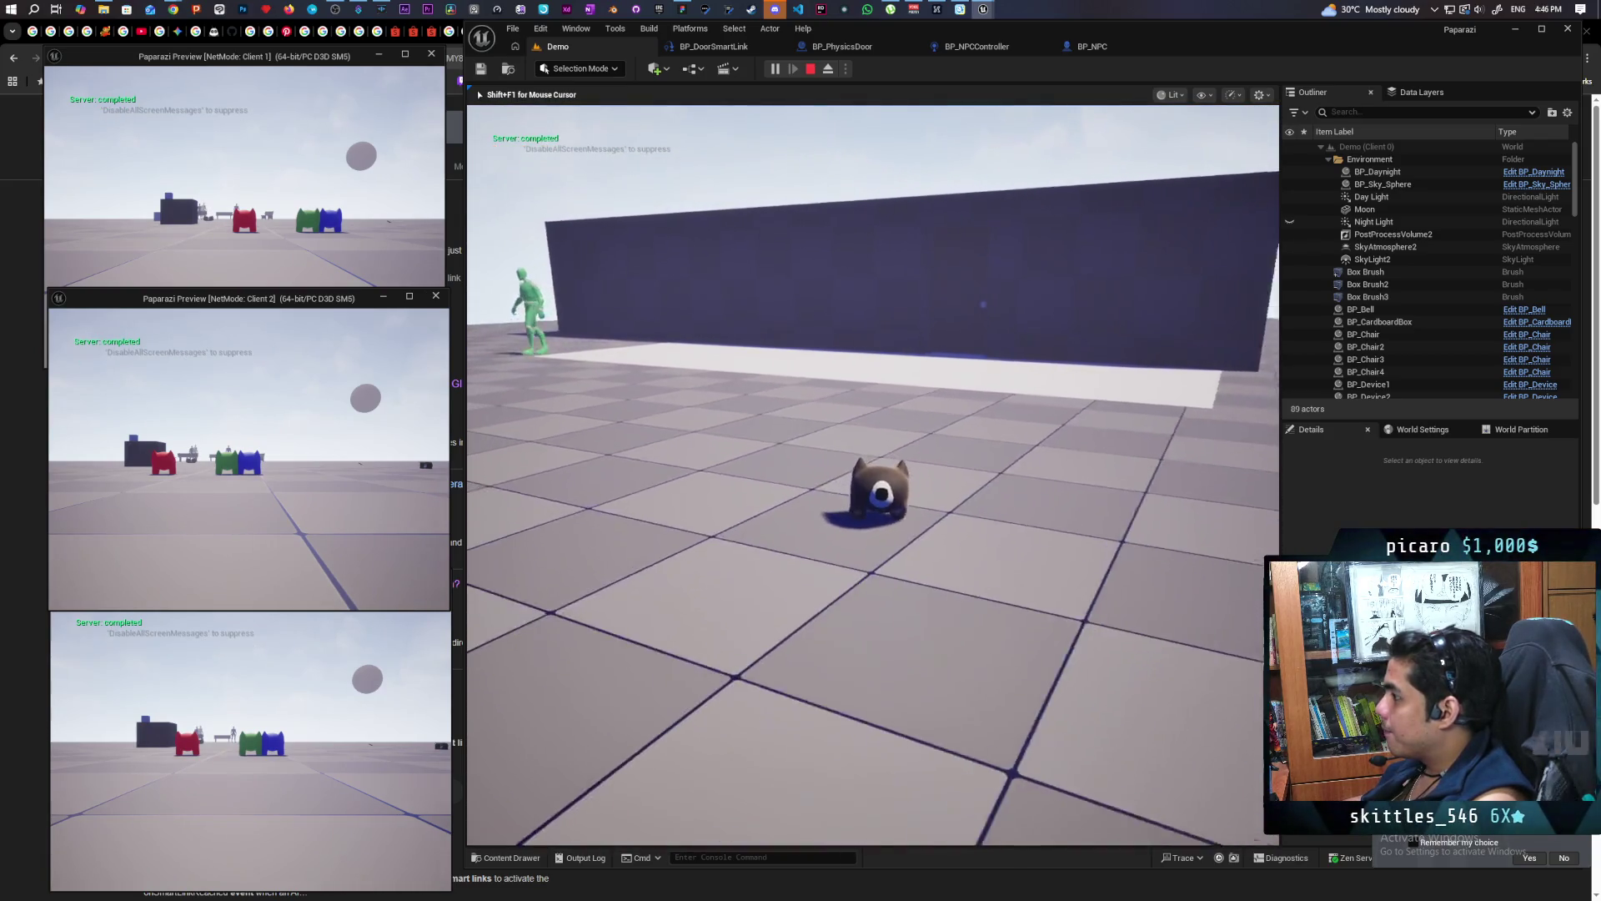
Move the player along the wall to the opening while the NPC opens the door
key(w)
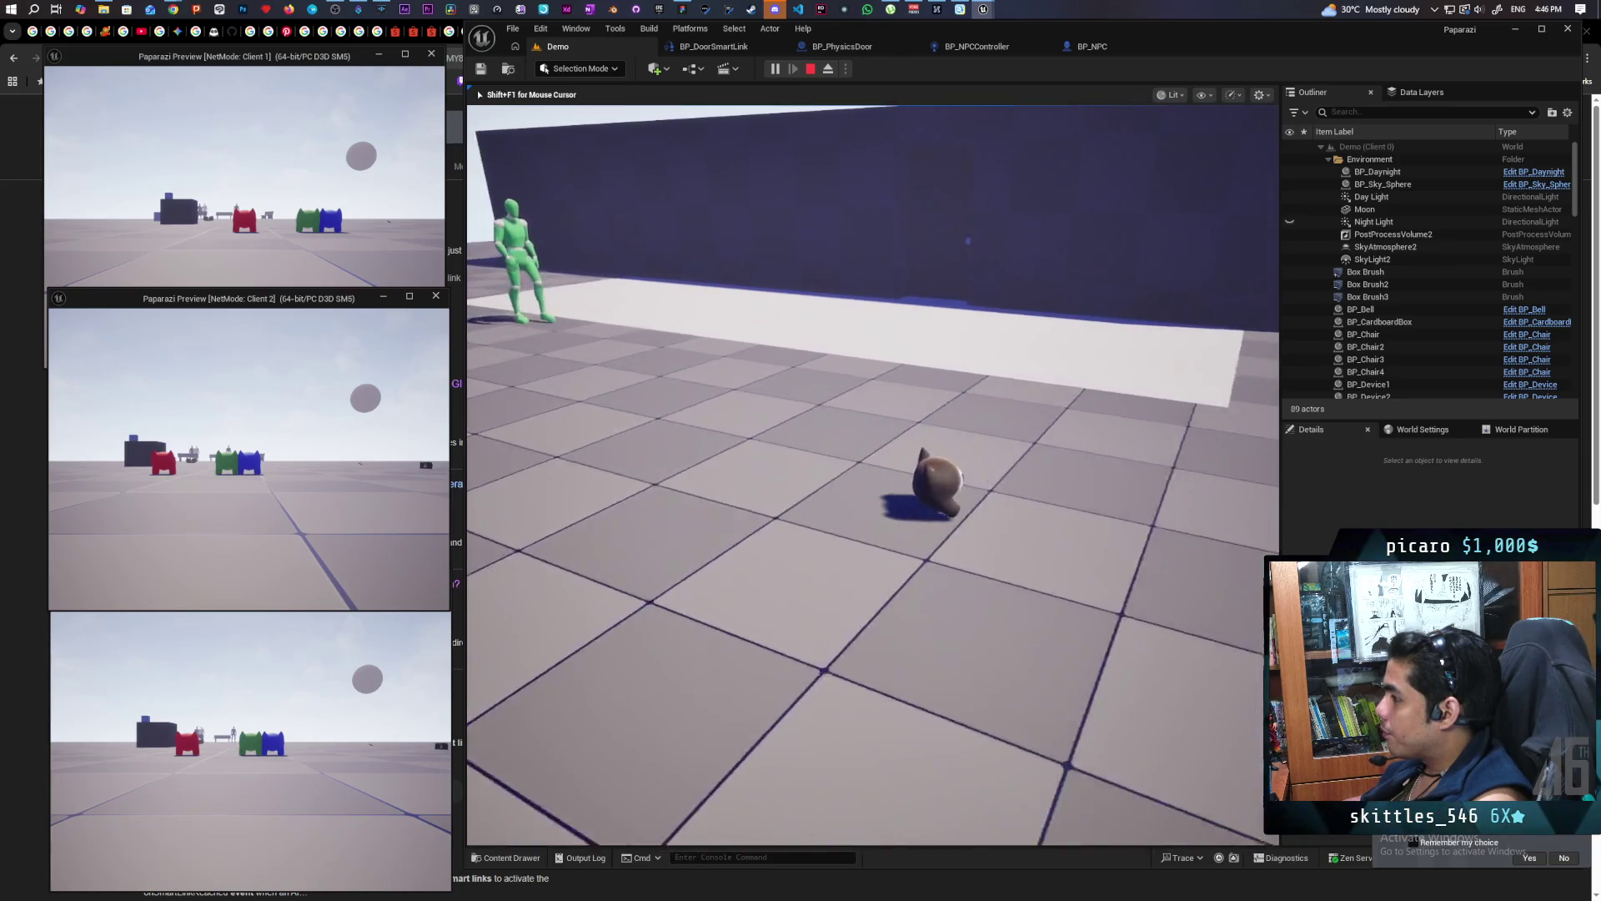
key(d)
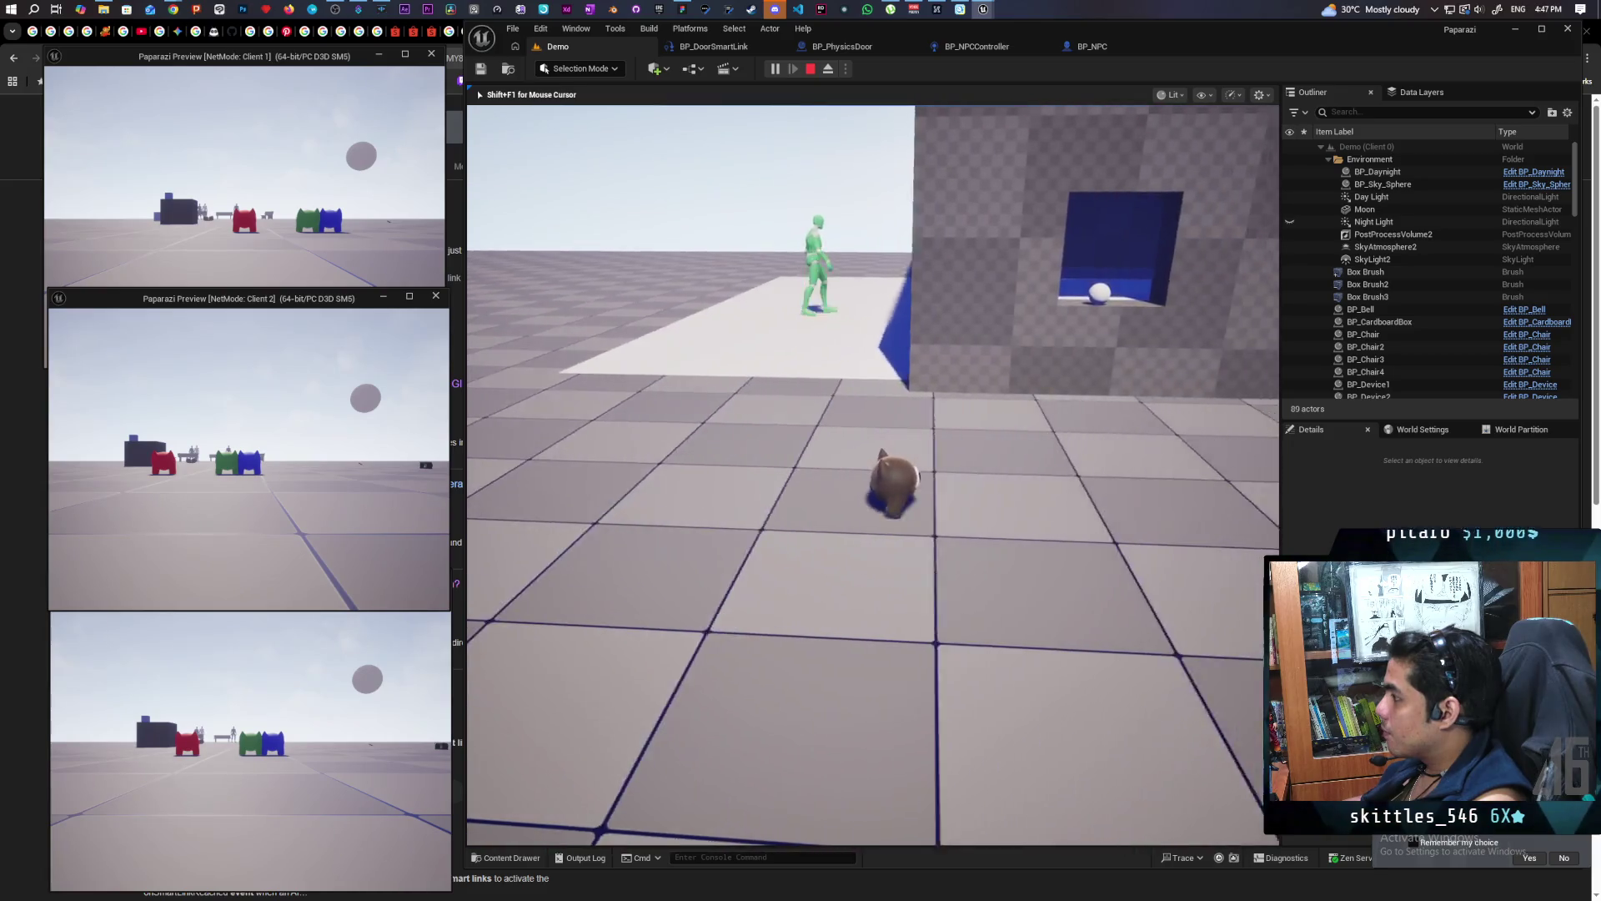
key(d)
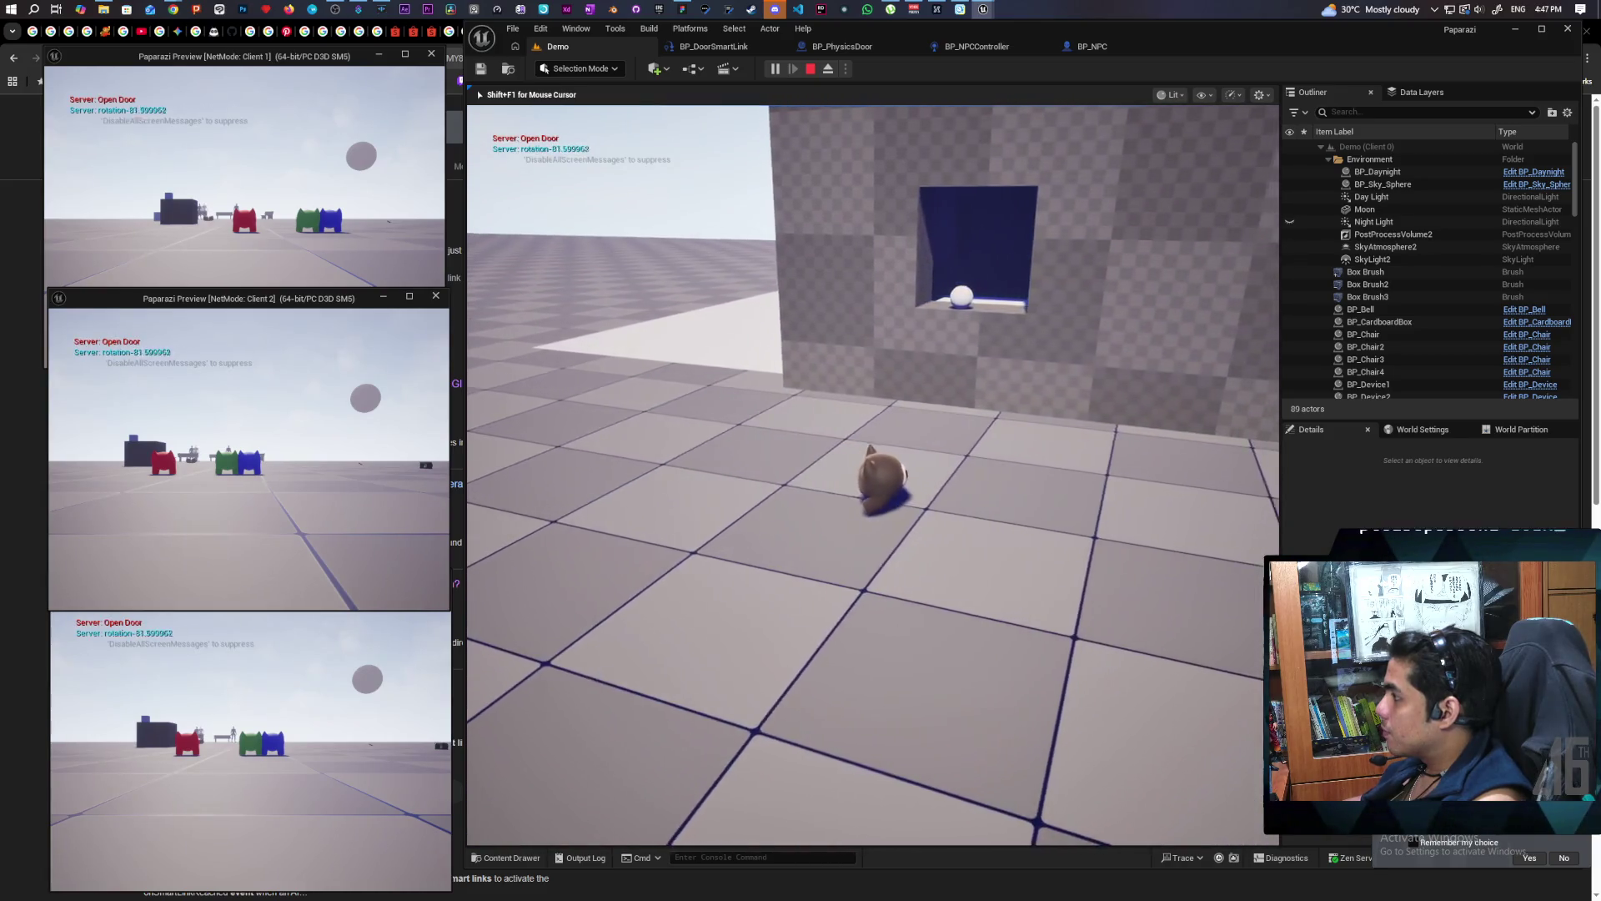
key(w)
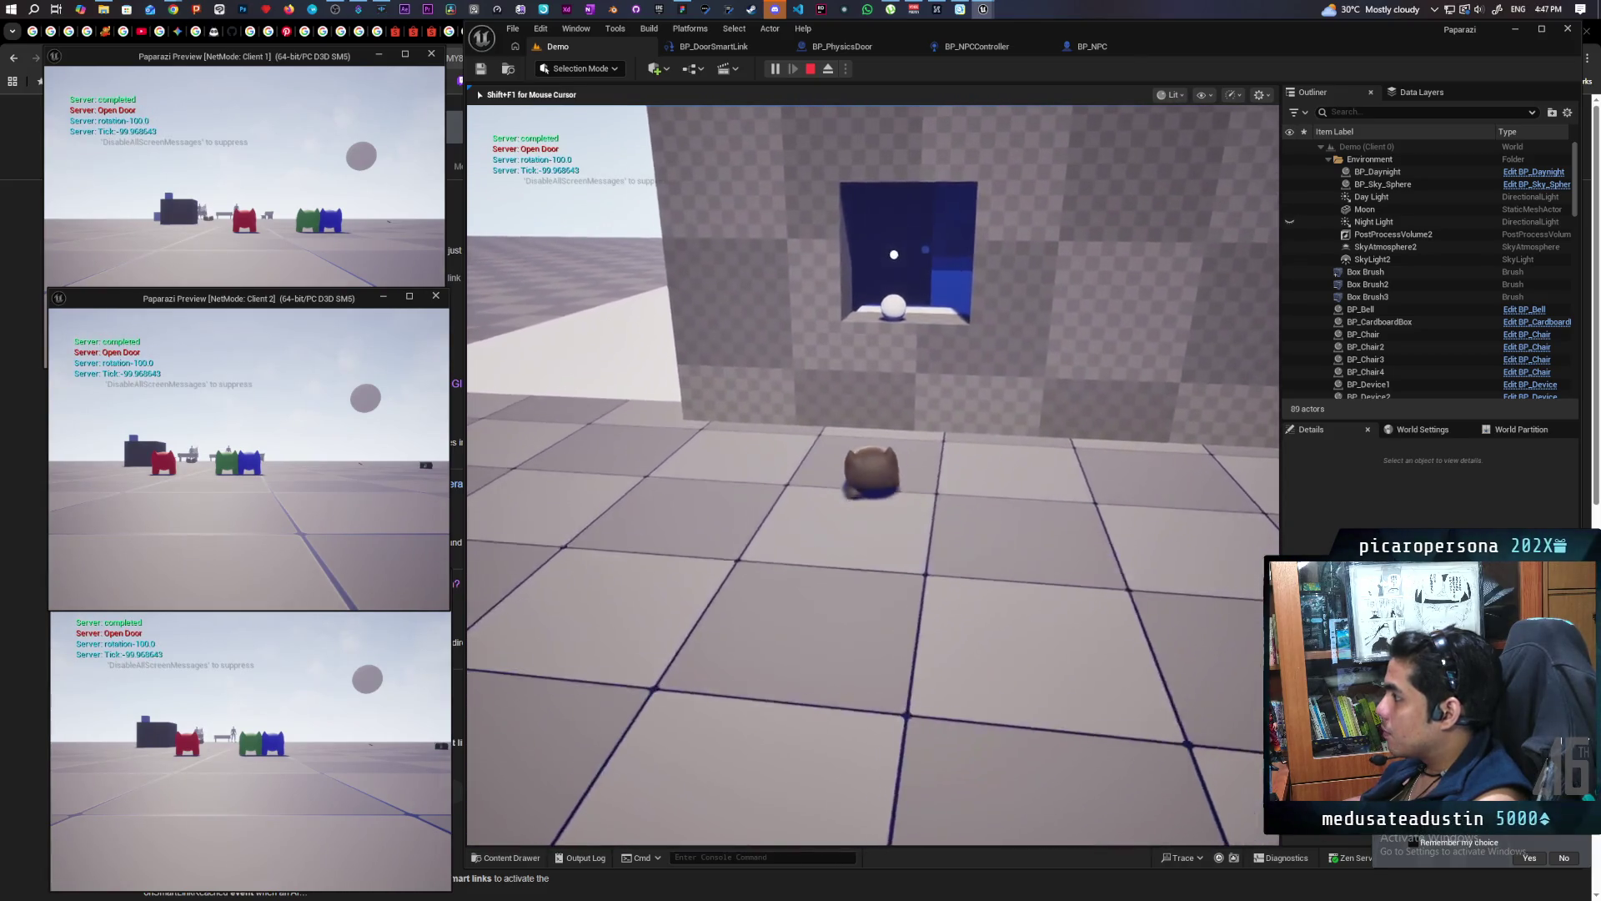
key(w)
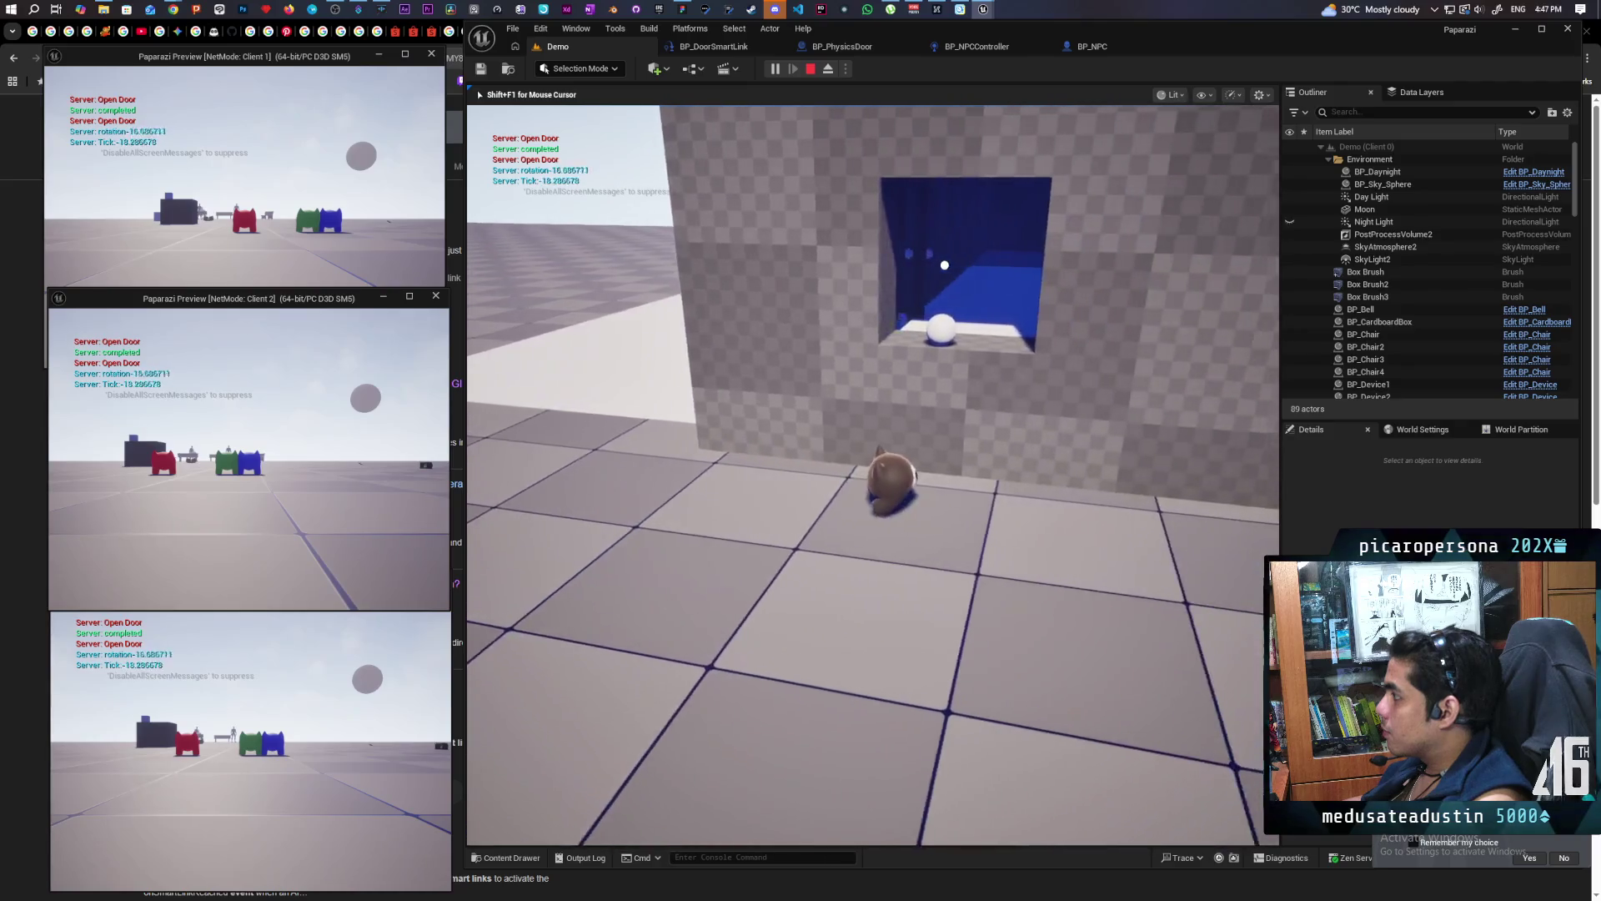
key(w)
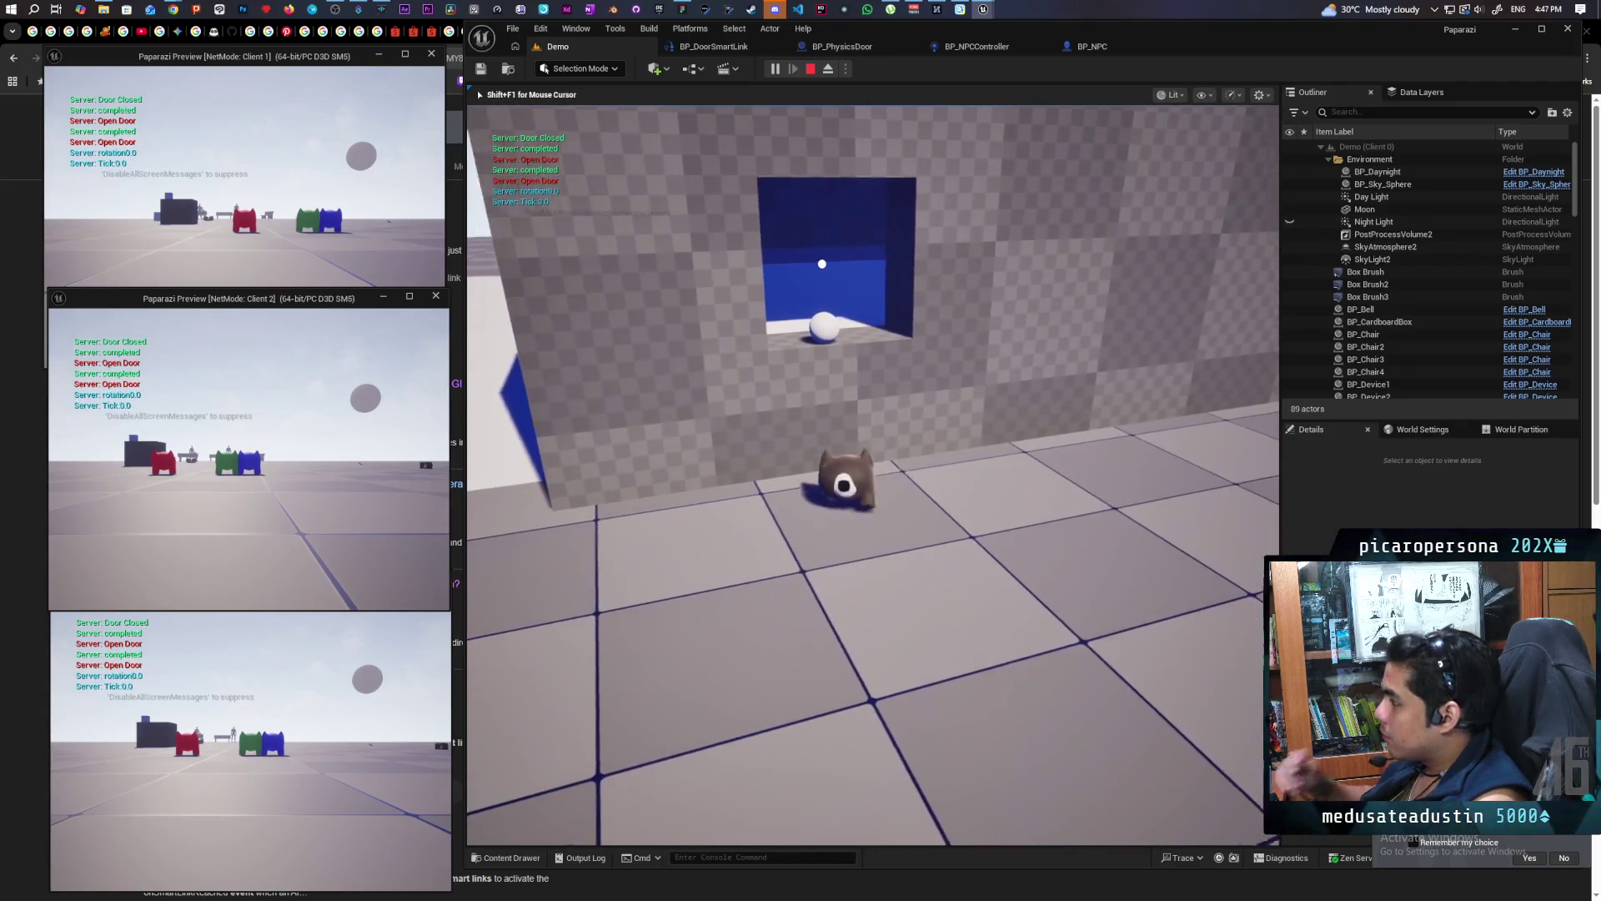
key(w)
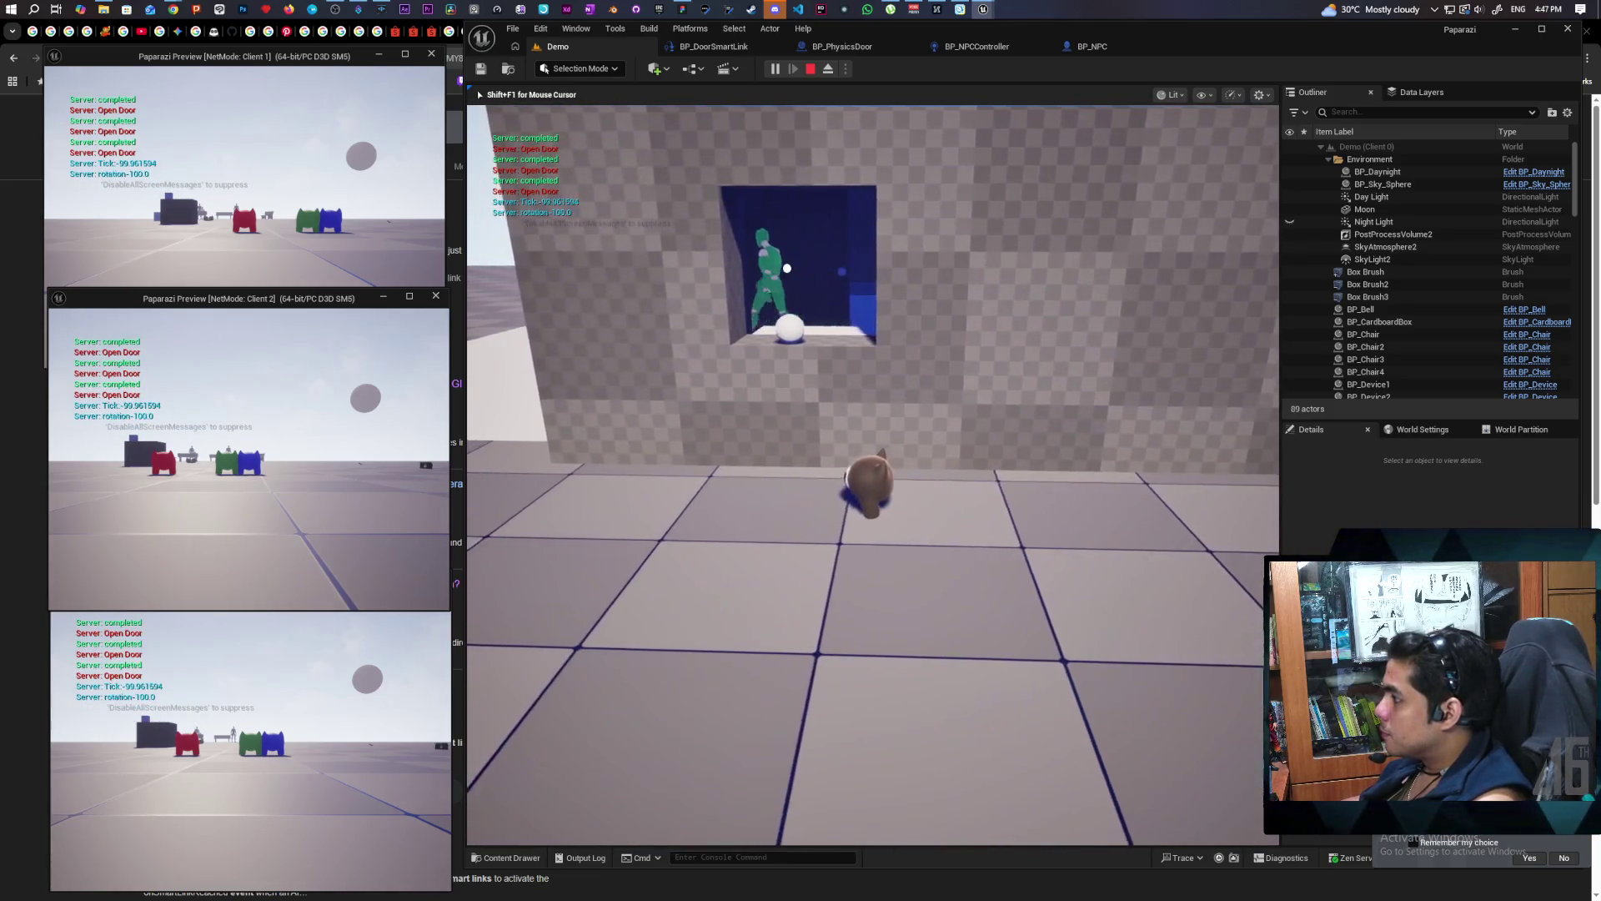
key(a)
key(d)
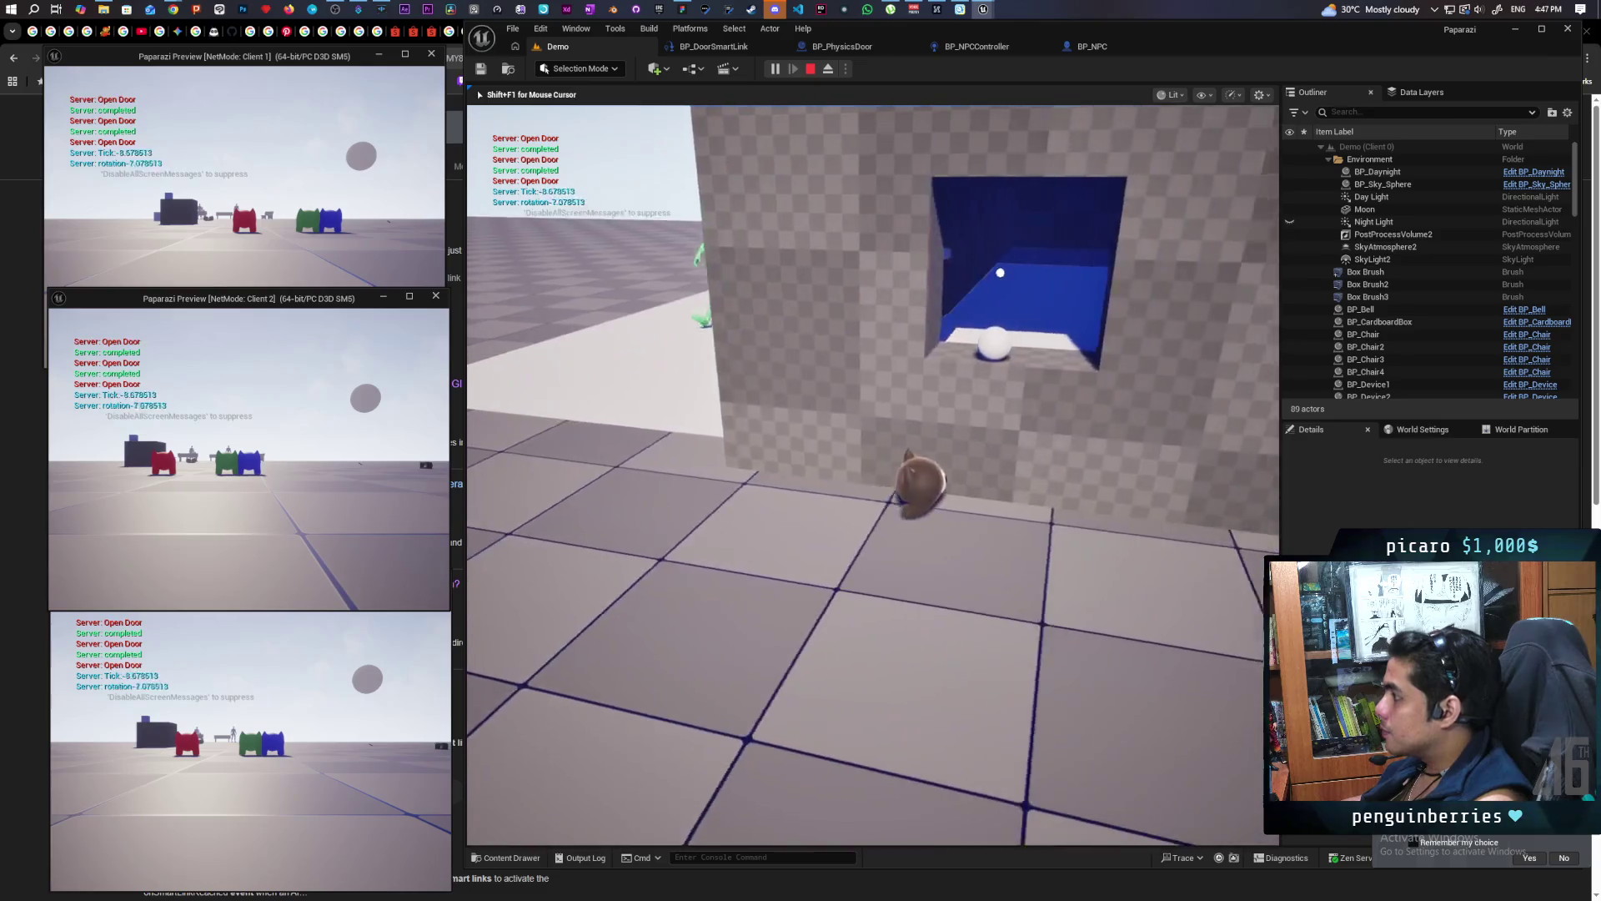
key(d)
key(a)
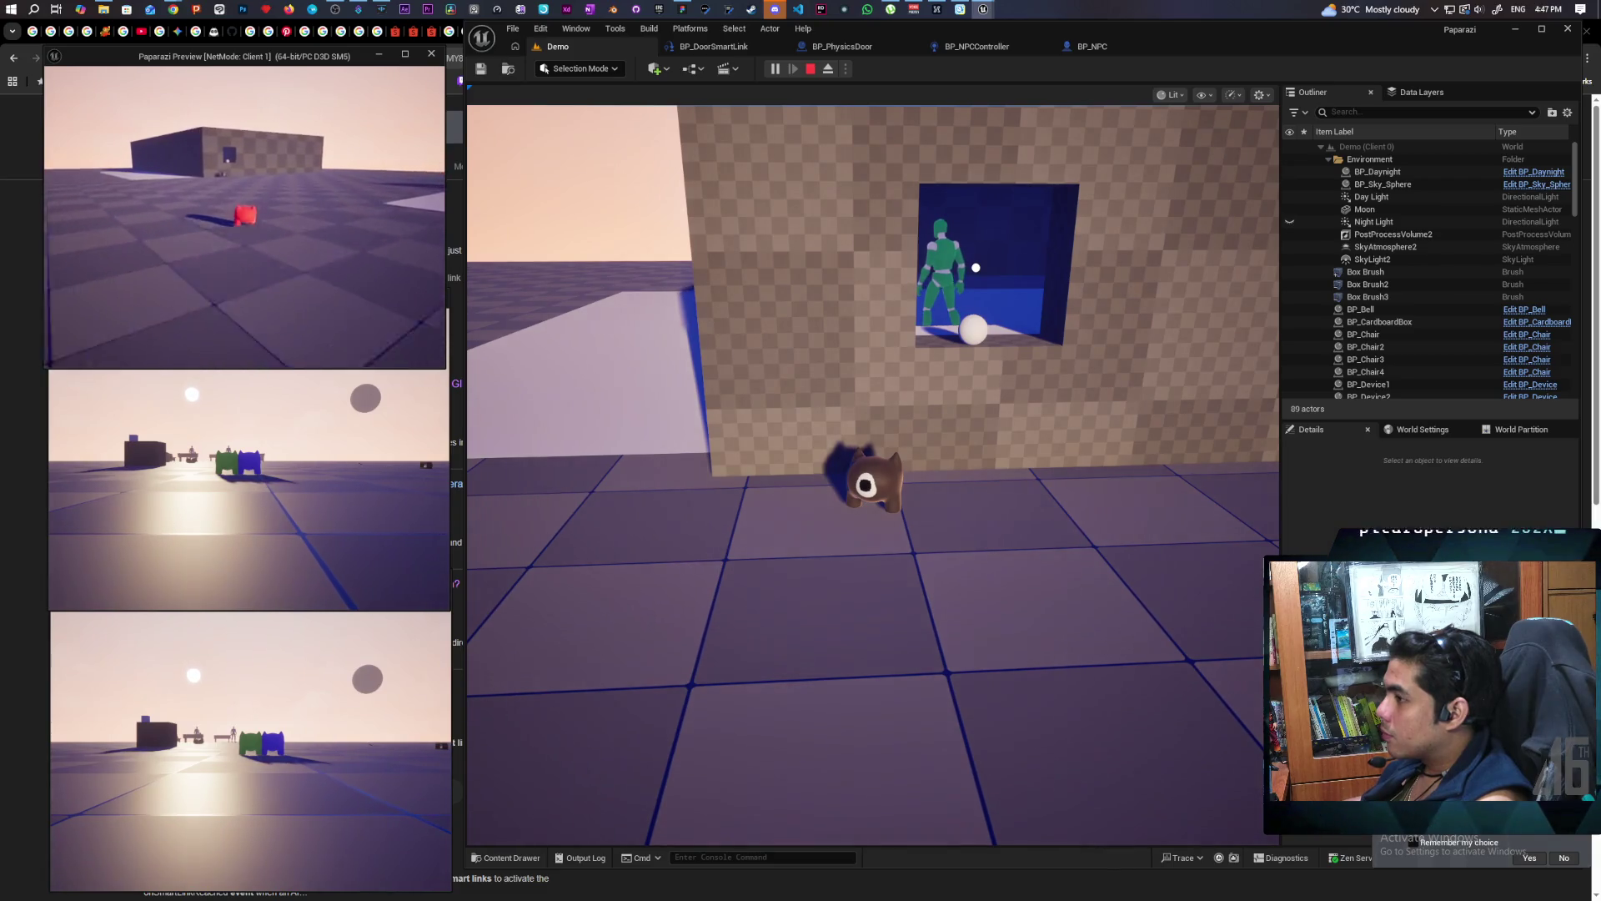
Walk the red player character through the window into the blue room
key(w)
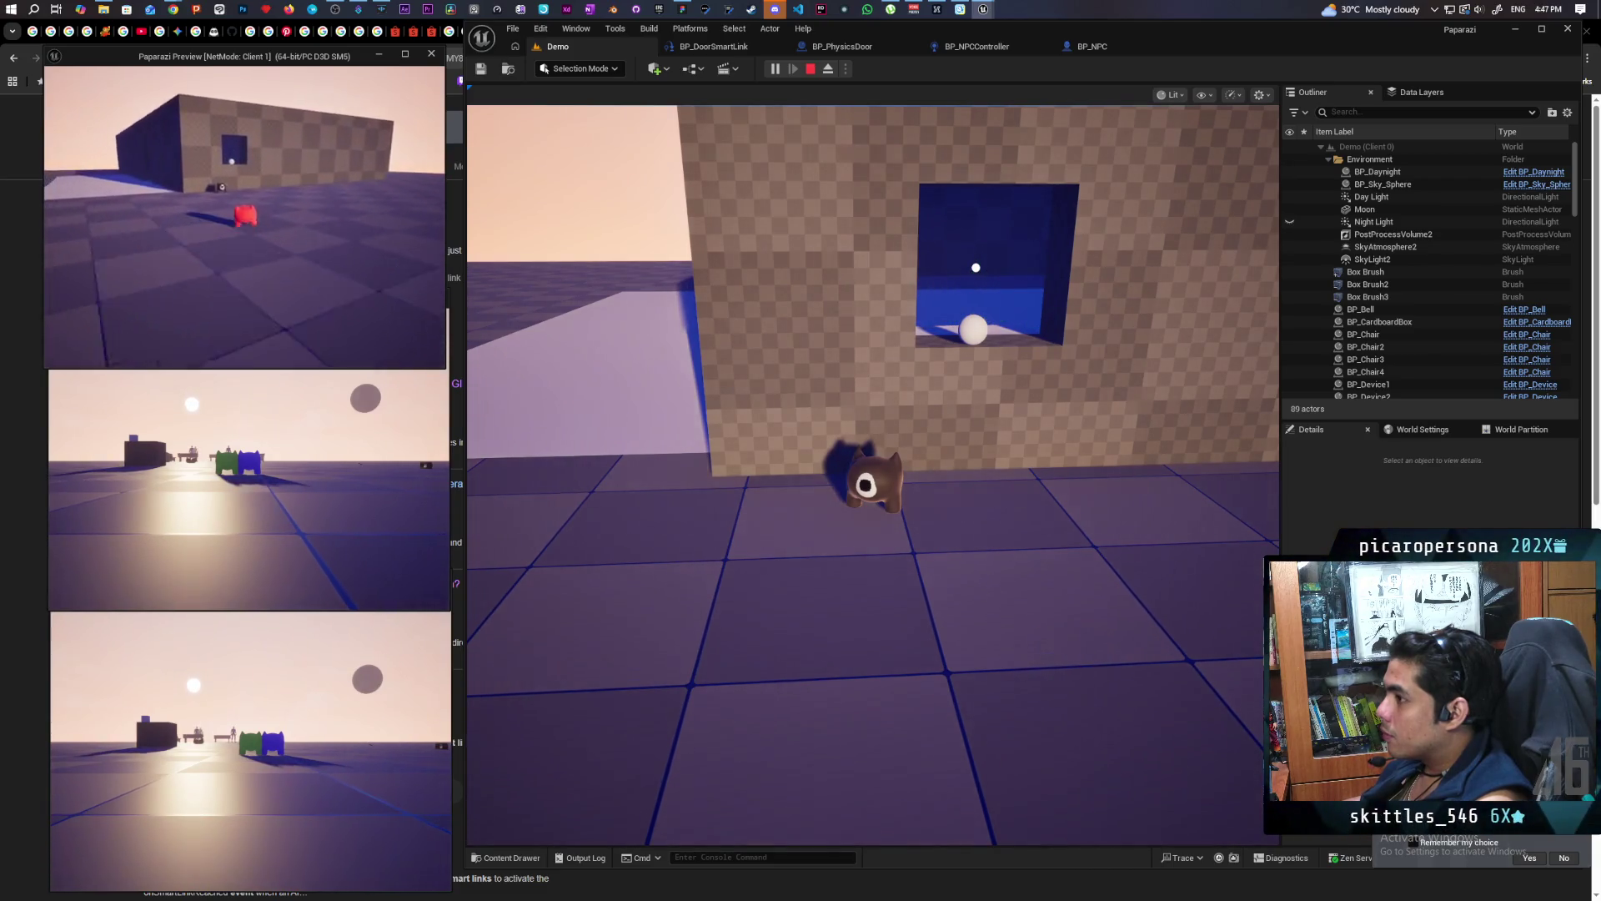
click(846, 347)
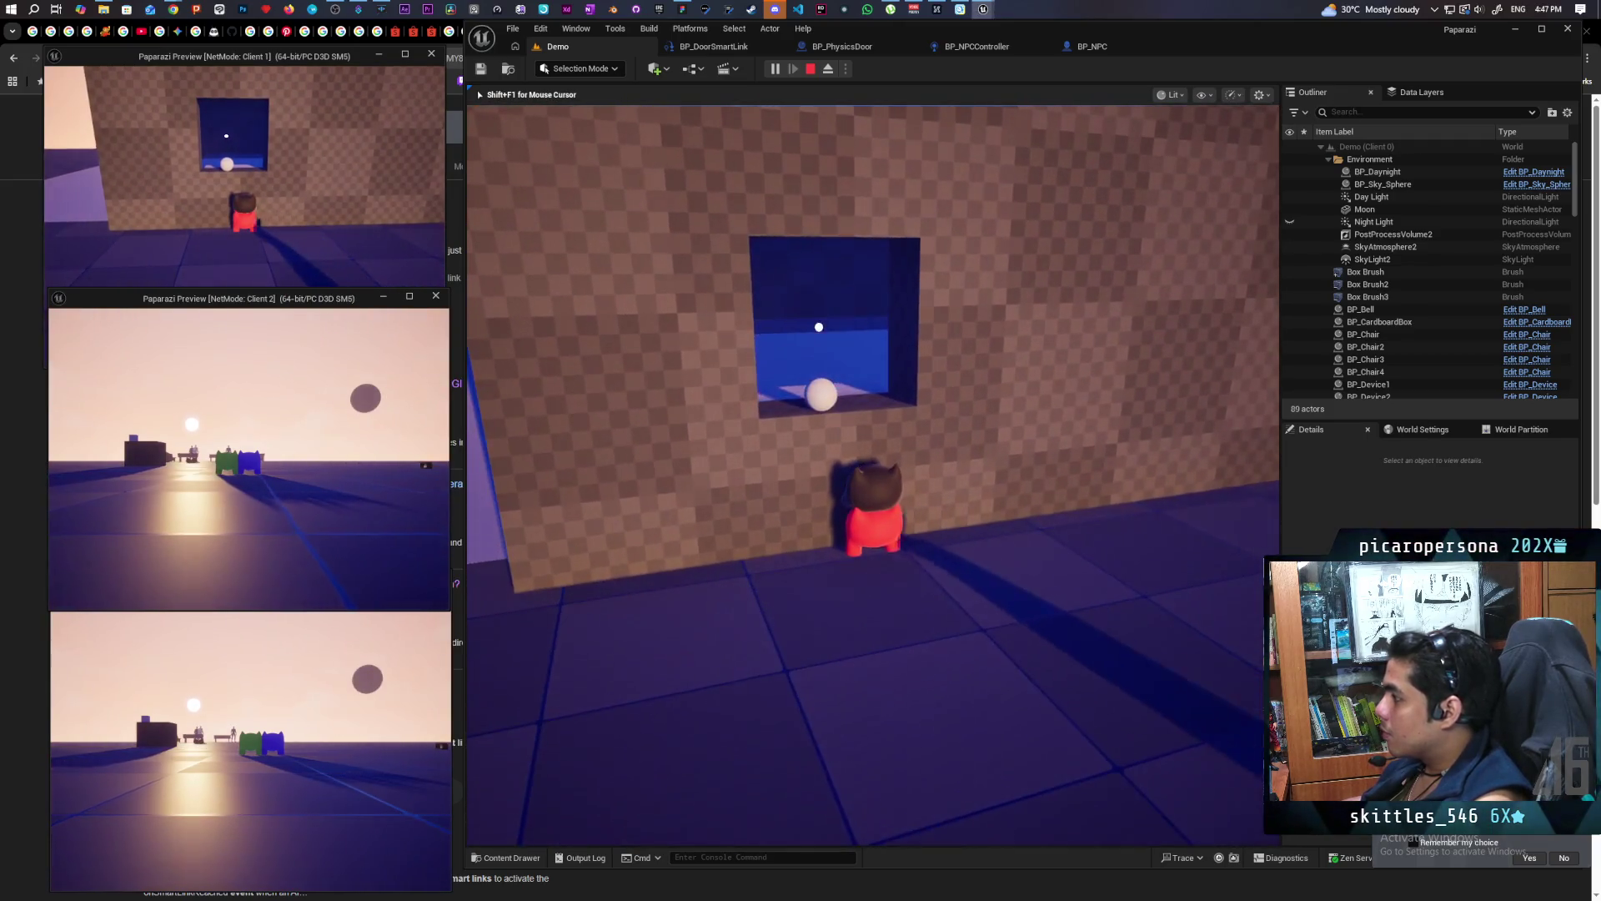
key(w)
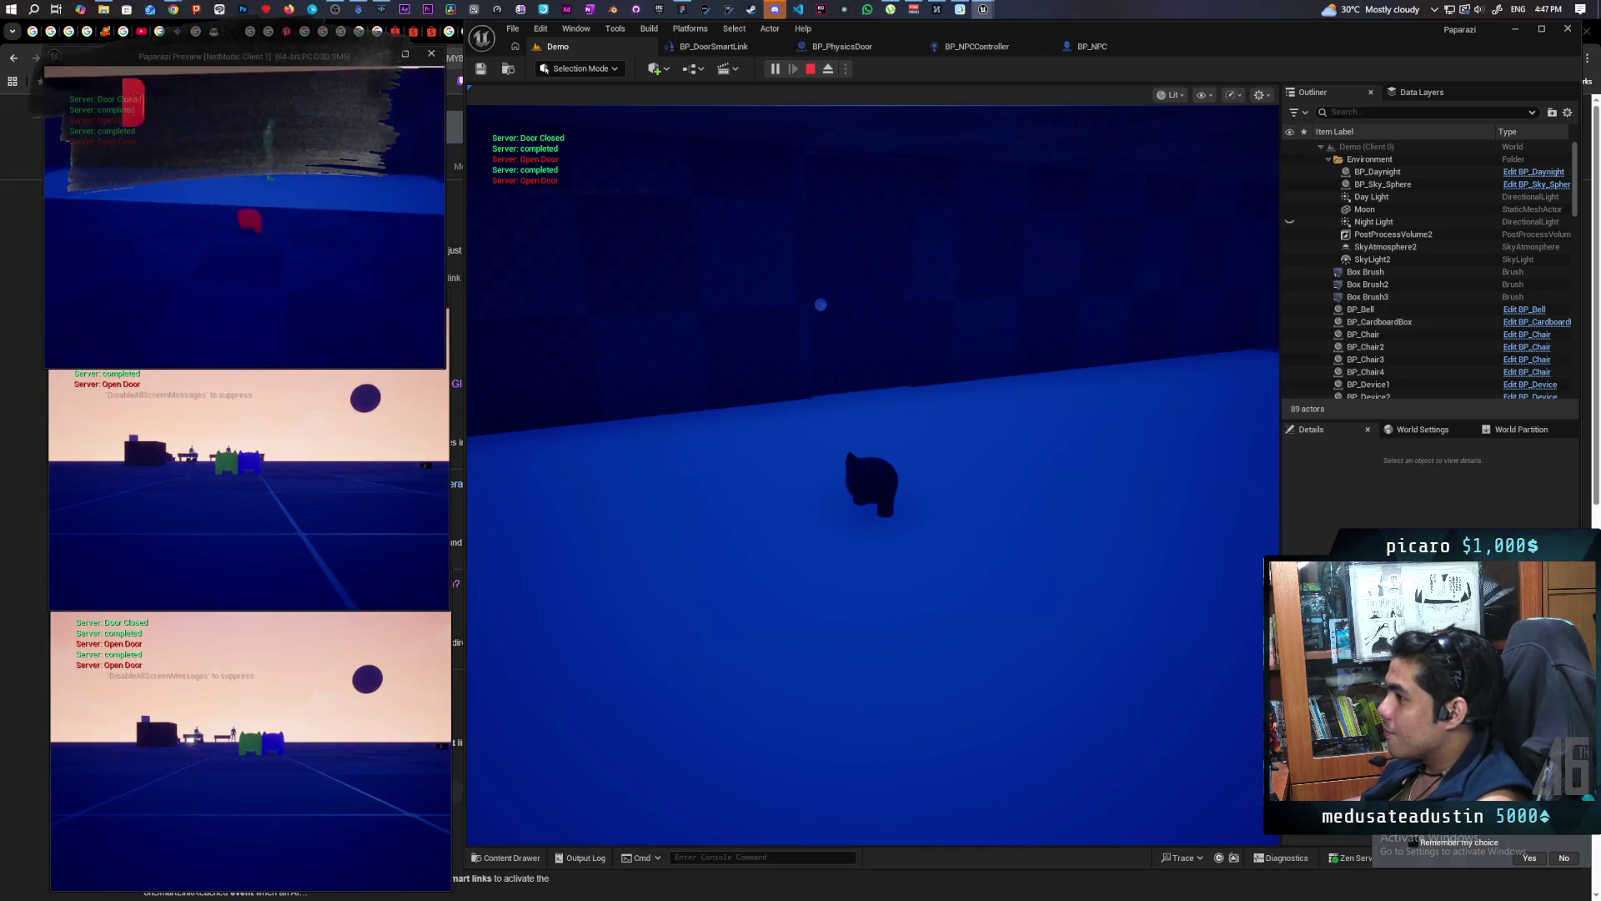
From inside the room, watch the NPC open the door, then switch to the Client 1 preview
click(543, 178)
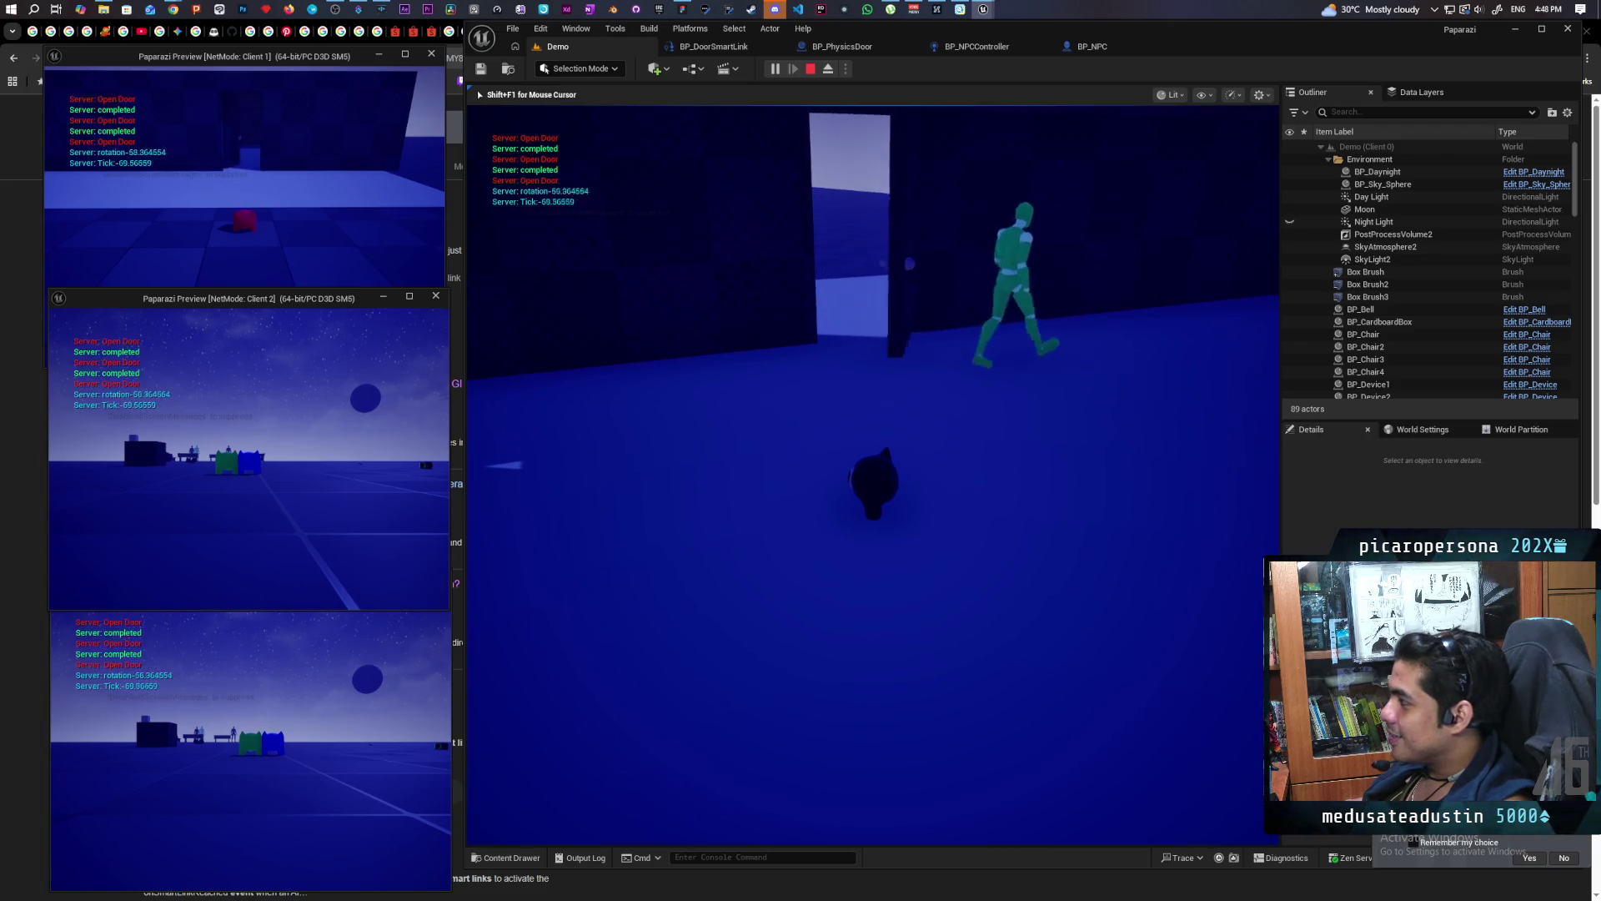
key(d)
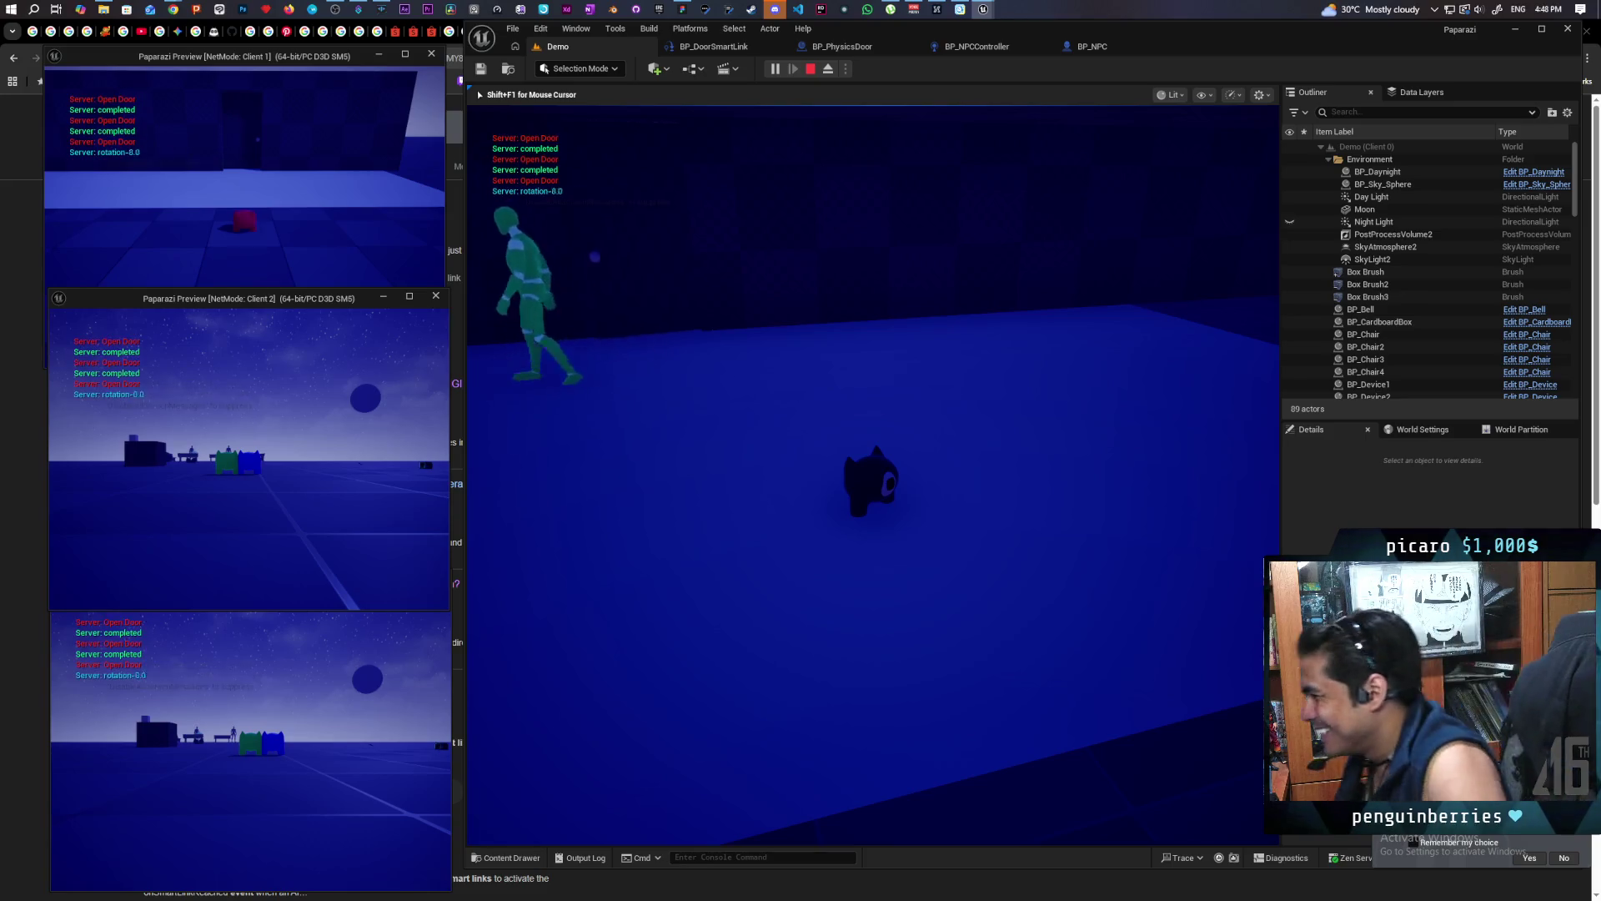
key(a)
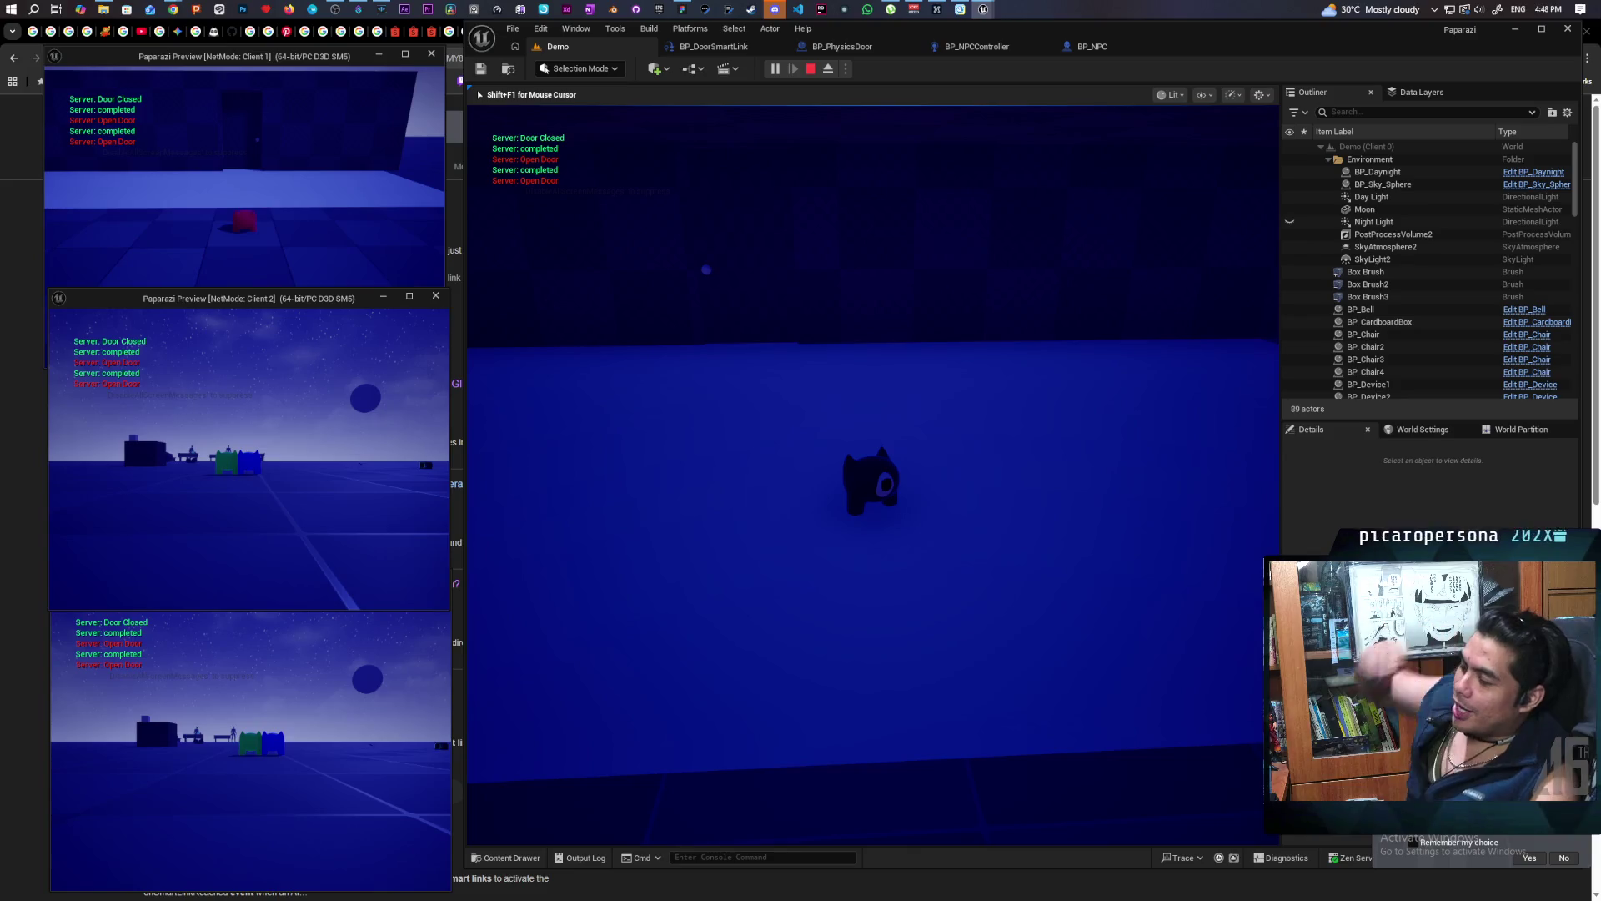
key(alt+Tab)
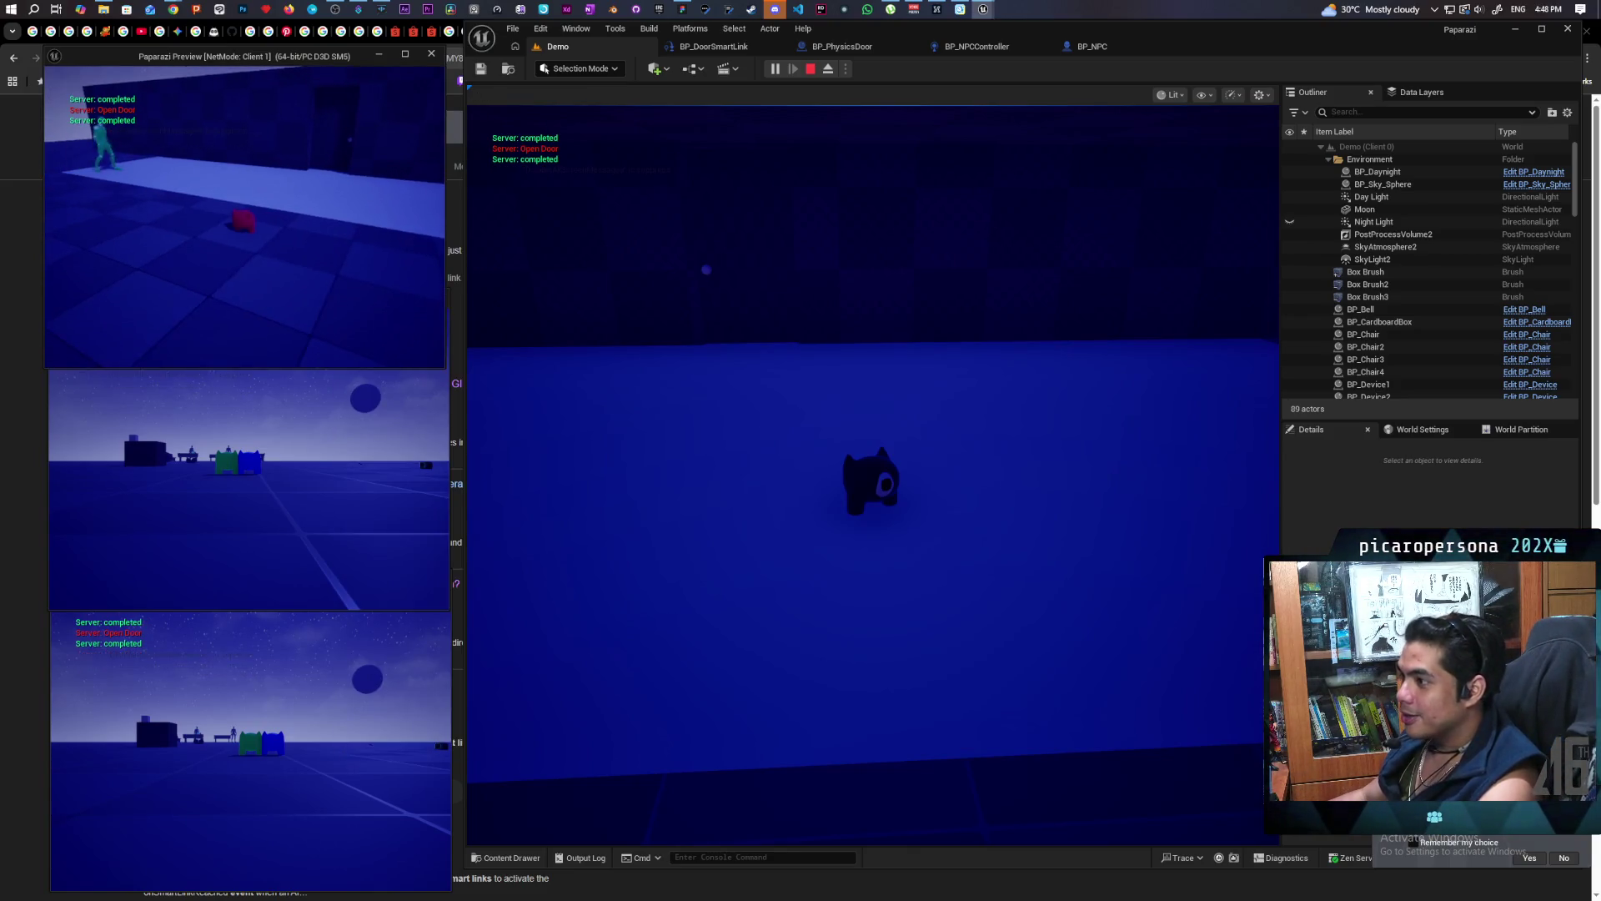
Watch the NPC pass through the door in the Client 2 window, then stop Play In Editor
key(alt+Tab)
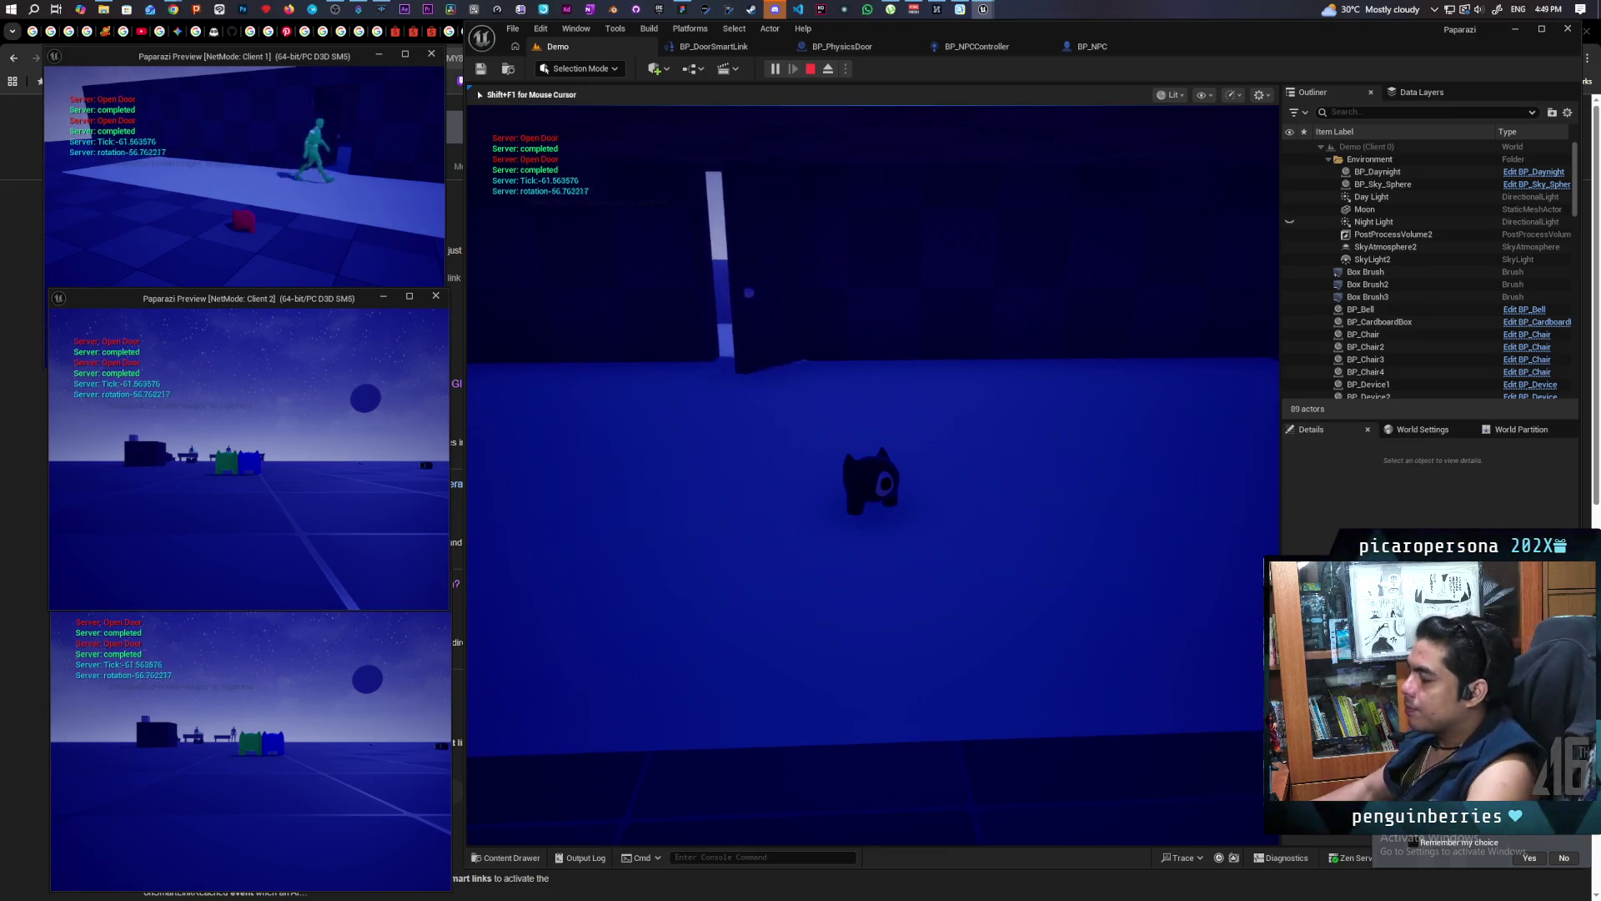
key(Escape)
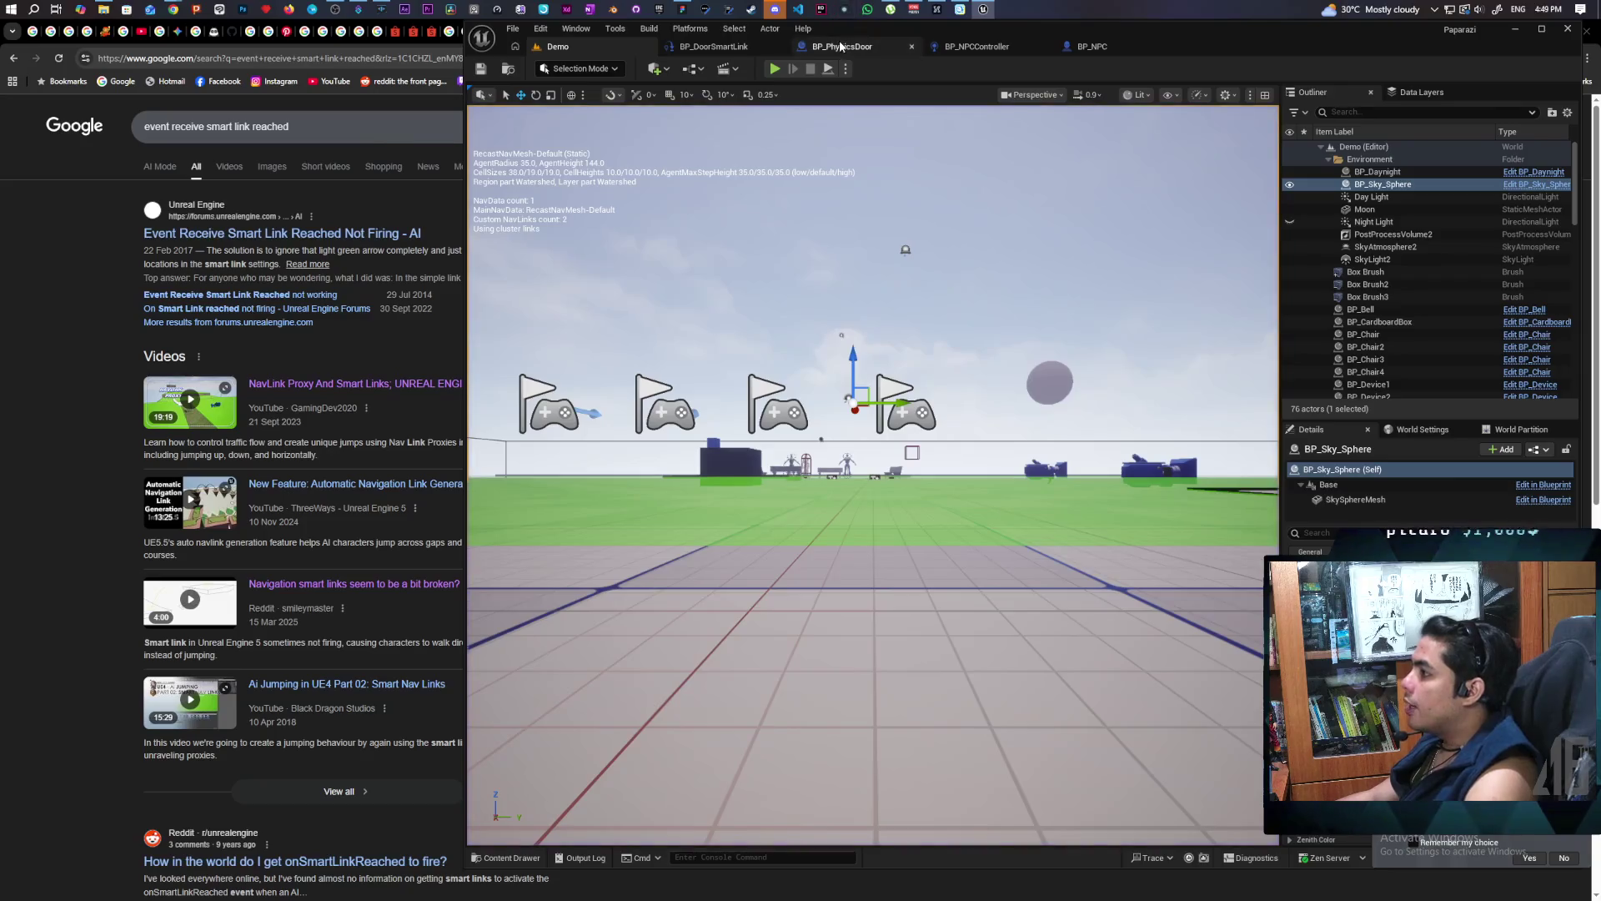
Inspect the BP_PhysicsDoor timer, physics, Branch and Select nodes, then save the blueprint
click(841, 46)
scroll(947, 319, down, 2)
scroll(988, 514, up, 2)
mouse_move(988, 514)
mouse_down()
mouse_move(1168, 468)
mouse_move(966, 465)
mouse_up()
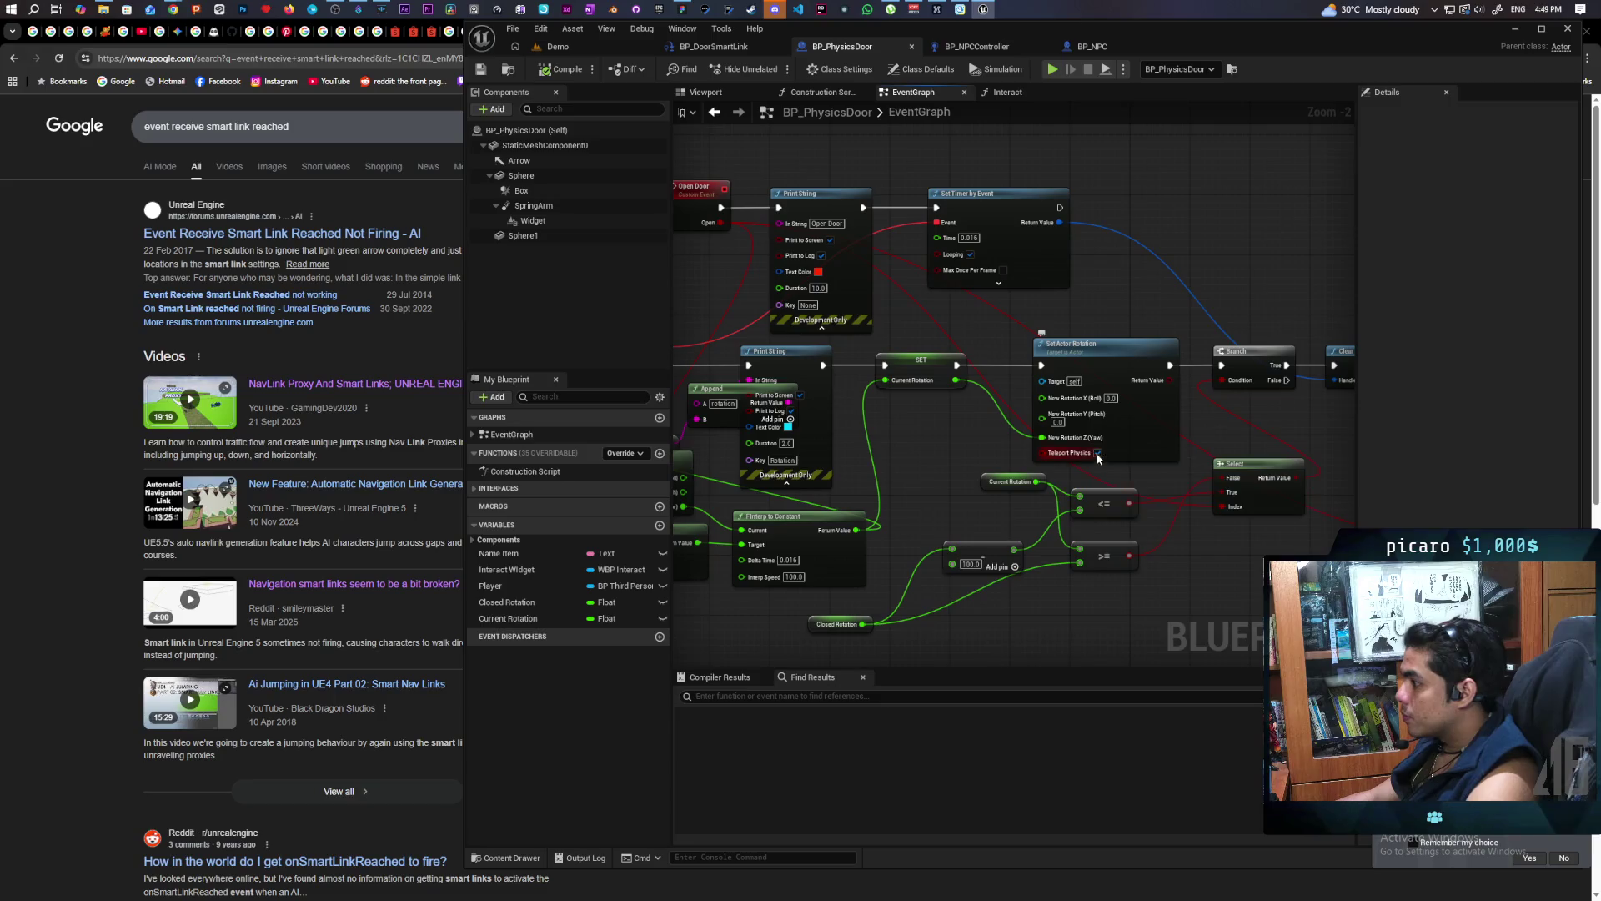
drag(1159, 447, 807, 465)
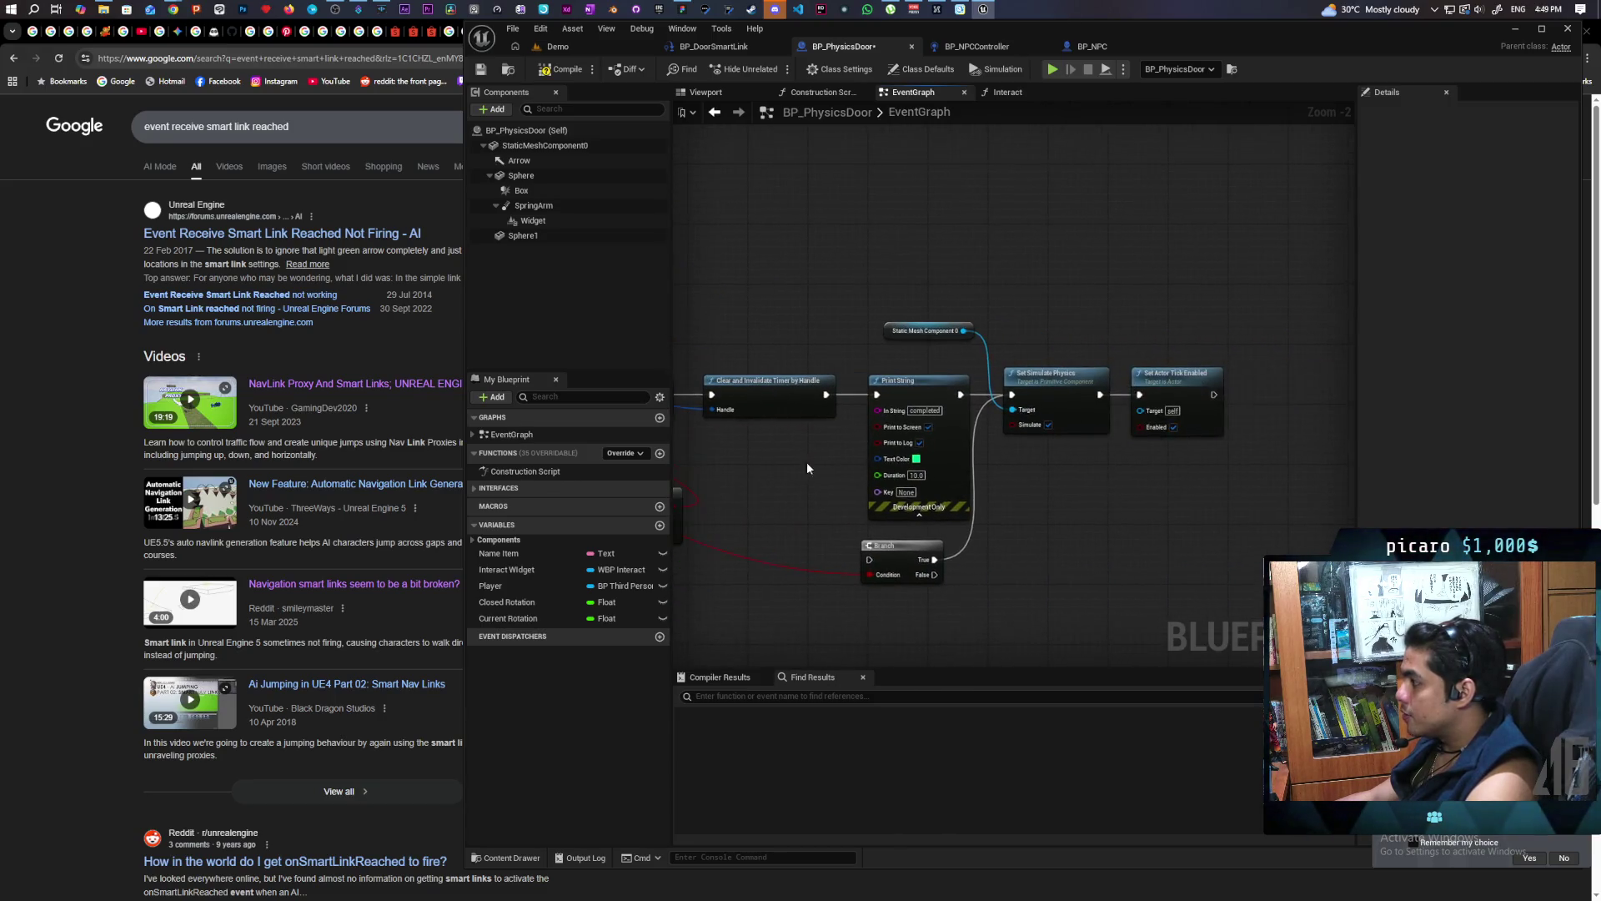
drag(1069, 487, 1080, 476)
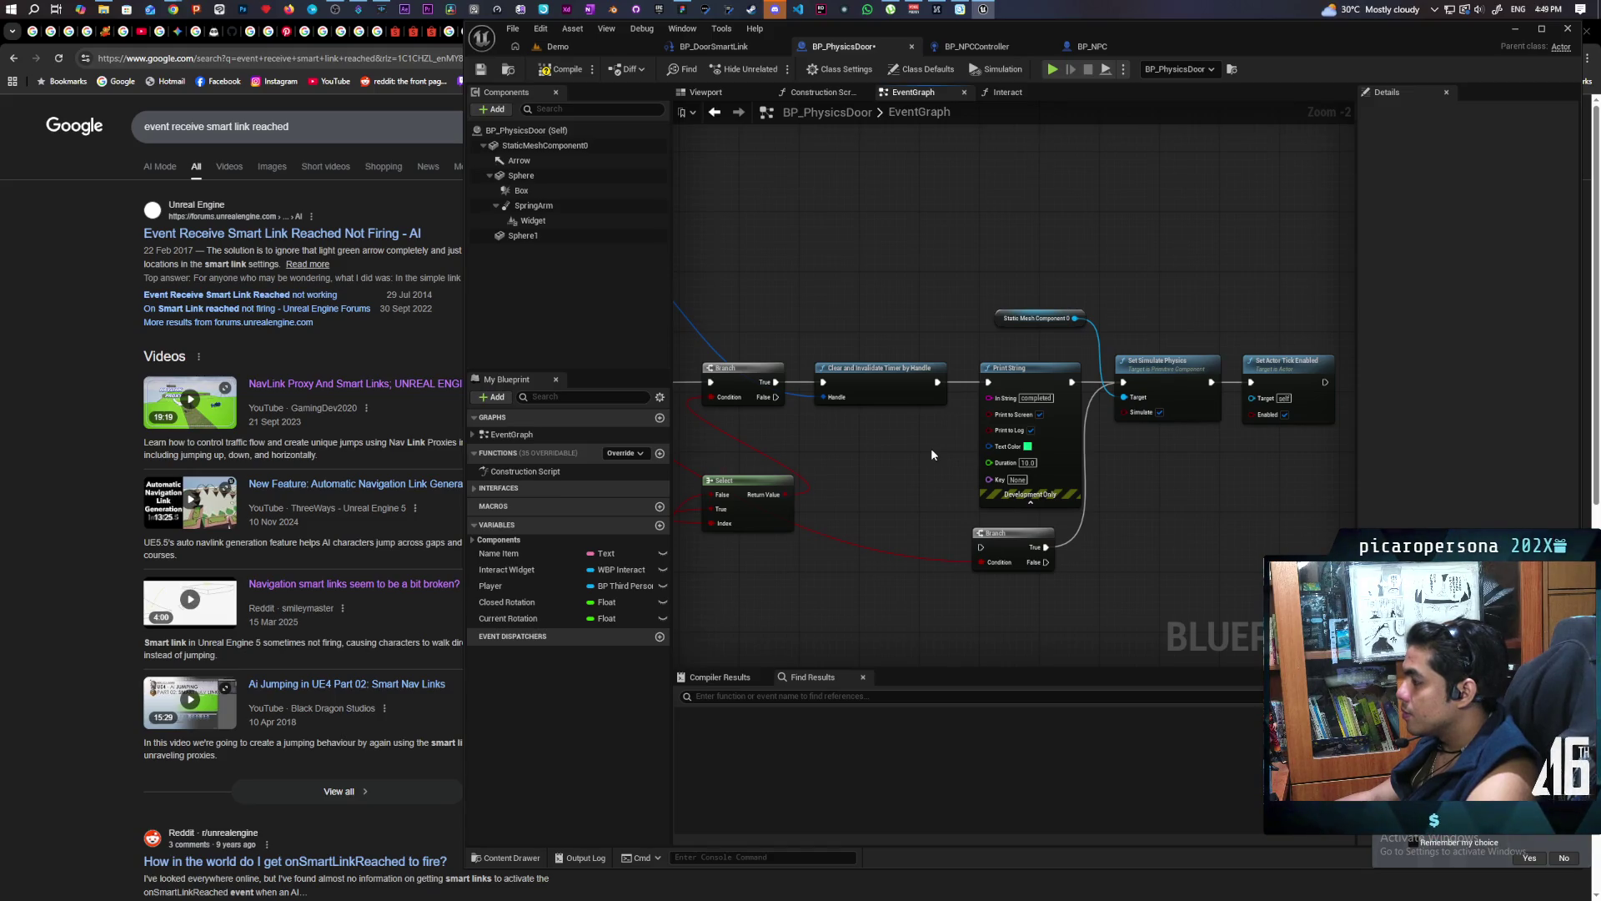
scroll(933, 455, down, 2)
mouse_move(933, 455)
mouse_down()
mouse_move(1138, 452)
mouse_move(1125, 451)
mouse_move(1151, 565)
mouse_move(1118, 554)
mouse_move(1114, 462)
mouse_move(1097, 547)
mouse_up()
key(ctrl+s)
Bring the door-opening nodes into view and return to the Demo level
scroll(1168, 492, up, 2)
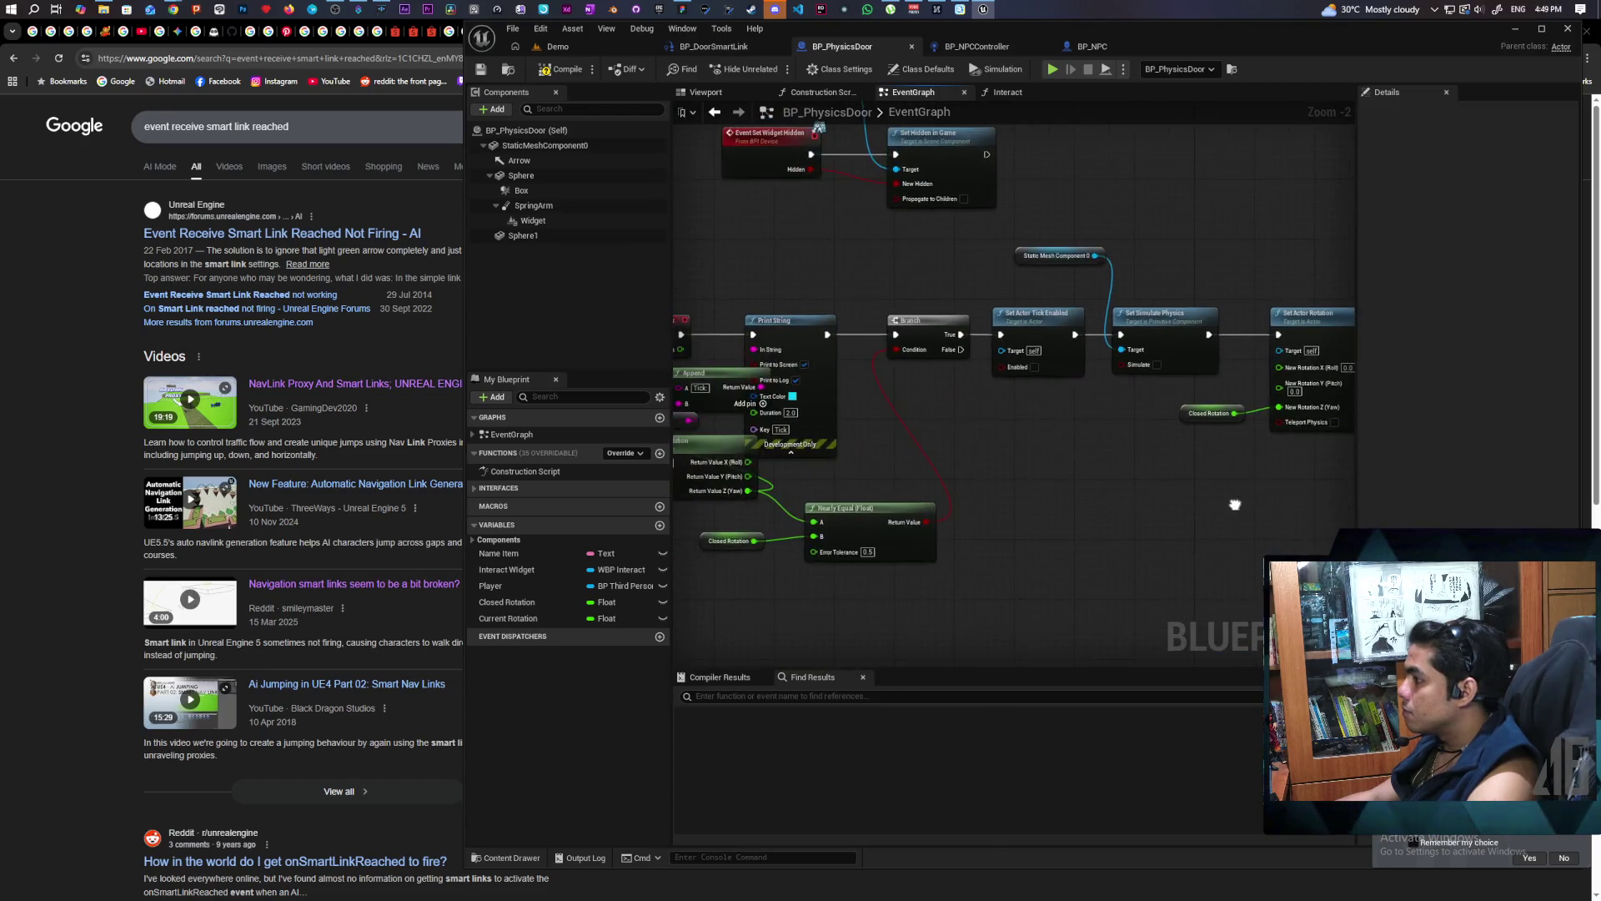
scroll(1212, 465, down, 2)
drag(1109, 489, 1065, 291)
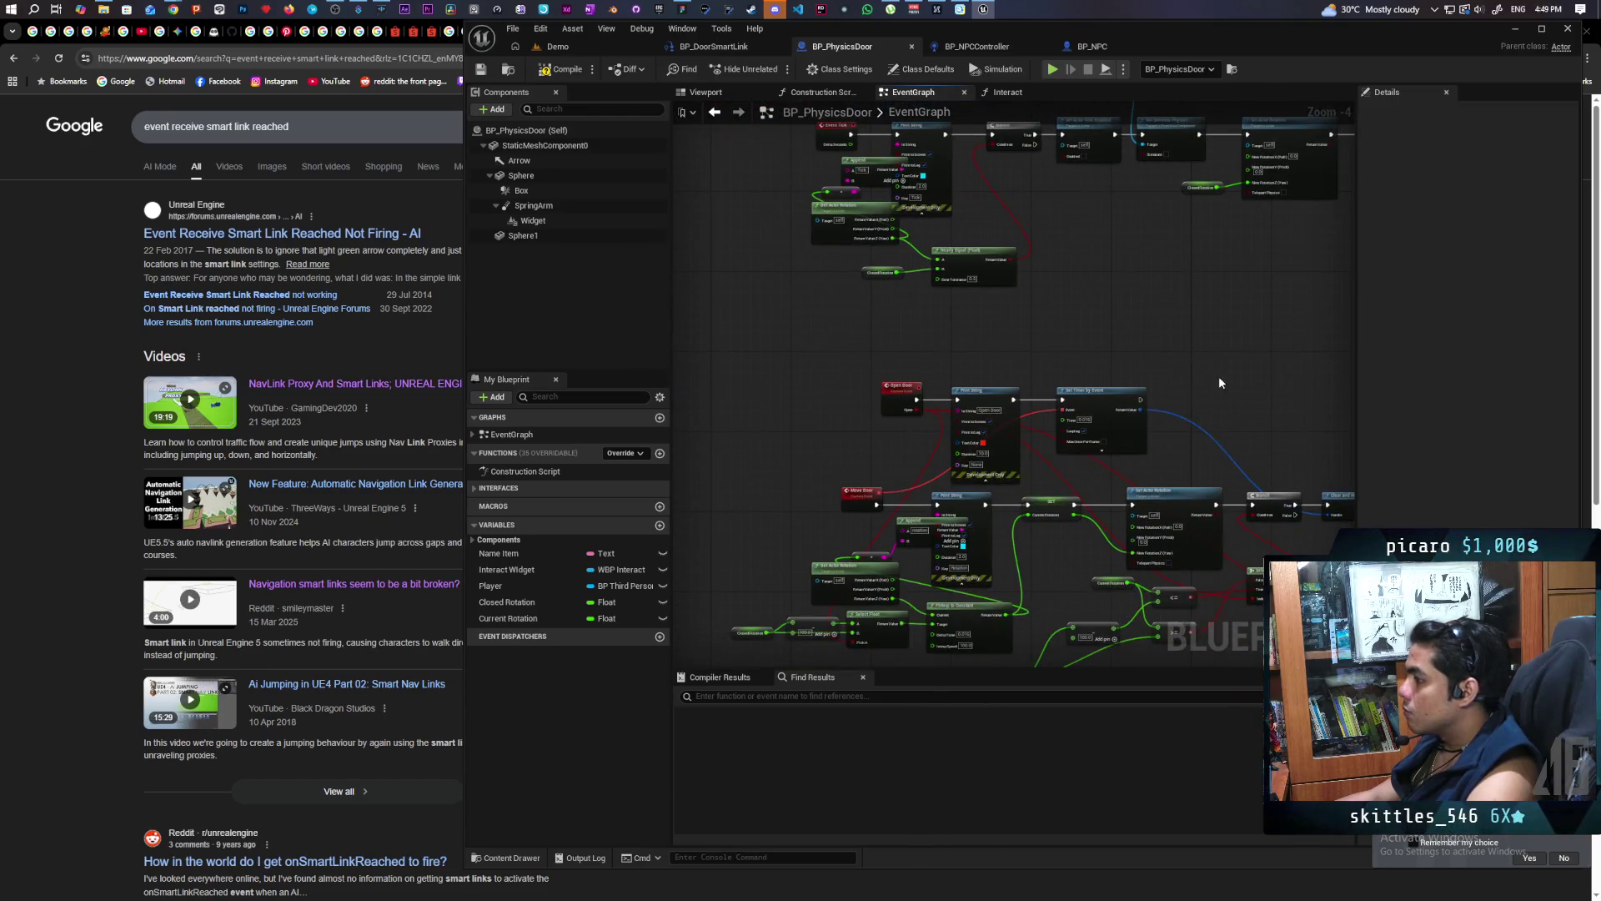
scroll(1143, 319, up, 3)
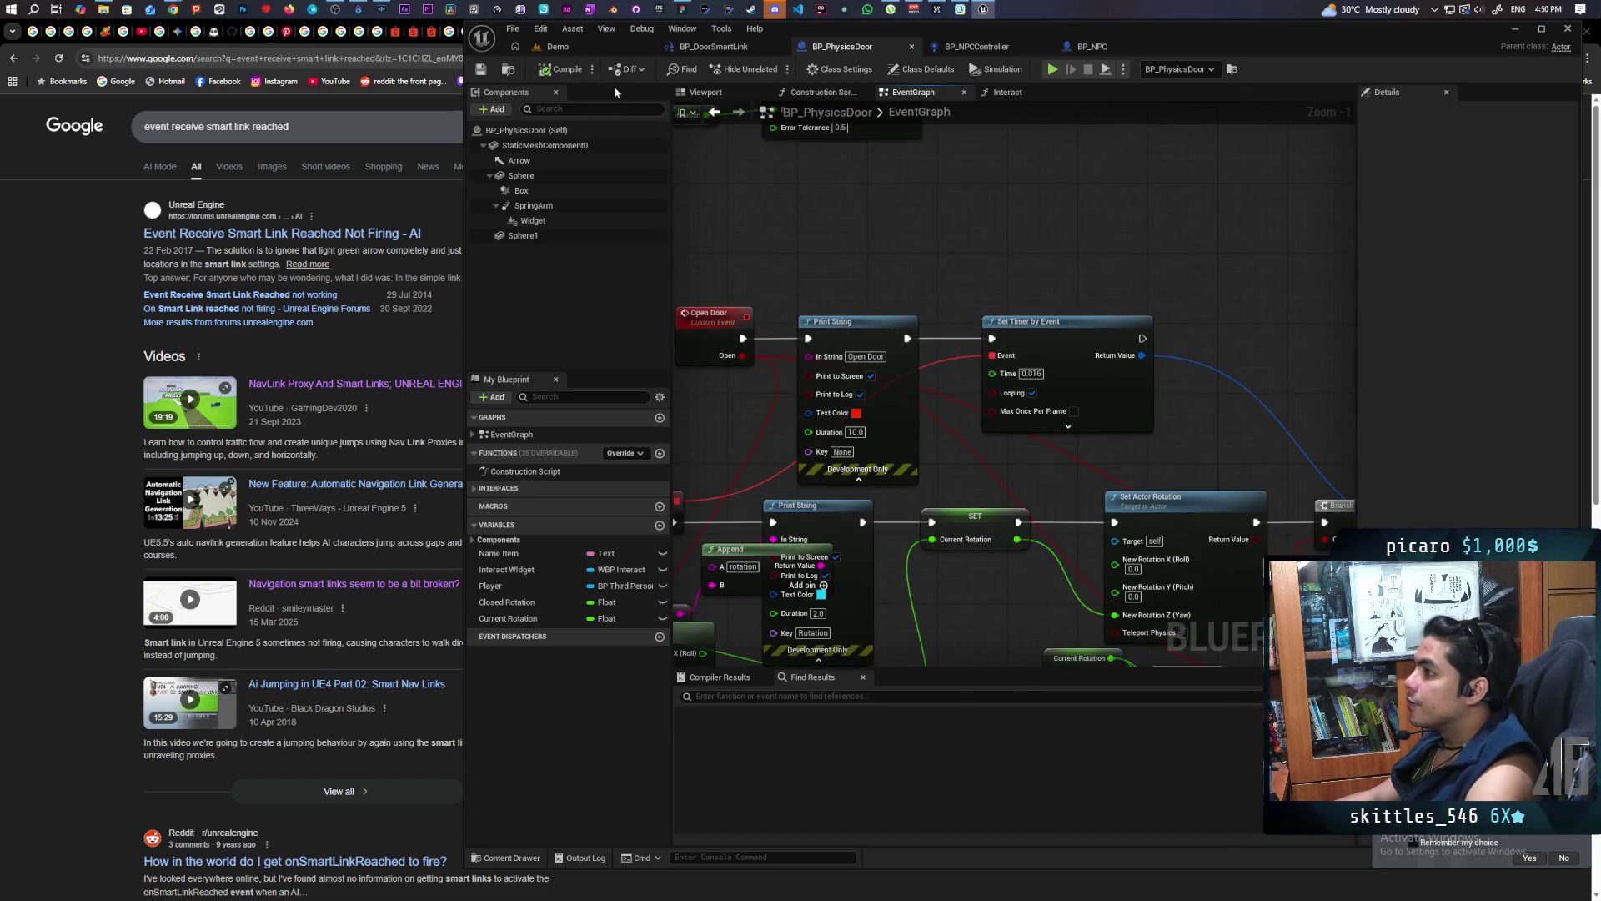
click(587, 46)
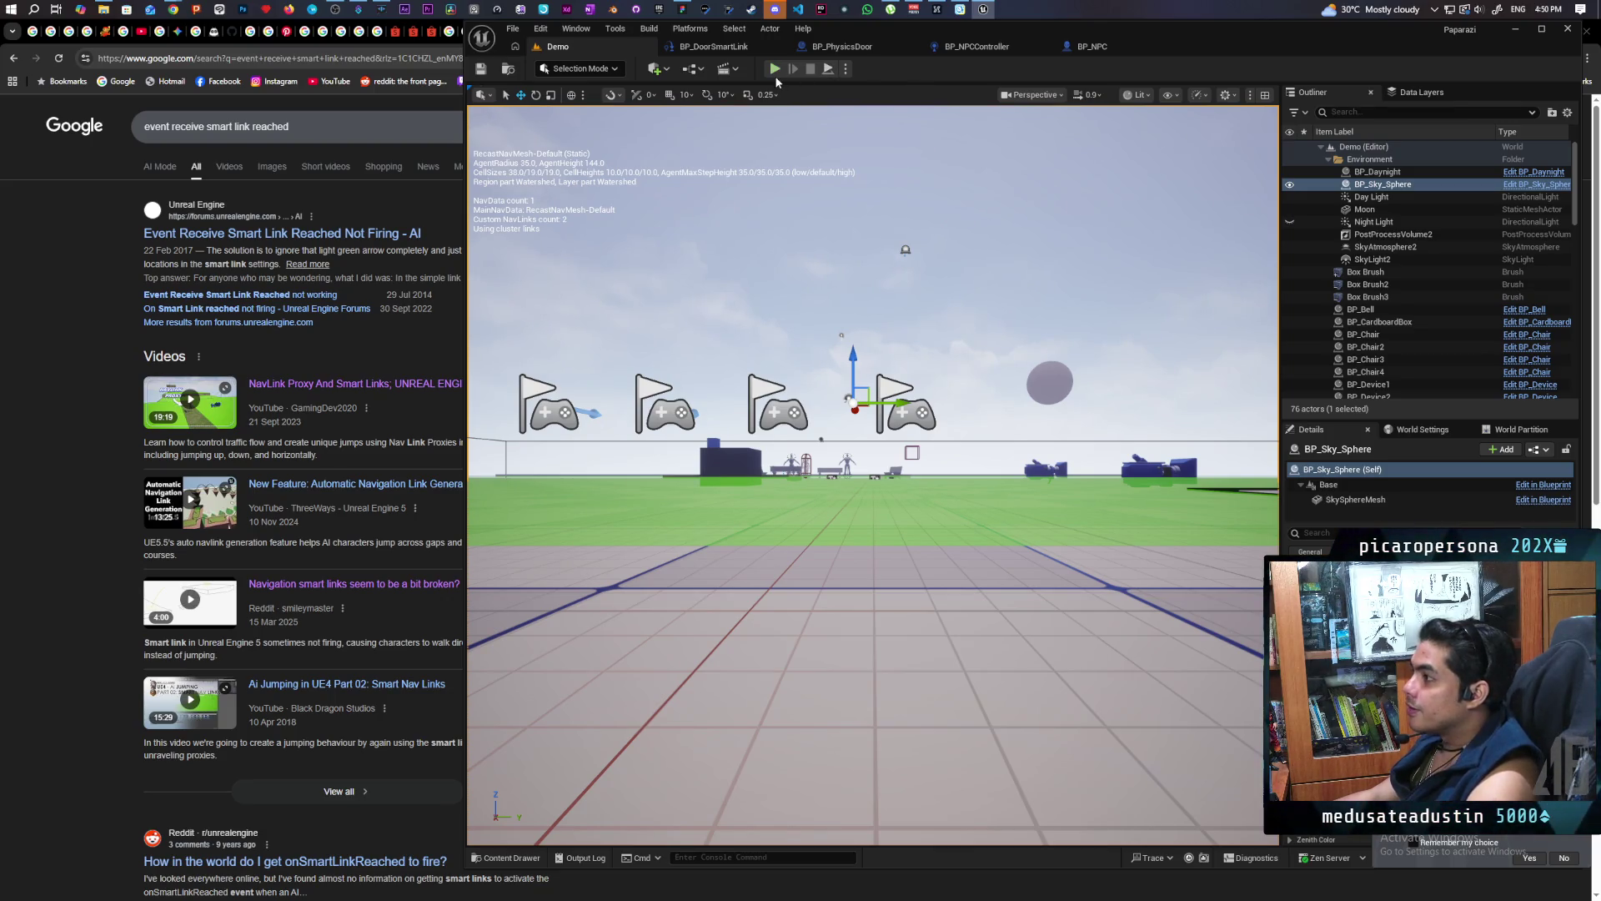
In GitHub Desktop, commit the 5 changed files to main as 'got NPC to open and close doors'
key(alt+Tab)
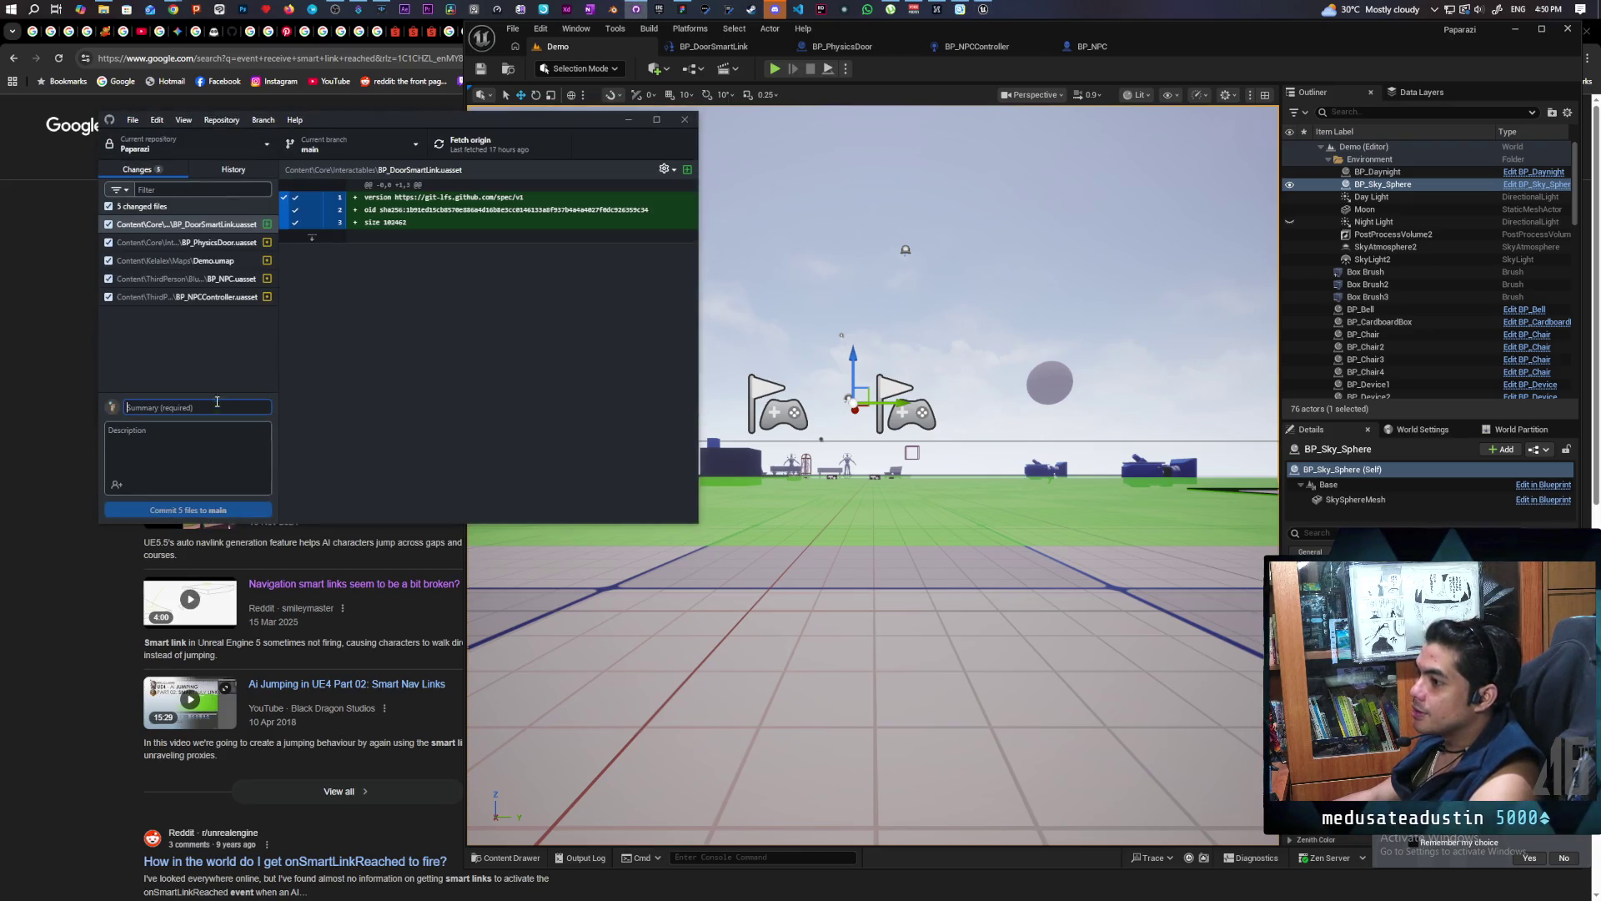
text(got NPC to open and close doors)
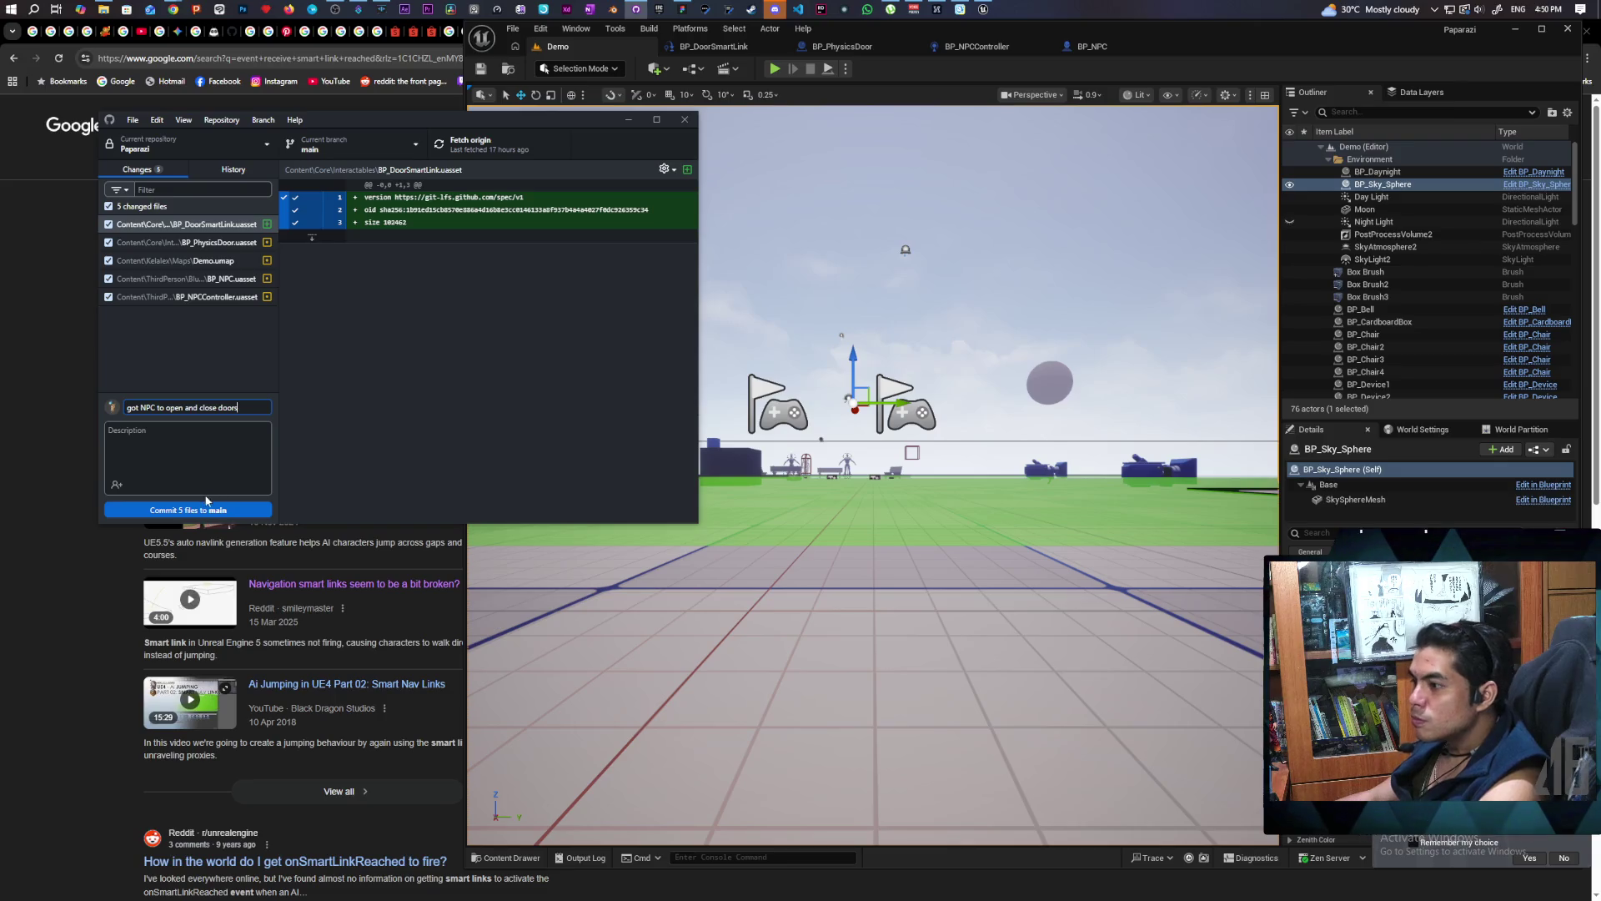
click(215, 511)
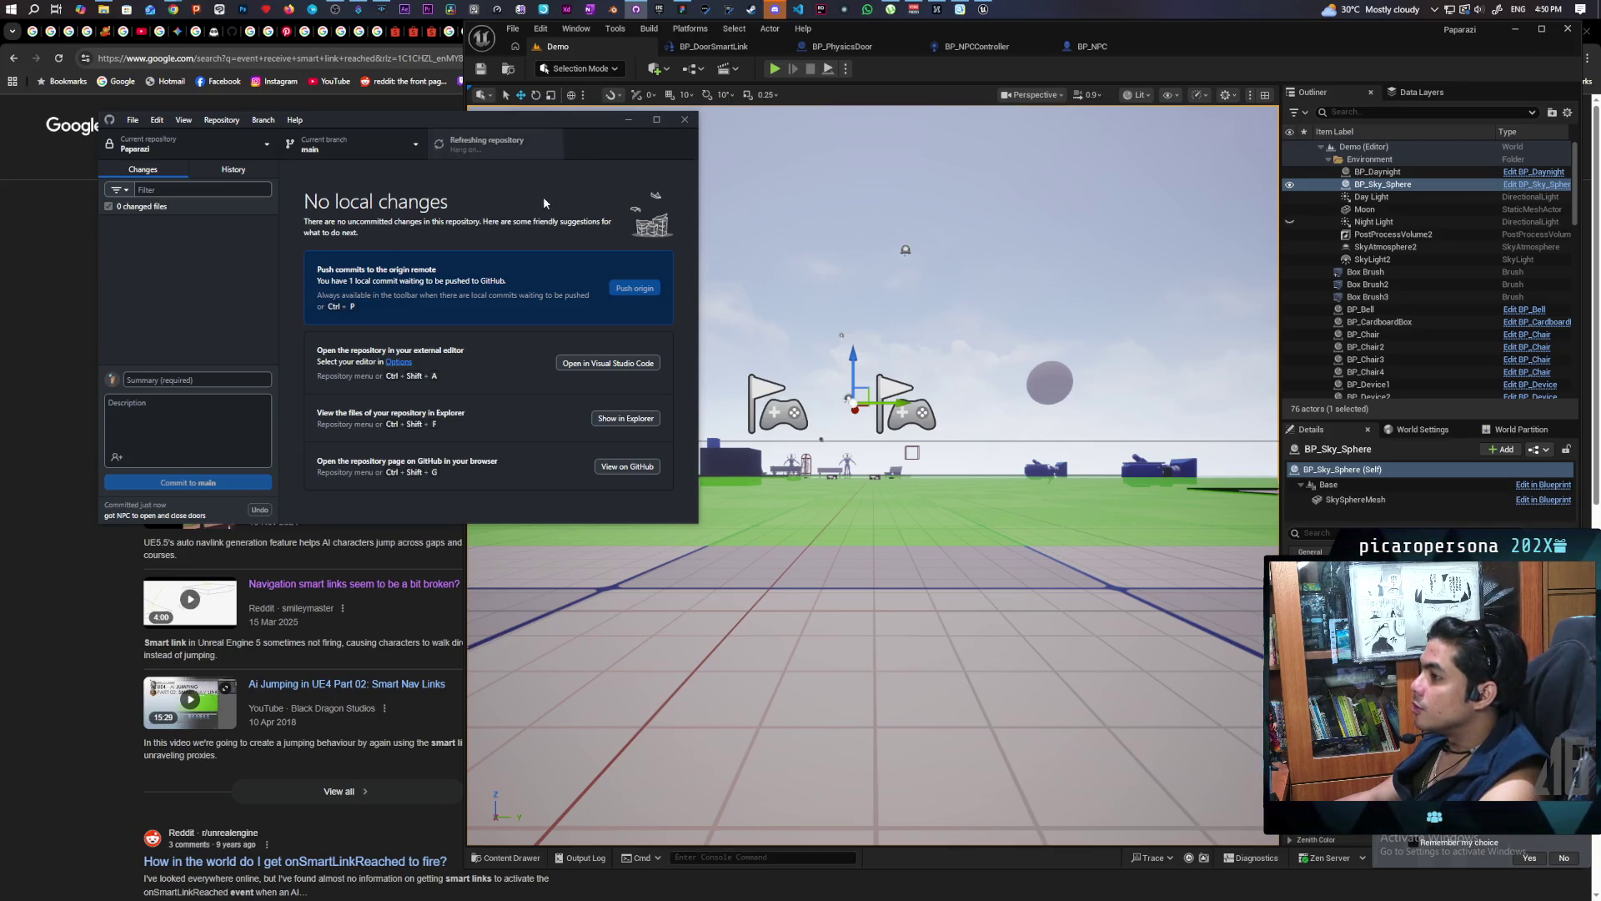
Push the commit to origin, fetch origin, and return to Unreal
click(506, 151)
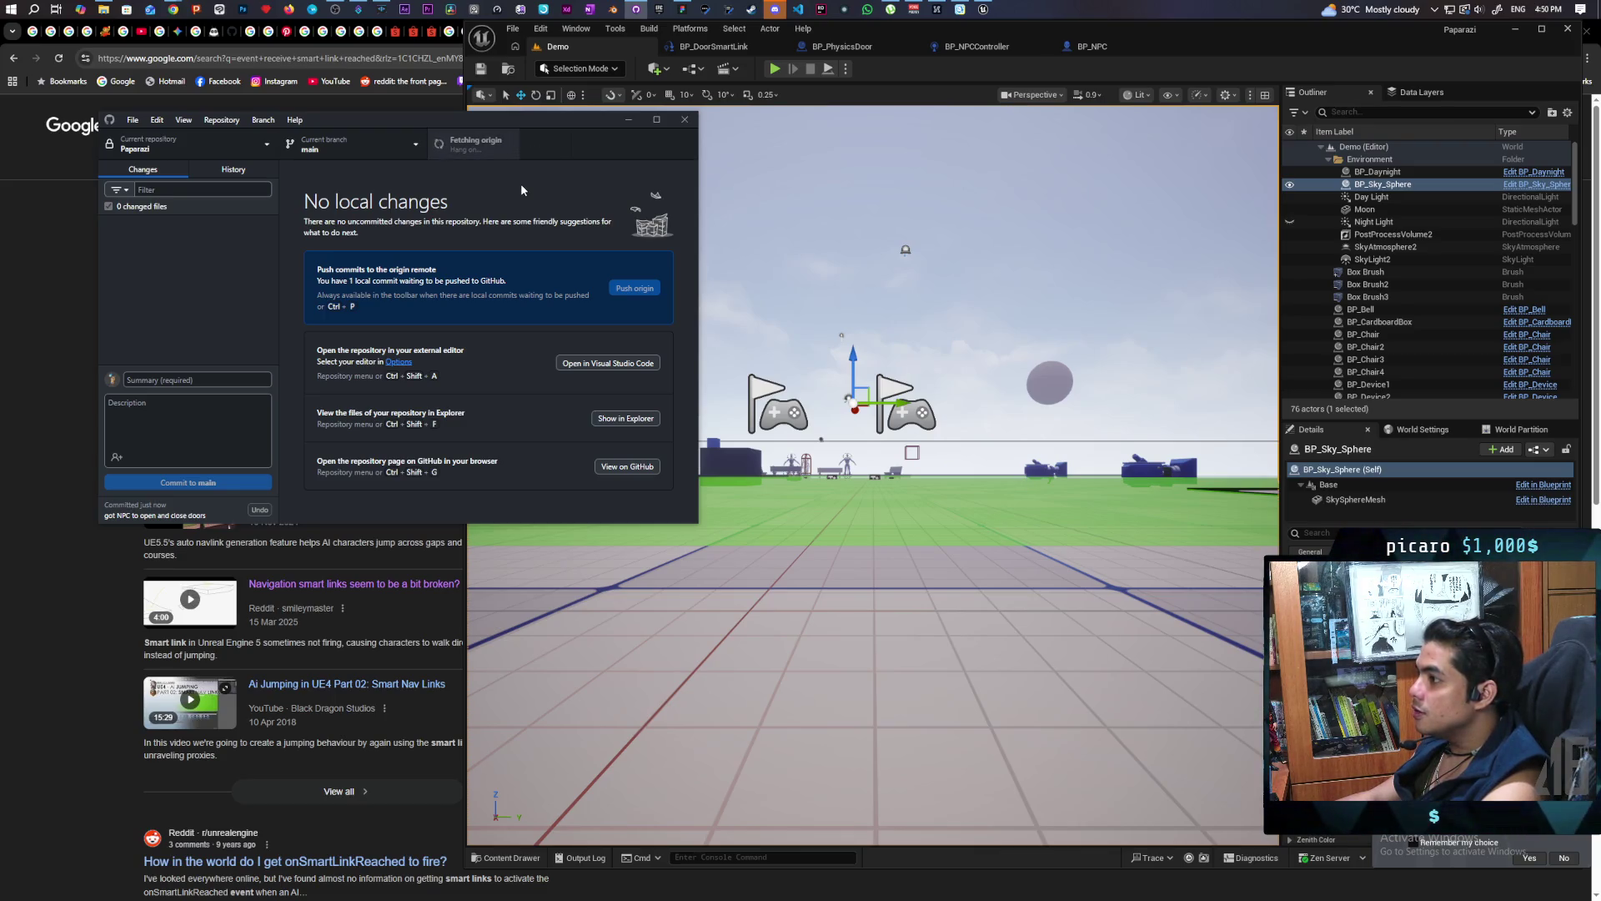
click(498, 151)
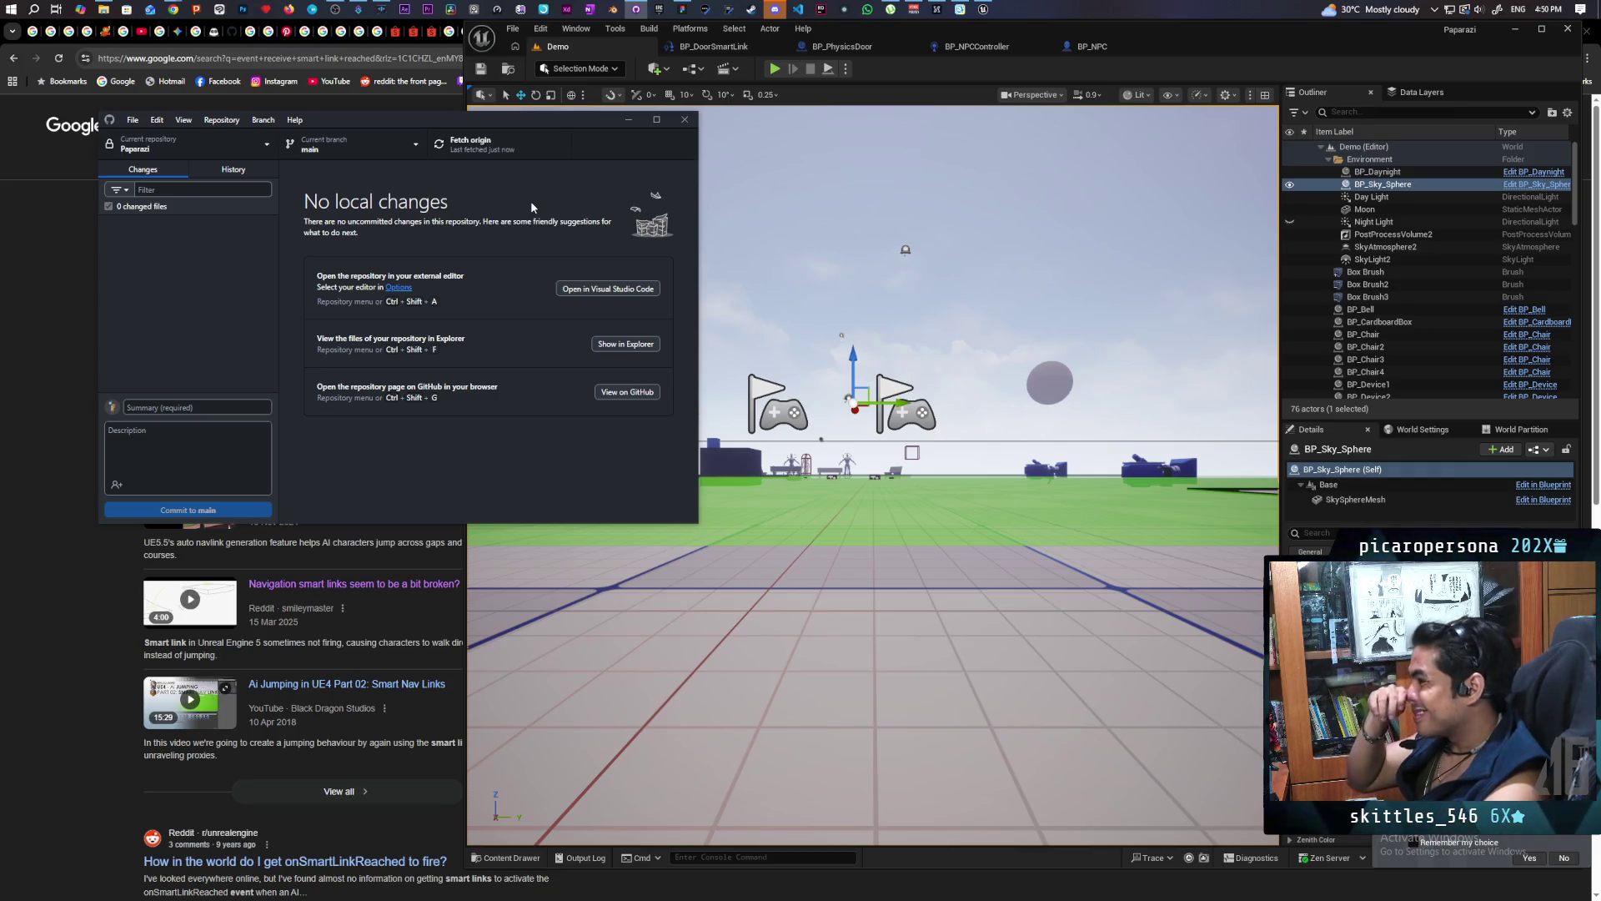
click(974, 77)
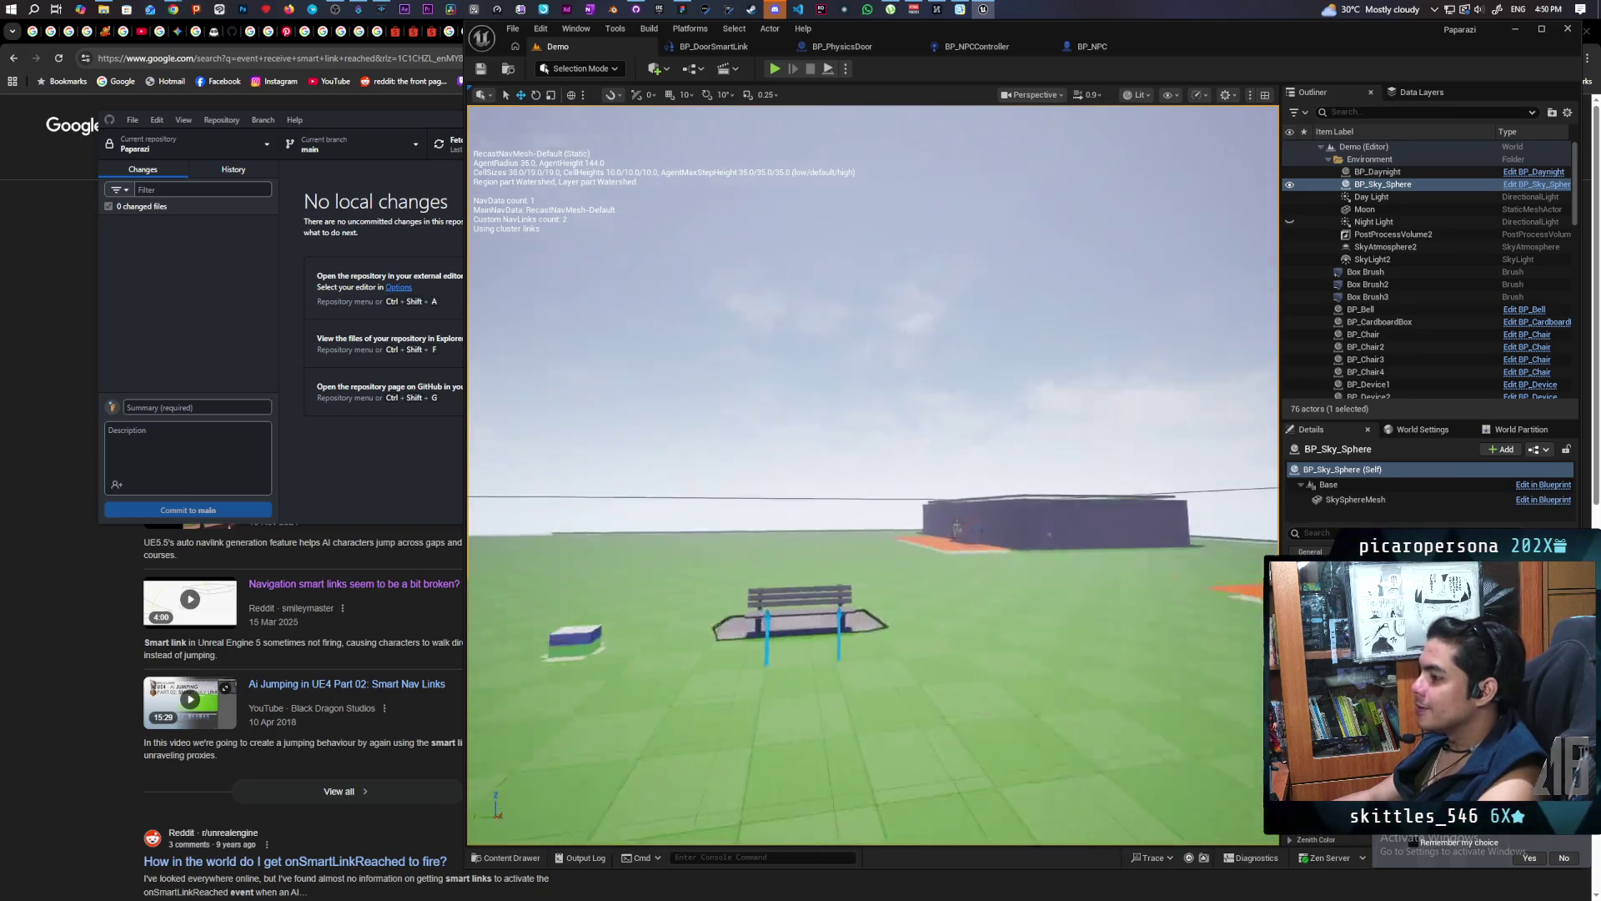
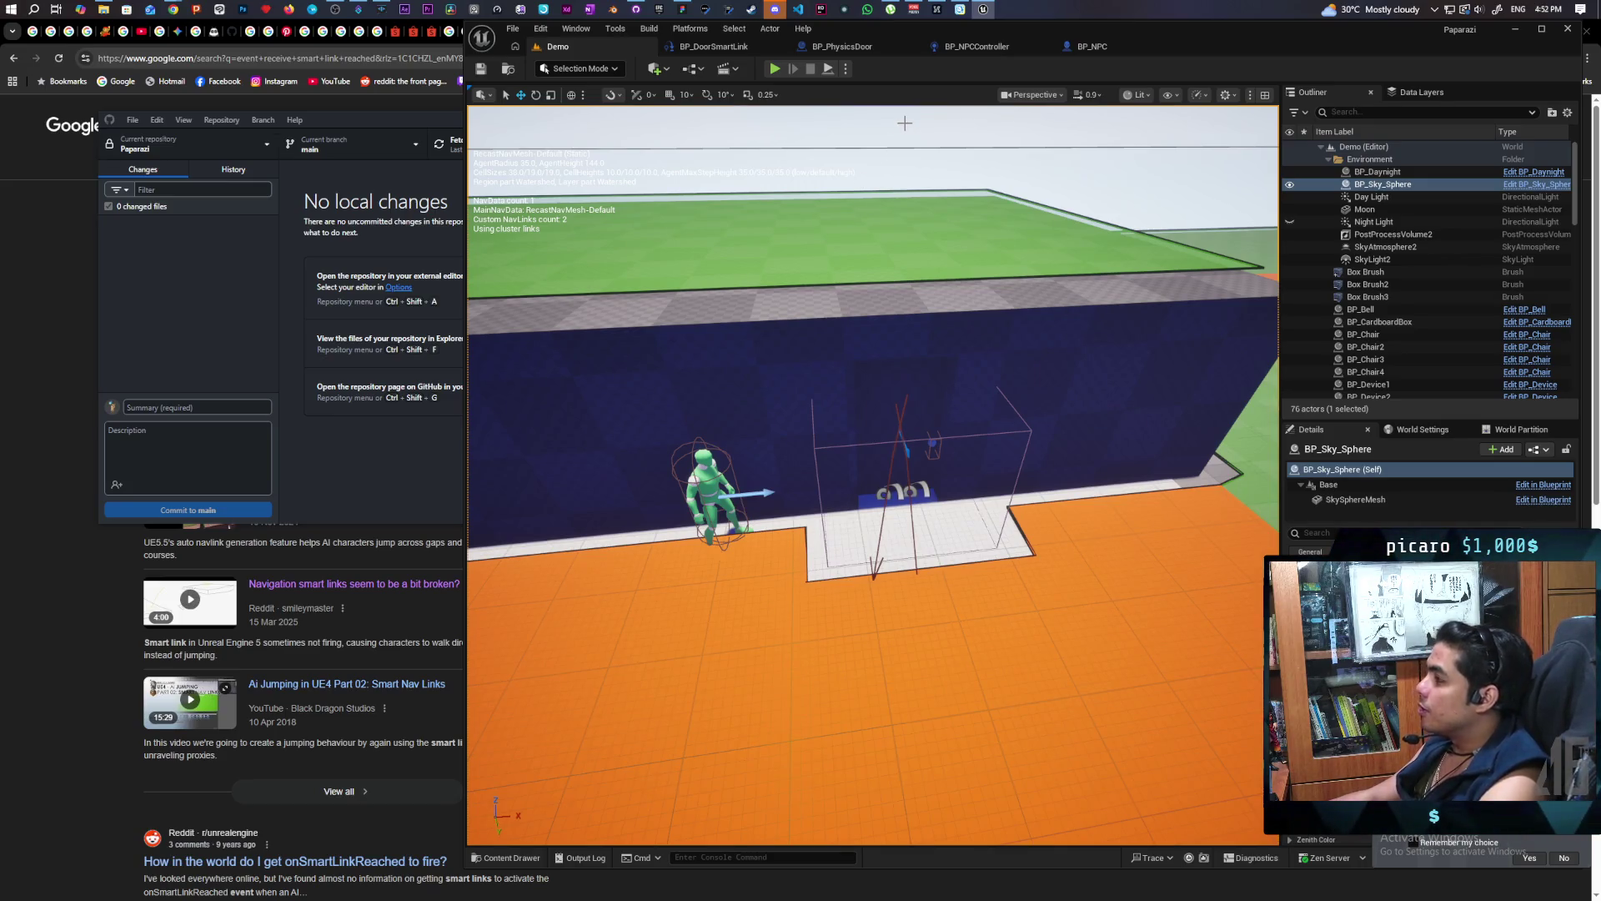
Inspect the NavMeshBoundsVolume around the tall wall, then save the Demo level
mouse_move(884, 334)
mouse_down()
mouse_move(834, 350)
mouse_move(793, 392)
mouse_move(788, 367)
mouse_move(805, 392)
mouse_up()
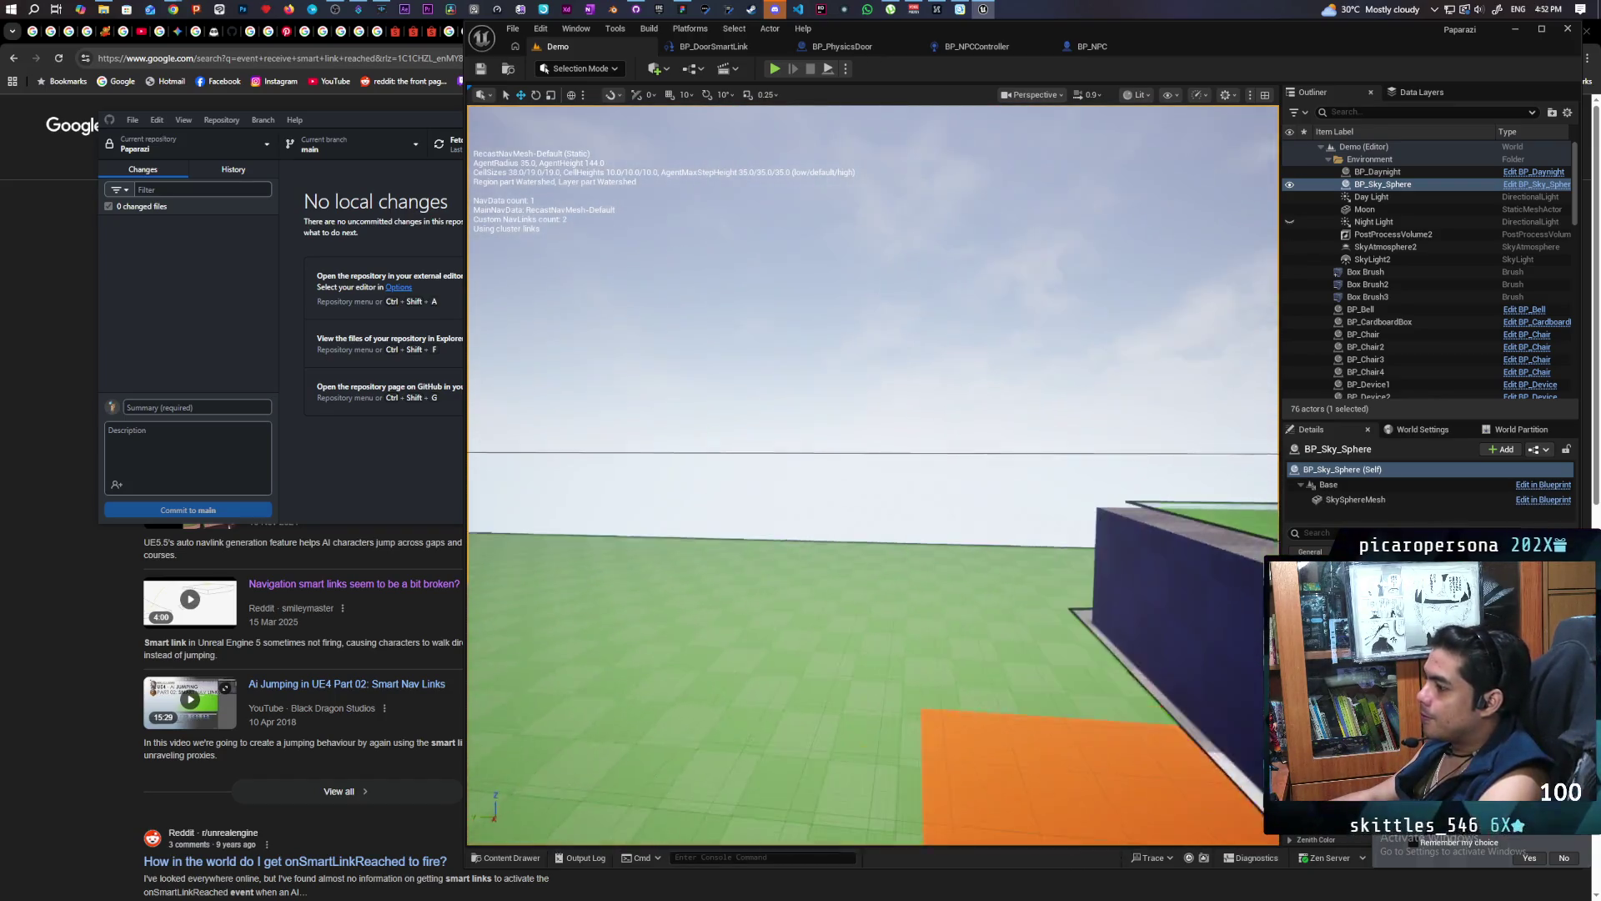
click(1159, 450)
mouse_move(1159, 450)
mouse_down()
mouse_move(1184, 450)
mouse_move(1259, 620)
mouse_up()
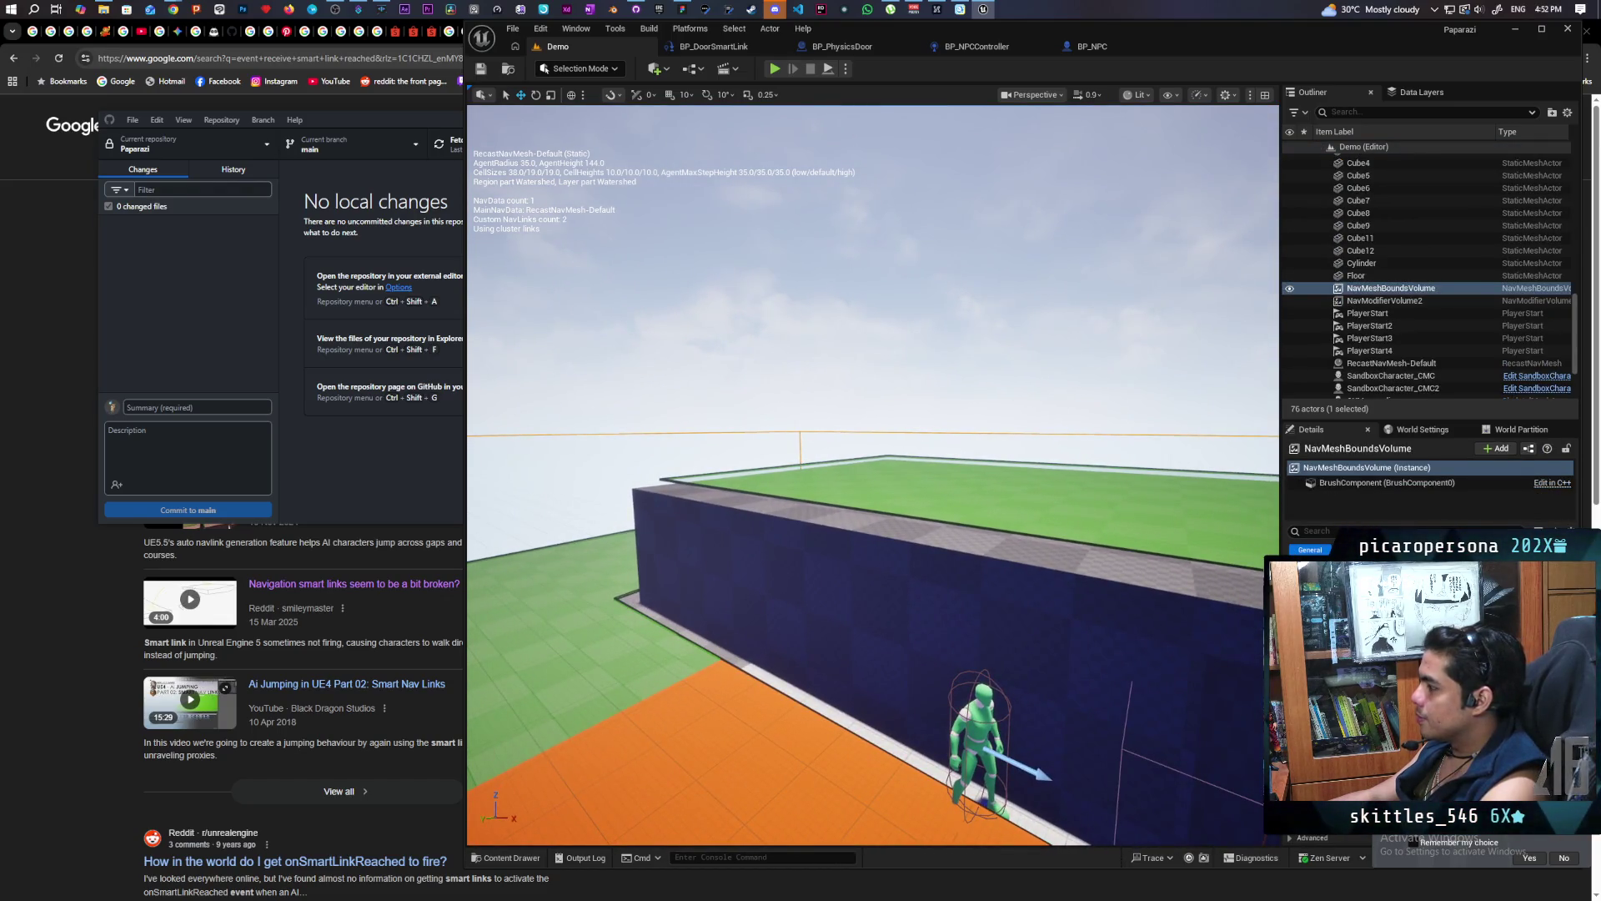
mouse_move(1259, 620)
mouse_down()
mouse_move(1134, 768)
mouse_move(922, 603)
mouse_up()
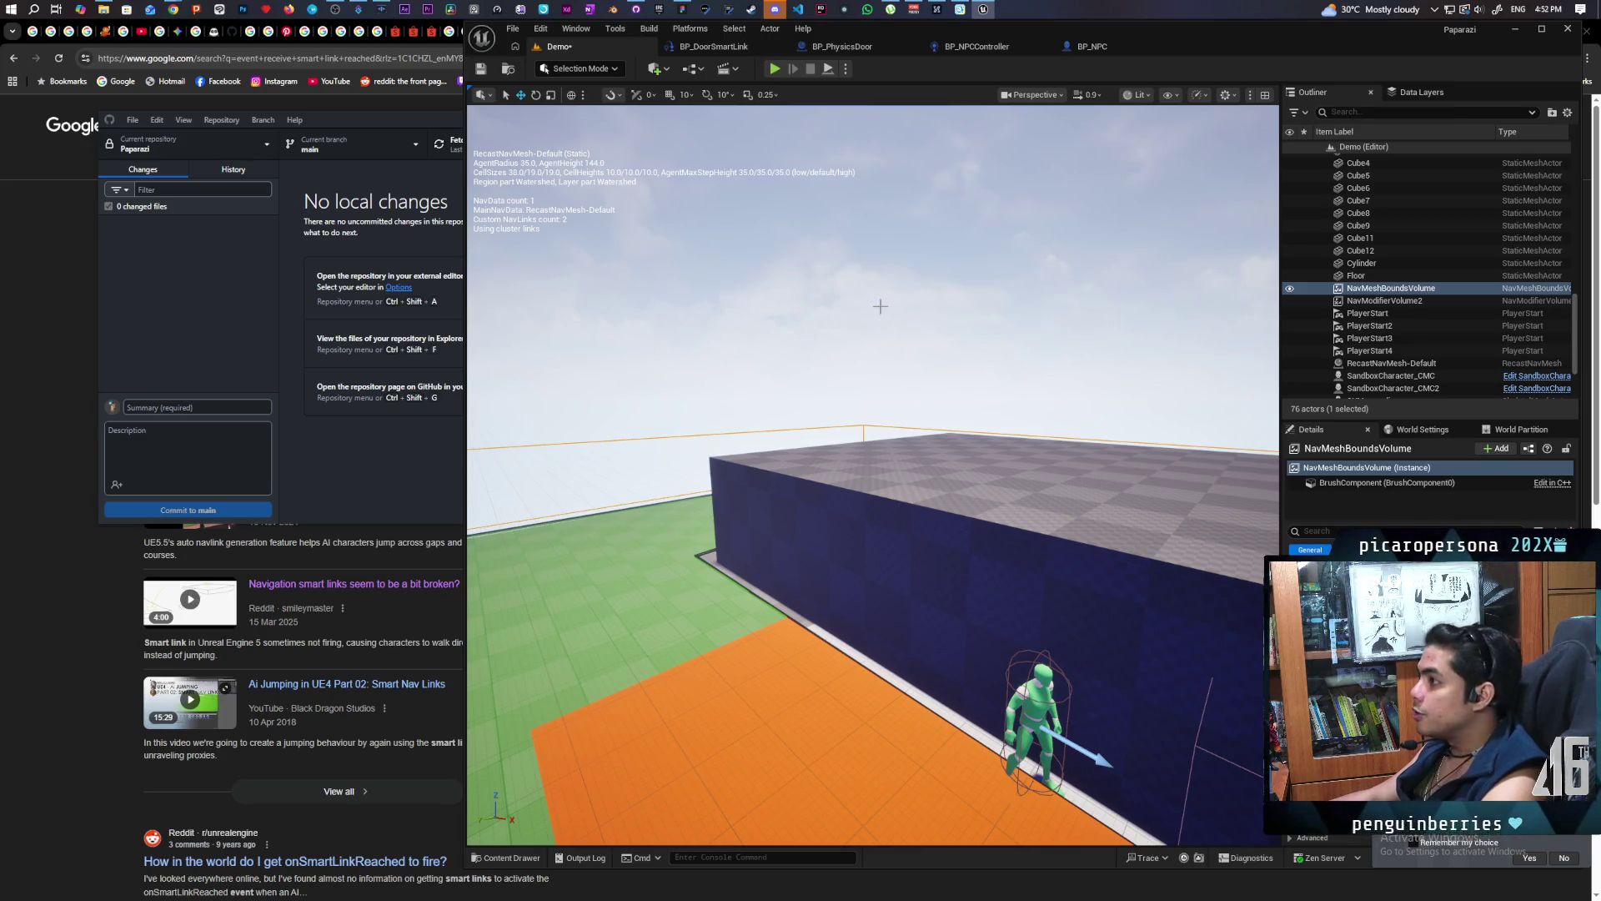
key(ctrl+s)
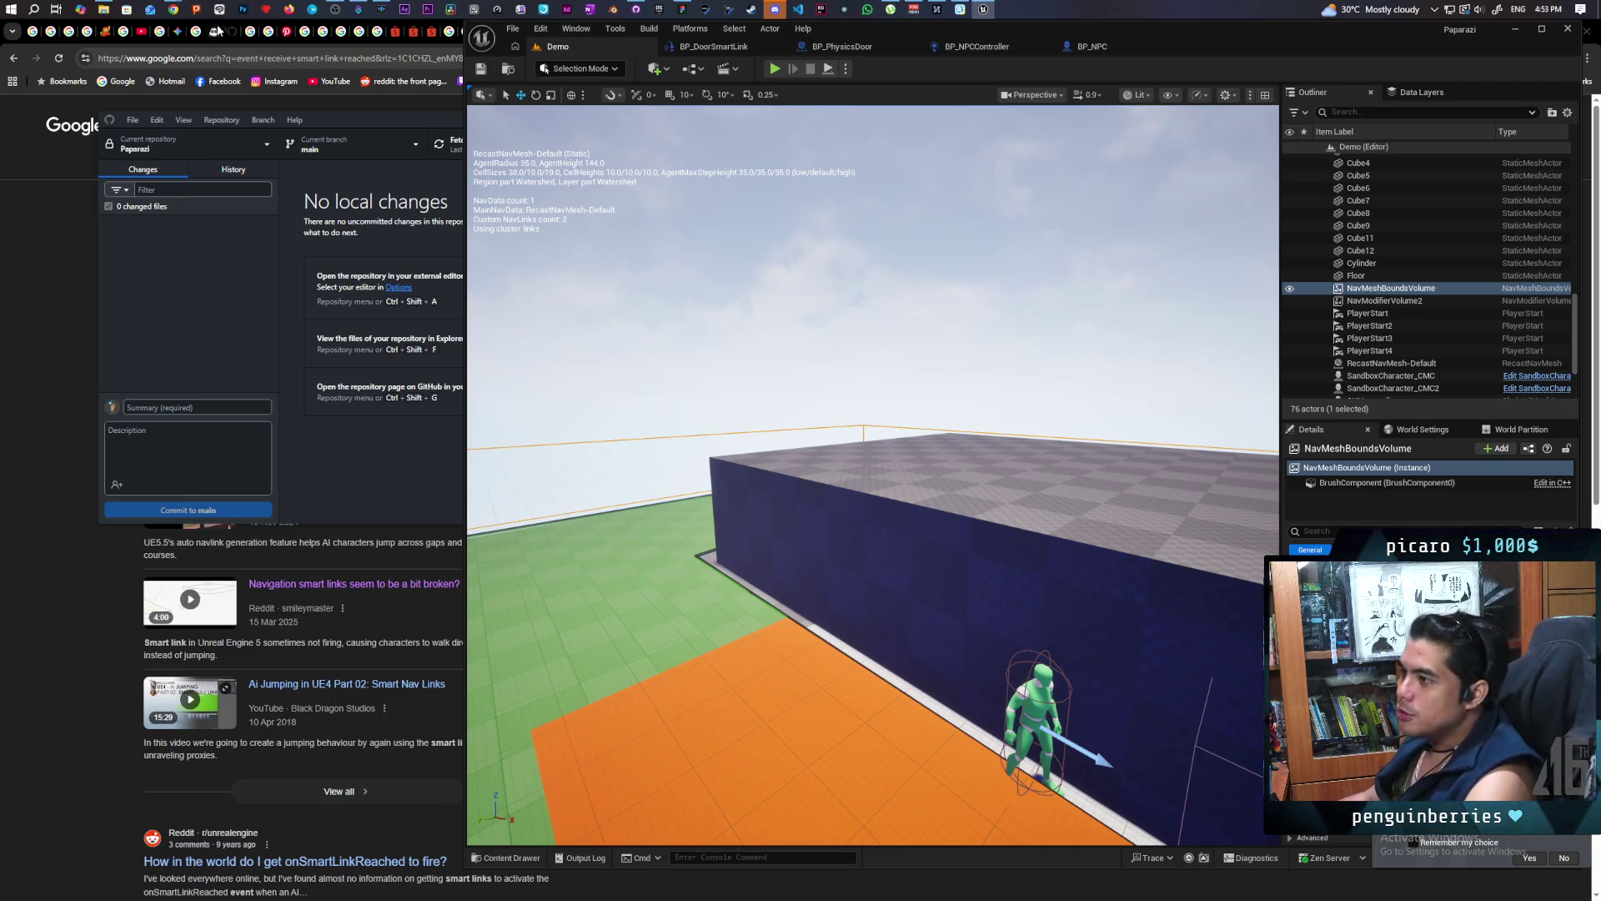
mouse_move(172, 9)
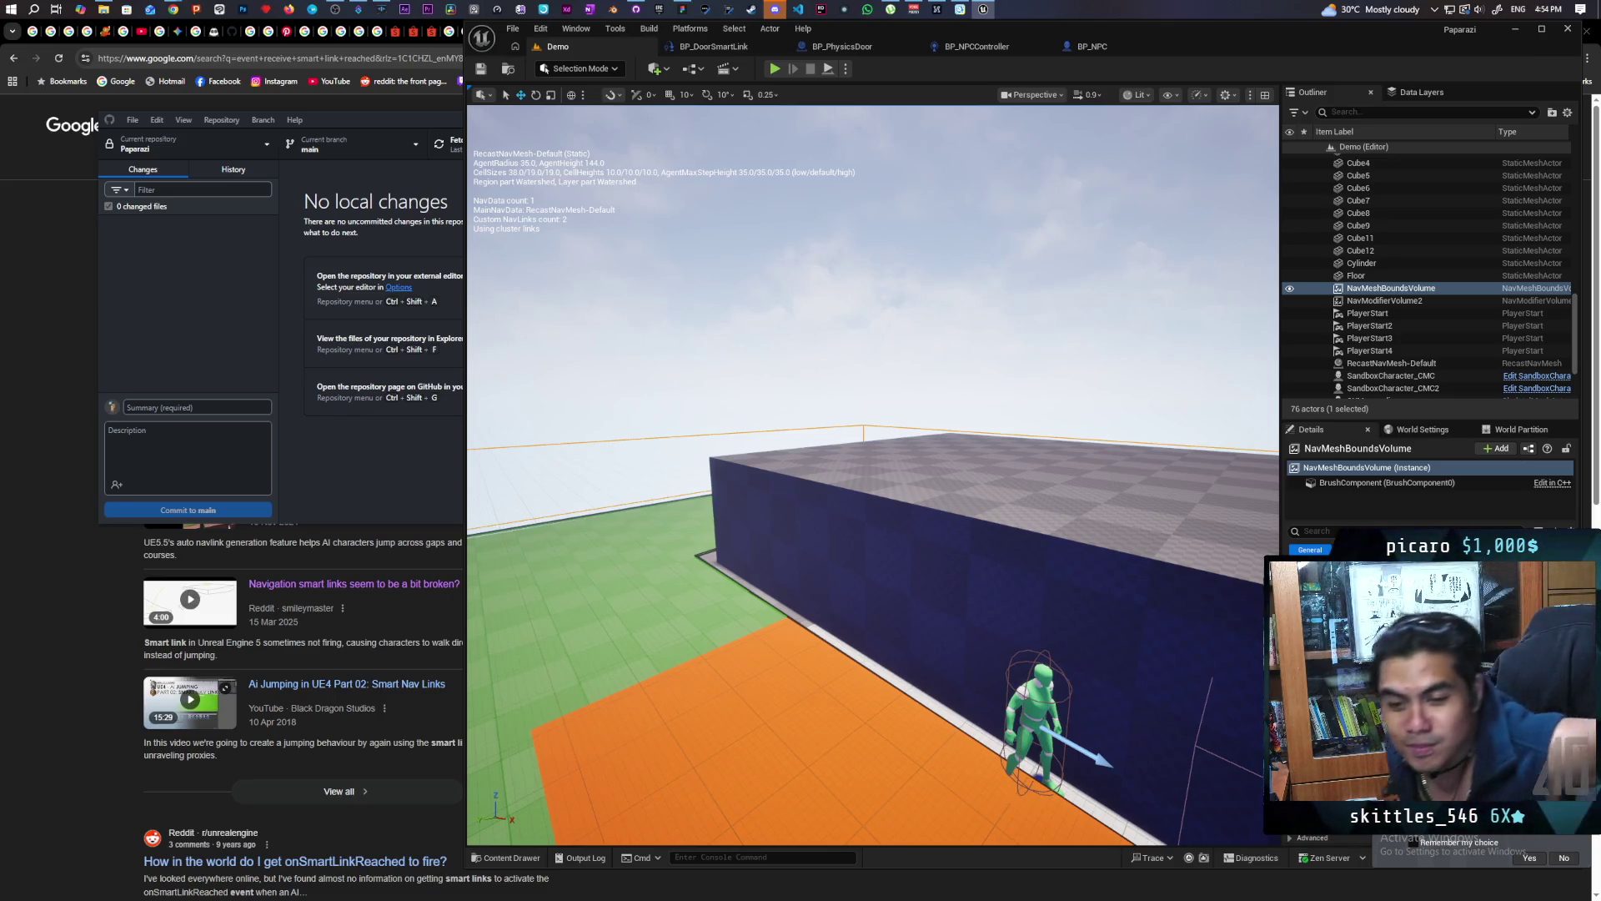
Focus on BP_NPC7, then select SandboxCharacter_CMC2 and edit its SandboxCharacter_CMC Blueprint
click(1038, 708)
key(f)
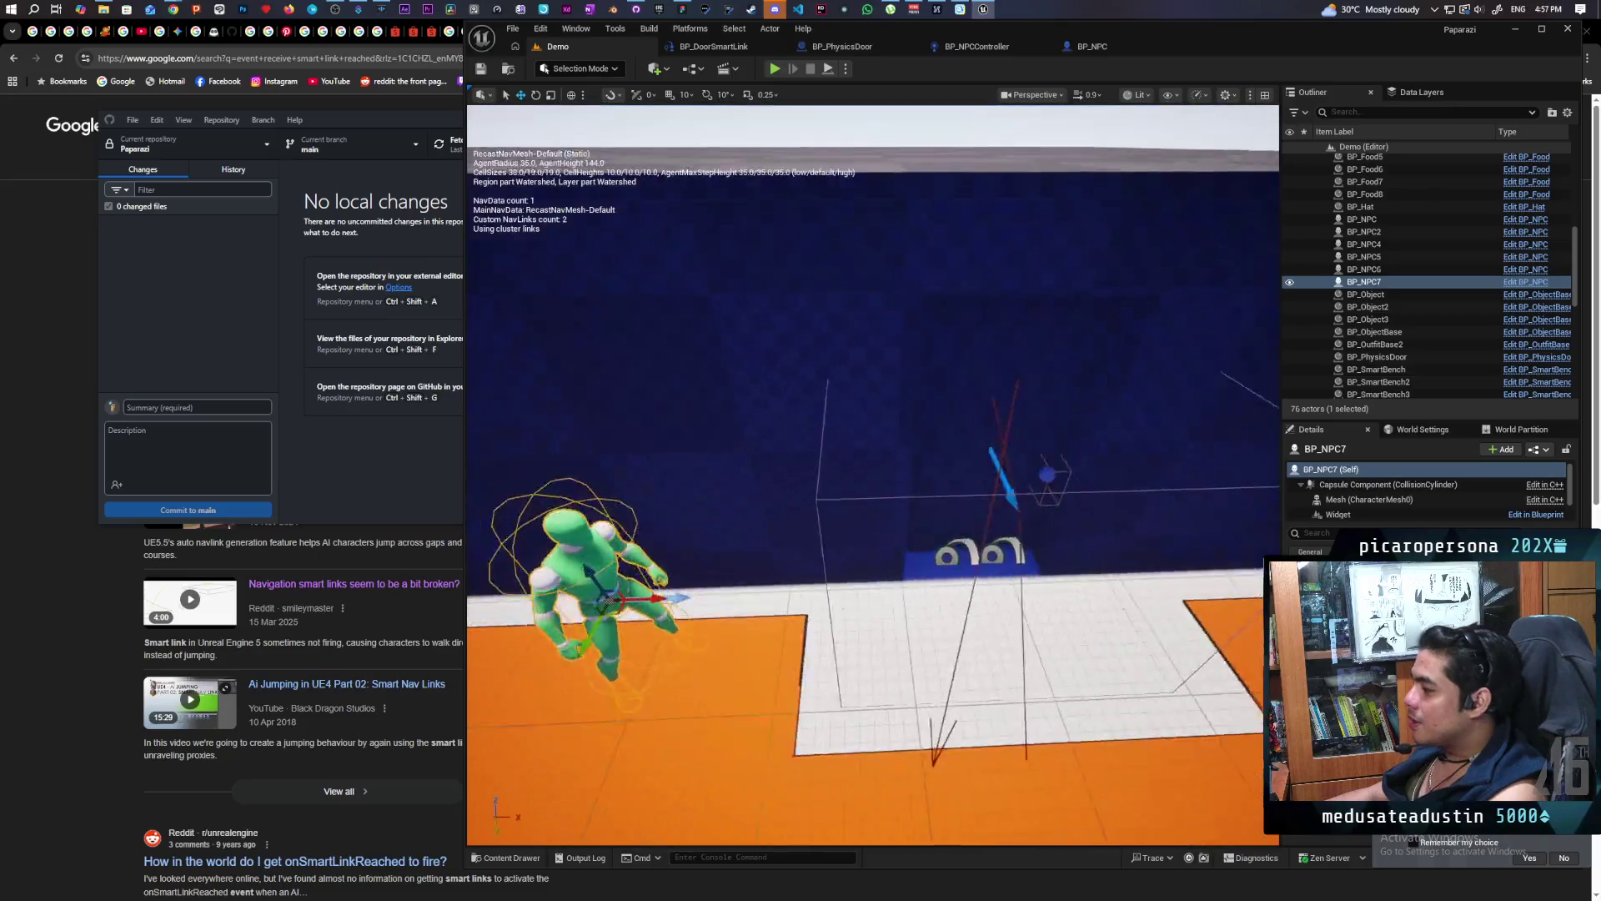
key(f)
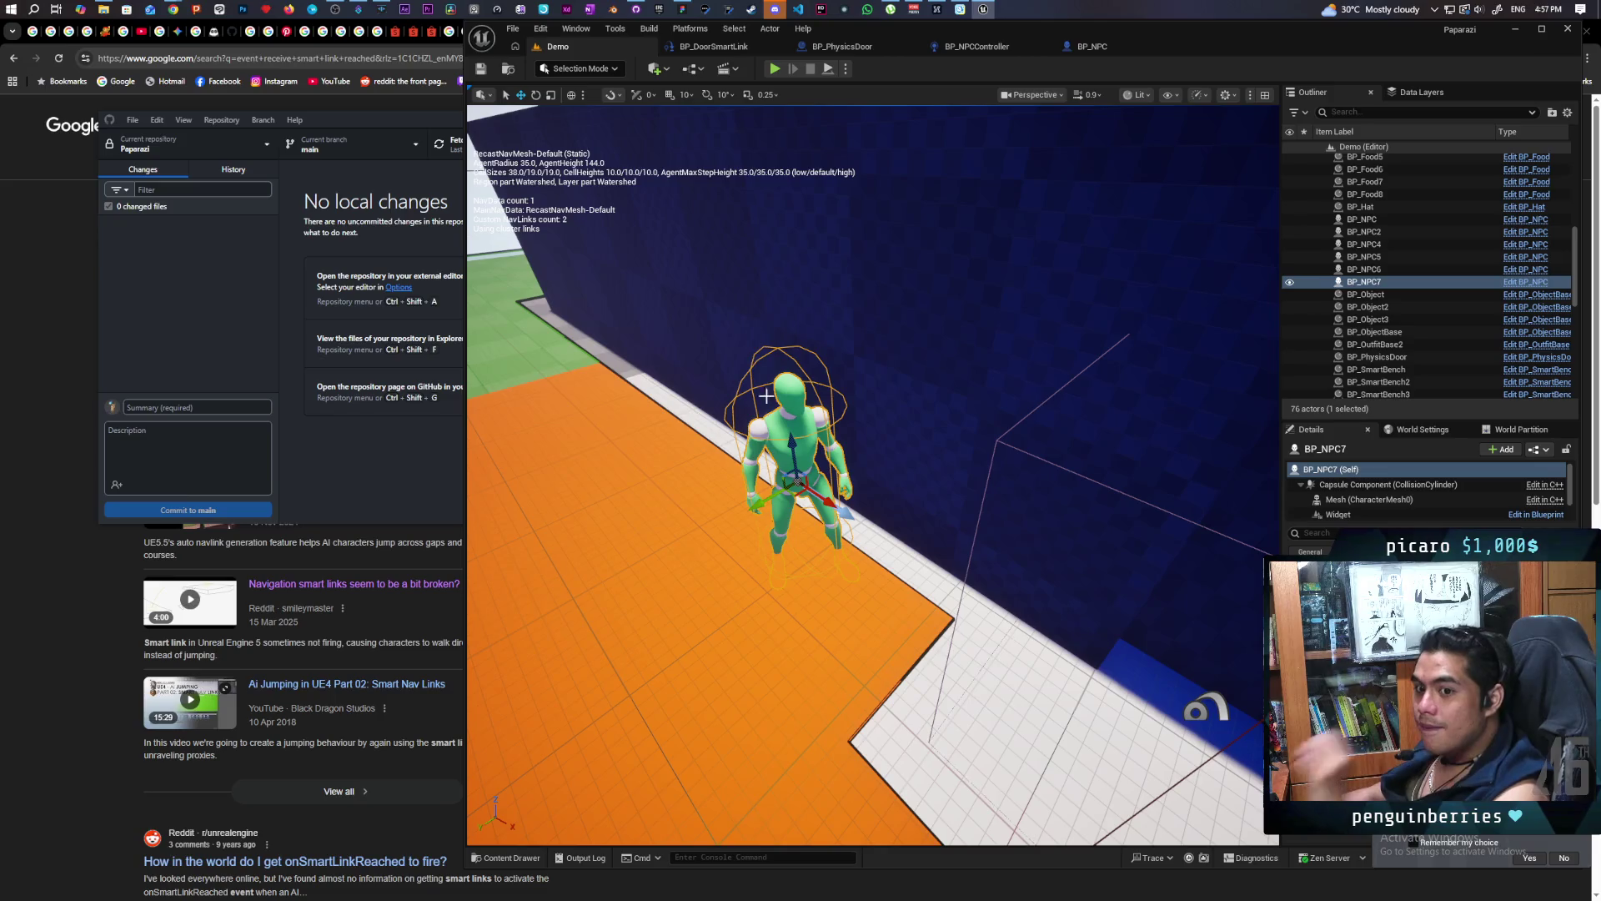
scroll(738, 547, down, 10)
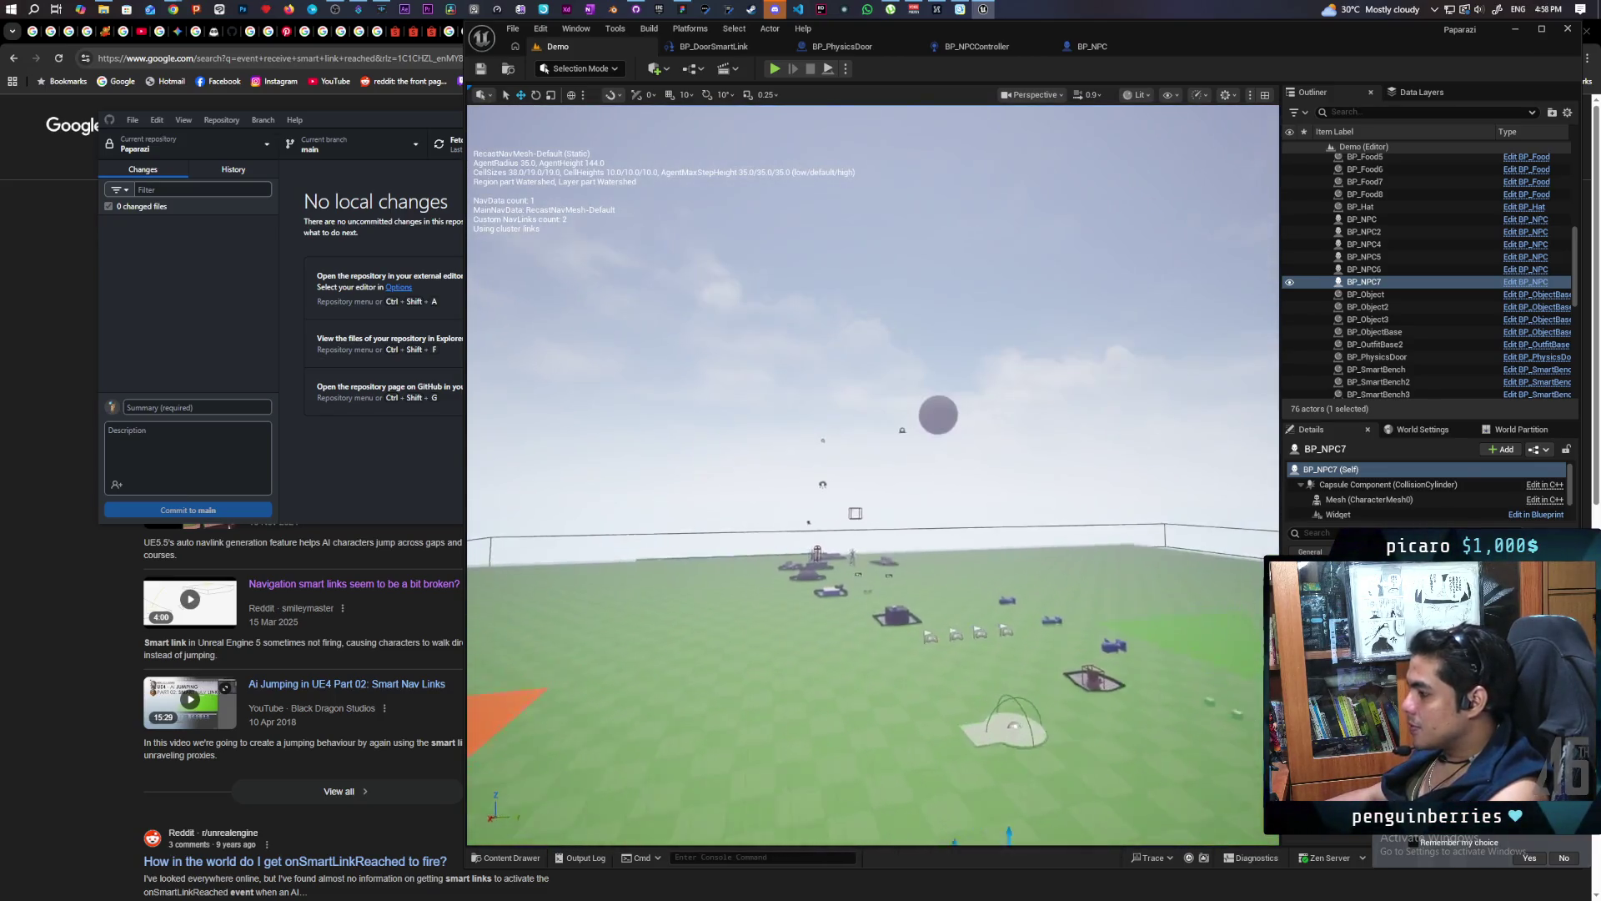
scroll(738, 547, up, 10)
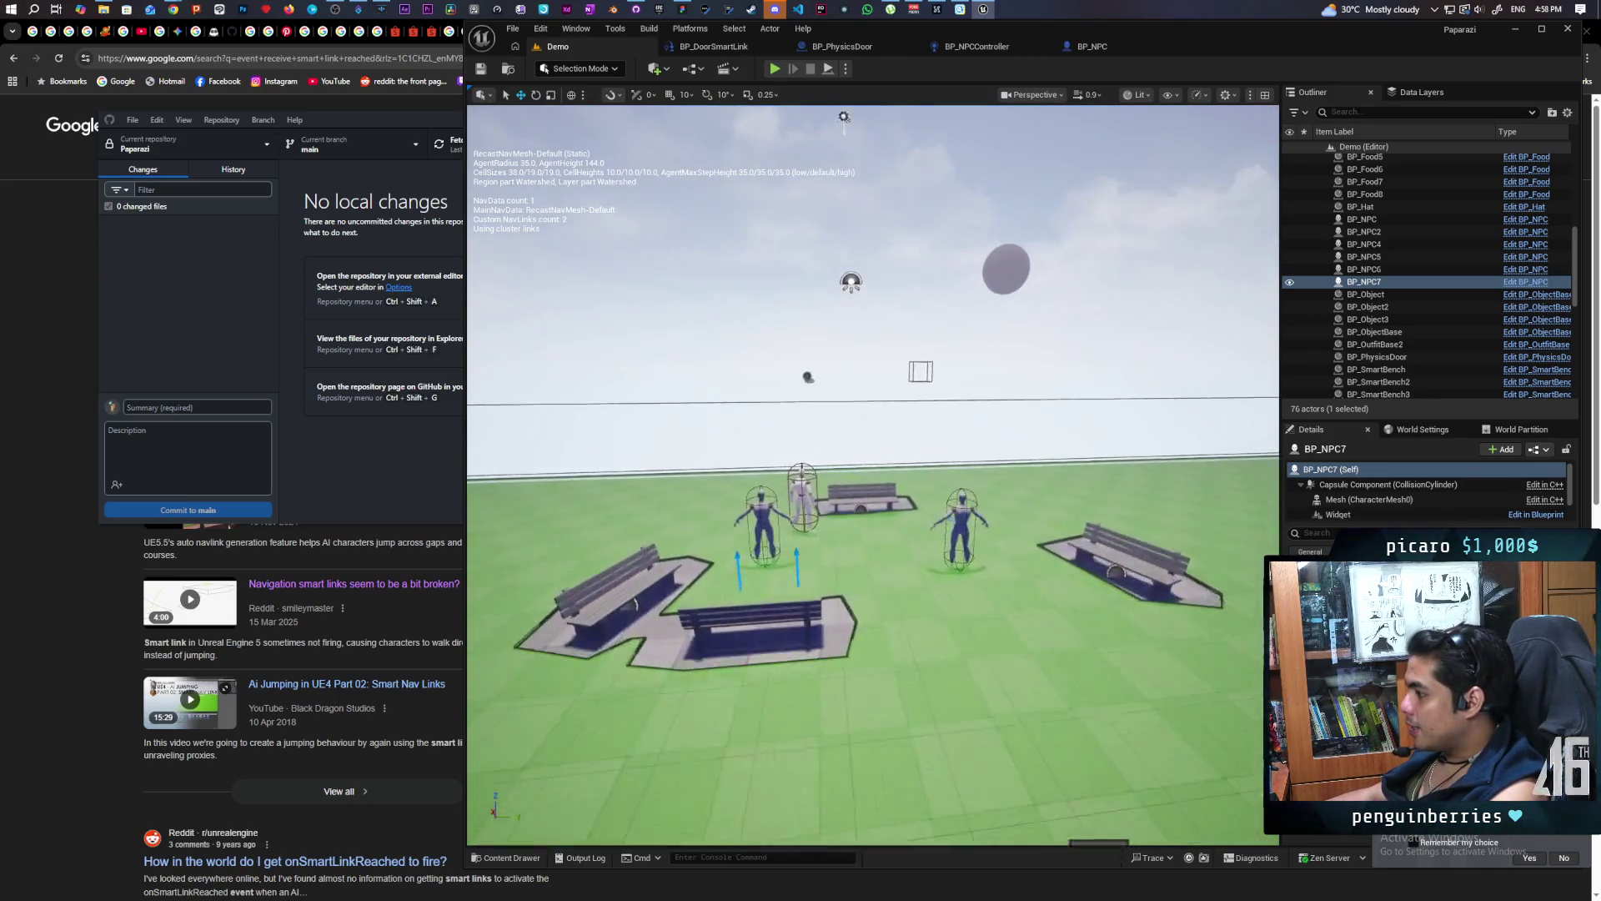
drag(738, 548, 667, 530)
click(724, 467)
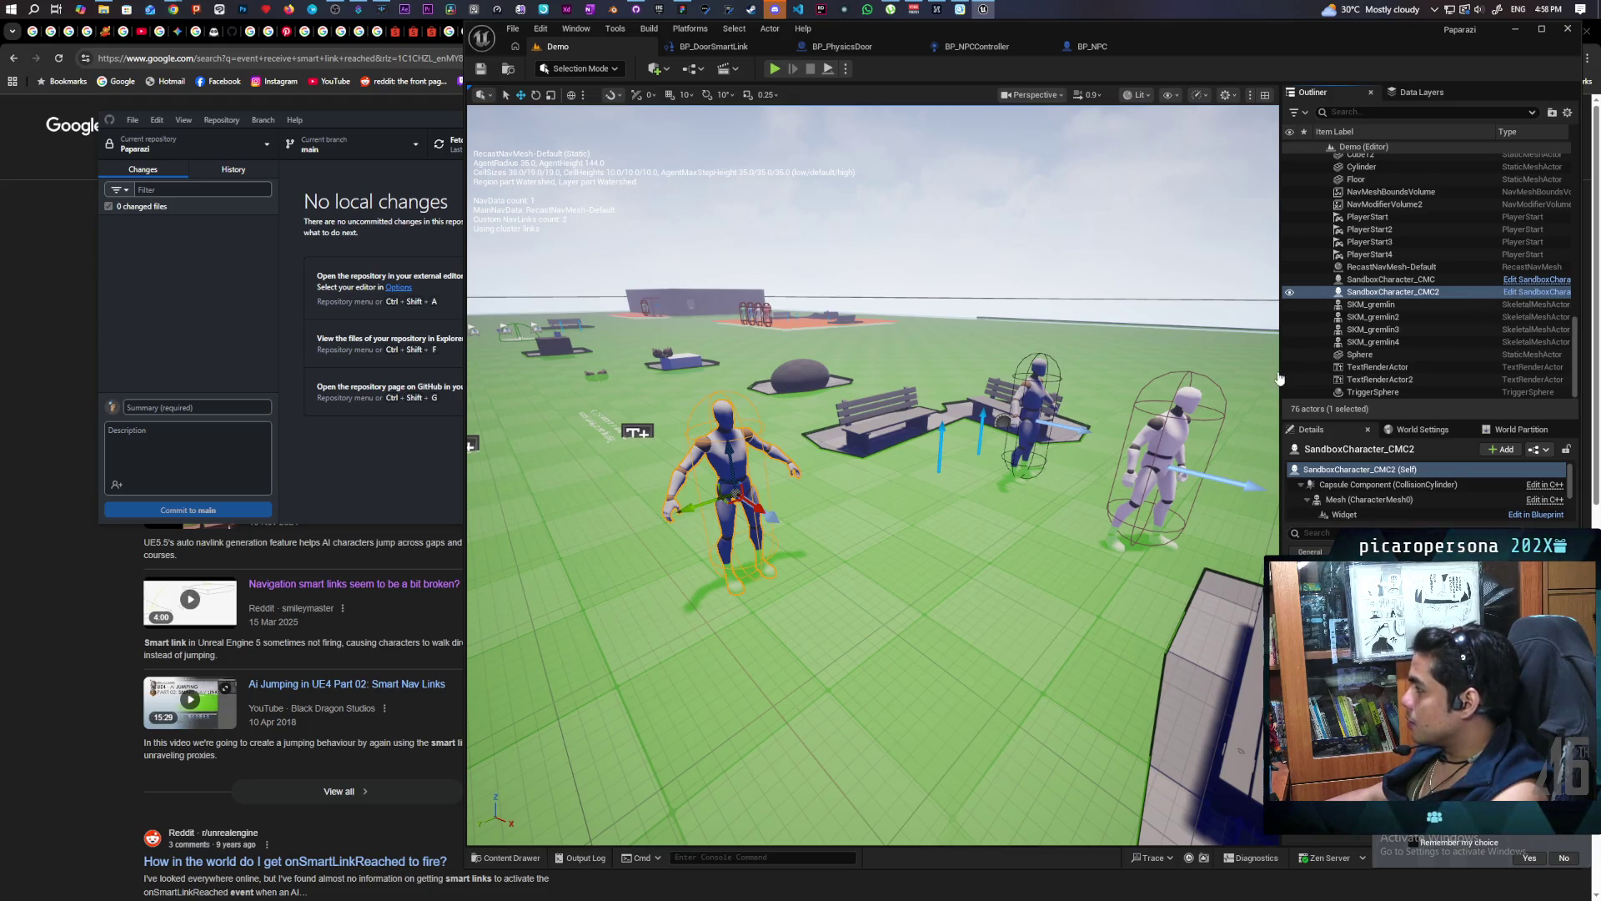
click(1516, 292)
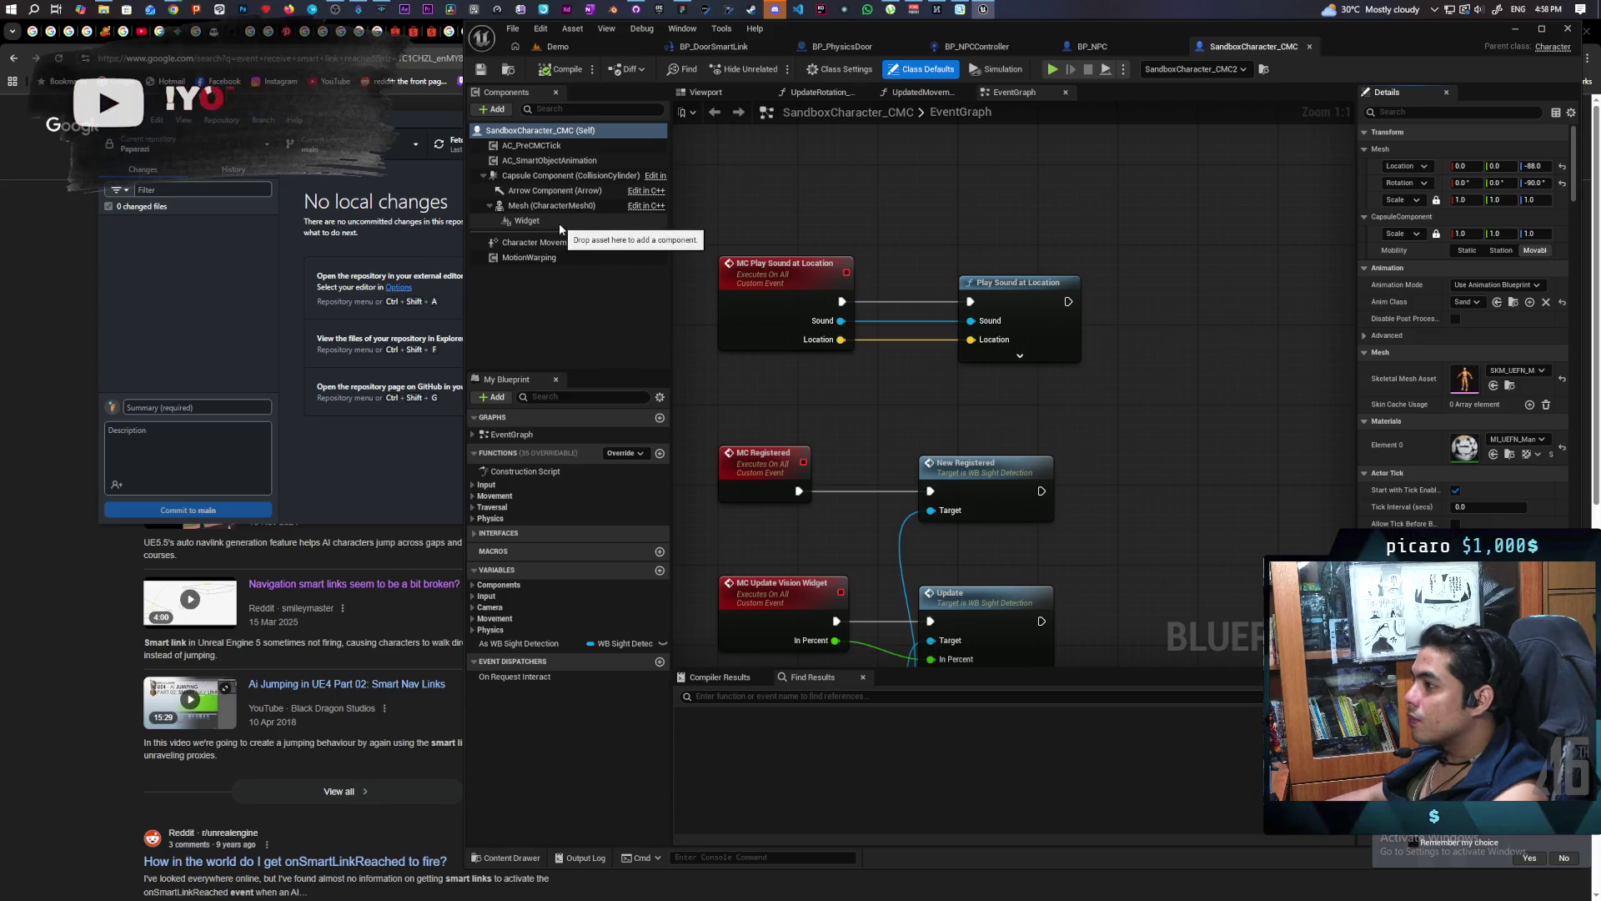
Select the sandbox character's Widget component in the Viewport preview
click(706, 92)
click(538, 221)
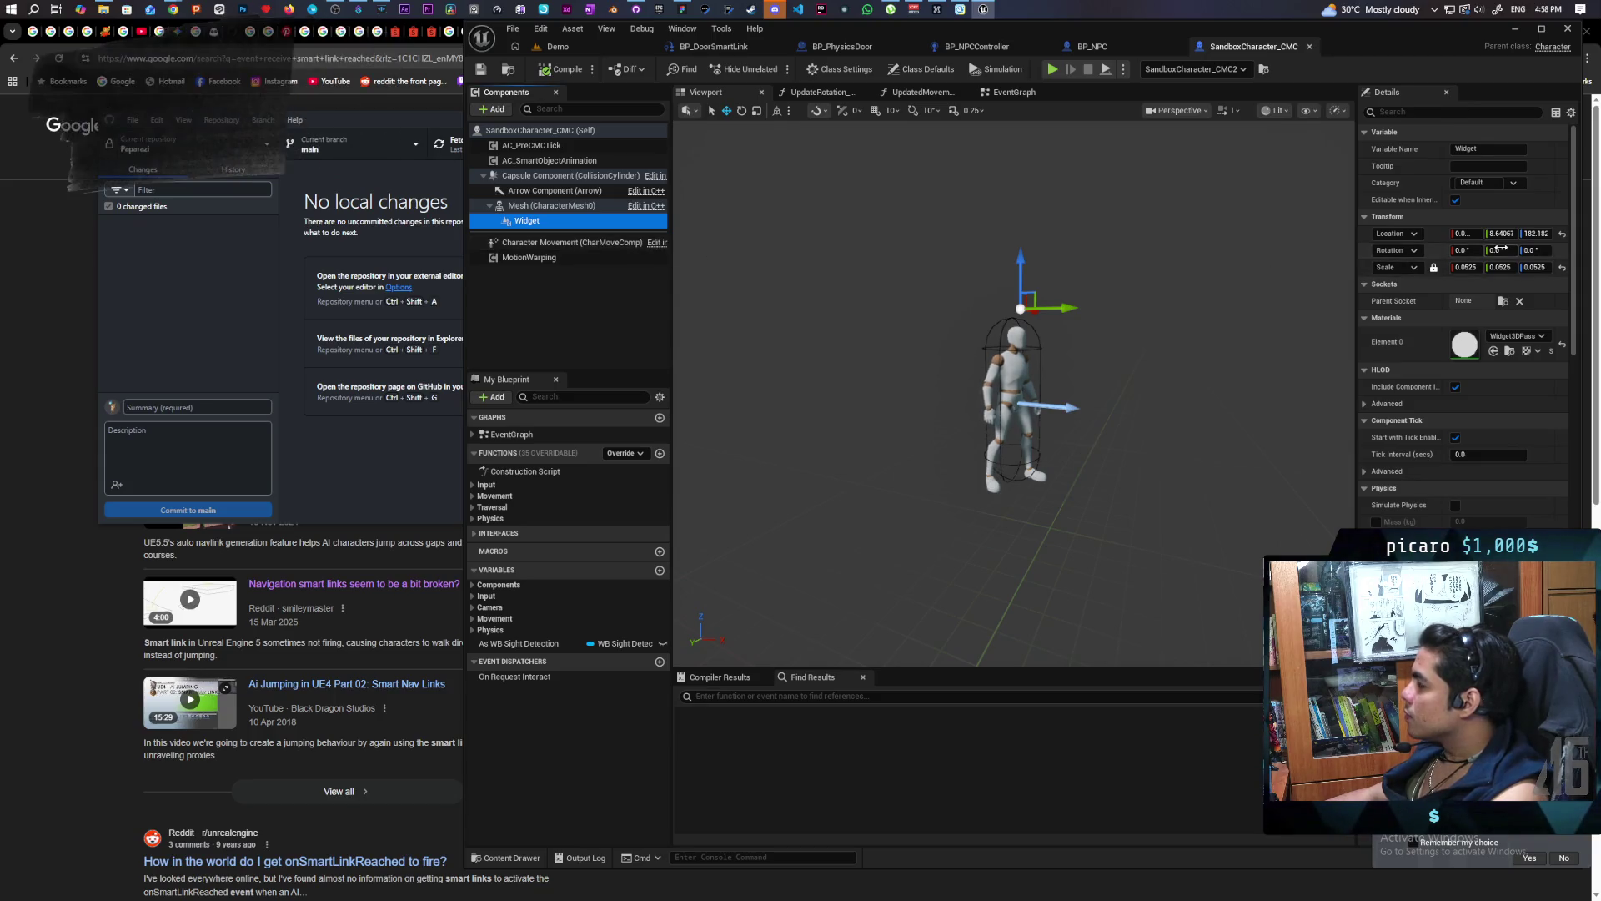
scroll(1148, 314, up, 6)
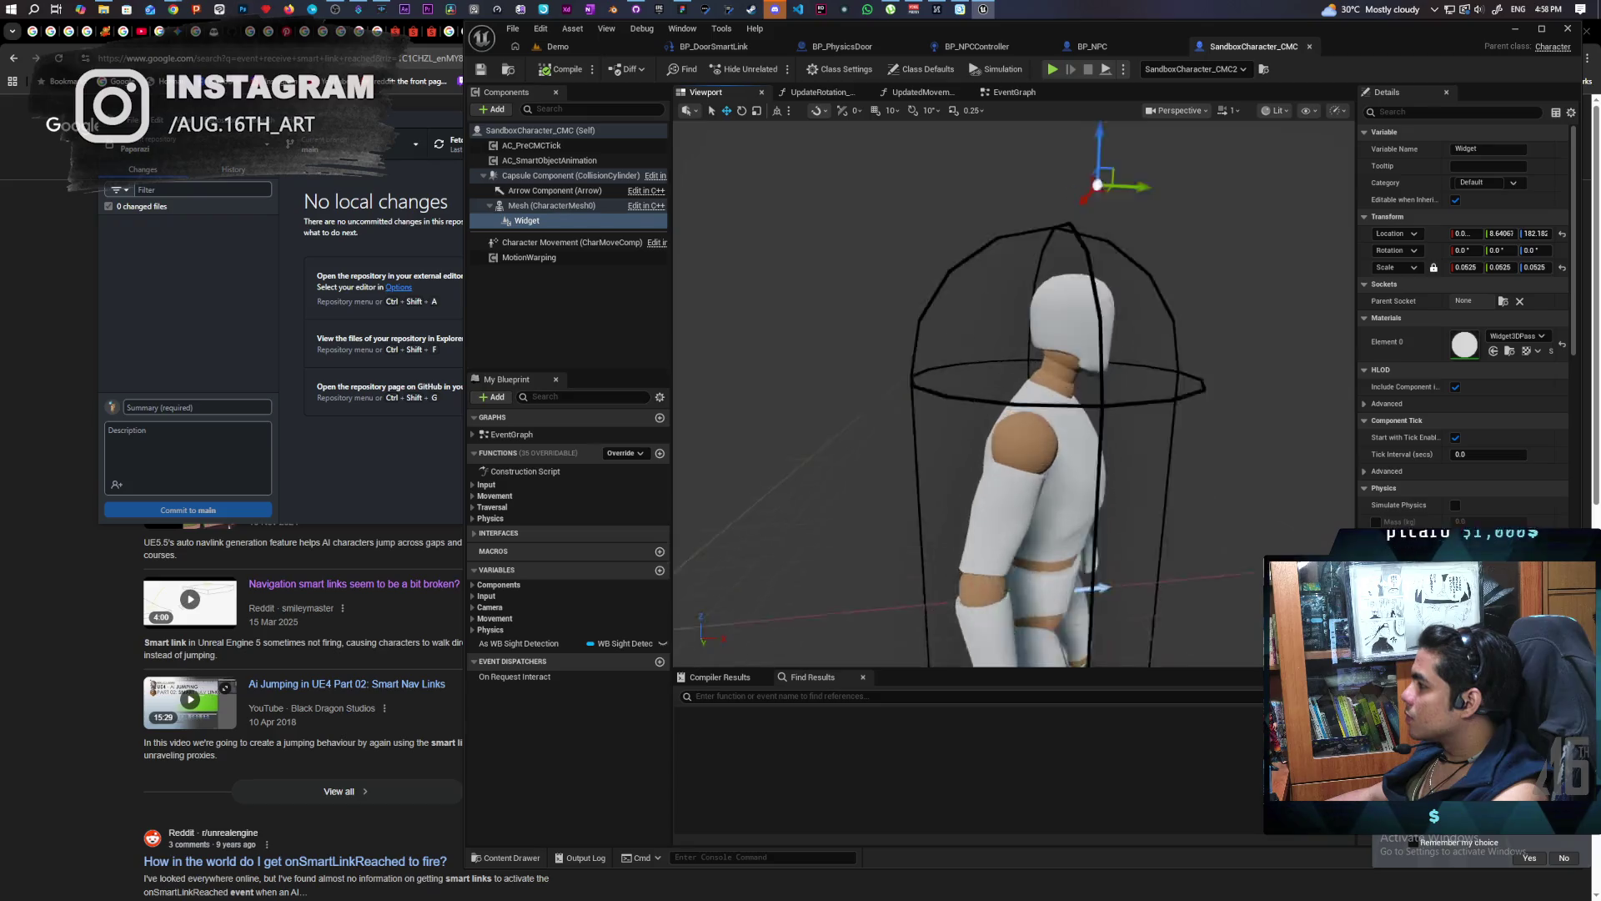
scroll(1148, 315, down, 5)
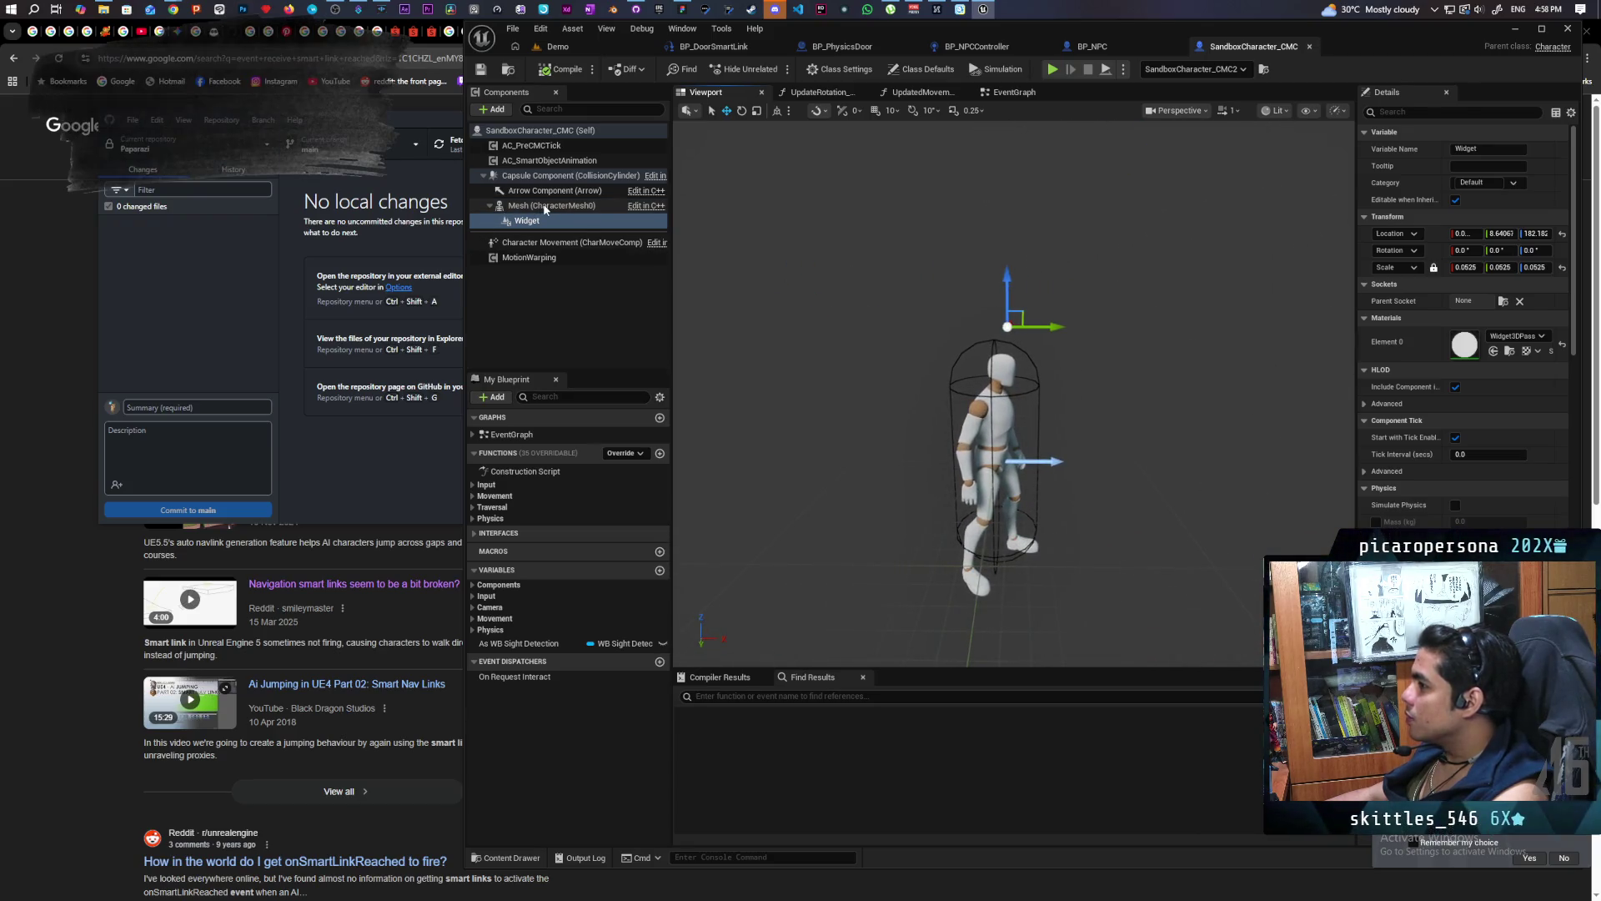
click(542, 219)
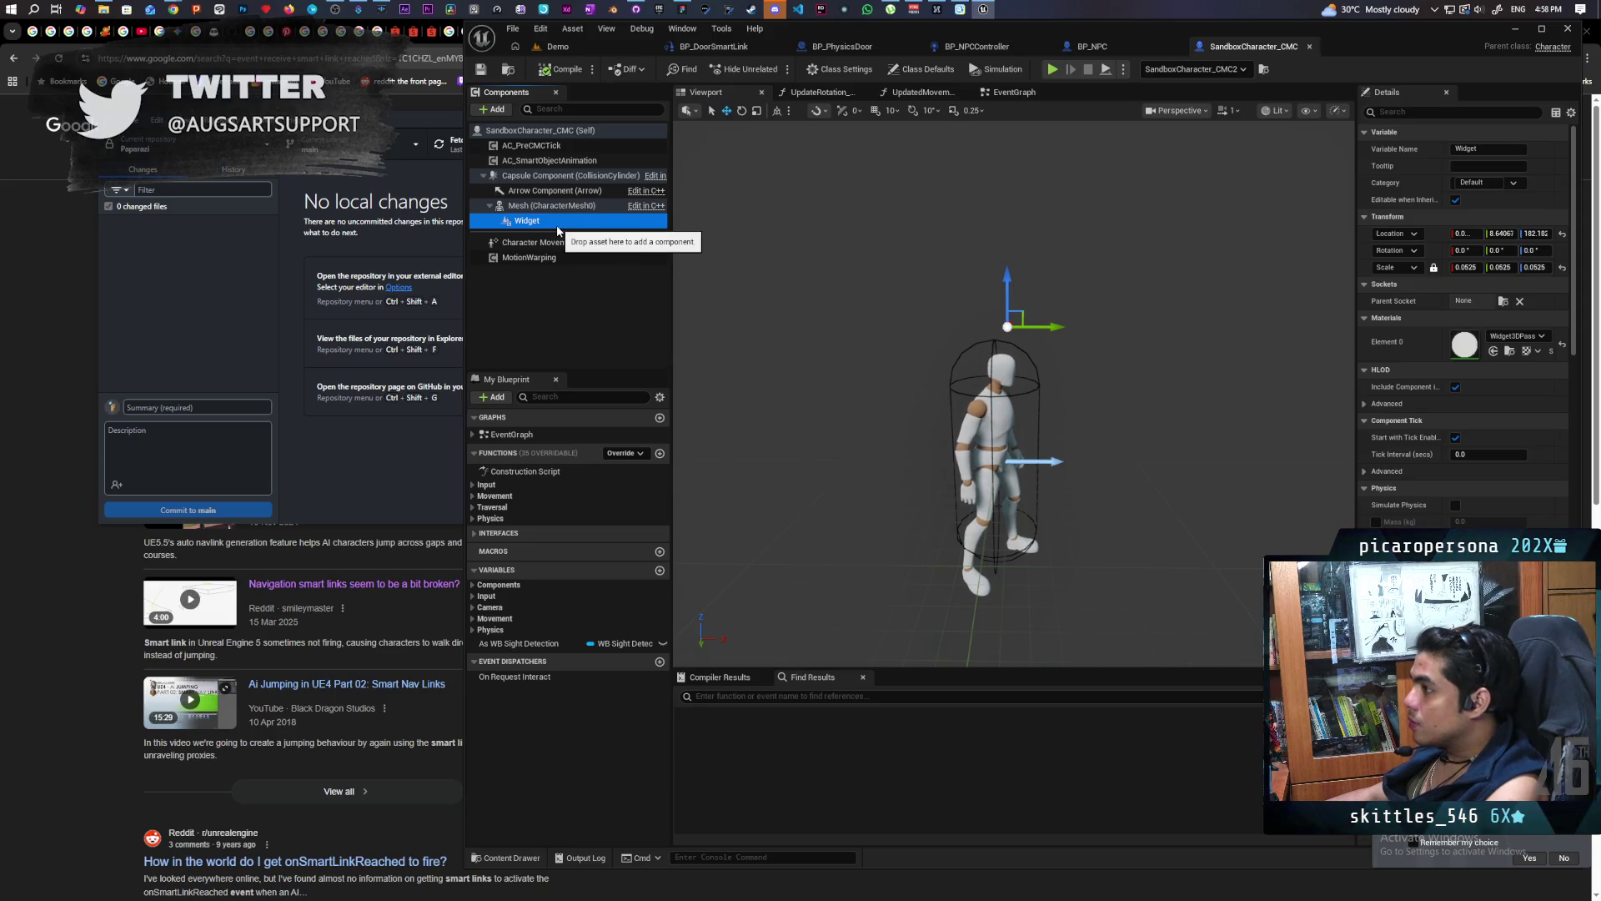
Compare the BP_NPC and SandboxCharacter_CMC Blueprints, ending on BP_NPC's event graph
click(1092, 47)
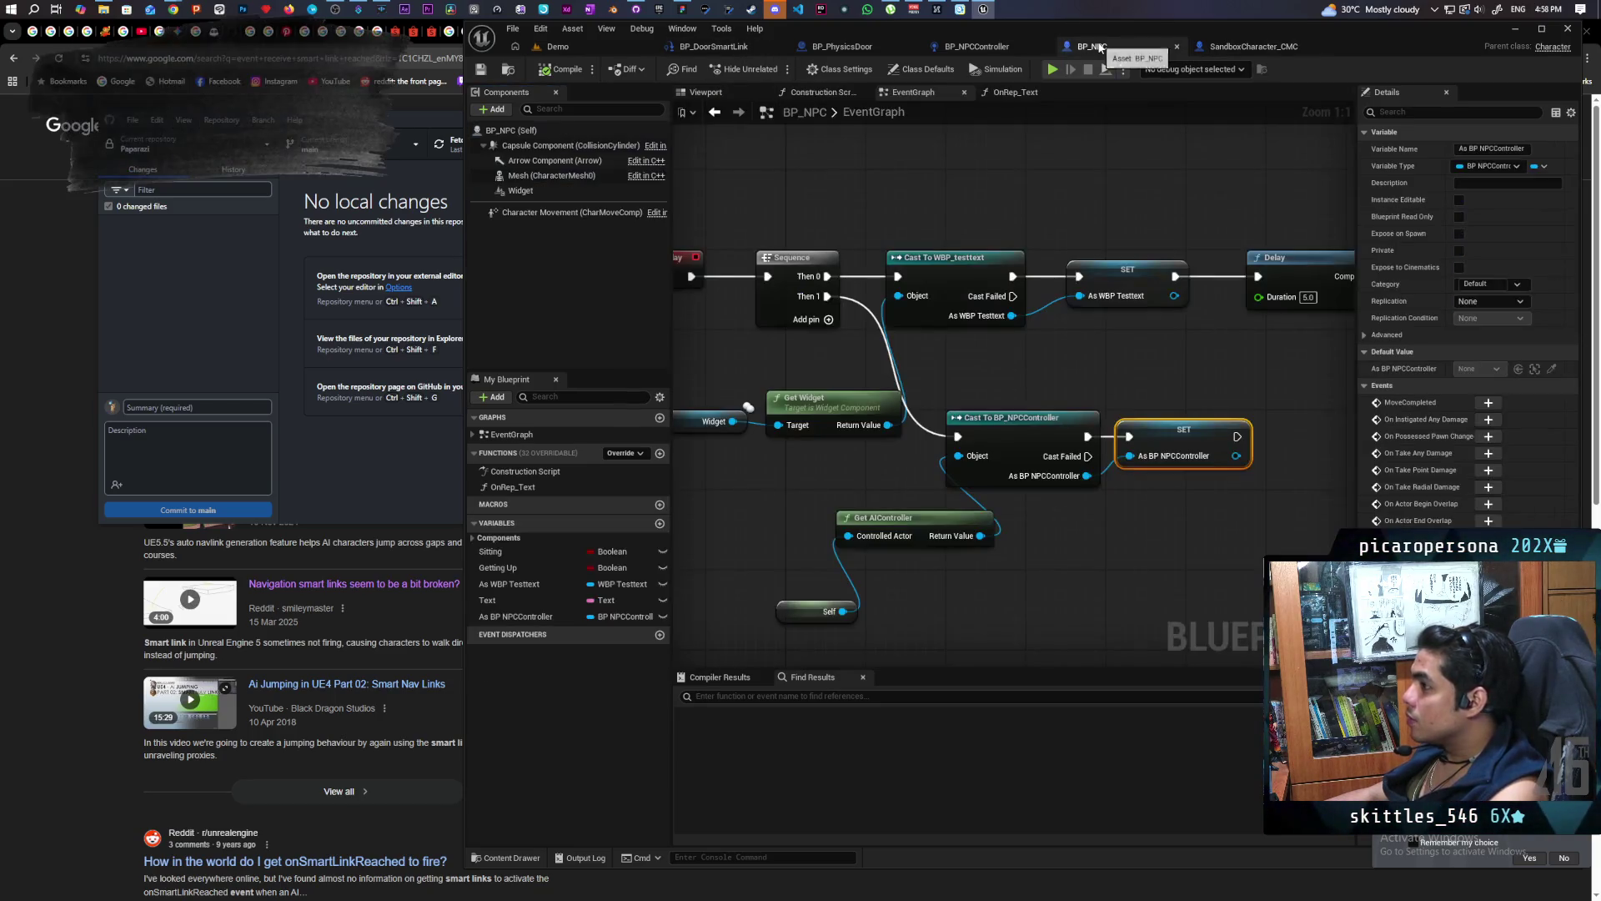
click(1245, 48)
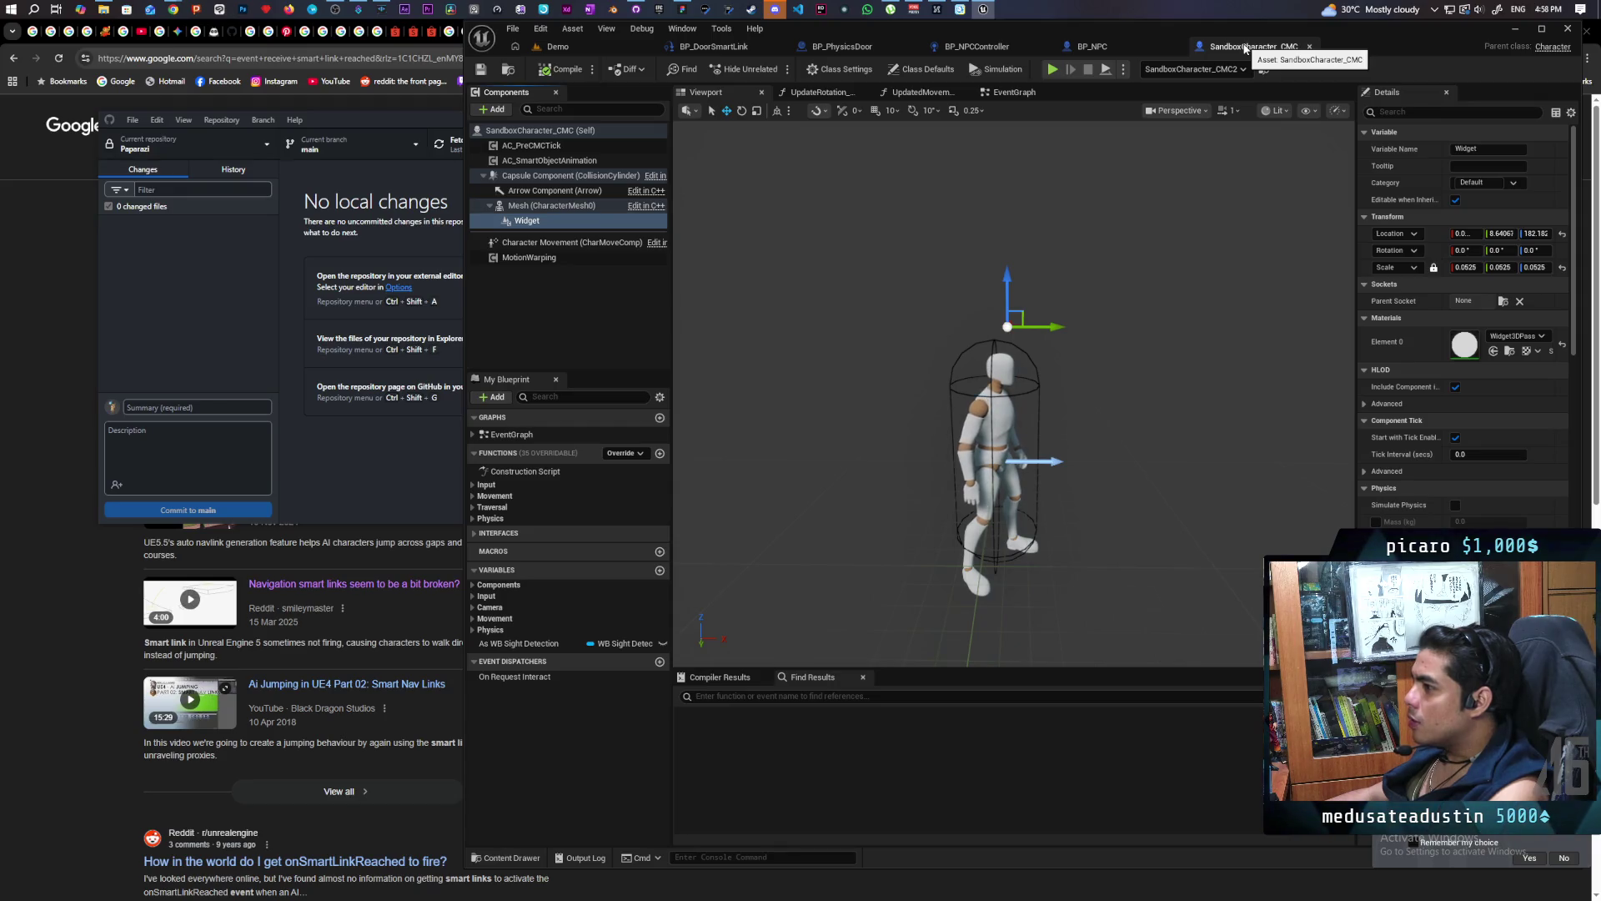
click(1092, 47)
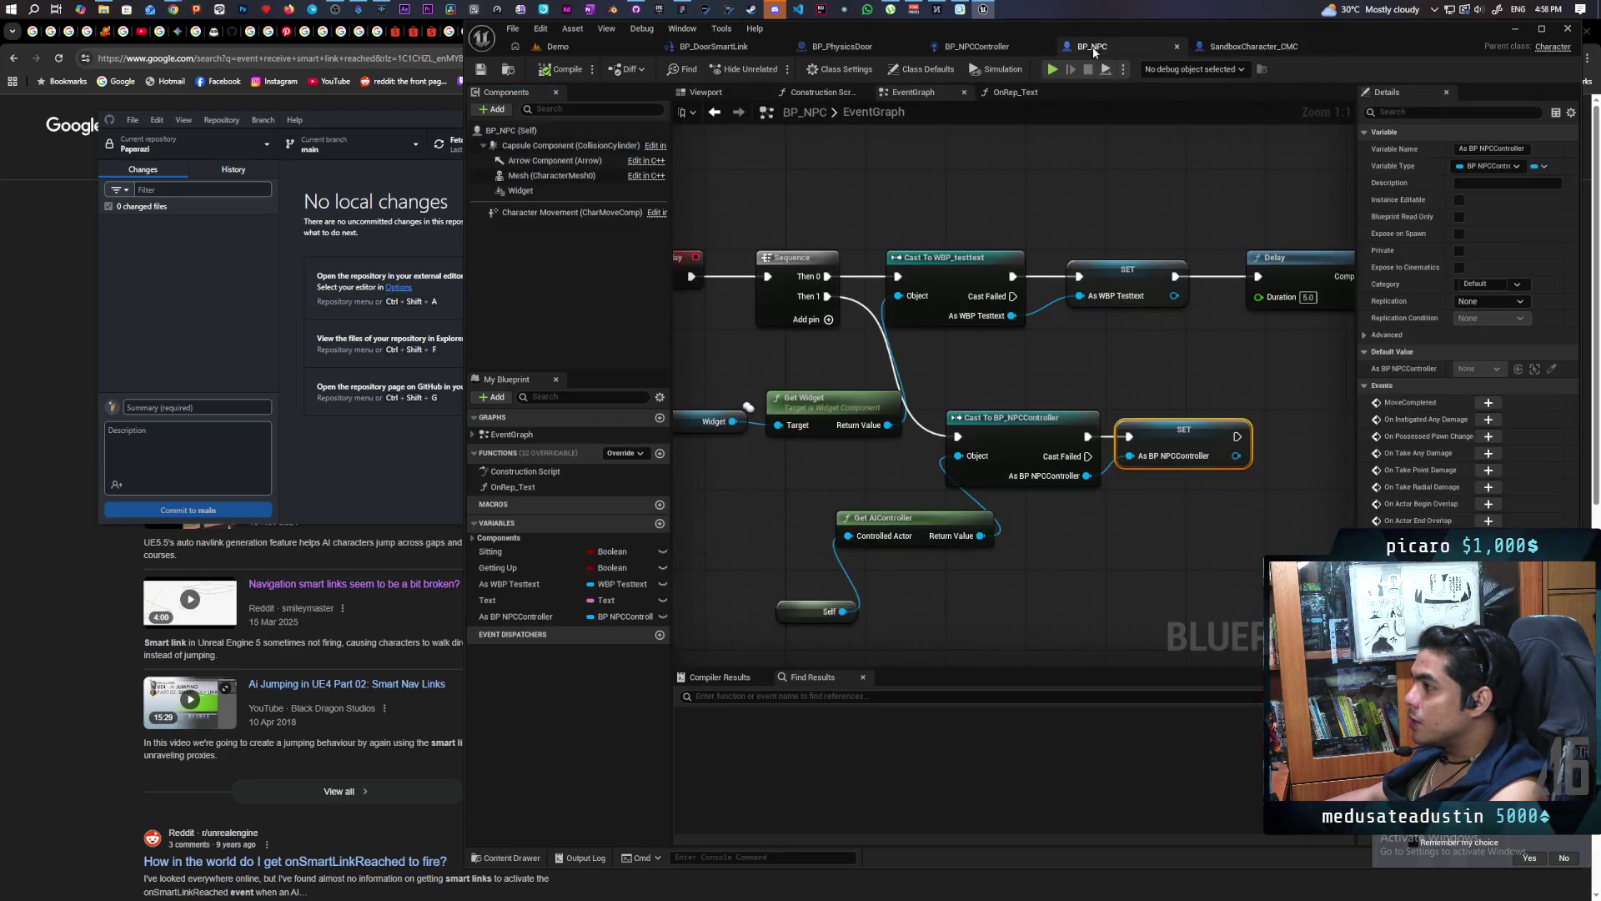
Paste the copied widget component onto BP_NPC's Mesh as Widget1
click(551, 176)
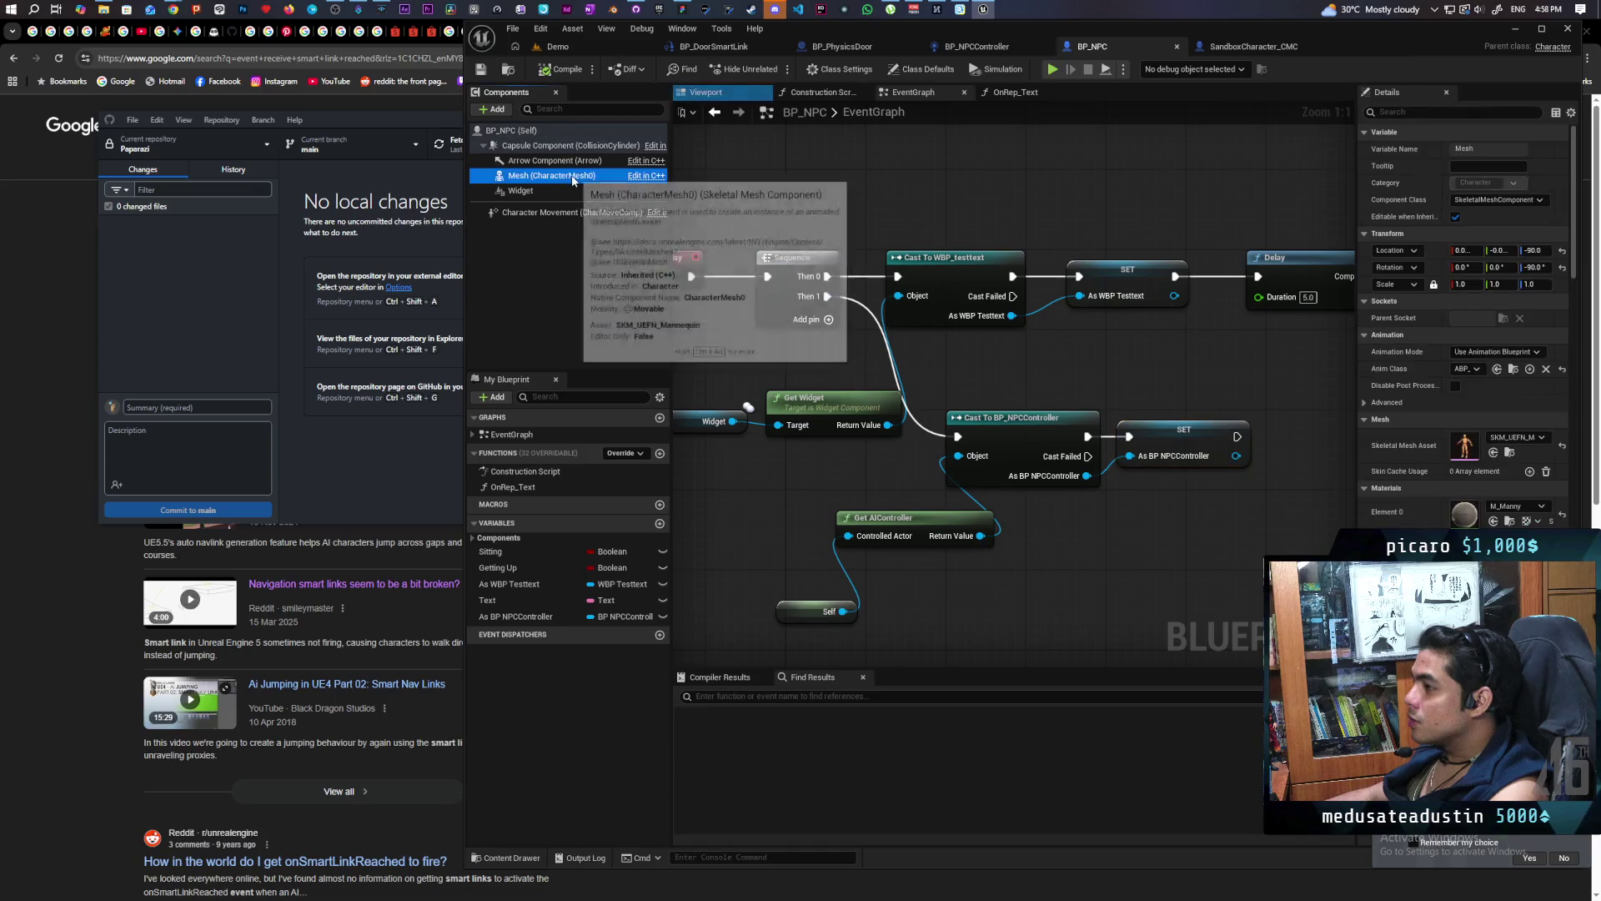
key(ctrl+v)
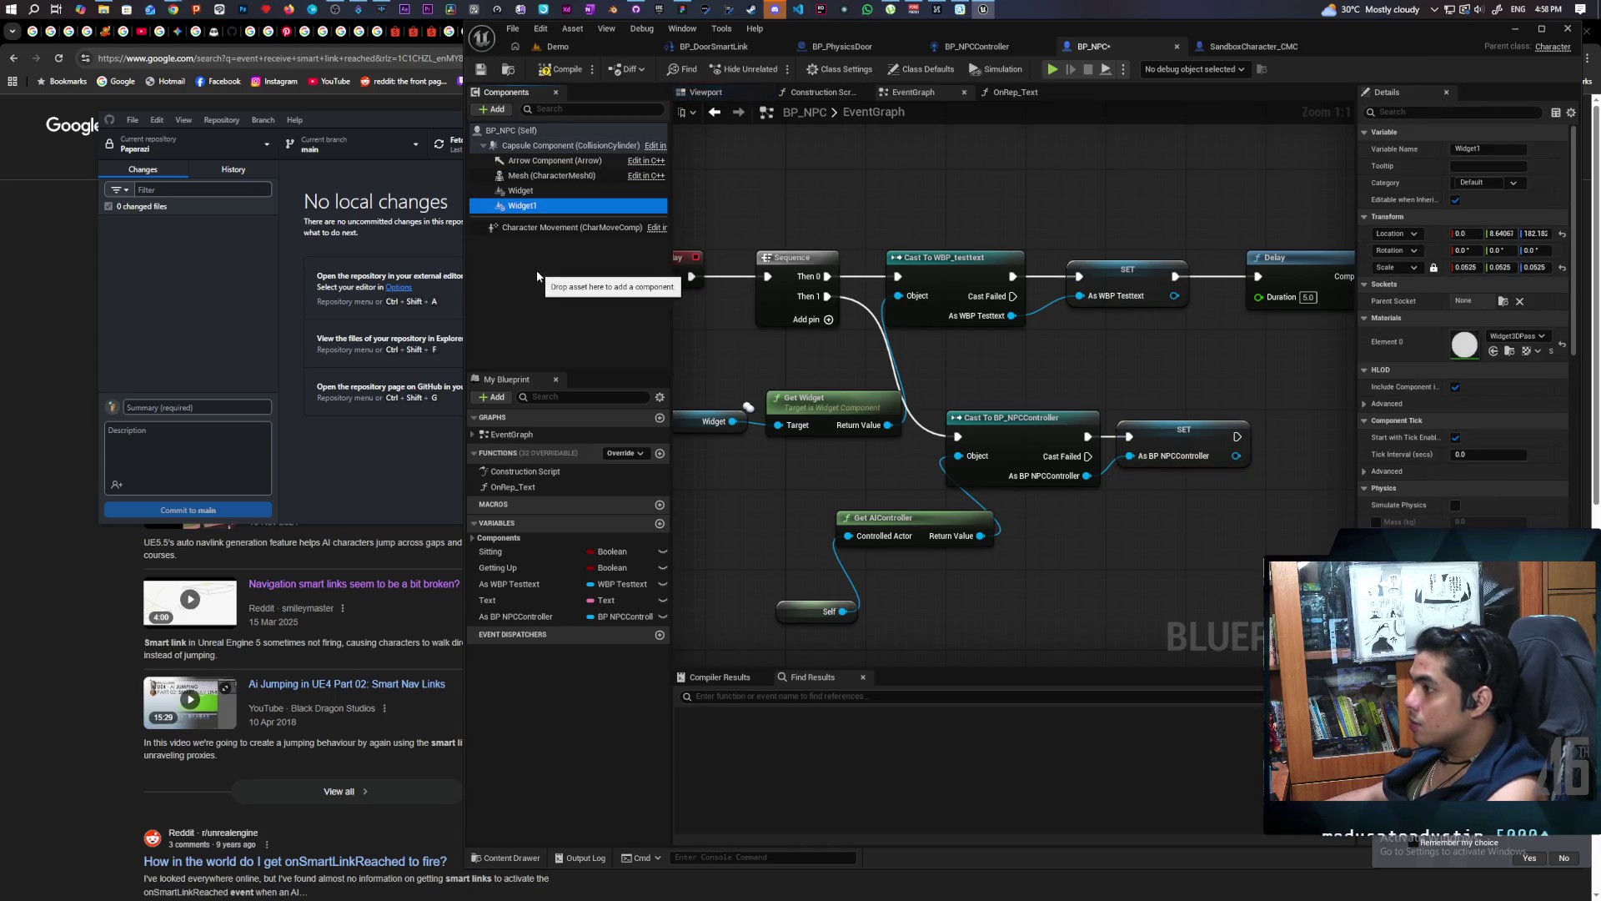
click(715, 92)
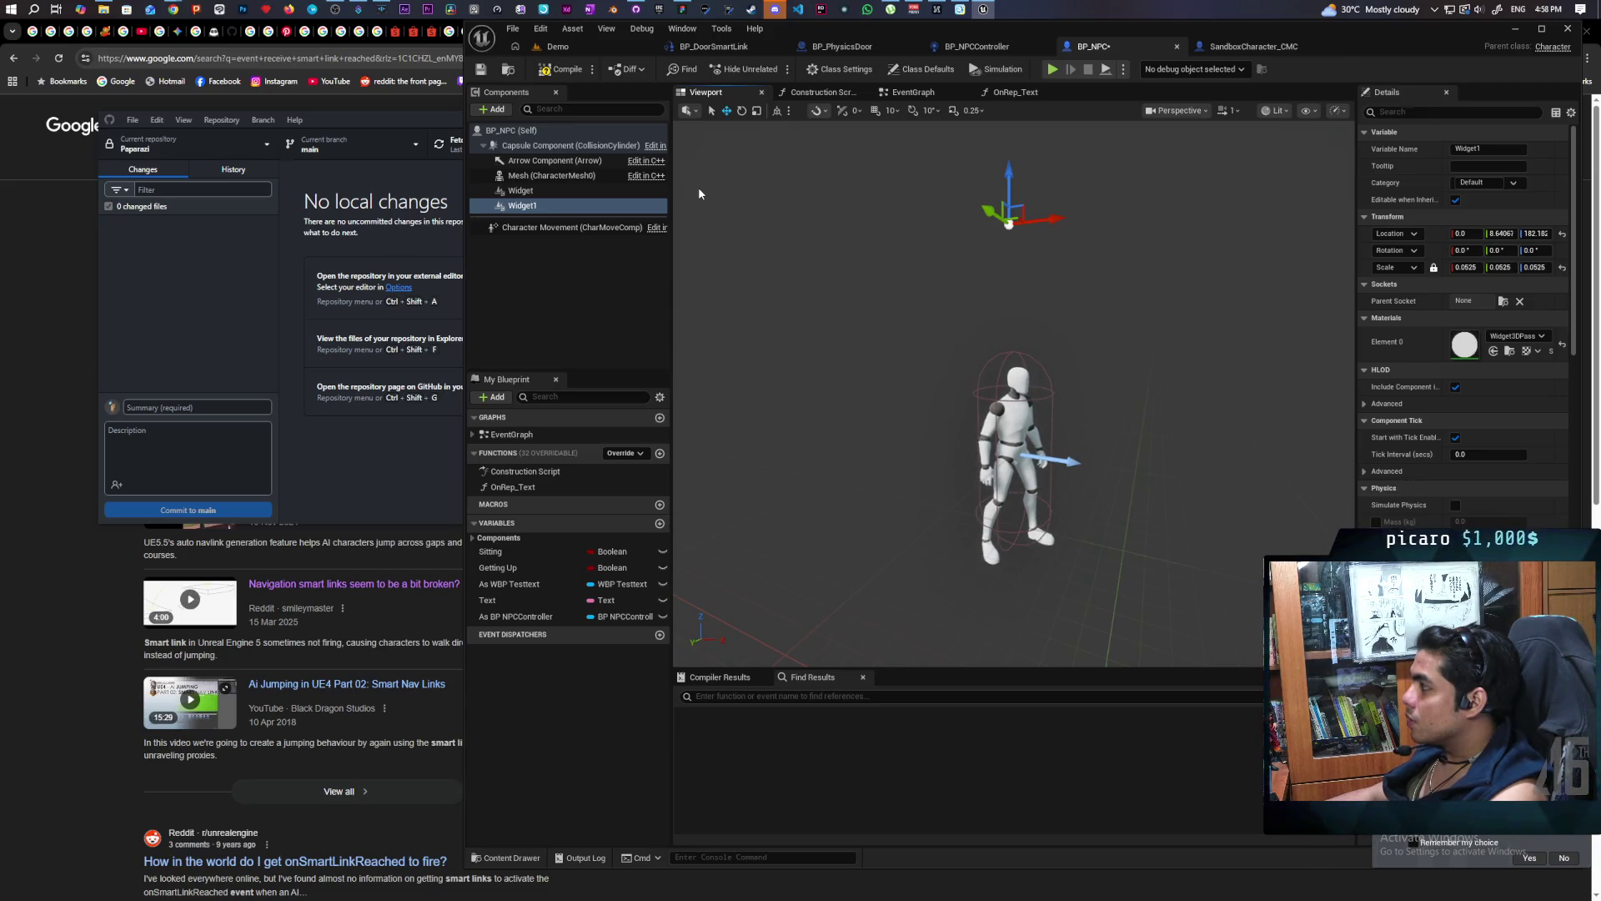
Compare the Widget and Widget1 settings in a widened Details panel and begin renaming Widget
click(521, 191)
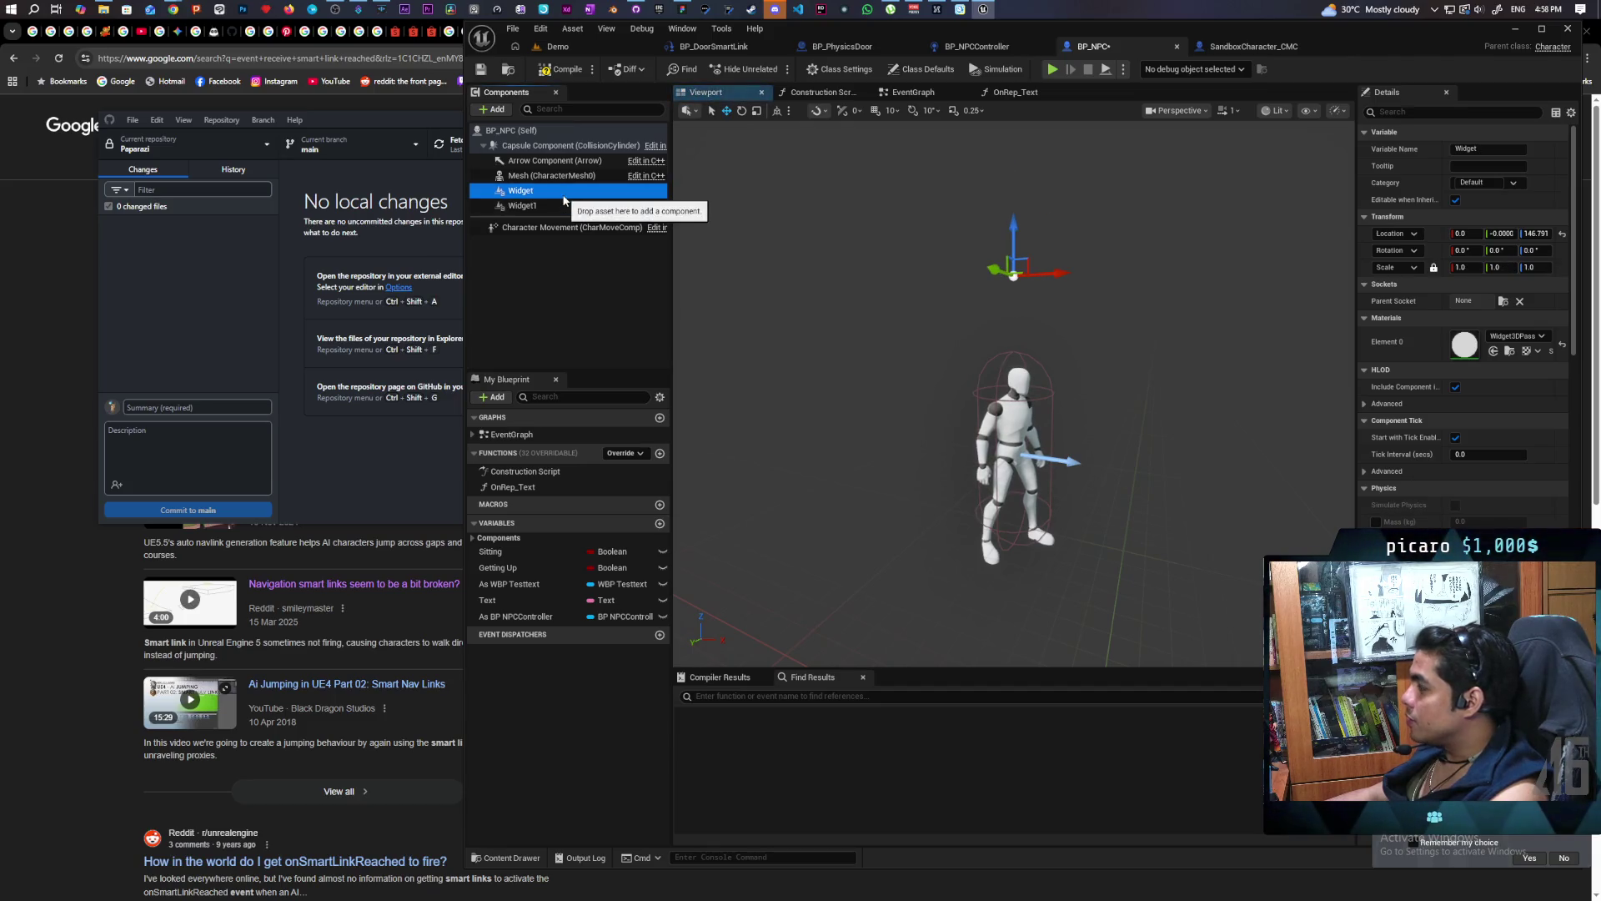
click(542, 192)
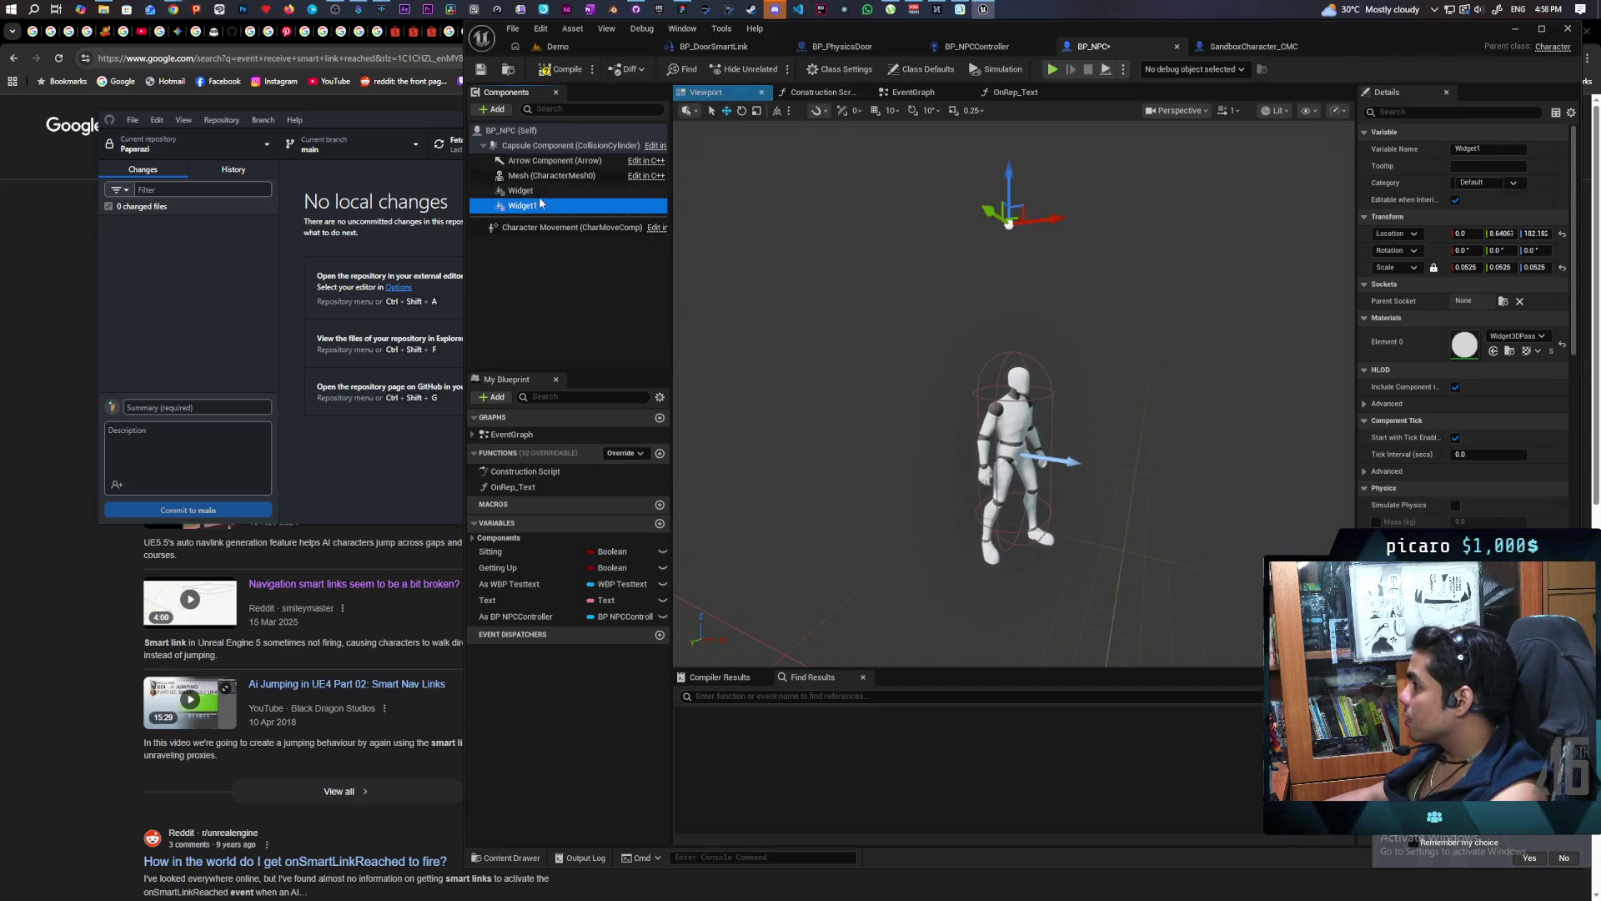
scroll(1401, 471, down, 5)
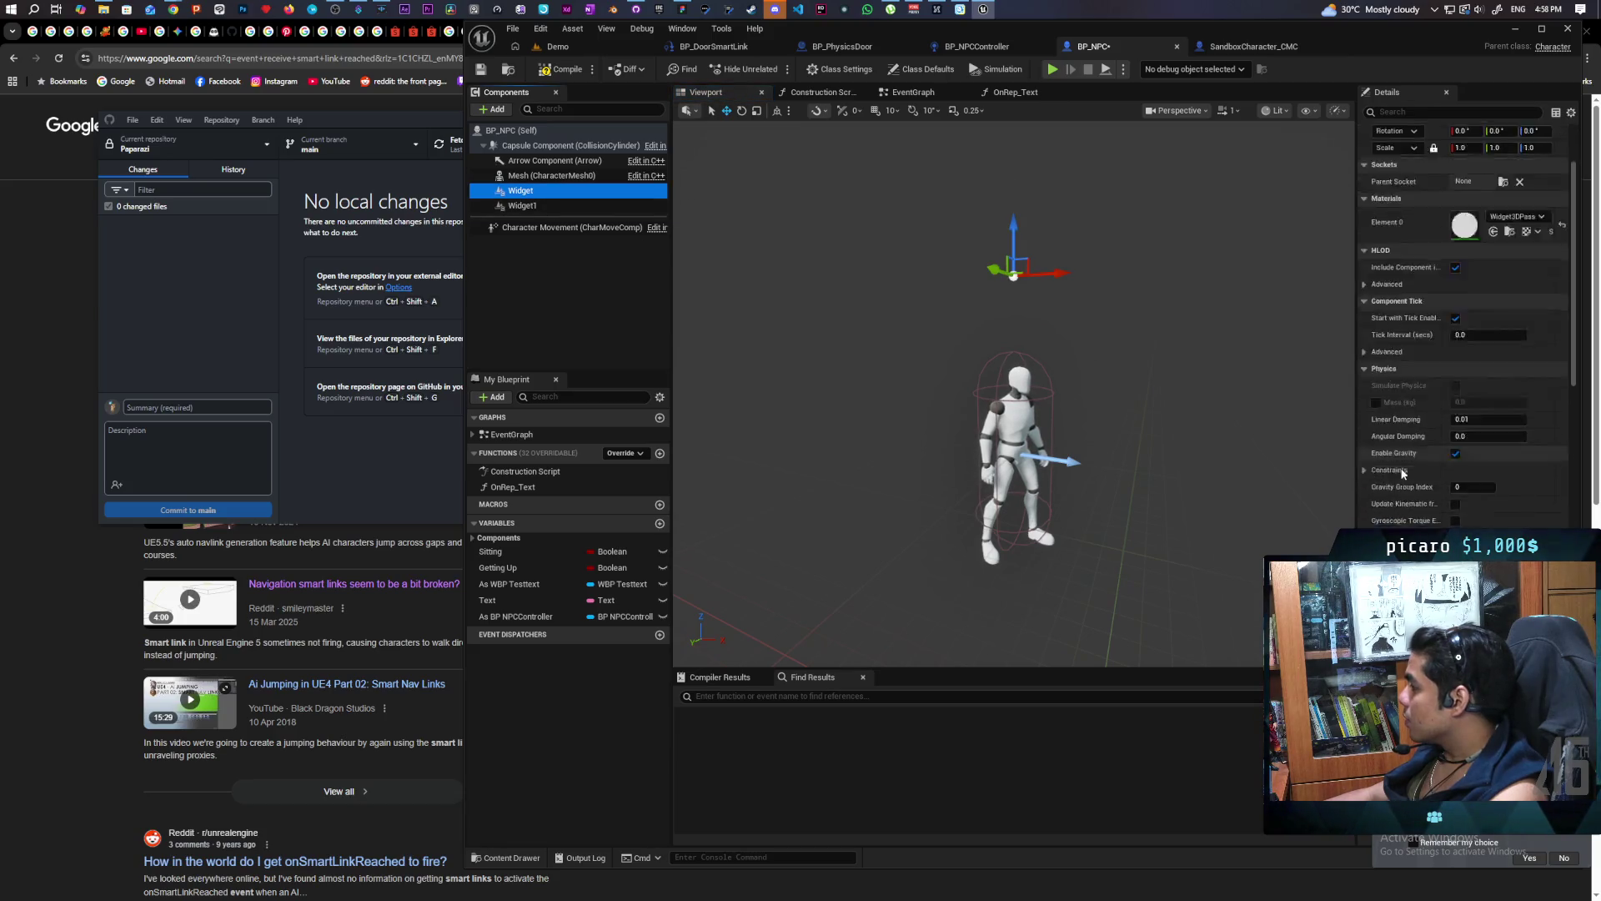
scroll(1399, 467, down, 10)
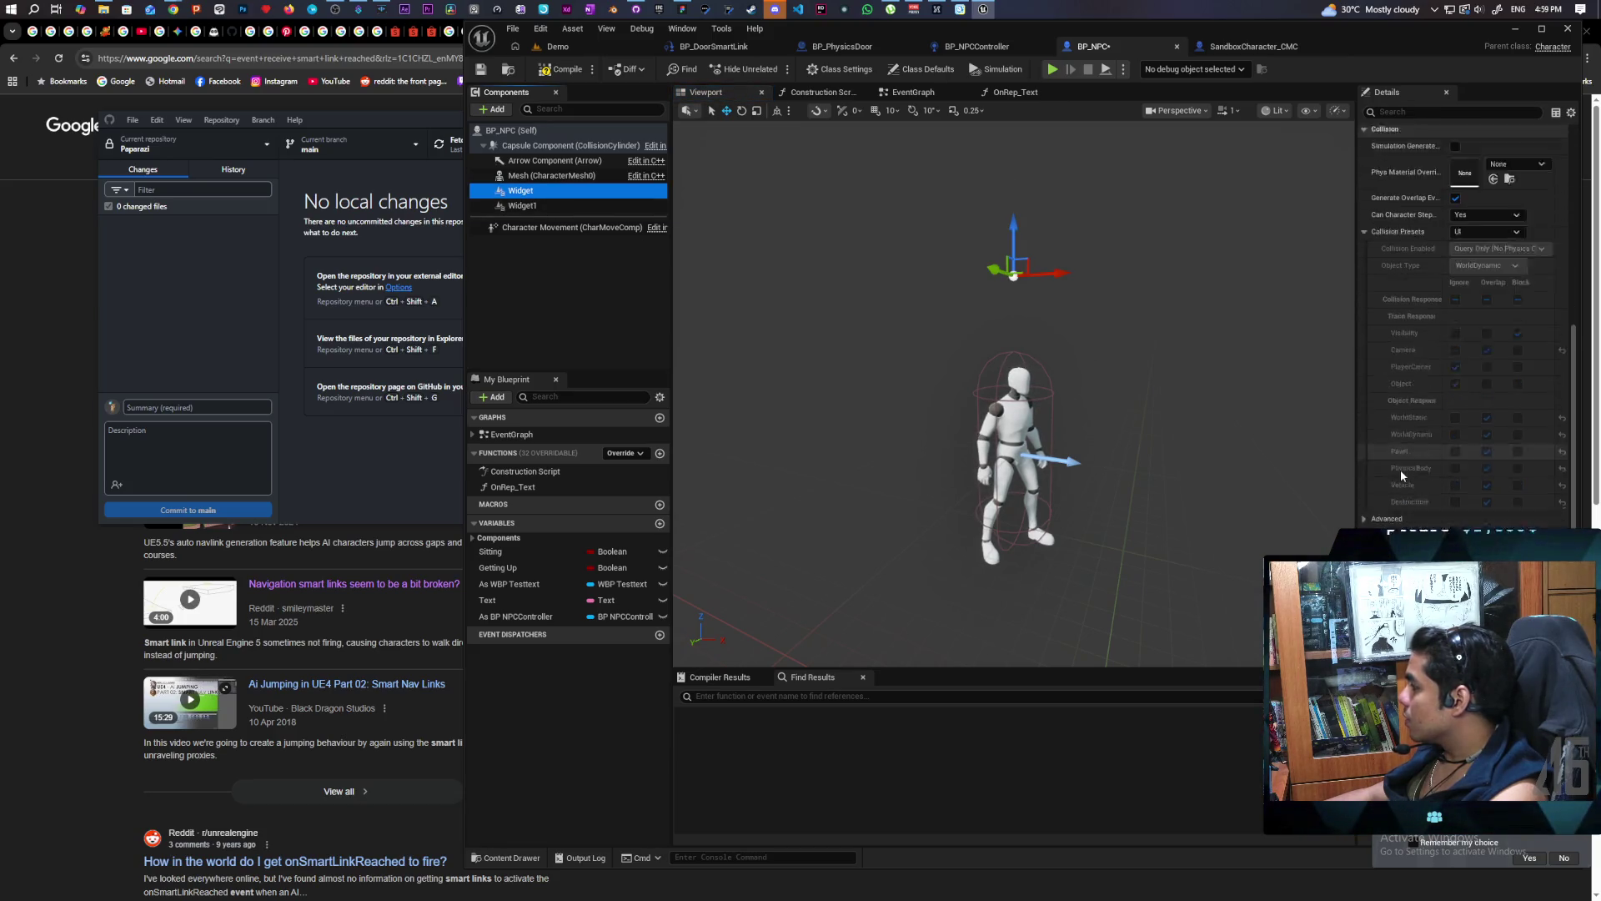
scroll(1401, 471, down, 3)
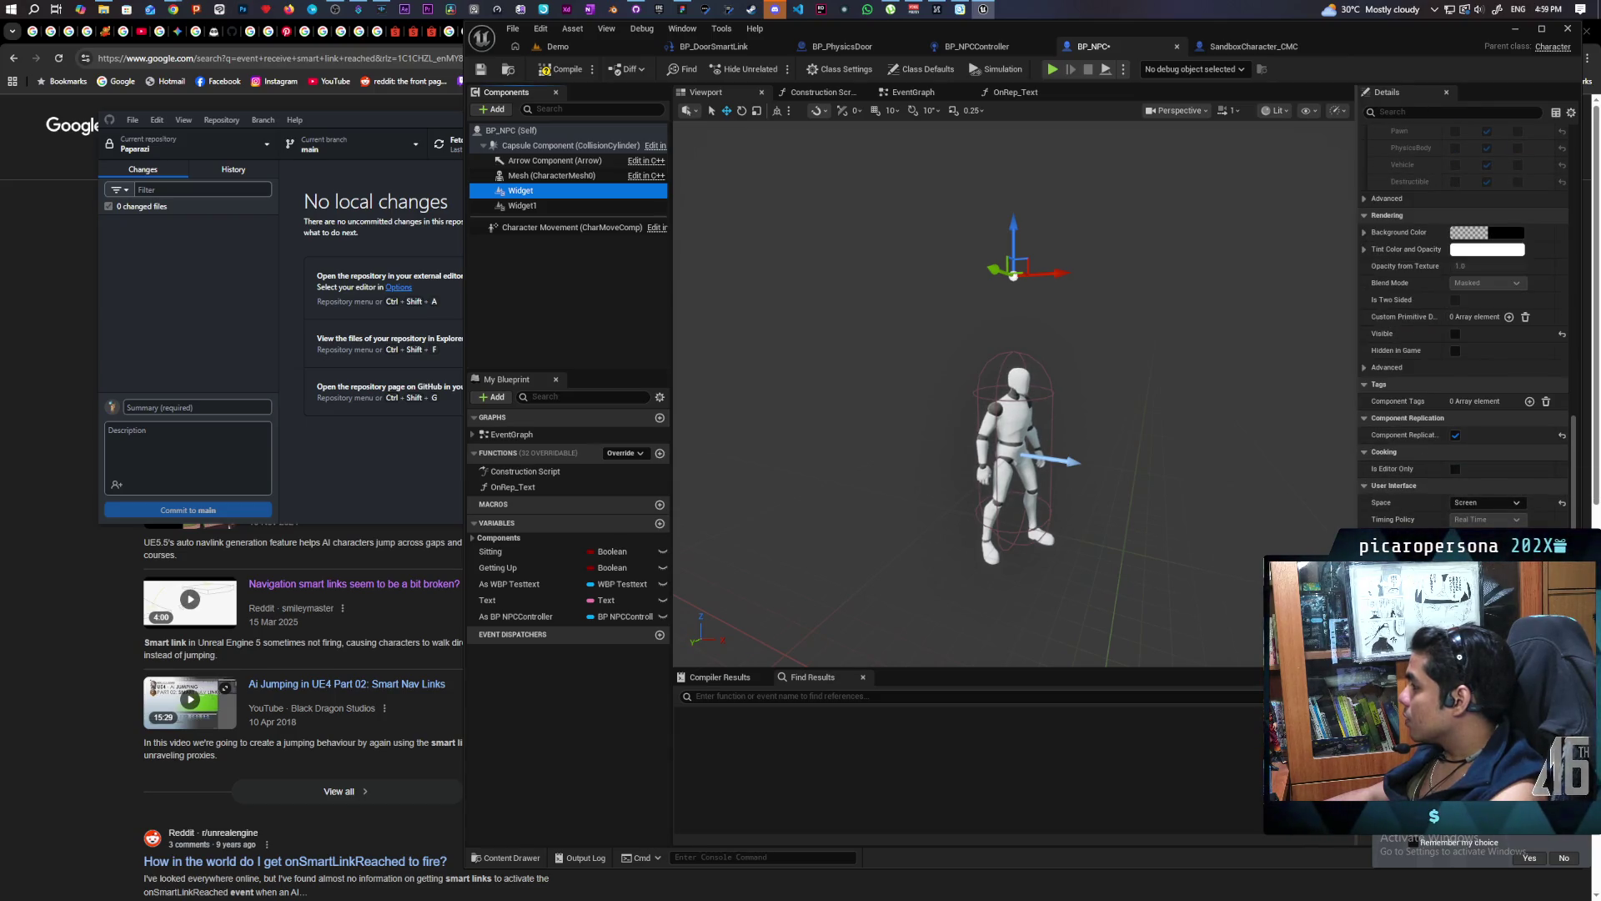
drag(1357, 539, 1246, 538)
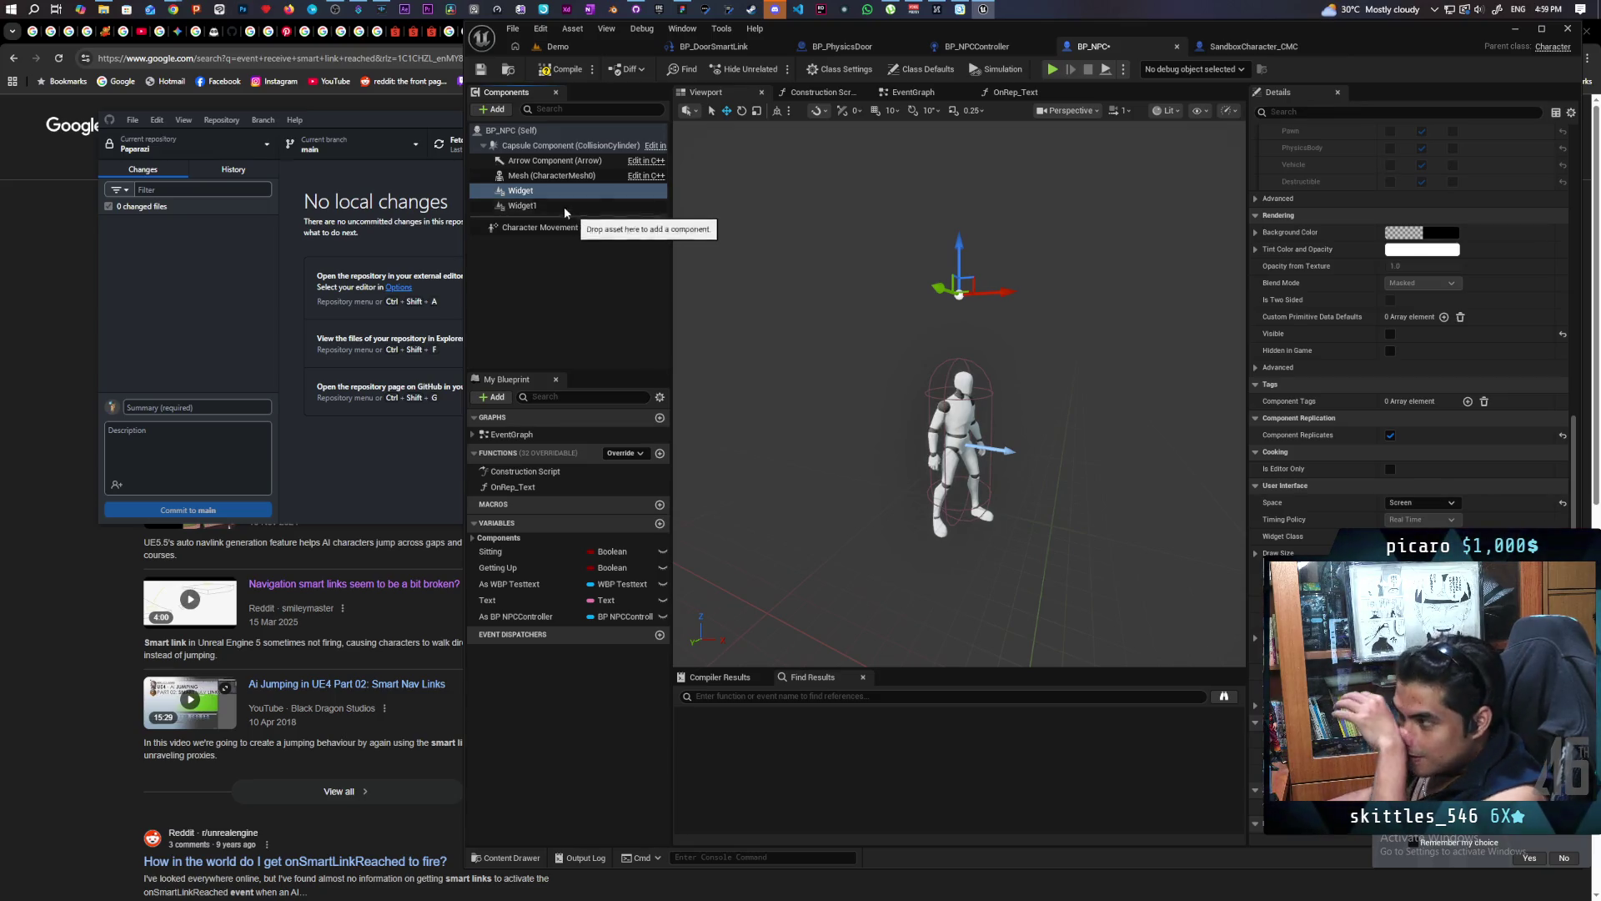
key(F2)
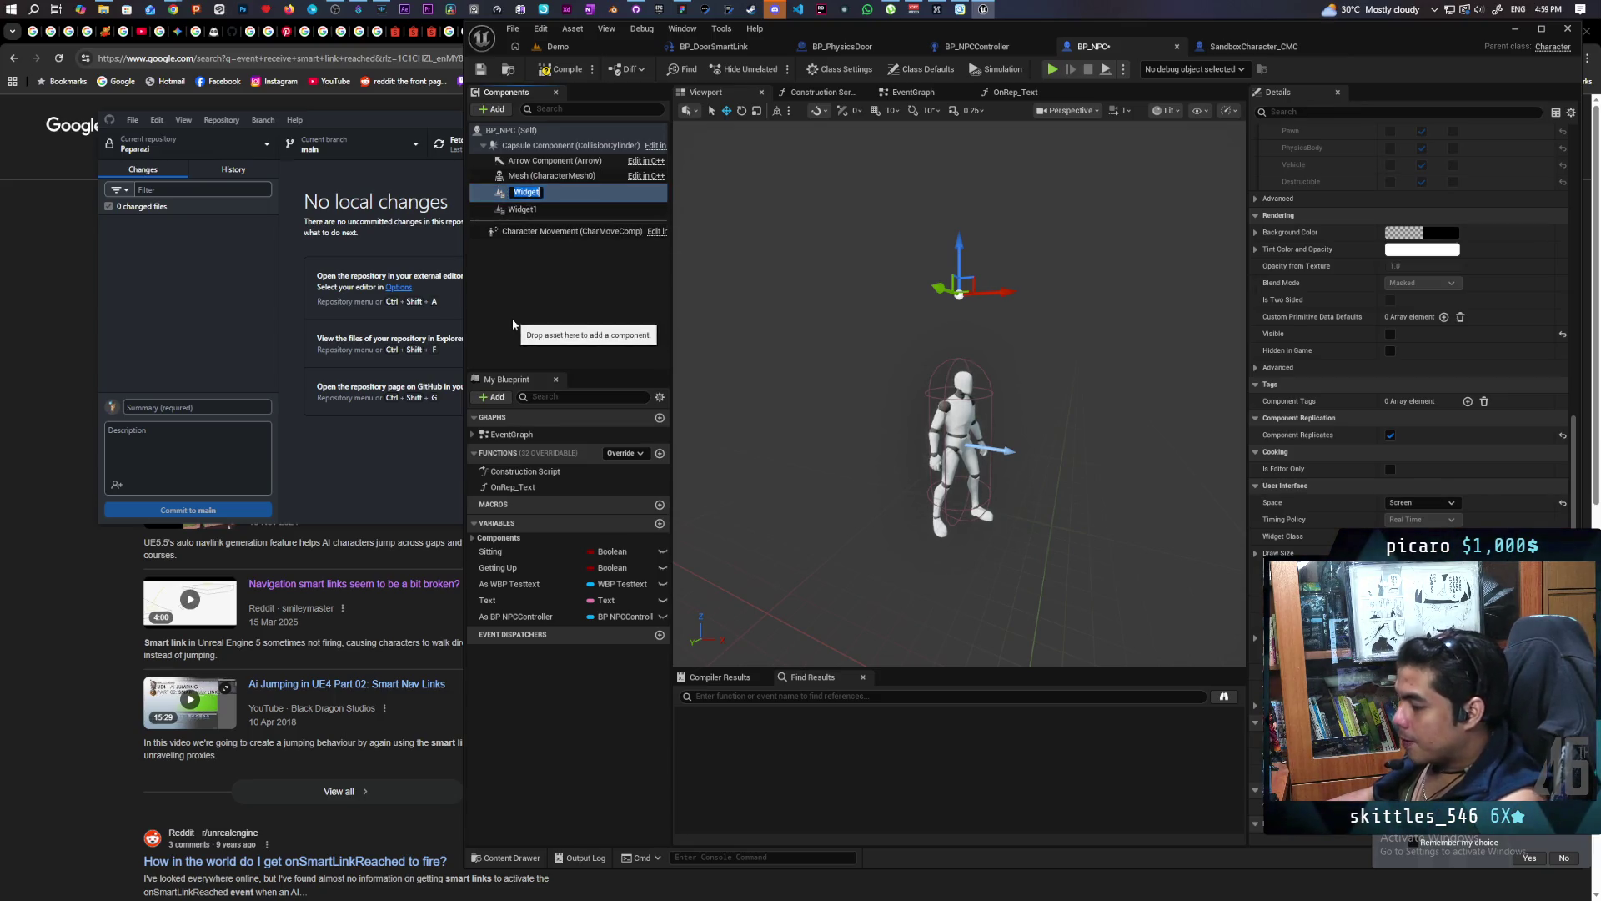
Rename Widget to Testtext and Widget1 to Detection Widget
text(Tes)
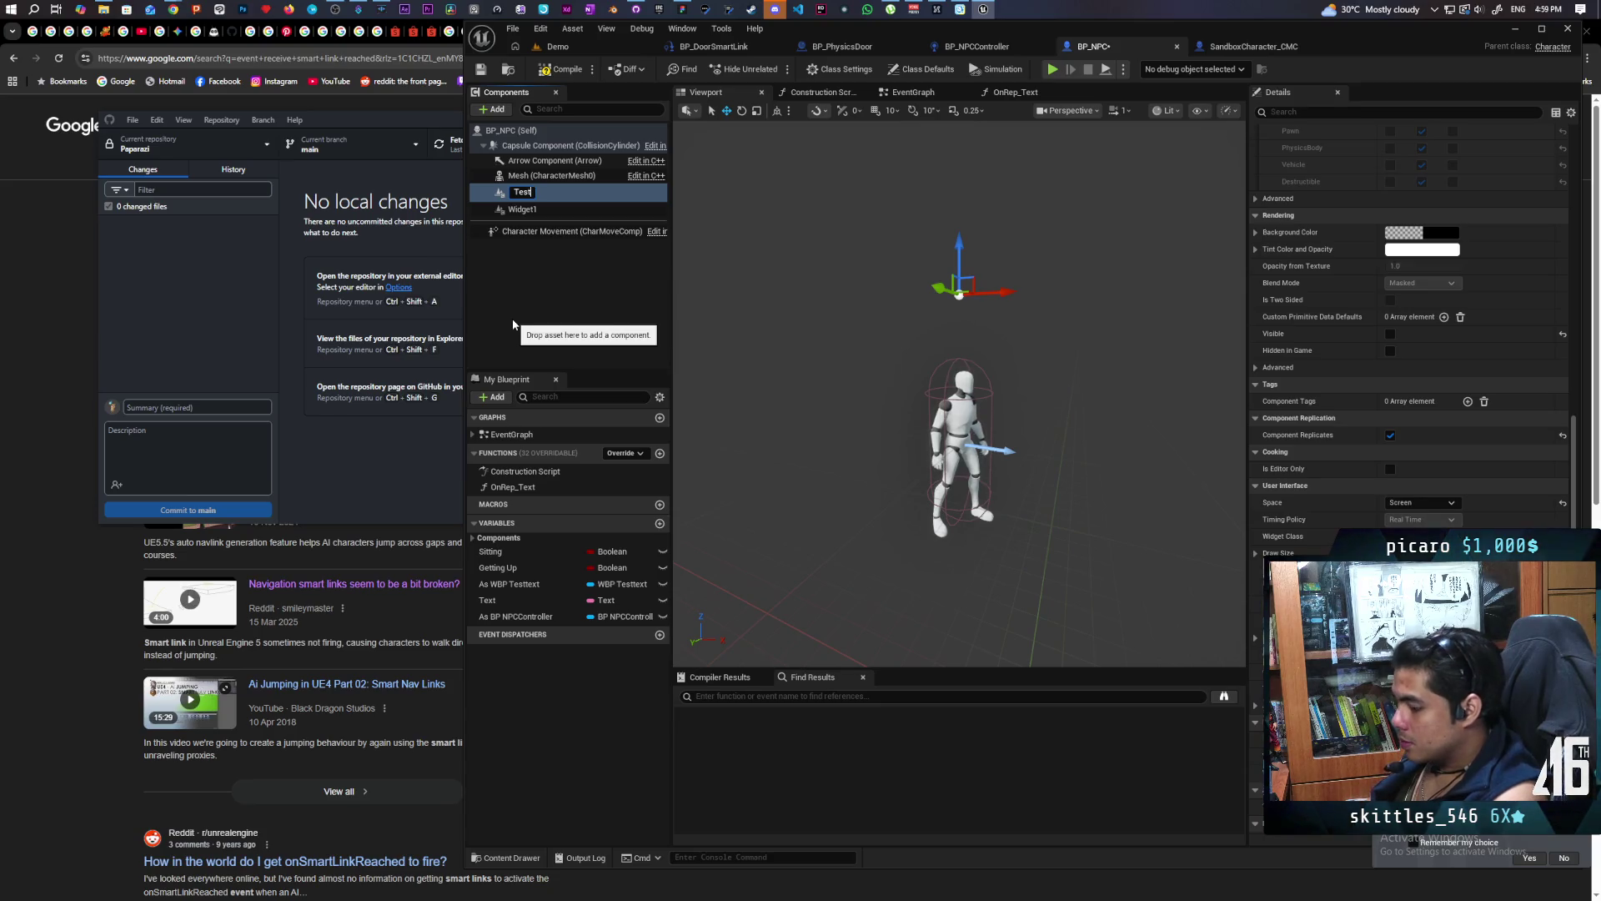
text(text)
key(Return)
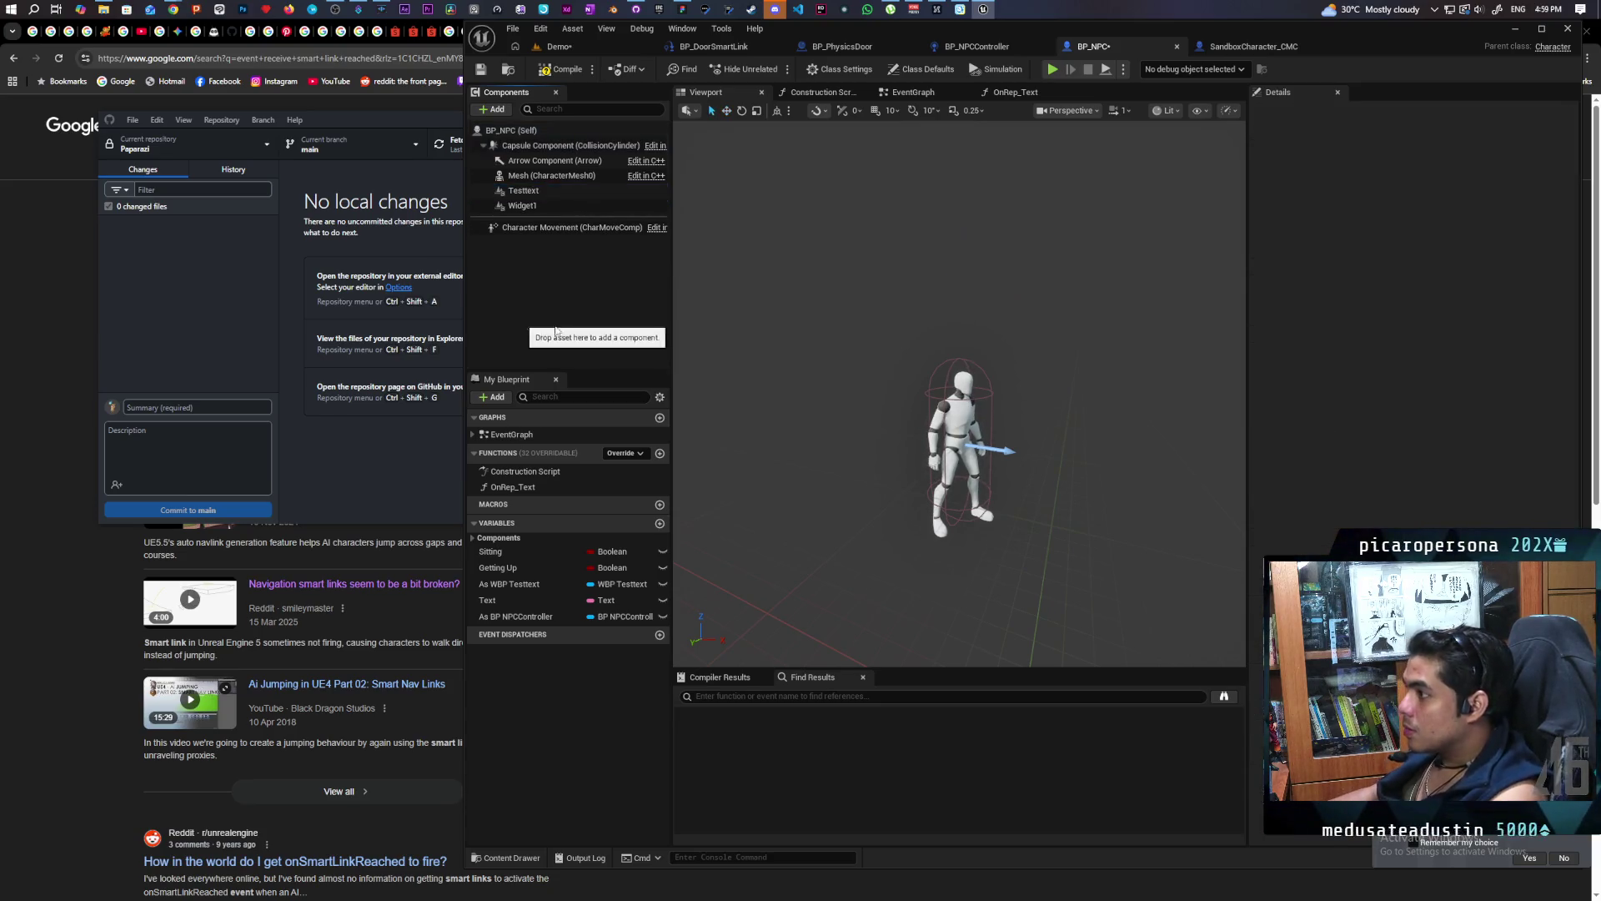
click(534, 205)
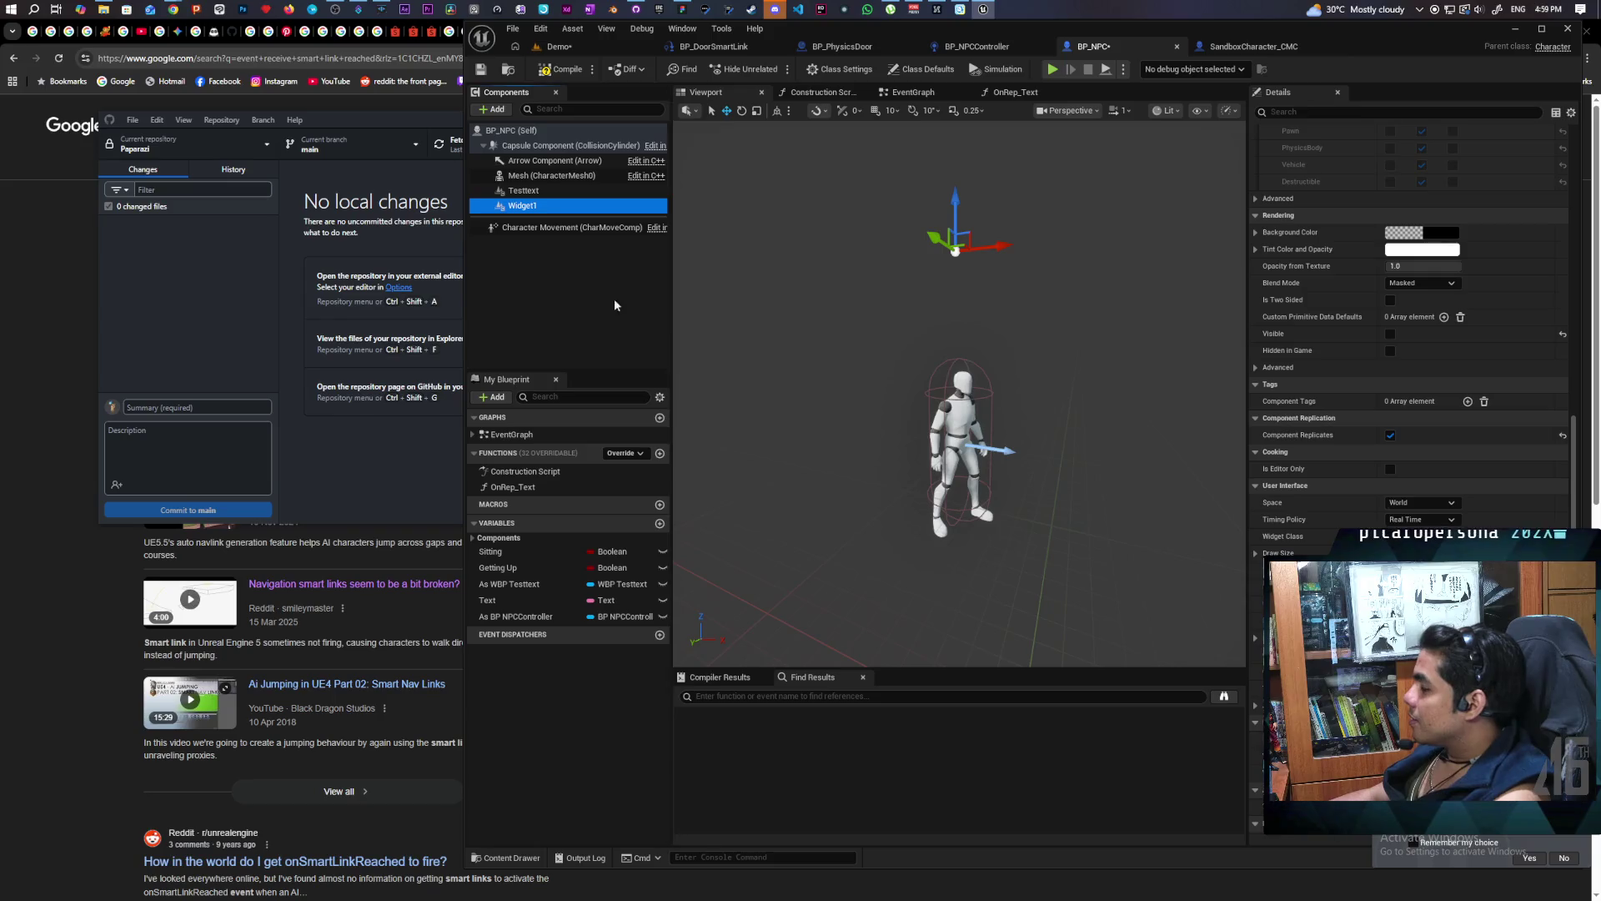
key(F2)
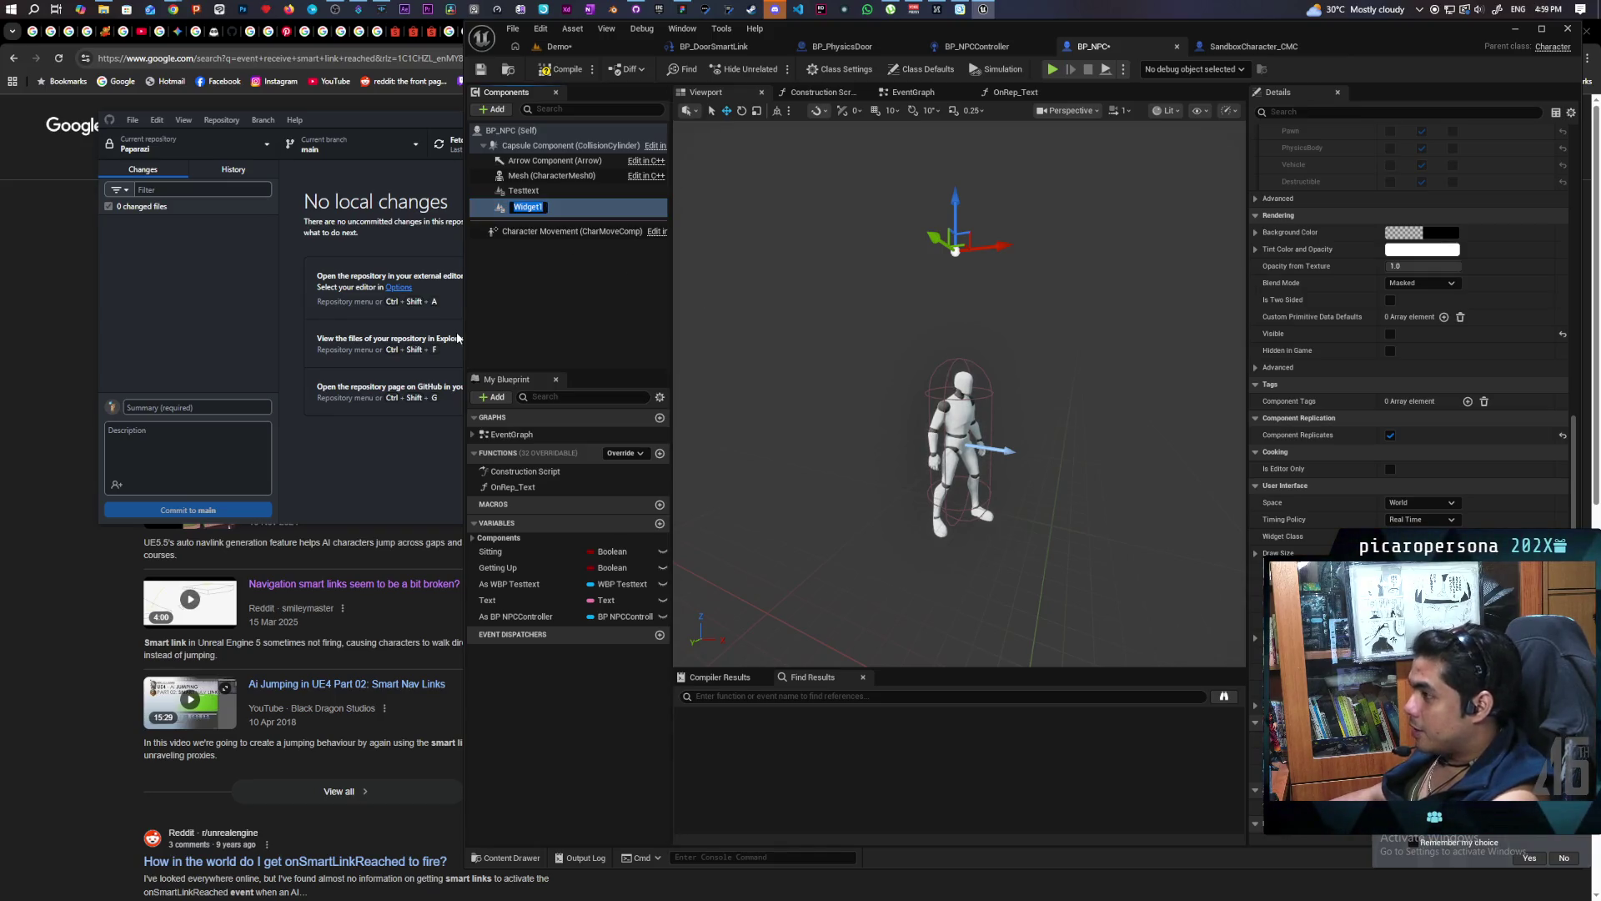
text(Detection)
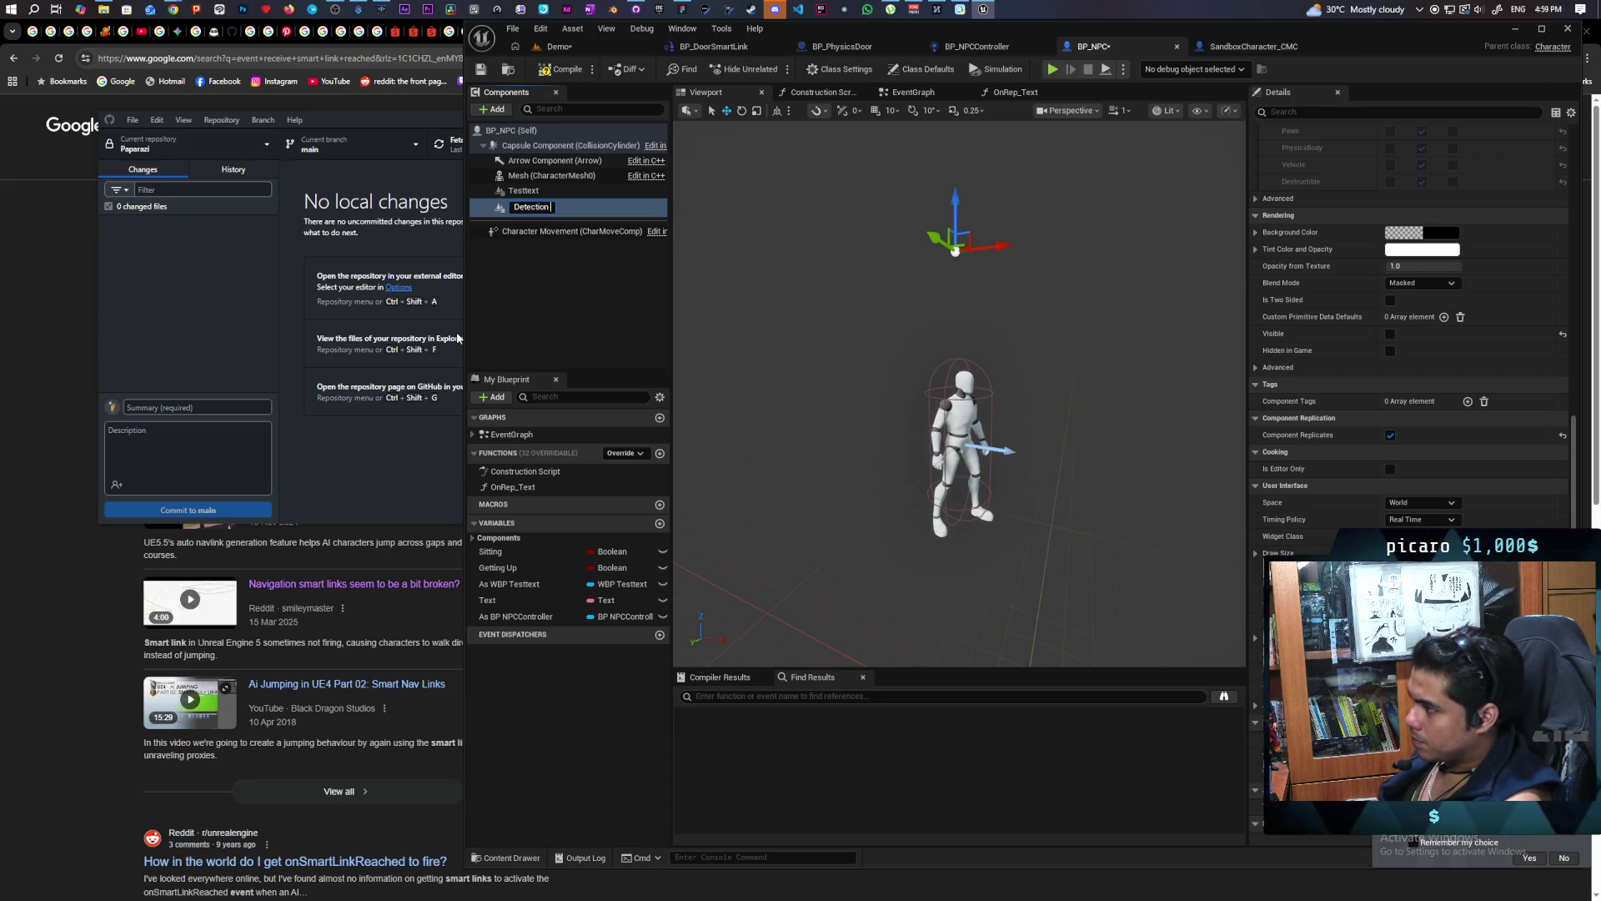
text(Widget)
click(521, 310)
Reset Detection Widget's location to 0, 0, 96 and save BP_NPC
click(526, 190)
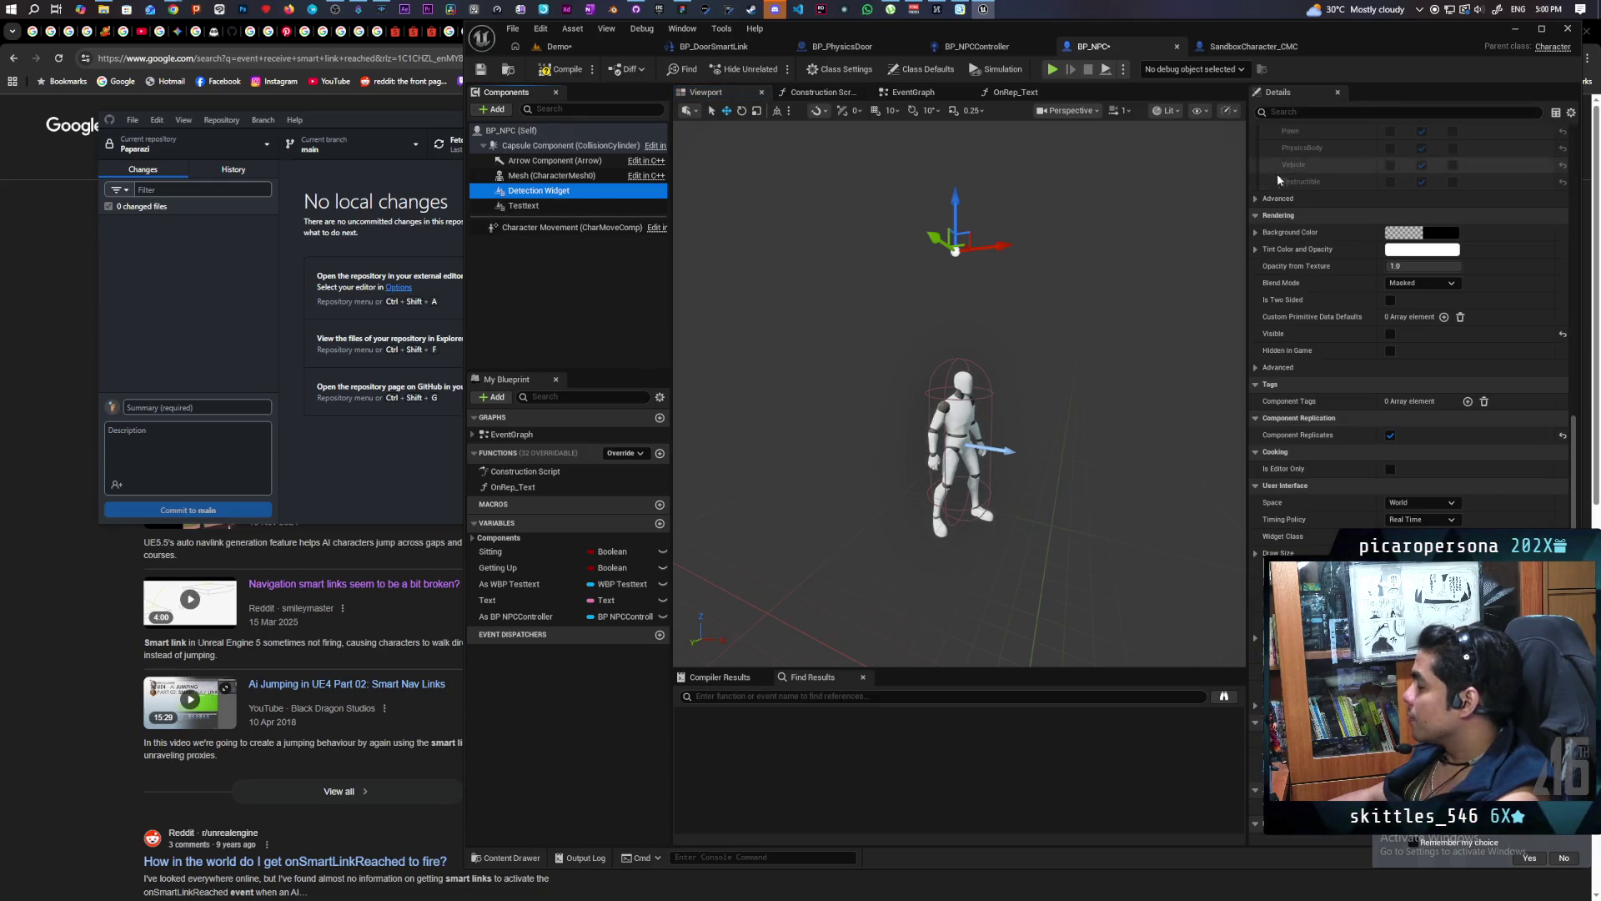
scroll(1334, 188, up, 10)
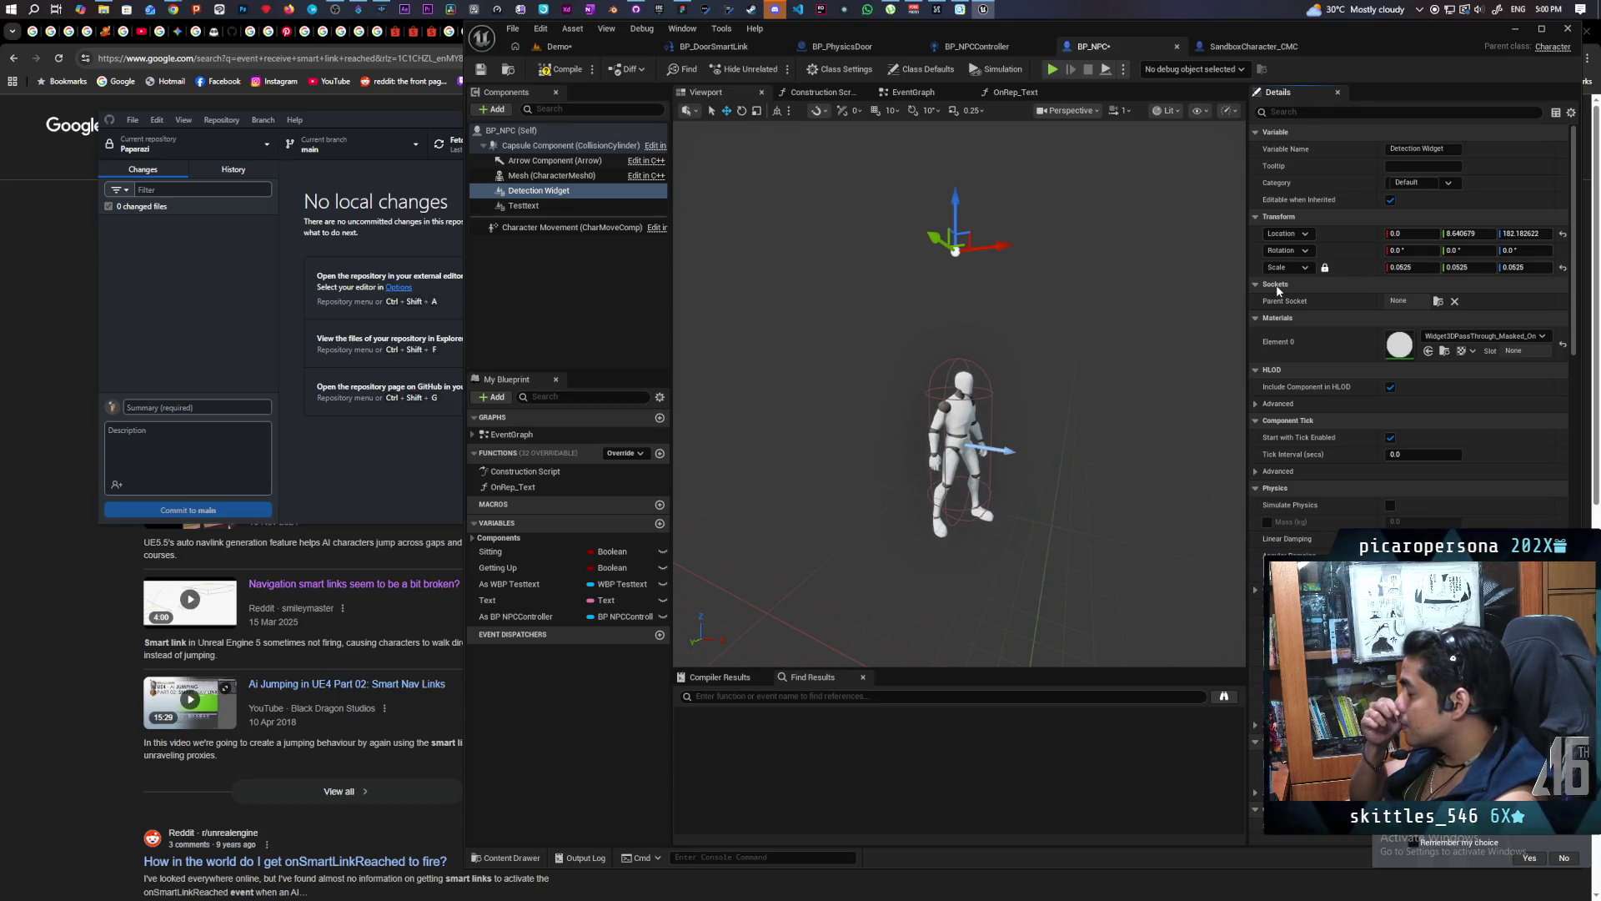
click(1563, 233)
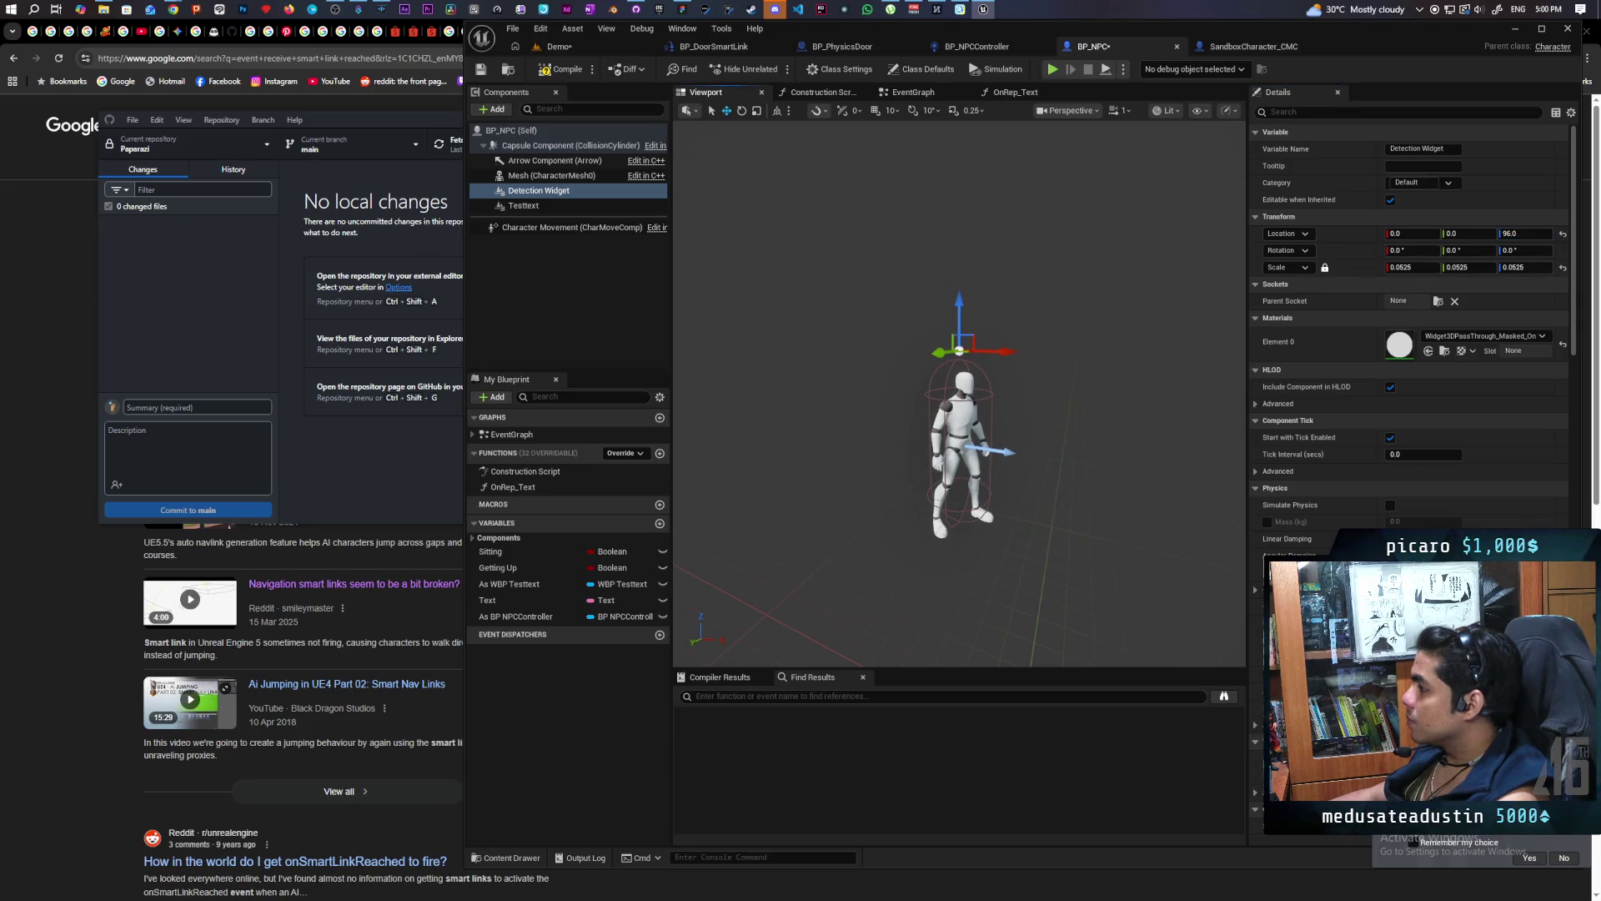
key(f)
scroll(959, 383, down, 5)
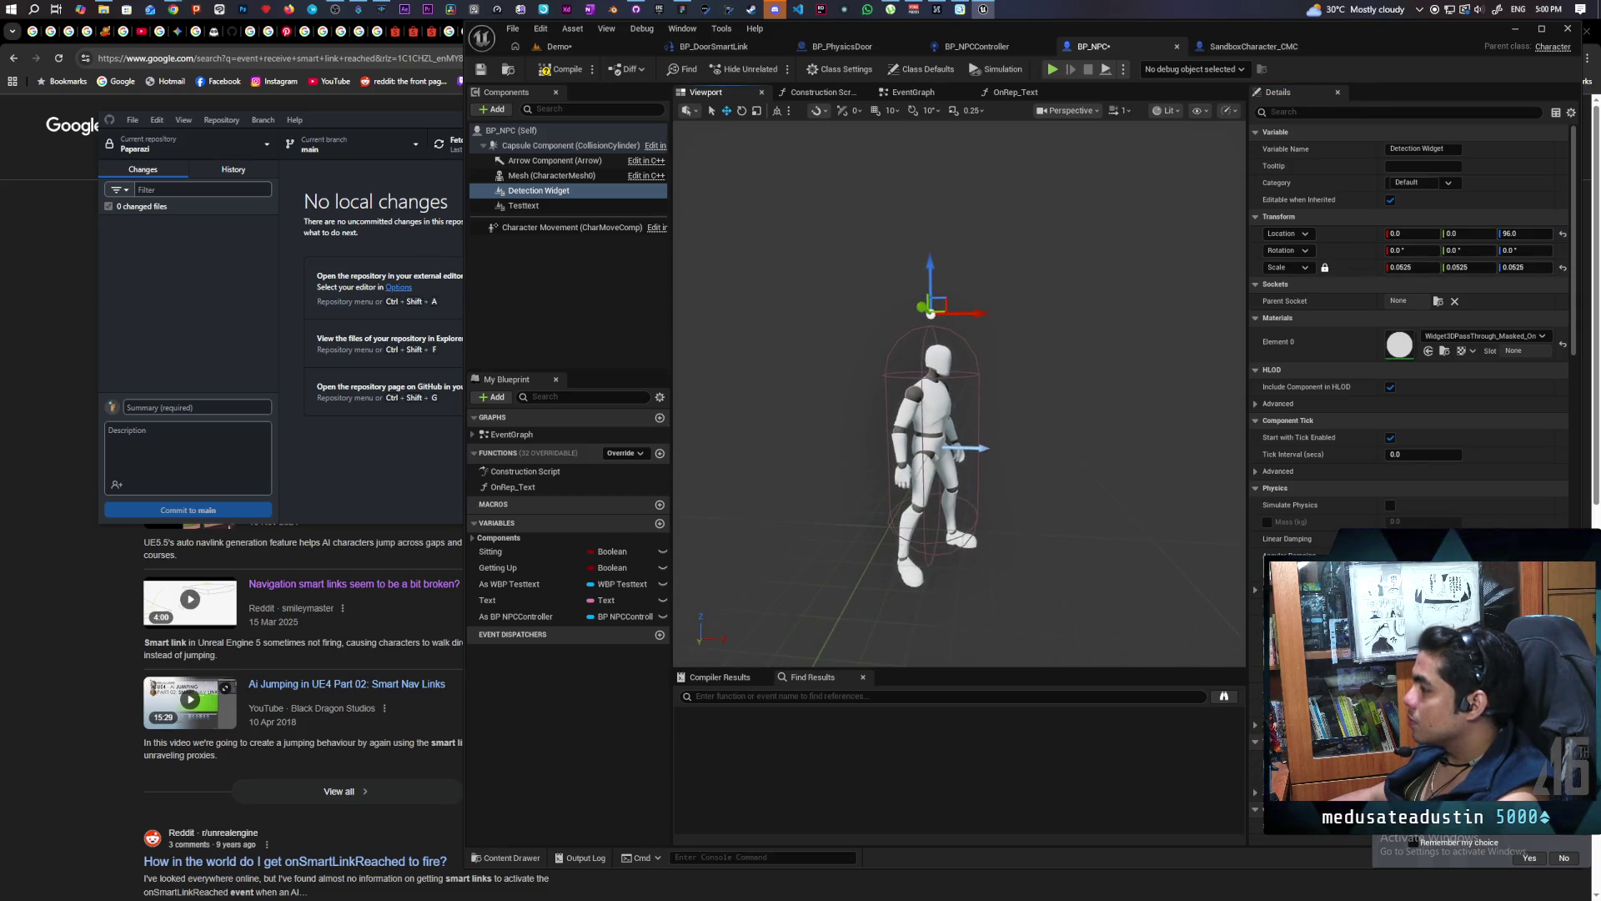
drag(884, 289, 918, 289)
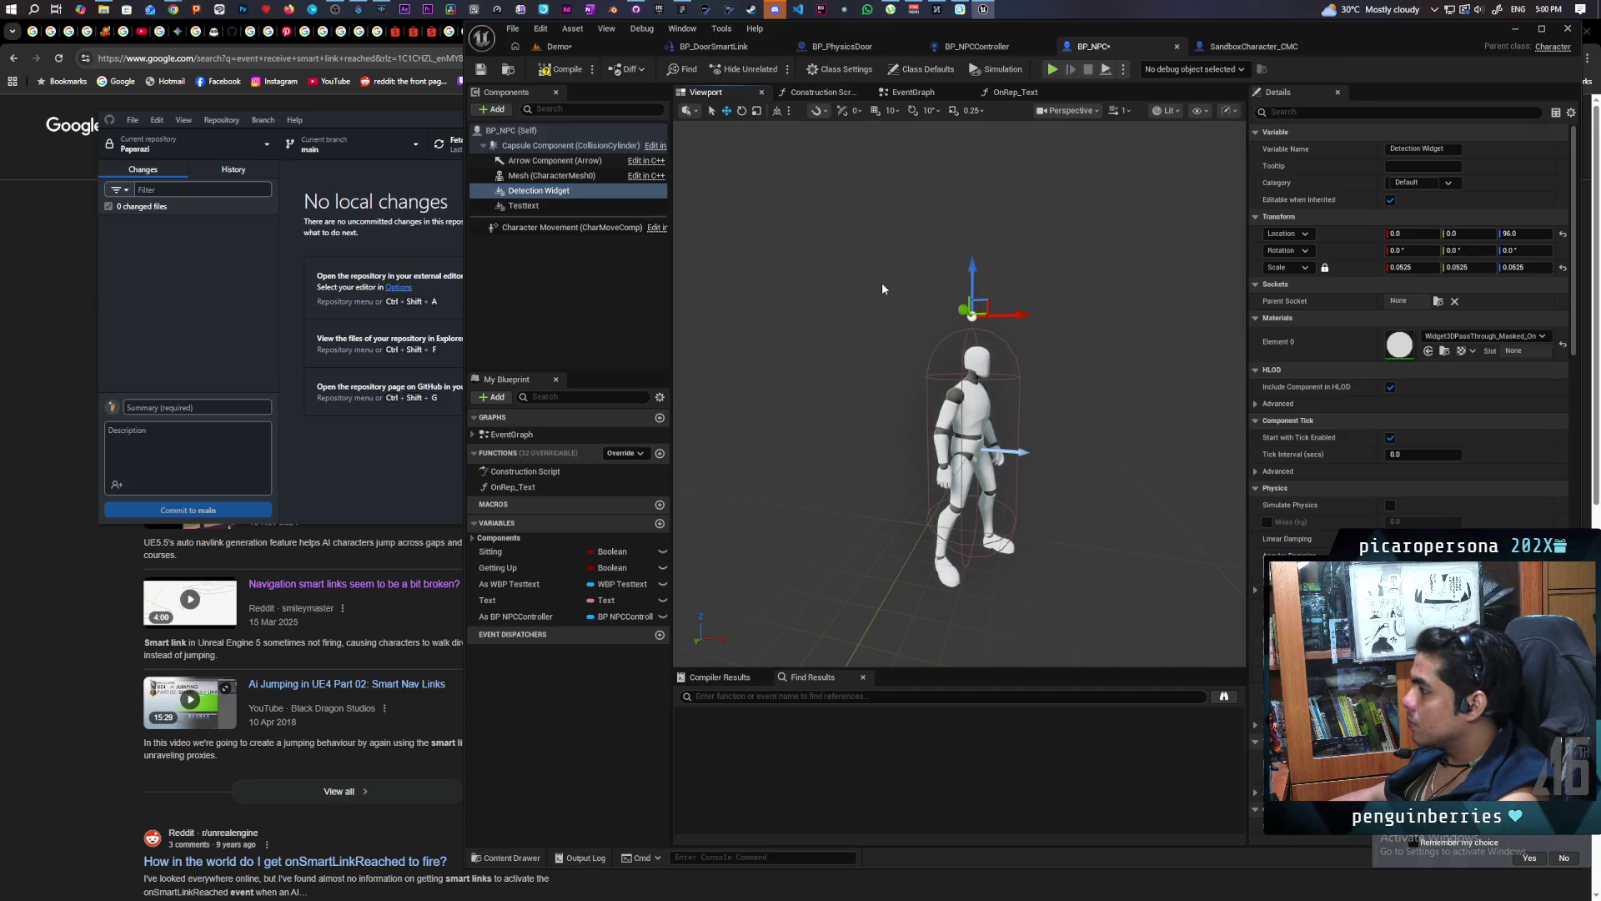
key(ctrl+s)
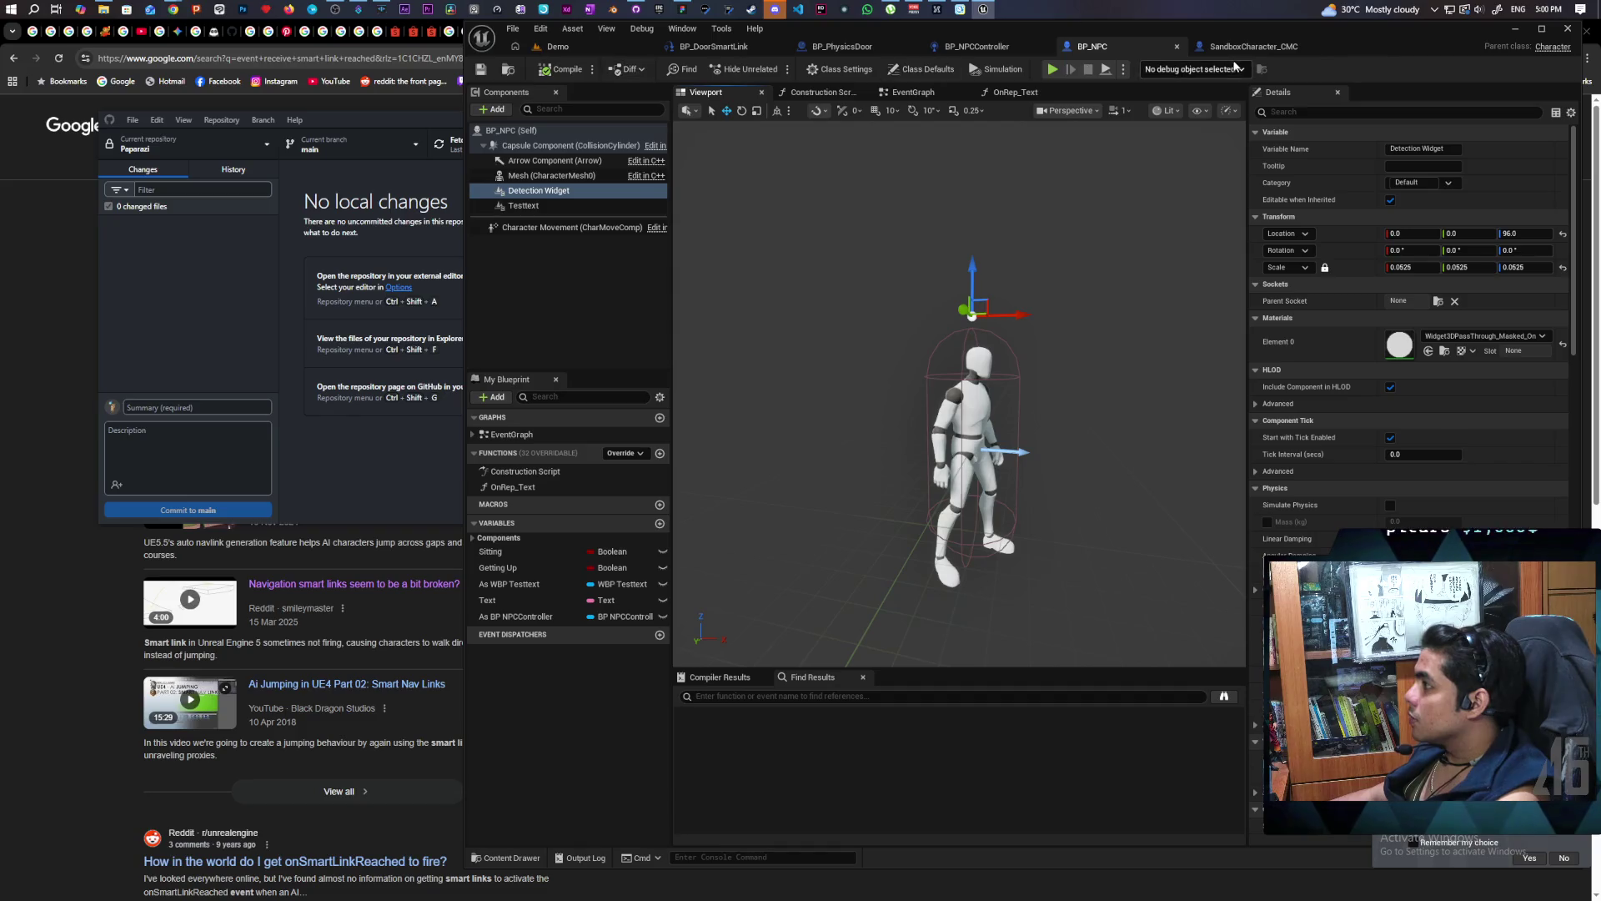
click(1253, 50)
scroll(891, 234, down, 6)
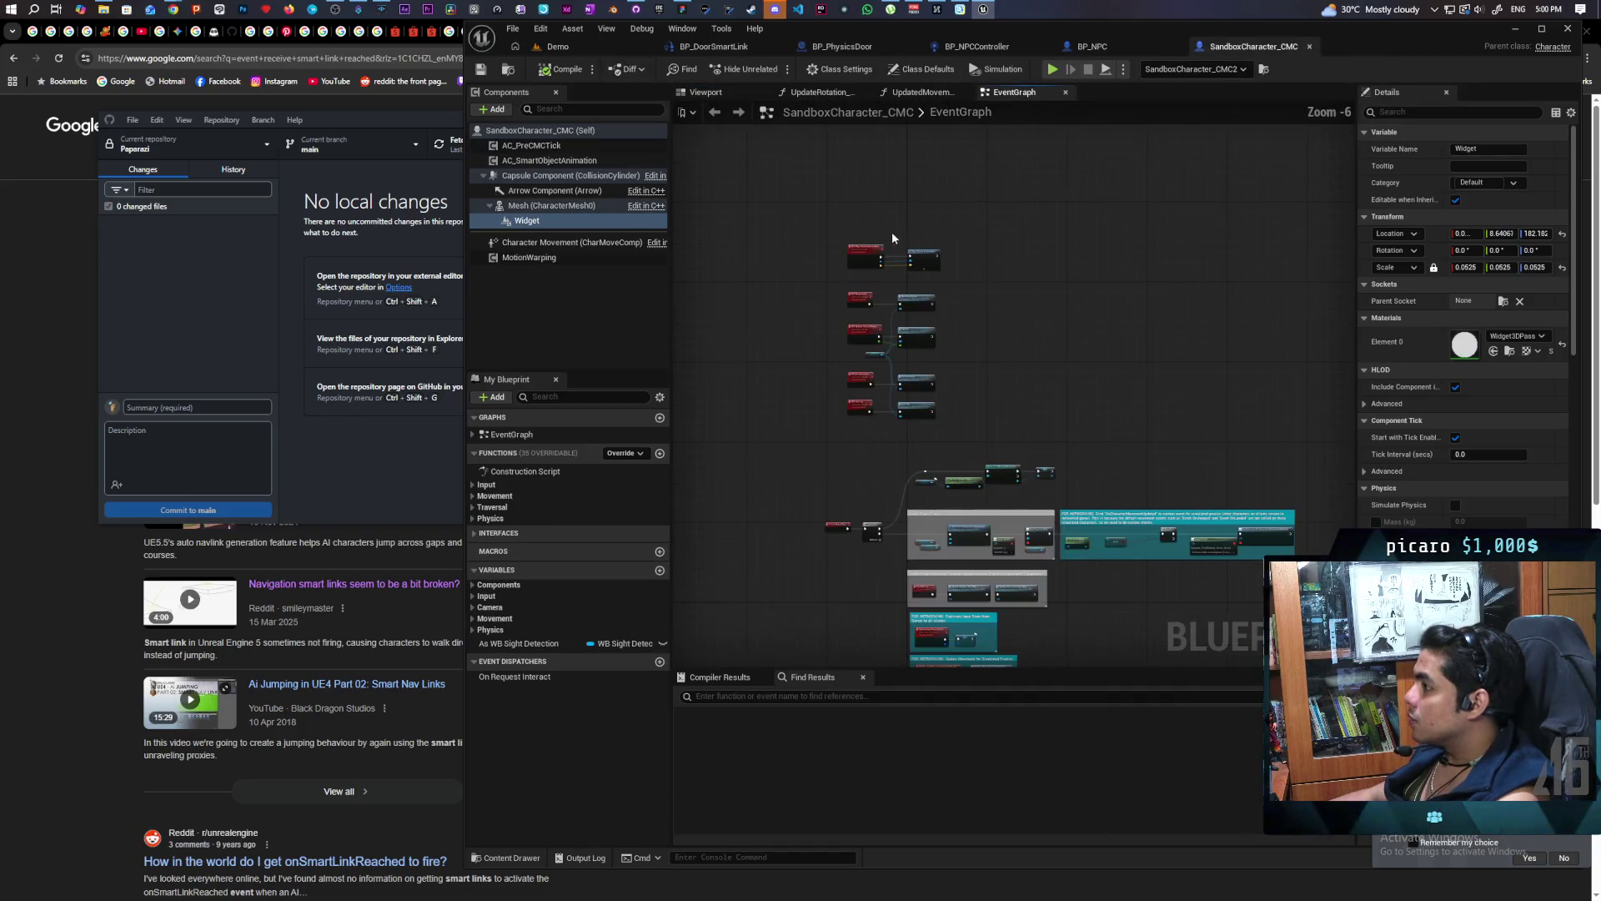
scroll(891, 258, up, 4)
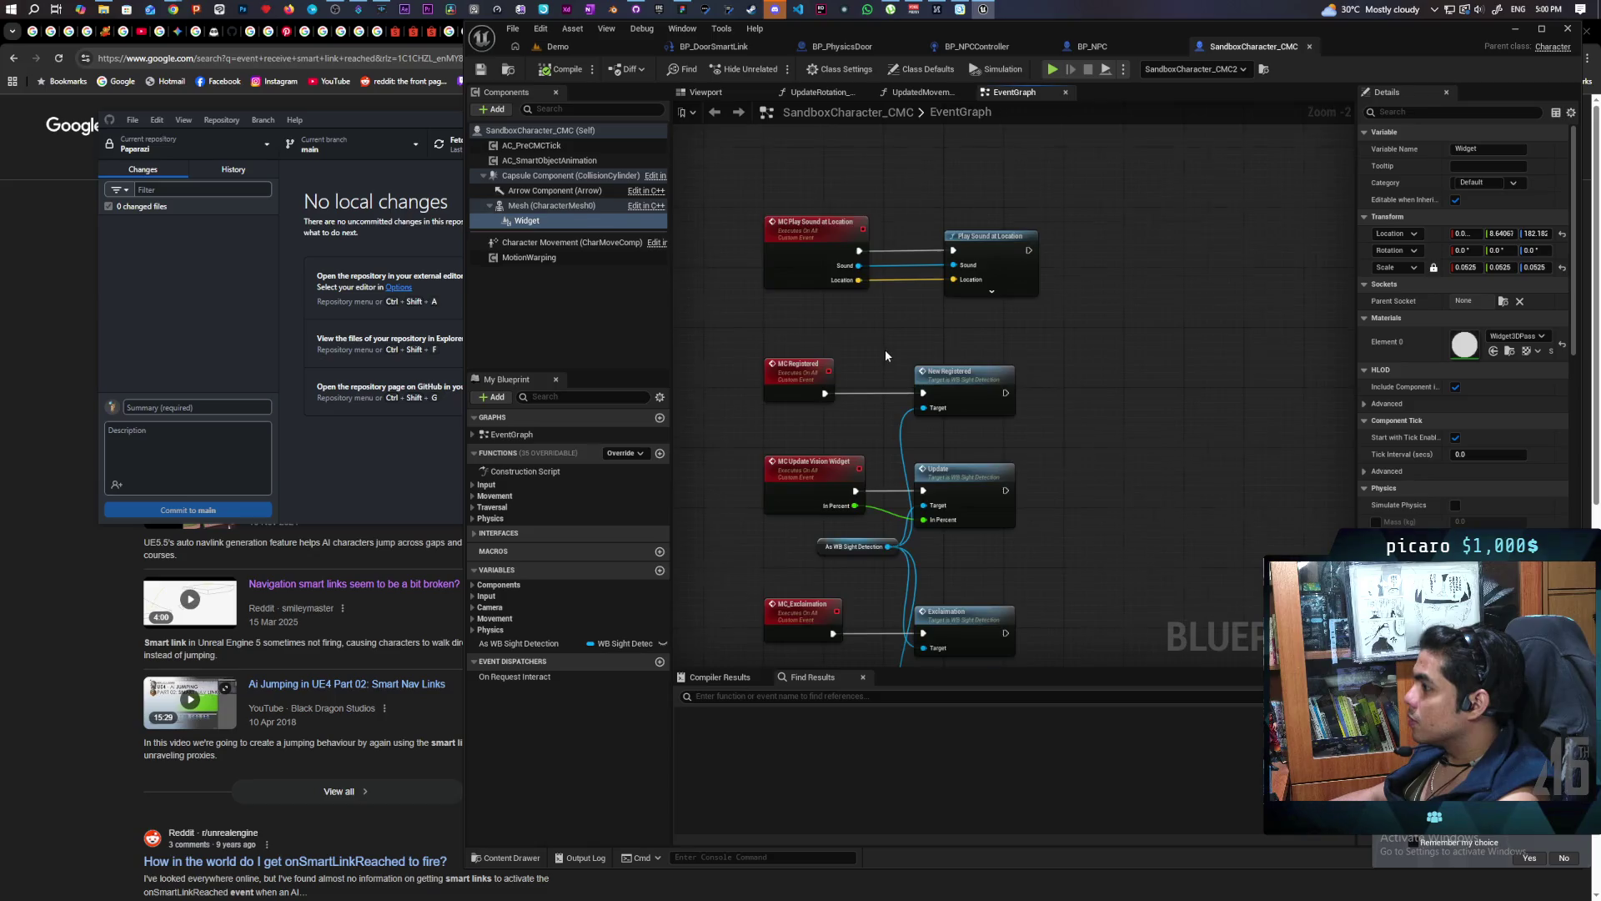
scroll(884, 349, down, 3)
scroll(935, 426, up, 3)
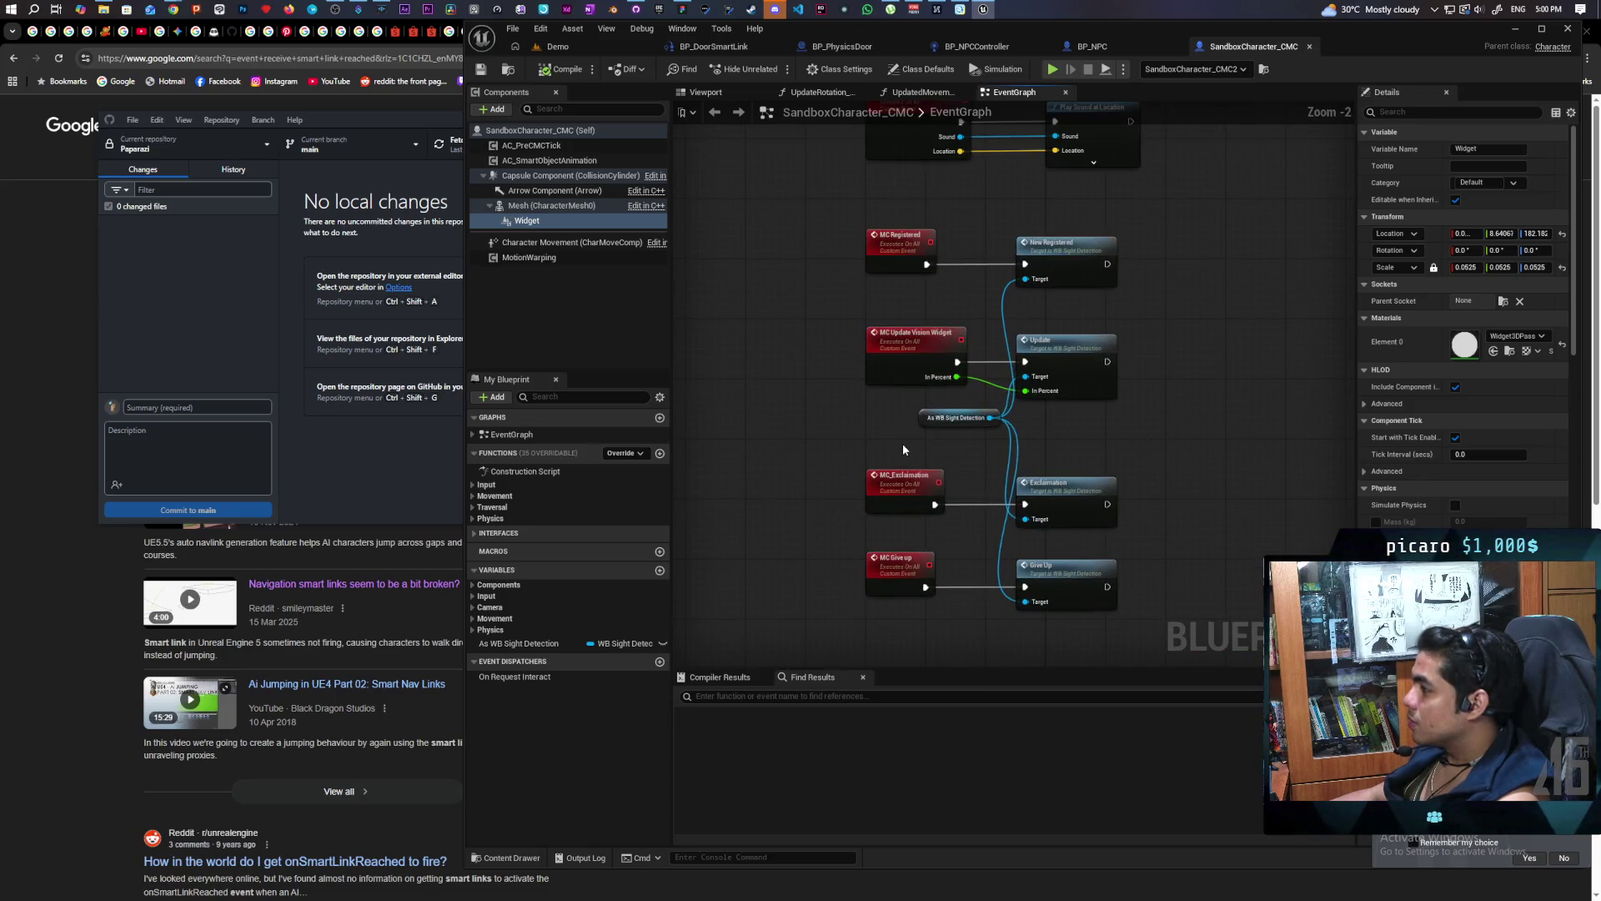
scroll(902, 449, down, 2)
mouse_move(859, 168)
mouse_down()
mouse_move(869, 252)
mouse_move(1067, 512)
mouse_up()
scroll(1033, 478, up, 3)
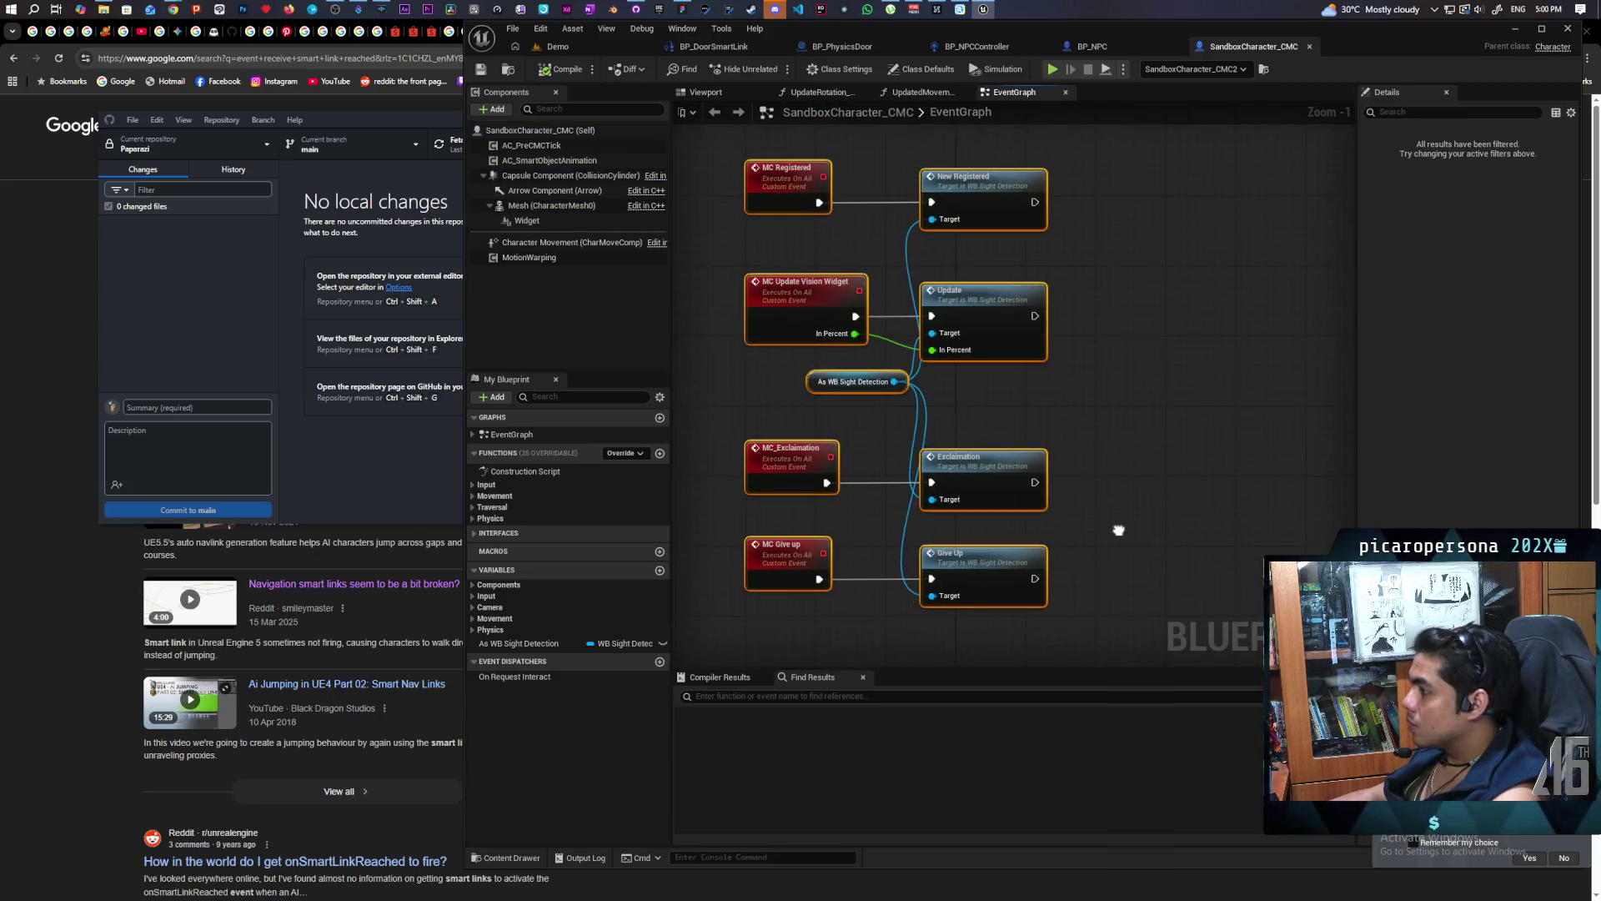
mouse_move(1120, 555)
mouse_down()
mouse_move(1109, 648)
mouse_move(1074, 413)
mouse_move(1079, 546)
mouse_up()
scroll(1079, 546, down, 2)
drag(1112, 486, 1058, 280)
mouse_move(1007, 341)
mouse_down()
mouse_move(1104, 239)
mouse_move(969, 256)
mouse_up()
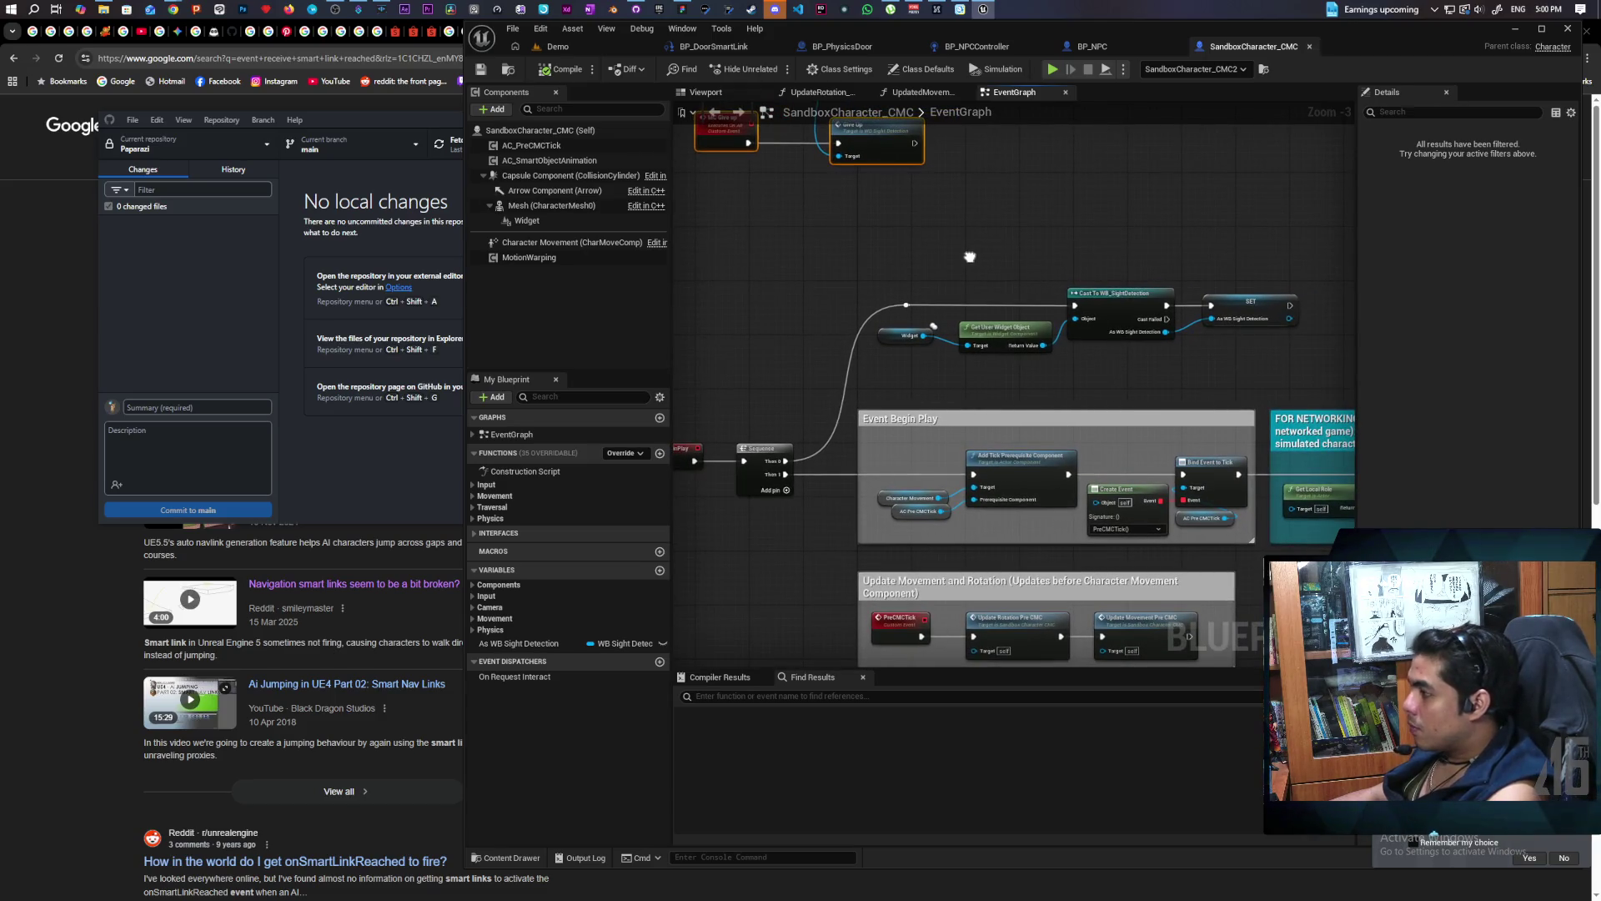
mouse_move(853, 268)
mouse_down()
mouse_move(1239, 352)
mouse_move(1239, 372)
mouse_move(1110, 315)
mouse_move(1066, 274)
mouse_move(1089, 246)
mouse_move(1028, 226)
mouse_move(1079, 222)
mouse_move(997, 218)
mouse_move(1138, 97)
mouse_up()
mouse_move(1251, 442)
mouse_down()
mouse_move(1246, 215)
mouse_move(1068, 172)
mouse_up()
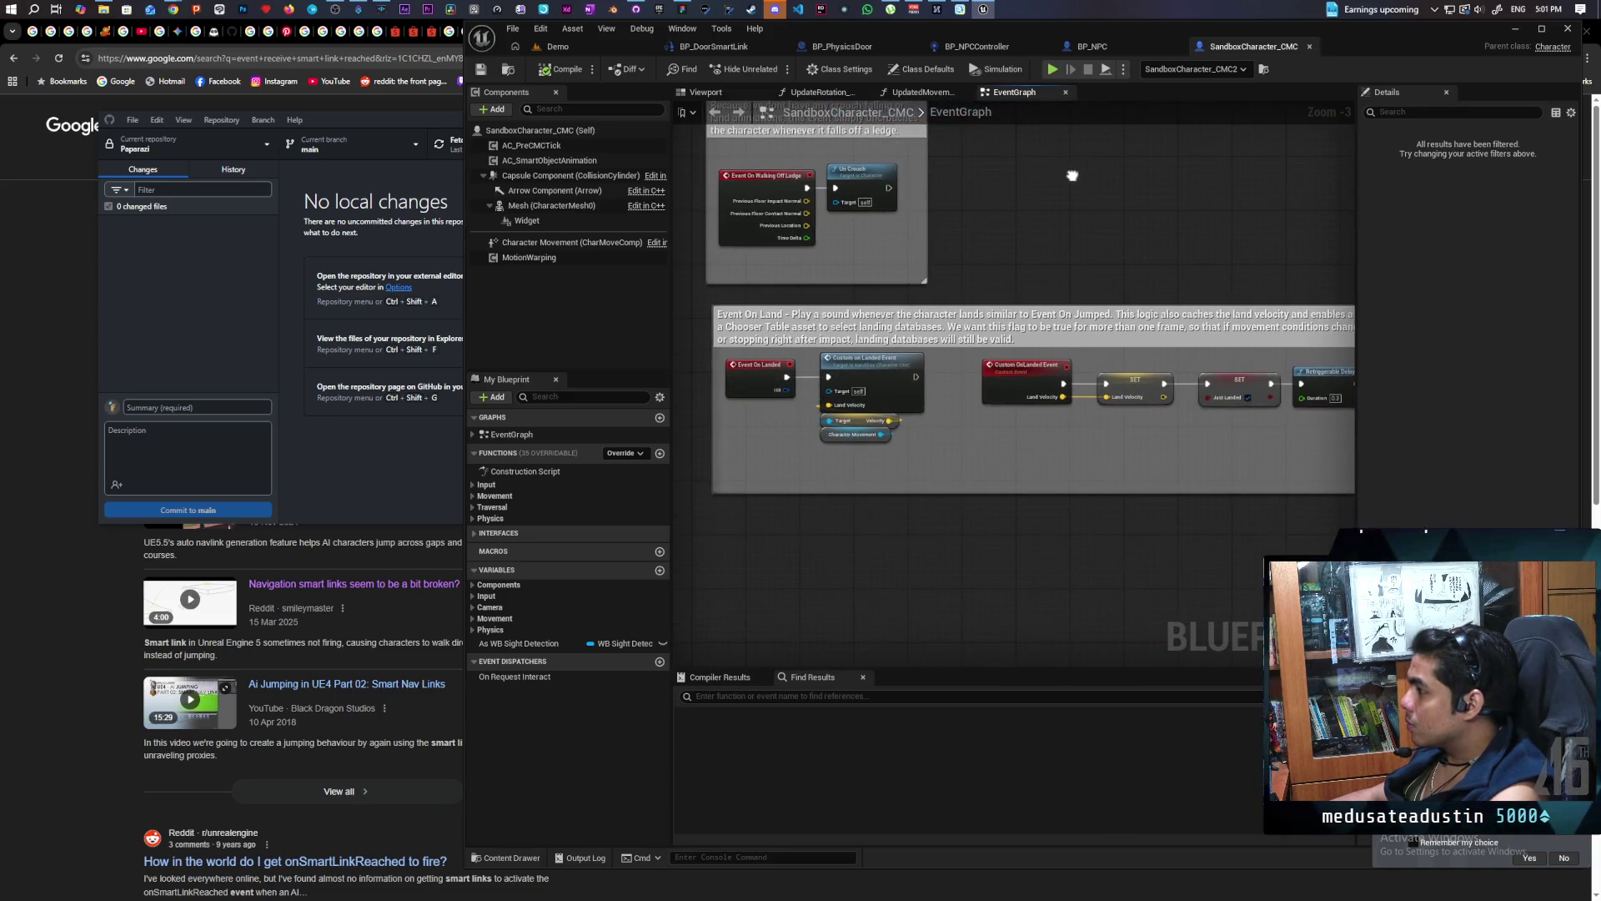
scroll(1071, 246, down, 2)
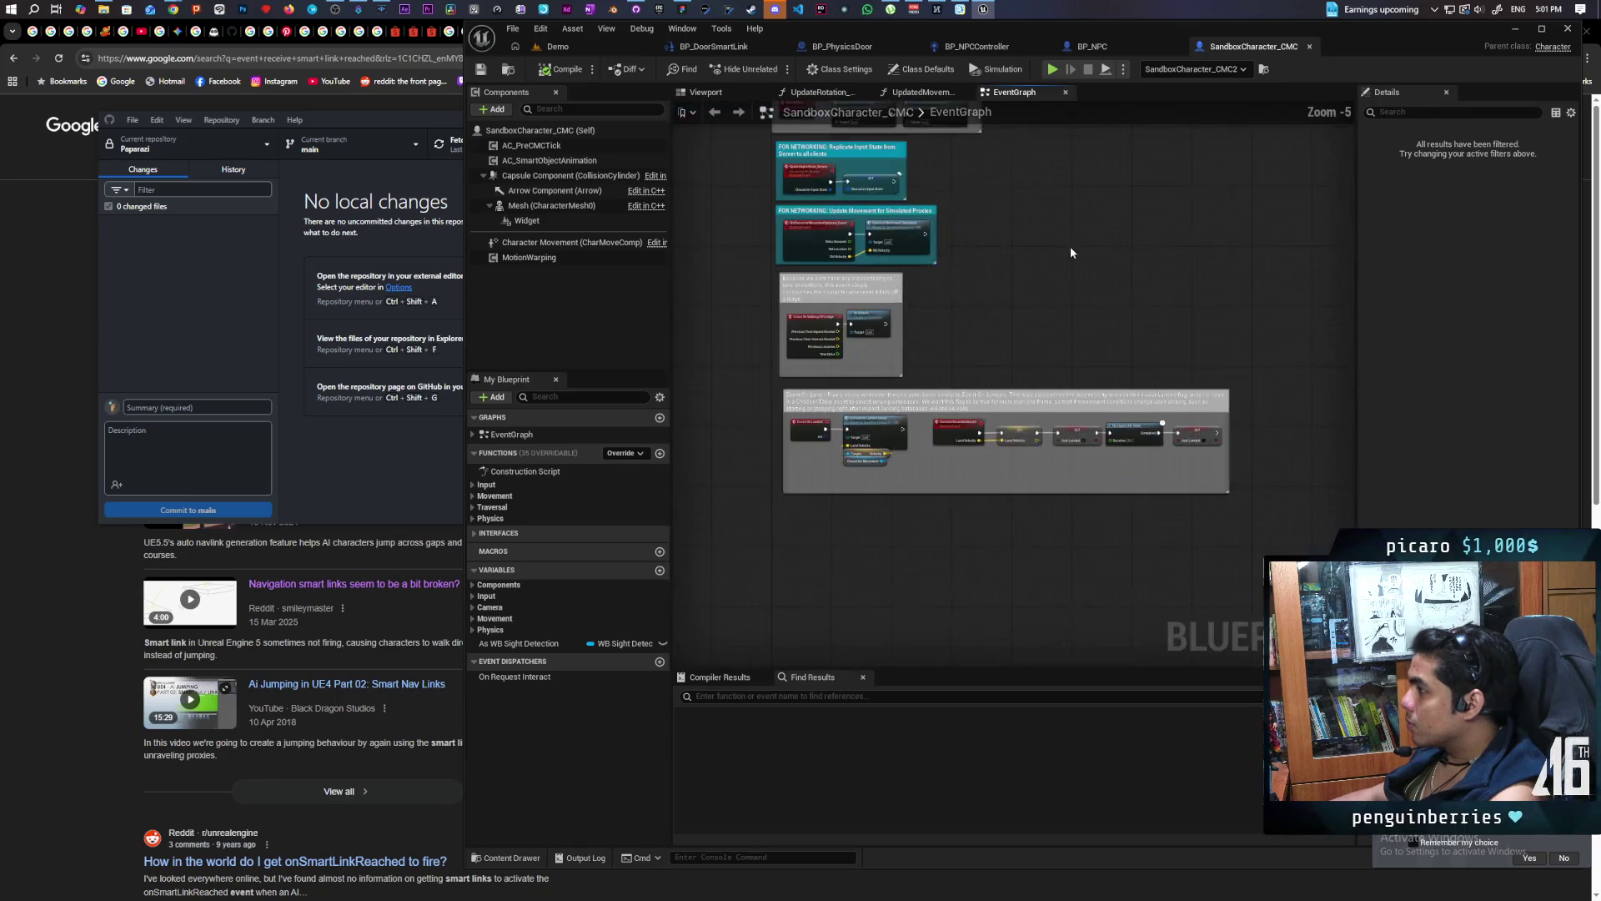
click(1099, 47)
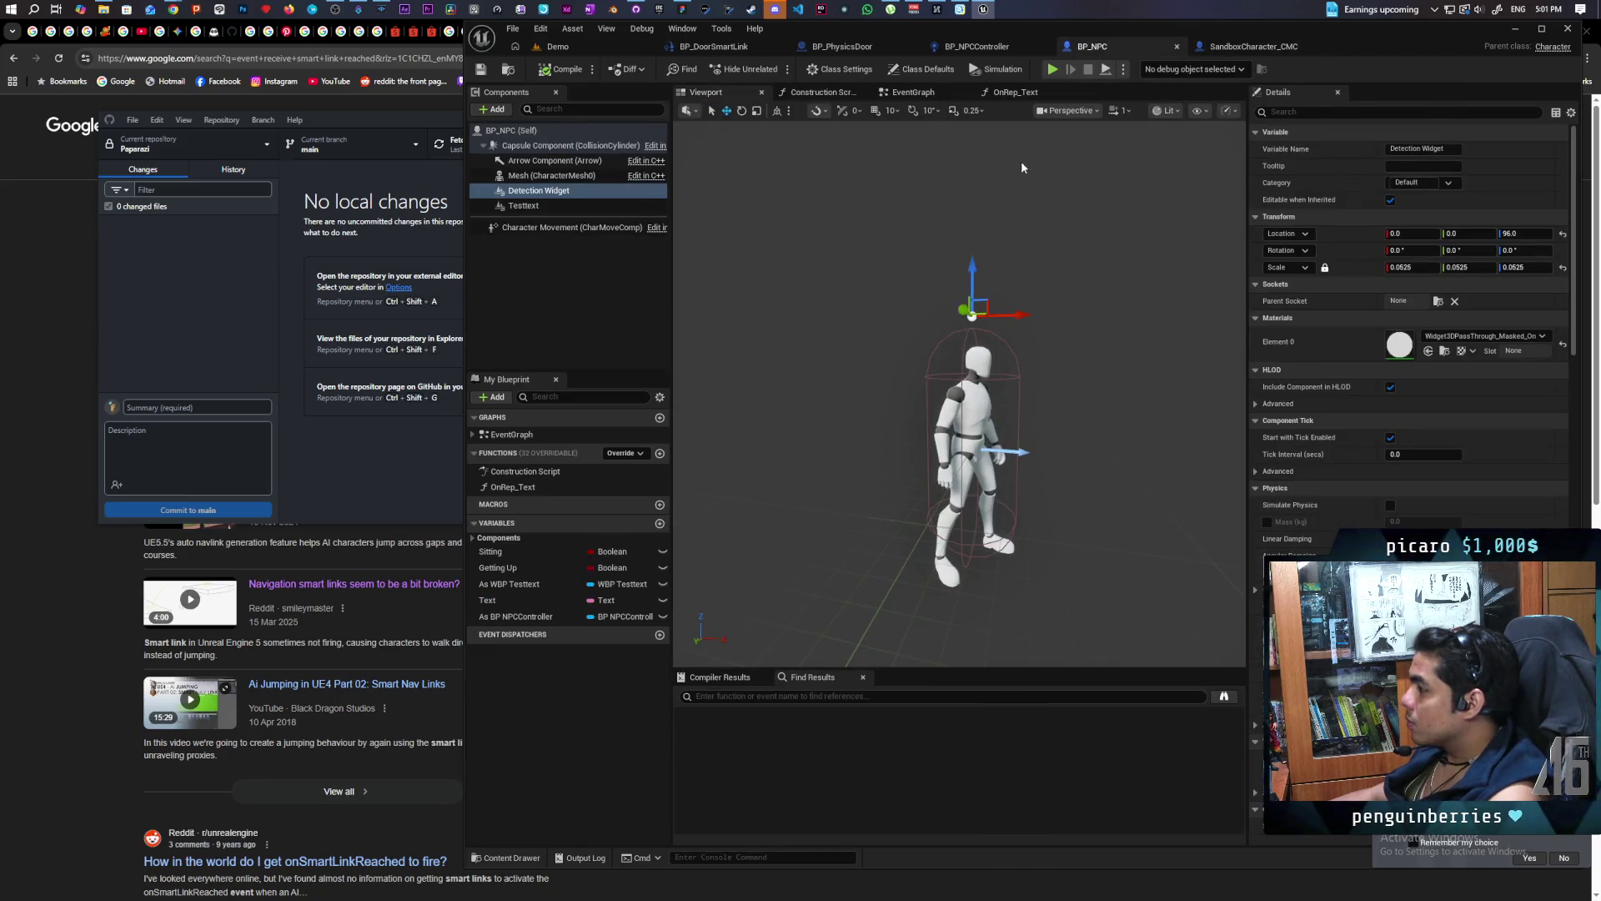
Bring up BP_NPC's EventGraph and compare it against the SandboxCharacter_CMC graph
click(927, 94)
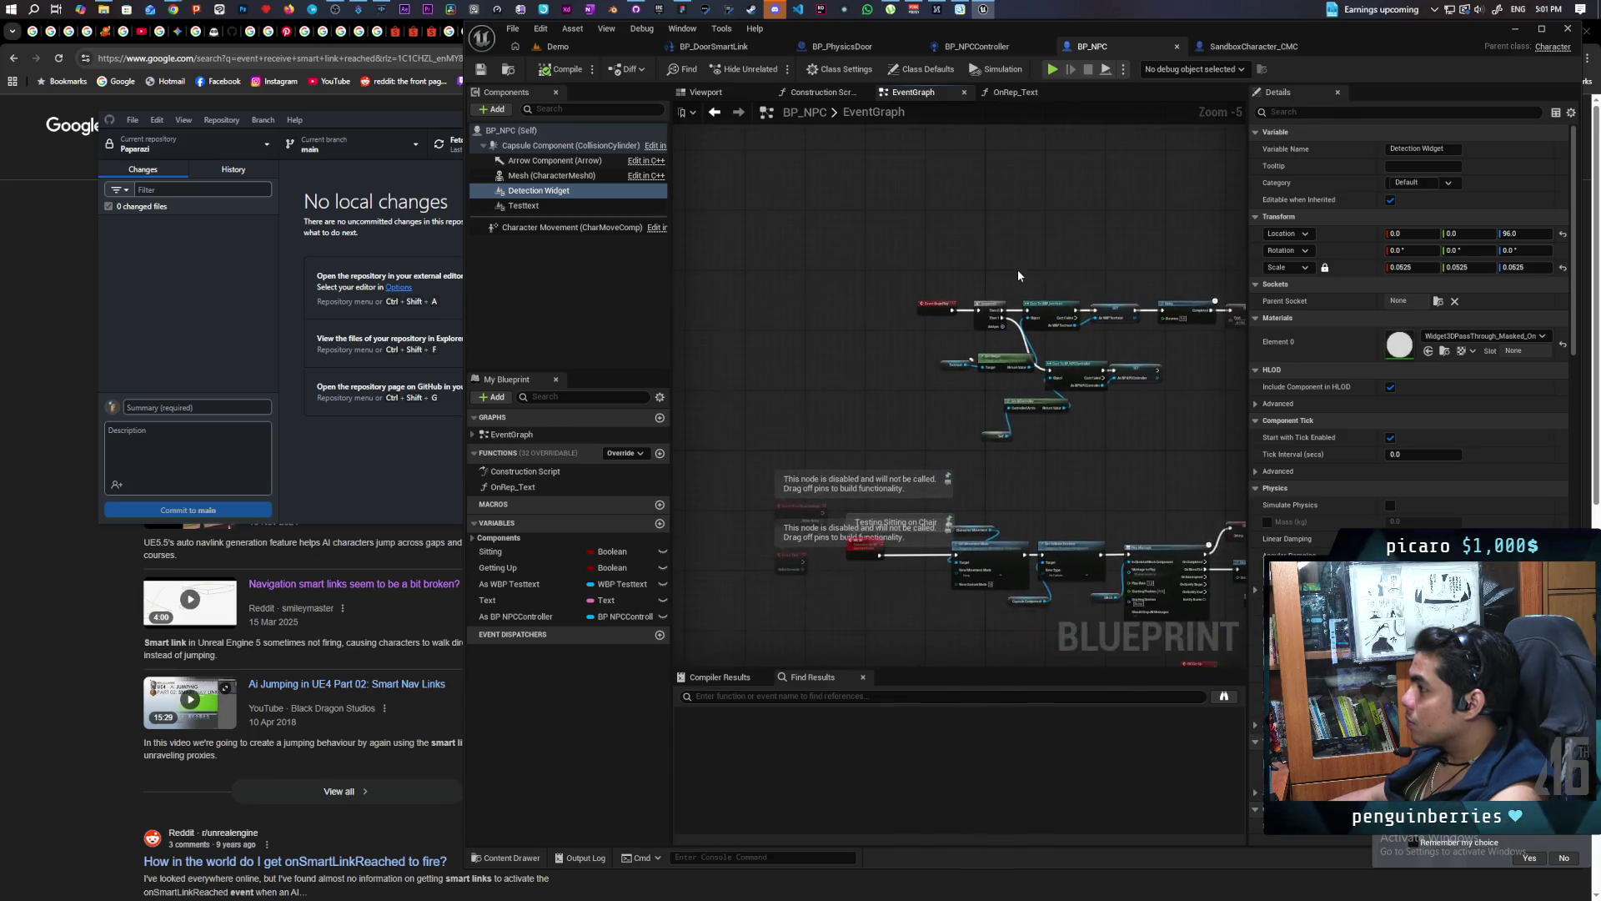
drag(1019, 278, 958, 333)
drag(936, 171, 960, 376)
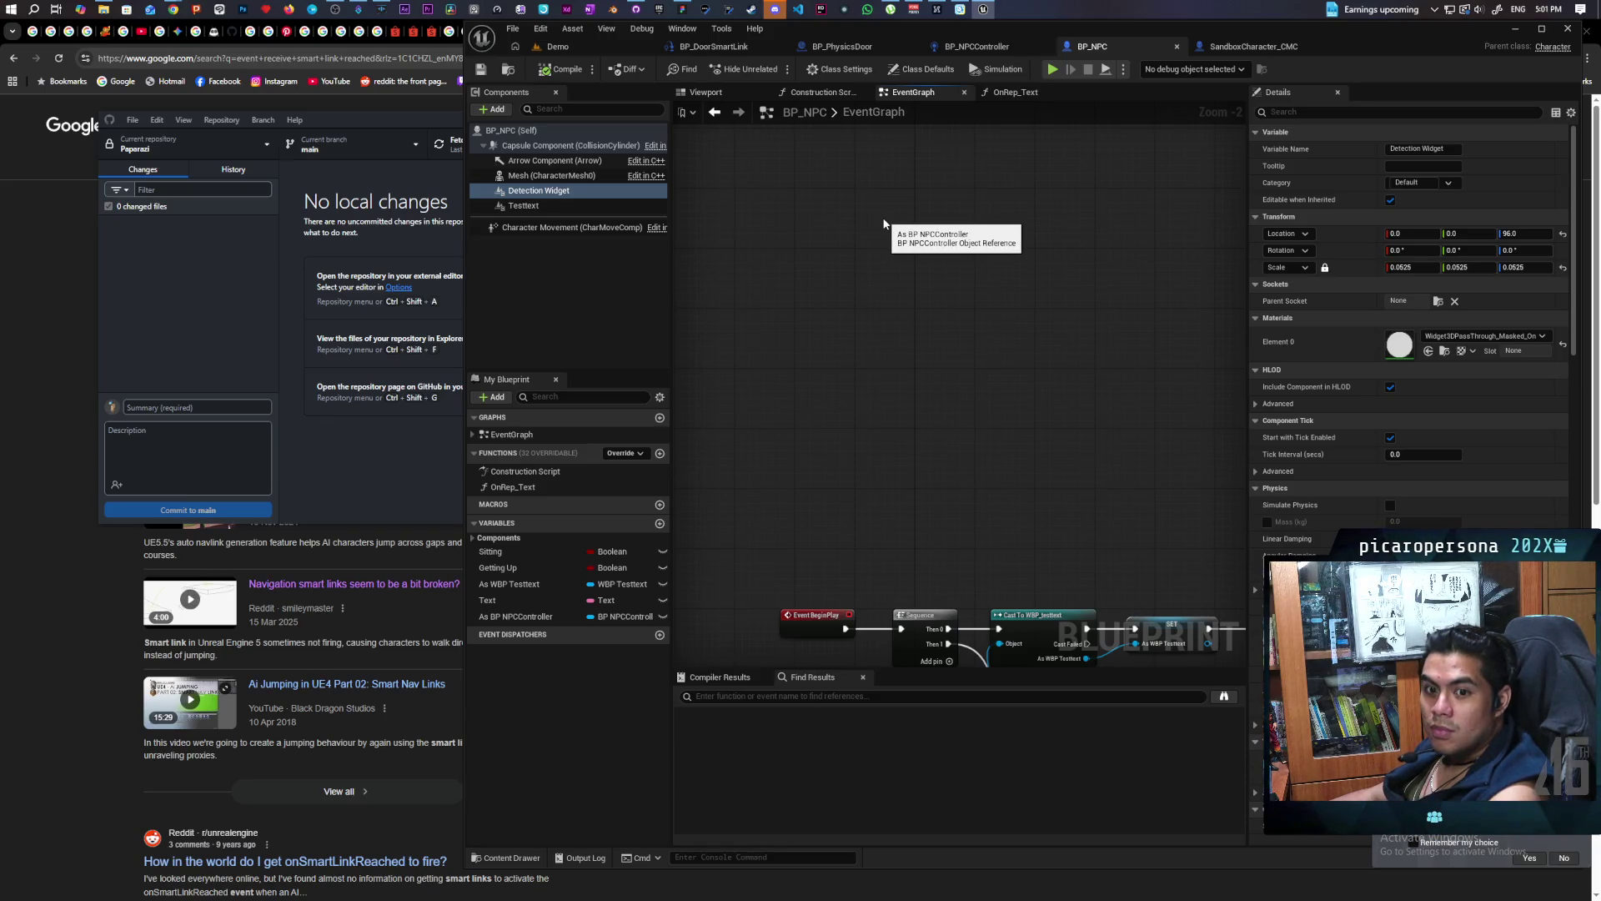
scroll(883, 223, down, 5)
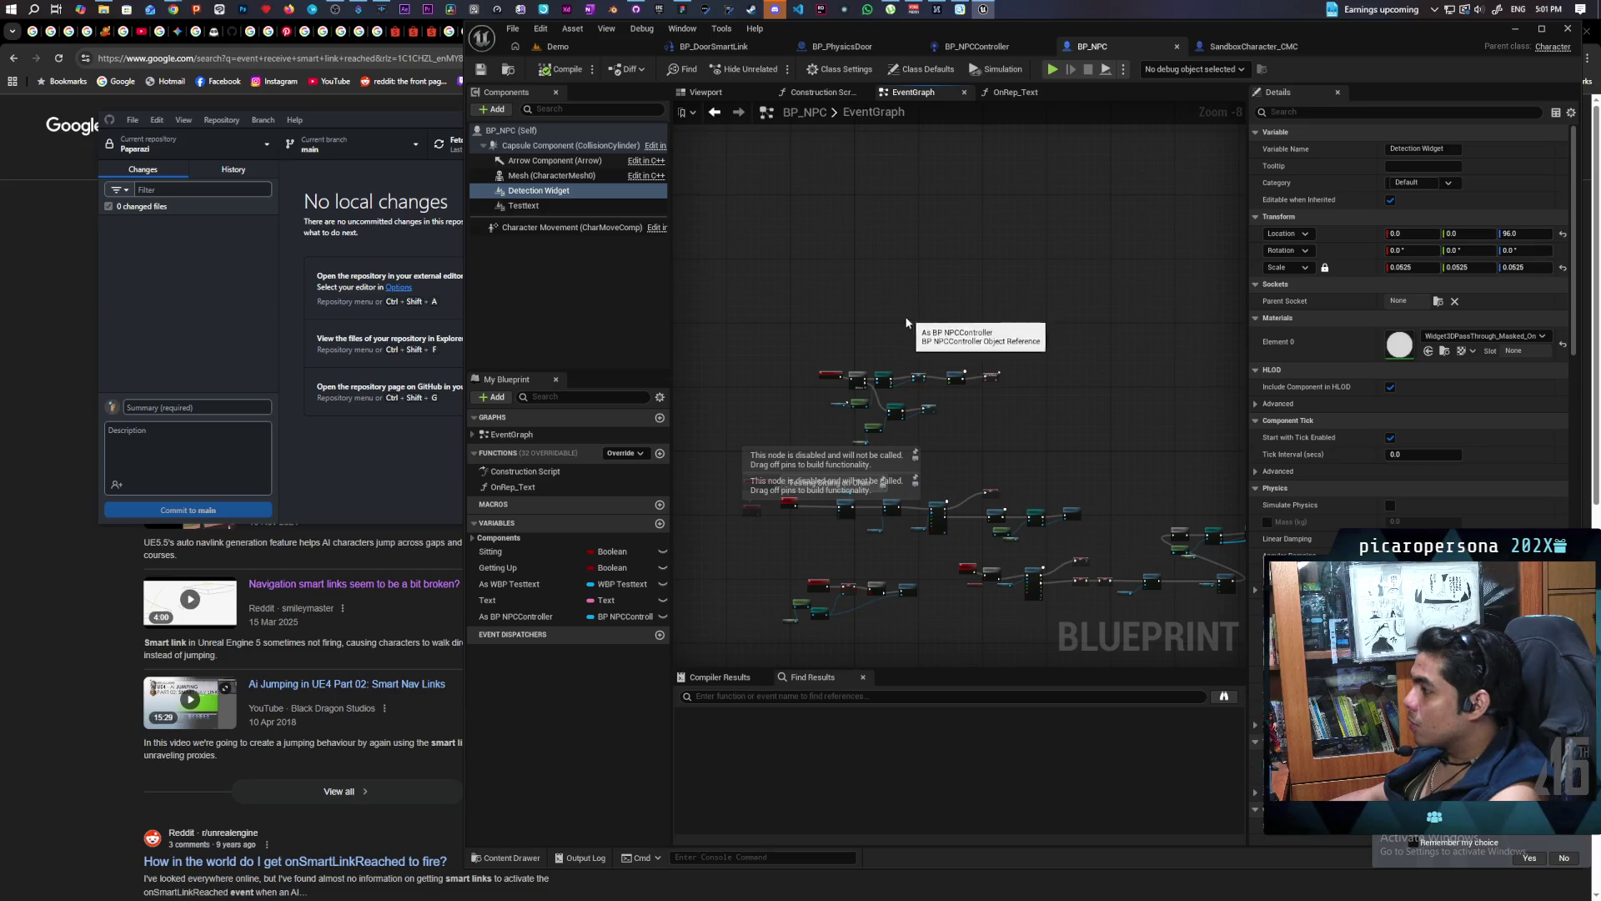
scroll(852, 302, up, 1)
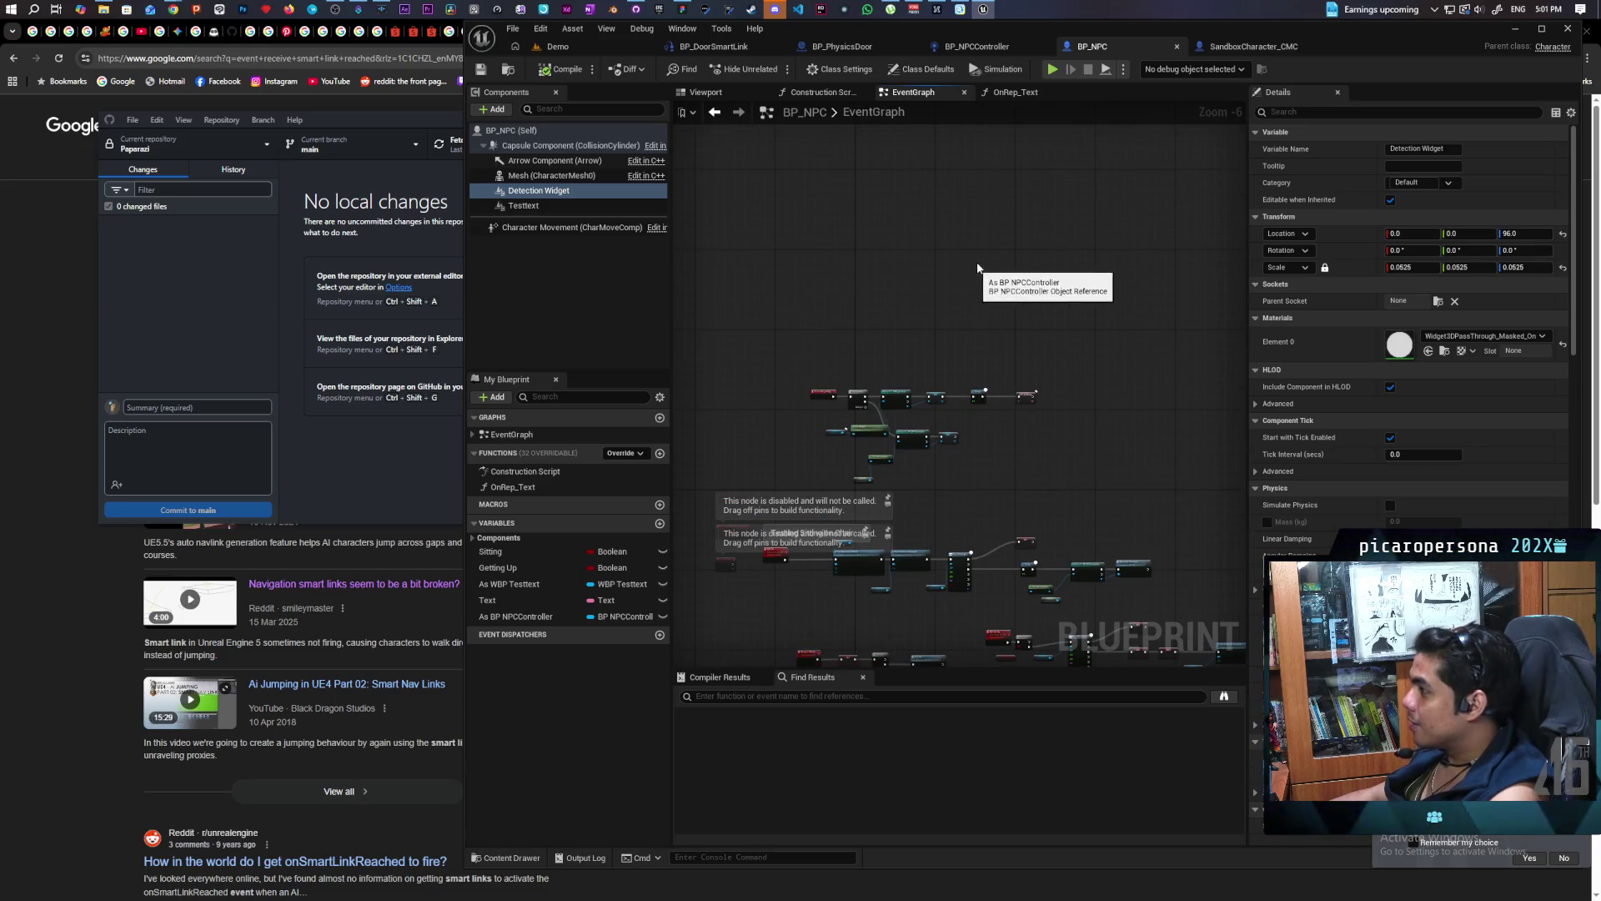
click(1230, 48)
scroll(881, 247, down, 2)
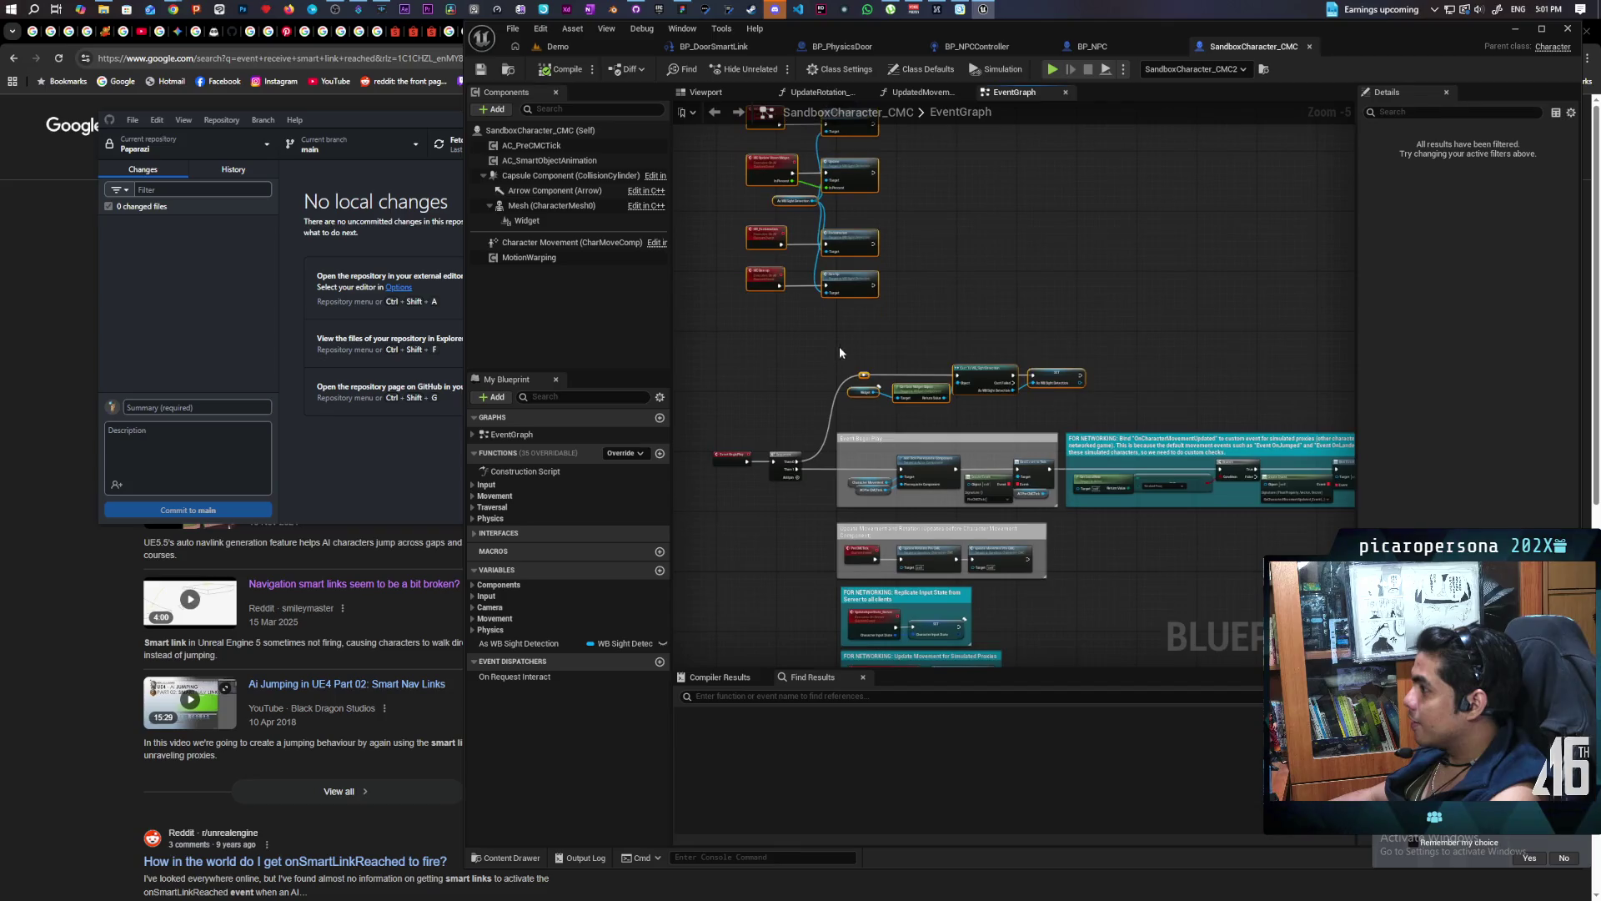
click(1091, 50)
click(868, 220)
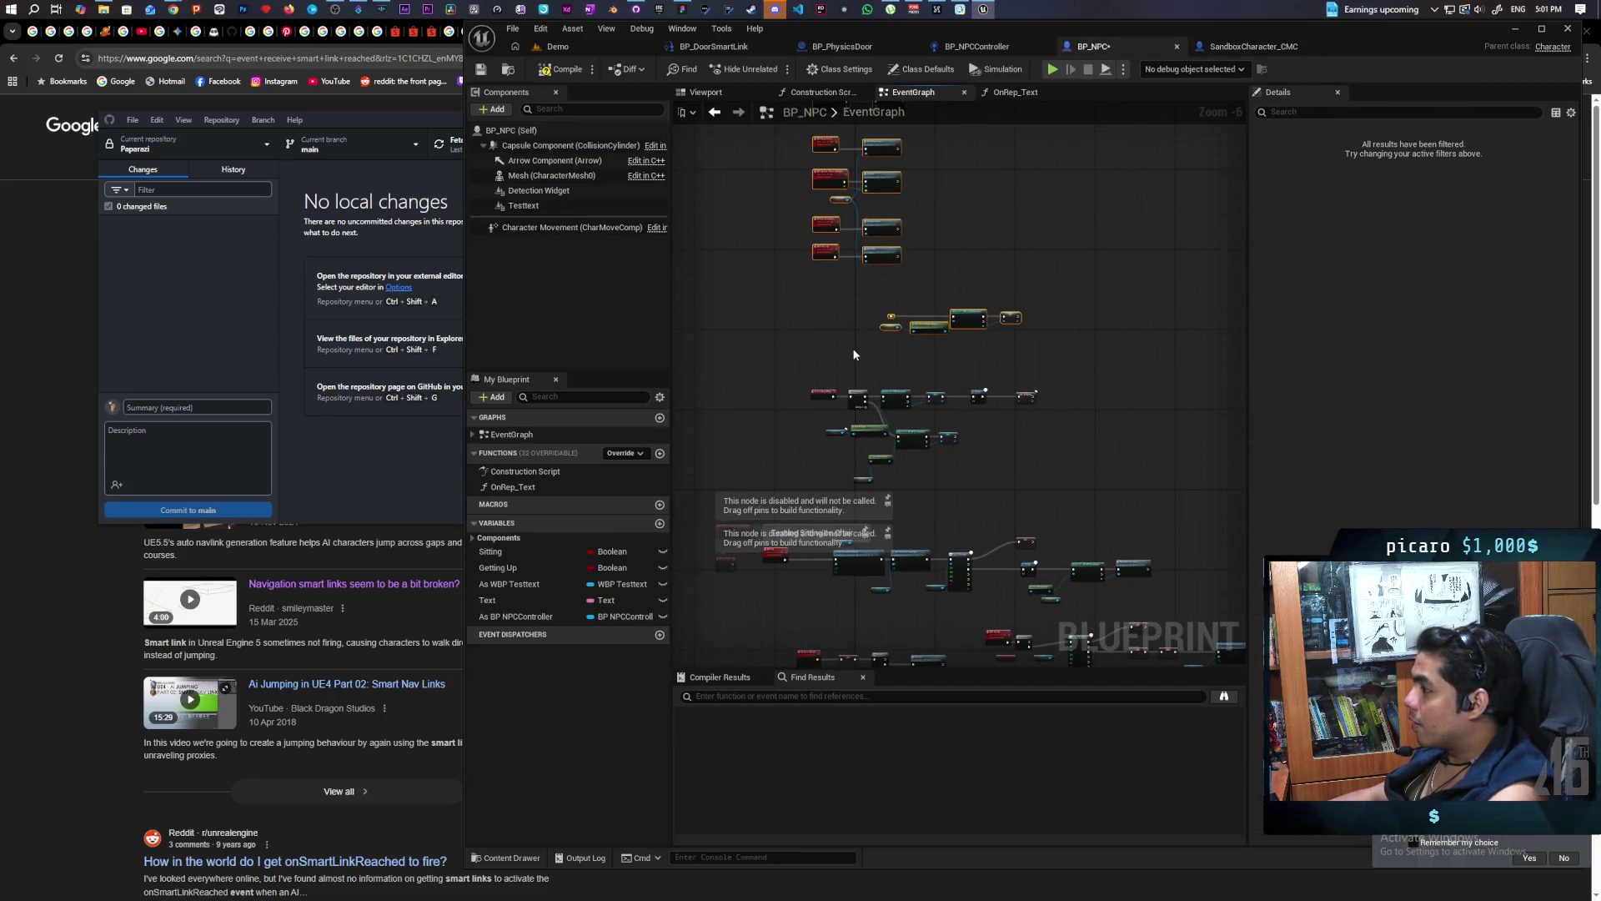
scroll(856, 408, up, 4)
mouse_move(857, 408)
mouse_down()
mouse_move(838, 518)
mouse_move(847, 288)
mouse_move(905, 243)
mouse_up()
Wire Then 2 to the reroute, swap the Widget getter for Detection Widget, and compile
mouse_move(539, 190)
mouse_down()
mouse_move(807, 336)
mouse_move(901, 277)
mouse_up()
mouse_move(965, 350)
mouse_down()
mouse_move(911, 415)
mouse_move(919, 437)
mouse_move(944, 435)
mouse_up()
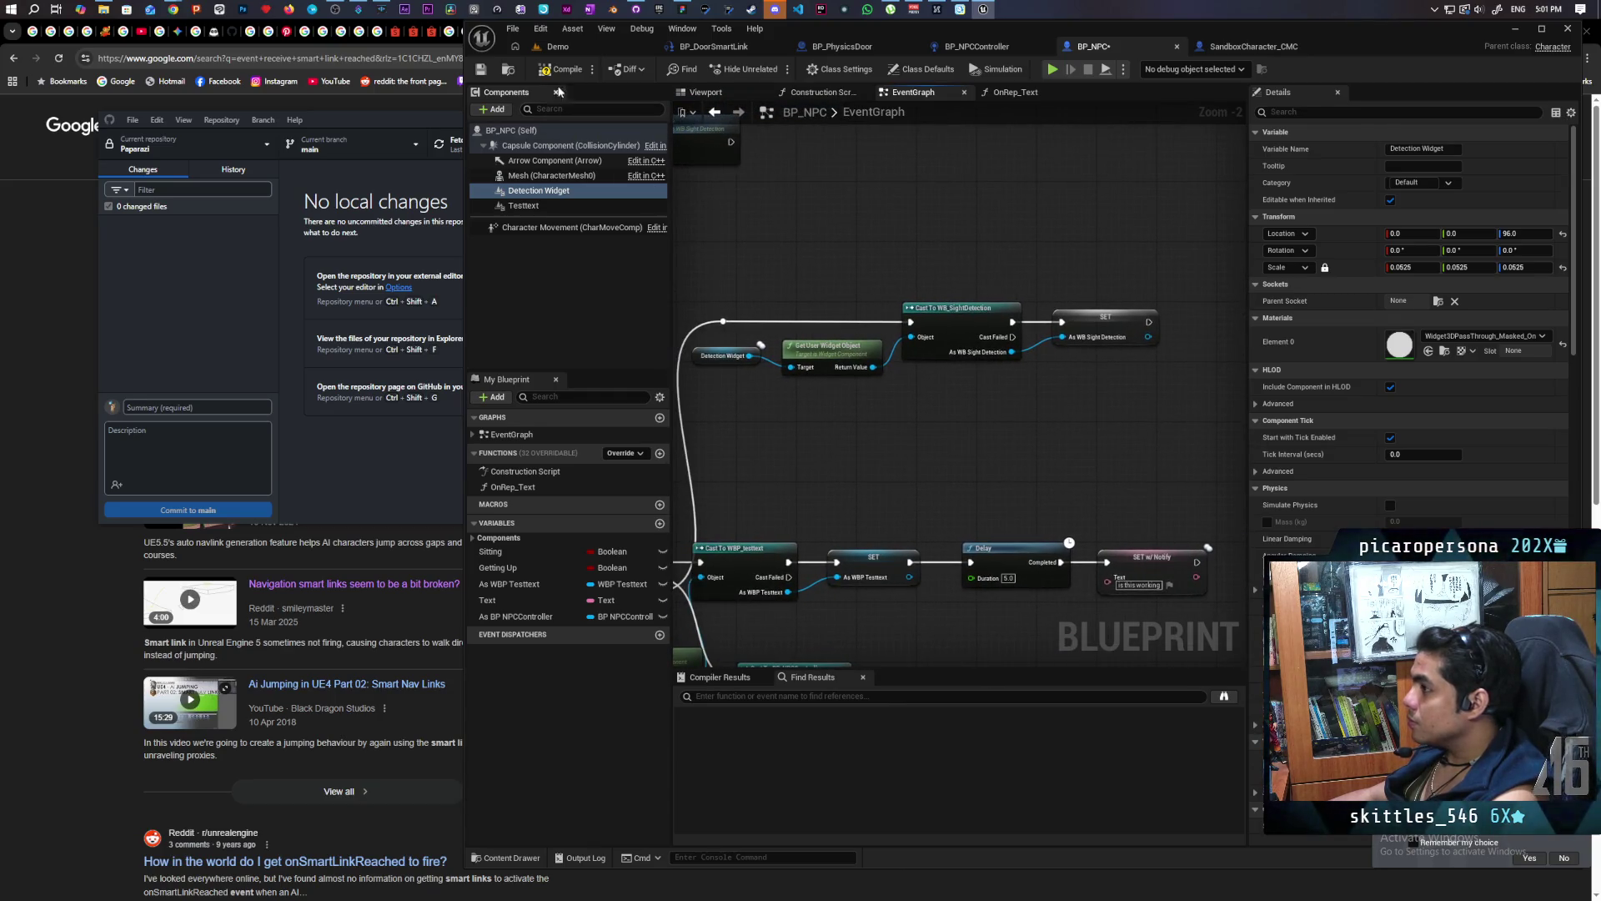
key(F7)
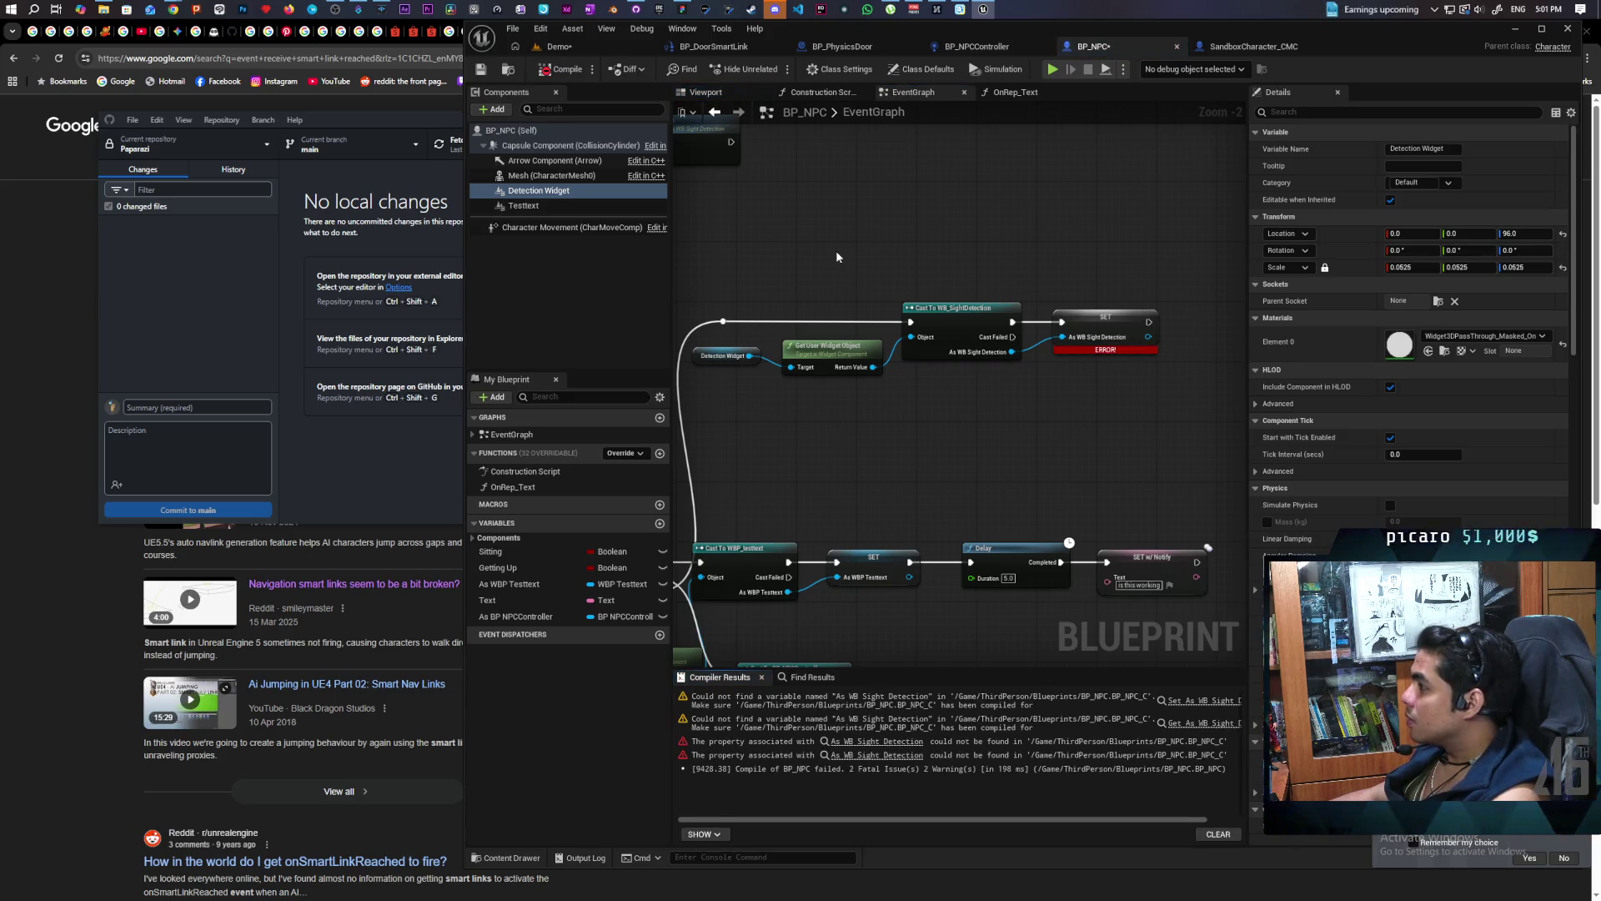
Create the As WB Sight Detection variable from the erroring SET node and recompile
right_click(1084, 337)
click(1131, 348)
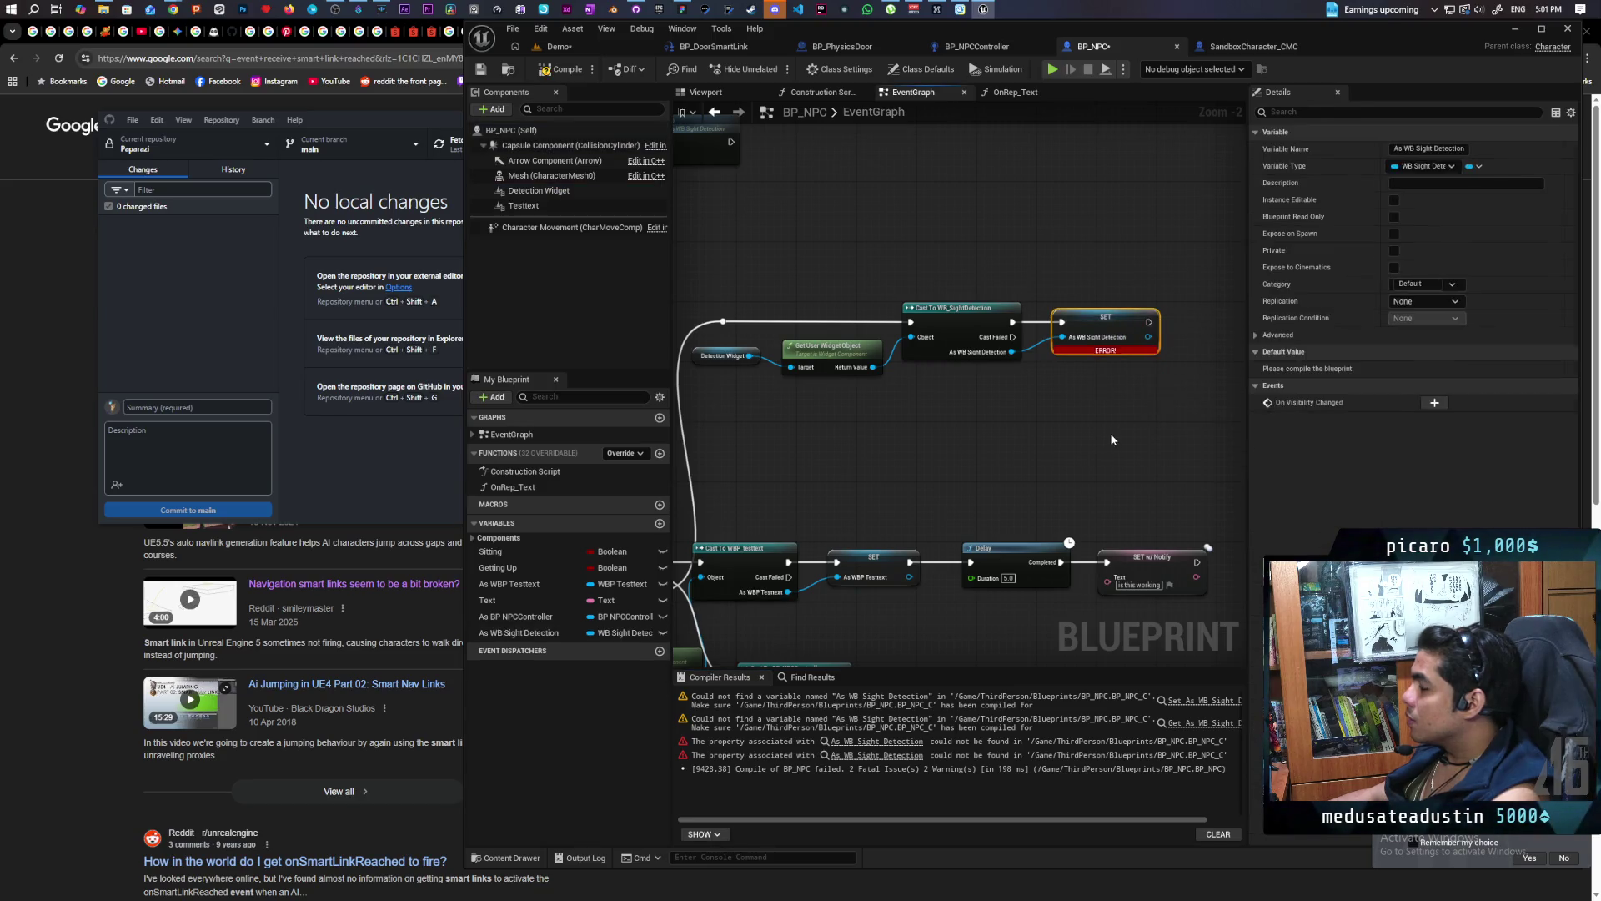
scroll(922, 286, down, 2)
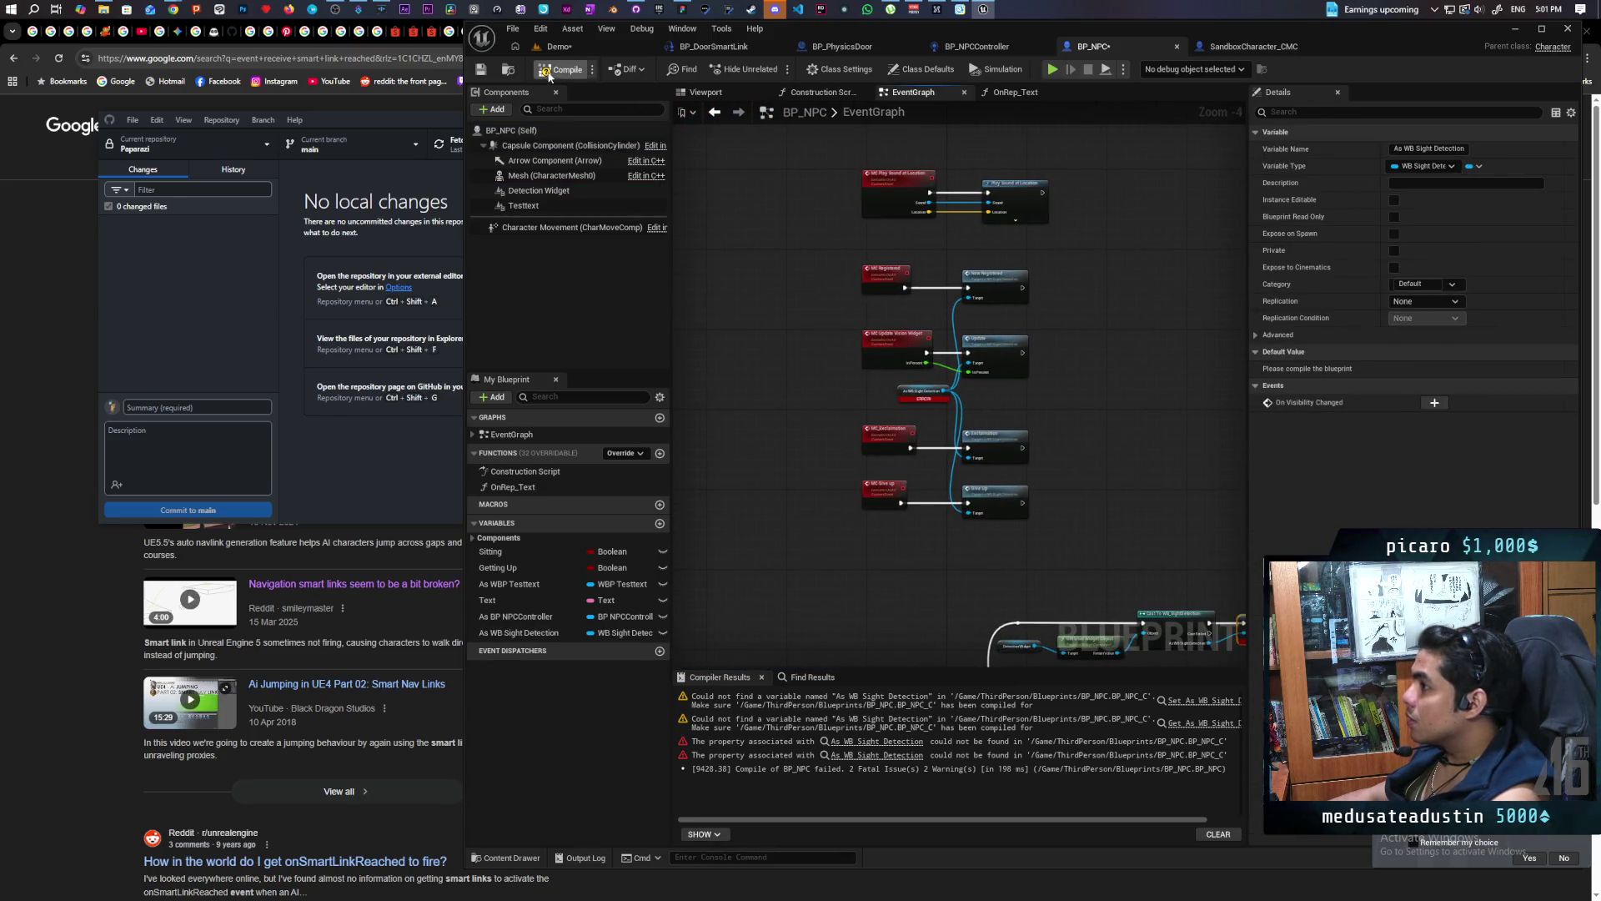
click(548, 72)
Select the upper group of detection nodes in the event graph
scroll(912, 300, down, 3)
scroll(1009, 317, up, 1)
drag(1007, 321, 958, 360)
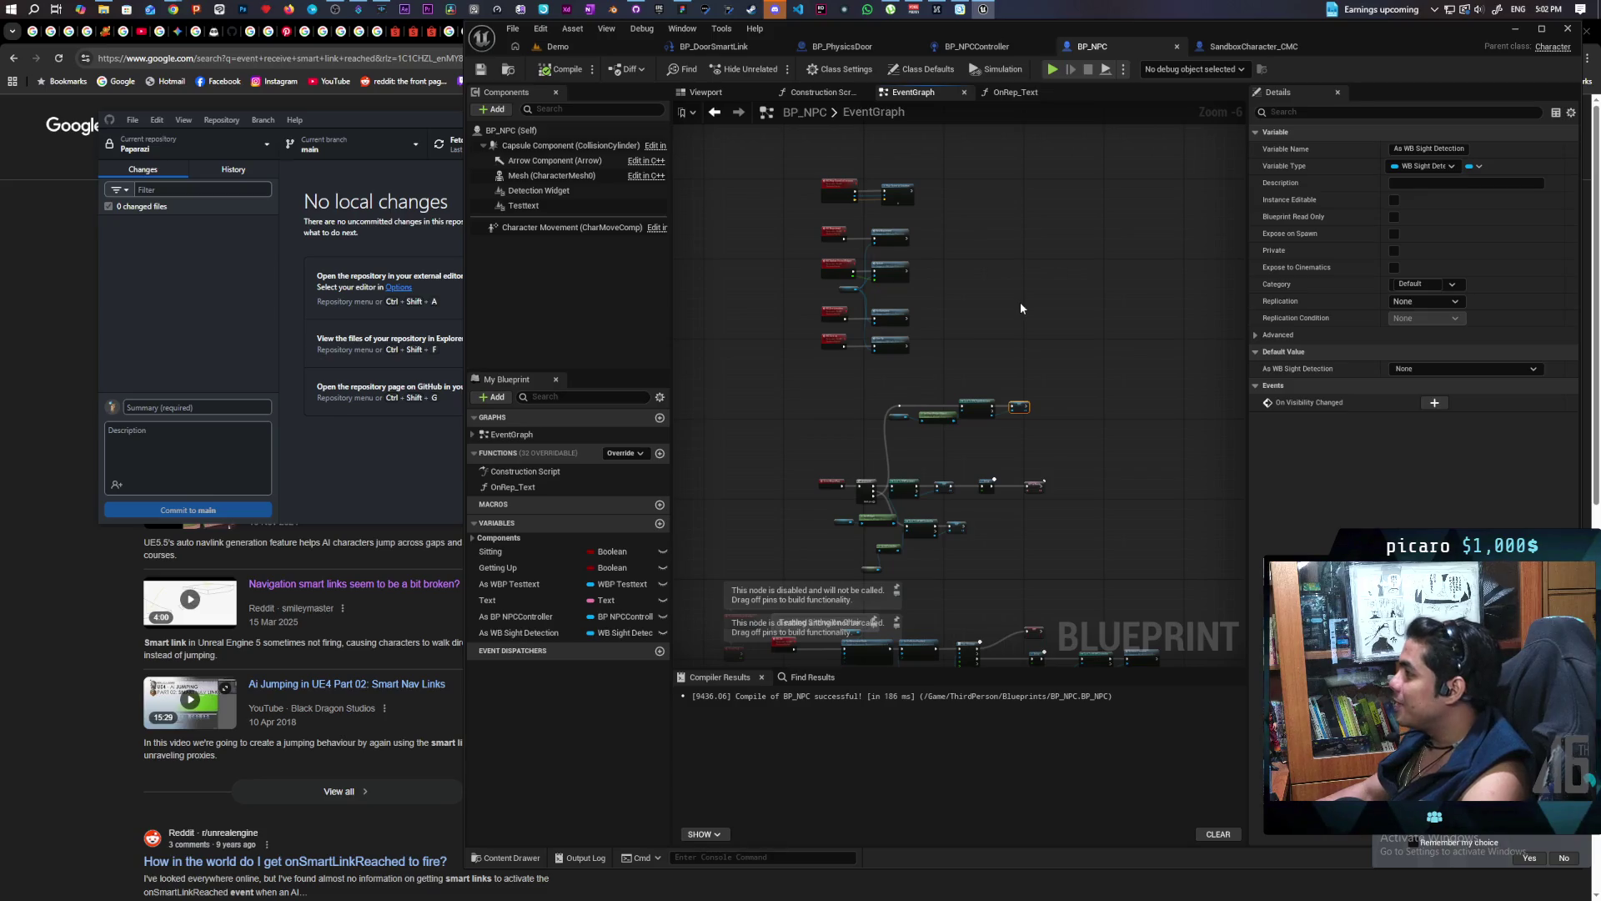
scroll(1018, 368, up, 2)
scroll(1018, 367, down, 2)
mouse_move(817, 248)
mouse_down()
mouse_move(1005, 443)
mouse_move(987, 443)
mouse_up()
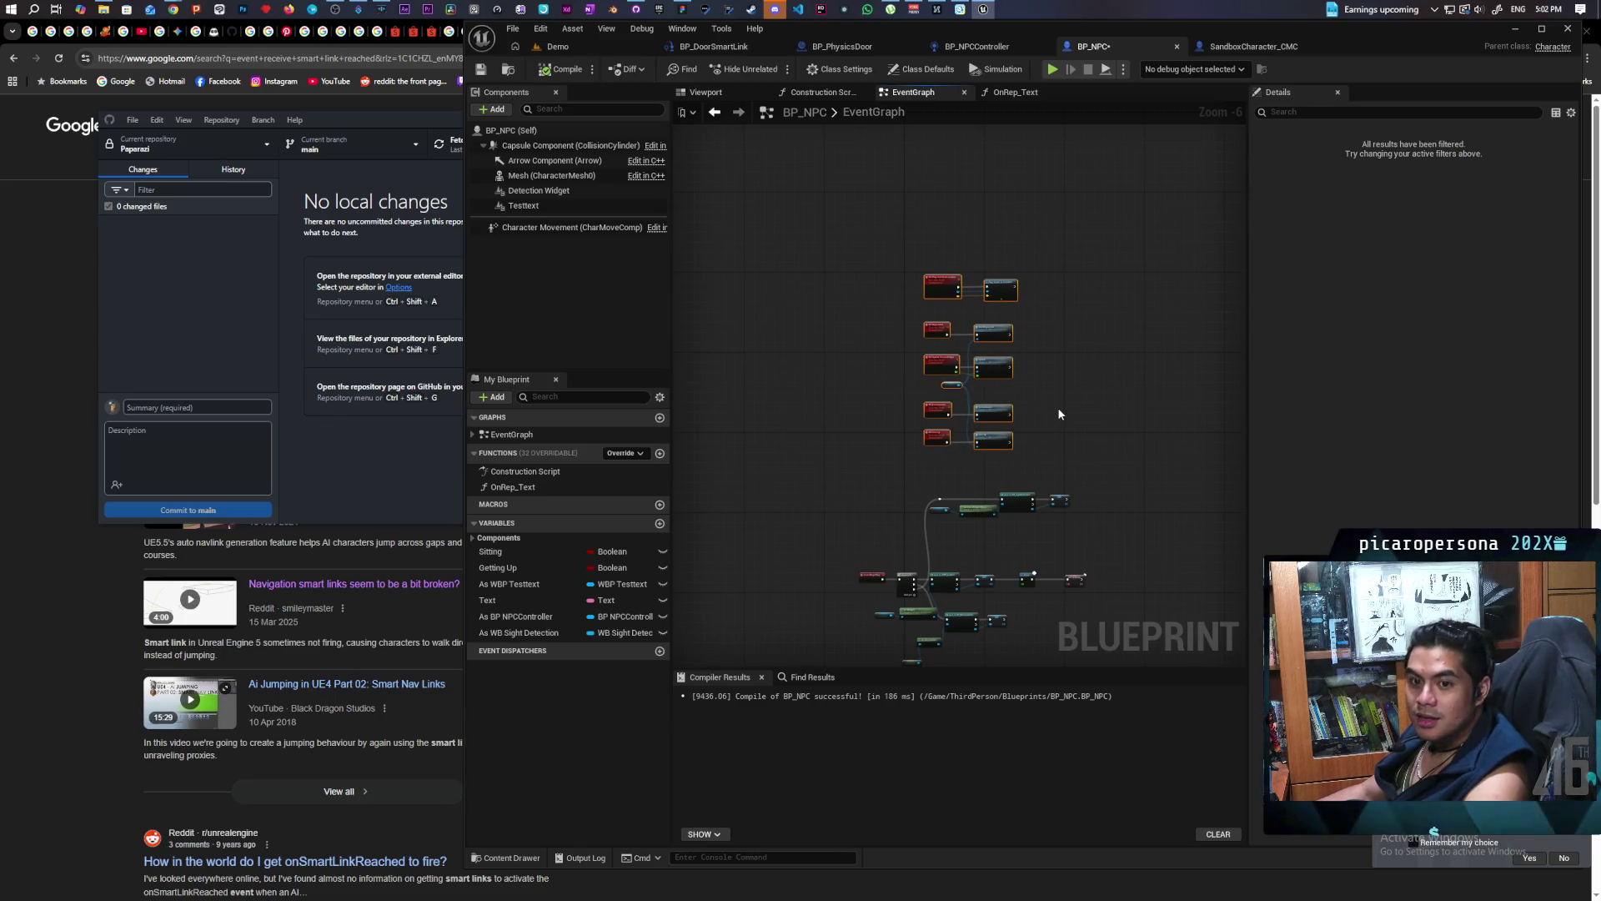
Wrap the selected nodes in a comment titled Detection Replication and save
scroll(1058, 409, up, 2)
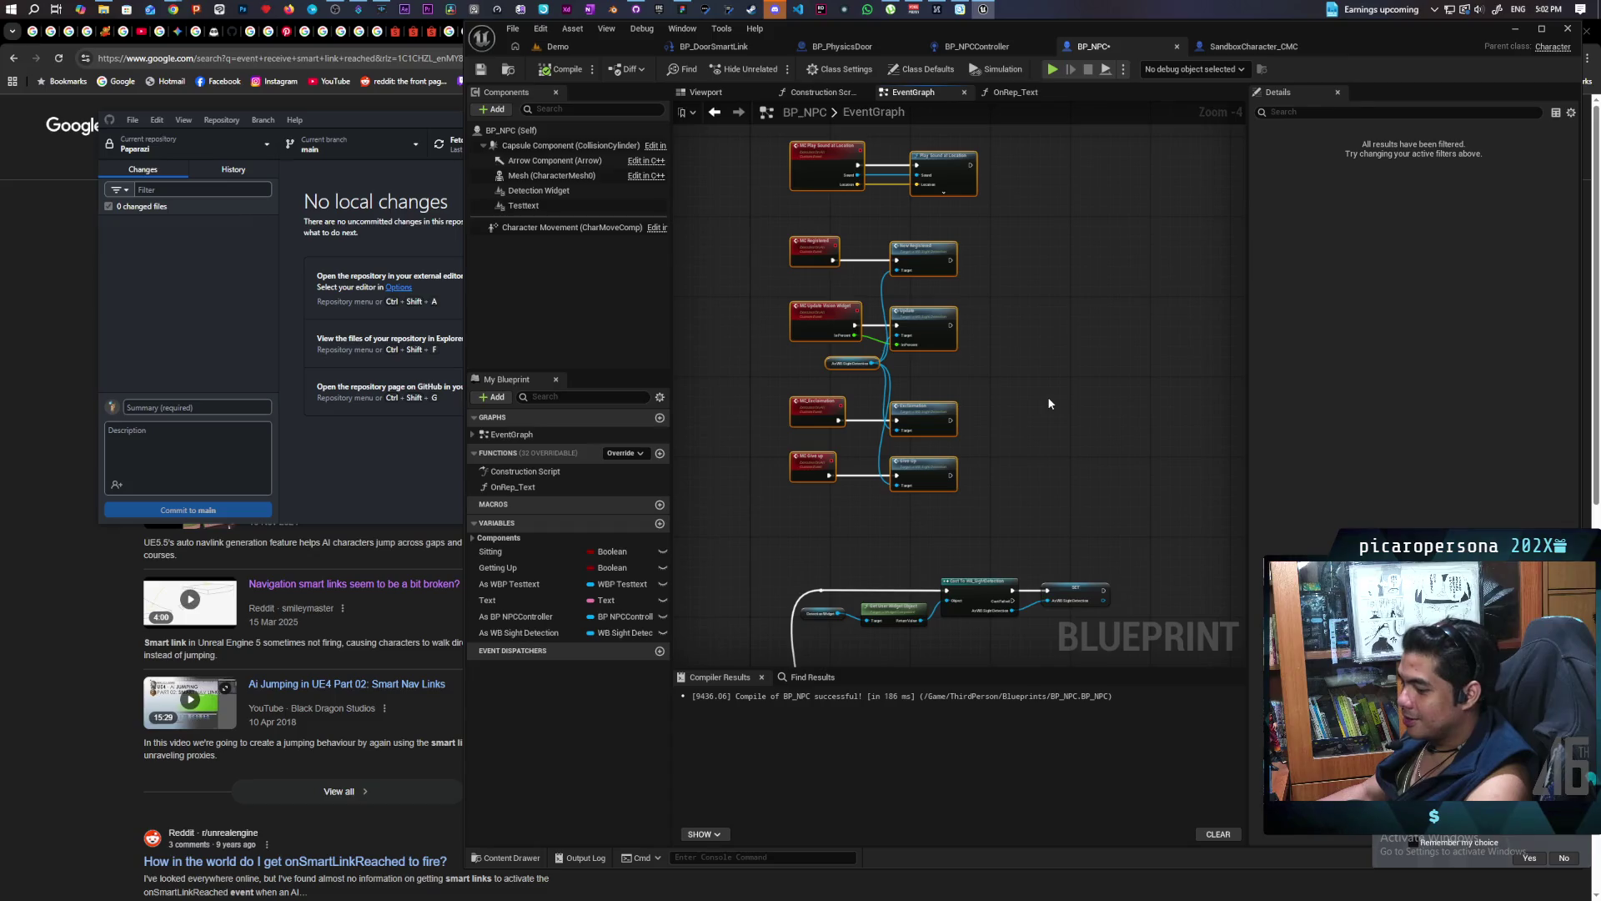
key(c)
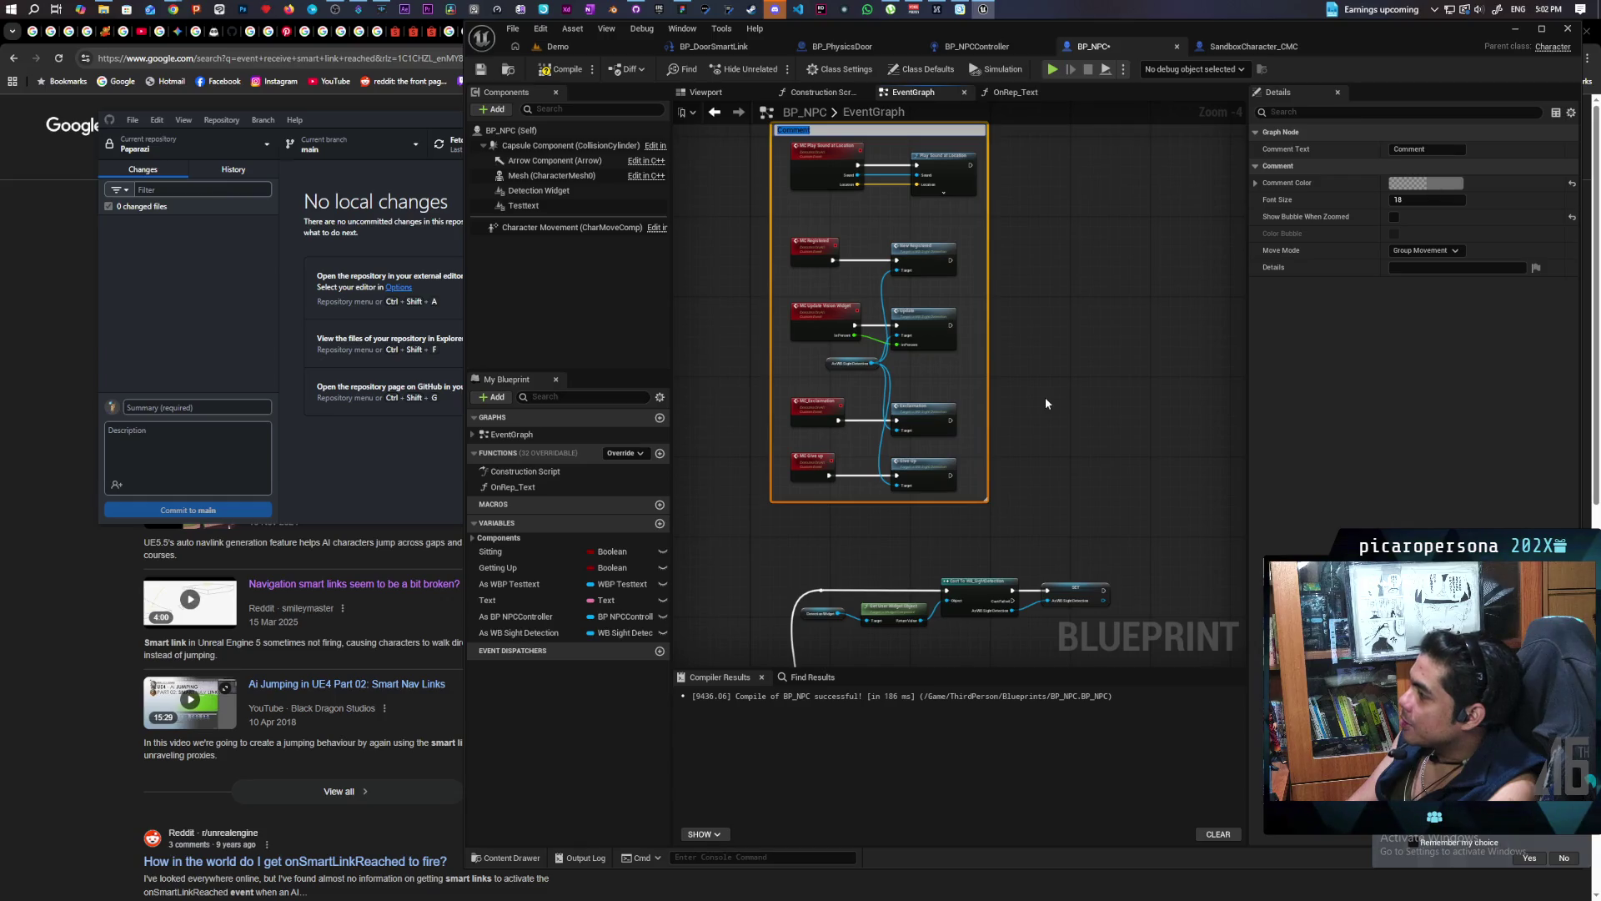
text(Detection Replication)
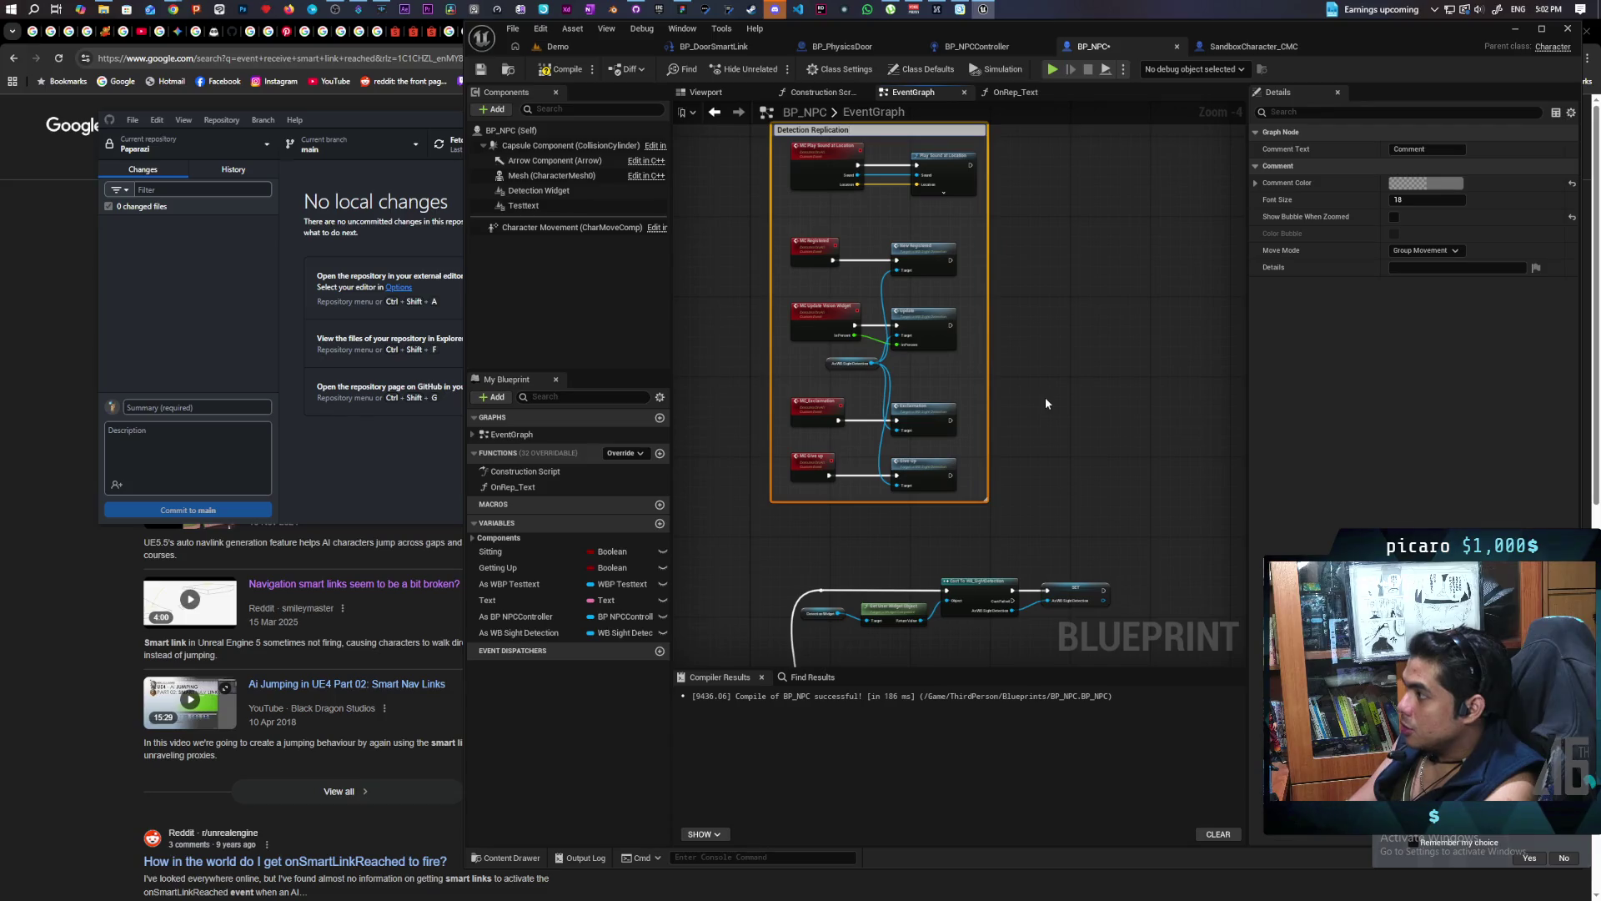
click(1045, 403)
scroll(1046, 404, down, 2)
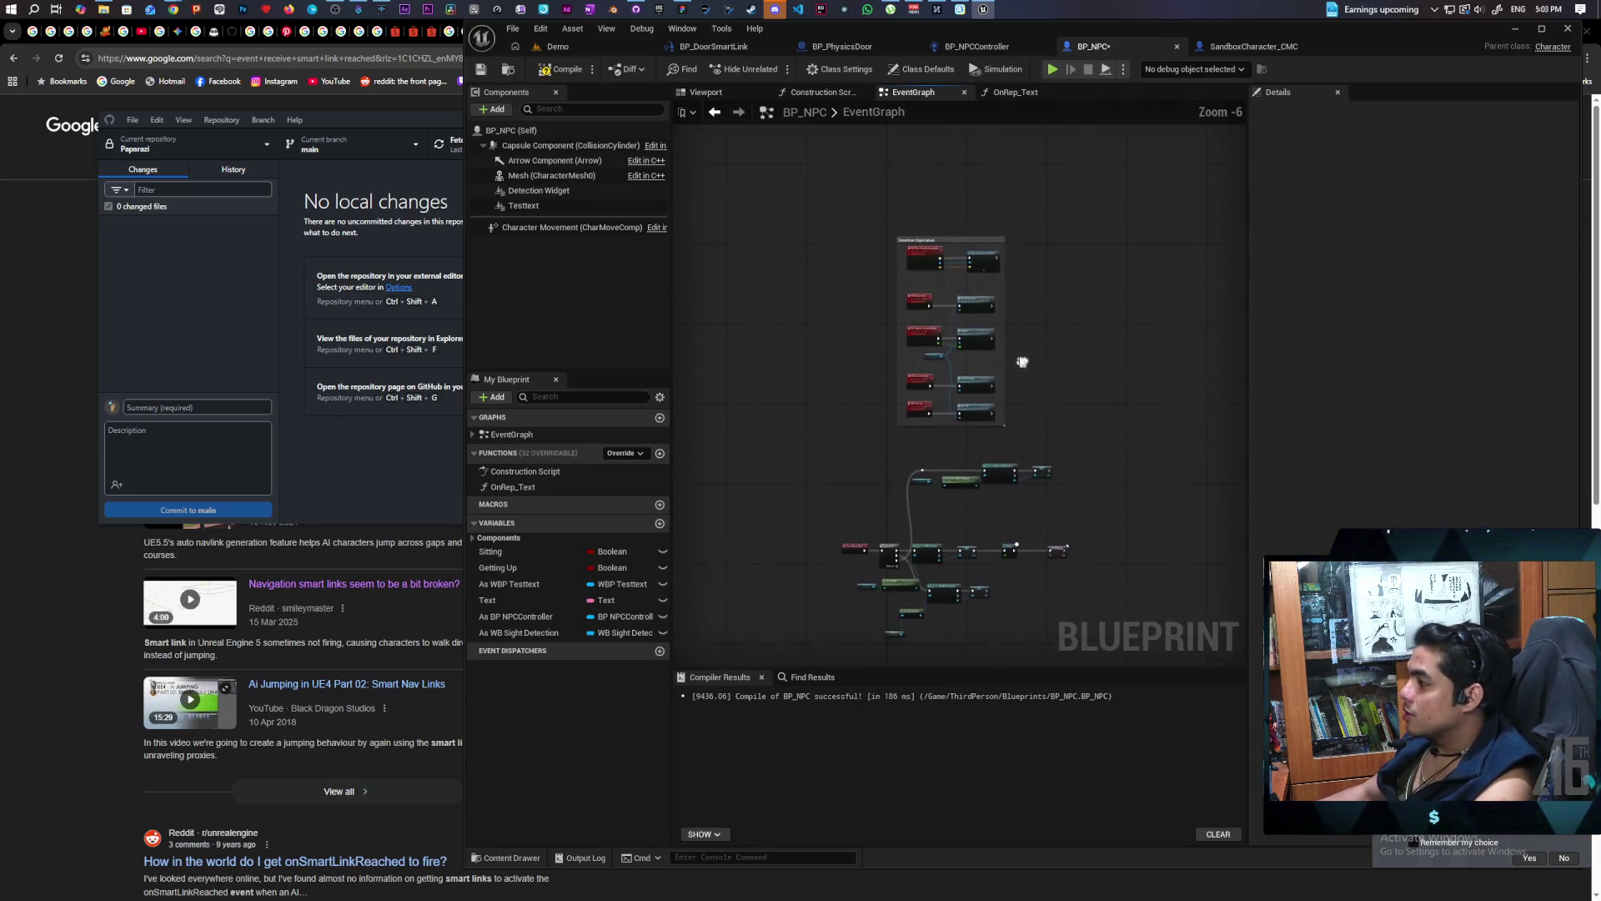
scroll(854, 379, down, 2)
key(ctrl+s)
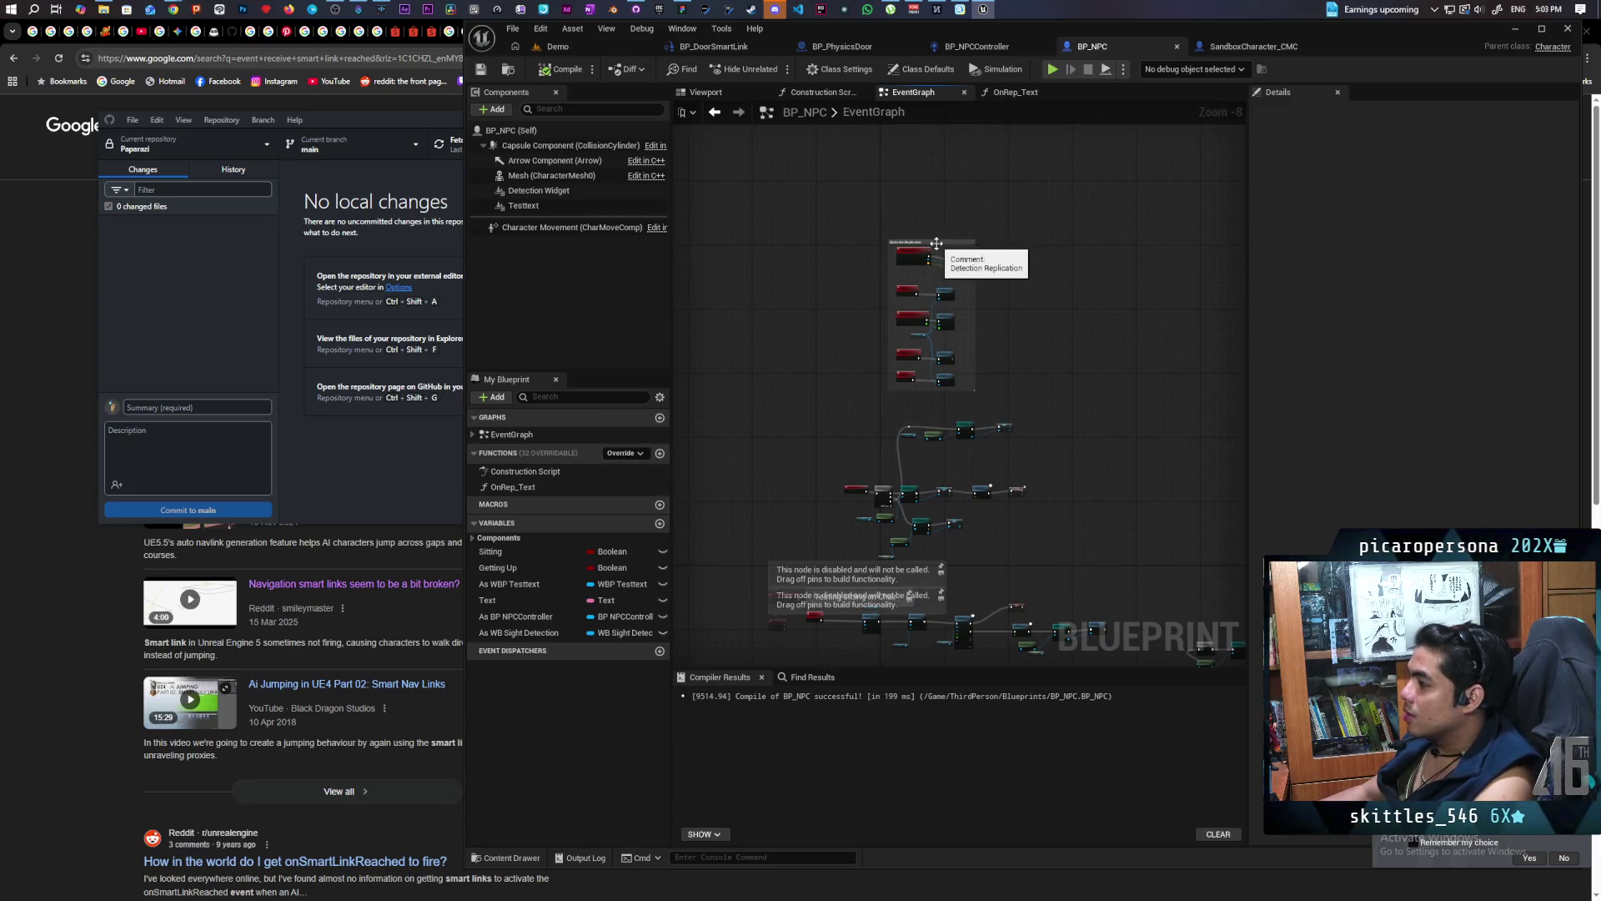
Enable Show Bubble When Zoomed and Color Bubble on the comment, then save and compile
click(937, 243)
click(1394, 216)
click(1393, 234)
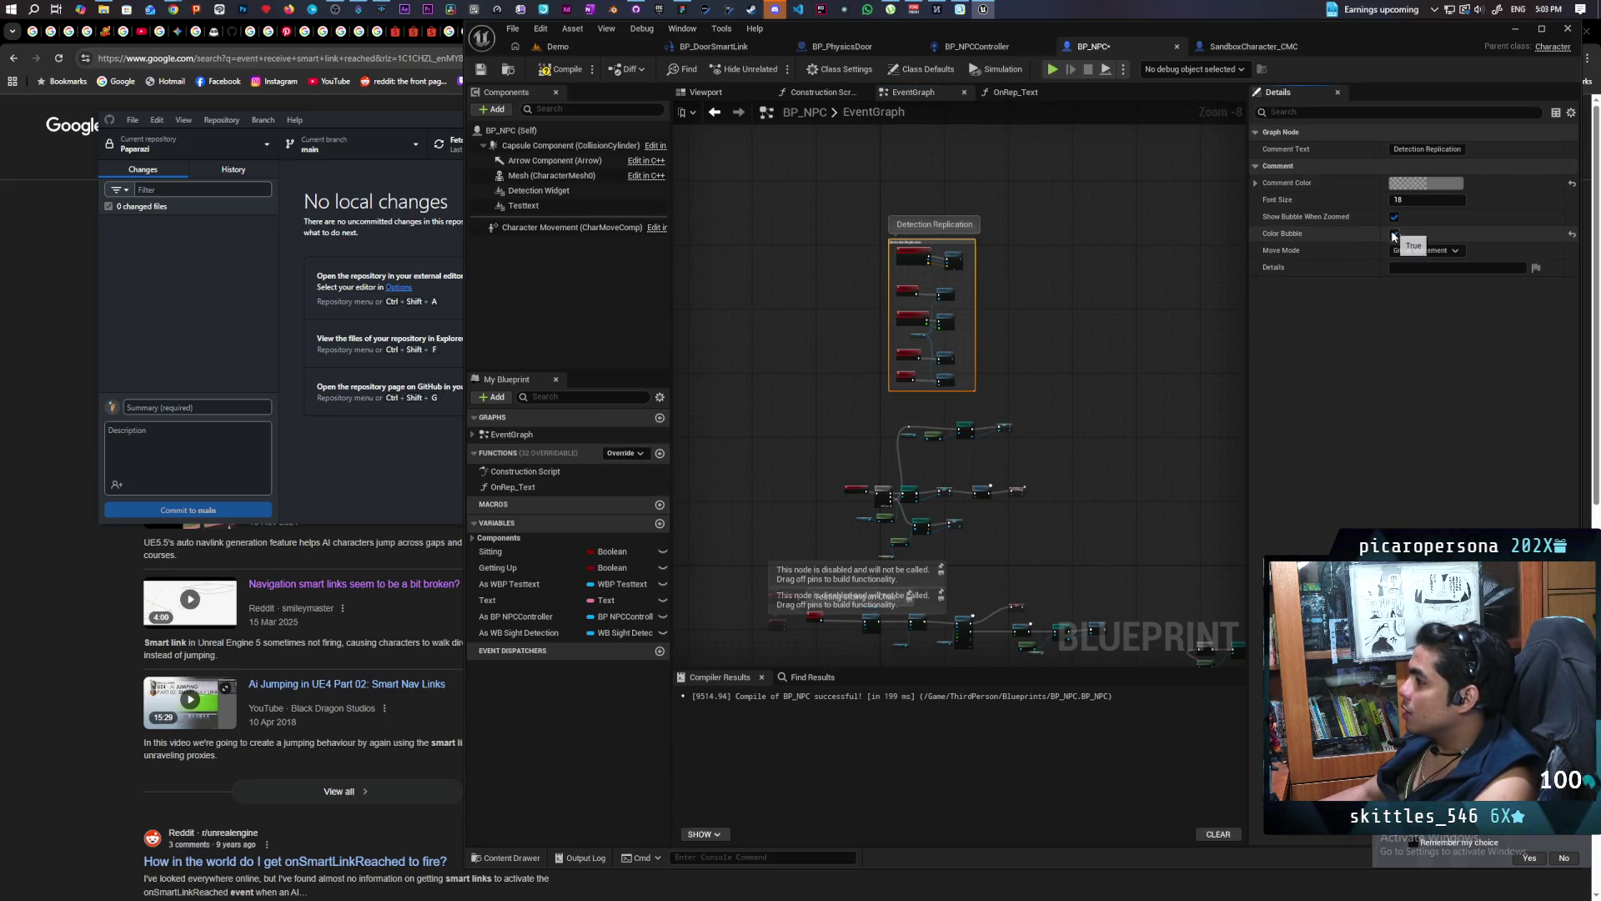
click(1104, 294)
key(ctrl+s)
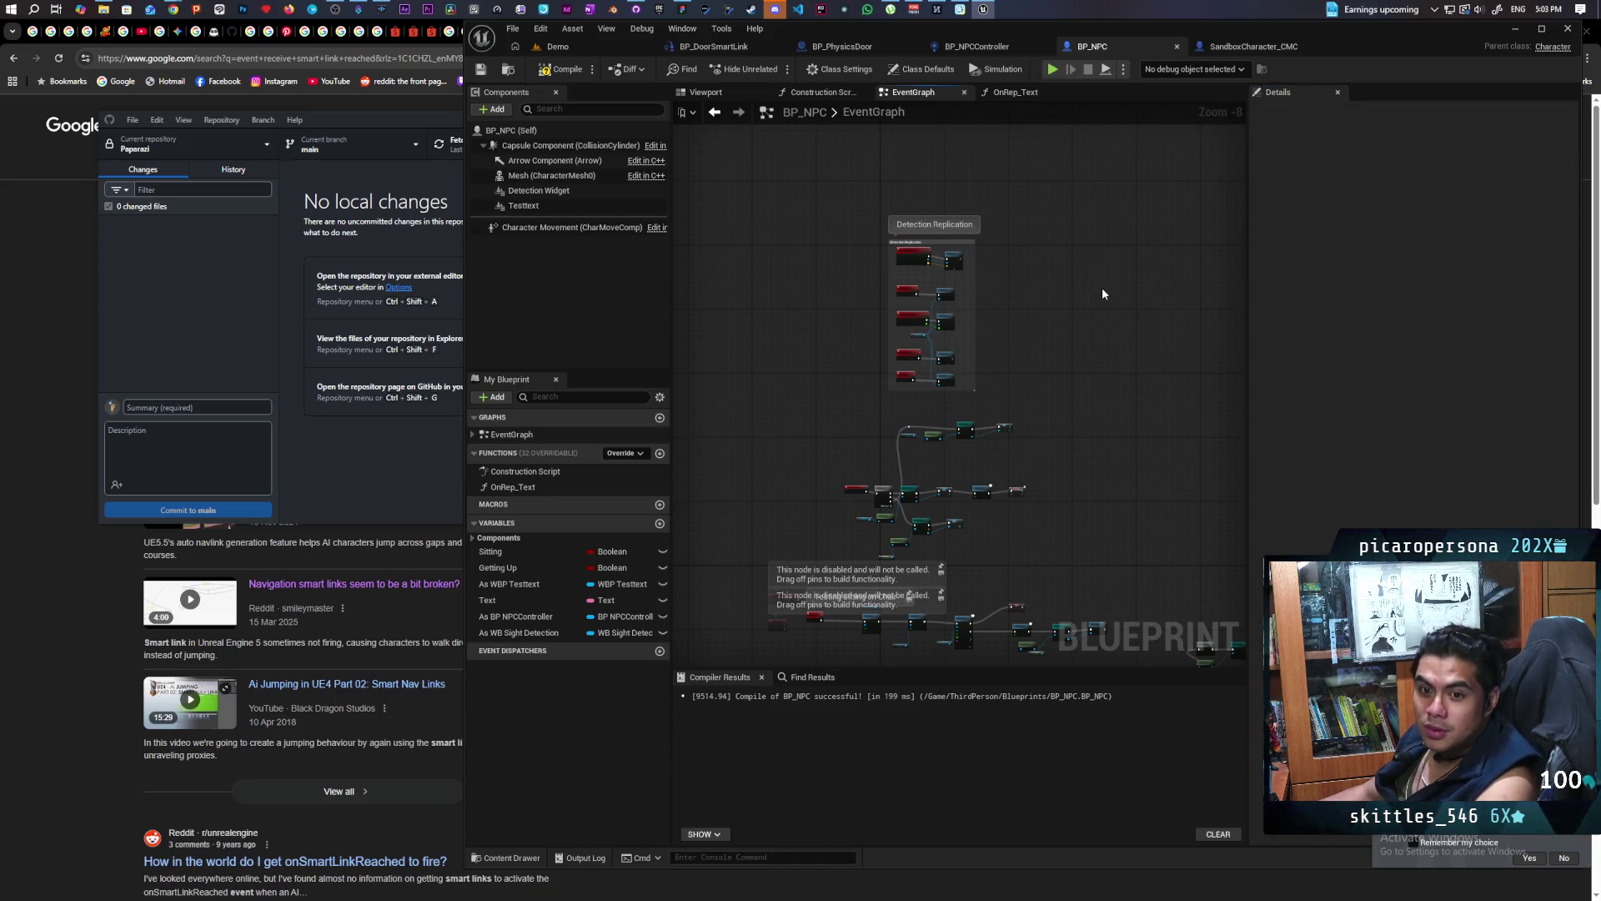
click(557, 70)
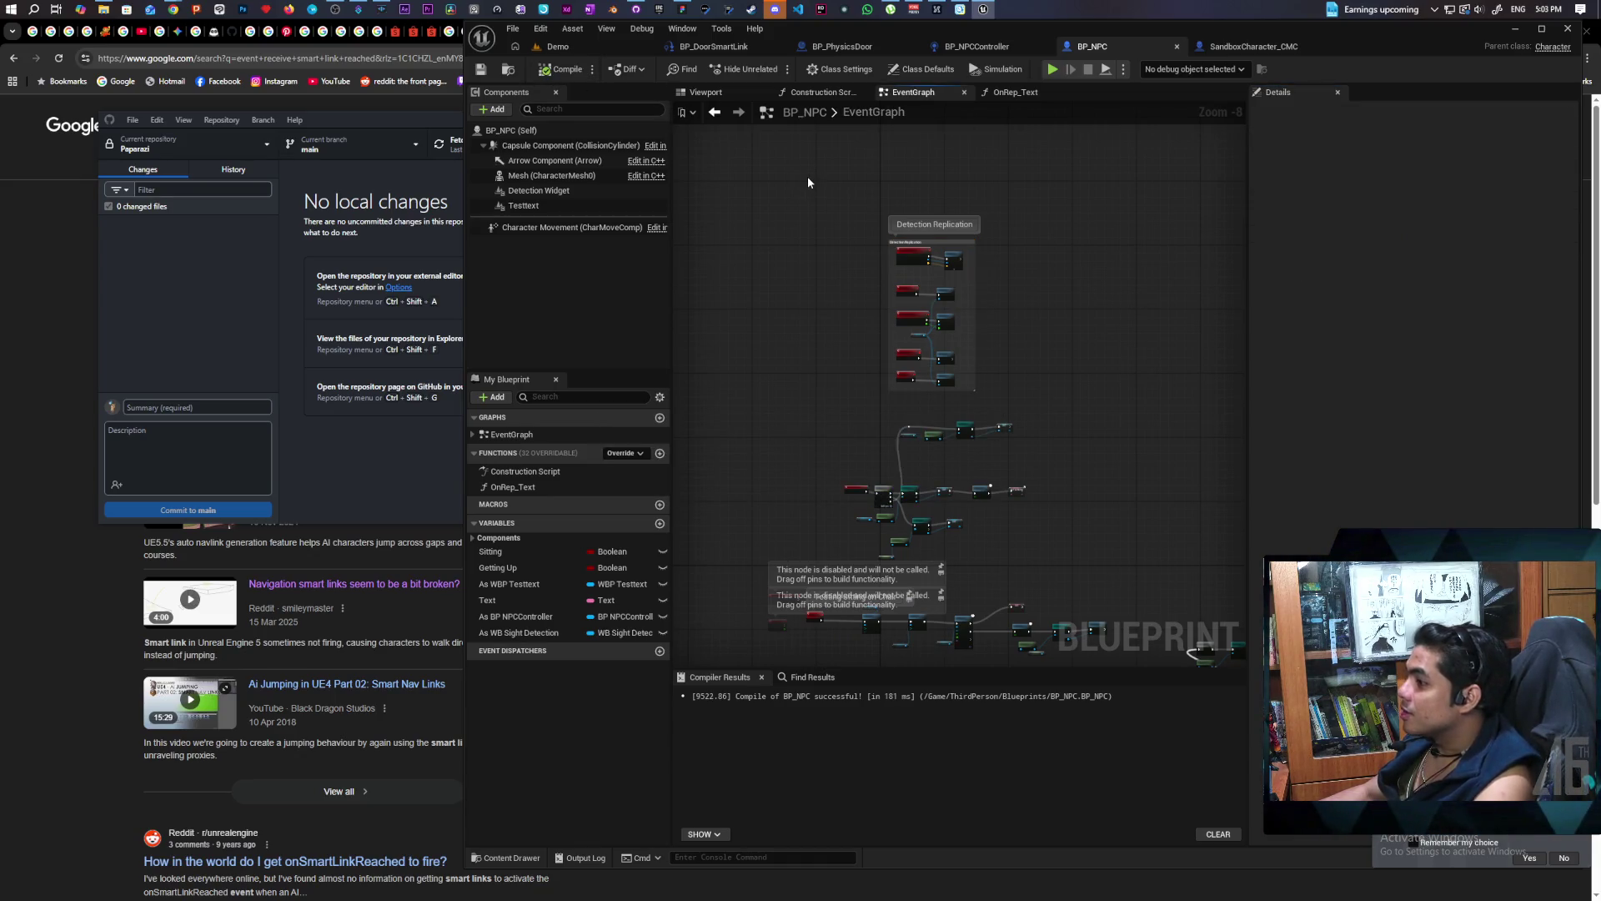
click(543, 131)
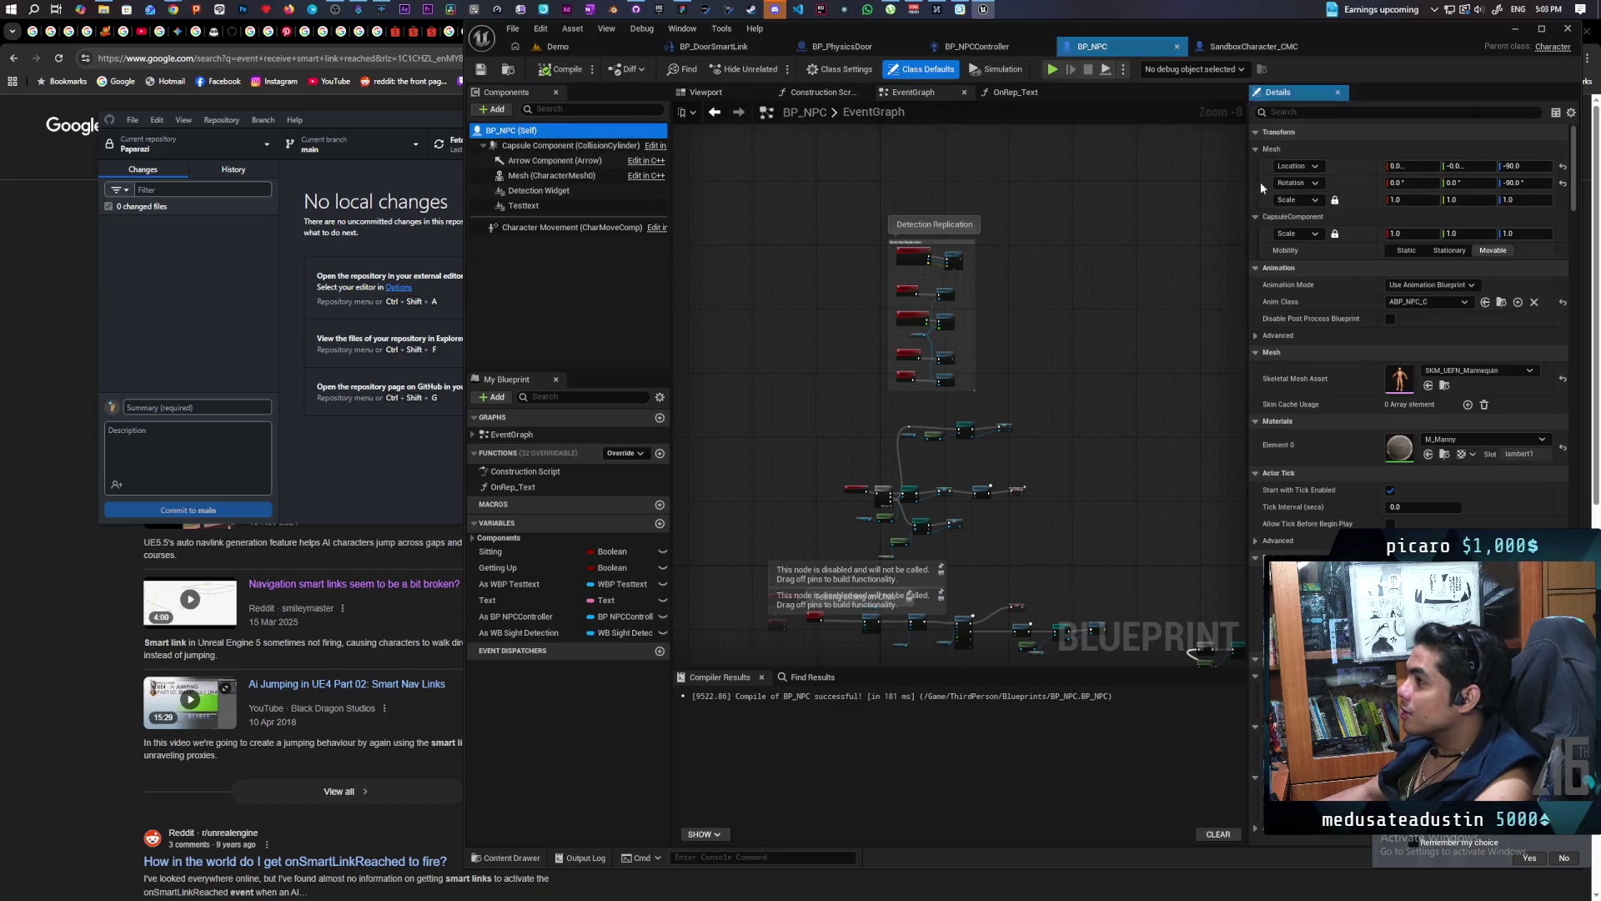
Search SandboxCharacter_CMC's details for 'ntr' to locate its AI Controller Class asset
click(508, 71)
click(976, 46)
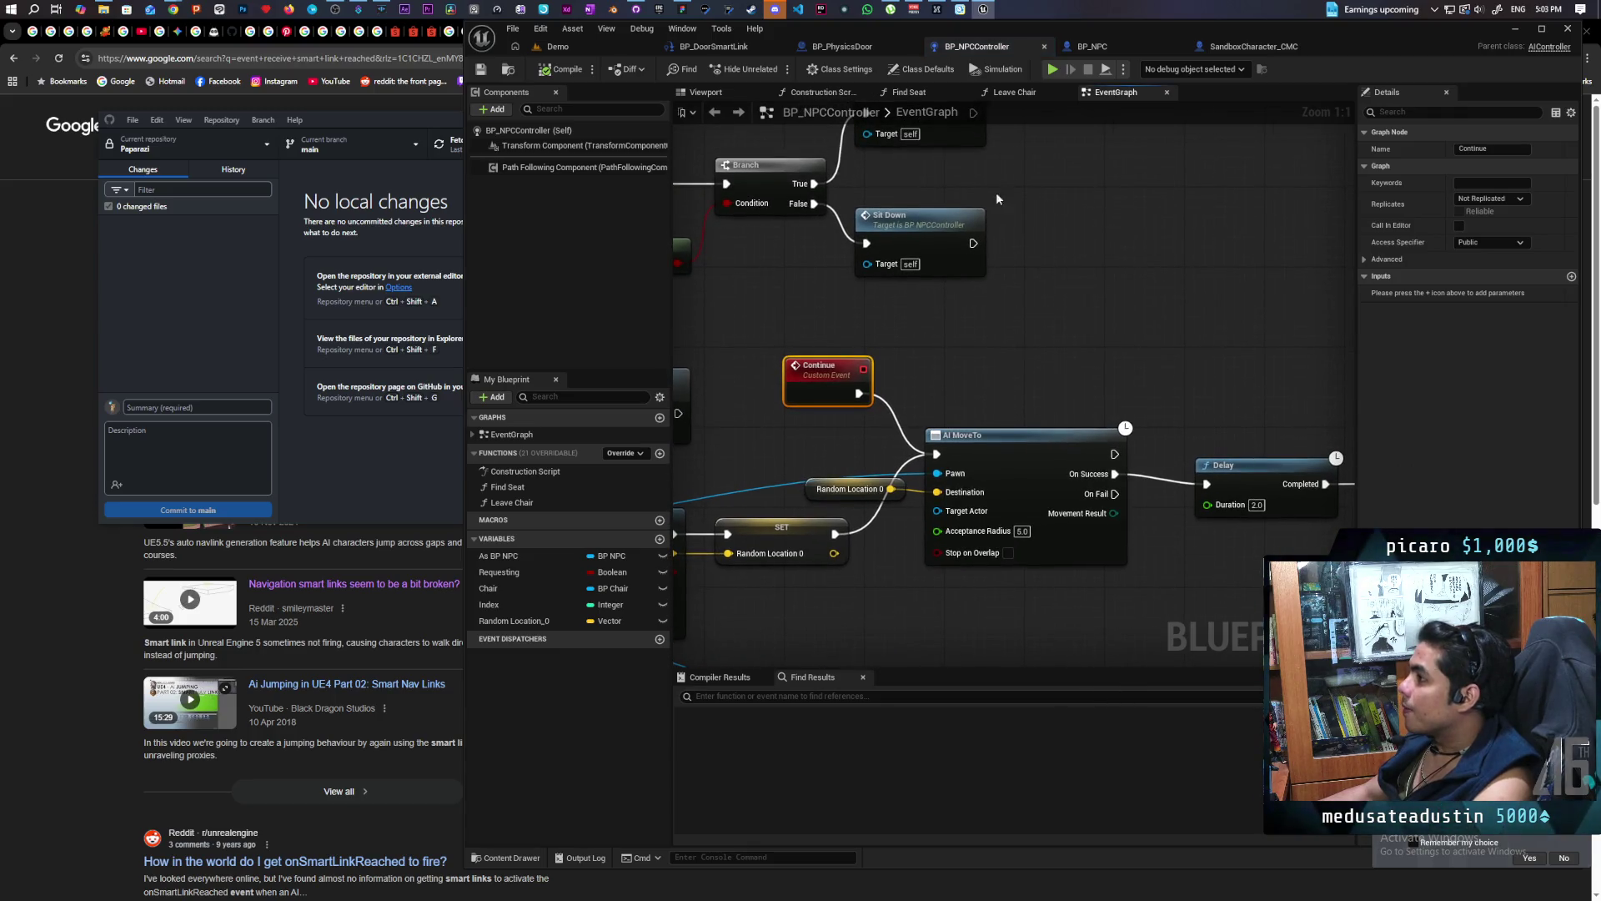
click(1244, 48)
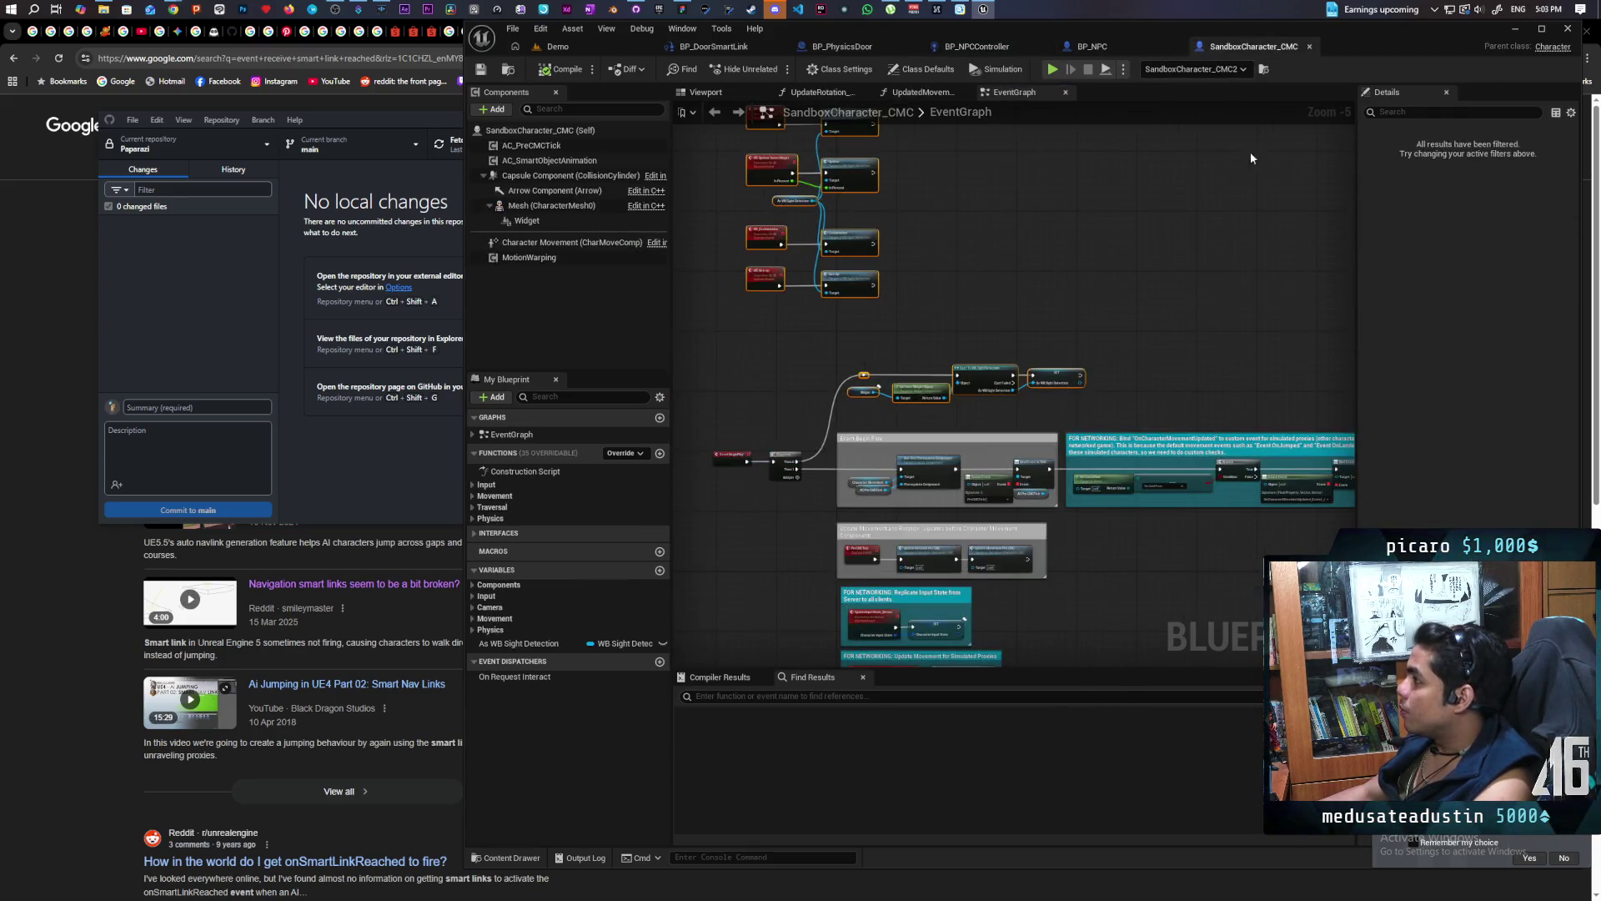
click(1403, 111)
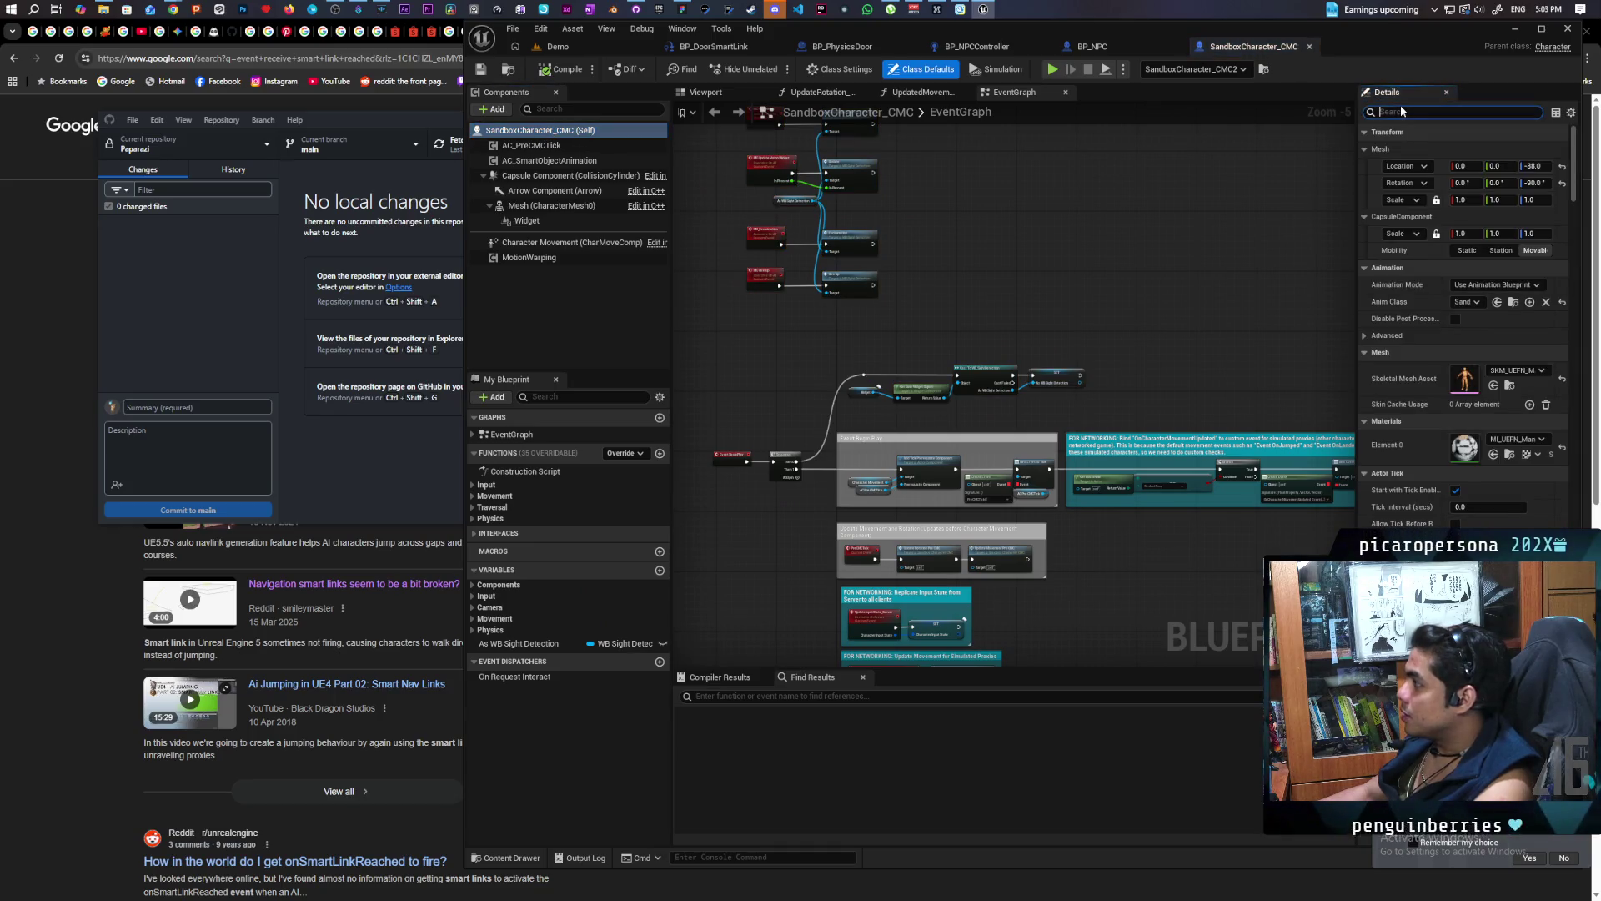
text(ai contr)
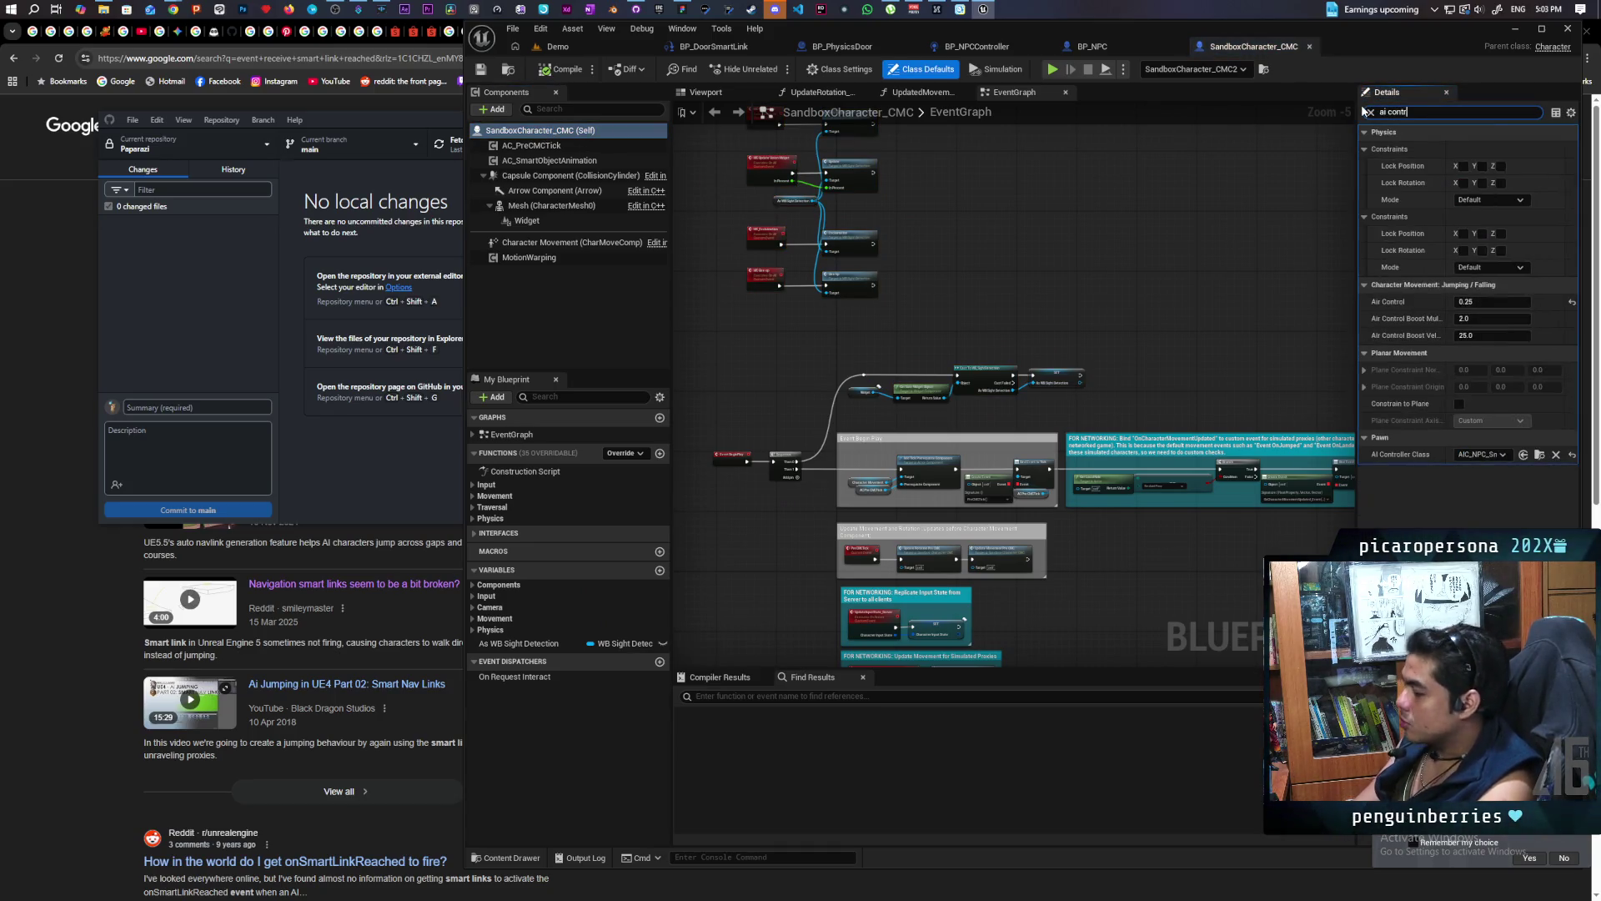
click(1539, 219)
Inspect AIC_NPC_SmartObject's AIPerception component, then return to BP_NPCController
double_click(836, 692)
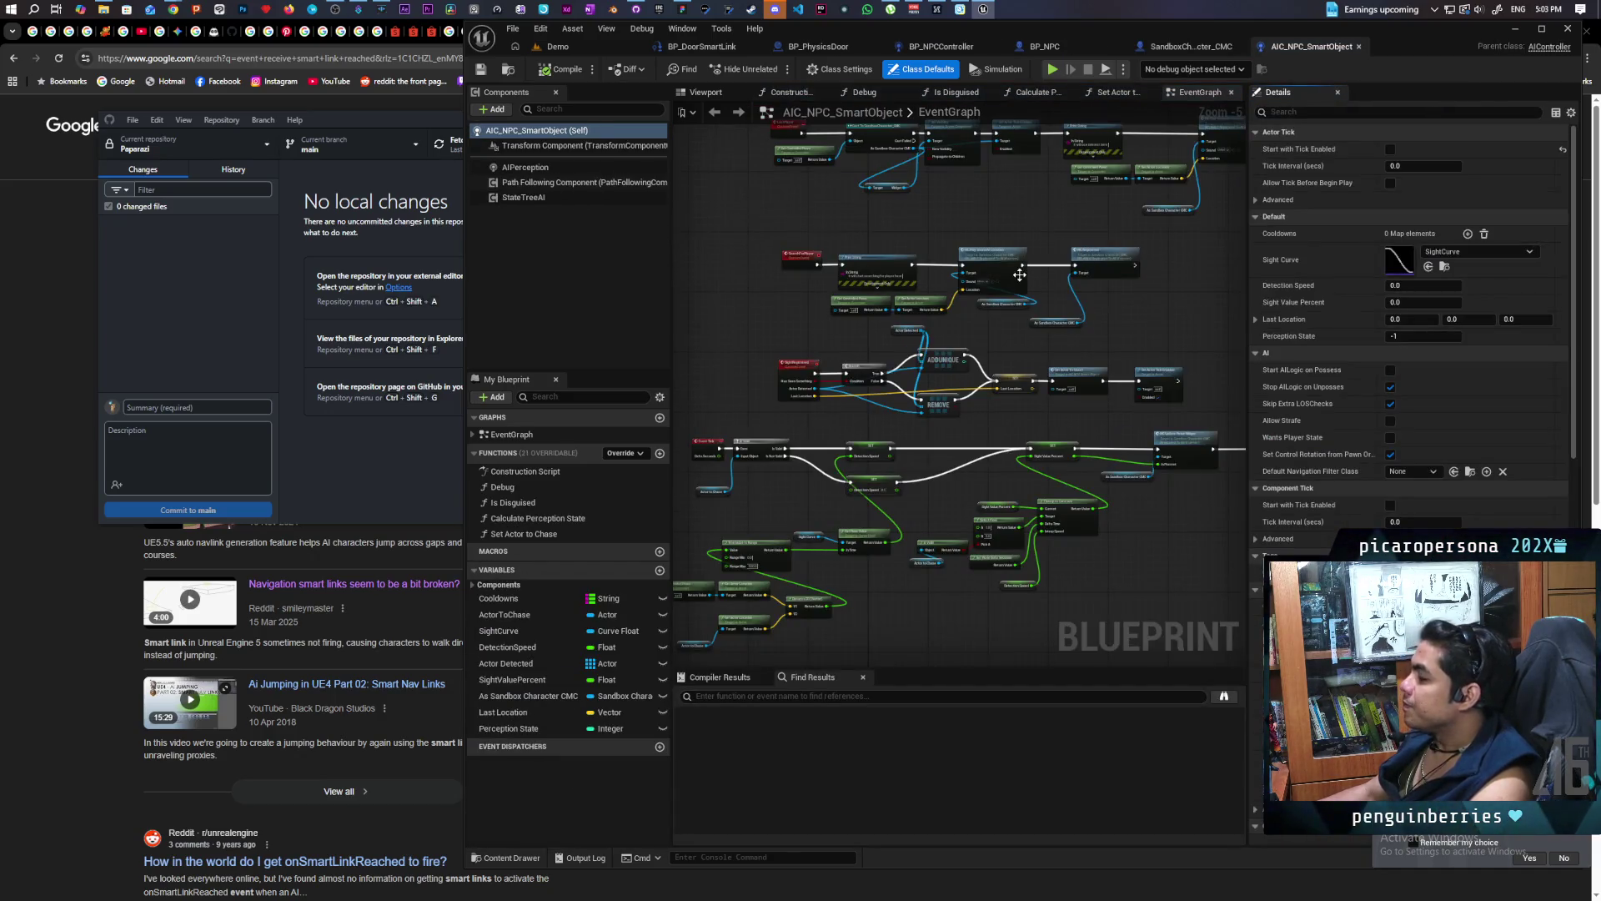
scroll(1019, 275, down, 6)
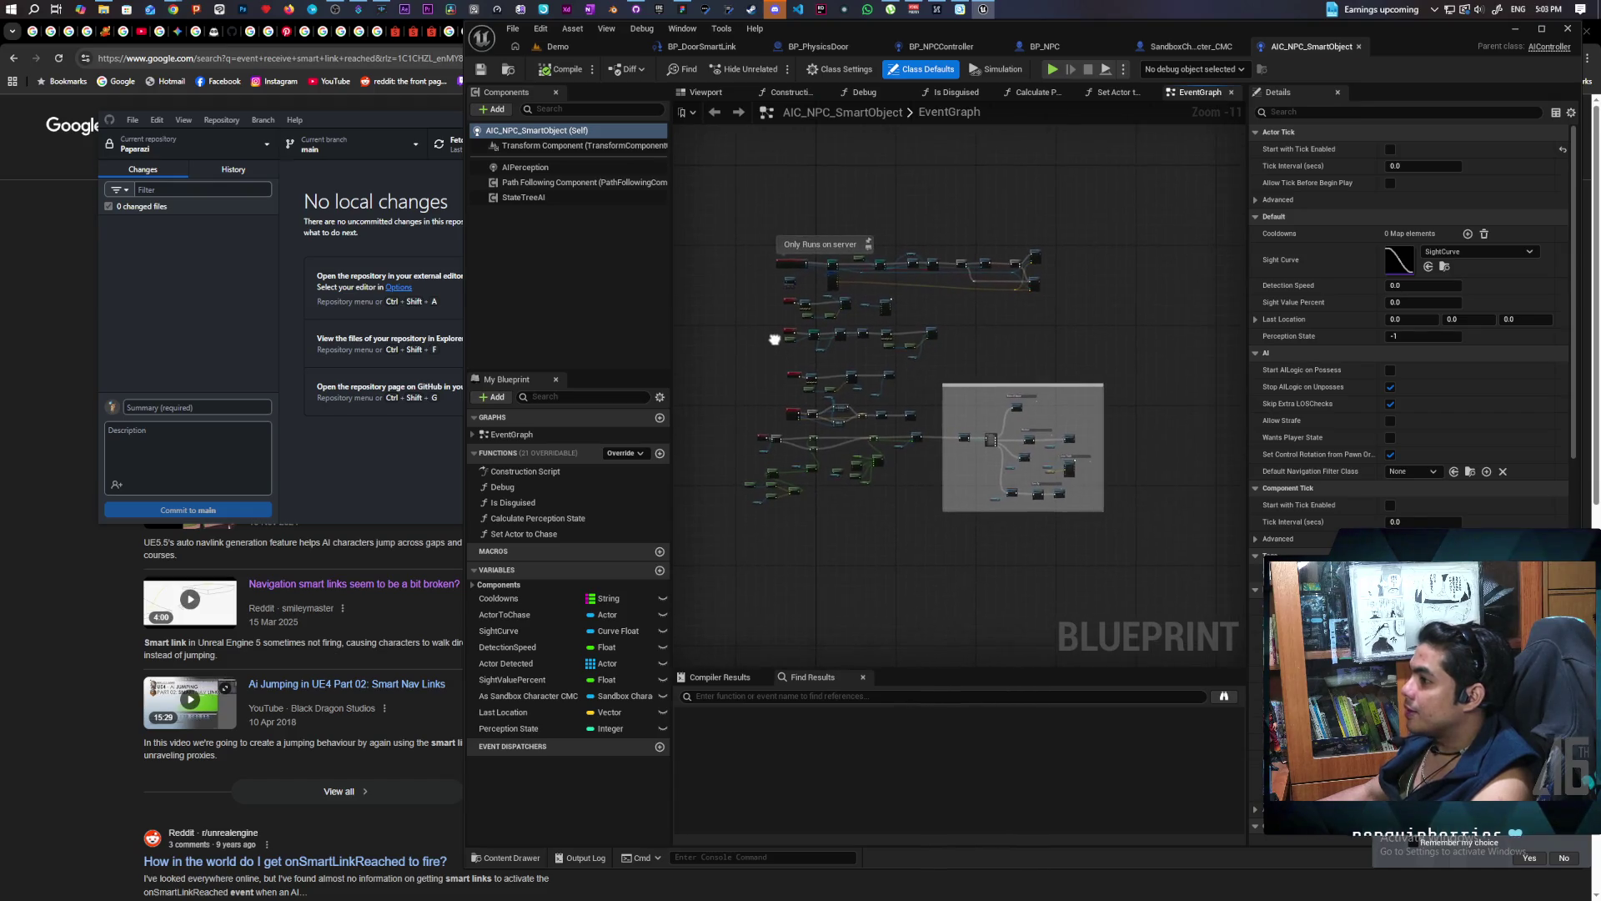
click(550, 169)
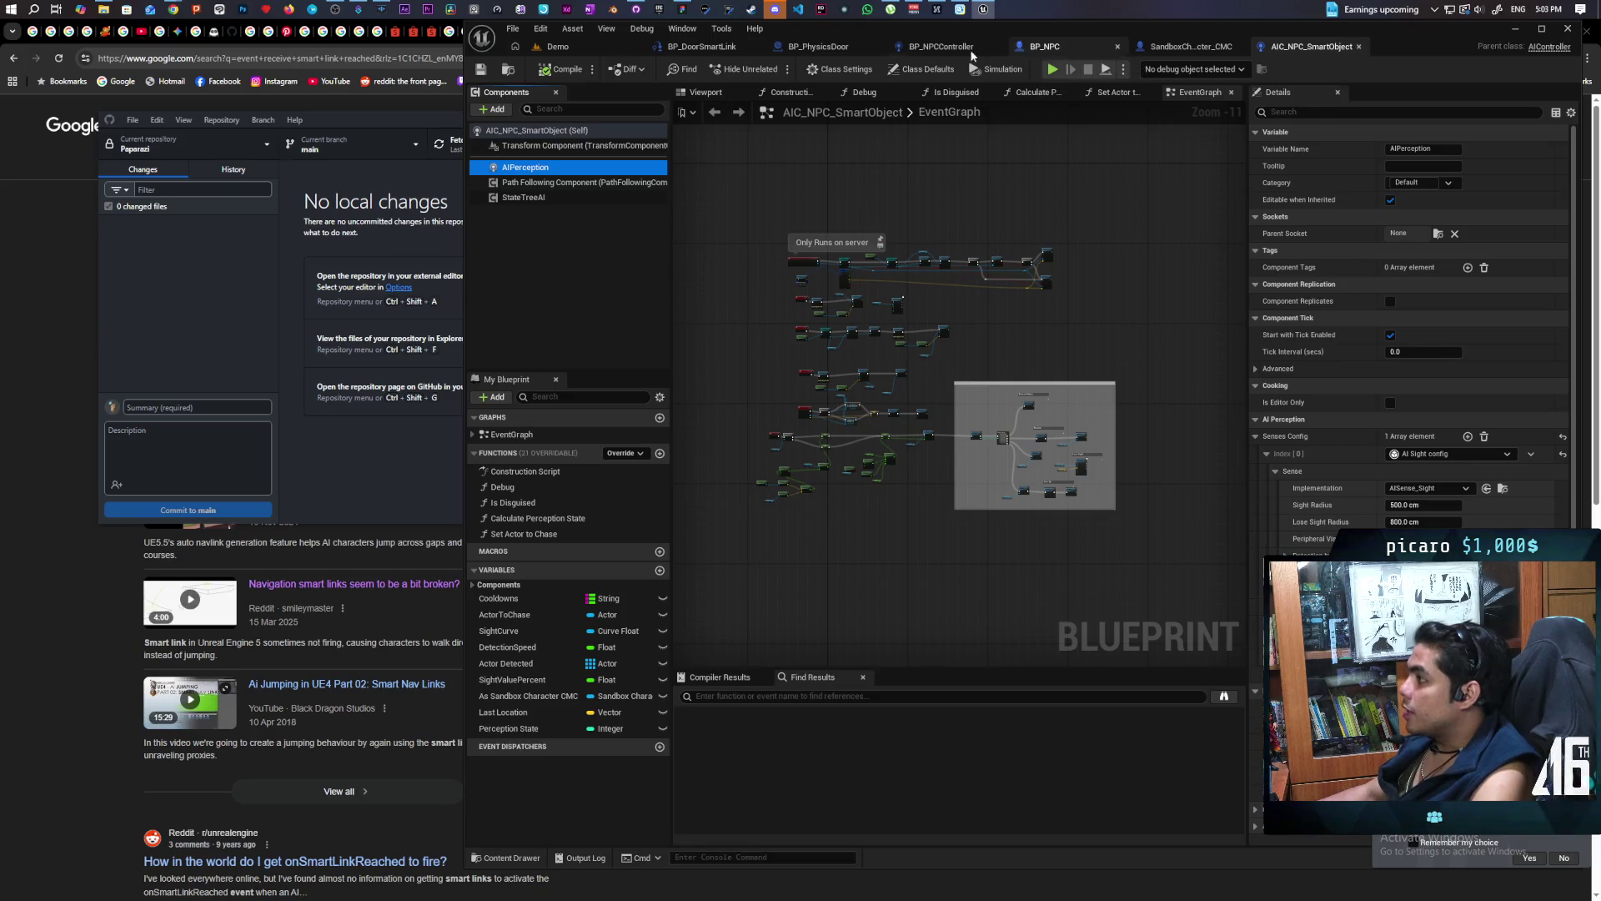
click(928, 49)
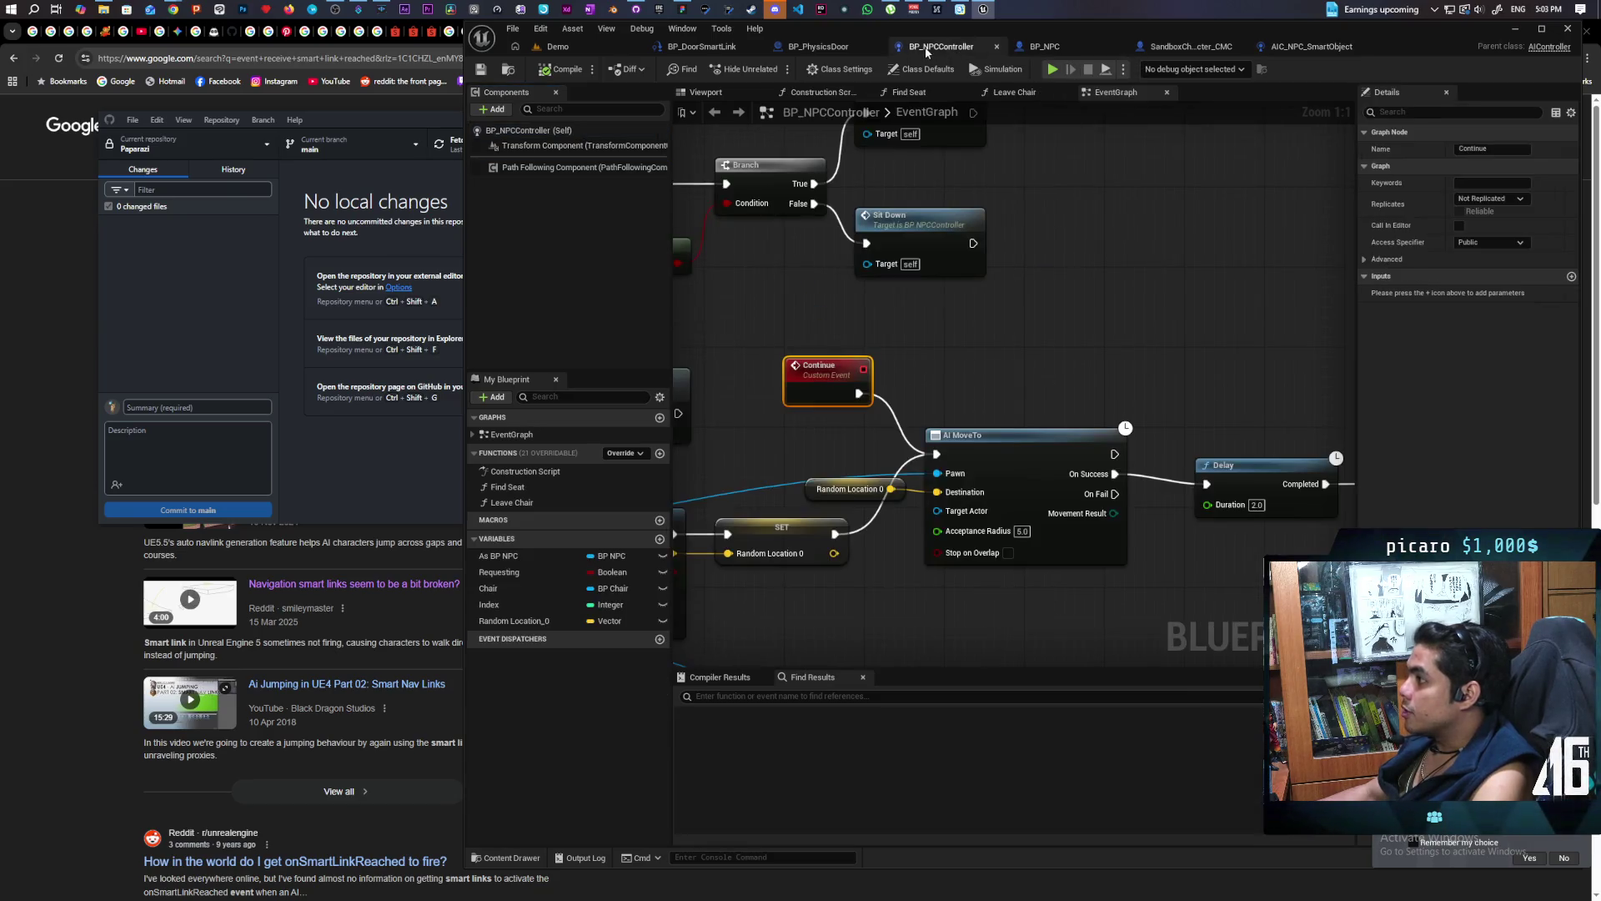
Paste the AIPerception component into BP_NPCController's Components list
click(528, 131)
key(ctrl+v)
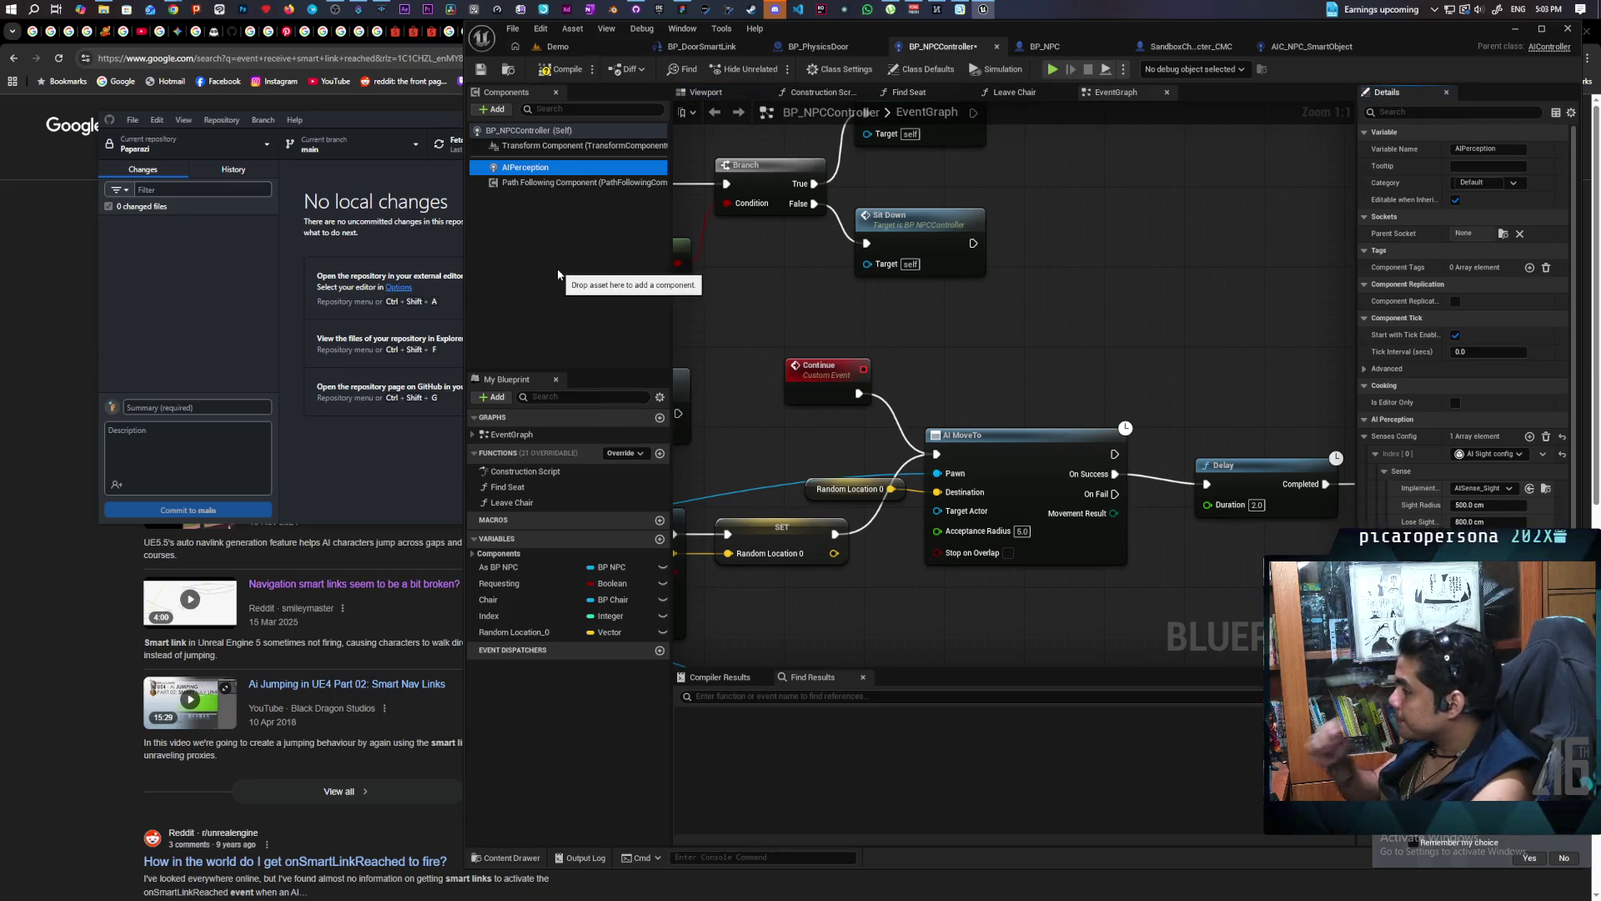
scroll(1066, 284, down, 10)
scroll(1065, 285, down, 3)
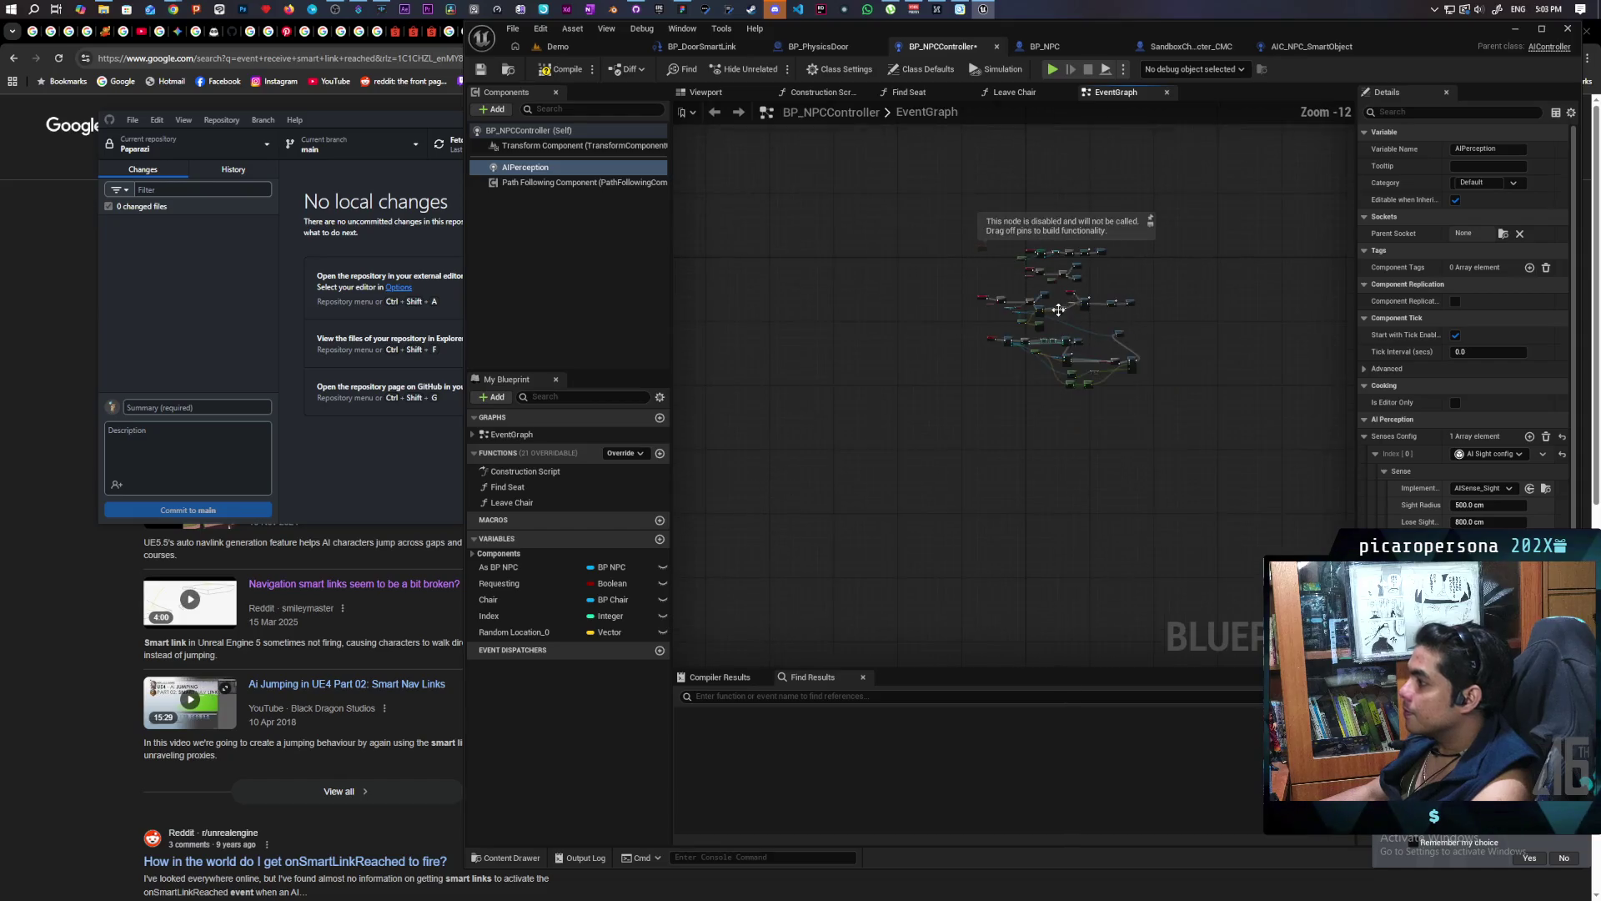
scroll(789, 452, up, 2)
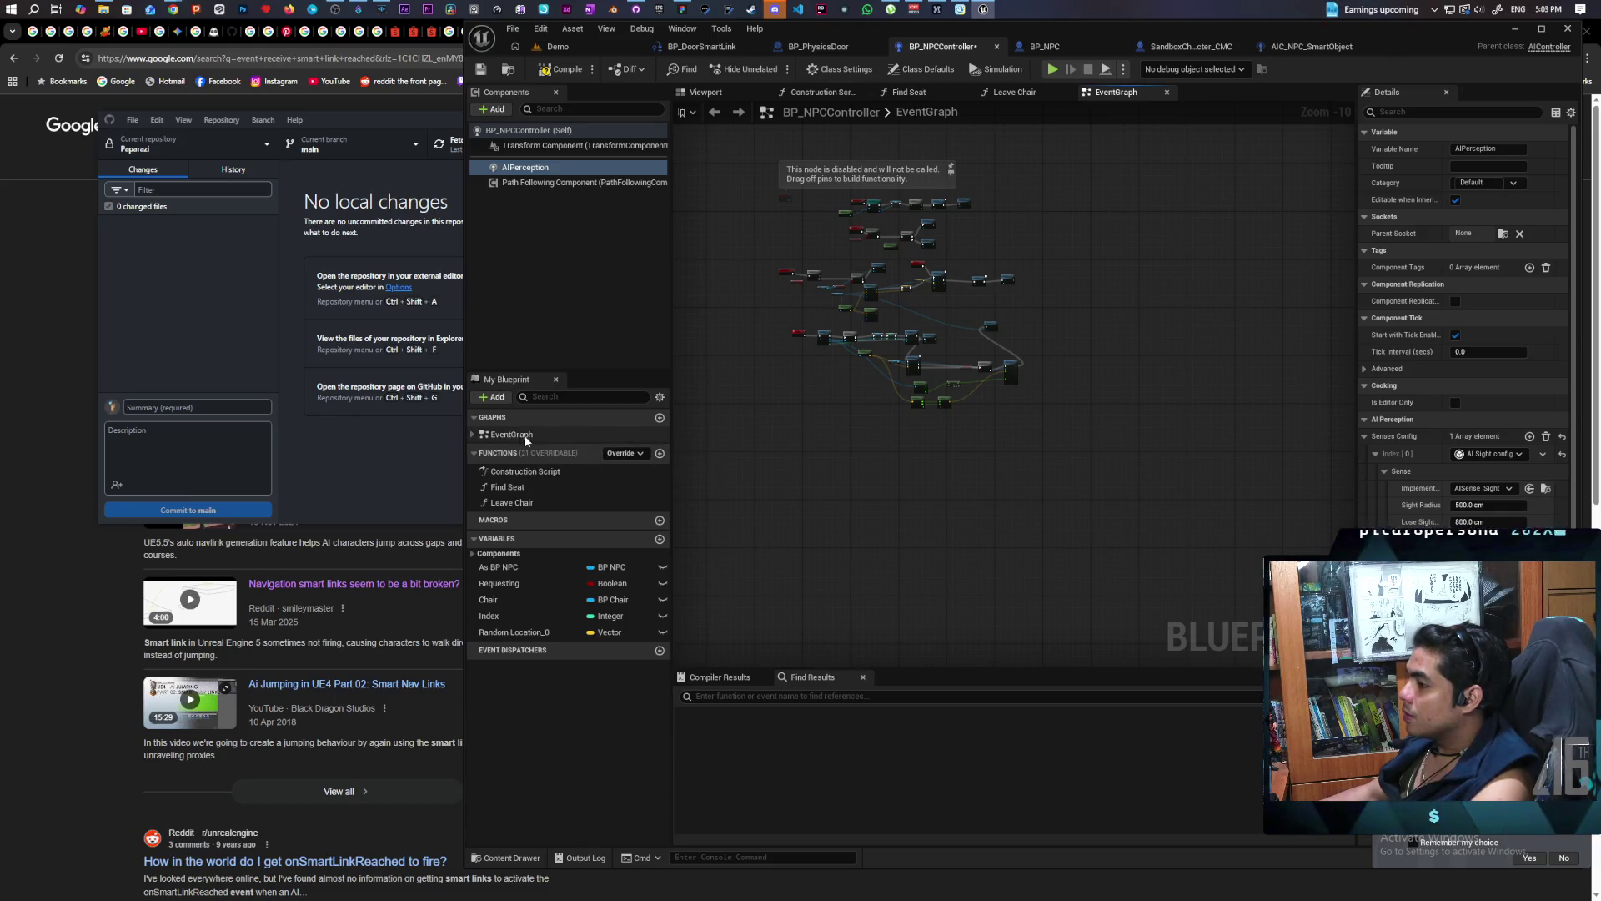
scroll(828, 370, up, 5)
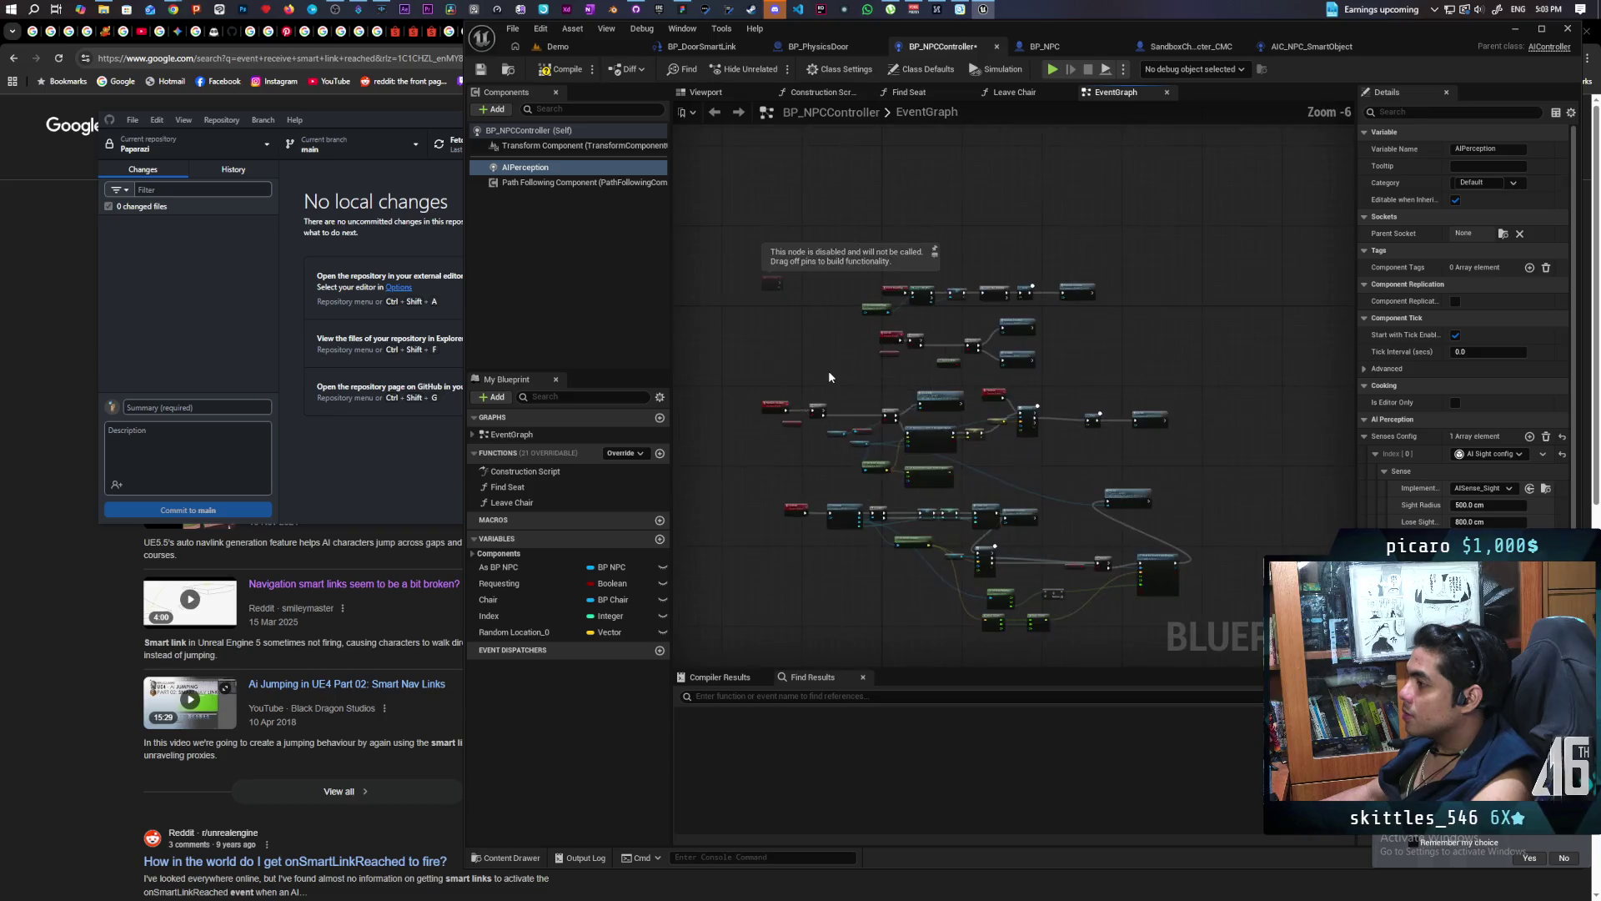
View AIC_NPC_SmartObject's perception-update nodes for reference
click(1312, 46)
scroll(891, 299, up, 5)
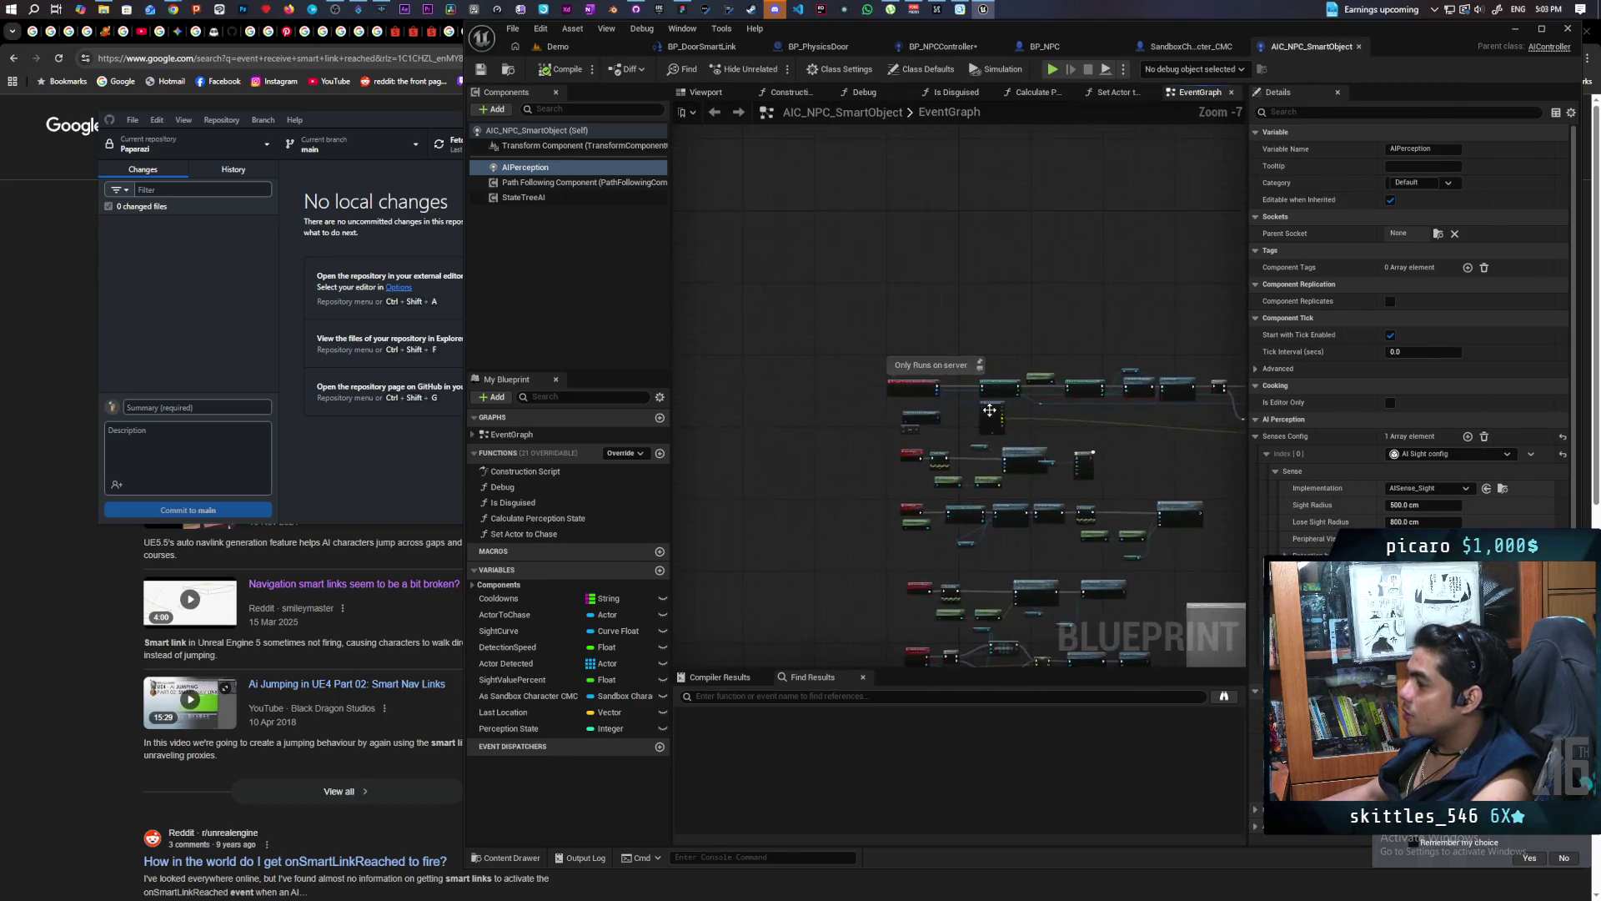
scroll(968, 439, down, 4)
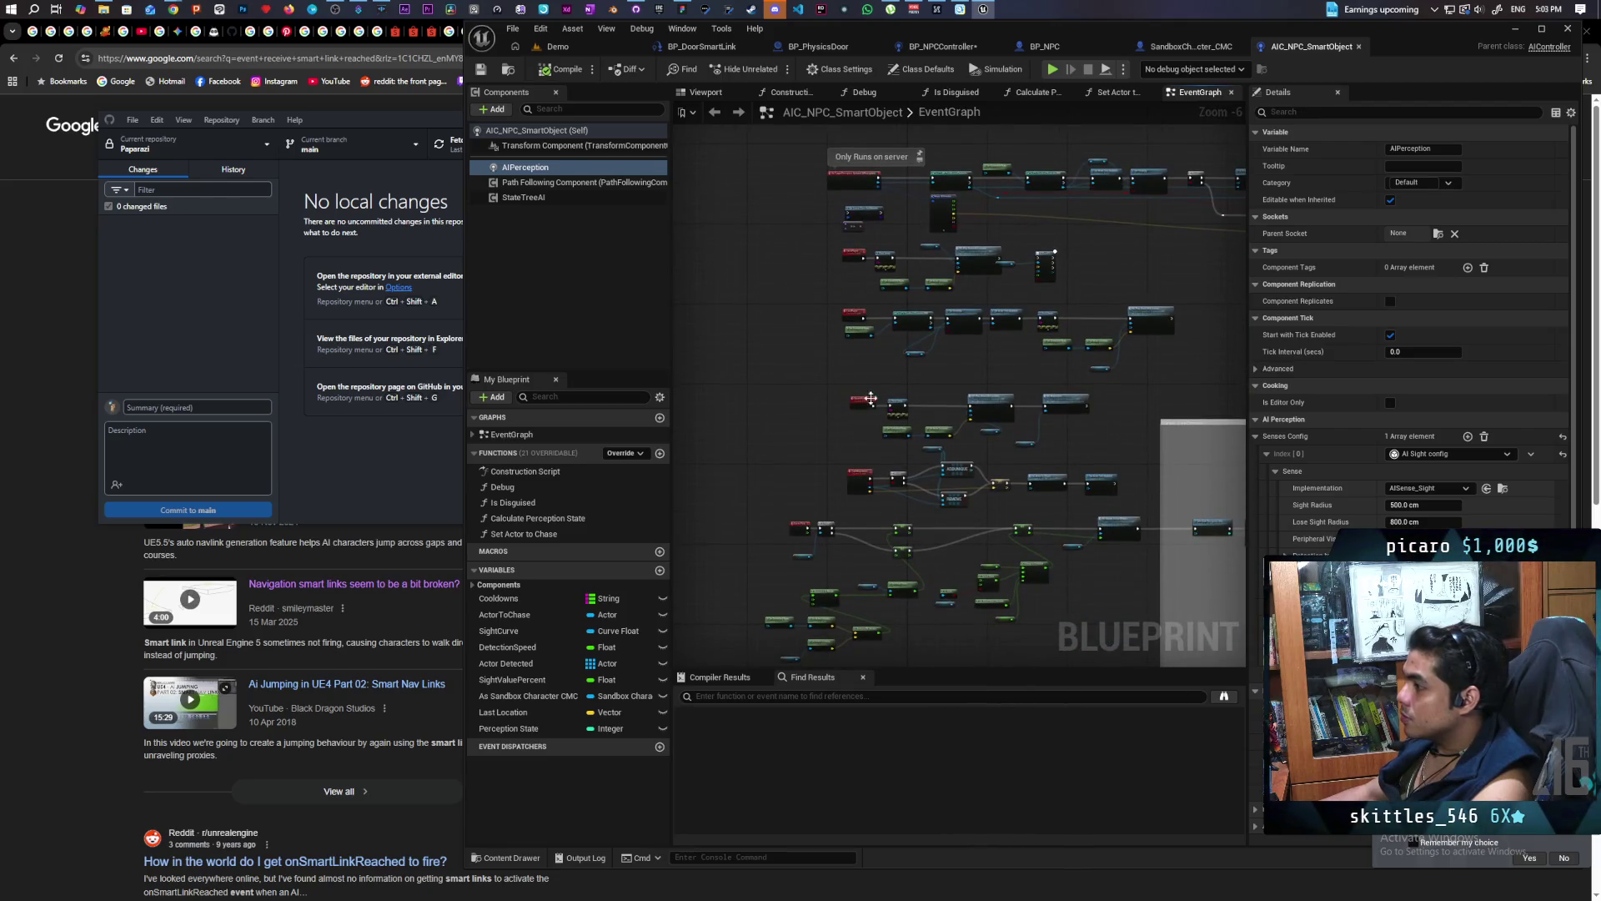
scroll(835, 538, up, 4)
scroll(918, 467, up, 2)
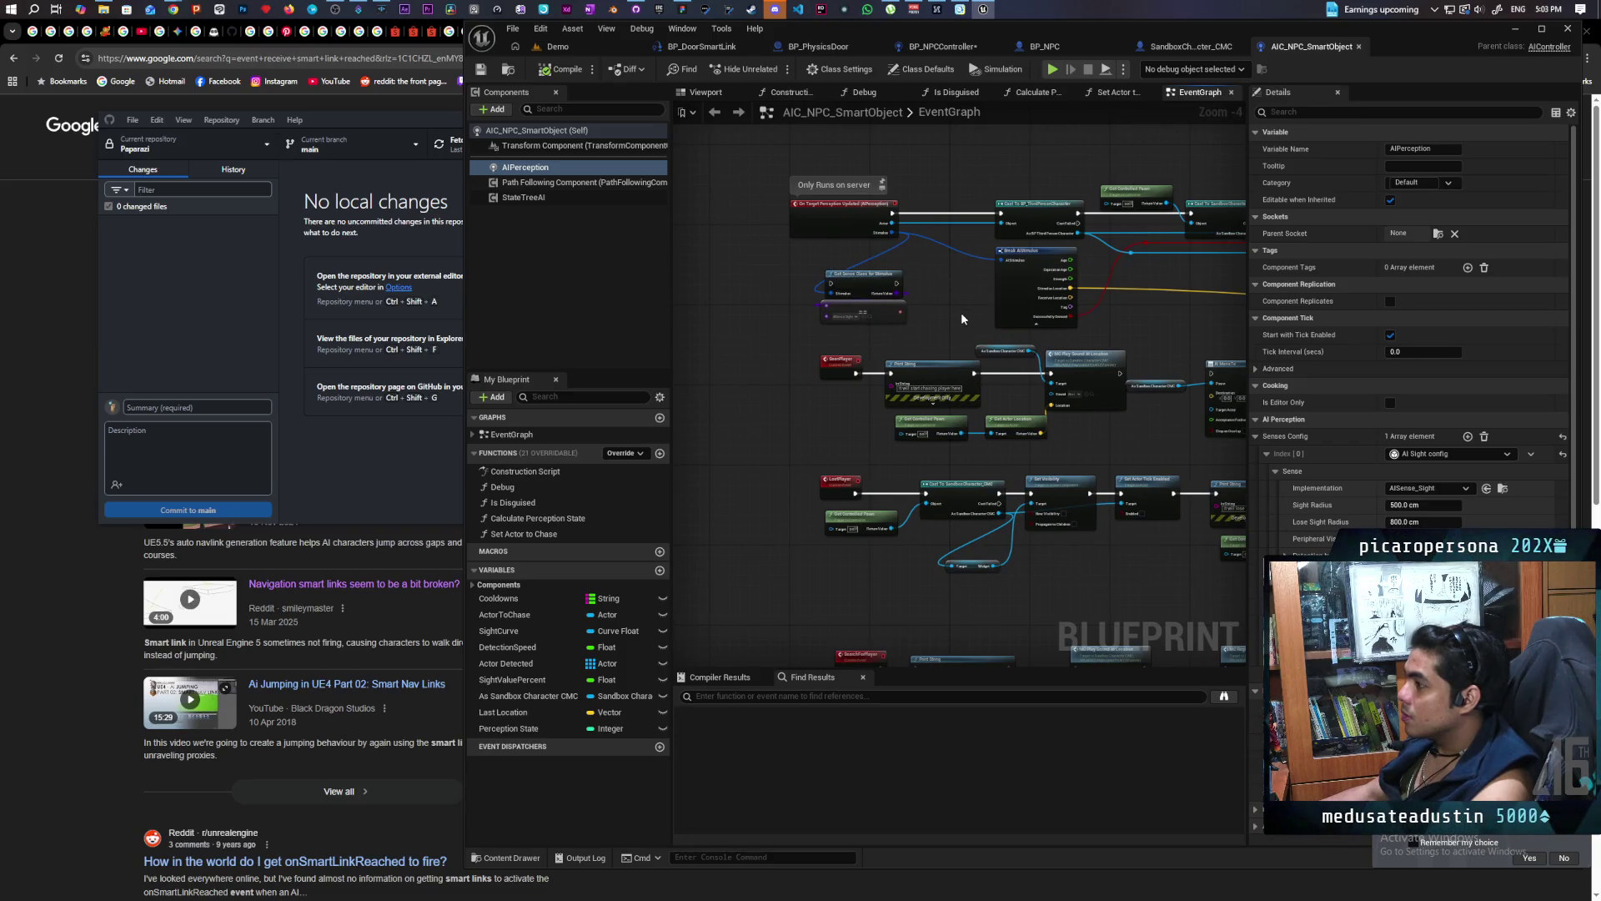
scroll(961, 319, up, 2)
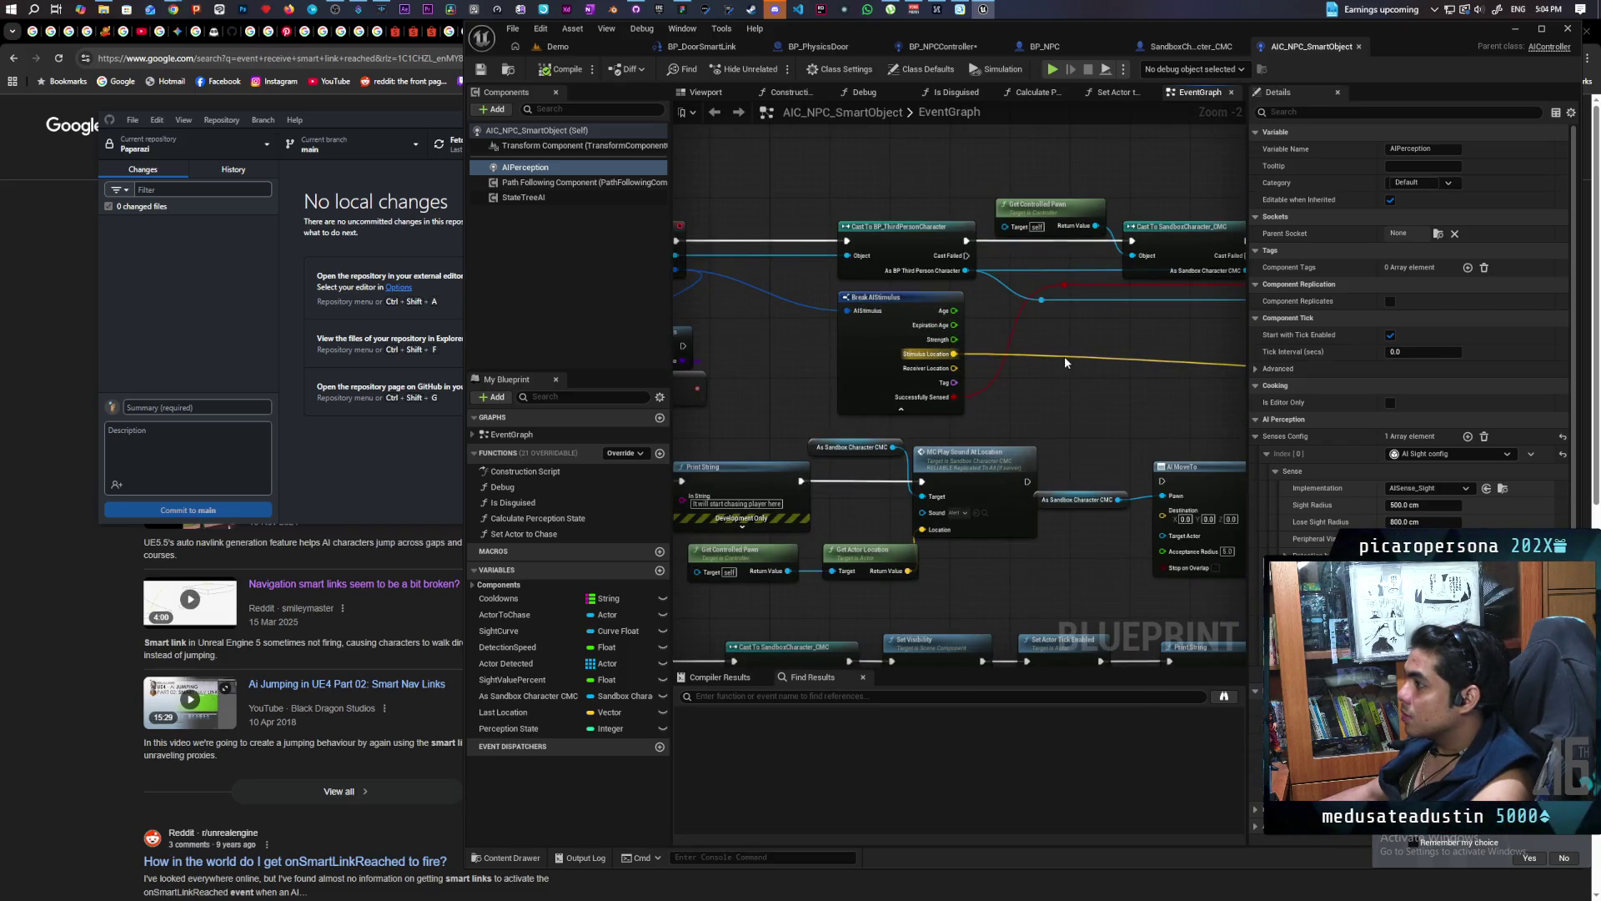
mouse_move(1020, 389)
mouse_down()
mouse_move(957, 389)
mouse_move(1209, 395)
mouse_up()
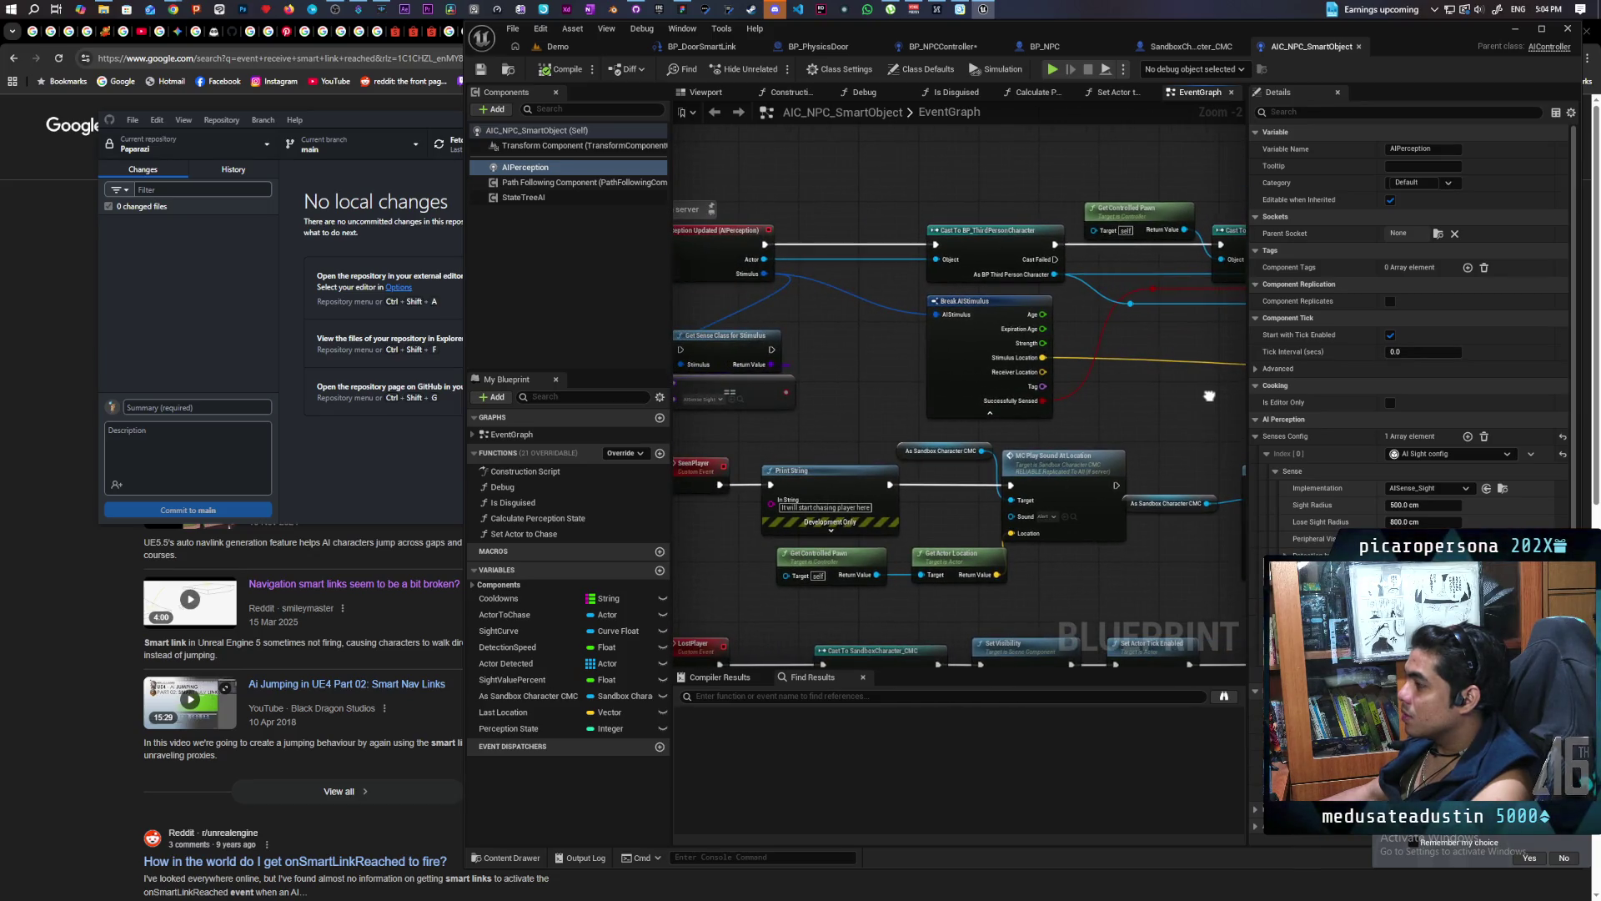
Find every reference to As Sandbox Character CMC and jump to where it is set
scroll(1209, 396, down, 2)
drag(1085, 584, 983, 365)
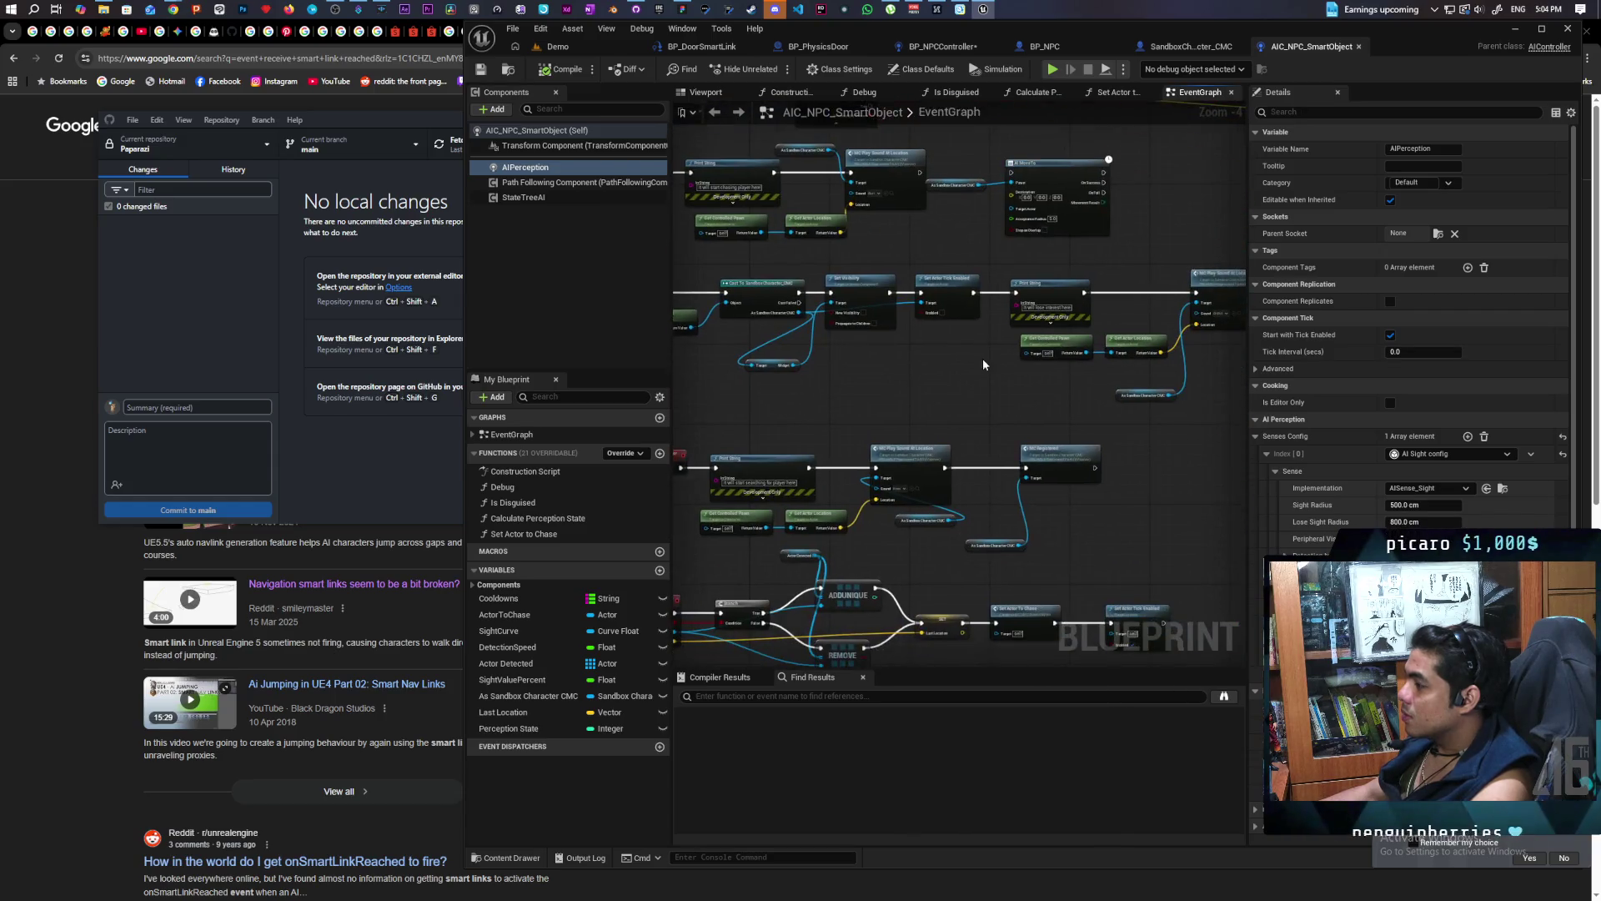
scroll(984, 364, up, 3)
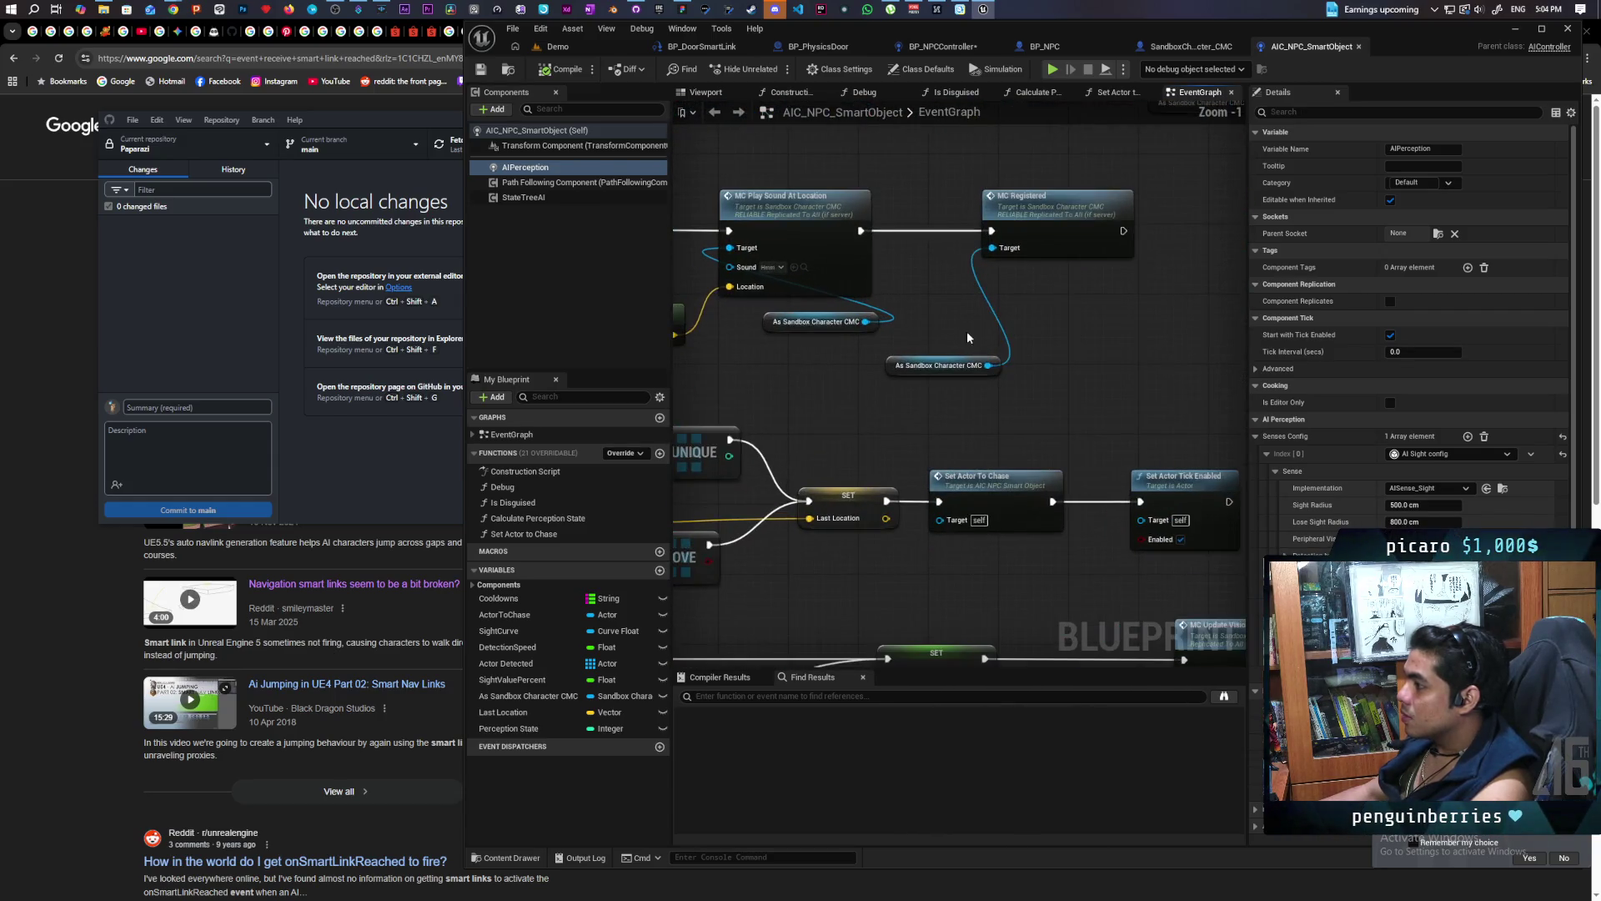
scroll(967, 337, down, 3)
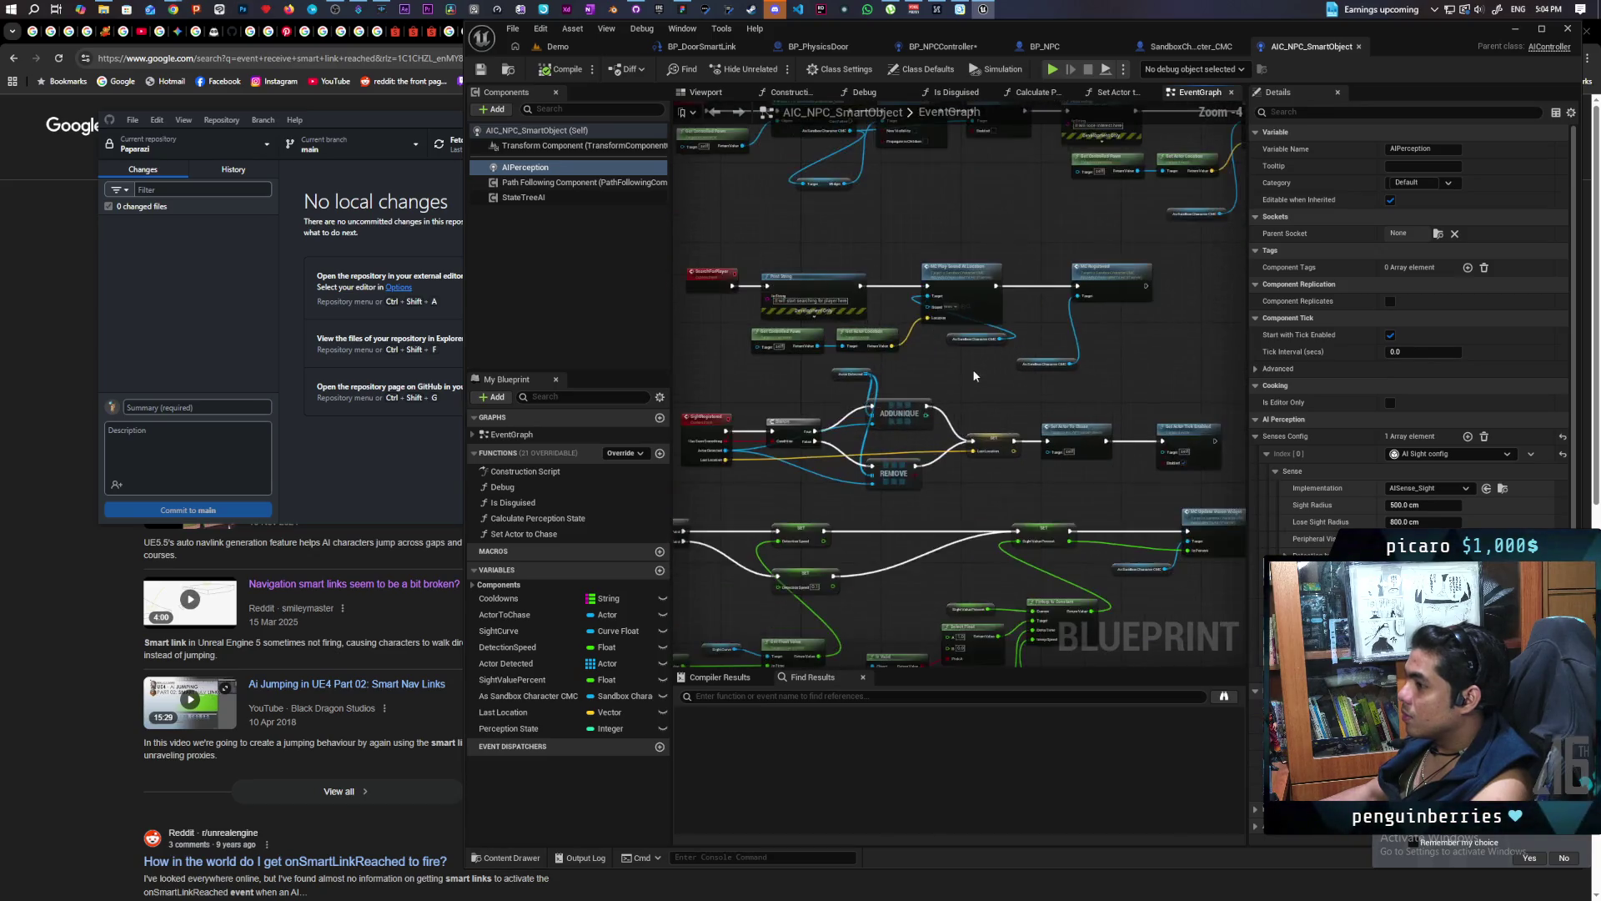
scroll(975, 376, up, 3)
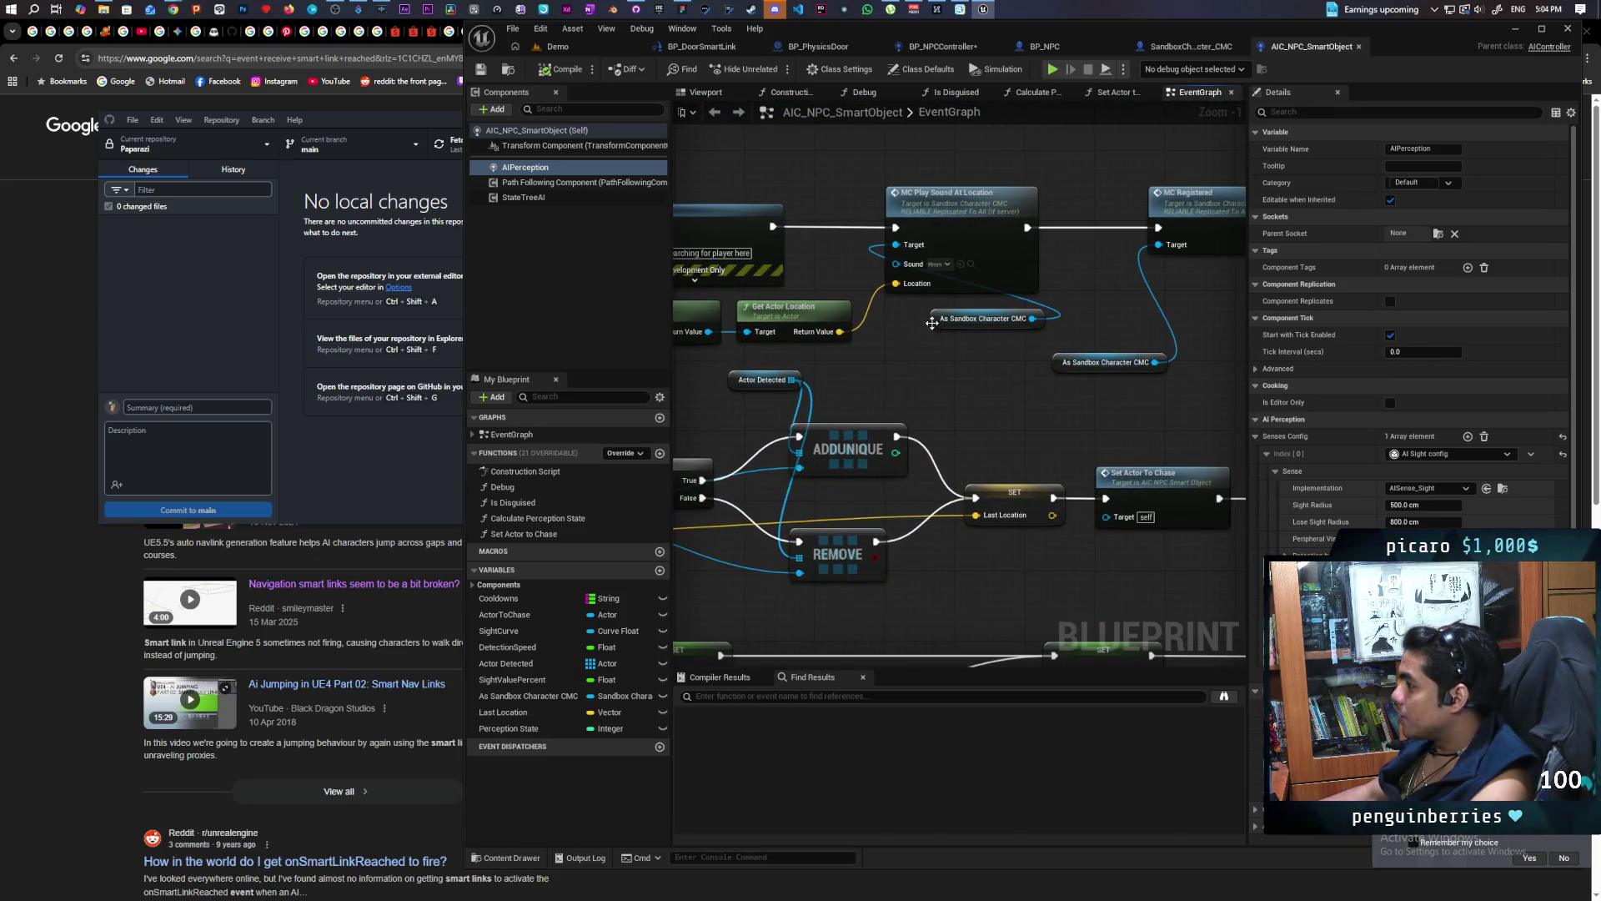
right_click(938, 321)
mouse_move(1034, 437)
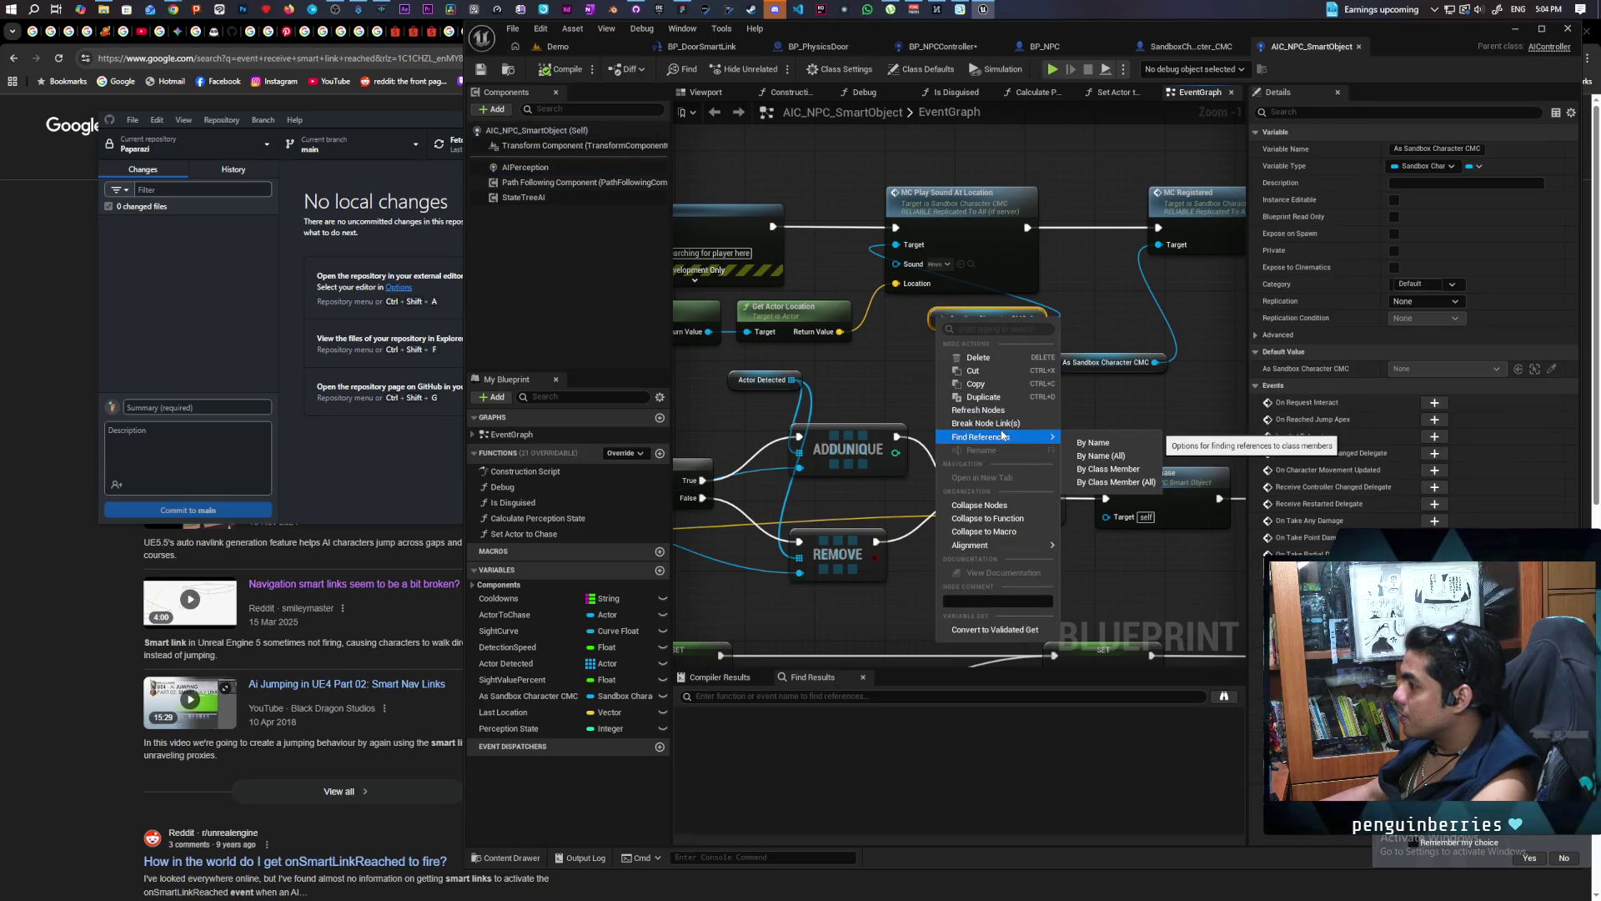
click(1106, 455)
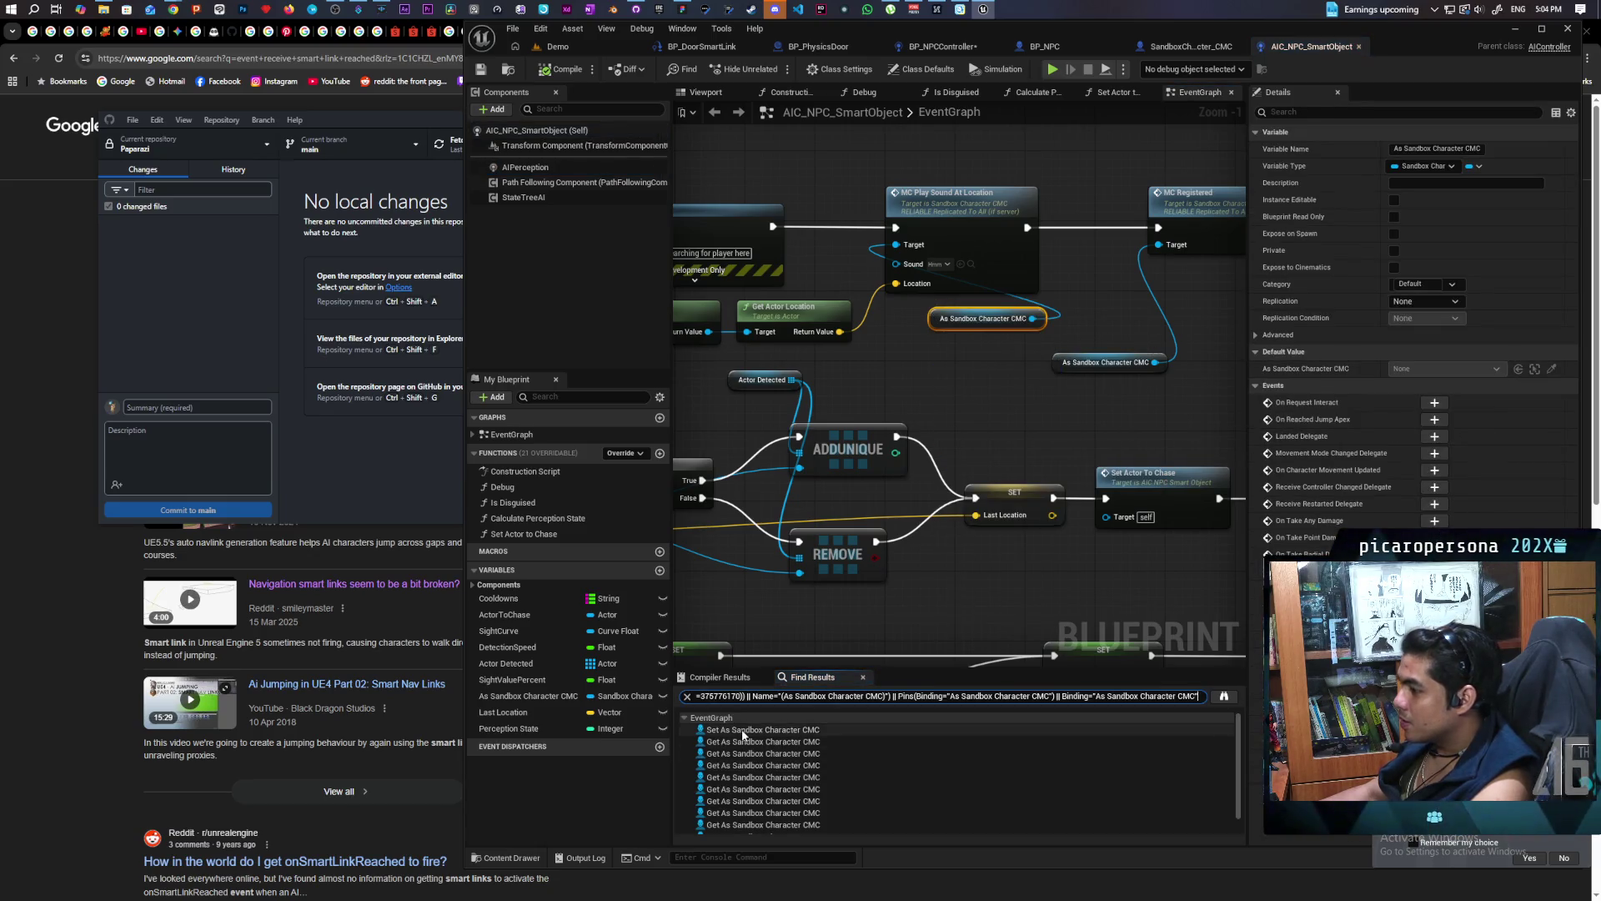
click(745, 731)
Frame and marquee-select the BeginPlay, Cast, Get Controlled Pawn and SET nodes
scroll(1099, 532, down, 1)
scroll(886, 304, up, 1)
scroll(889, 304, down, 1)
drag(899, 308, 872, 386)
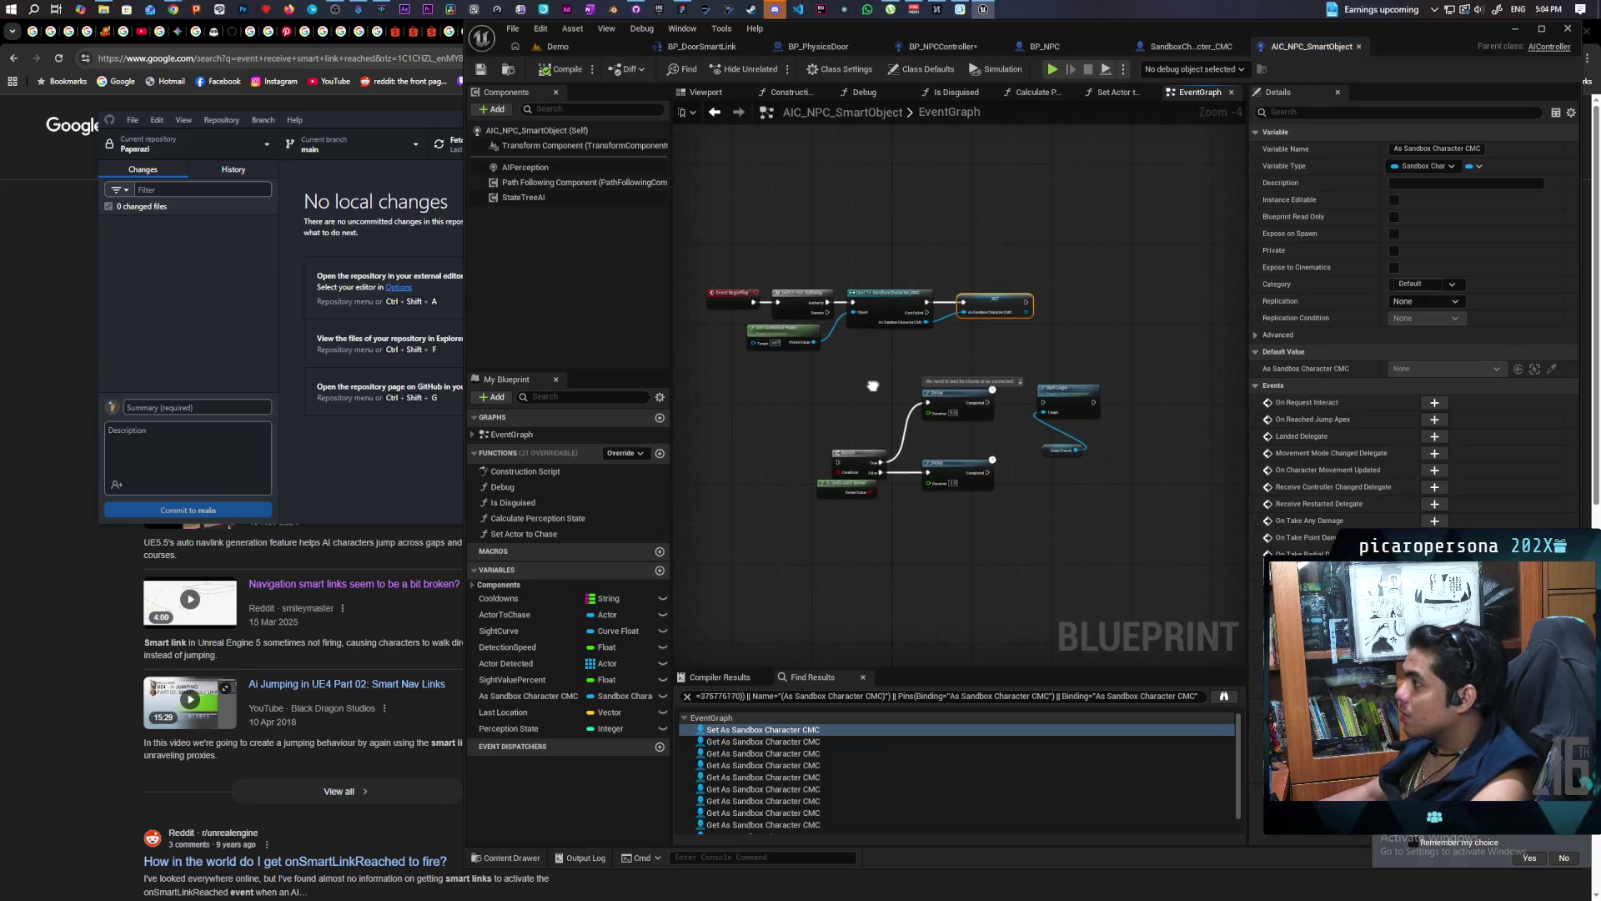
scroll(925, 422, down, 1)
scroll(933, 427, up, 2)
scroll(931, 434, down, 7)
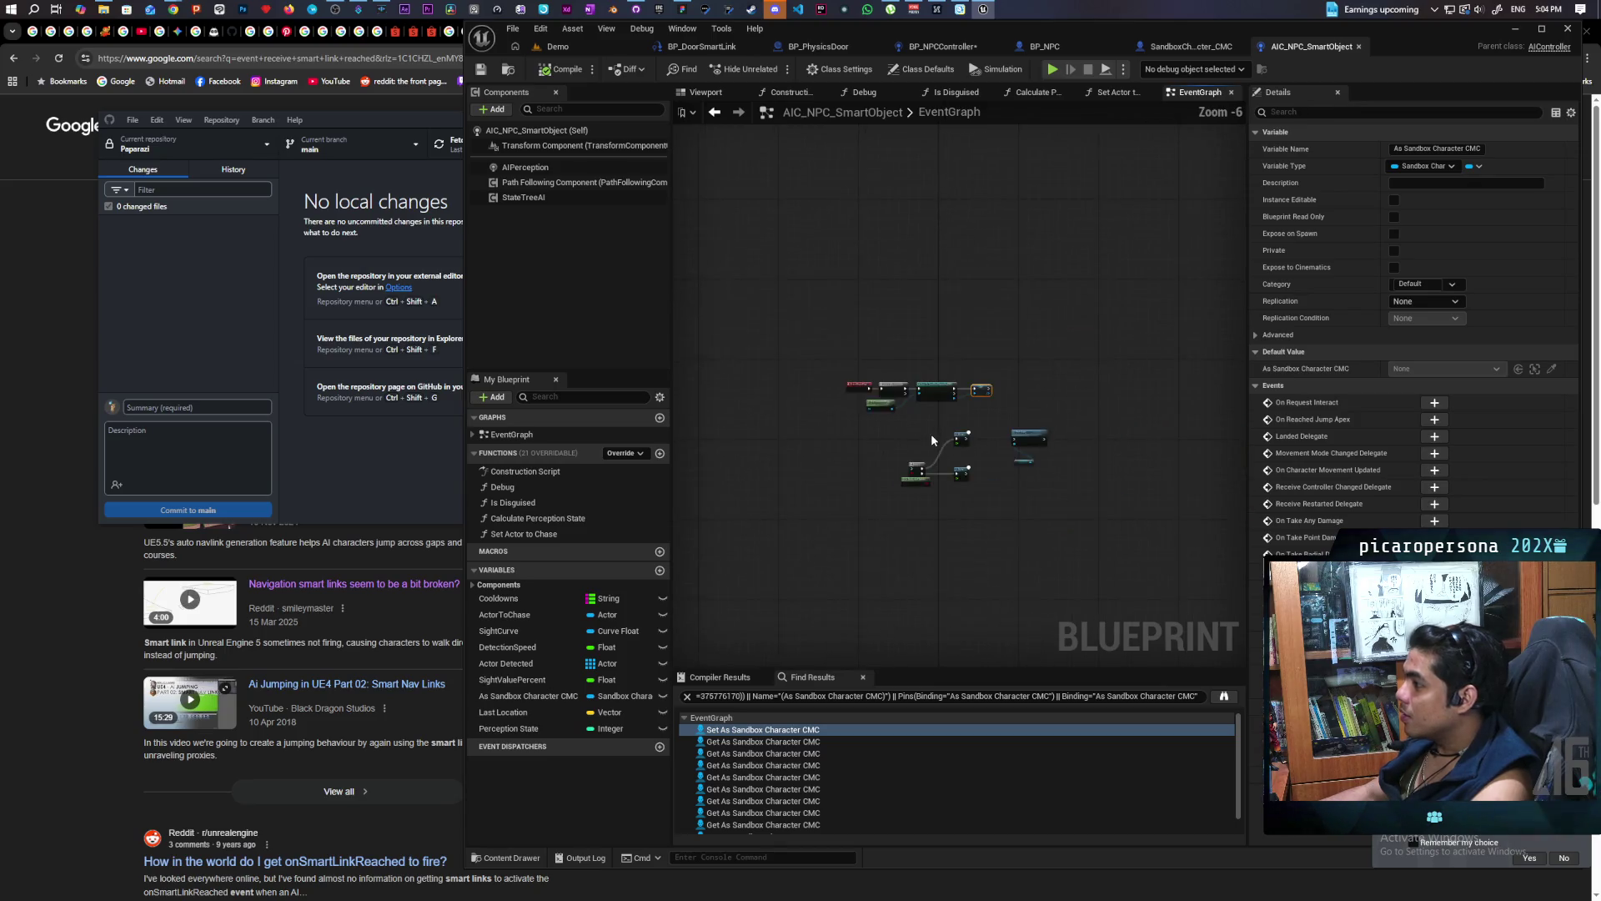
scroll(837, 322, down, 1)
mouse_move(837, 314)
mouse_down()
mouse_move(842, 202)
mouse_move(843, 236)
mouse_up()
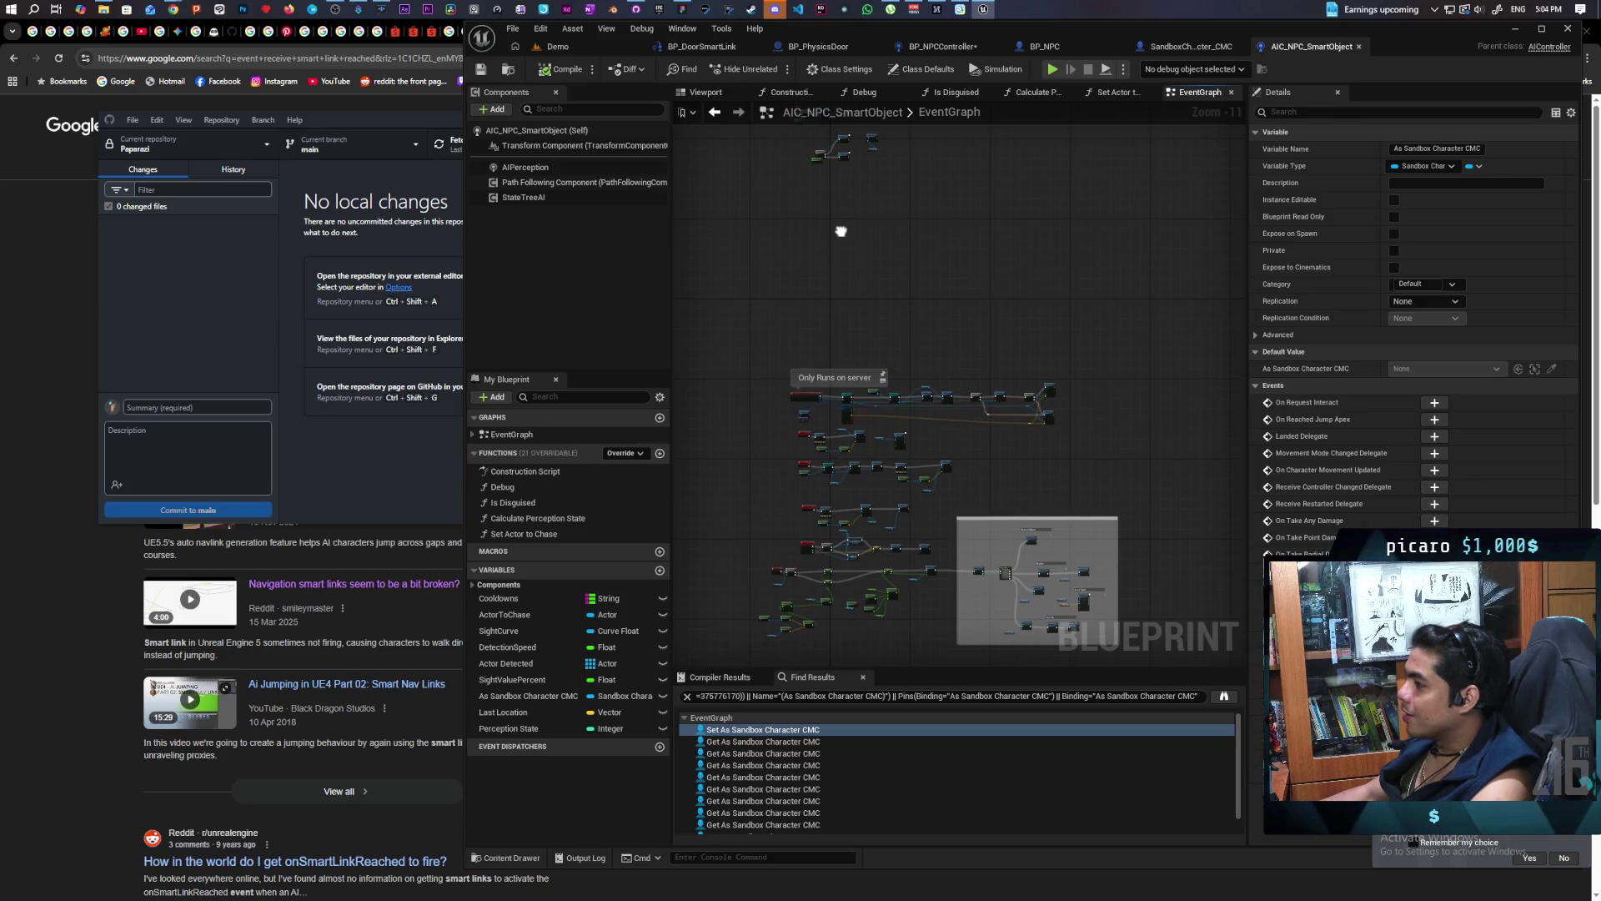
scroll(839, 418, up, 8)
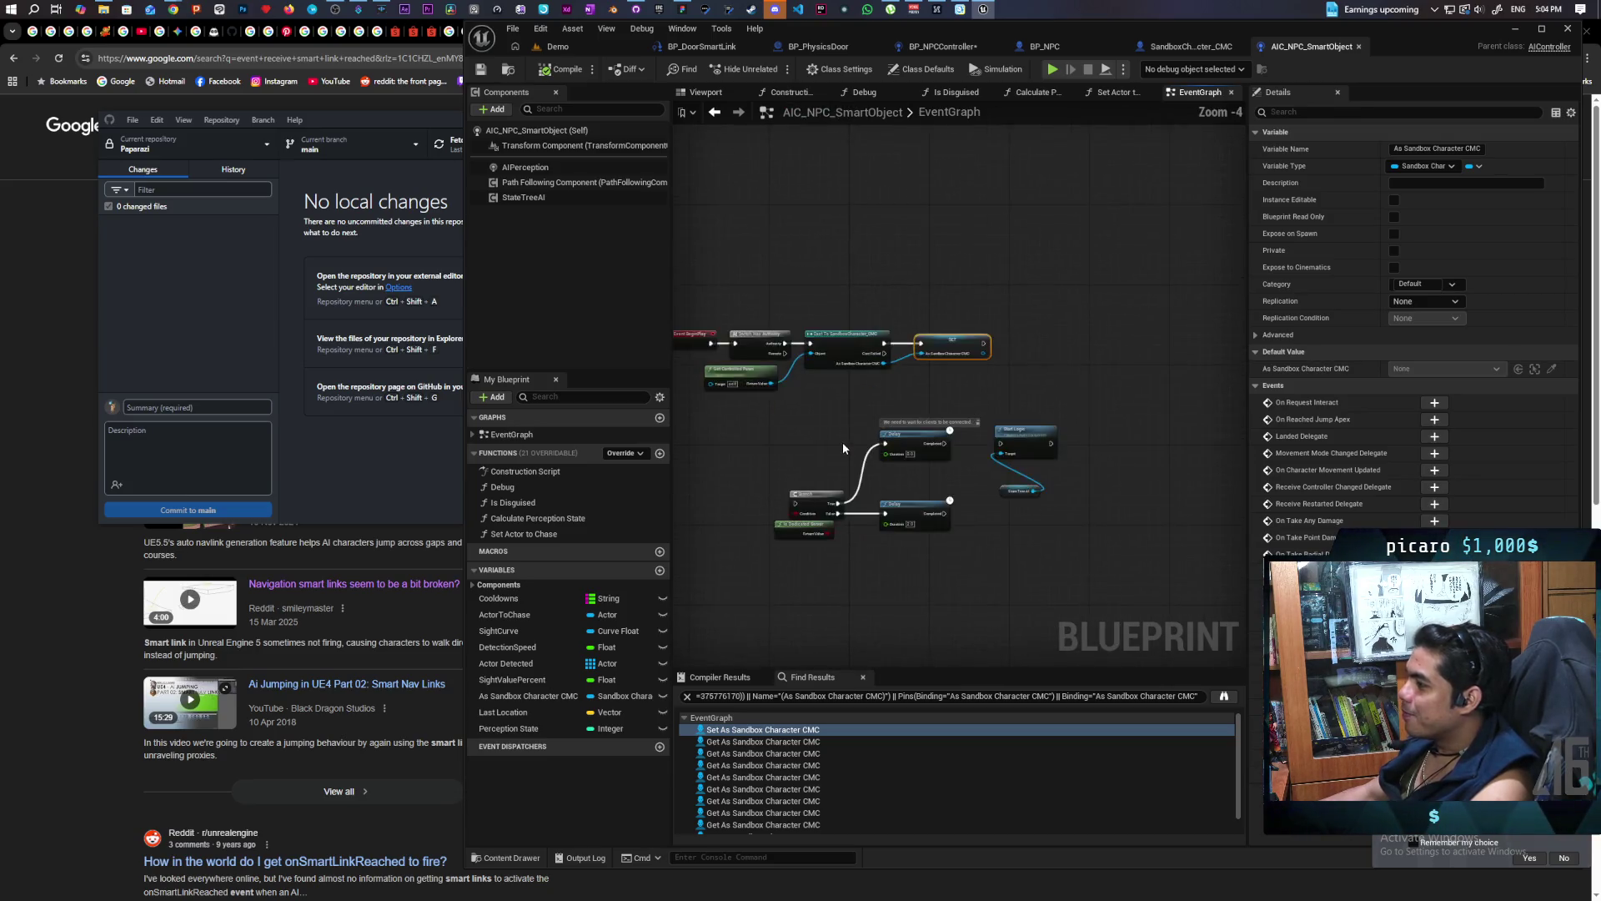
mouse_move(867, 409)
mouse_down()
mouse_move(962, 449)
mouse_move(884, 455)
mouse_up()
drag(1004, 351, 1067, 366)
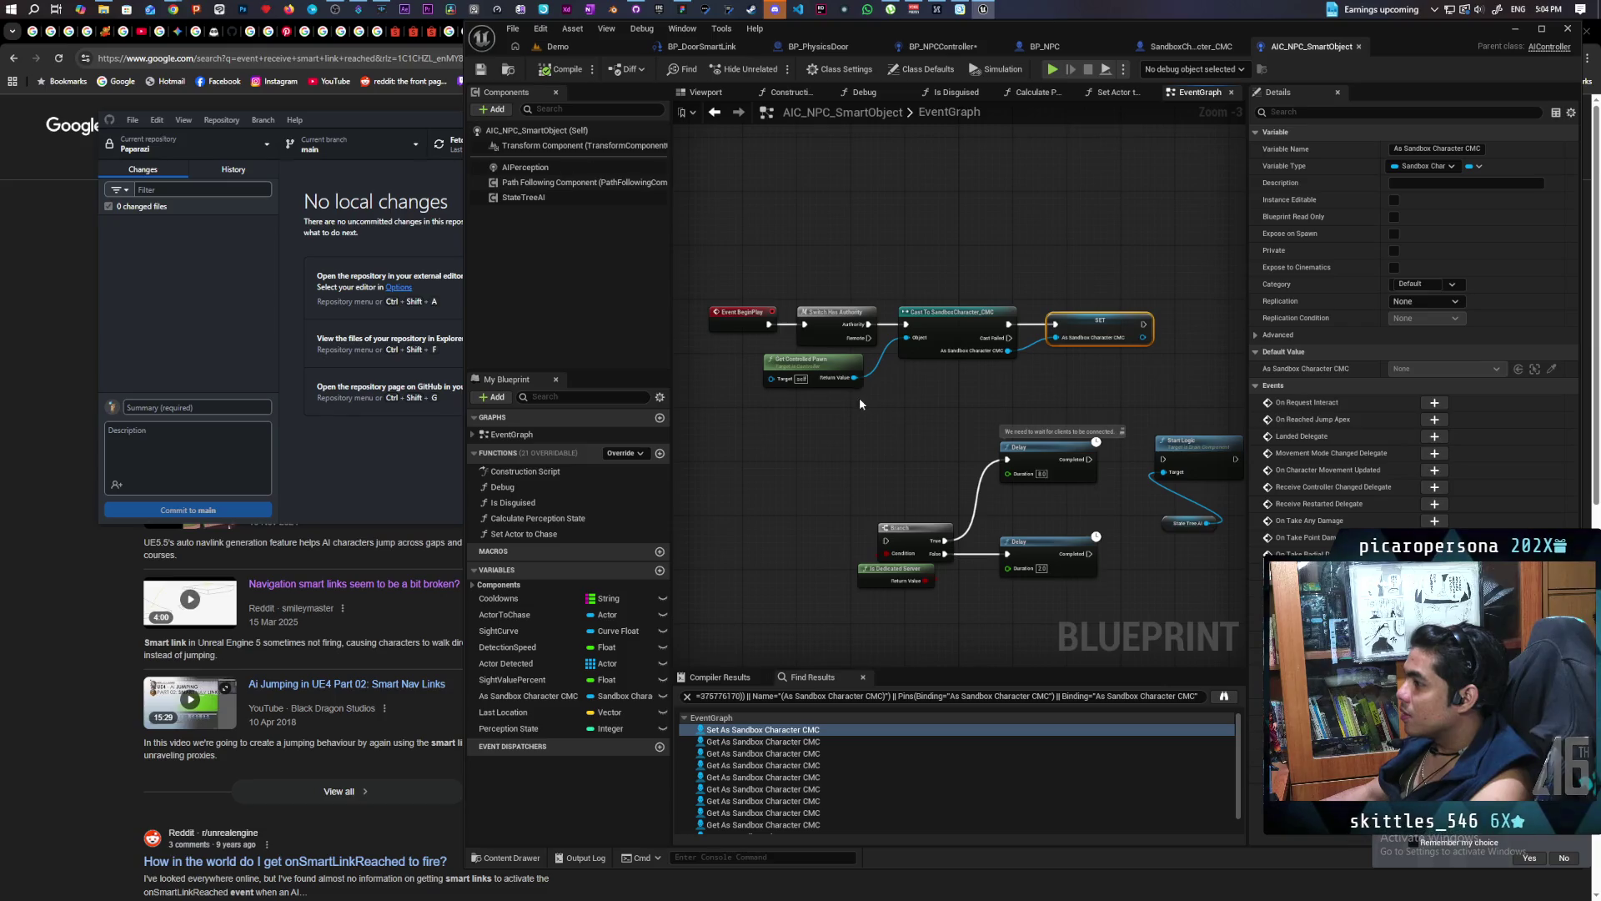
drag(700, 279, 1149, 398)
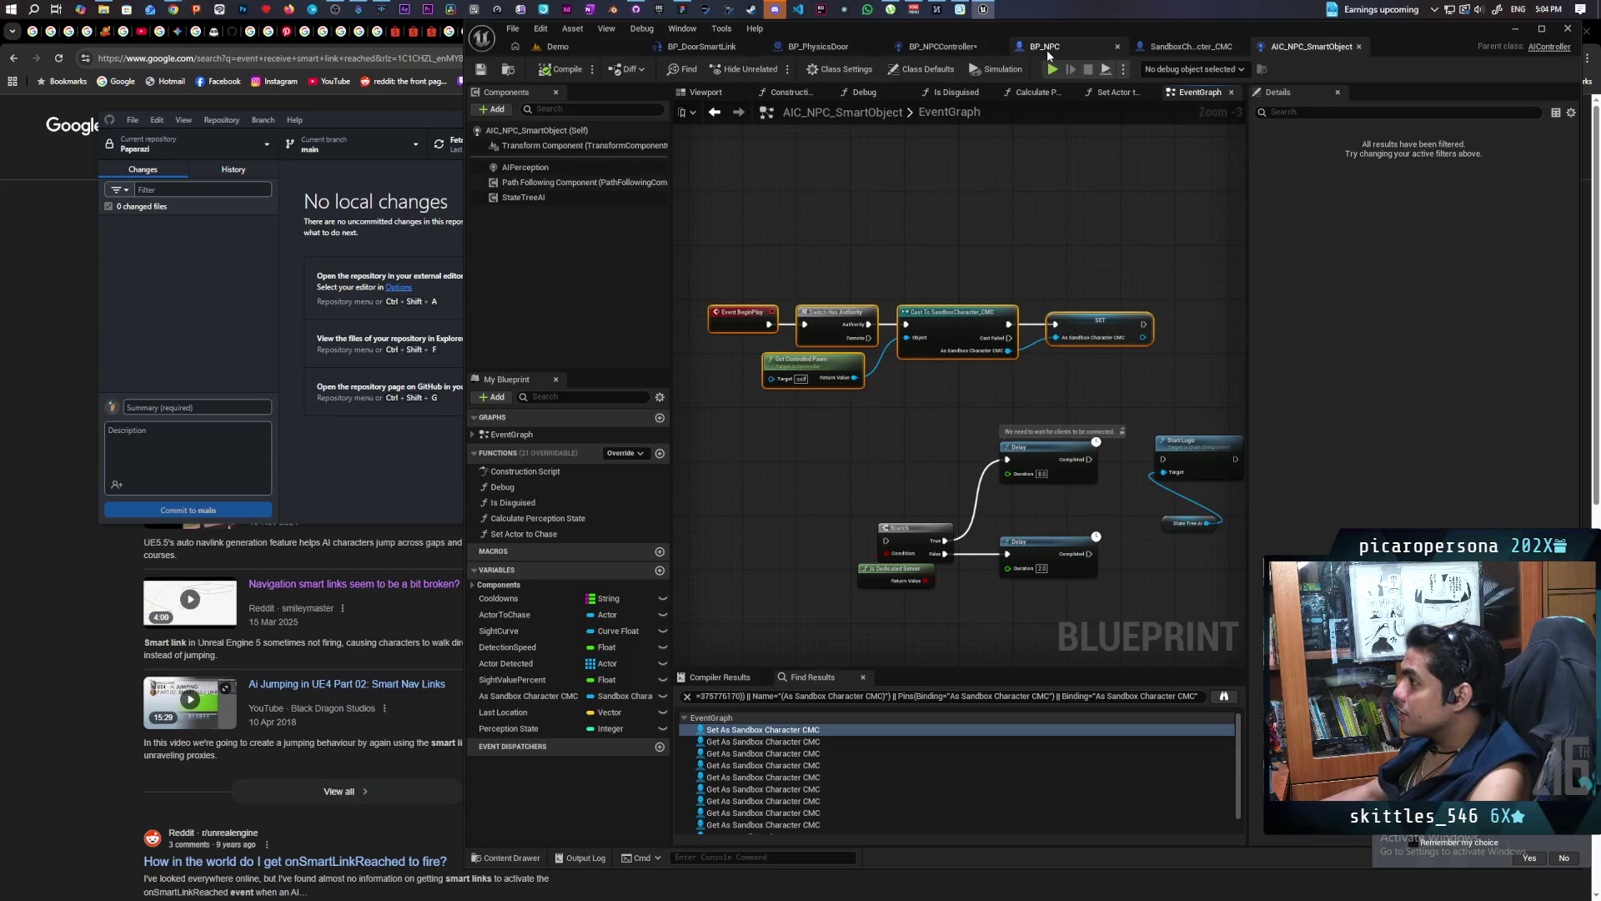
Compare the BP_NPCController, AIC_NPC_SmartObject and BP_NPC blueprints
click(965, 48)
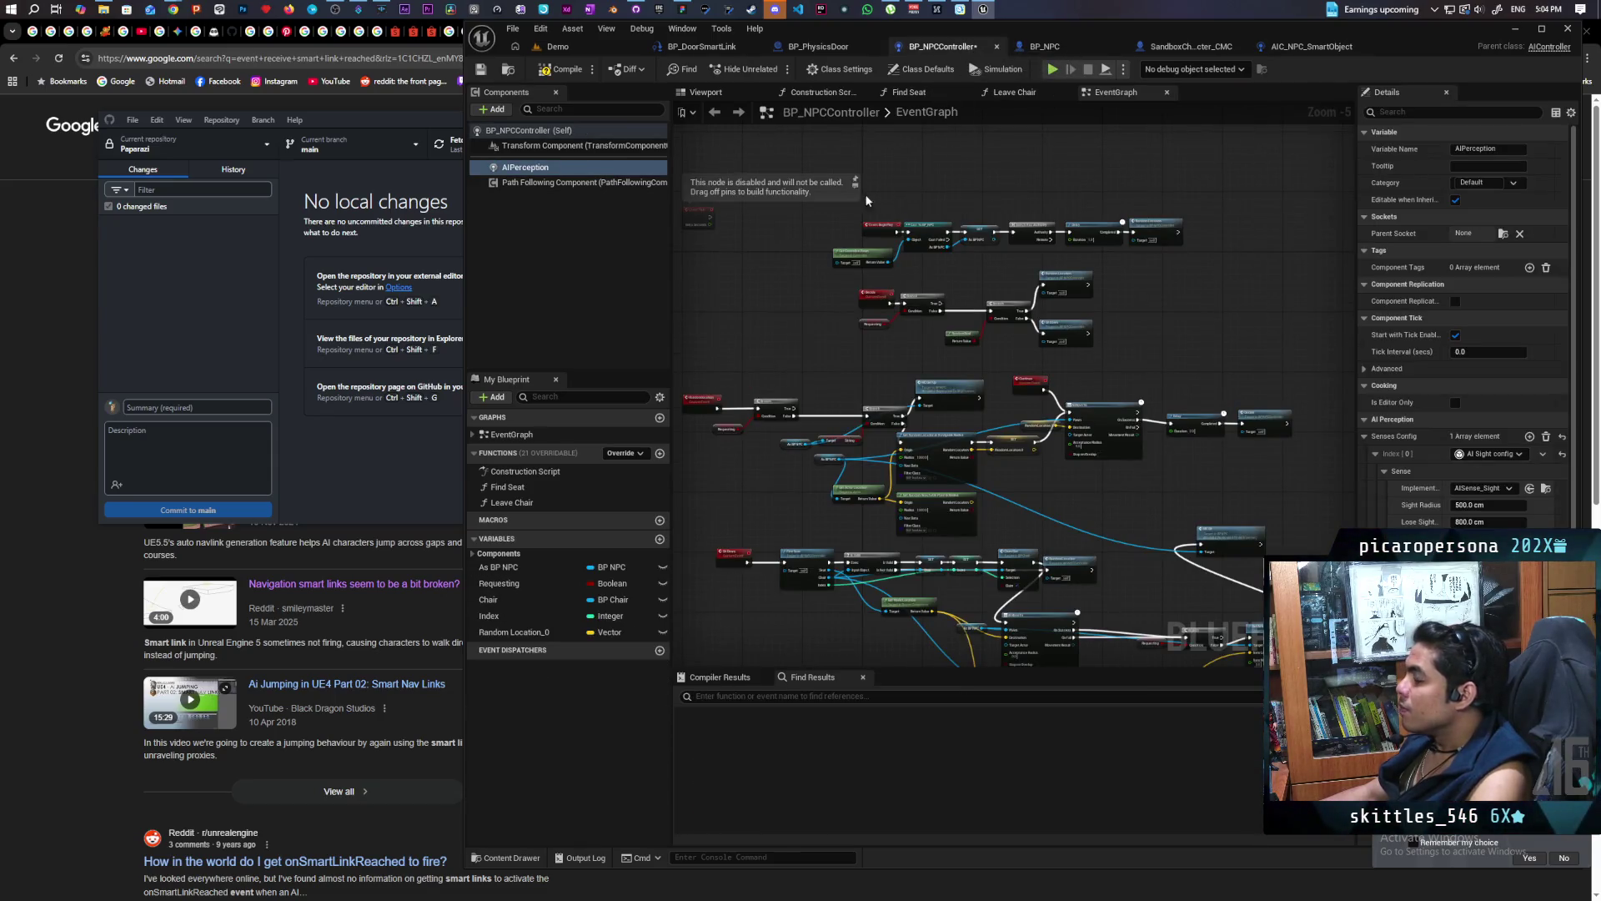
scroll(905, 250, up, 3)
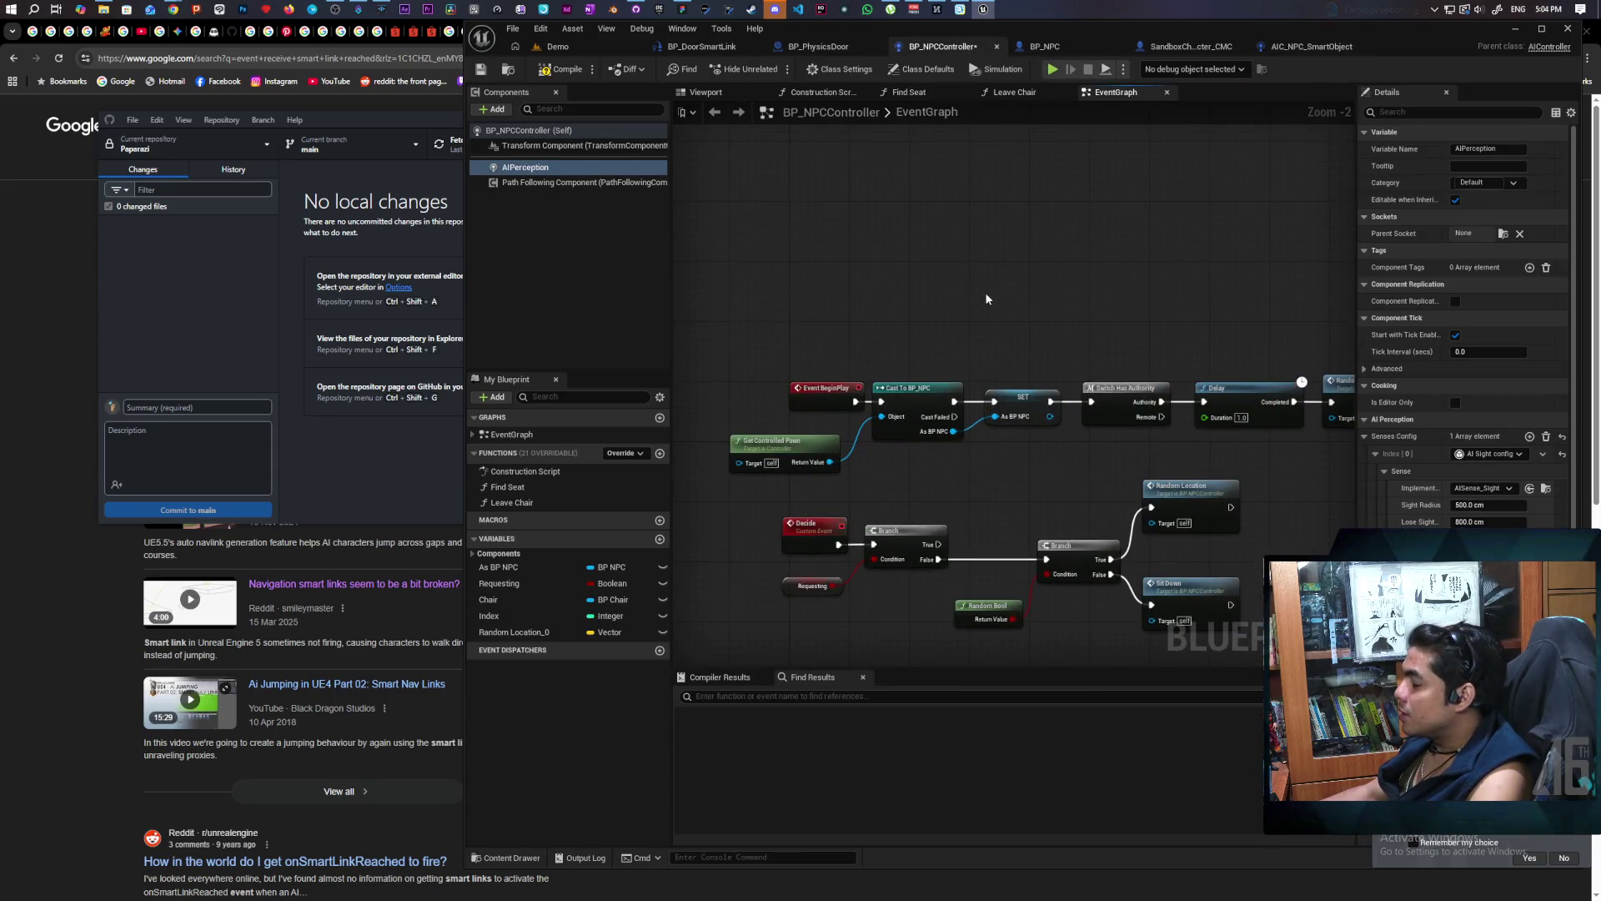
scroll(1013, 293, down, 2)
scroll(1025, 276, up, 2)
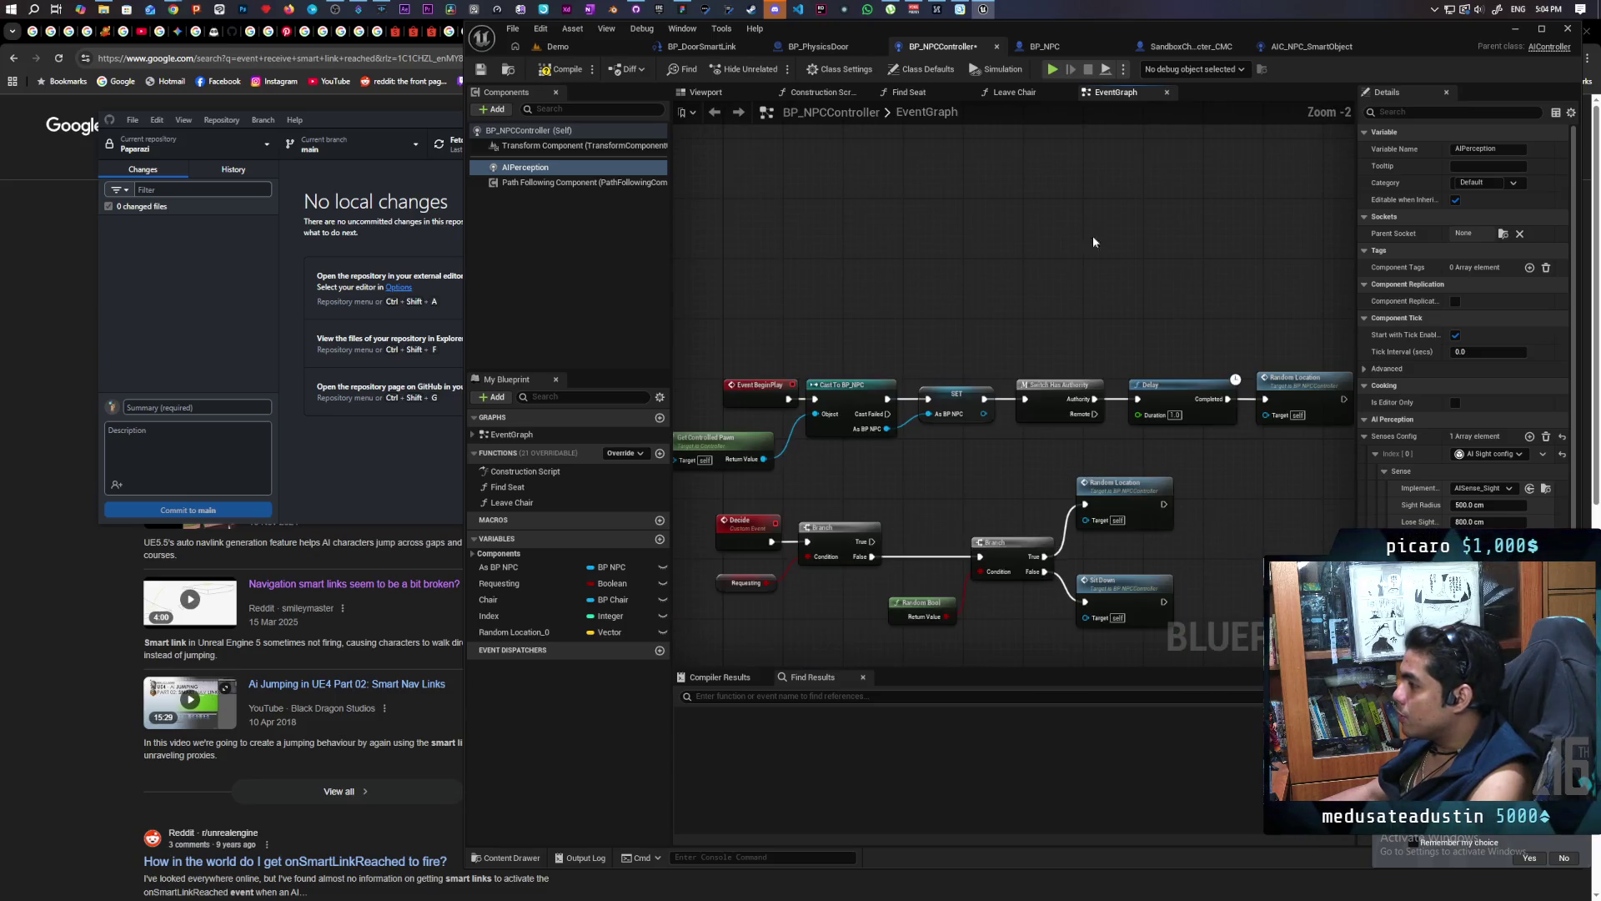
click(1311, 46)
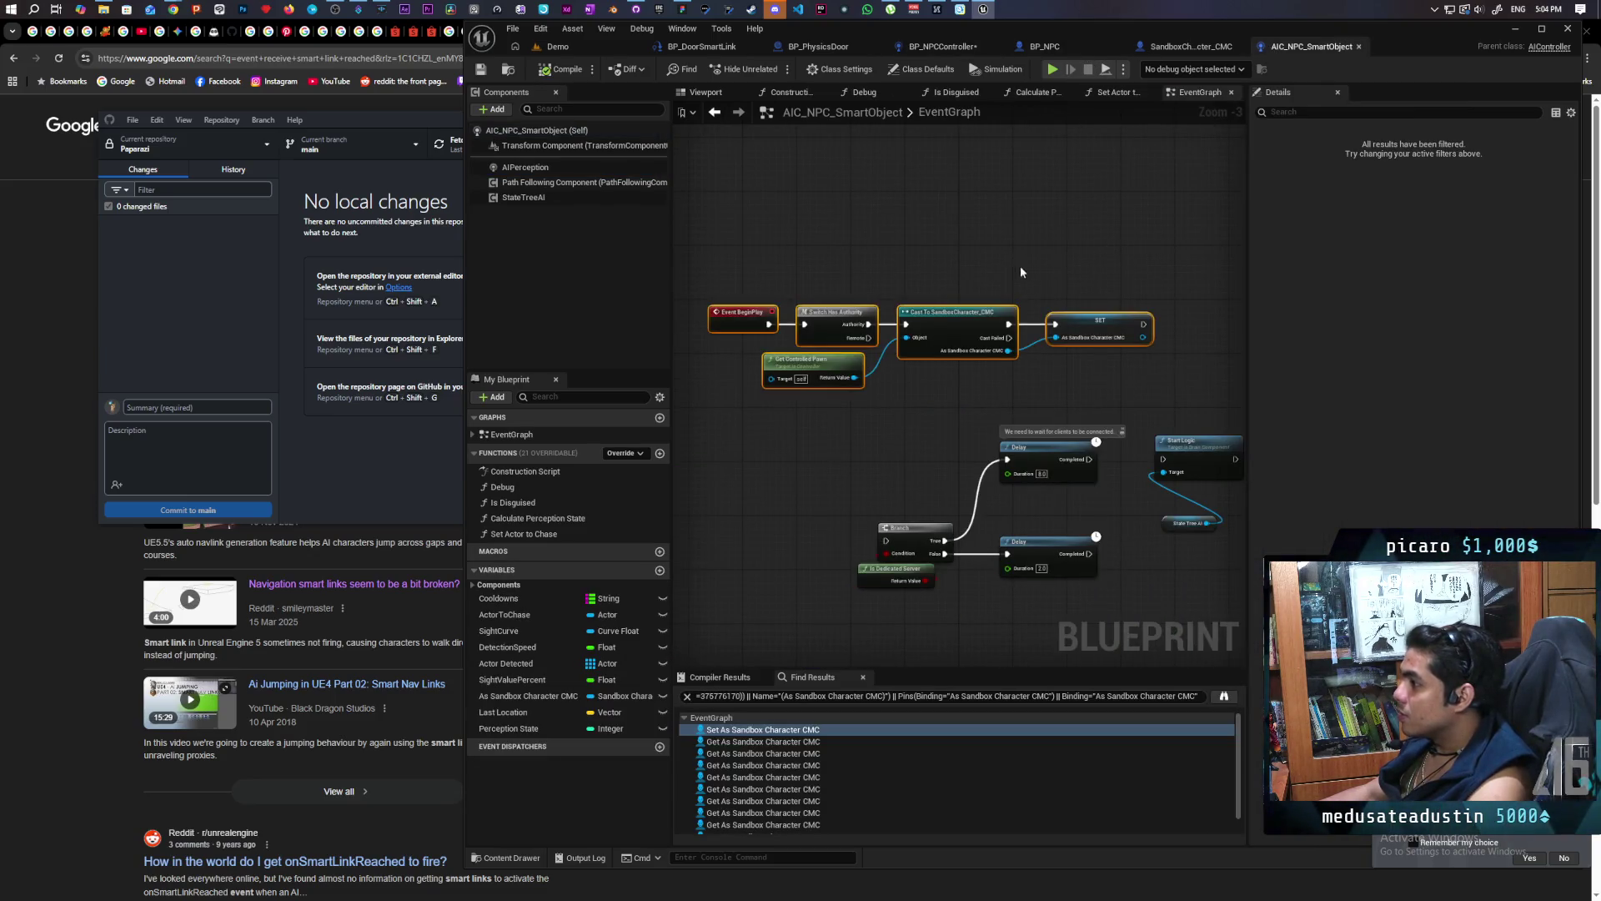
click(1052, 48)
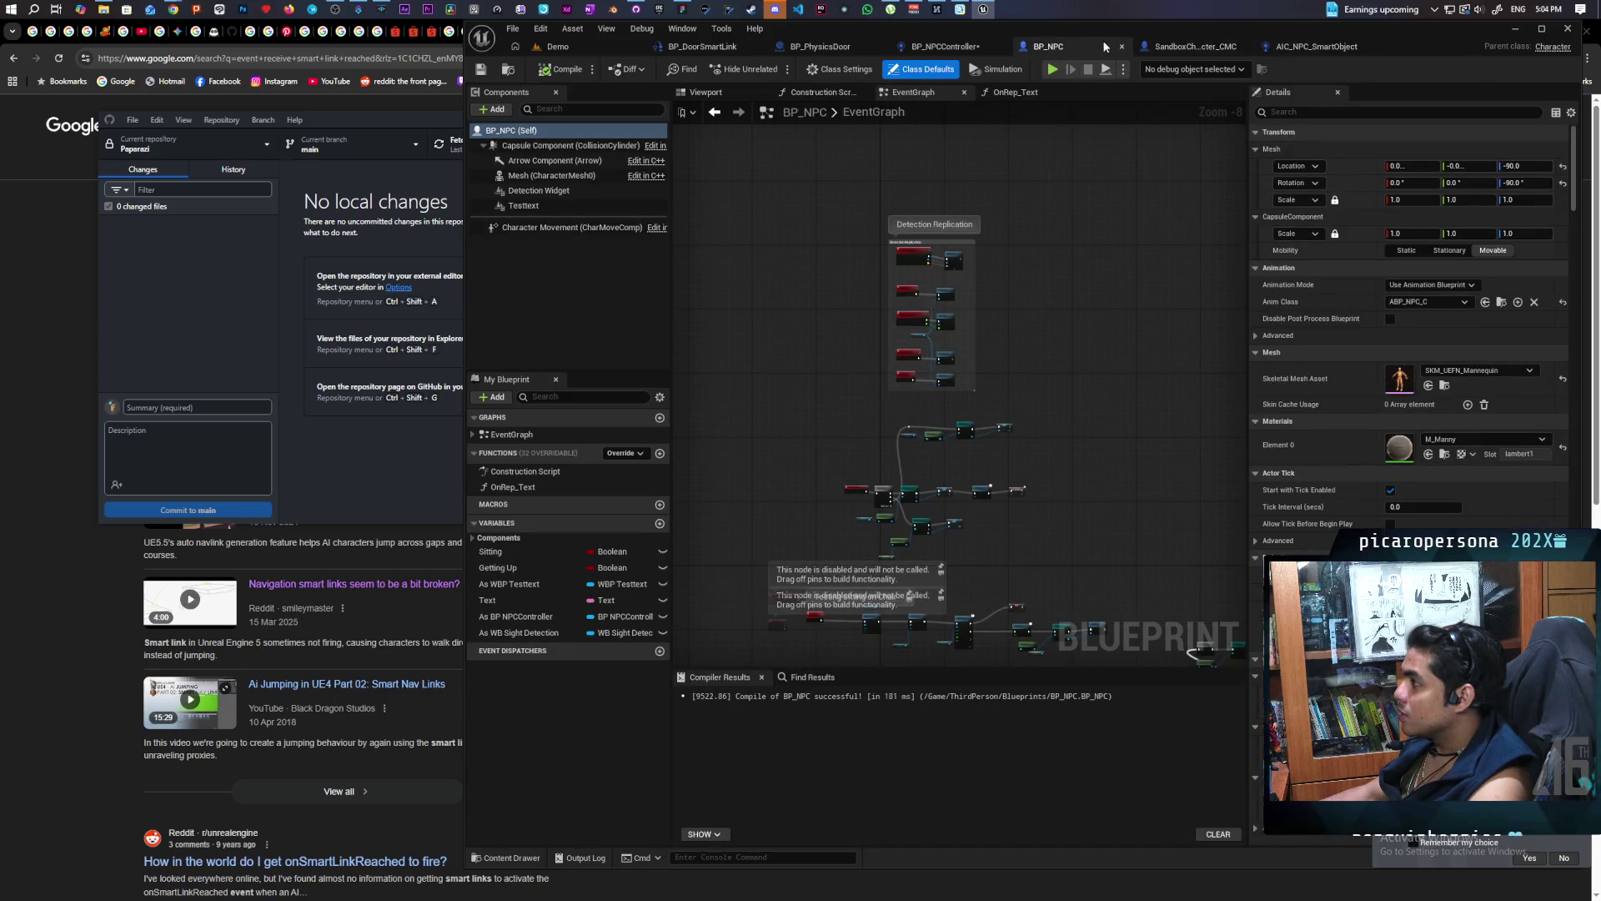
click(972, 48)
Select BP_NPCController's BeginPlay and cast nodes, then clear the selection
mouse_move(974, 319)
mouse_down()
mouse_move(913, 299)
mouse_move(1010, 298)
mouse_up()
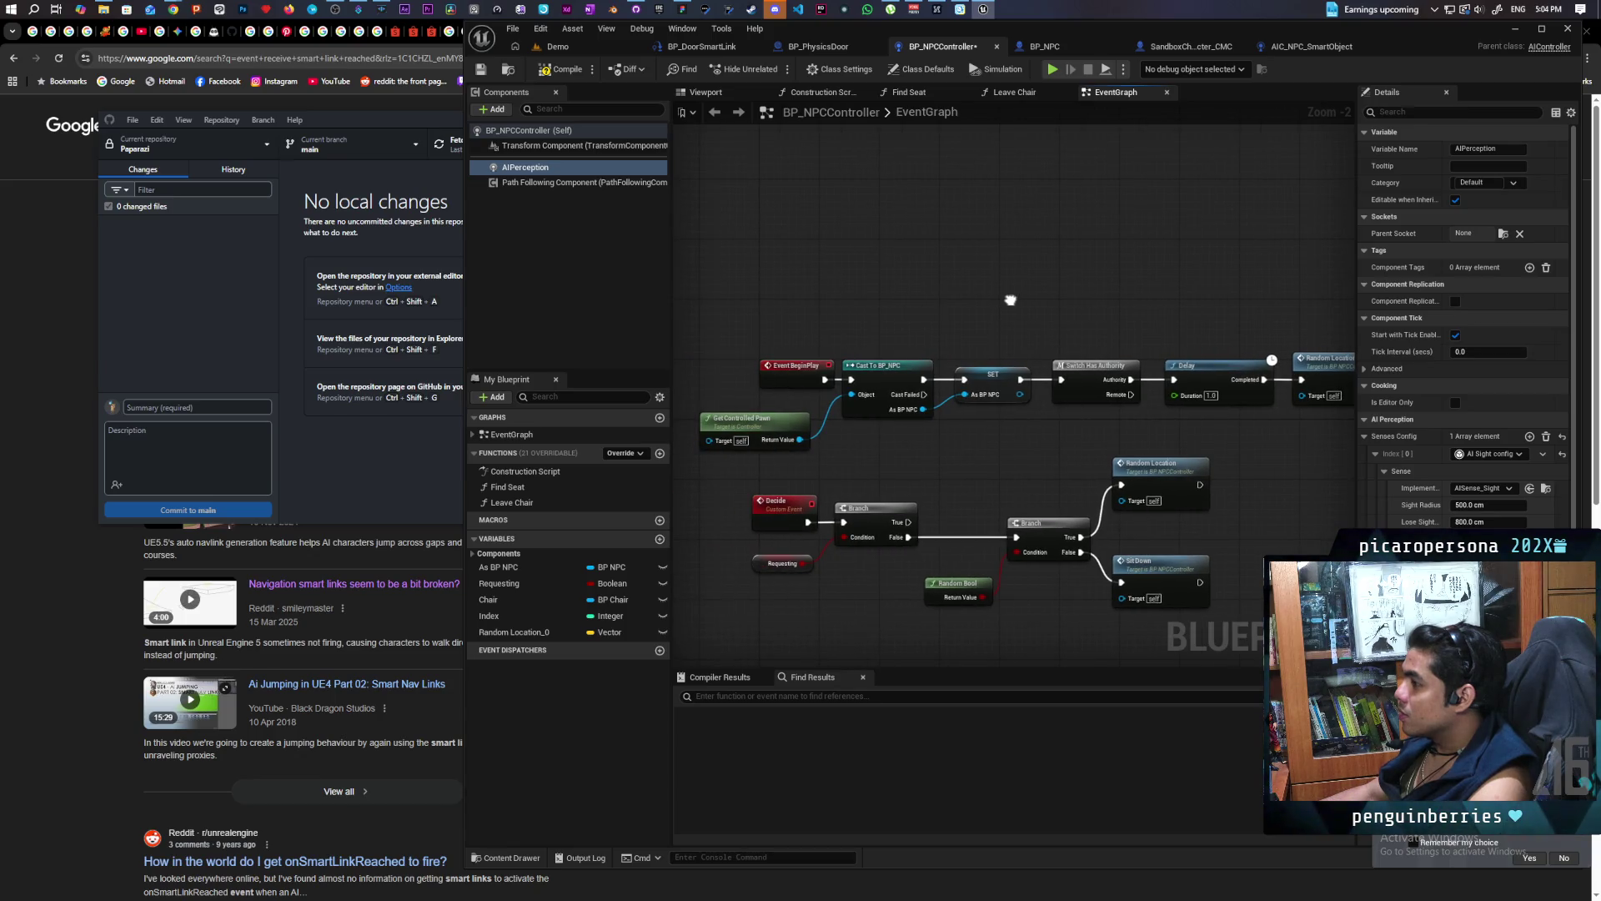
mouse_move(728, 329)
mouse_down()
mouse_move(946, 444)
mouse_move(988, 444)
mouse_up()
click(988, 444)
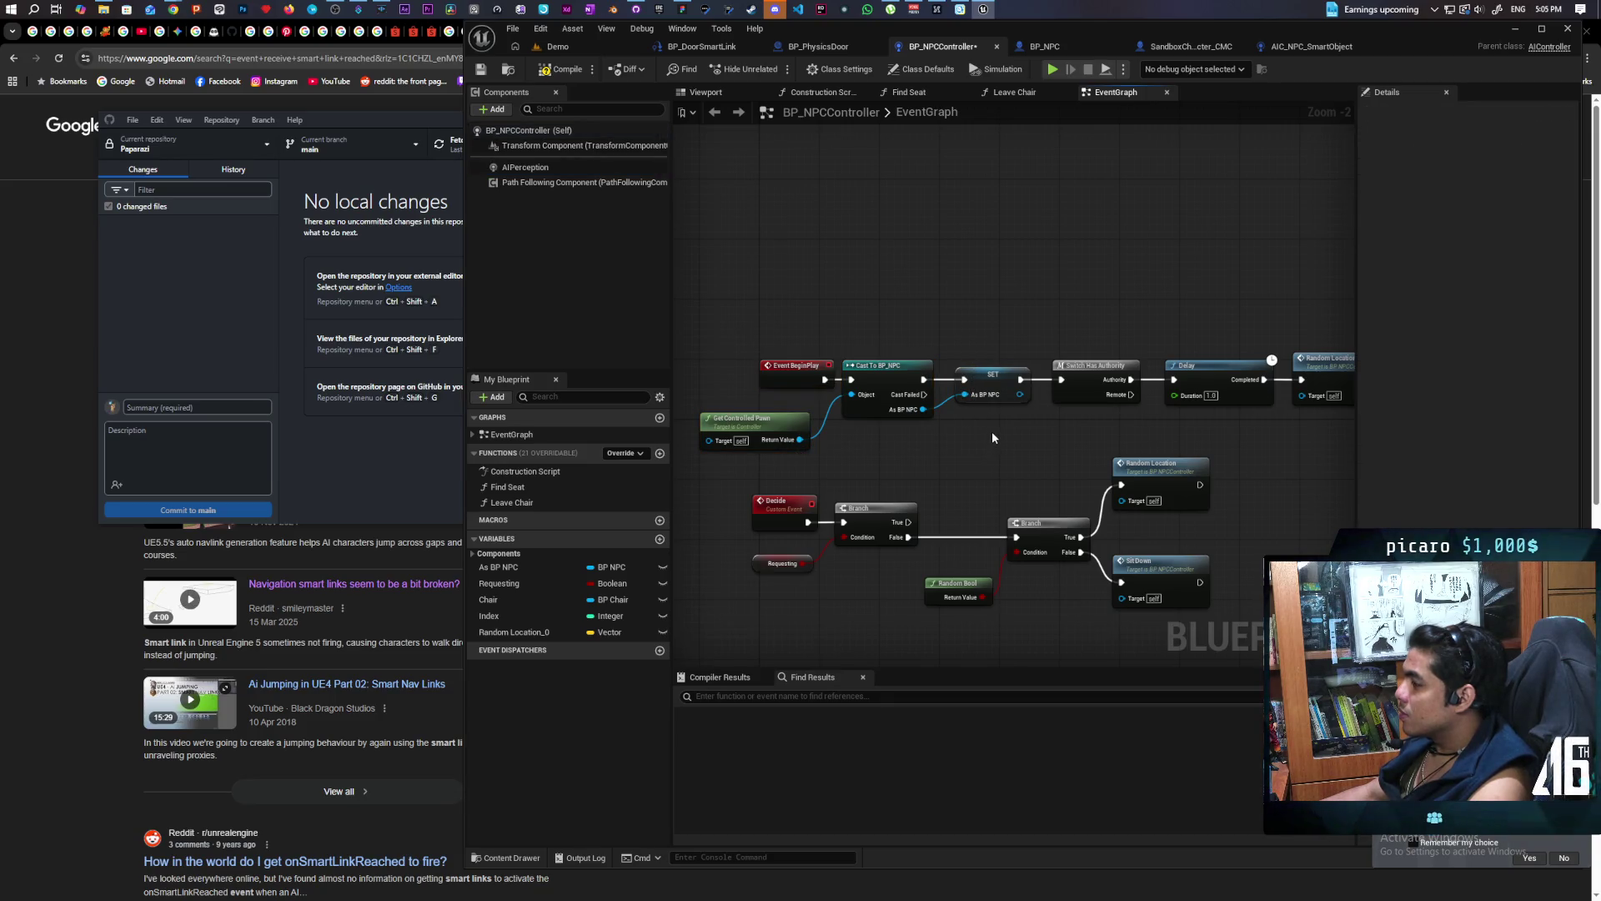
scroll(992, 432, down, 5)
scroll(990, 433, up, 3)
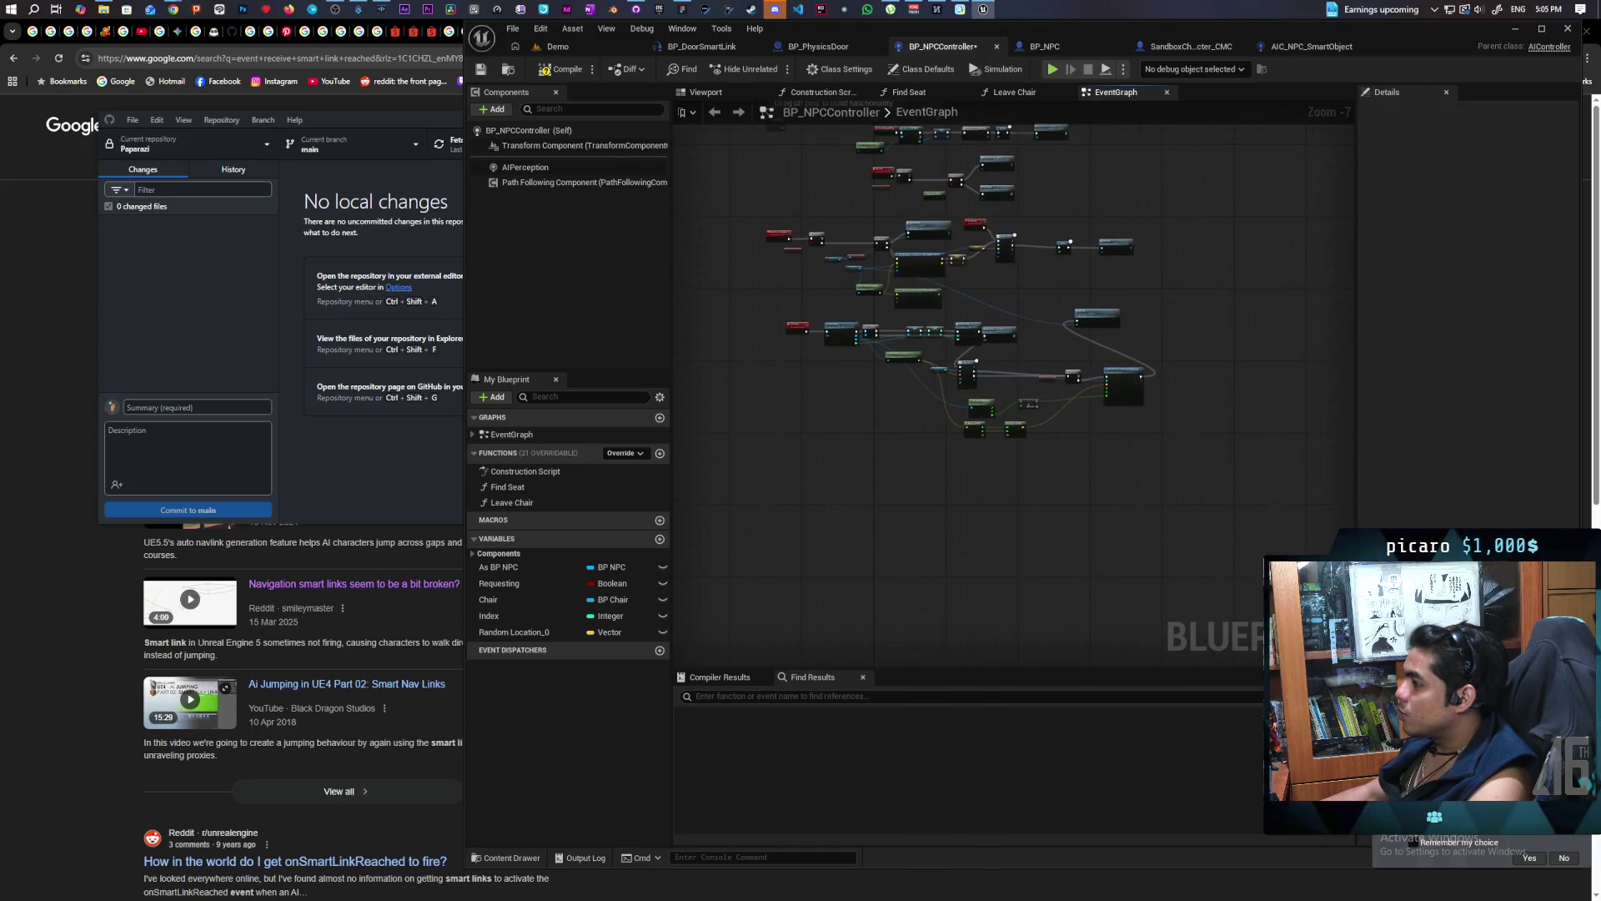
Marquee-select all of AIC_NPC_SmartObject's graph nodes, then return to BP_NPCController
click(1301, 48)
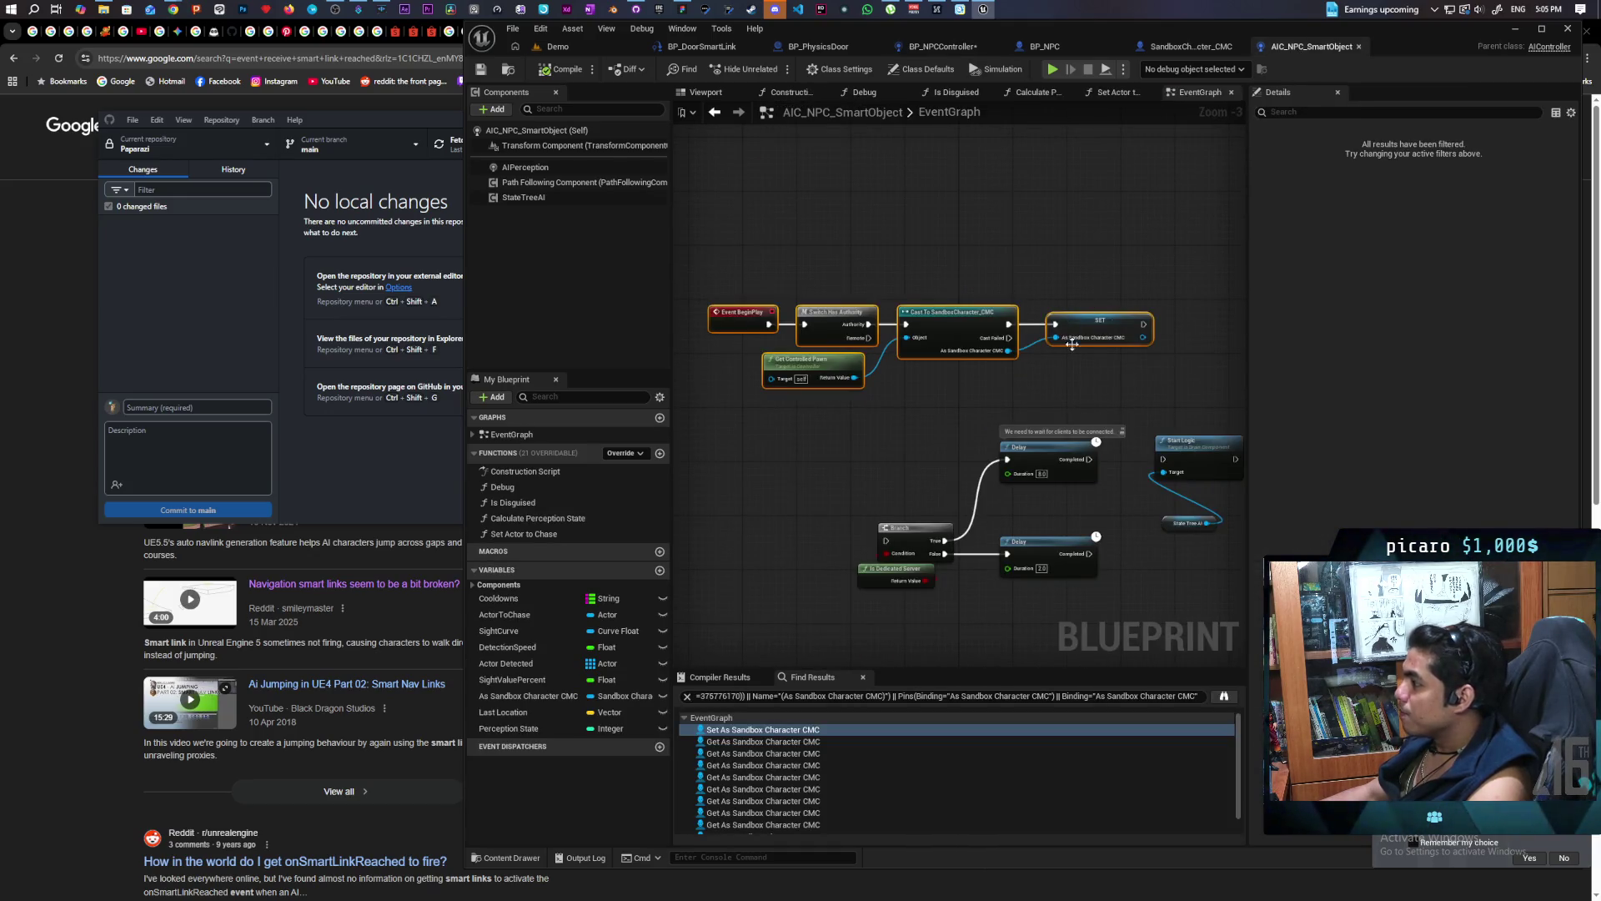
scroll(1097, 384, down, 9)
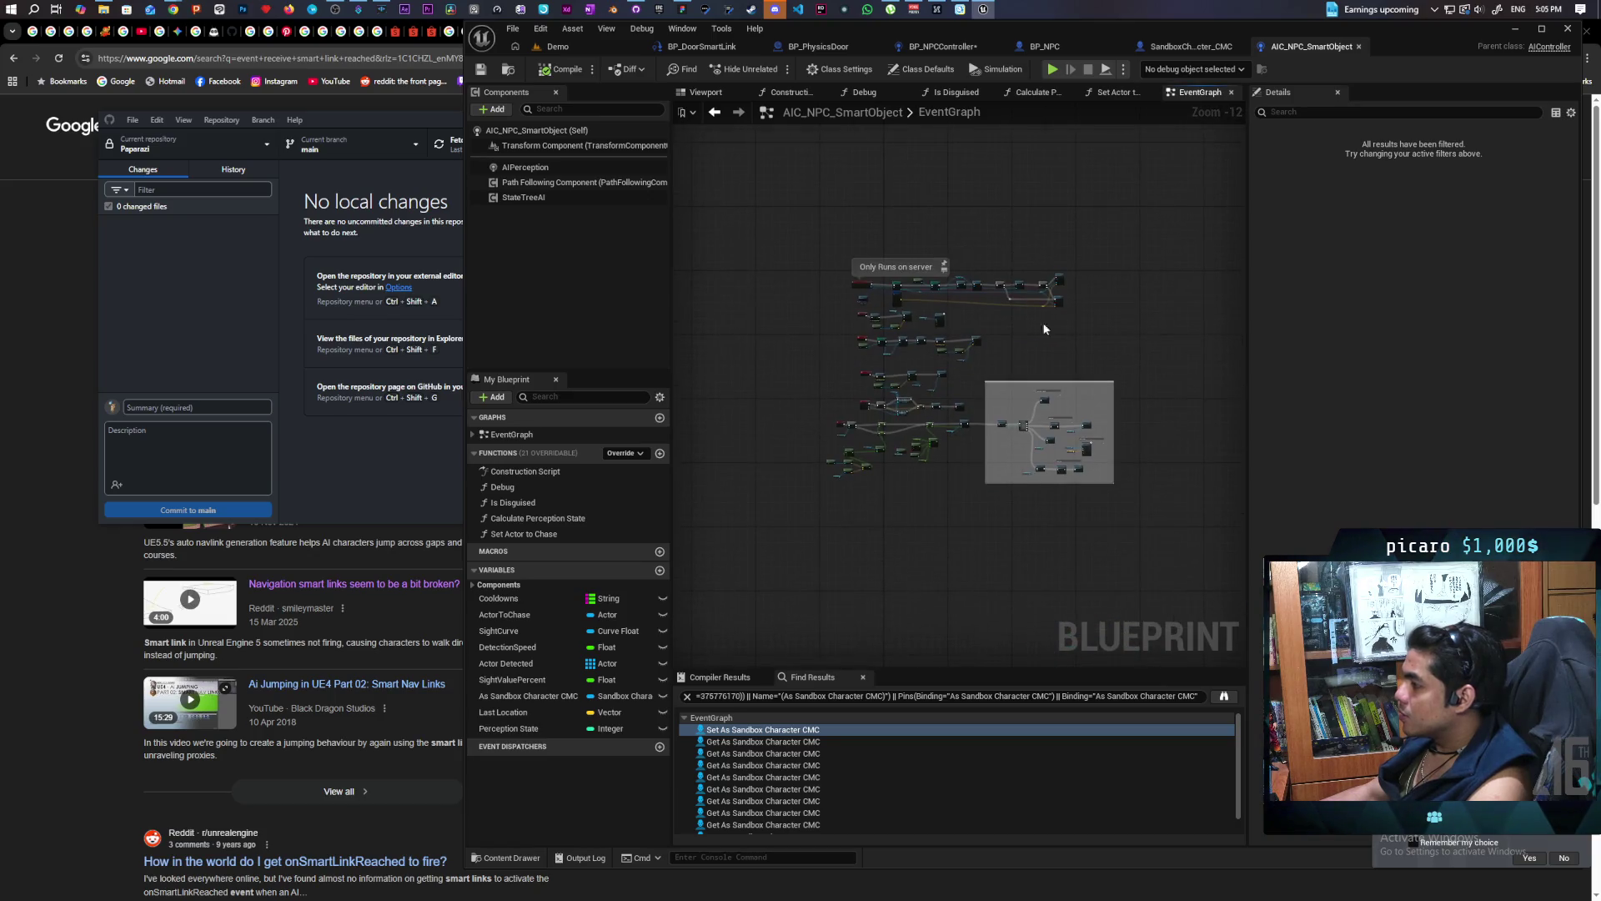
scroll(857, 297, up, 1)
mouse_move(693, 244)
mouse_down()
mouse_move(1164, 551)
mouse_move(1173, 594)
mouse_up()
mouse_move(918, 351)
mouse_down()
mouse_move(919, 465)
mouse_move(1040, 376)
mouse_up()
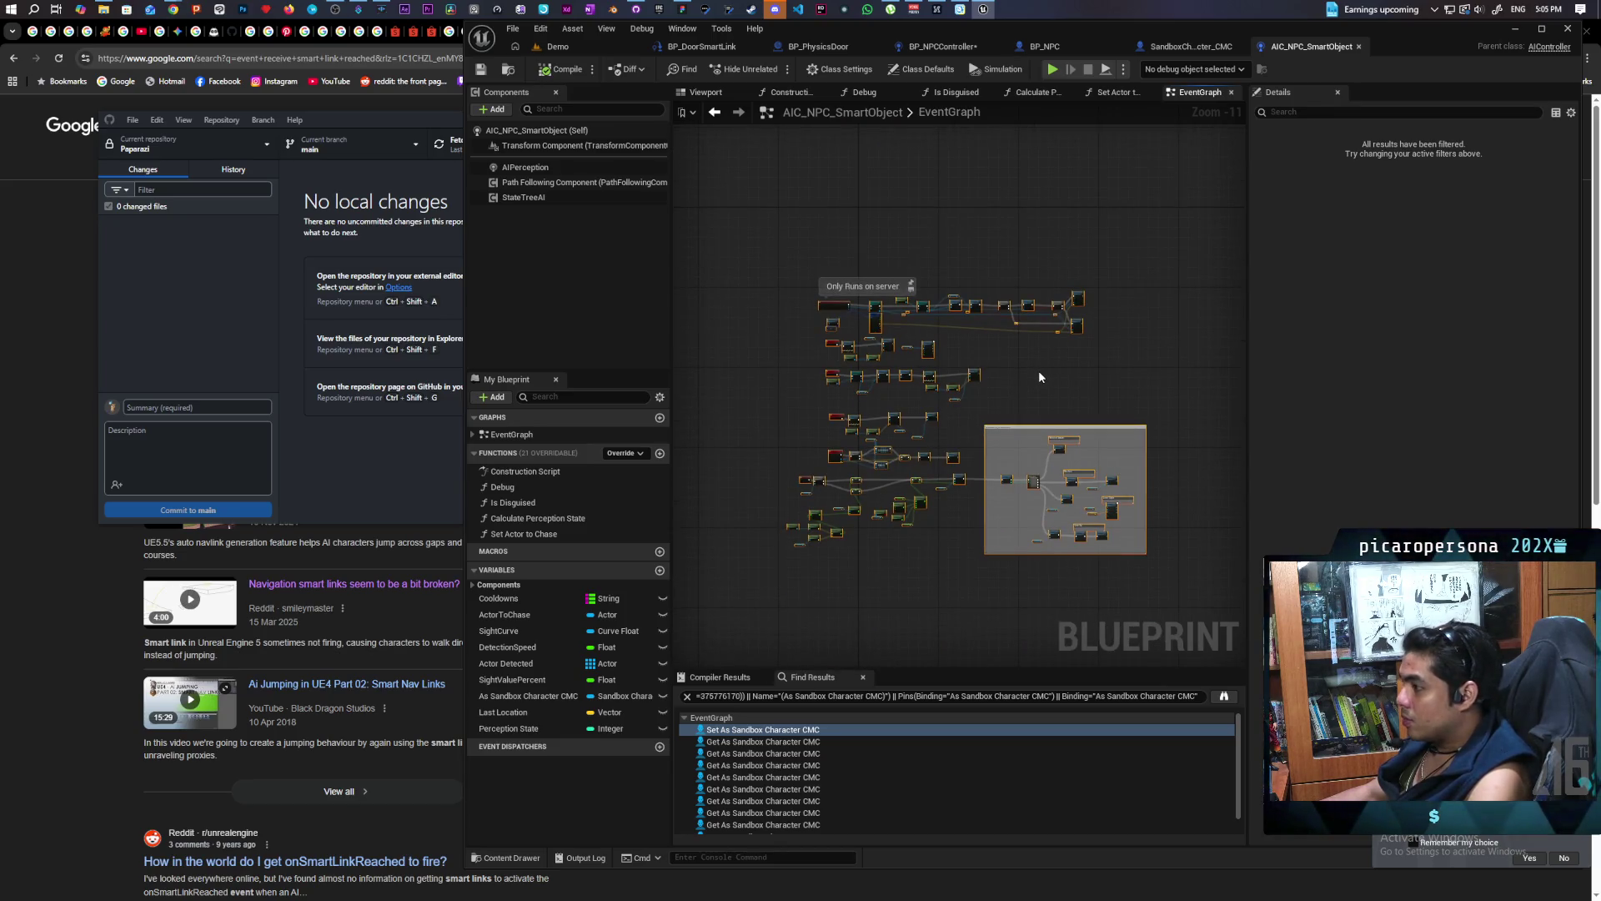
click(949, 46)
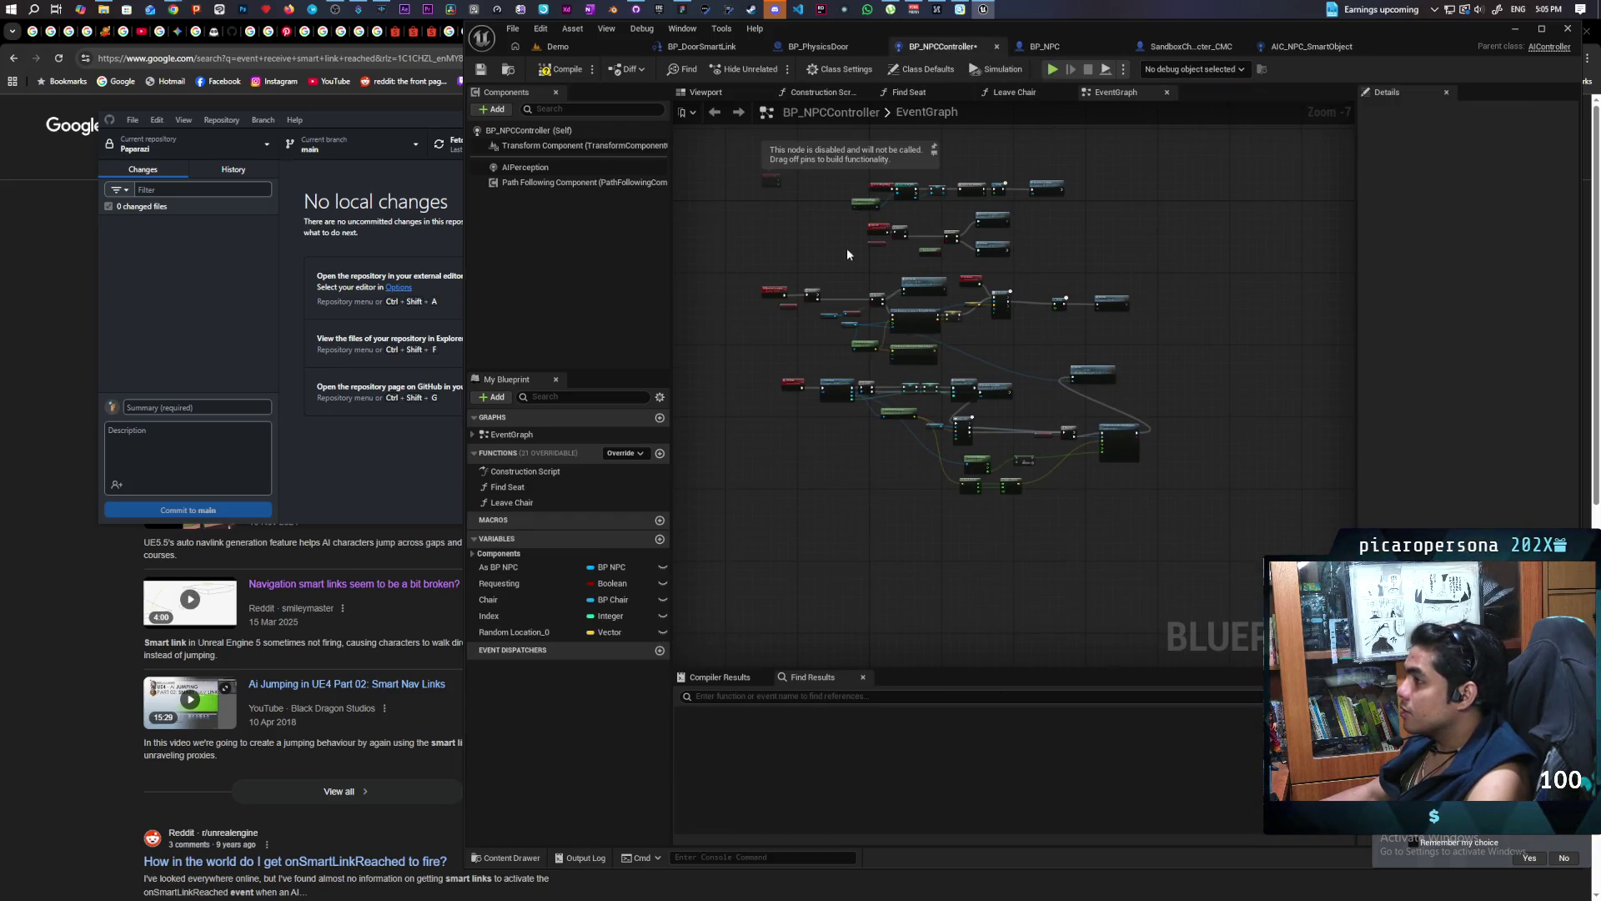
drag(847, 247, 825, 265)
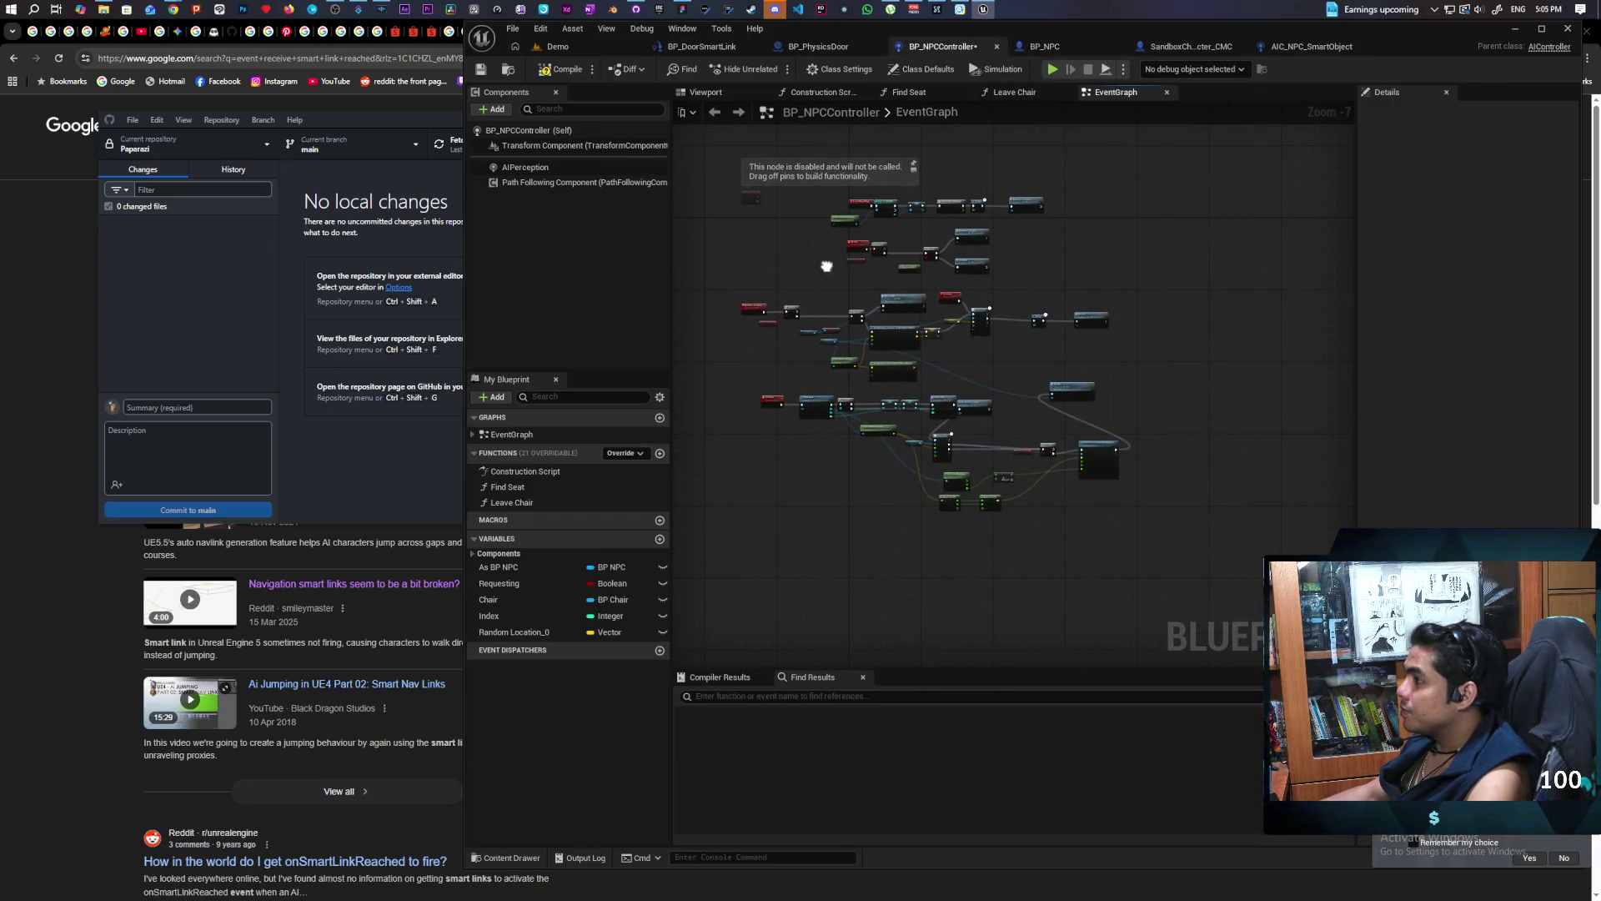
Add a new graph to BP_NPCController named Perception
click(659, 418)
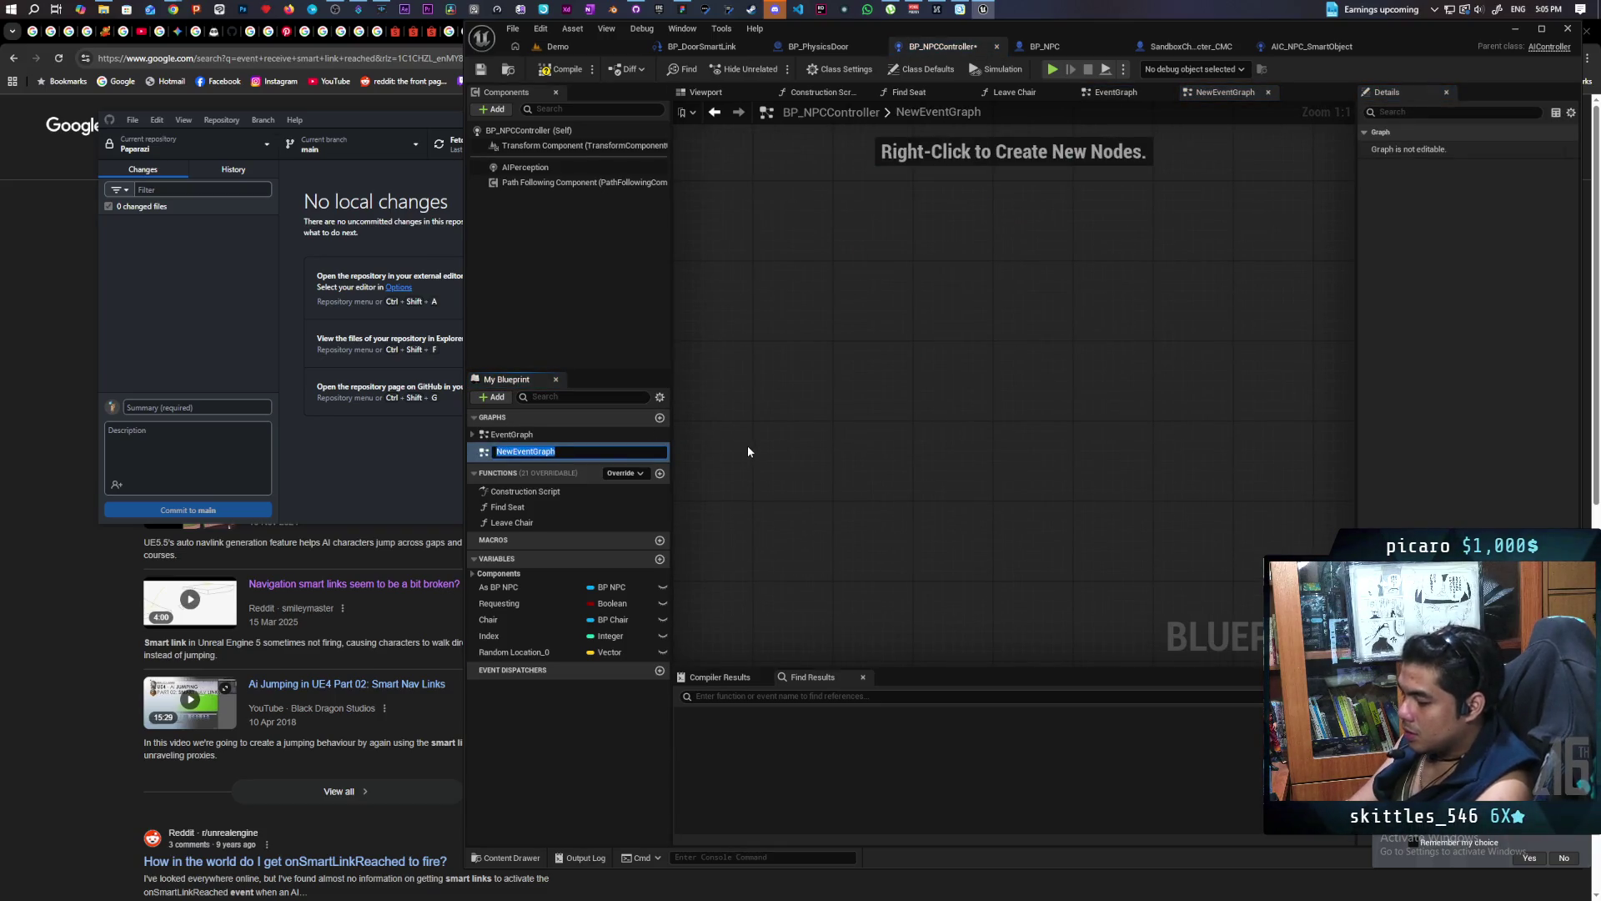
text(Percp)
key(BackSpace)
text(eption)
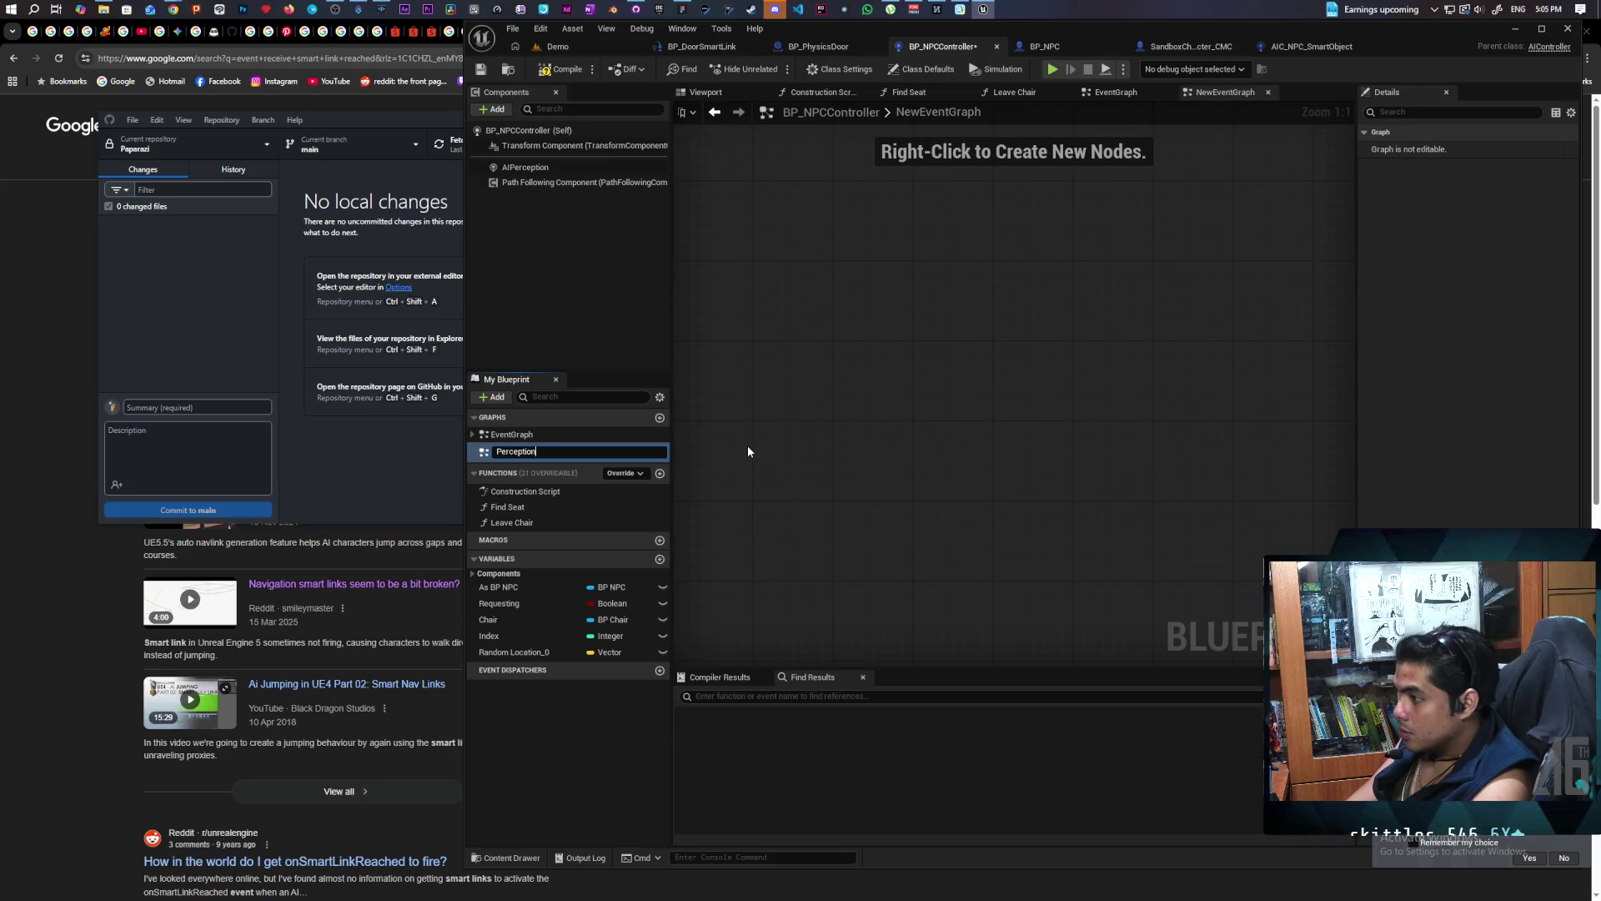
key(Return)
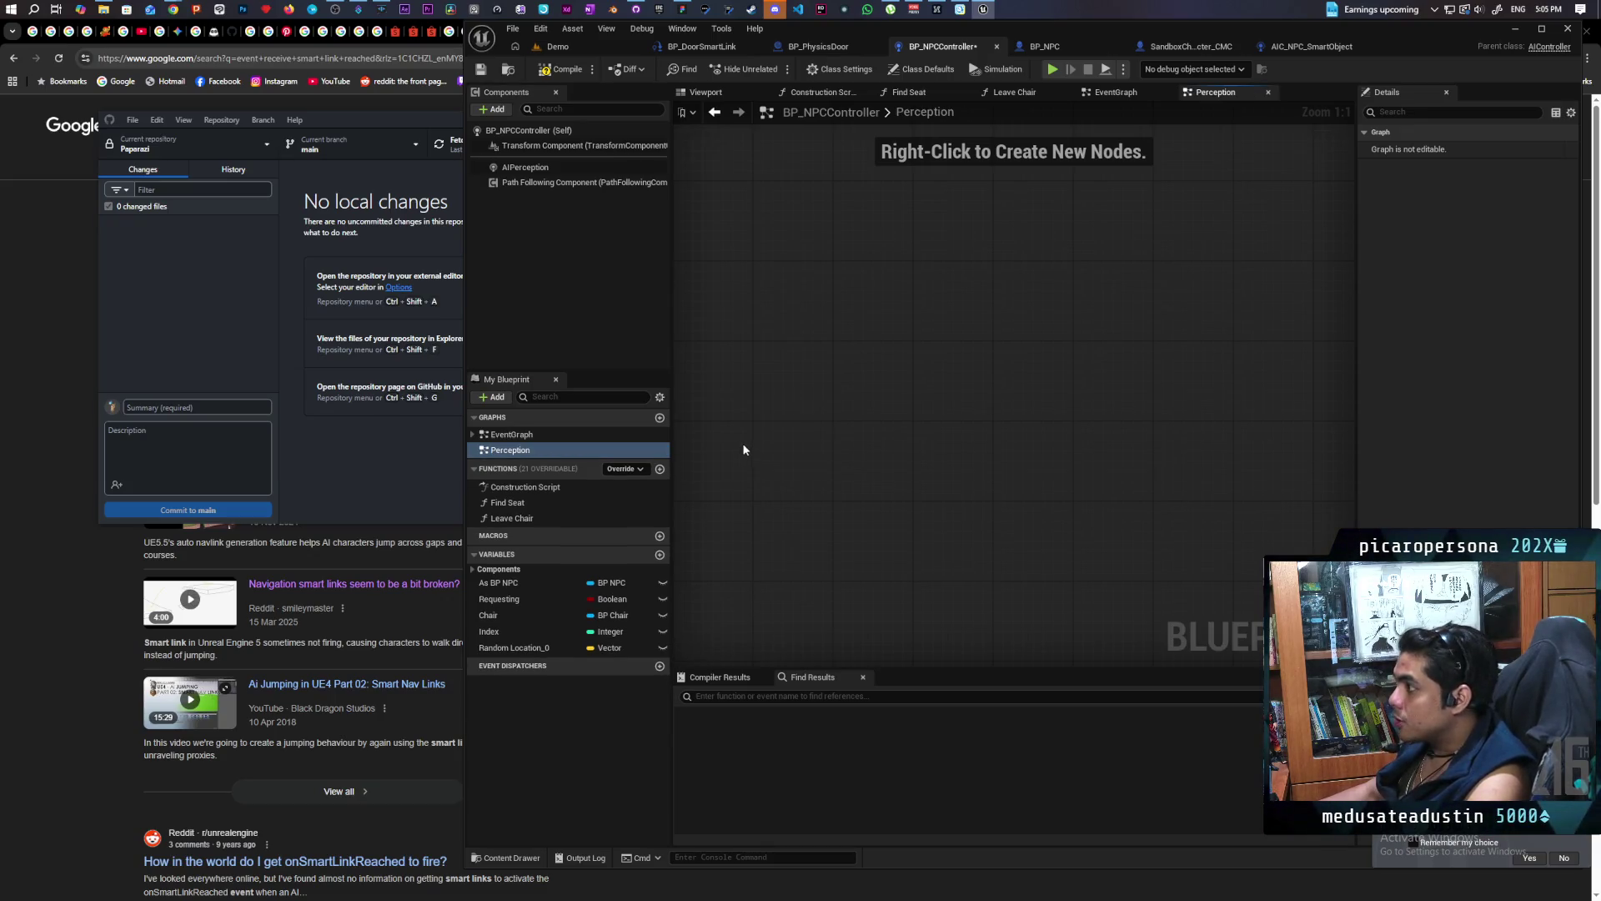
Paste the copied nodes into Perception and accept the function reference fixes
key(ctrl+v)
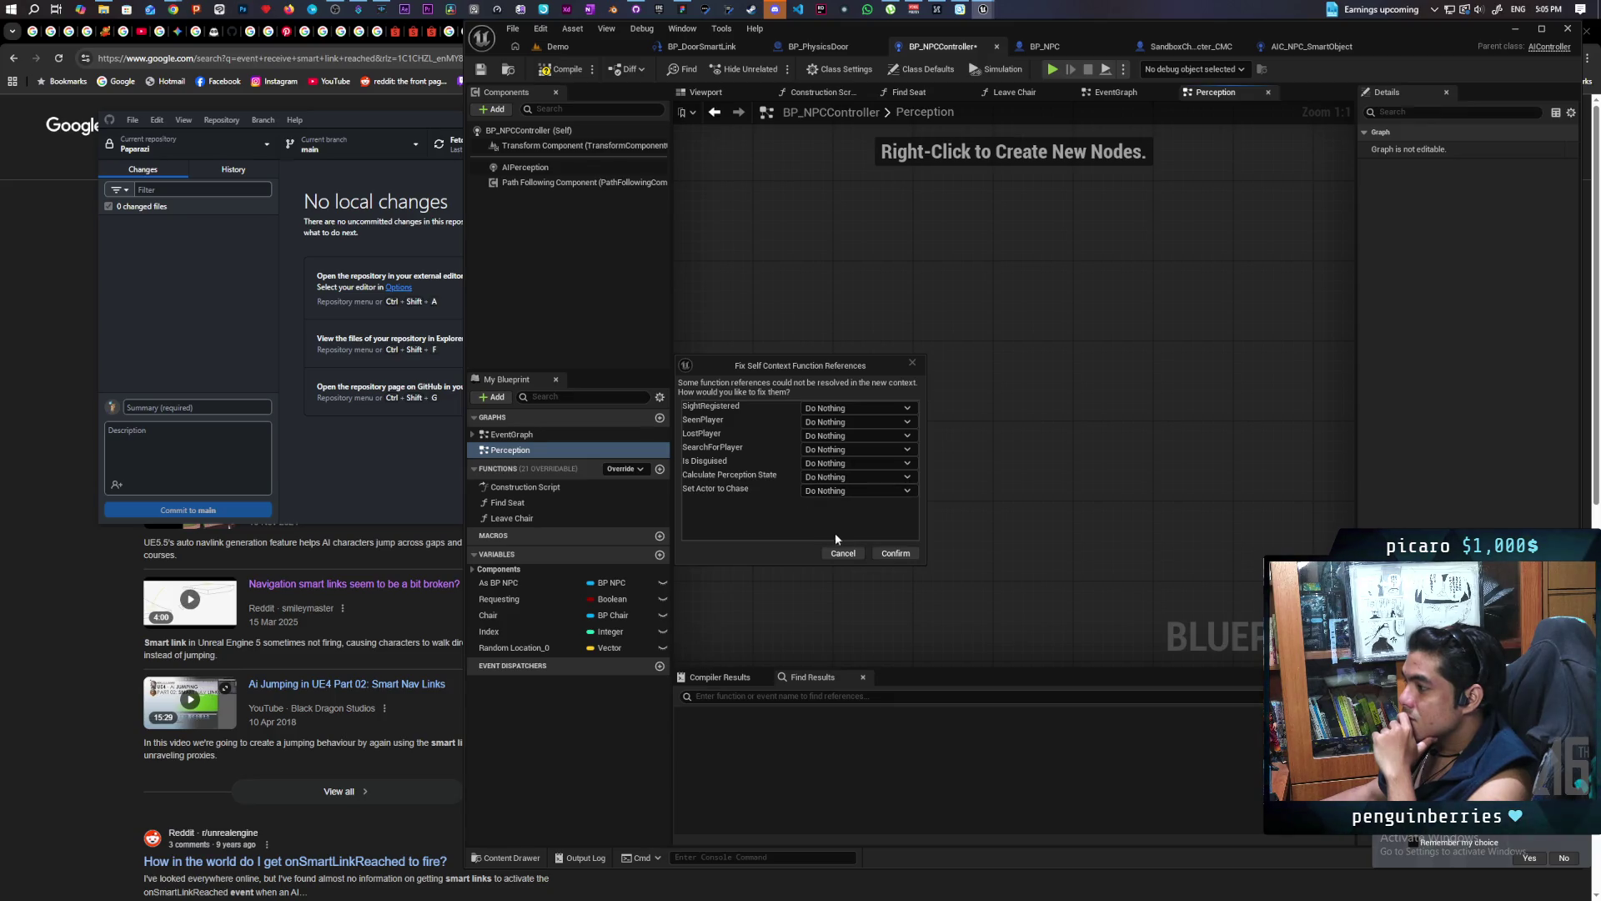
click(894, 554)
scroll(907, 548, down, 12)
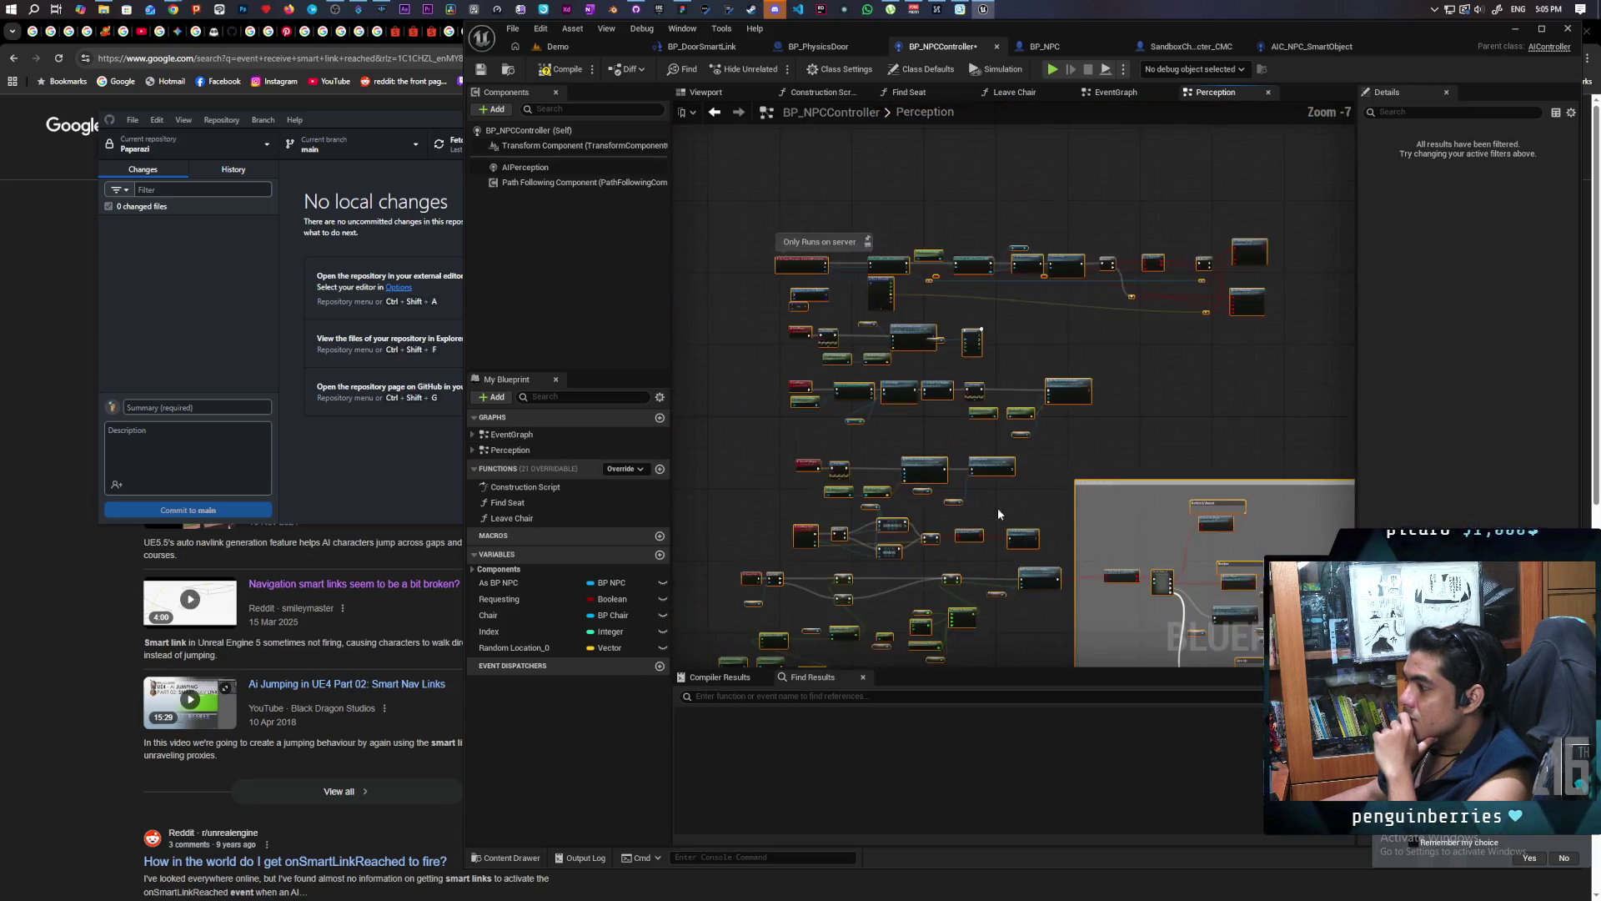
scroll(1002, 506, up, 6)
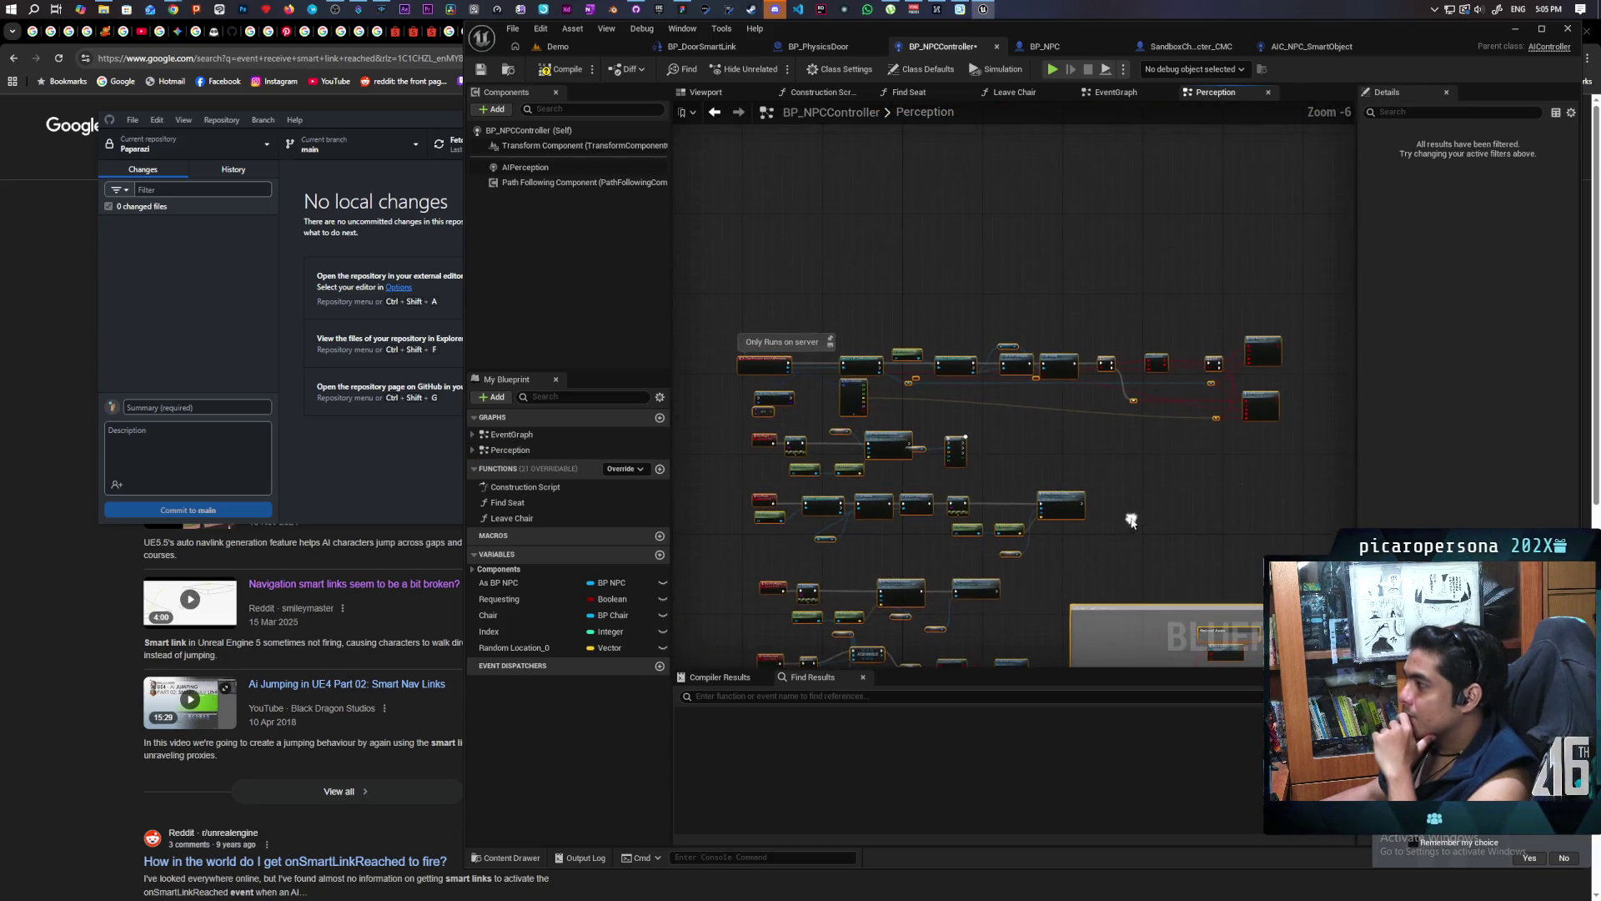
scroll(1021, 458, down, 2)
scroll(1042, 387, up, 2)
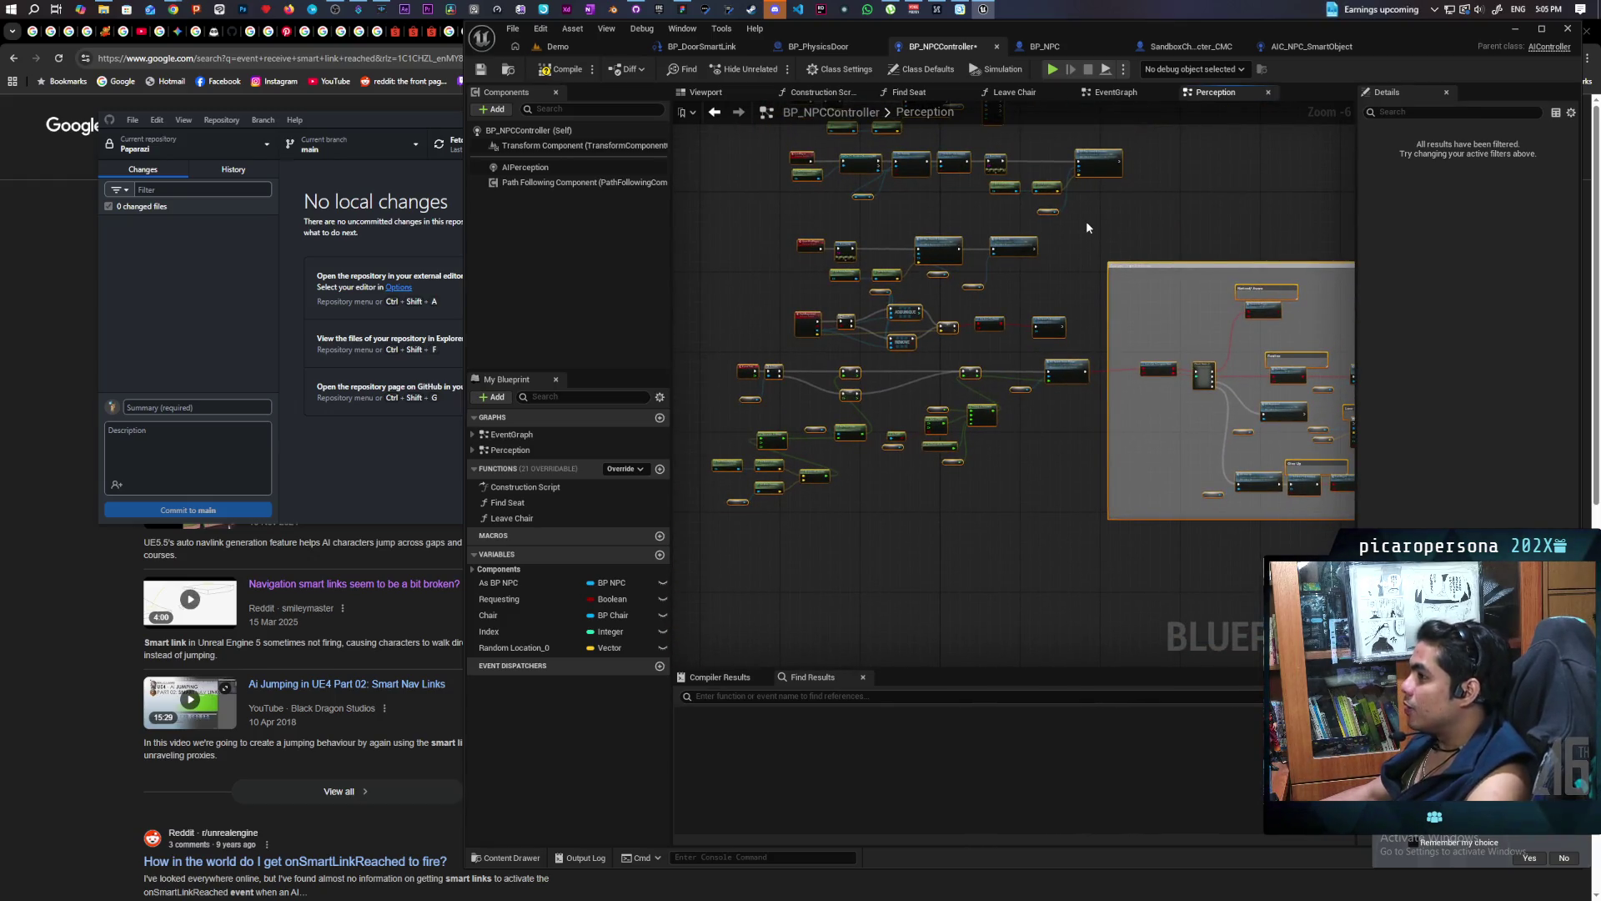
mouse_move(1021, 456)
mouse_down()
mouse_move(992, 639)
mouse_move(1010, 566)
mouse_move(1001, 596)
mouse_up()
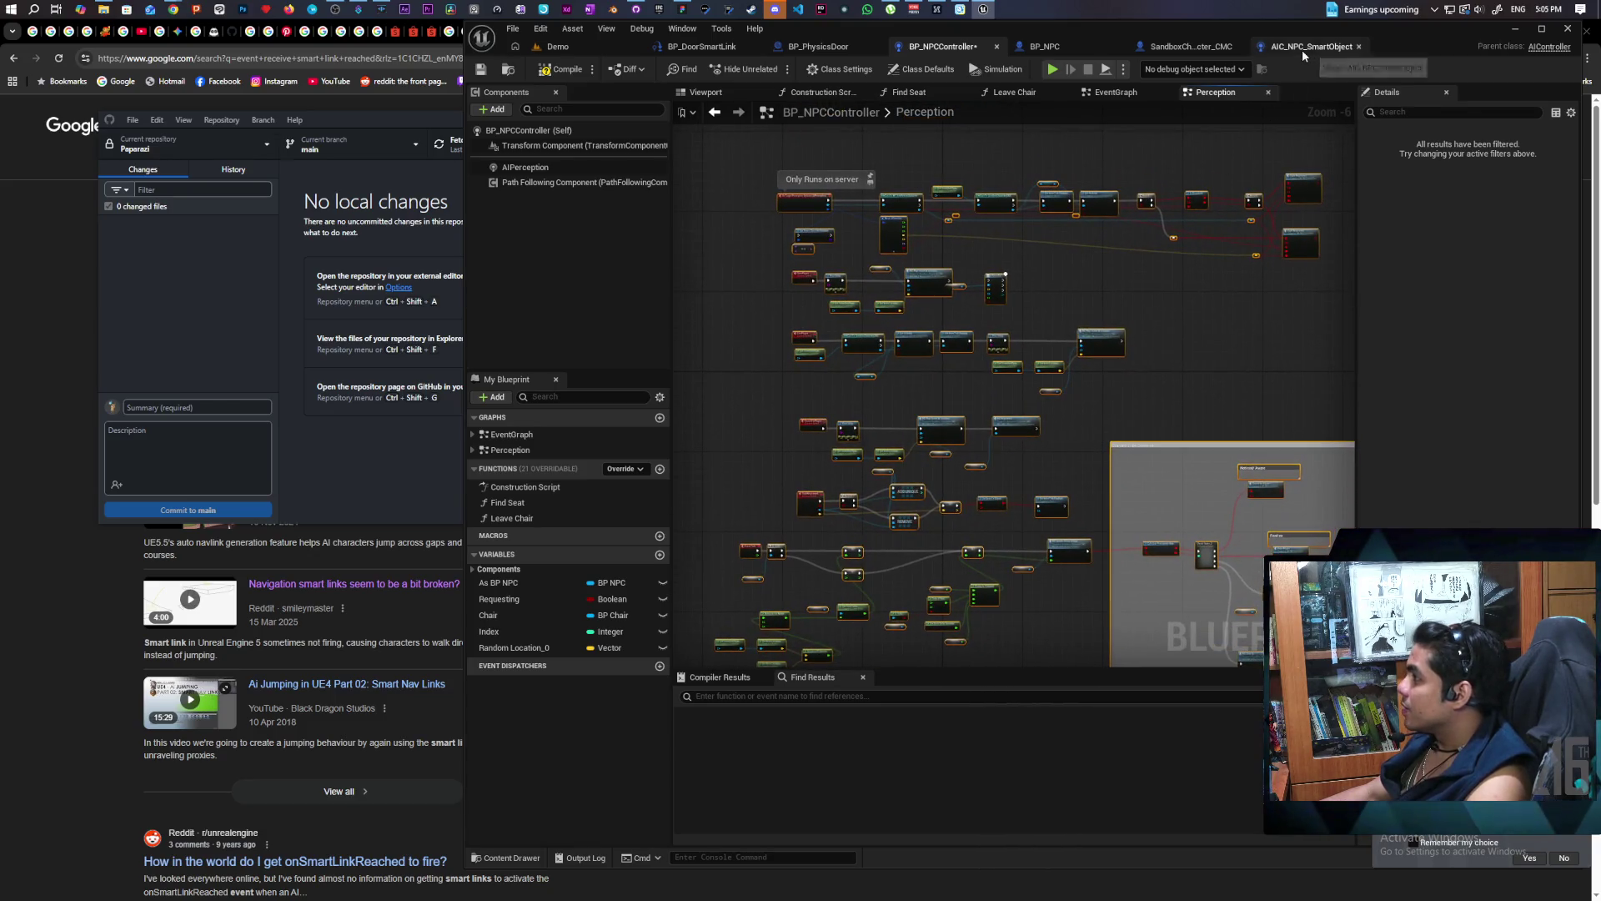
Copy the Is Disguised function into BP_NPC, keeping its name
click(1302, 49)
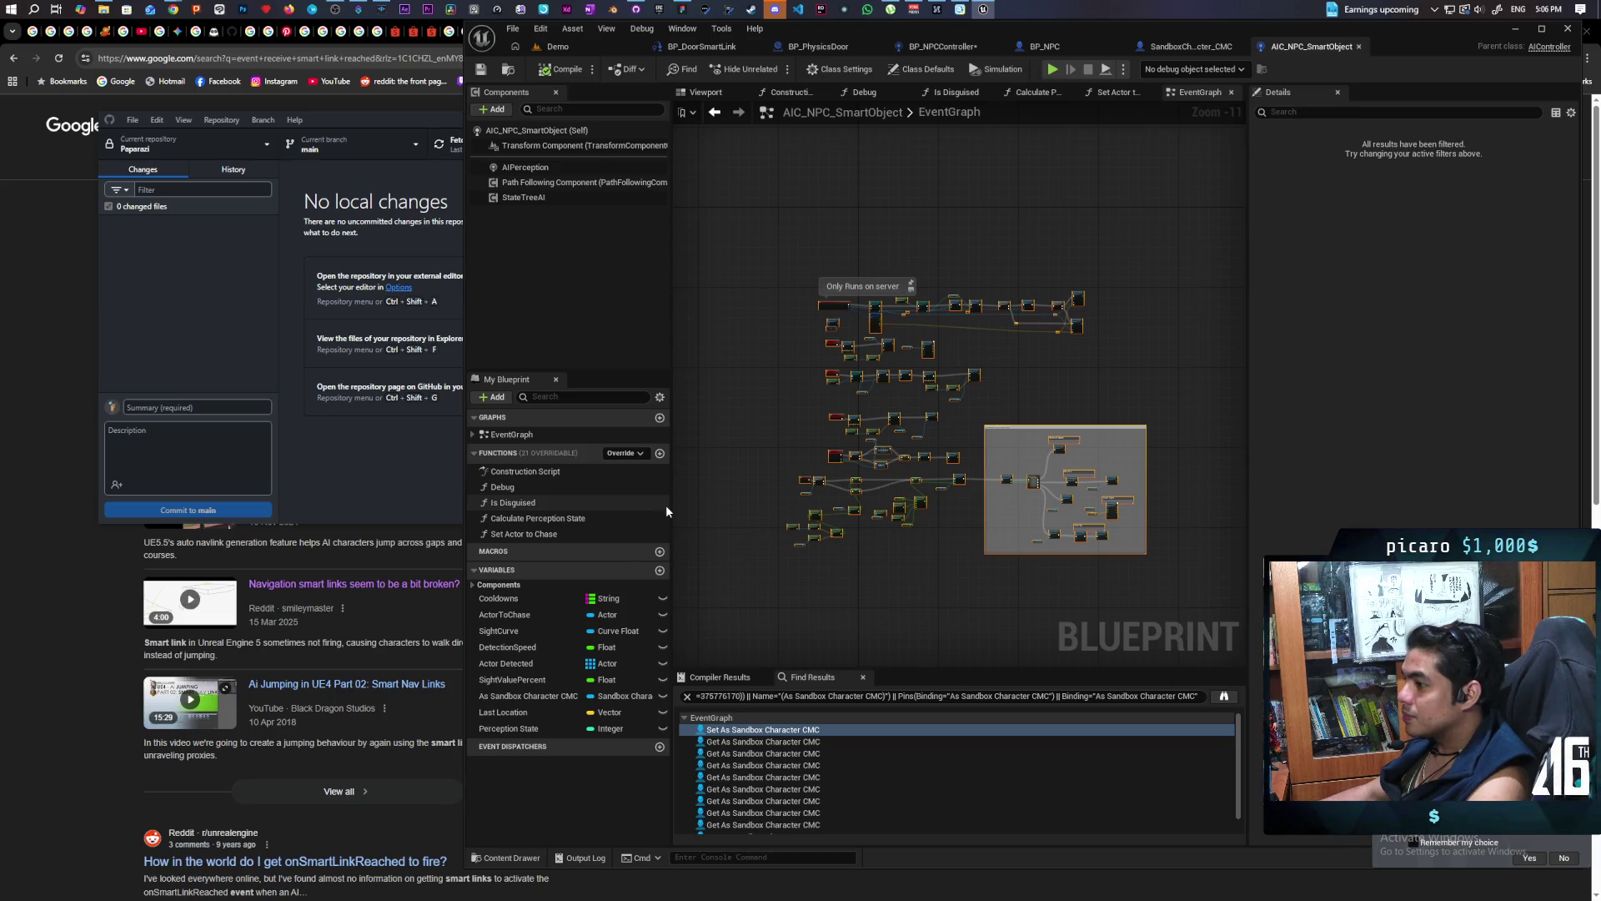
right_click(521, 503)
mouse_move(575, 576)
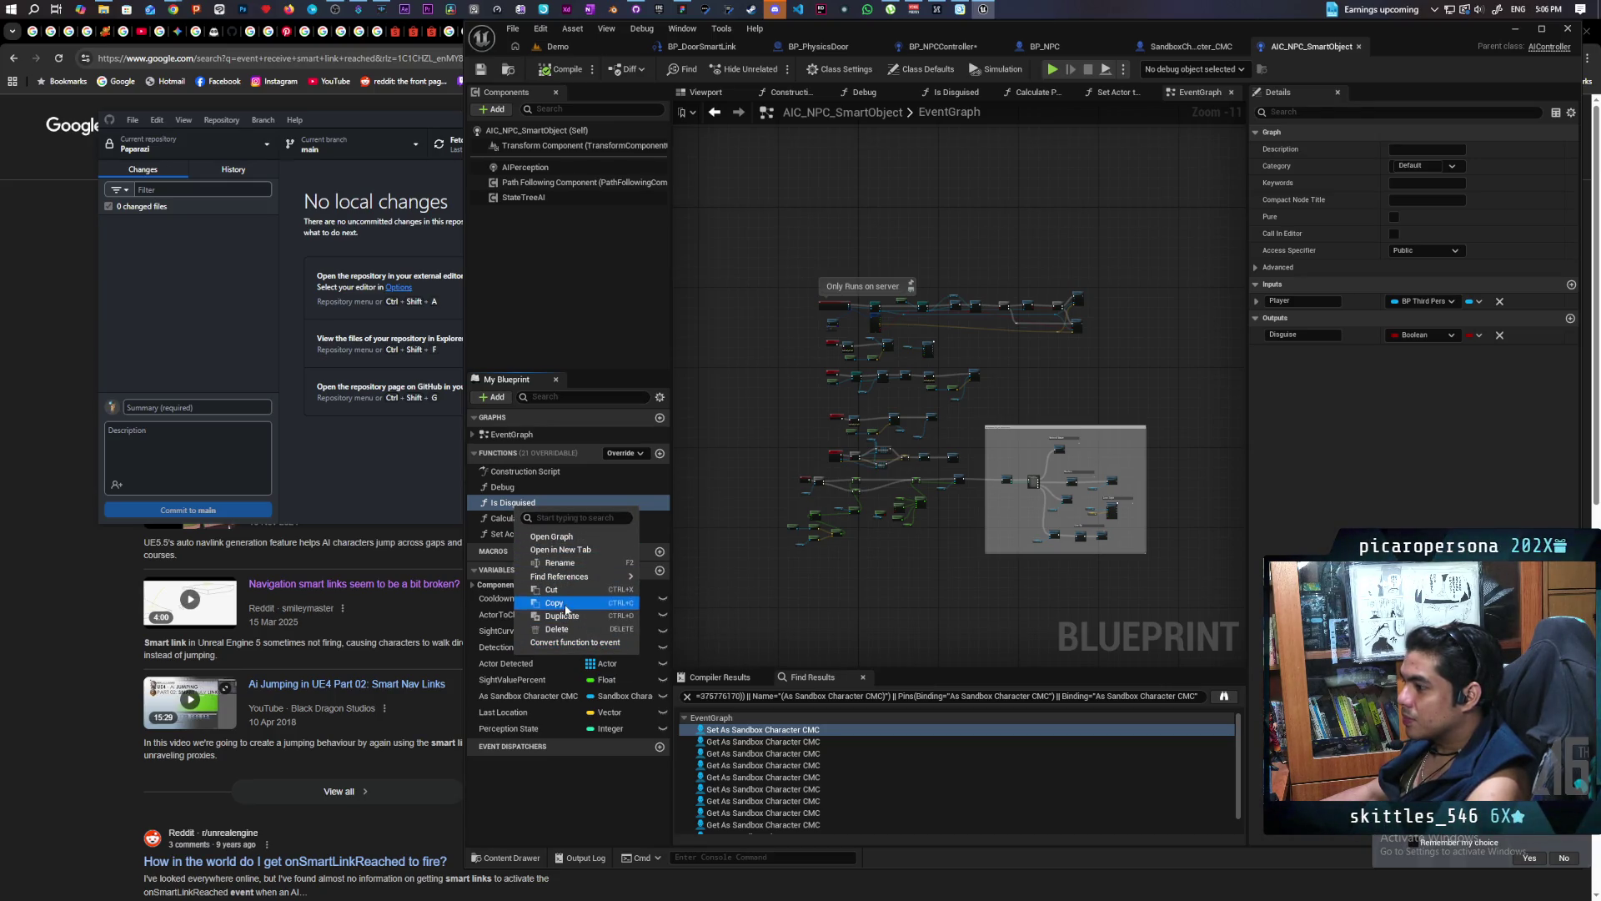
click(604, 667)
click(1052, 46)
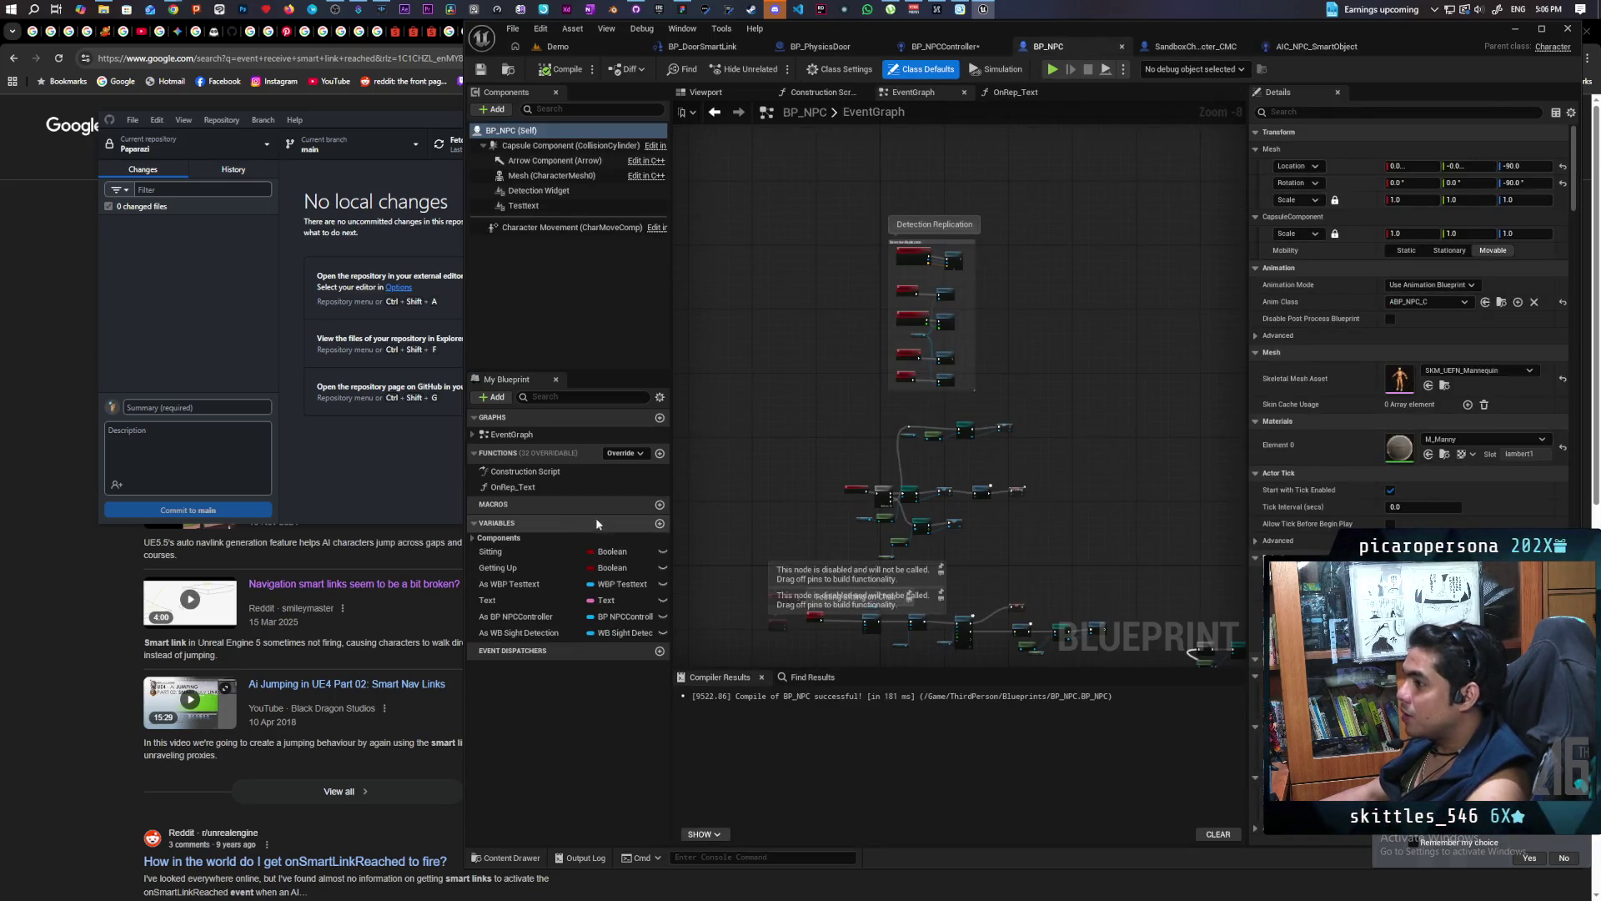
right_click(589, 453)
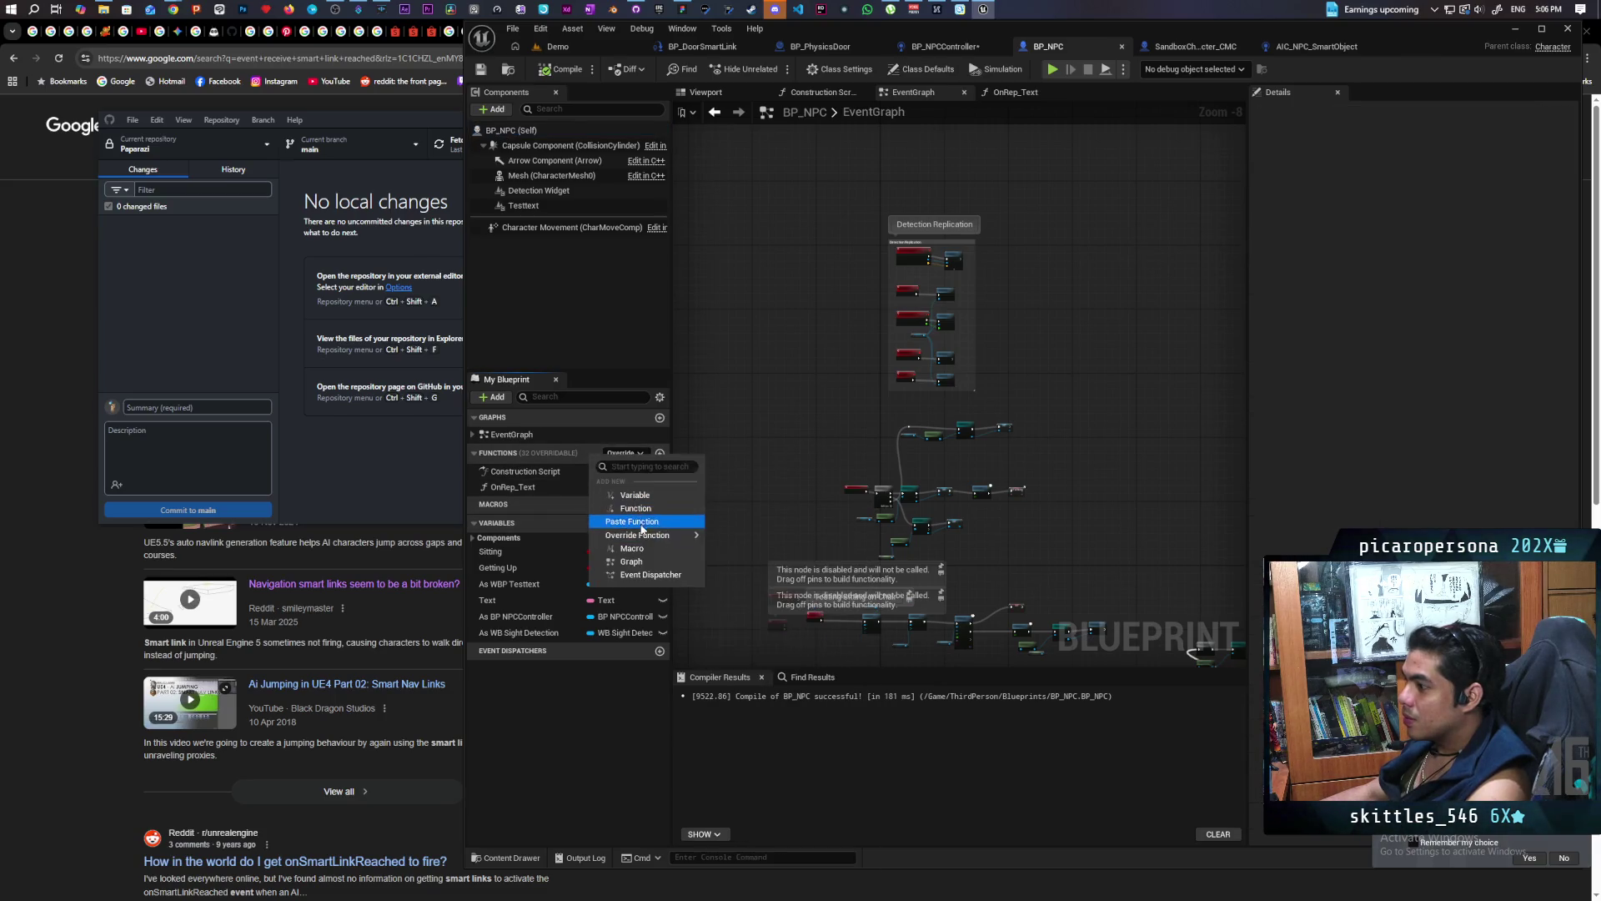
click(642, 525)
click(760, 500)
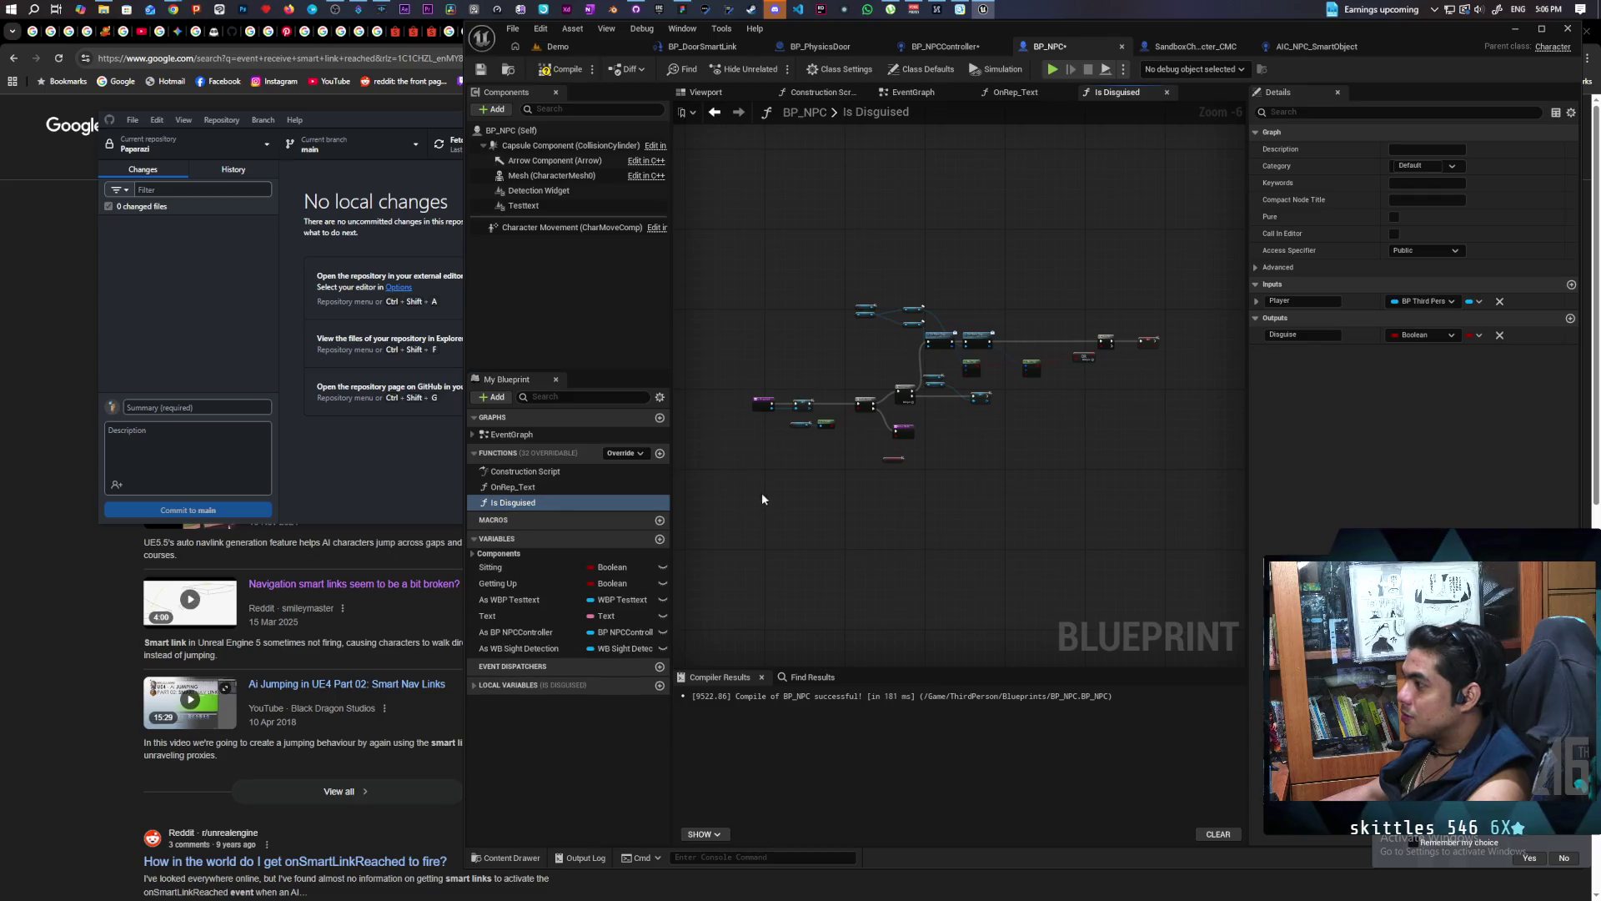
Copy the Calculate Perception State function into BP_NPC
click(1288, 47)
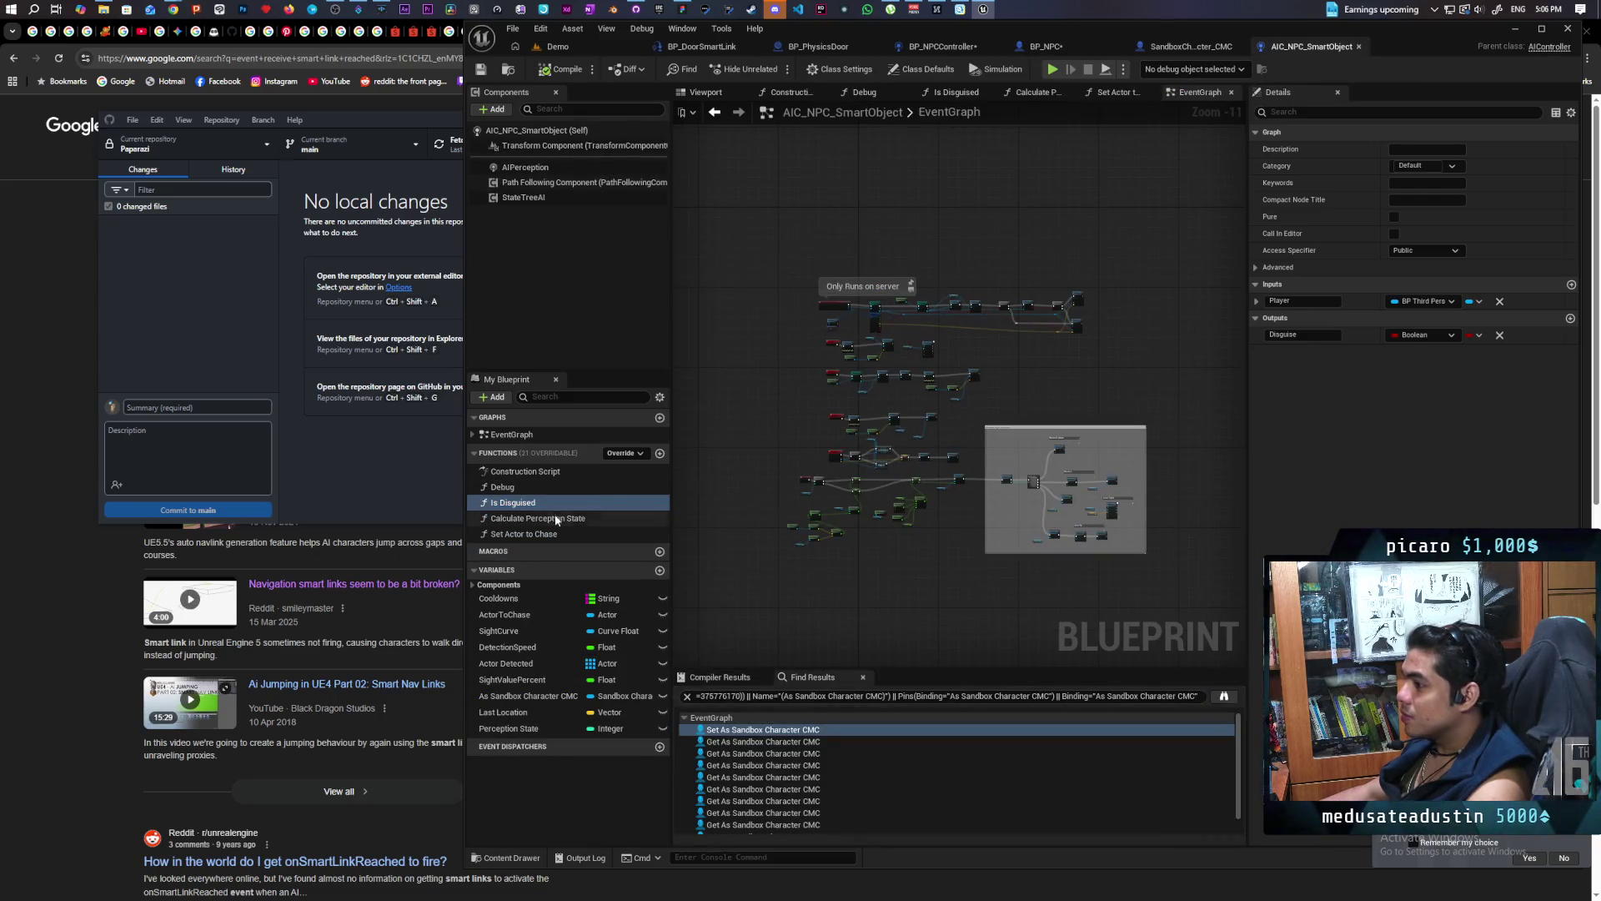
right_click(528, 523)
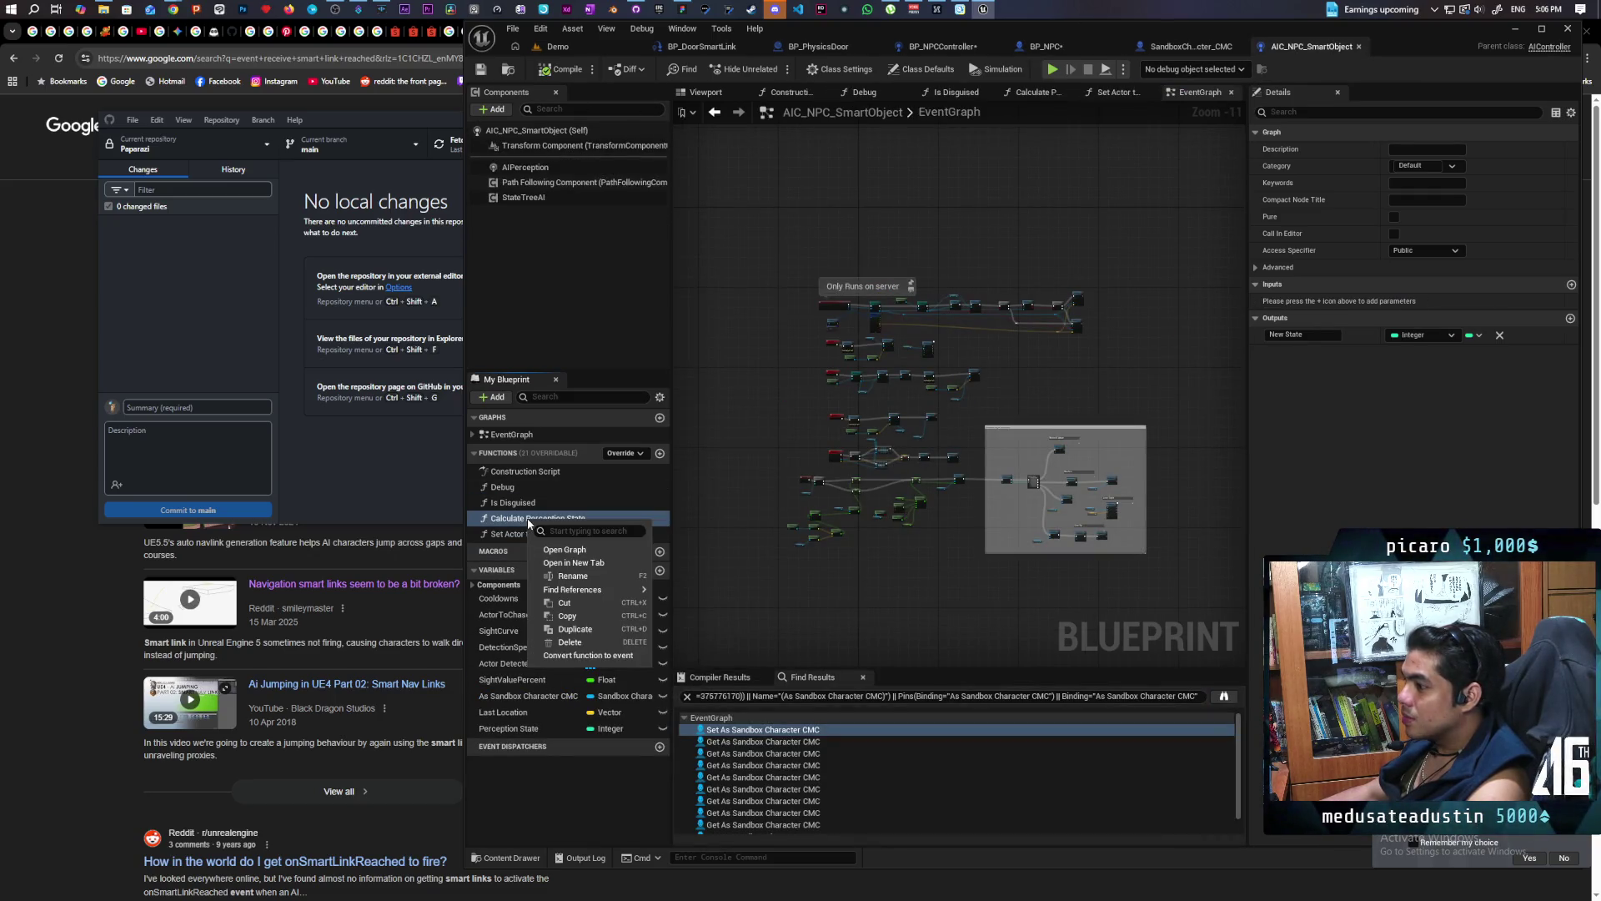
click(583, 612)
click(1049, 46)
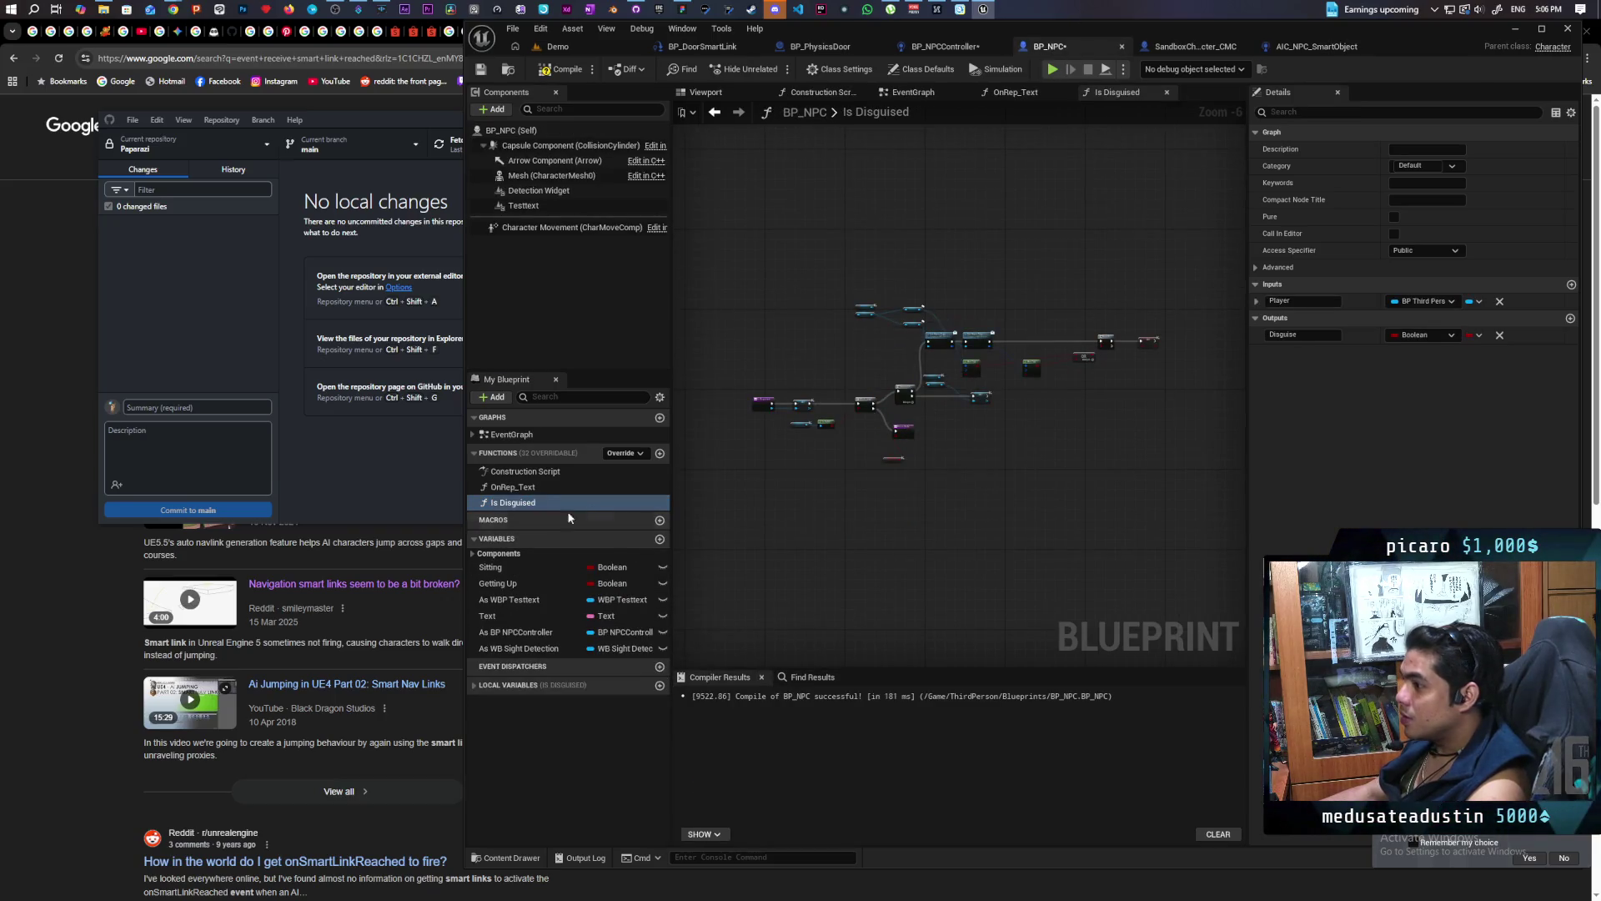
right_click(589, 448)
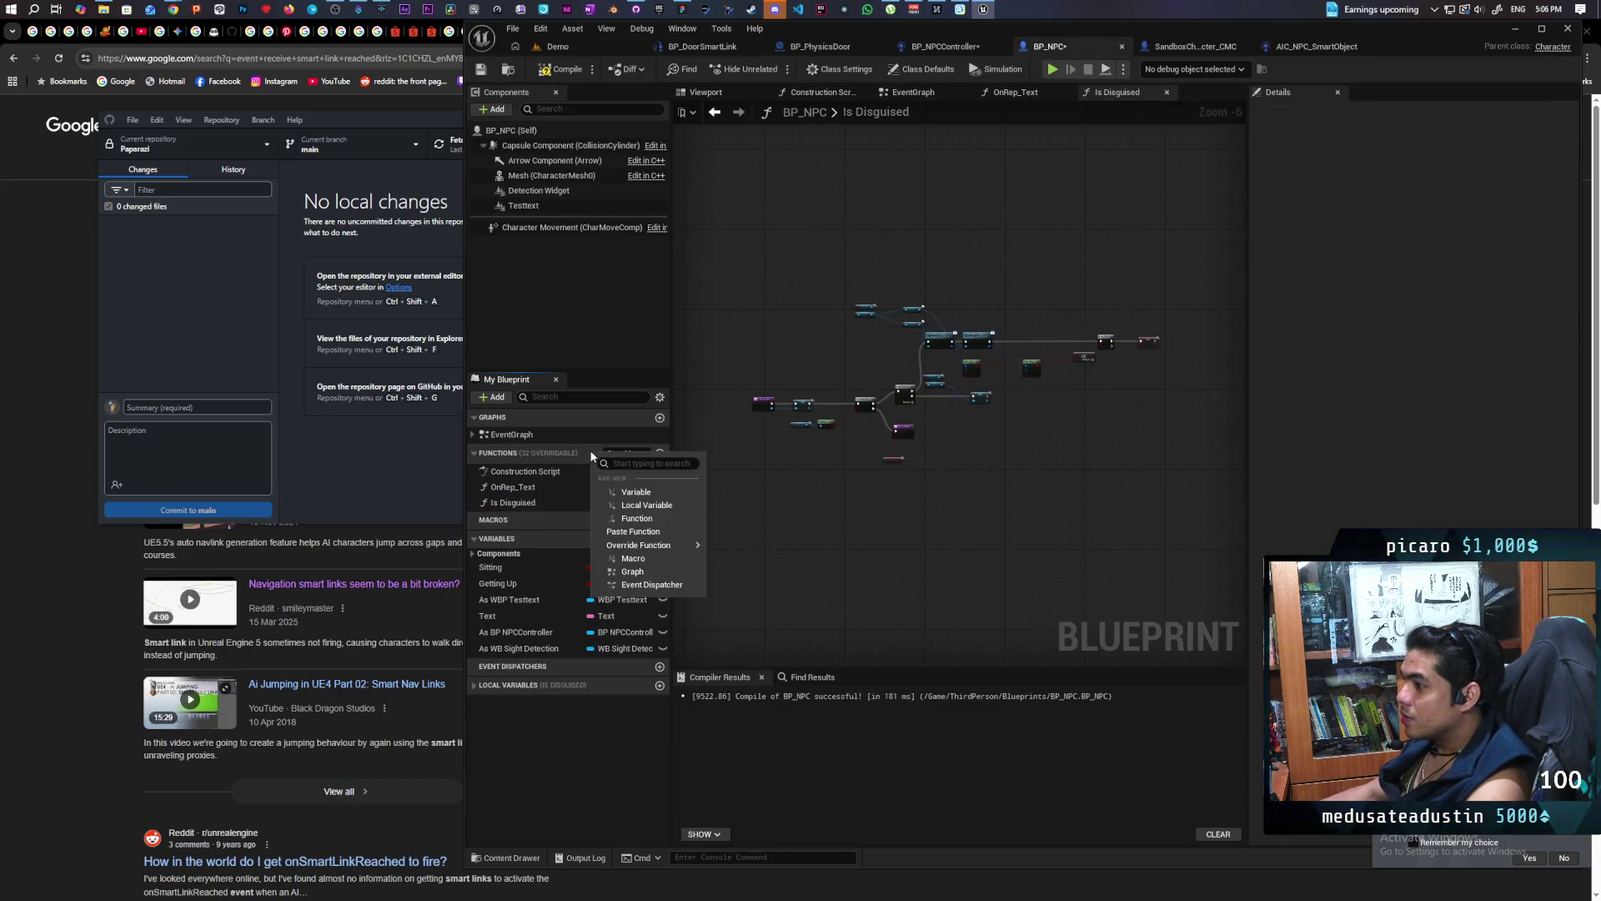
click(637, 534)
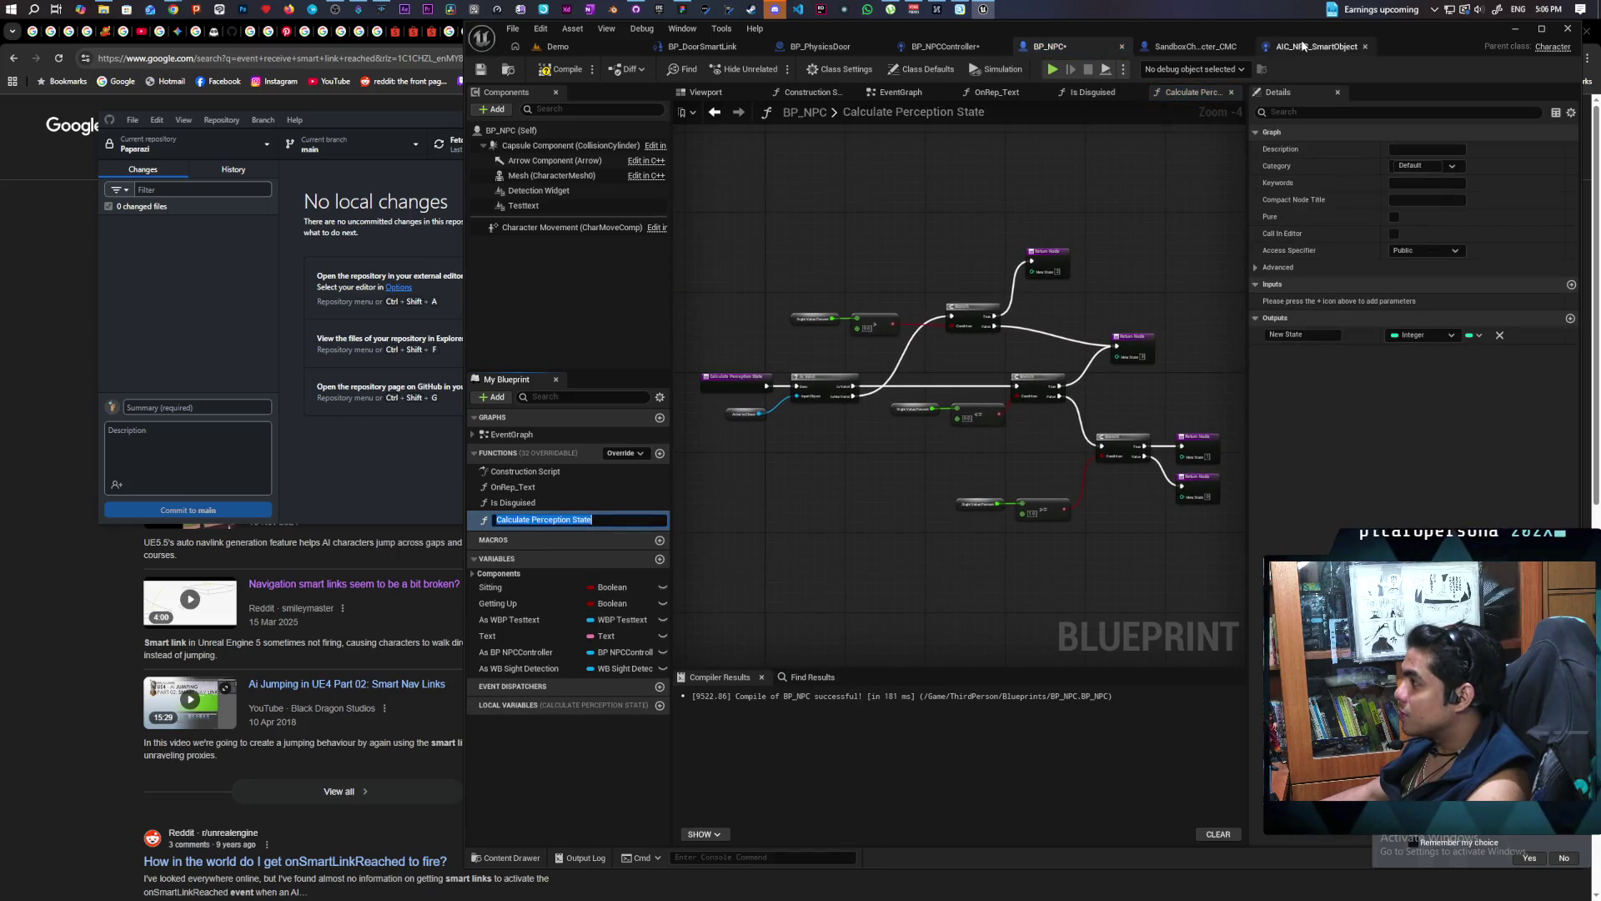
Paste Set Actor to Chase into BP_NPC and inspect its For Each Loop's missing variable
click(1308, 47)
right_click(539, 534)
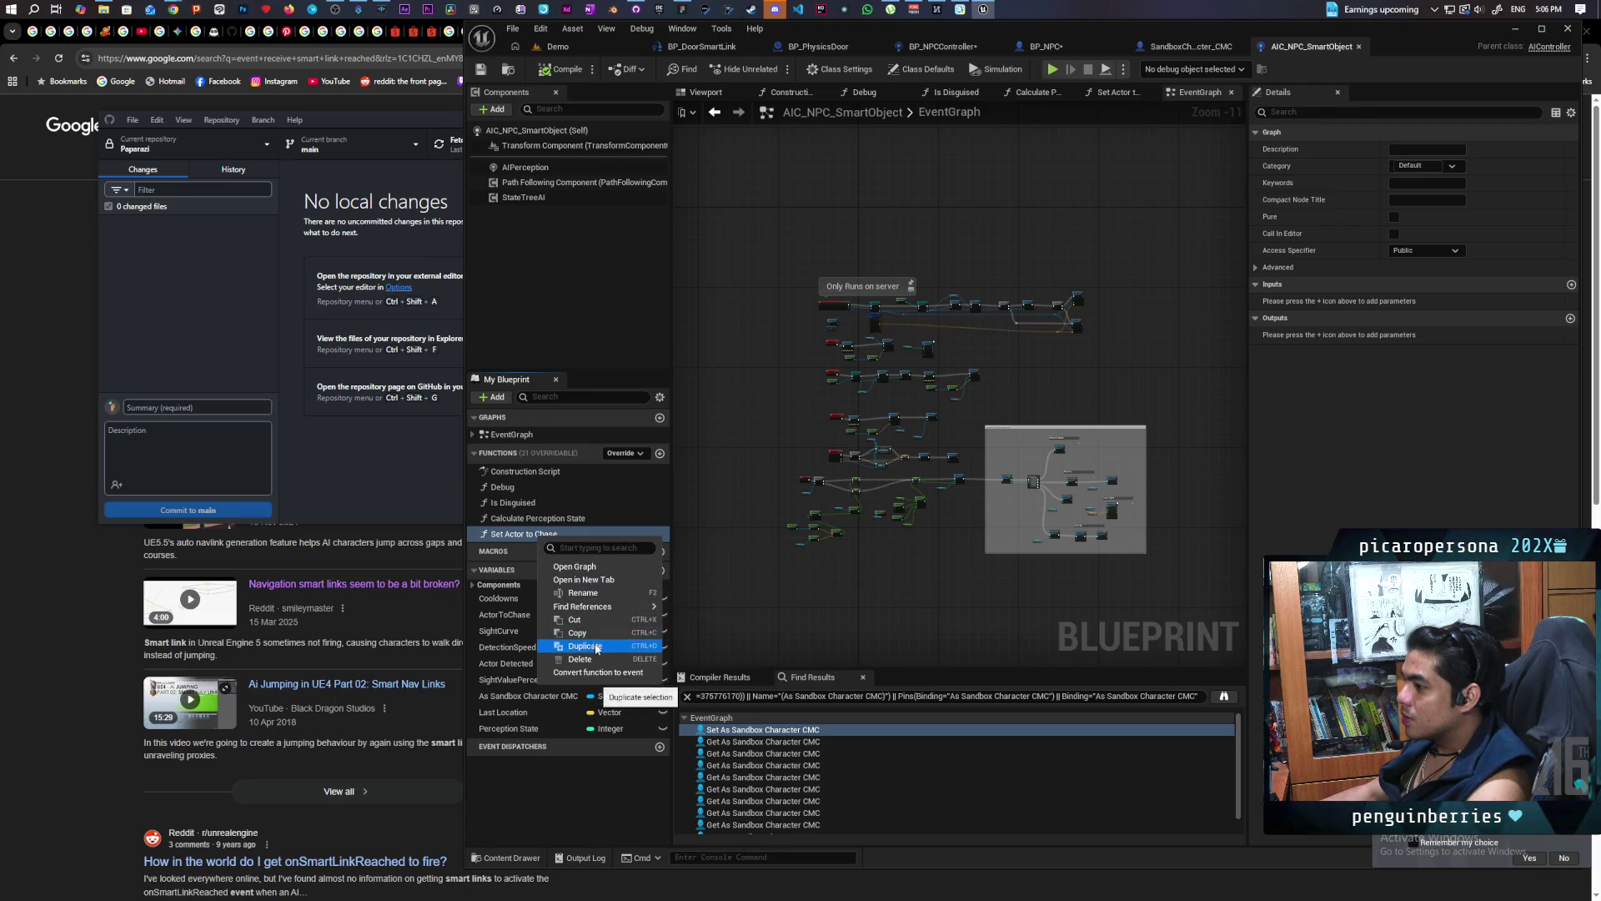
click(578, 632)
click(1064, 45)
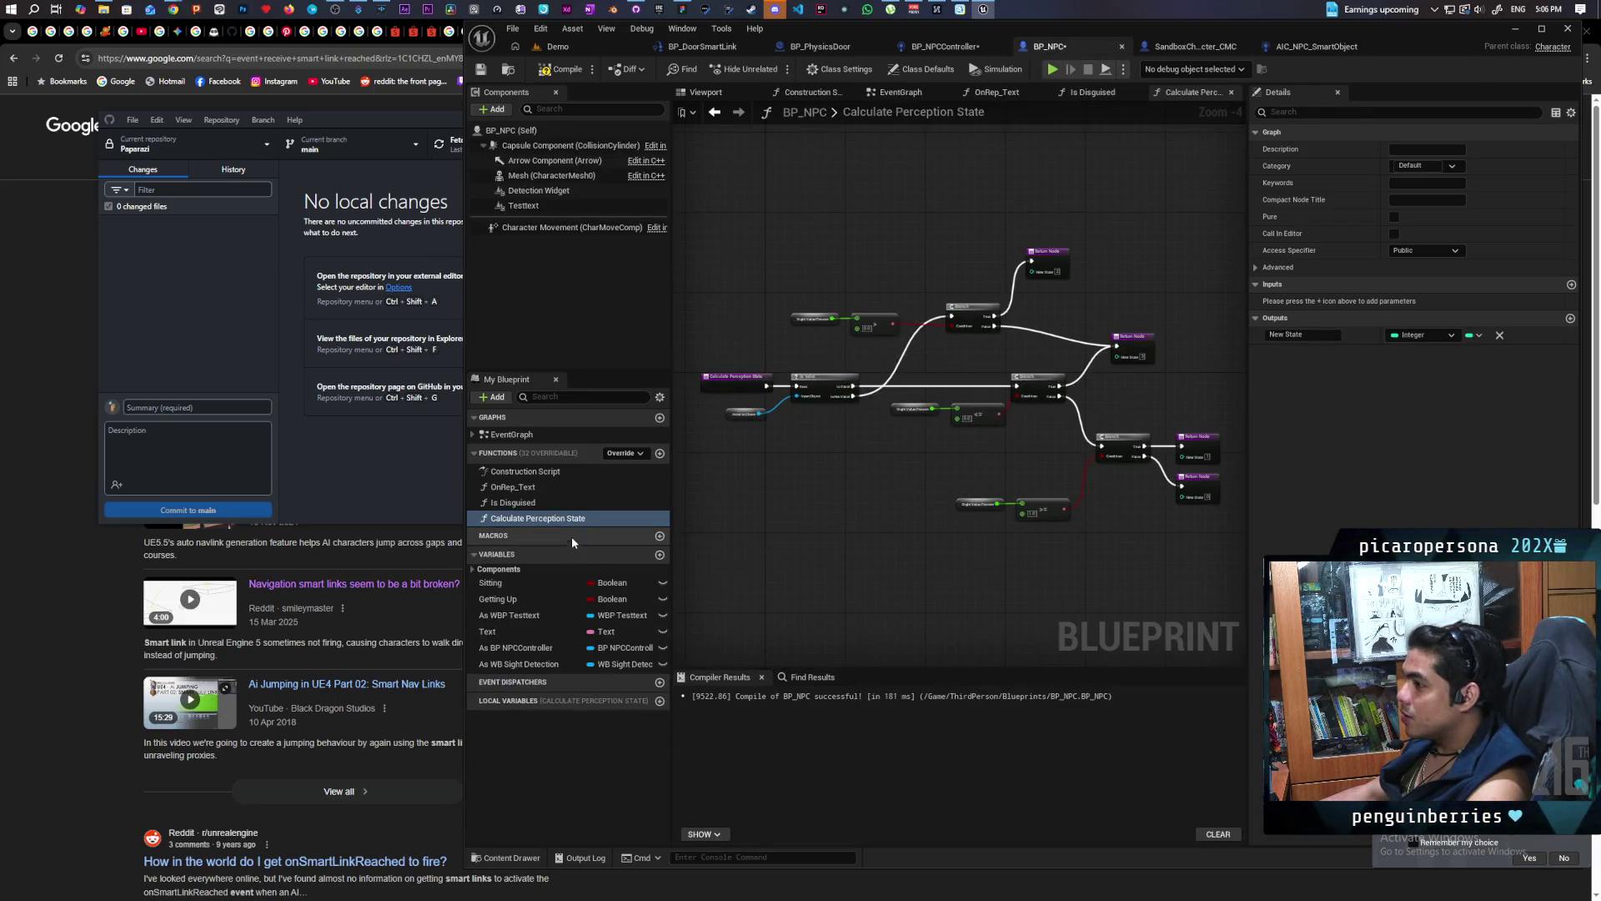
right_click(587, 451)
click(637, 530)
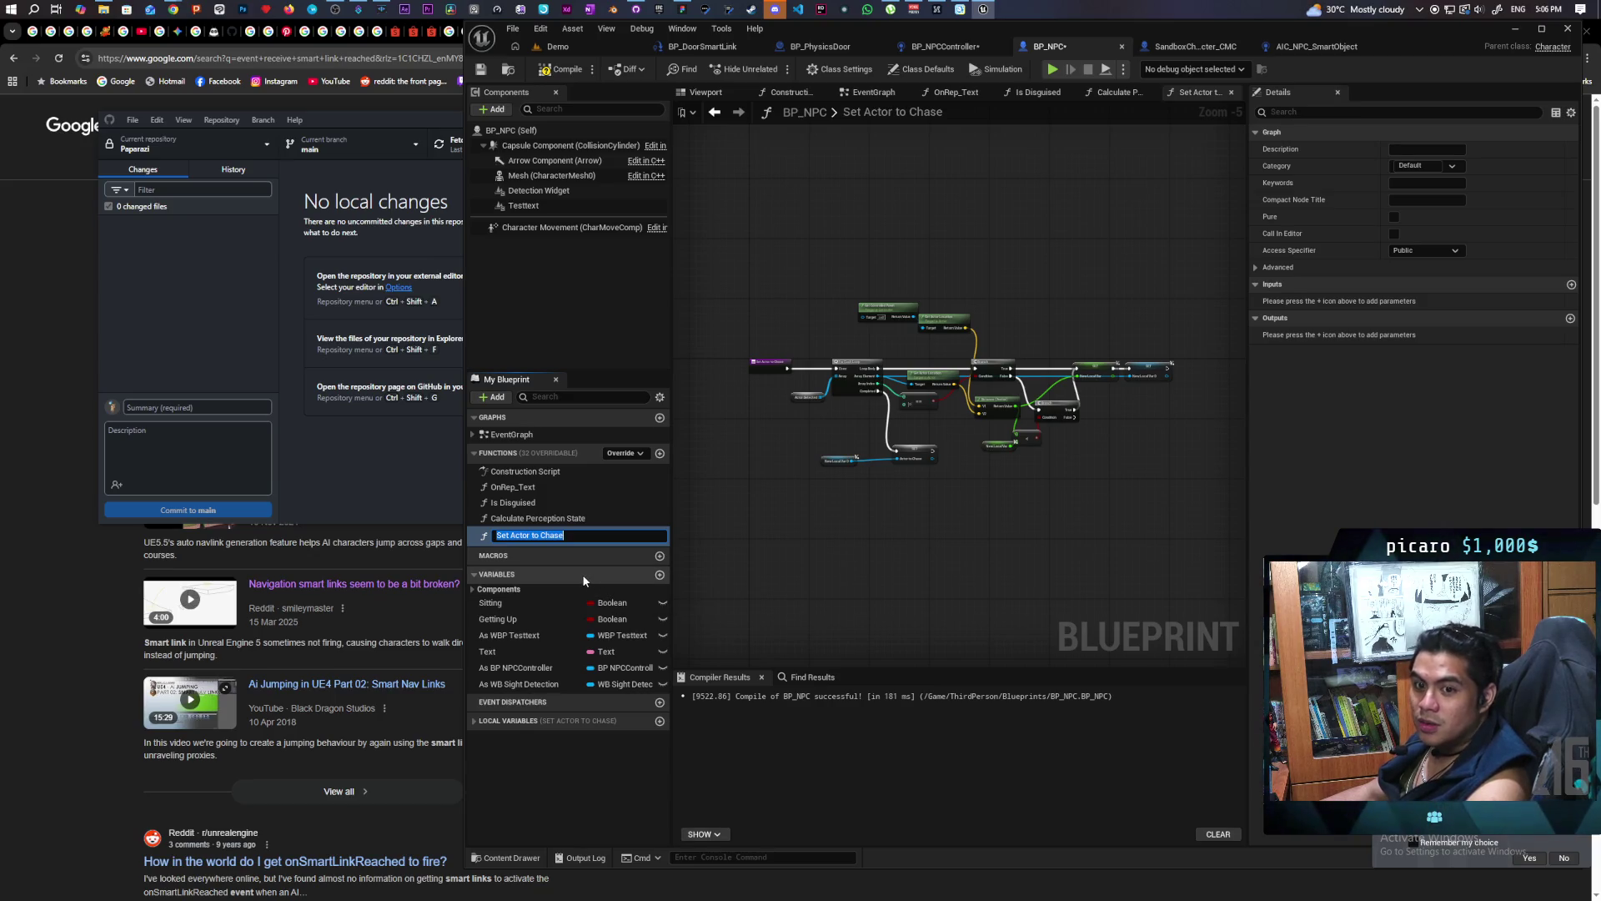
click(939, 477)
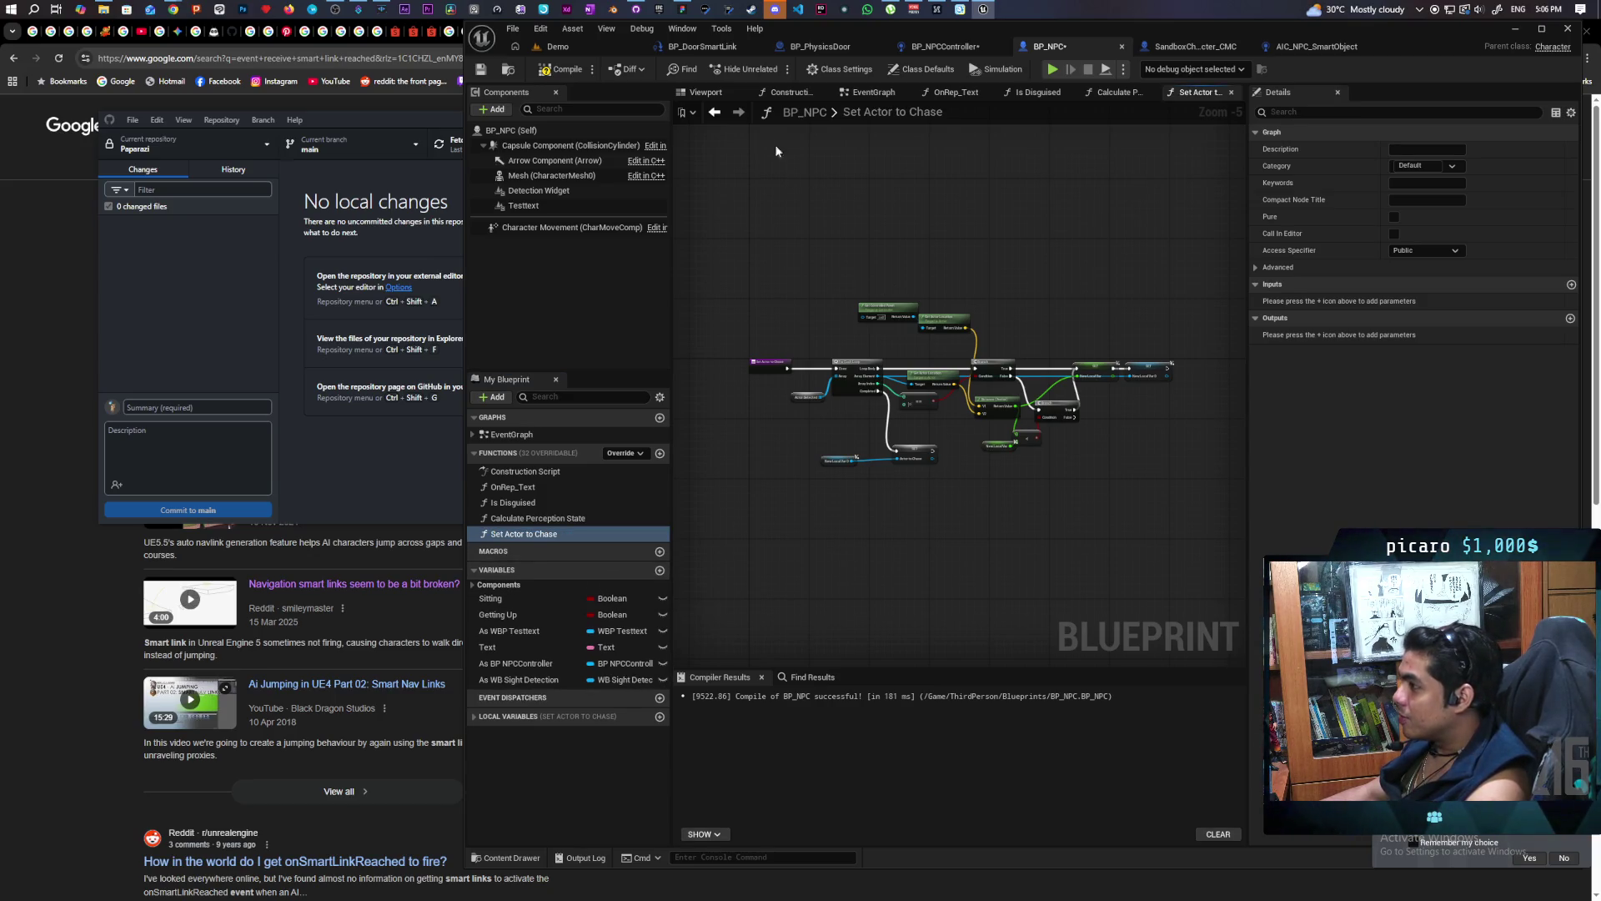
scroll(811, 480, up, 4)
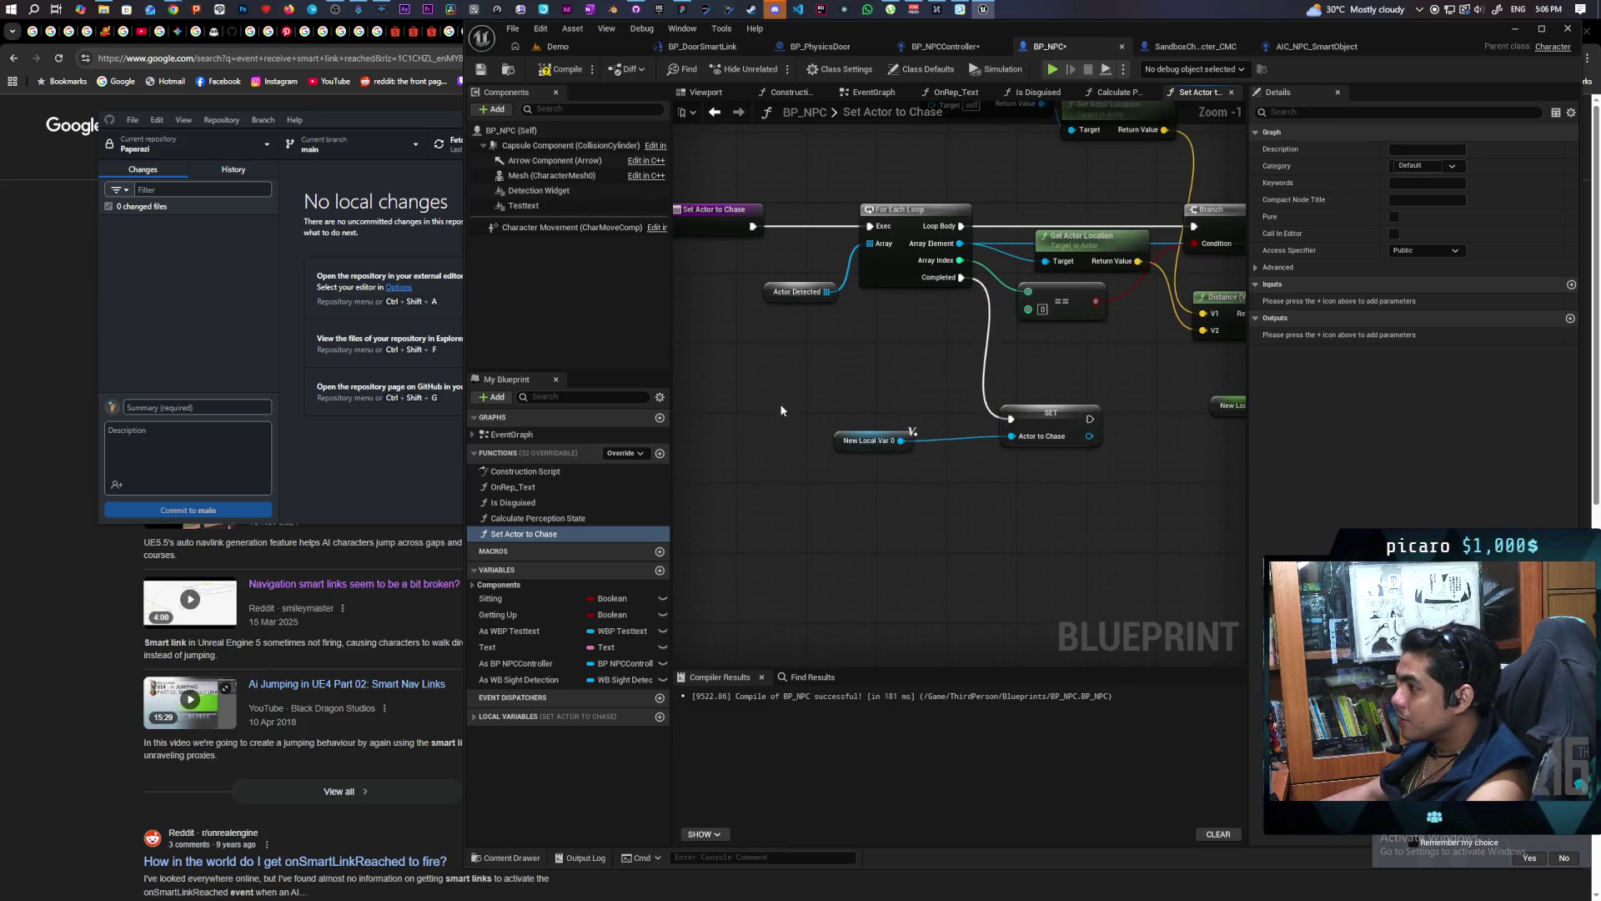
scroll(781, 410, up, 1)
scroll(783, 382, down, 3)
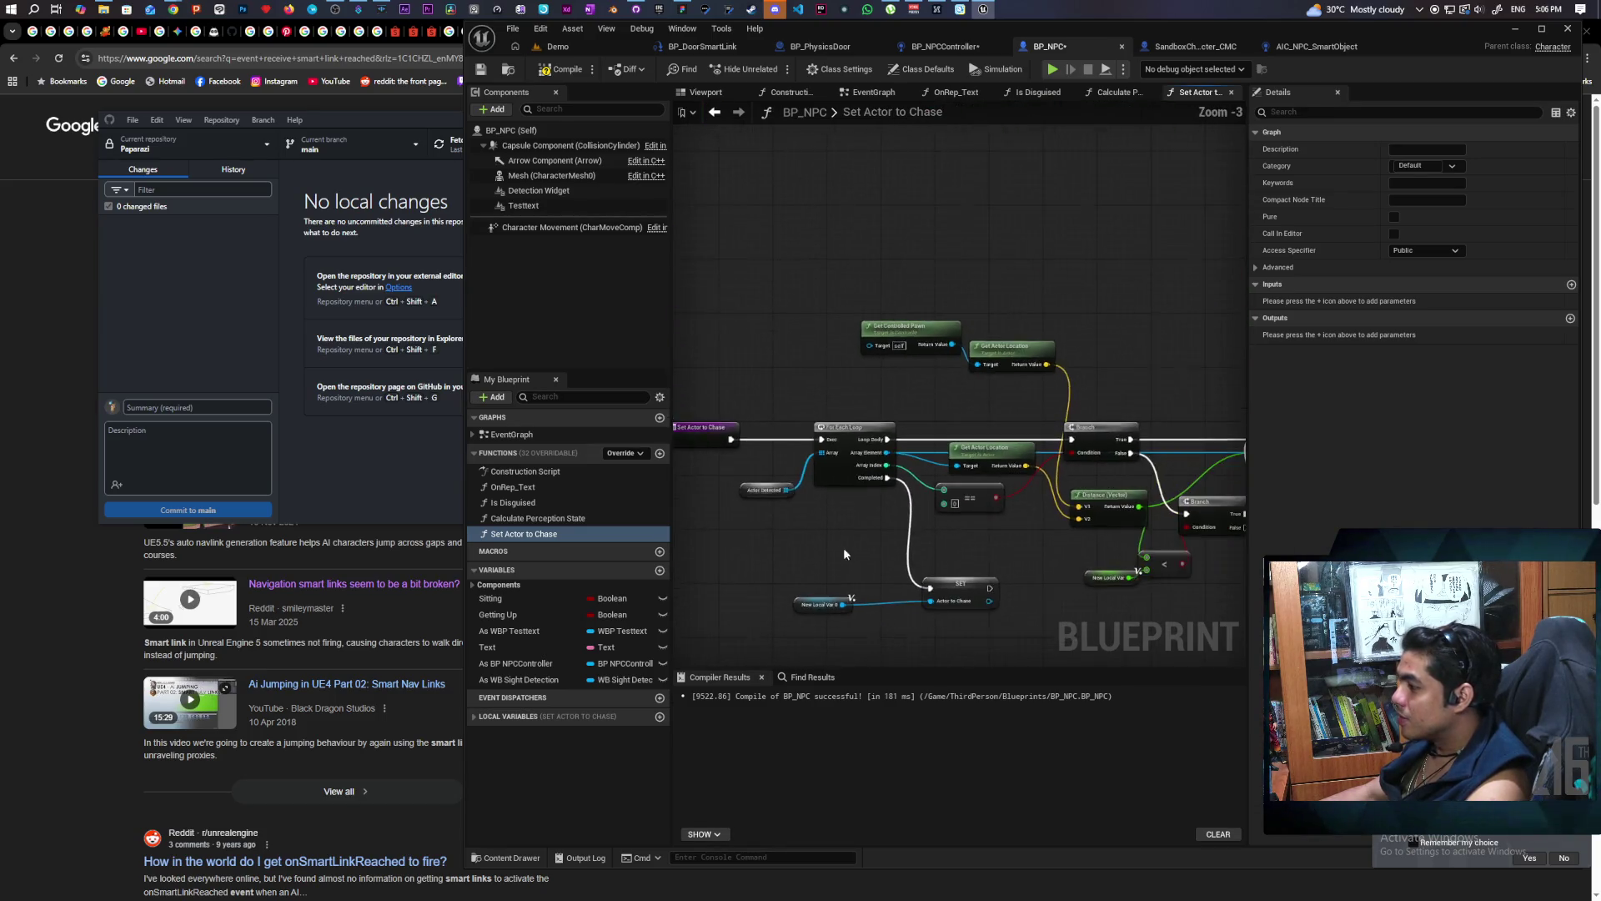
scroll(1022, 537, up, 2)
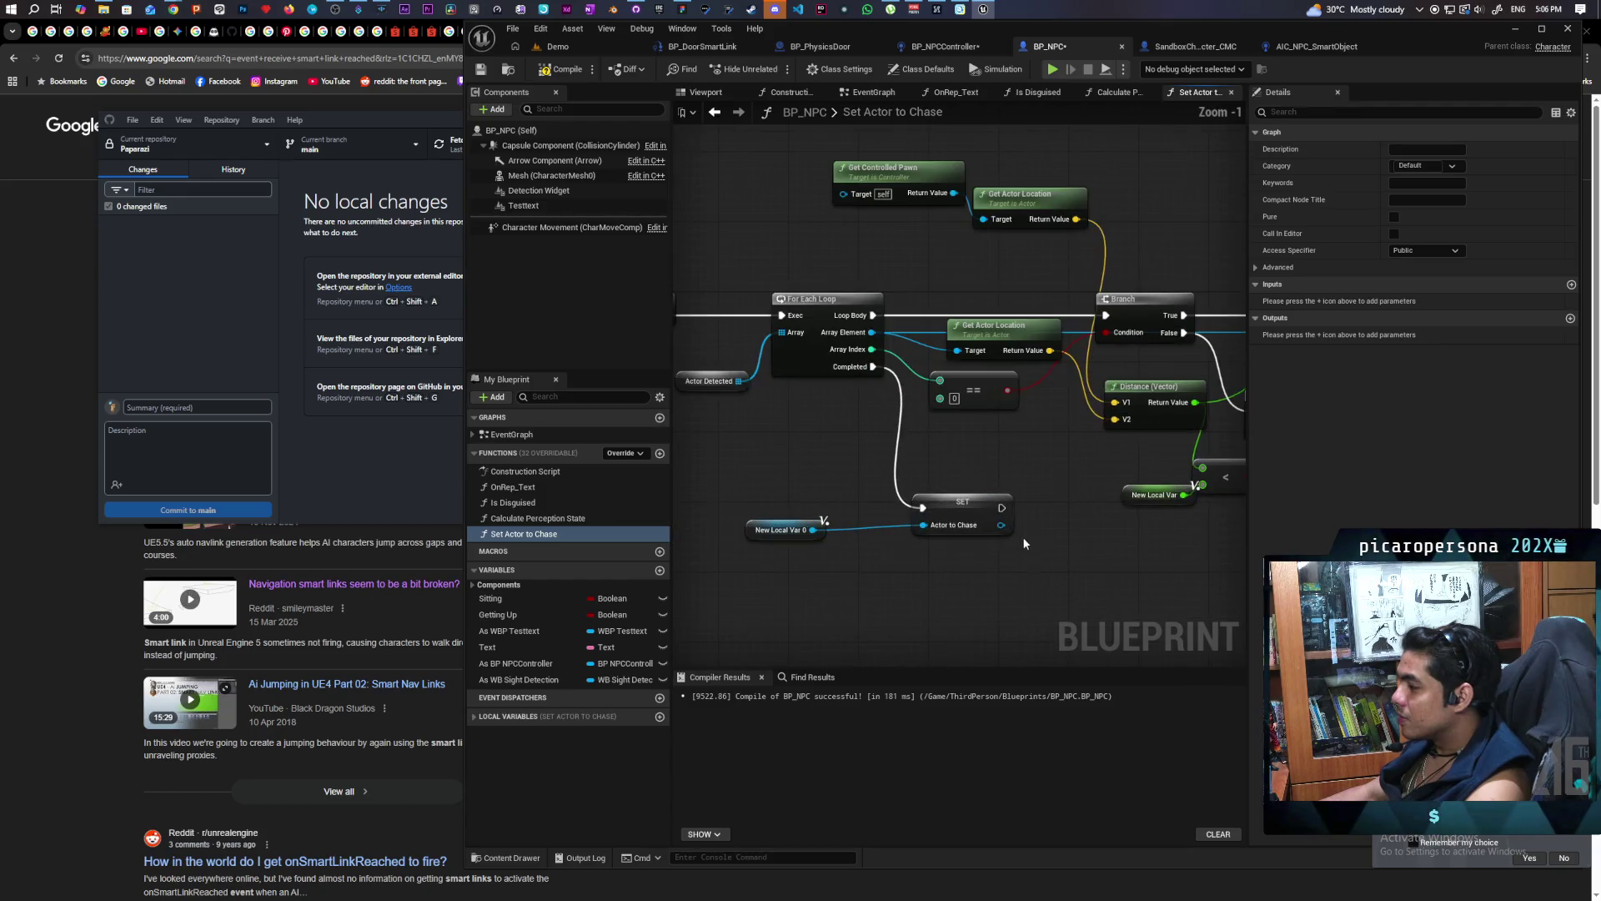
mouse_move(1023, 537)
mouse_down()
mouse_move(964, 618)
mouse_move(984, 610)
mouse_up()
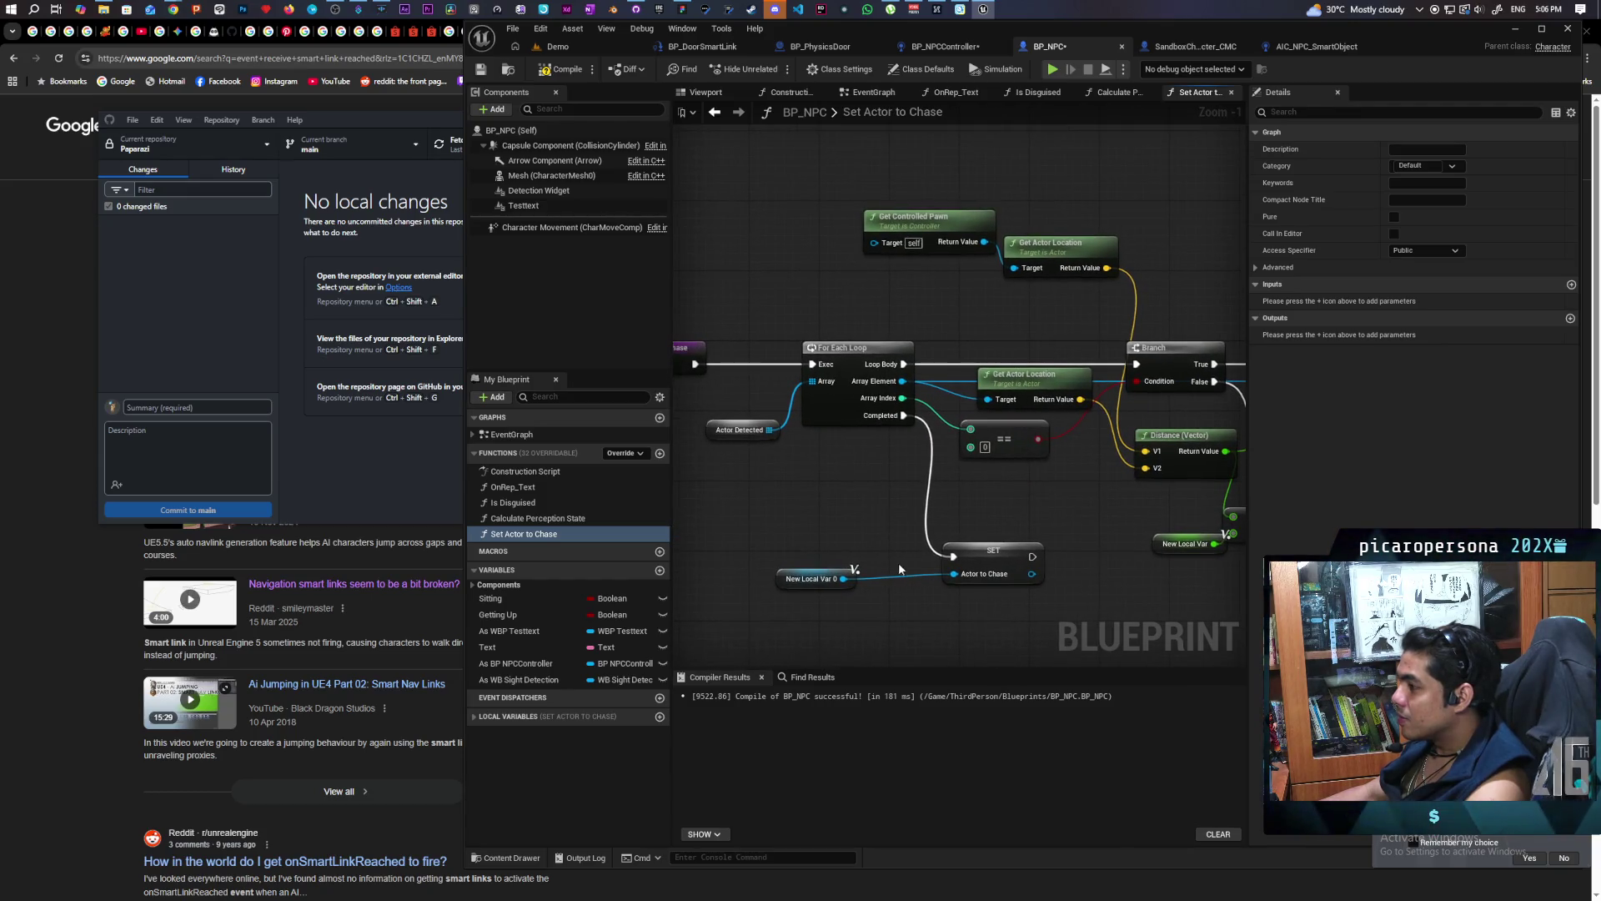
right_click(985, 574)
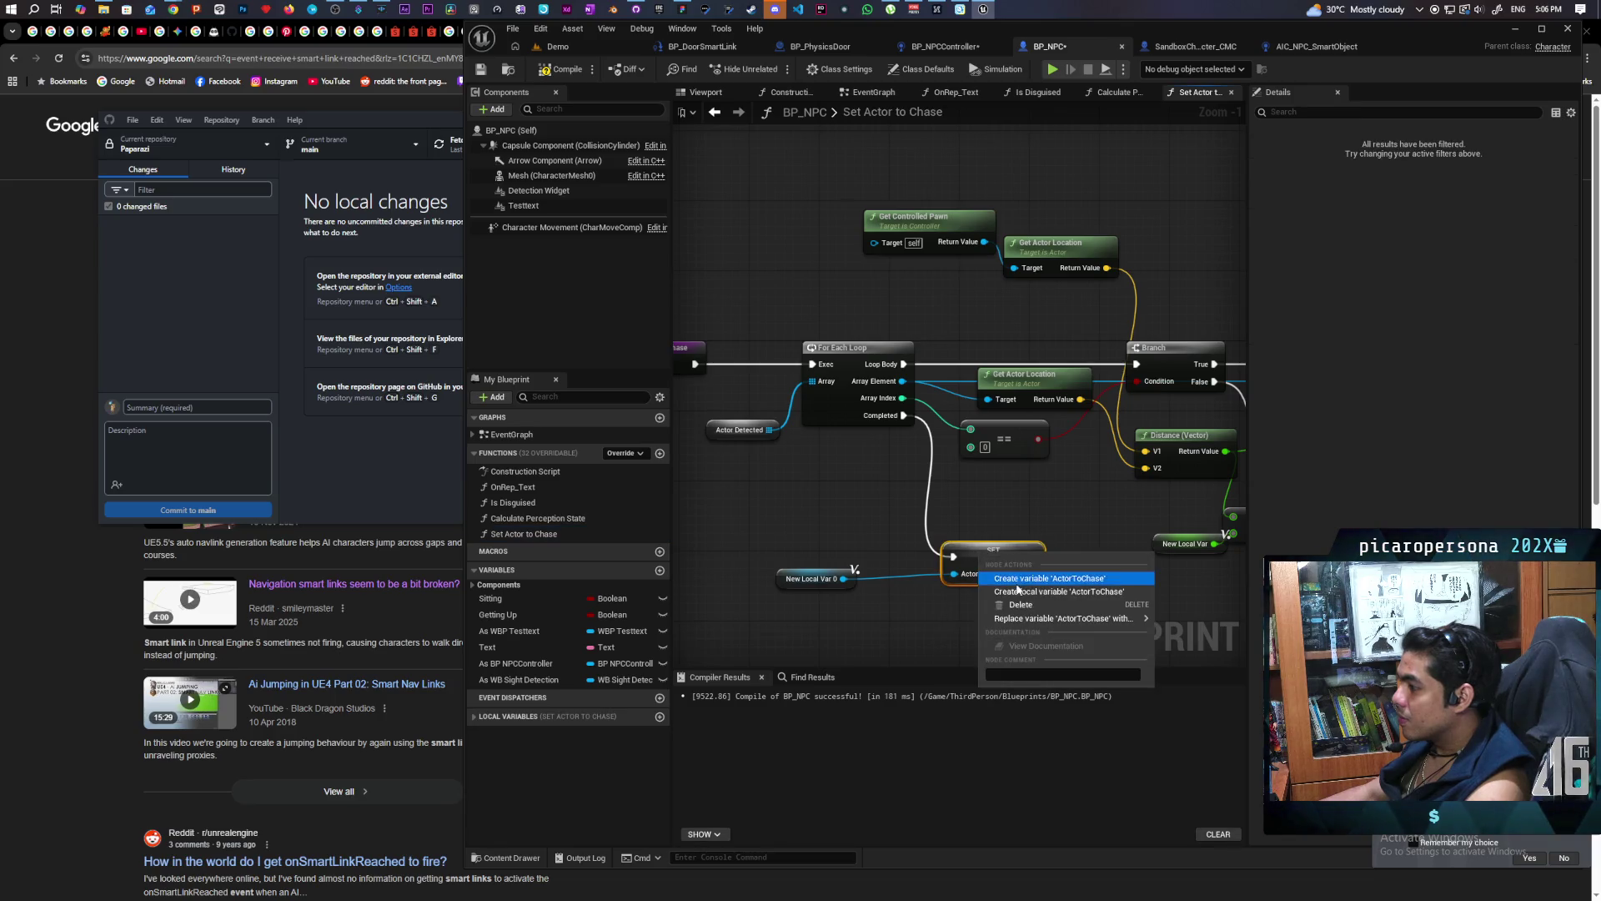
Create the ActorToChase and Actor Detected member variables in Set Actor to Chase
click(1043, 584)
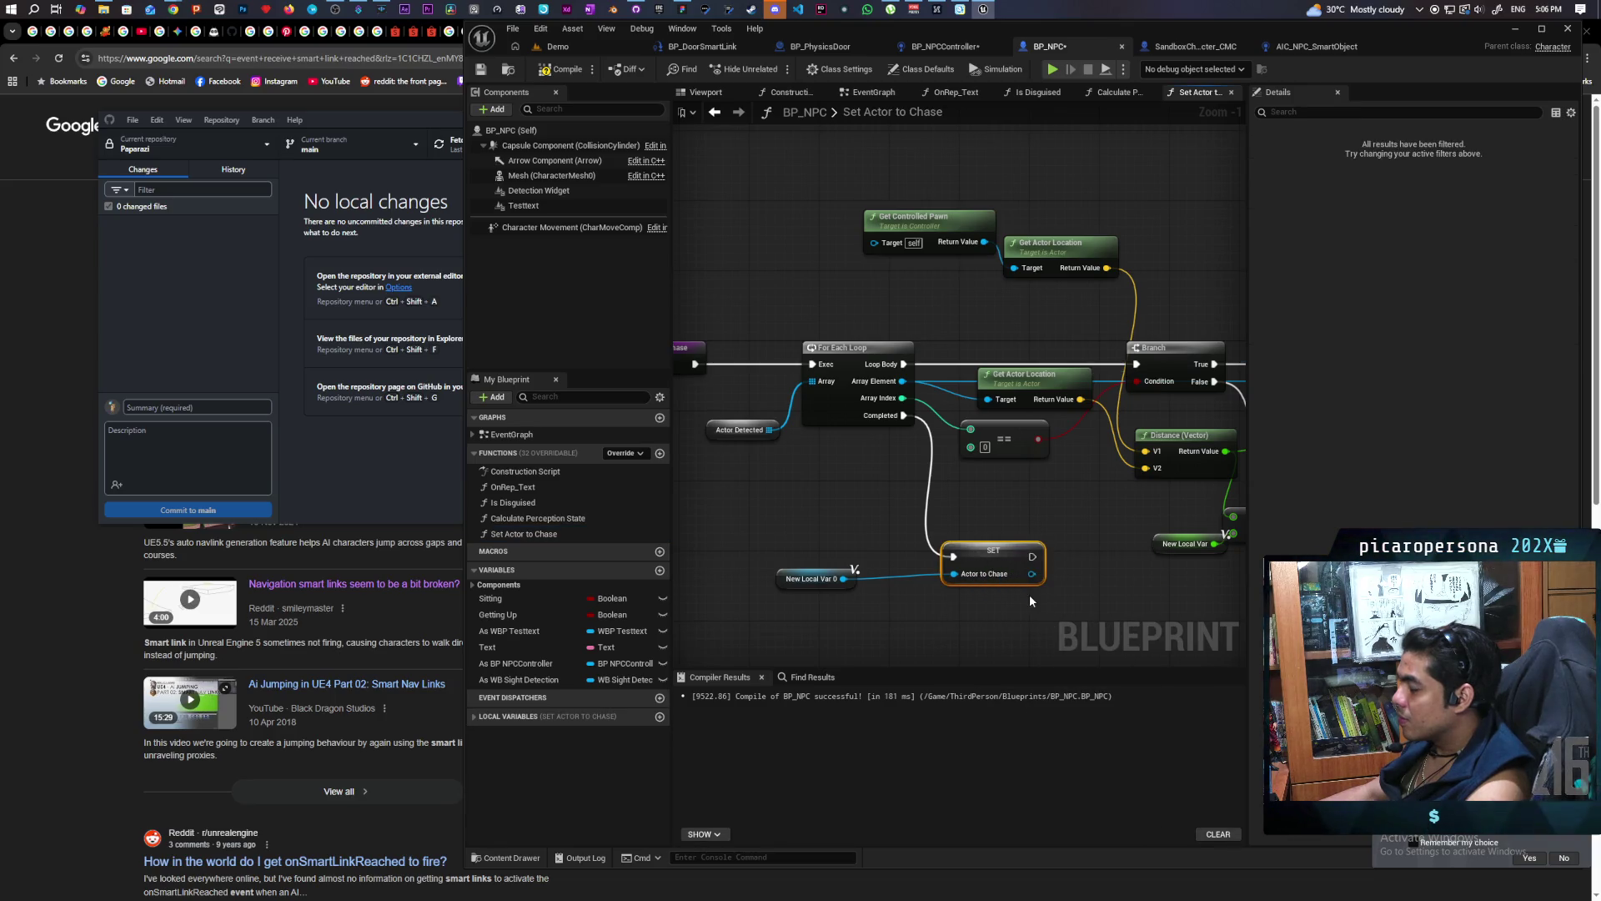
right_click(716, 429)
click(751, 452)
scroll(853, 477, down, 1)
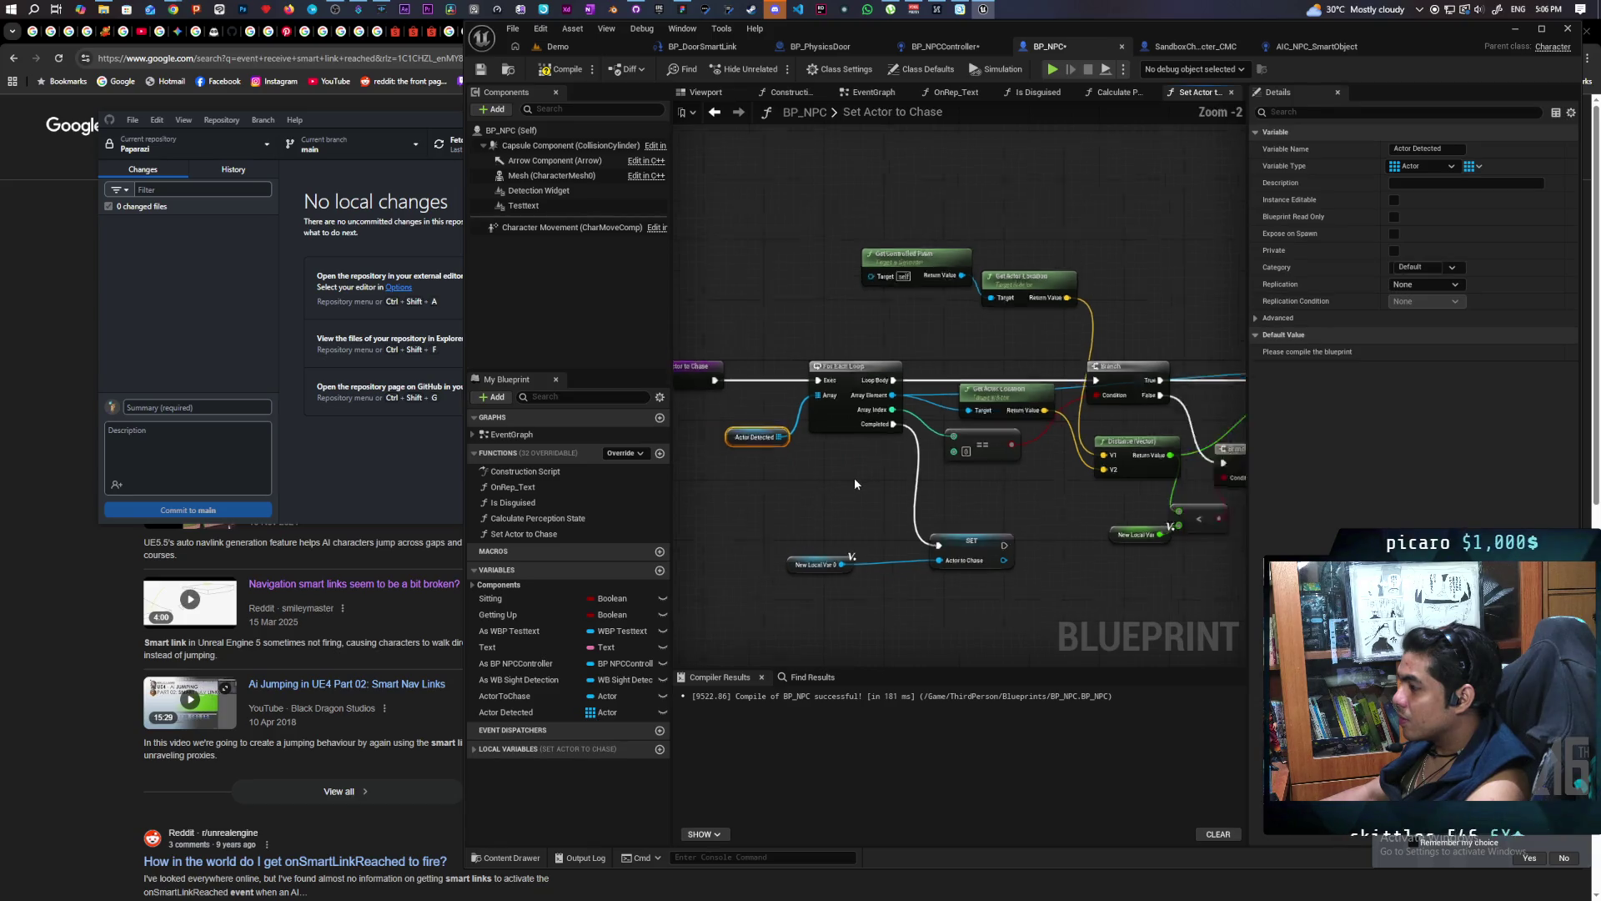
scroll(854, 477, down, 2)
mouse_move(853, 477)
mouse_down()
mouse_move(882, 505)
mouse_move(851, 499)
mouse_move(876, 504)
mouse_up()
scroll(876, 504, up, 1)
scroll(879, 500, down, 1)
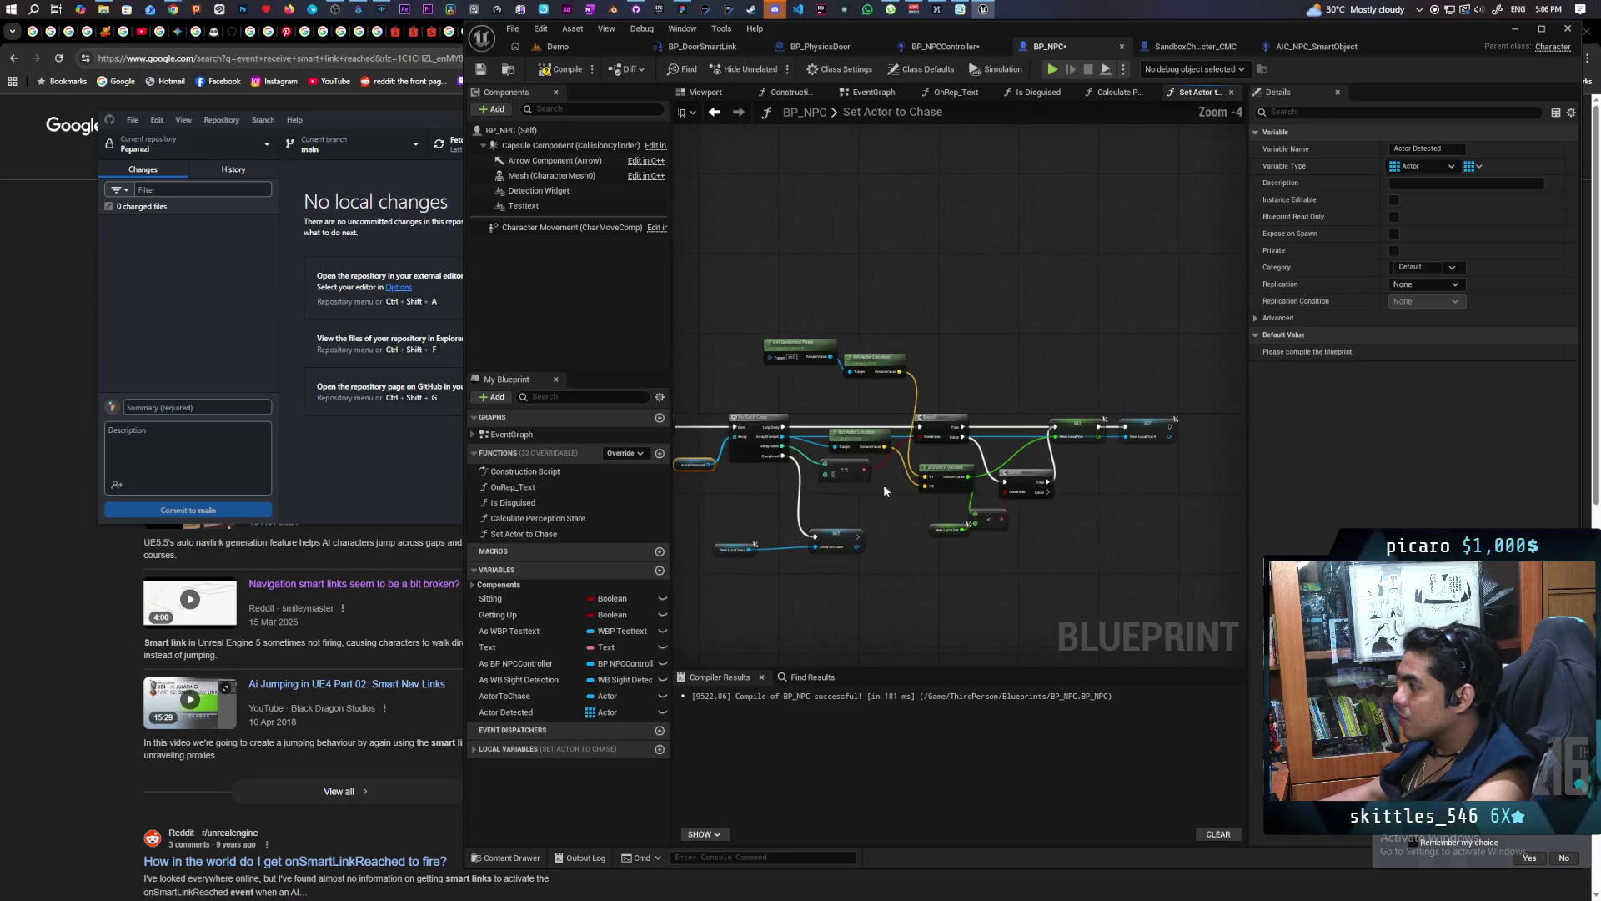
Create the SightValuePercent float variable in Calculate Perception State
click(1109, 93)
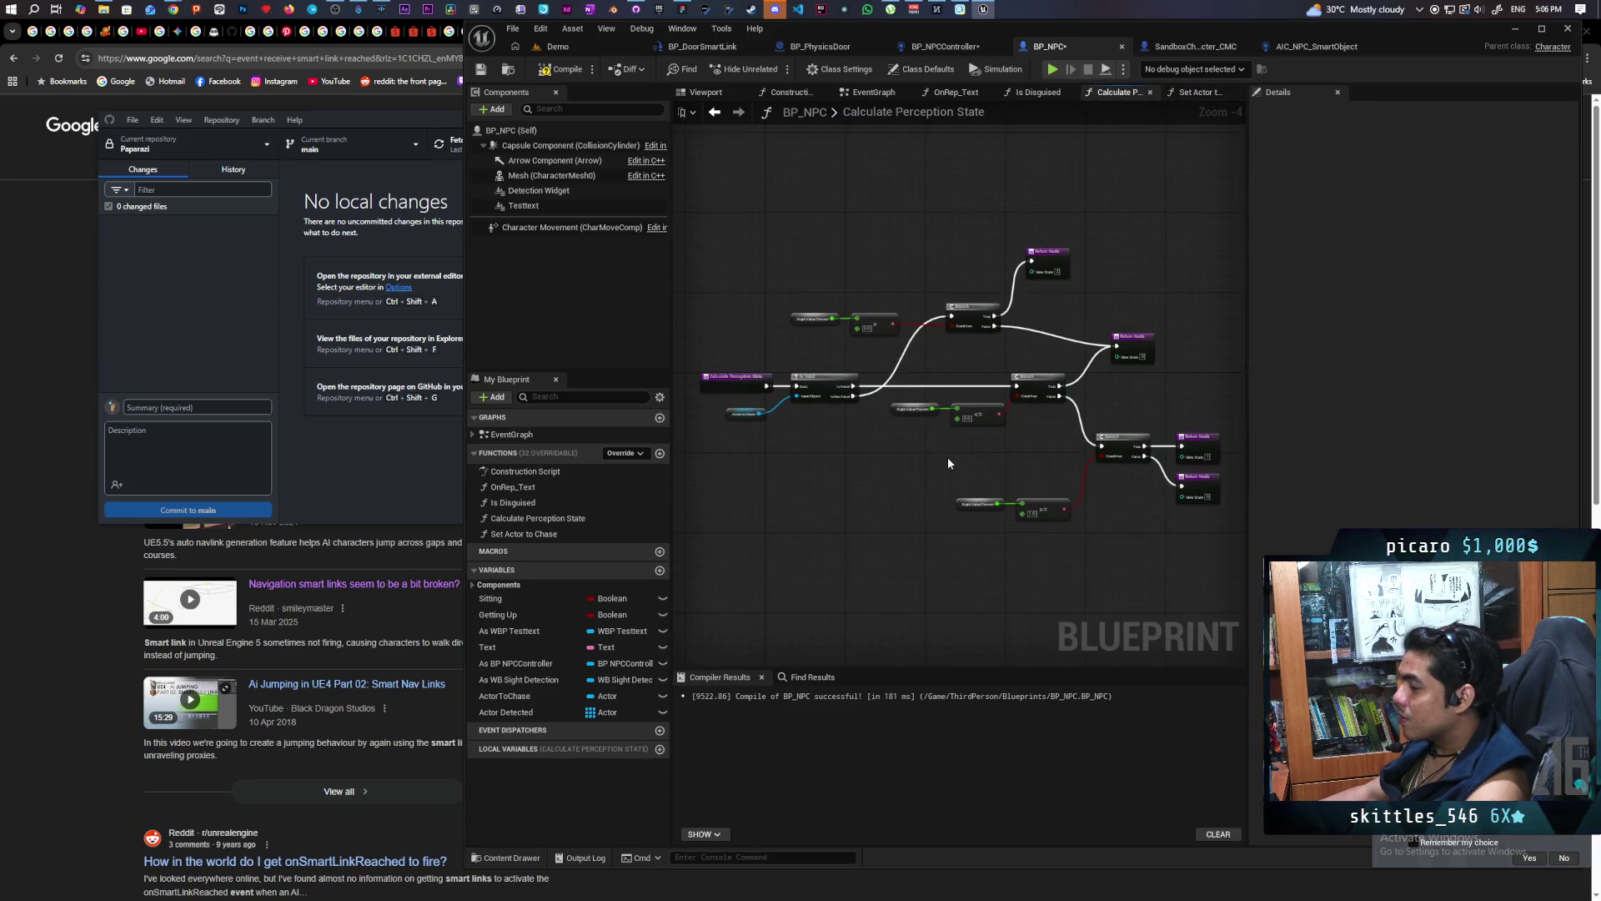
scroll(894, 432, up, 3)
right_click(734, 273)
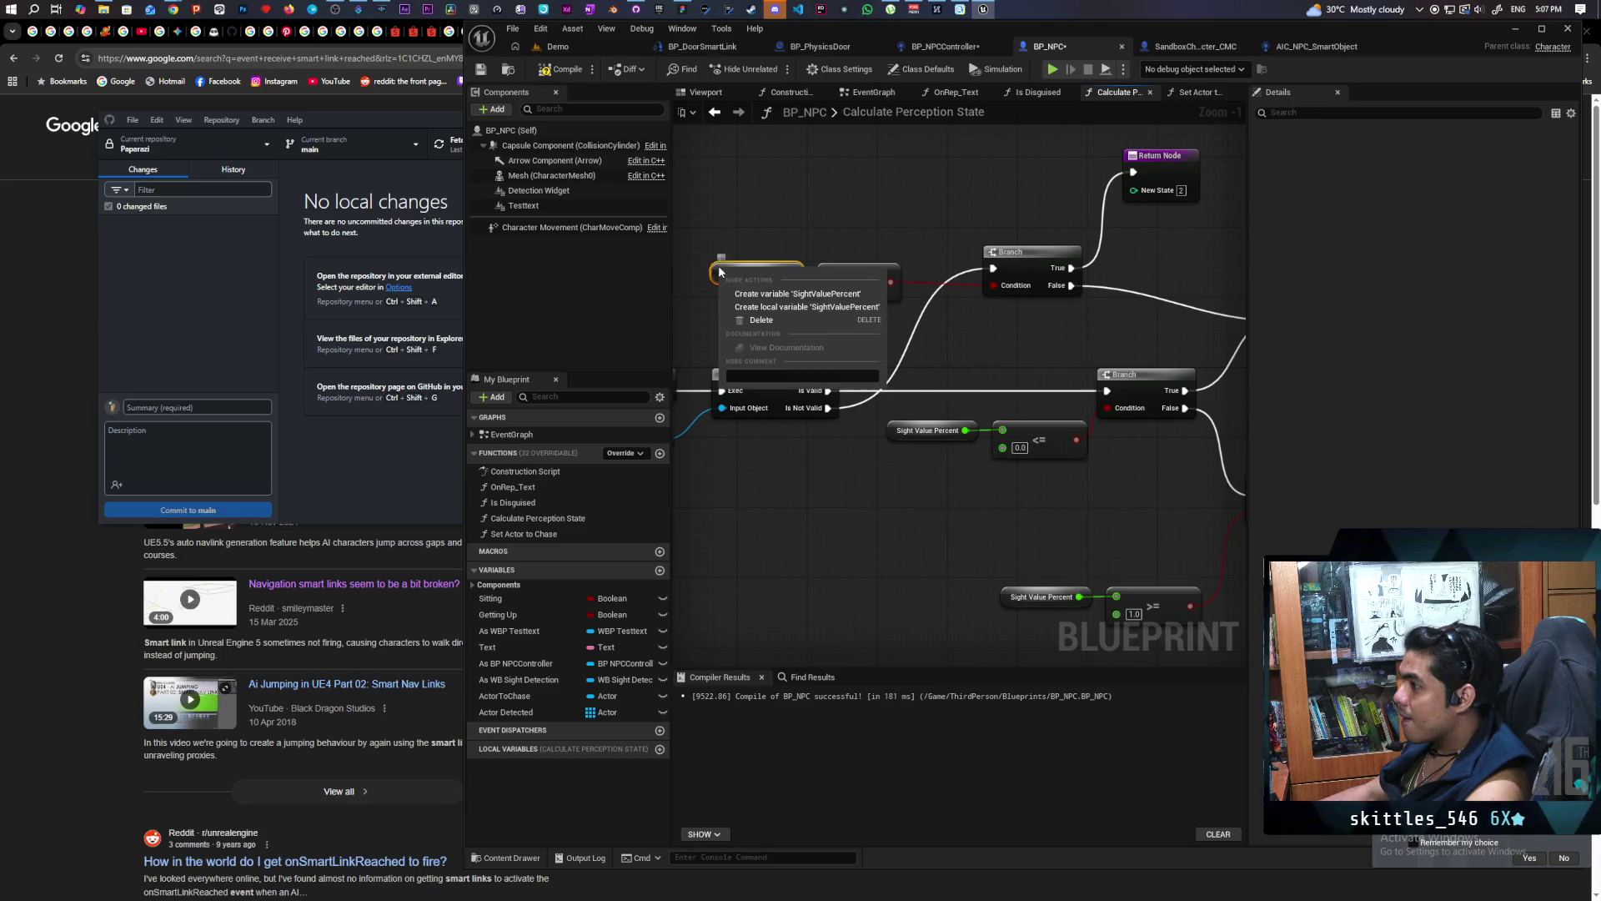
click(755, 288)
drag(990, 560, 836, 423)
scroll(836, 423, down, 3)
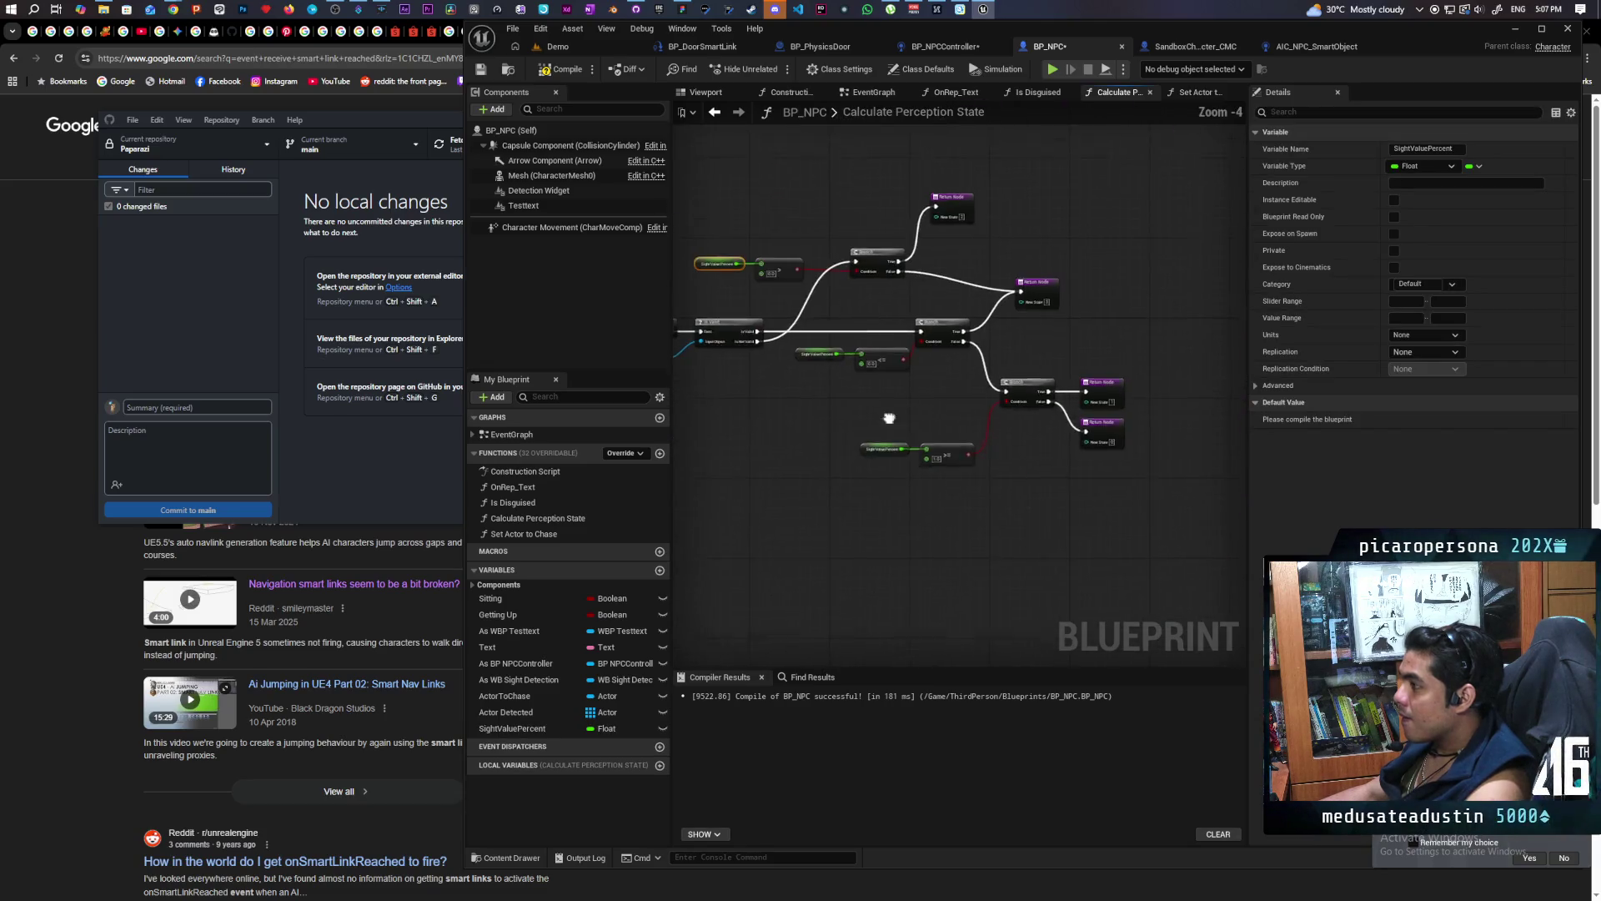
Review the Is Disguised graph's Get Object Tags and Has Tag nodes, then return to Calculate Perception State
click(1049, 89)
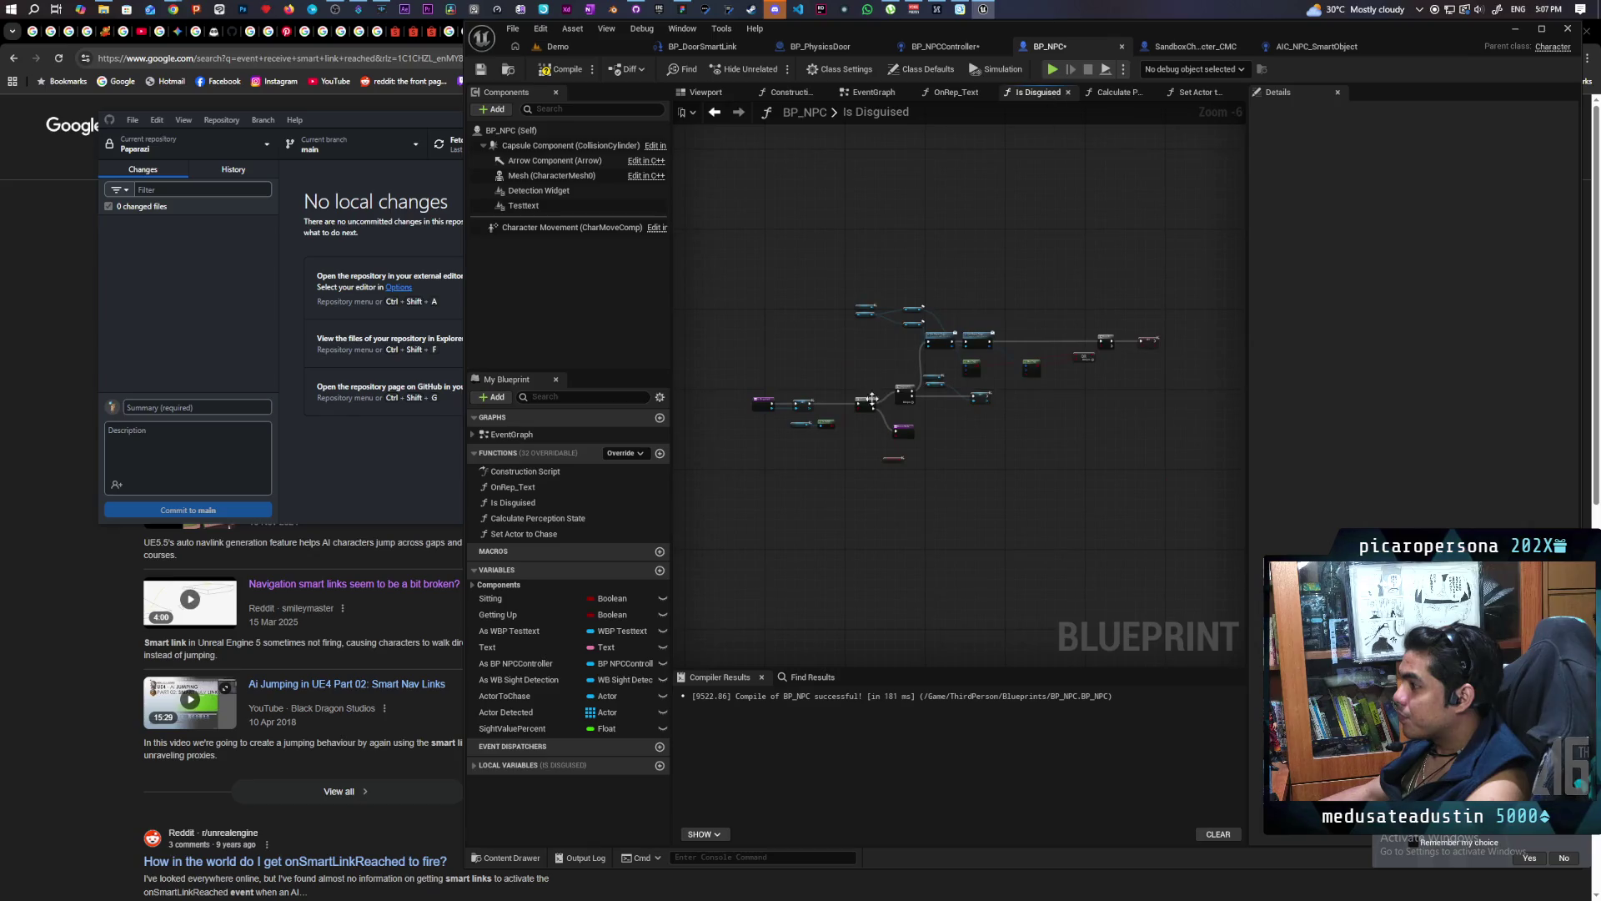
drag(867, 368, 1032, 366)
mouse_move(1037, 365)
mouse_down()
mouse_move(897, 336)
mouse_move(753, 452)
mouse_move(965, 561)
mouse_move(776, 547)
mouse_move(651, 426)
mouse_move(915, 558)
mouse_move(964, 536)
mouse_move(935, 590)
mouse_move(890, 606)
mouse_up()
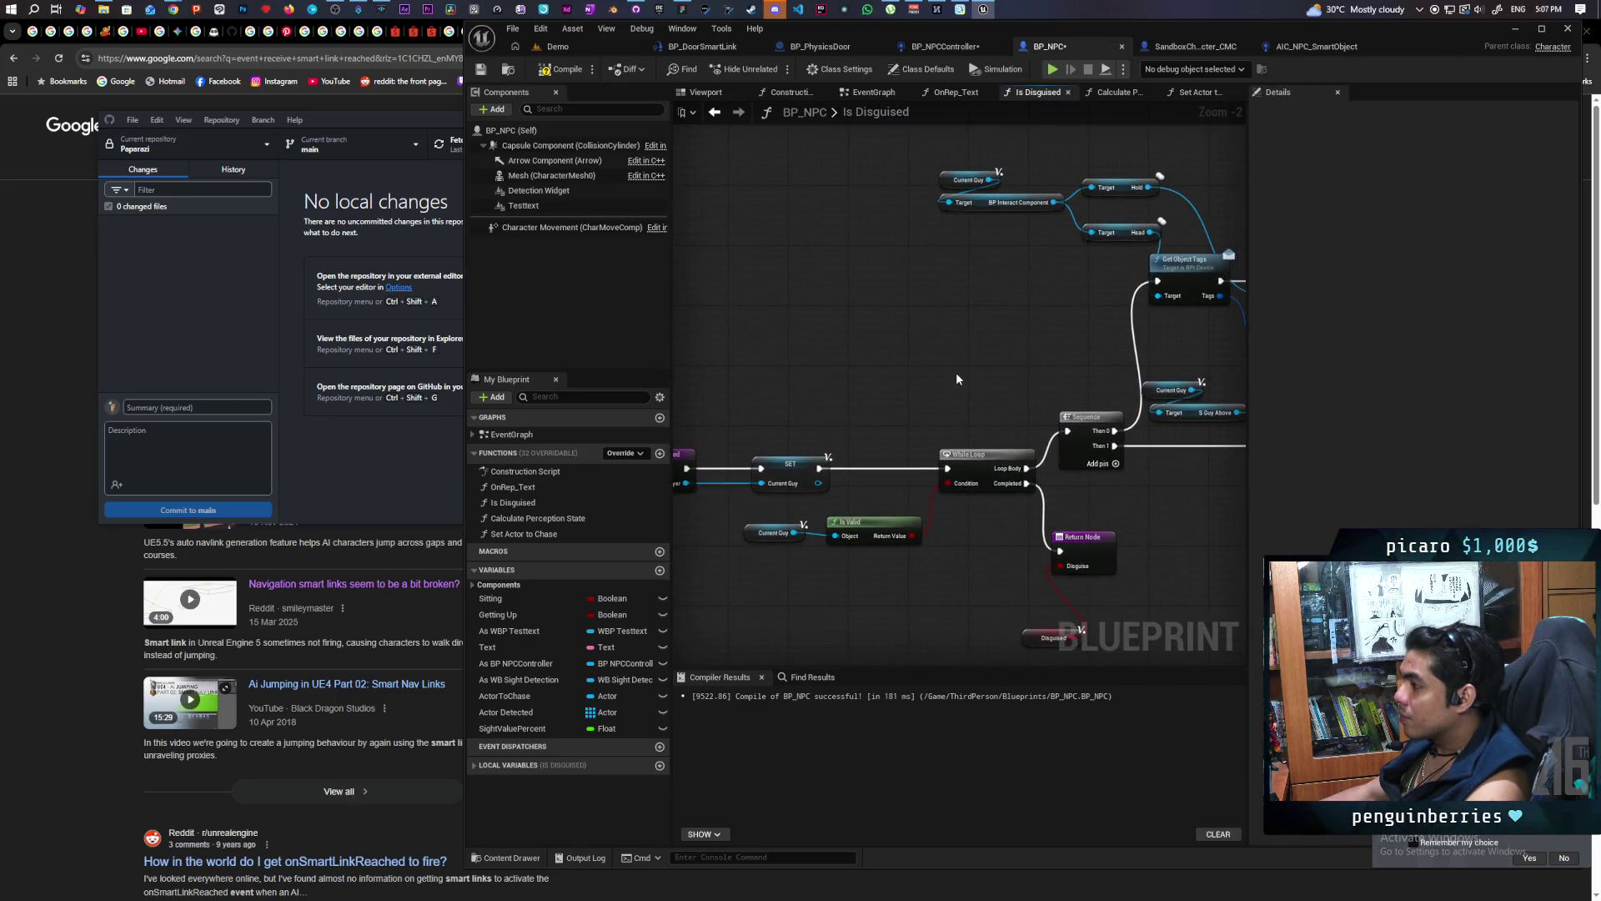
scroll(956, 372, down, 1)
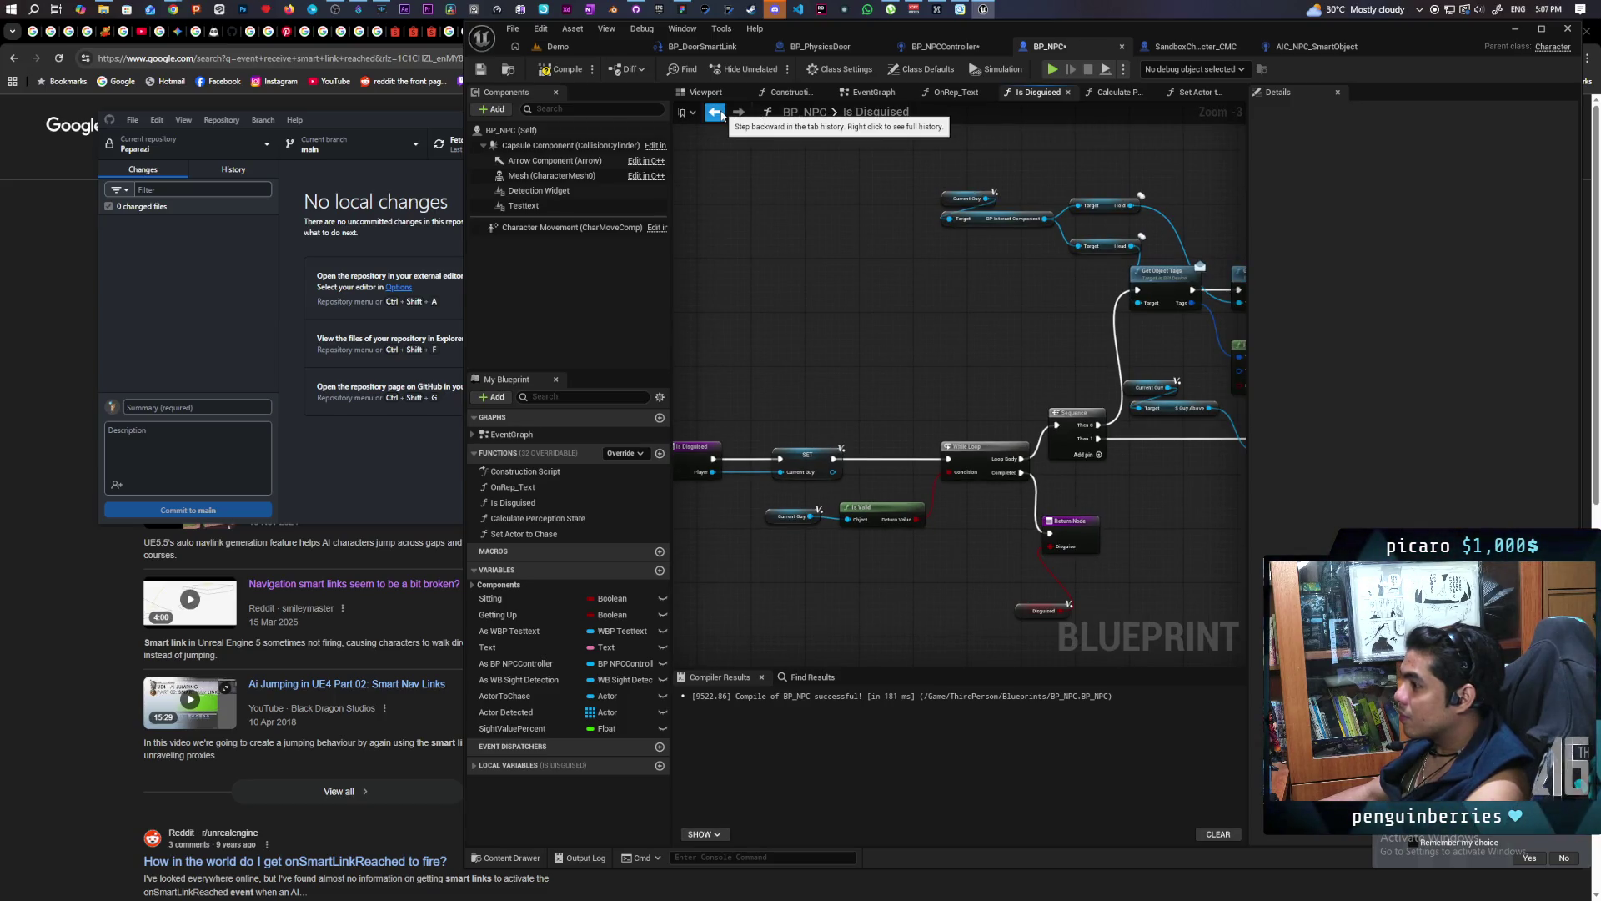
click(716, 112)
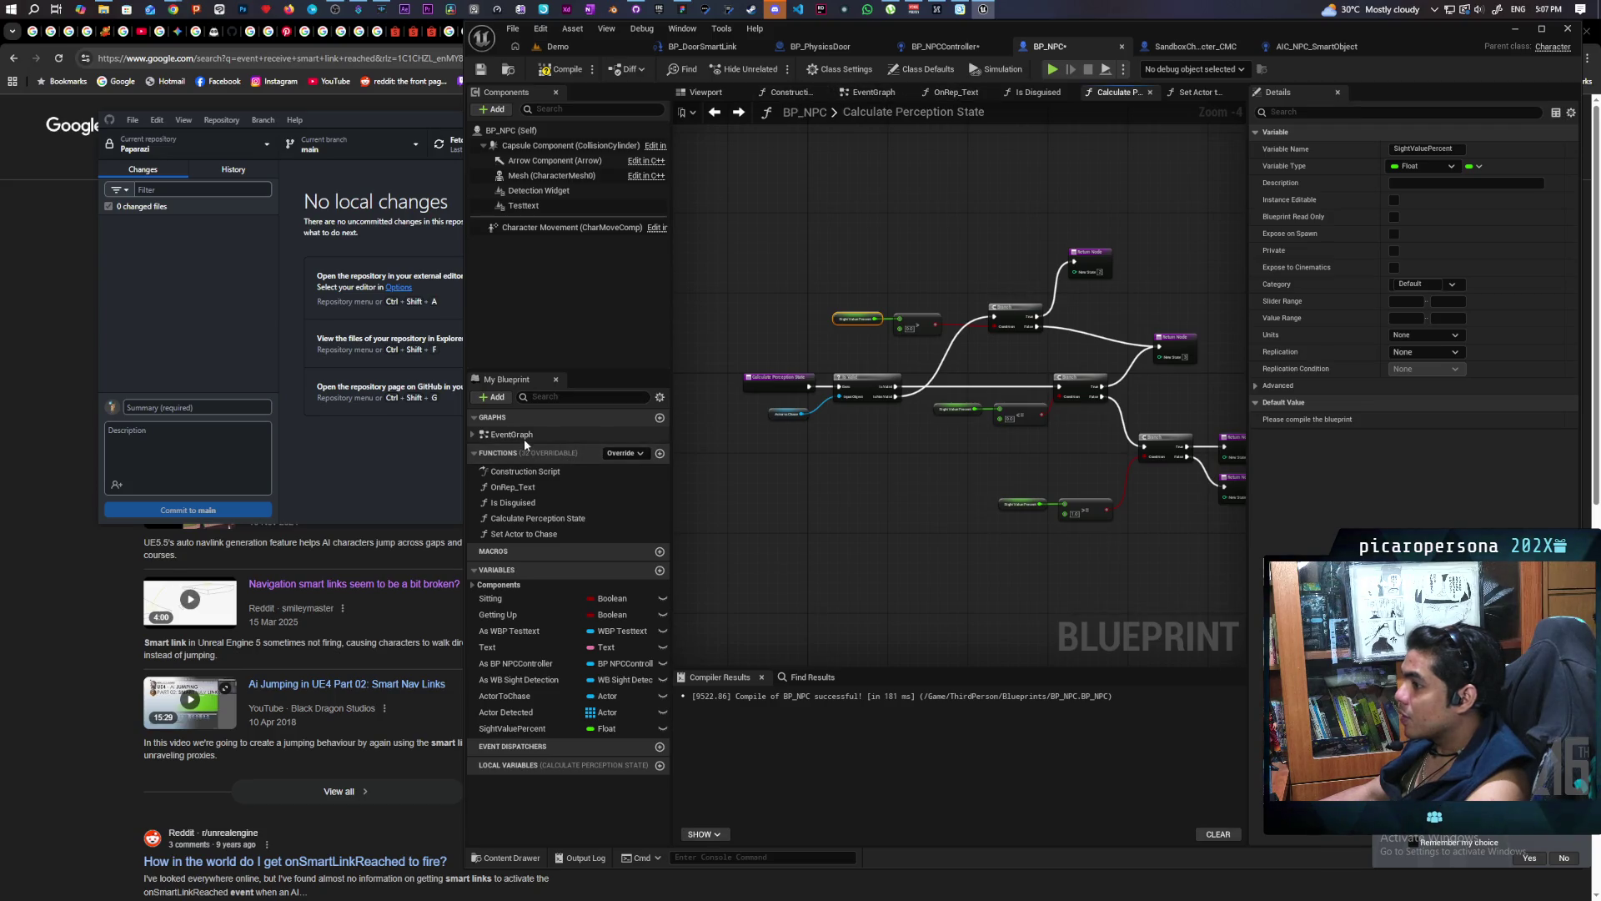
Undo the Paste Function in BP_NPC with Ctrl+Z
click(474, 435)
click(474, 435)
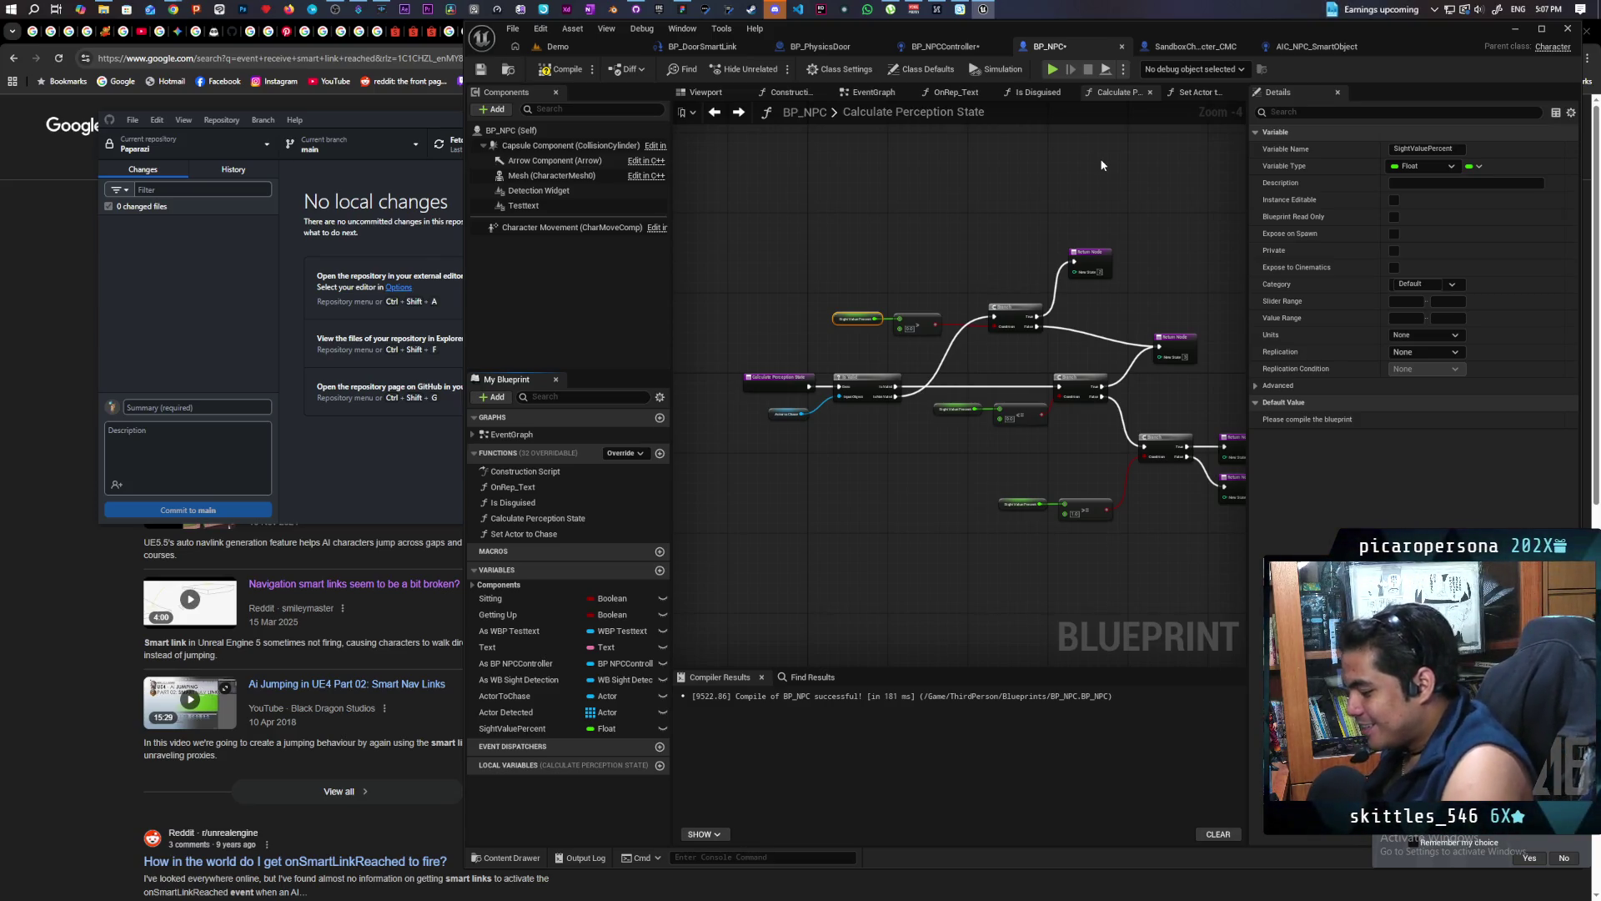
key(ctrl+z)
key(ctrl+z)
key(ctrl+z)
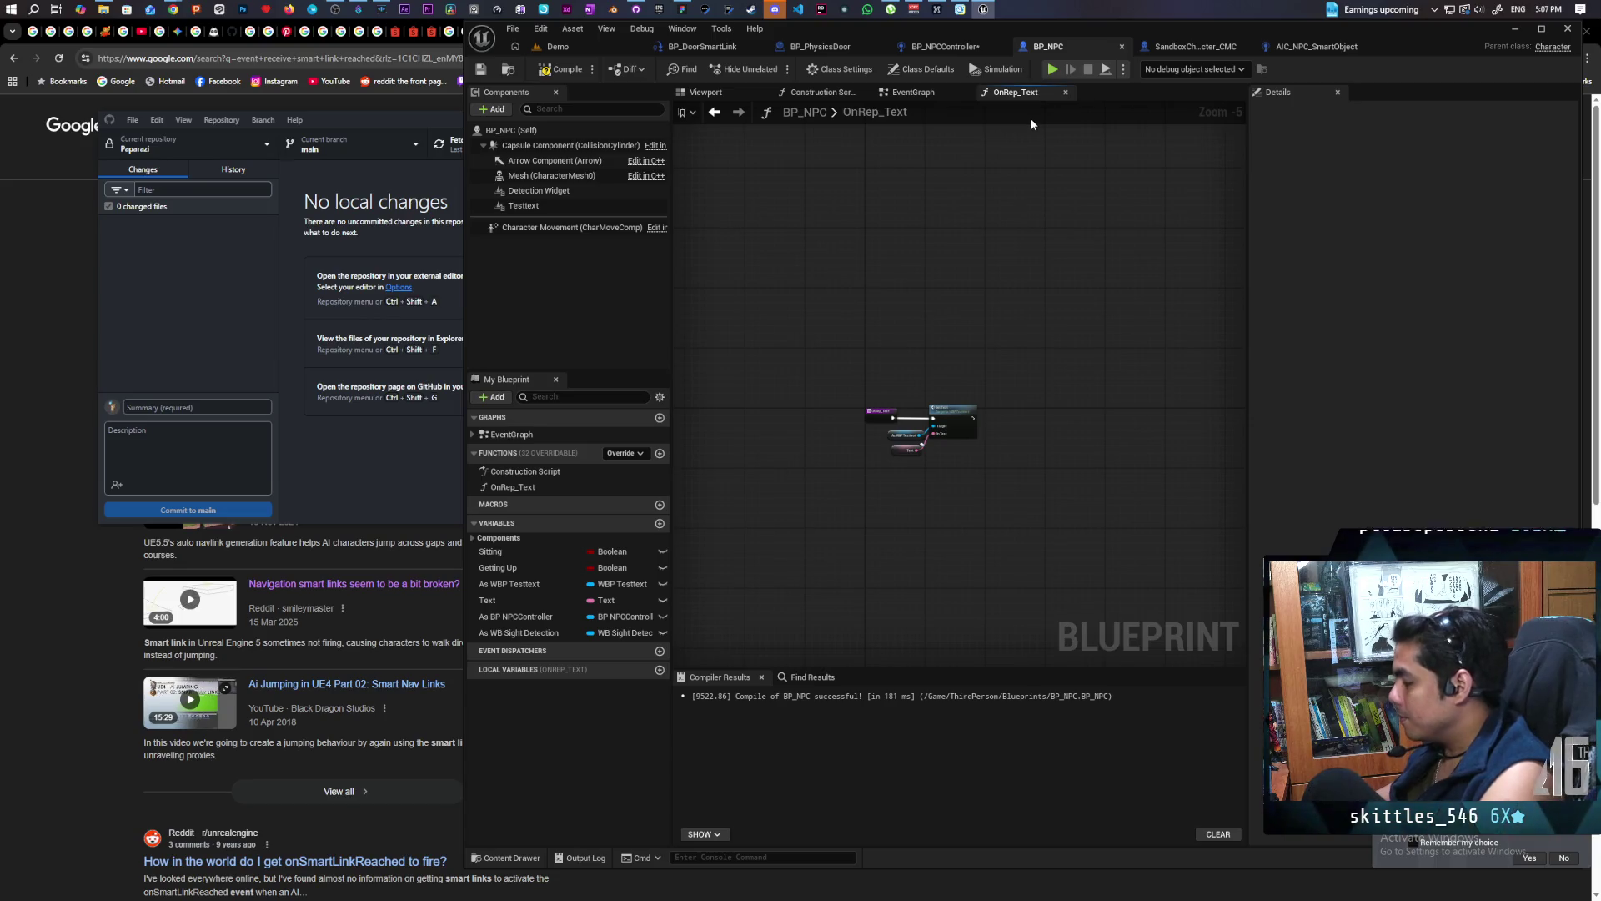
Copy Is Disguised from AIC_NPC_SmartObject and paste it as a function in BP_NPCController
click(943, 46)
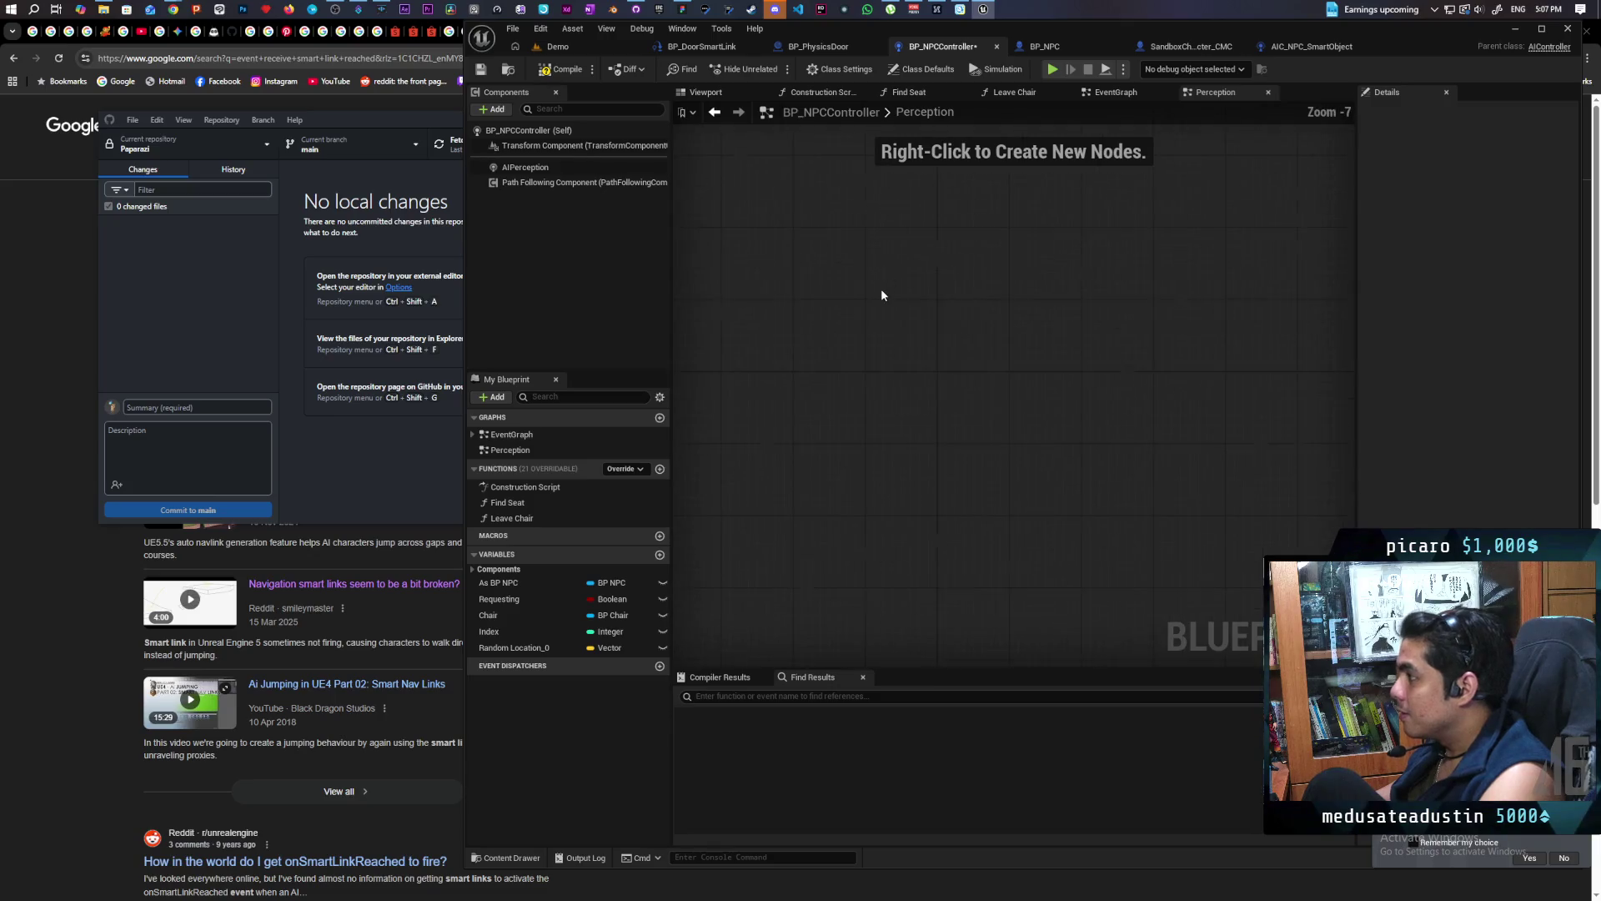
click(1311, 48)
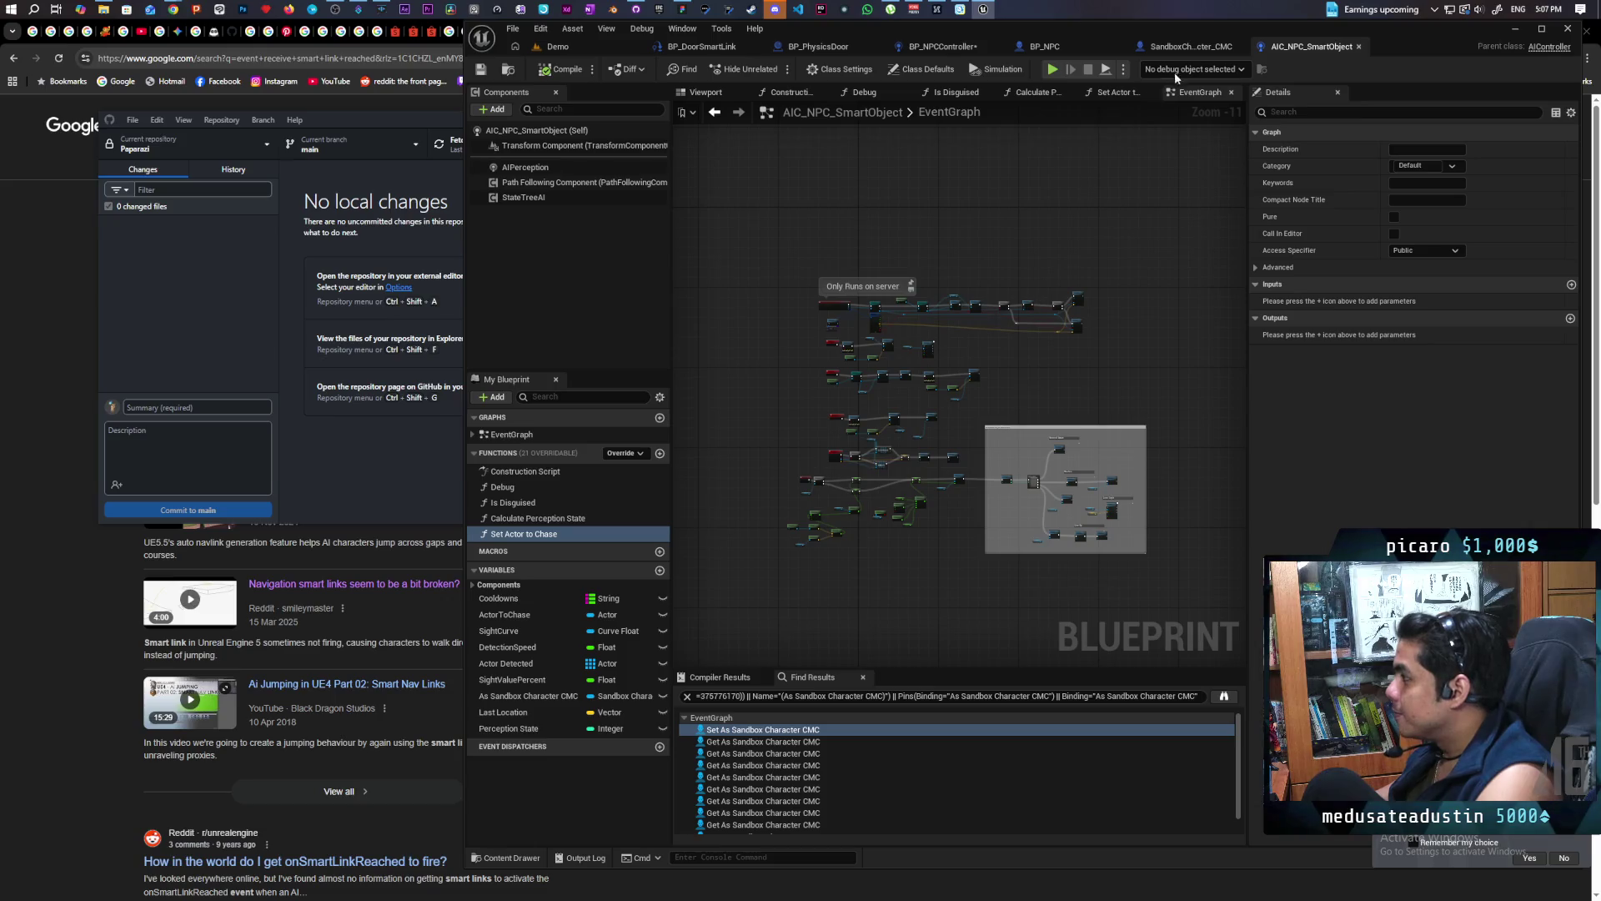
mouse_move(943, 45)
mouse_down()
mouse_move(1099, 33)
mouse_move(1139, 48)
mouse_up()
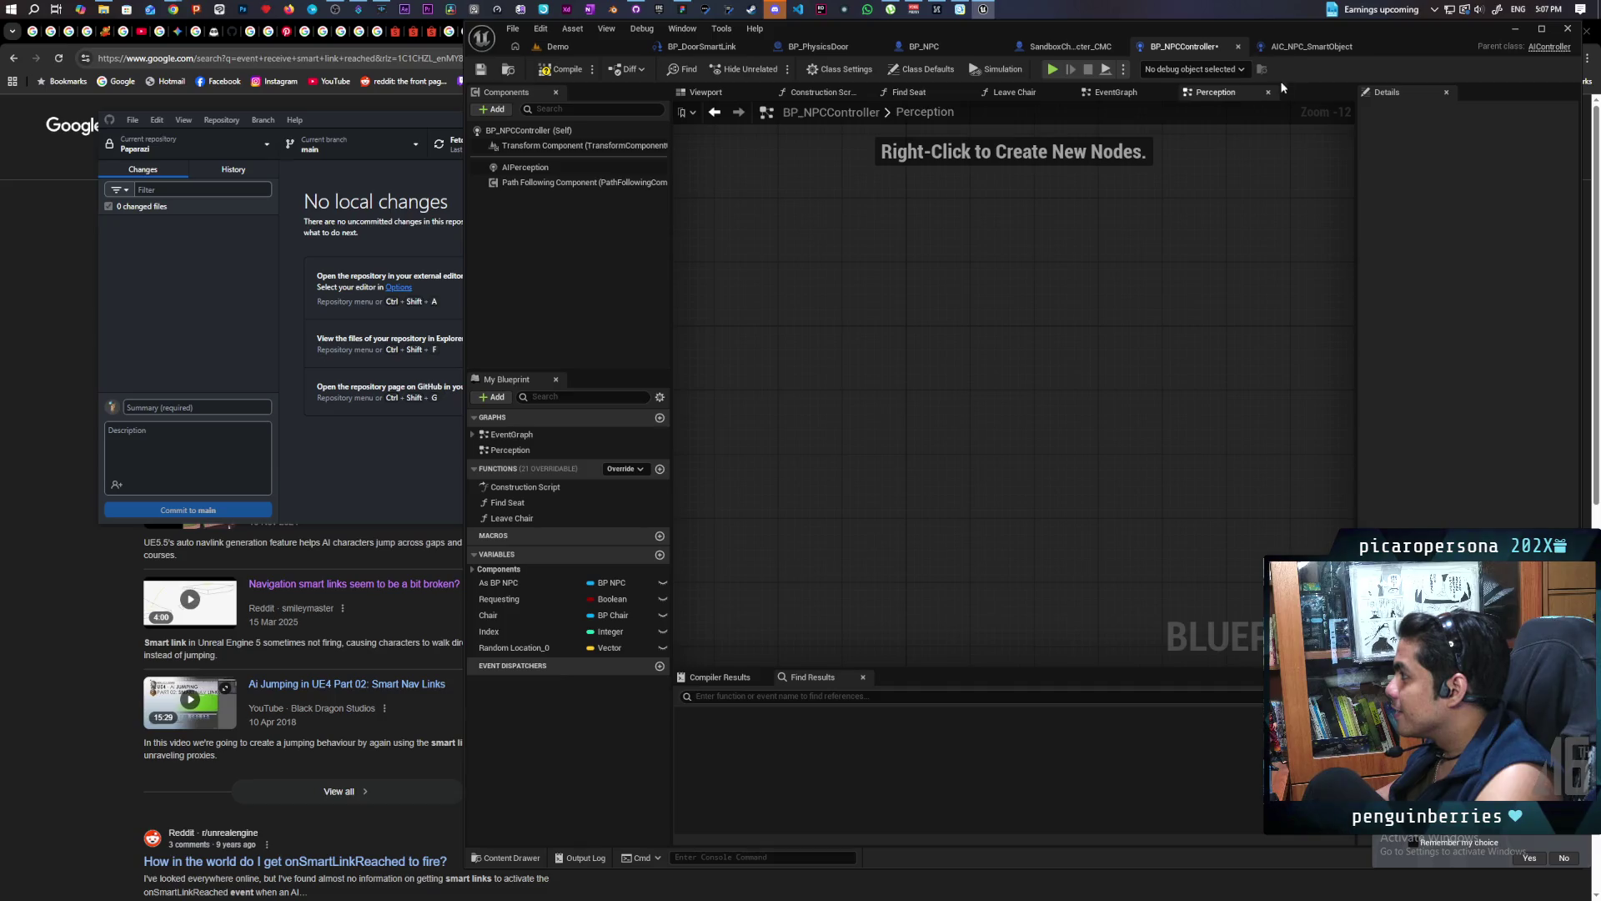
click(1300, 50)
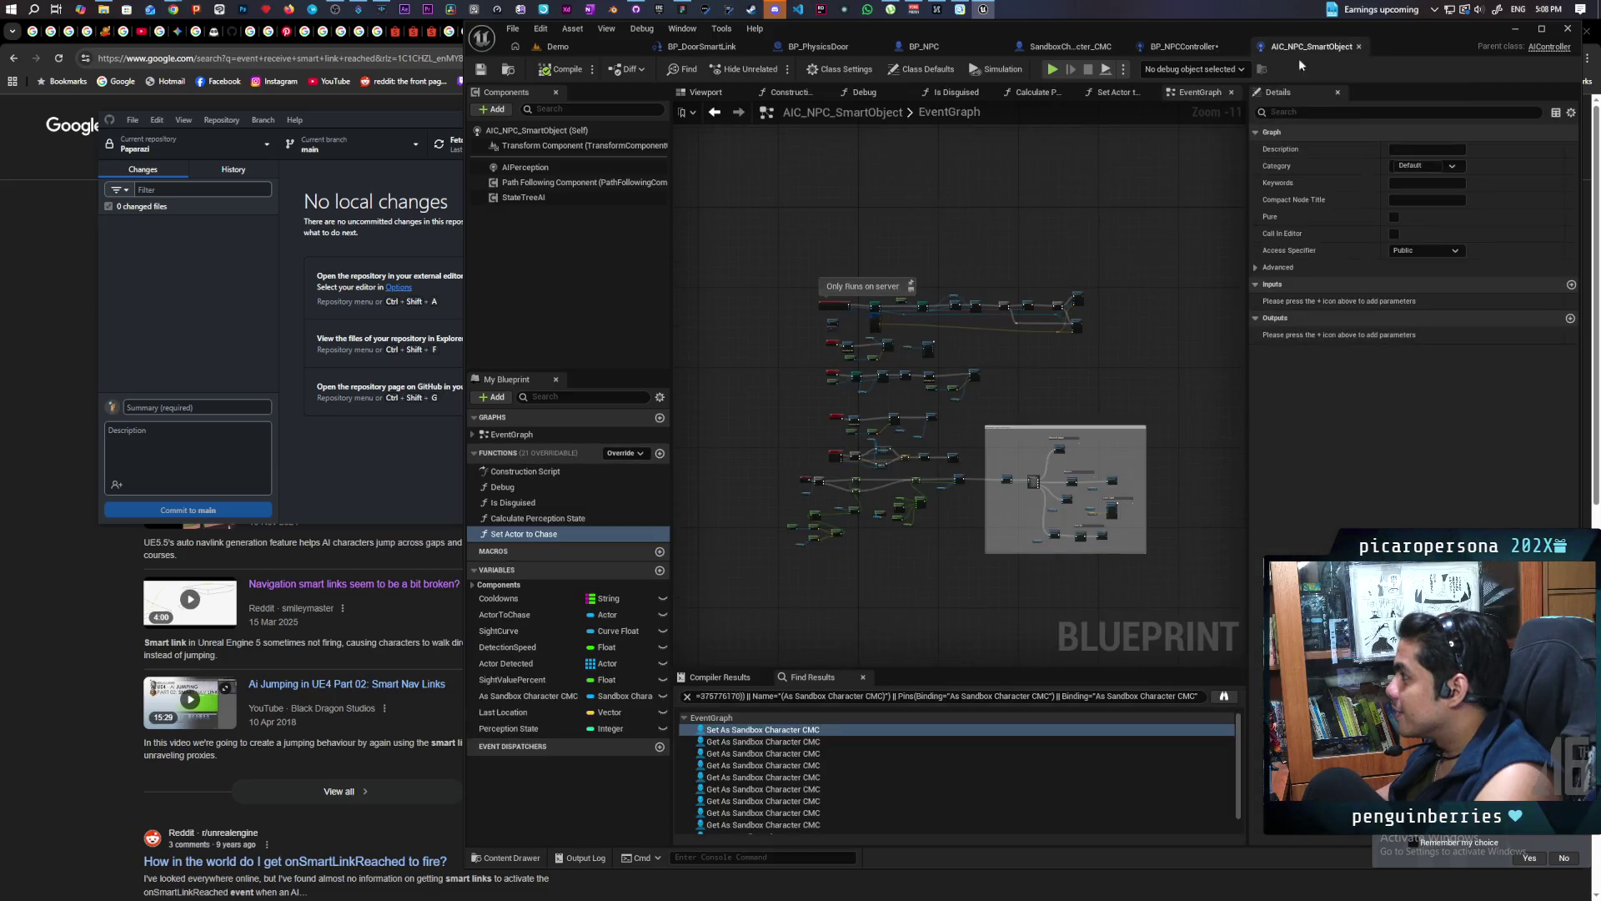
click(512, 503)
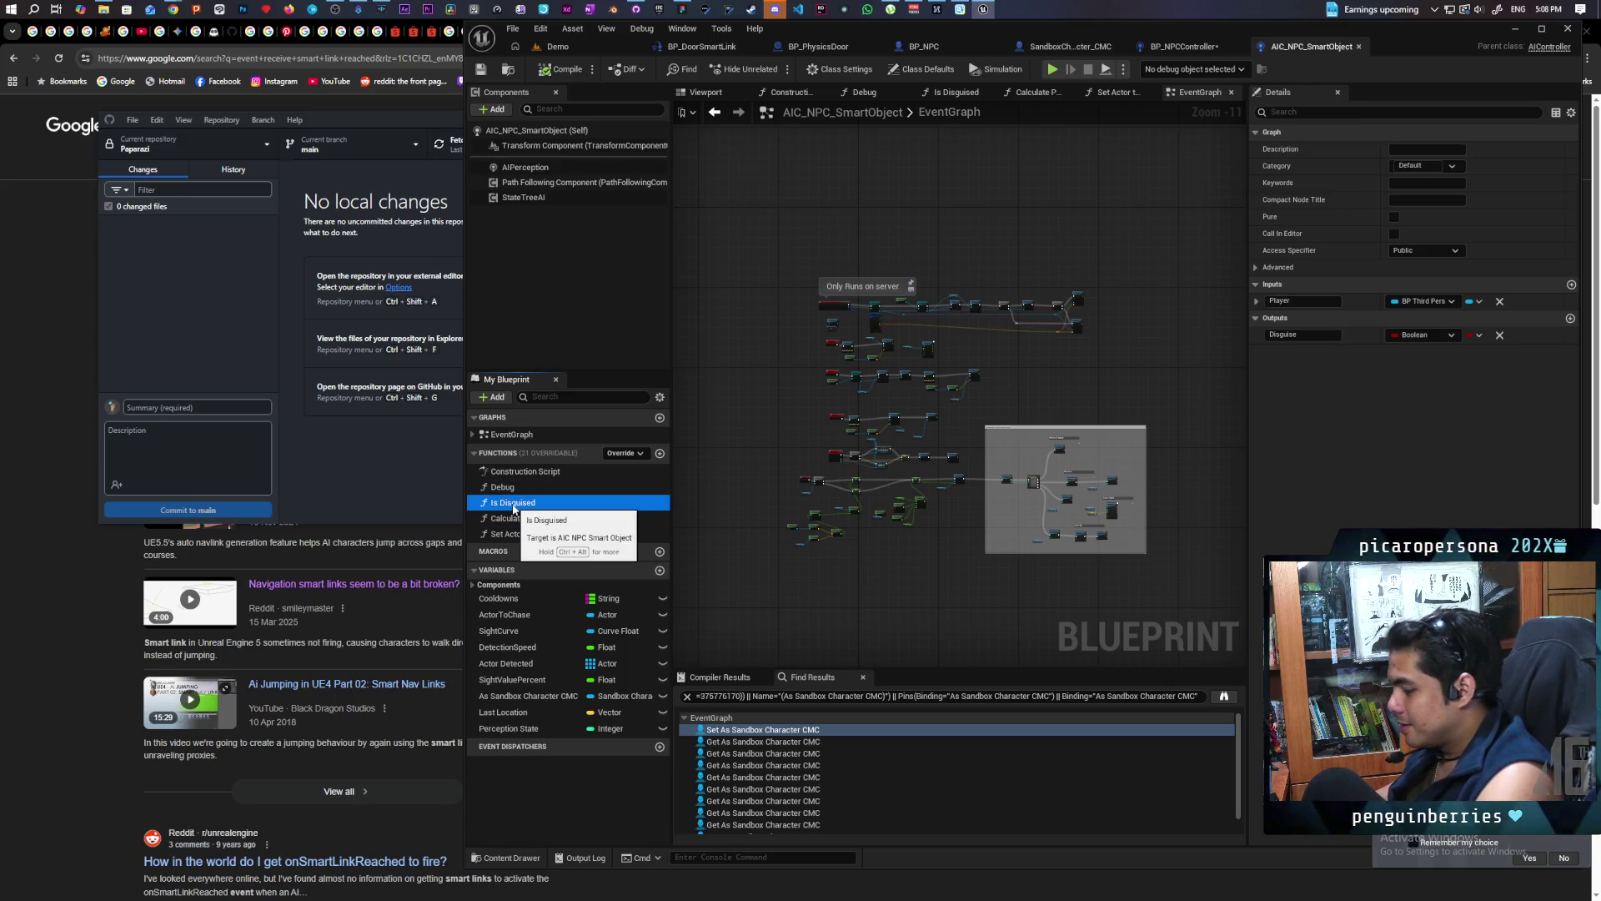
right_click(514, 506)
click(723, 522)
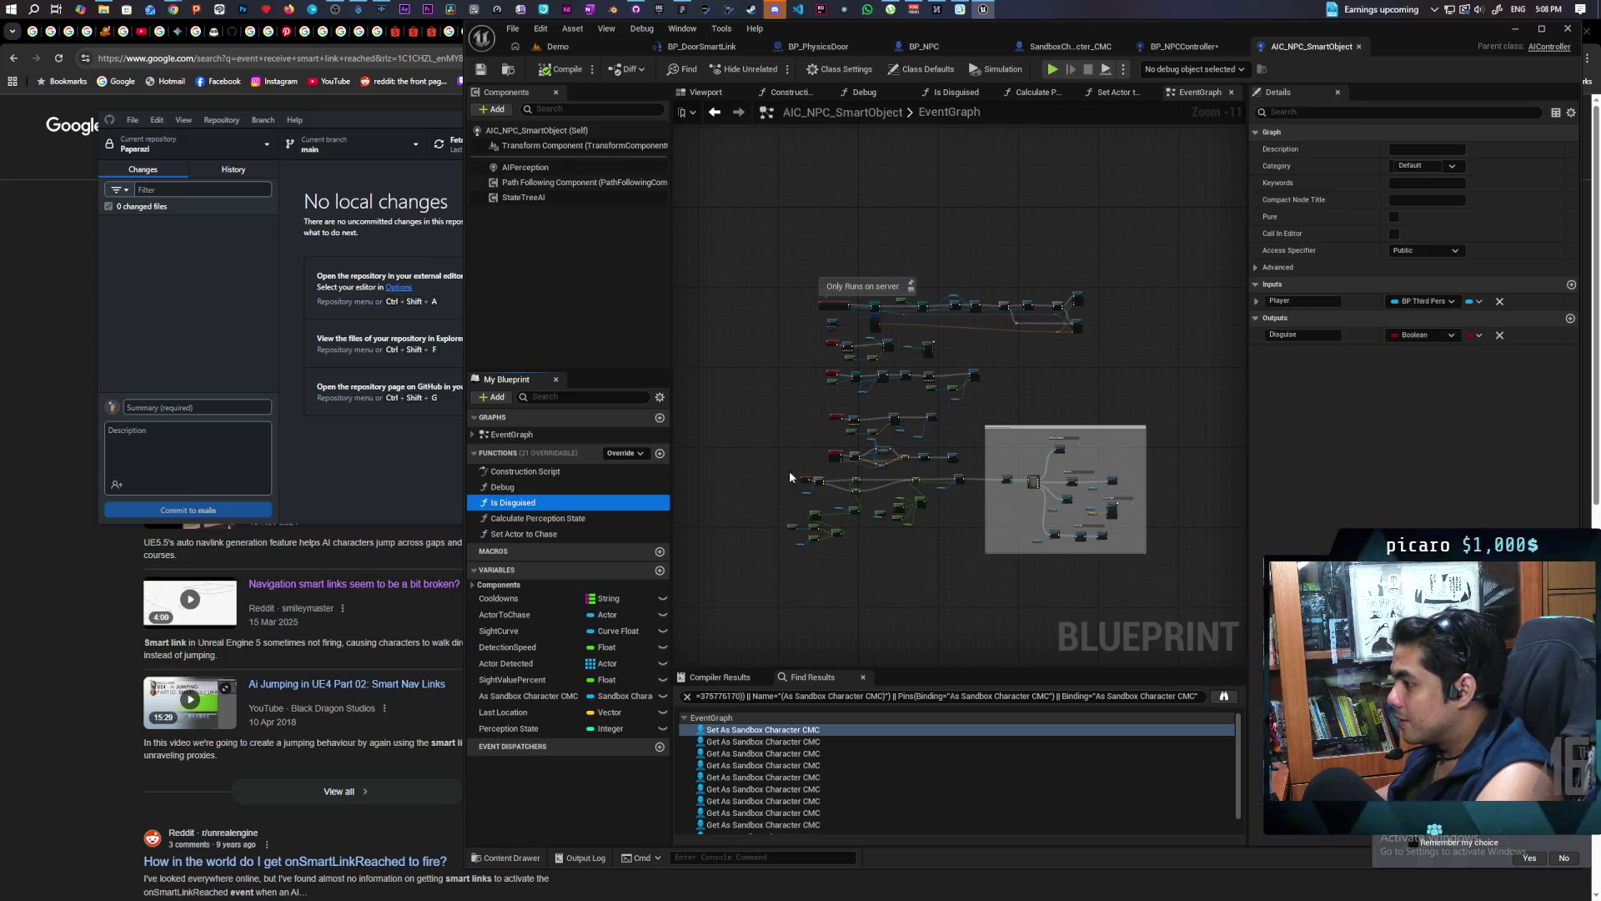
key(ctrl+Tab)
click(625, 469)
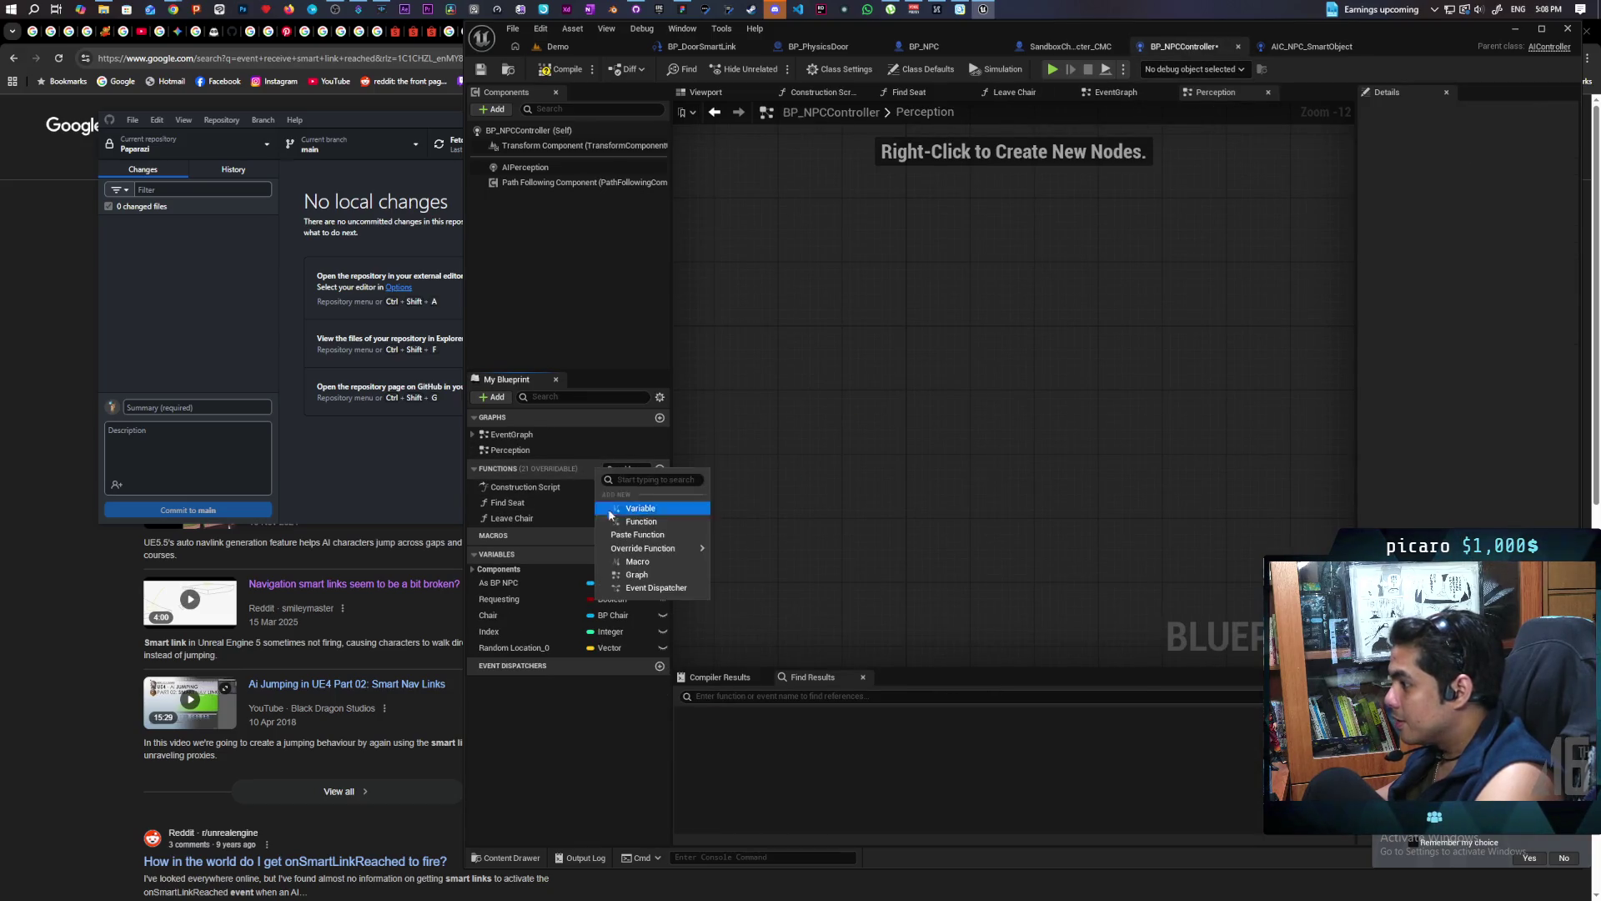
click(648, 540)
Open Calculate Perception State's options in AIC_NPC_SmartObject, dismiss them, and go back to BP_NPCController
click(1311, 48)
right_click(528, 517)
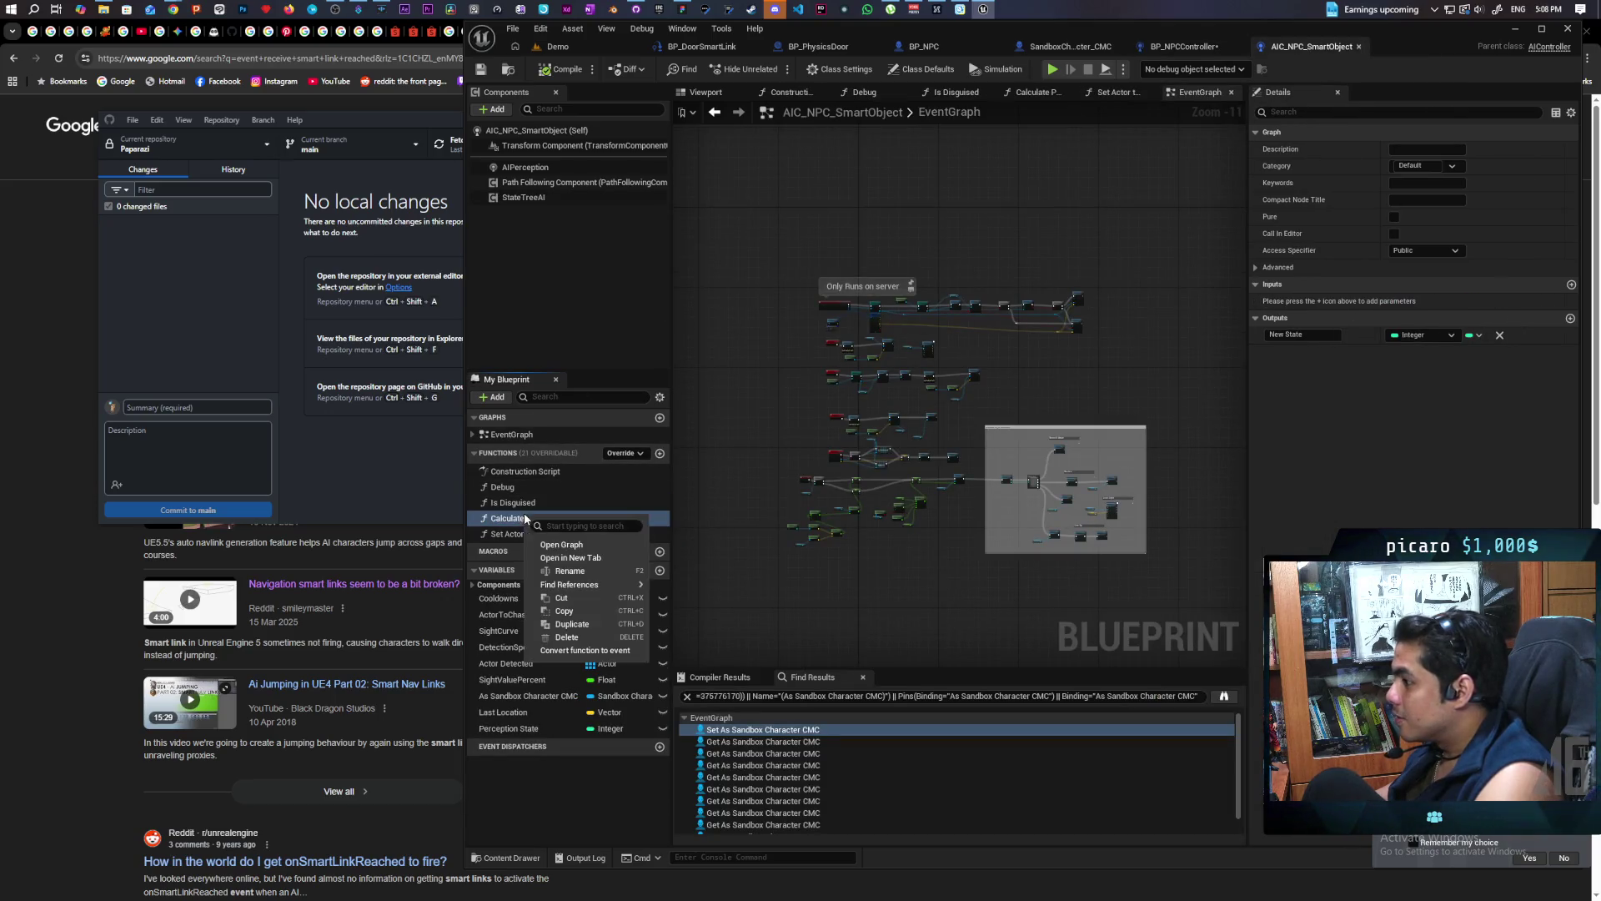
key(Escape)
click(1184, 46)
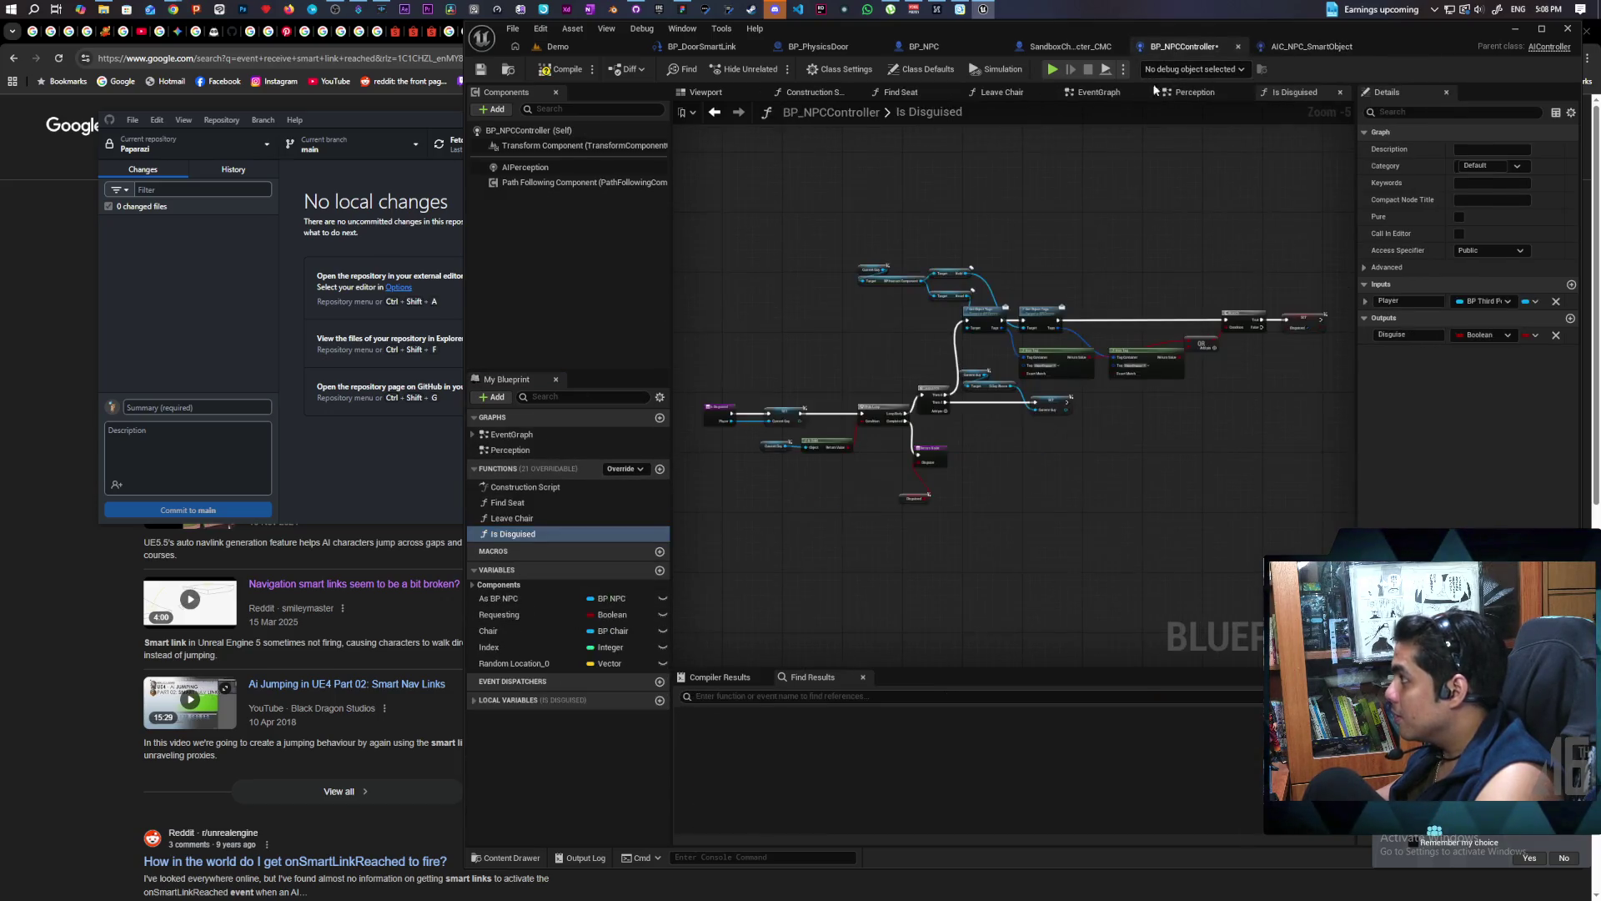
Paste the Calculate Perception State and Set Actor to Chase functions into BP_NPCController, copied from AIC_NPC_SmartObject
right_click(592, 467)
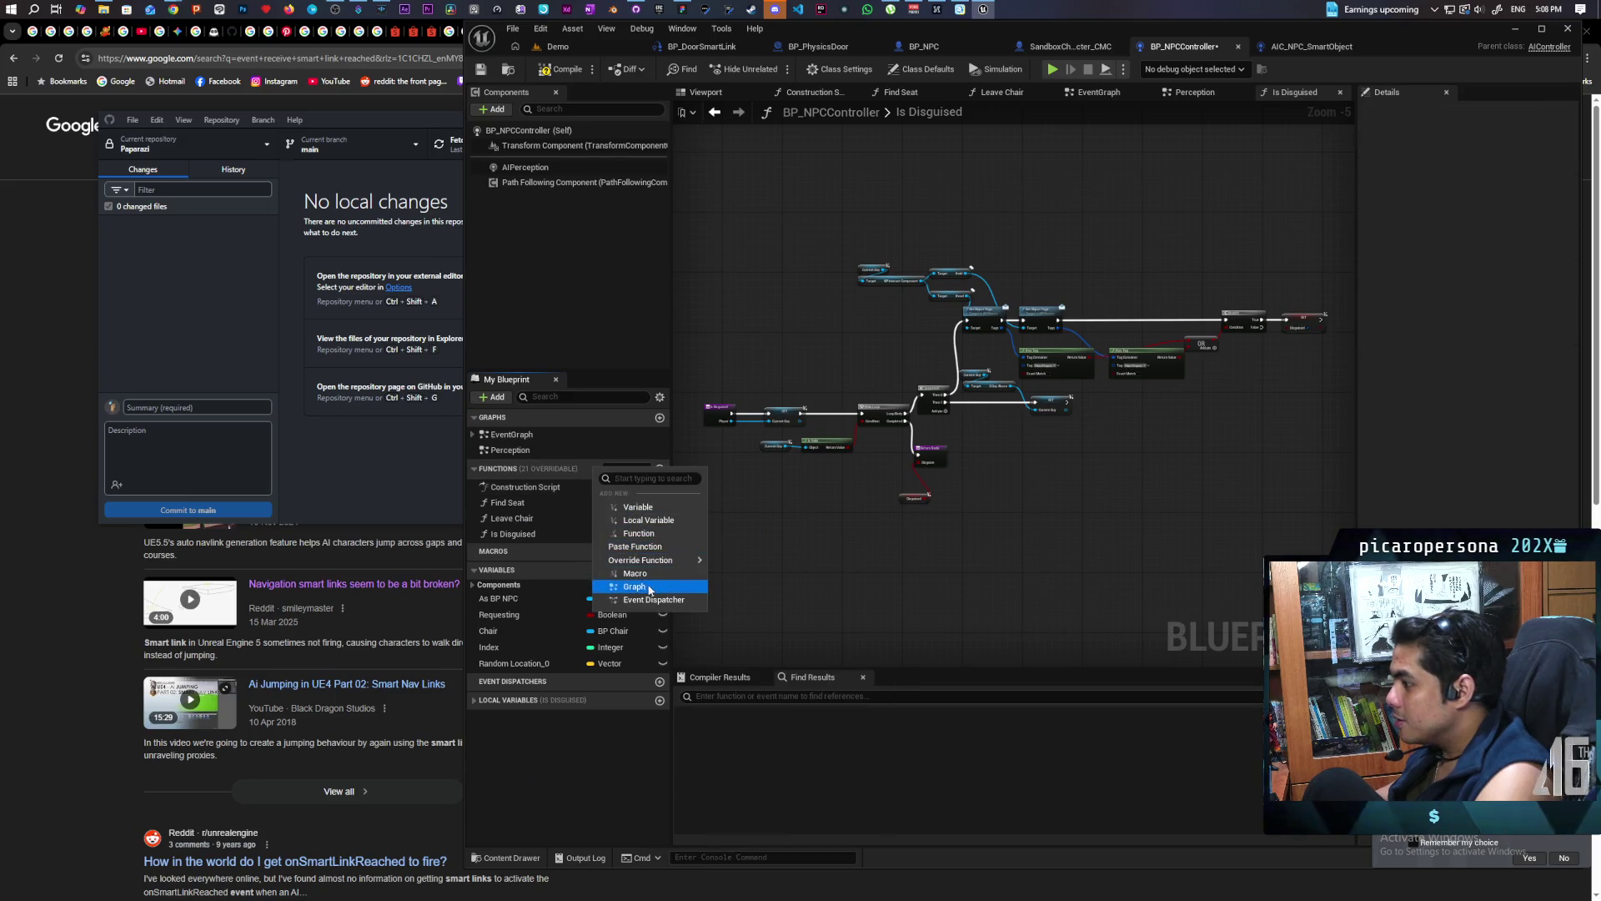
click(636, 546)
click(1297, 47)
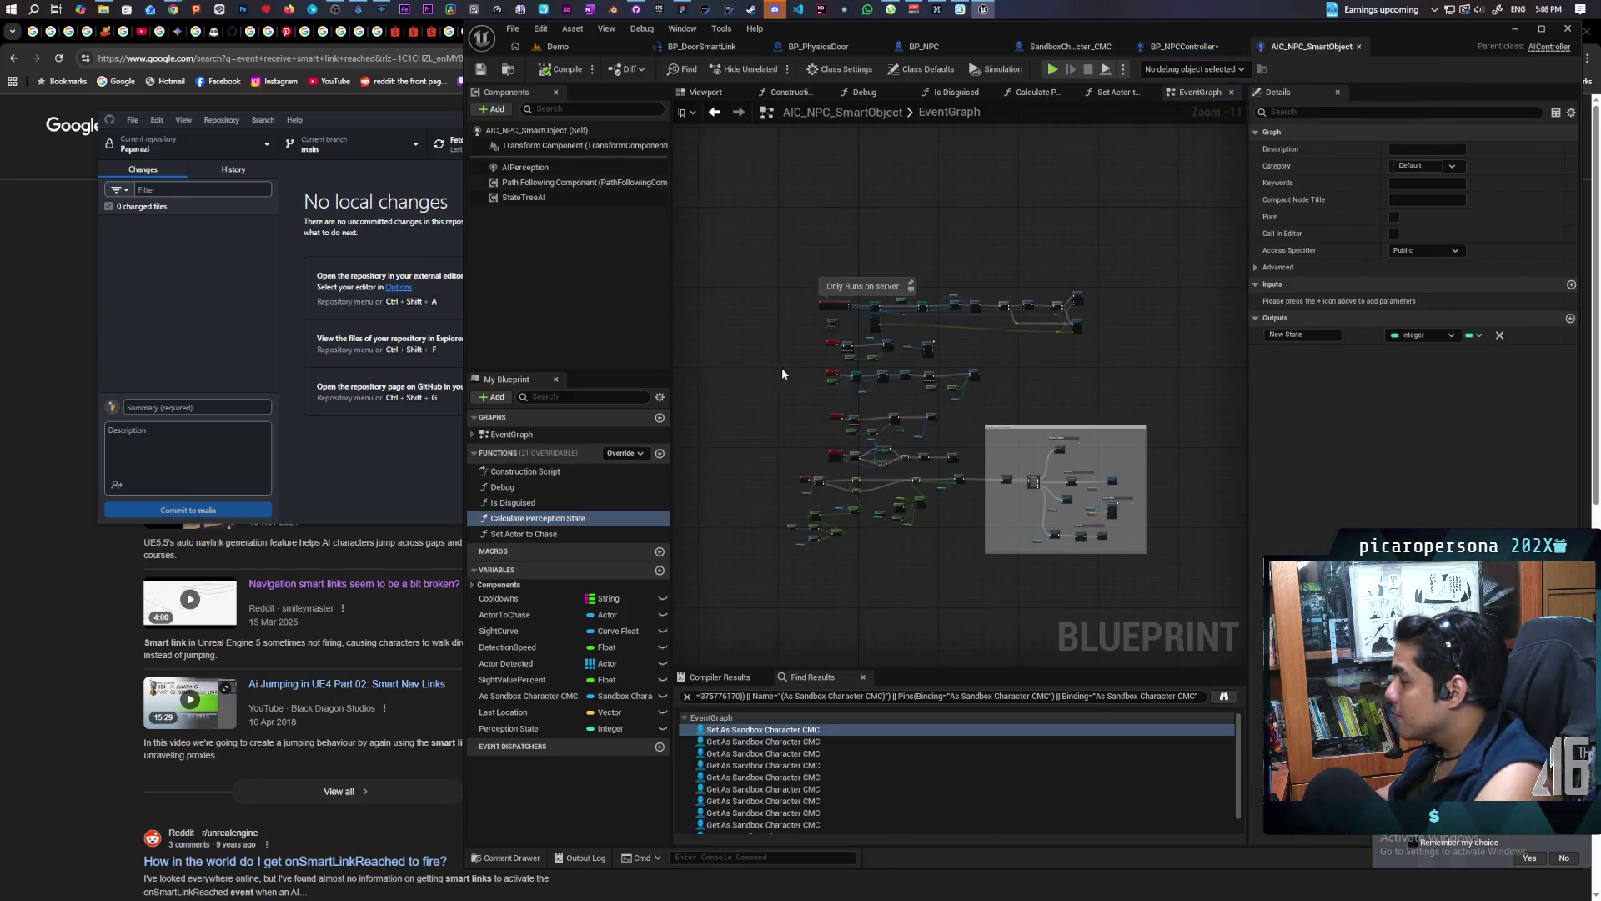
right_click(543, 537)
click(578, 635)
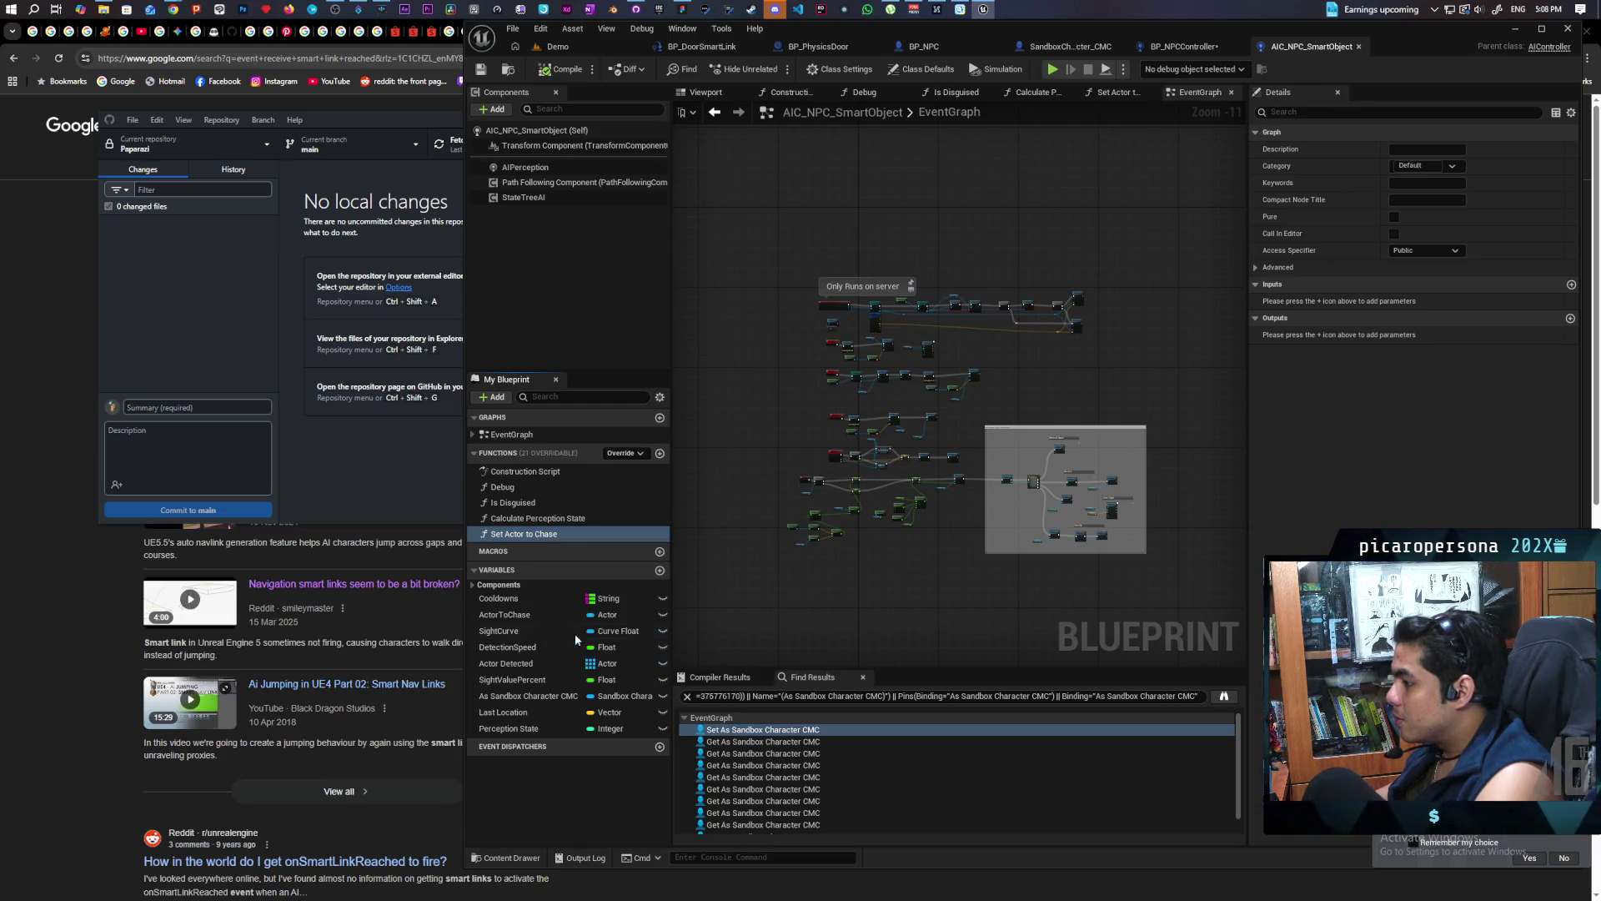
click(1172, 47)
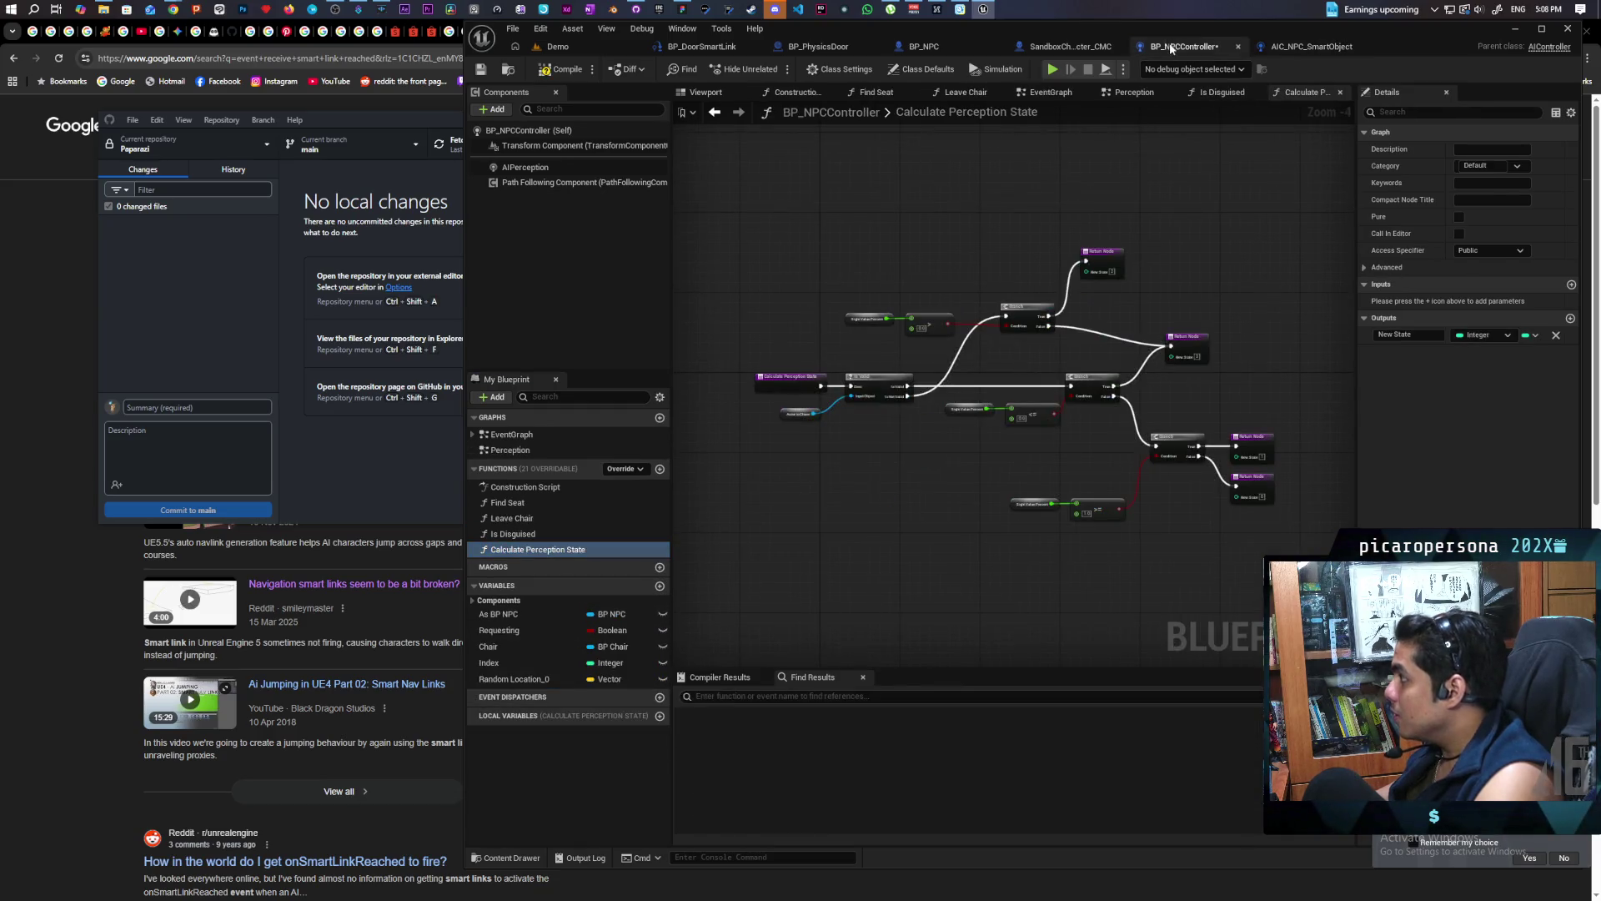
right_click(589, 468)
click(648, 551)
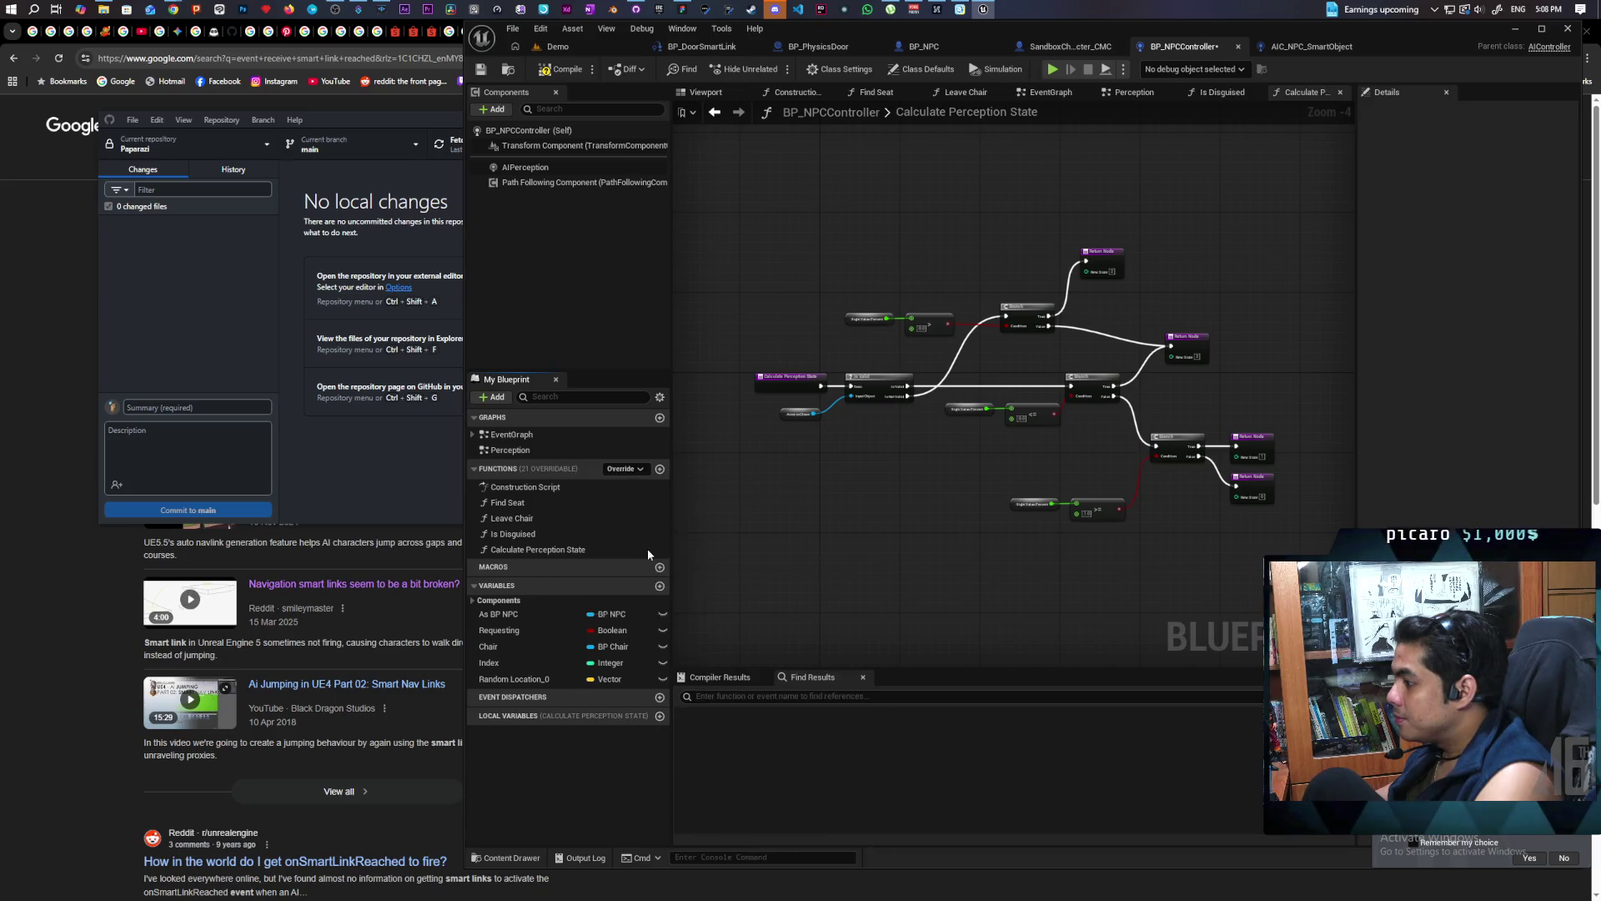
click(526, 535)
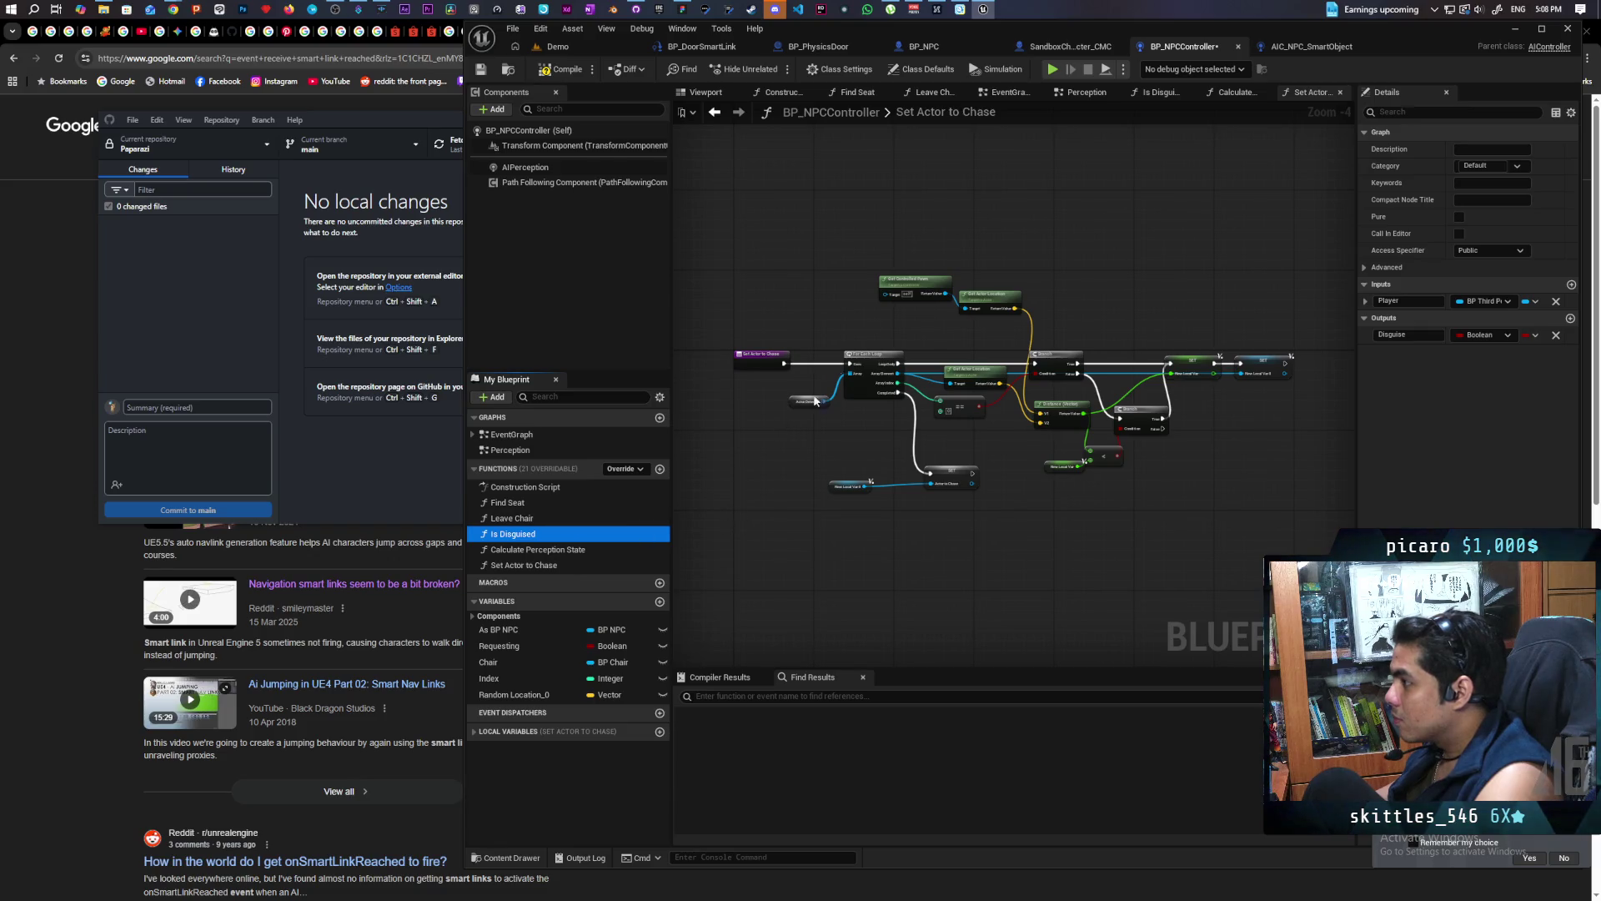
In Calculate Perception State, create the missing SightValuePercent float and ActorToChase variables
click(1159, 93)
scroll(809, 396, up, 2)
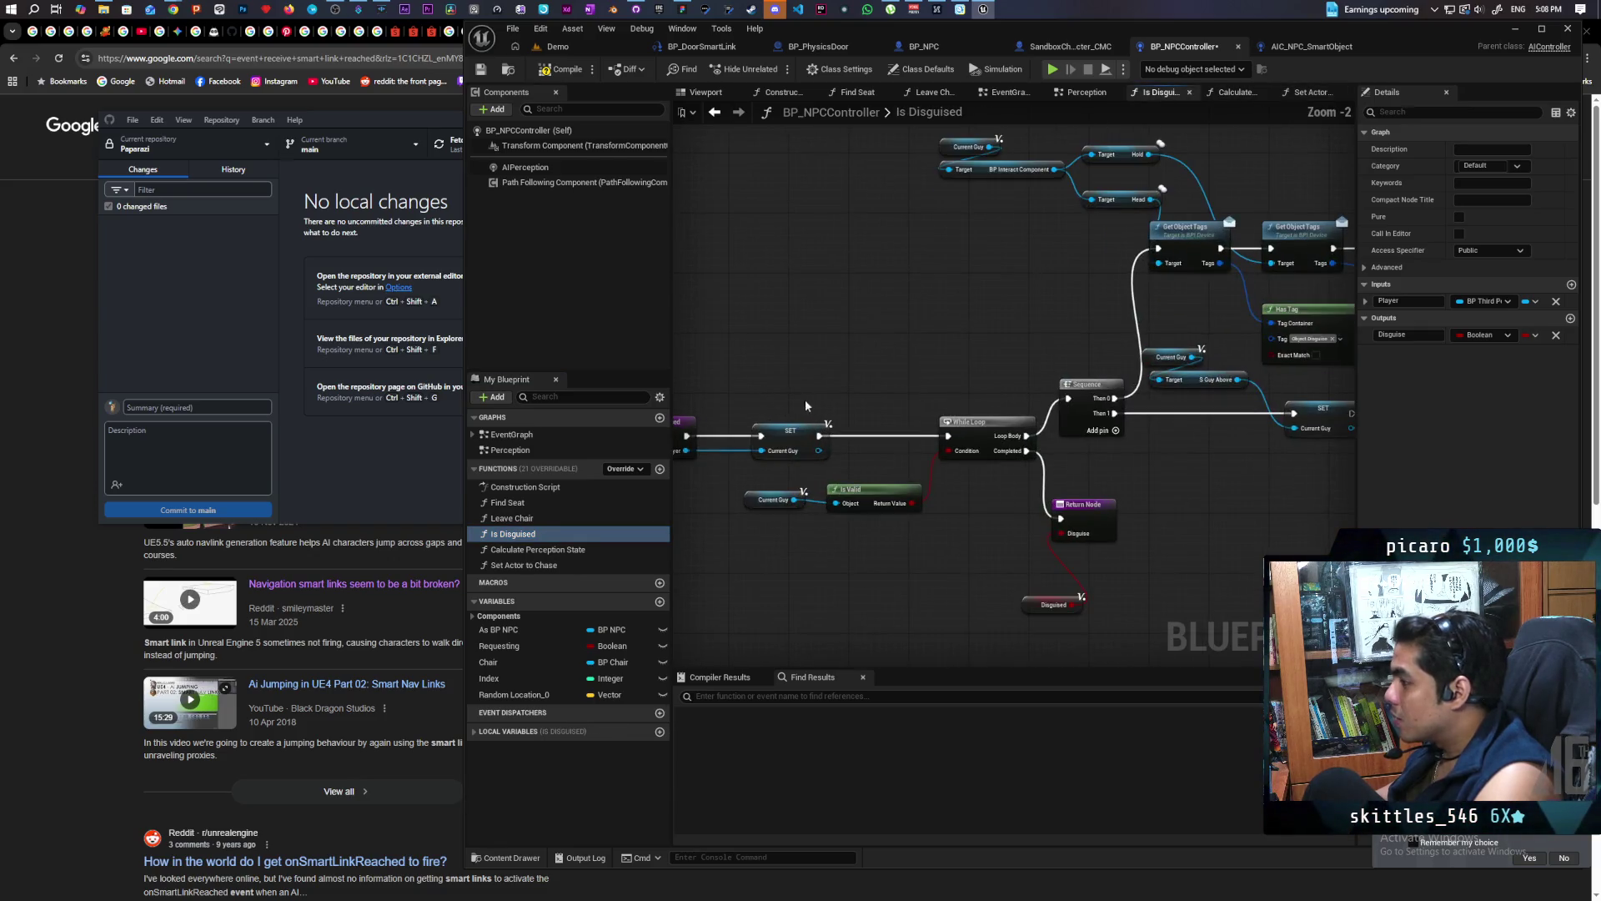
drag(1003, 361, 574, 377)
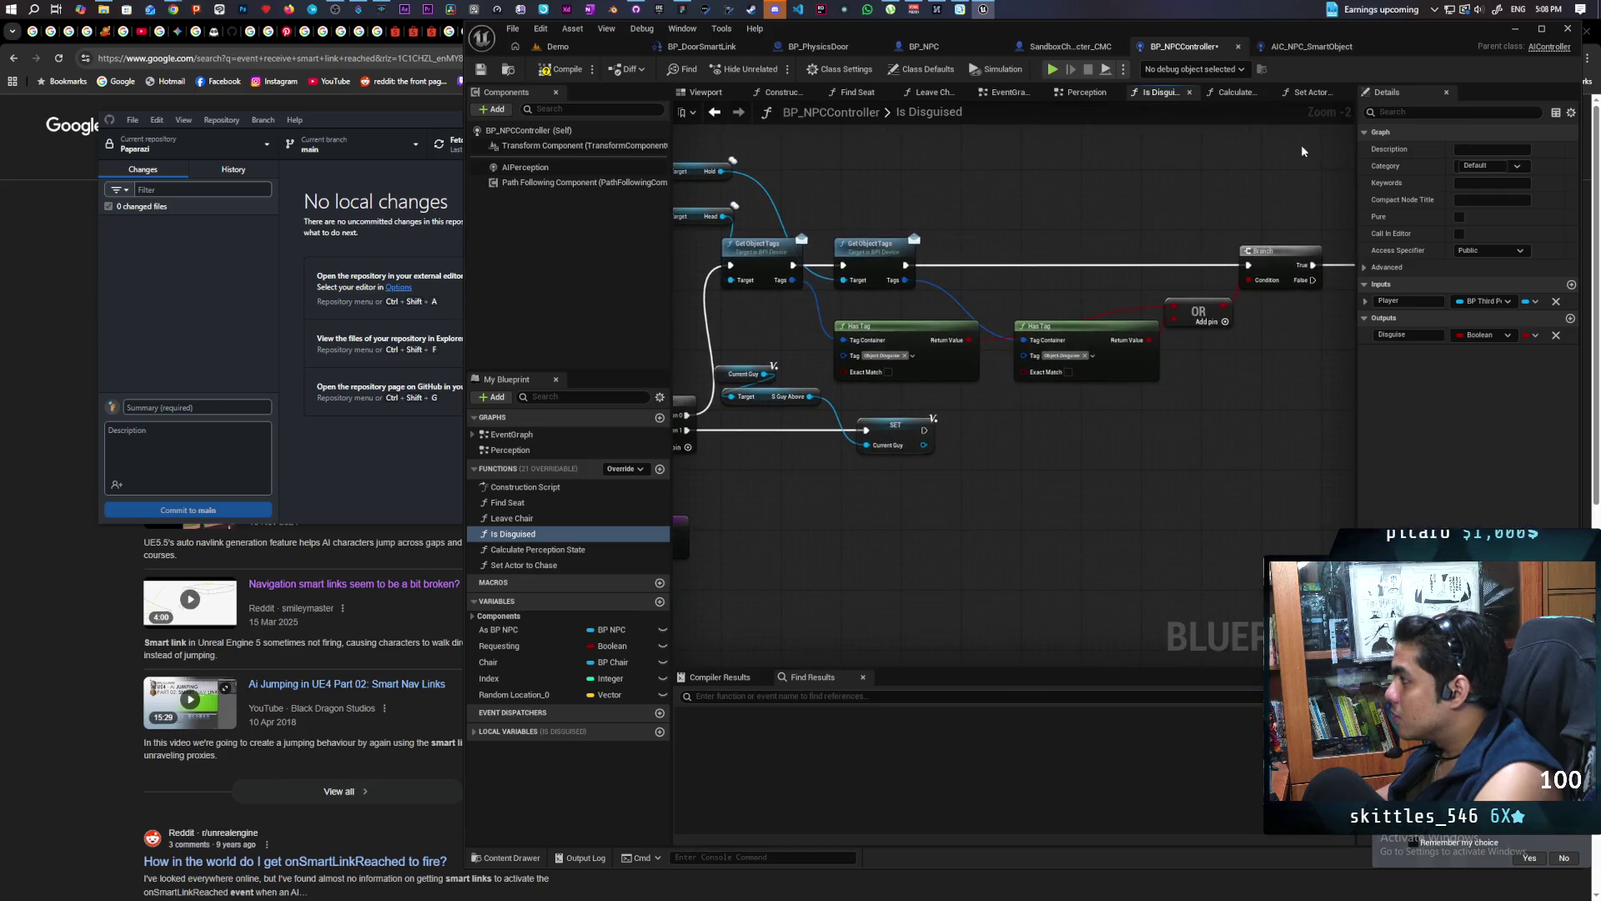
click(1236, 93)
scroll(980, 407, up, 3)
right_click(921, 253)
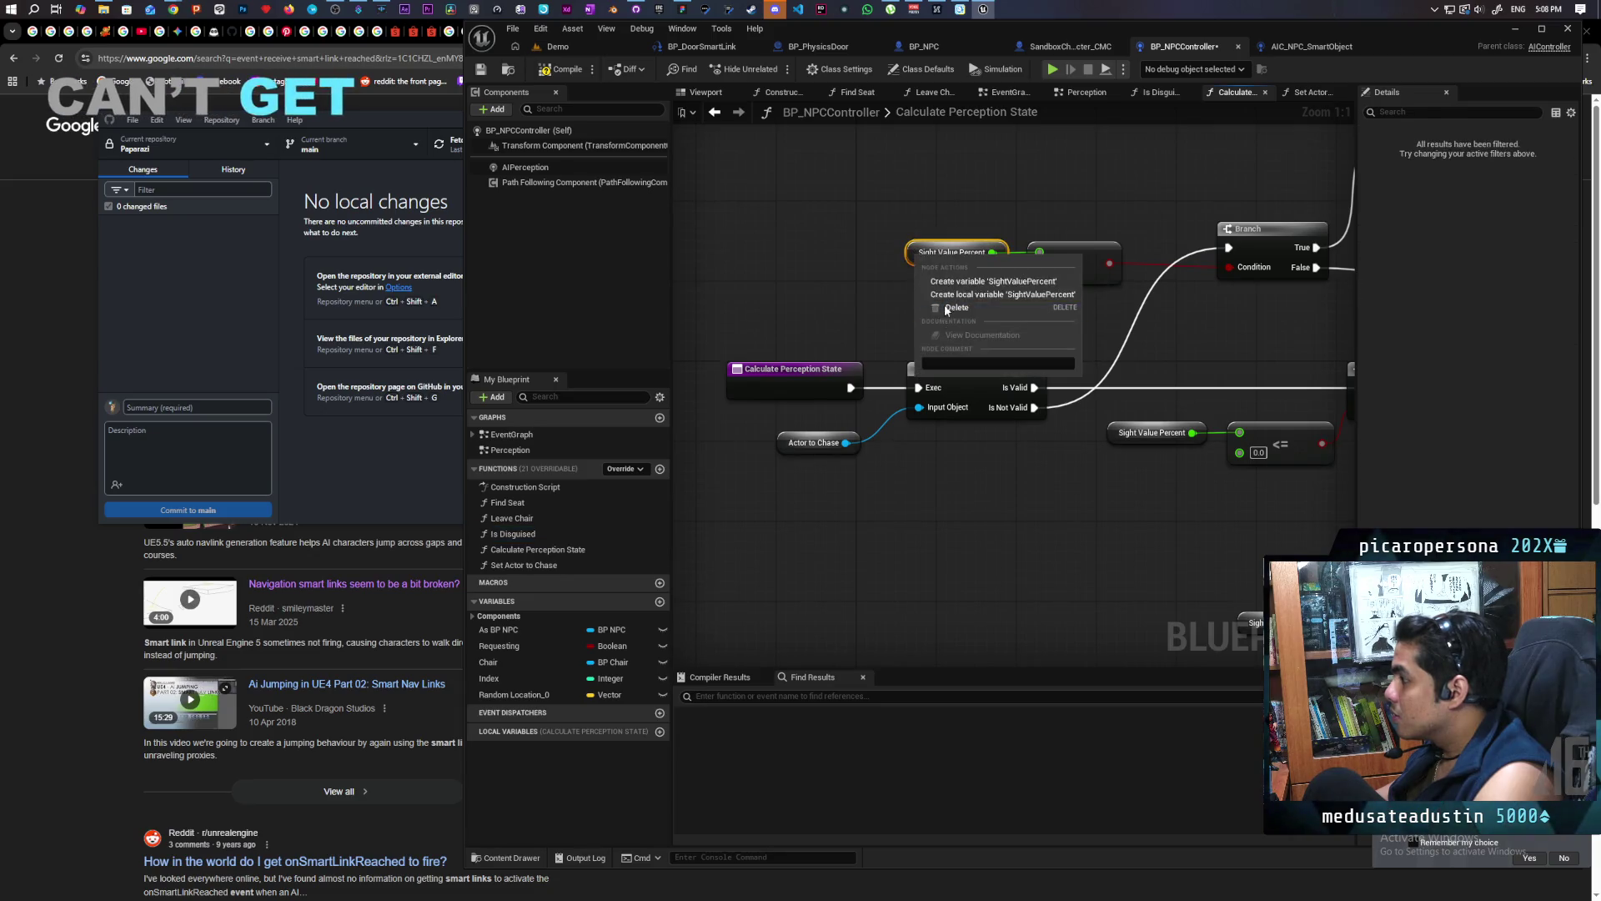
click(956, 281)
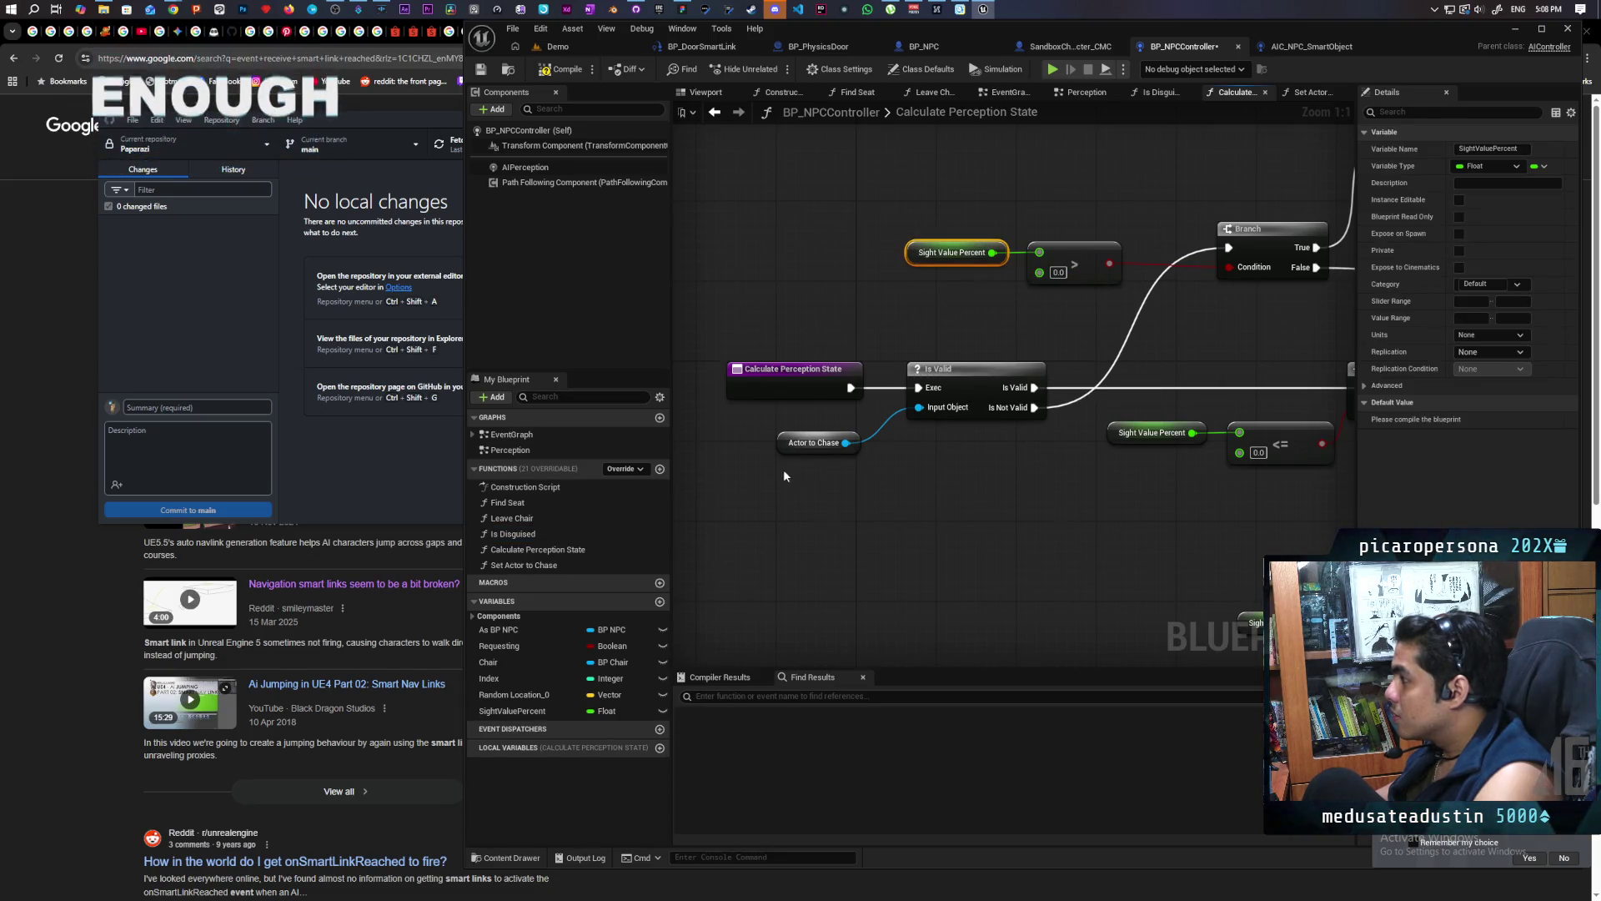
right_click(782, 441)
click(838, 477)
scroll(833, 457, down, 3)
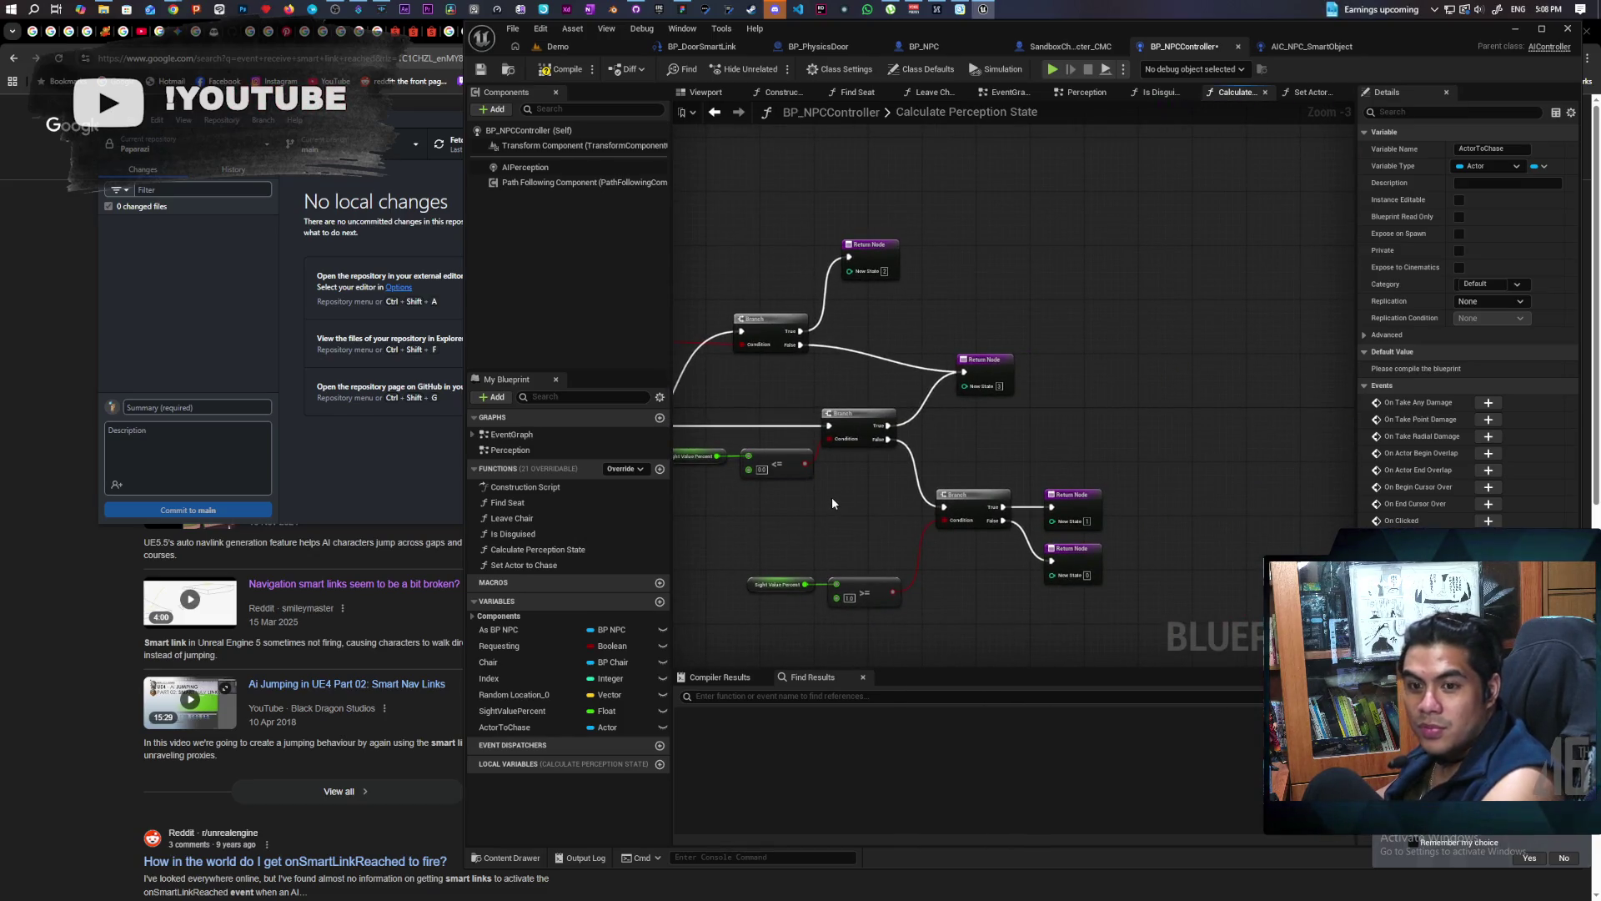
mouse_move(833, 497)
mouse_down()
mouse_move(1124, 456)
mouse_move(1011, 442)
mouse_up()
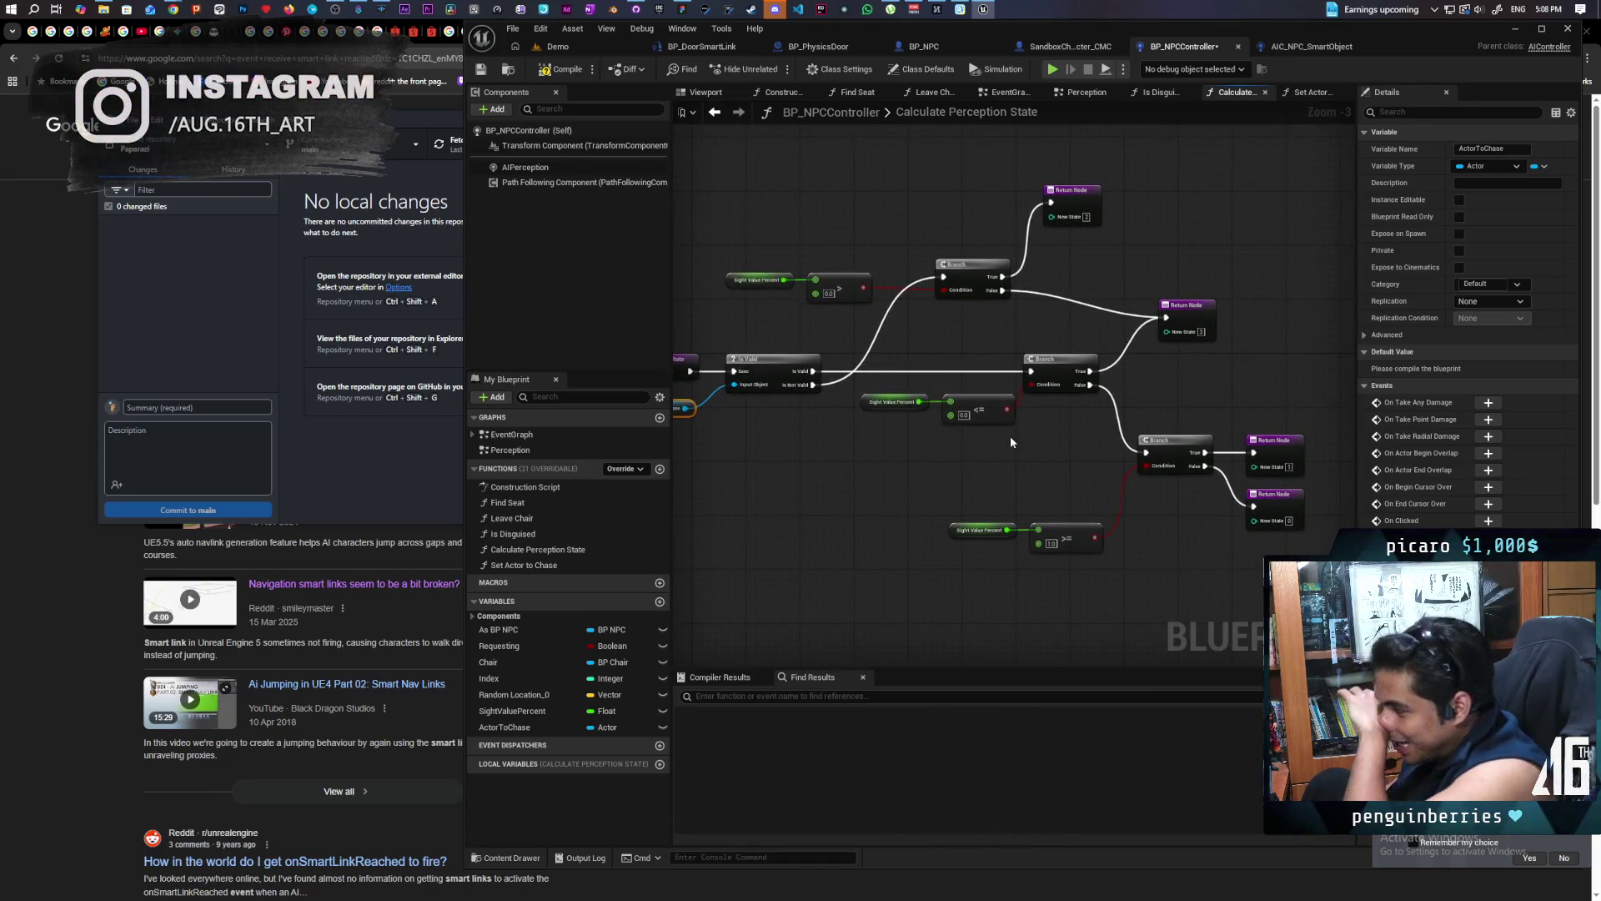
Create the missing Actor Detected variable in Set Actor to Chase and compile BP_NPCController
click(1309, 91)
scroll(756, 417, up, 2)
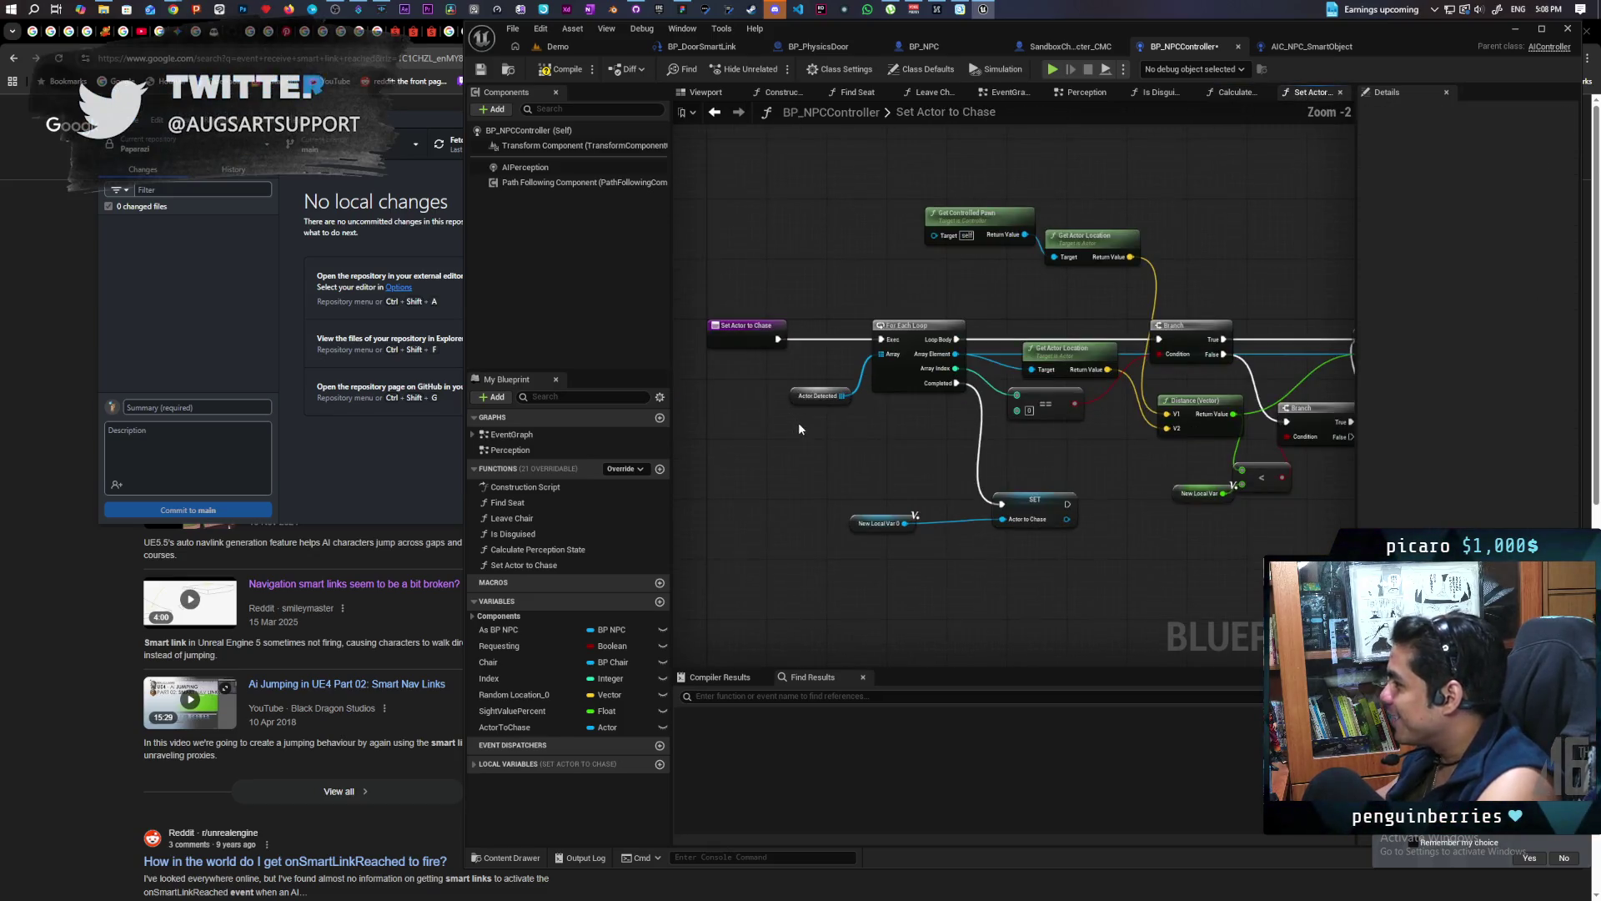
right_click(794, 399)
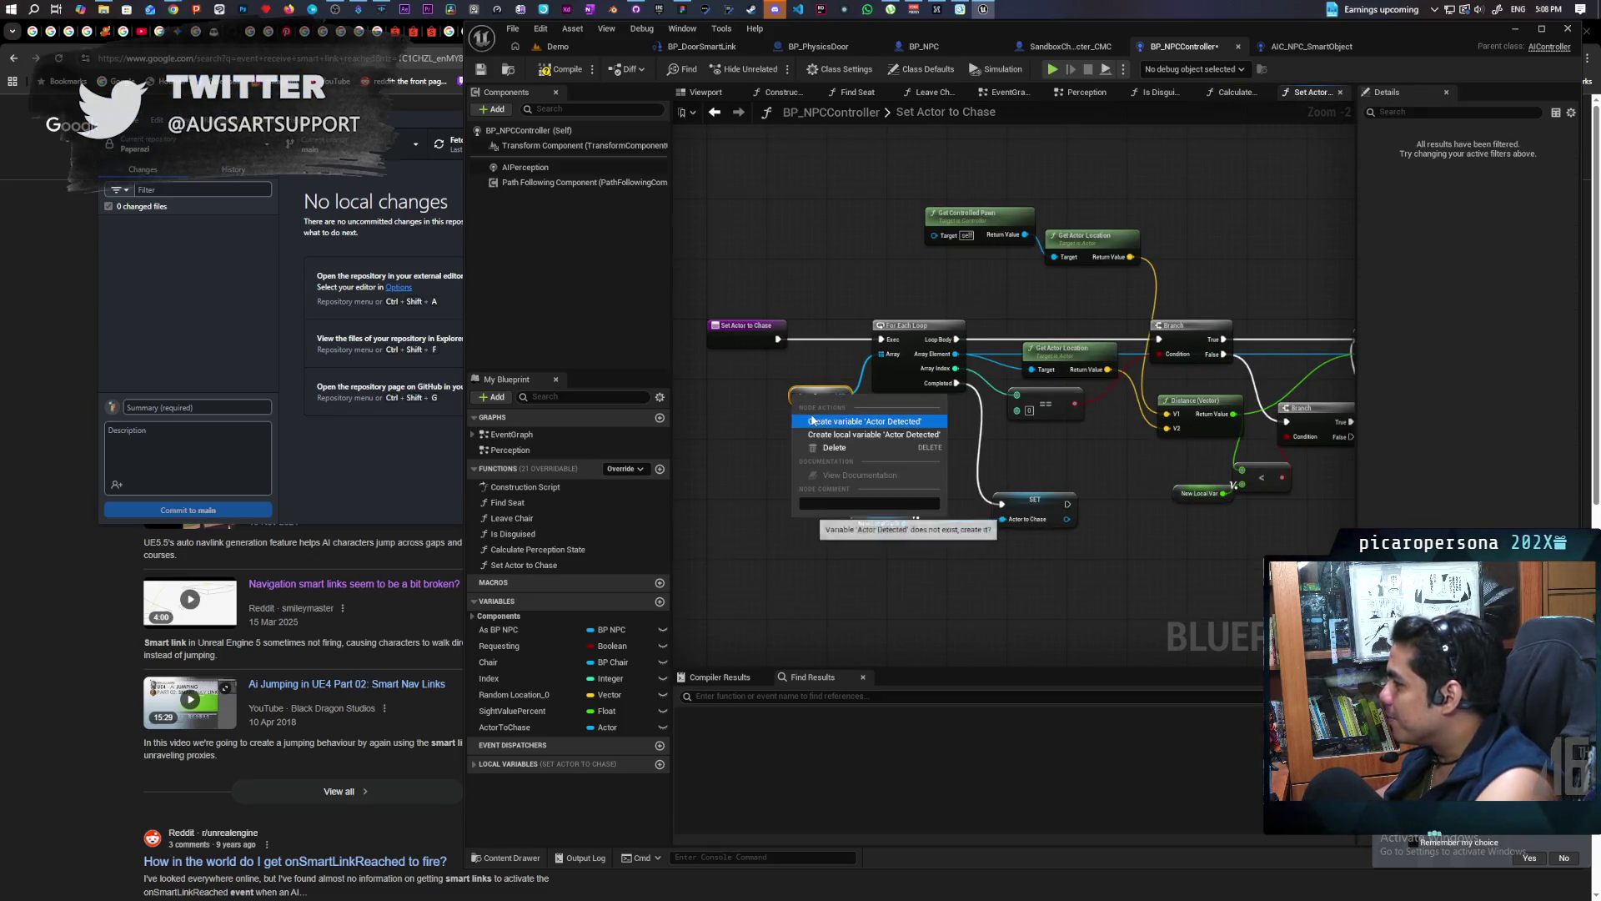
click(867, 421)
mouse_move(1218, 524)
mouse_down()
mouse_move(951, 542)
mouse_move(1048, 528)
mouse_move(838, 313)
mouse_move(870, 305)
mouse_up()
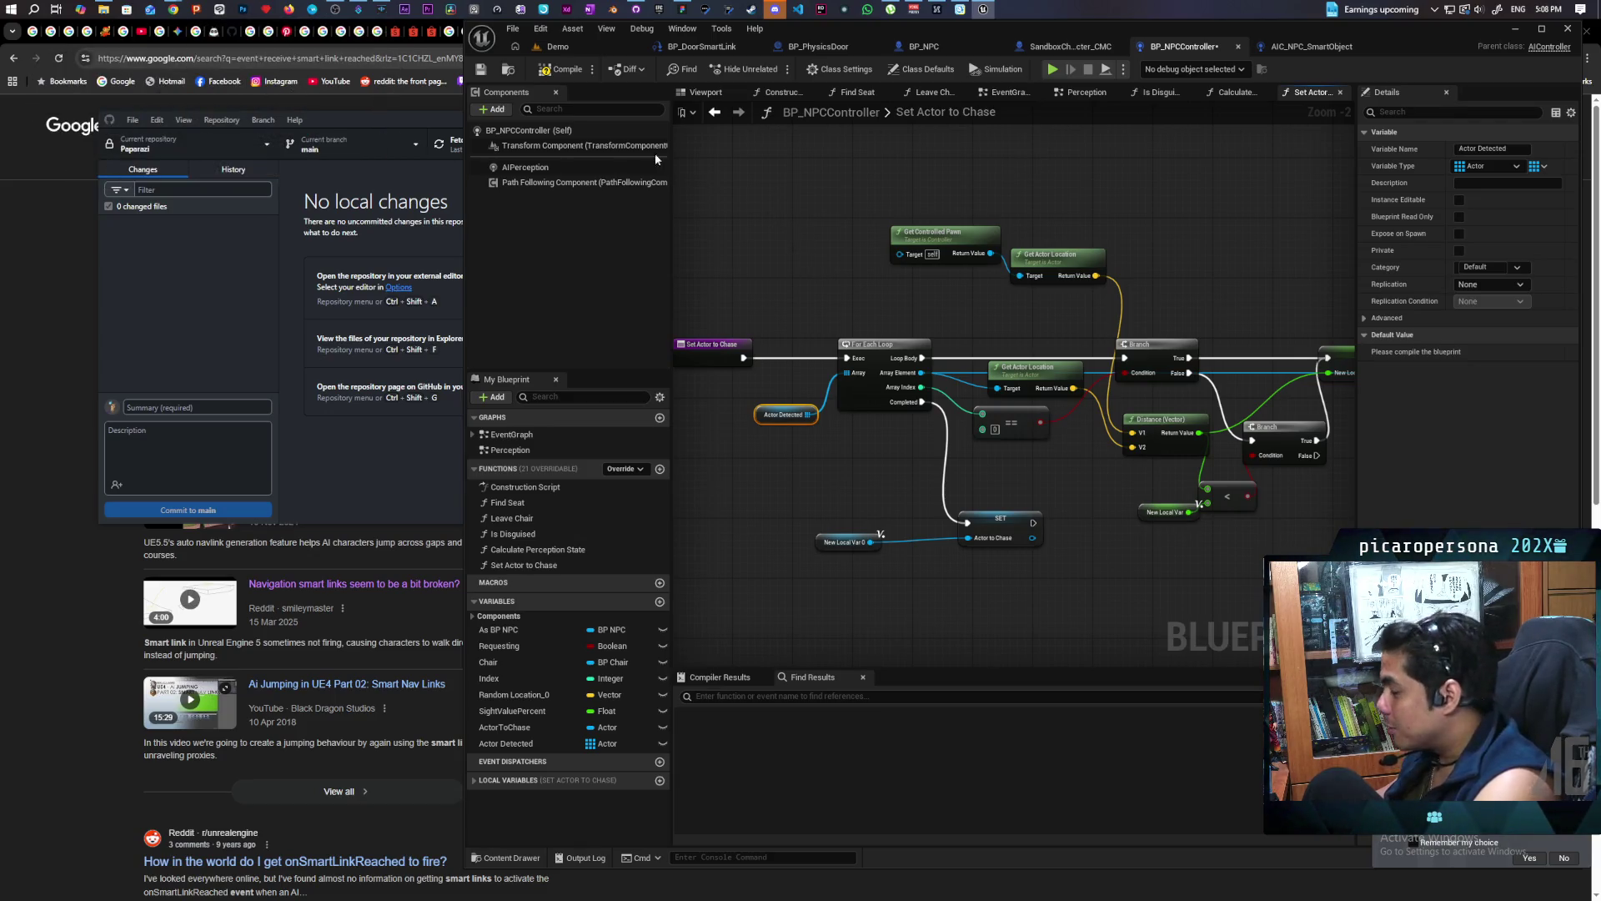
click(562, 74)
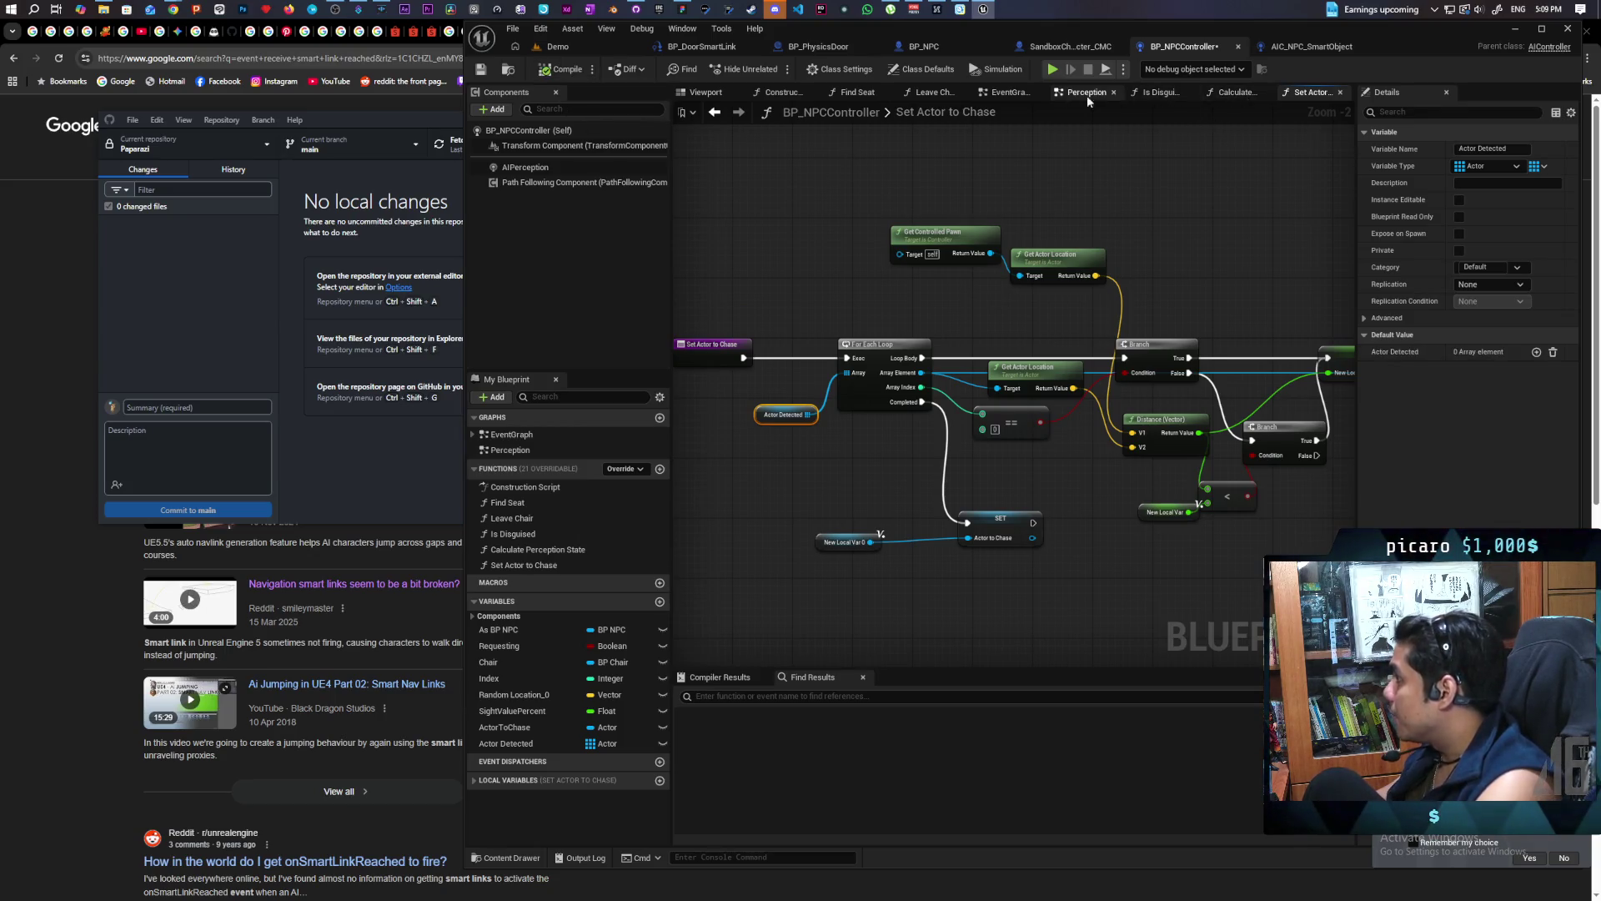
click(1005, 93)
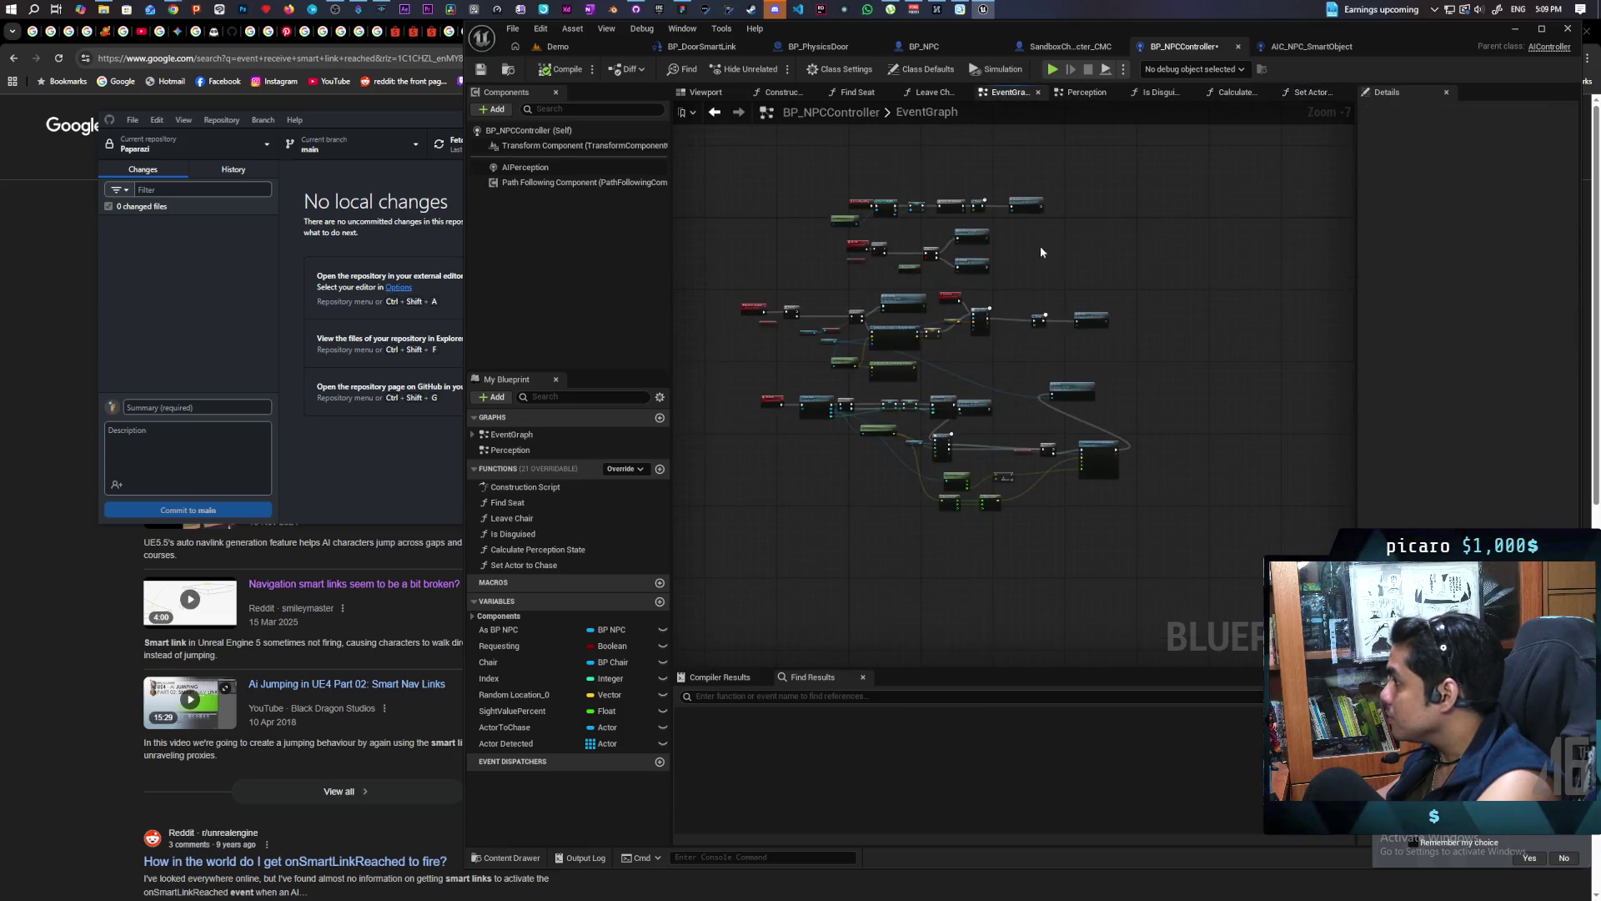
Paste all nodes from AIC_NPC_SmartObject's EventGraph into BP_NPCController's Perception graph, confirming Fix Self Context
click(1082, 93)
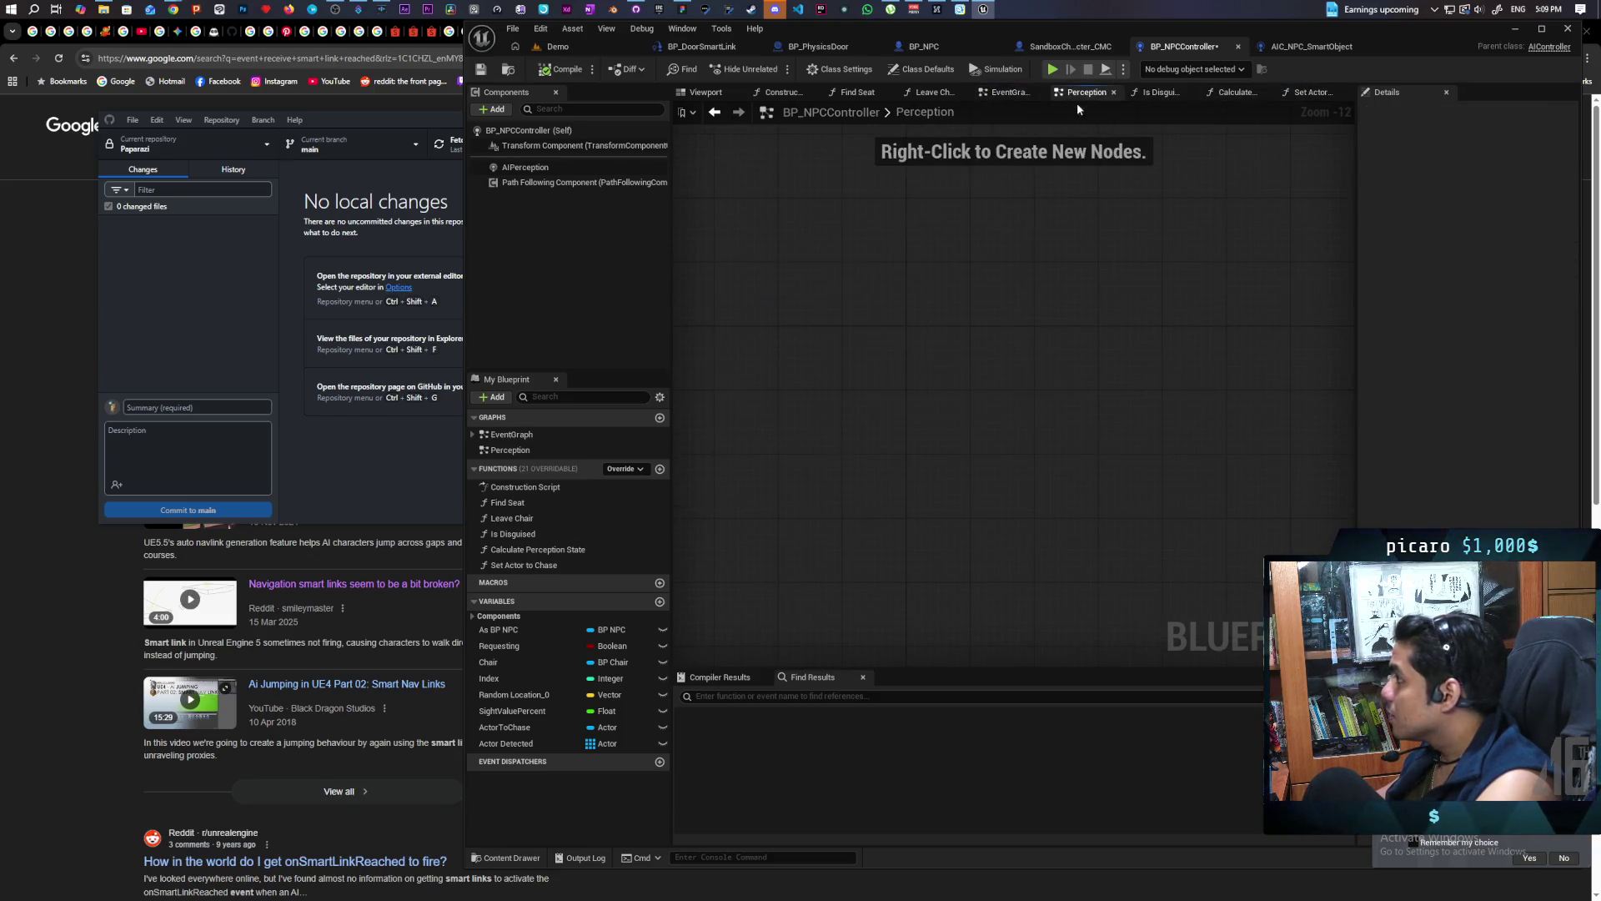
click(1318, 48)
mouse_move(788, 264)
mouse_down()
mouse_move(1155, 625)
mouse_move(1176, 590)
mouse_up()
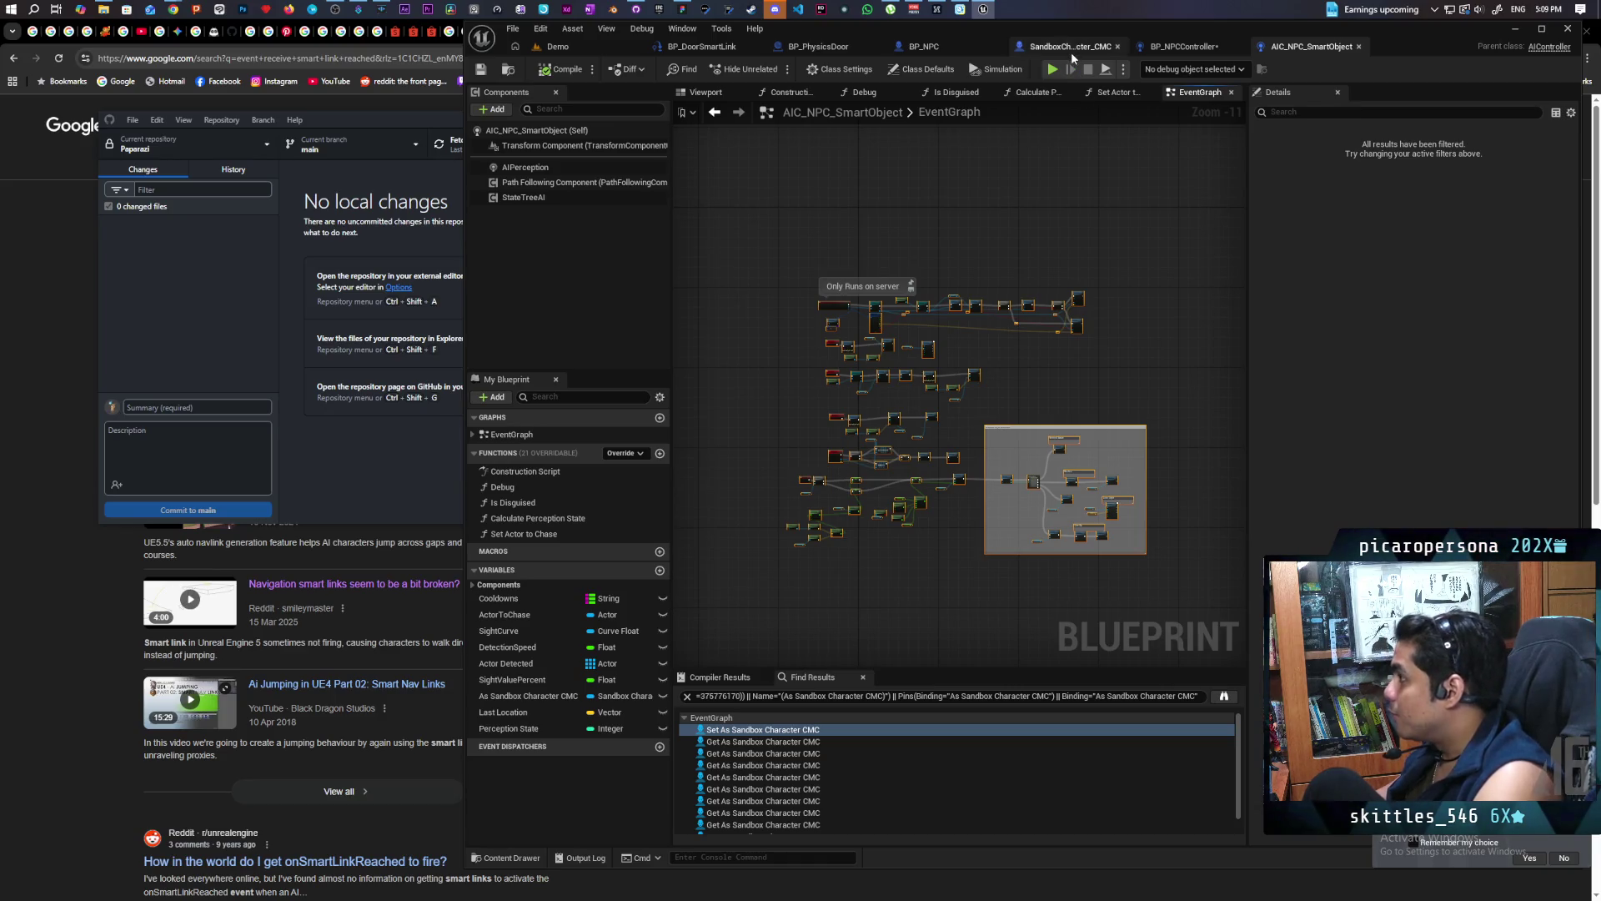
click(1185, 46)
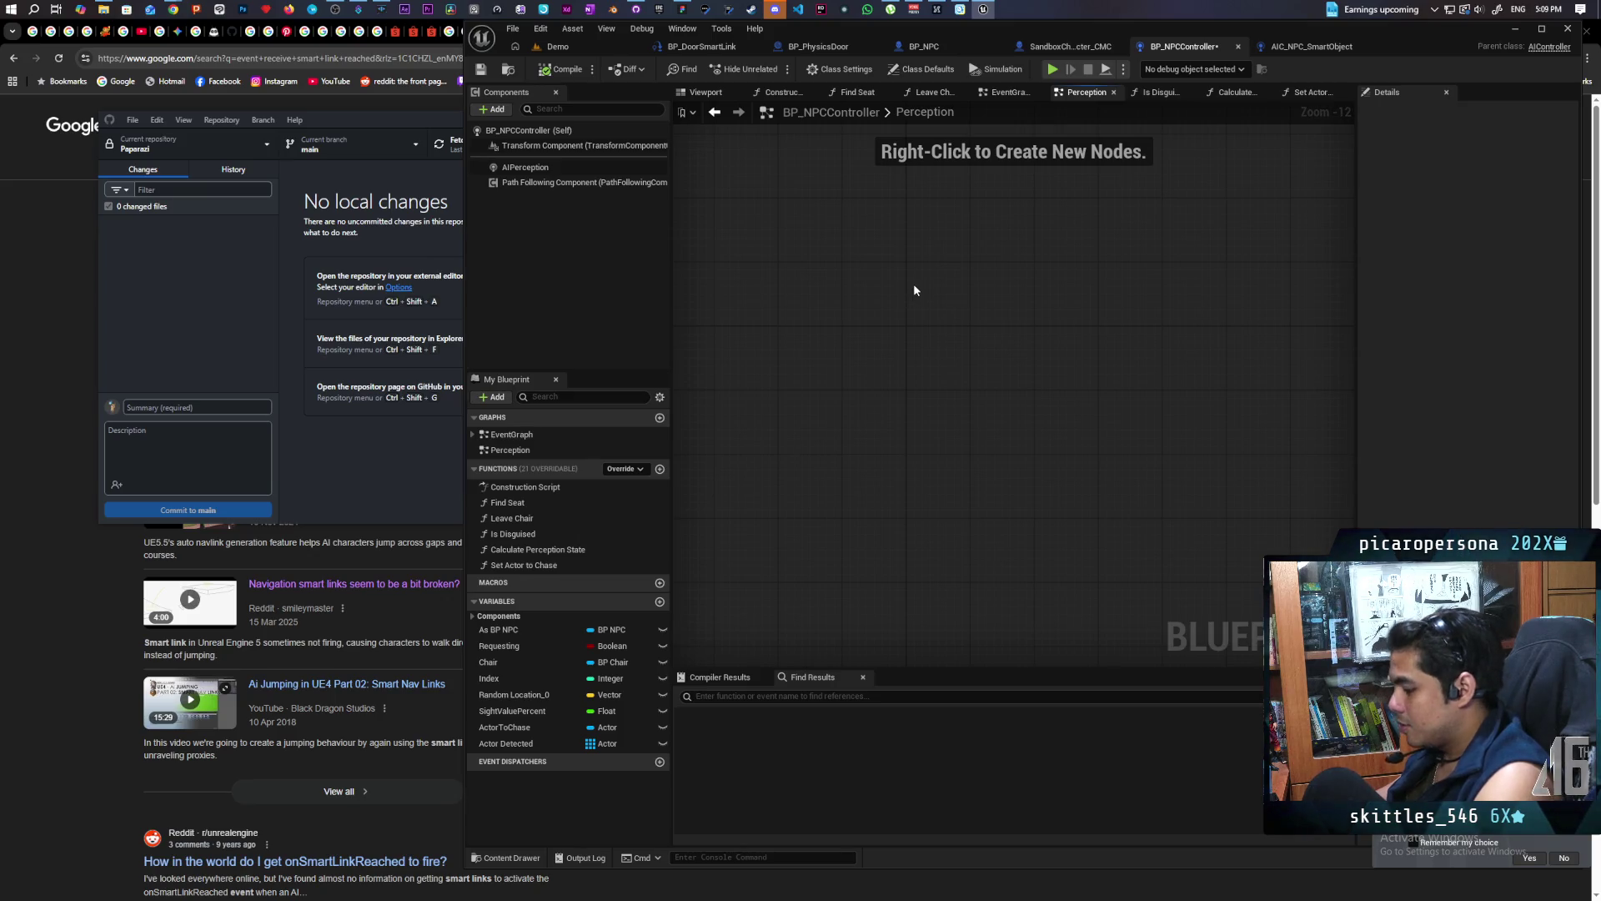
key(ctrl+v)
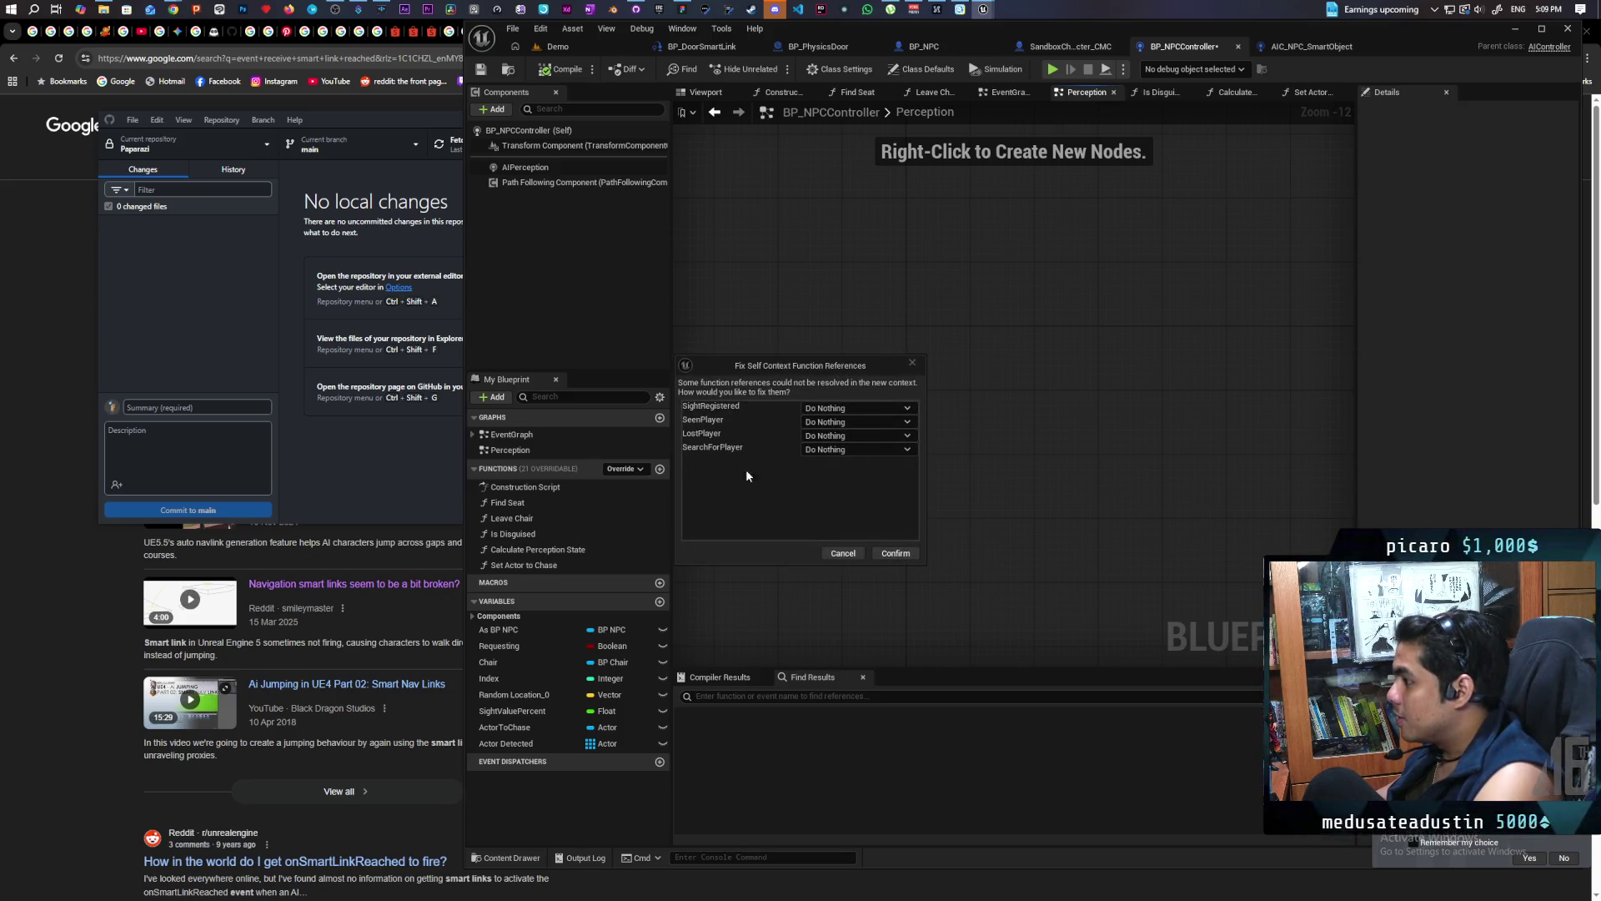
click(894, 555)
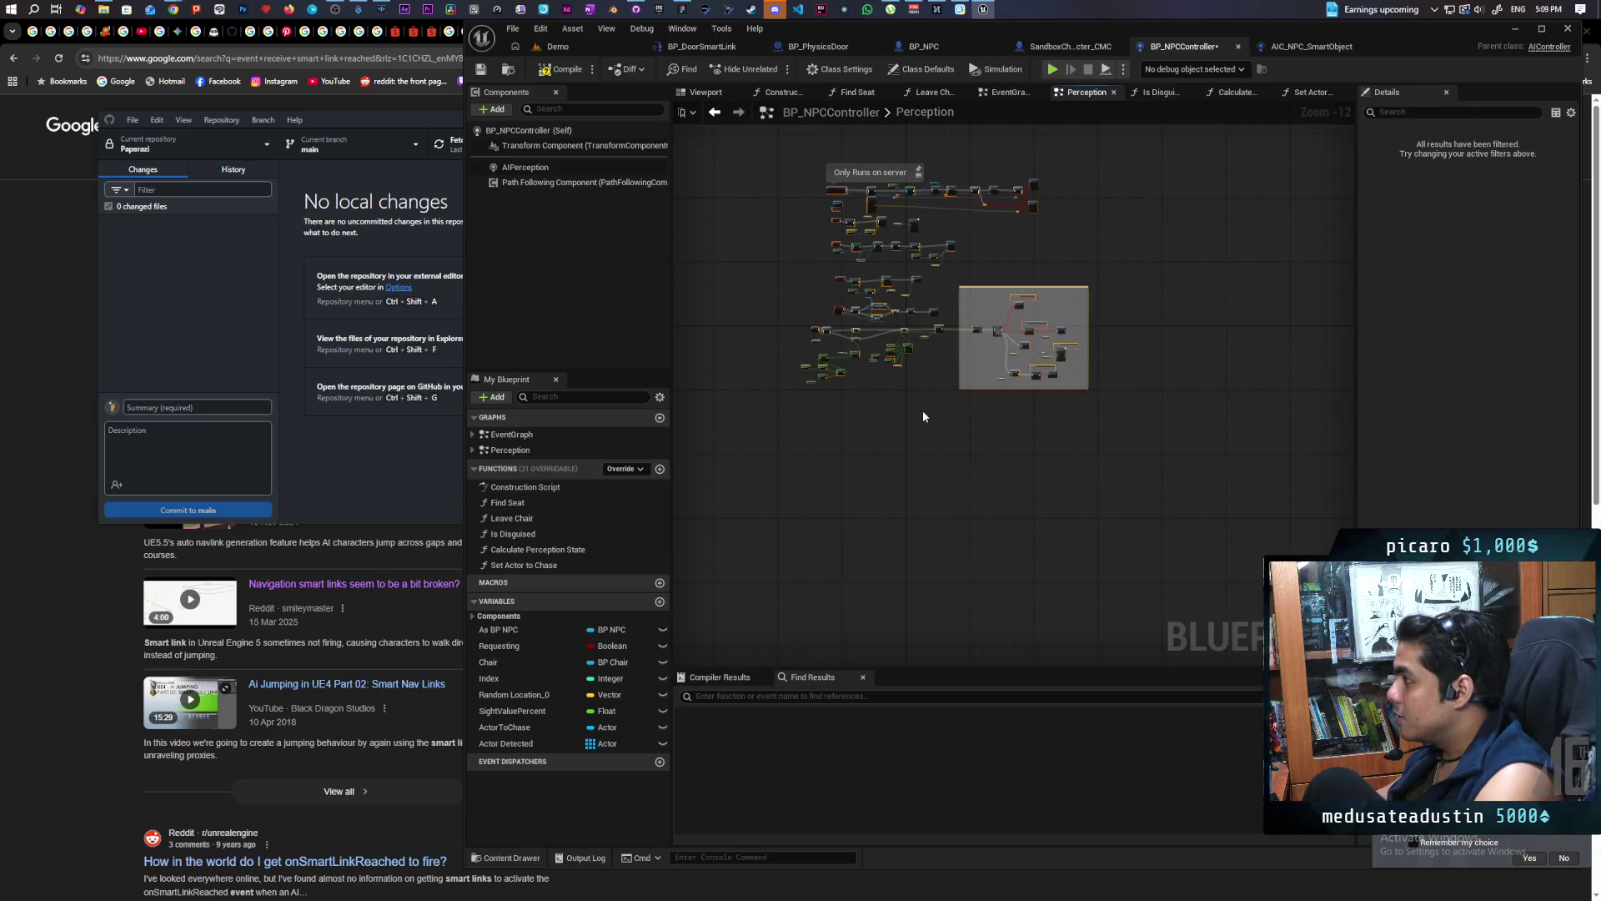
Survey the pasted Perception graph and compile with F7, revealing missing Perception State and As Sandbox Character CMC
scroll(1023, 372, up, 8)
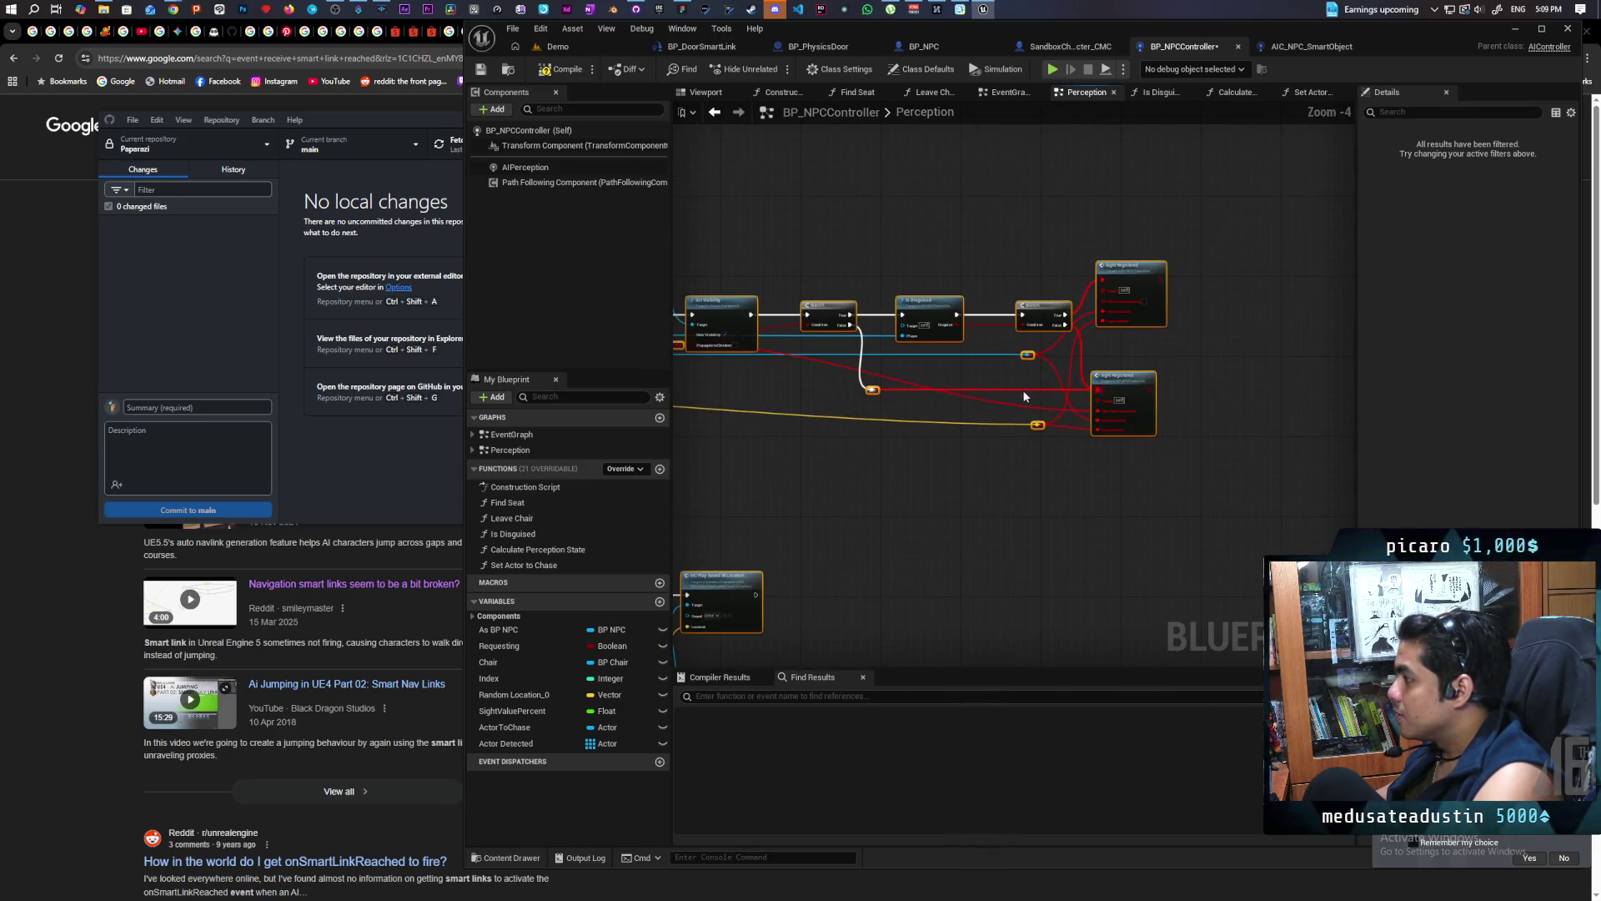
scroll(1028, 406, up, 2)
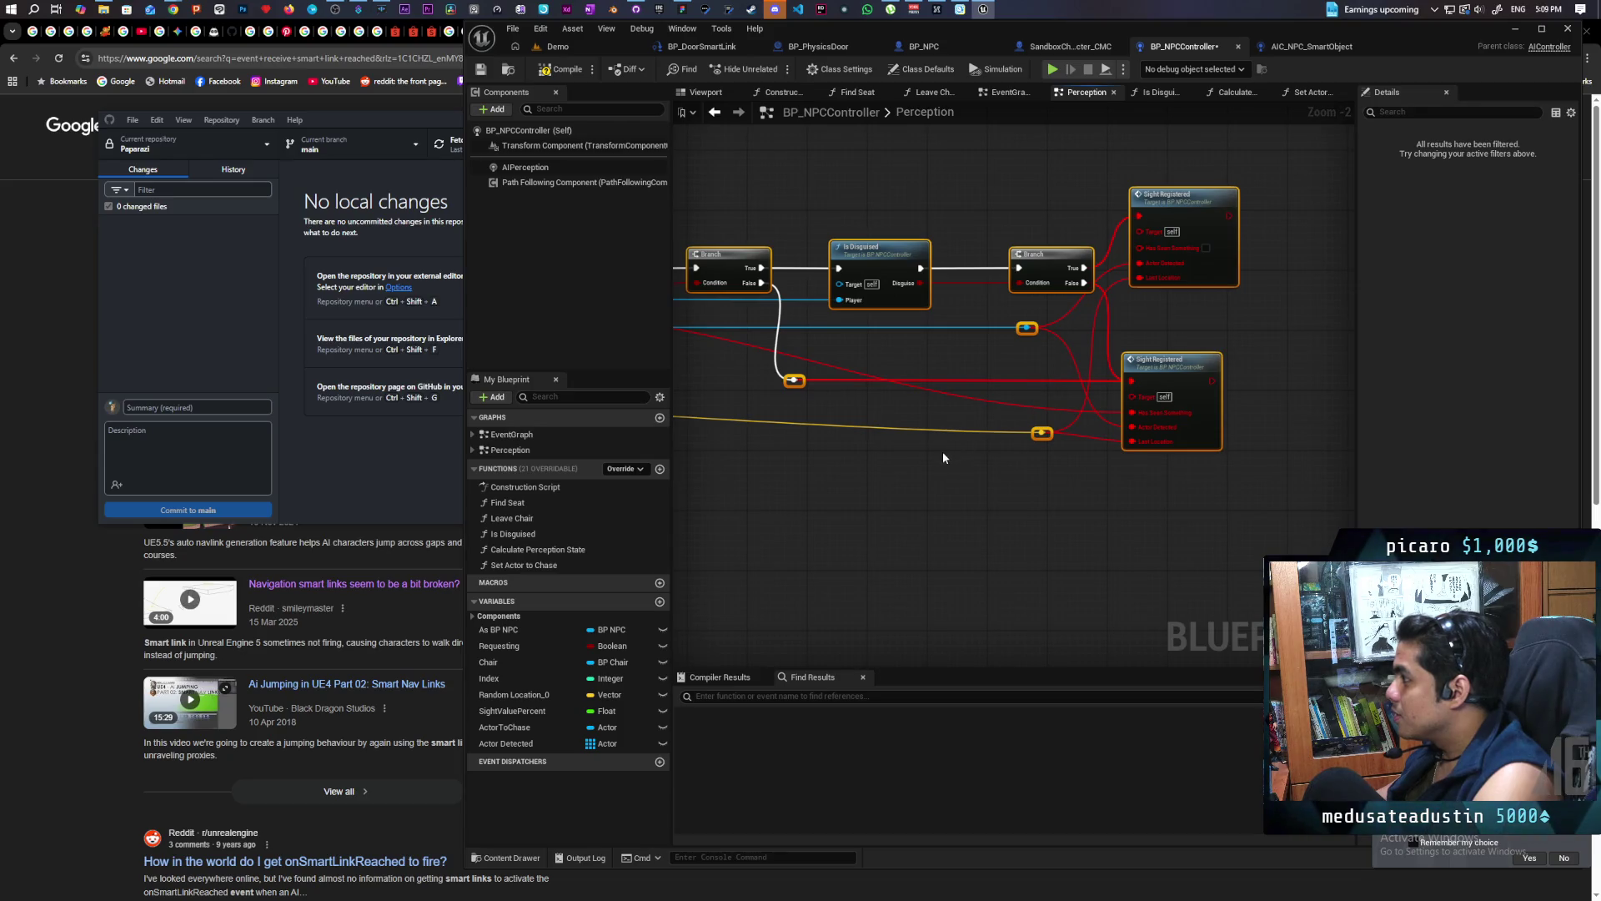
scroll(944, 457, down, 5)
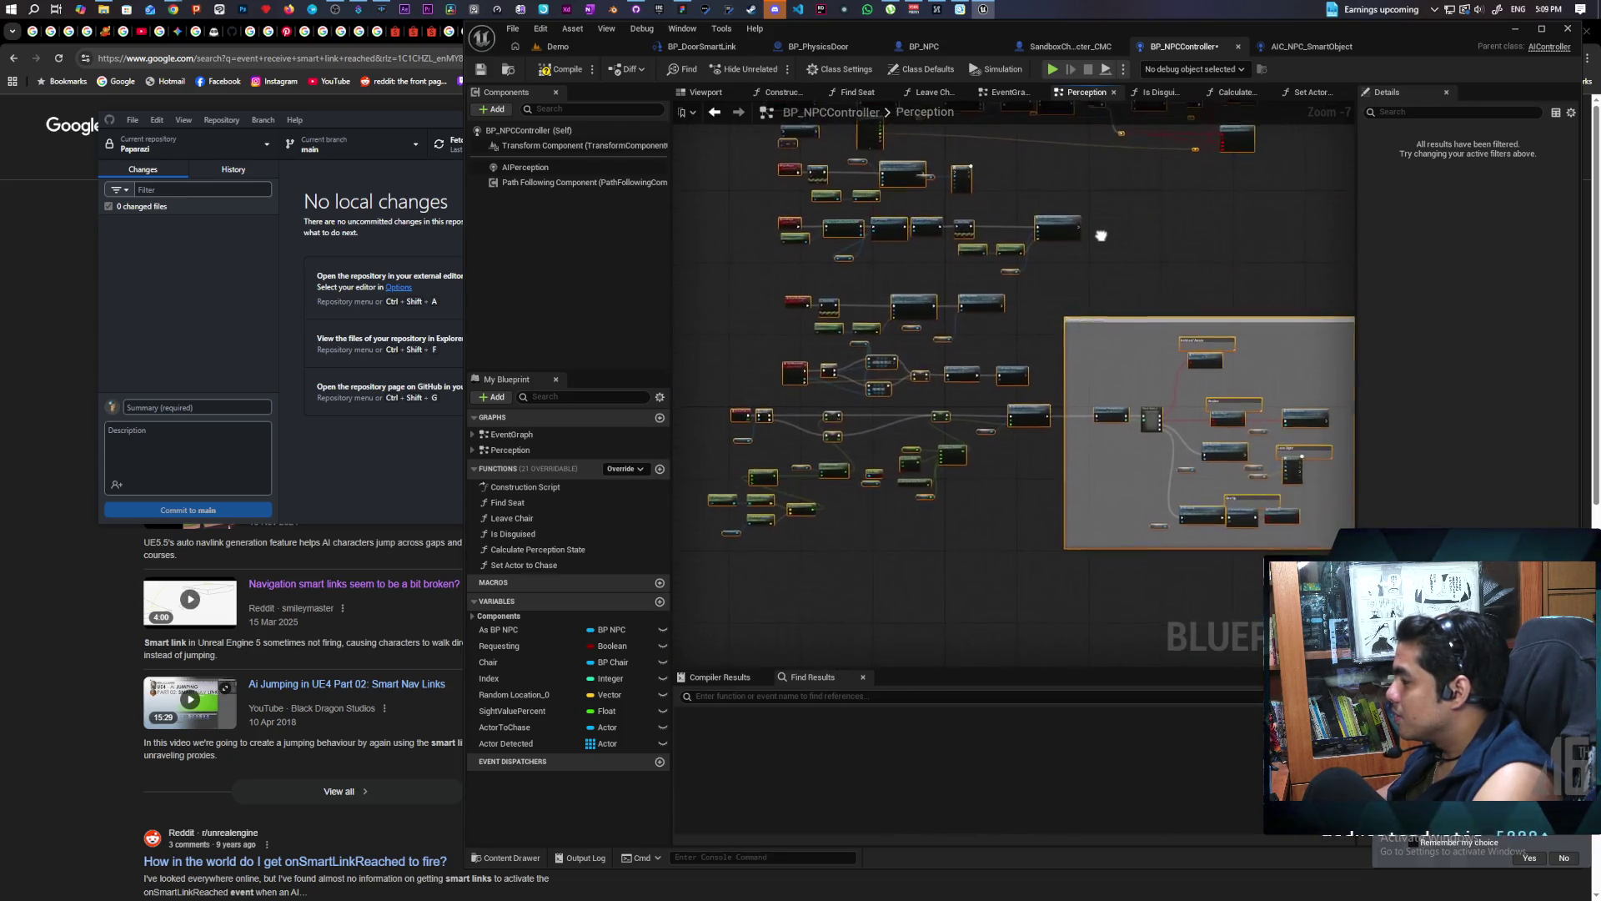
drag(1101, 238, 1143, 212)
drag(1060, 402, 1087, 513)
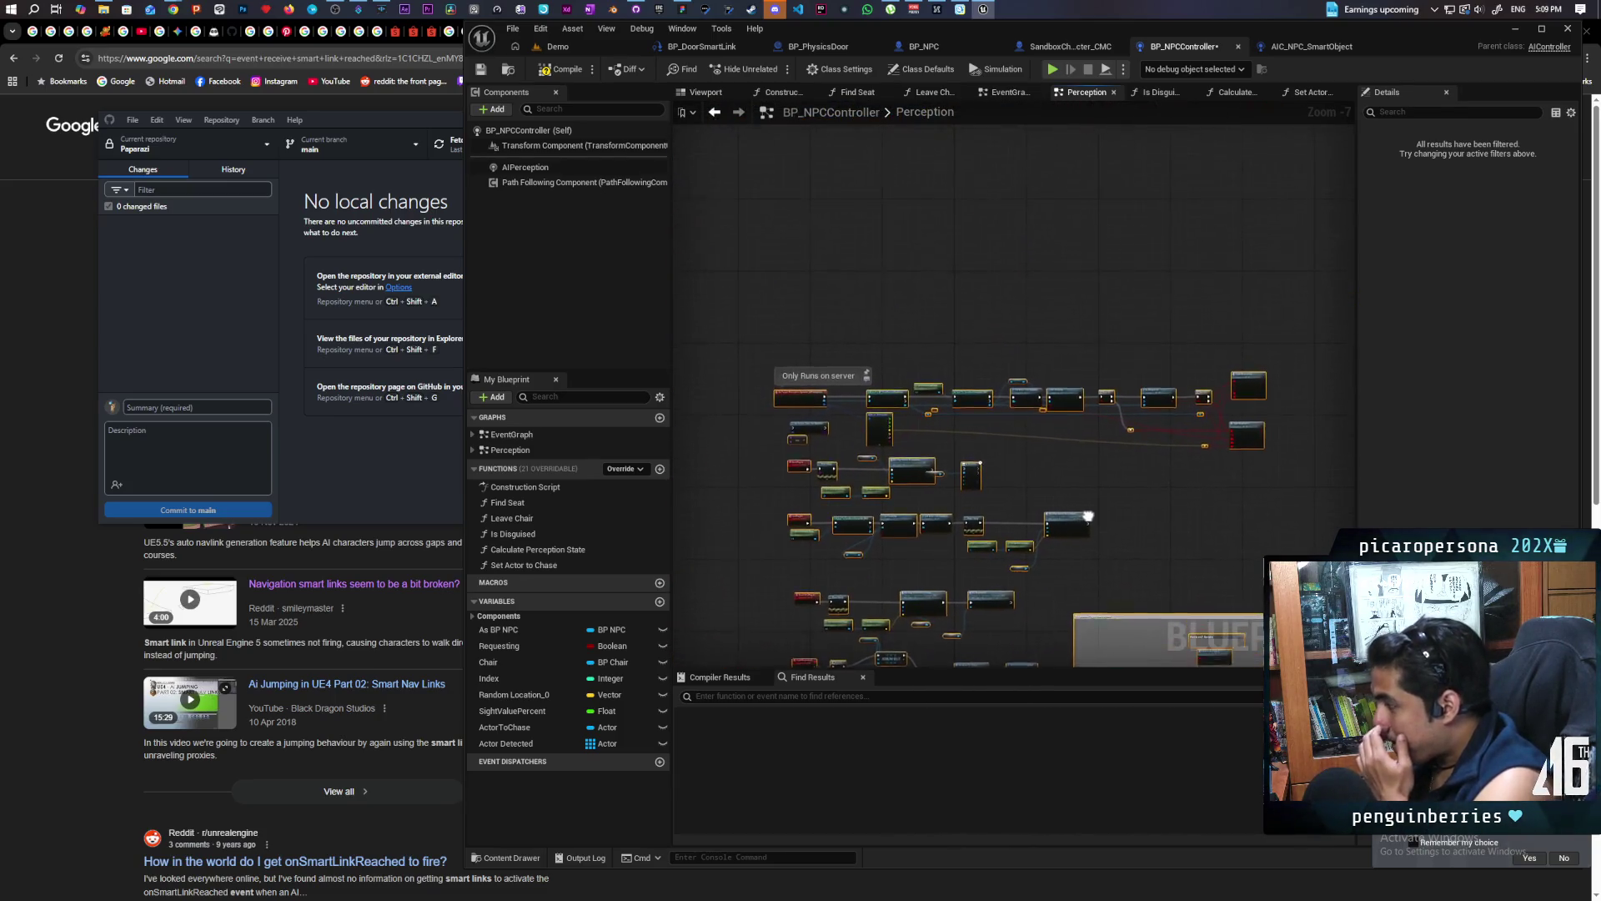
scroll(915, 442, up, 2)
scroll(801, 447, up, 2)
mouse_move(801, 447)
mouse_down()
mouse_move(849, 458)
mouse_move(998, 428)
mouse_up()
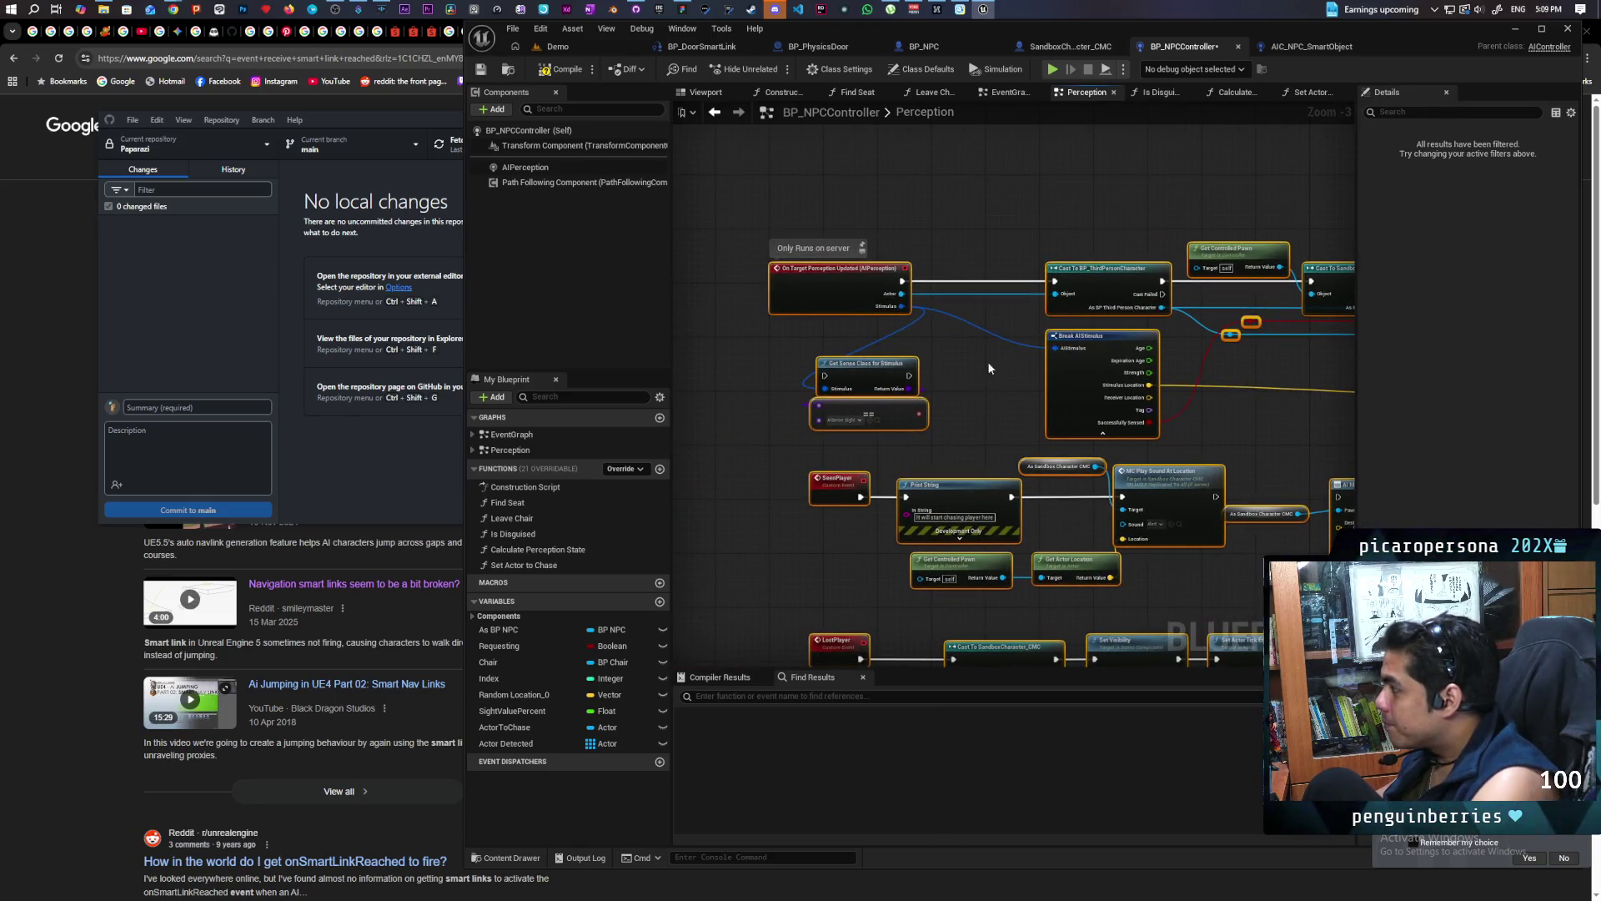
scroll(991, 492, down, 5)
drag(991, 492, 924, 367)
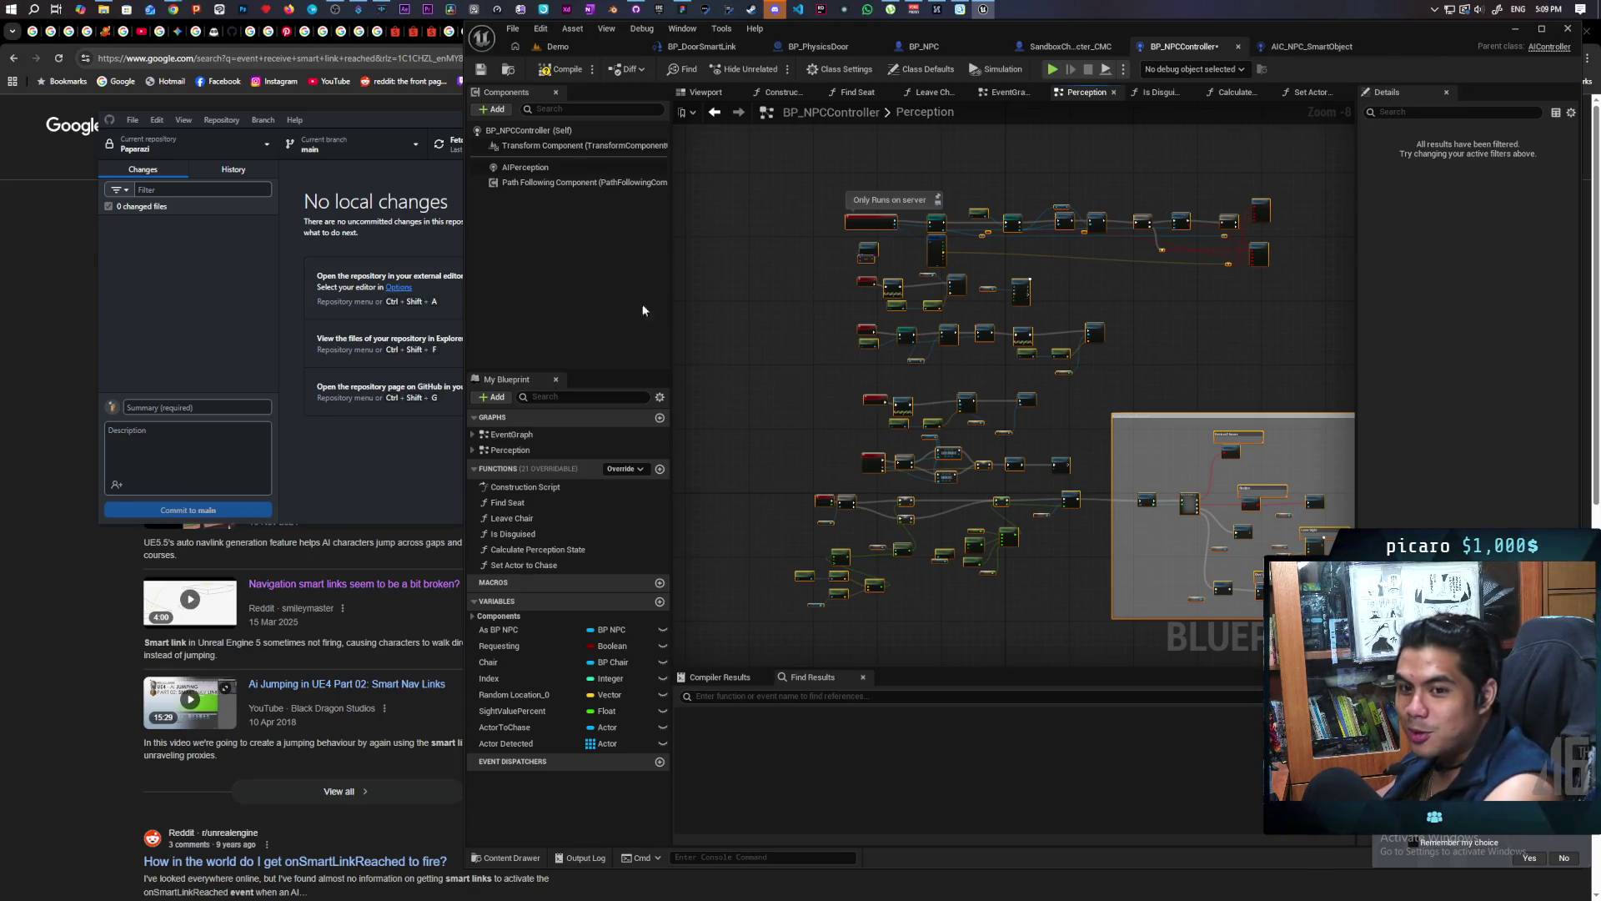
key(F7)
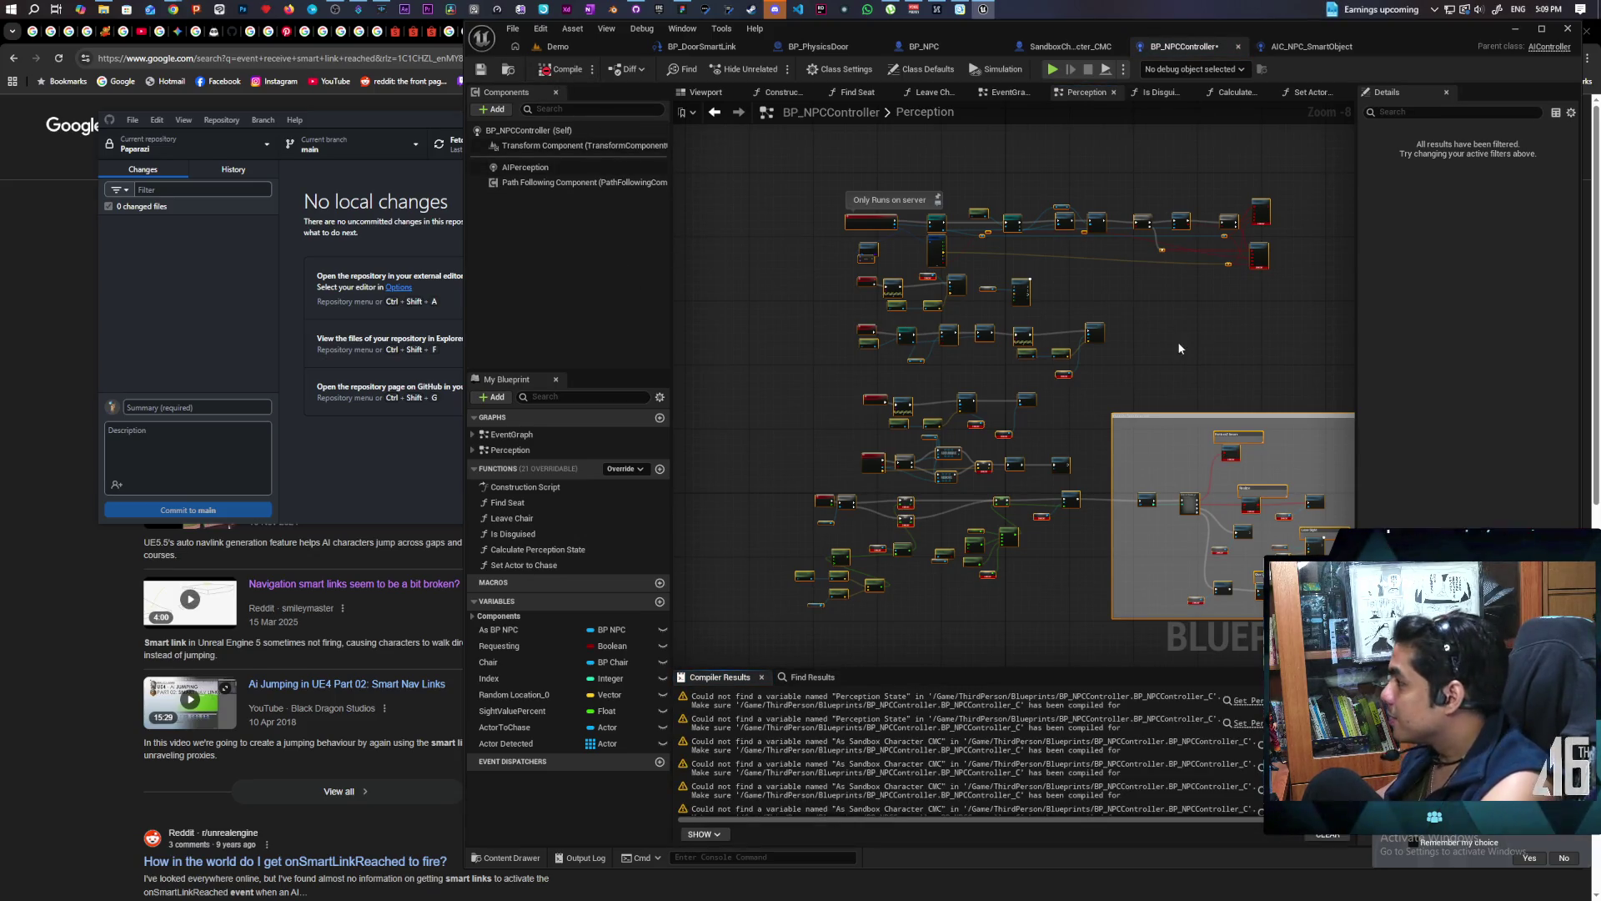
Center on the Branch and Sight Registered nodes and pull a new wire from Branch's True output
drag(1178, 344, 1168, 284)
scroll(1044, 467, up, 4)
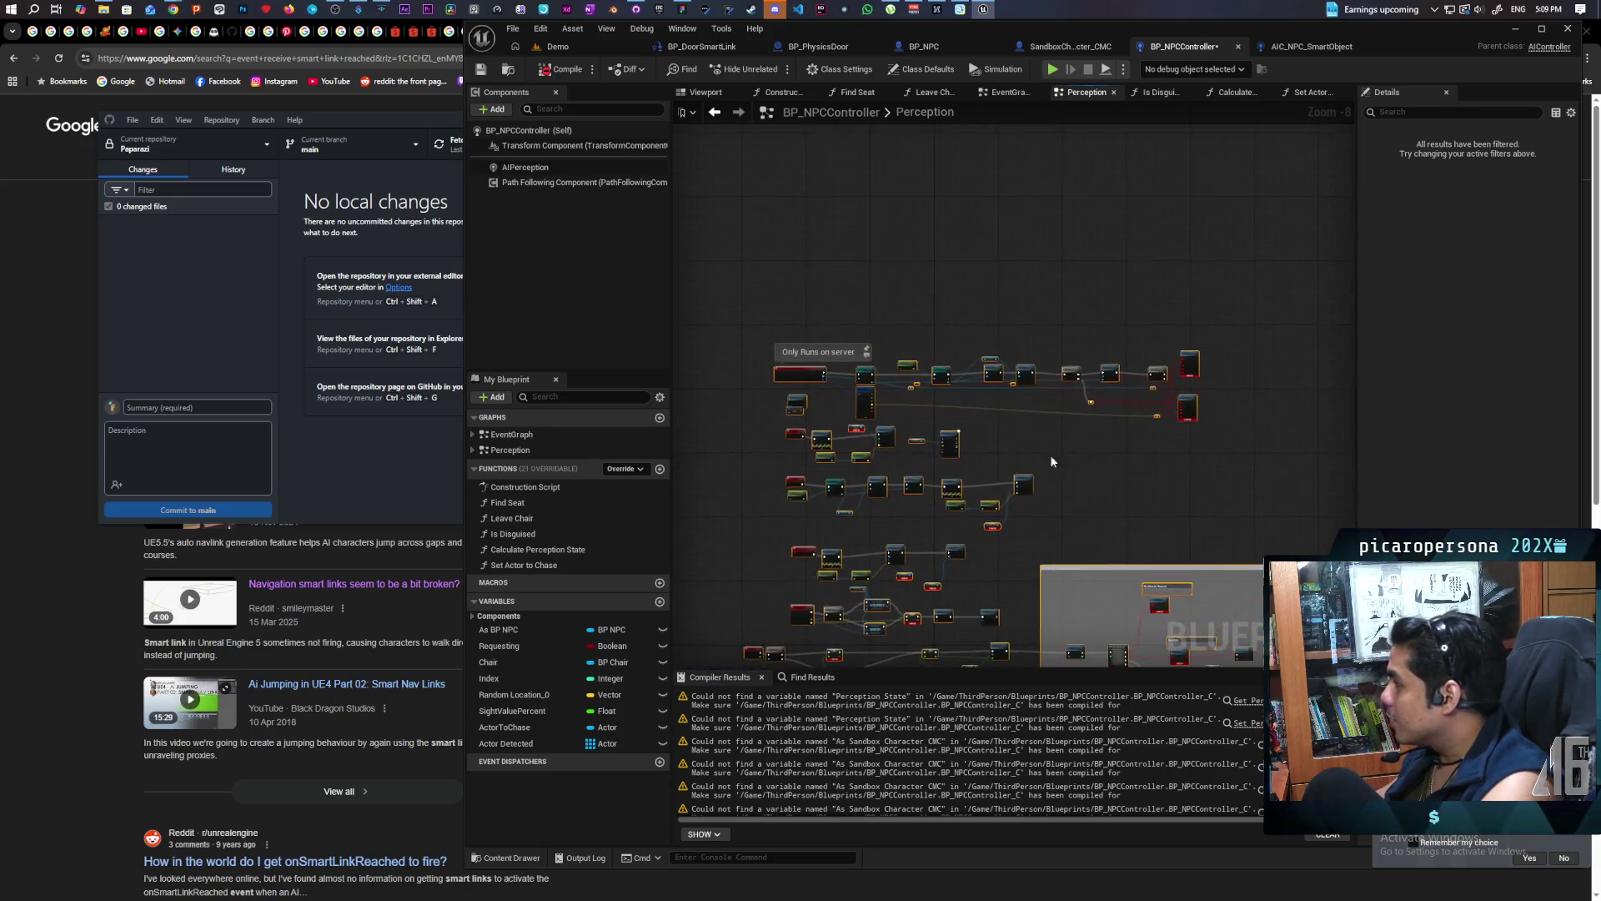
scroll(904, 413, up, 3)
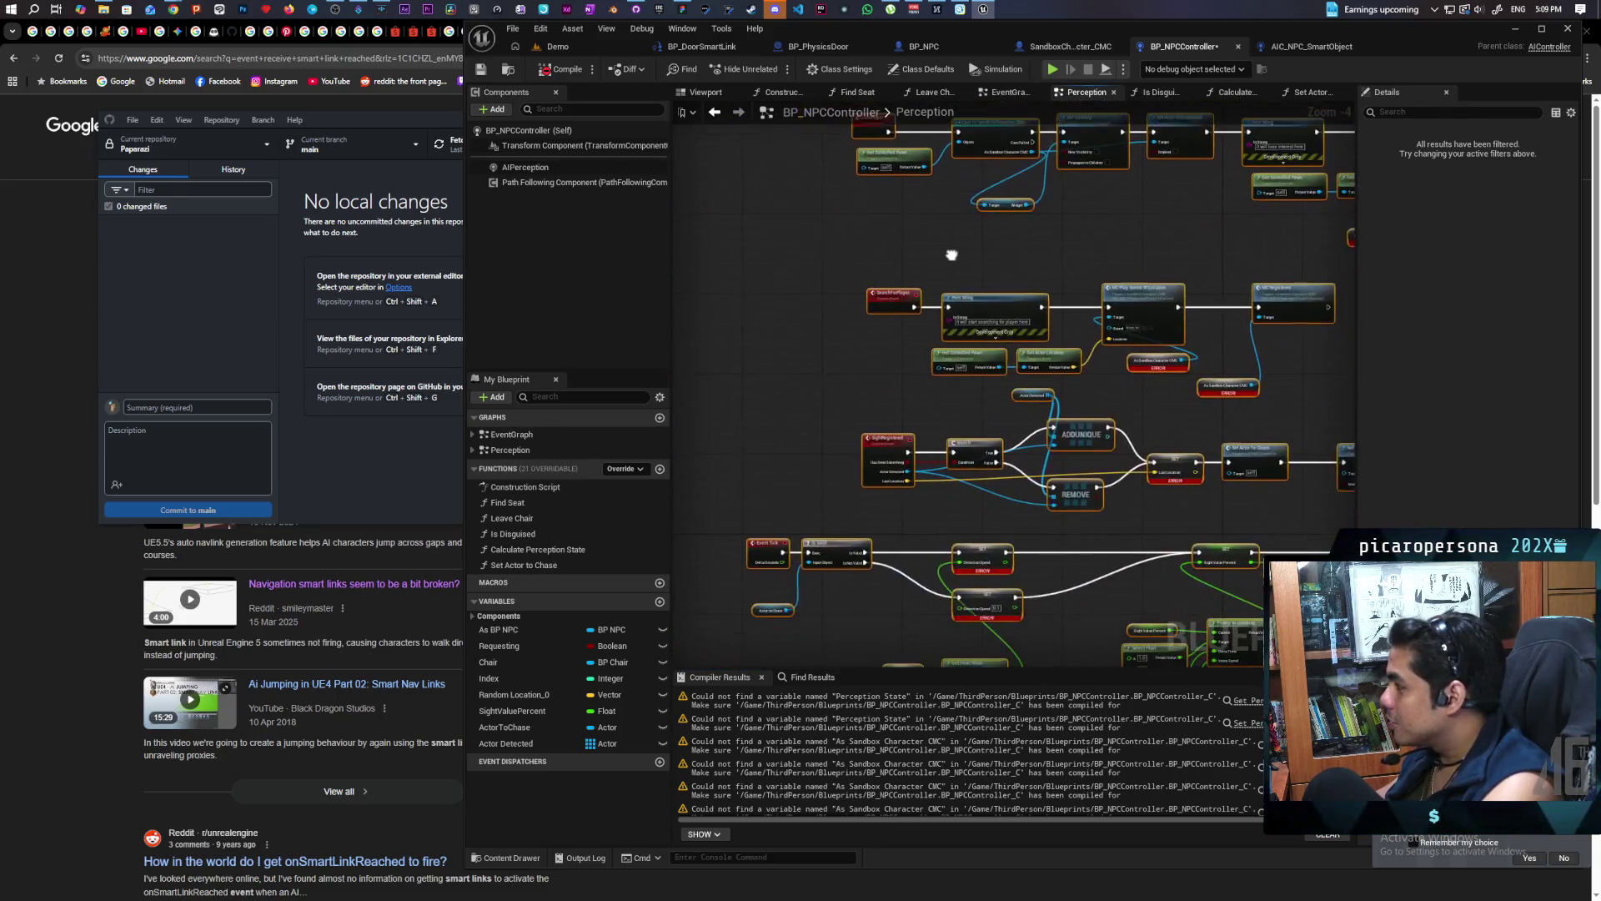
scroll(912, 413, down, 2)
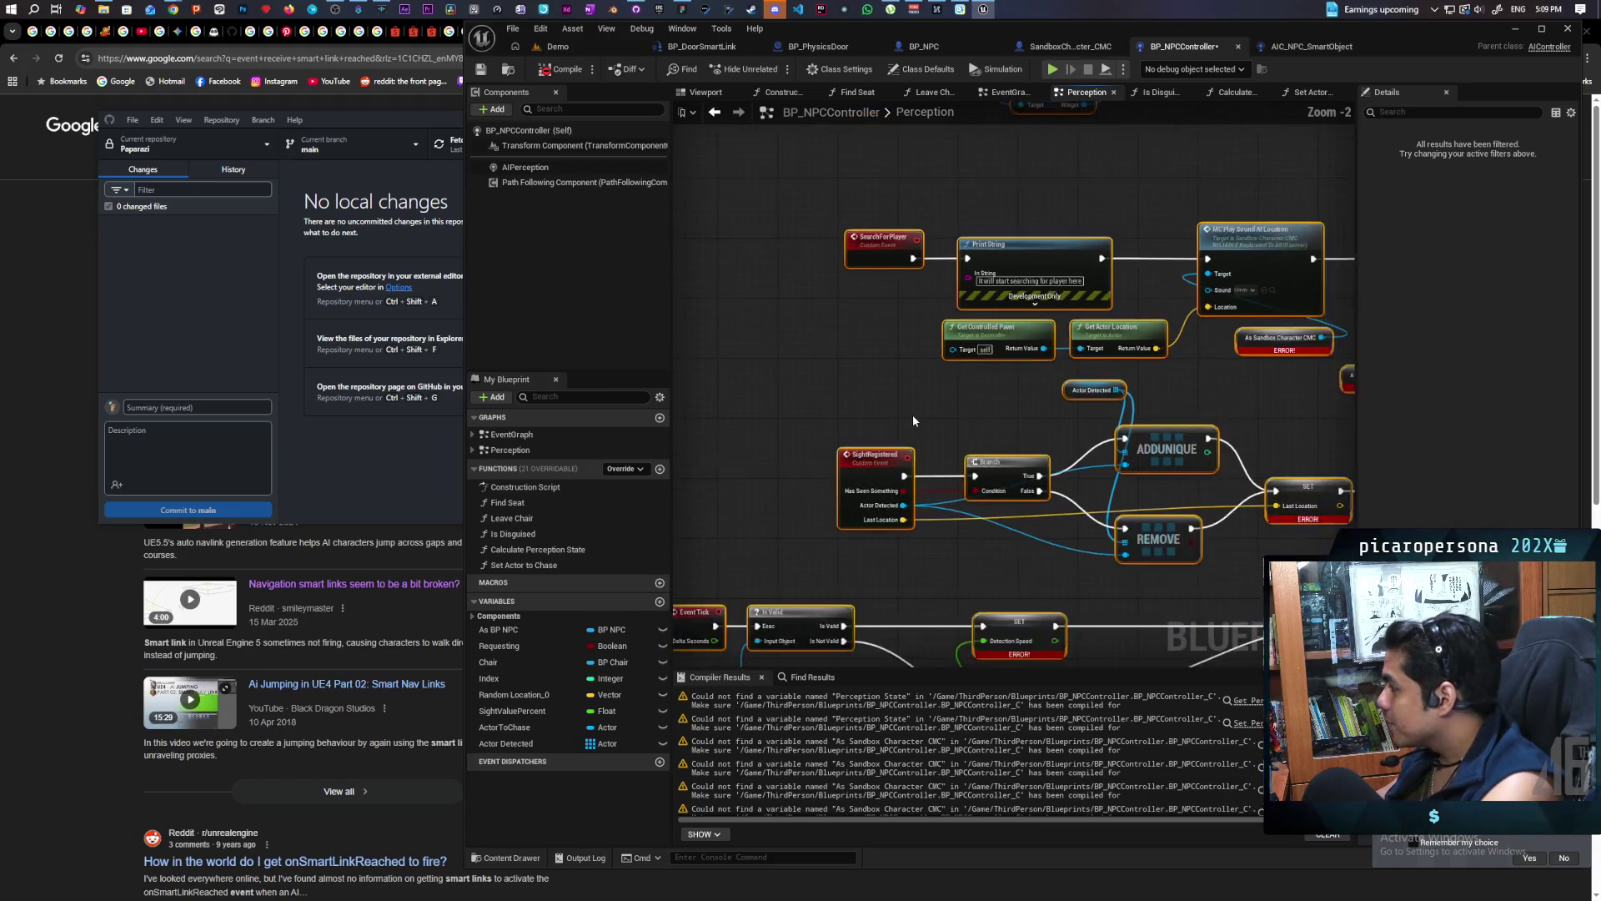
mouse_move(950, 422)
mouse_down()
mouse_move(1278, 162)
mouse_move(959, 457)
mouse_up()
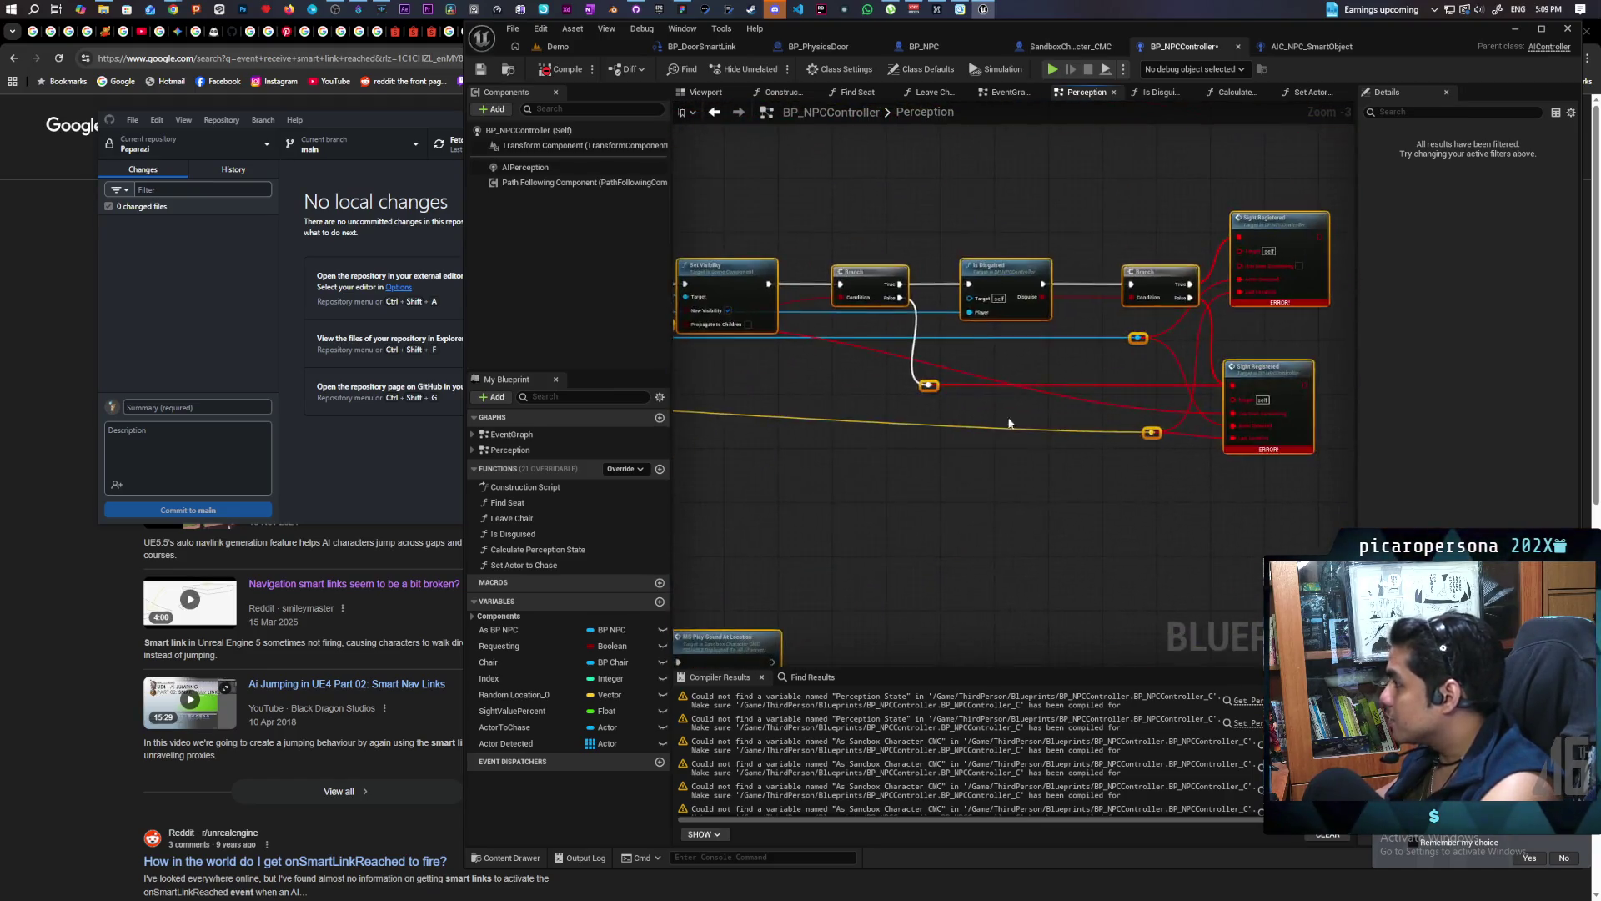
scroll(1024, 400, up, 4)
mouse_move(912, 392)
mouse_down()
mouse_move(913, 278)
mouse_move(863, 342)
mouse_up()
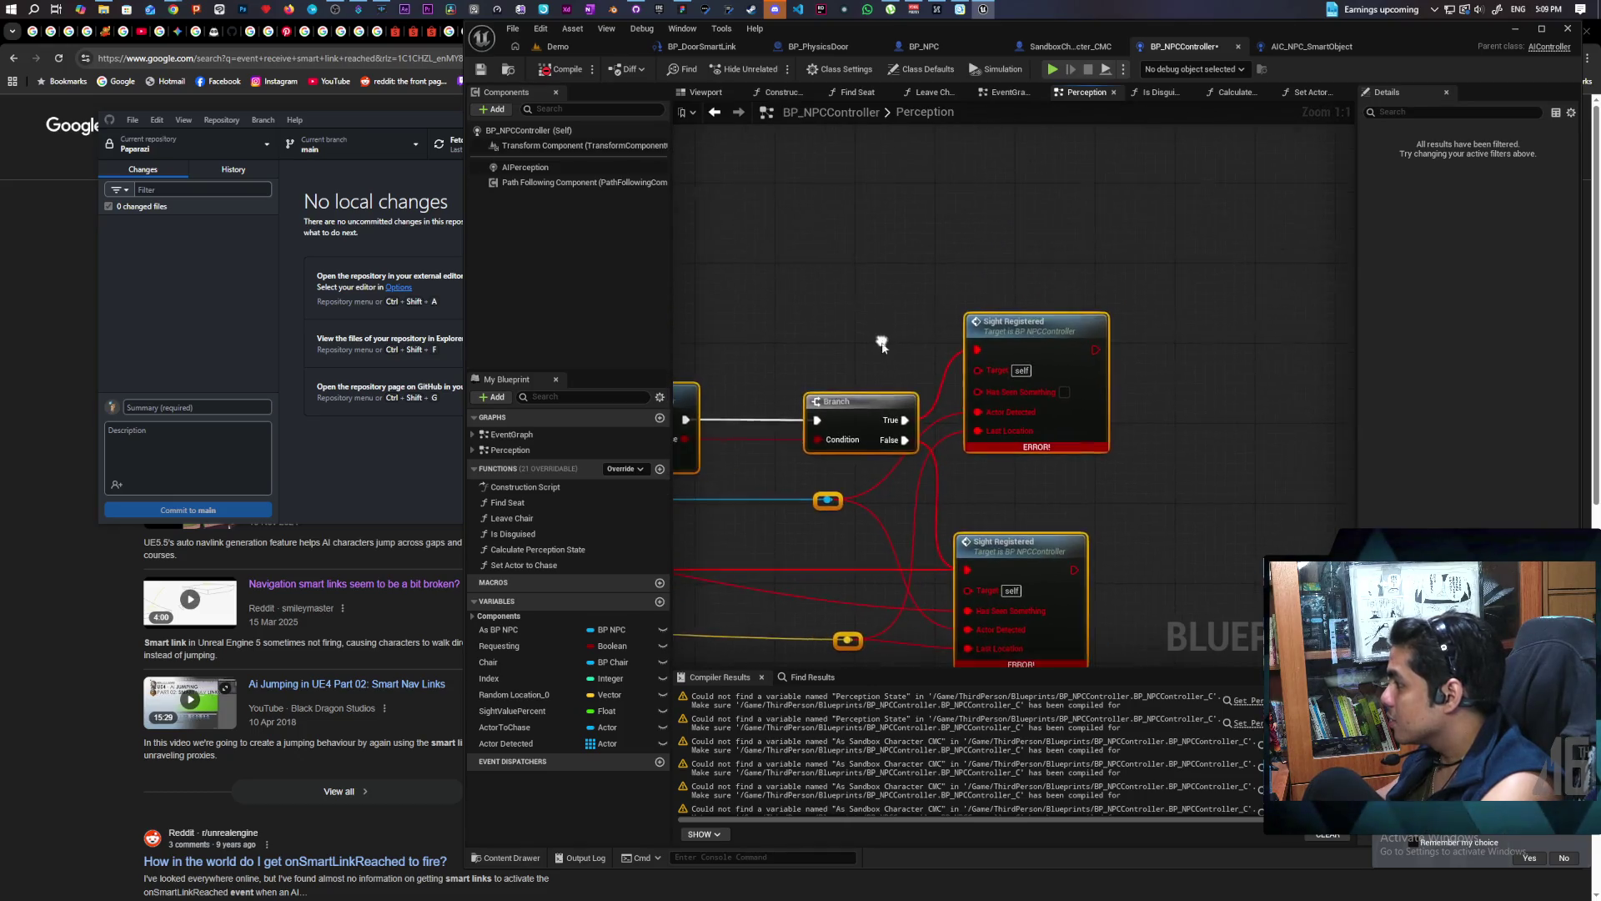
mouse_move(904, 421)
mouse_down()
mouse_move(951, 421)
mouse_move(909, 210)
mouse_up()
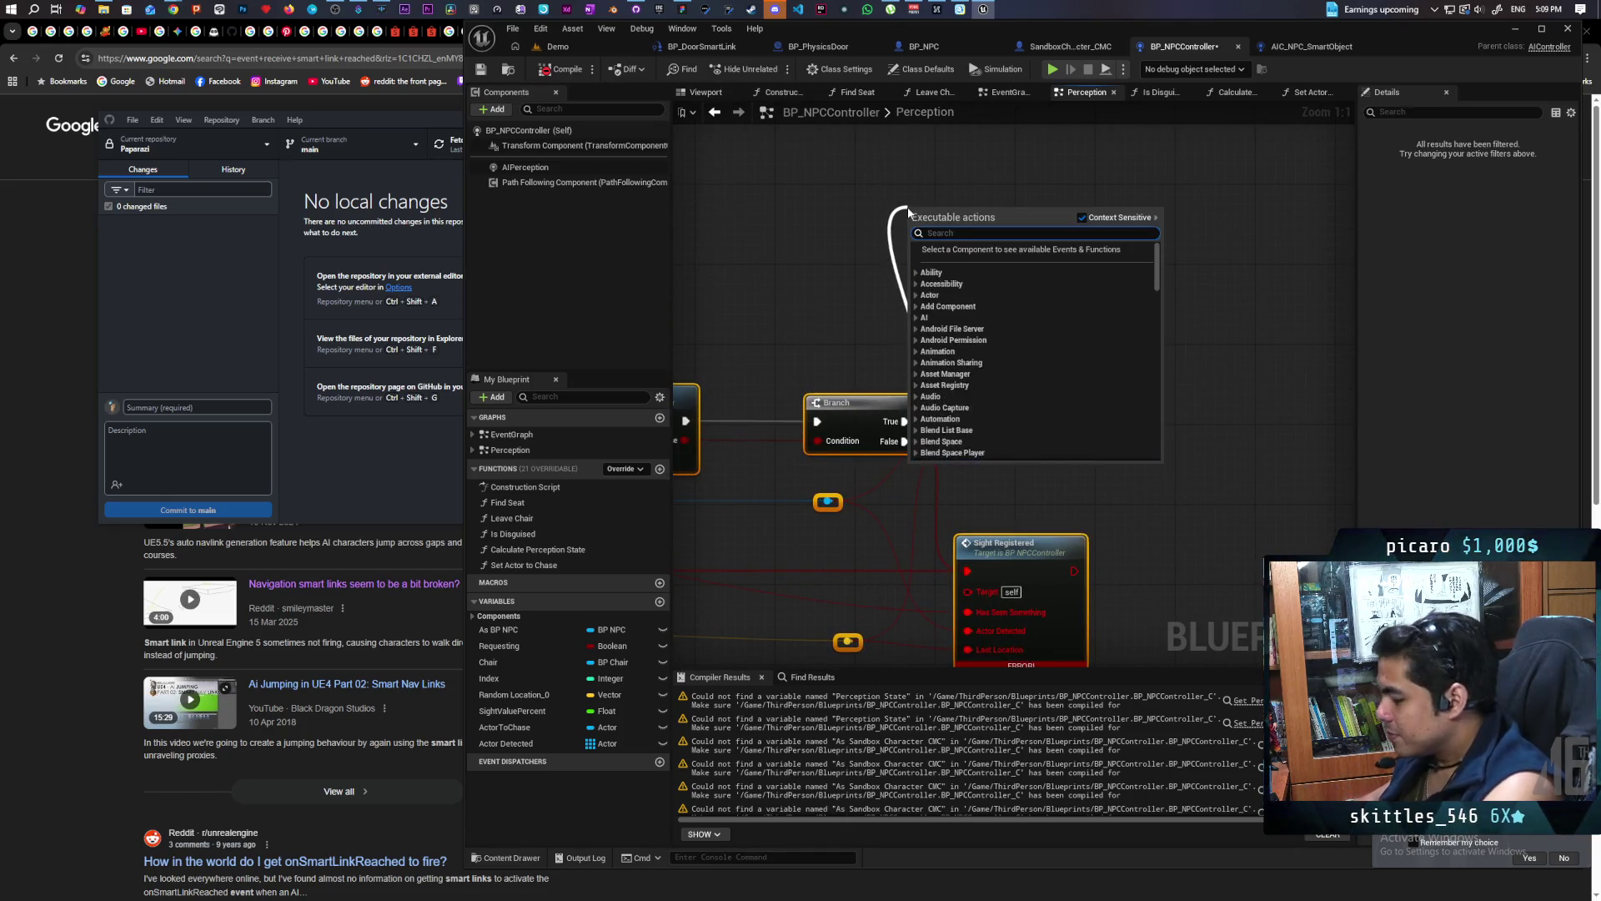
Place a new Sight Registered node after Branch True and hook up its reroute and actor wires
text(singth)
key(BackSpace)
key(BackSpace)
key(BackSpace)
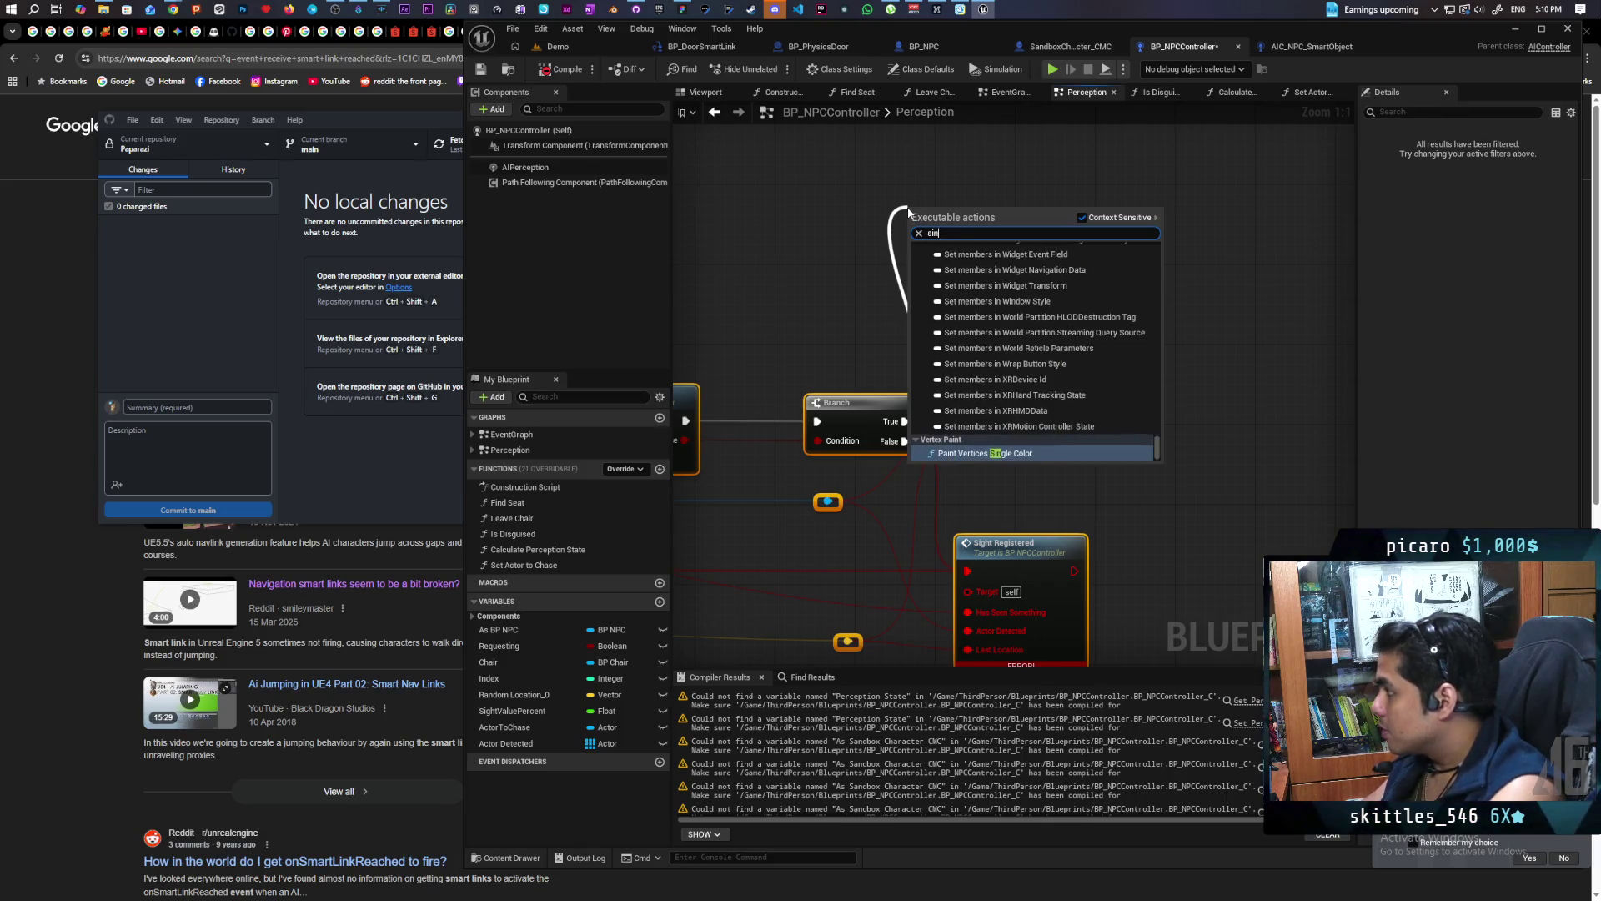
key(BackSpace)
text(ght)
key(Return)
mouse_move(980, 222)
mouse_down()
mouse_move(1029, 173)
mouse_move(1040, 184)
mouse_up()
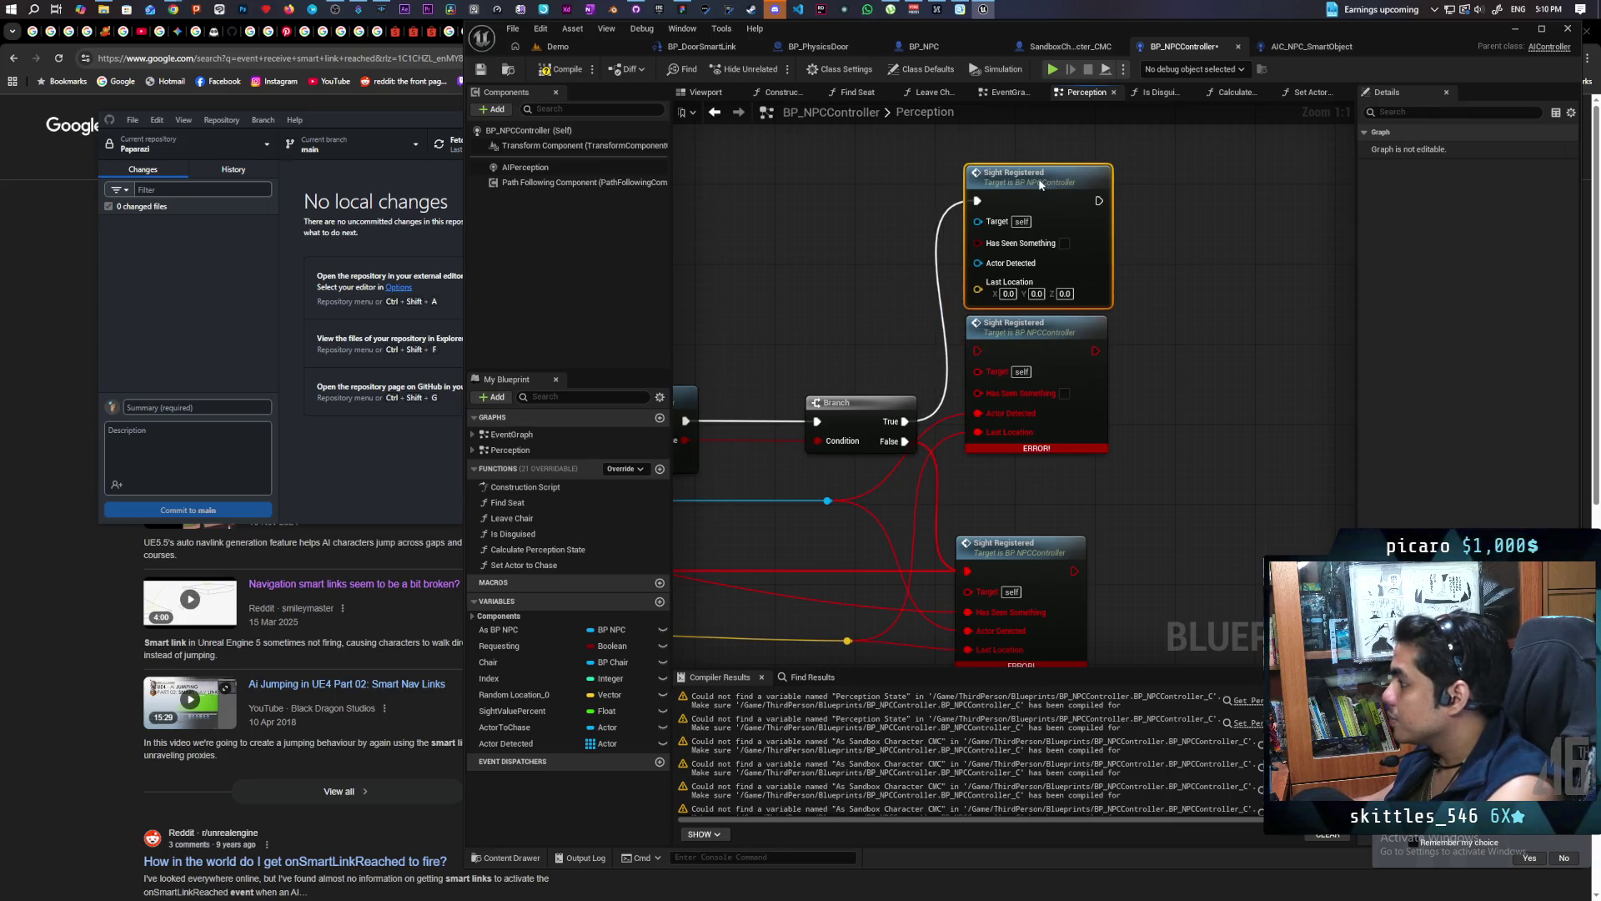
mouse_move(1168, 402)
mouse_down()
mouse_move(1153, 312)
mouse_move(1169, 359)
mouse_up()
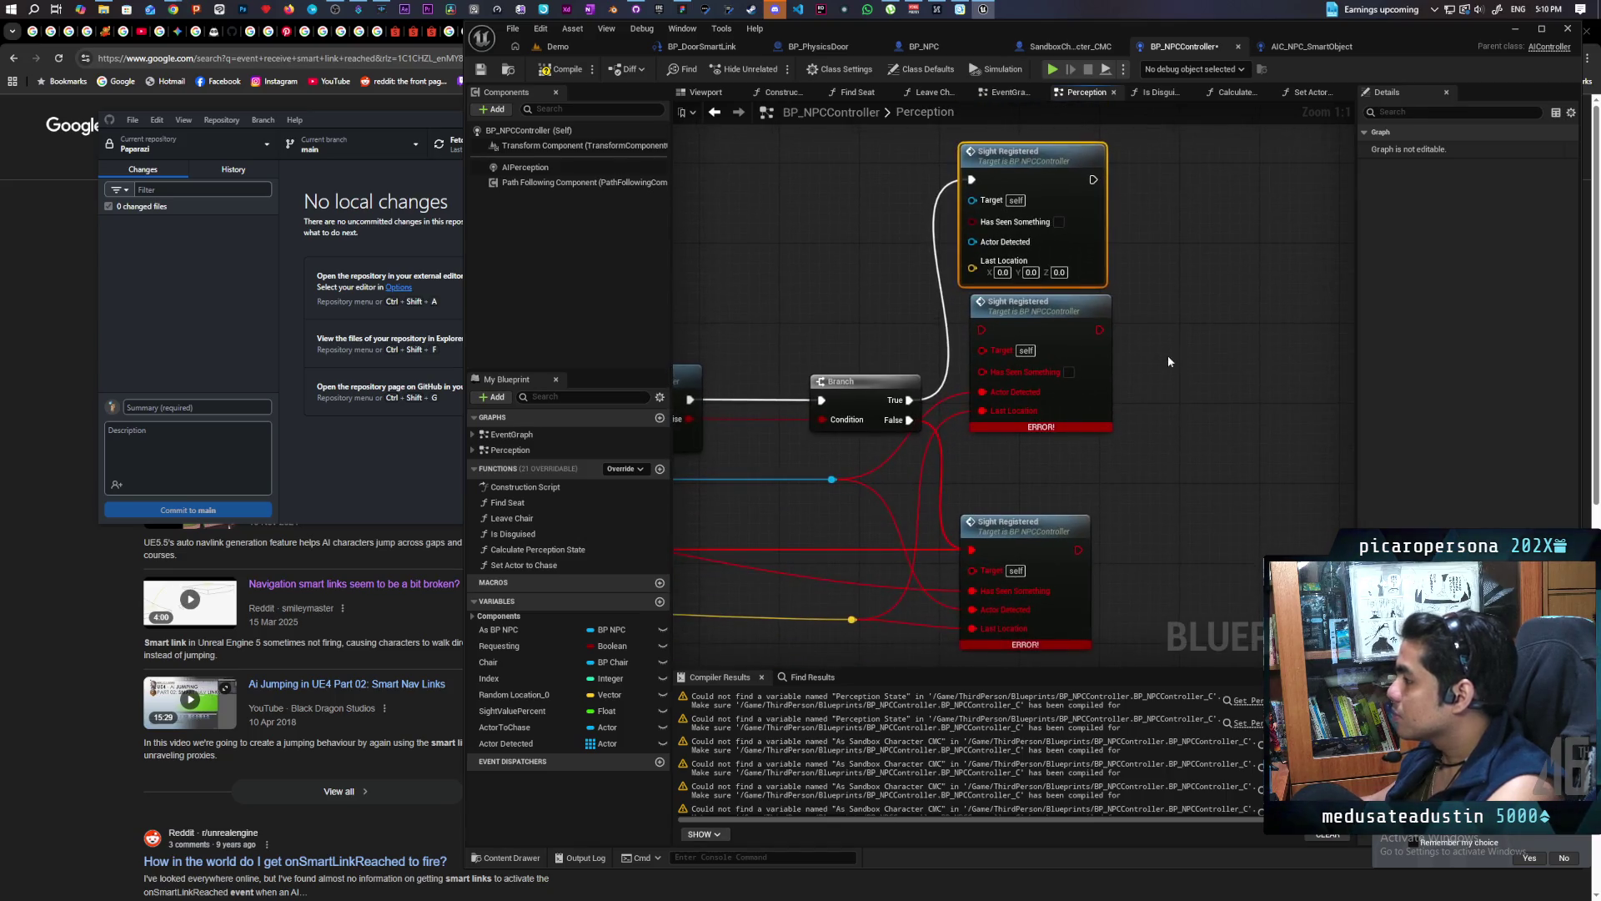
right_click(1072, 402)
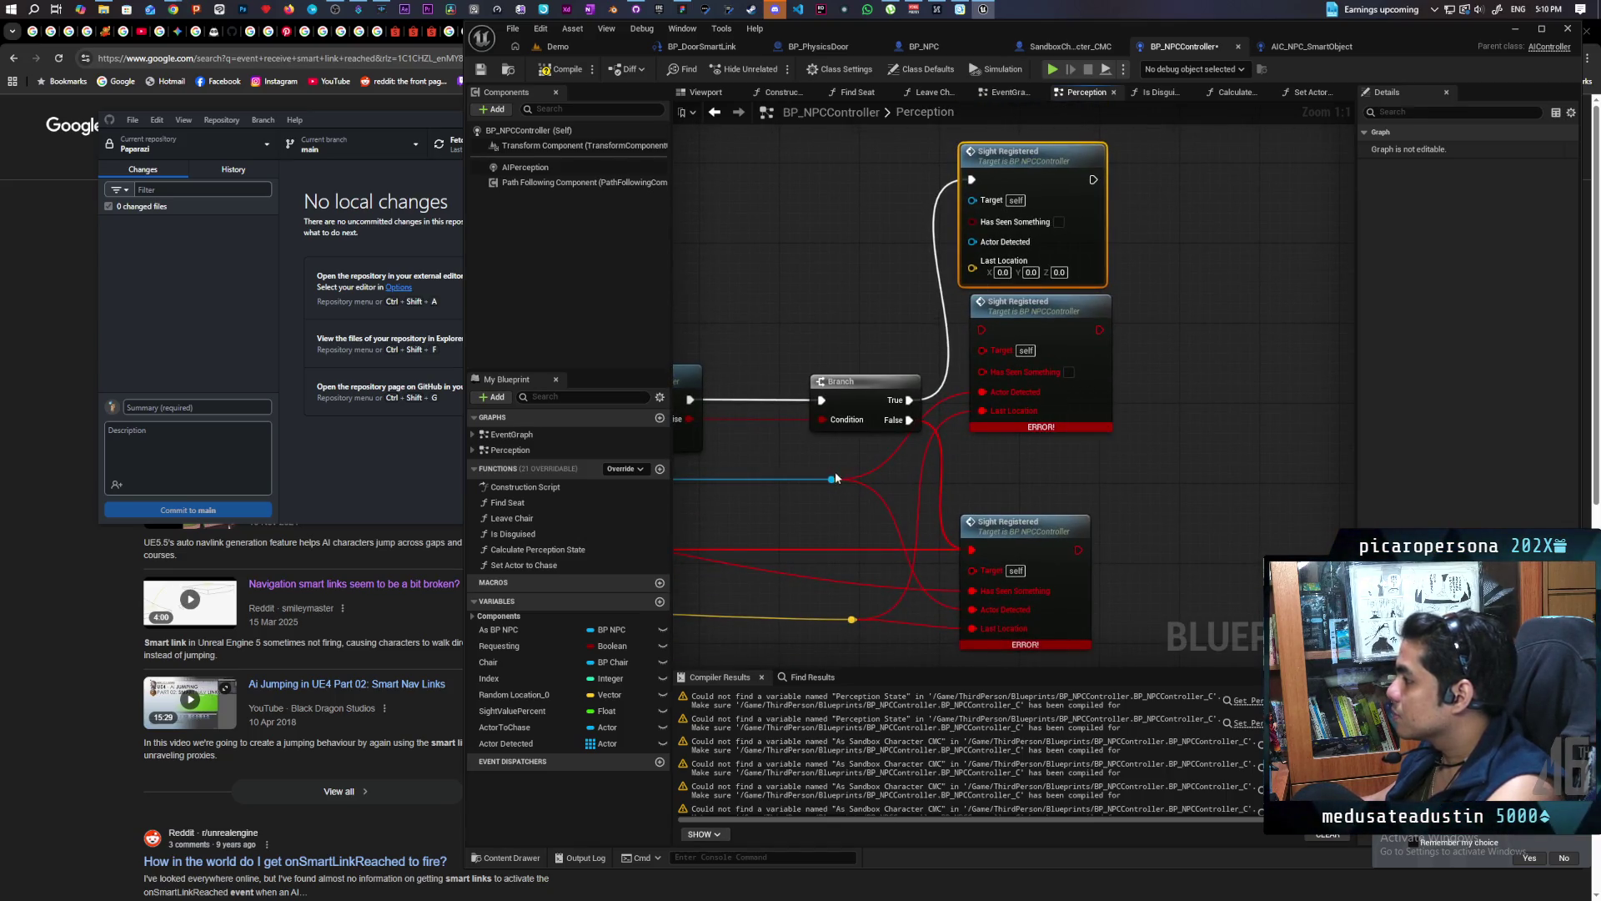
mouse_move(830, 478)
mouse_down()
mouse_move(899, 292)
mouse_move(972, 247)
mouse_move(972, 200)
mouse_up()
mouse_move(1138, 444)
mouse_down()
mouse_move(1147, 342)
mouse_move(1061, 483)
mouse_up()
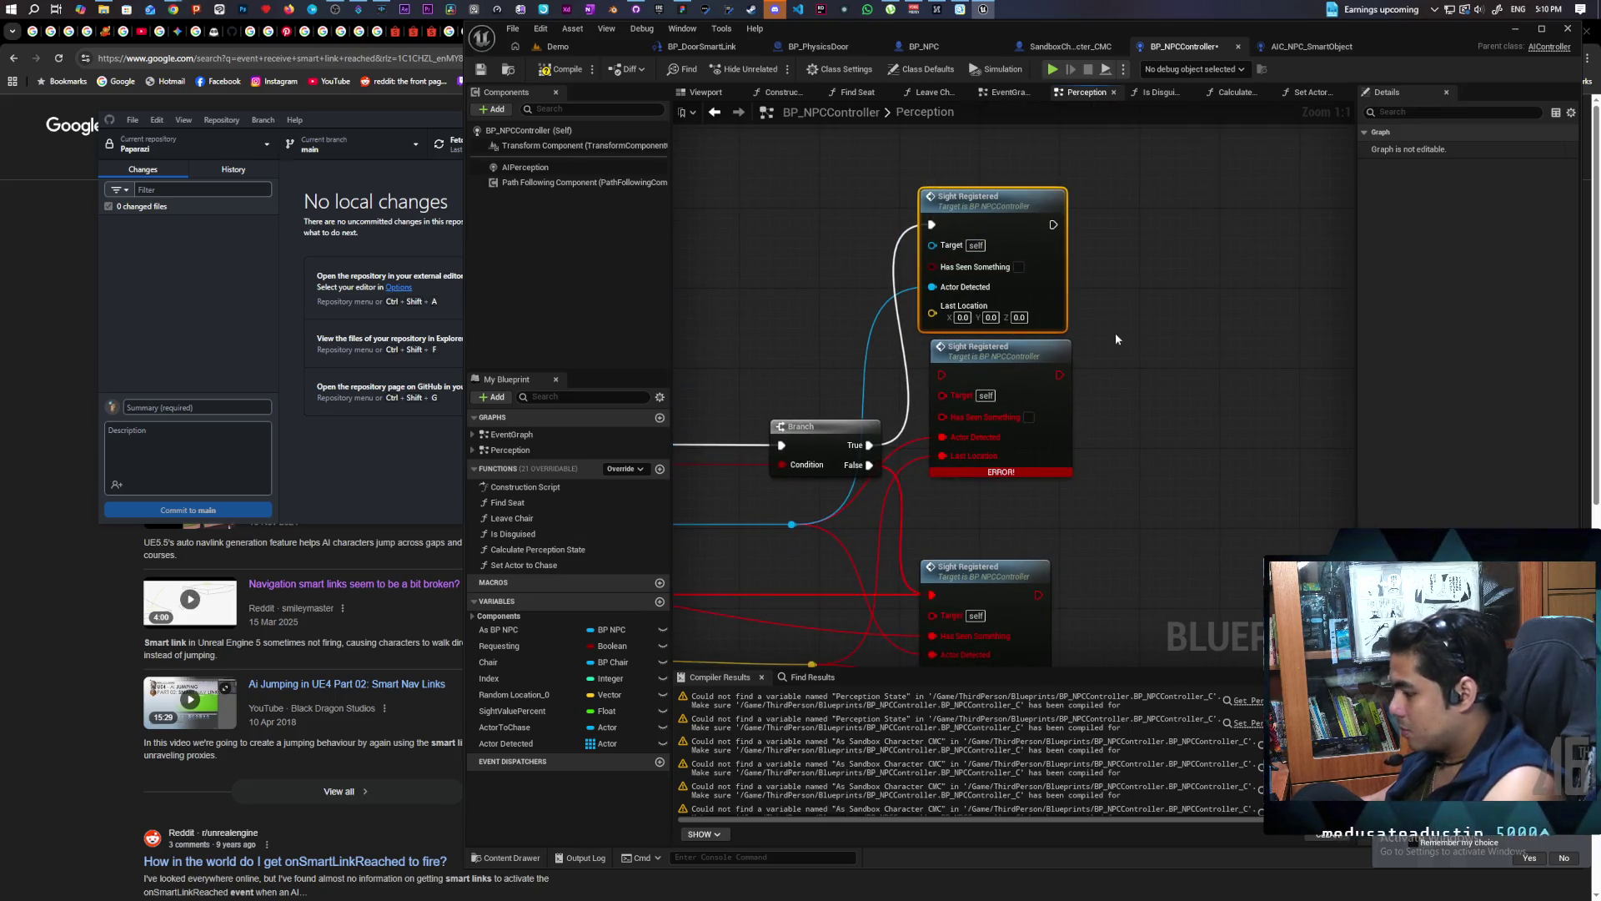
Duplicate the Sight Registered node for Branch False, wiring in the detected actor and last location
key(ctrl+c)
key(ctrl+v)
drag(869, 465, 1207, 421)
click(1124, 394)
mouse_move(867, 465)
mouse_down()
mouse_move(1176, 446)
mouse_move(1171, 425)
mouse_move(1215, 456)
mouse_move(1184, 382)
mouse_up()
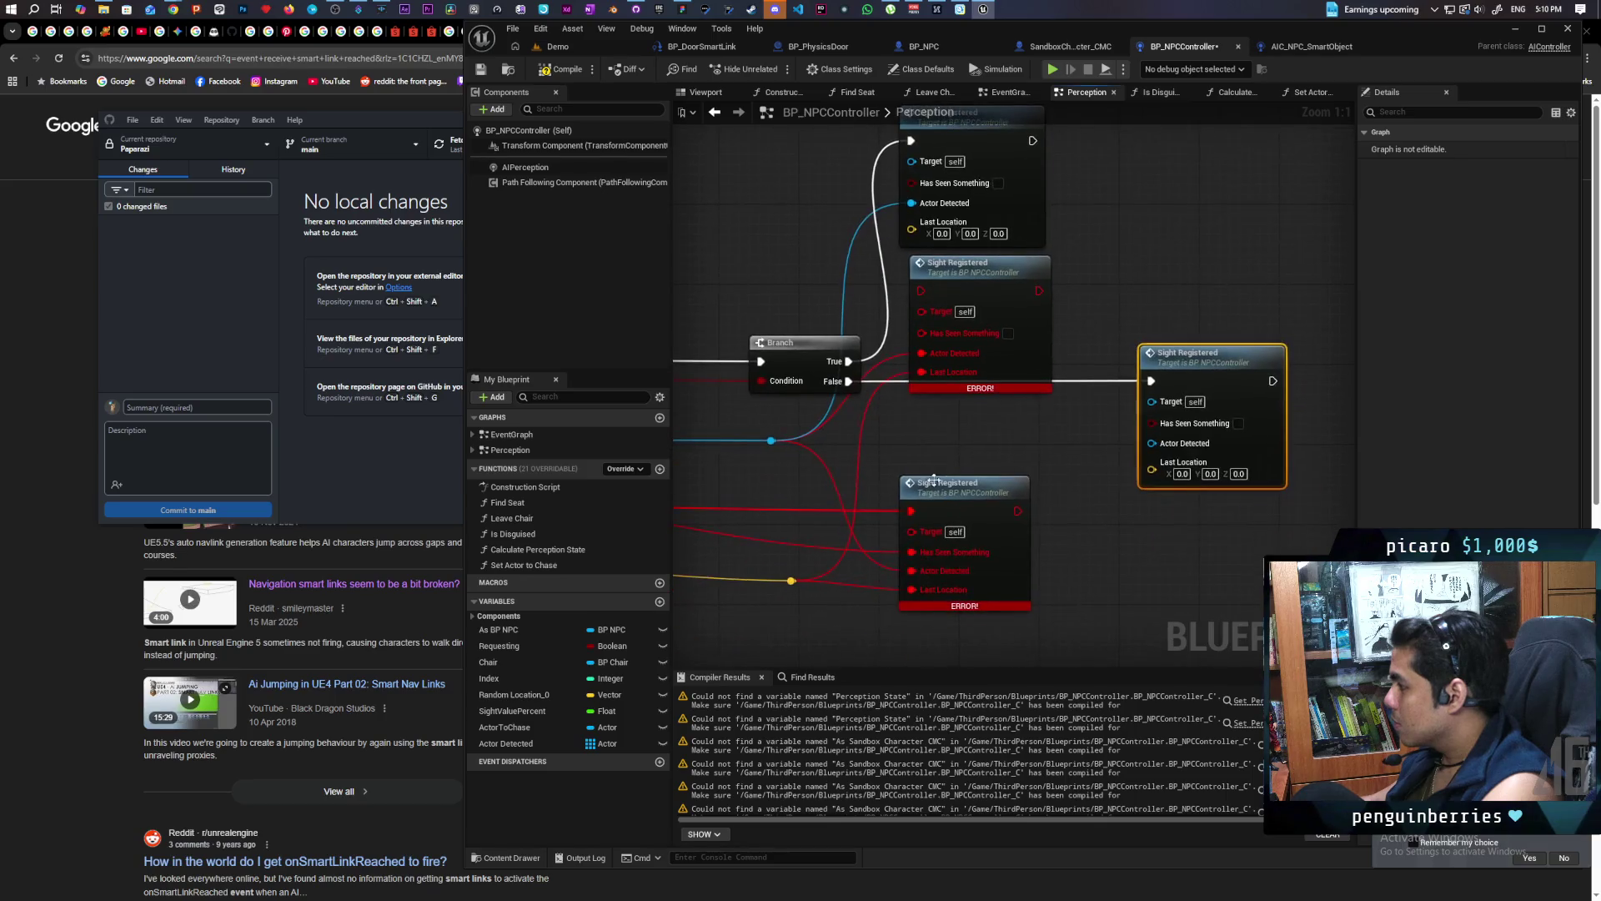
mouse_move(771, 442)
mouse_down()
mouse_move(1036, 475)
mouse_move(1128, 467)
mouse_move(1153, 447)
mouse_up()
drag(792, 584, 920, 238)
drag(791, 581, 1152, 469)
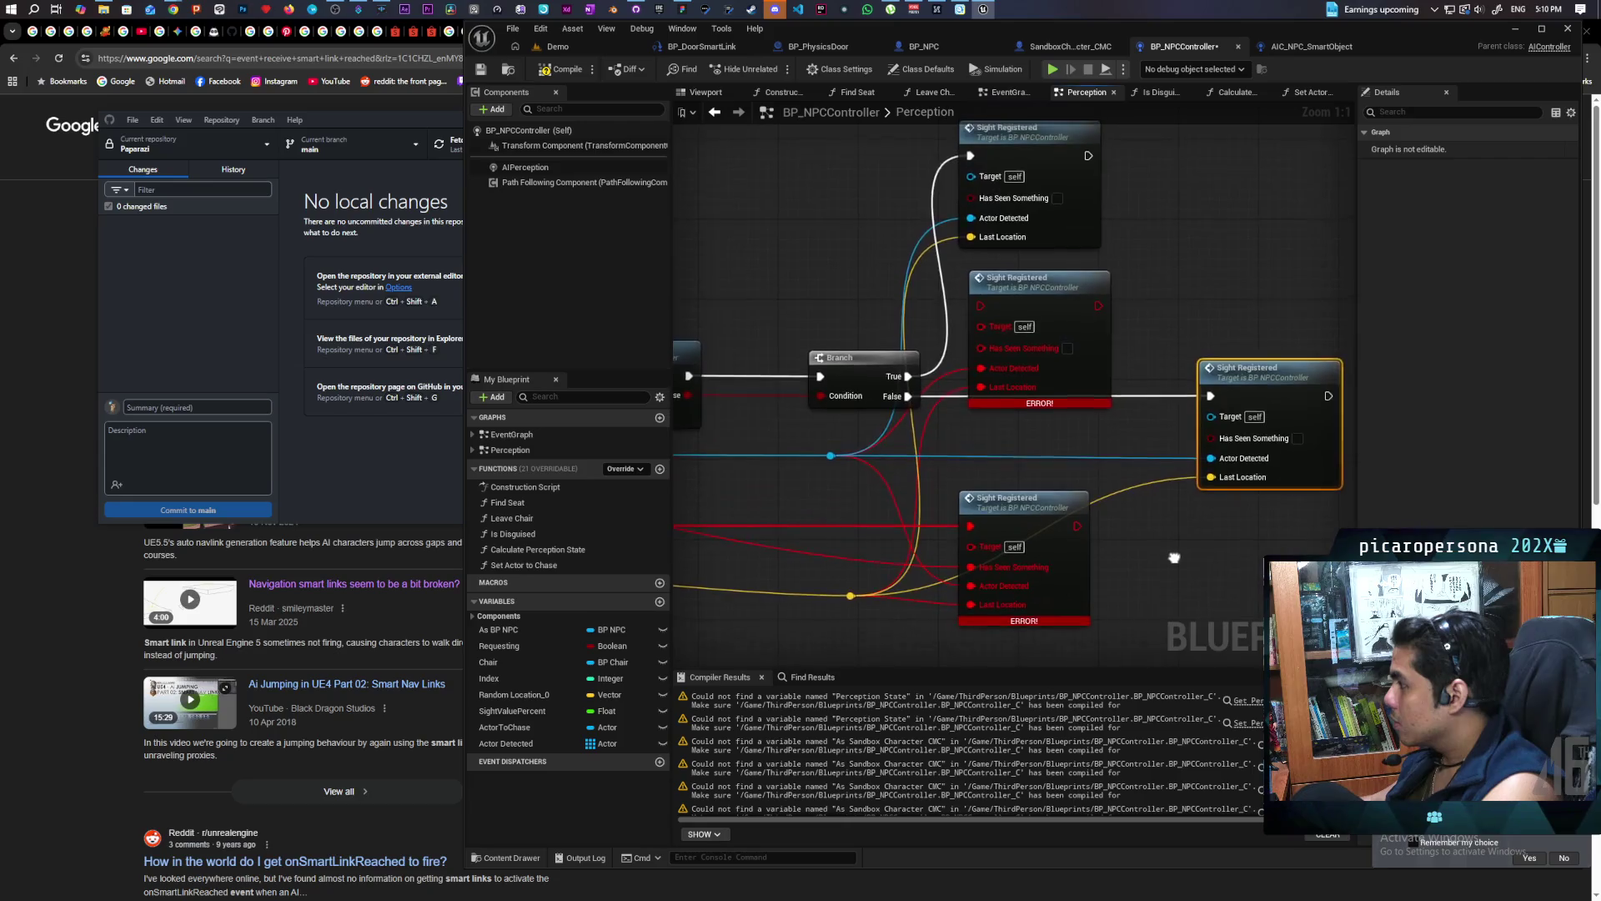
Delete the two broken ERROR Sight Registered nodes and position the duplicate to the right of the Branch
drag(1175, 556, 1176, 568)
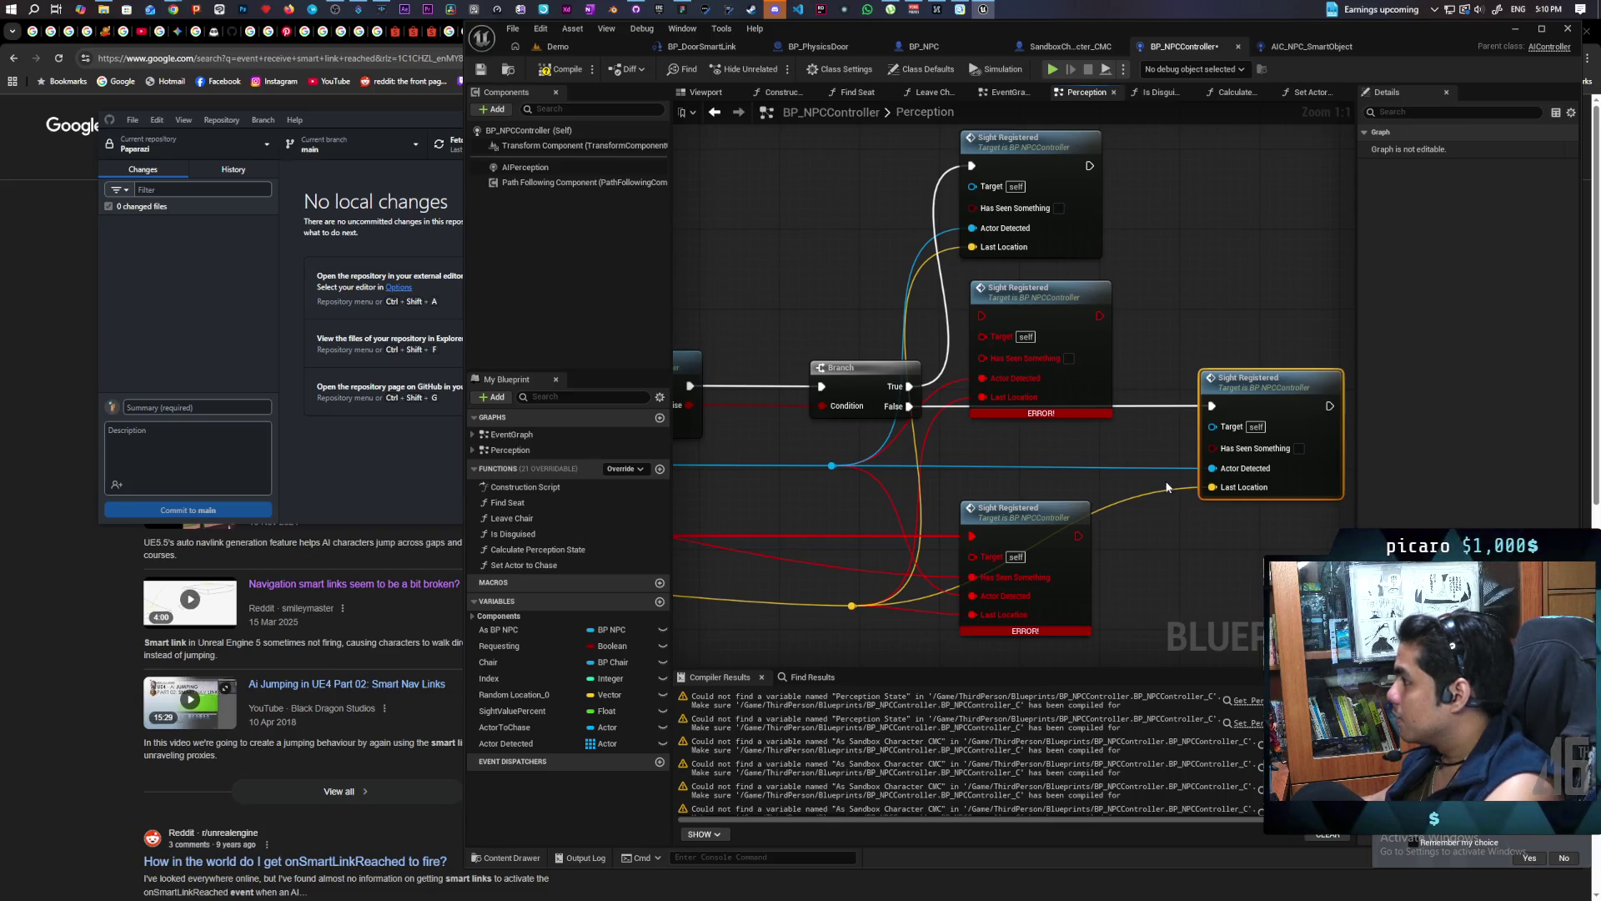
mouse_move(869, 490)
mouse_down()
mouse_move(859, 454)
mouse_move(837, 486)
mouse_up()
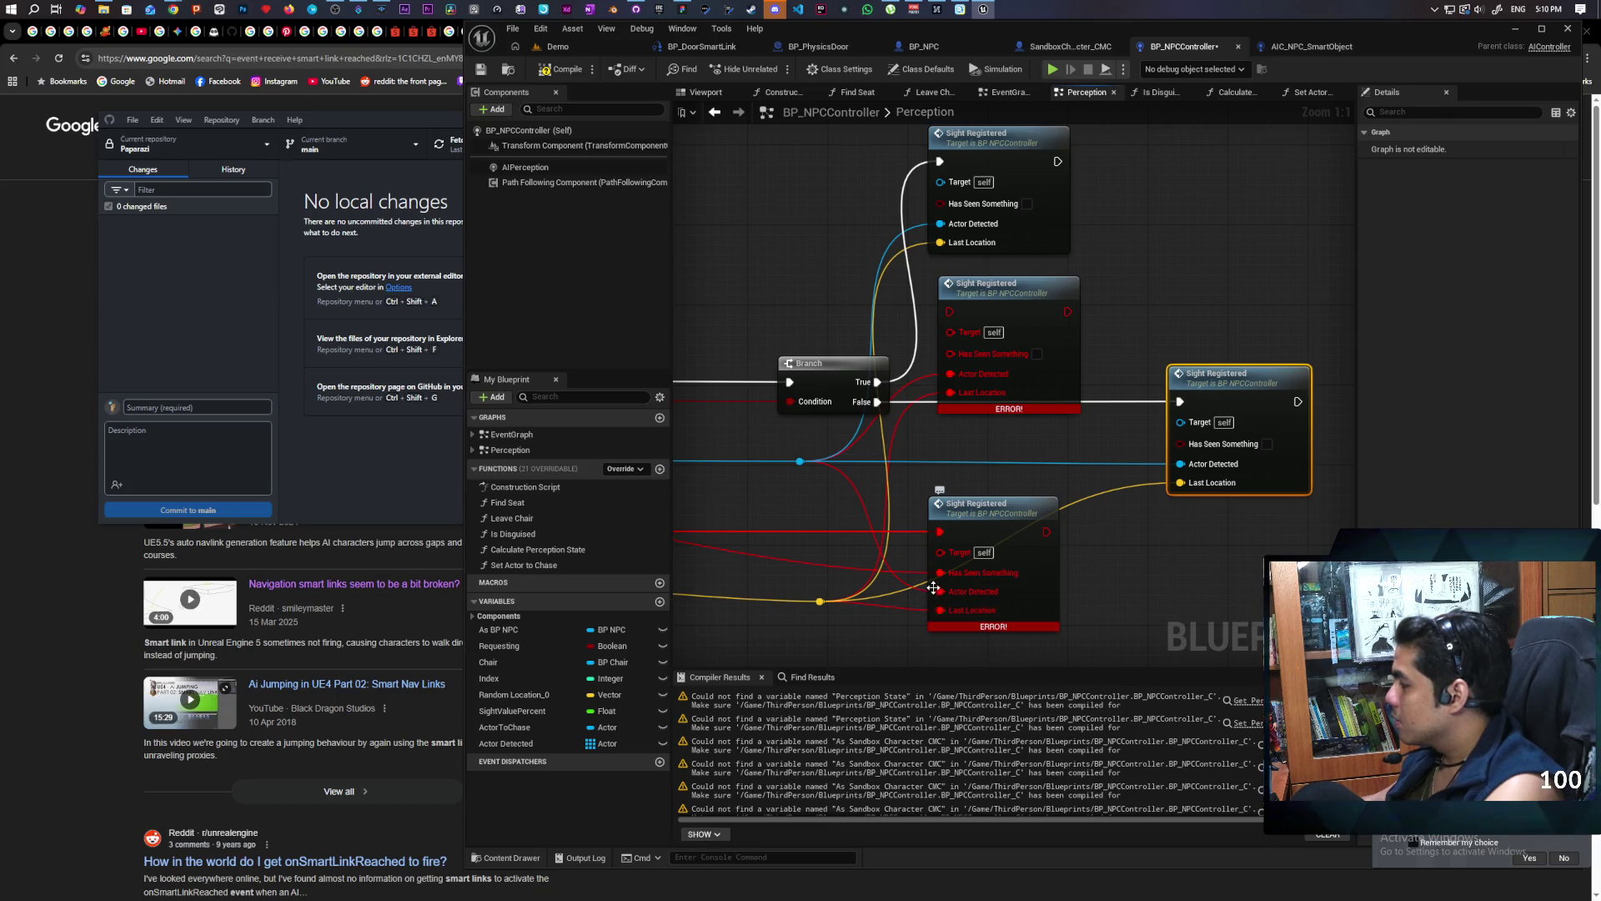
drag(934, 588, 1171, 506)
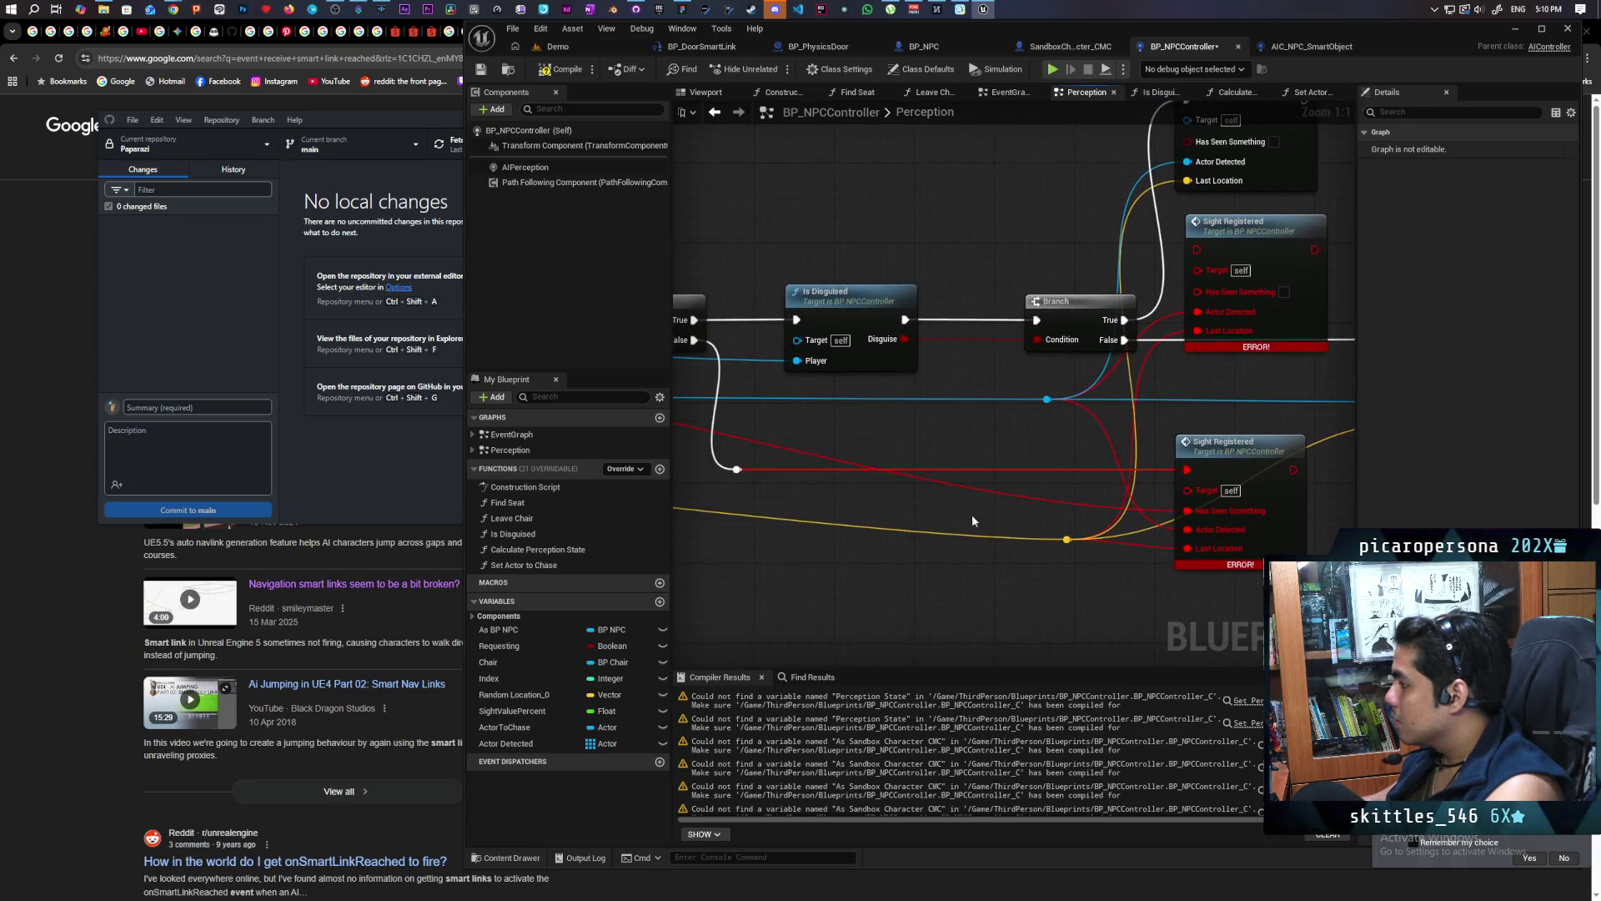
drag(978, 521, 1178, 515)
mouse_move(871, 462)
mouse_down()
mouse_move(1054, 457)
mouse_move(1024, 459)
mouse_up()
mouse_move(1022, 403)
mouse_down()
mouse_move(959, 392)
mouse_move(743, 488)
mouse_move(709, 486)
mouse_up()
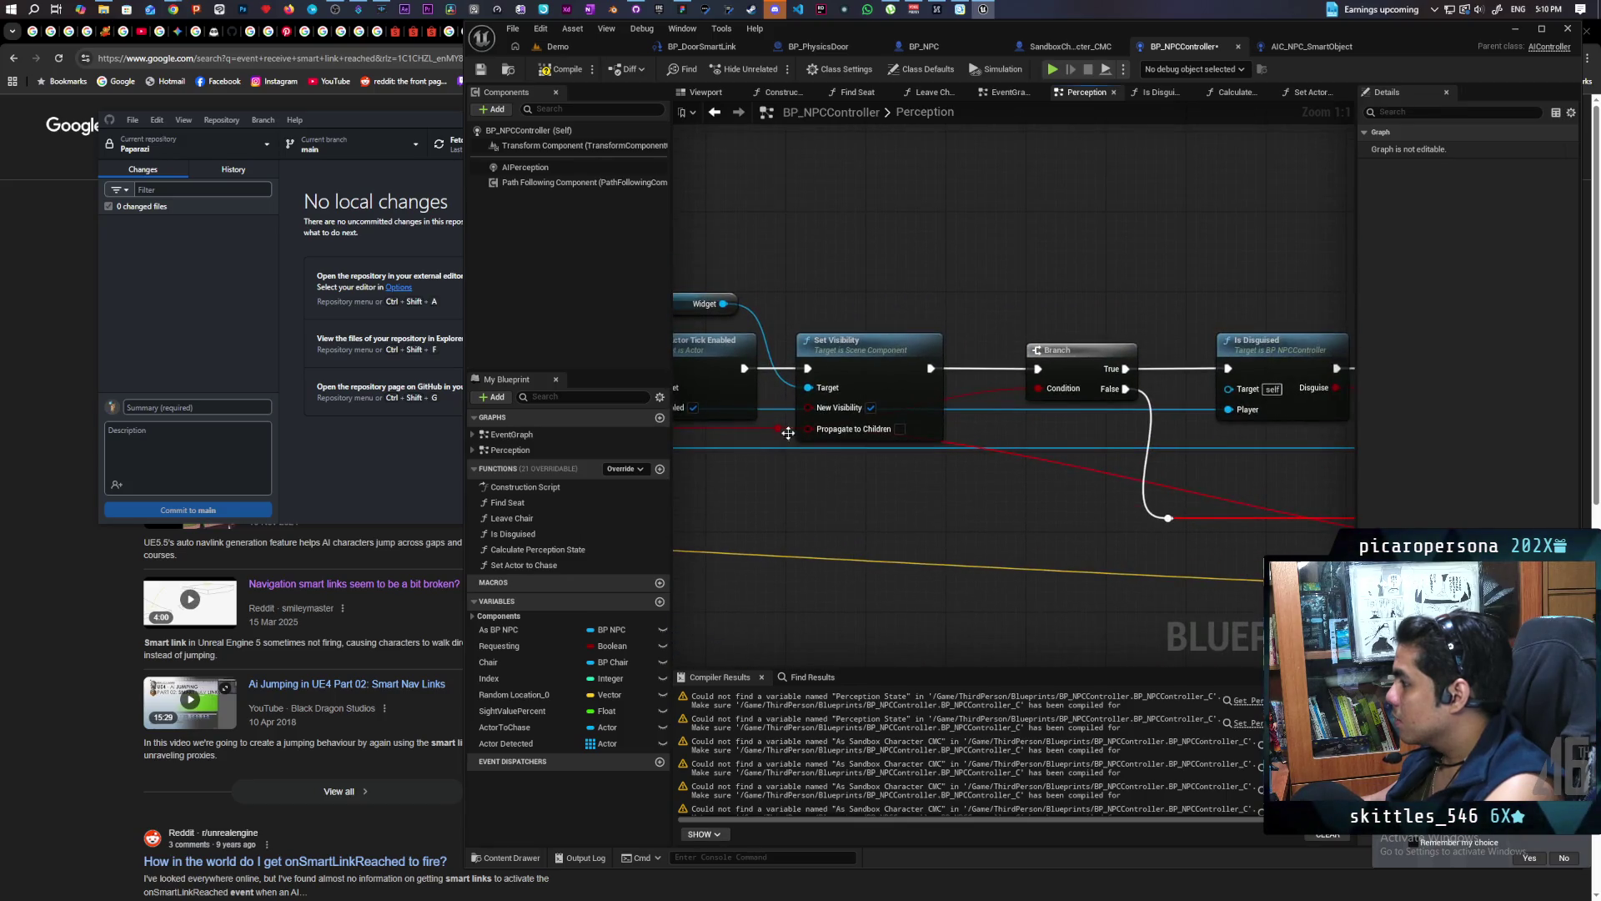
mouse_move(784, 429)
mouse_down()
mouse_move(1274, 482)
mouse_move(1176, 519)
mouse_move(1140, 514)
mouse_up()
drag(1023, 618, 1039, 332)
key(Delete)
drag(1202, 369, 1003, 461)
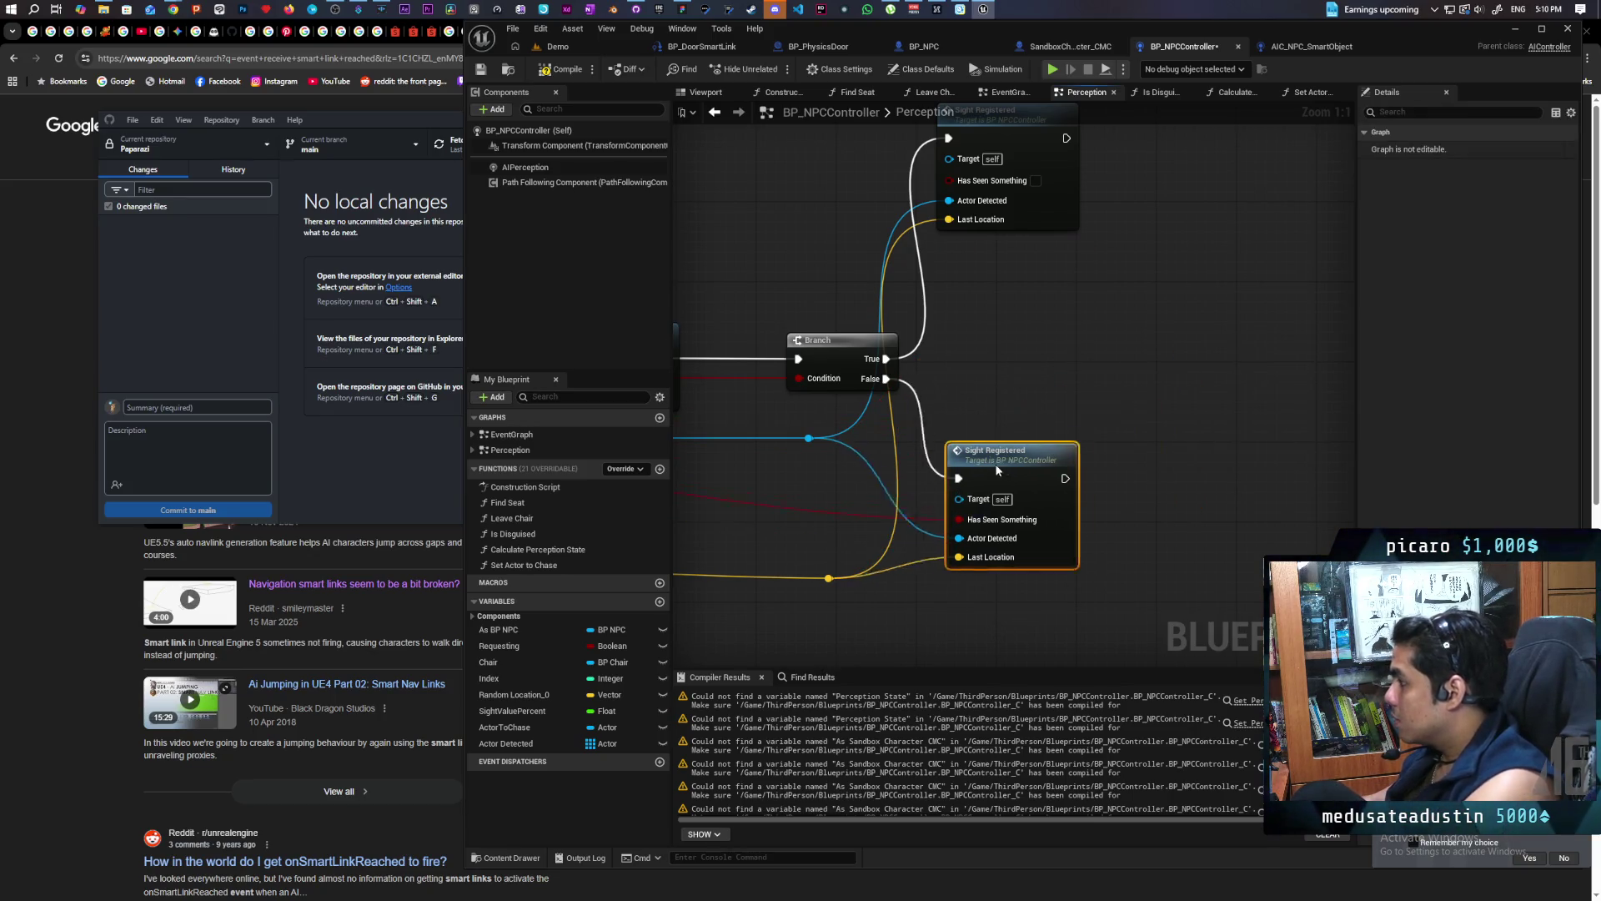
drag(1049, 219, 1064, 334)
scroll(1132, 388, down, 1)
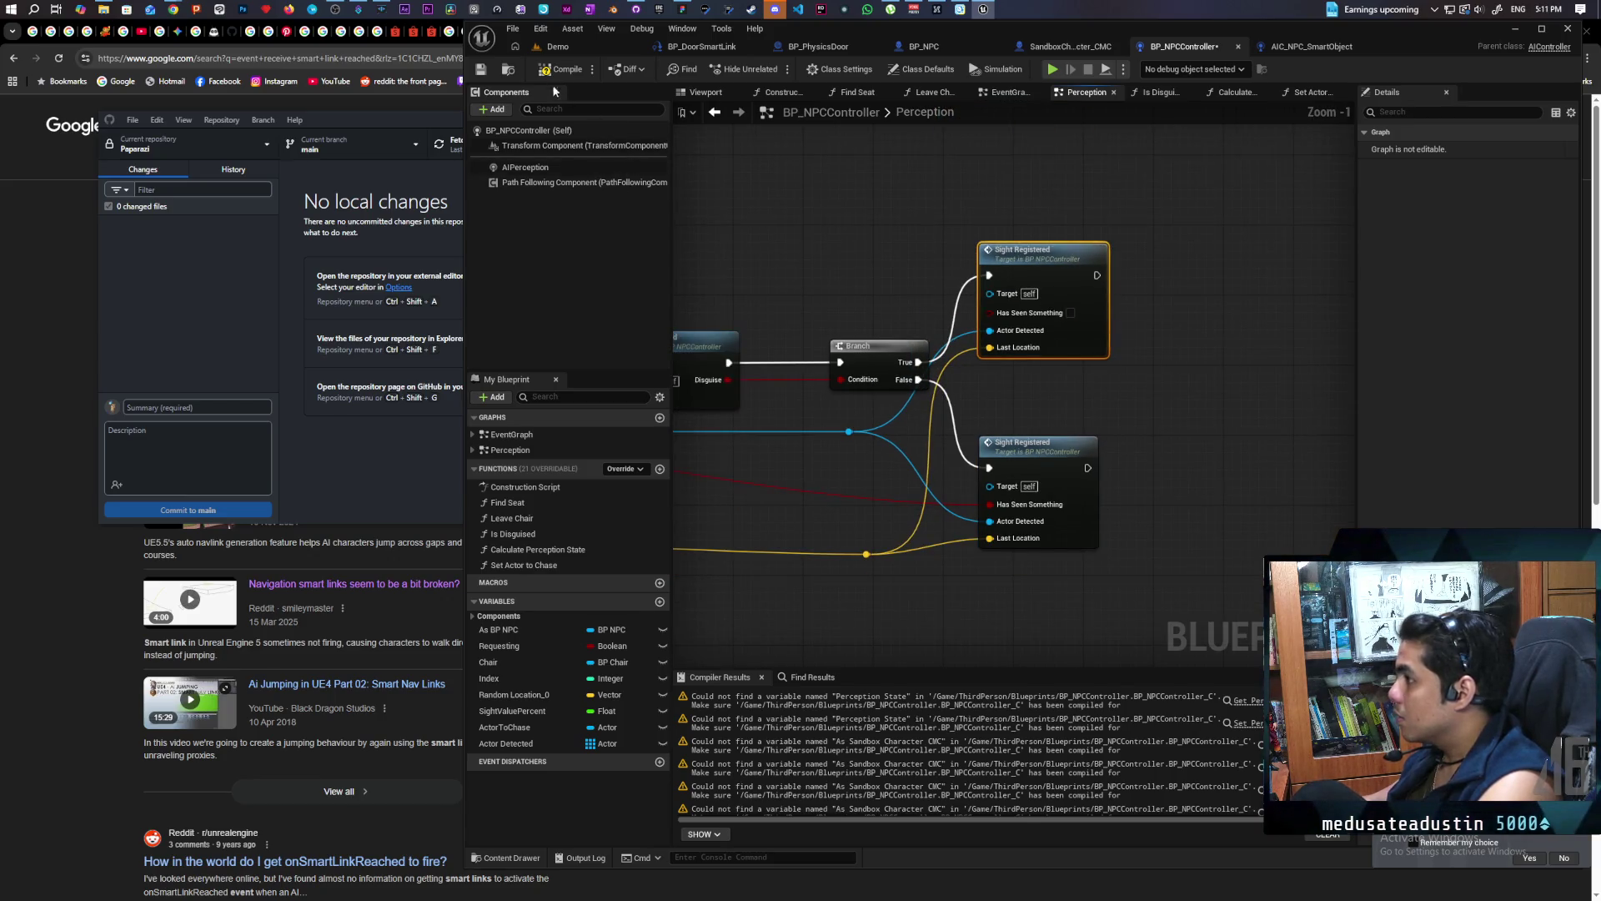
scroll(882, 355, down, 5)
scroll(882, 356, up, 5)
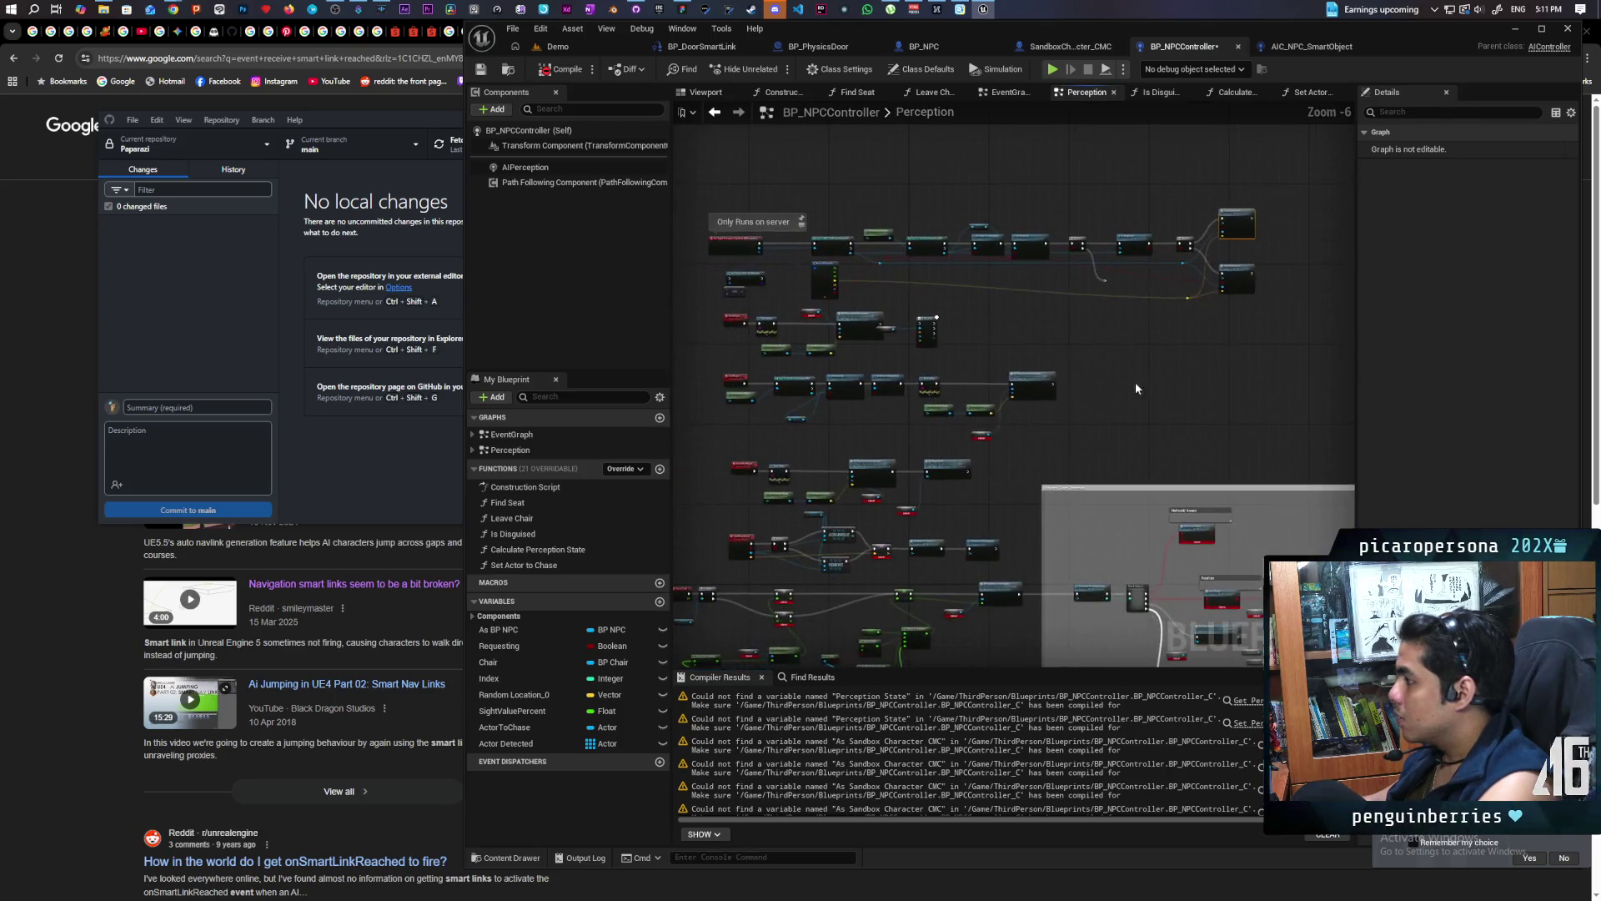
Add an As BP NPC getter and an MC Play Sound At Location node with Sound set to Alert, fed by actor location and the chasing Print String
mouse_move(867, 333)
mouse_down()
mouse_move(953, 351)
mouse_move(955, 421)
mouse_move(896, 414)
mouse_move(960, 409)
mouse_up()
scroll(894, 413, up, 1)
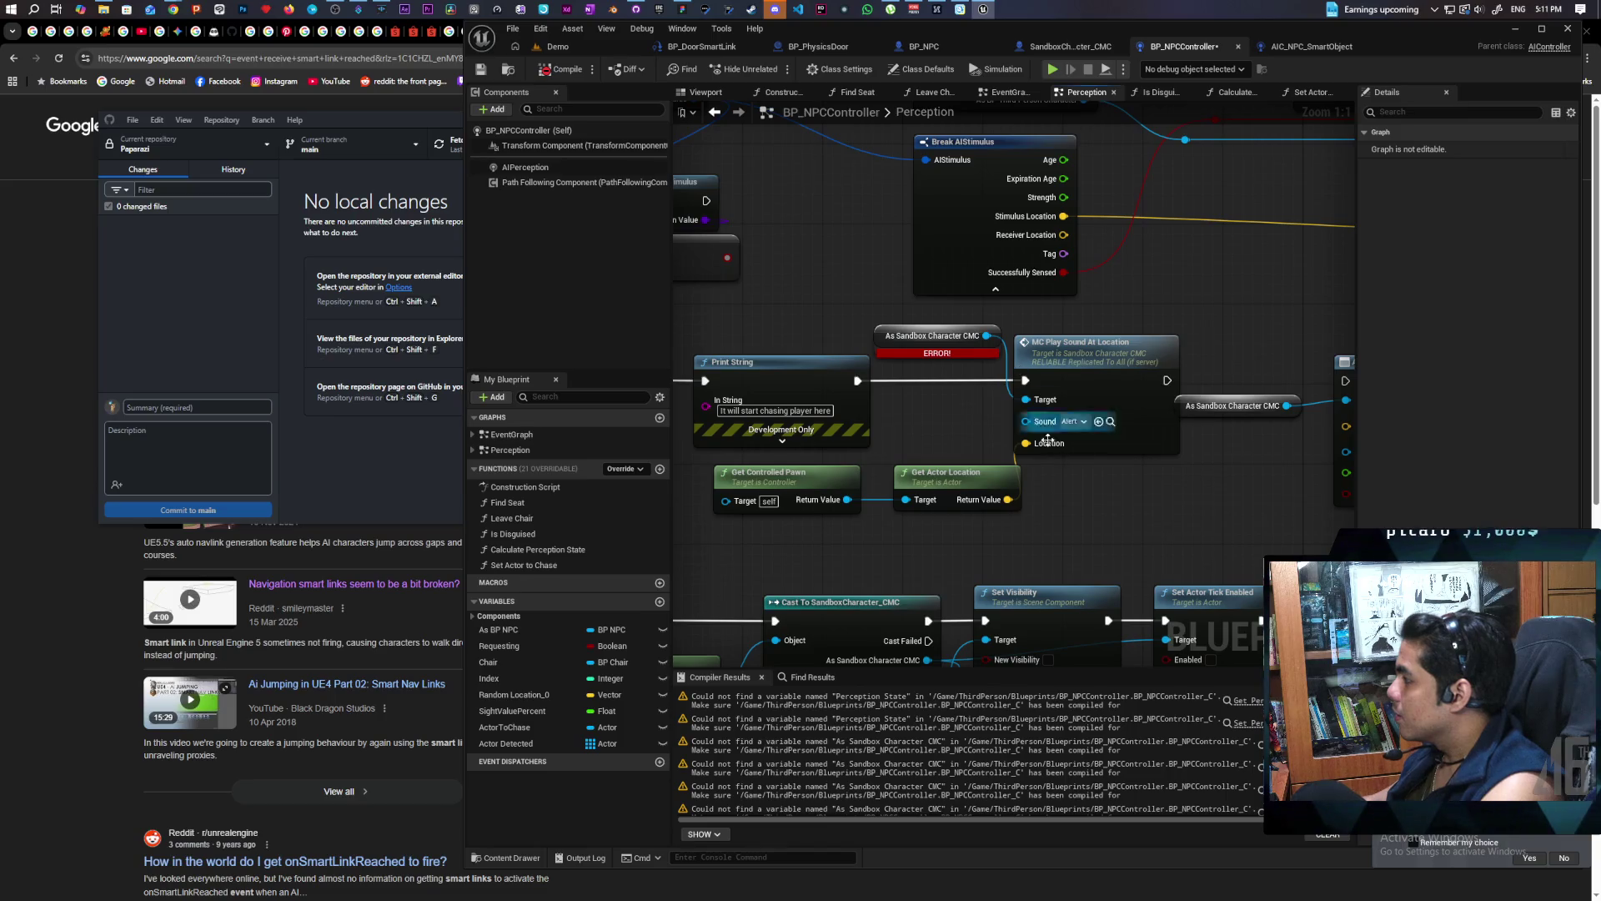
drag(1080, 486, 1088, 457)
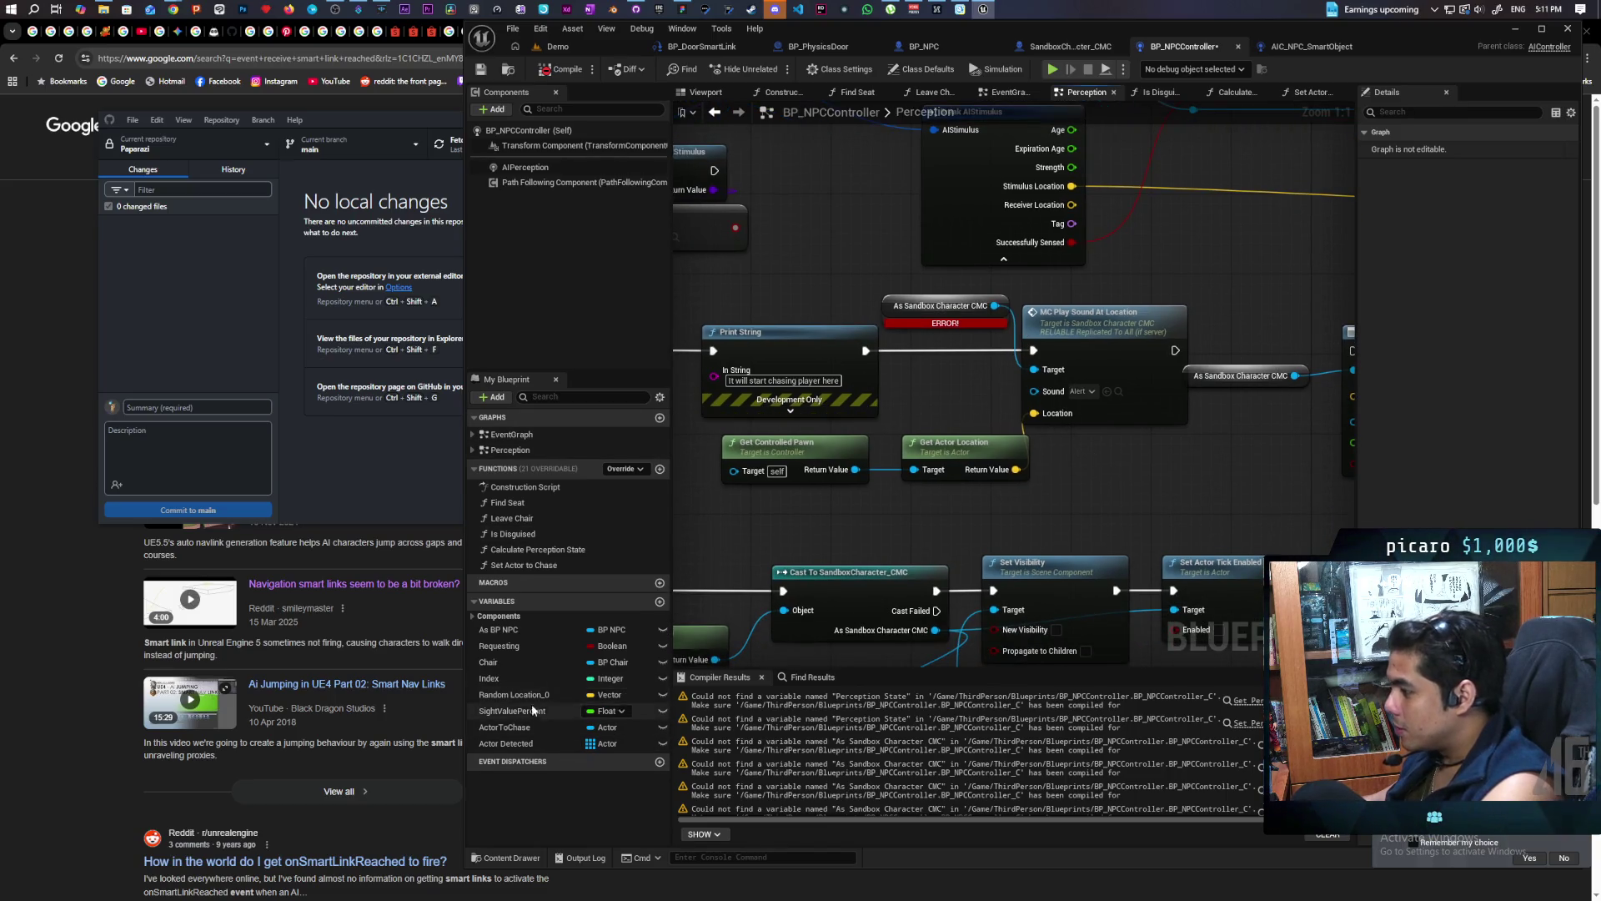
drag(513, 630, 1068, 487)
click(931, 542)
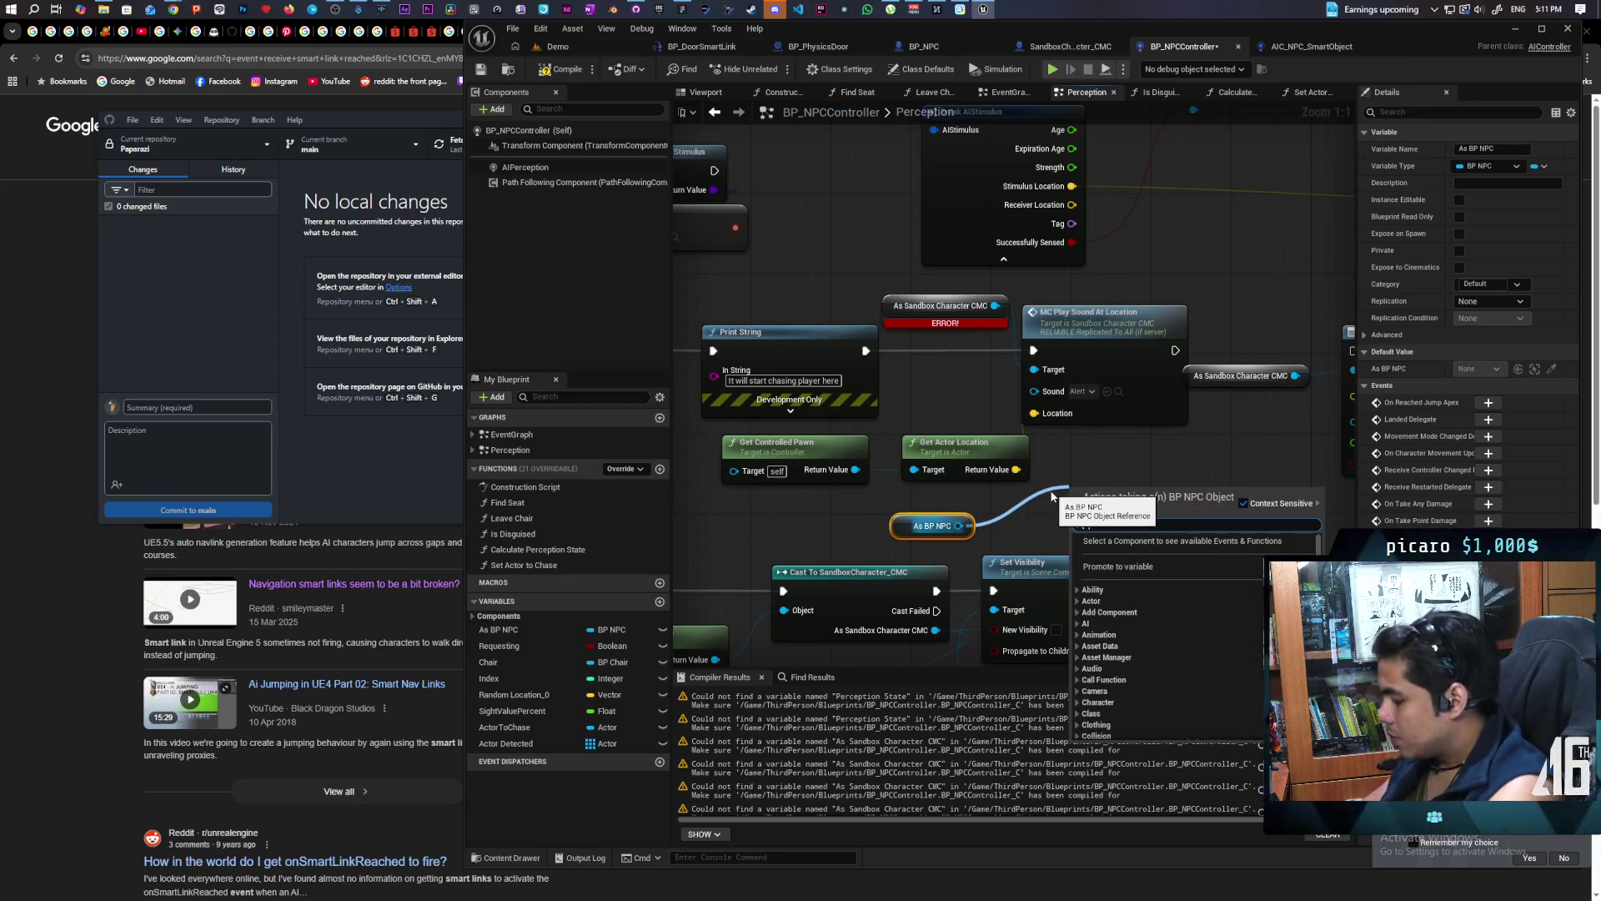
text(mc pl)
key(Return)
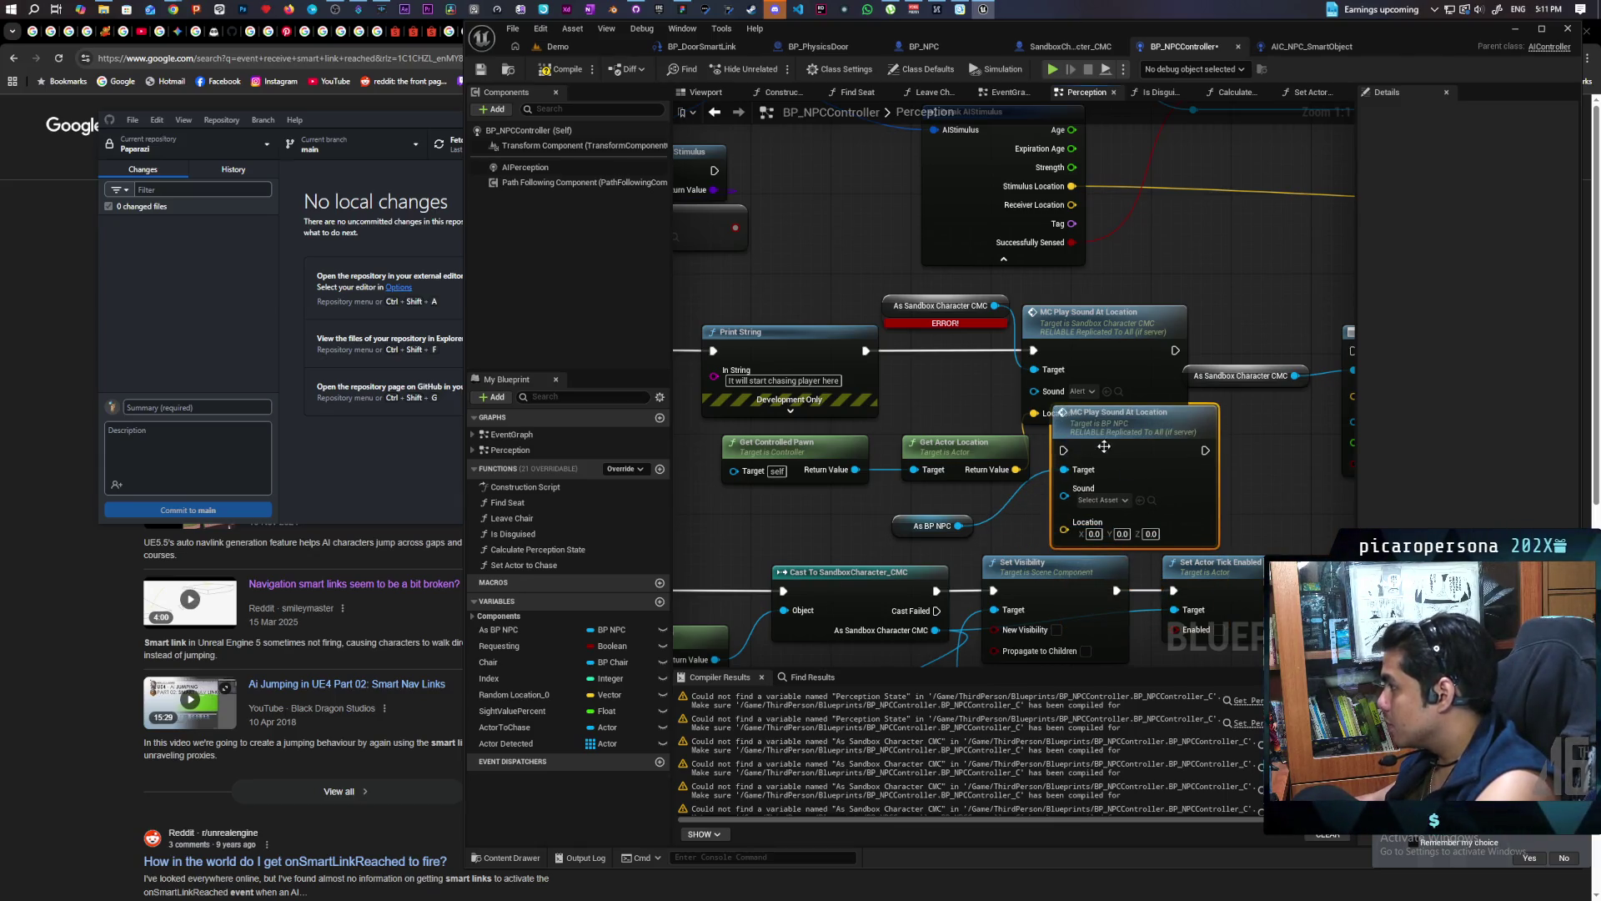
drag(1068, 429, 1059, 430)
click(1119, 392)
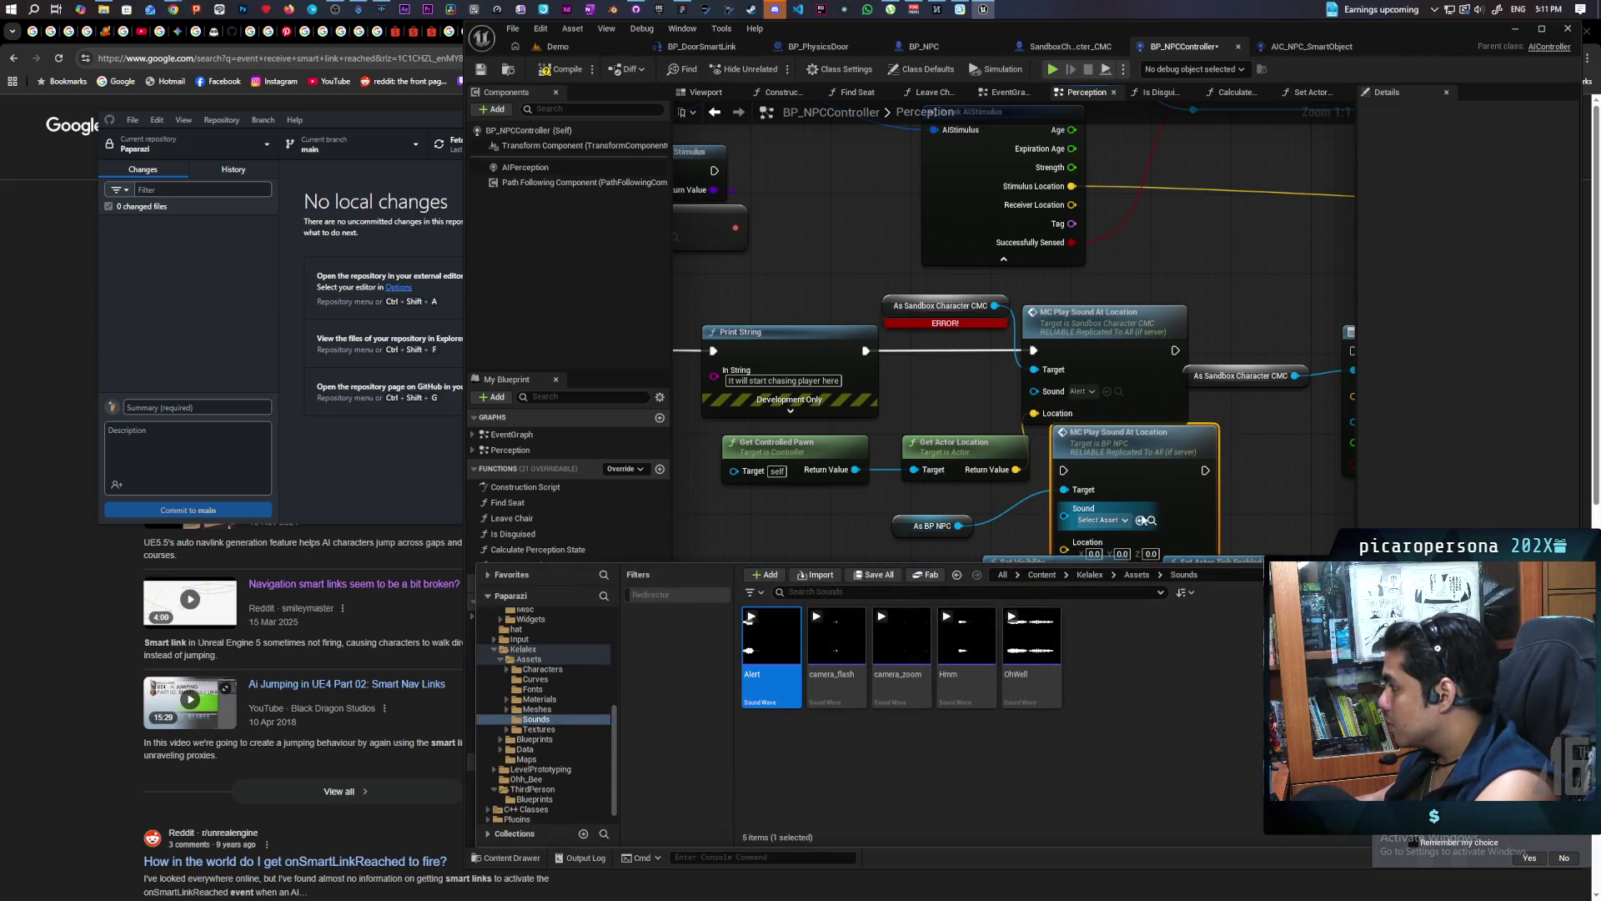
click(1139, 521)
drag(1016, 470, 1069, 540)
drag(868, 350, 1063, 469)
Delete the errored cast and old play-sound node, move the new node into place, and compile
drag(1083, 302, 975, 348)
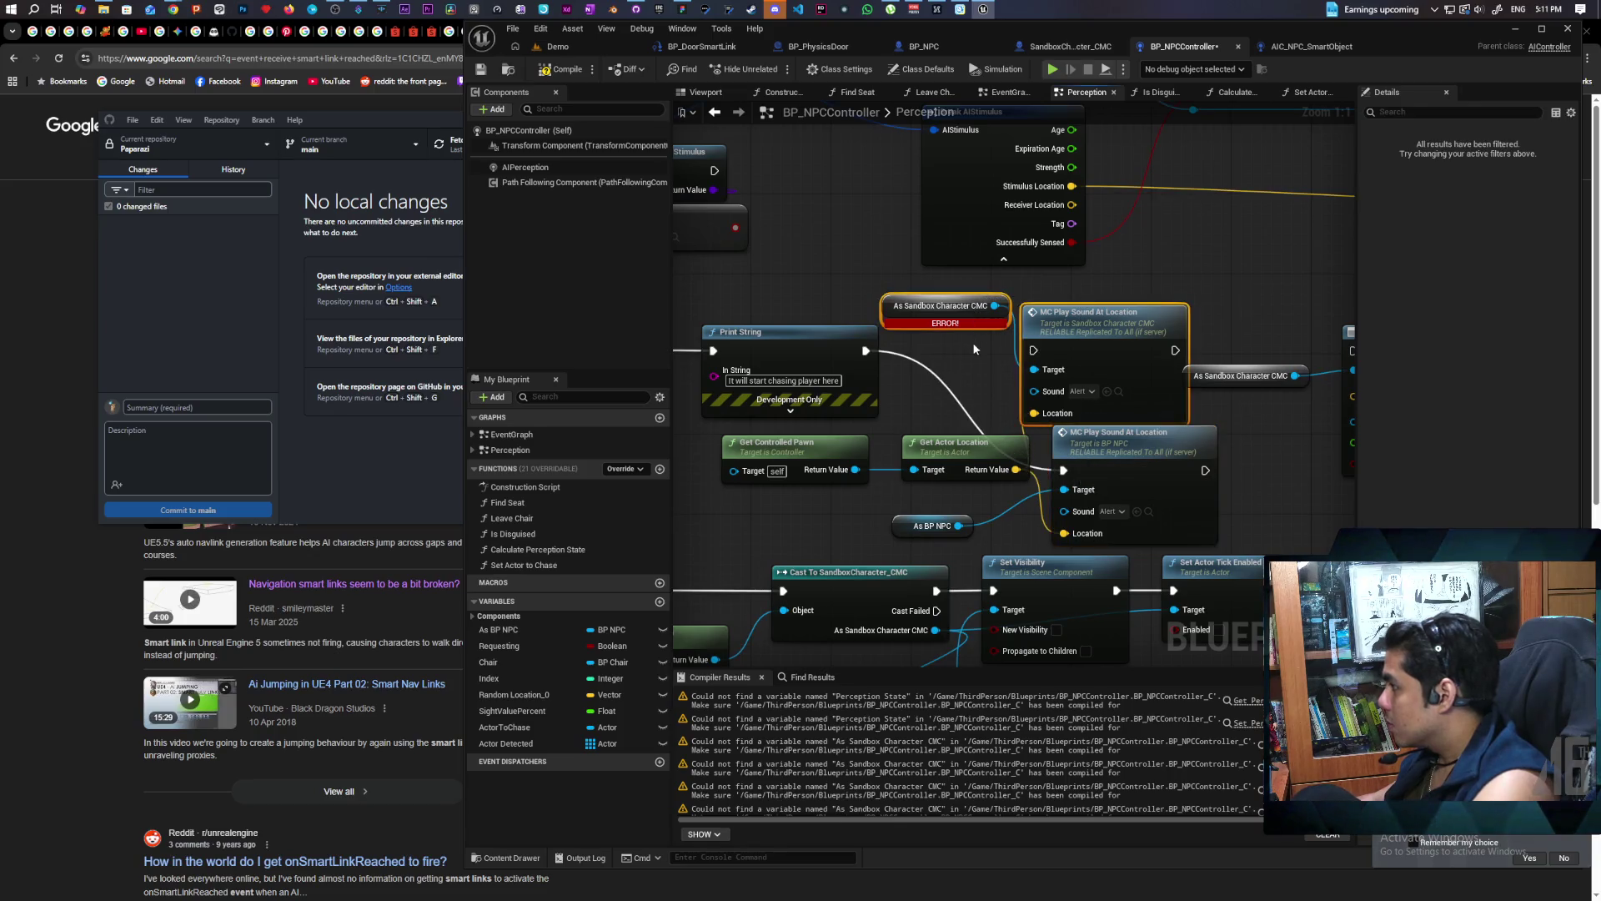
key(Delete)
mouse_move(1125, 471)
mouse_down()
mouse_move(1063, 296)
mouse_move(1072, 350)
mouse_up()
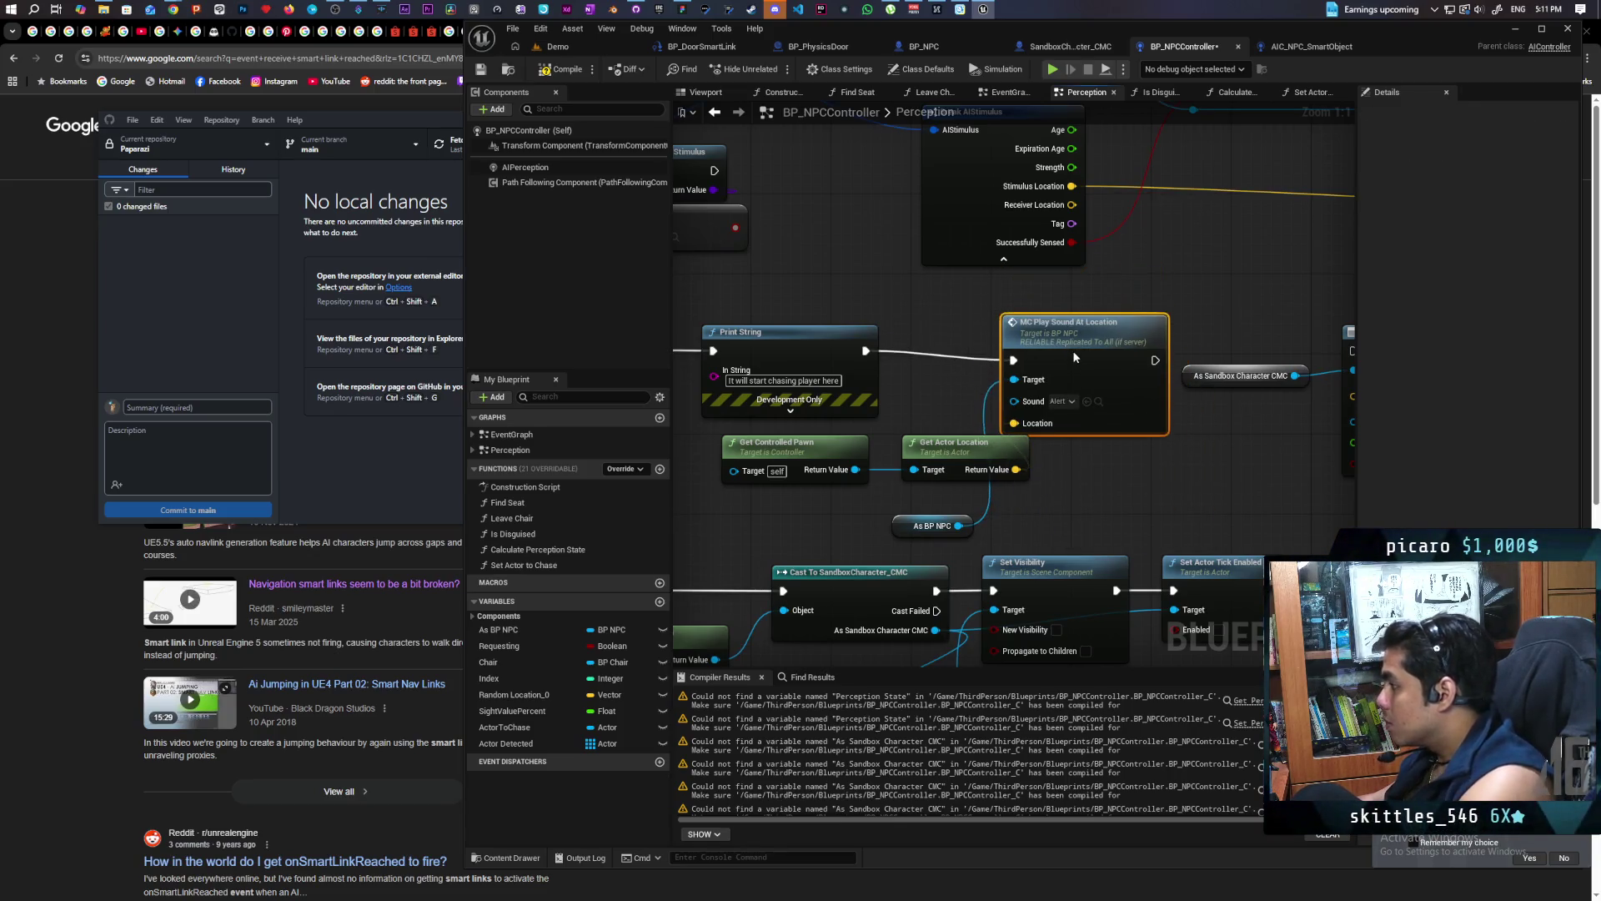
click(571, 75)
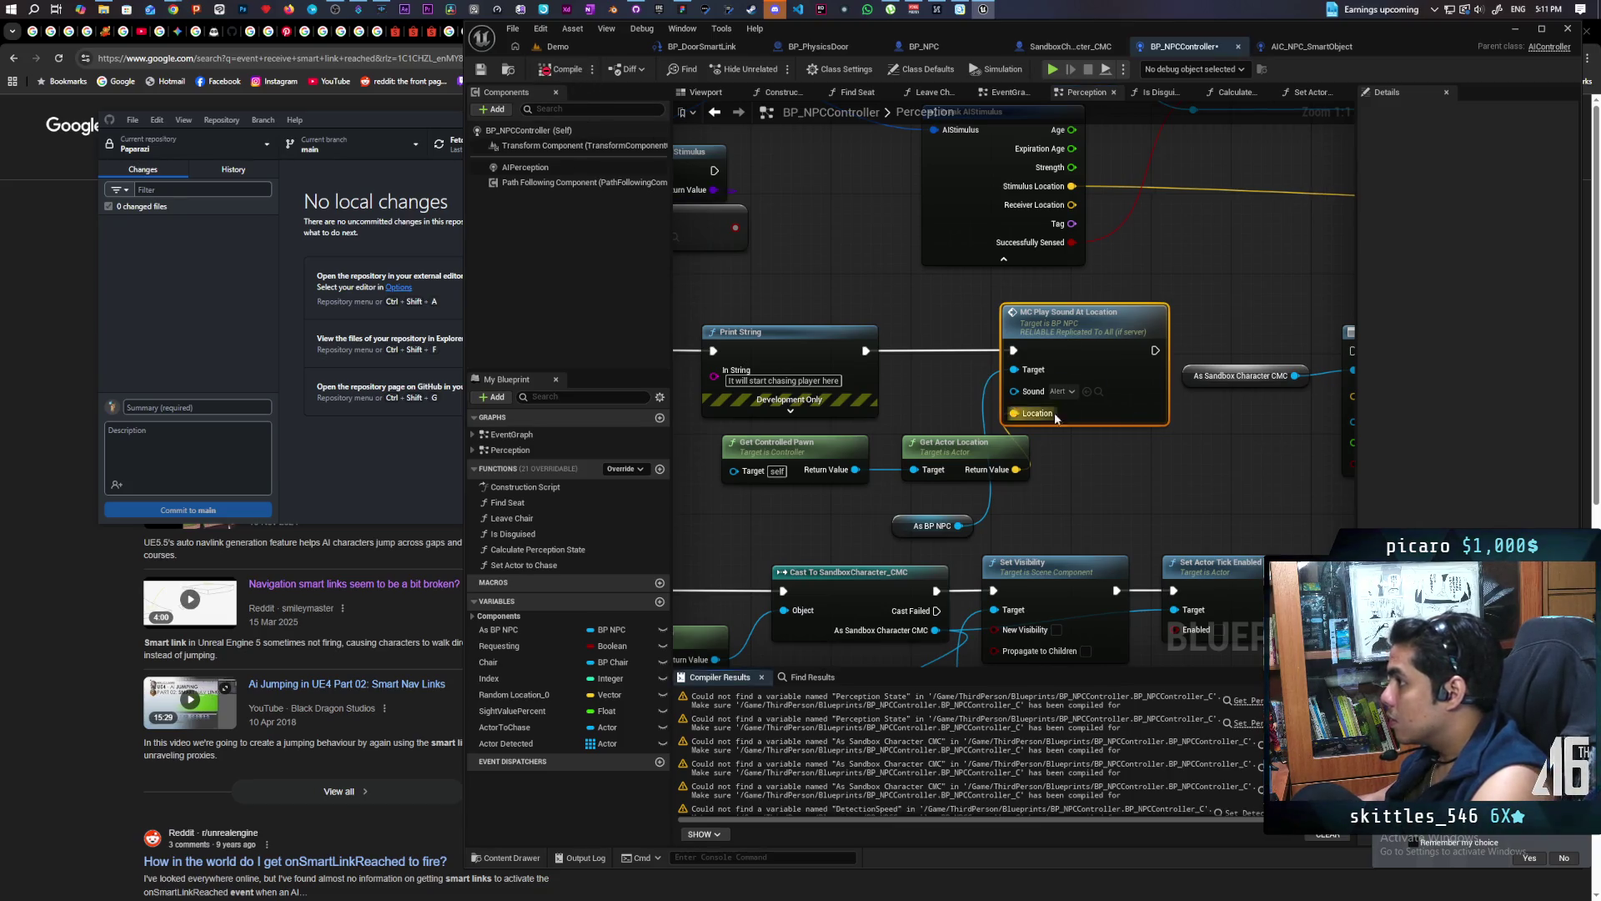
Remove the AI MoveTo node and its Sandbox cast, checking AIC_NPC_SmartObject for reference
mouse_move(956, 274)
mouse_down()
mouse_move(1077, 397)
mouse_move(934, 251)
mouse_move(1099, 399)
mouse_up()
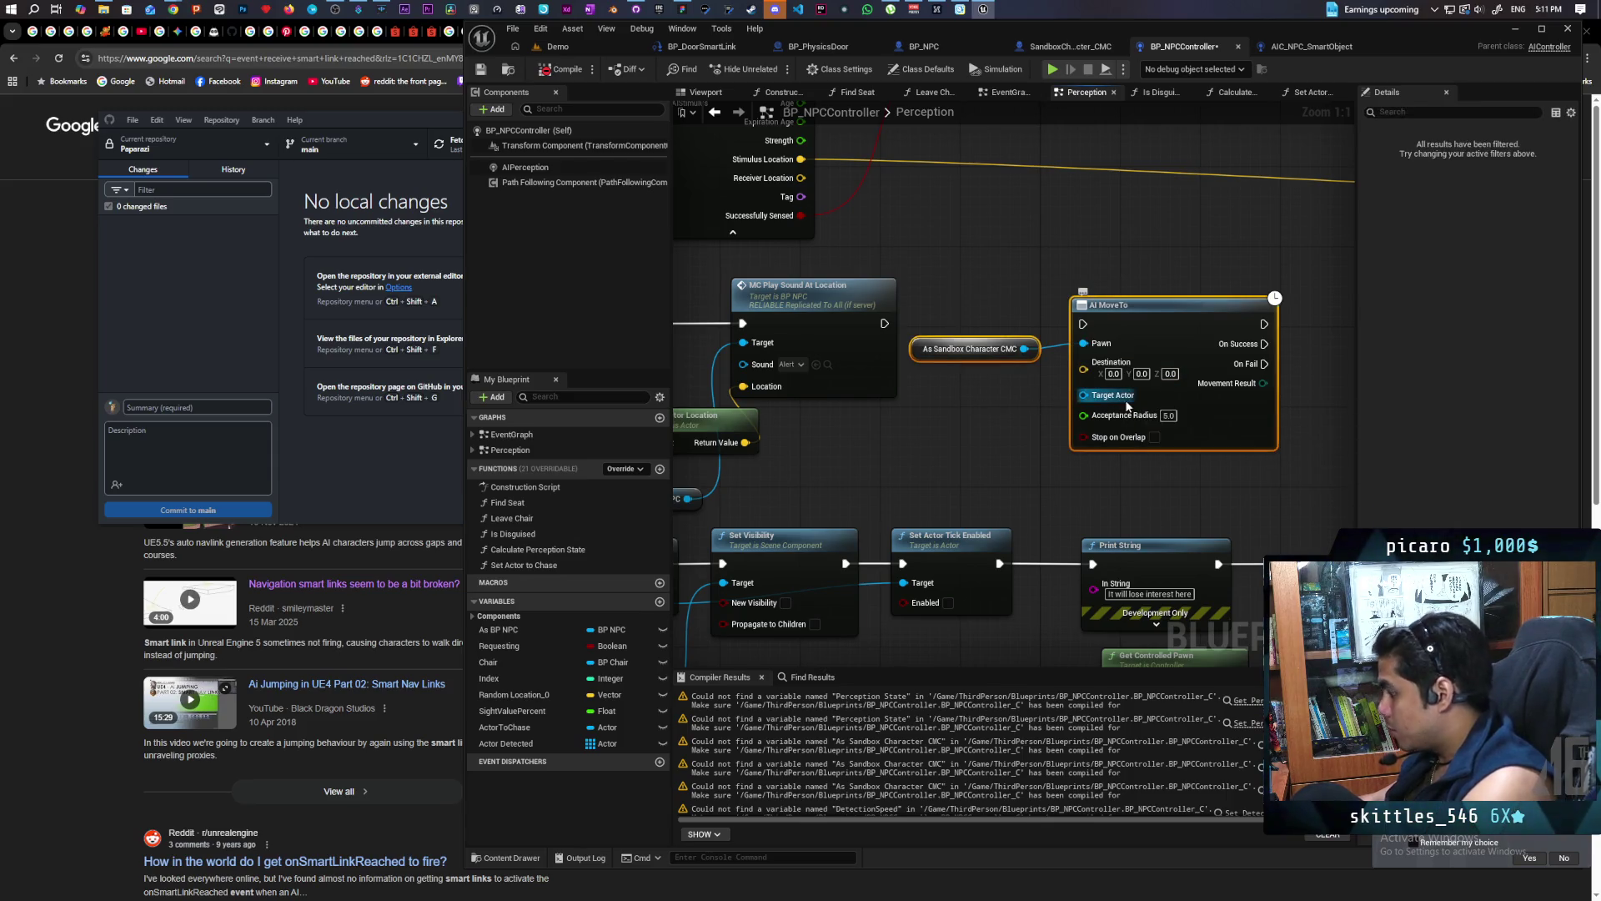
scroll(889, 447, down, 2)
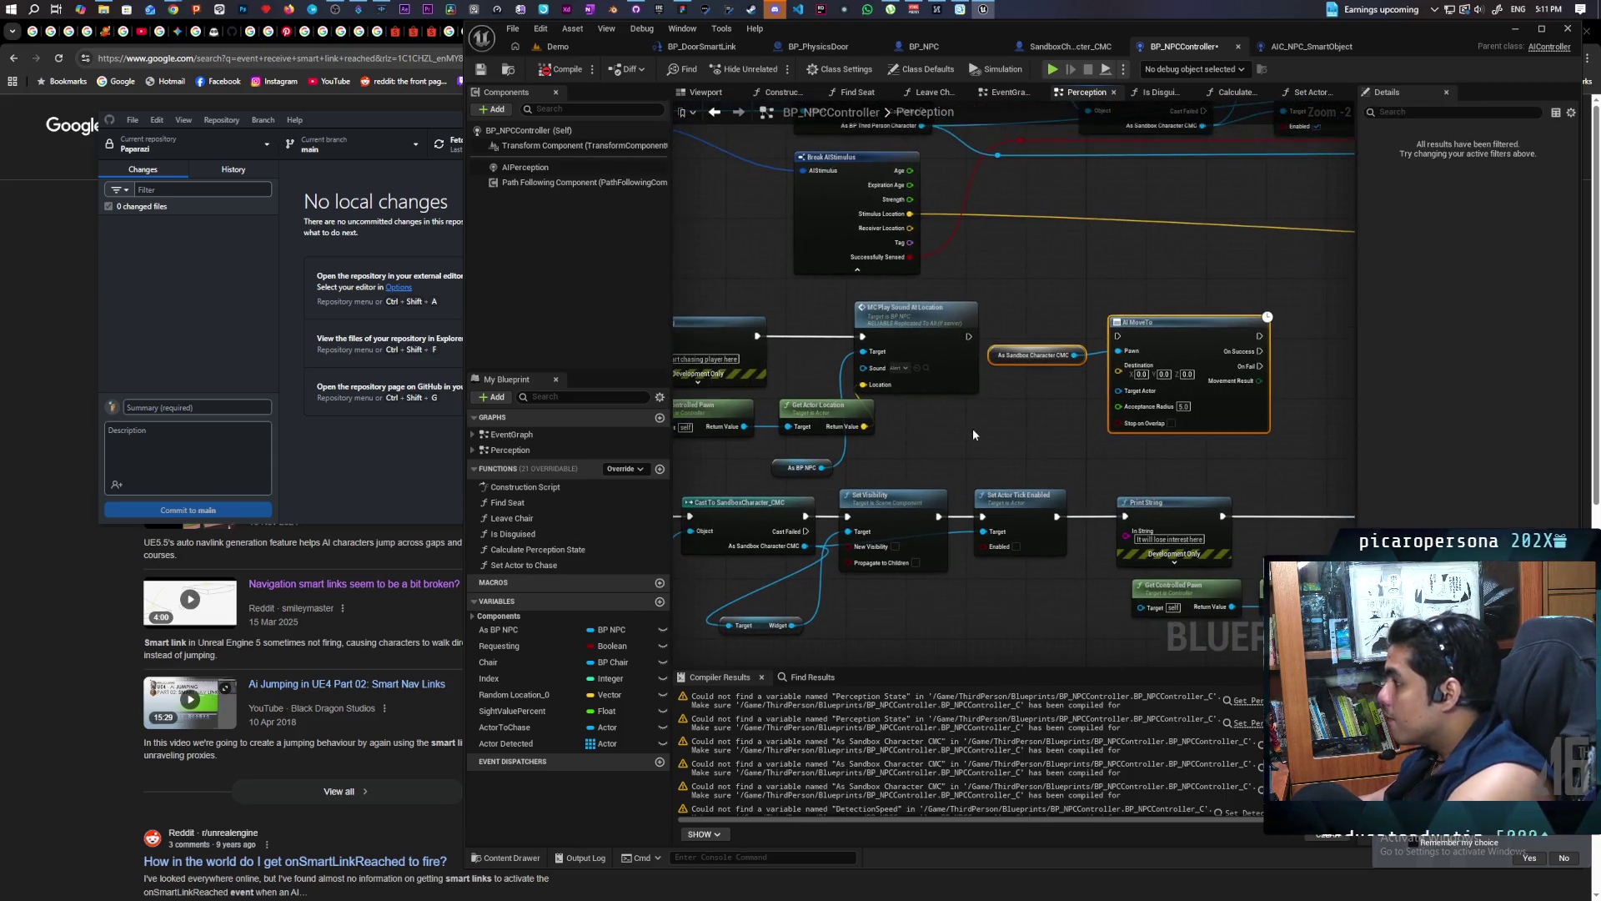
click(1295, 51)
scroll(951, 375, up, 8)
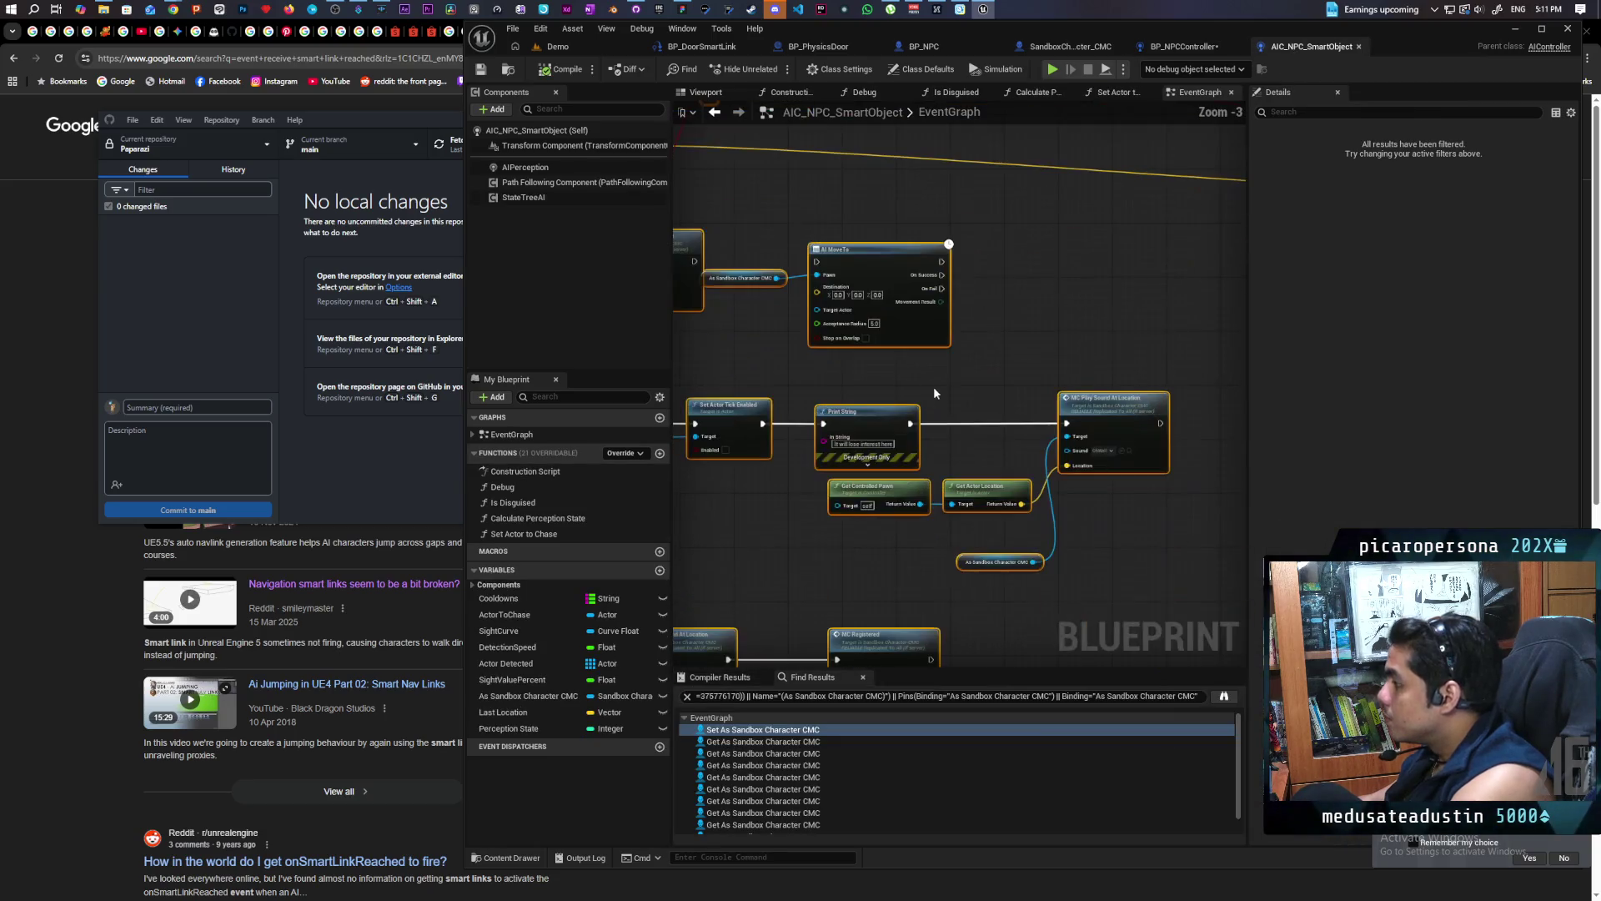
click(1185, 47)
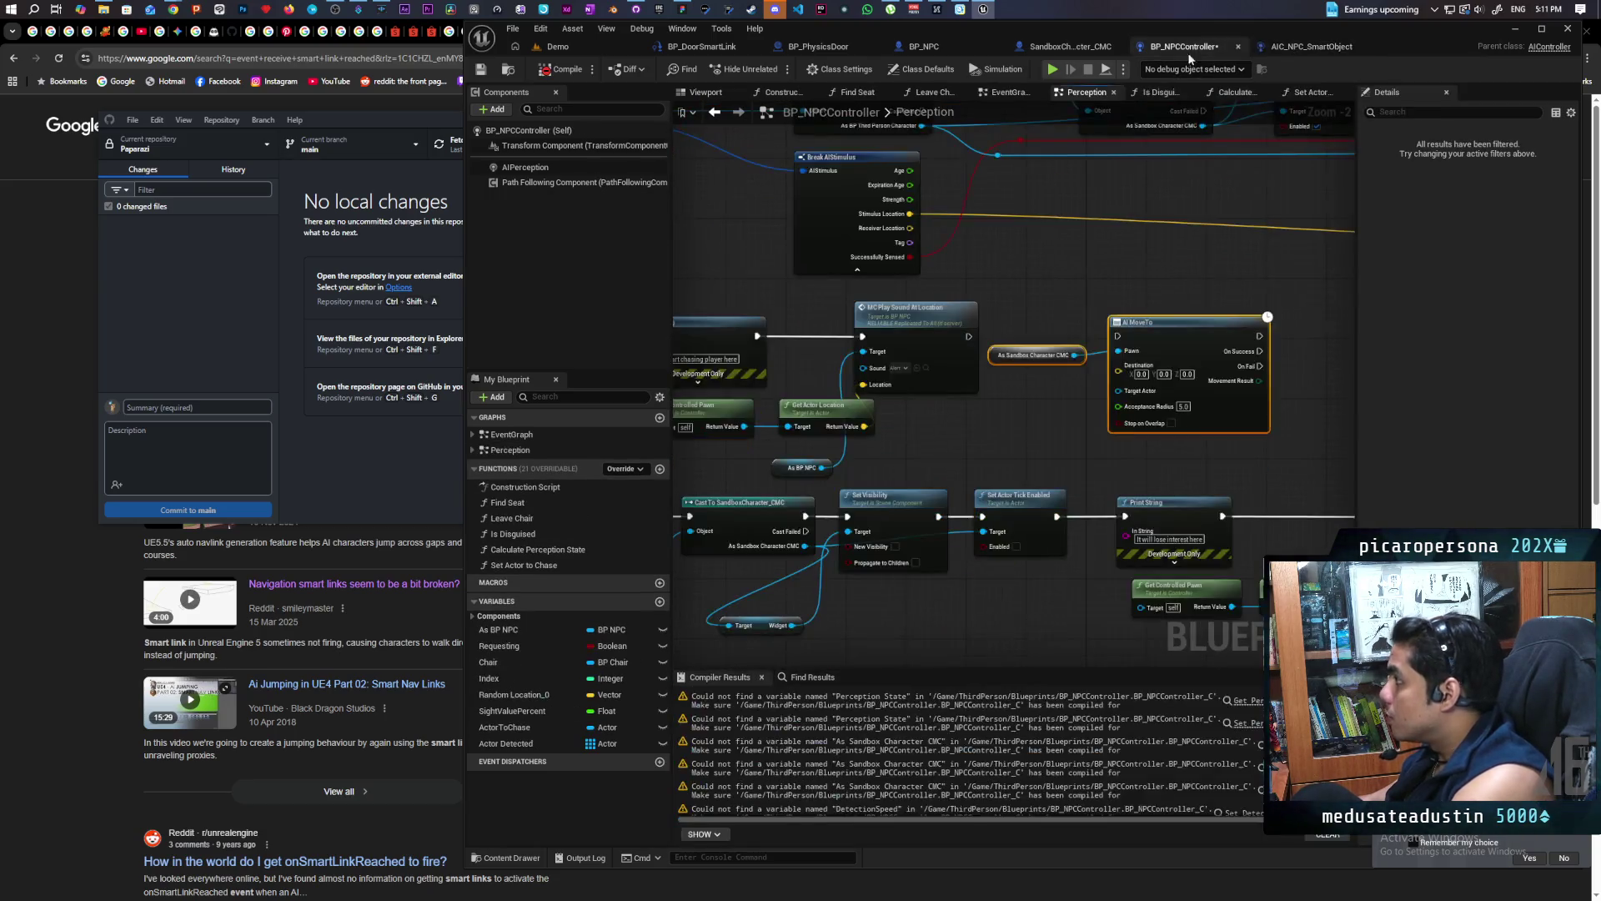
drag(1009, 429, 850, 496)
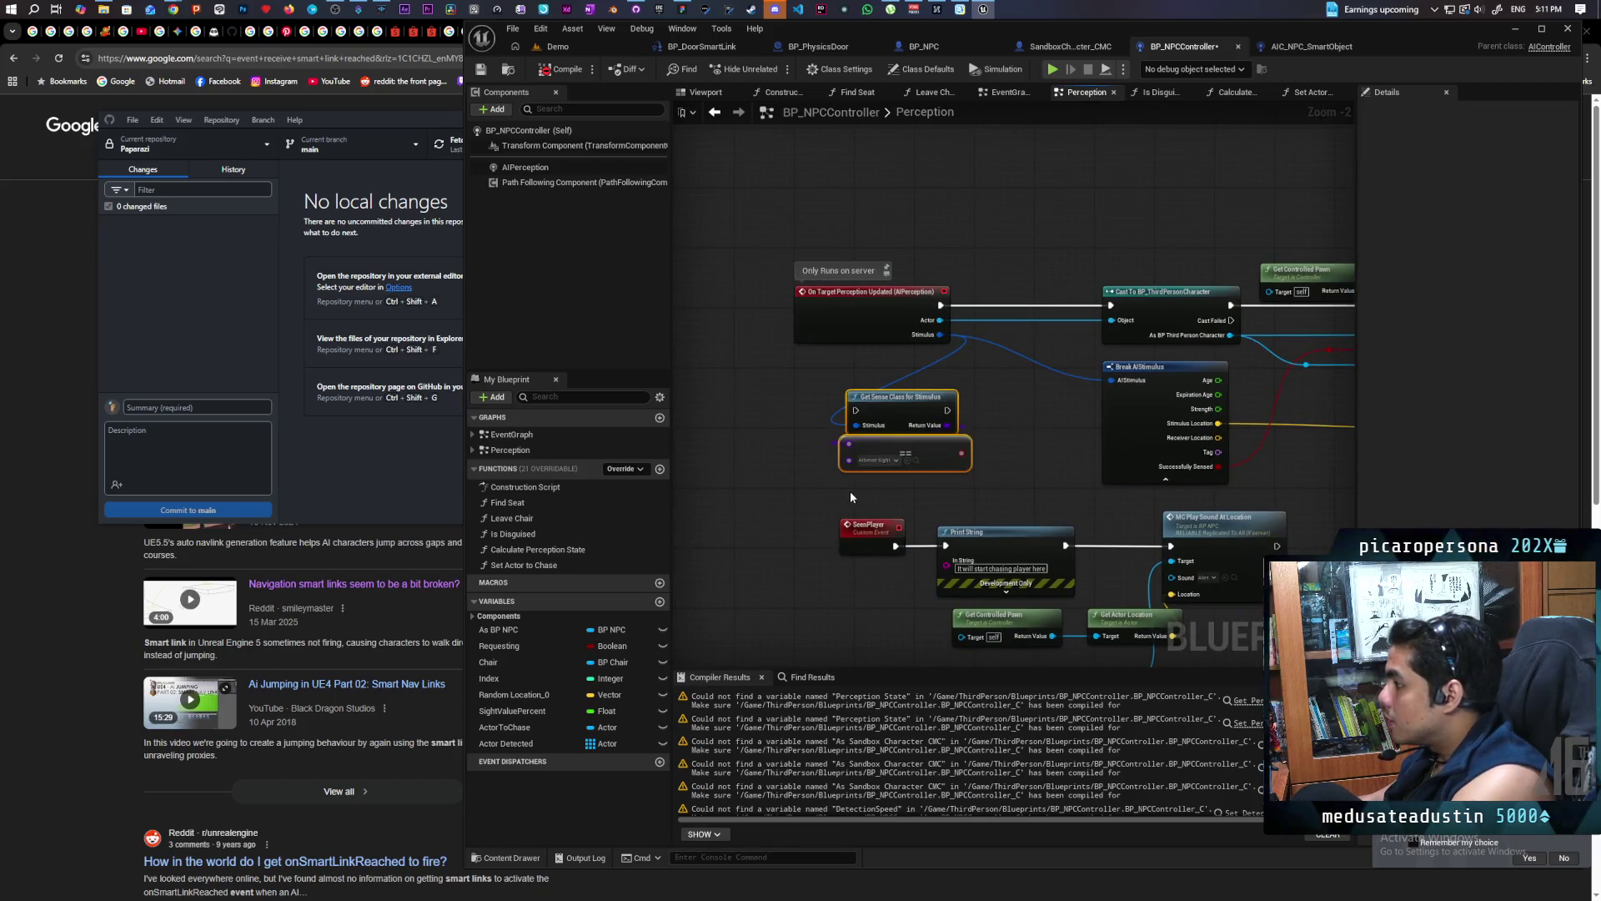
scroll(863, 480, down, 2)
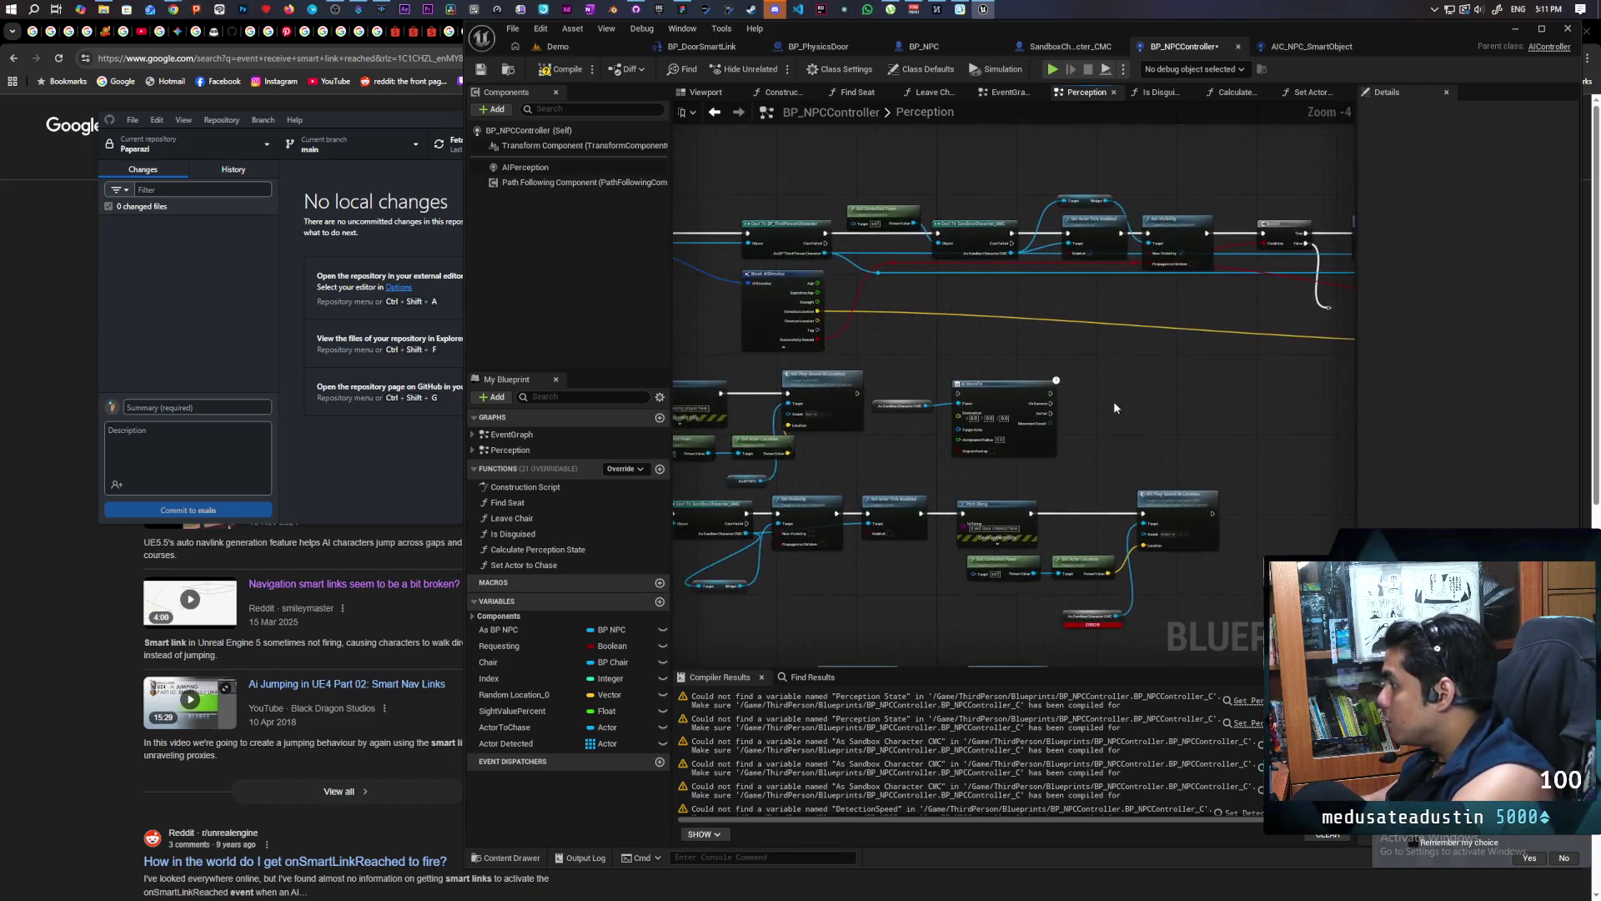
click(981, 323)
key(Delete)
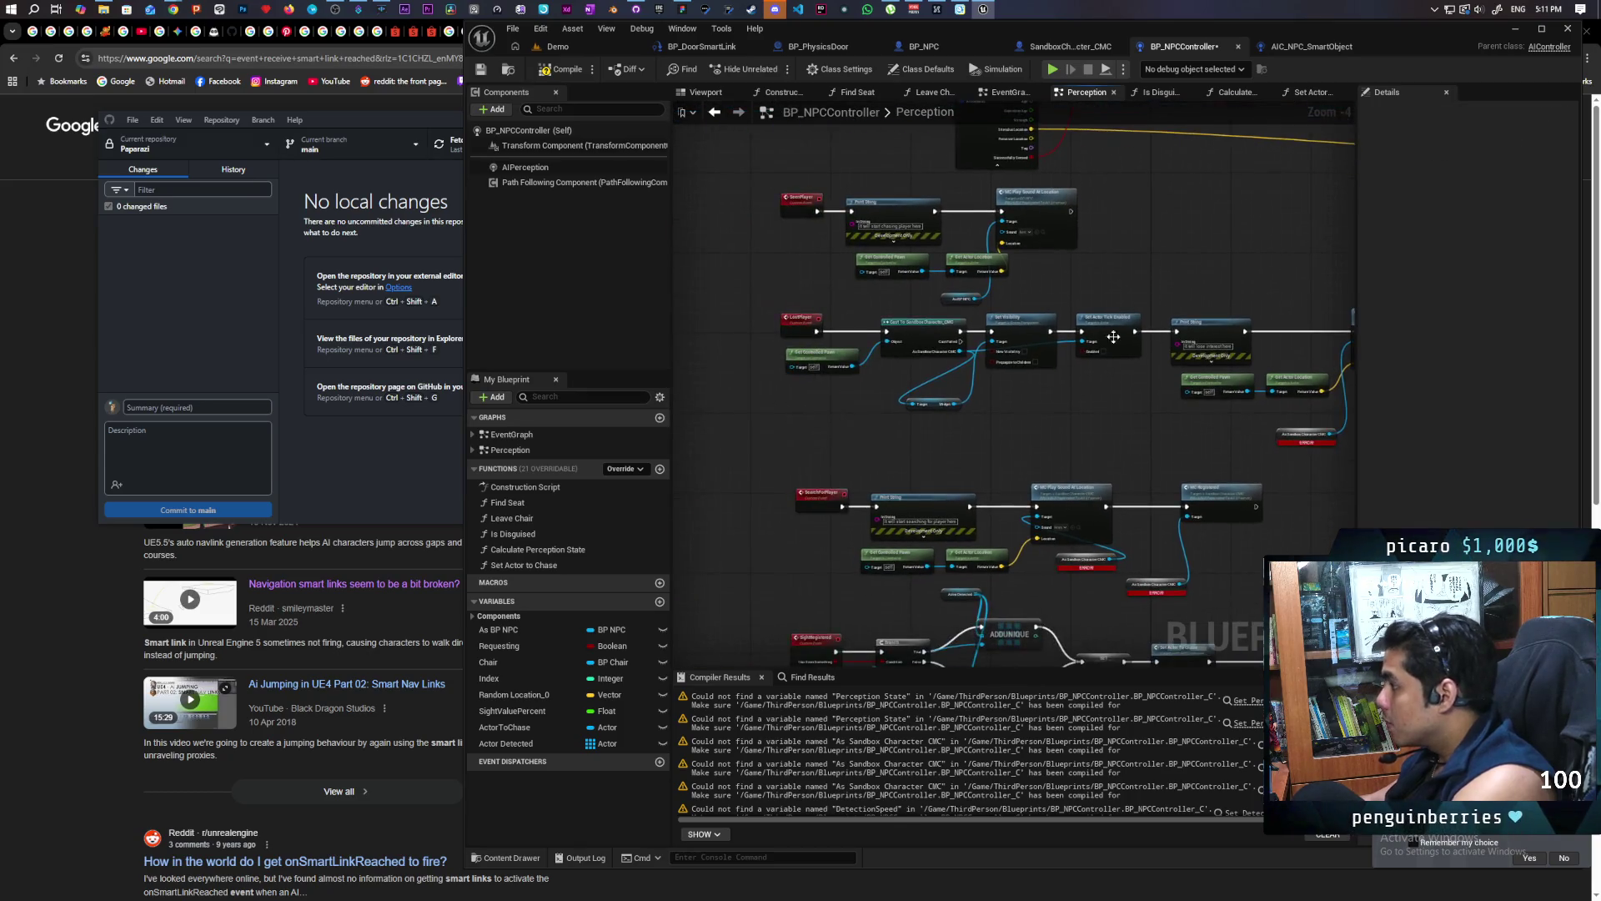
Move As BP NPC beside the play-sound node, then cut and paste the two nodes as a copy
scroll(967, 417, up, 4)
drag(916, 292, 959, 309)
scroll(958, 309, down, 2)
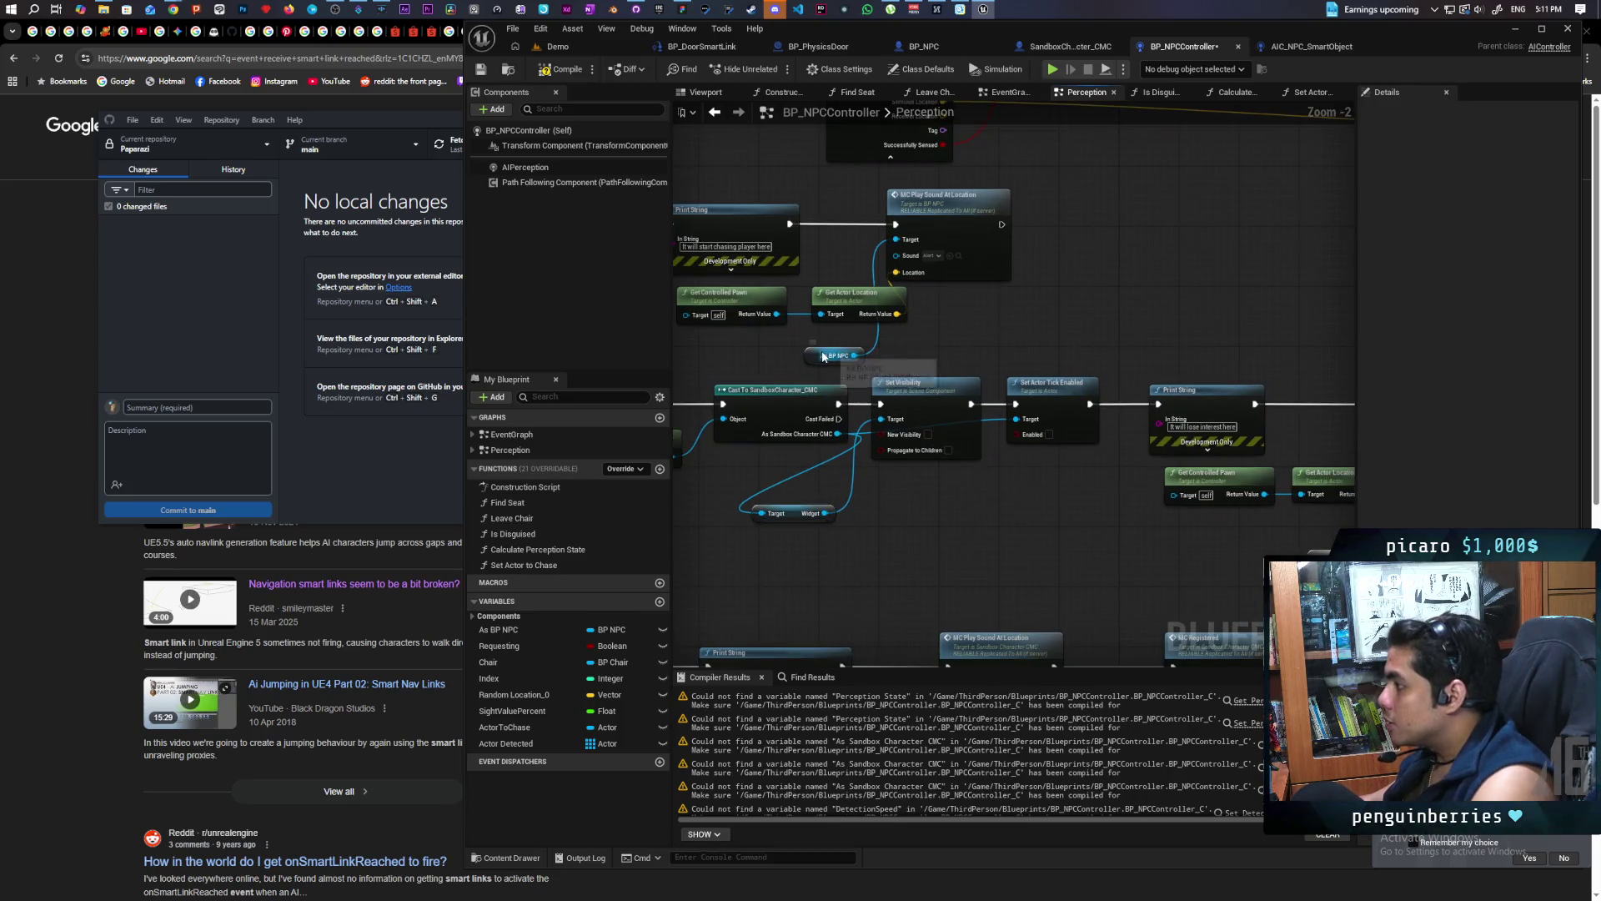
drag(816, 356, 831, 258)
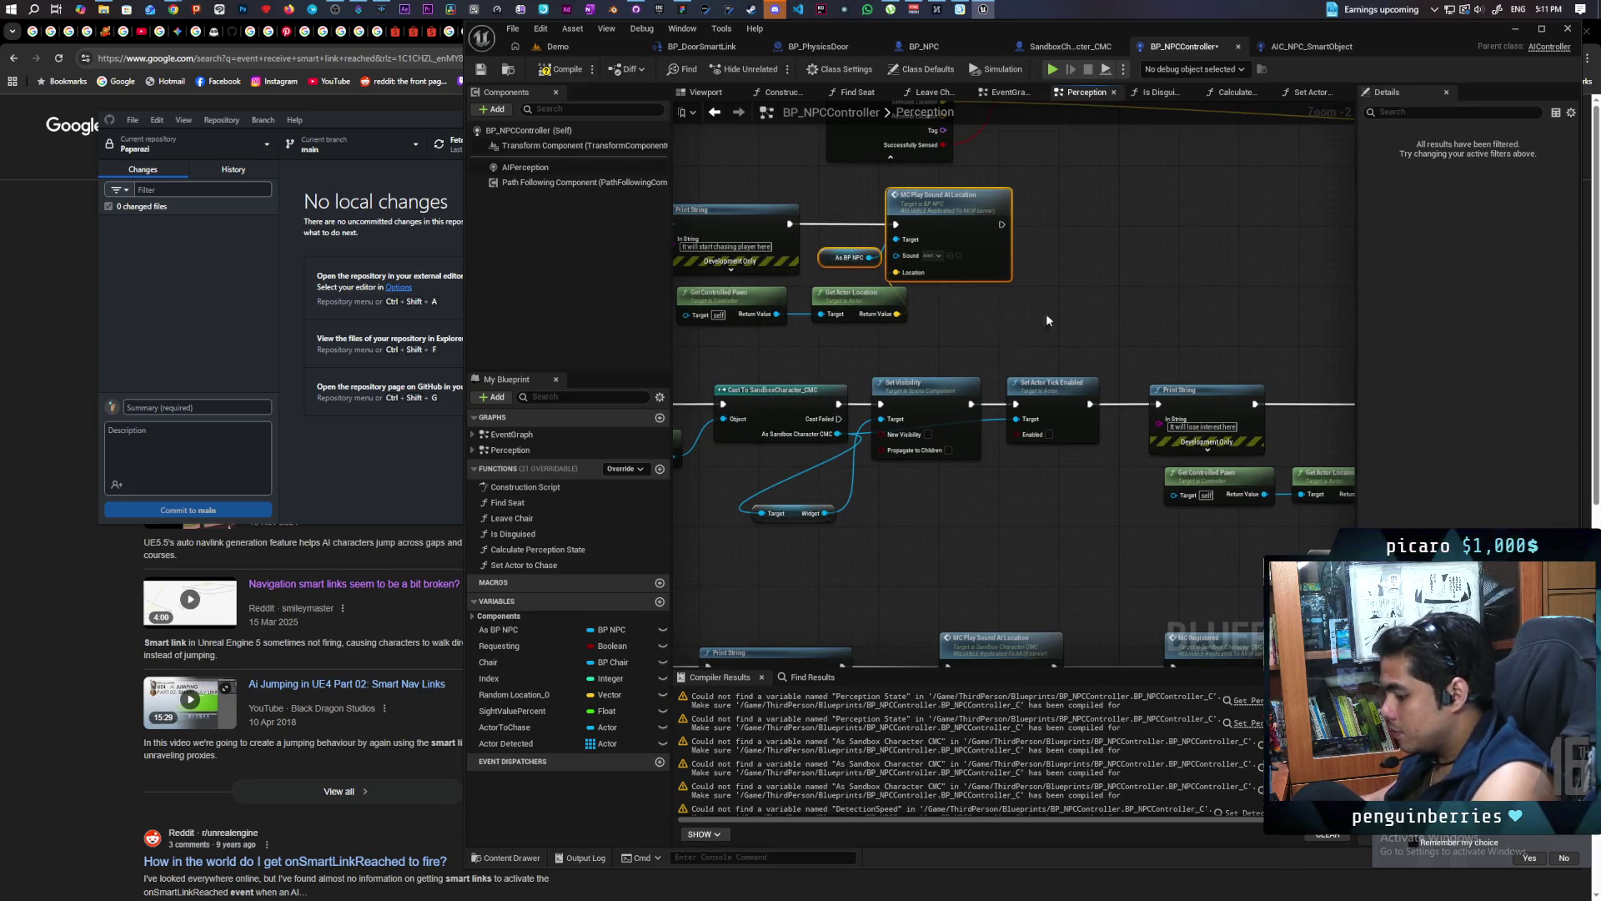
key(ctrl+x)
key(ctrl+v)
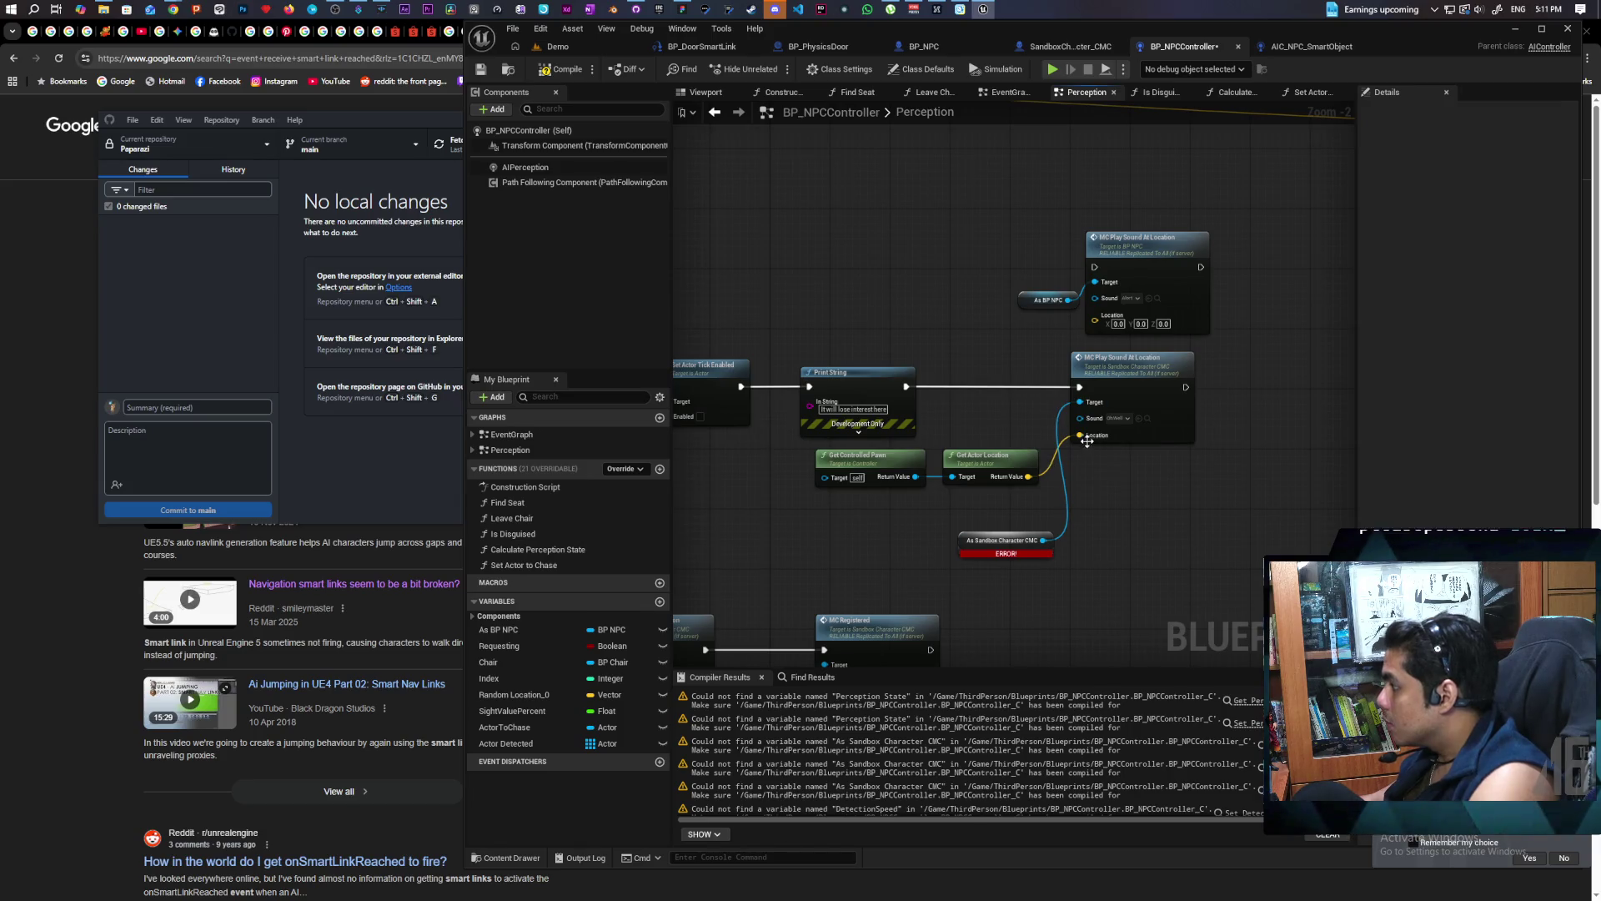
Wire the copied BP NPC MC Play Sound node with sound OhWell, then delete the old Sandbox node and errored cast
drag(1082, 436, 1095, 316)
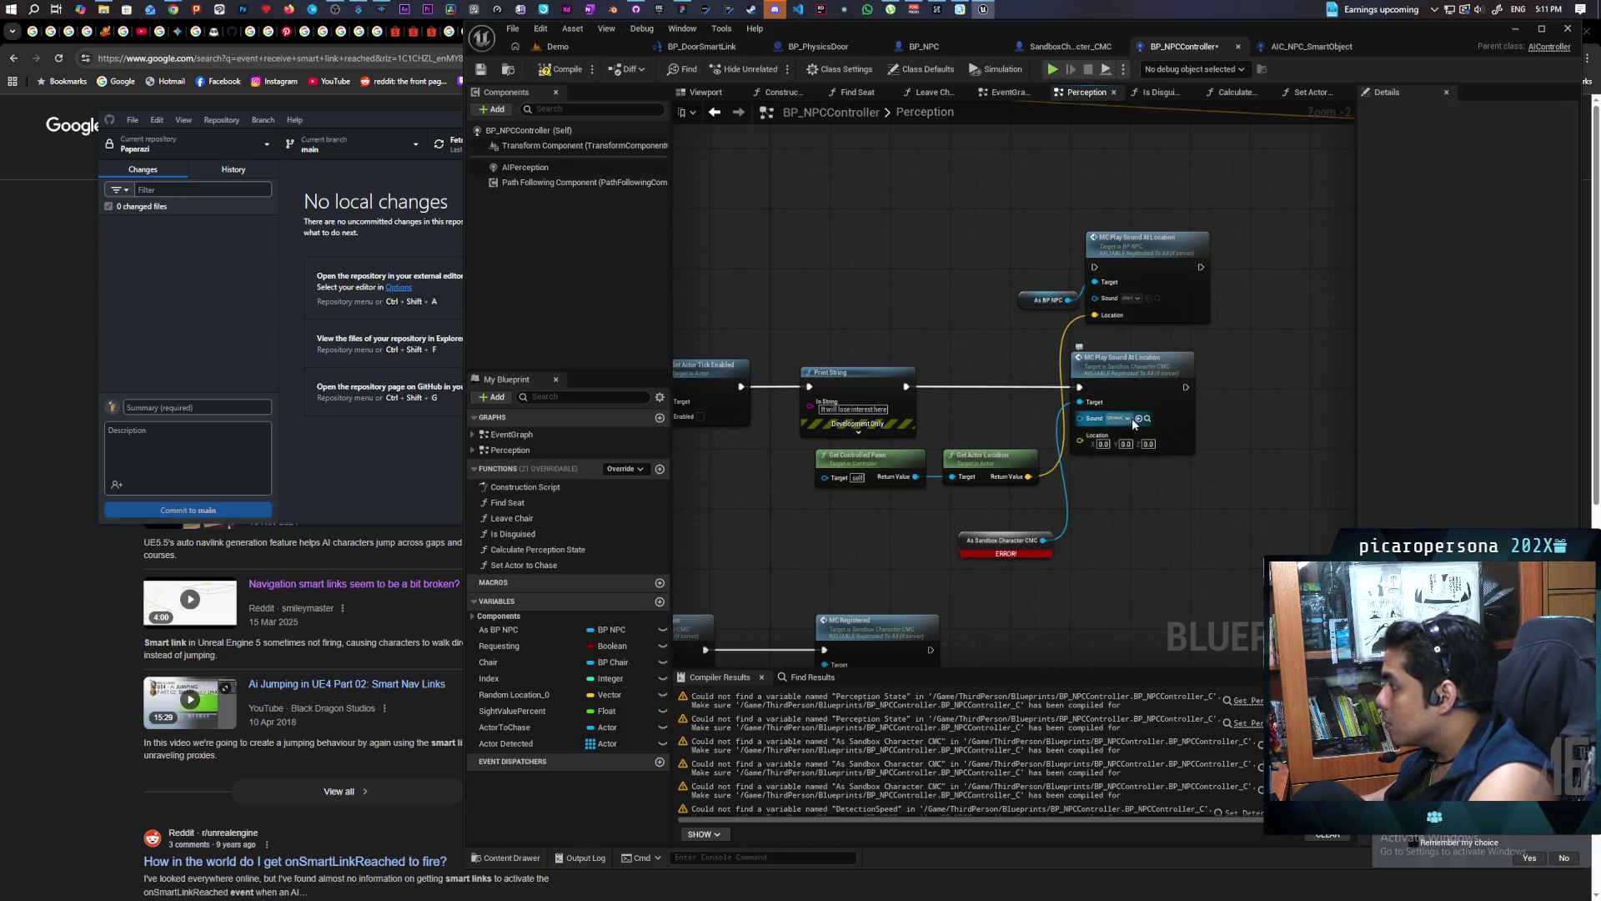
scroll(1133, 425, up, 2)
click(1150, 417)
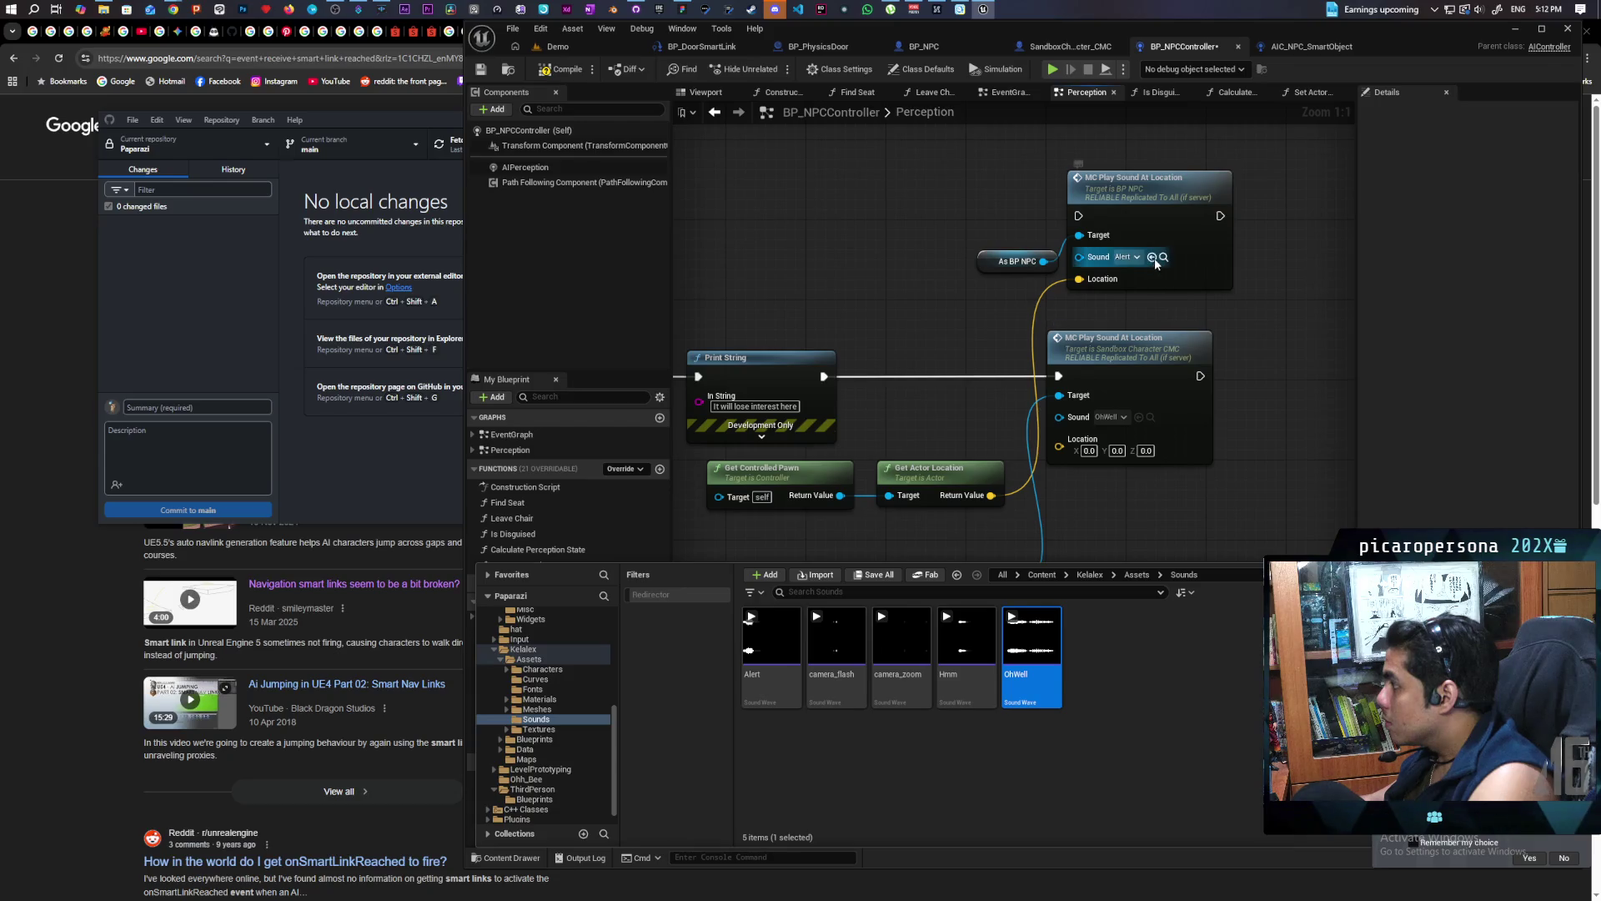
click(1153, 258)
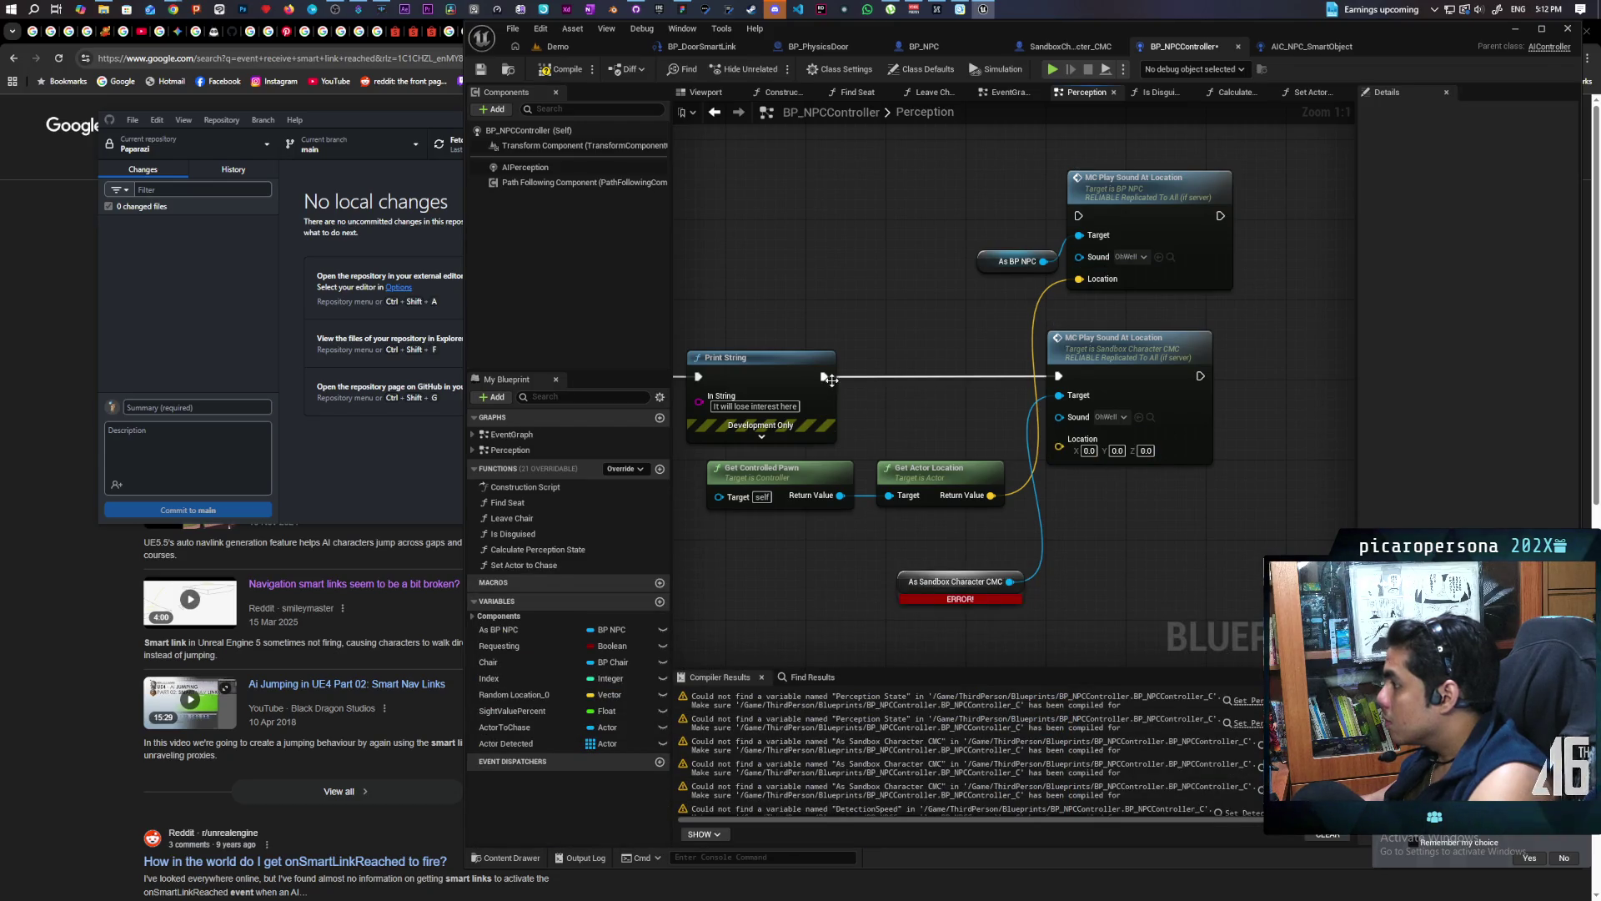
drag(823, 376, 1078, 216)
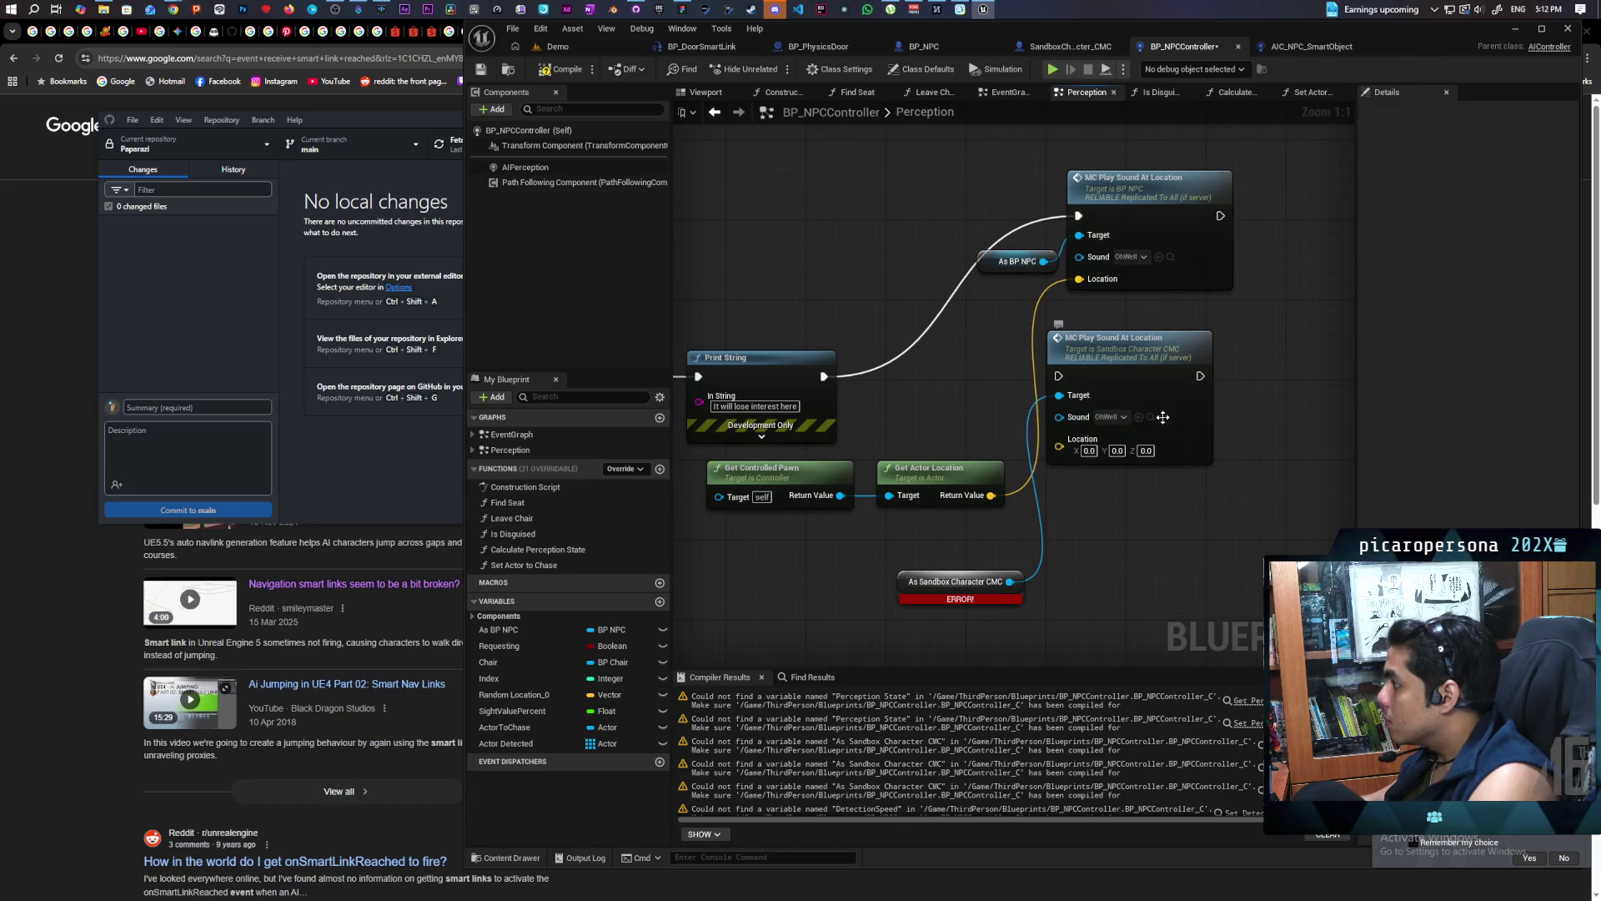
drag(1237, 423, 1142, 527)
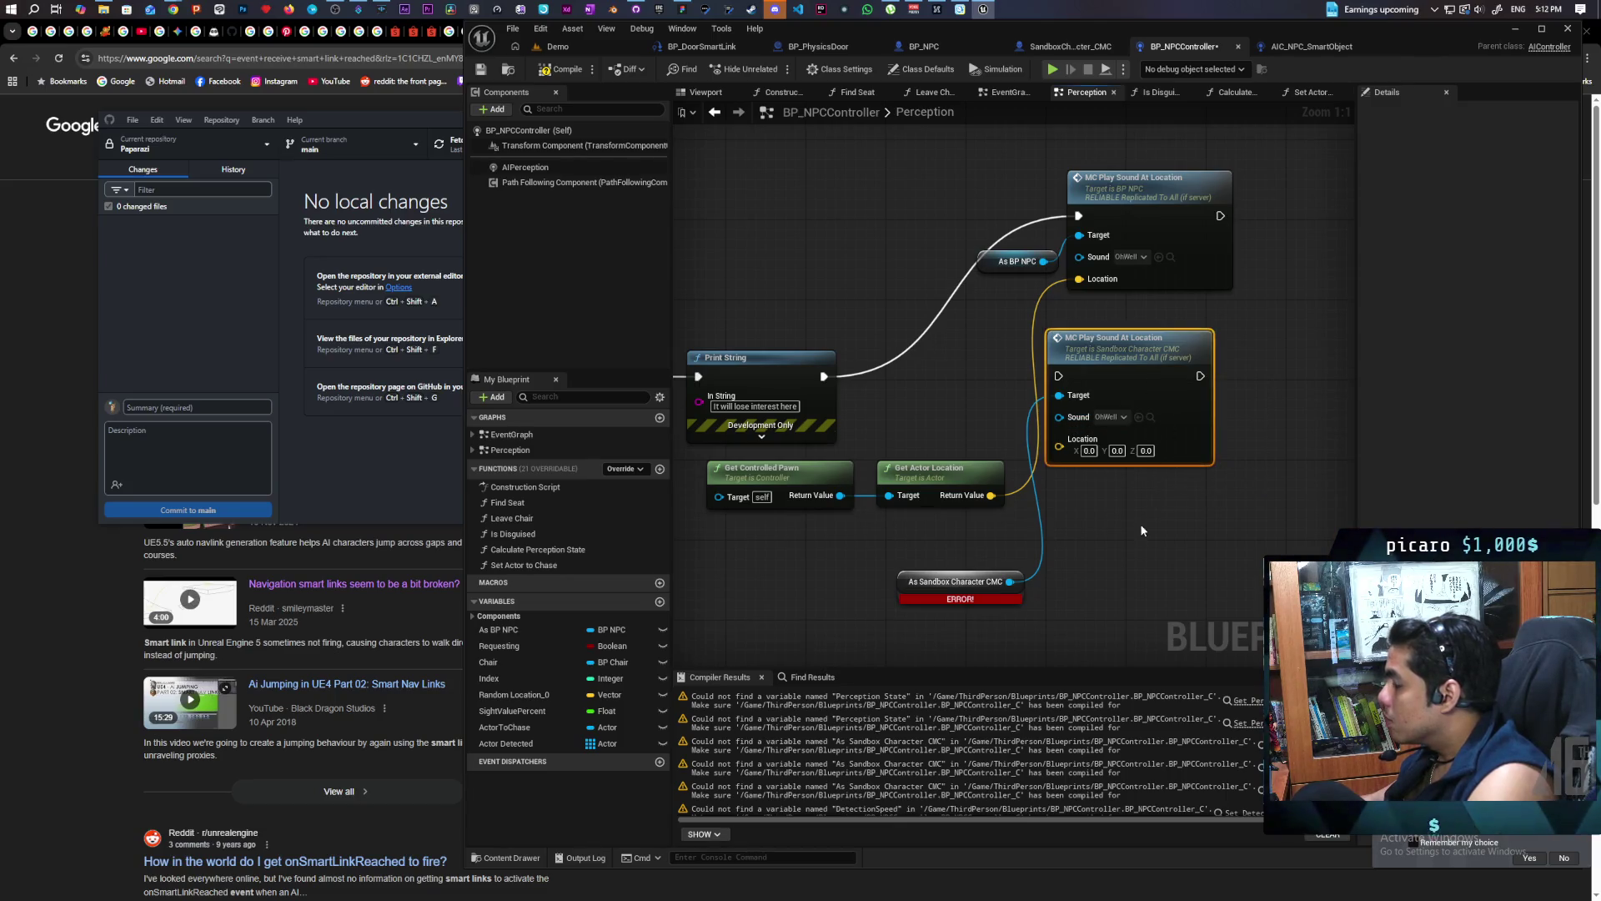
key(Delete)
click(958, 584)
key(Delete)
drag(1148, 203, 1108, 357)
mouse_move(984, 254)
mouse_down()
mouse_move(899, 387)
mouse_move(909, 421)
mouse_up()
Paste another BP NPC play-sound pair set to Hmm, wire it to the searching print, and delete the old nodes
scroll(905, 313, down, 3)
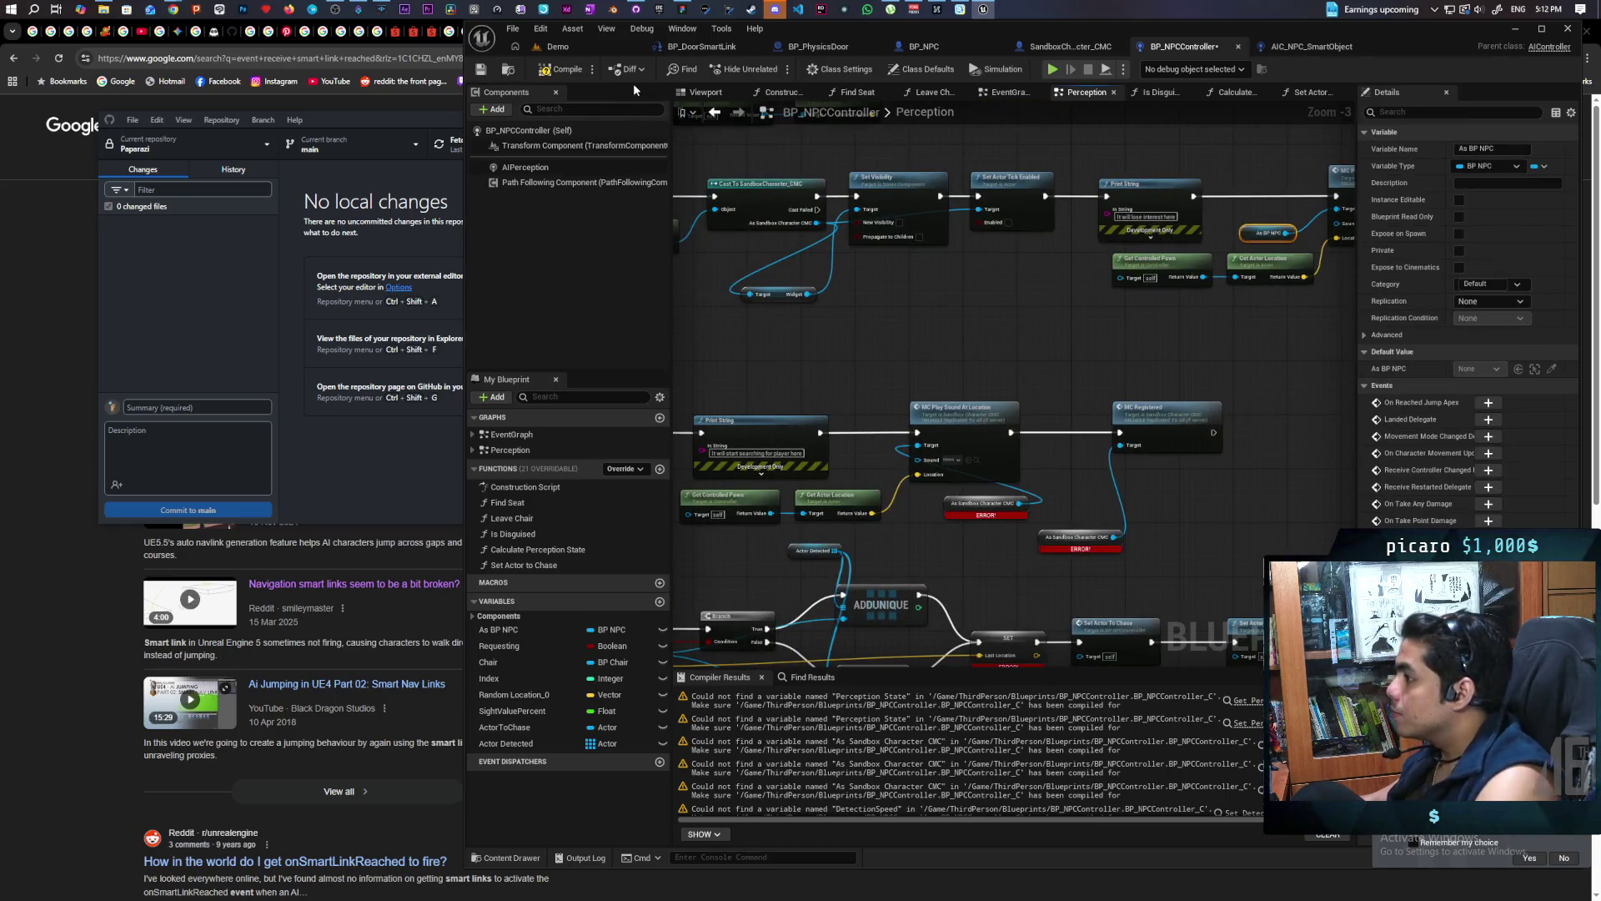
scroll(922, 321, down, 3)
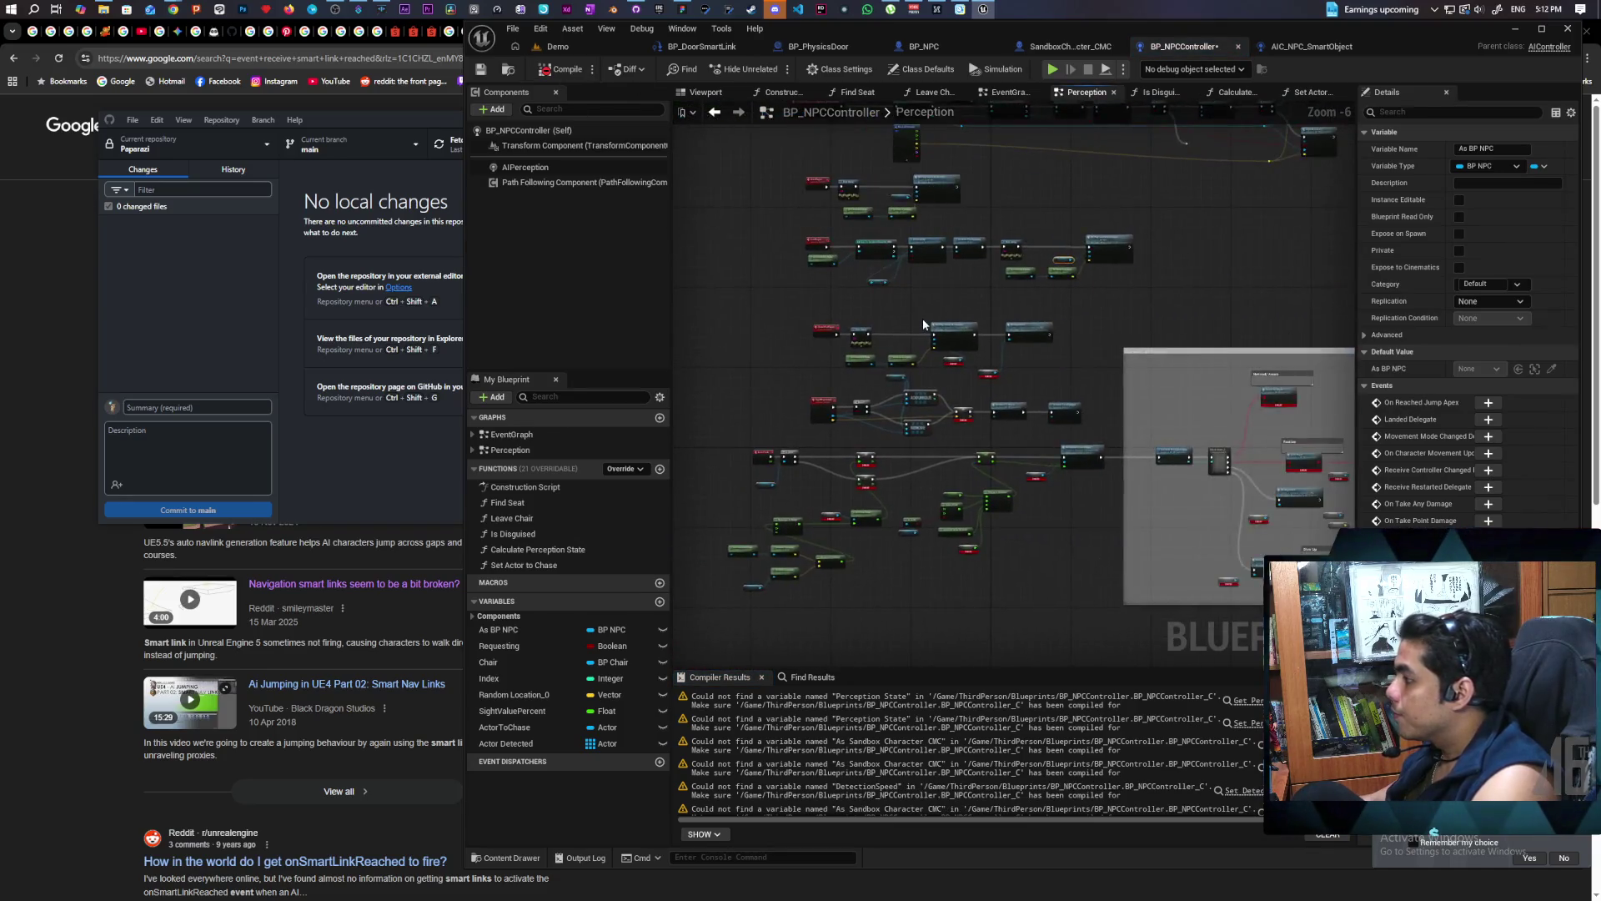
scroll(923, 318, up, 6)
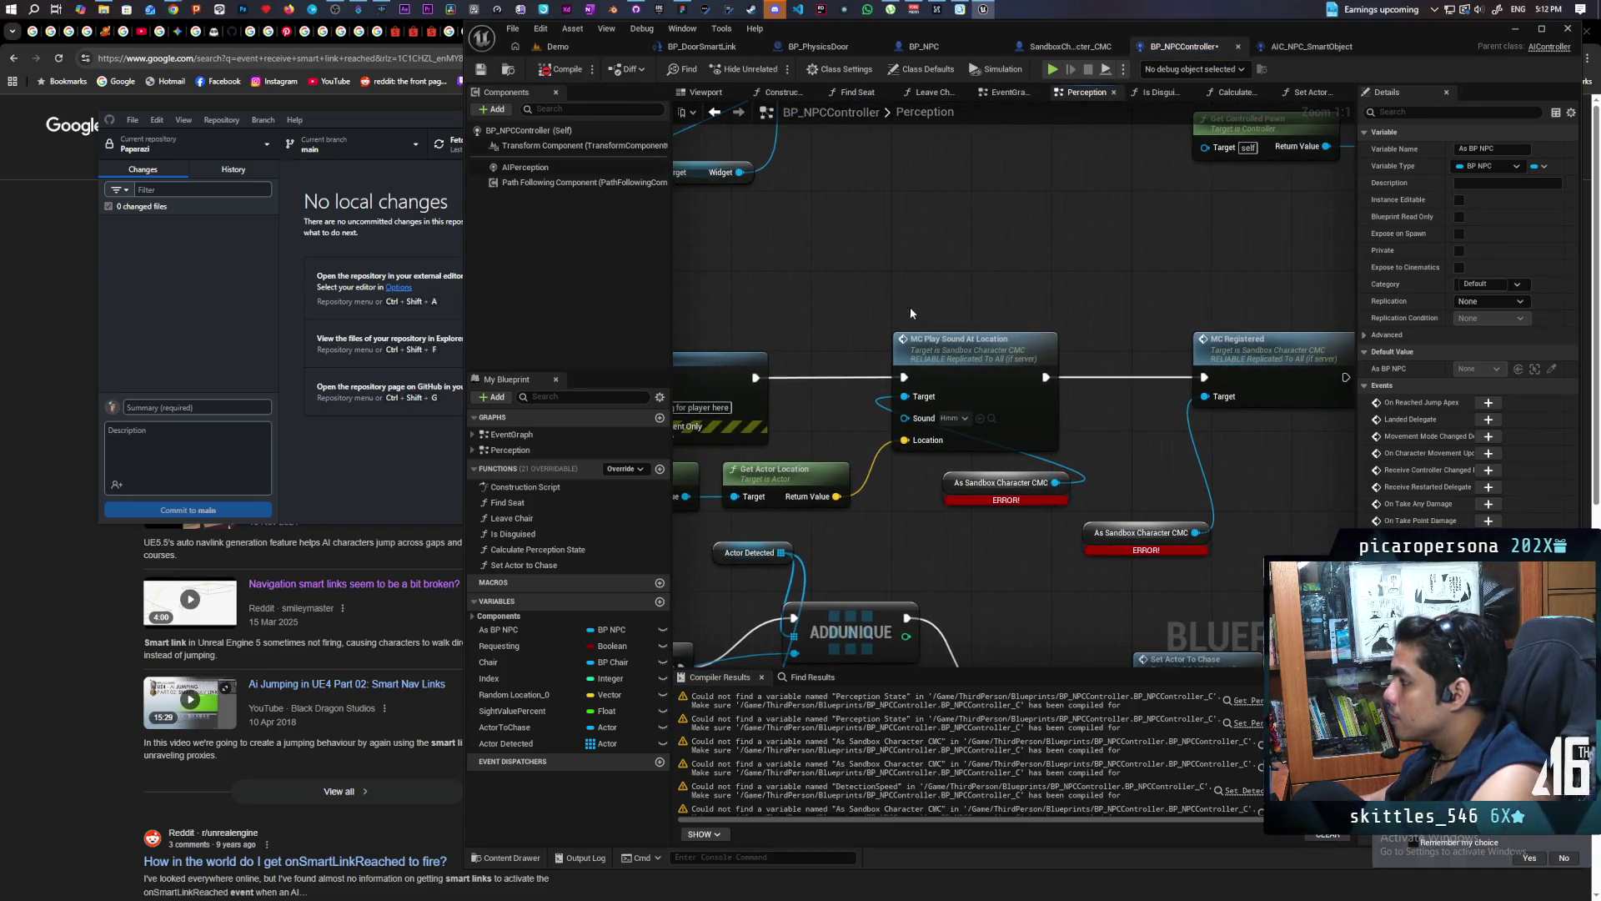
key(ctrl+v)
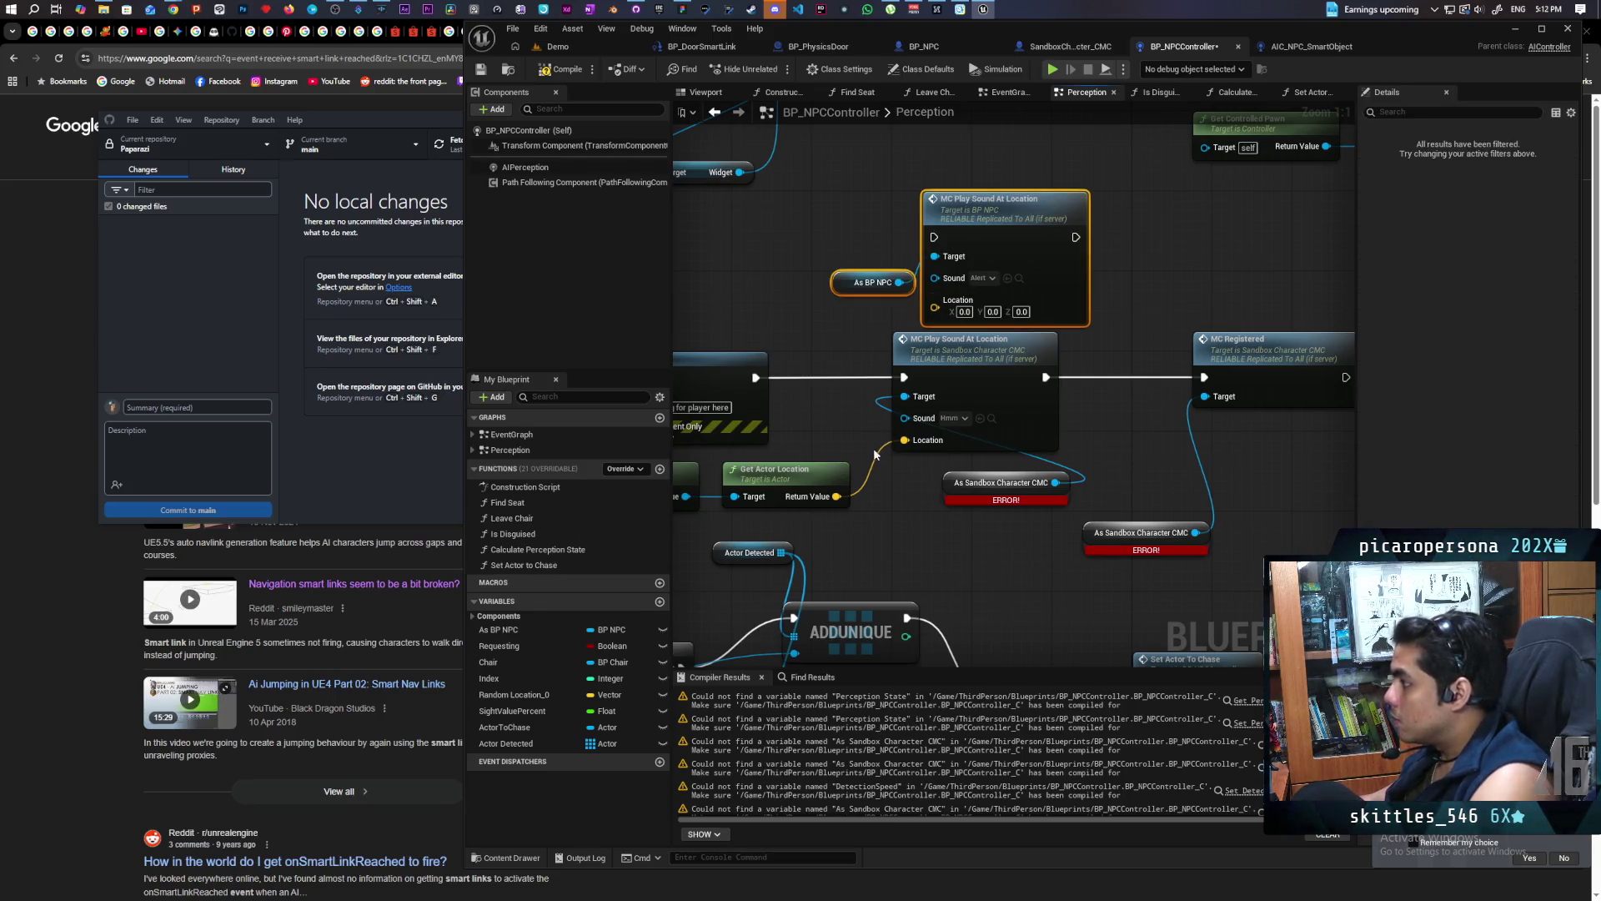
click(992, 419)
click(1009, 282)
drag(905, 440, 934, 300)
drag(903, 377, 935, 237)
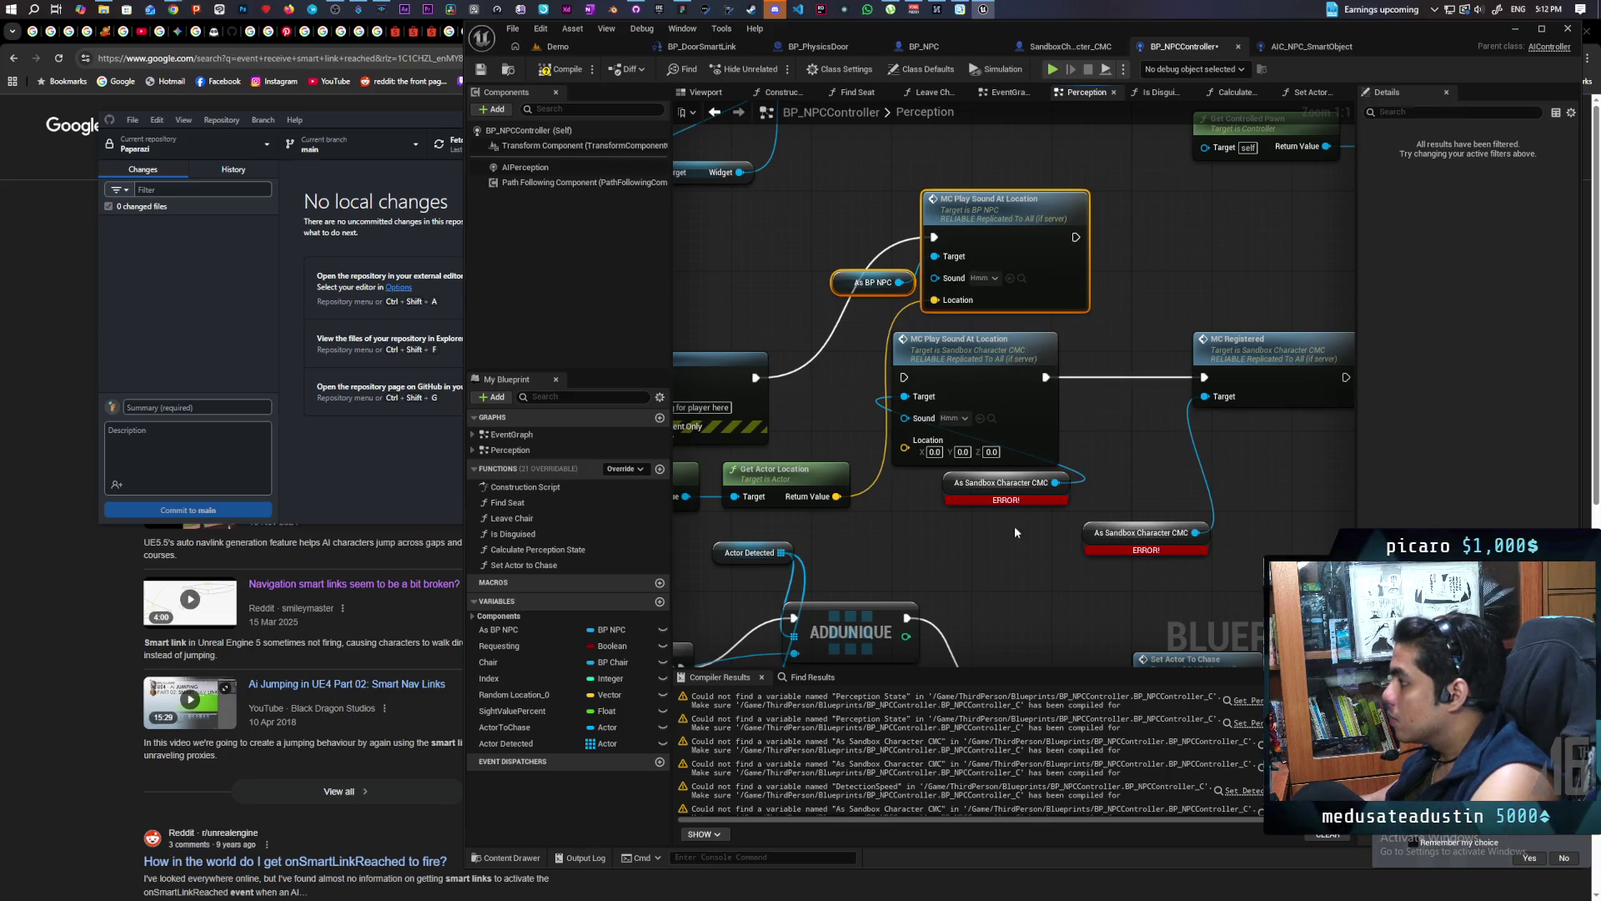
drag(978, 529, 988, 418)
key(Delete)
drag(822, 271, 1018, 332)
mouse_move(1010, 219)
mouse_down()
mouse_move(989, 389)
mouse_move(988, 357)
mouse_up()
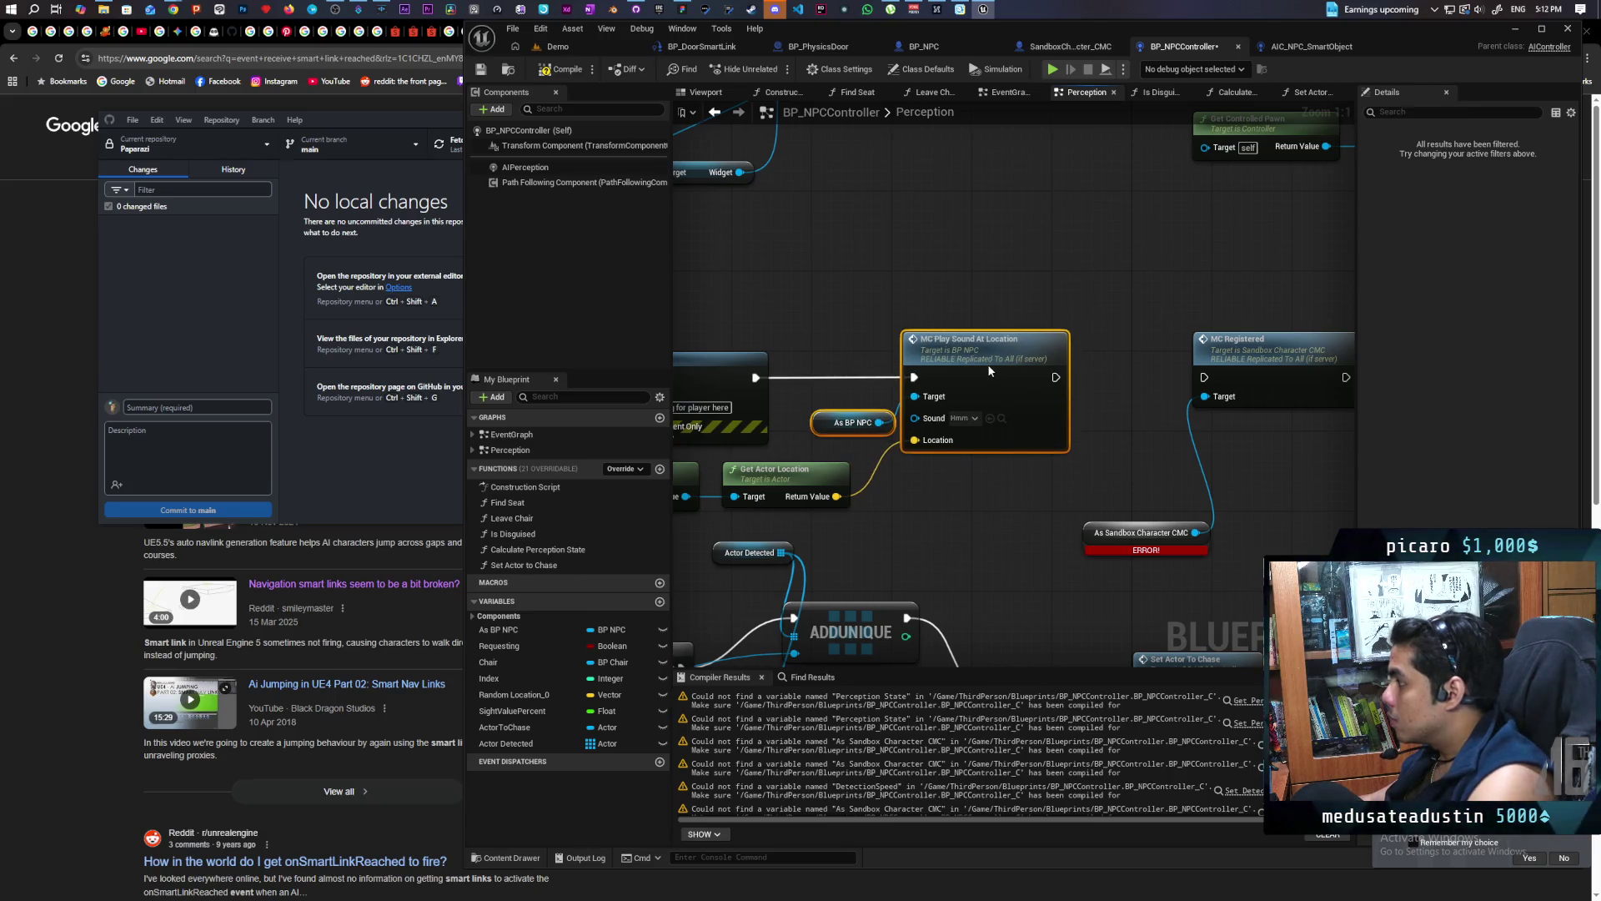
click(888, 396)
Add a BP NPC MC Registered node from As BP NPC, replacing the Sandbox MC Registered and errored cast
mouse_move(879, 422)
mouse_down()
mouse_move(1008, 270)
mouse_move(820, 276)
mouse_move(910, 273)
mouse_up()
text(mcreg)
key(Return)
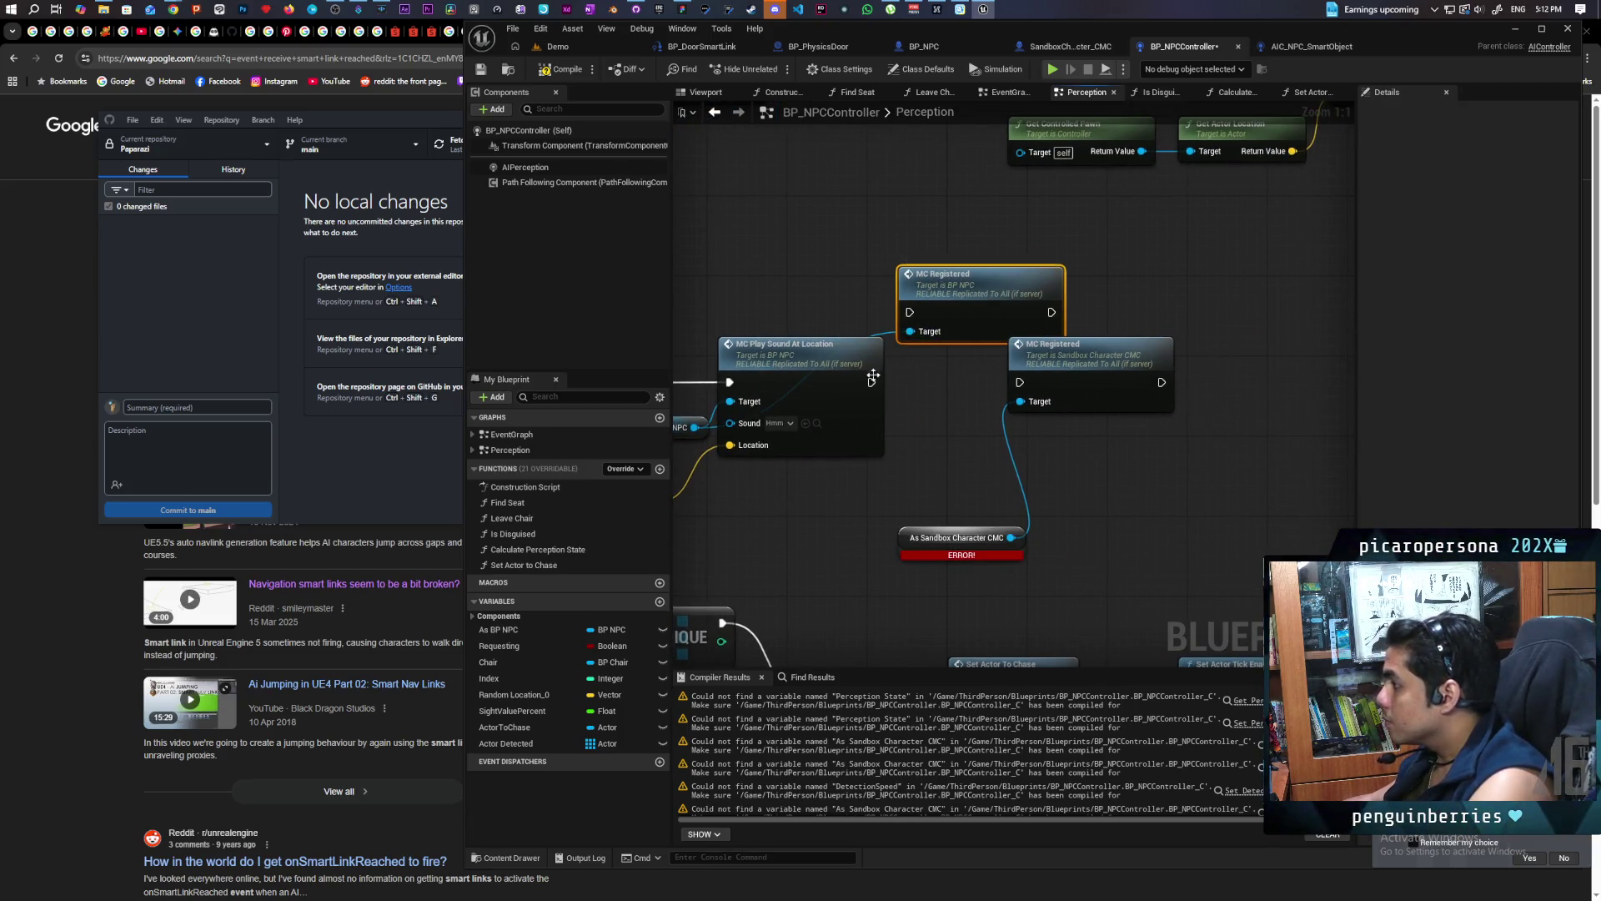
drag(968, 417, 1057, 534)
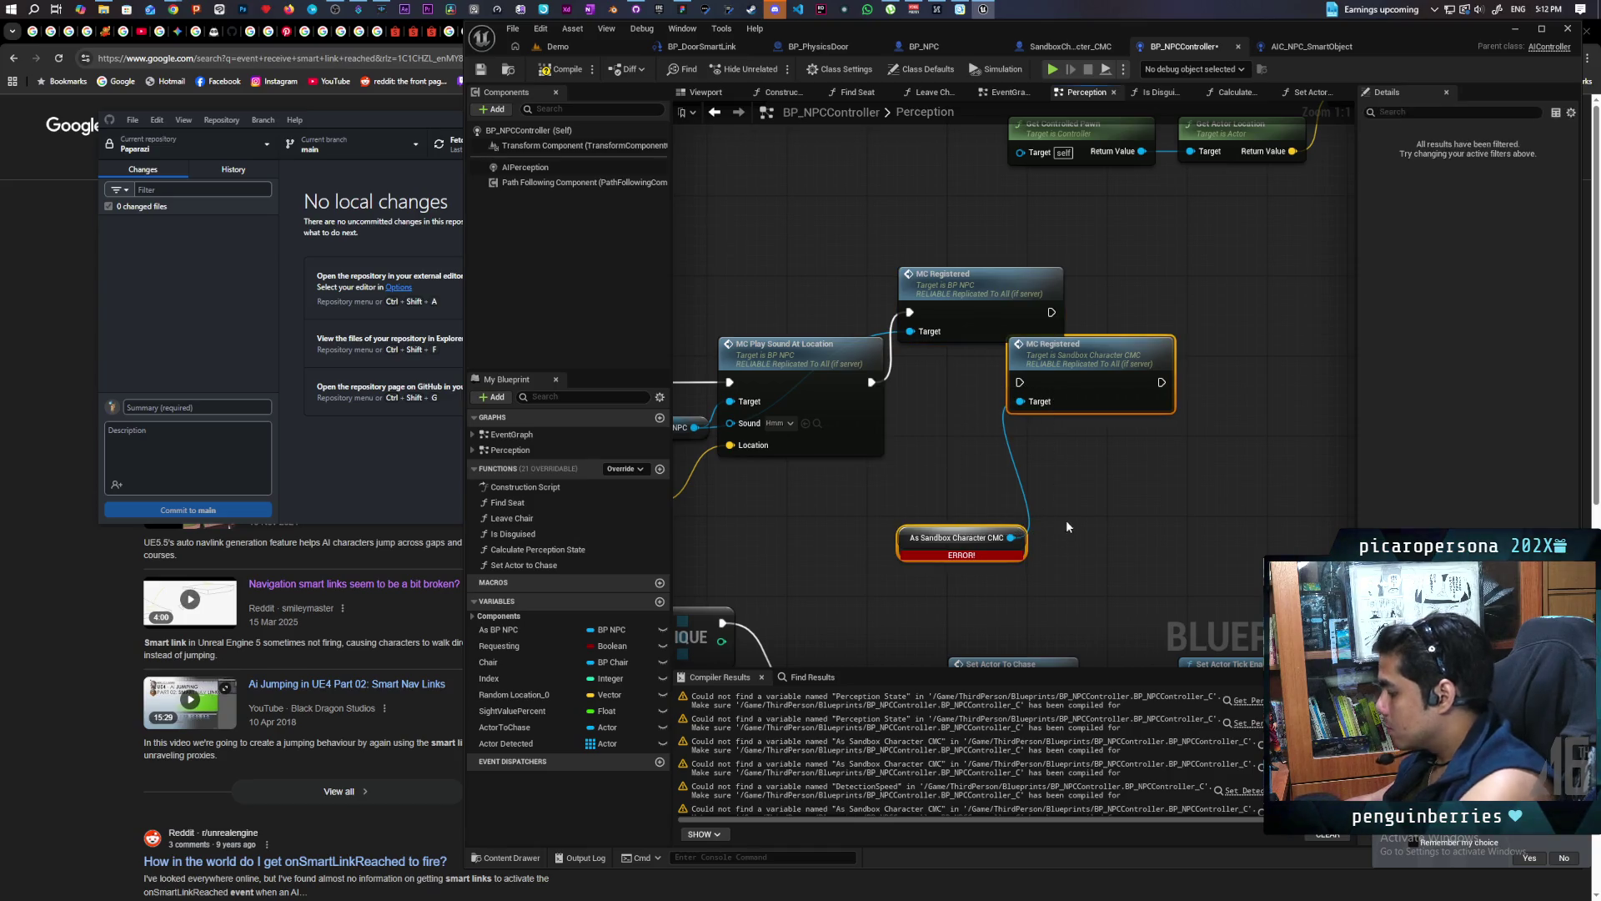
key(Delete)
mouse_move(986, 278)
mouse_down()
mouse_move(1026, 341)
mouse_move(1118, 392)
mouse_up()
scroll(982, 447, down, 5)
scroll(1068, 332, up, 3)
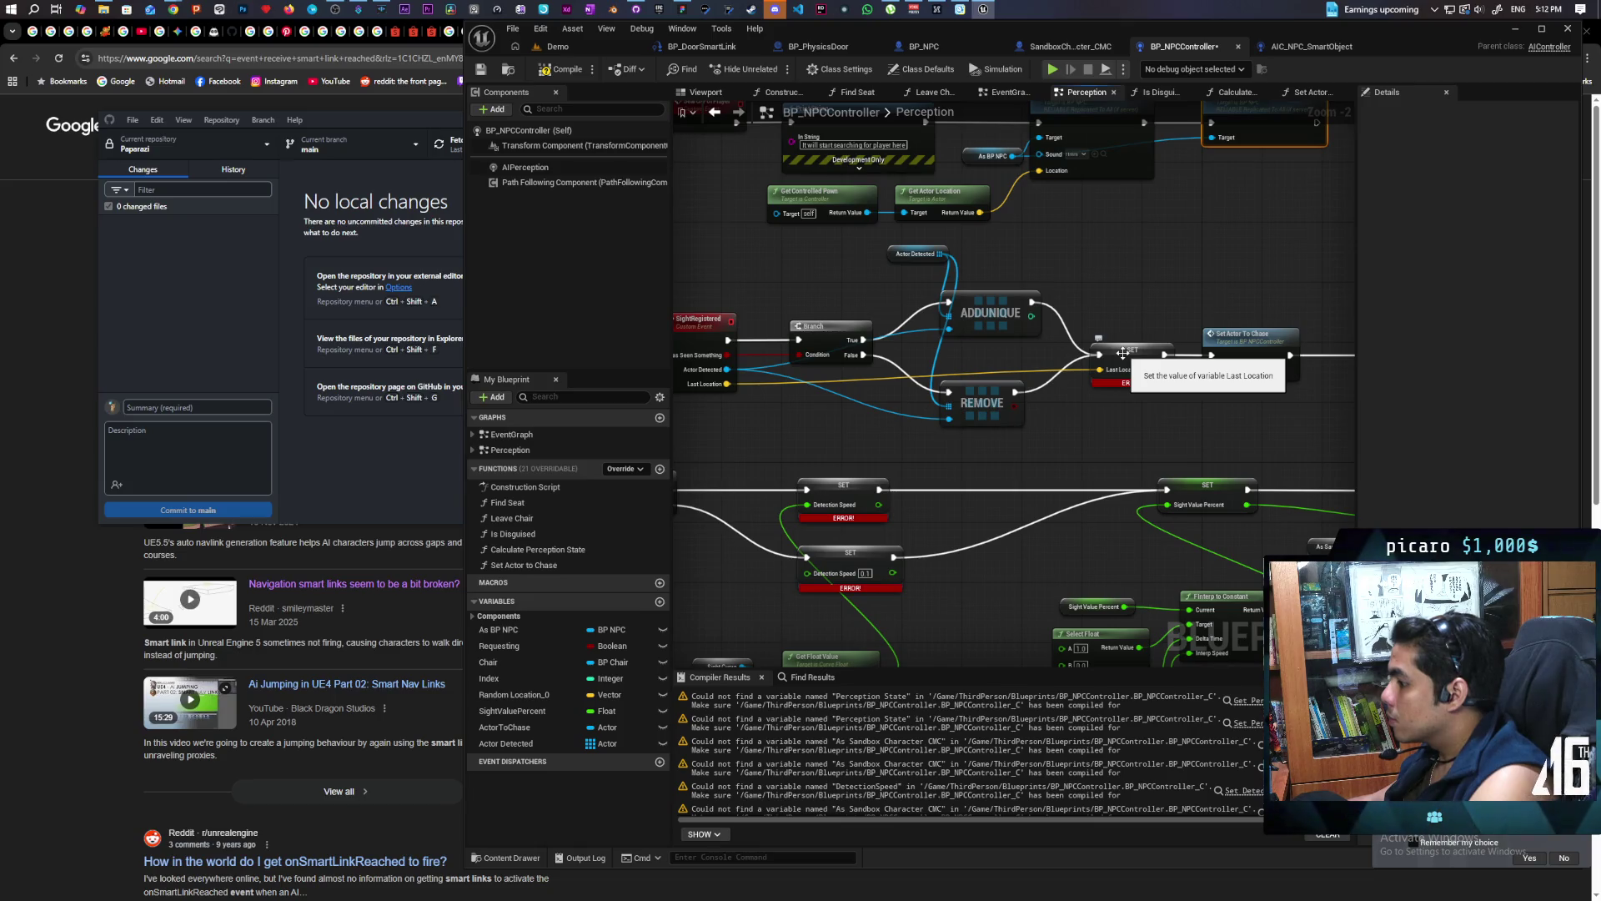
right_click(1122, 353)
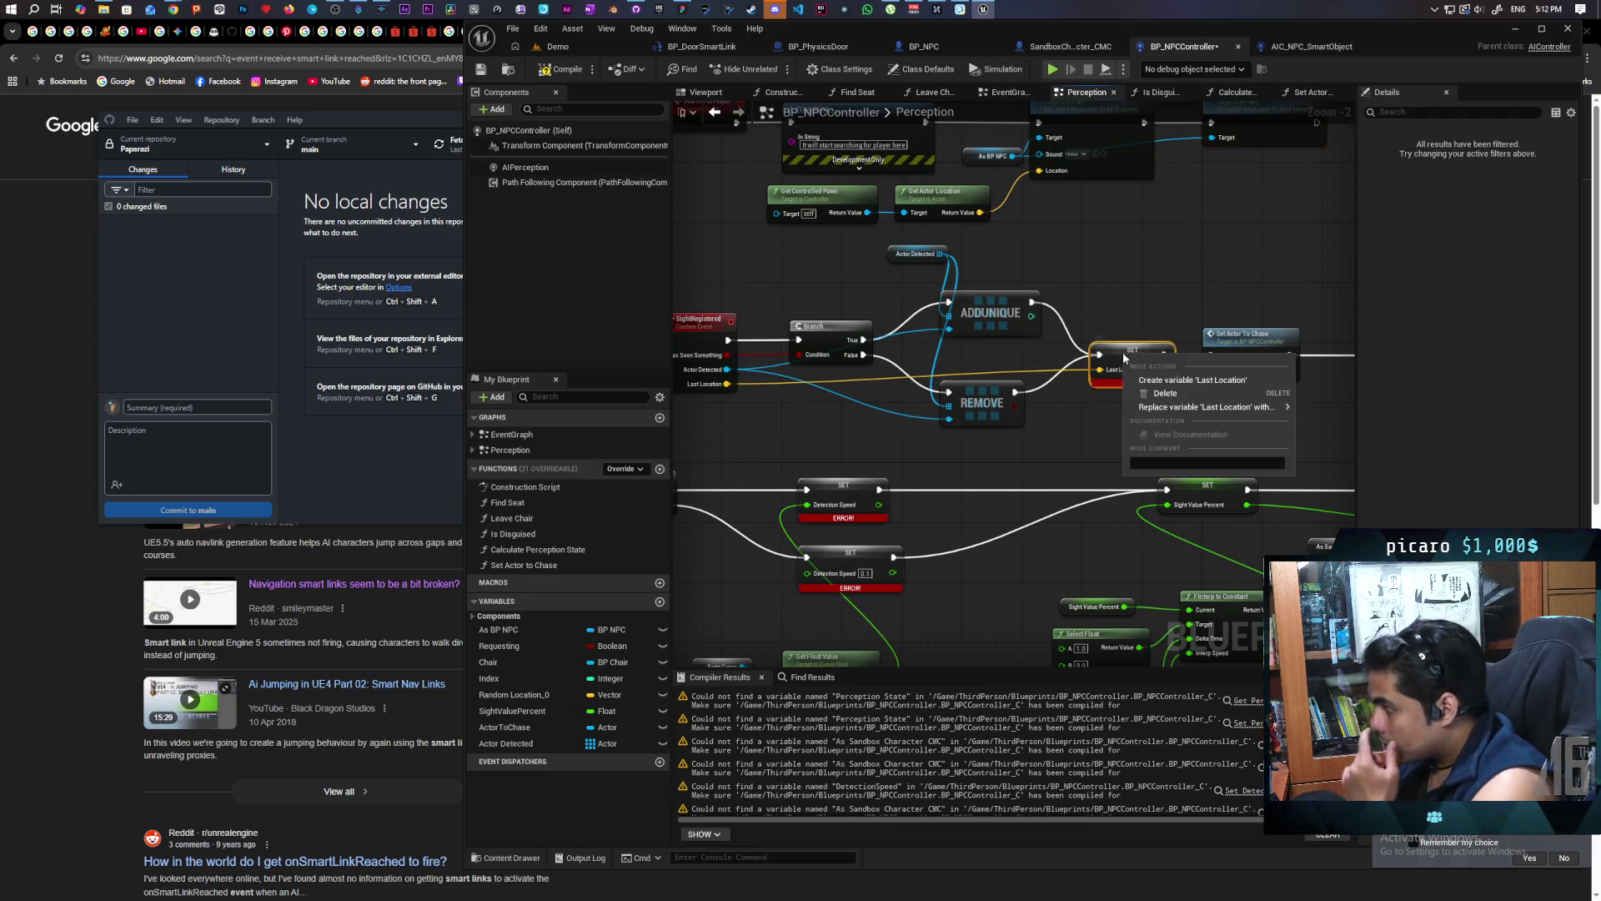
Create the missing Last Location variable and recompile to clear the Detection Speed errors
click(1197, 381)
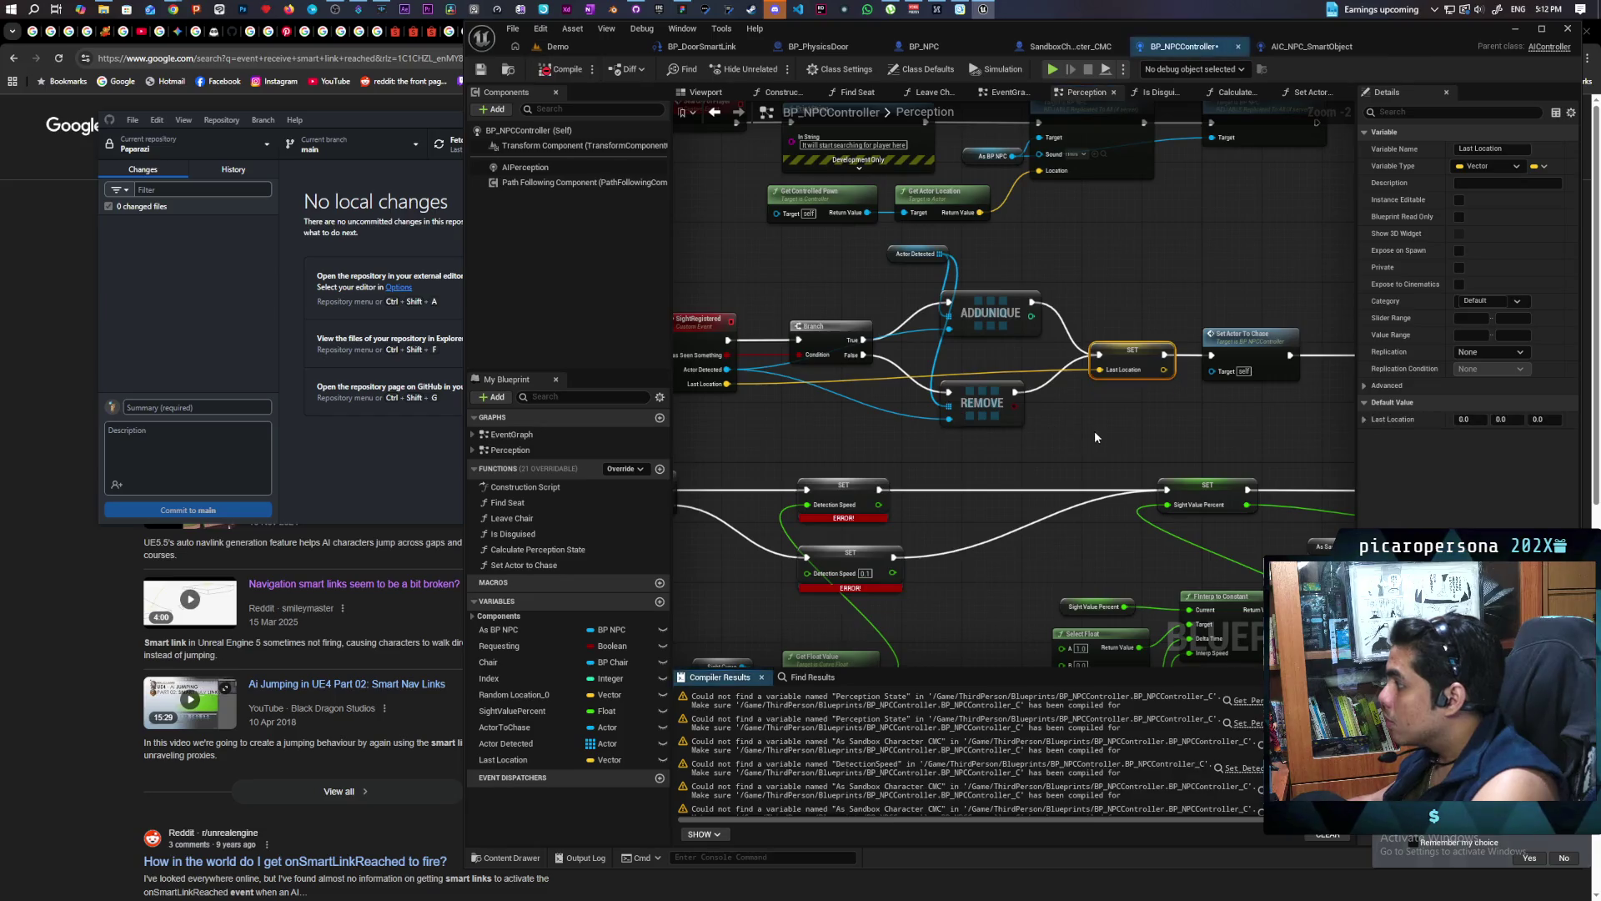
mouse_move(928, 547)
mouse_down()
mouse_move(919, 327)
mouse_move(988, 325)
mouse_up()
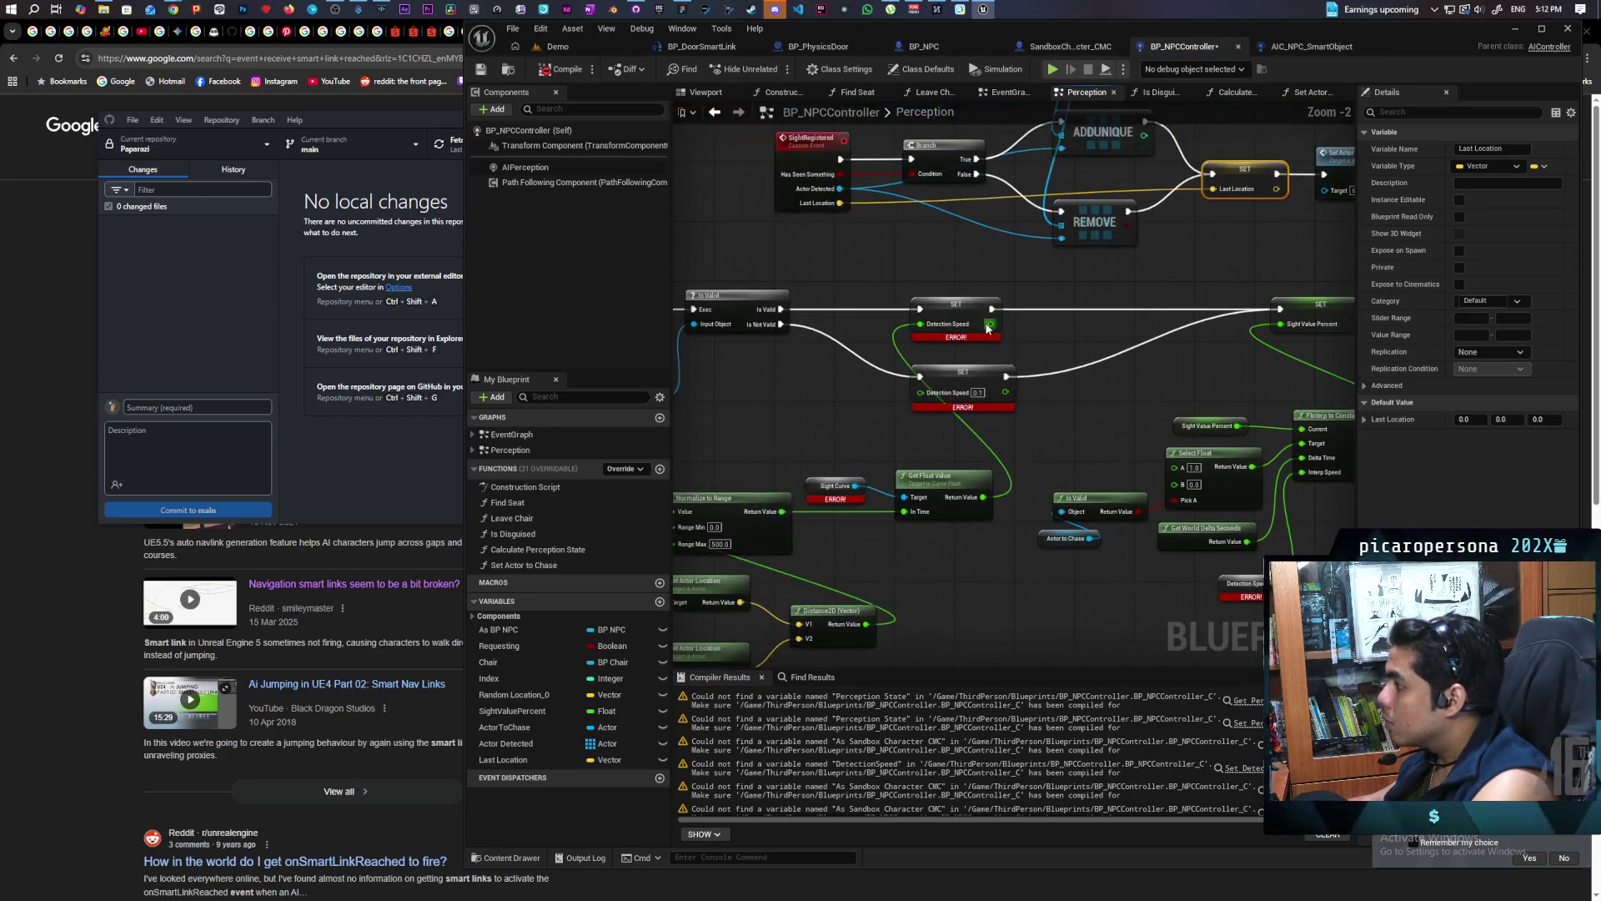
click(988, 325)
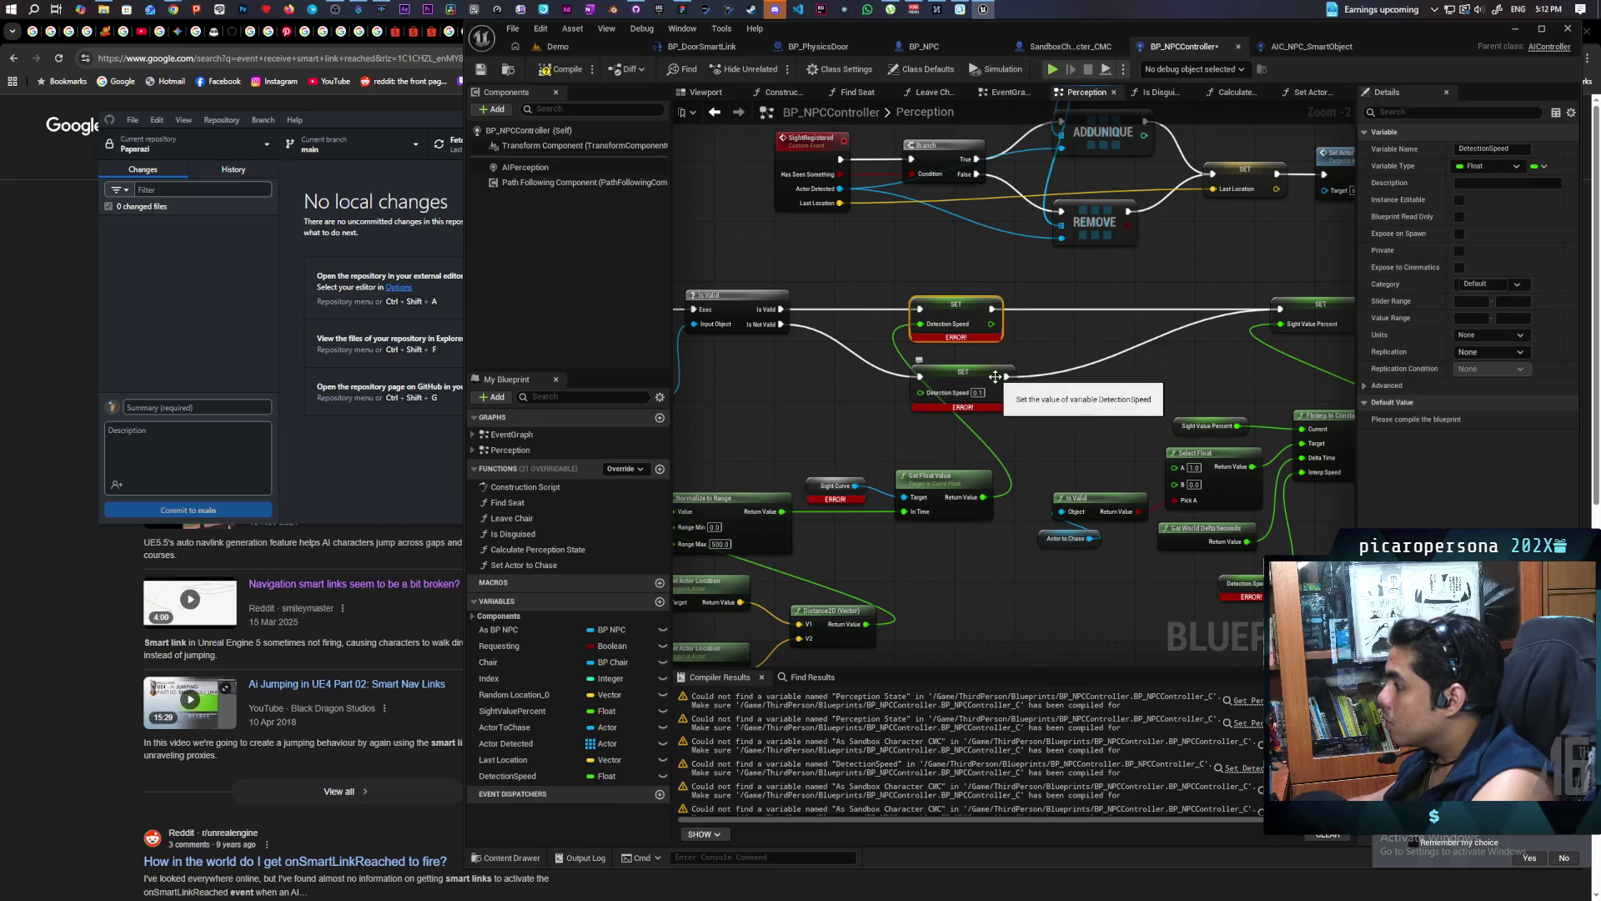
click(564, 72)
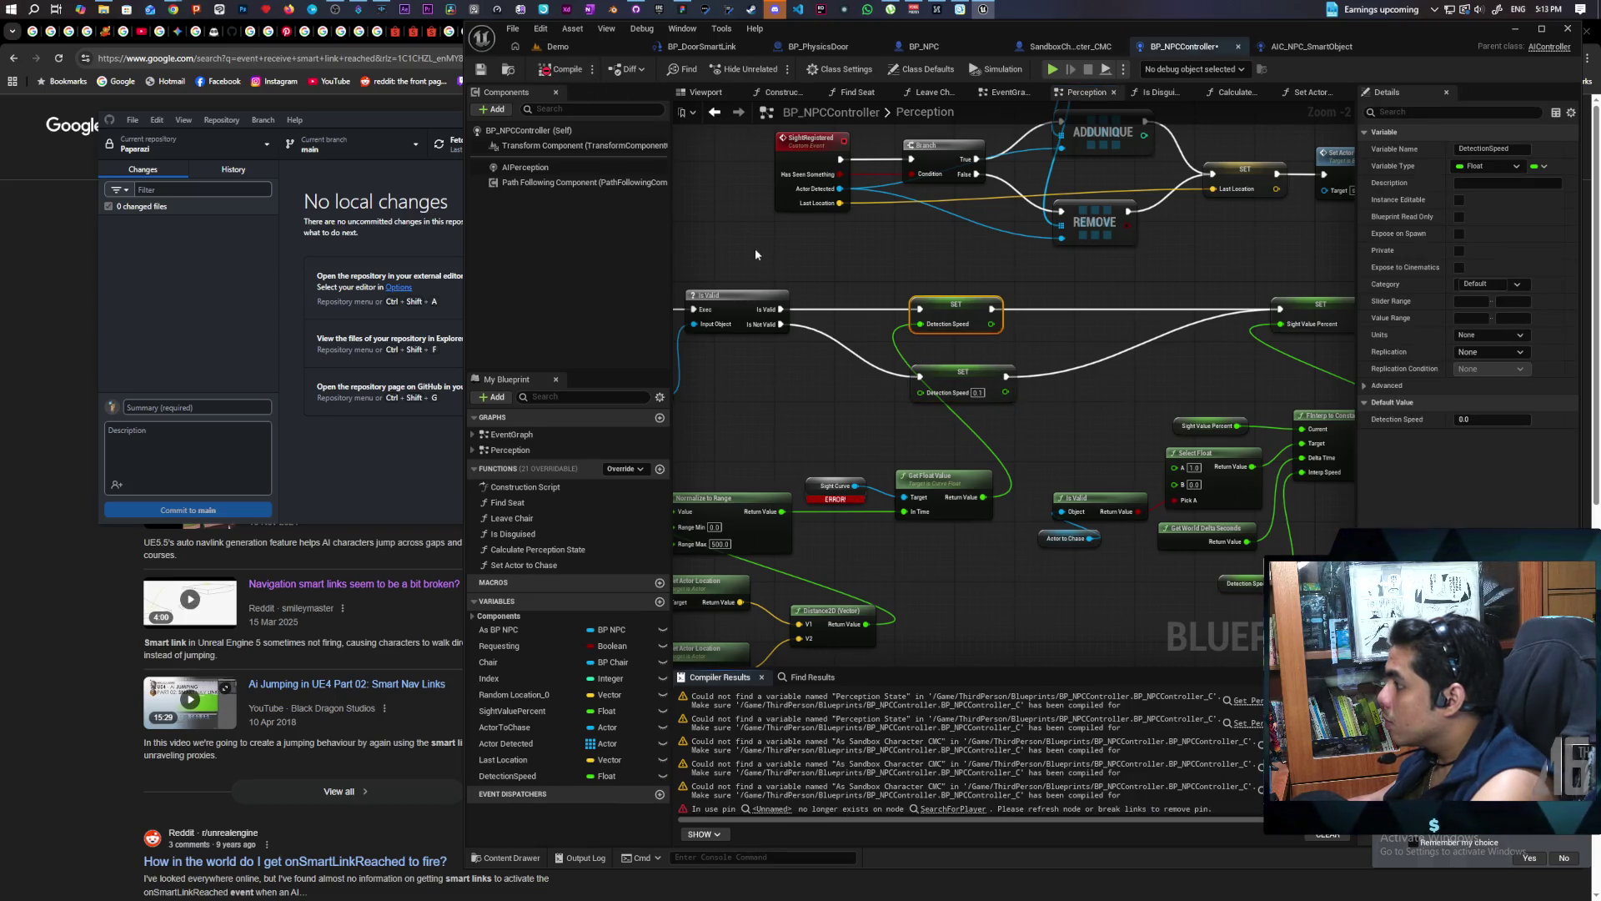
Create the SightCurve variable and set its default to the SightCurve asset, matching AIC_NPC_SmartObject
right_click(822, 488)
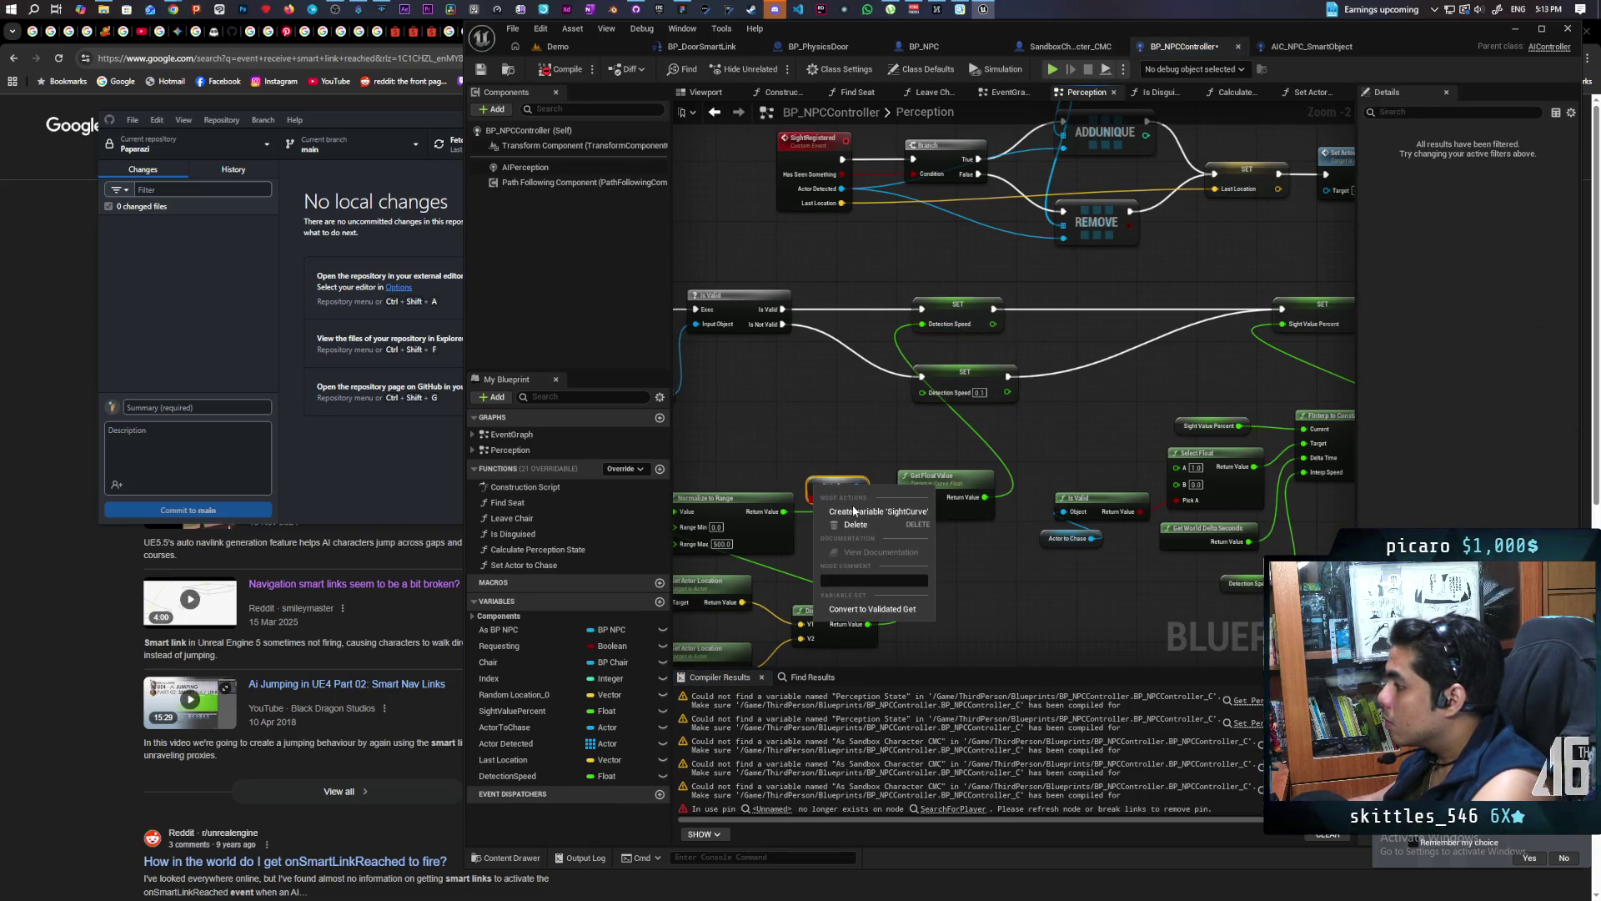
click(854, 510)
key(F7)
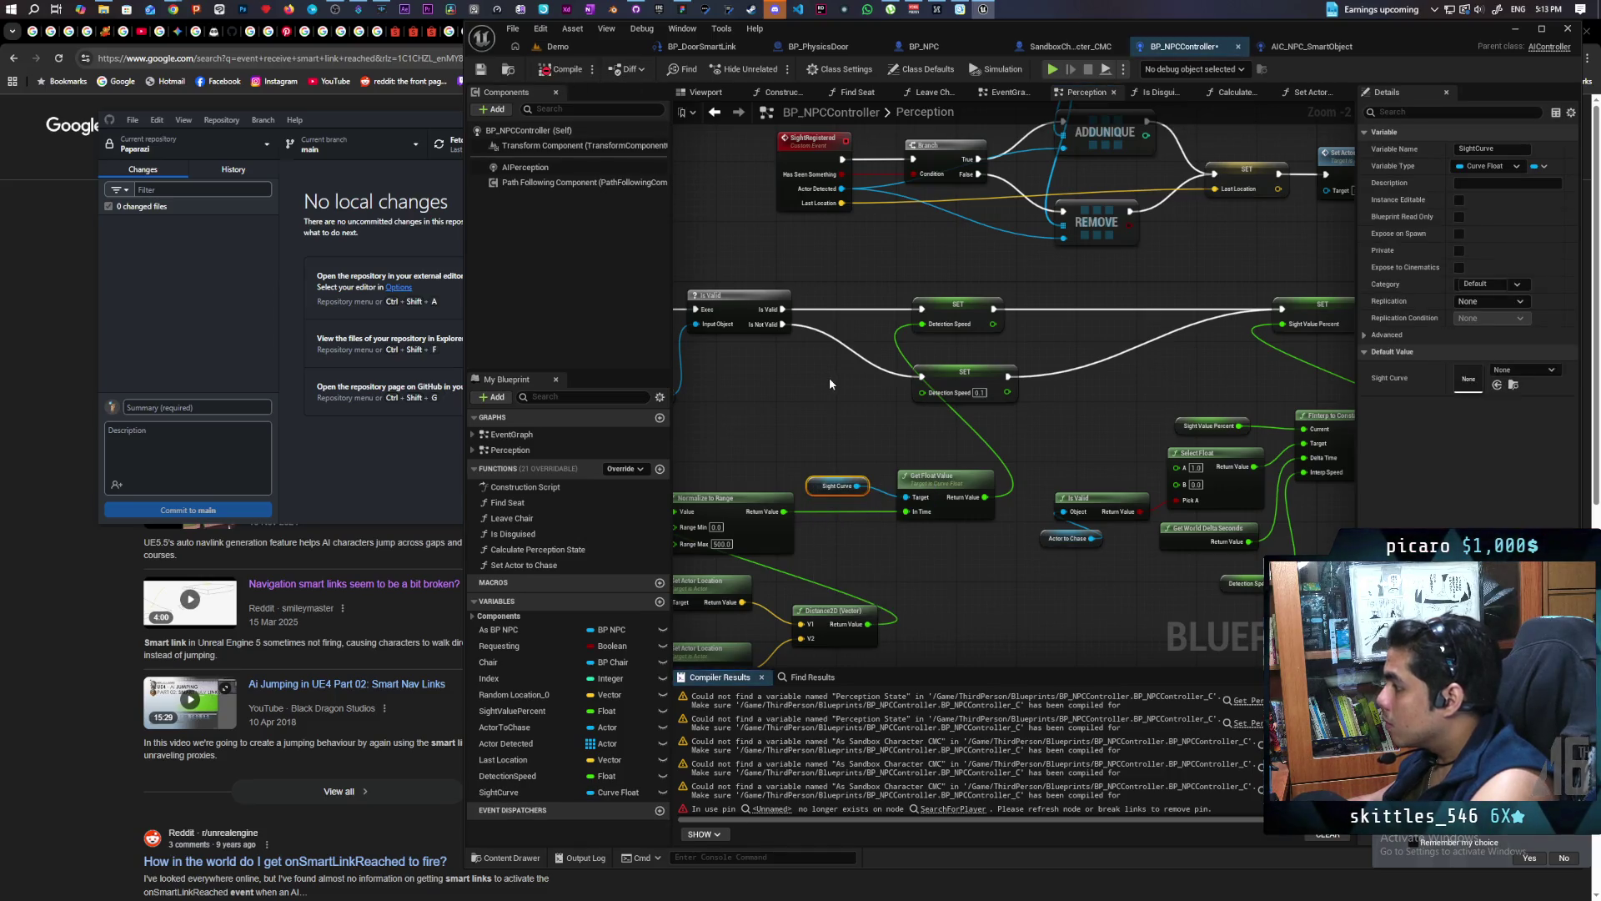
click(1337, 48)
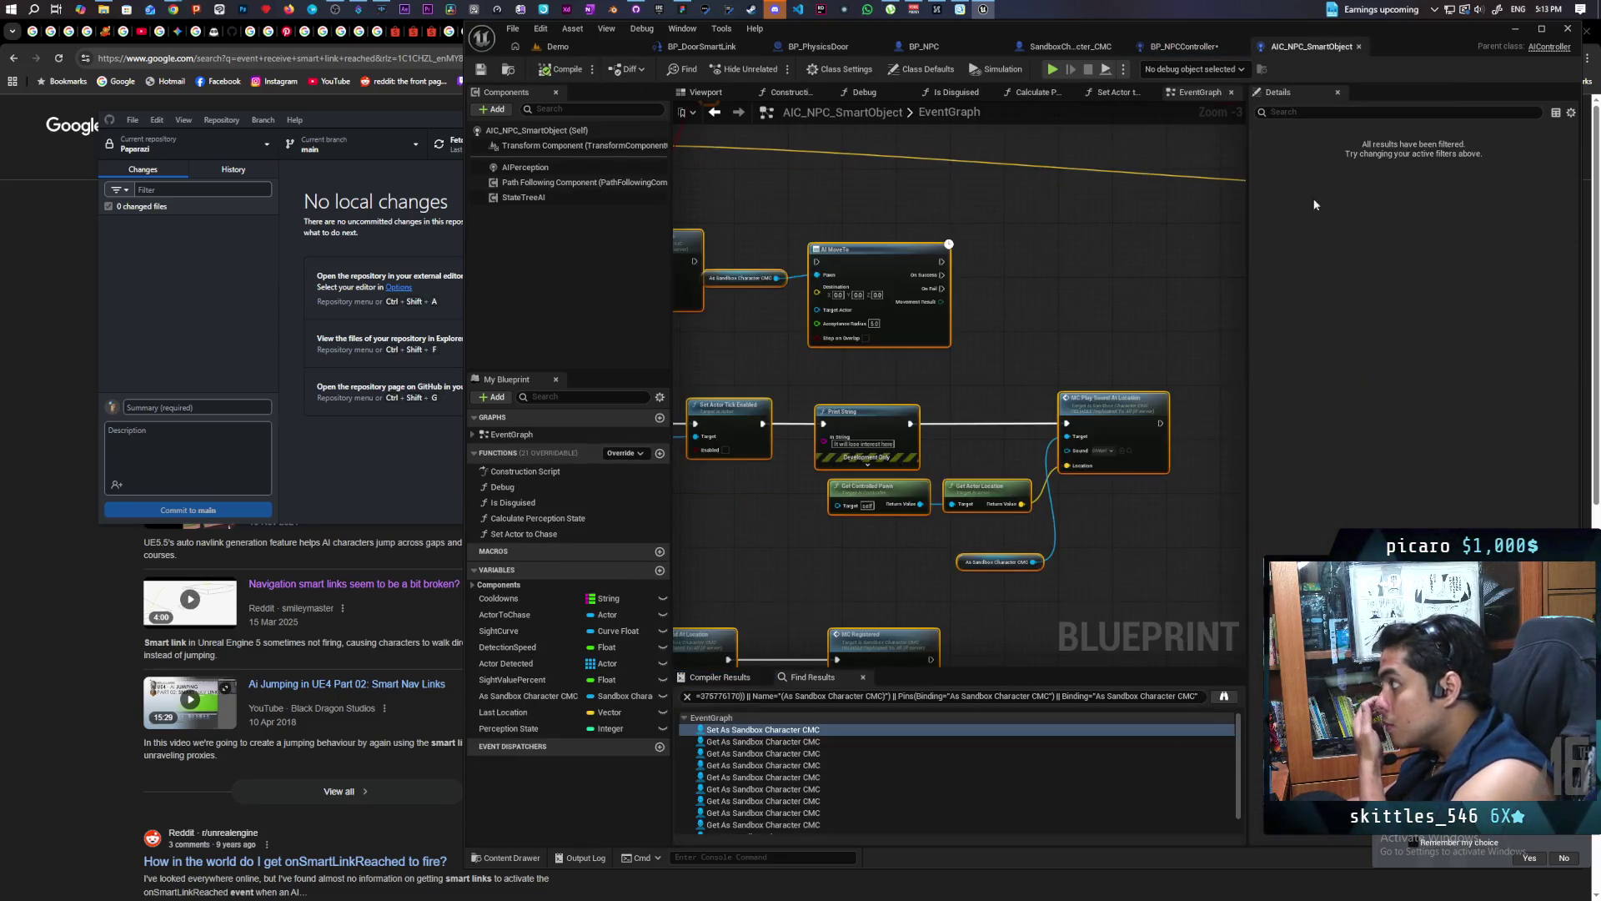
click(499, 631)
click(1448, 385)
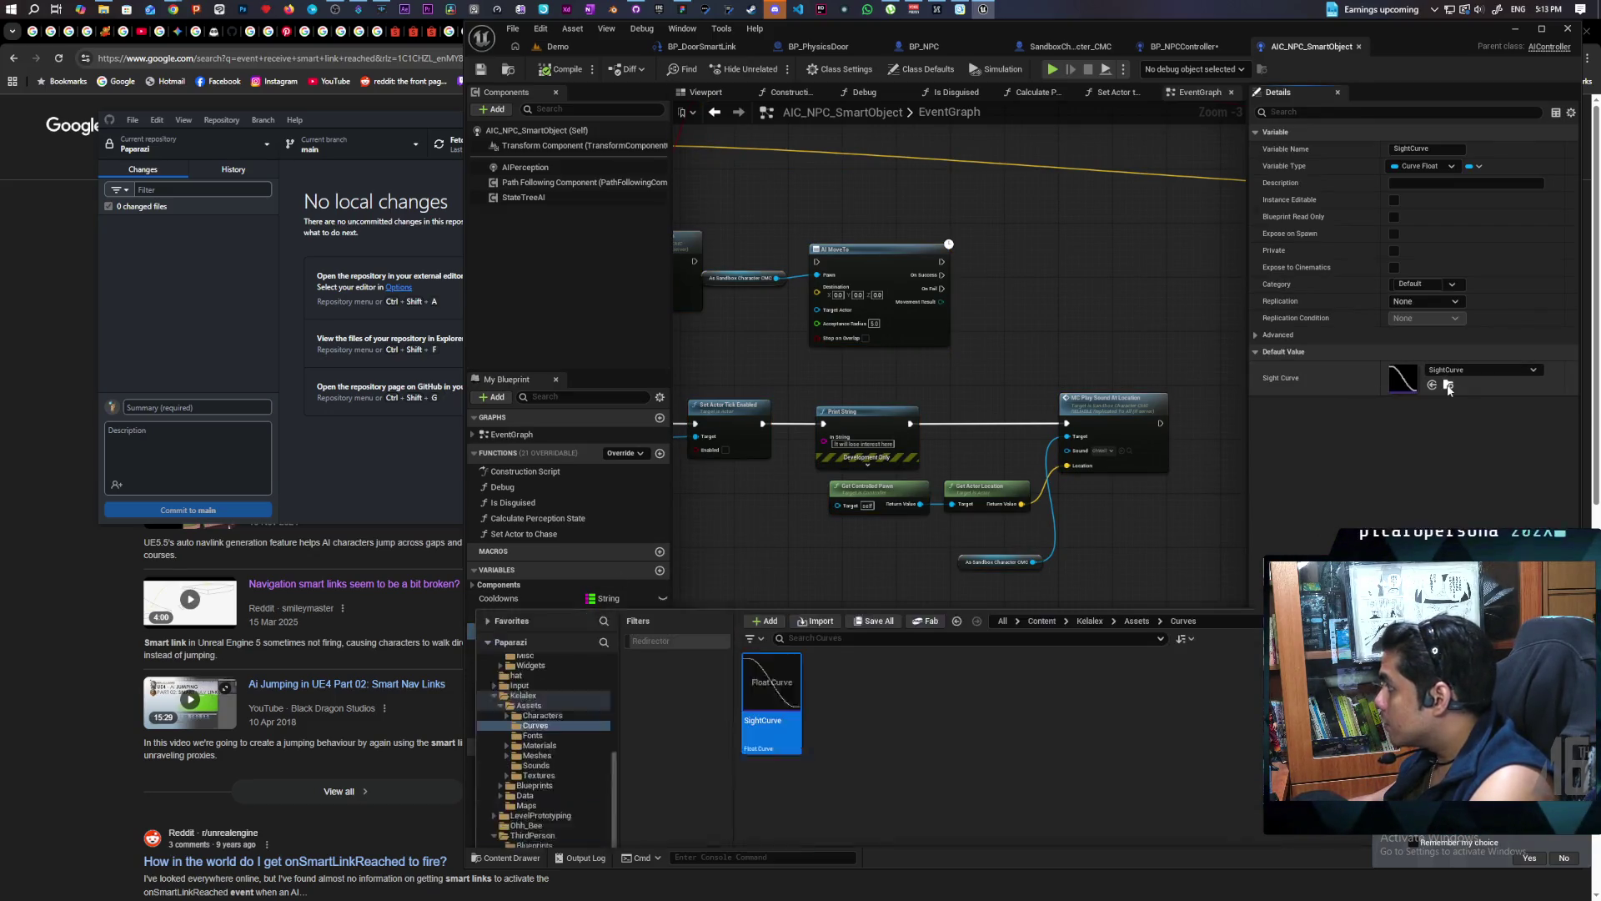
click(1138, 49)
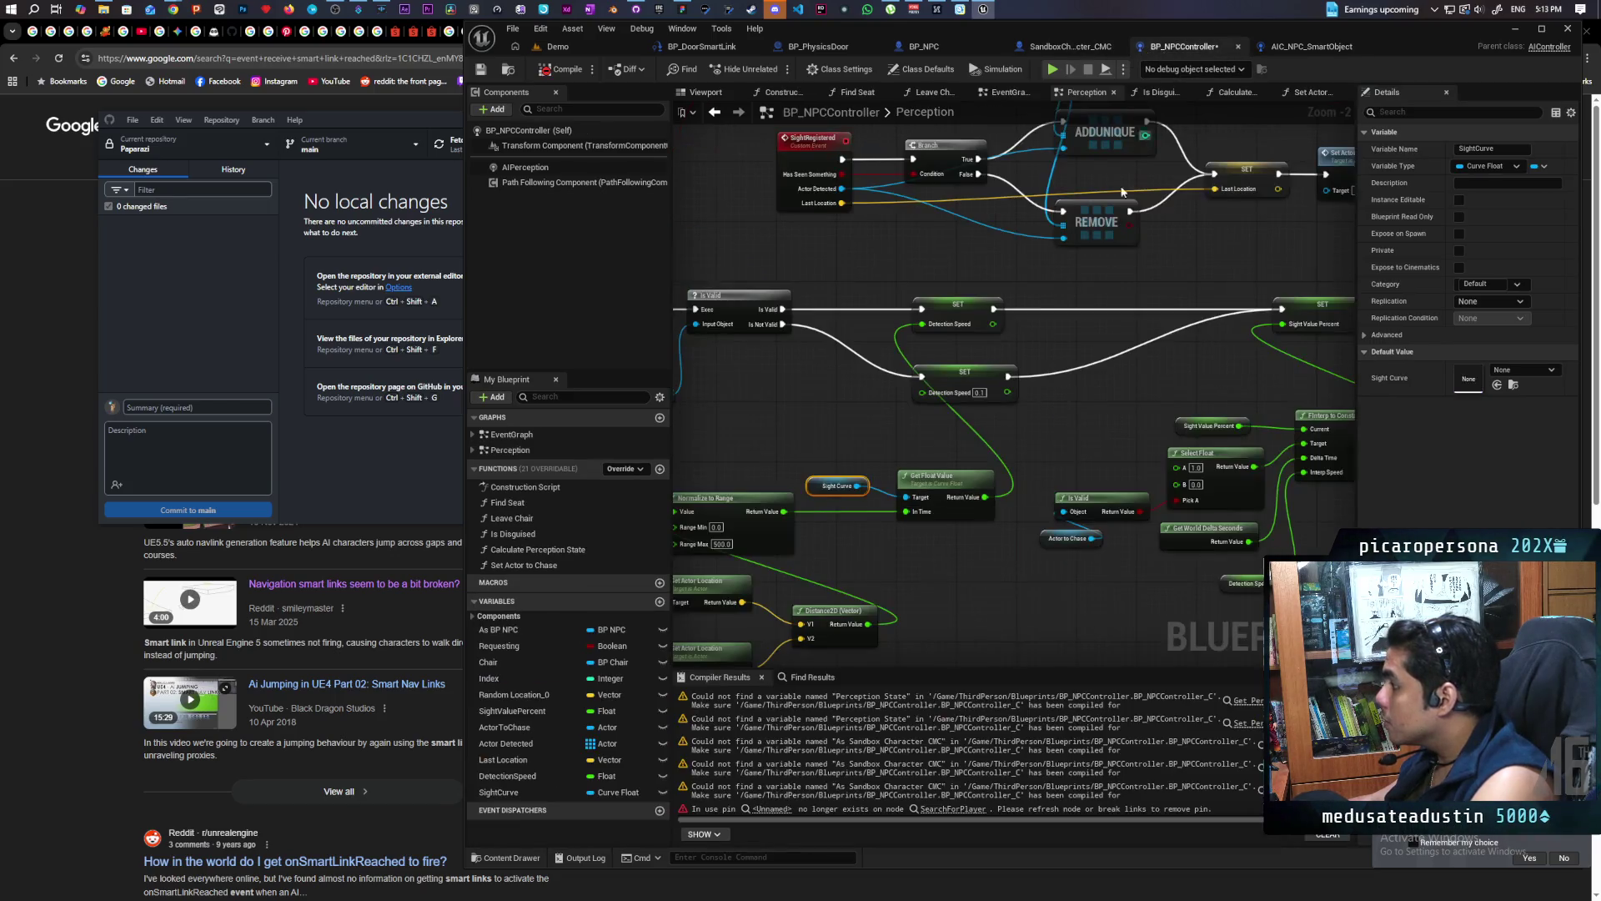
click(1498, 387)
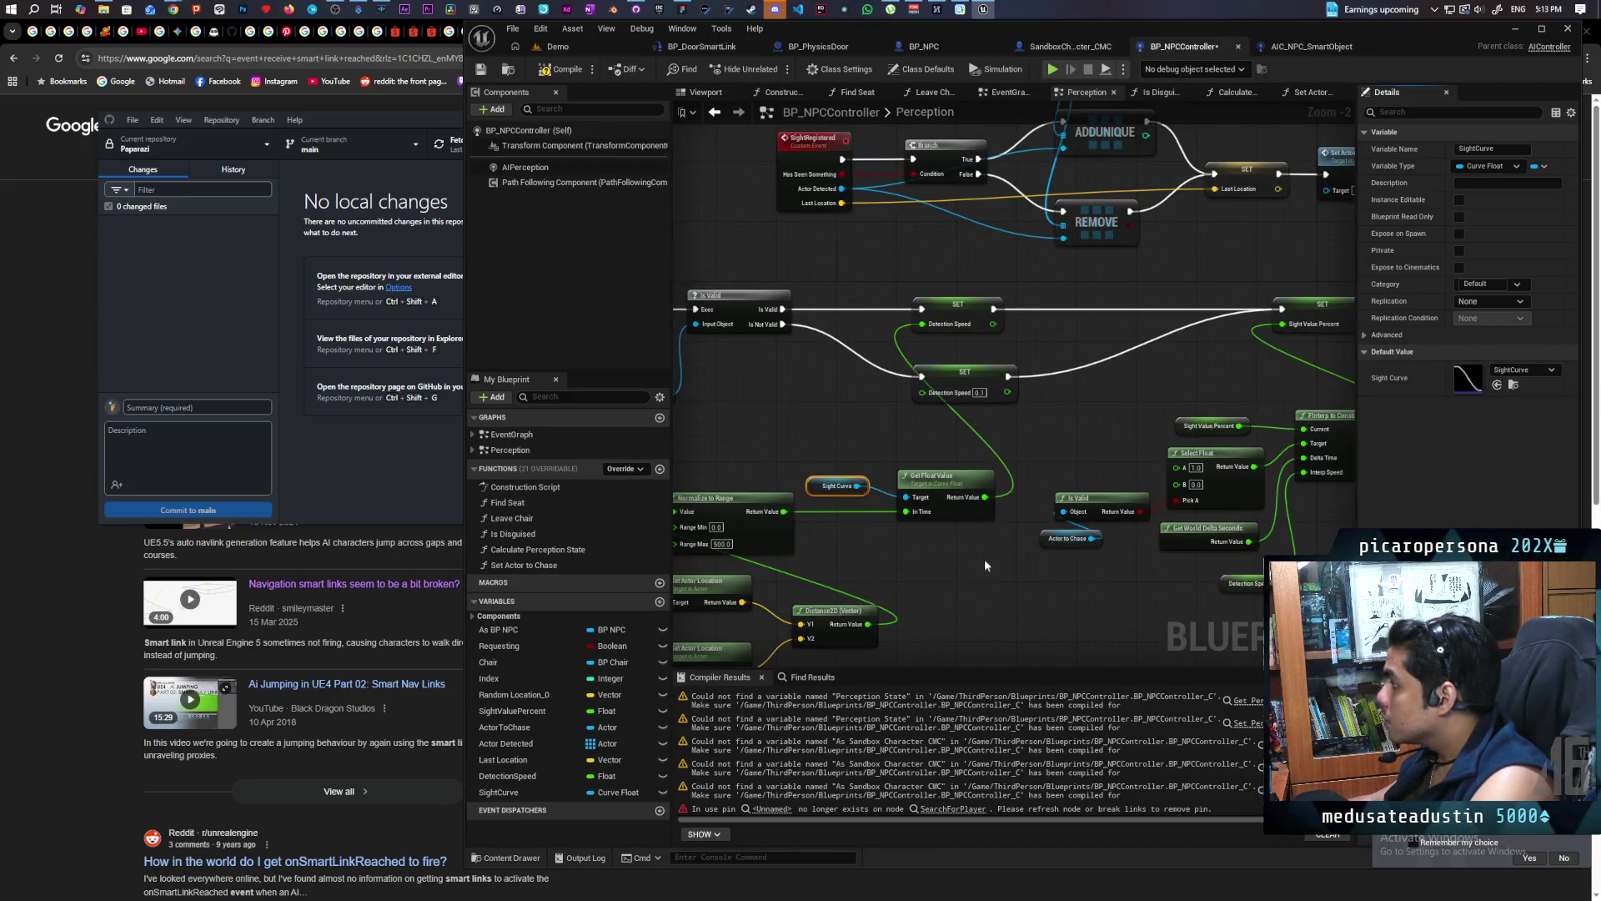
scroll(936, 442, down, 3)
scroll(1021, 472, up, 4)
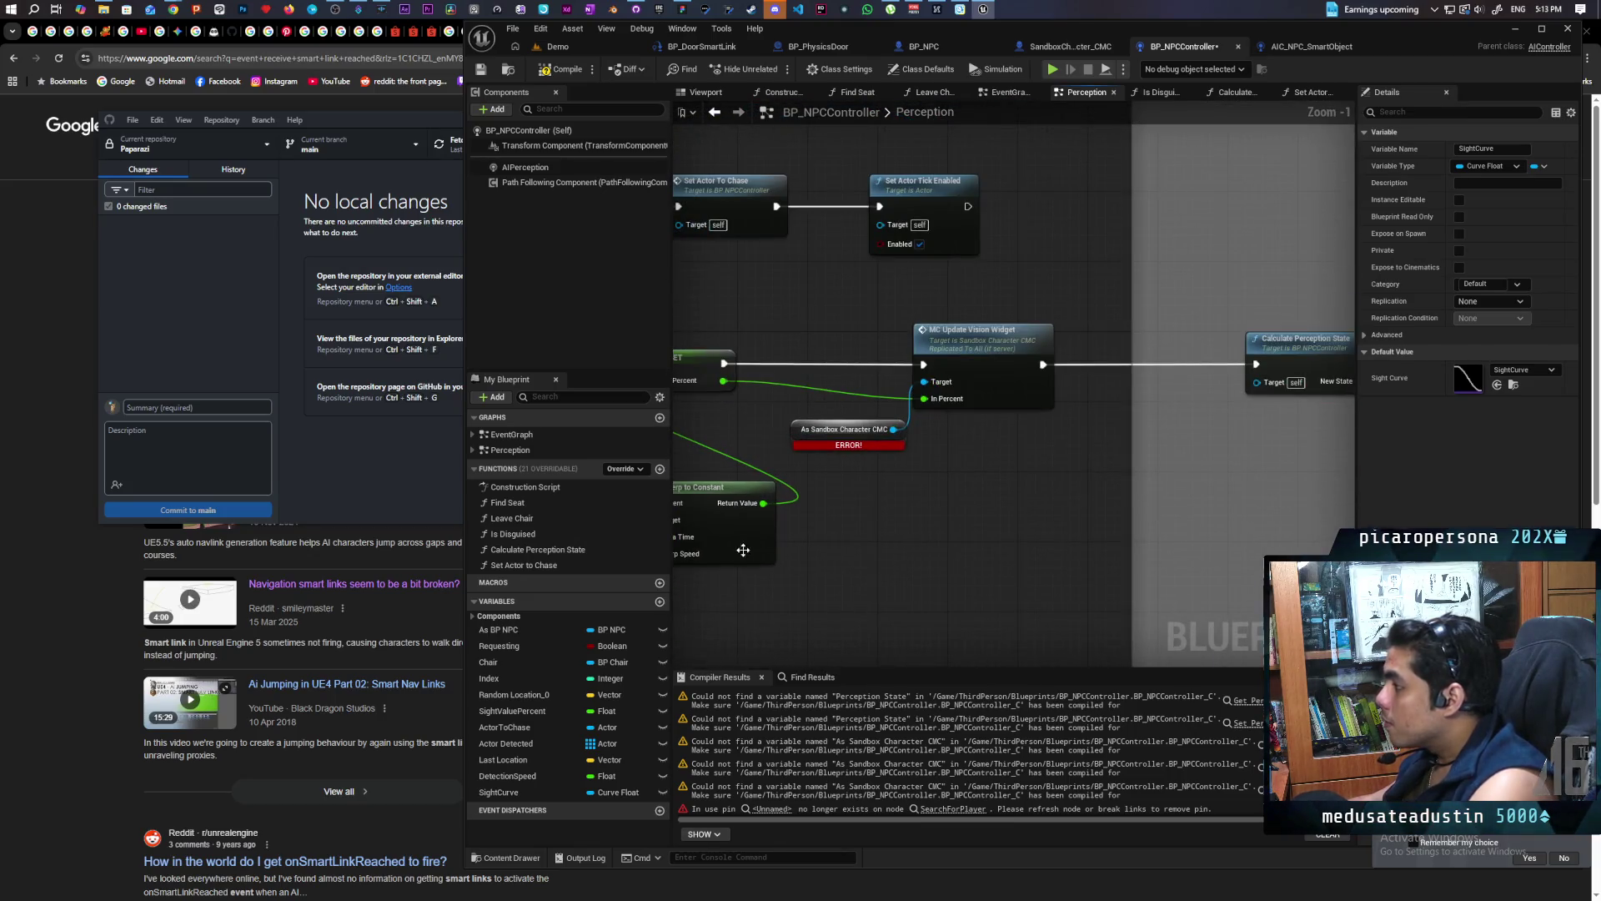
Place an As BP NPC getter and add an MC Update Vision Widget node from it
mouse_move(500, 630)
mouse_down()
mouse_move(909, 555)
mouse_move(847, 542)
mouse_move(883, 523)
mouse_up()
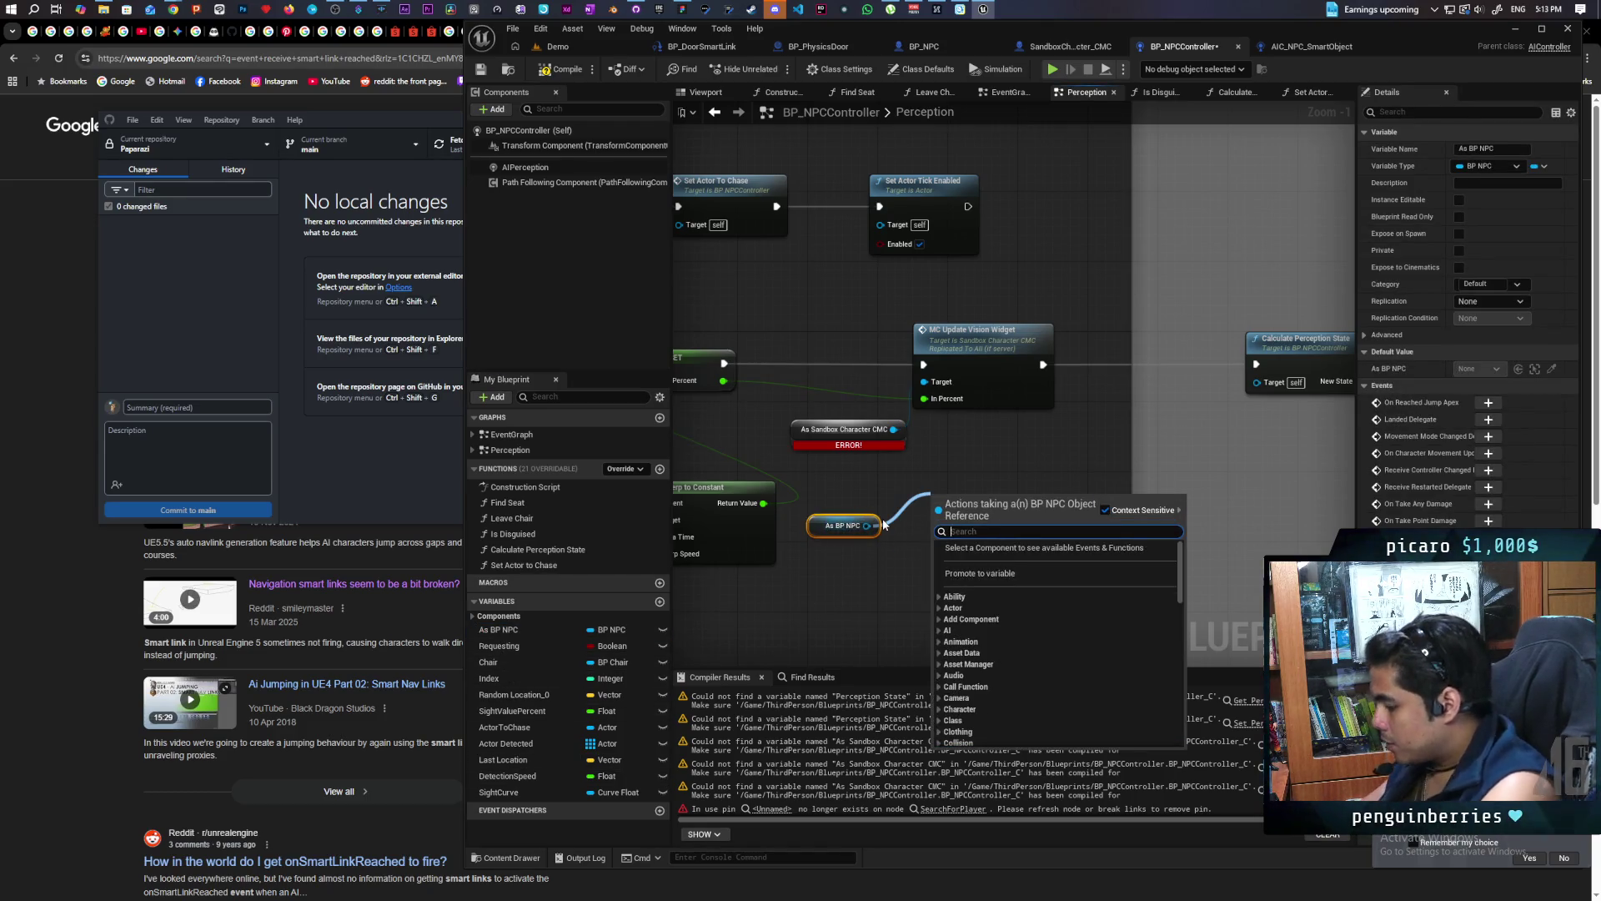
text(mc updat)
key(Return)
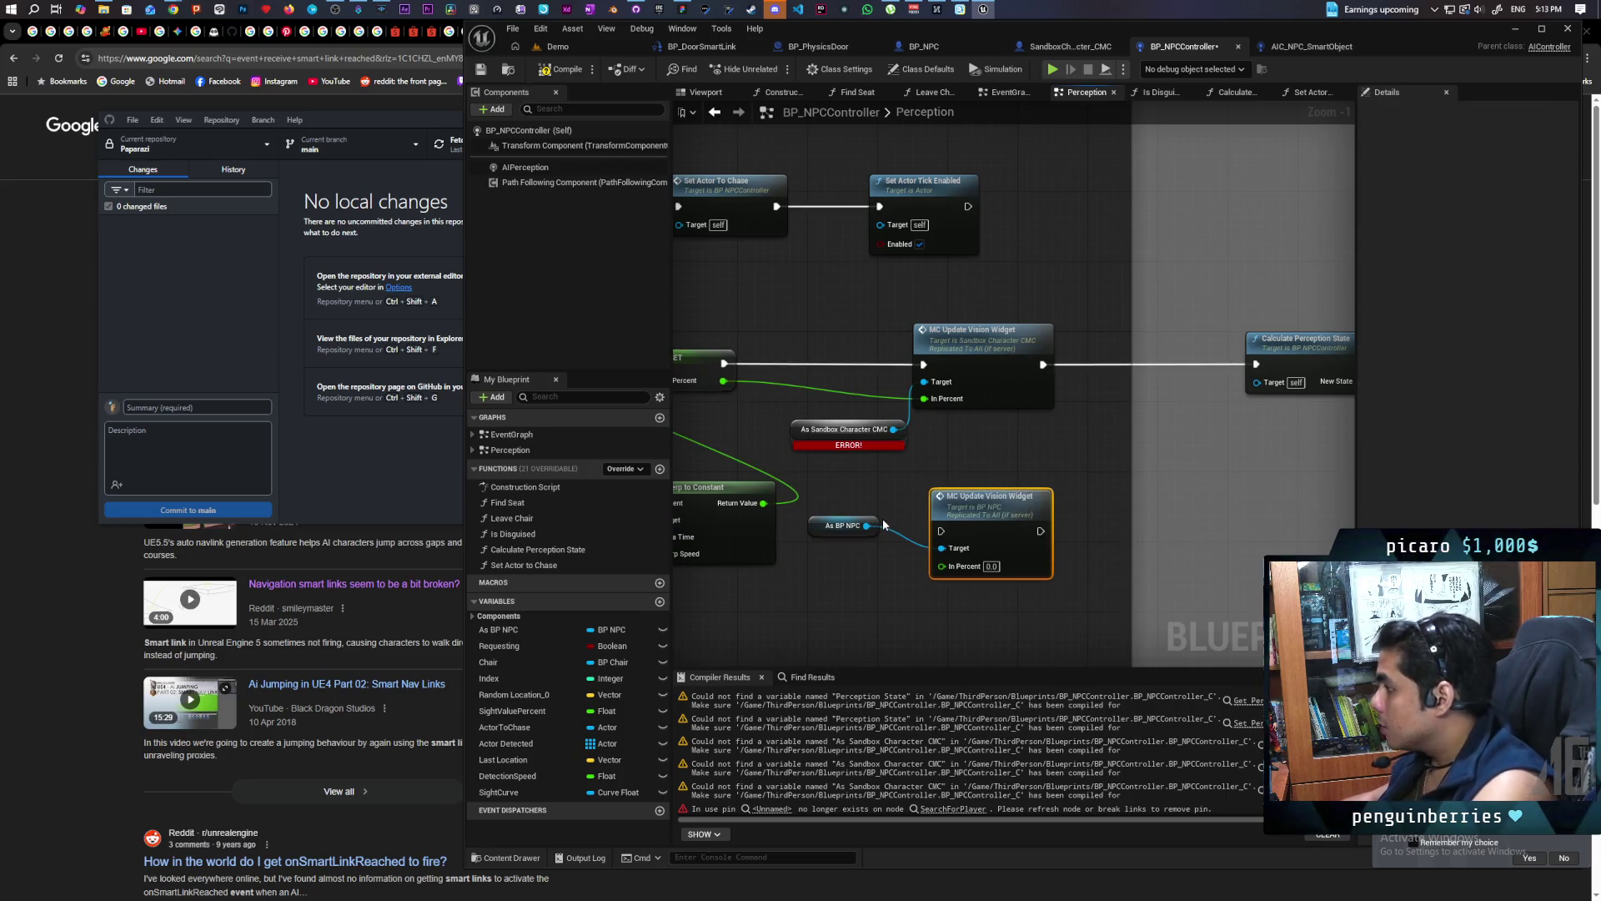
Move the exec, In Percent and Calculate Perception State wires onto the new Vision Widget node, deleting the old ones
drag(922, 365, 940, 532)
drag(925, 399, 942, 566)
drag(1042, 365, 1041, 531)
drag(985, 452, 954, 445)
key(Delete)
drag(1076, 587, 797, 501)
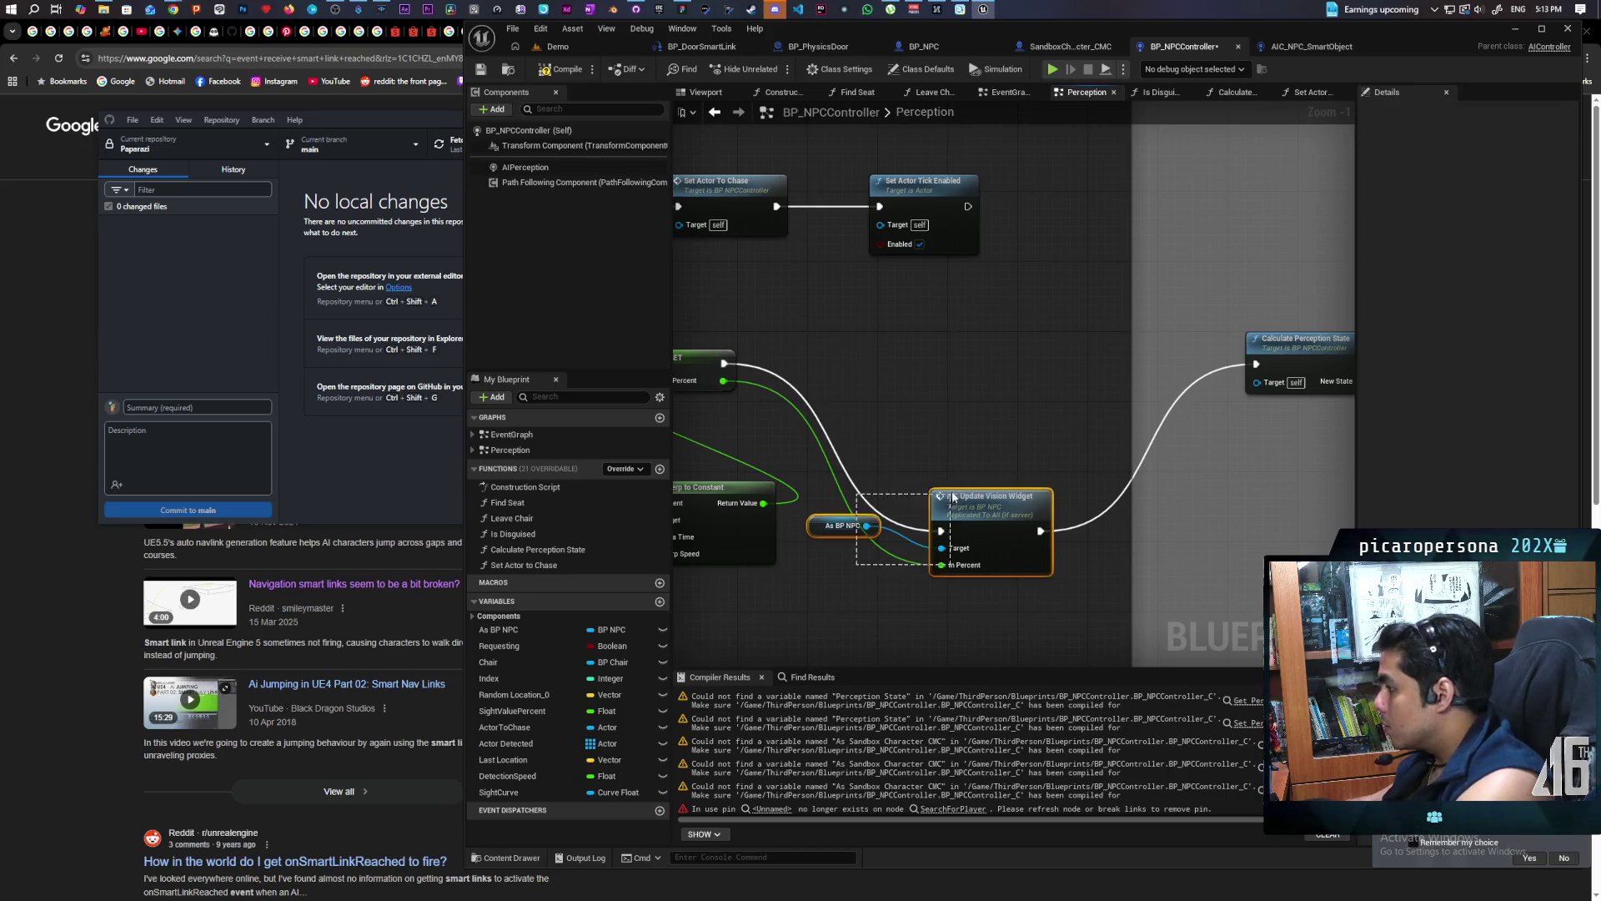
drag(979, 524, 969, 358)
click(834, 359)
drag(834, 359, 851, 436)
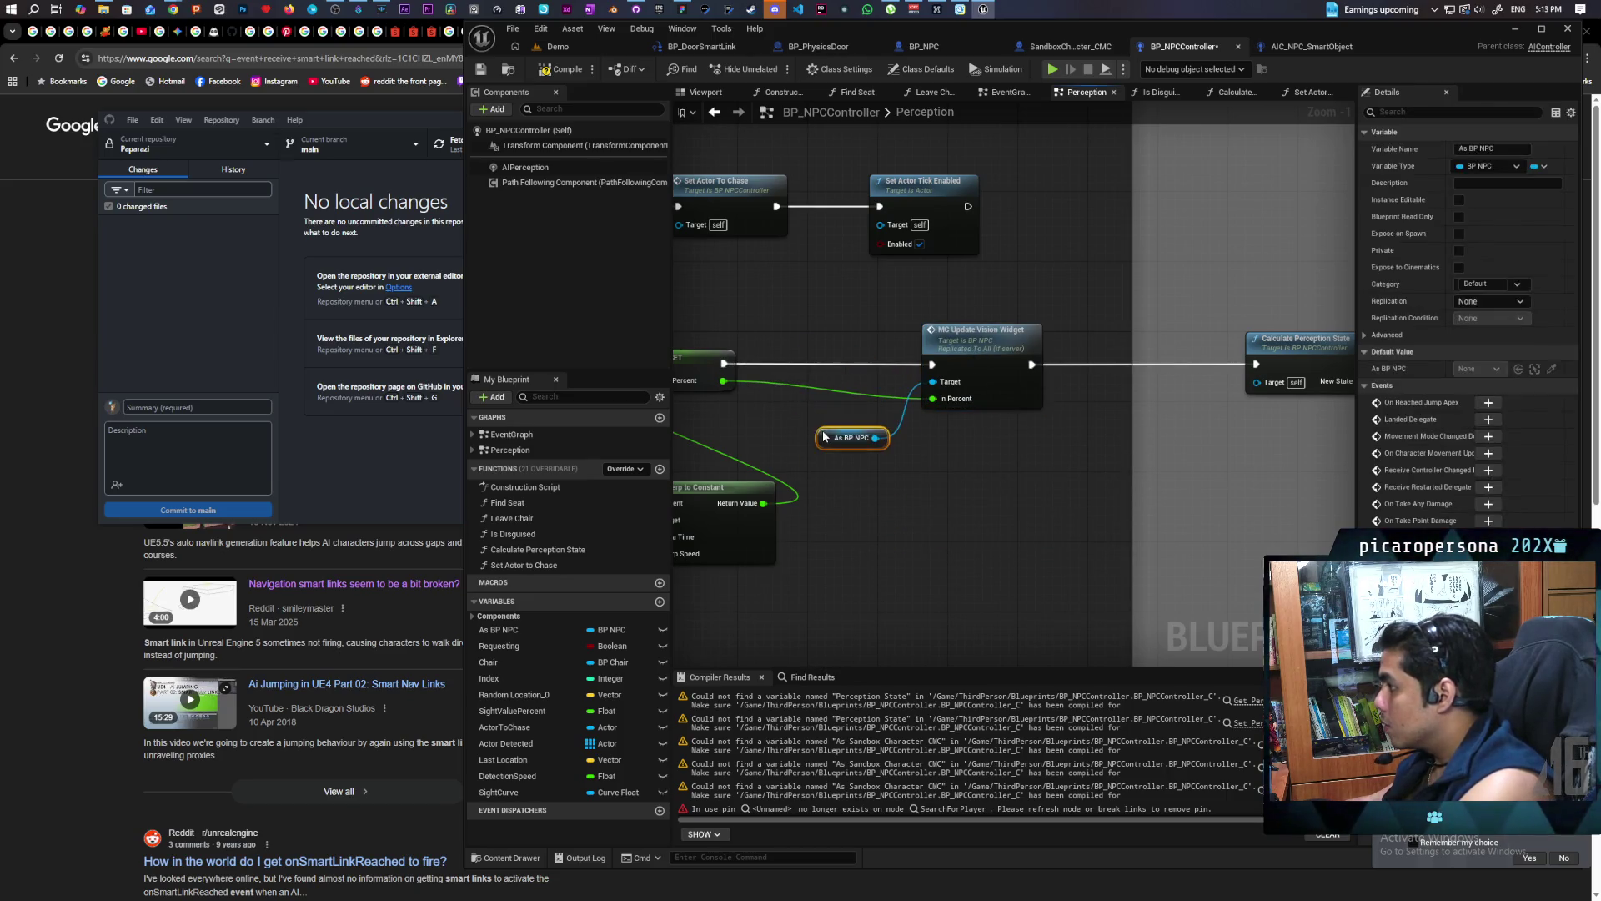
scroll(954, 488, down, 3)
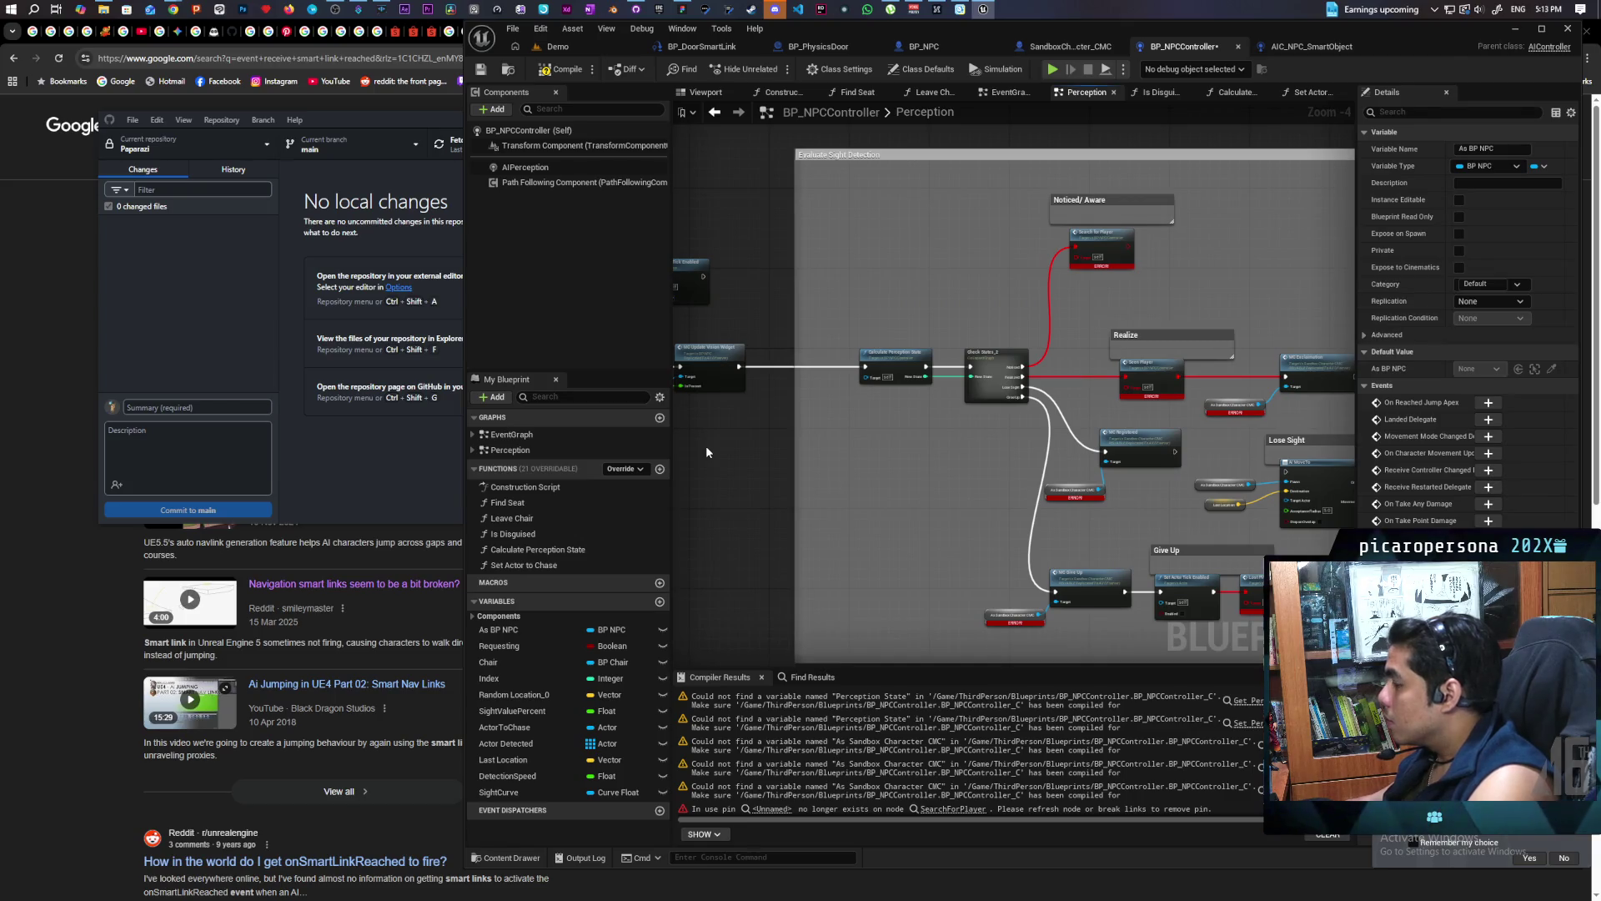
scroll(793, 502, up, 3)
Add a new Search for Player node from Noticed and delete the erroring one
mouse_move(887, 395)
mouse_down()
mouse_move(879, 295)
mouse_move(864, 318)
mouse_up()
text(searc)
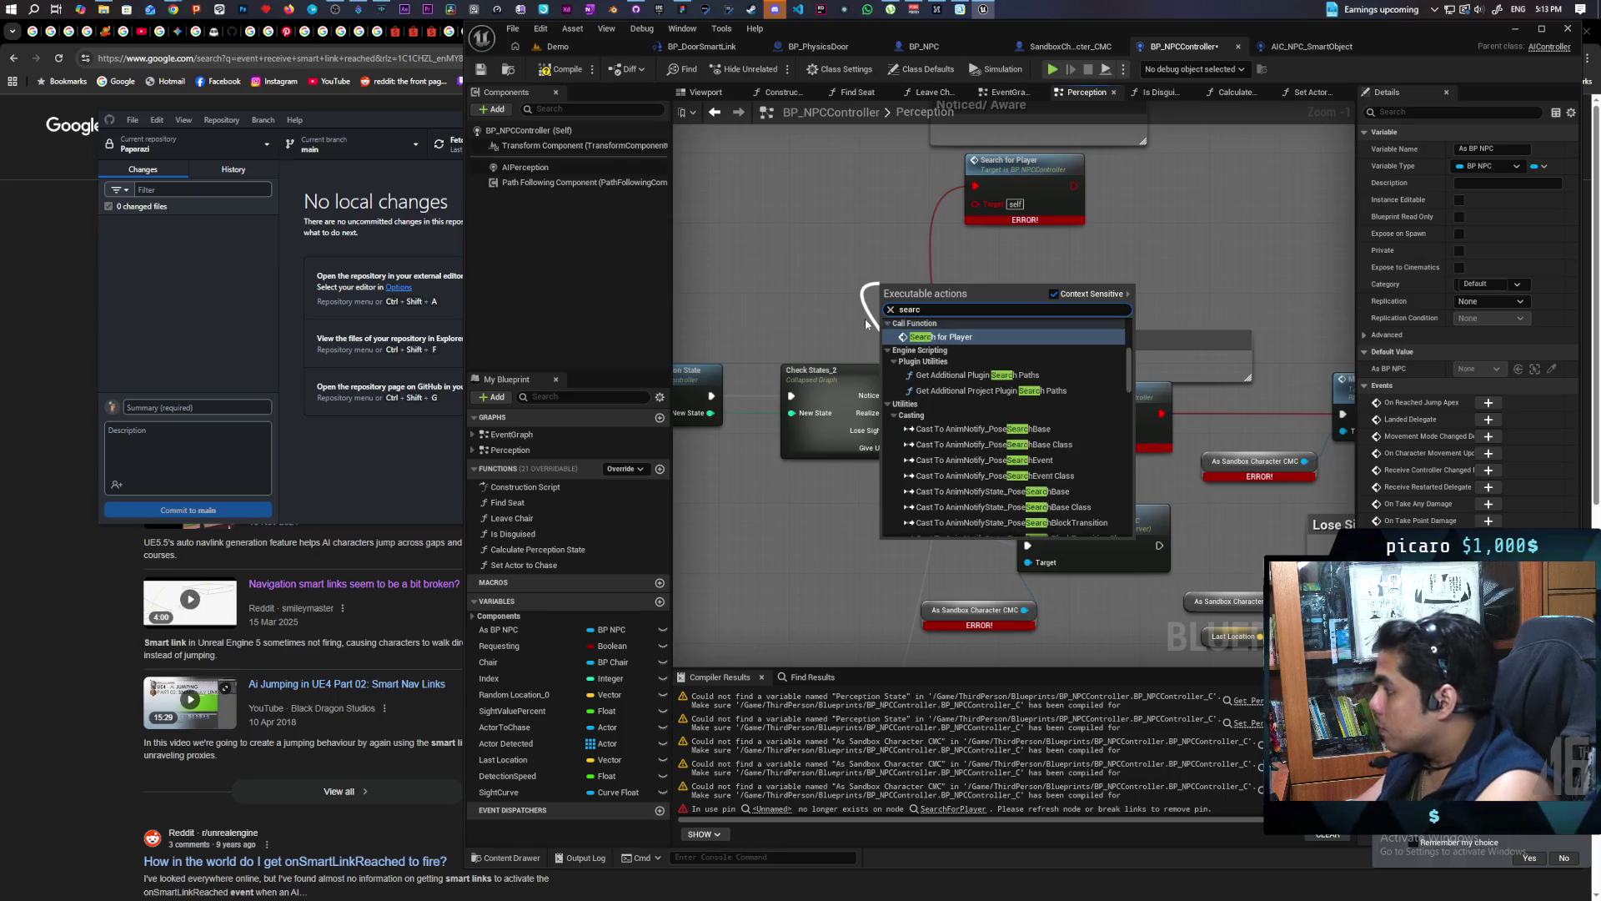
key(Return)
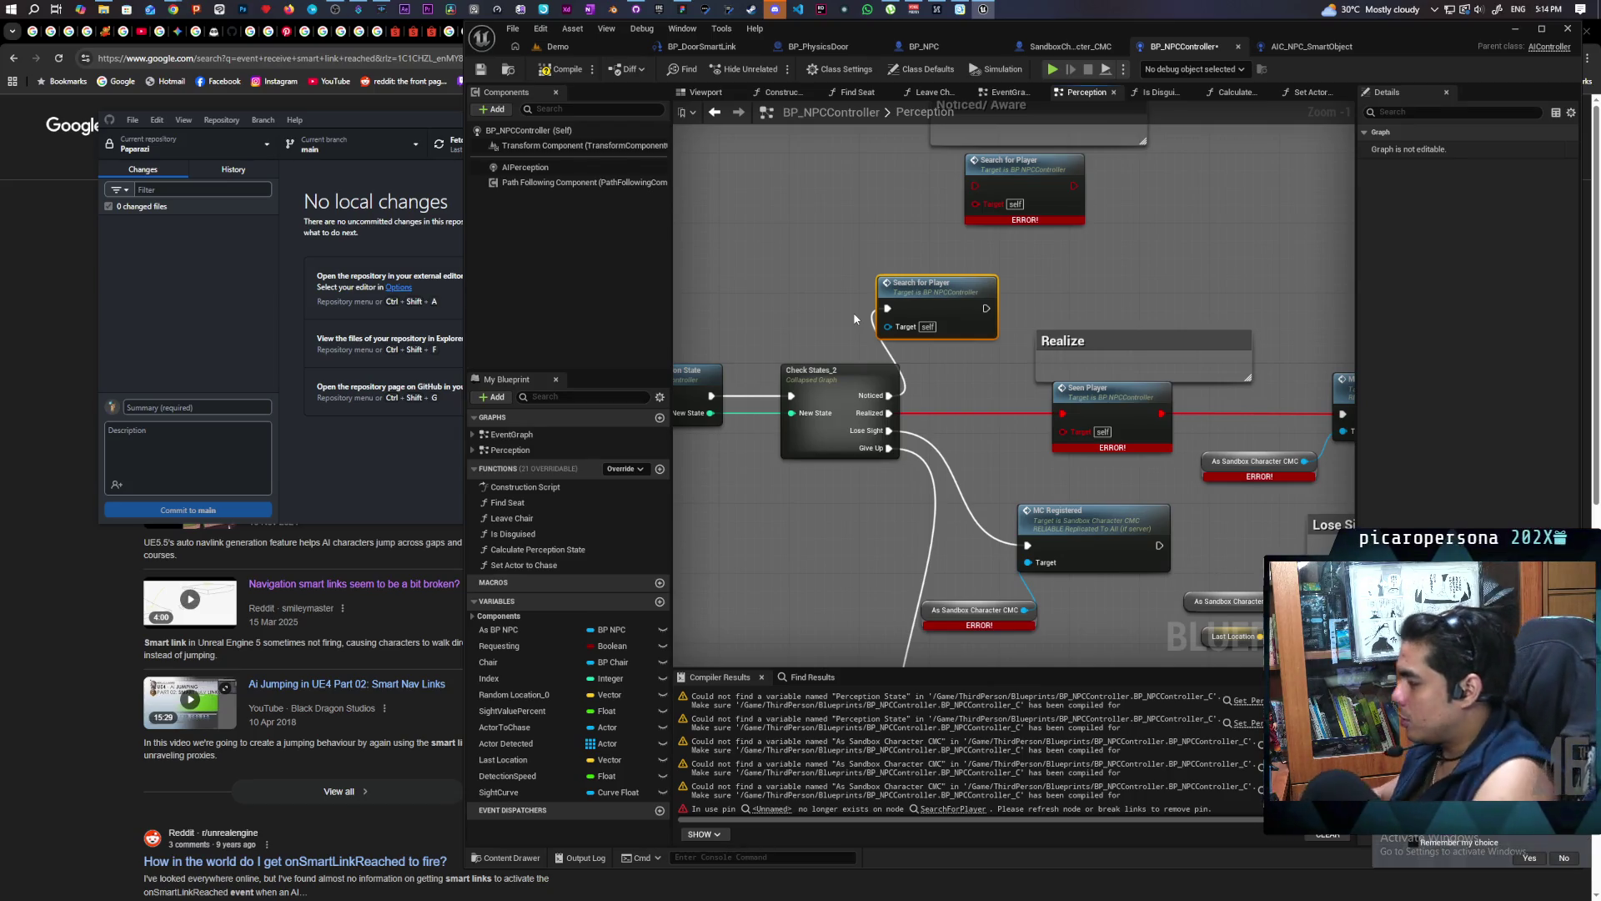
click(1024, 218)
key(Delete)
drag(949, 297, 1019, 227)
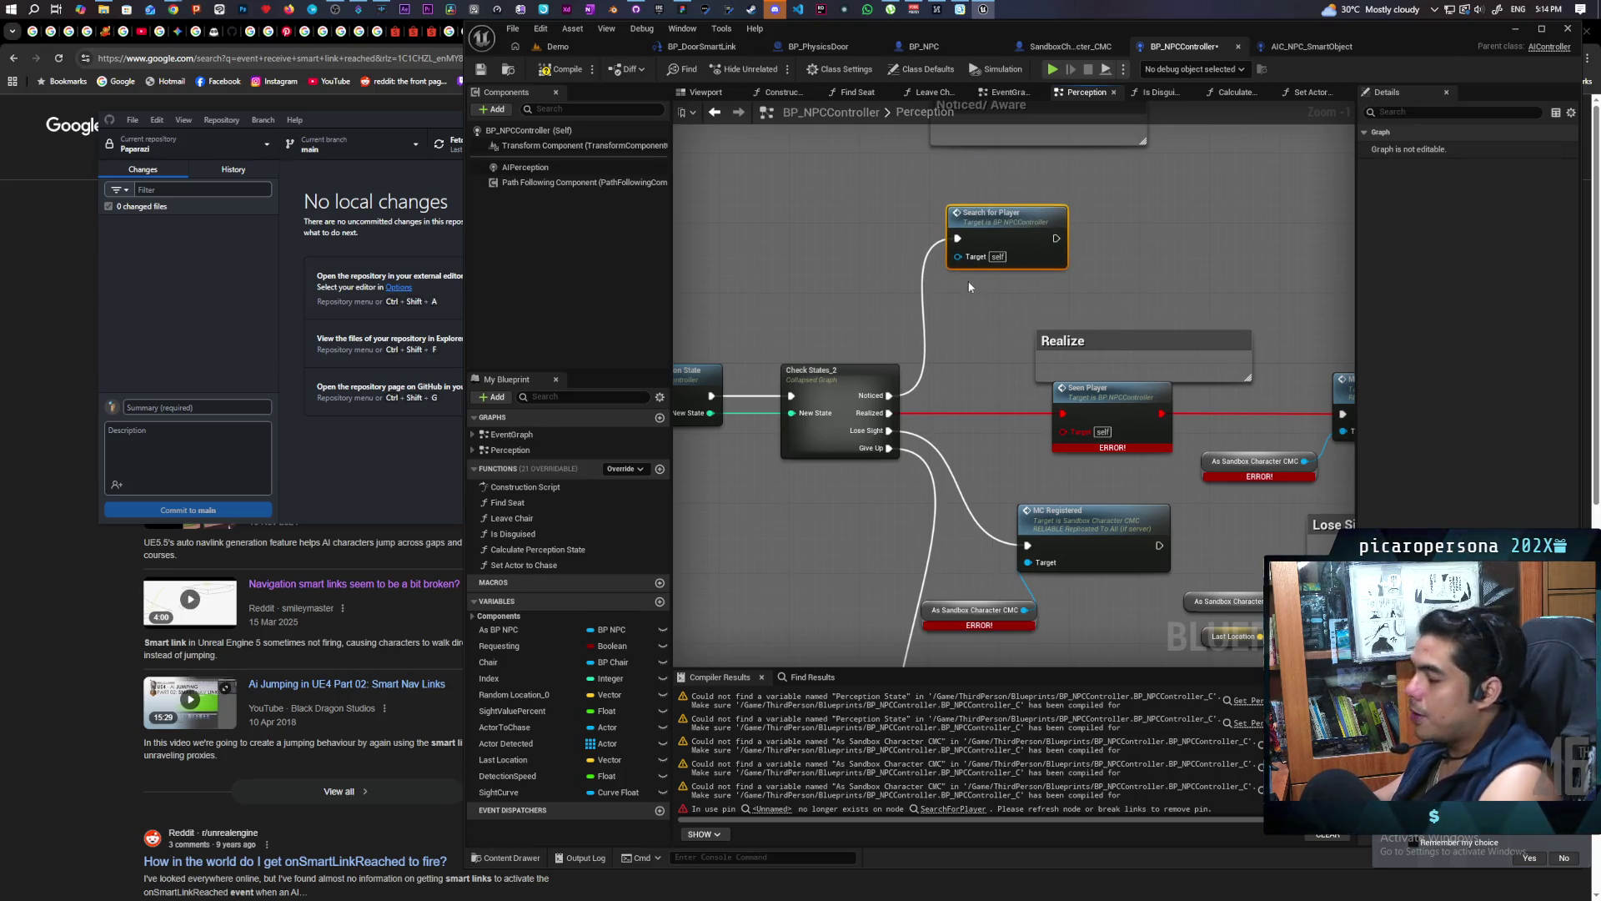
Add a Seen Player node off the Realized output
mouse_move(987, 366)
mouse_down()
mouse_move(782, 309)
mouse_move(887, 394)
mouse_move(842, 417)
mouse_move(882, 298)
mouse_up()
text(sen)
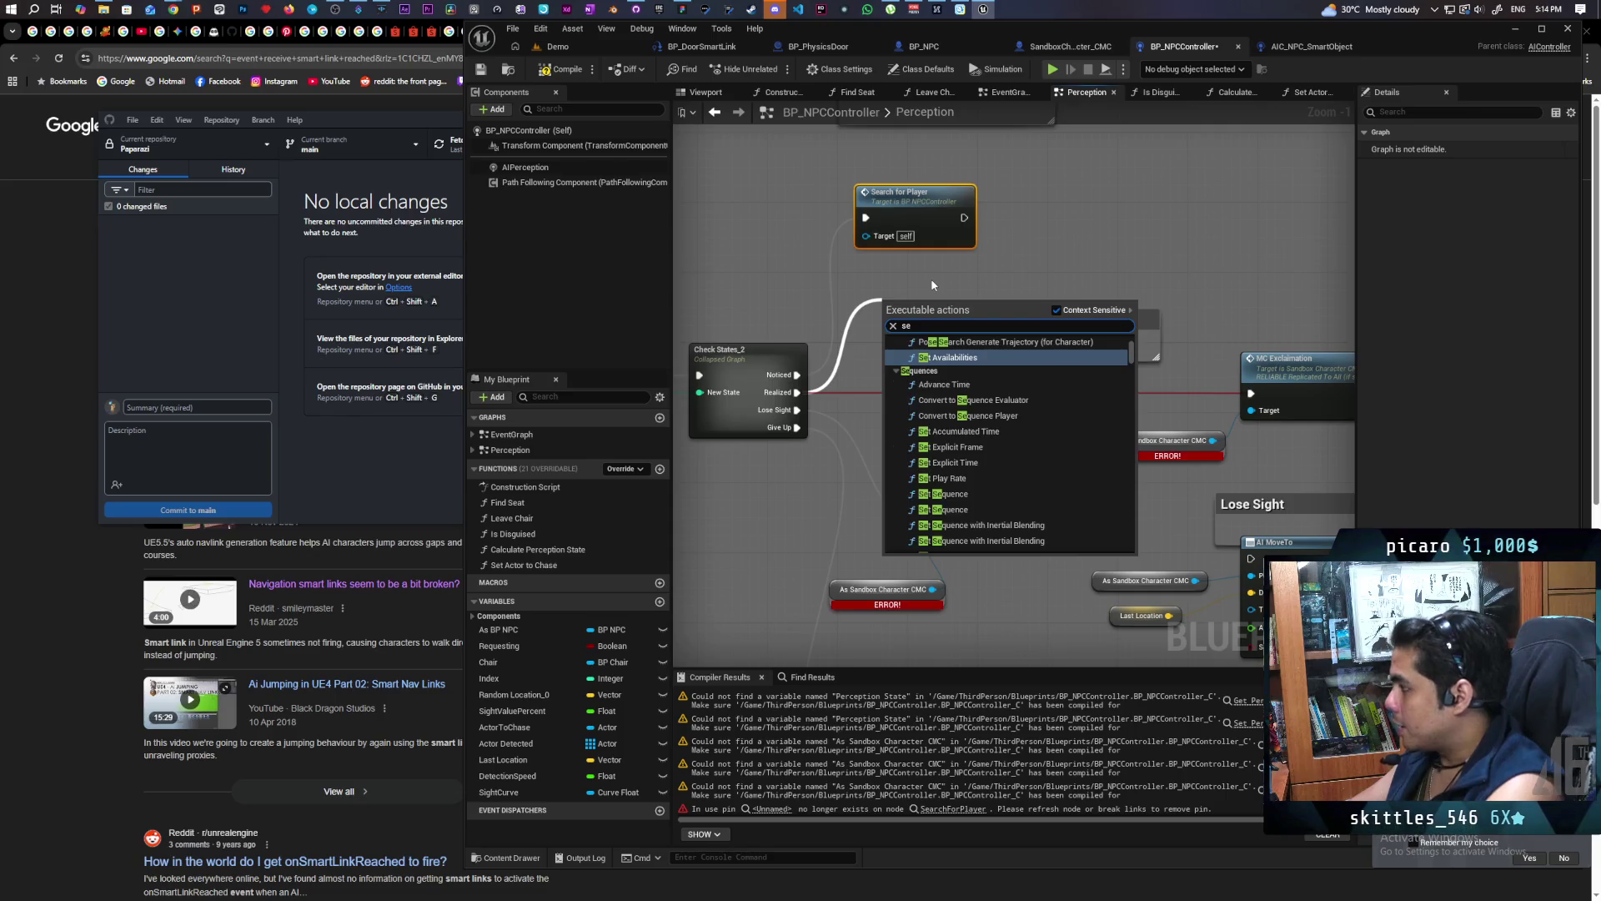
key(Escape)
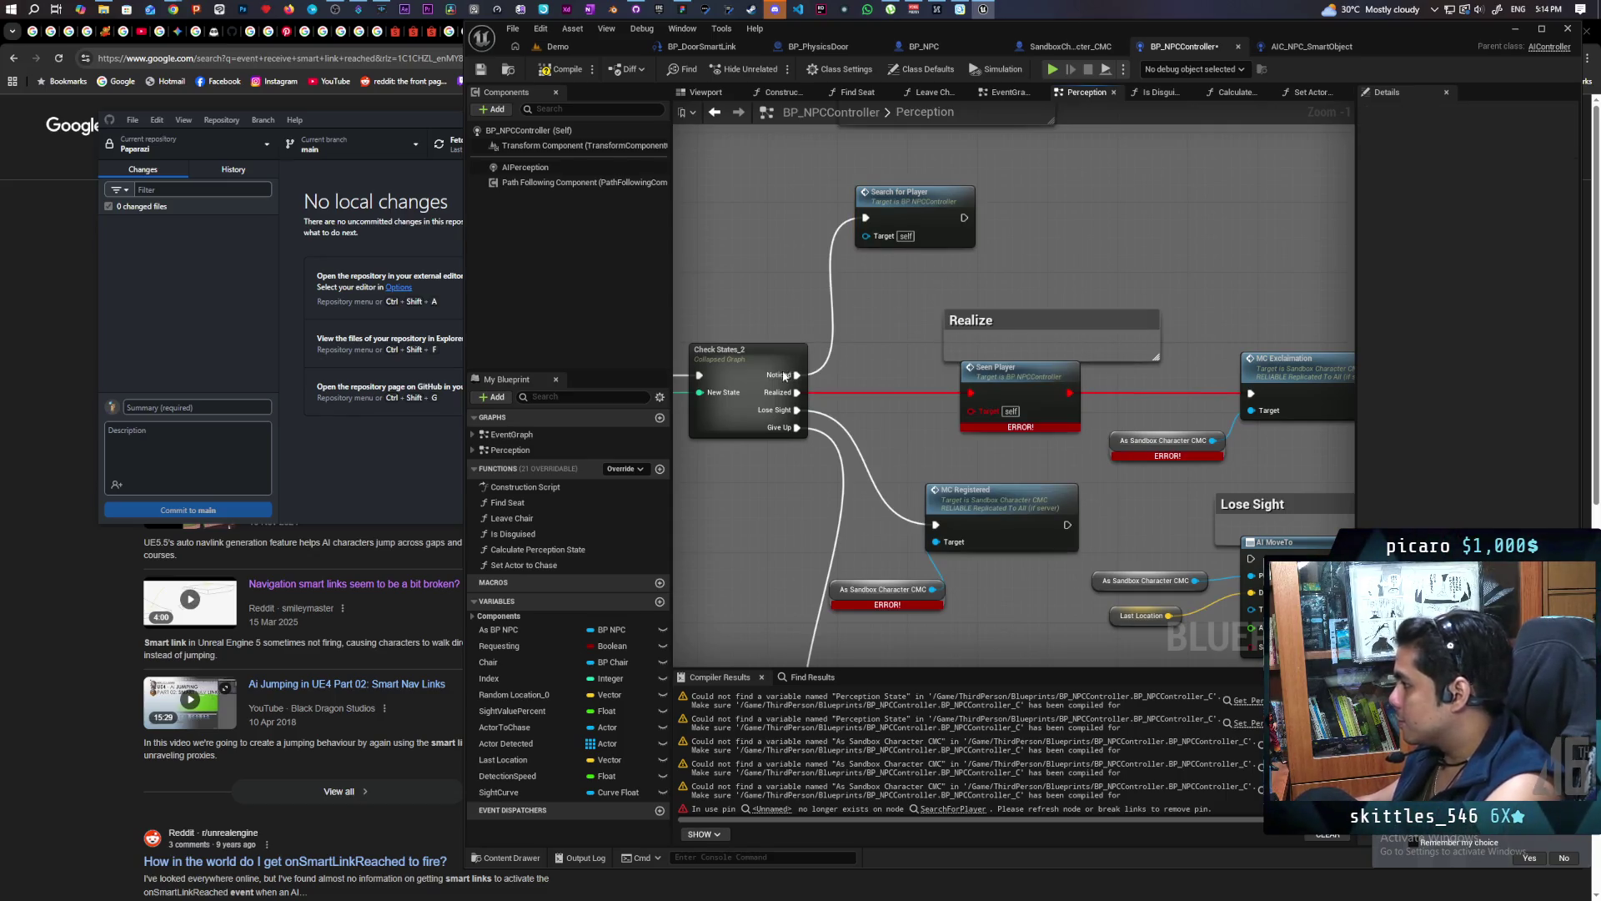
drag(796, 392, 1088, 232)
text(seen pla)
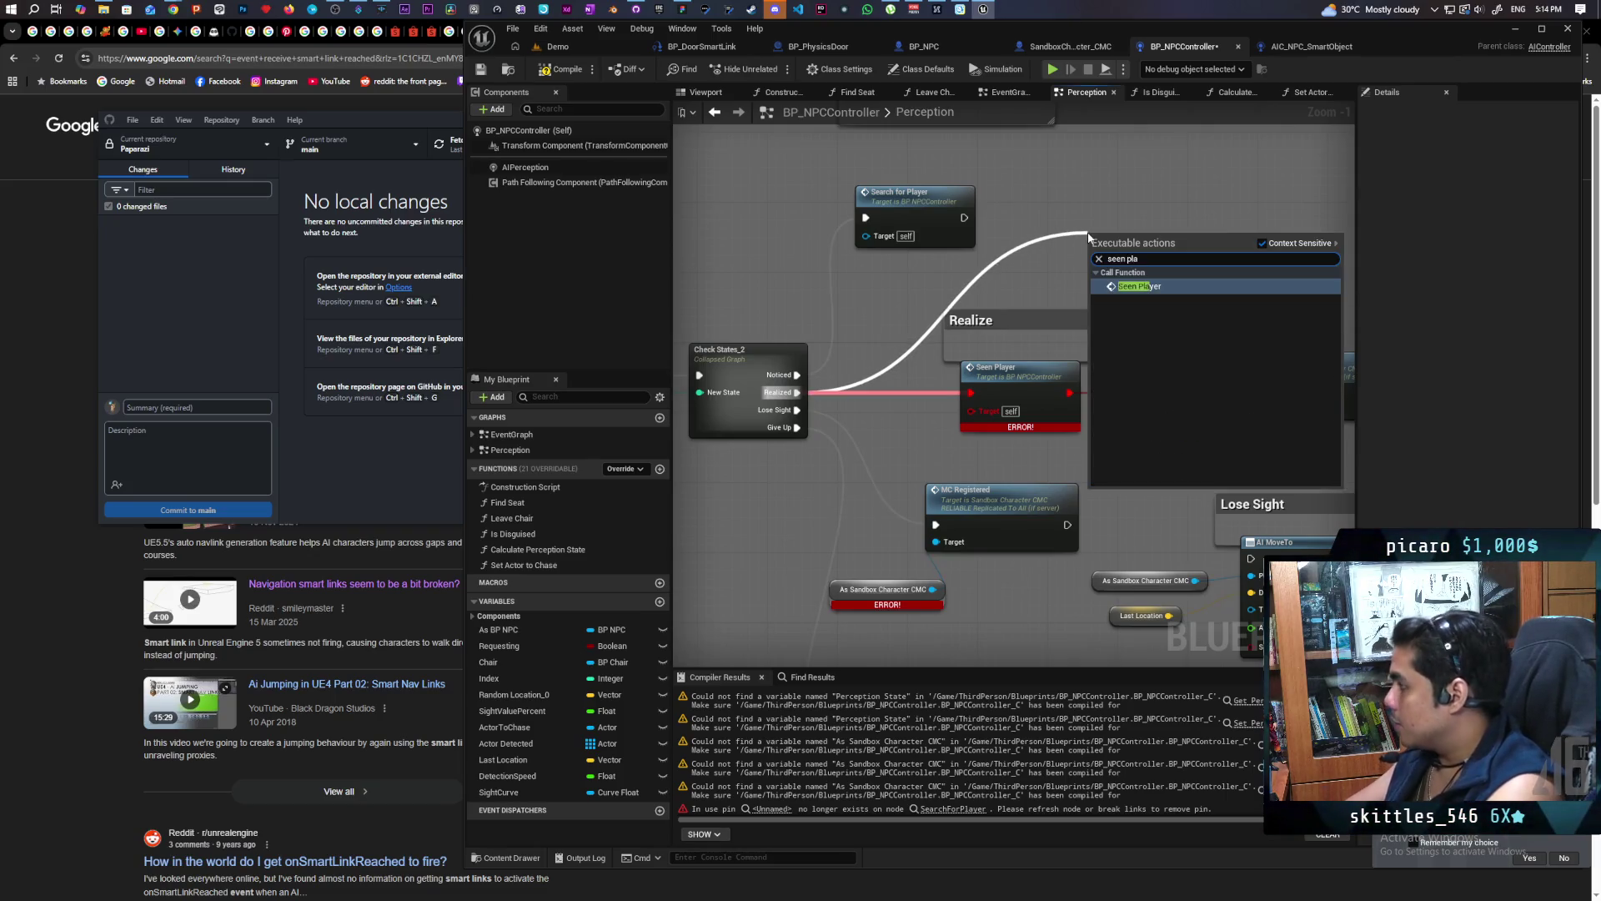
click(1123, 274)
drag(1215, 312, 993, 304)
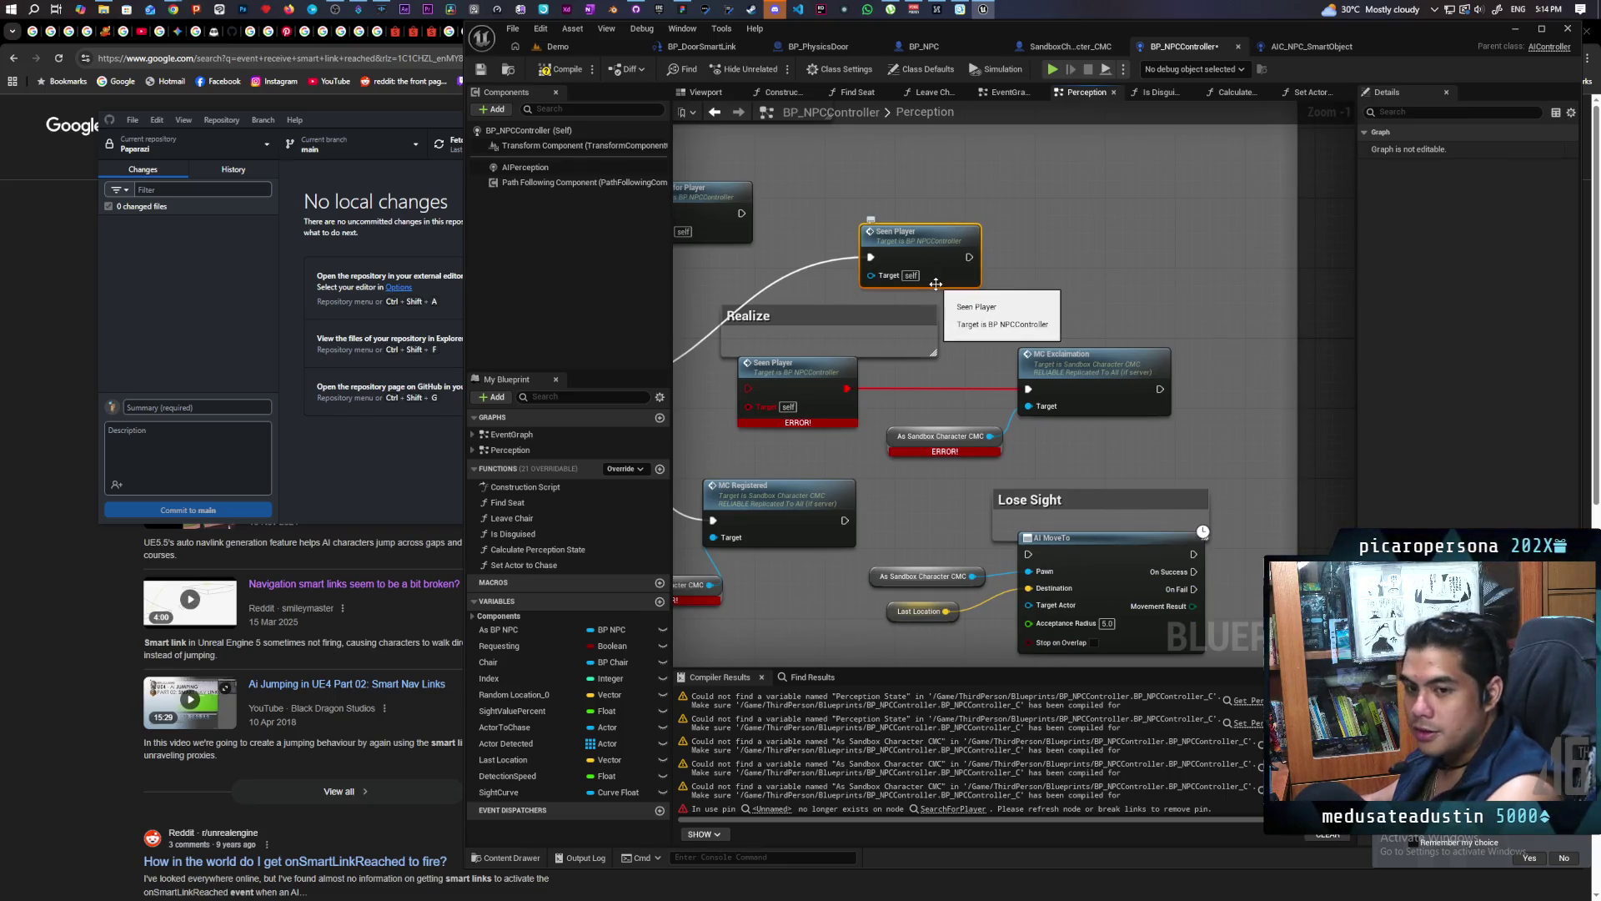
Connect Seen Player to a BP NPC MC Exclamation node and delete the old erroring Seen Player, exclamation and cast nodes
mouse_move(486, 633)
mouse_down()
mouse_move(1043, 278)
mouse_move(1029, 227)
mouse_move(1113, 285)
mouse_up()
click(1060, 237)
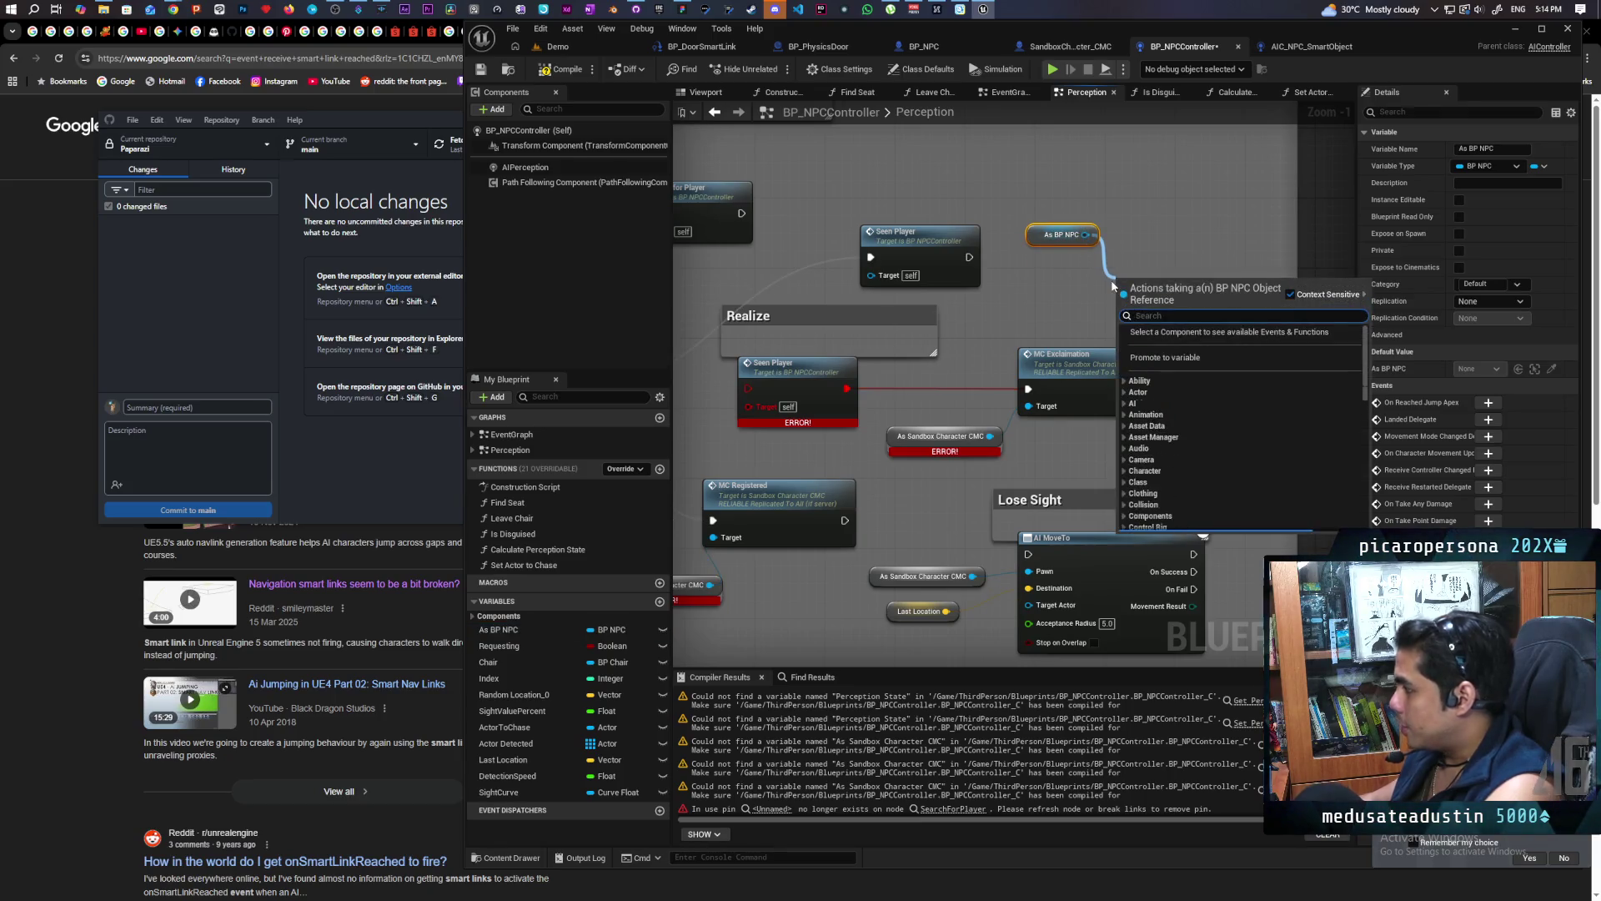
text(mc)
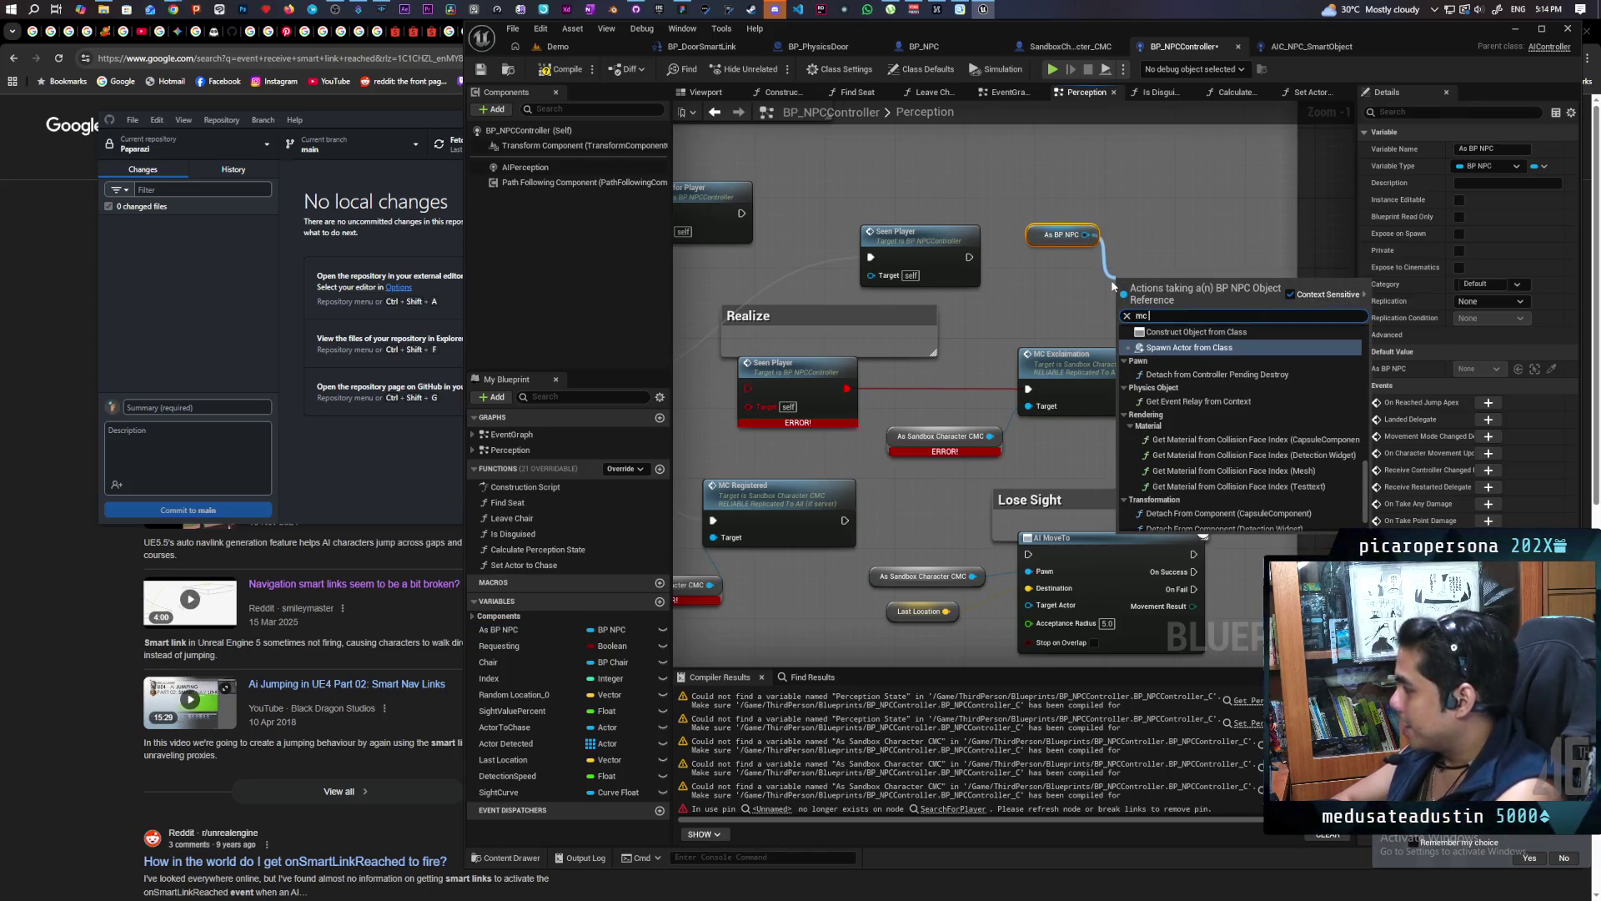
text( expl)
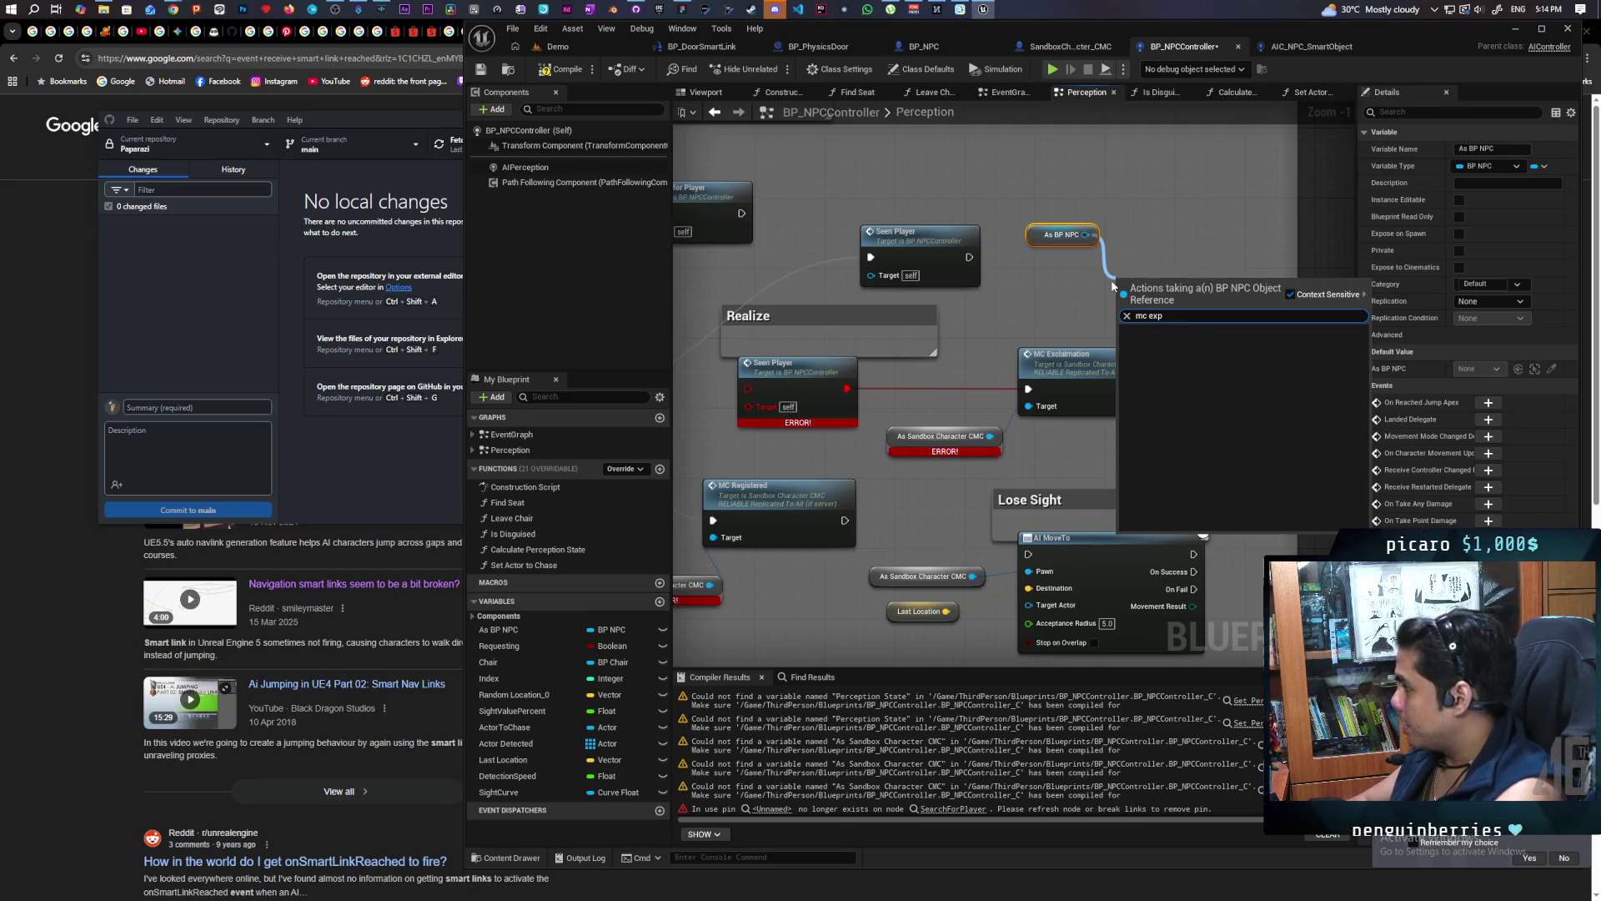
key(Return)
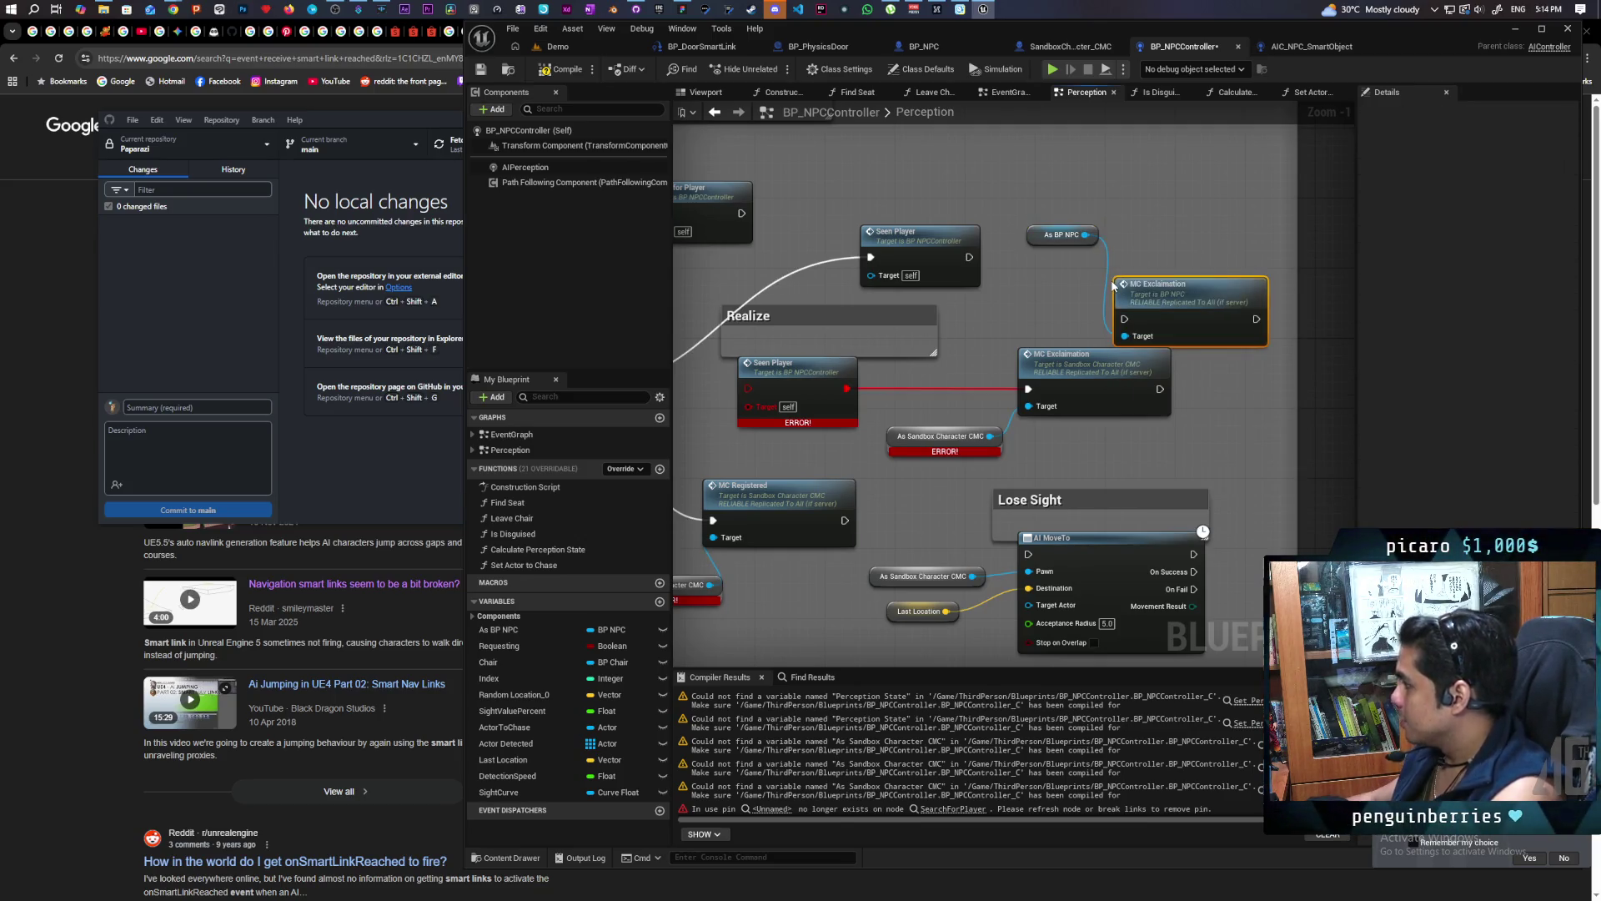
drag(969, 256, 1124, 319)
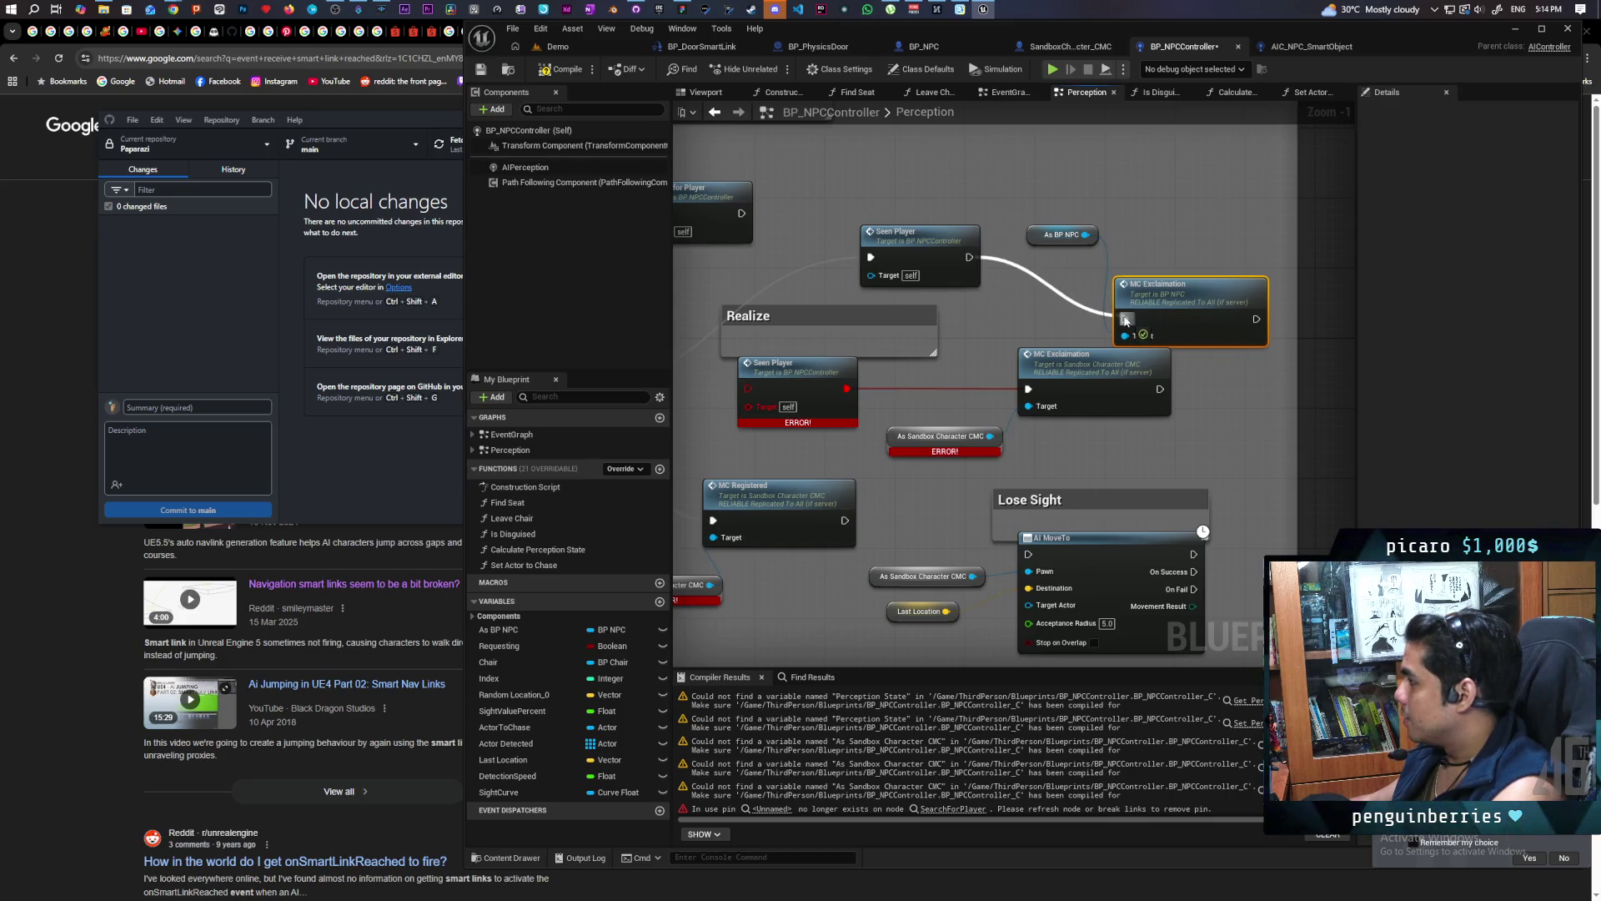
drag(726, 385, 1094, 443)
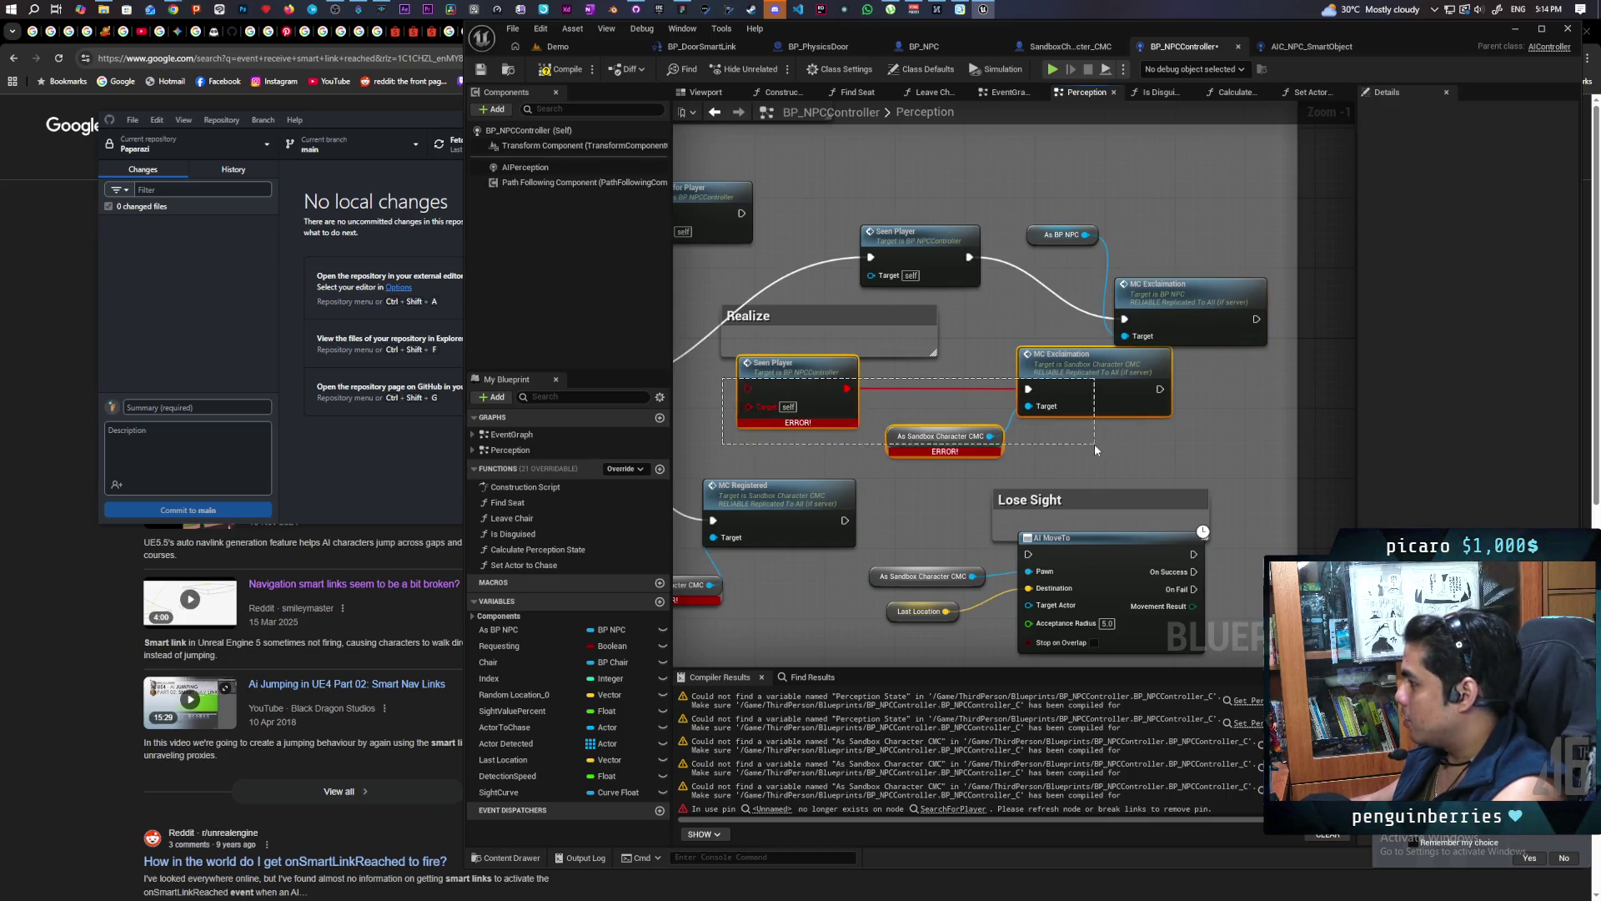
key(Delete)
drag(923, 260, 835, 392)
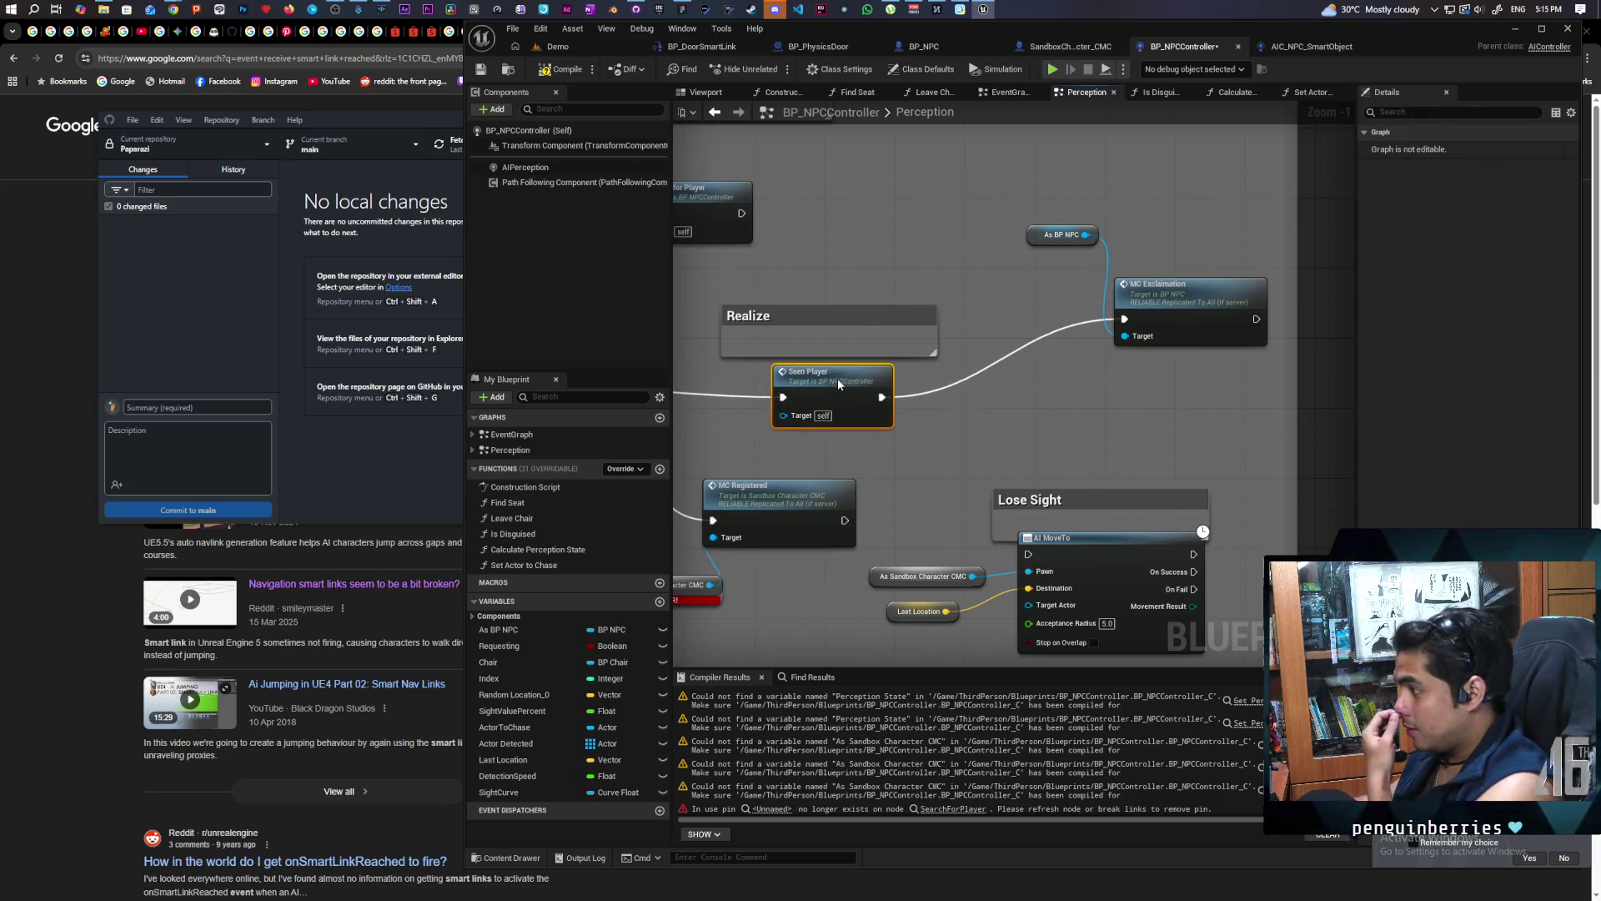
drag(1017, 218, 1152, 348)
mouse_move(1171, 290)
mouse_down()
mouse_move(1101, 368)
mouse_move(1120, 359)
mouse_up()
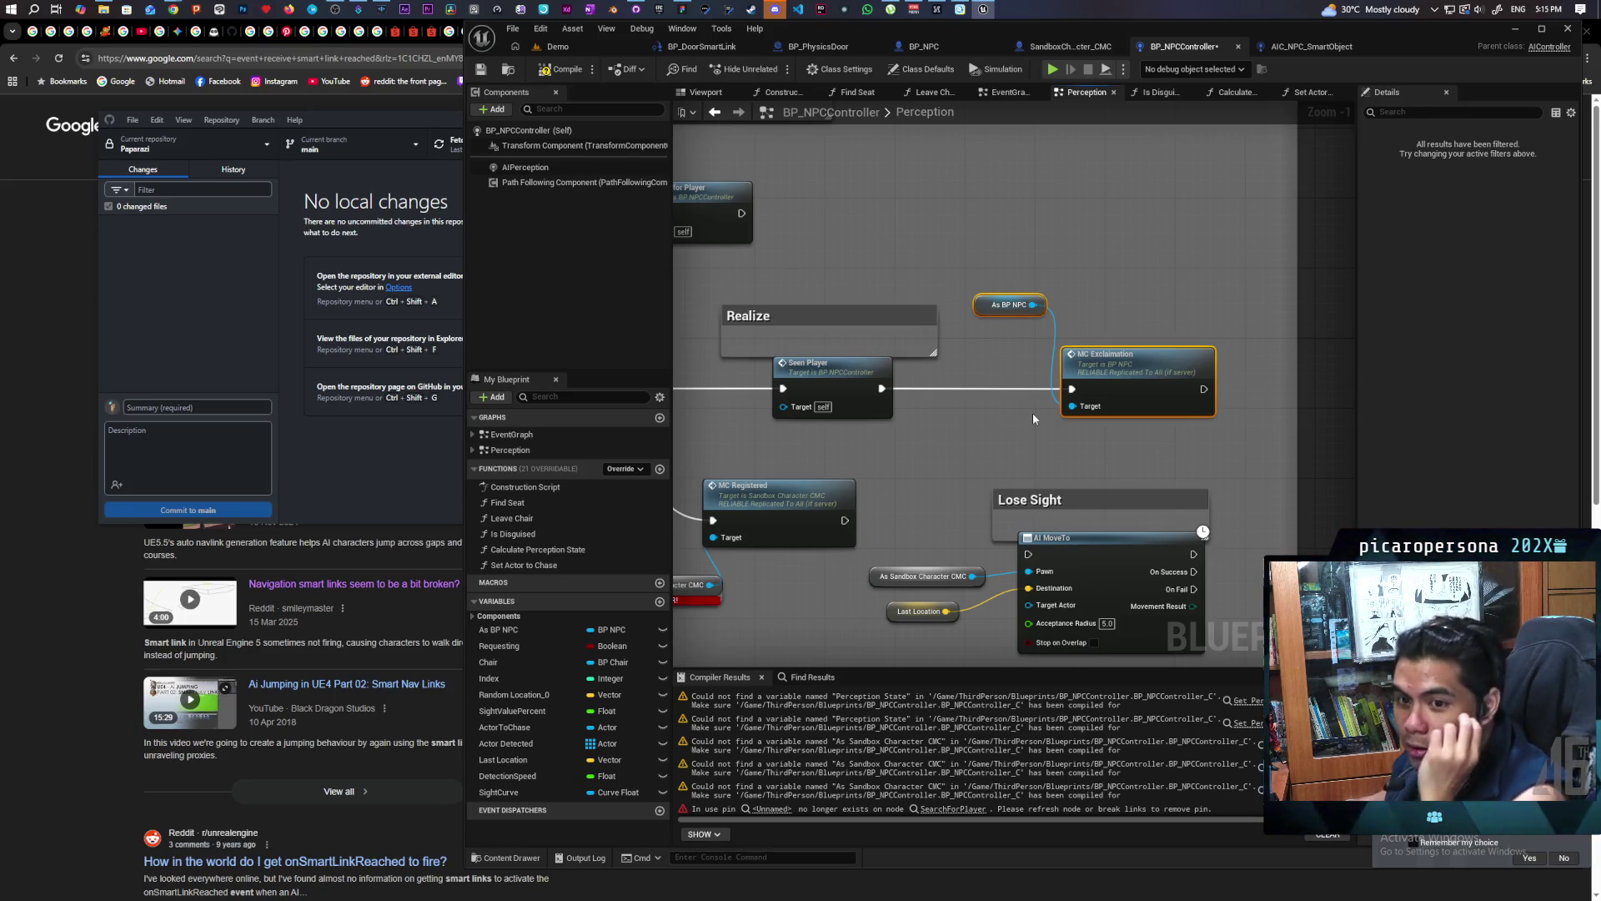
Replace the old MC Registered and erroring cast near Check States_2 with a BP NPC MC Registered node
drag(1033, 412, 1225, 337)
drag(1095, 422, 1059, 424)
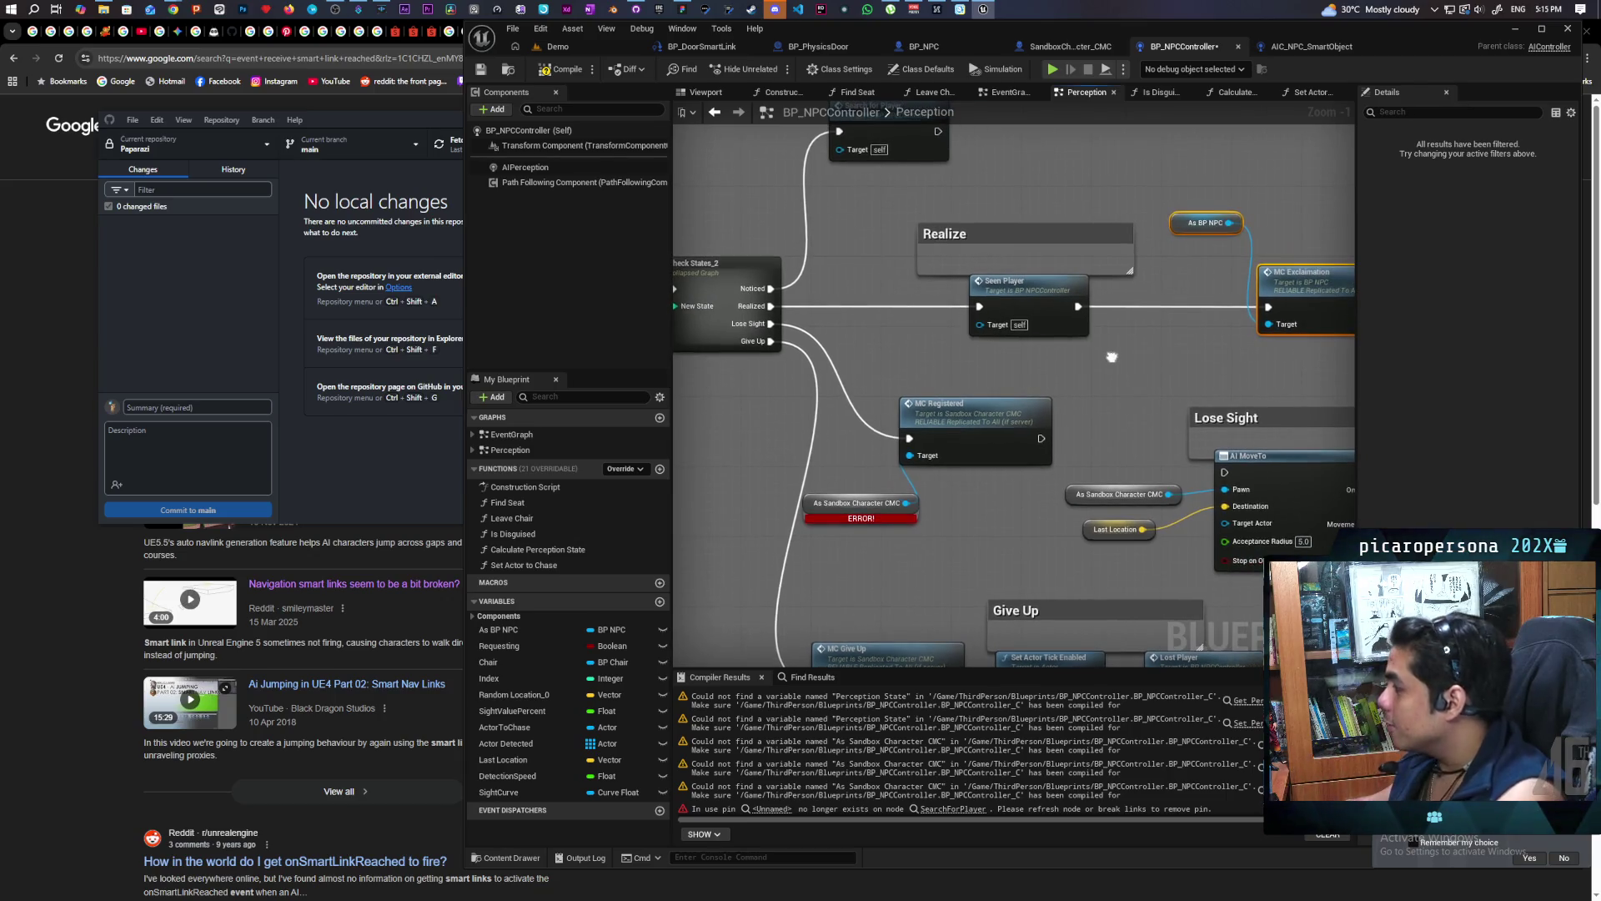
click(1205, 223)
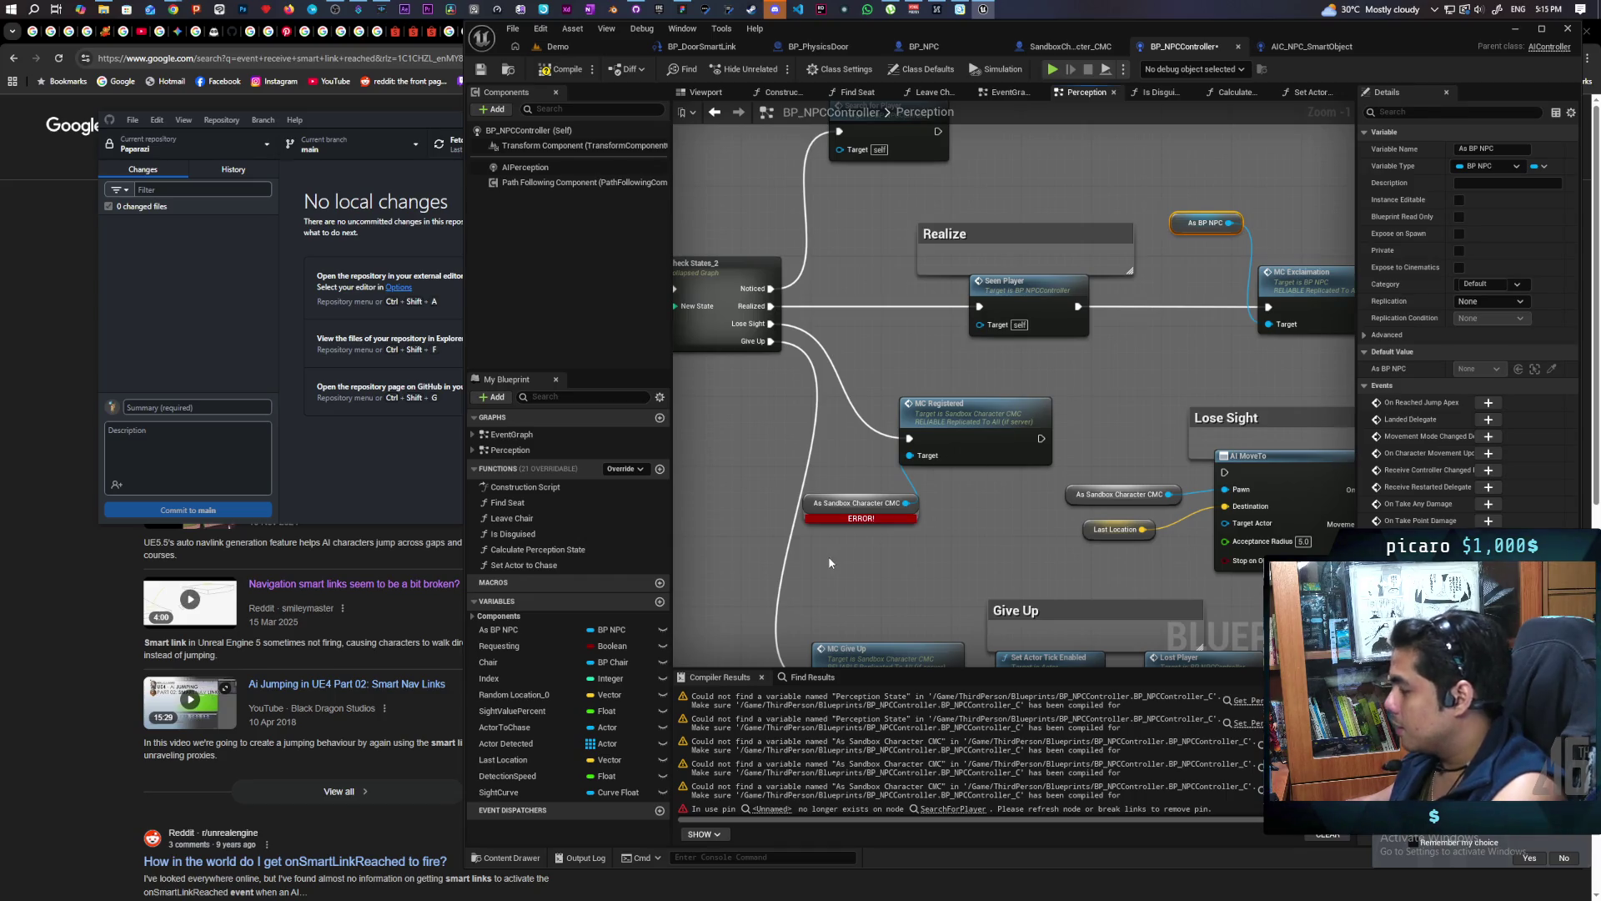
key(ctrl+c)
key(ctrl+v)
drag(879, 565, 929, 534)
text(mc re)
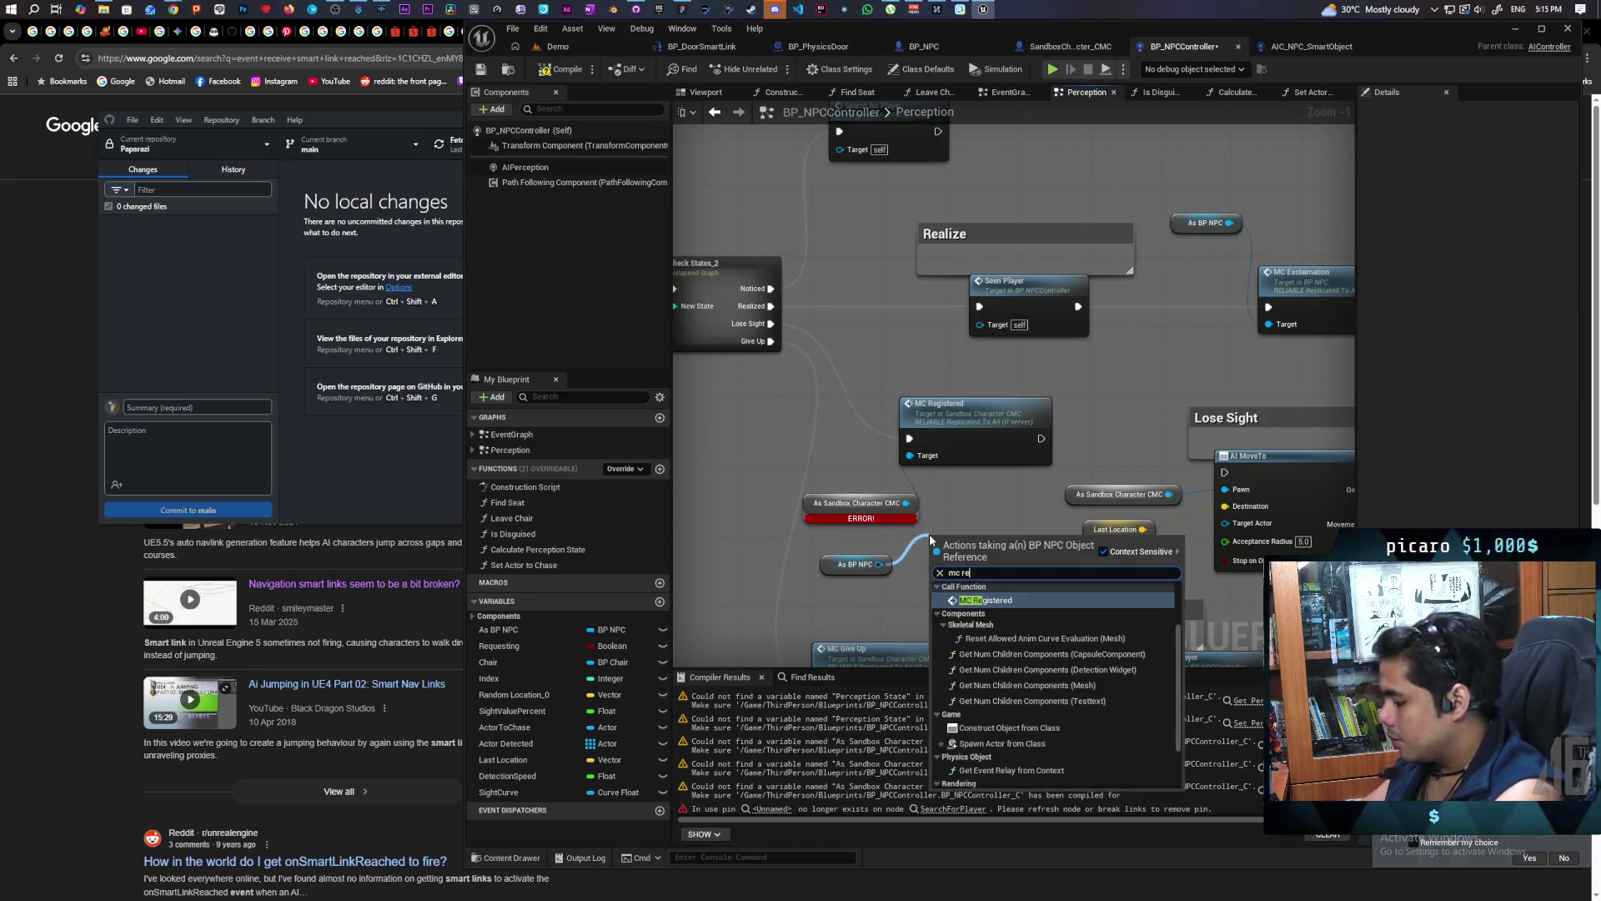
key(Return)
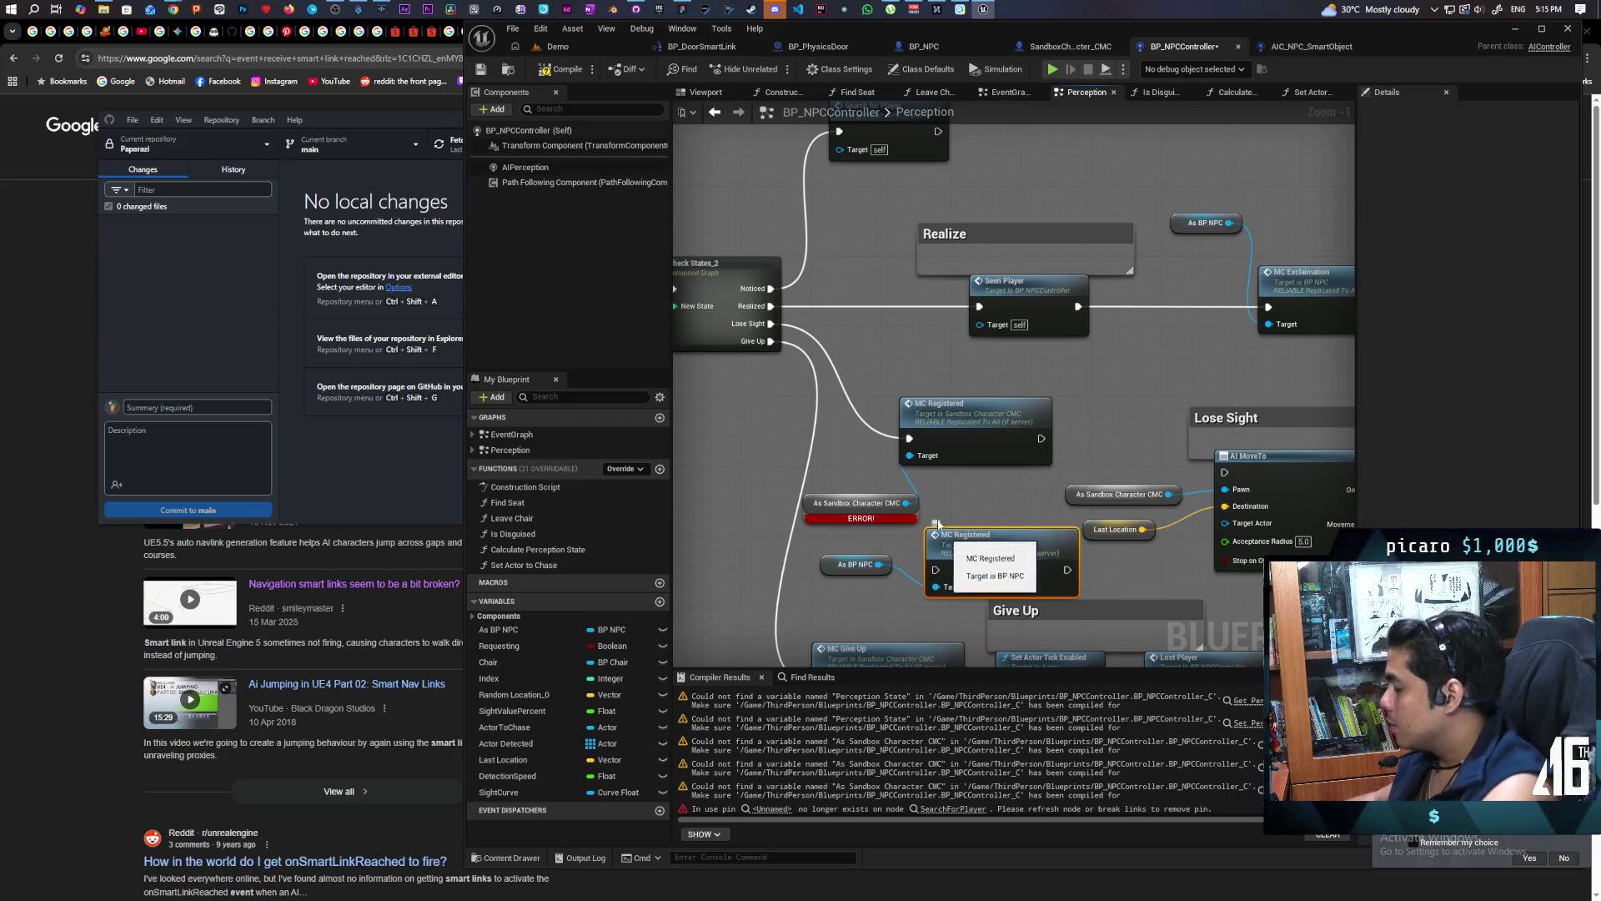
mouse_move(910, 439)
mouse_down()
mouse_move(815, 501)
mouse_move(819, 659)
mouse_move(920, 509)
mouse_up()
key(Delete)
mouse_move(987, 552)
mouse_down()
mouse_move(968, 447)
mouse_move(859, 260)
mouse_up()
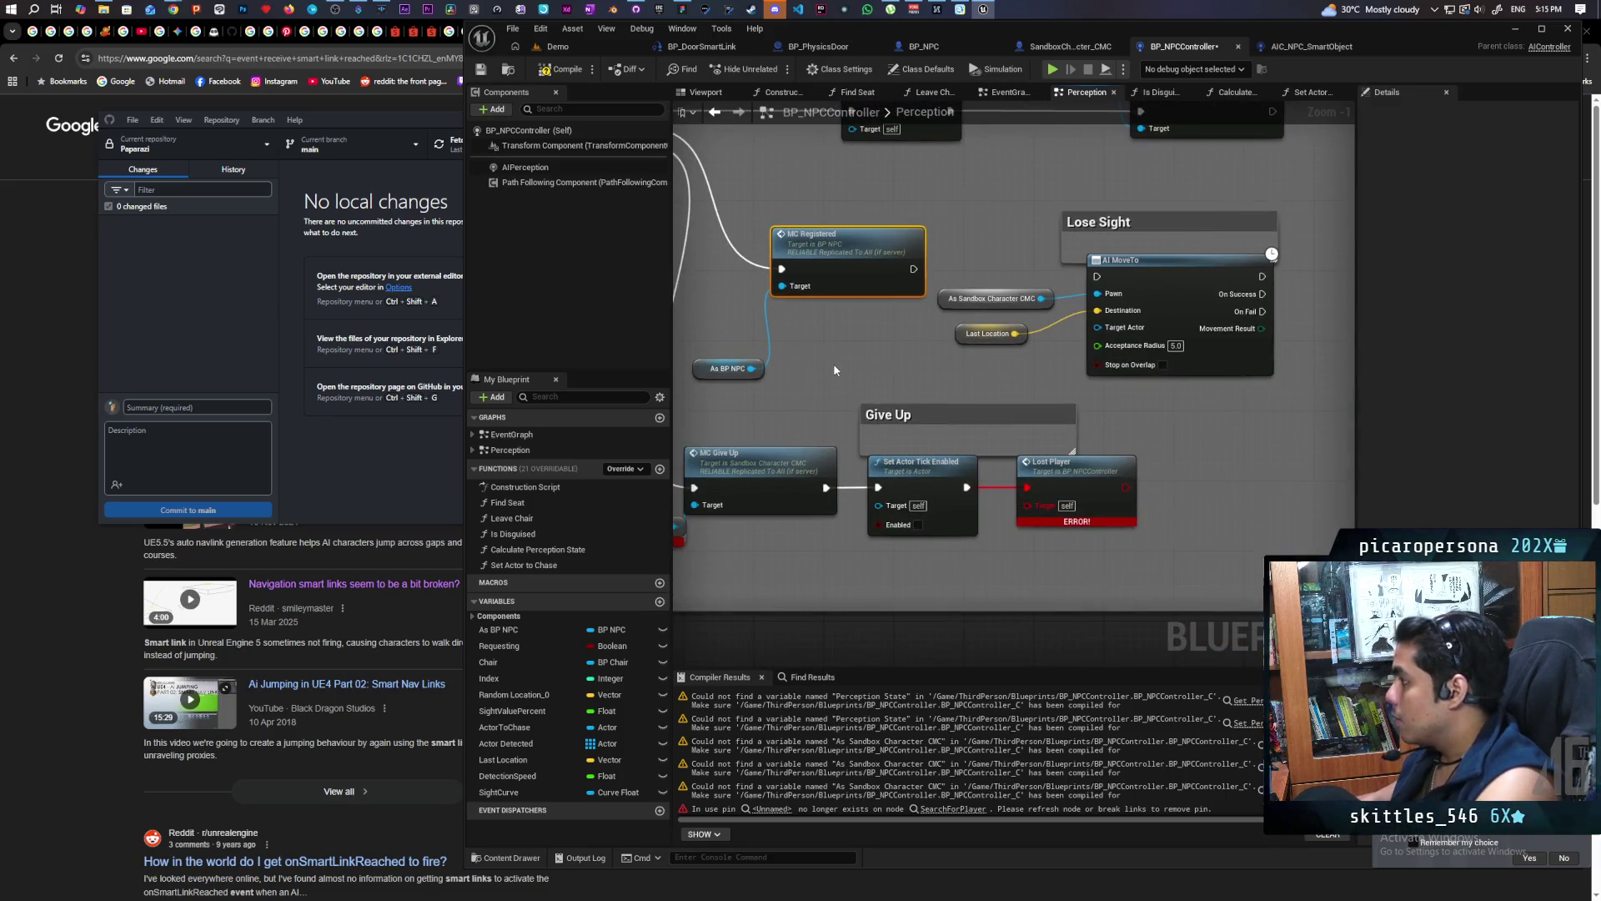
Delete the AI MoveTo node with its Last Location and cast inputs in the Lose Sight section
drag(988, 297, 916, 302)
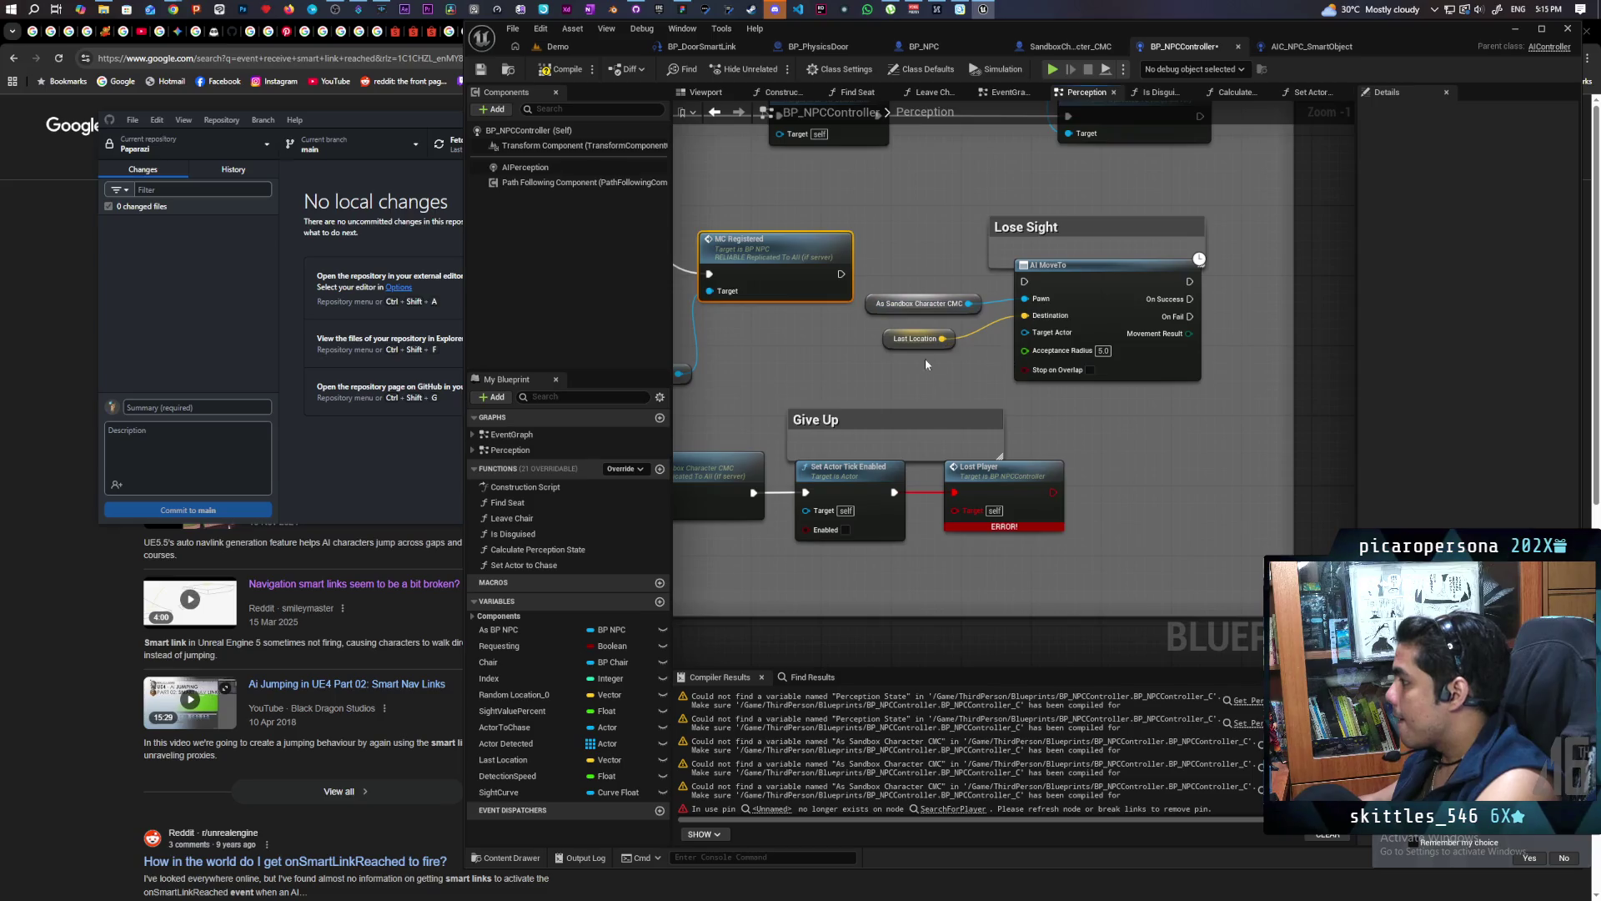
drag(930, 362, 1205, 254)
key(Delete)
Add a BP NPC MC Give Up node wired into Set Actor Tick Enabled, removing the old Give Up and cast
drag(993, 347, 1139, 264)
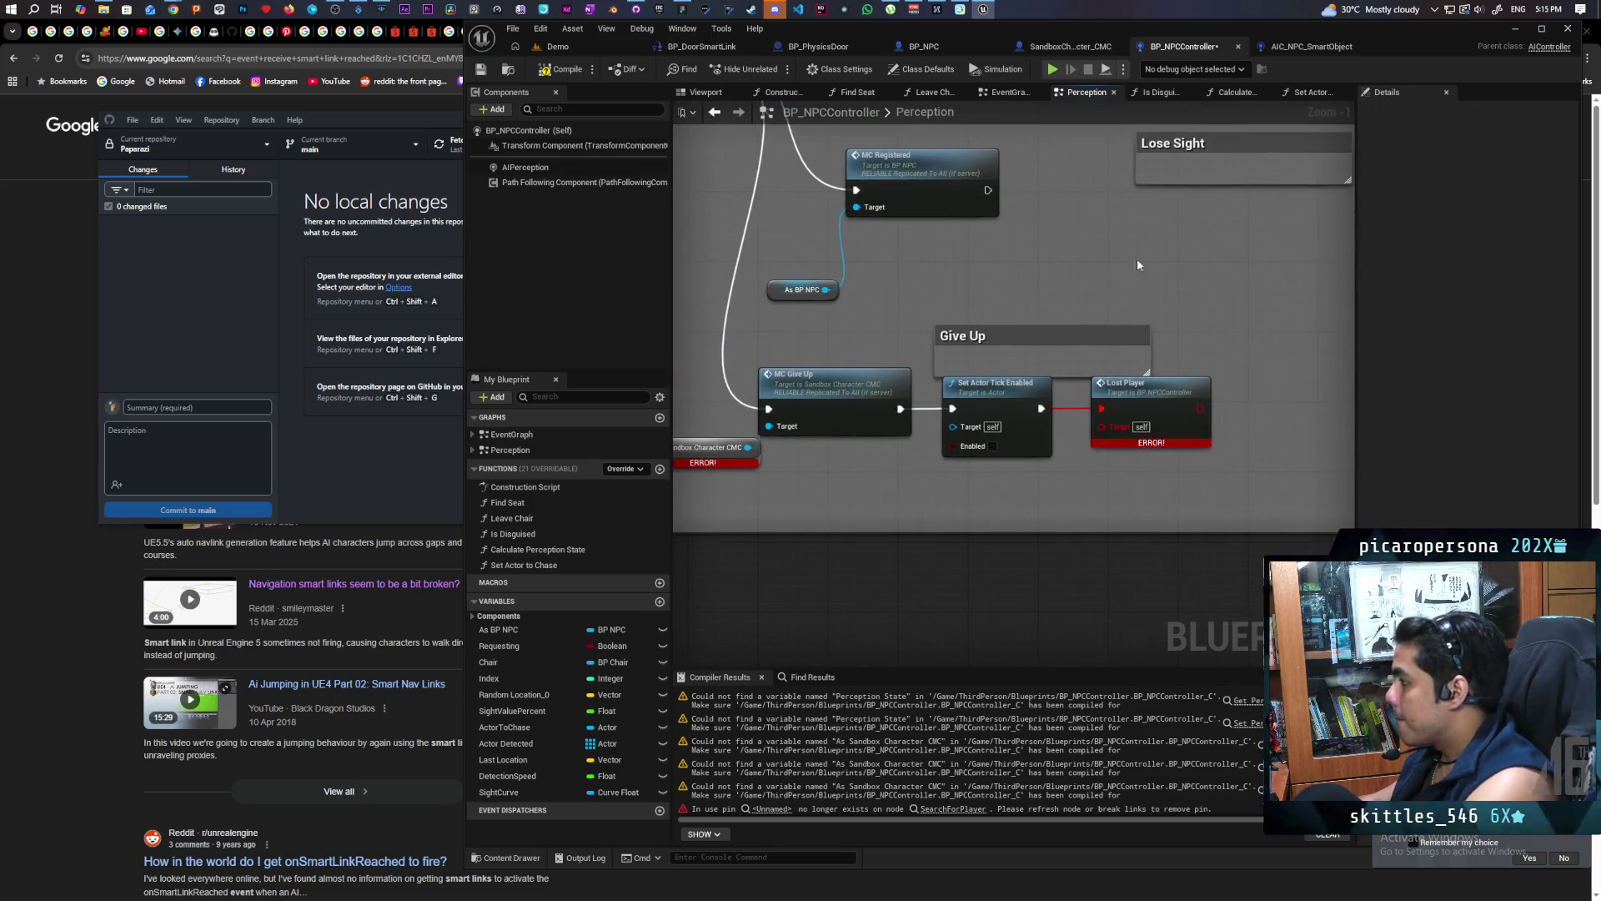
mouse_move(1059, 447)
mouse_down()
mouse_move(986, 492)
mouse_move(1071, 542)
mouse_up()
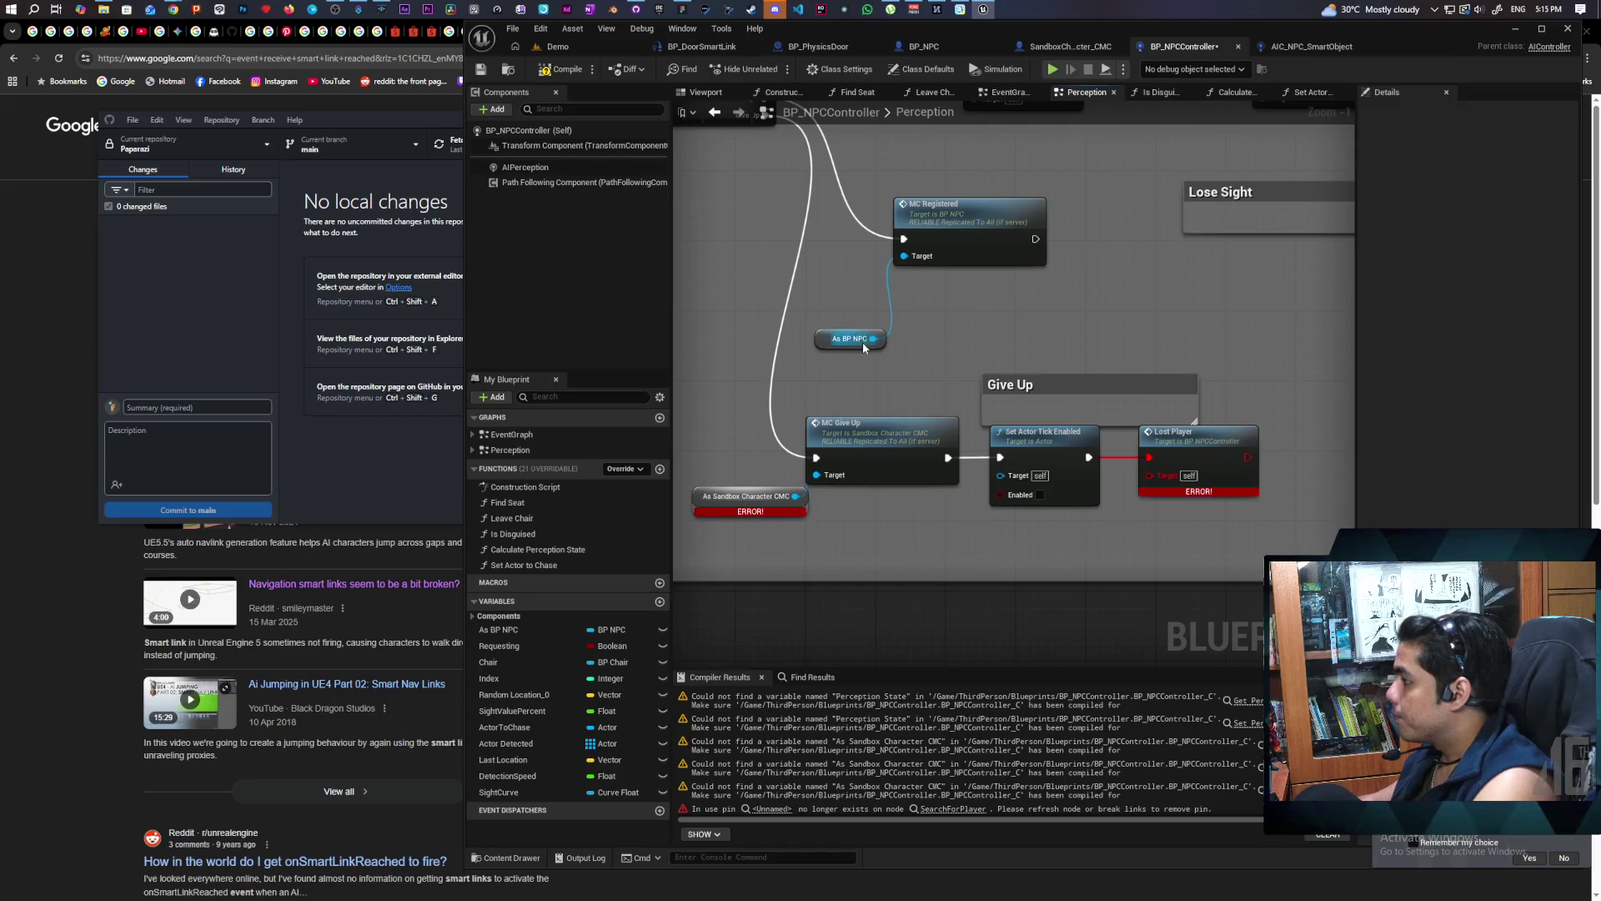
drag(874, 337, 708, 402)
text(mc give)
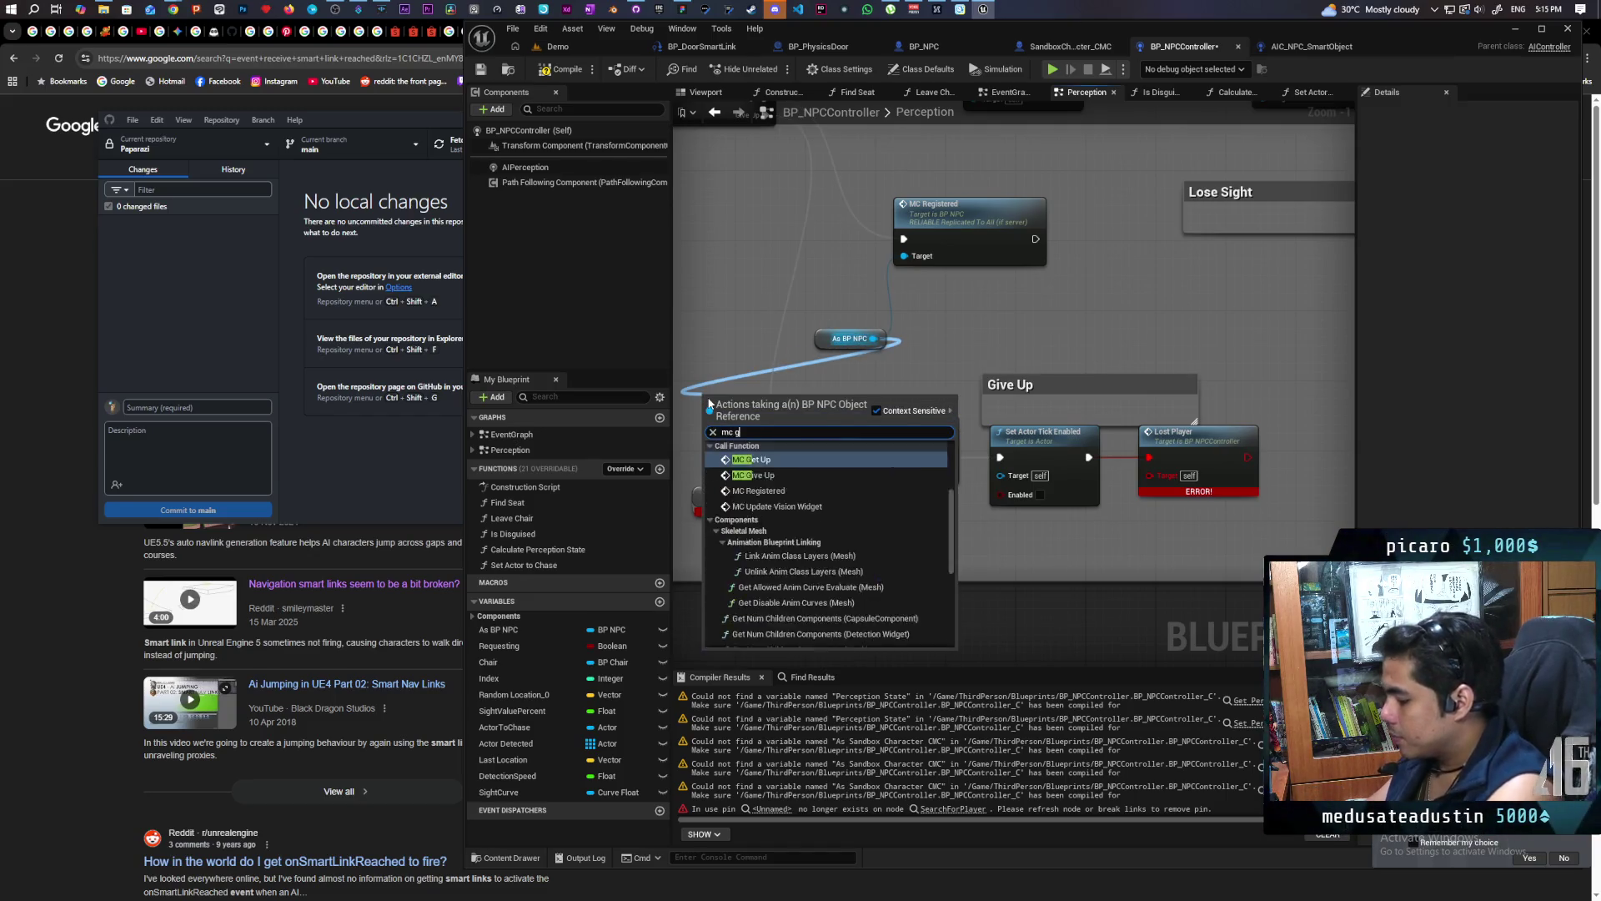
key(Return)
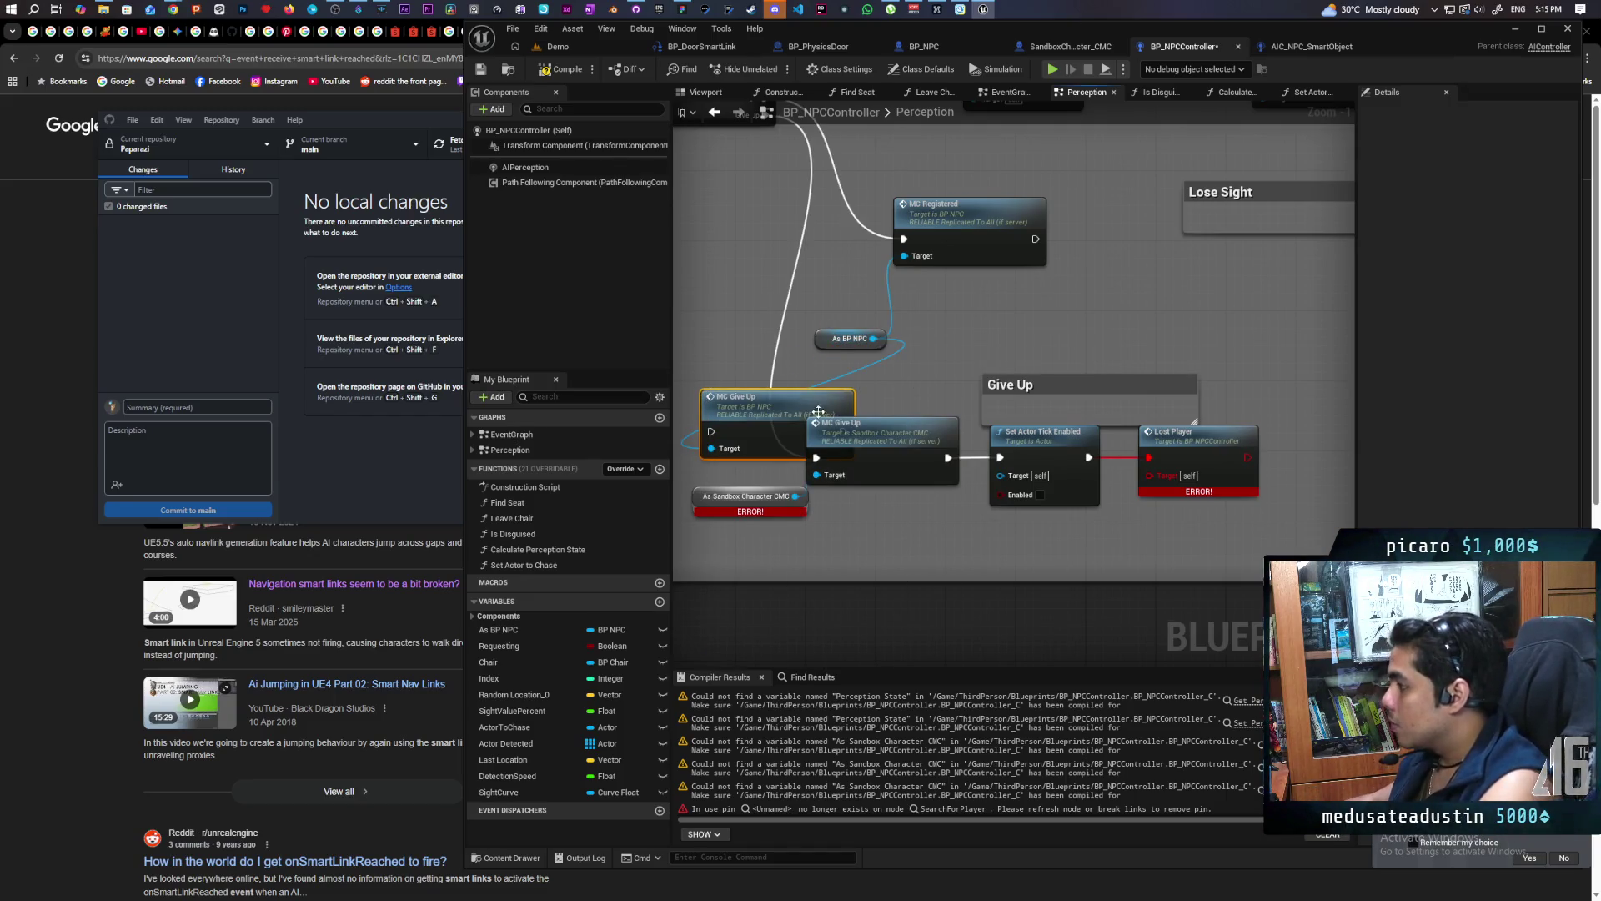
drag(820, 413, 839, 378)
drag(817, 457, 738, 394)
mouse_move(949, 457)
mouse_down()
mouse_move(859, 396)
mouse_move(822, 431)
mouse_move(1007, 527)
mouse_up()
click(884, 450)
ctrl+click(751, 496)
key(Delete)
Replace the erroring Lost Player node with a fresh one and compile
text(lost pl)
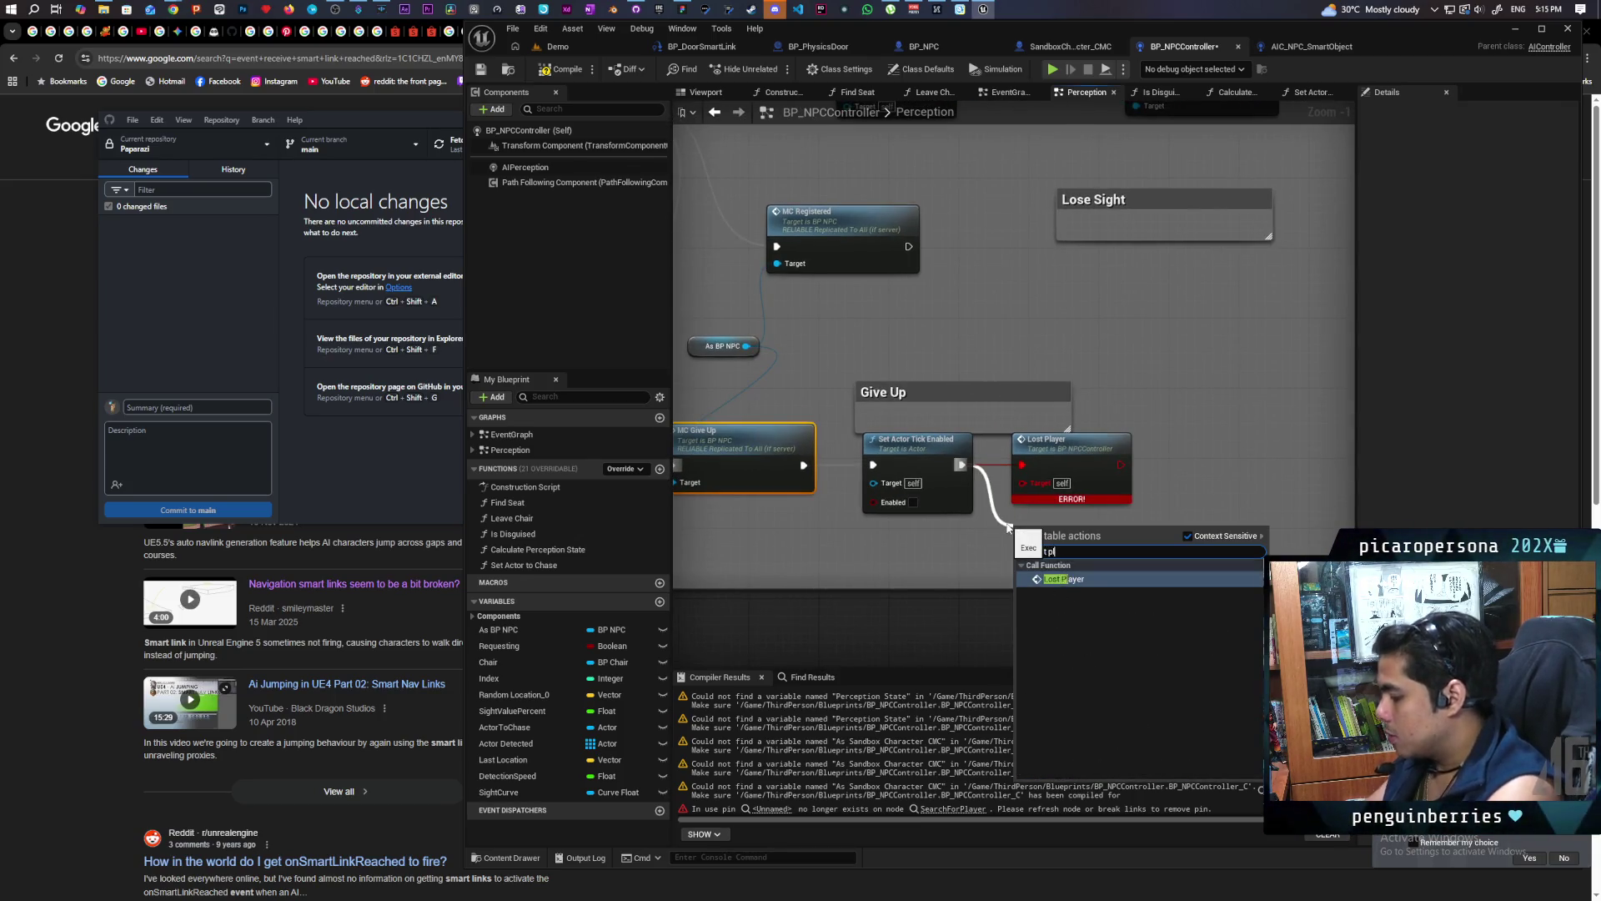
key(Return)
click(1132, 476)
key(Delete)
drag(1076, 532, 1094, 443)
key(F7)
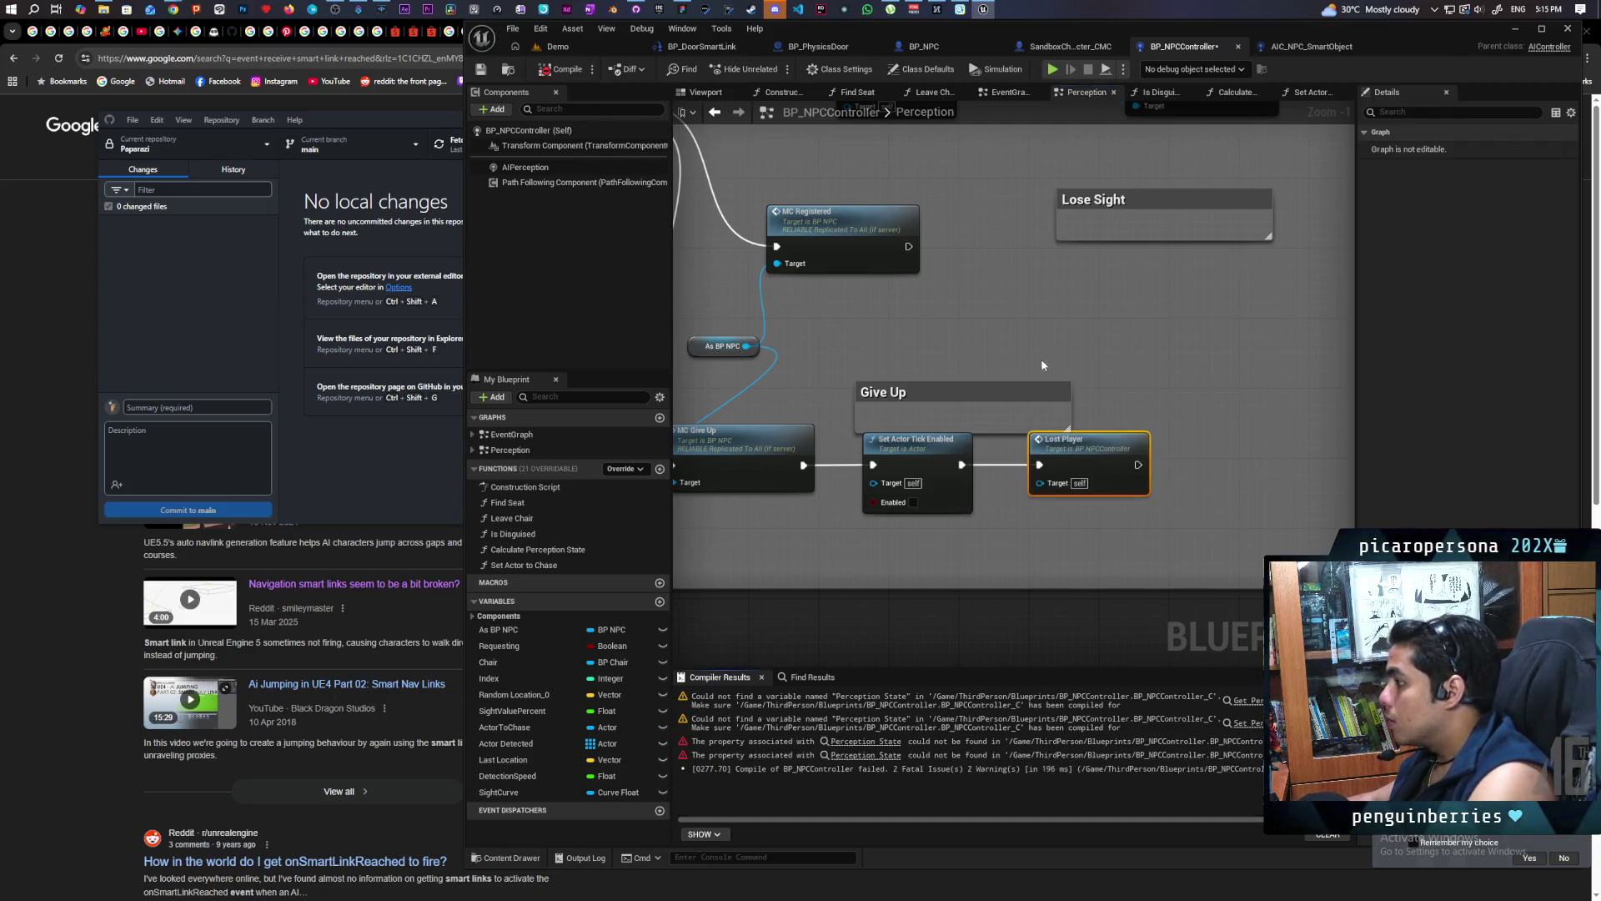
Create the Perception State variable from the erroring SET node and recompile
scroll(1277, 474, down, 6)
scroll(1040, 494, up, 2)
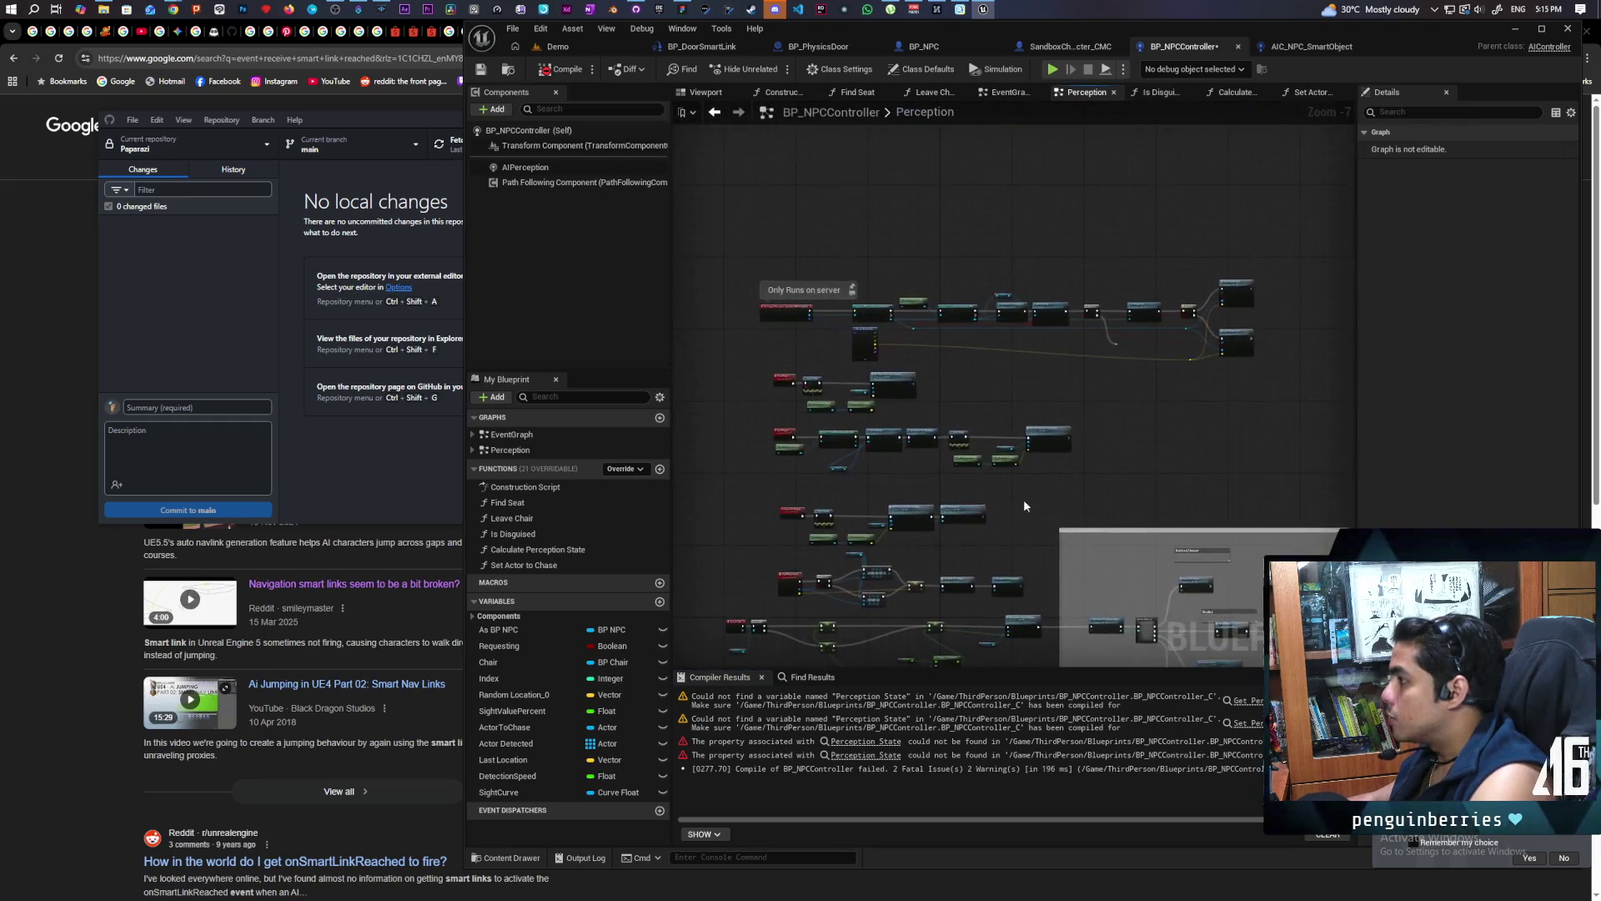
double_click(1059, 700)
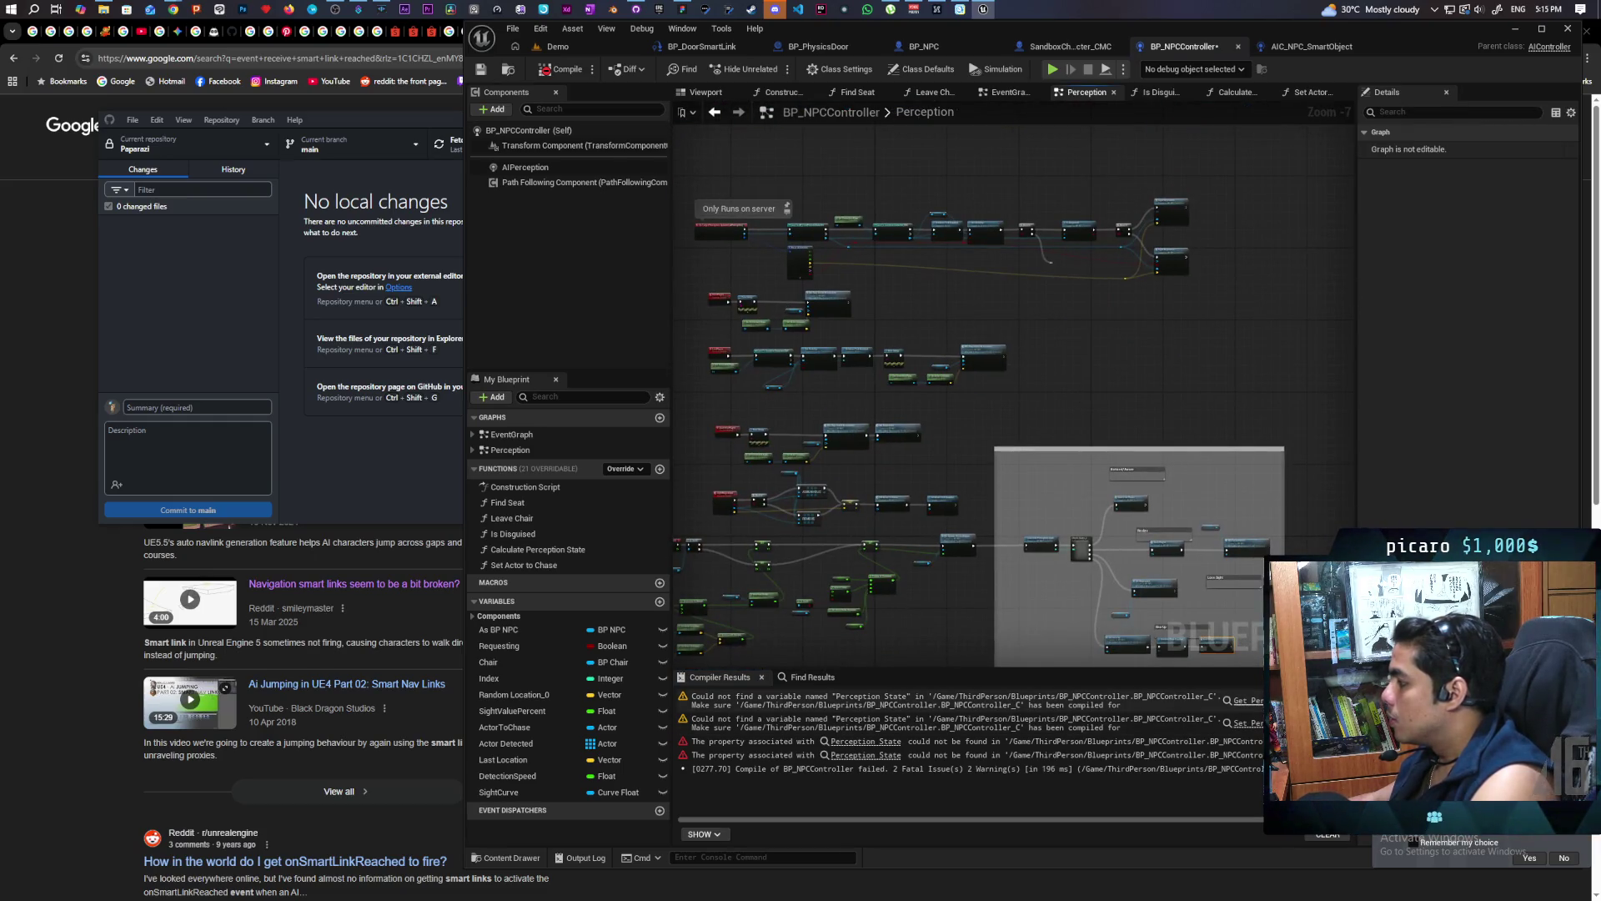
mouse_move(1196, 409)
mouse_down()
mouse_move(1190, 458)
mouse_move(940, 511)
mouse_move(1015, 483)
mouse_move(1139, 382)
mouse_up()
right_click(1170, 328)
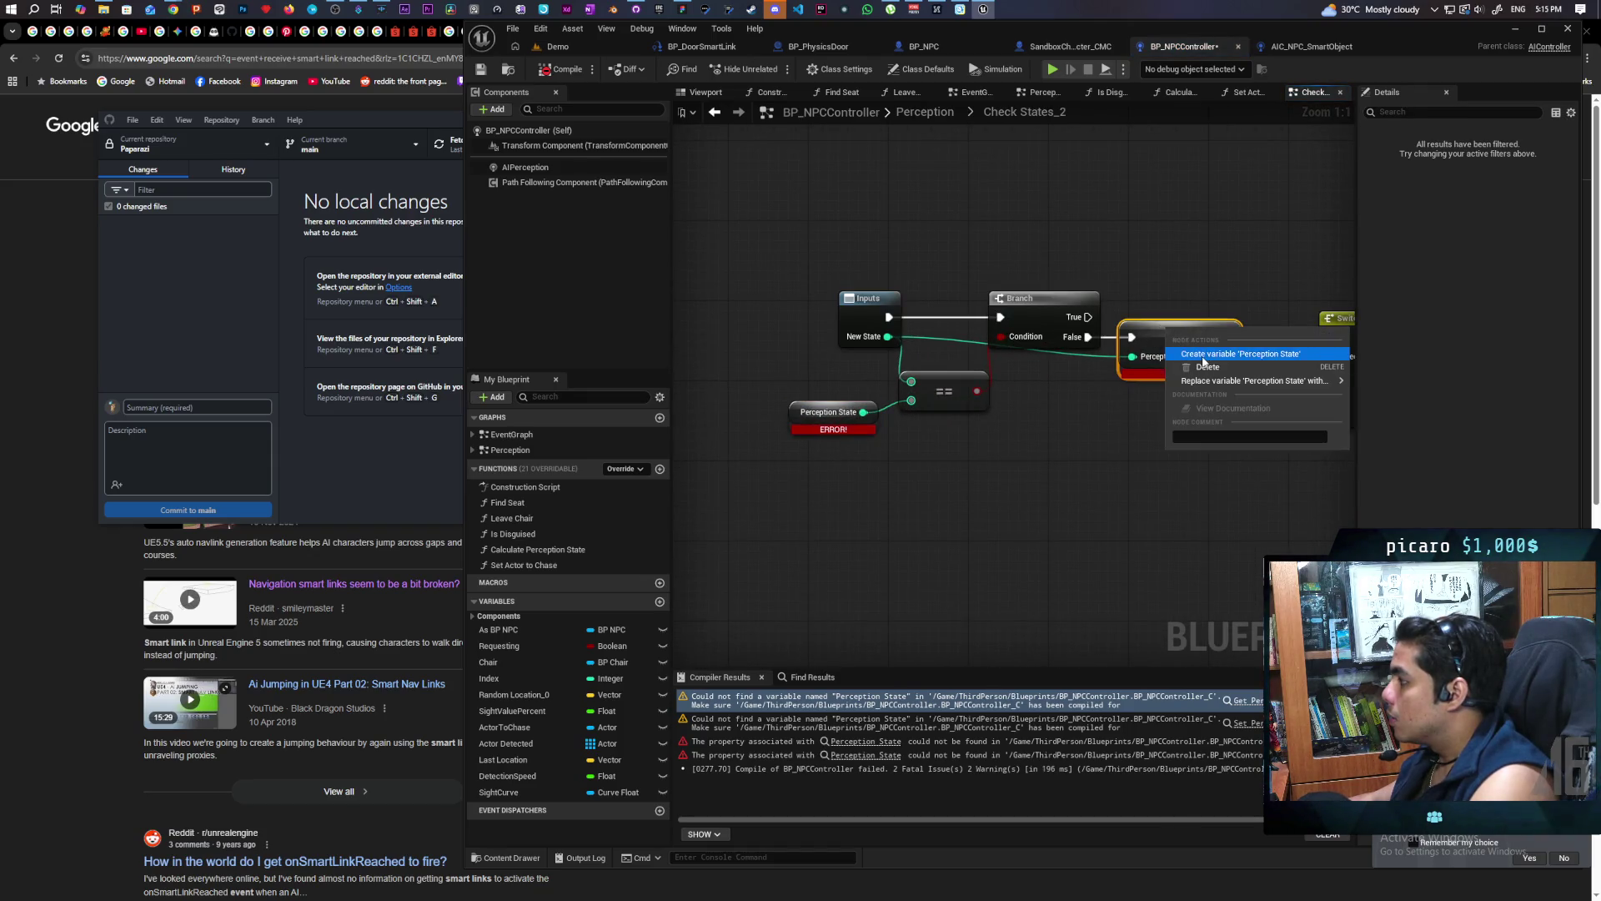
click(1185, 350)
click(560, 68)
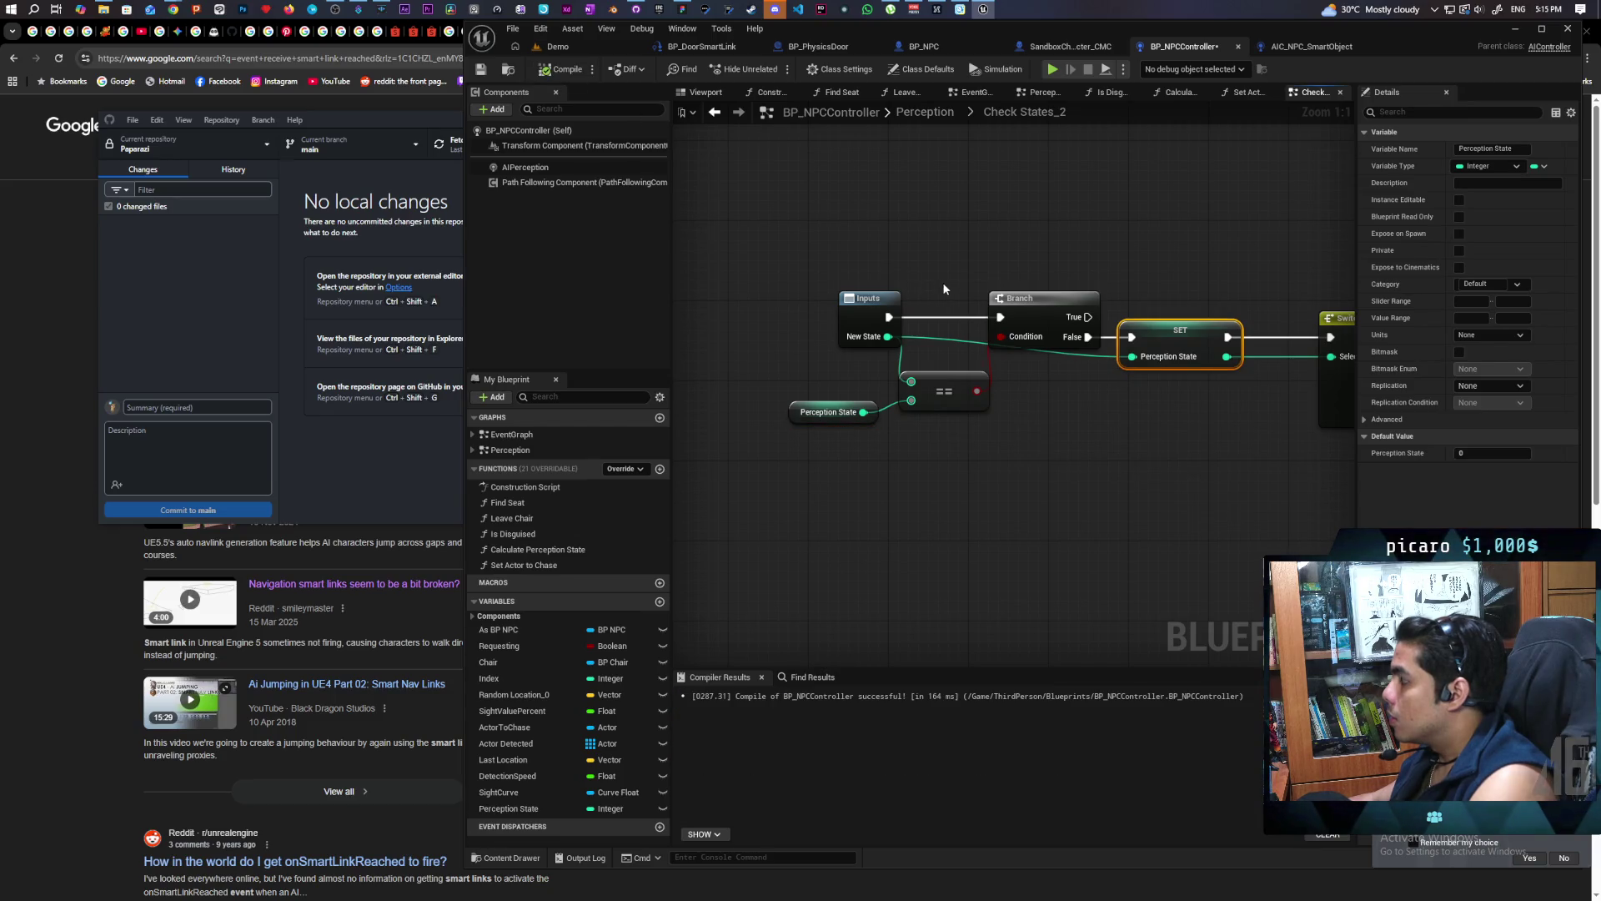
Set the Perception State default to -1 and recompile successfully
scroll(1033, 434, down, 1)
click(1478, 452)
text(-1)
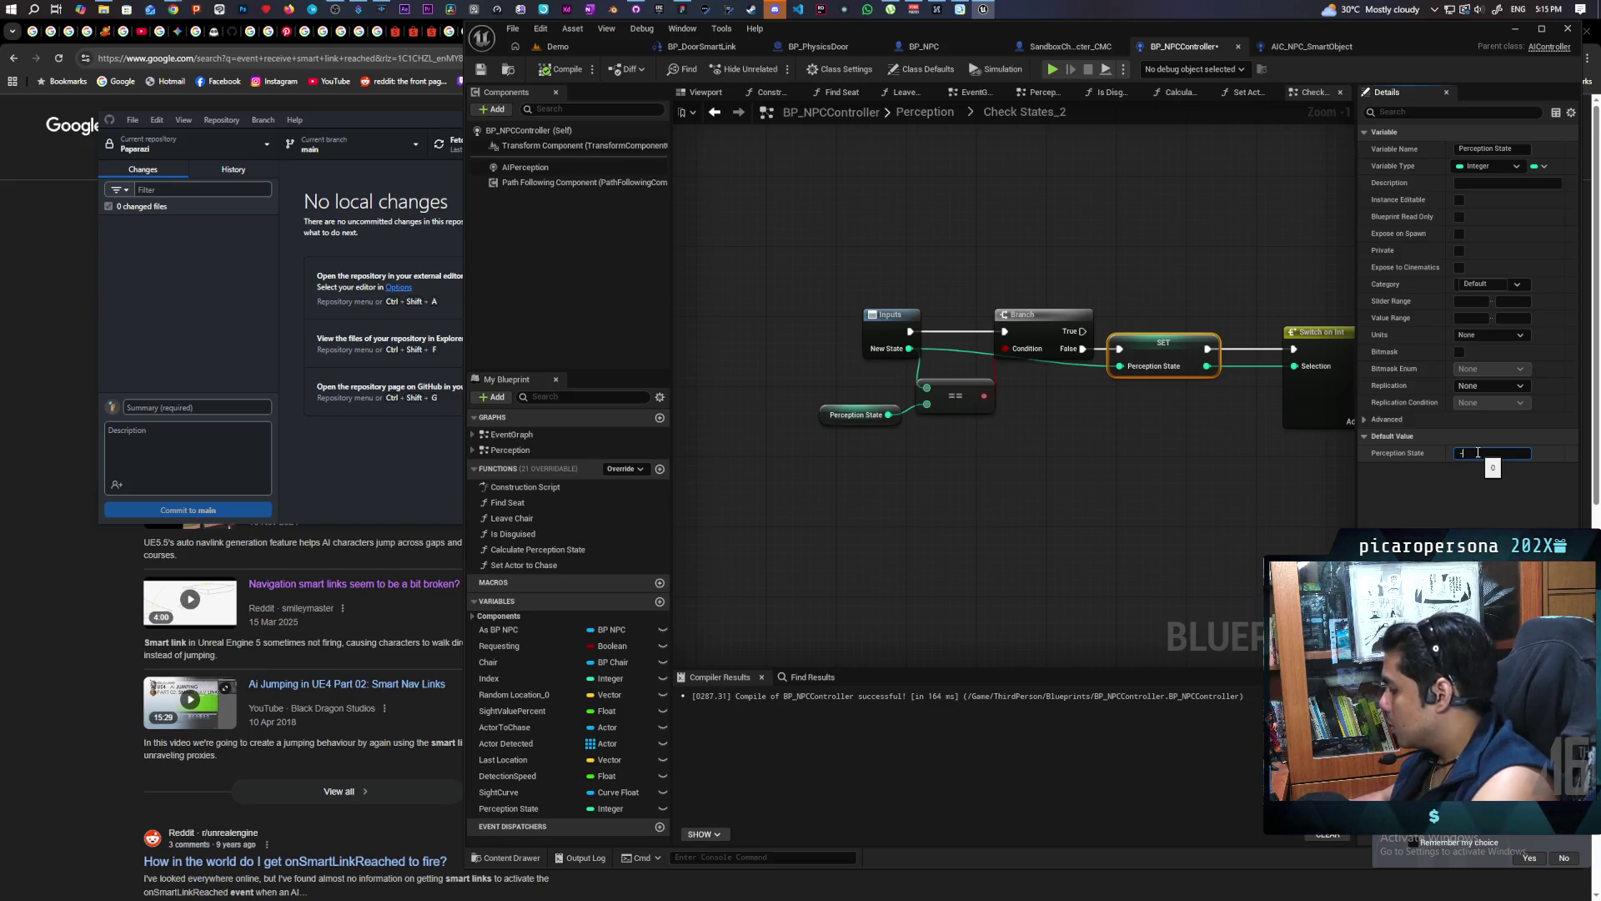
key(Return)
key(F7)
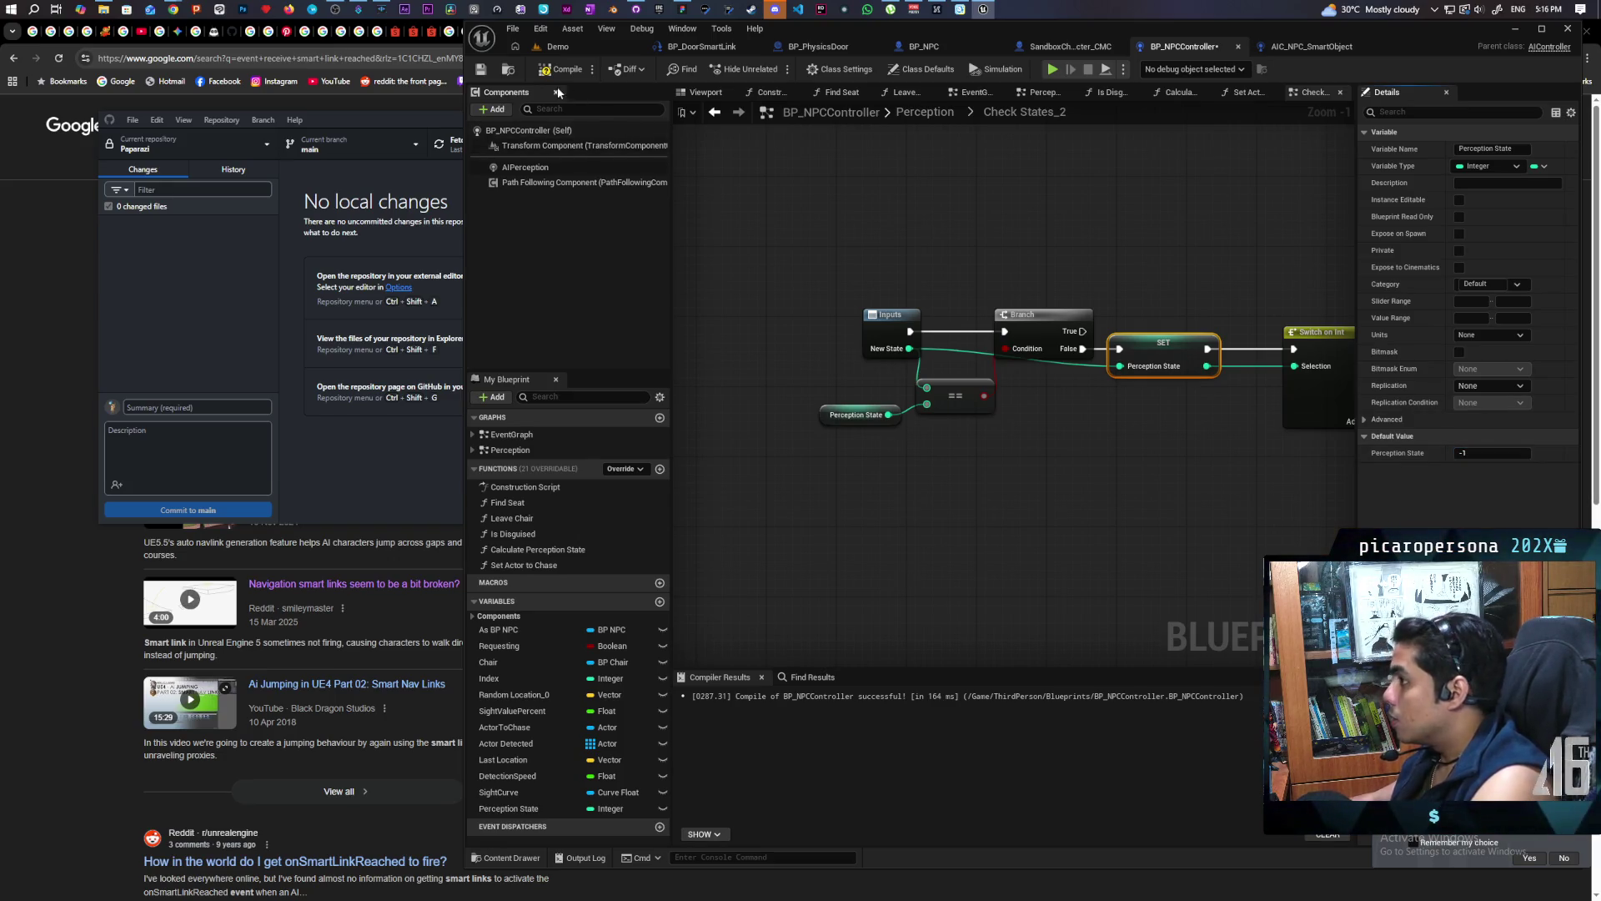
scroll(1121, 251, down, 2)
scroll(1121, 258, up, 2)
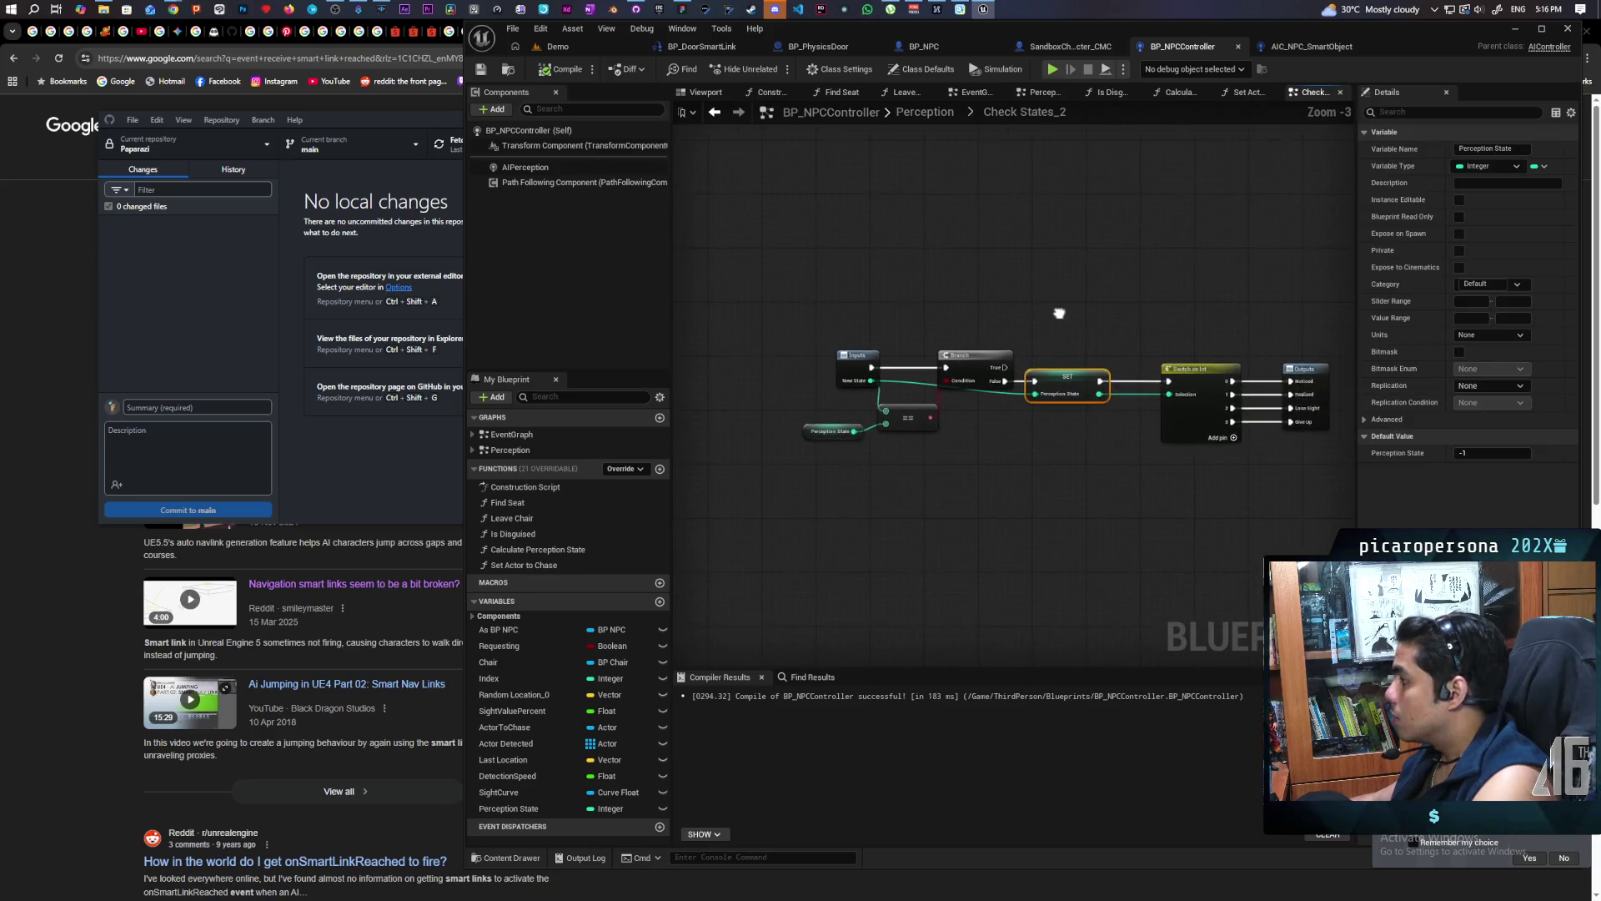
click(705, 91)
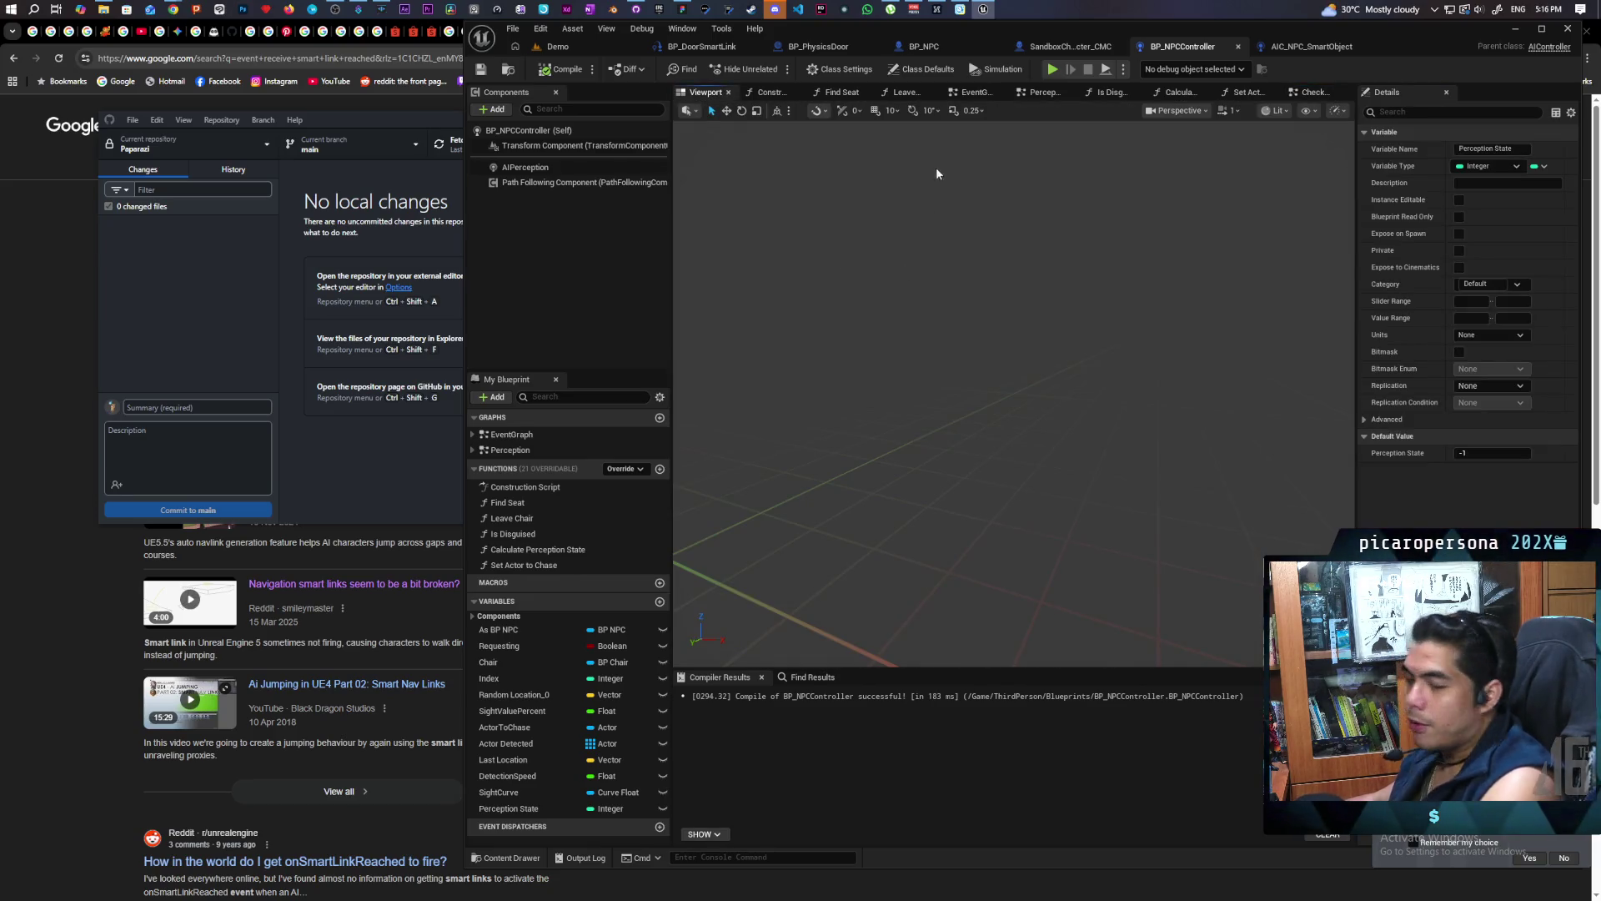
click(1044, 96)
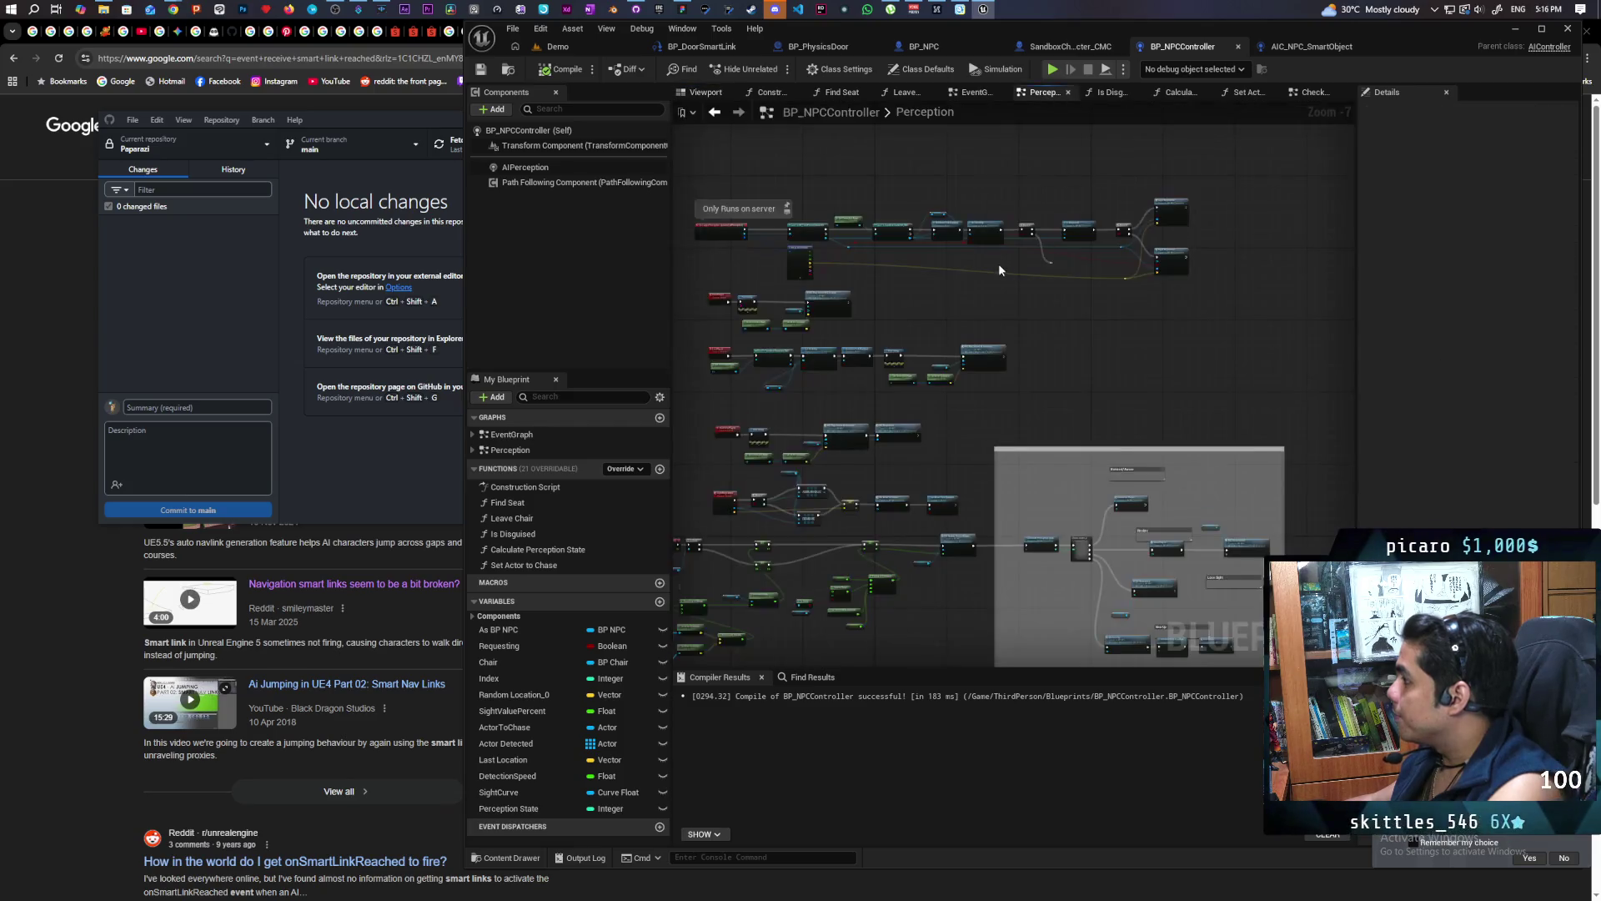